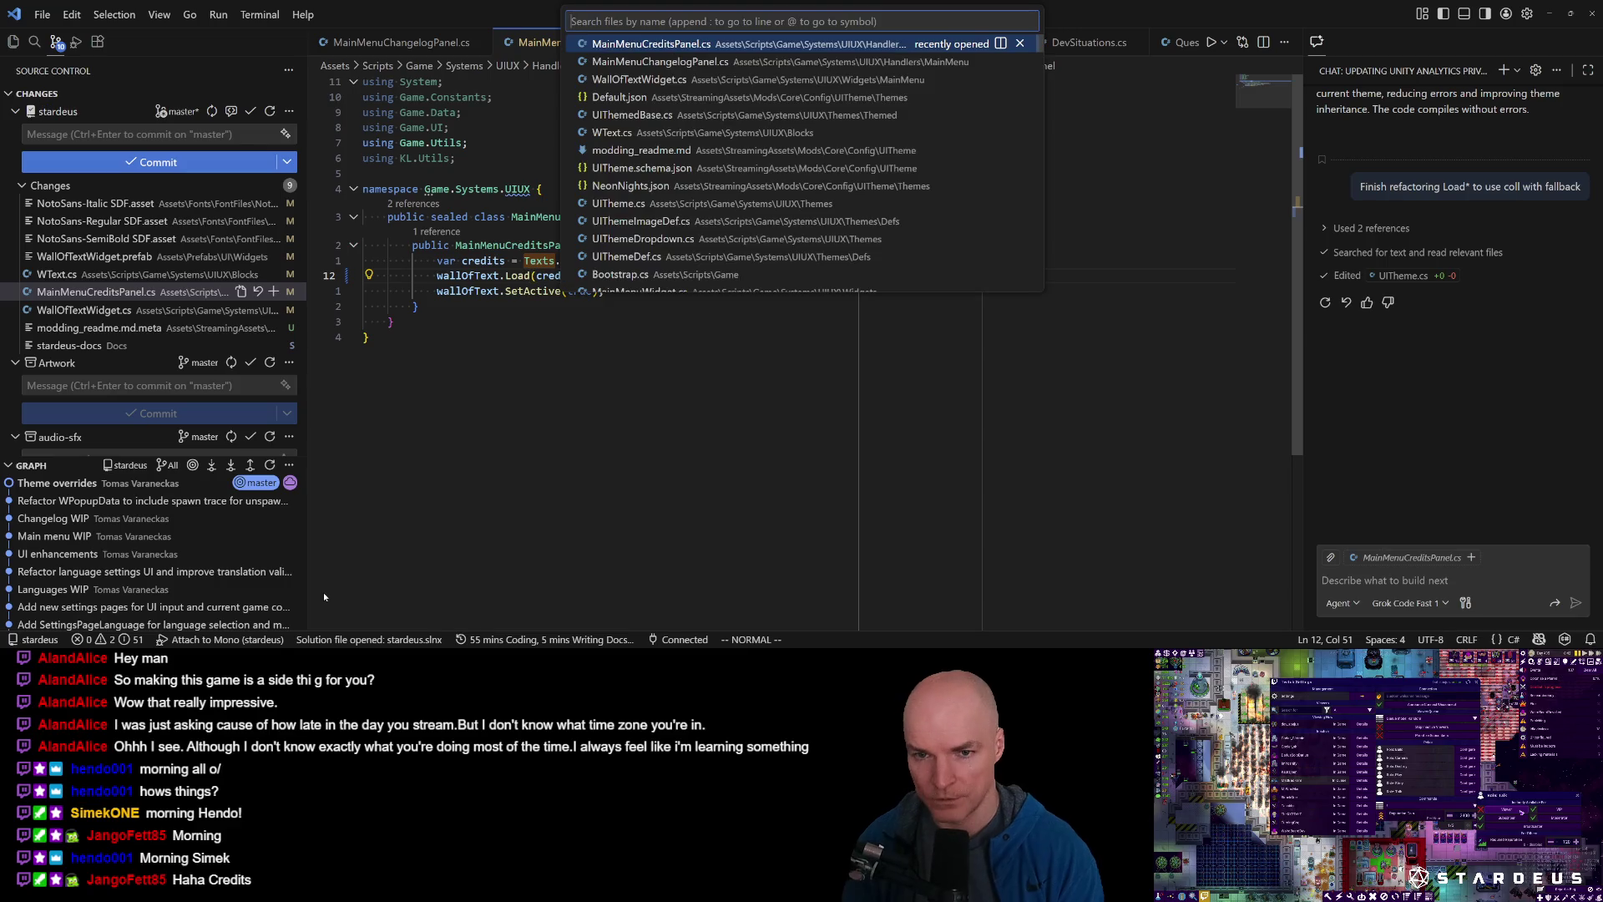
Open Texts.cs and jump into its Beautify method.
{"action": "type", "text": ".beau"}
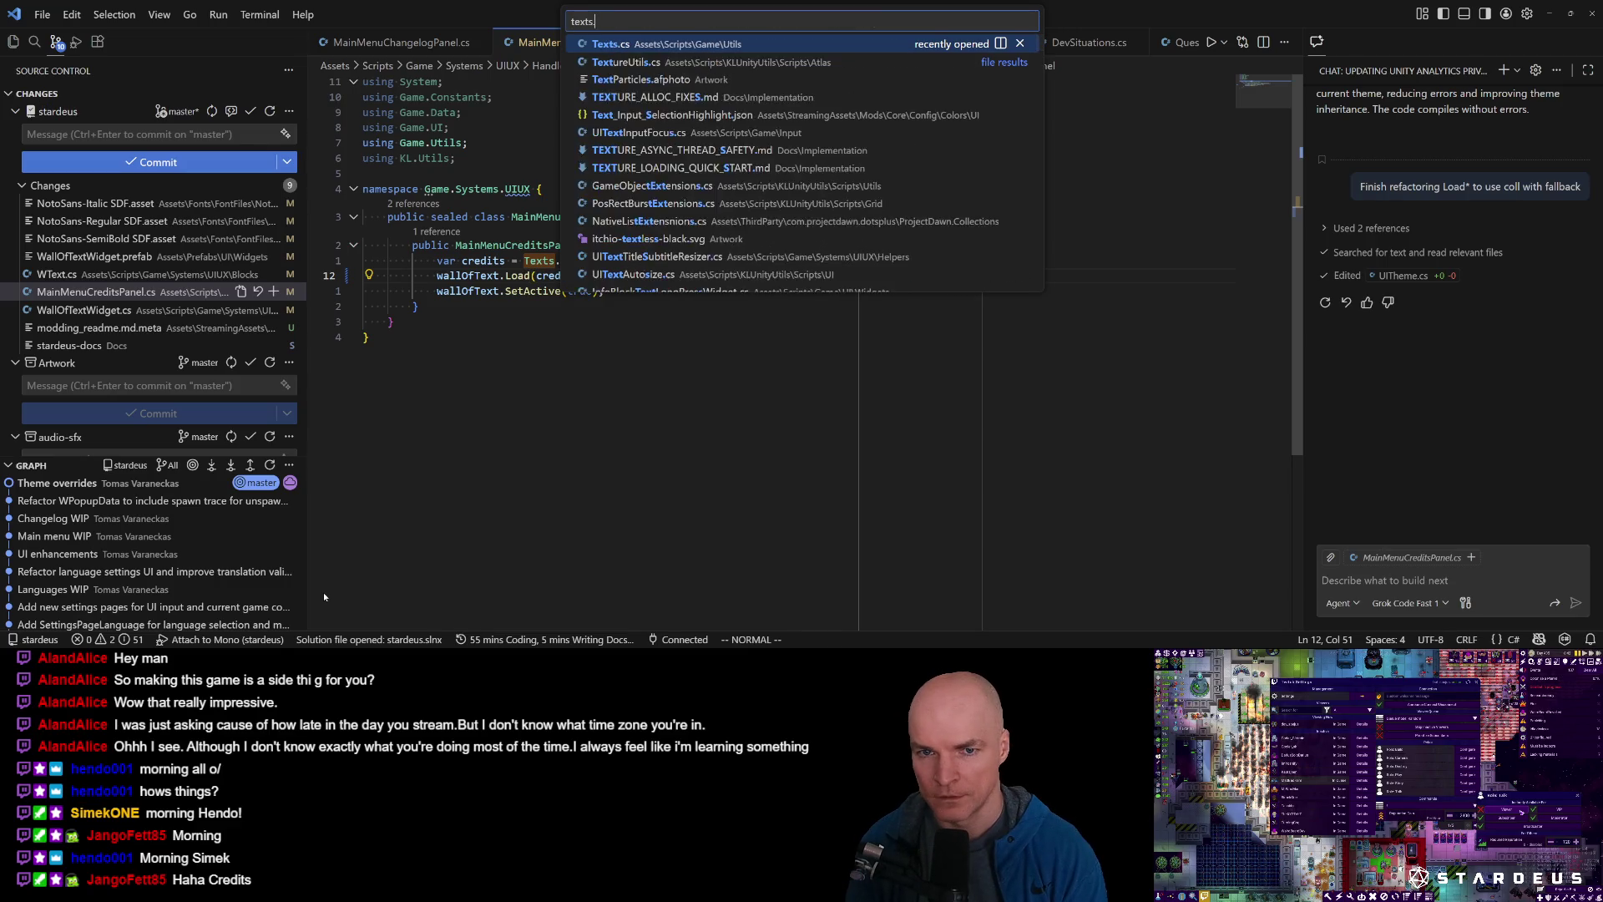
{"action": "key", "text": "BackSpace"}
{"action": "key", "text": "BackSpace"}
{"action": "key", "text": "BackSpace"}
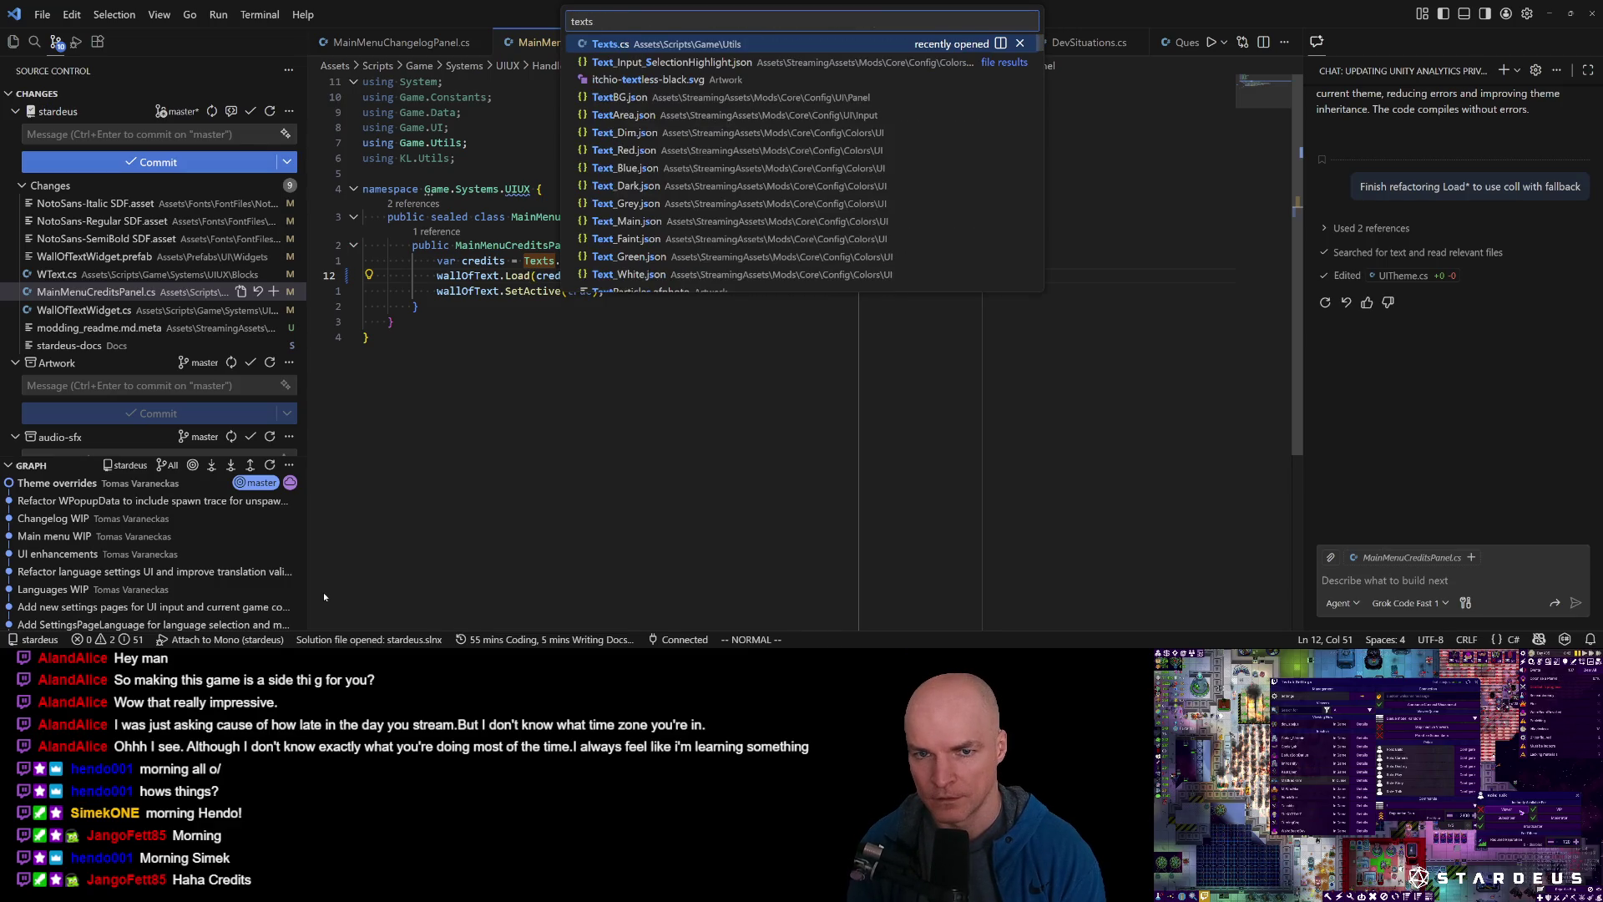
{"action": "key", "text": "Return"}
{"action": "key", "text": "ctrl+shift+o"}
{"action": "type", "text": "beau"}
{"action": "key", "text": "Return"}
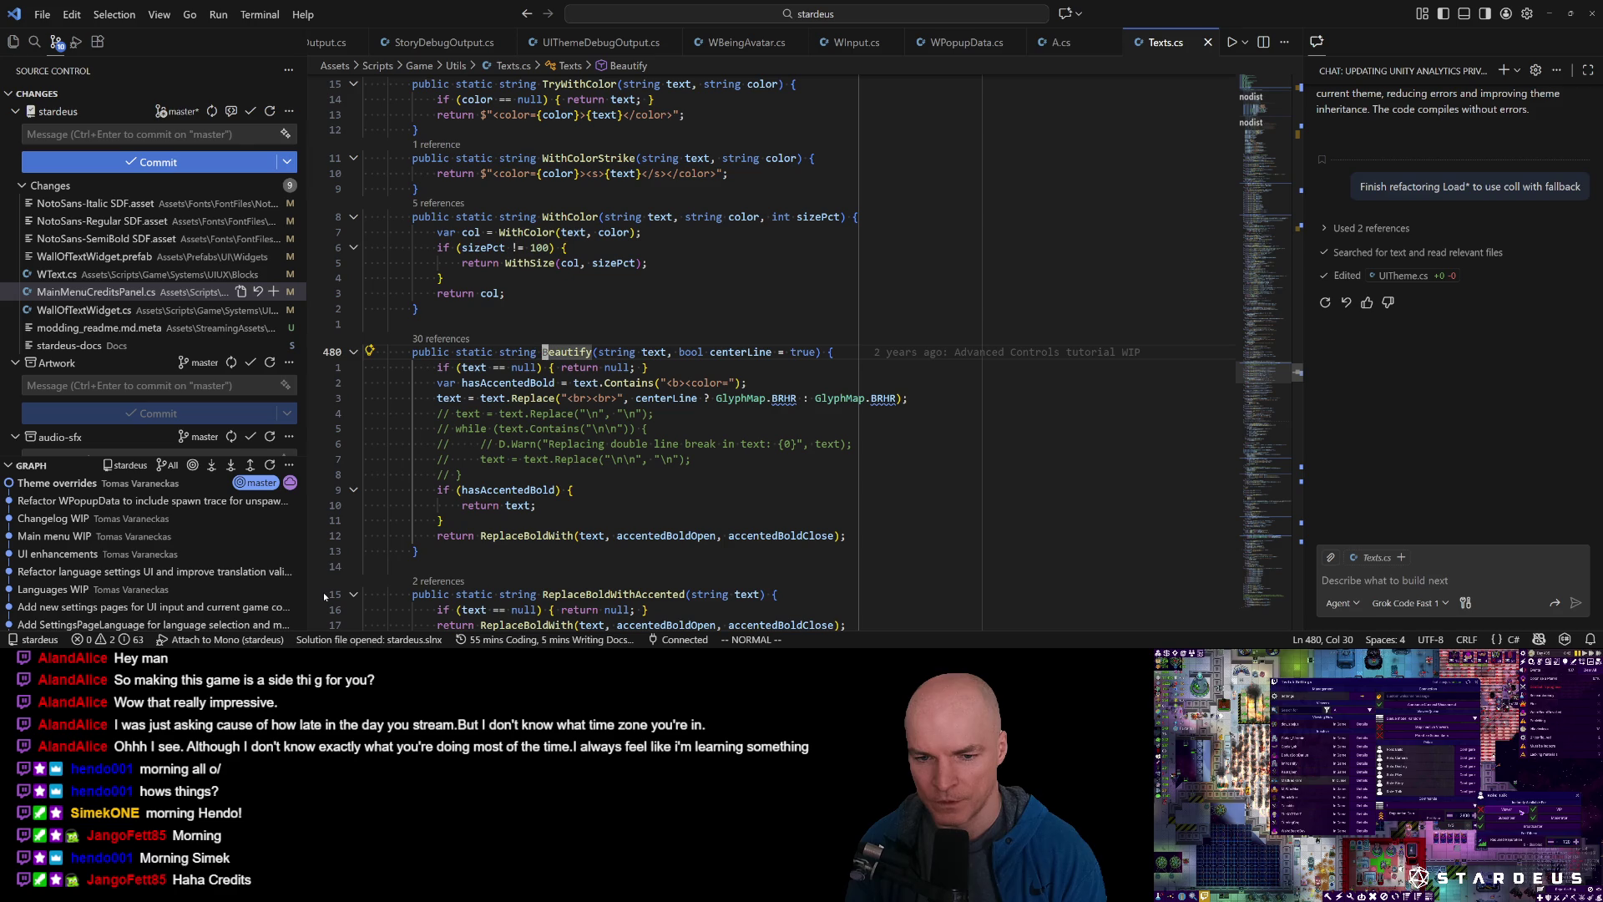
{"action": "key", "text": "j"}
{"action": "key", "text": "j"}
{"action": "key", "text": "j"}
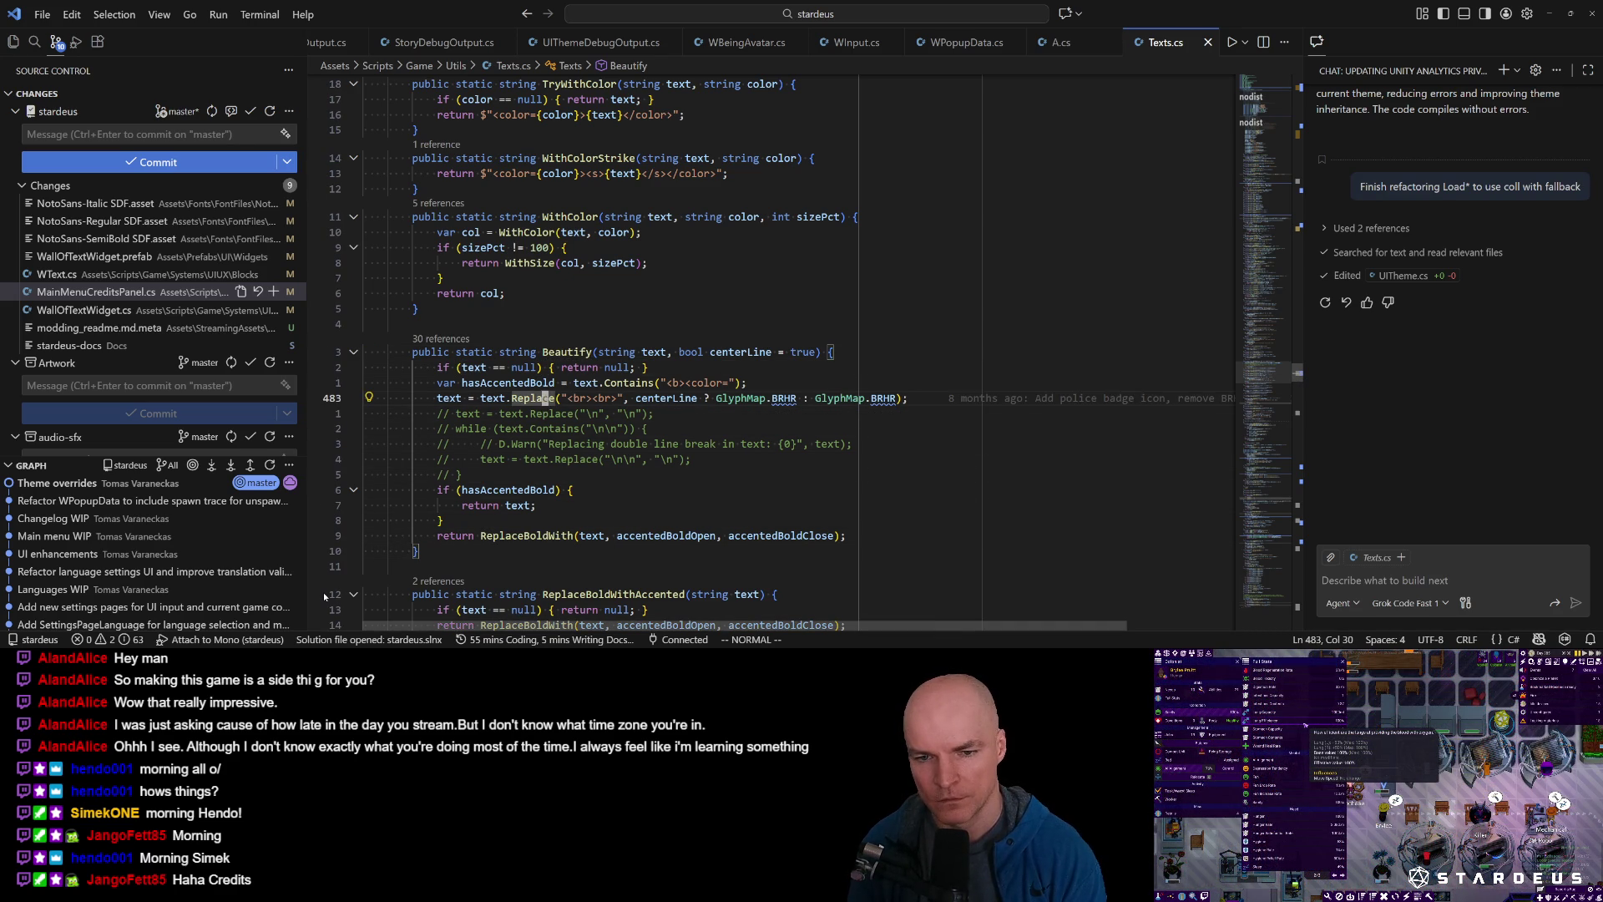
Open CreditsPanel.cs to review how the credits text is beautified.
{"action": "key", "text": "ctrl+p"}
{"action": "type", "text": "cerdi"}
{"action": "key", "text": "BackSpace"}
{"action": "key", "text": "BackSpace"}
{"action": "key", "text": "BackSpace"}
{"action": "type", "text": "redits"}
{"action": "key", "text": "Return"}
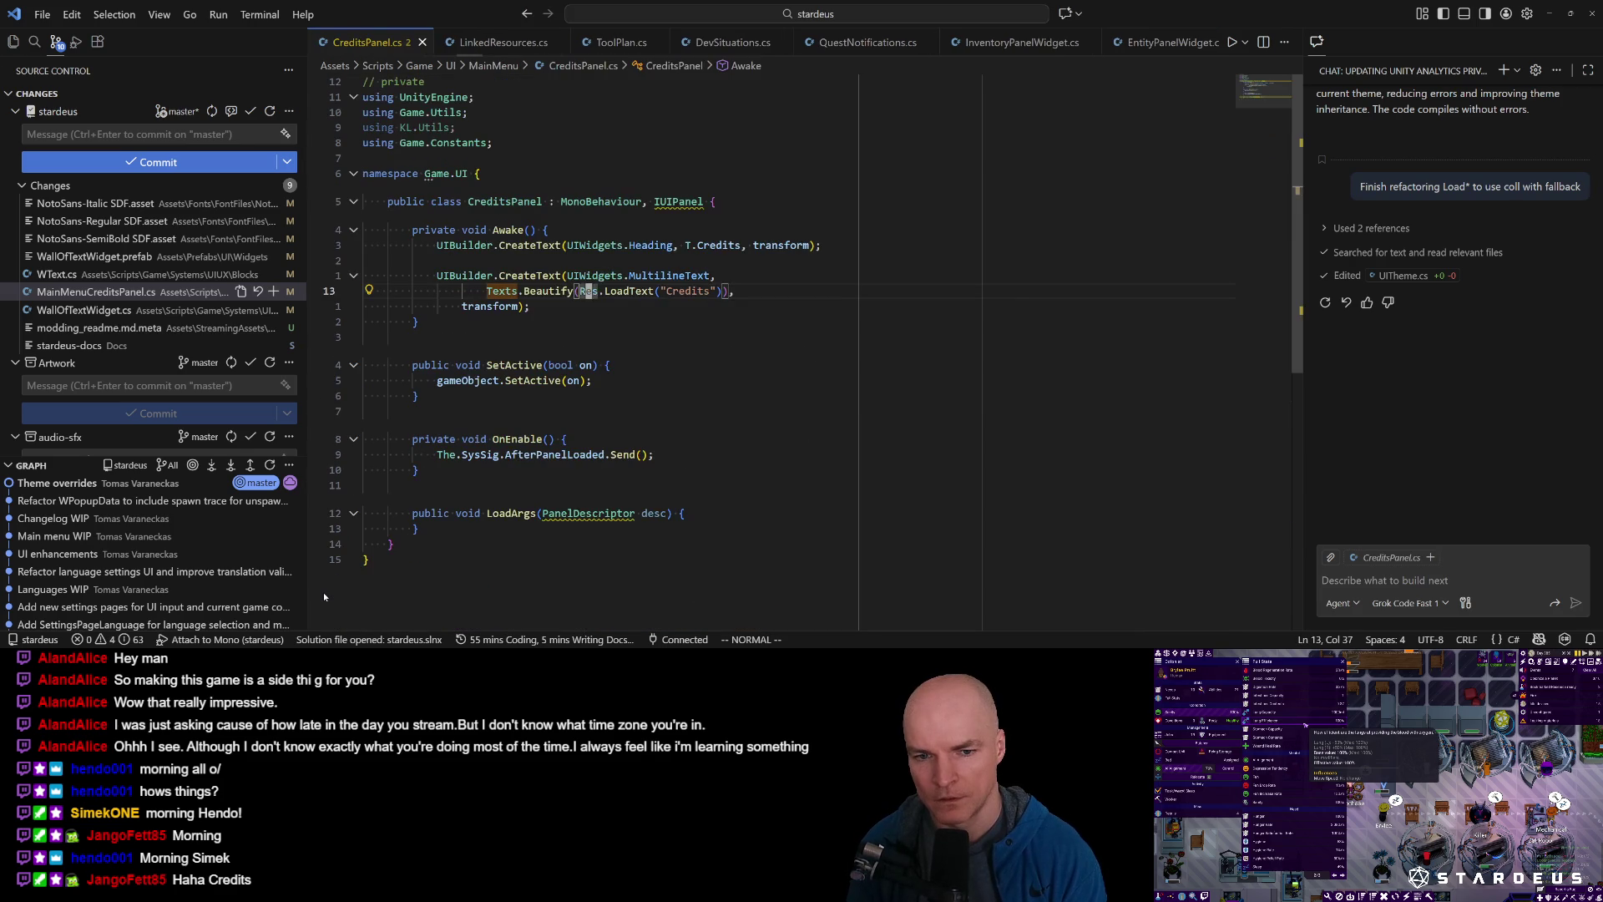
Open MainMenuCreditsPanel.cs from the credit file matches.
{"action": "key", "text": "ctrl+p"}
{"action": "type", "text": "credit"}
{"action": "key", "text": "Down"}
{"action": "key", "text": "Return"}
{"action": "key", "text": "ctrl+p"}
Open Credits.txt, browse the credited names around line 429, and compare with the game.
{"action": "type", "text": "credi"}
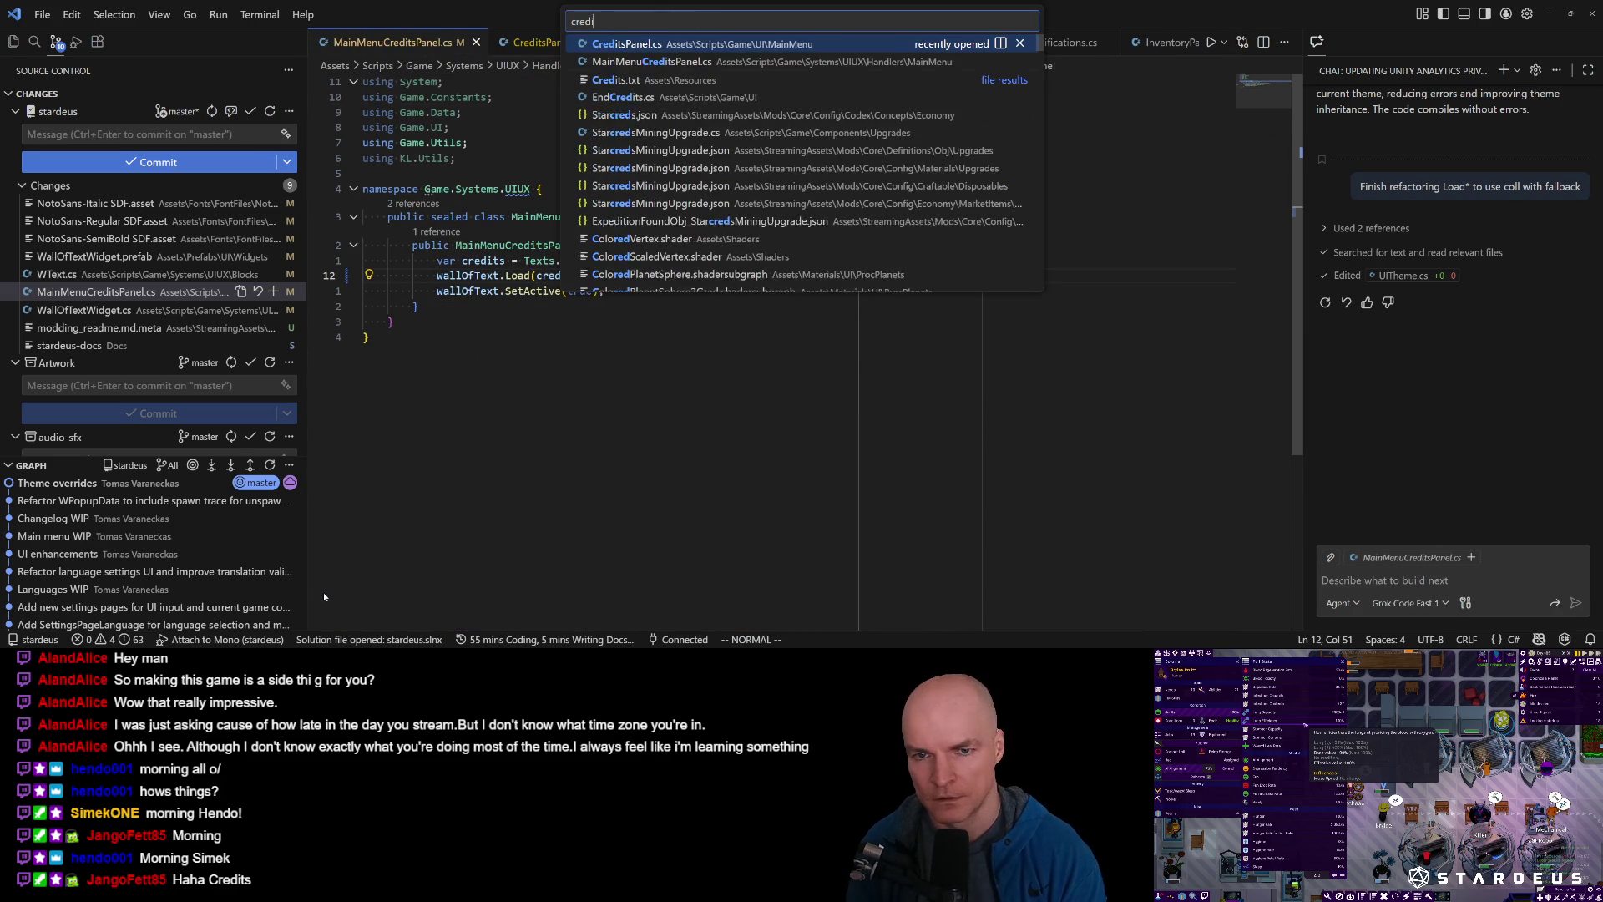
{"action": "key", "text": "Down"}
{"action": "key", "text": "Down"}
{"action": "key", "text": "Return"}
{"action": "scroll", "coordinate": [323, 593], "scroll_direction": "down", "scroll_amount": 20}
{"action": "scroll", "coordinate": [323, 592], "scroll_direction": "down", "scroll_amount": 20}
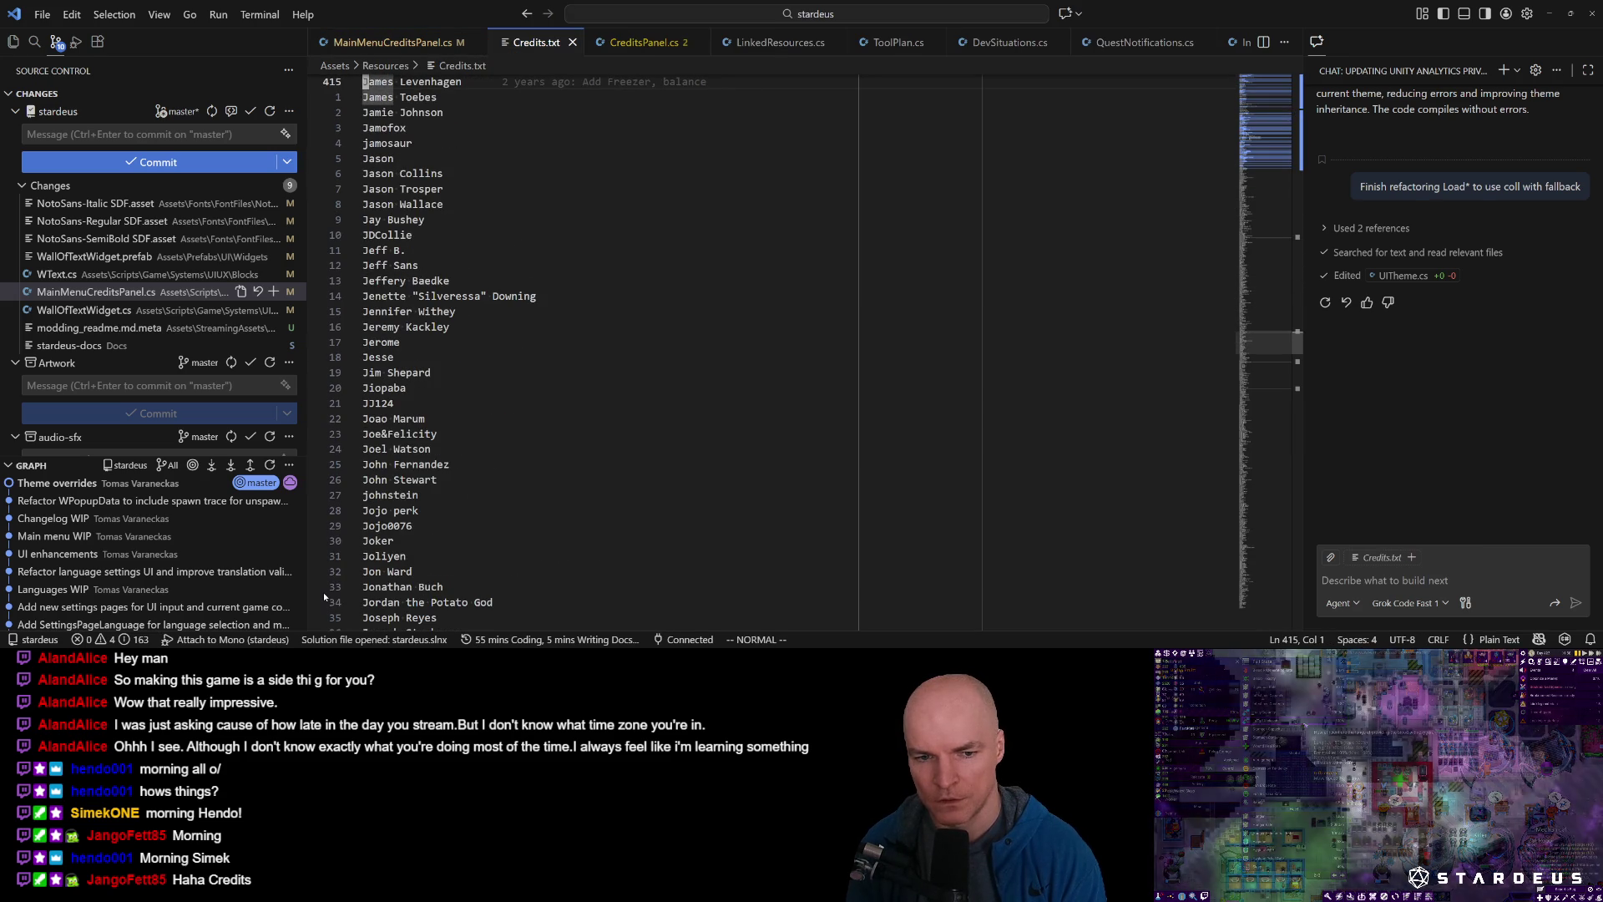
{"action": "key", "text": "j"}
{"action": "key", "text": "j"}
{"action": "key", "text": "j"}
{"action": "key", "text": "l"}
{"action": "key", "text": "l"}
{"action": "key", "text": "w"}
{"action": "key", "text": "j"}
{"action": "key", "text": "w"}
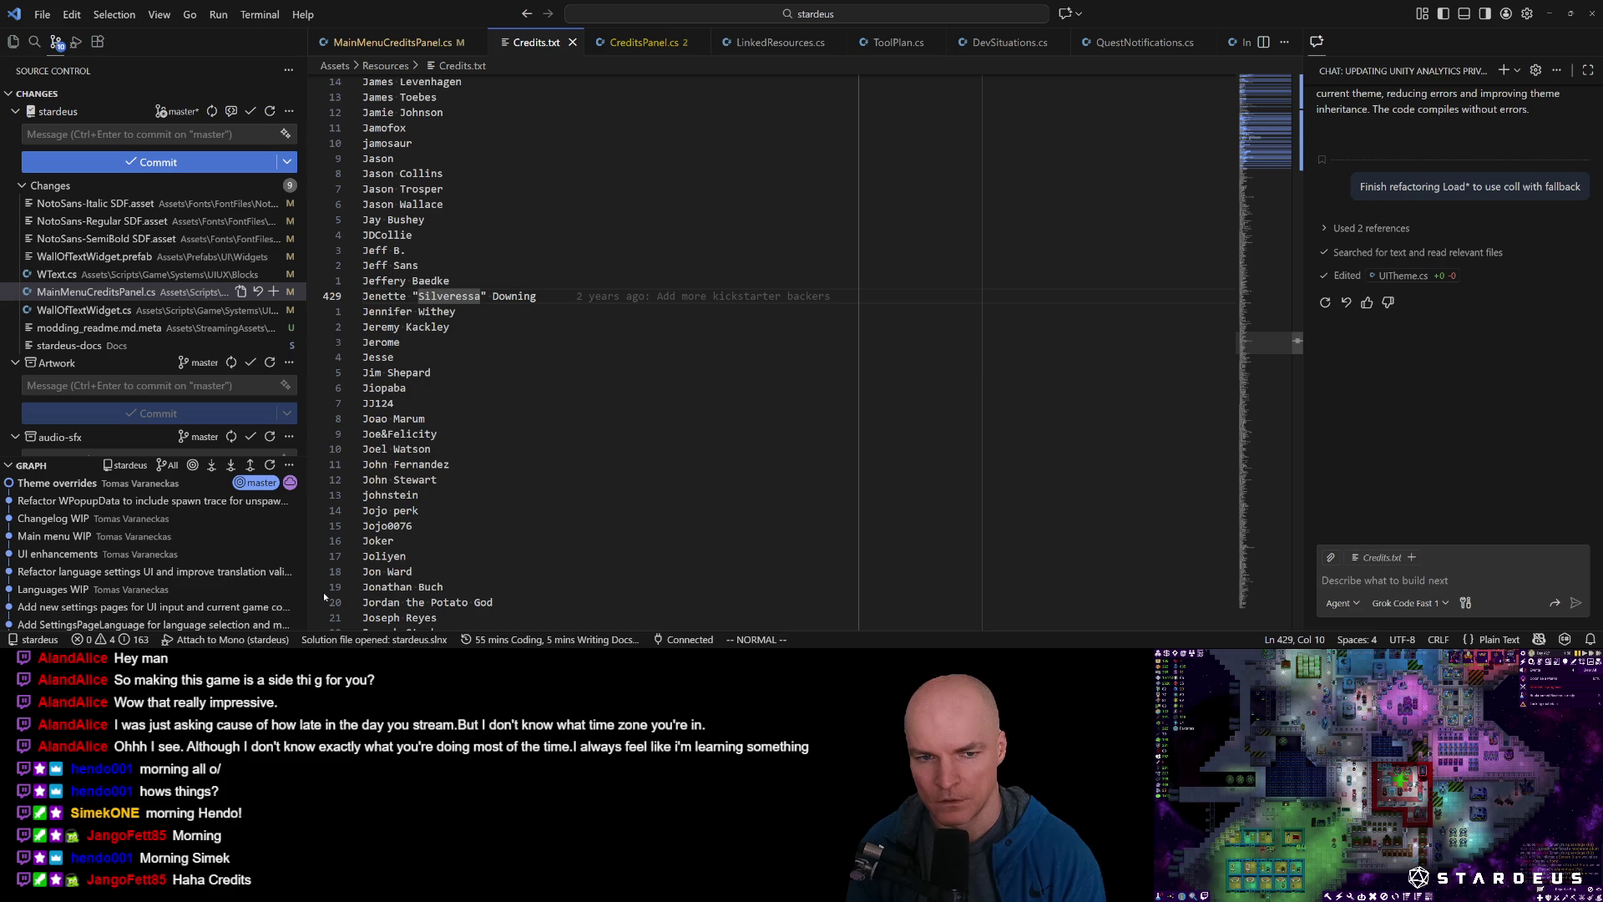
{"action": "key", "text": "alt+Tab"}
{"action": "key", "text": "alt+Tab"}
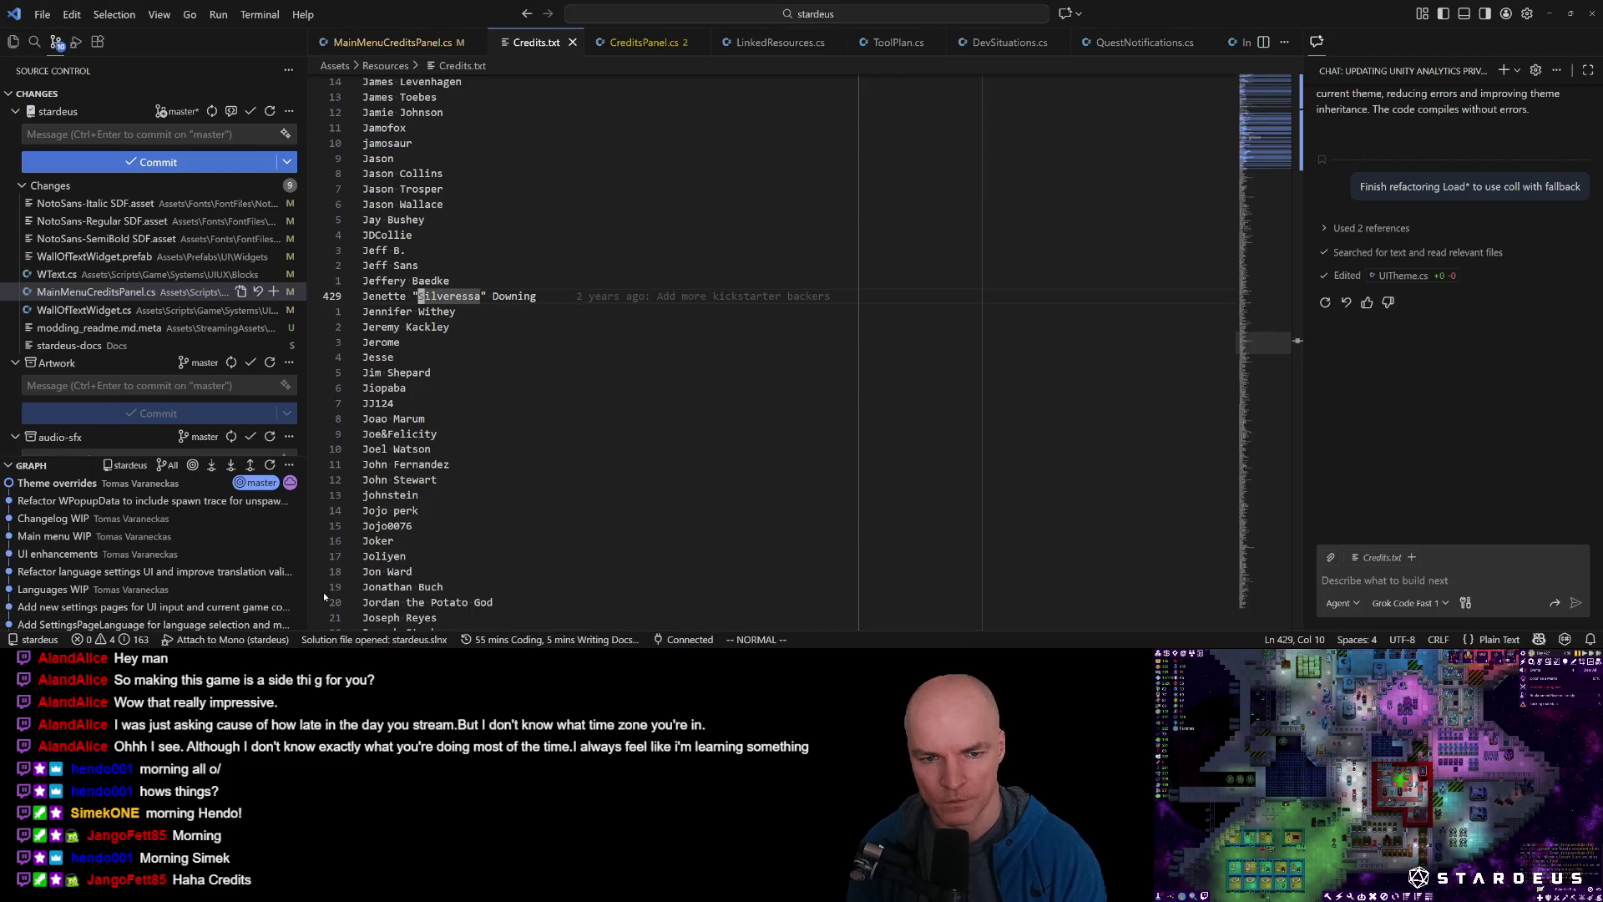
Reopen Texts.cs and search it for Replace.
{"action": "key", "text": "ctrl+p"}
{"action": "key", "text": "Down"}
{"action": "key", "text": "Down"}
{"action": "key", "text": "Down"}
{"action": "key", "text": "Return"}
{"action": "type", "text": "Replace"}
{"action": "key", "text": "Return"}
{"action": "key", "text": "n"}
{"action": "key", "text": "n"}
{"action": "key", "text": "n"}
{"action": "key", "text": "n"}
{"action": "key", "text": "n"}
{"action": "key", "text": "n"}
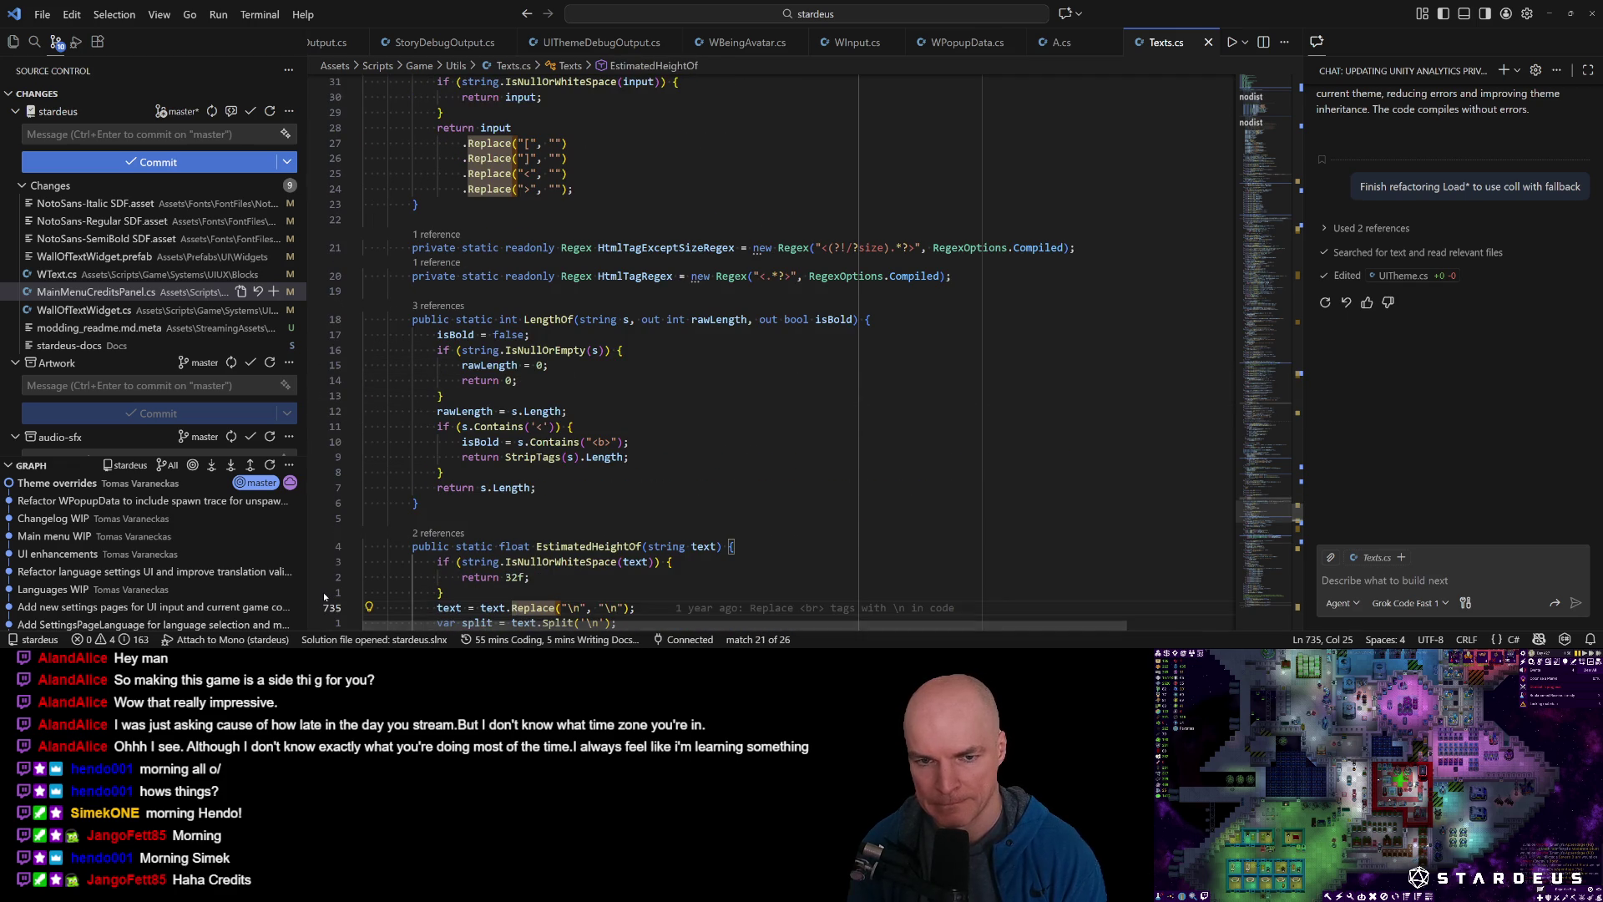
Step through Texts.cs's Replace matches to ReplaceBoldWith, then start a project-wide Replace search.
{"action": "key", "text": "n"}
{"action": "key", "text": "n"}
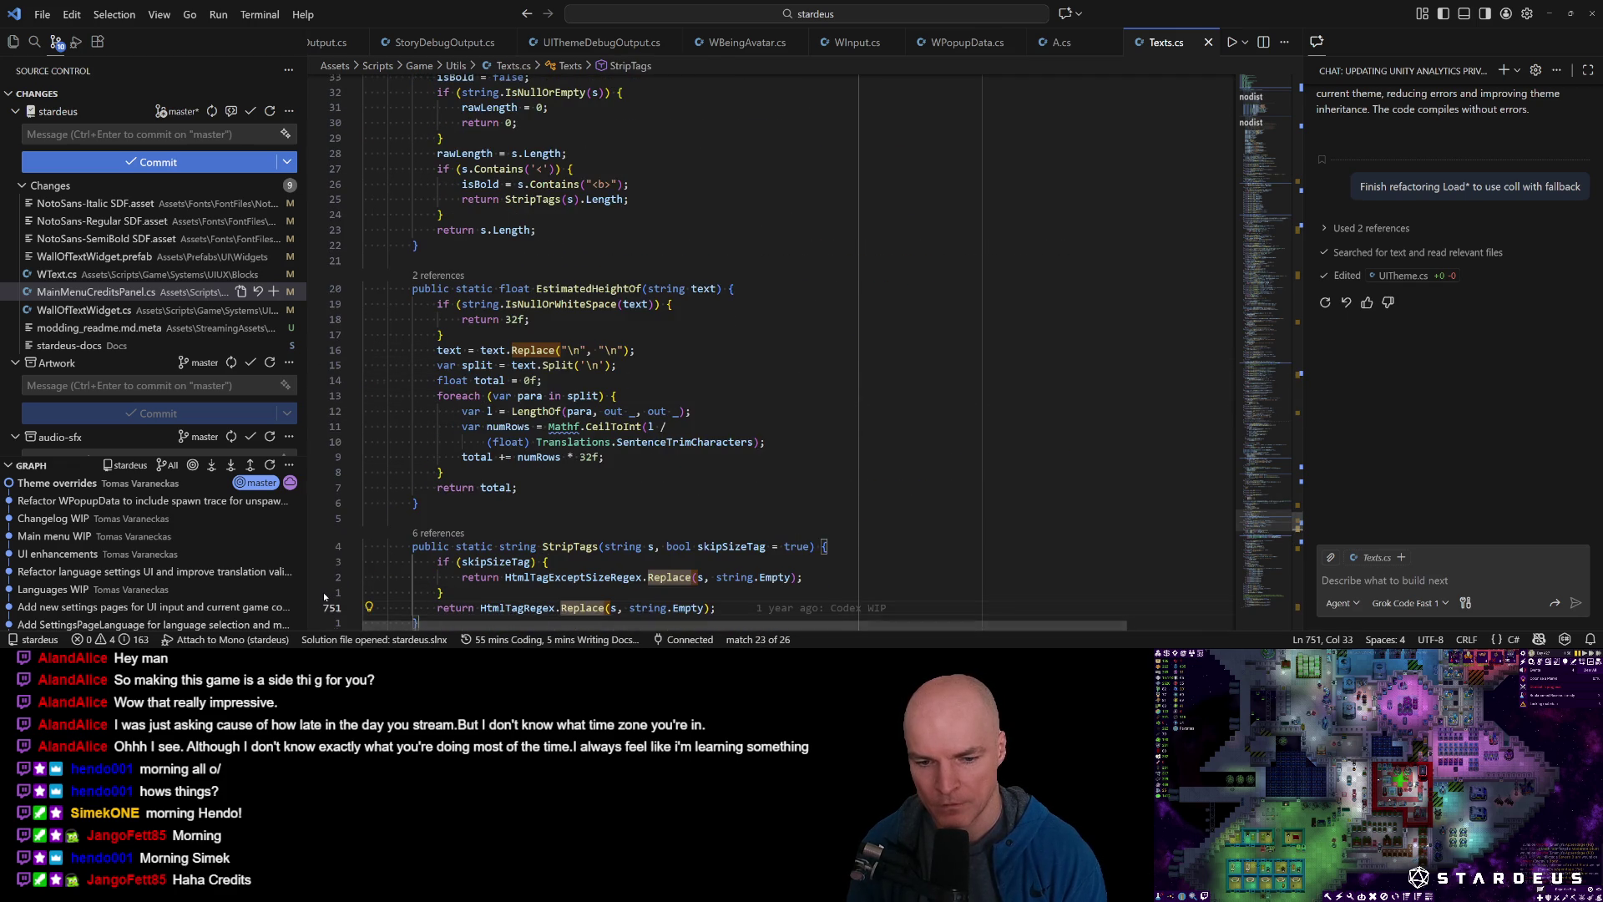
{"action": "key", "text": "n"}
{"action": "key", "text": "n"}
{"action": "key", "text": "n"}
{"action": "key", "text": "n"}
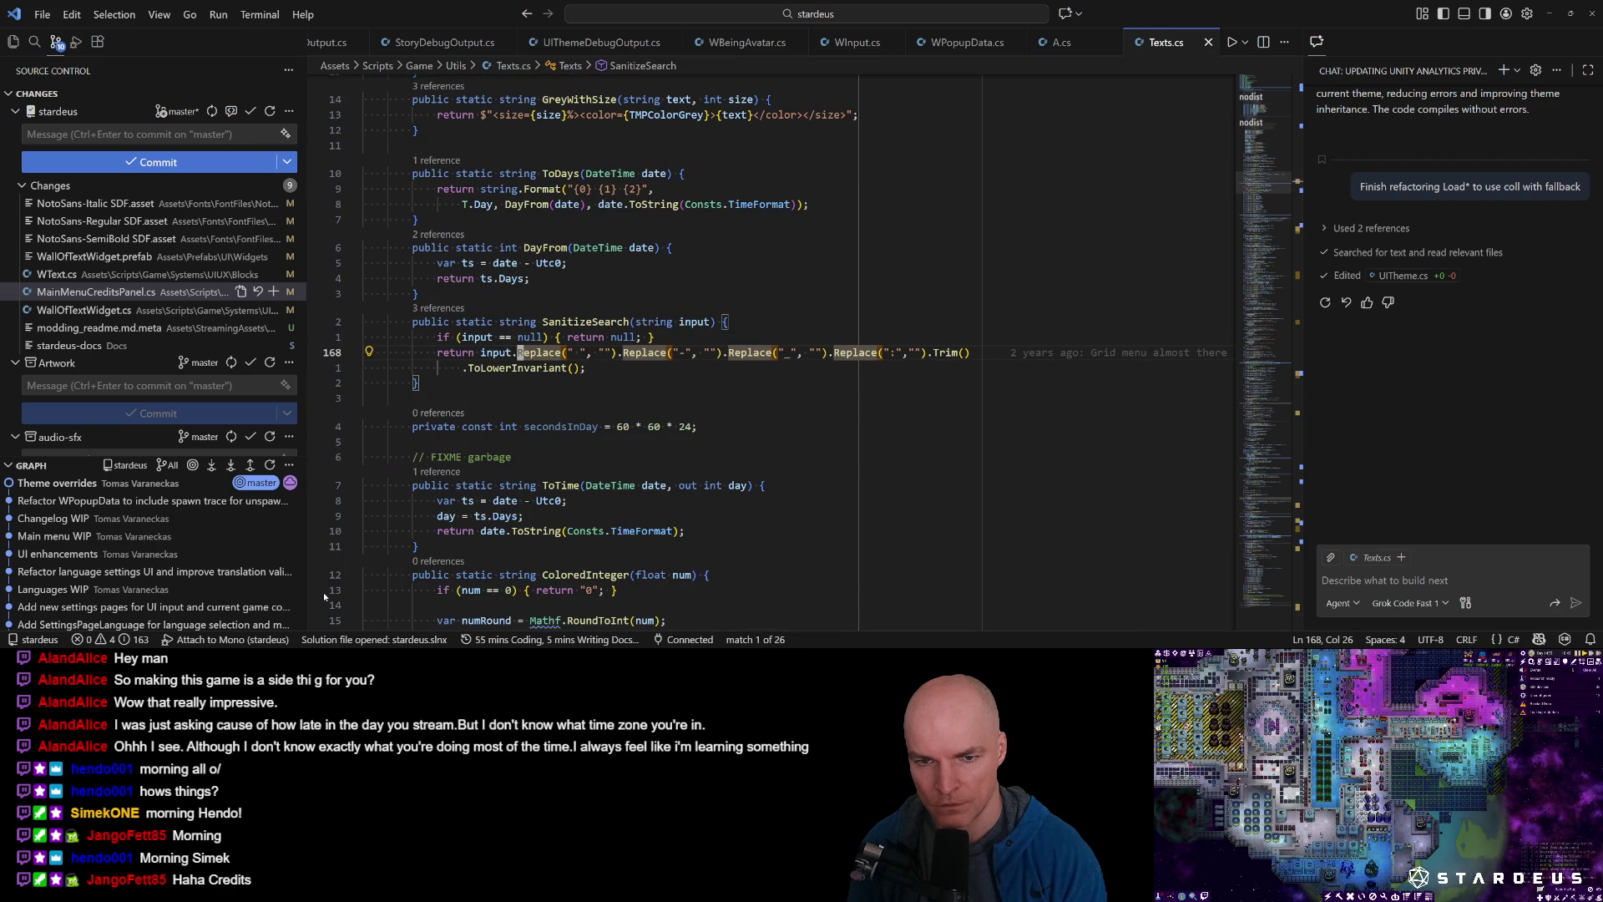
{"action": "key", "text": "n"}
{"action": "key", "text": "n"}
{"action": "key", "text": "n"}
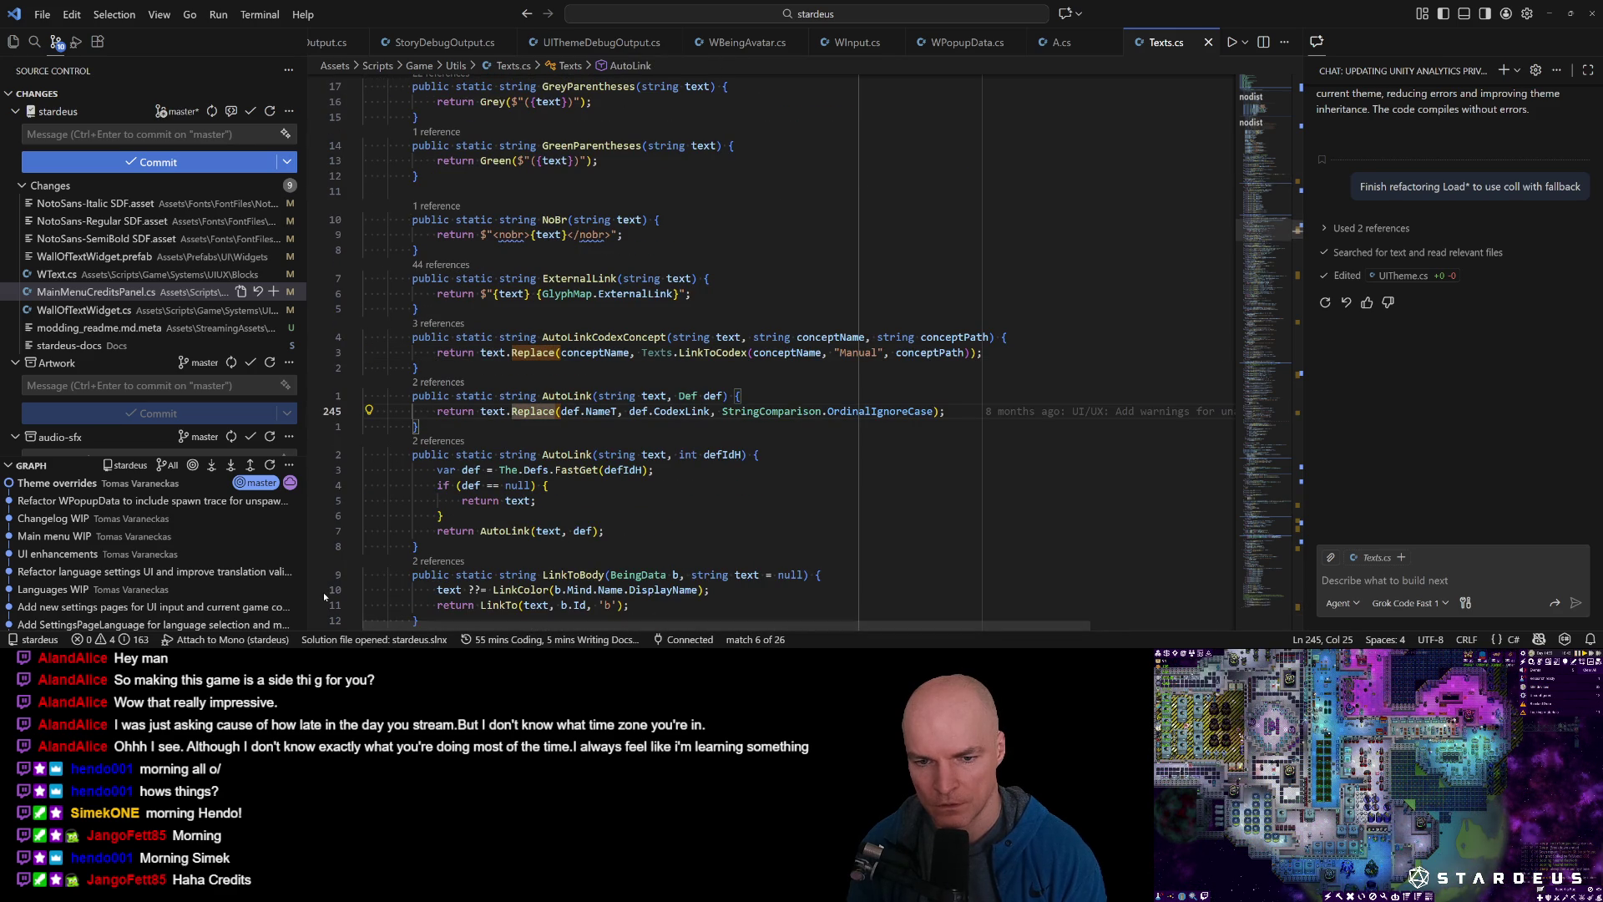
{"action": "key", "text": "n"}
{"action": "key", "text": "n"}
{"action": "key", "text": "n"}
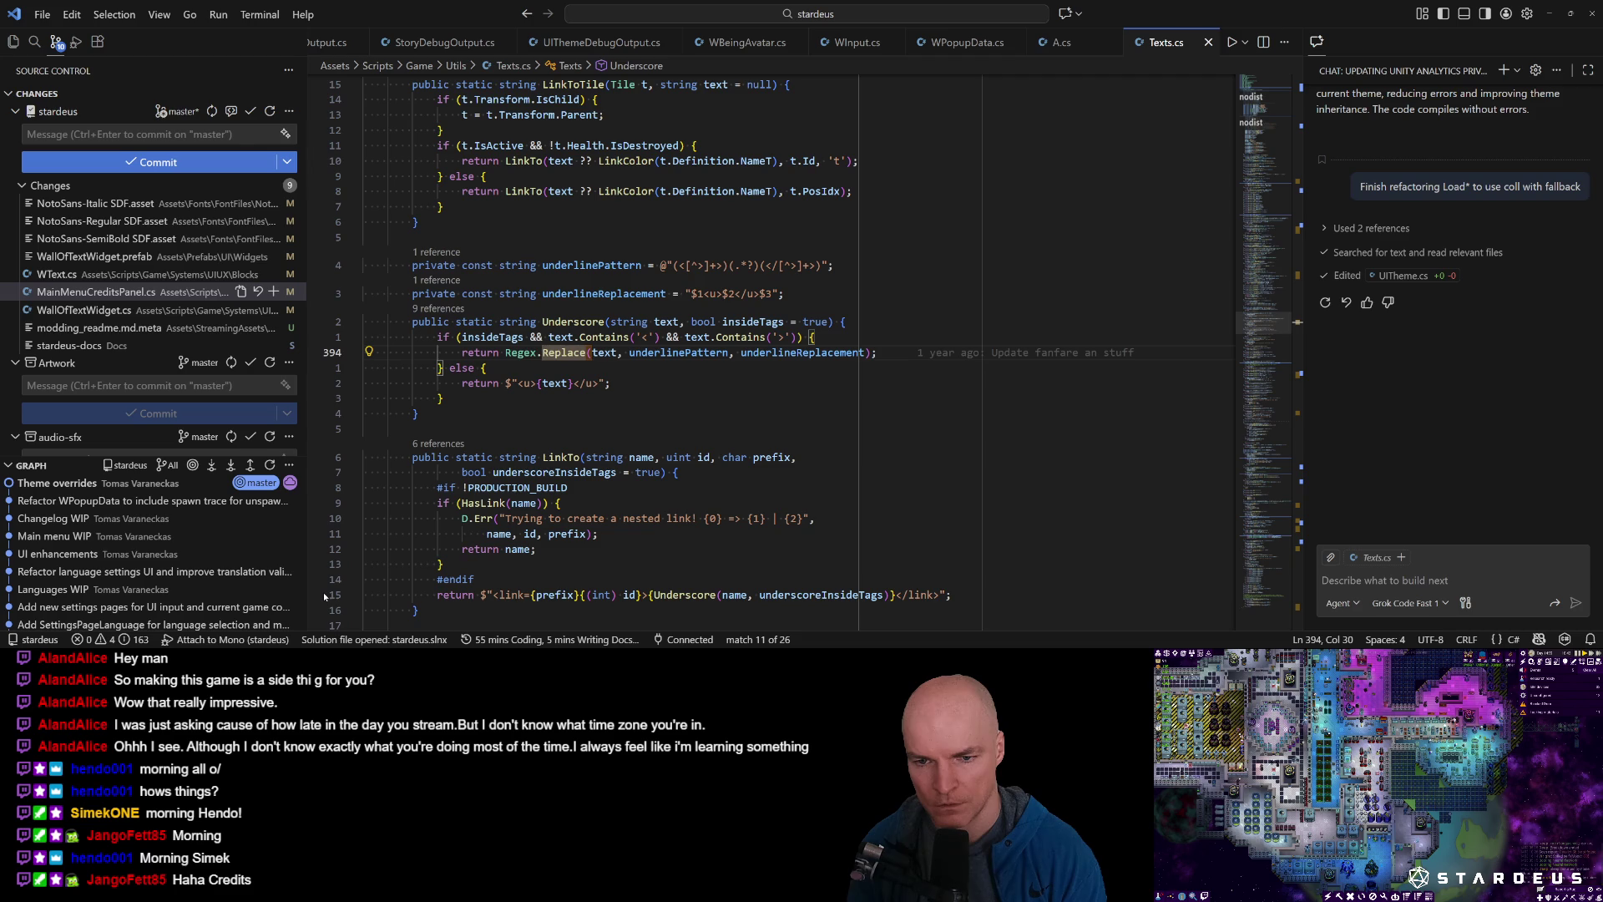
{"action": "key", "text": "n"}
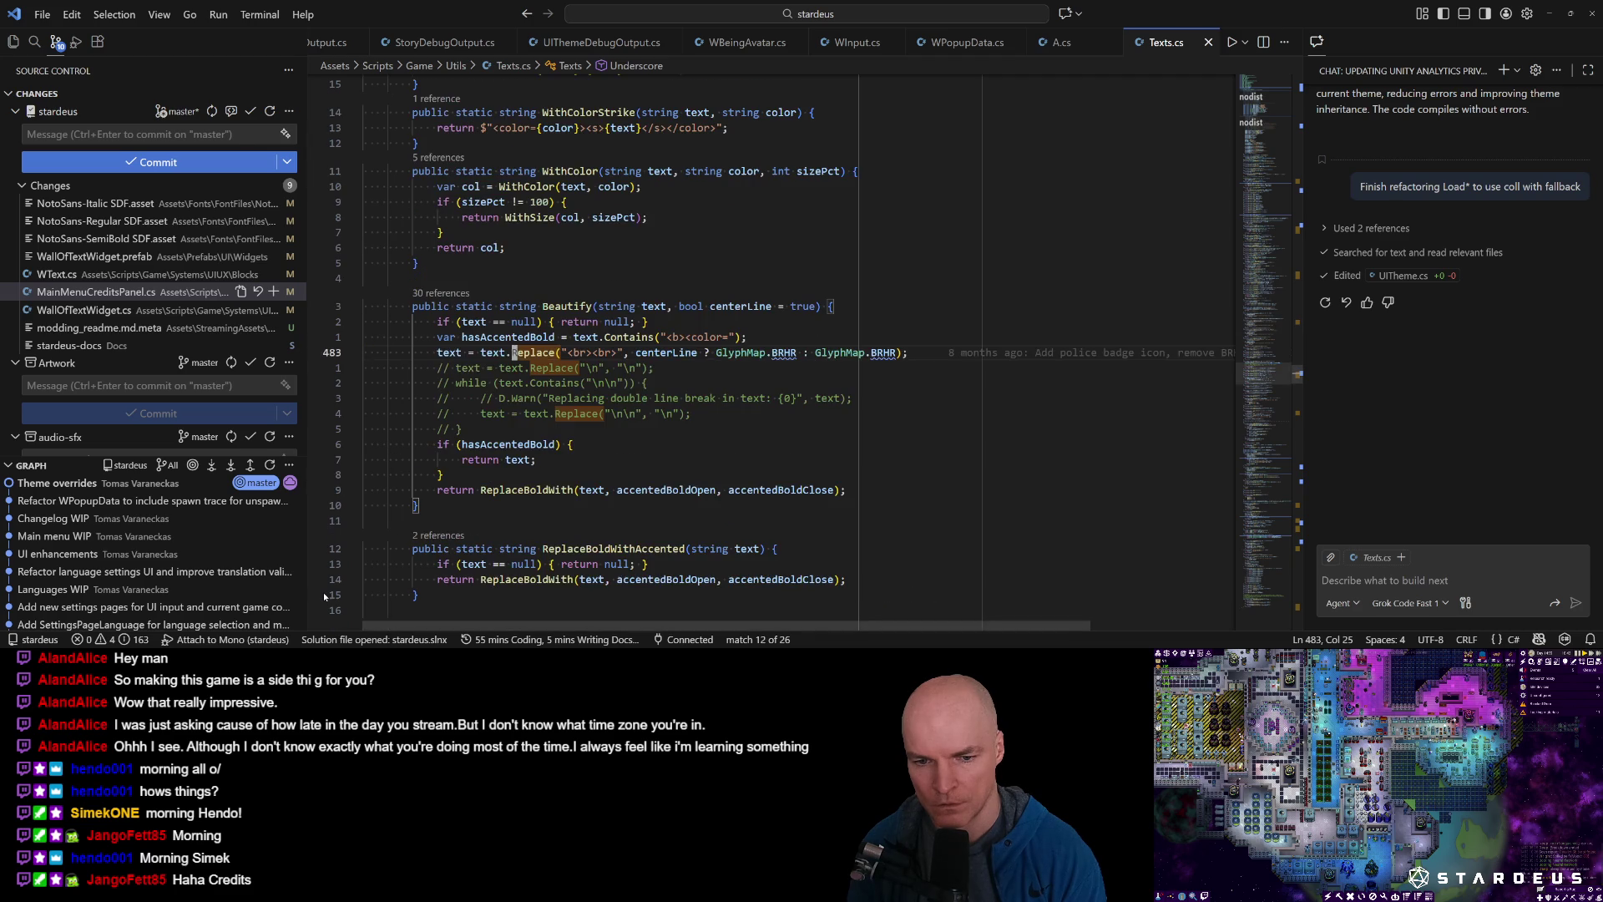
{"action": "key", "text": "n"}
{"action": "key", "text": "n"}
{"action": "key", "text": "n"}
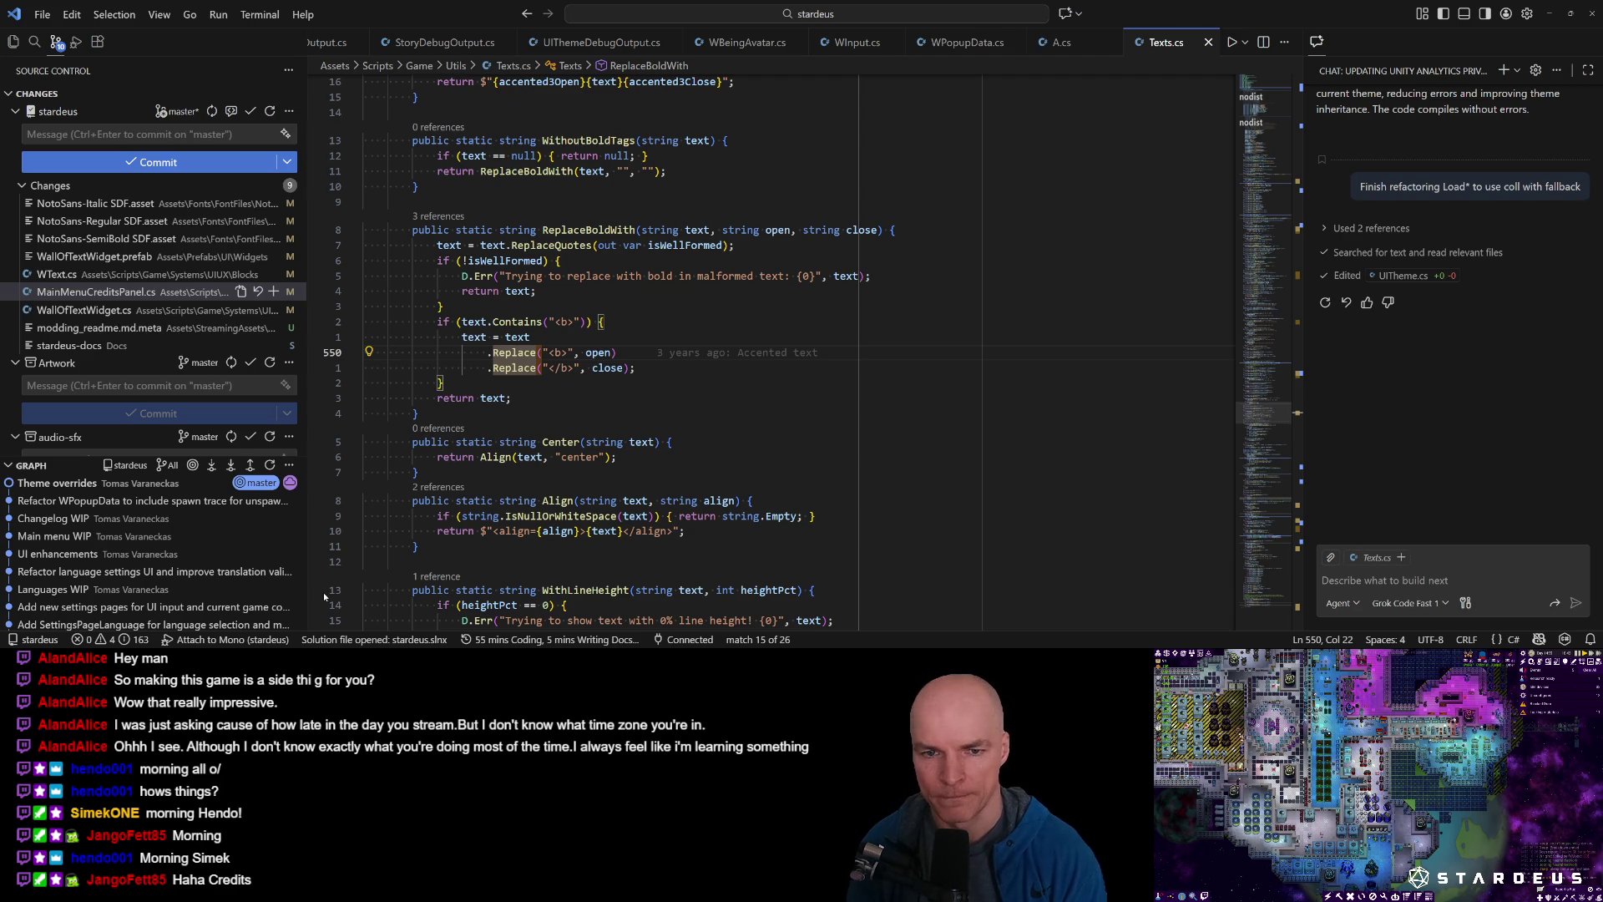
{"action": "key", "text": "ctrl+shift+f"}
{"action": "type", "text": "Replace"}
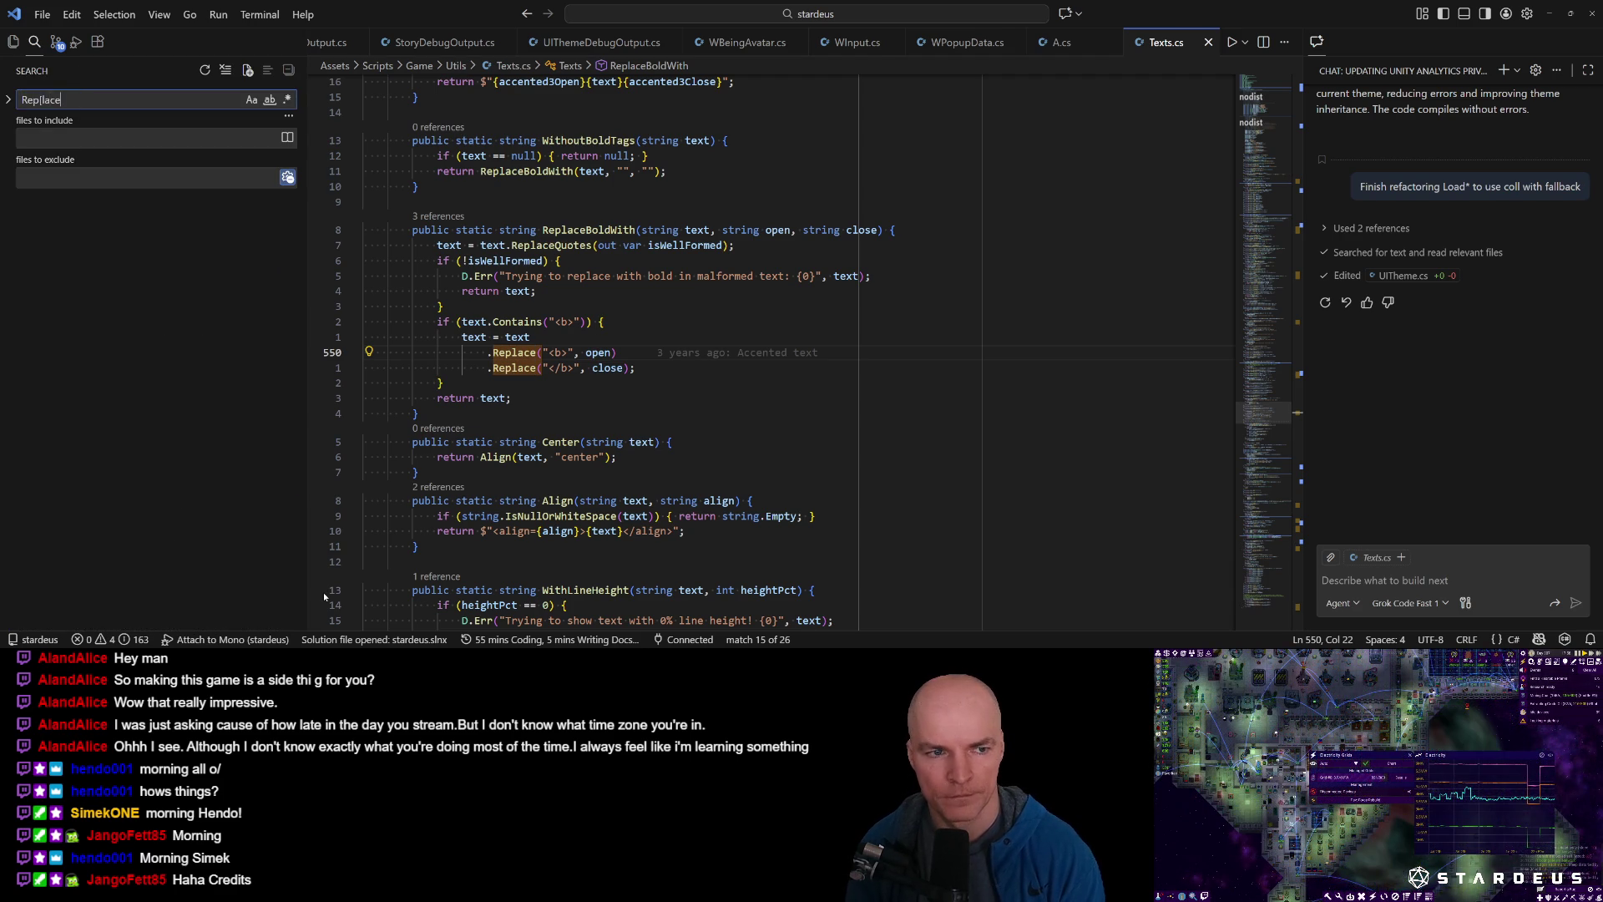
Narrow the project search to Replace(" and view the MiscUtils.cs match, then return to Texts.cs.
{"action": "type", "text": "("}
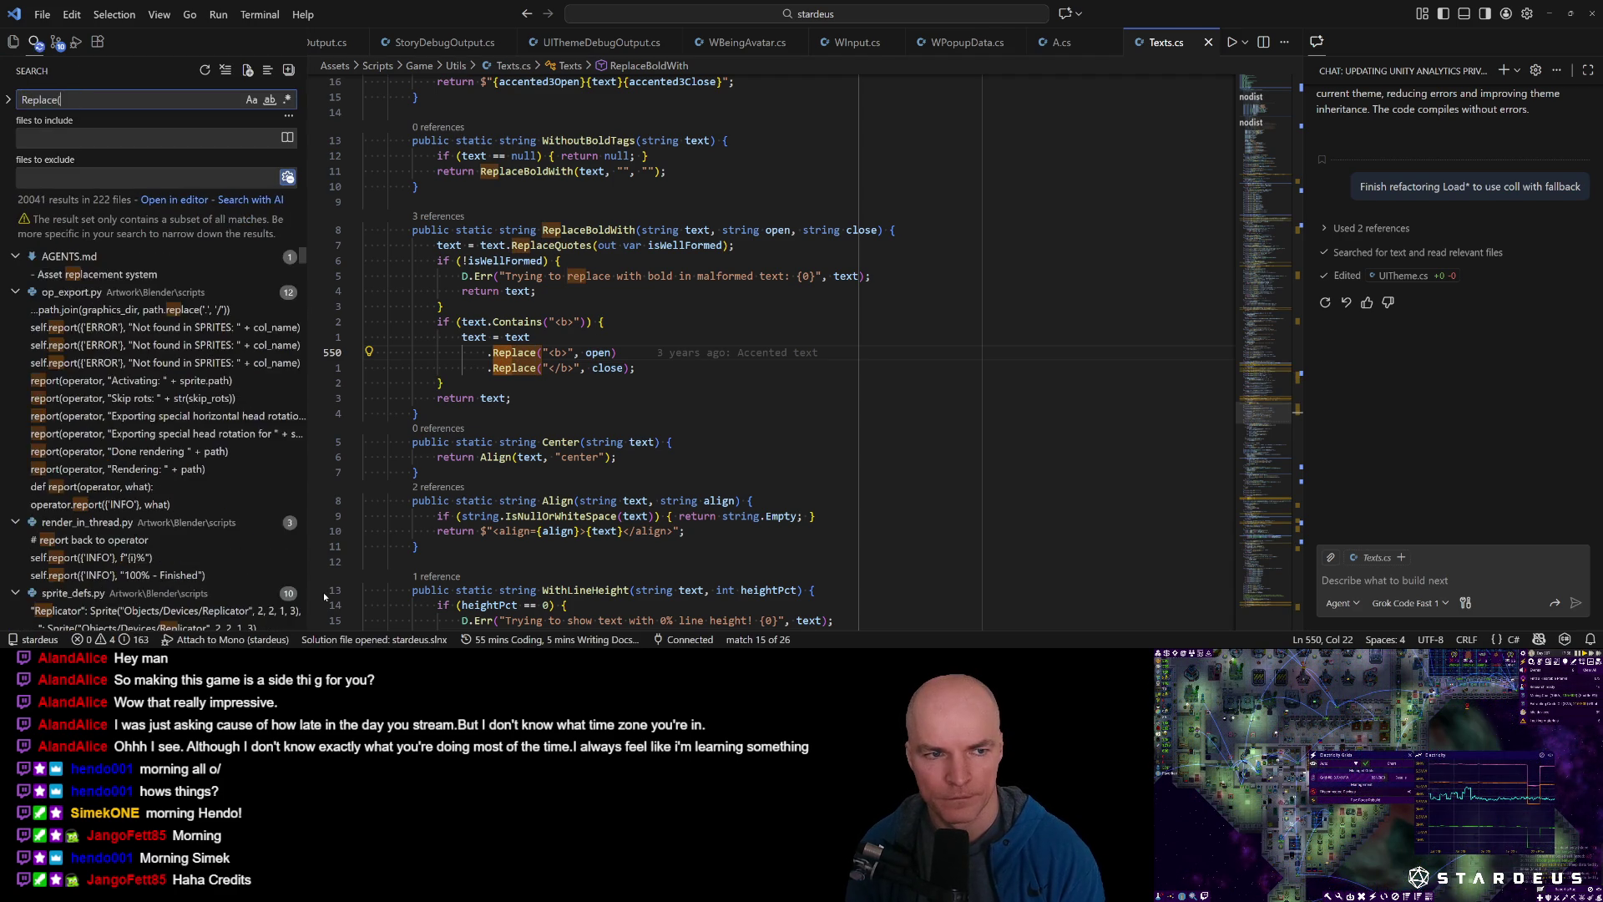
{"action": "type", "text": "\""}
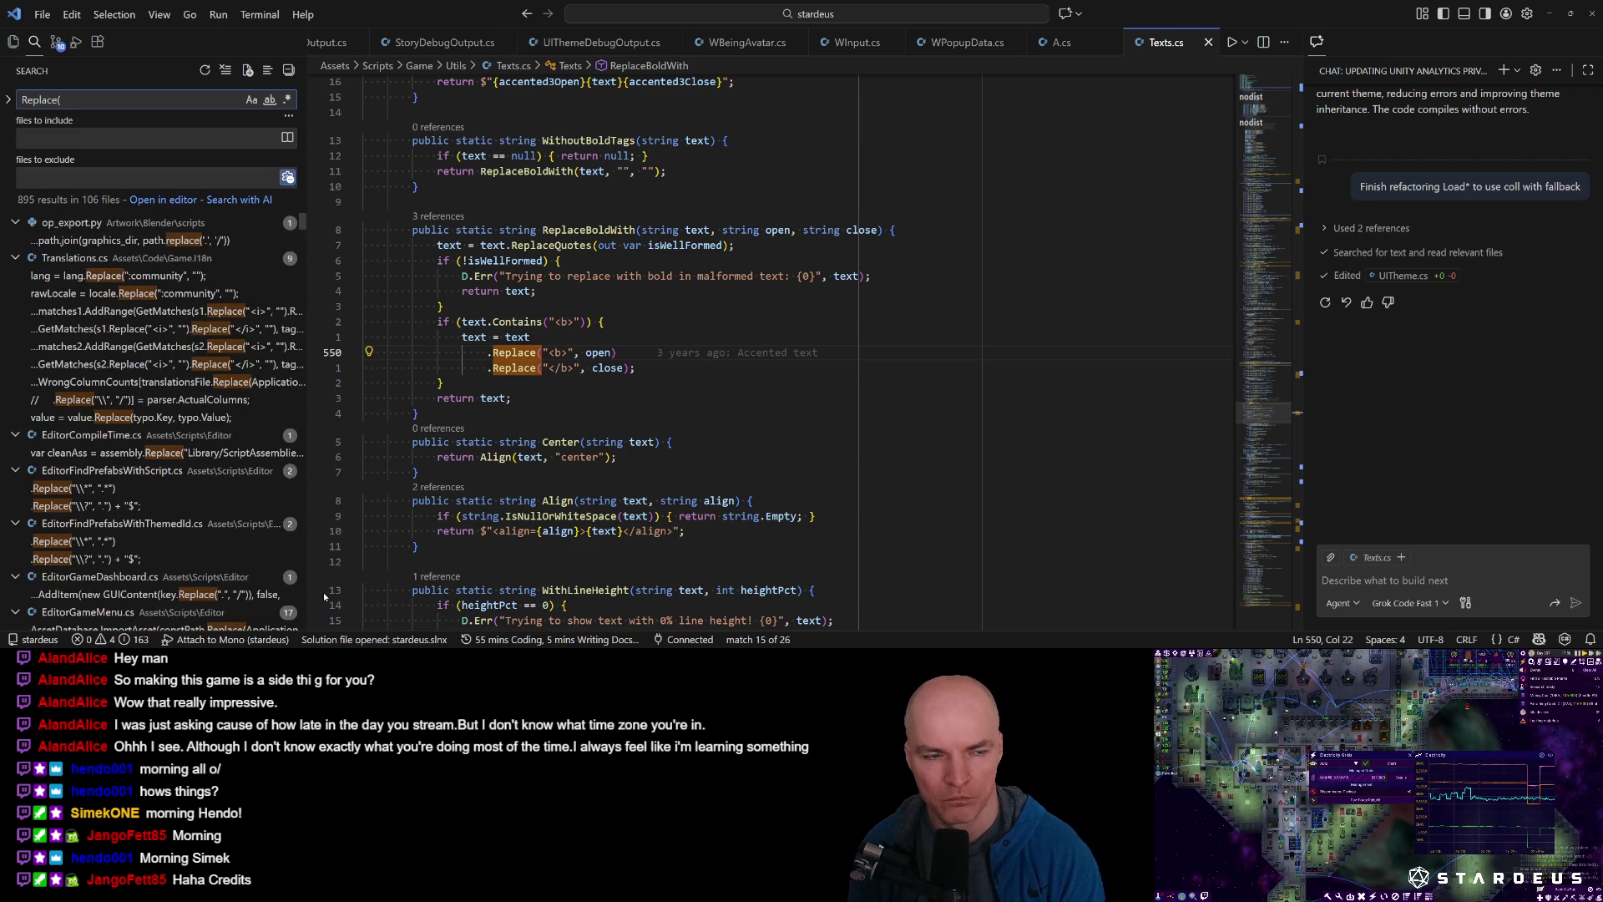
{"action": "type", "text": "\""}
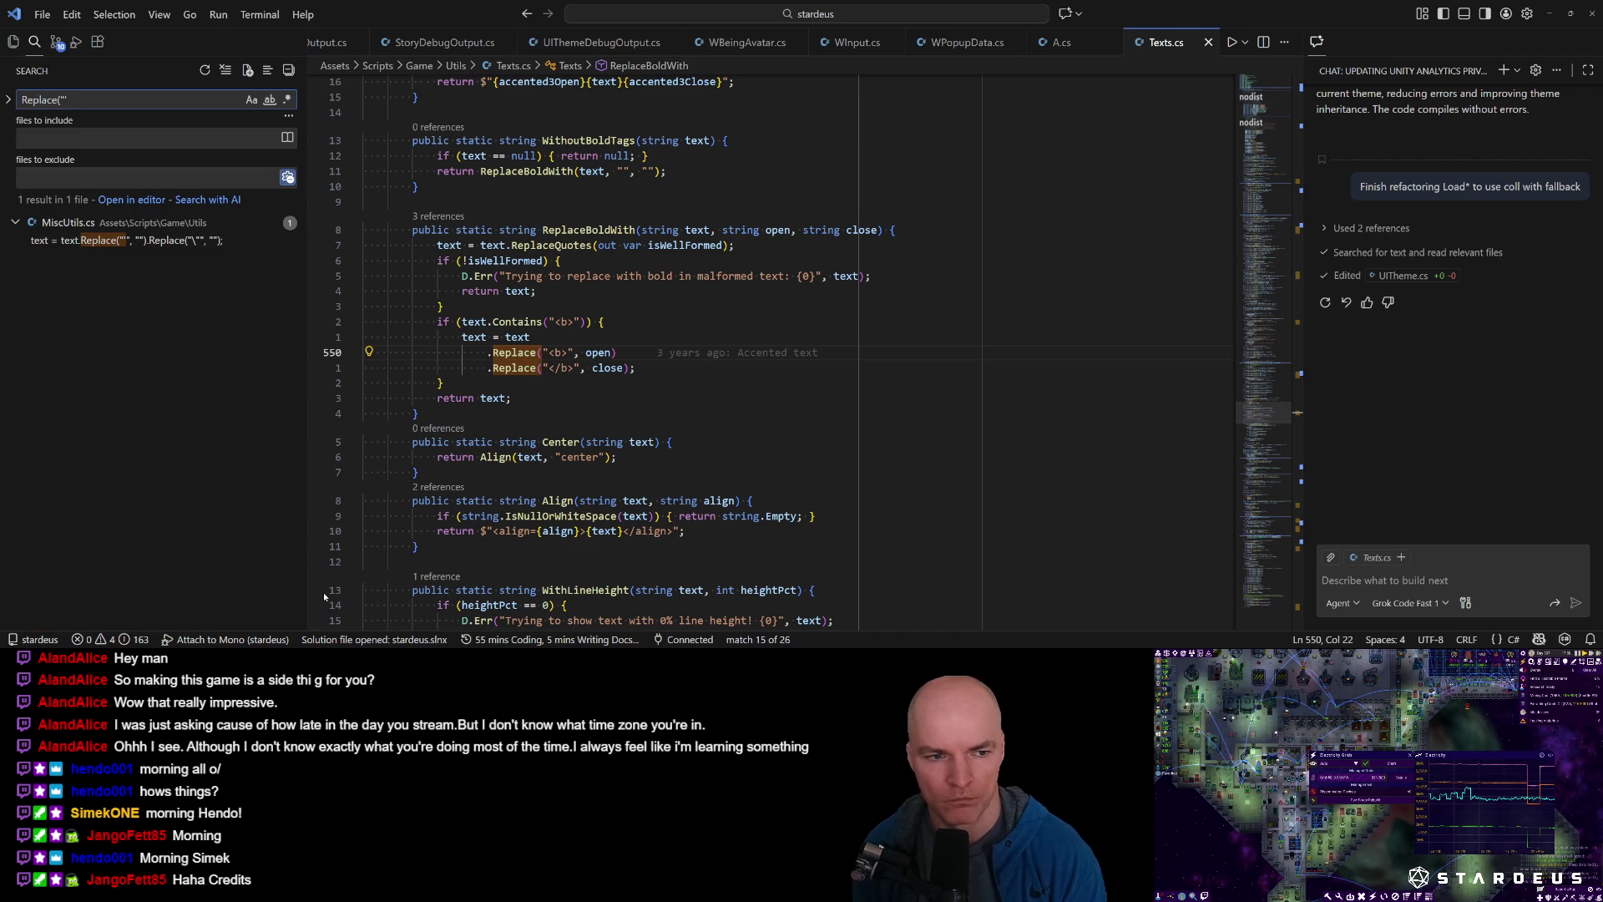
{"action": "left_click", "coordinate": [158, 240]}
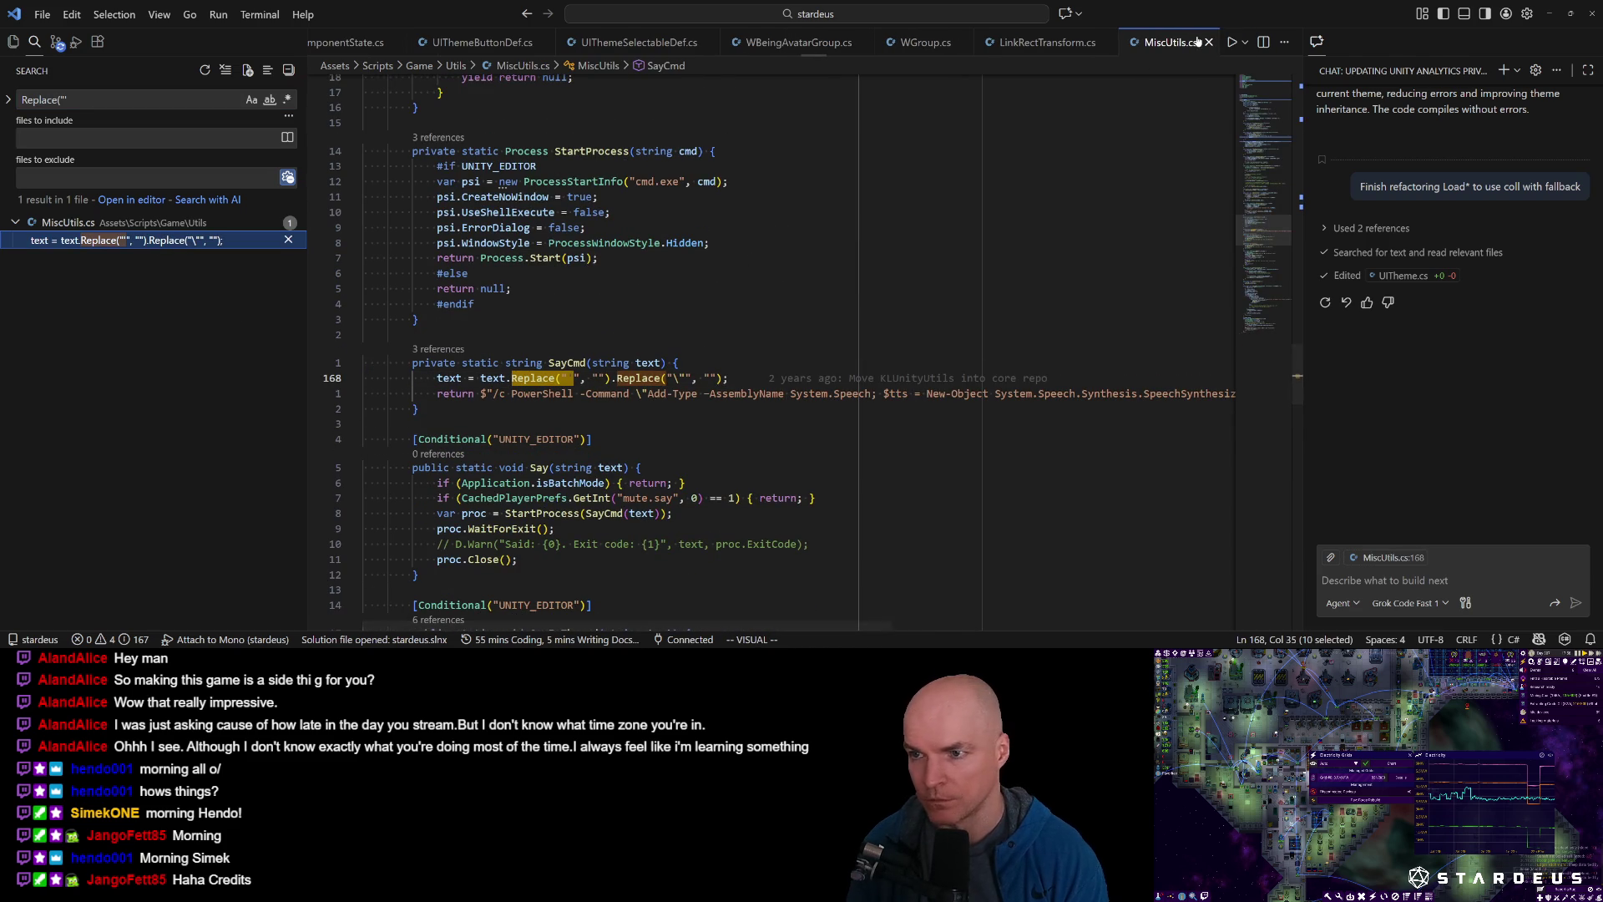
{"action": "key", "text": "ctrl+o"}
Edit the project search query and then clear it.
{"action": "left_click", "coordinate": [102, 99]}
{"action": "key", "text": "BackSpace"}
{"action": "type", "text": "que"}
{"action": "key", "text": "BackSpace"}
{"action": "type", "text": "o"}
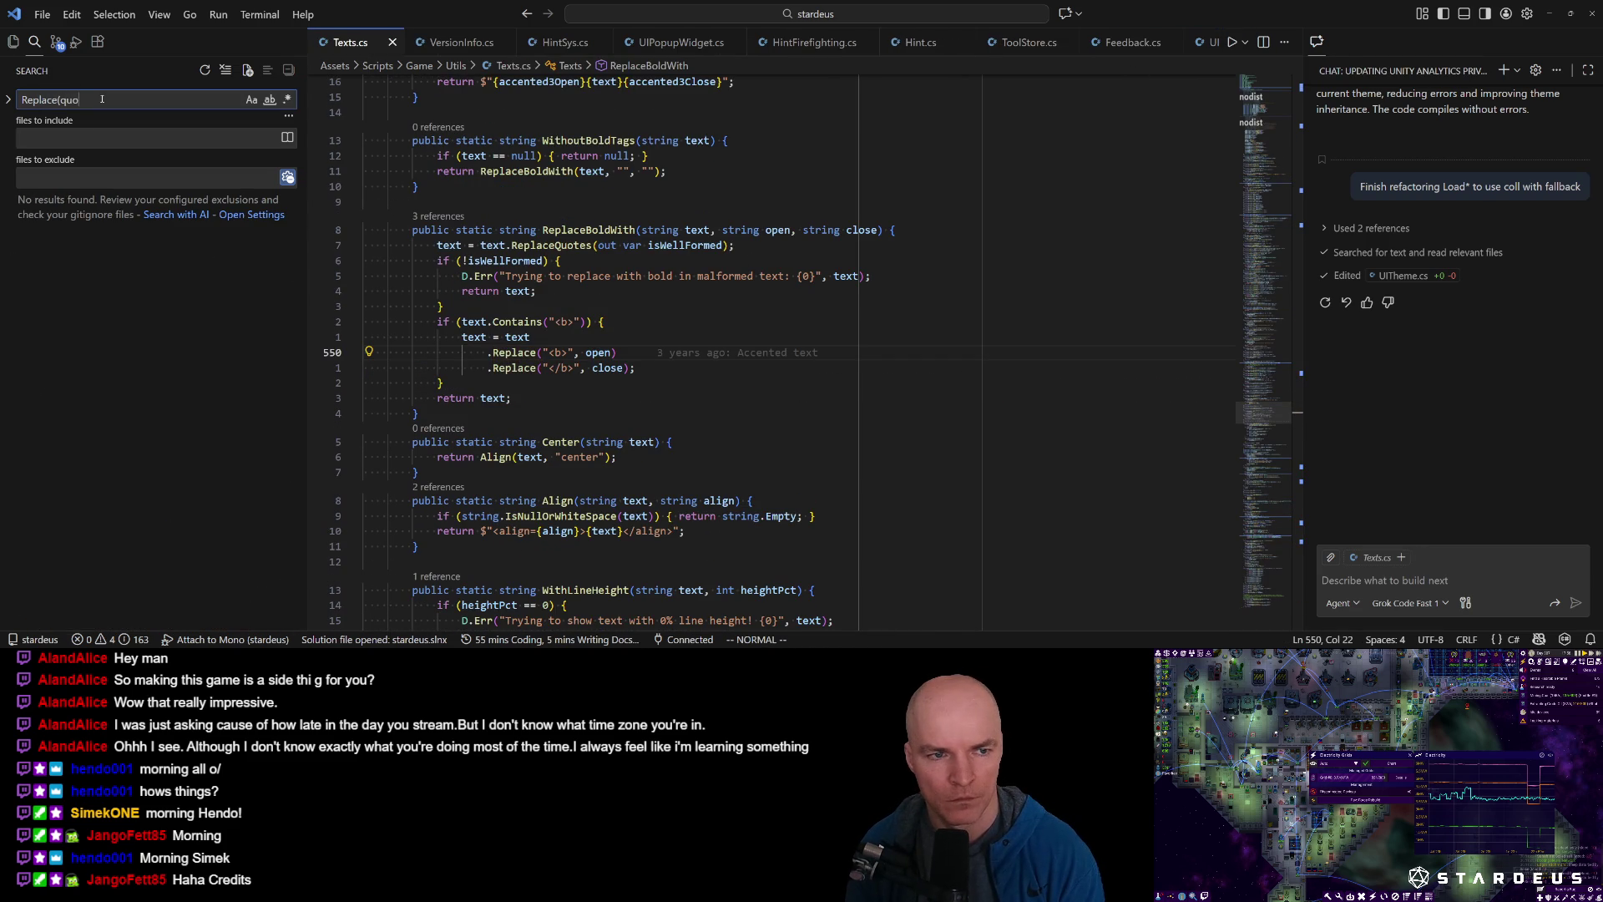
{"action": "key", "text": "BackSpace"}
{"action": "key", "text": "BackSpace"}
{"action": "key", "text": "BackSpace"}
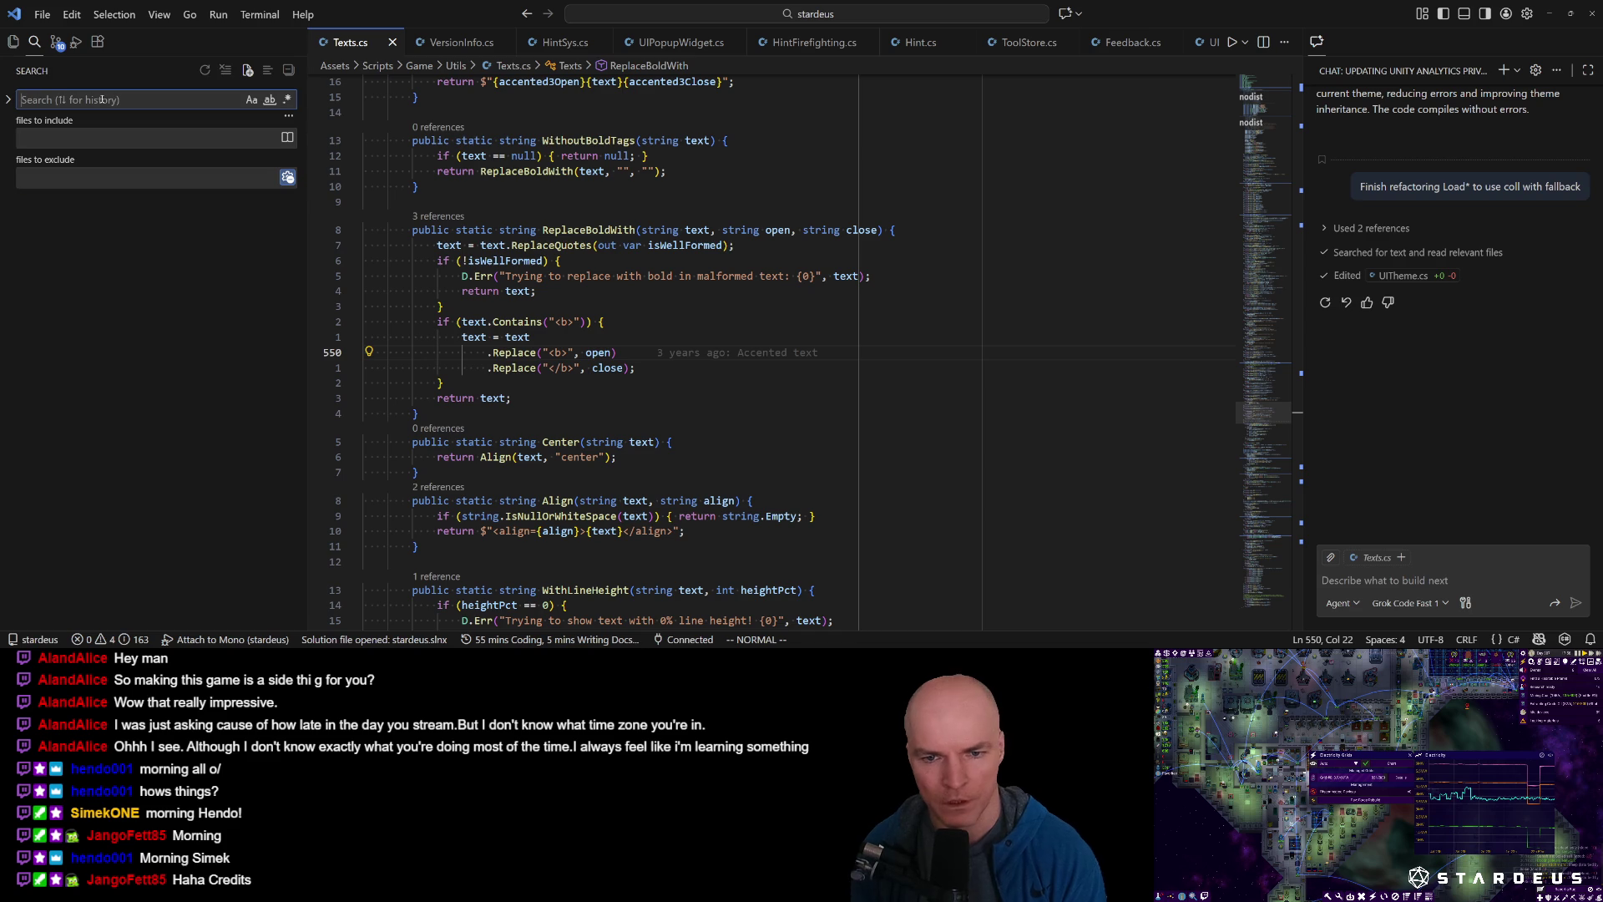
{"action": "mouse_move", "coordinate": [1262, 122]}
{"action": "left_mouse_down"}
{"action": "mouse_move", "coordinate": [1277, 129]}
{"action": "mouse_move", "coordinate": [1275, 186]}
{"action": "left_mouse_up"}
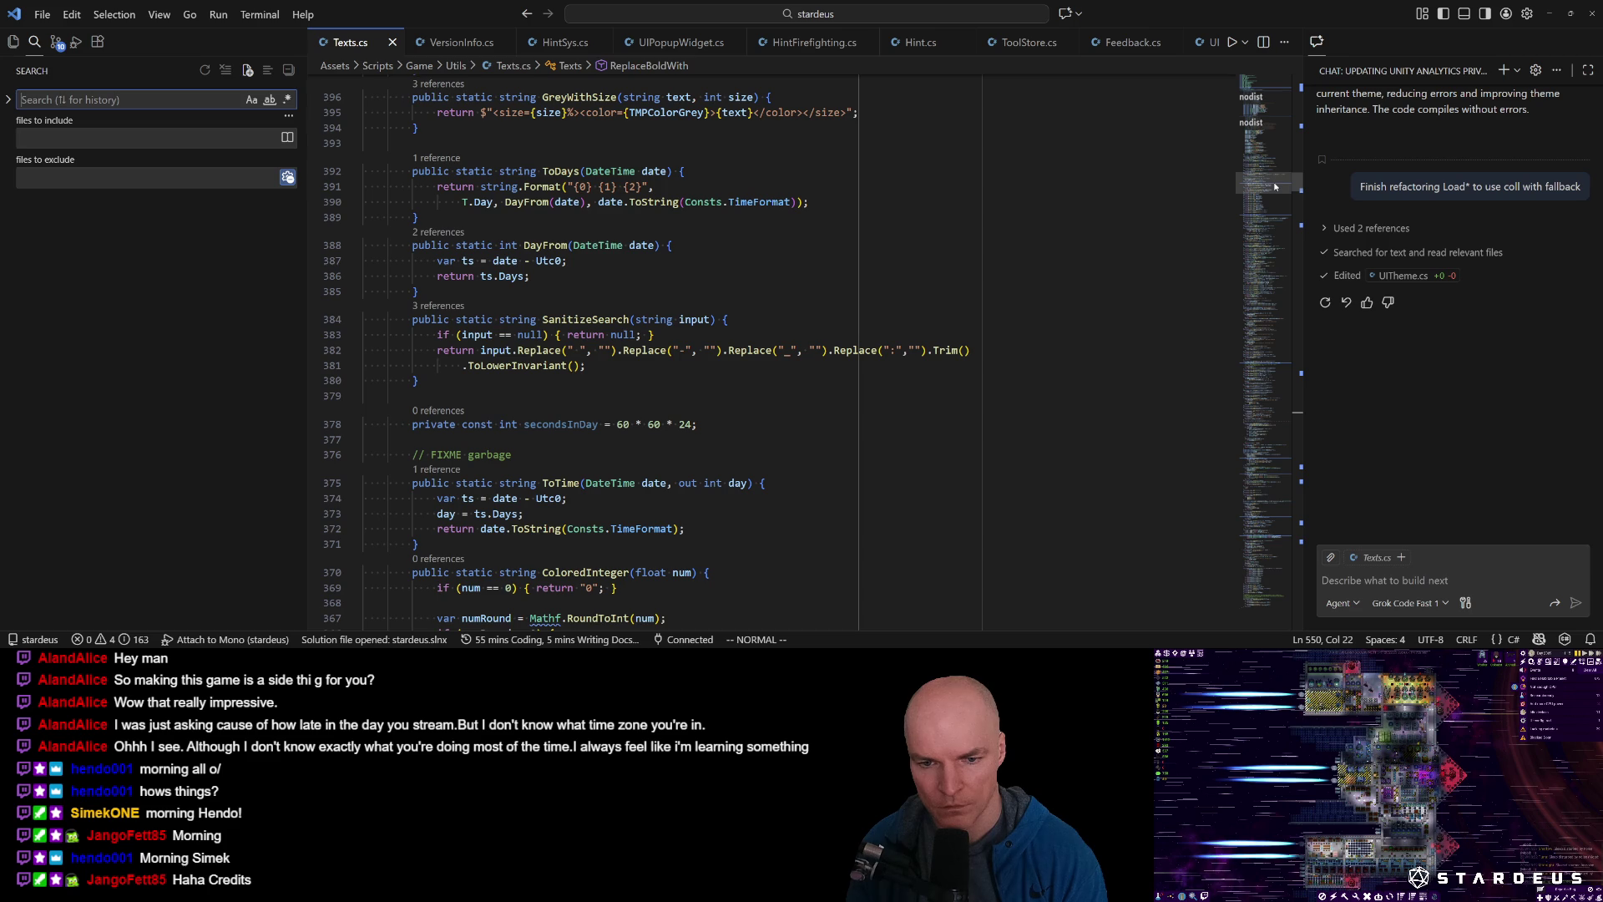
Put the caret on line 153 of Texts.cs and look up CSV.cs and CSVTest.cs without opening them.
{"action": "left_click_drag", "start_coordinate": [1275, 187], "coordinate": [1272, 171]}
{"action": "left_click", "coordinate": [1059, 273]}
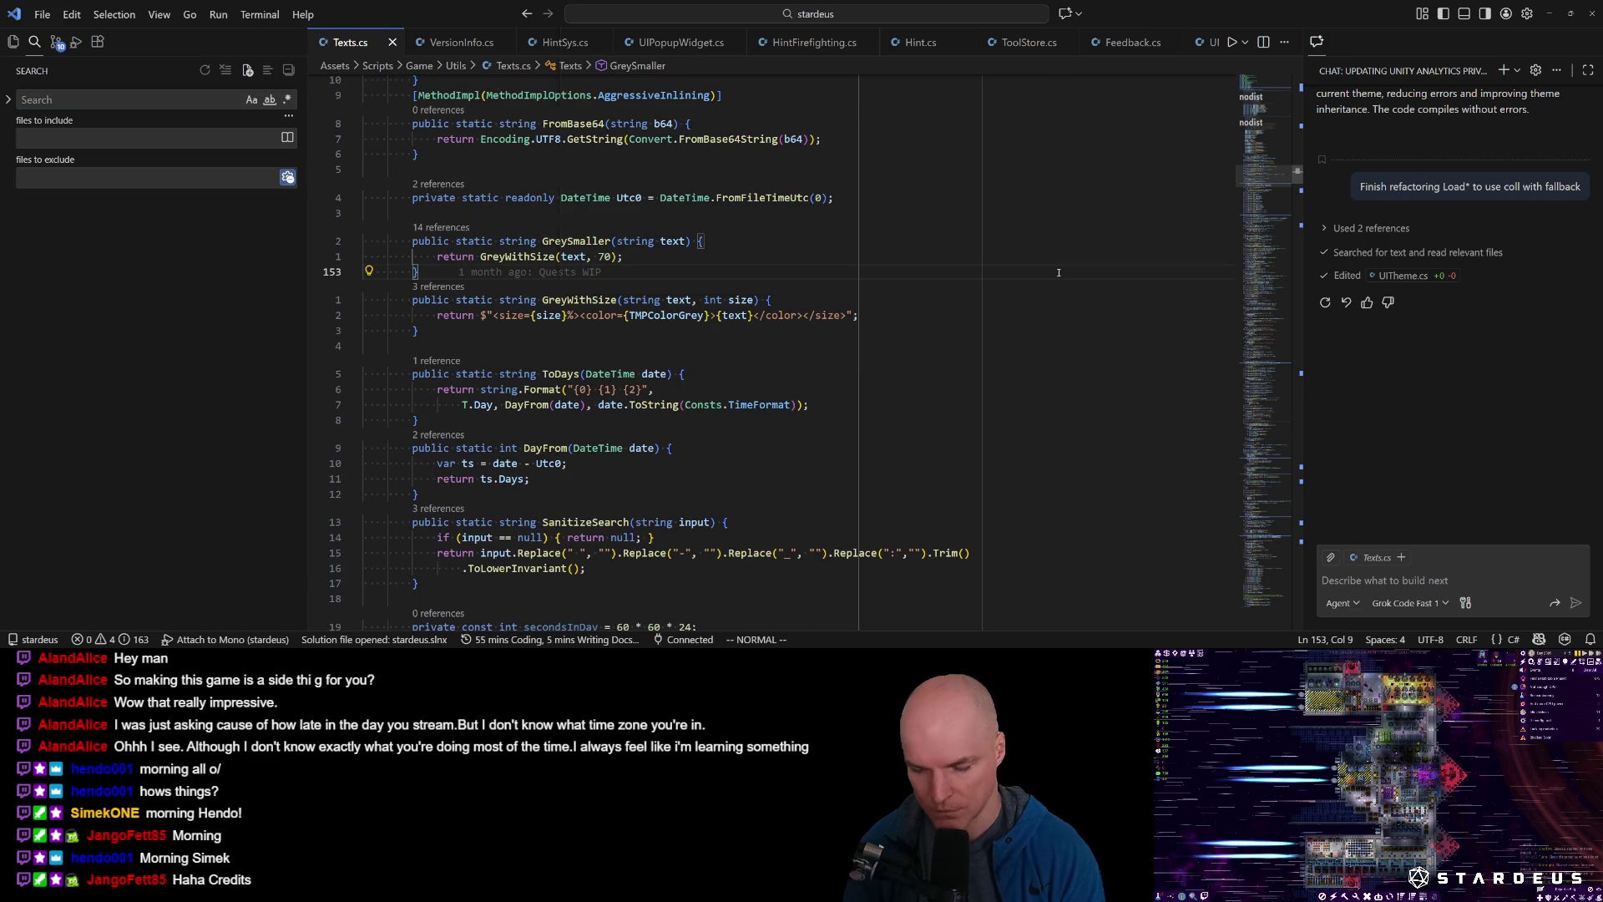
{"action": "key", "text": "ctrl+p"}
{"action": "type", "text": "csv"}
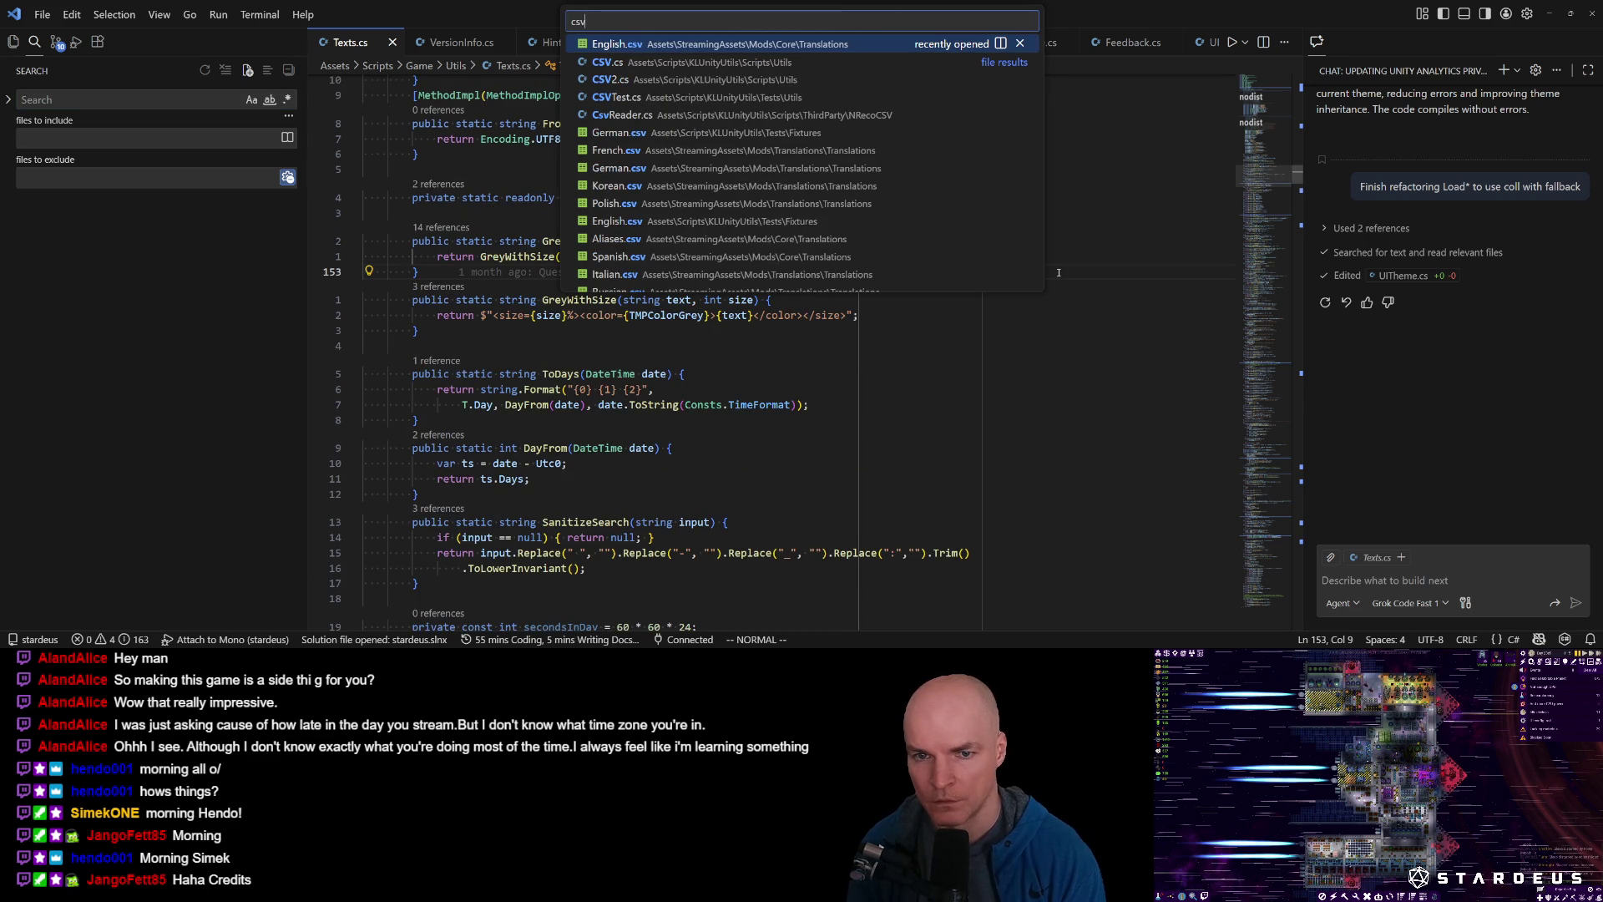
{"action": "key", "text": "Down"}
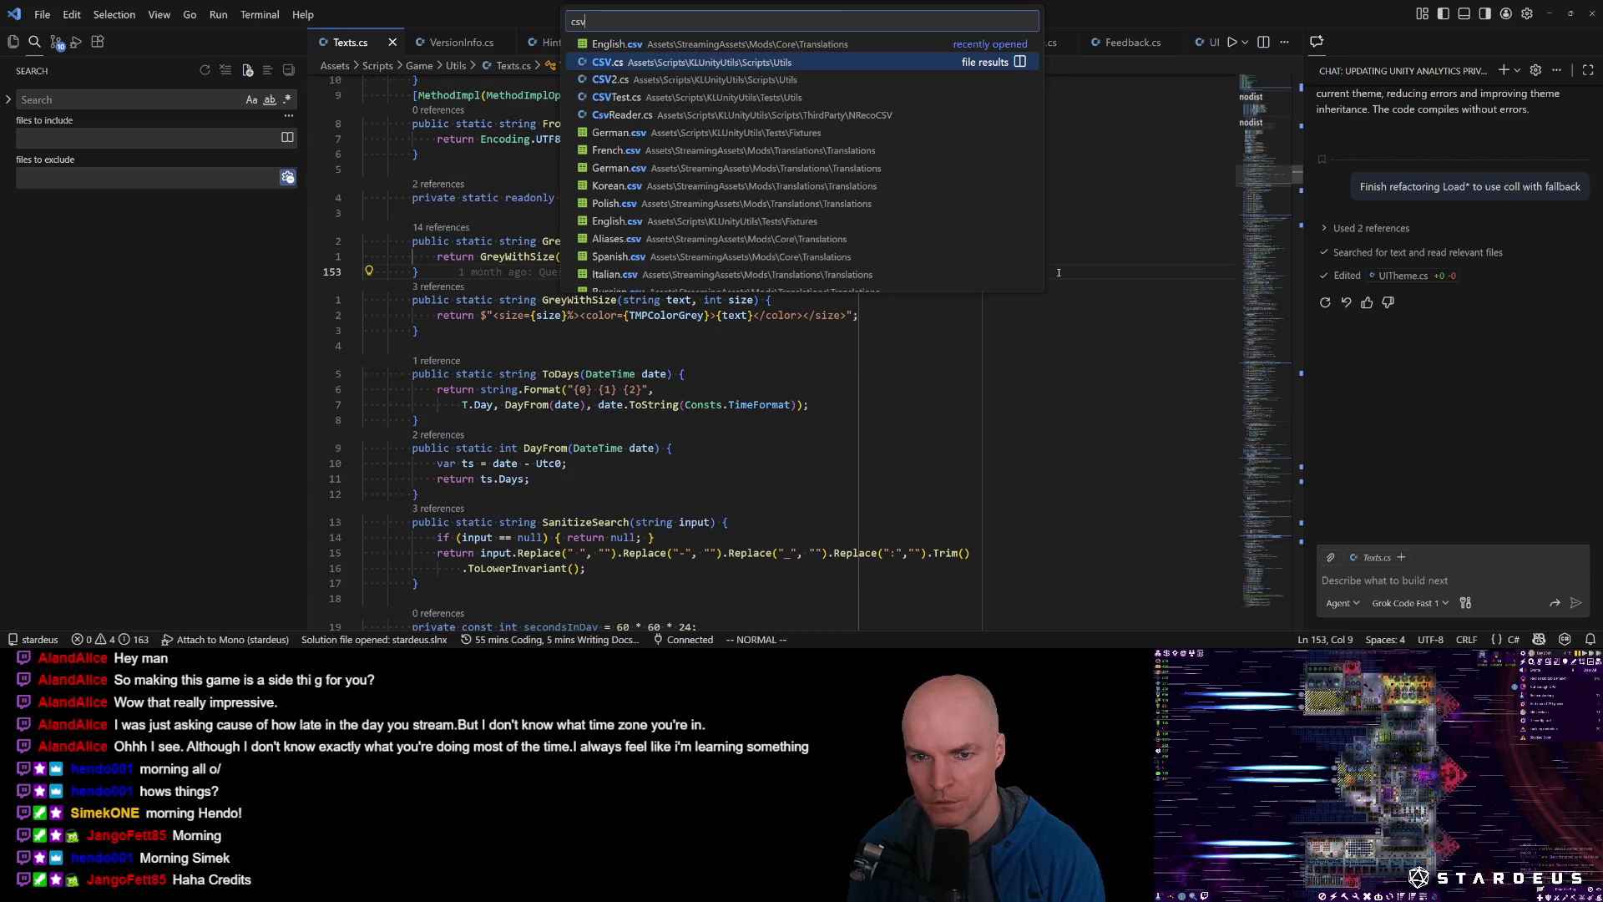
{"action": "key", "text": "Down"}
{"action": "key", "text": "Down"}
{"action": "key", "text": "Escape"}
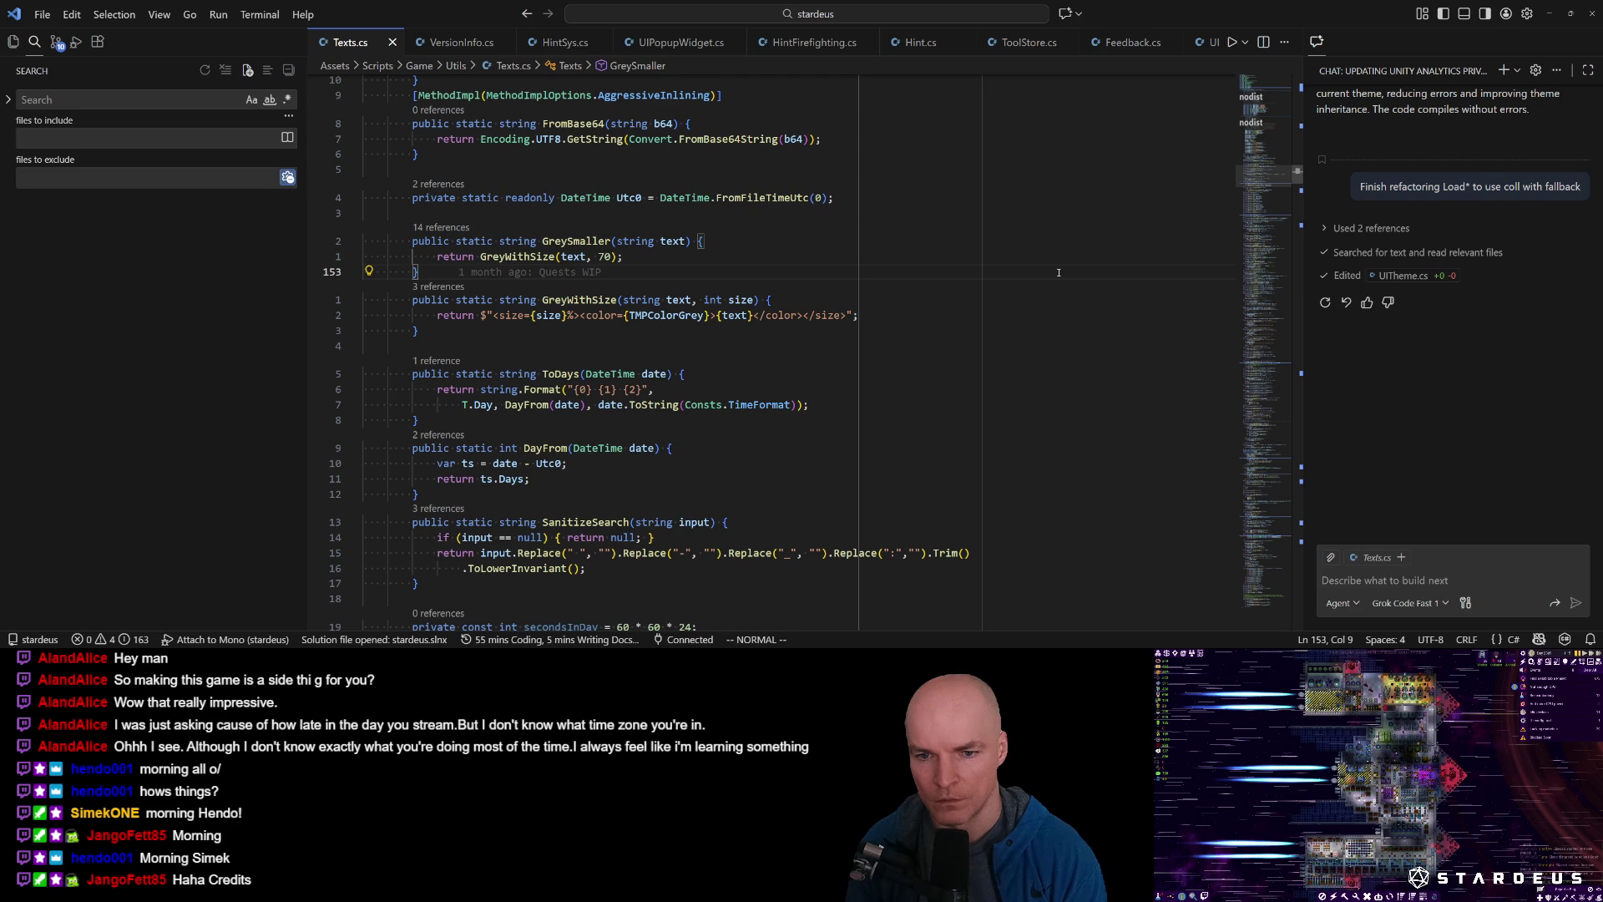
Open Translations.cs and browse its Load methods, LoadSupportedLocales and LoadAliases.
{"action": "key", "text": "ctrl+p"}
{"action": "type", "text": "transla"}
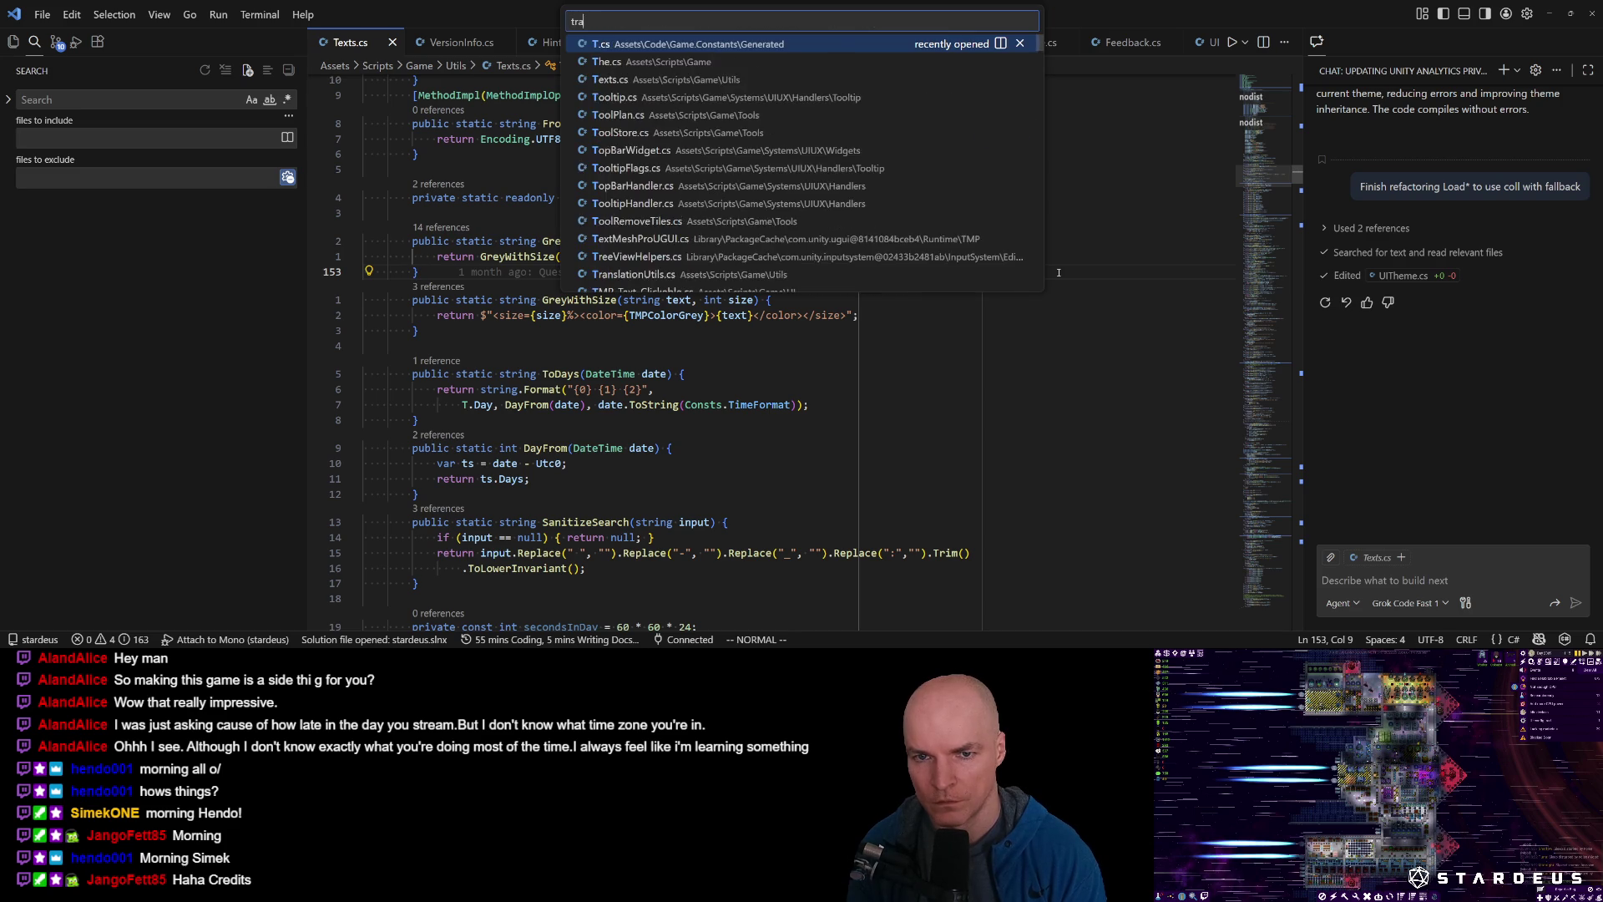
{"action": "key", "text": "Down"}
{"action": "key", "text": "Return"}
{"action": "key", "text": "ctrl+shift+o"}
{"action": "type", "text": "load"}
{"action": "key", "text": "Down"}
{"action": "key", "text": "Up"}
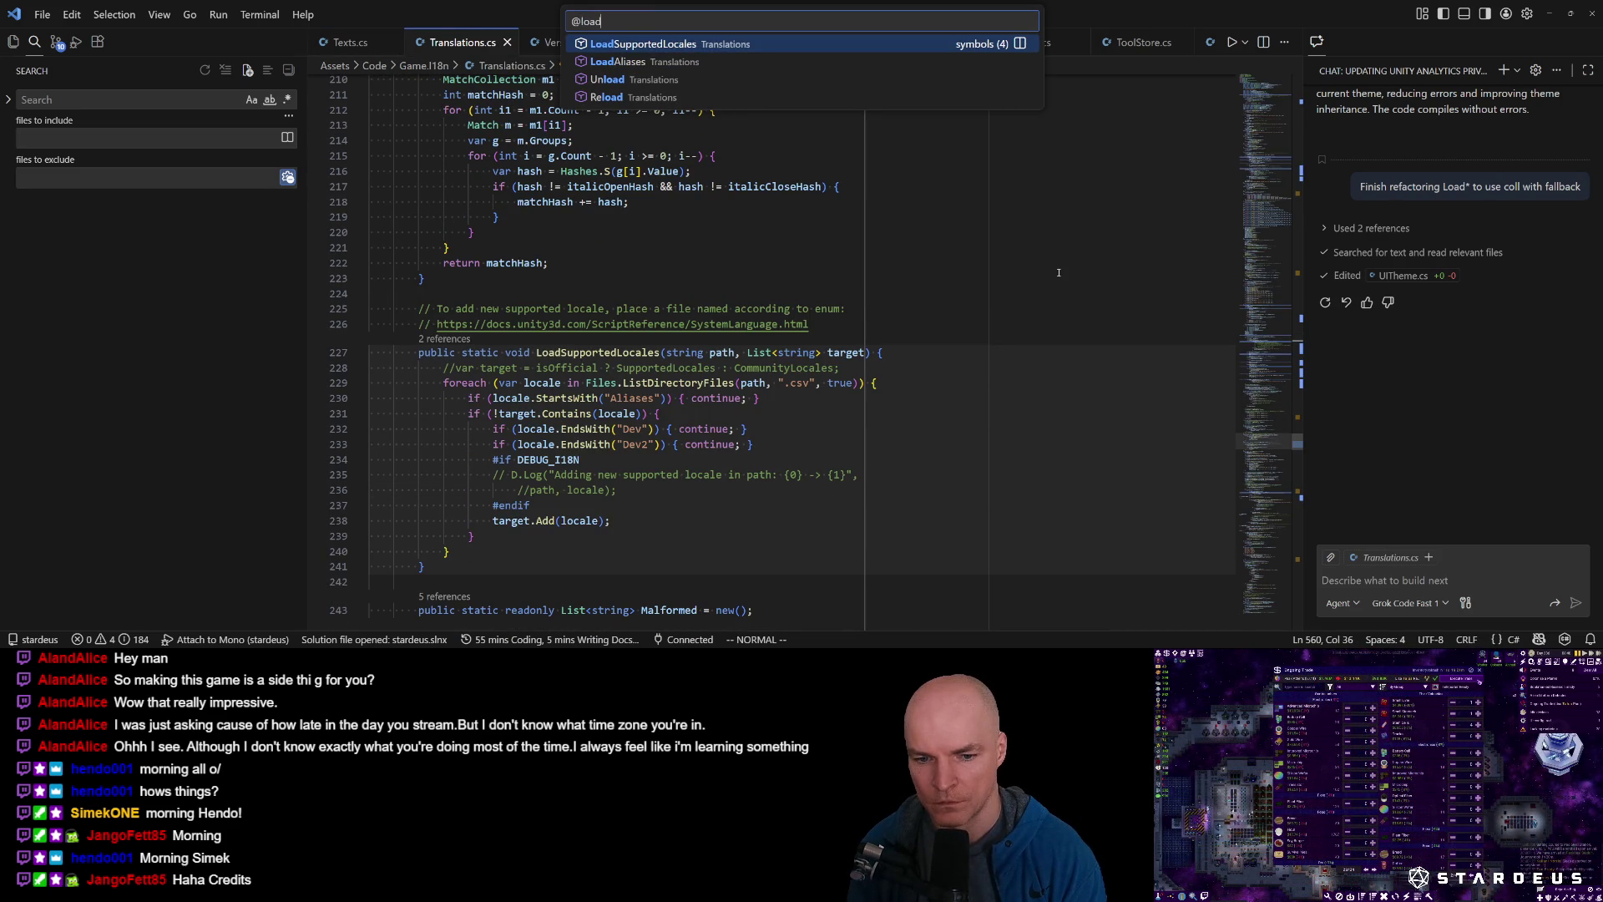
{"action": "key", "text": "Down"}
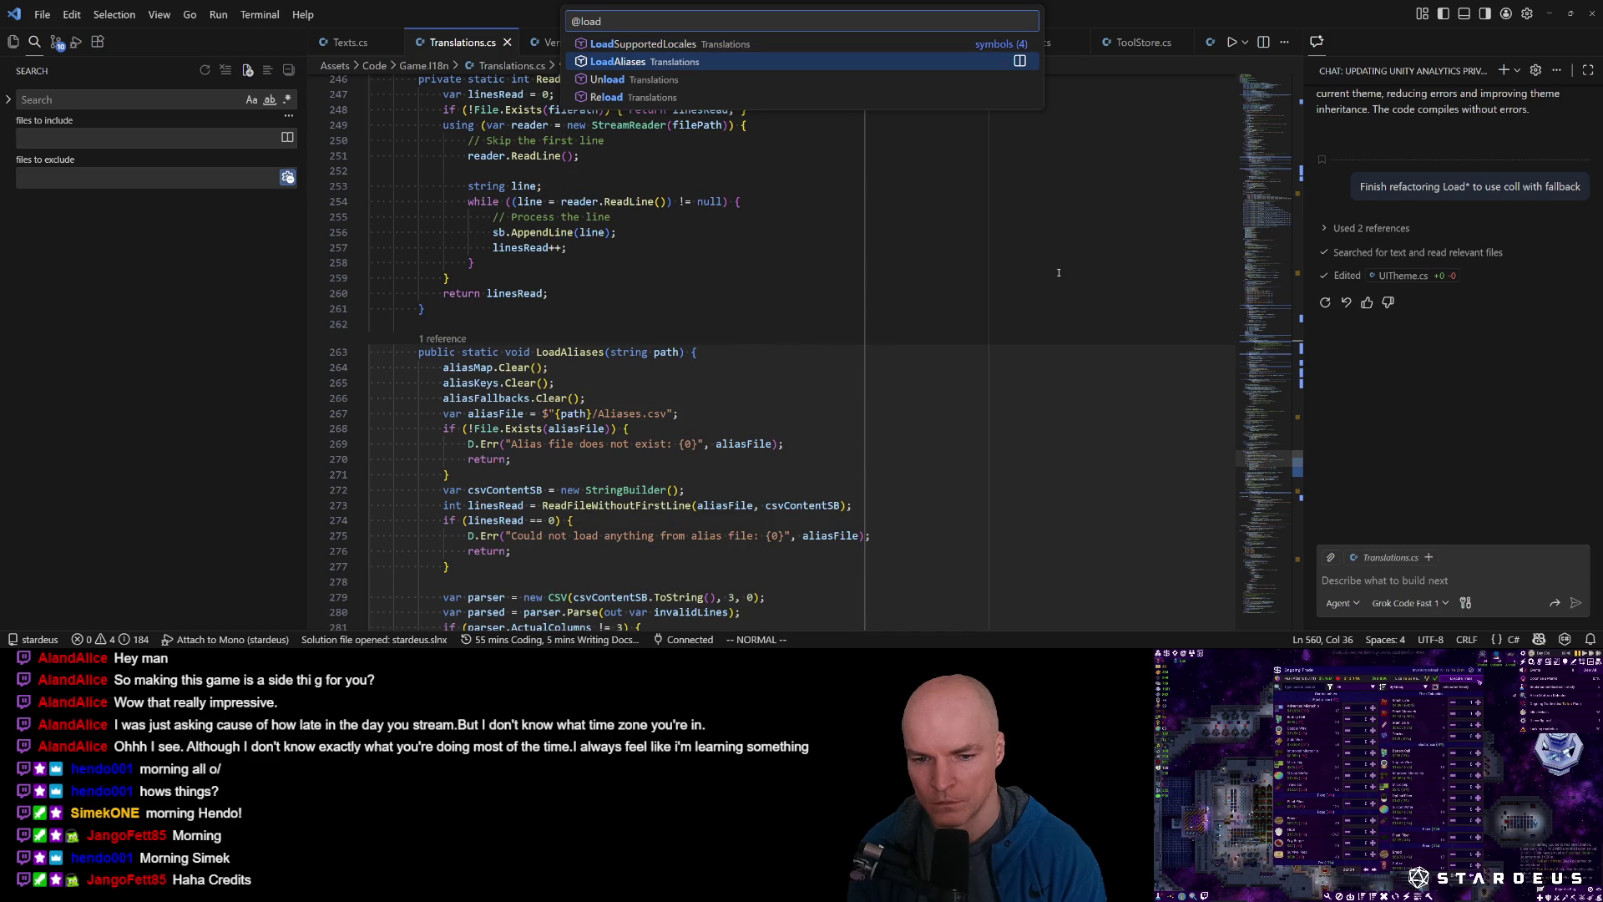
{"action": "key", "text": "Escape"}
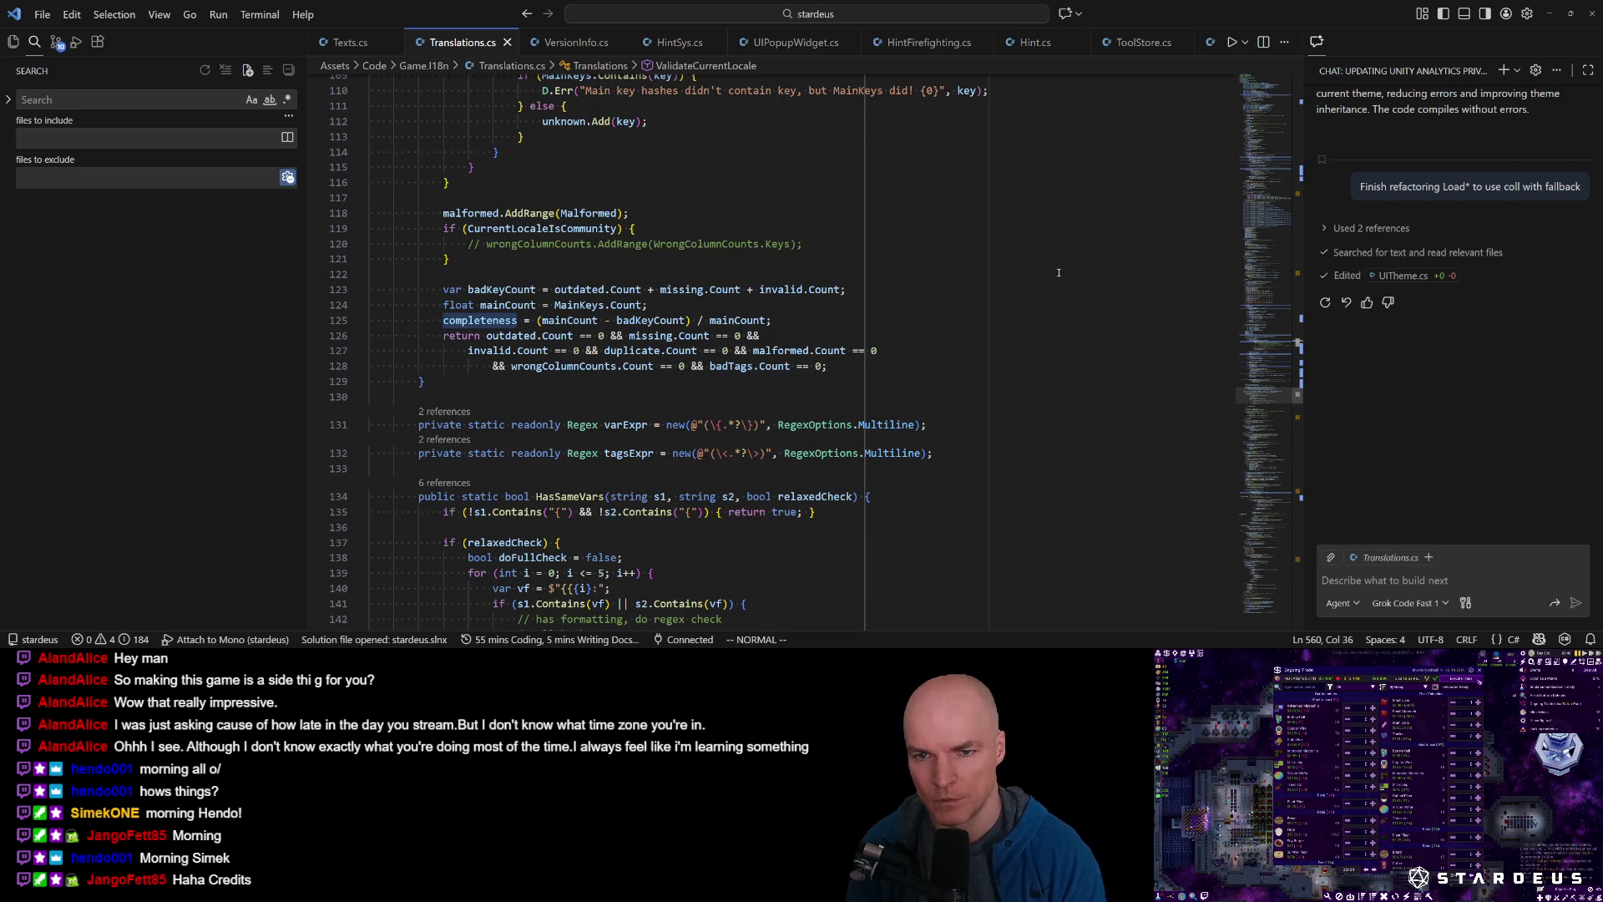
Reopen Texts.cs and switch to Unity to start the game.
{"action": "key", "text": "ctrl+p"}
{"action": "key", "text": "Down"}
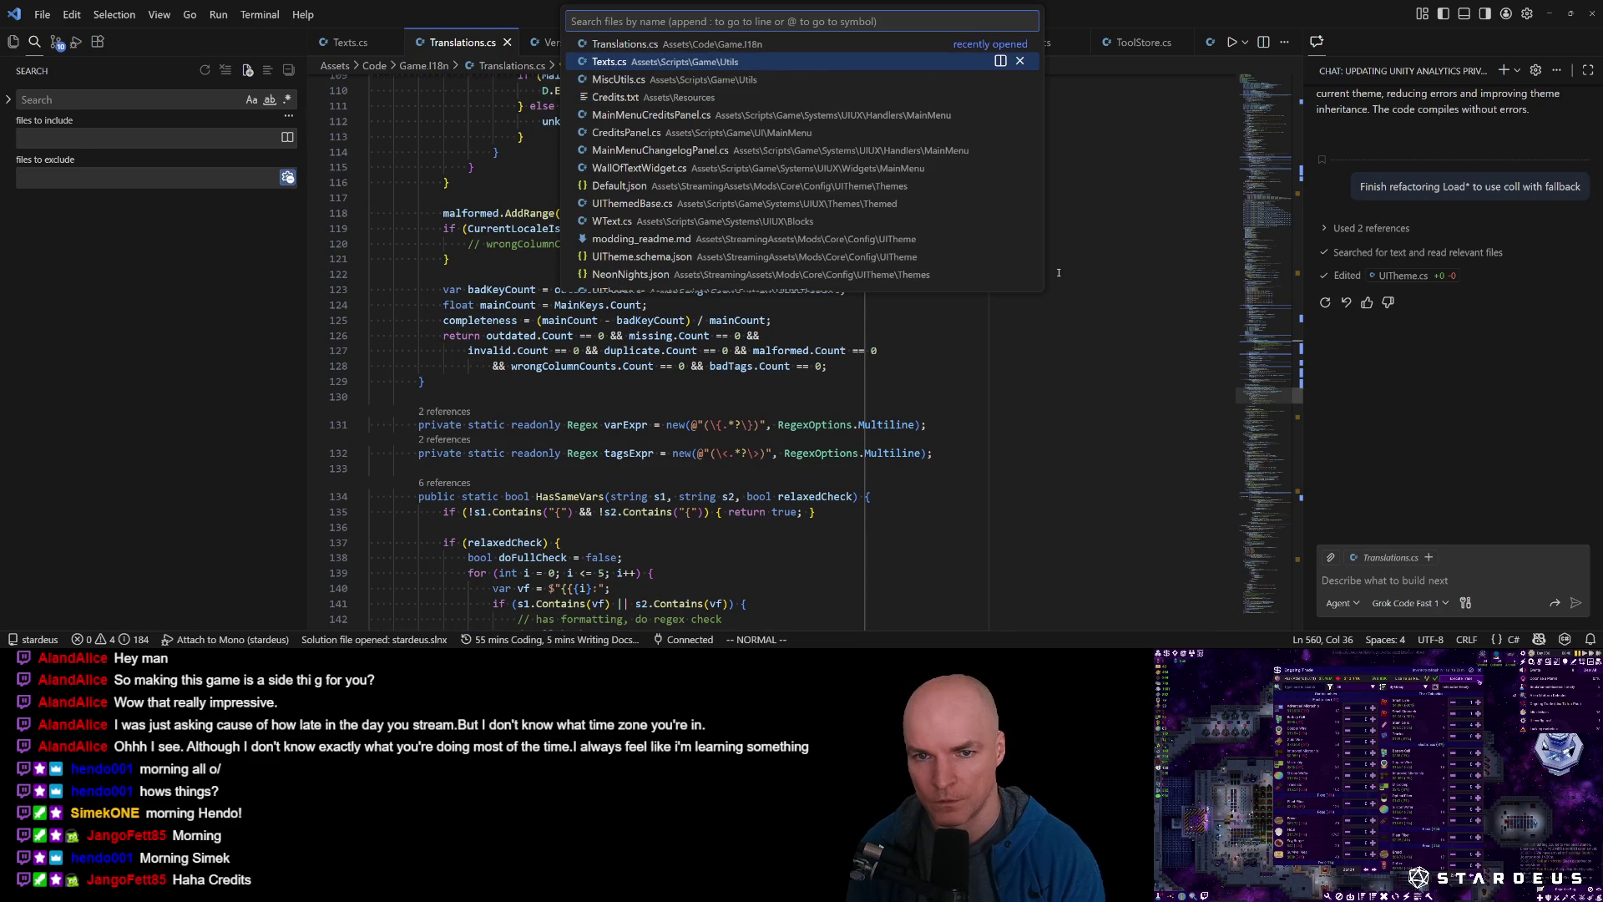
{"action": "key", "text": "Return"}
{"action": "key", "text": "alt+Tab"}
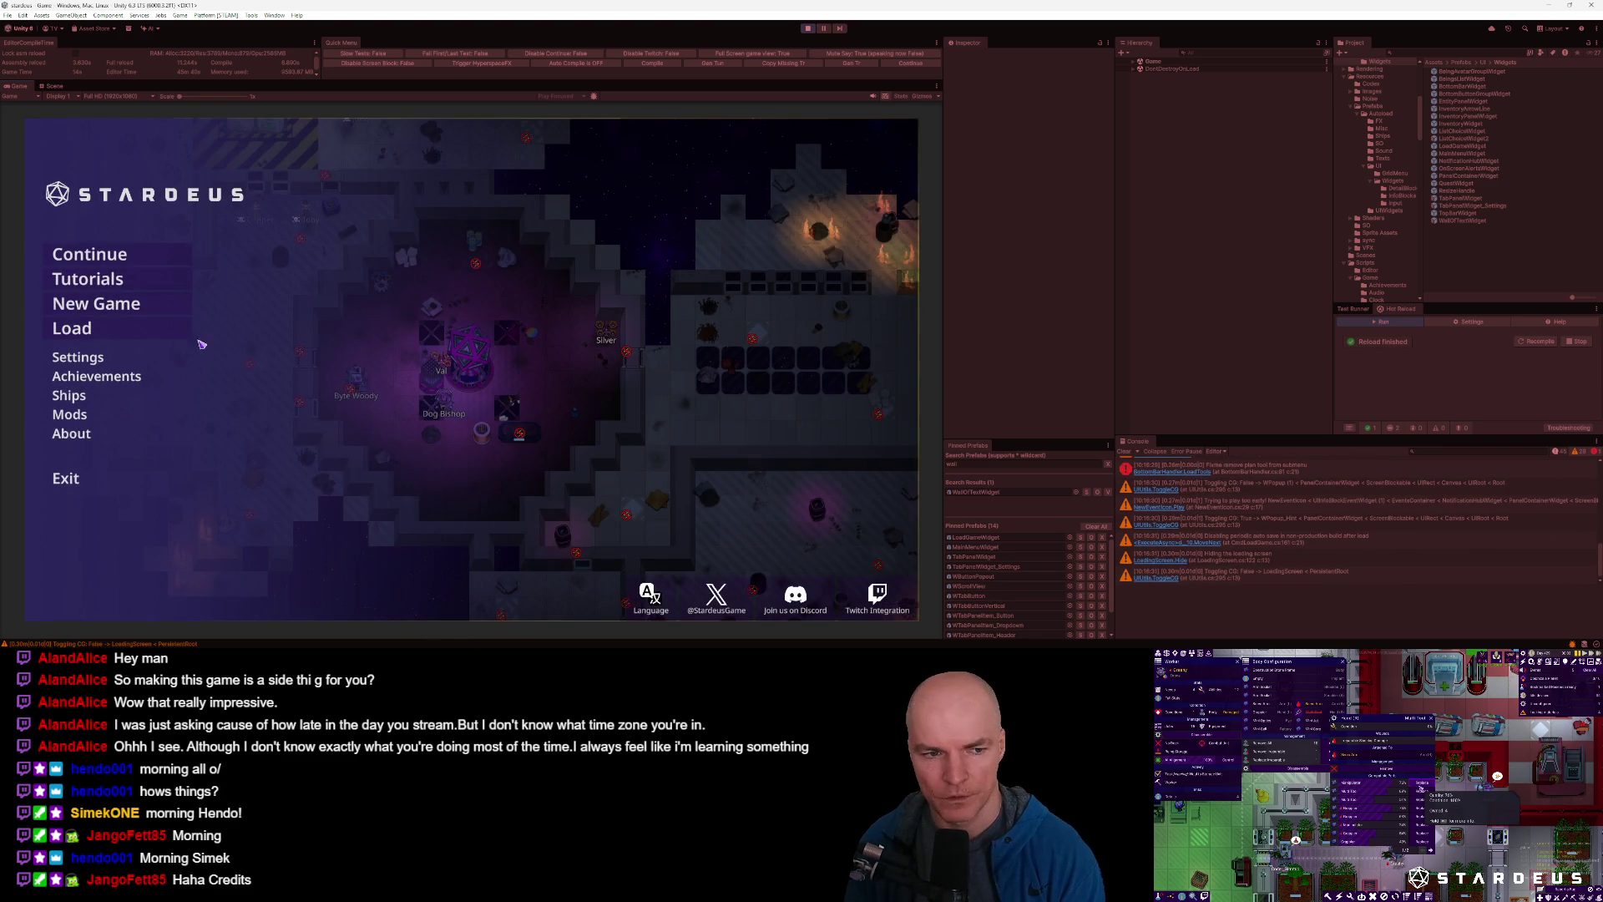
Open Settings from the Stardeus main menu, then return to Visual Studio Code.
{"action": "left_click", "coordinate": [87, 364]}
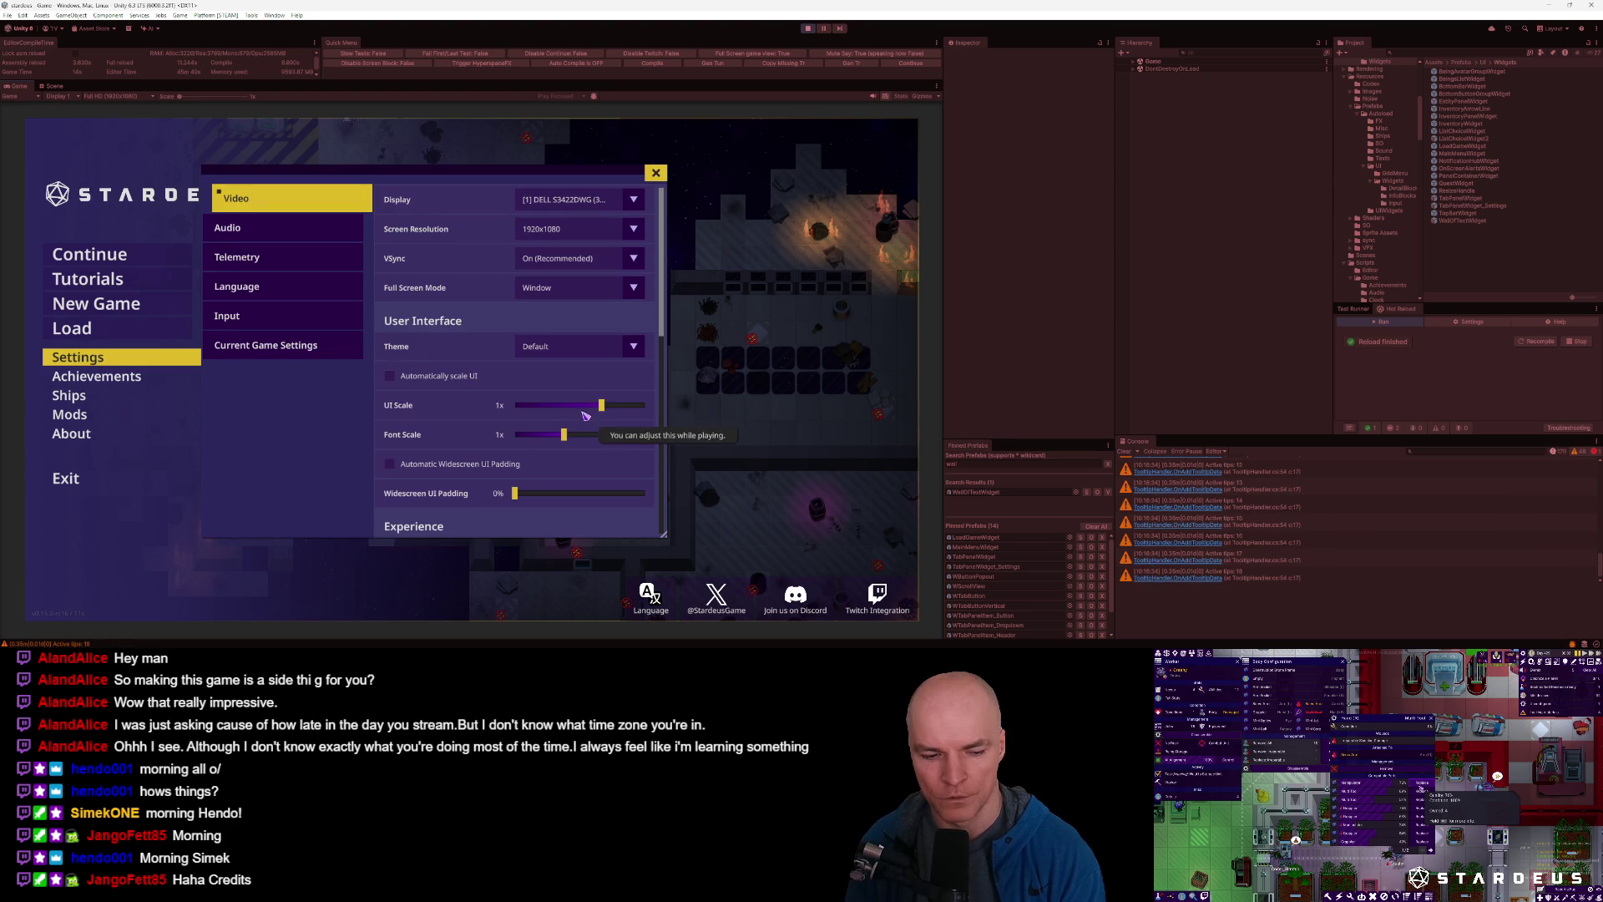
{"action": "key", "text": "alt+Tab"}
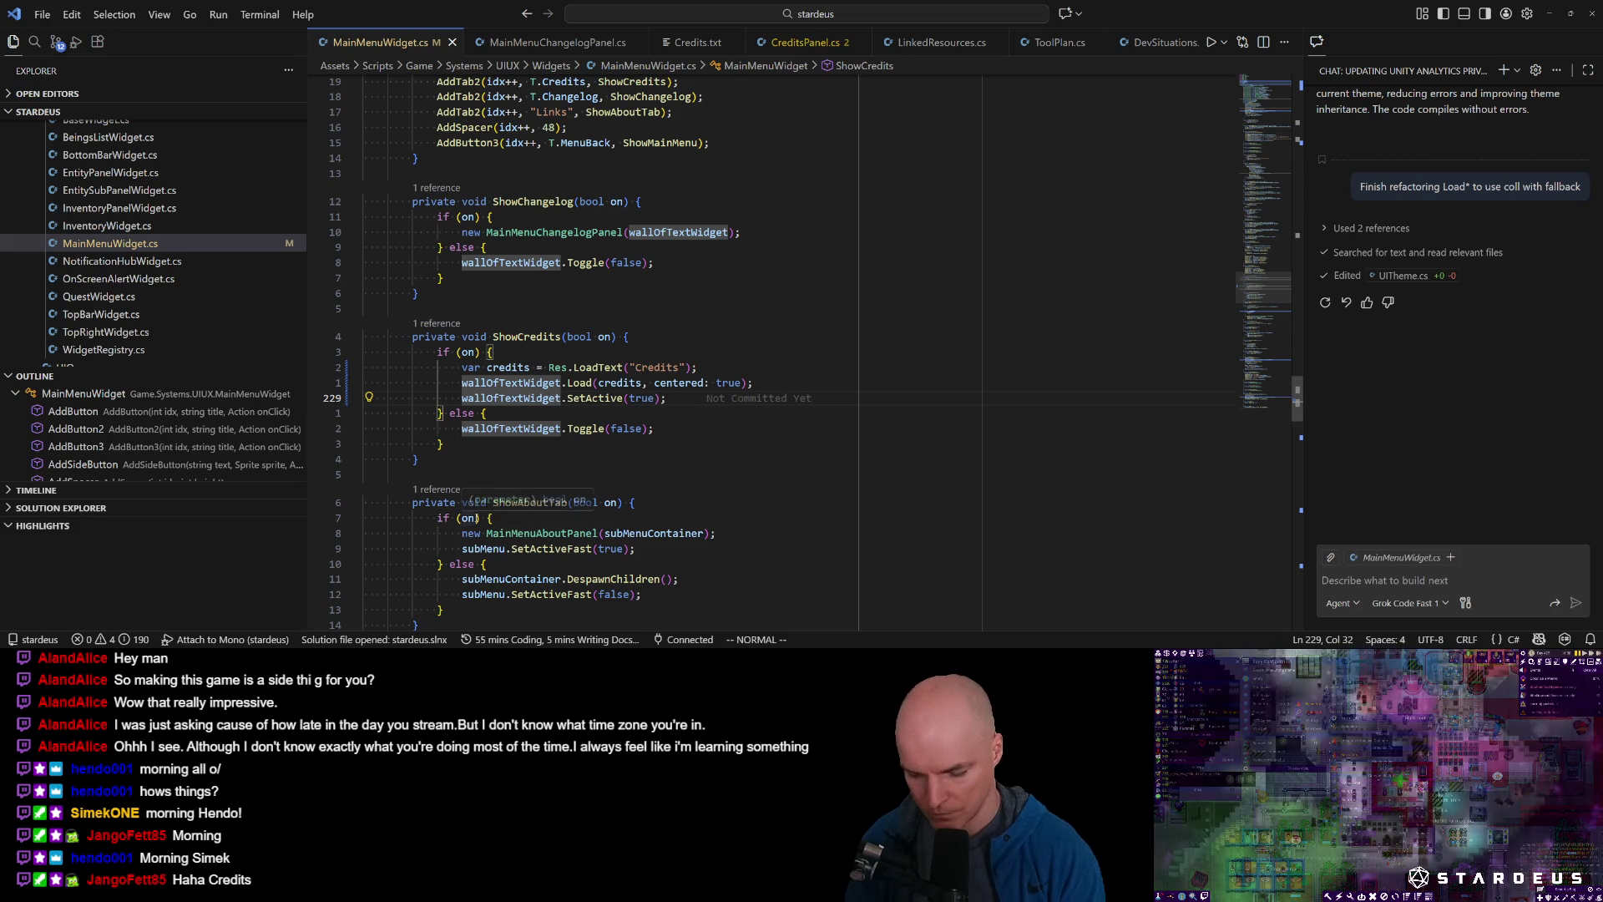
Open Default.json and find the ProgressFill colour entry, PanelFooter+L20.
{"action": "key", "text": "ctrl+p"}
{"action": "type", "text": "default"}
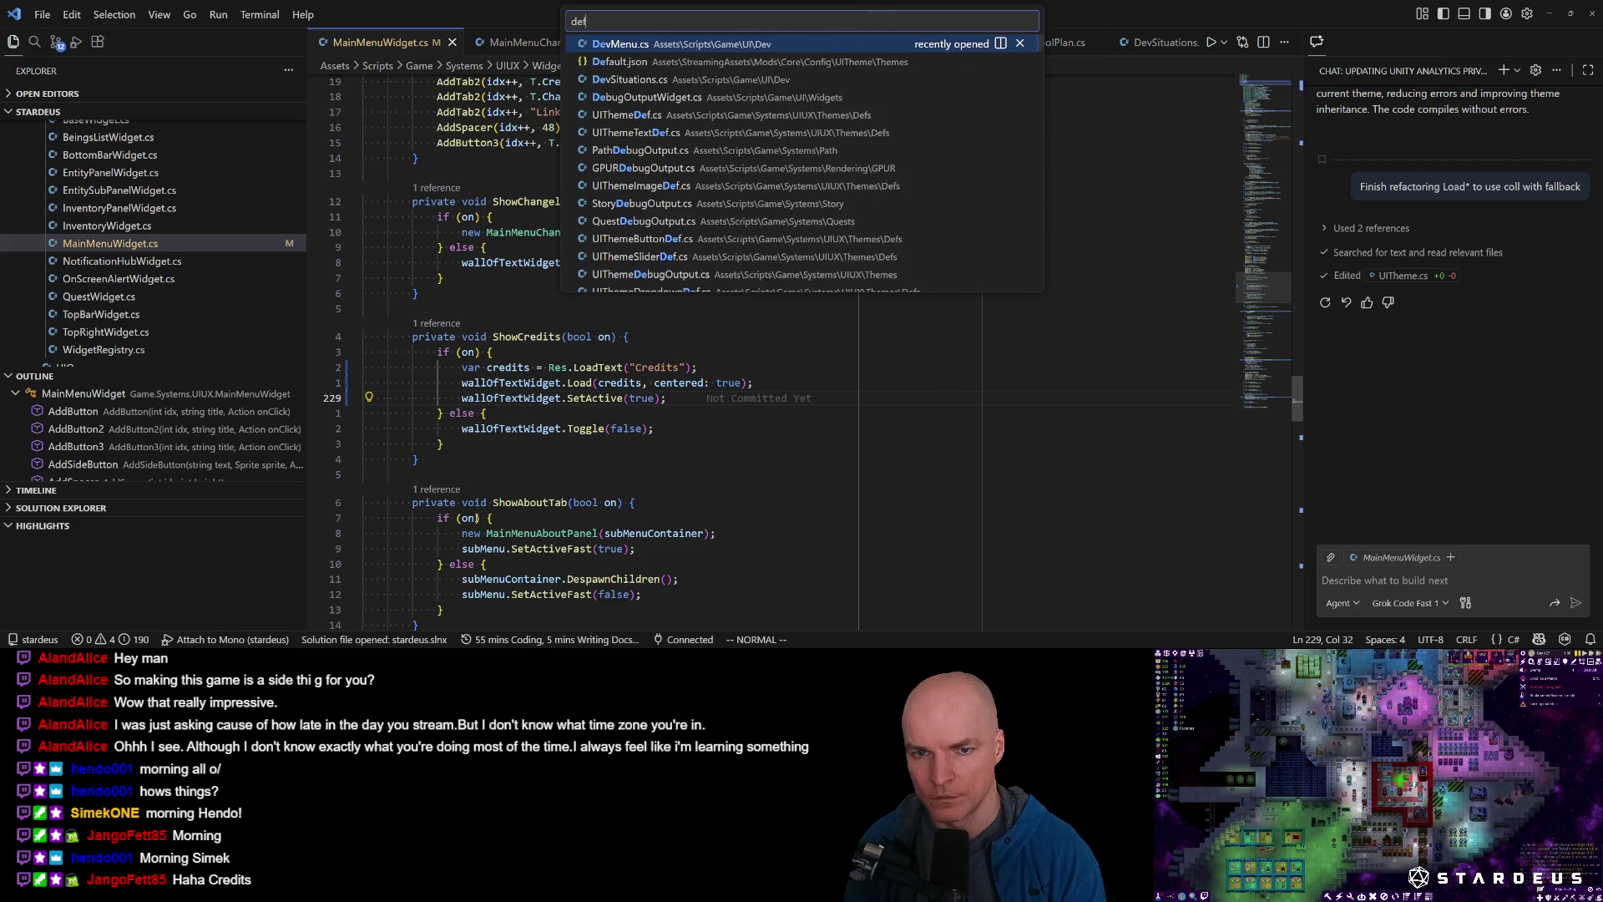
{"action": "key", "text": "Return"}
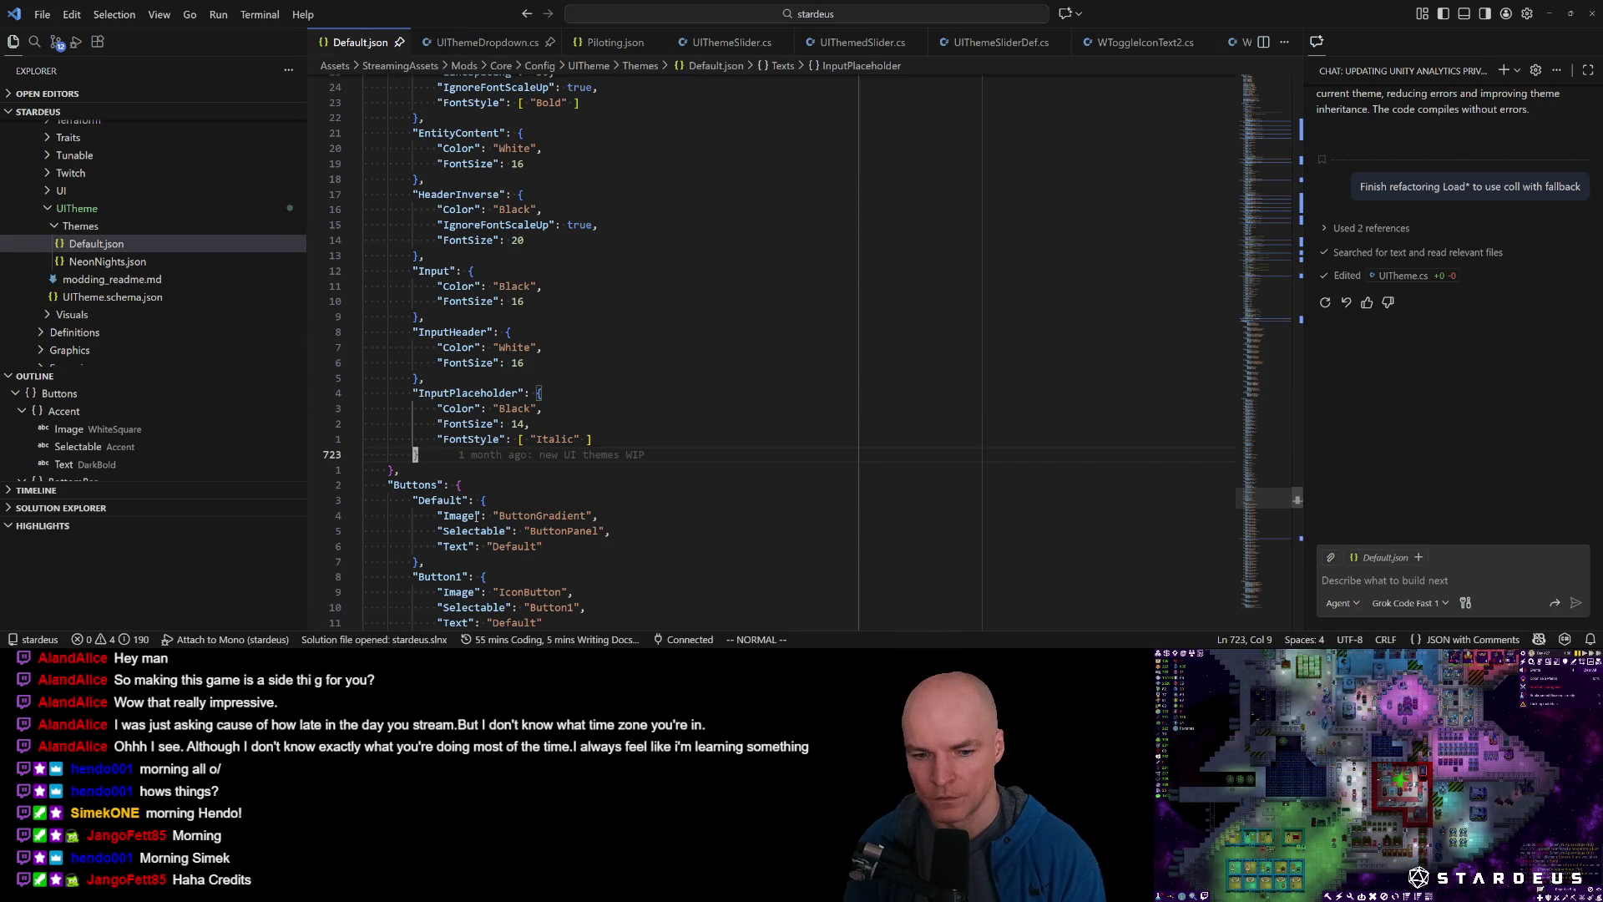
{"action": "type", "text": "/ProgrsBarFill"}
{"action": "key", "text": "Return"}
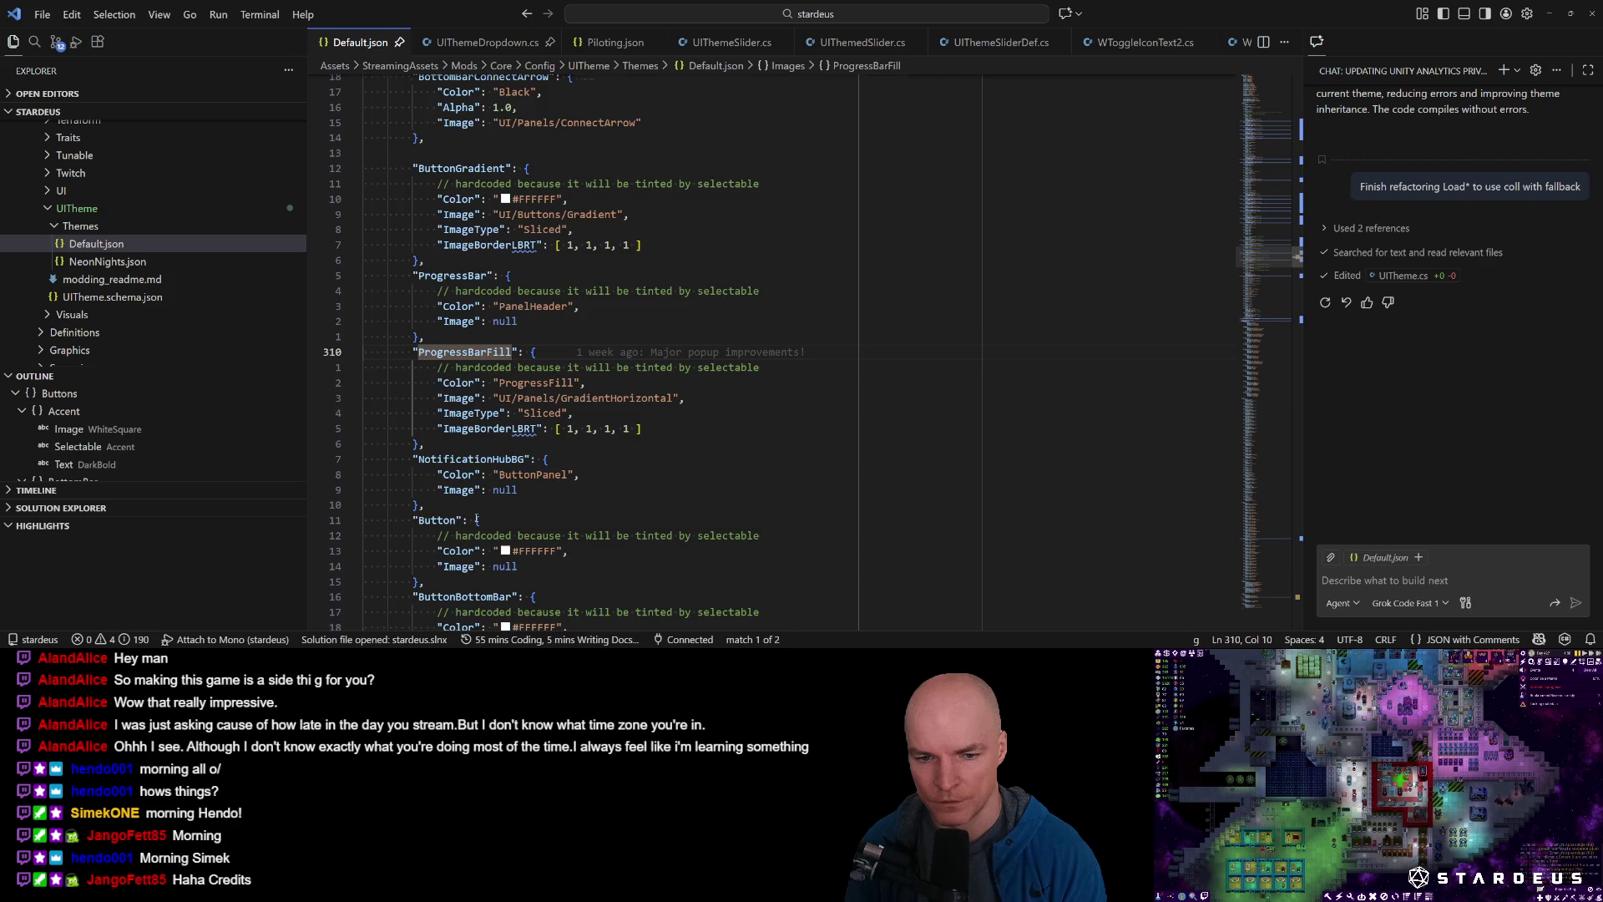
{"action": "type", "text": "n"}
{"action": "type", "text": "Pro"}
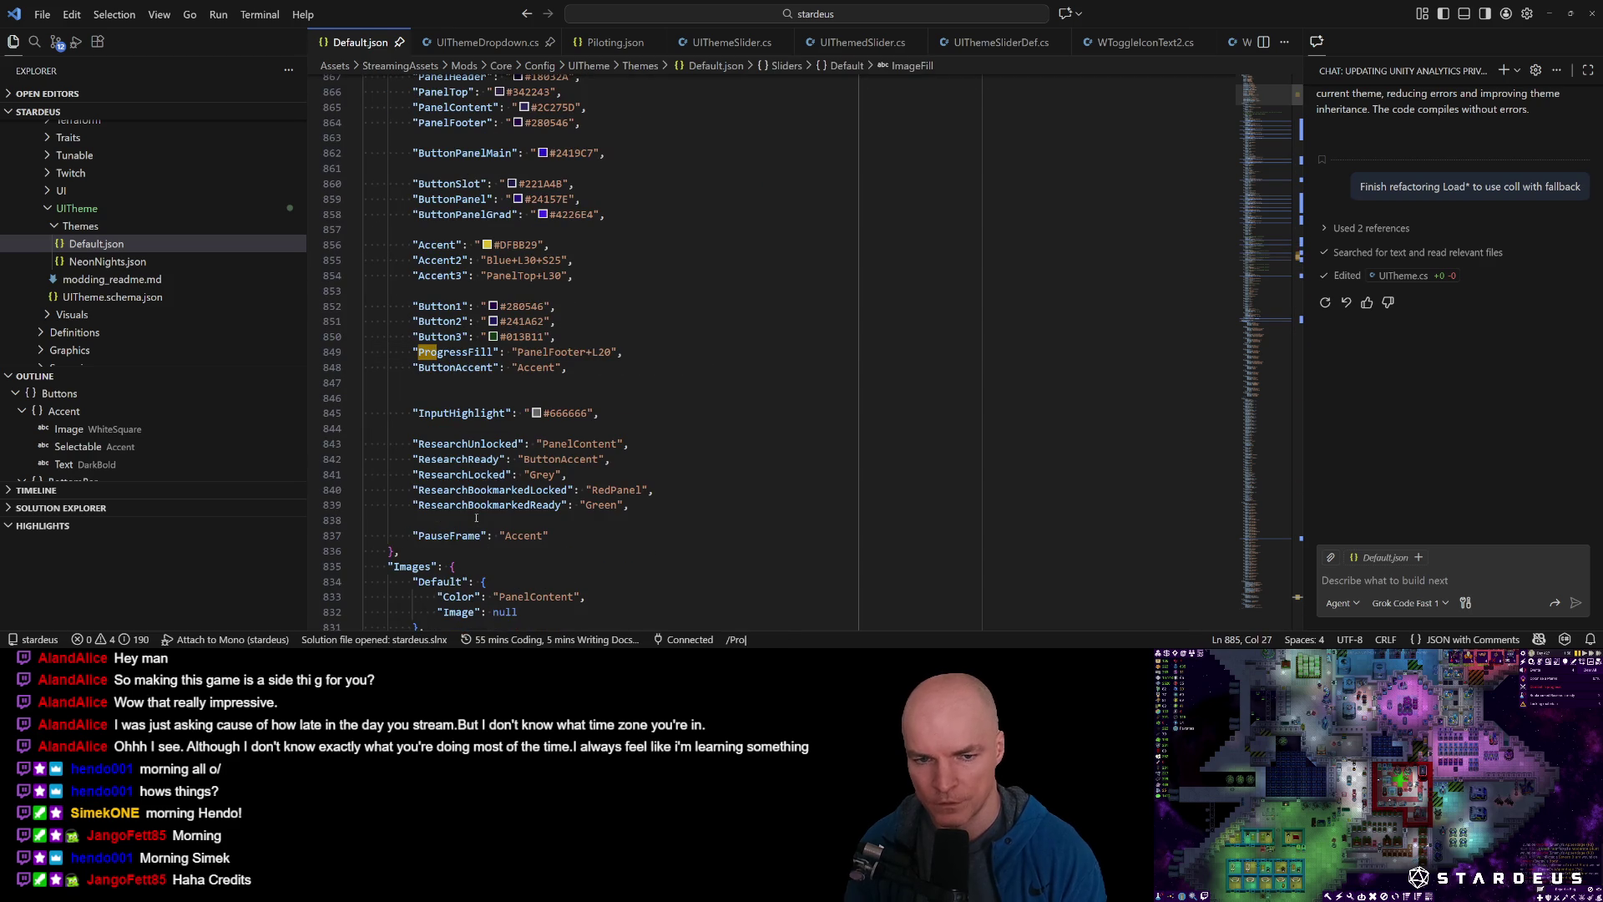
{"action": "type", "text": "ressFill"}
{"action": "key", "text": "Return"}
Change ProgressFill from PanelFooter+L20 to PanelFooter+L10 in Default.json.
{"action": "key", "text": "w"}
{"action": "key", "text": "w"}
{"action": "key", "text": "h"}
{"action": "key", "text": "r"}
{"action": "key", "text": "1"}
In the running game, reload the theme from the developer console and lower the UI Scale slider.
{"action": "key", "text": "alt+Tab"}
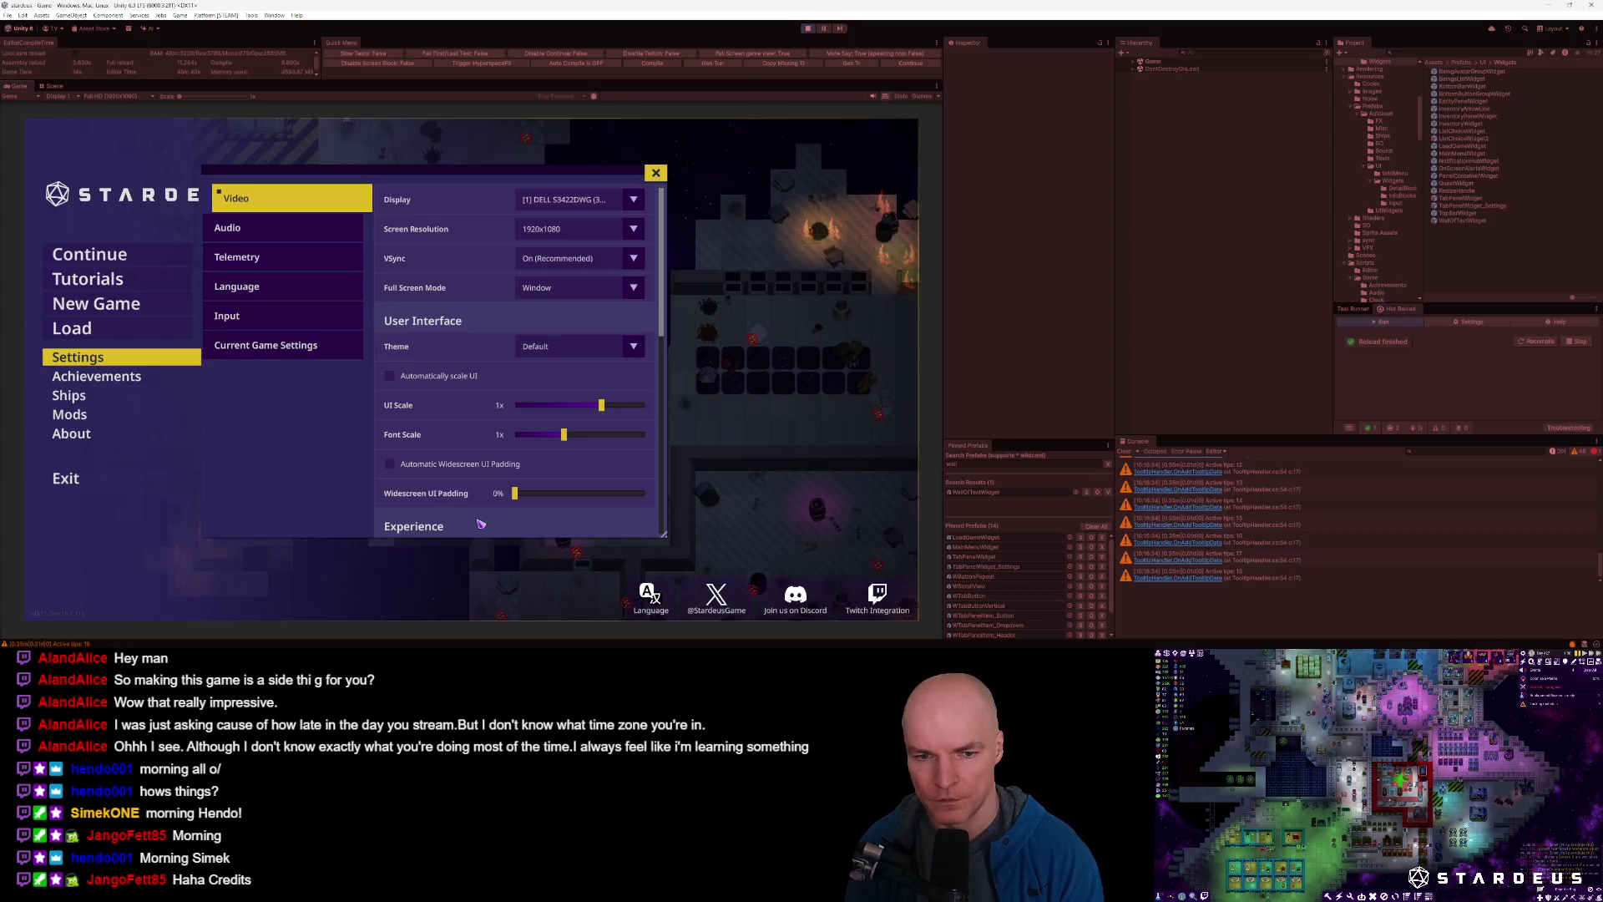
{"action": "key", "text": "grave"}
{"action": "type", "text": "reload"}
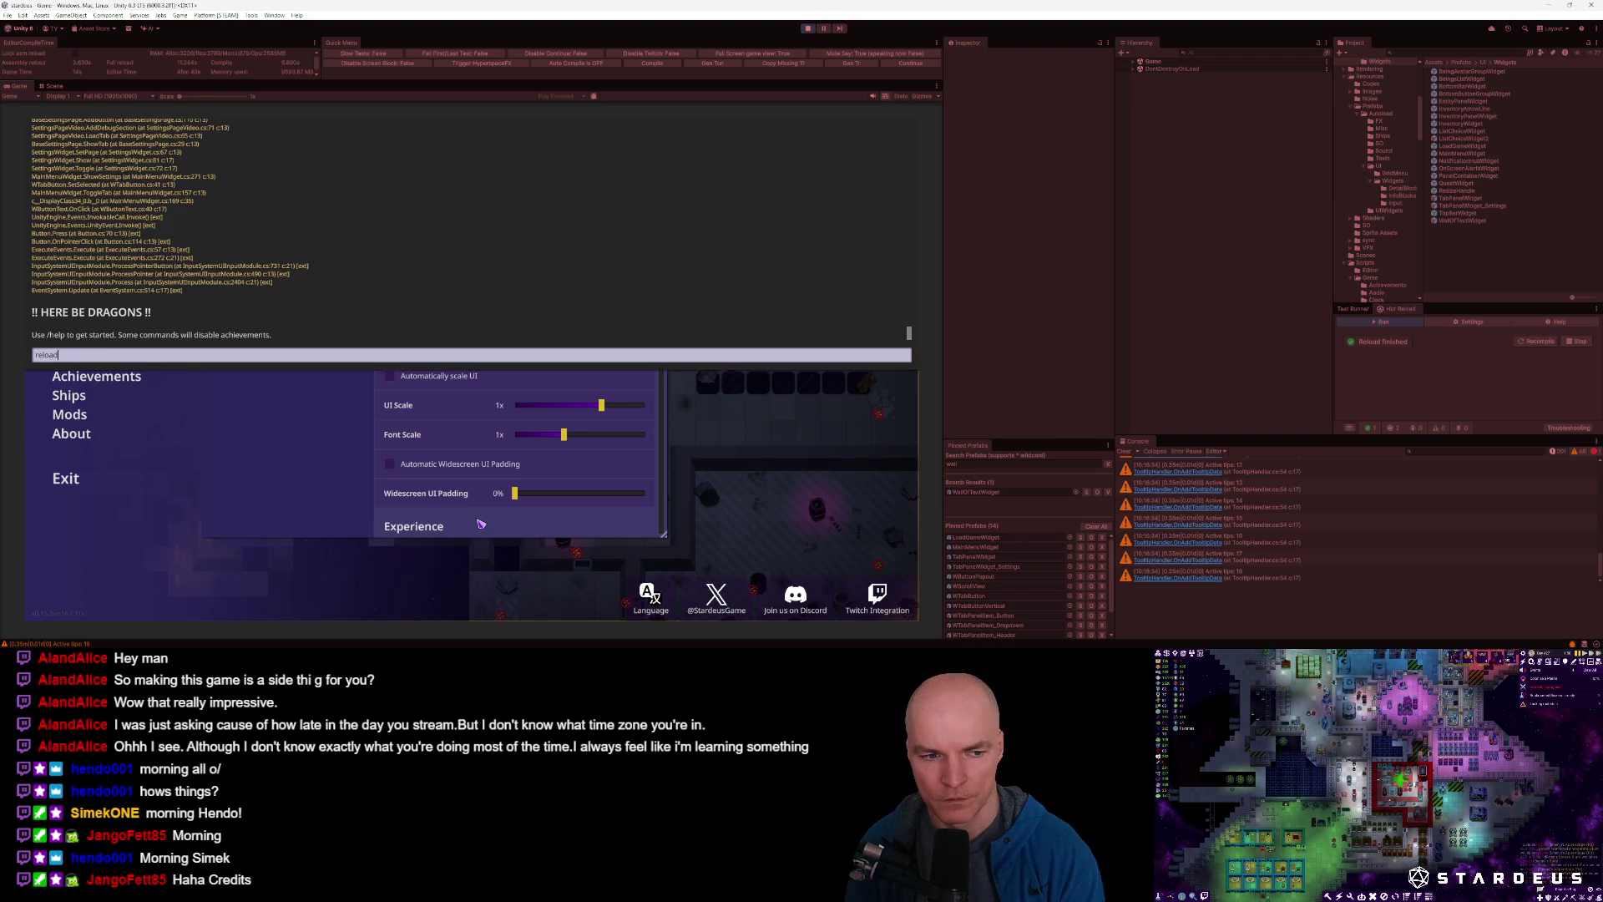
{"action": "key", "text": "Return"}
{"action": "key", "text": "grave"}
{"action": "mouse_move", "coordinate": [603, 405]}
{"action": "left_mouse_down"}
{"action": "mouse_move", "coordinate": [514, 405]}
{"action": "mouse_move", "coordinate": [647, 405]}
{"action": "mouse_move", "coordinate": [564, 418]}
{"action": "mouse_move", "coordinate": [589, 429]}
{"action": "left_mouse_up"}
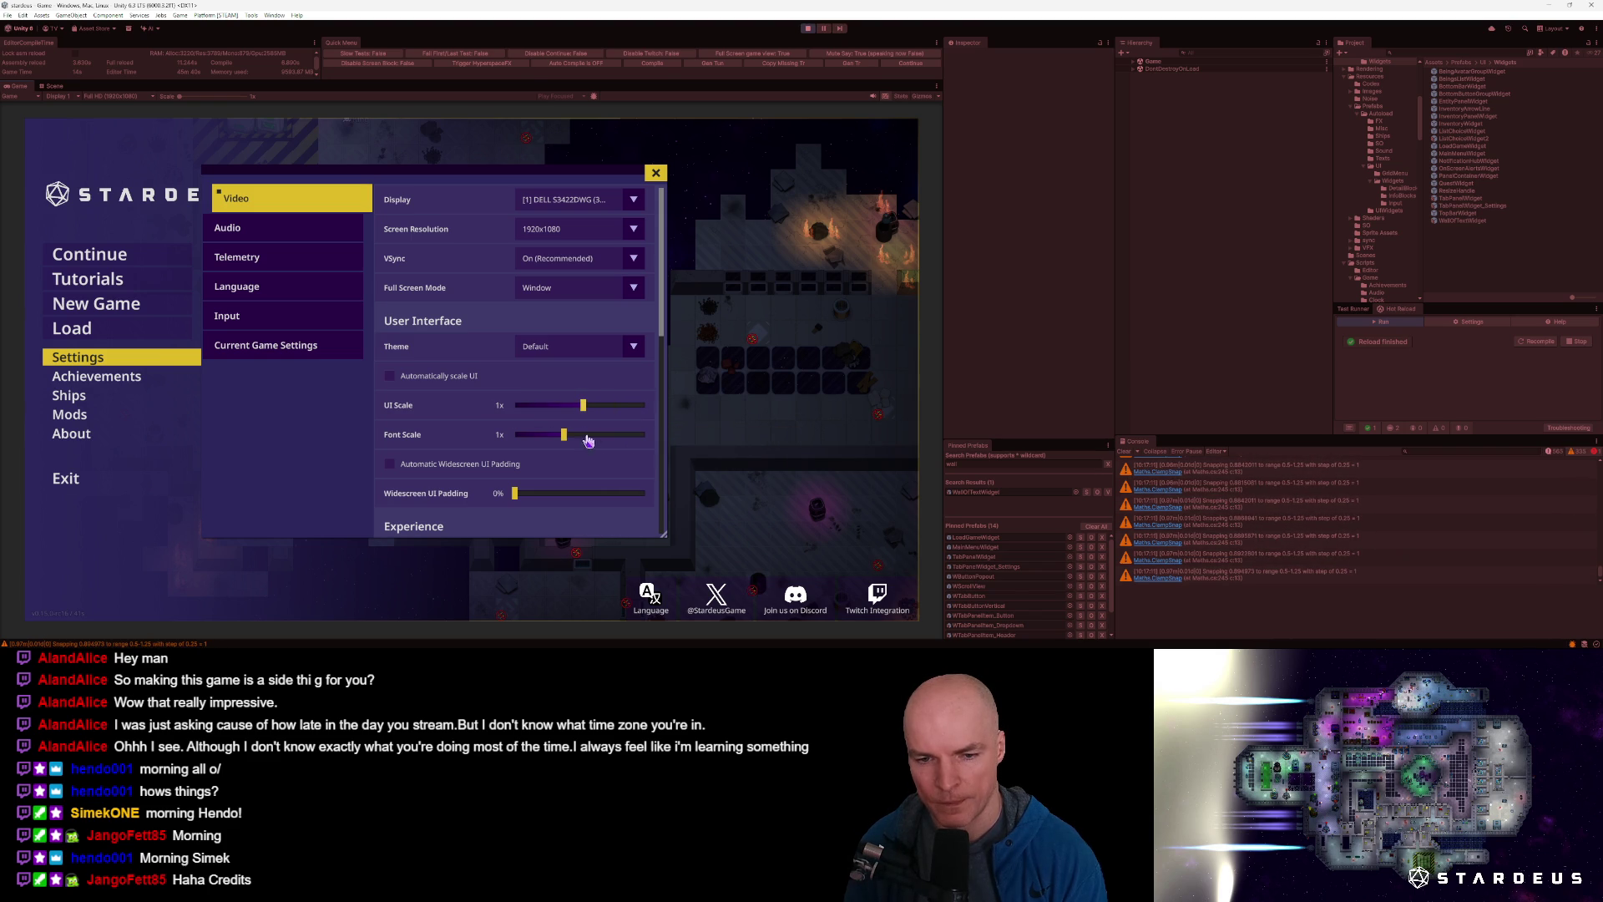
Show the Language page of the game's Settings and scroll through the official and community translations.
{"action": "left_click", "coordinate": [256, 293]}
{"action": "scroll", "coordinate": [543, 434], "scroll_direction": "down", "scroll_amount": 3}
{"action": "scroll", "coordinate": [543, 442], "scroll_direction": "up", "scroll_amount": 3}
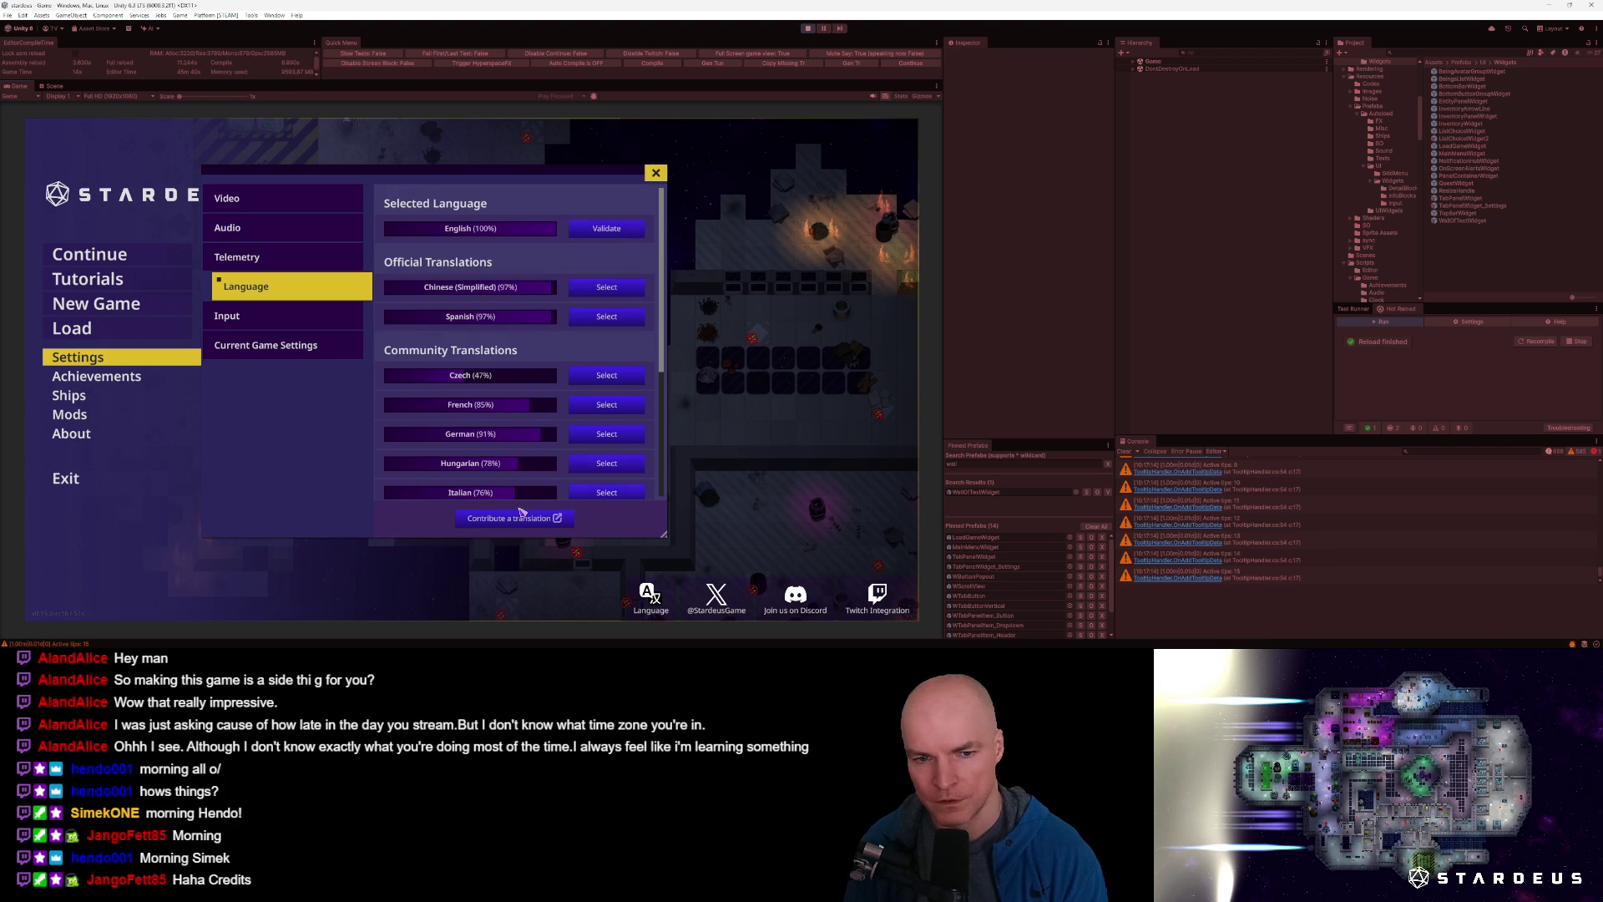
{"action": "scroll", "coordinate": [535, 424], "scroll_direction": "down", "scroll_amount": 3}
{"action": "scroll", "coordinate": [545, 450], "scroll_direction": "up", "scroll_amount": 3}
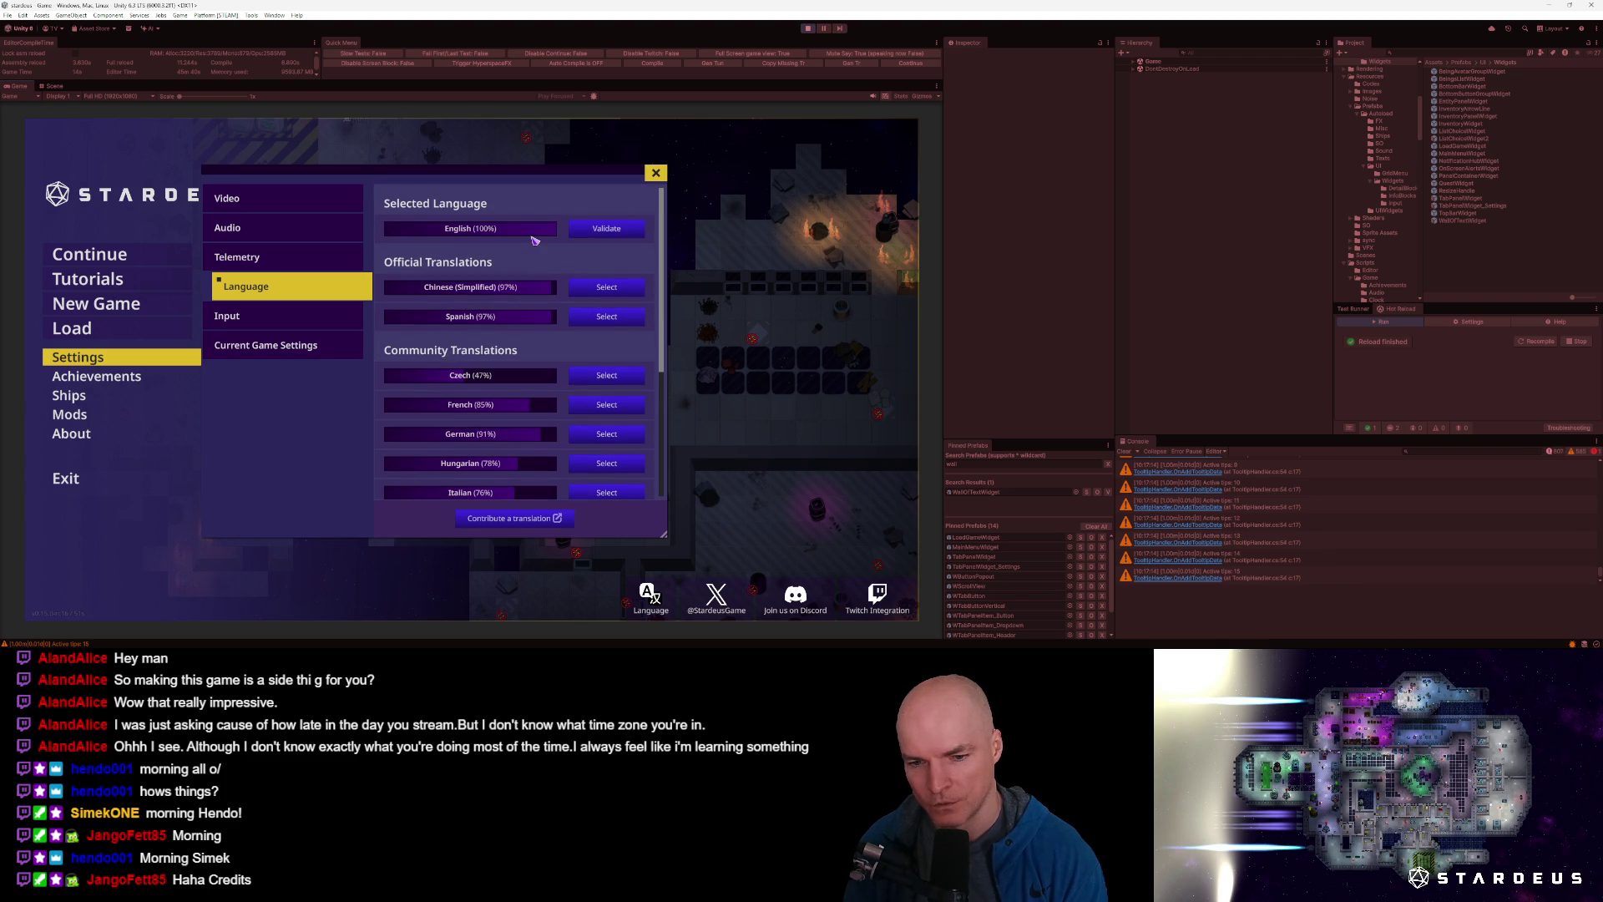
{"action": "scroll", "coordinate": [601, 468], "scroll_direction": "down", "scroll_amount": 3}
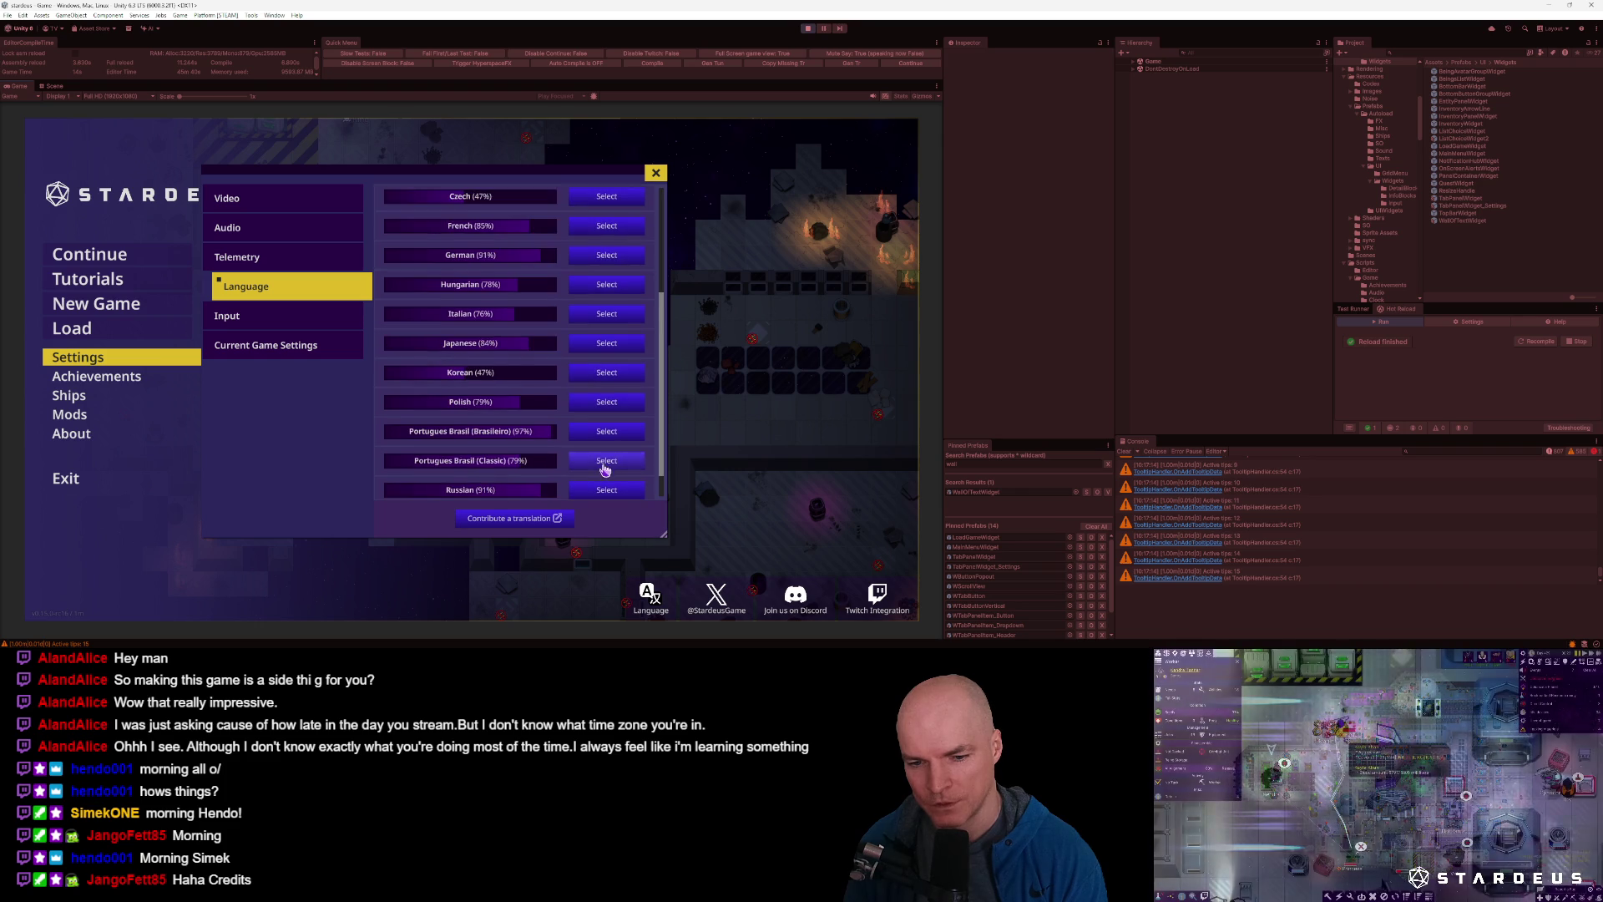
{"action": "scroll", "coordinate": [600, 480], "scroll_direction": "up", "scroll_amount": 3}
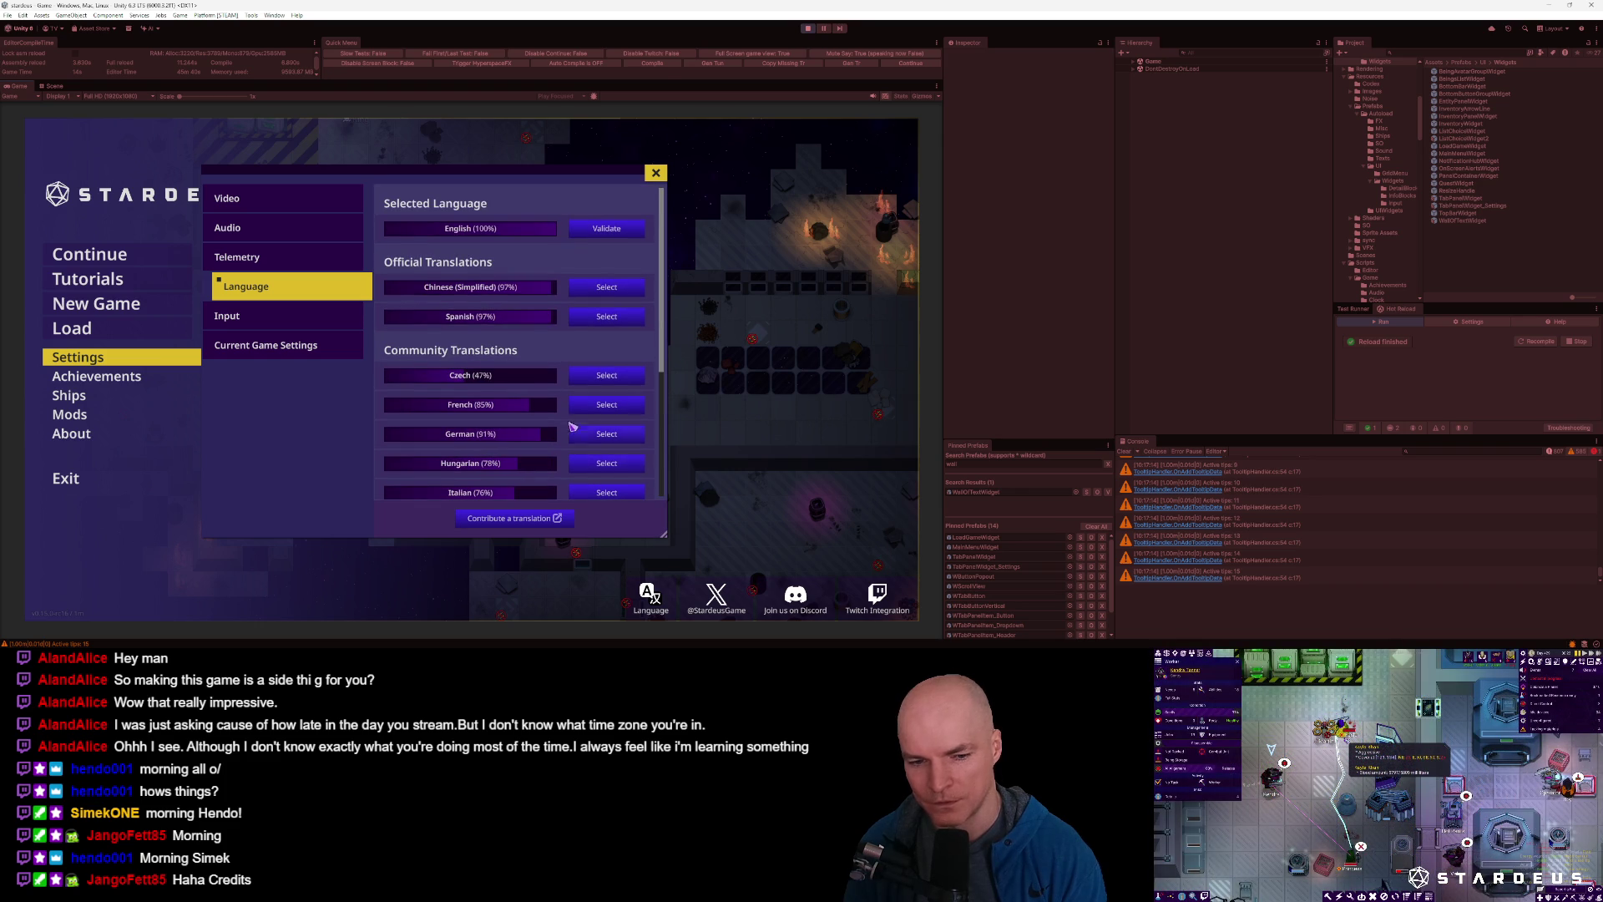
{"action": "scroll", "coordinate": [536, 407], "scroll_direction": "down", "scroll_amount": 3}
{"action": "scroll", "coordinate": [526, 394], "scroll_direction": "up", "scroll_amount": 3}
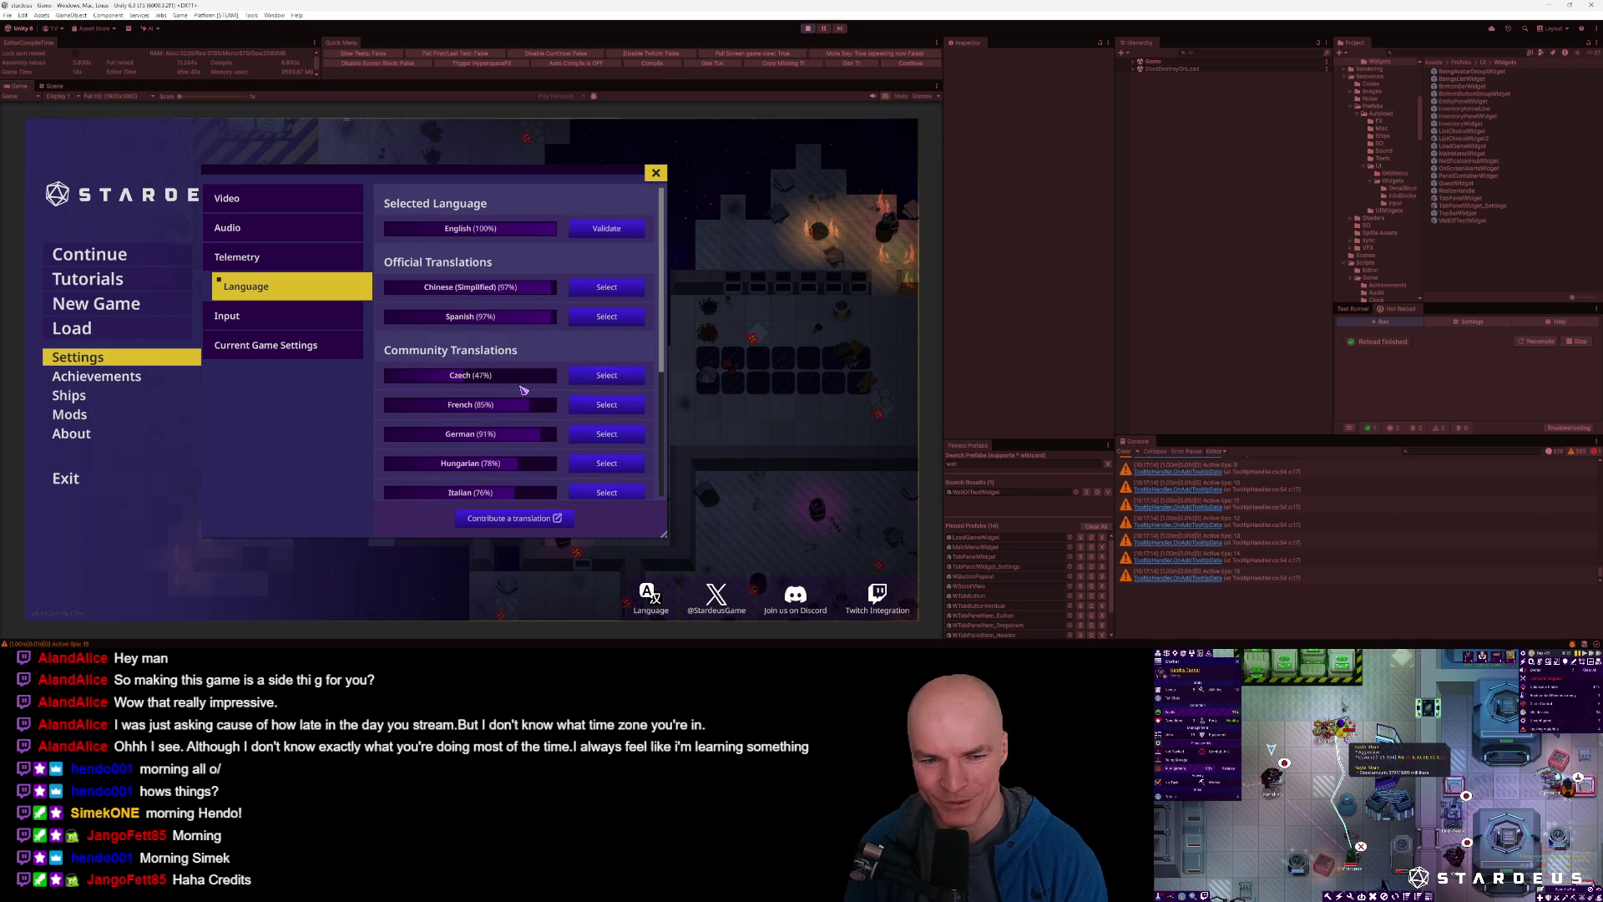
{"action": "scroll", "coordinate": [523, 390], "scroll_direction": "down", "scroll_amount": 3}
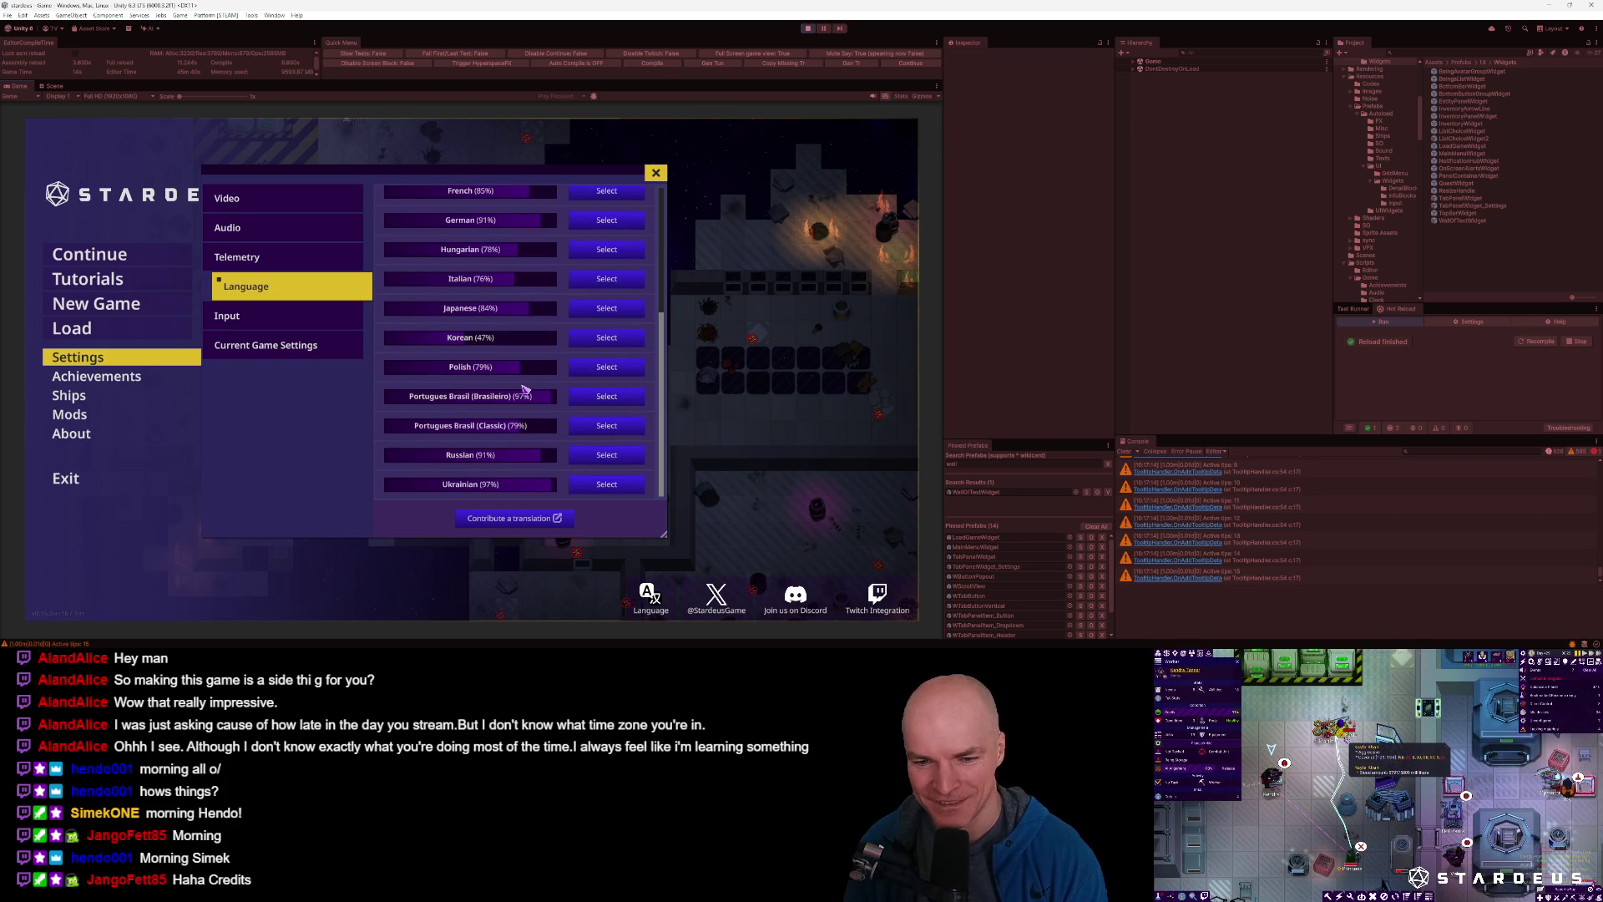
{"action": "scroll", "coordinate": [524, 390], "scroll_direction": "up", "scroll_amount": 3}
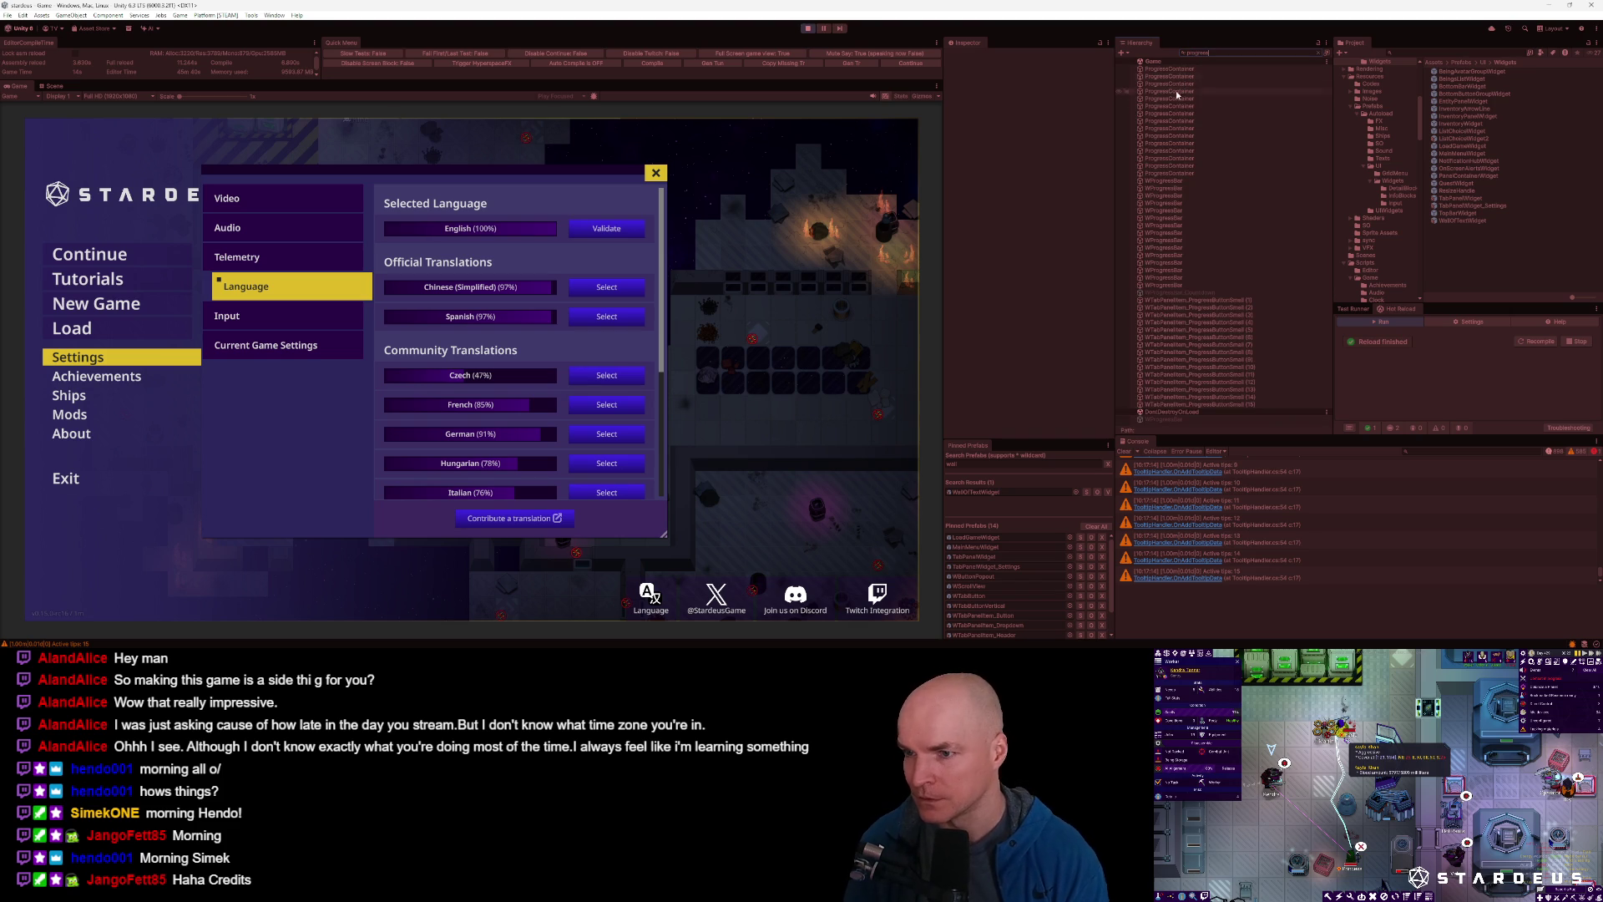
Inspect SliderFill's colour under WProgressBar, then stop play and focus the prefab search.
{"action": "left_click", "coordinate": [1168, 249]}
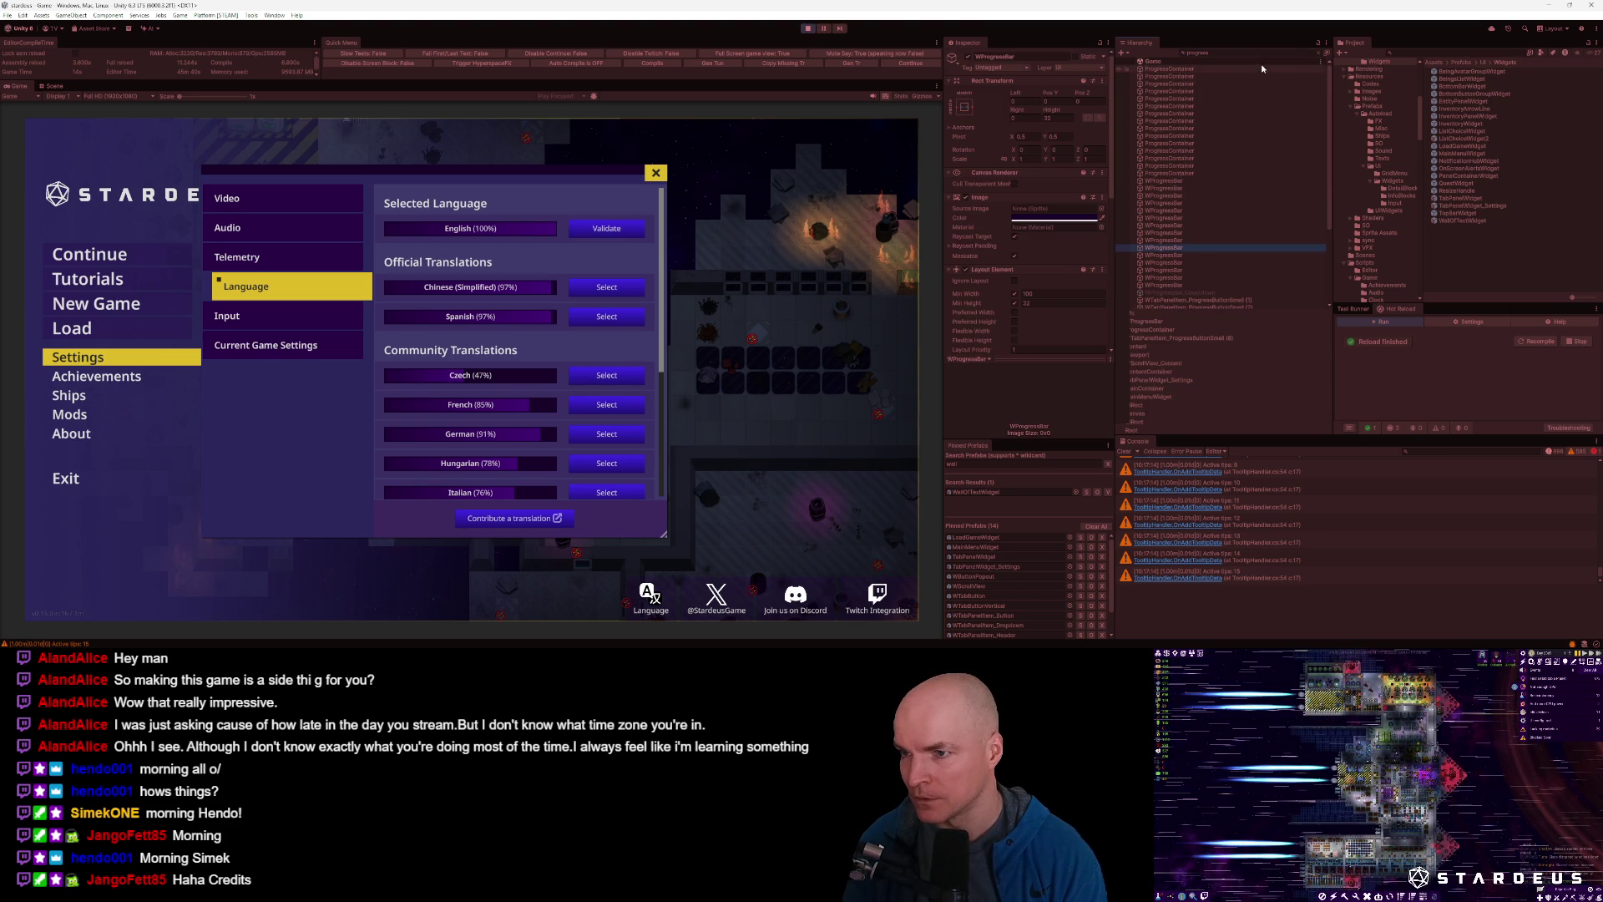
{"action": "left_click", "coordinate": [1321, 53]}
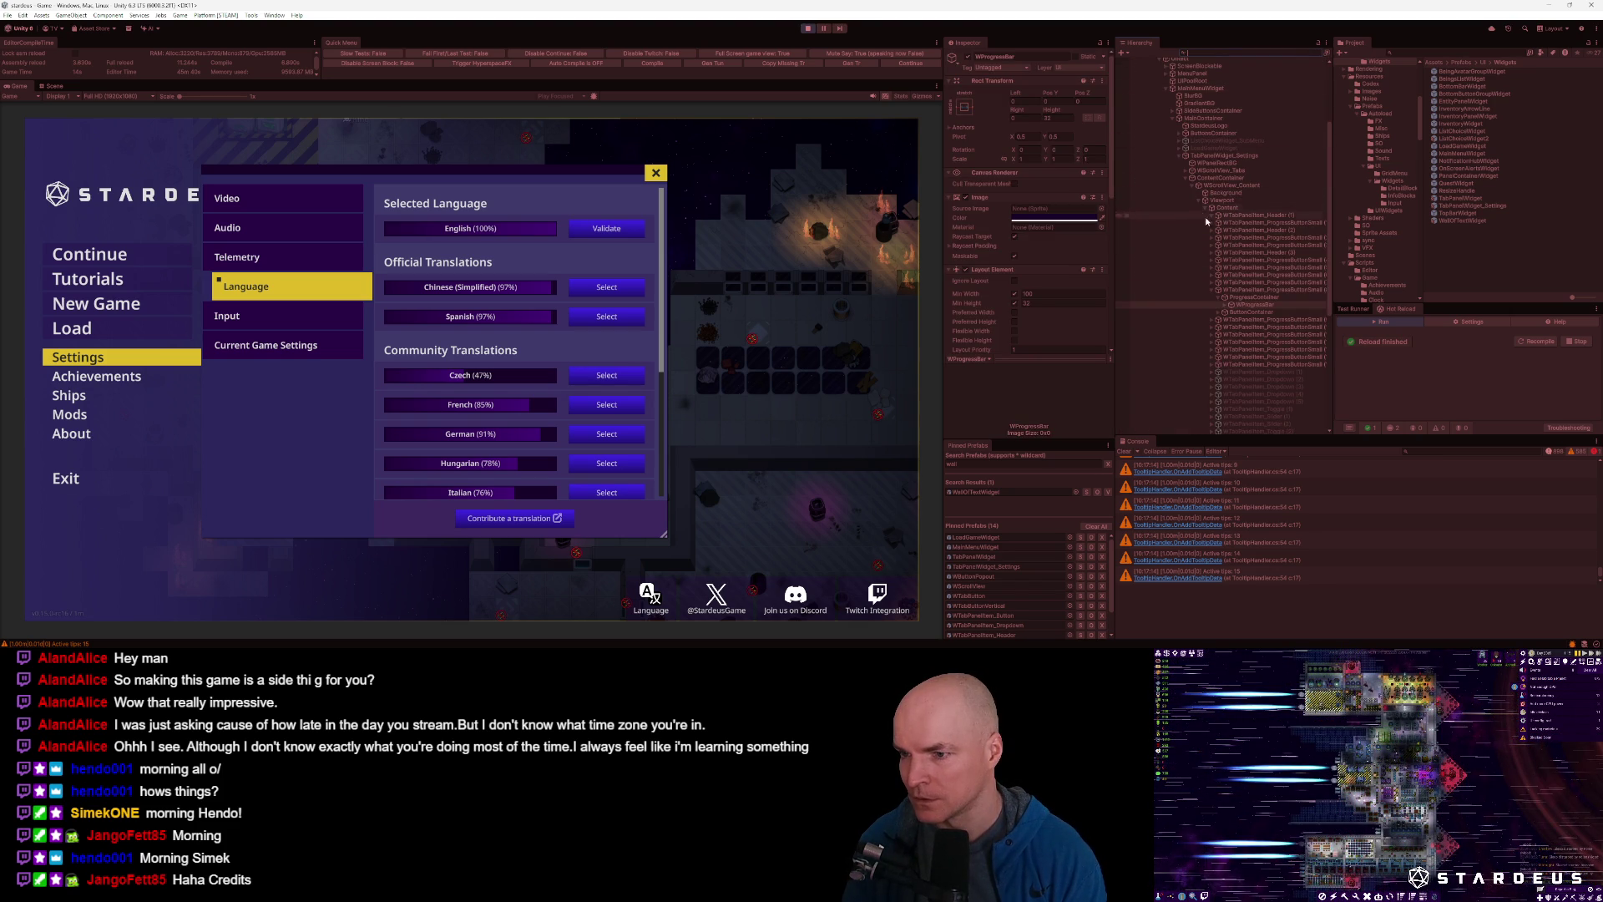
{"action": "left_click", "coordinate": [1224, 306]}
{"action": "left_click", "coordinate": [1232, 312]}
{"action": "left_click", "coordinate": [1260, 319]}
{"action": "left_click", "coordinate": [1064, 219]}
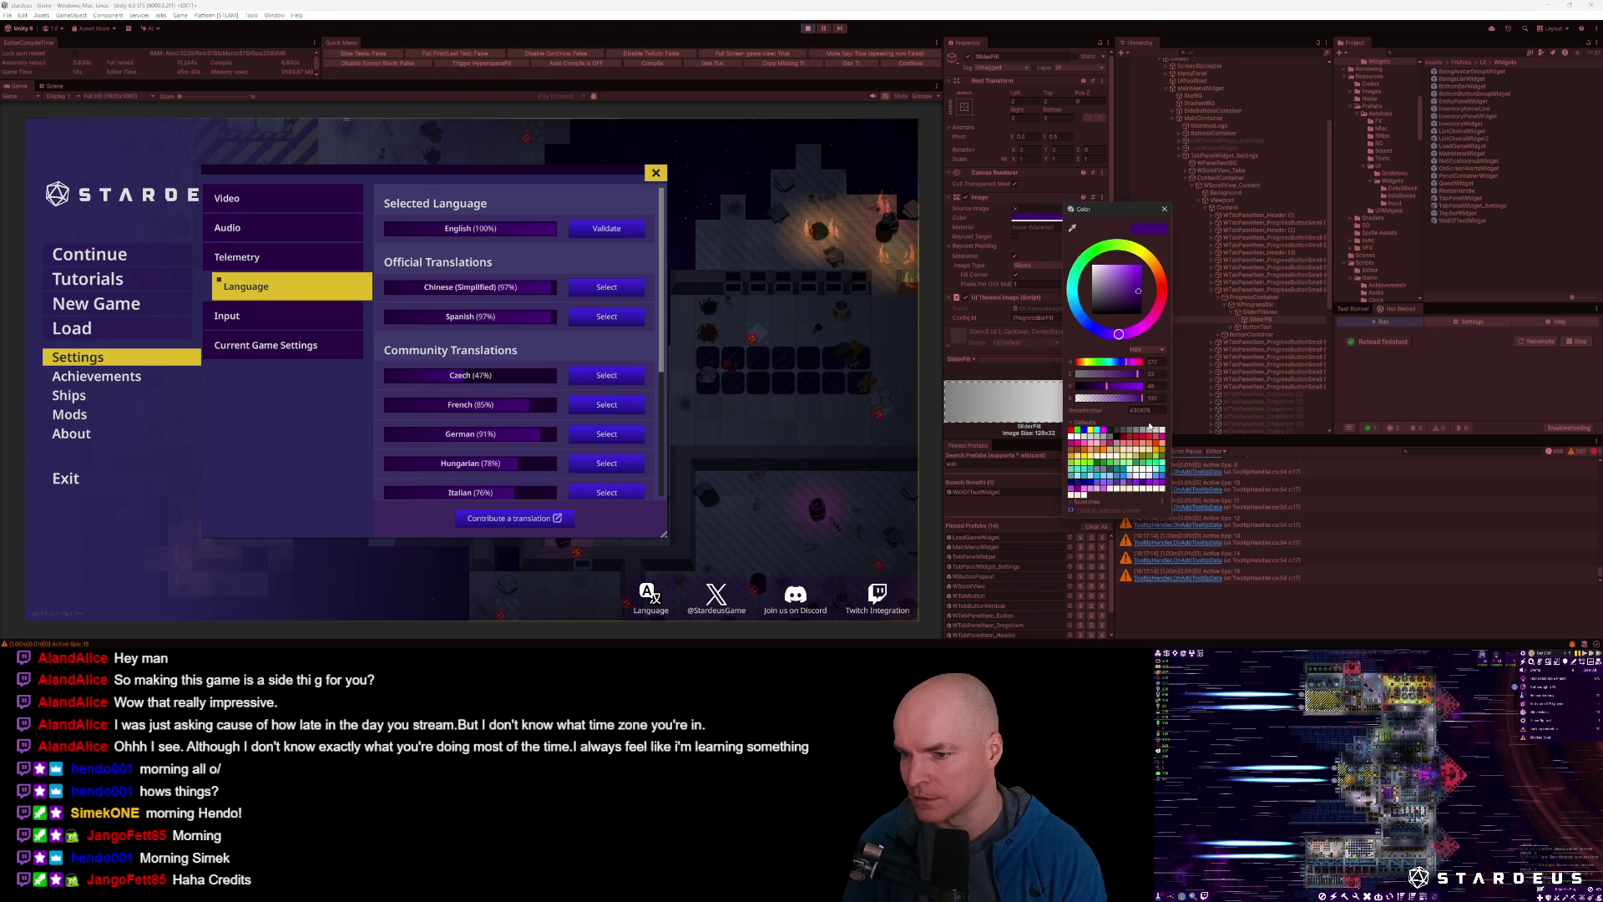
{"action": "left_click", "coordinate": [807, 30]}
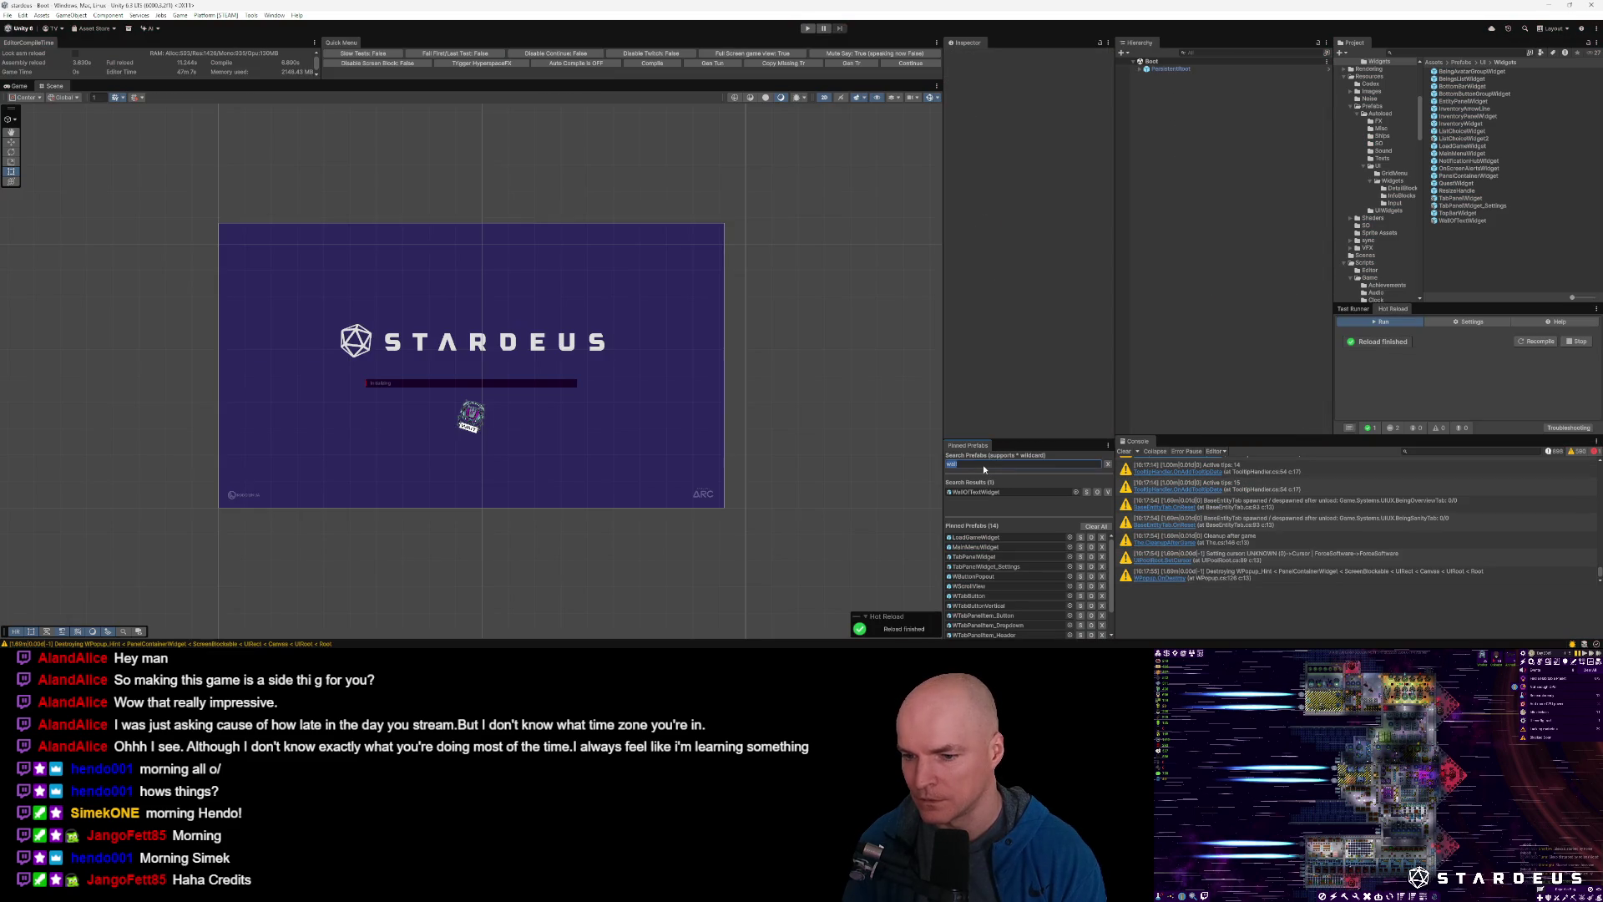
{"action": "left_click", "coordinate": [984, 464]}
Set the LoadingScreen prefab's SliderFill image colour to hex 430876.
{"action": "type", "text": "loading"}
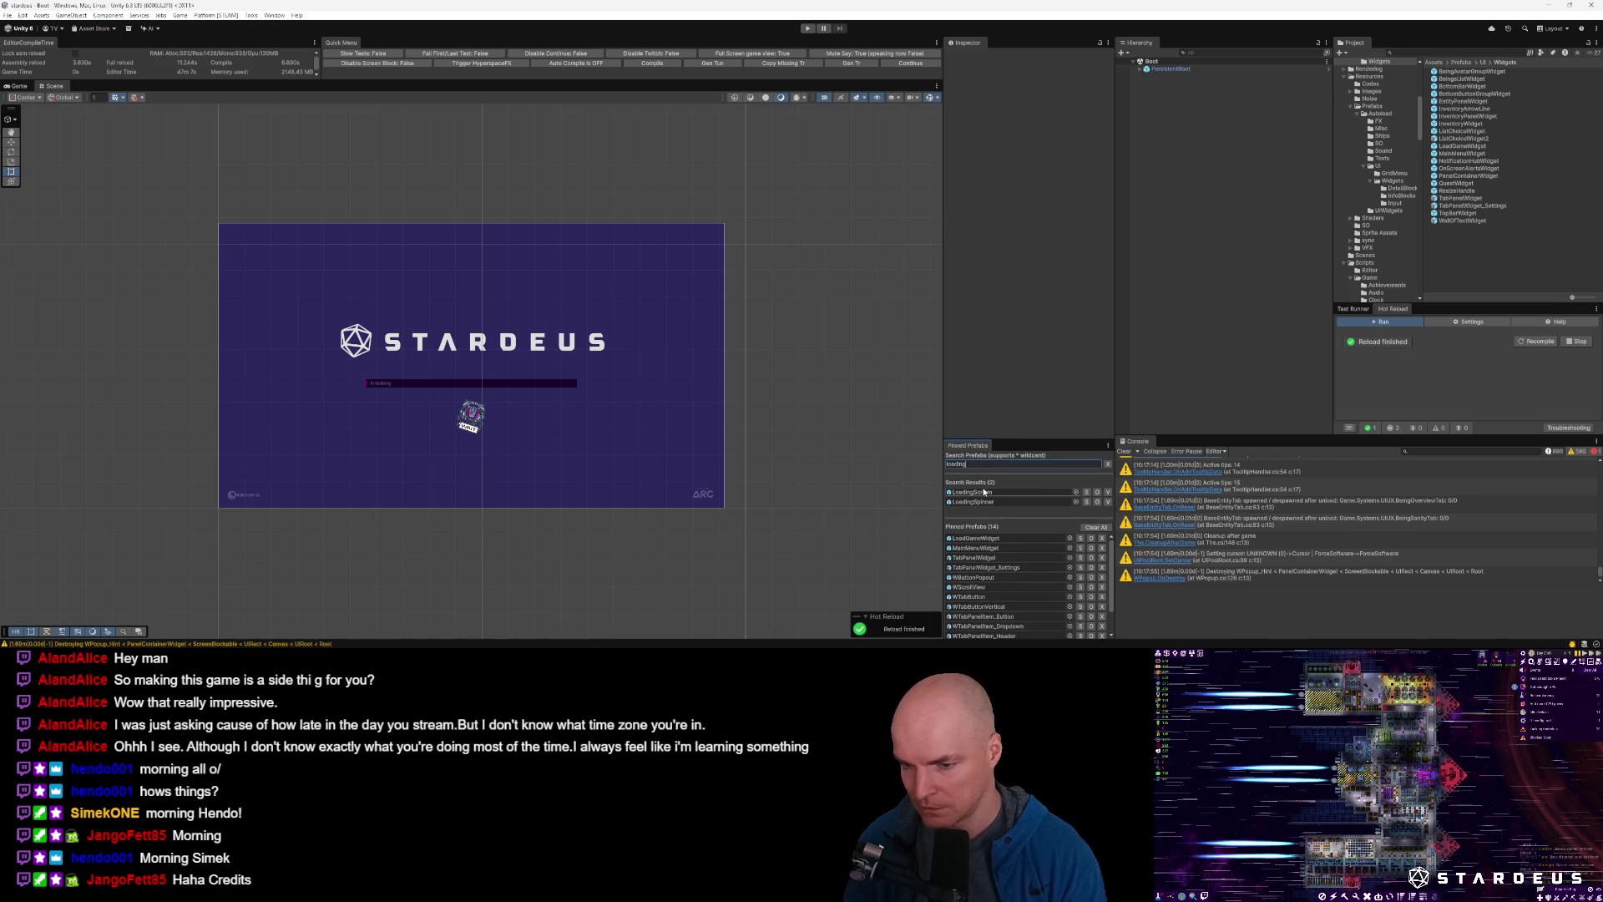
{"action": "left_click", "coordinate": [973, 492]}
{"action": "double_click", "coordinate": [982, 495]}
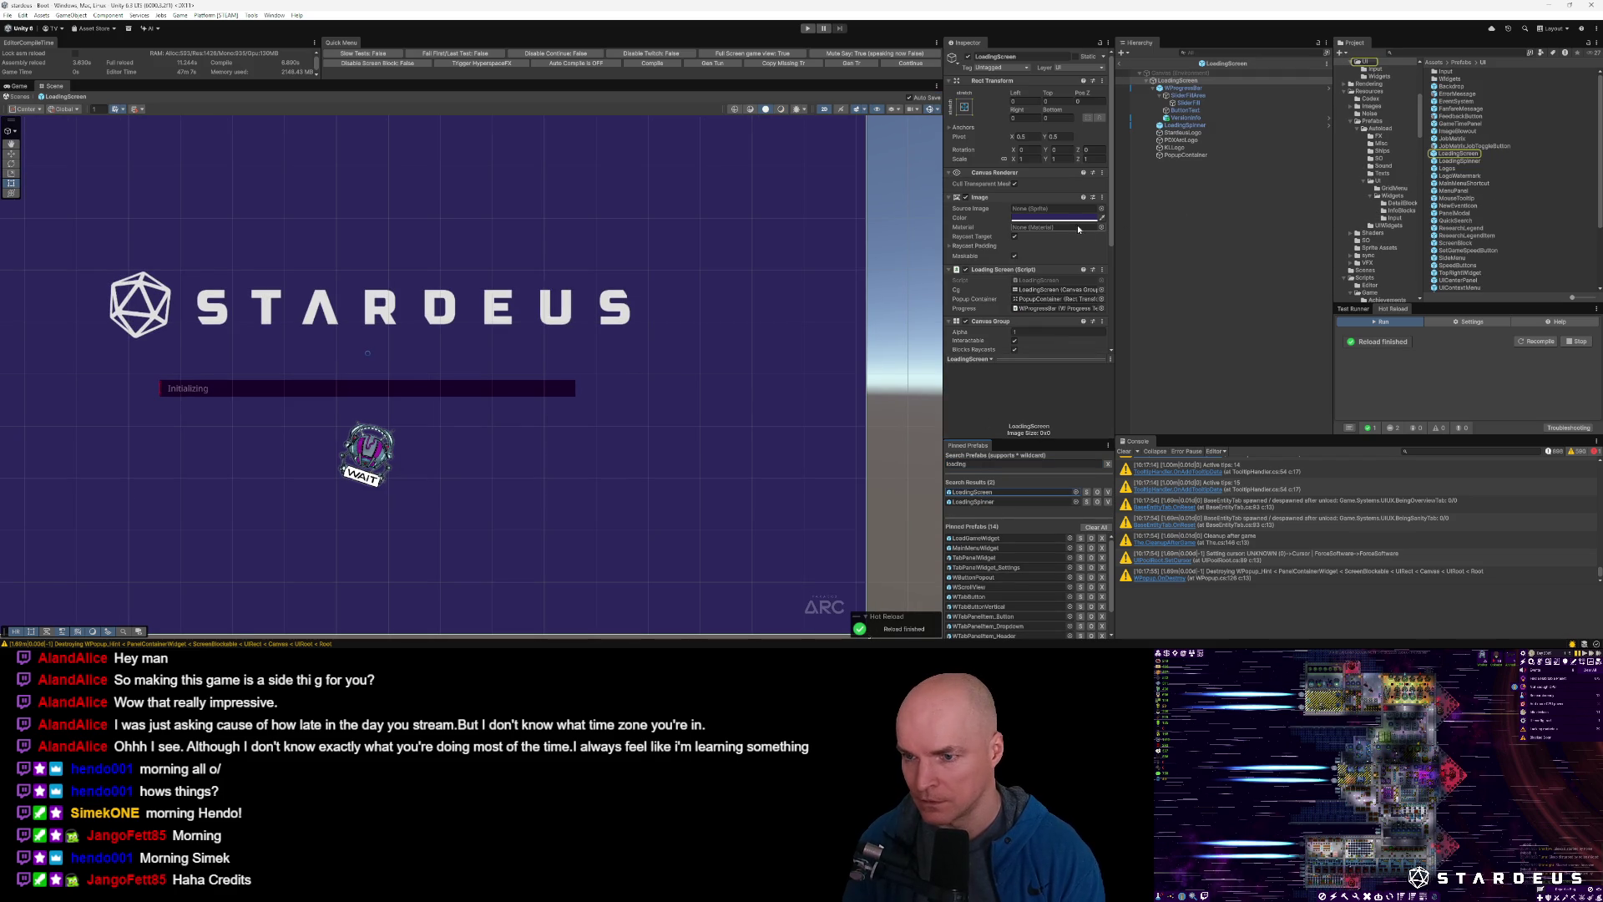
{"action": "left_click", "coordinate": [1189, 102]}
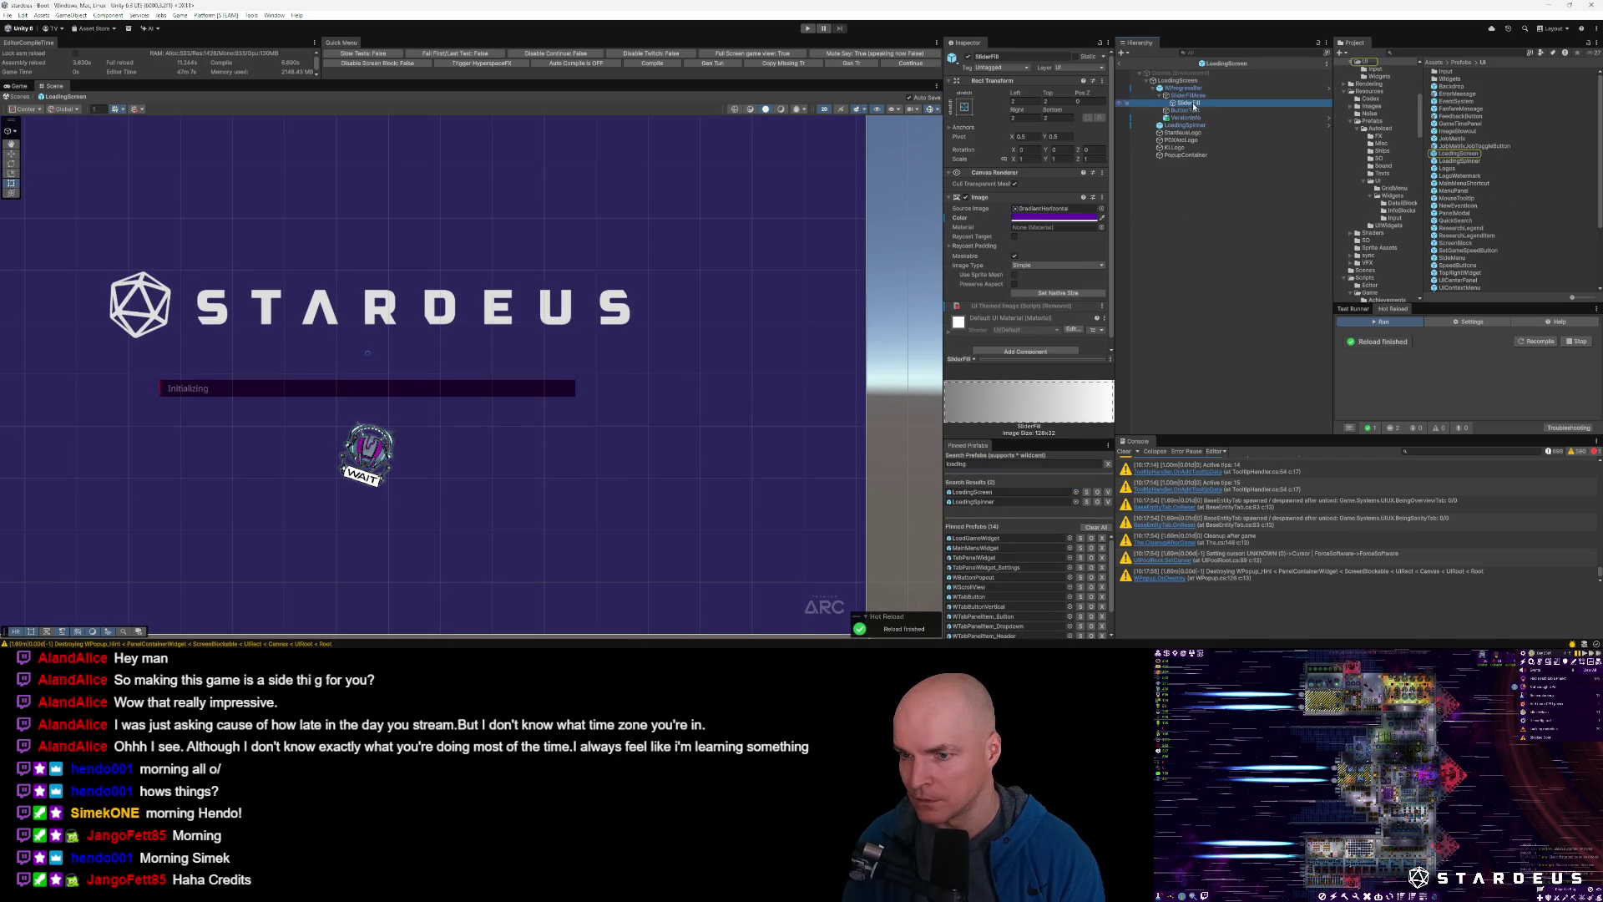
{"action": "left_click", "coordinate": [1075, 219]}
{"action": "left_click", "coordinate": [1162, 412]}
{"action": "type", "text": "430876"}
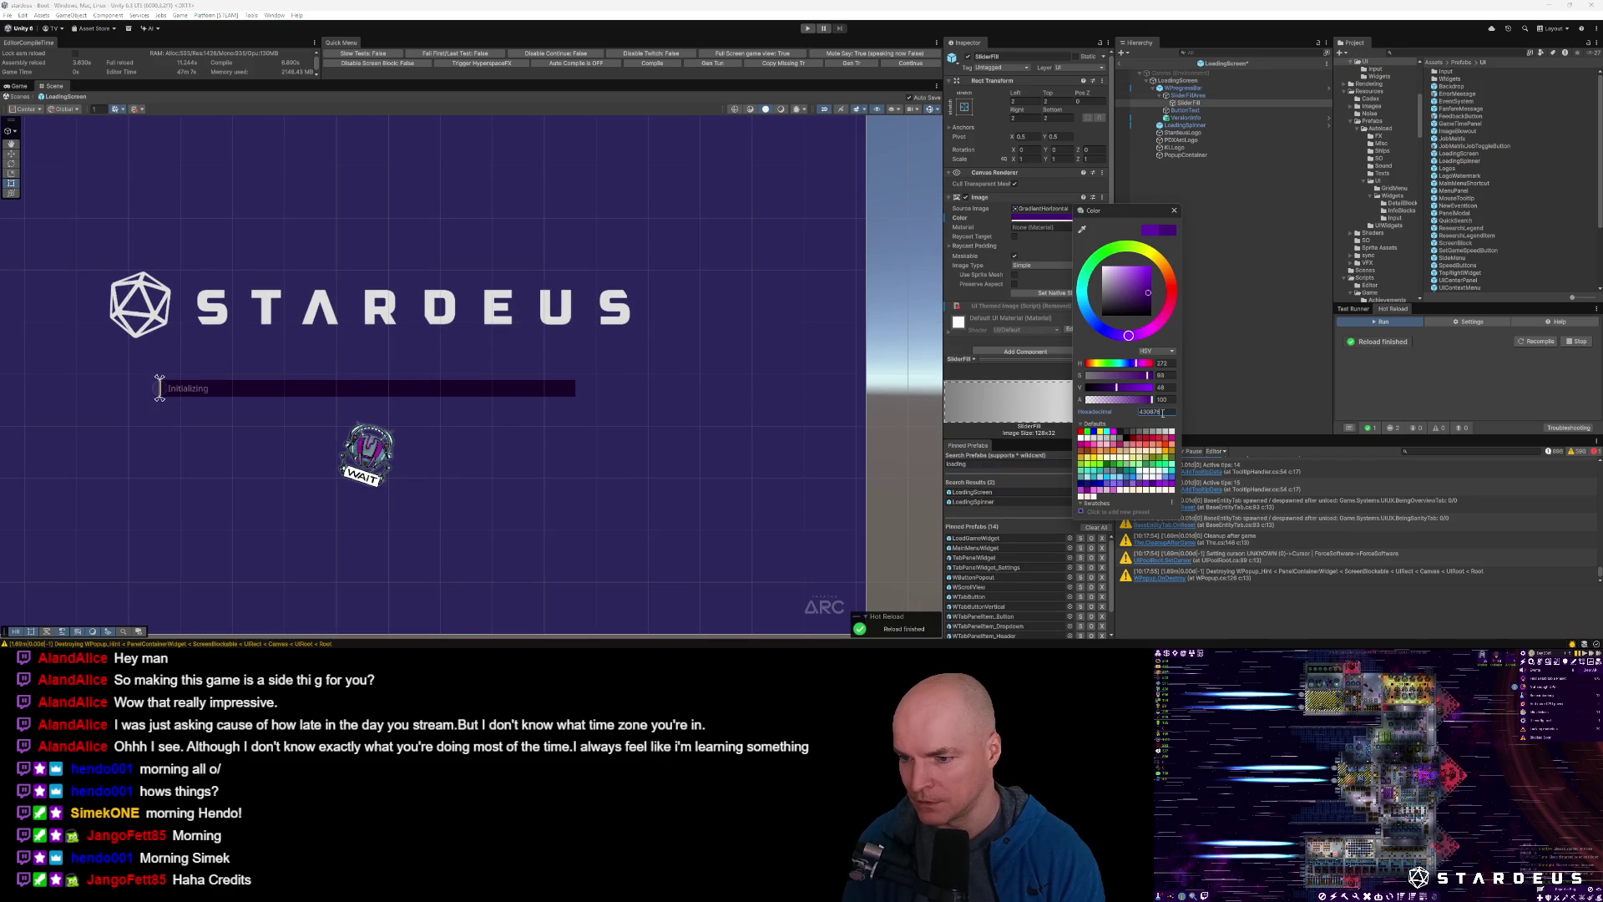
{"action": "left_click", "coordinate": [1175, 210]}
Leave prefab mode back to the Boot scene and start the game in Play mode.
{"action": "left_click", "coordinate": [910, 65]}
{"action": "left_click", "coordinate": [900, 65]}
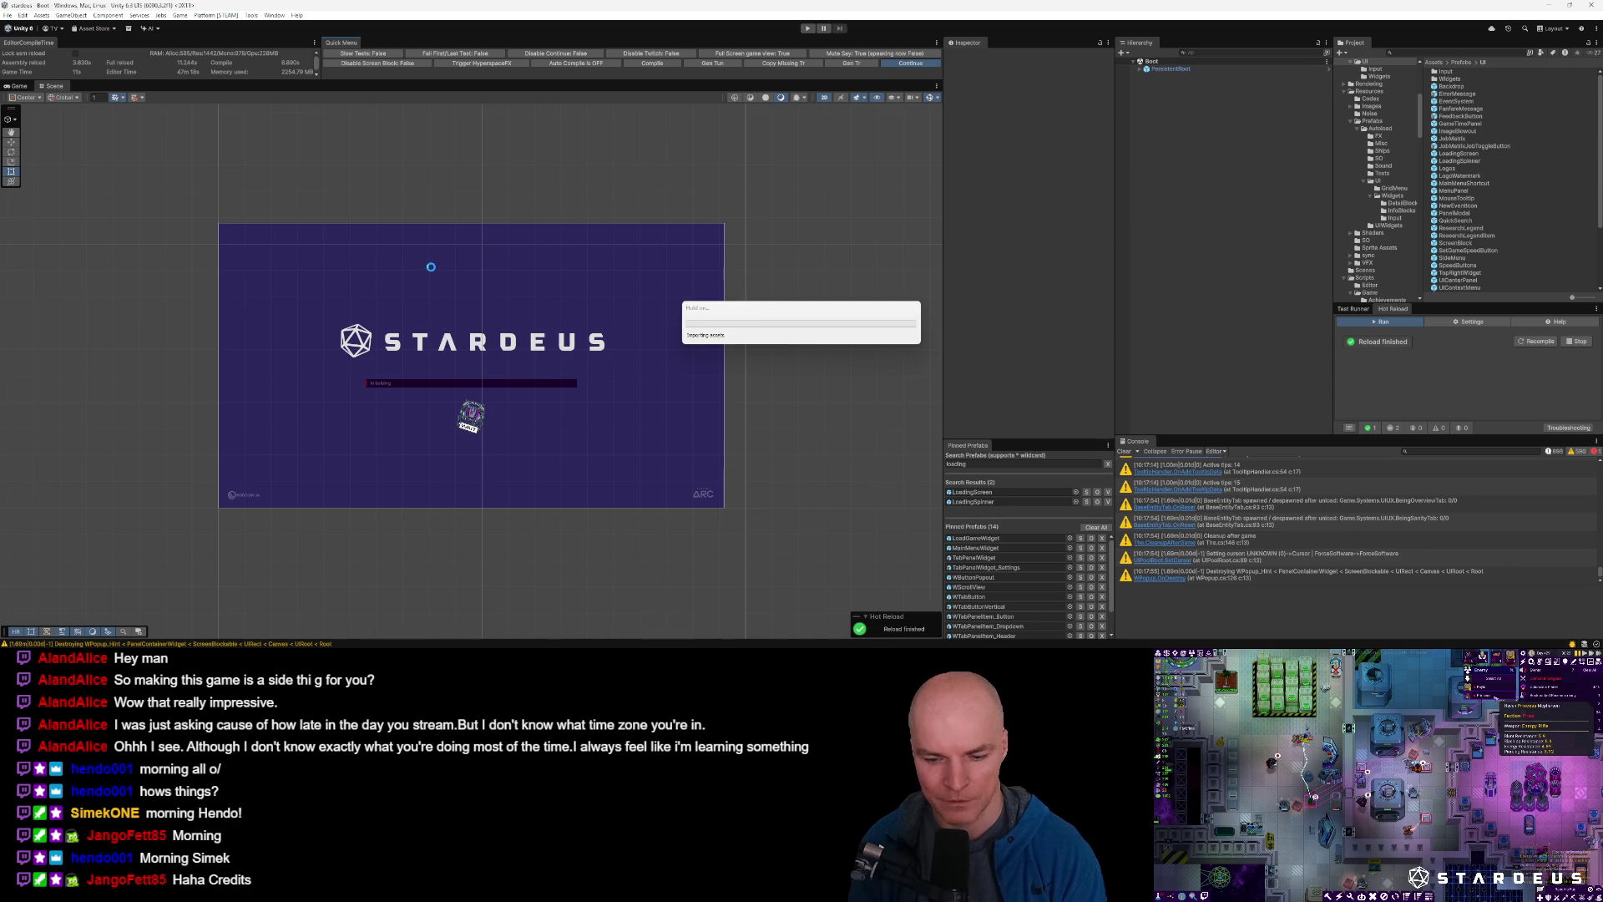
{"action": "key", "text": "ctrl+p"}
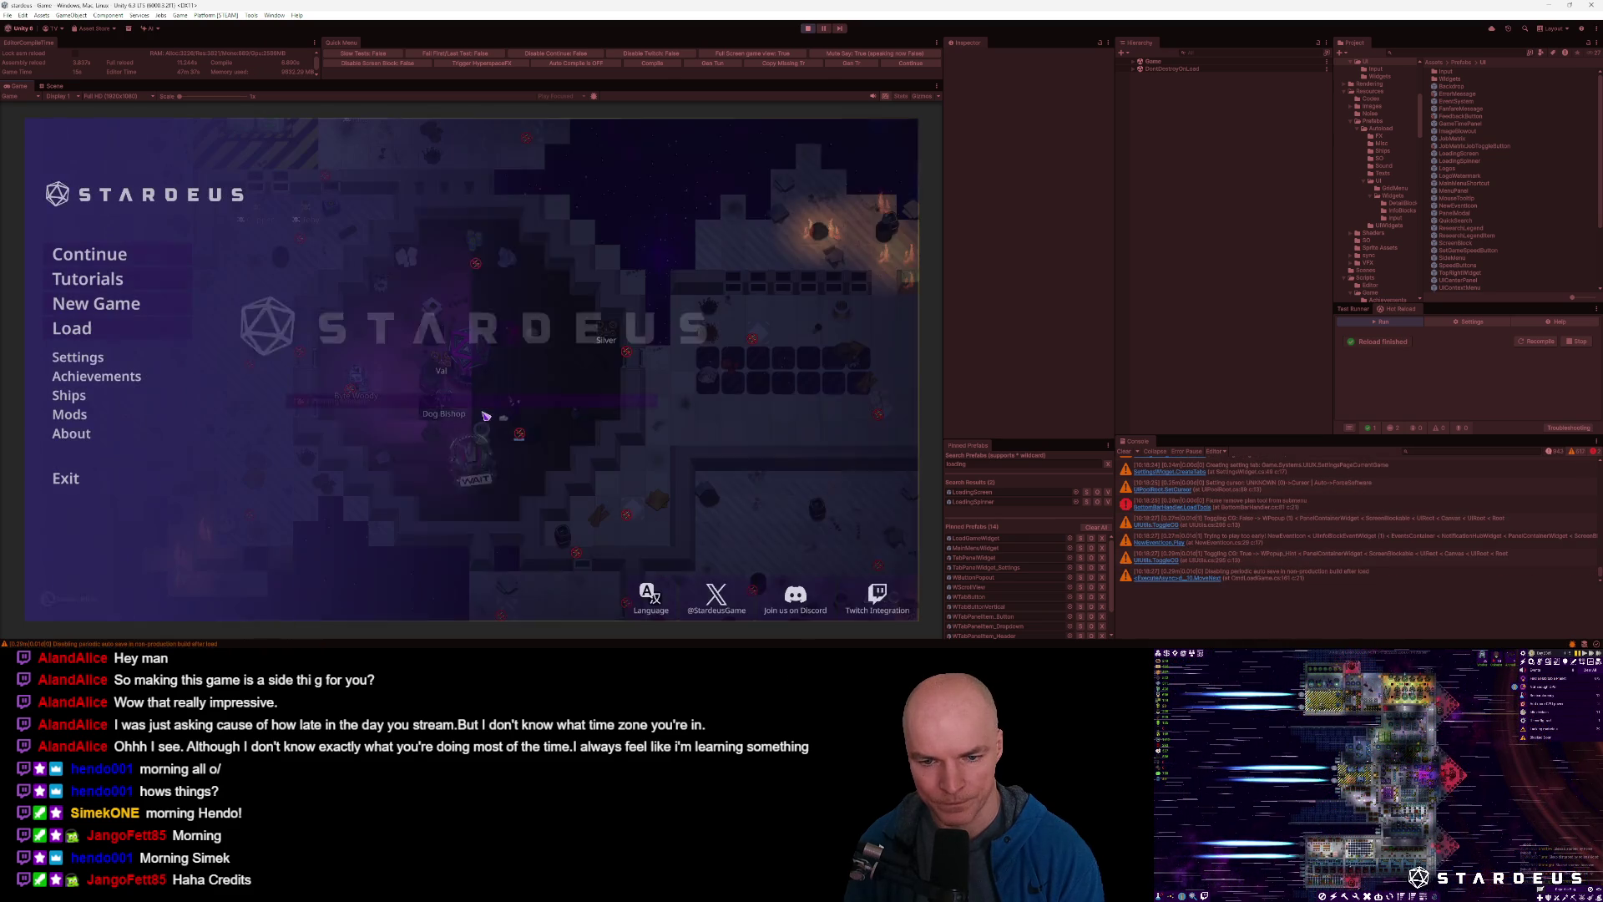
Go through Settings and About to the Credits list and scroll through the developers and backers.
{"action": "left_click", "coordinate": [94, 361]}
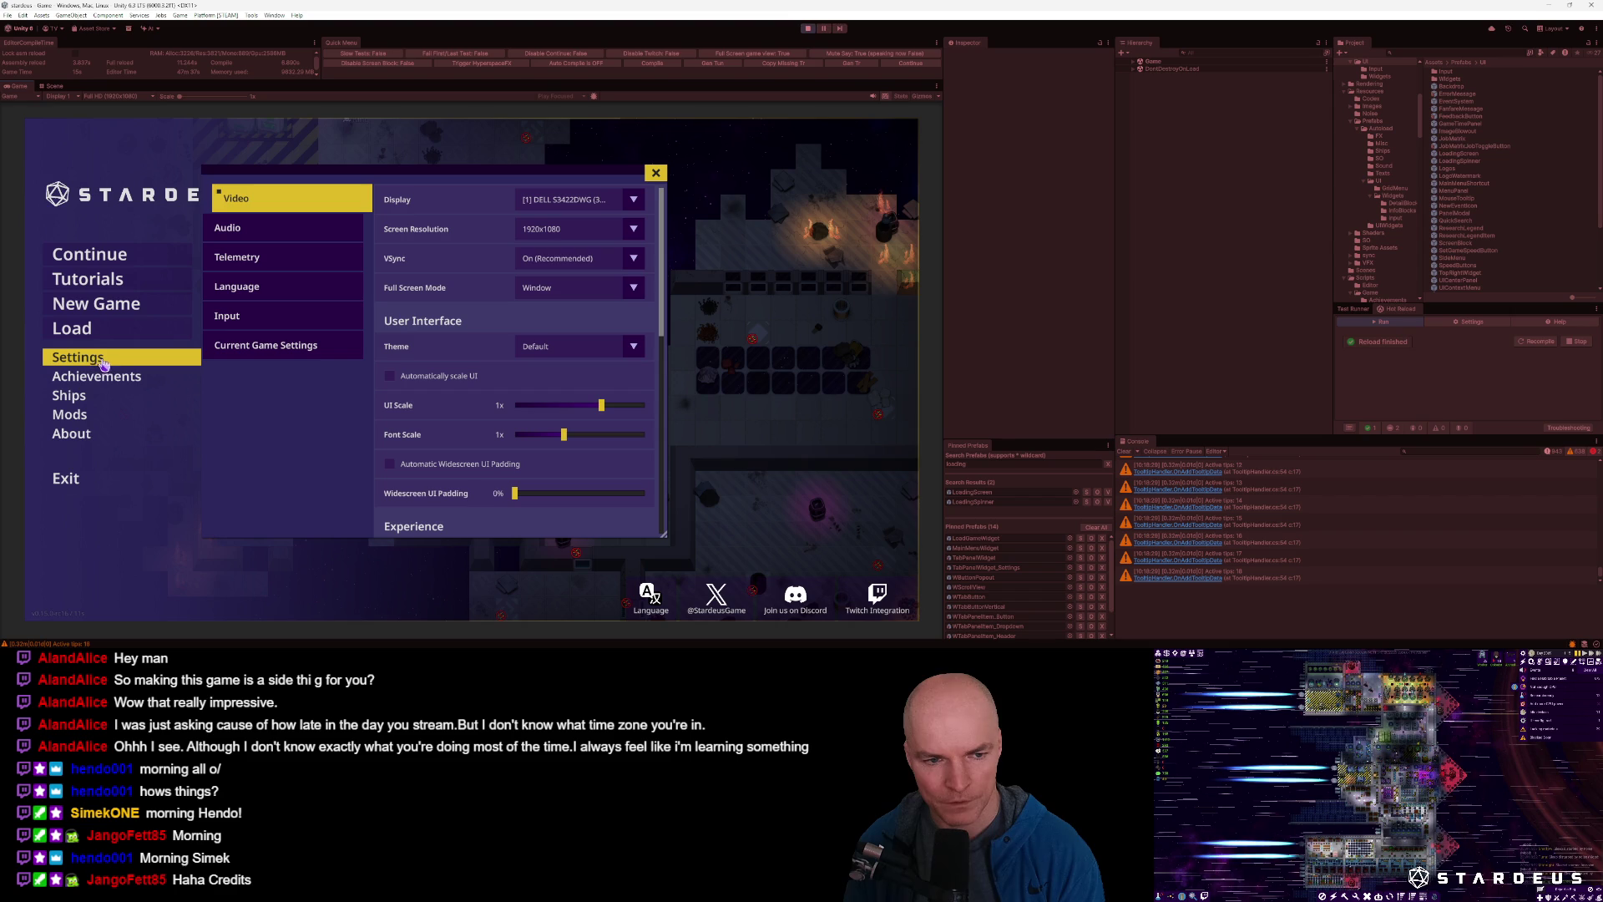
{"action": "left_click", "coordinate": [73, 434]}
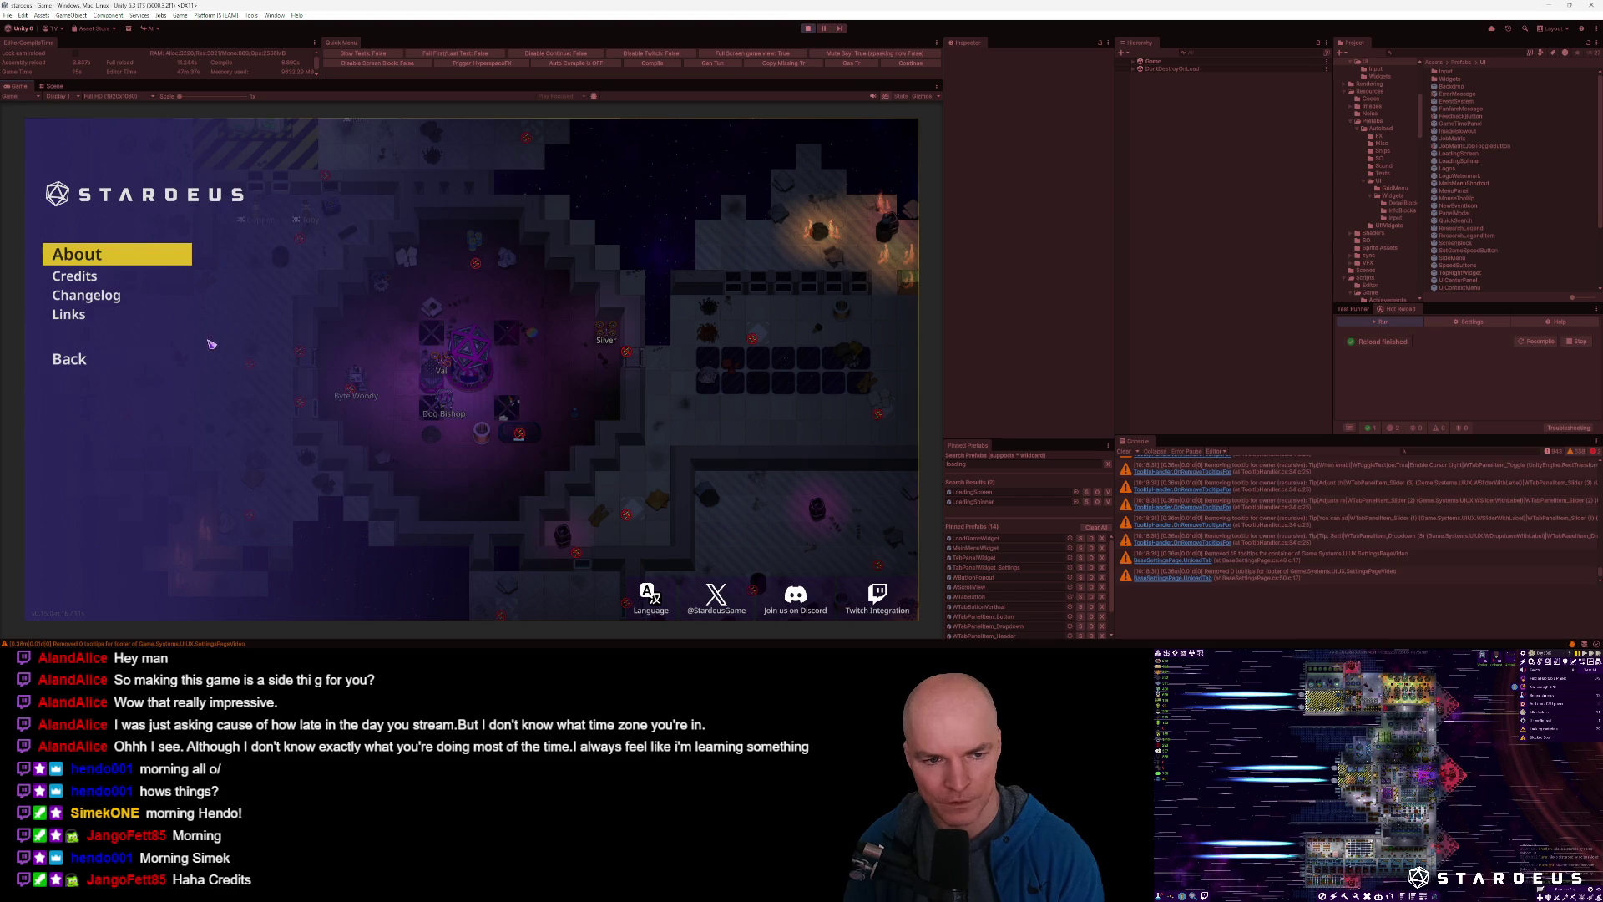
{"action": "left_click", "coordinate": [92, 299]}
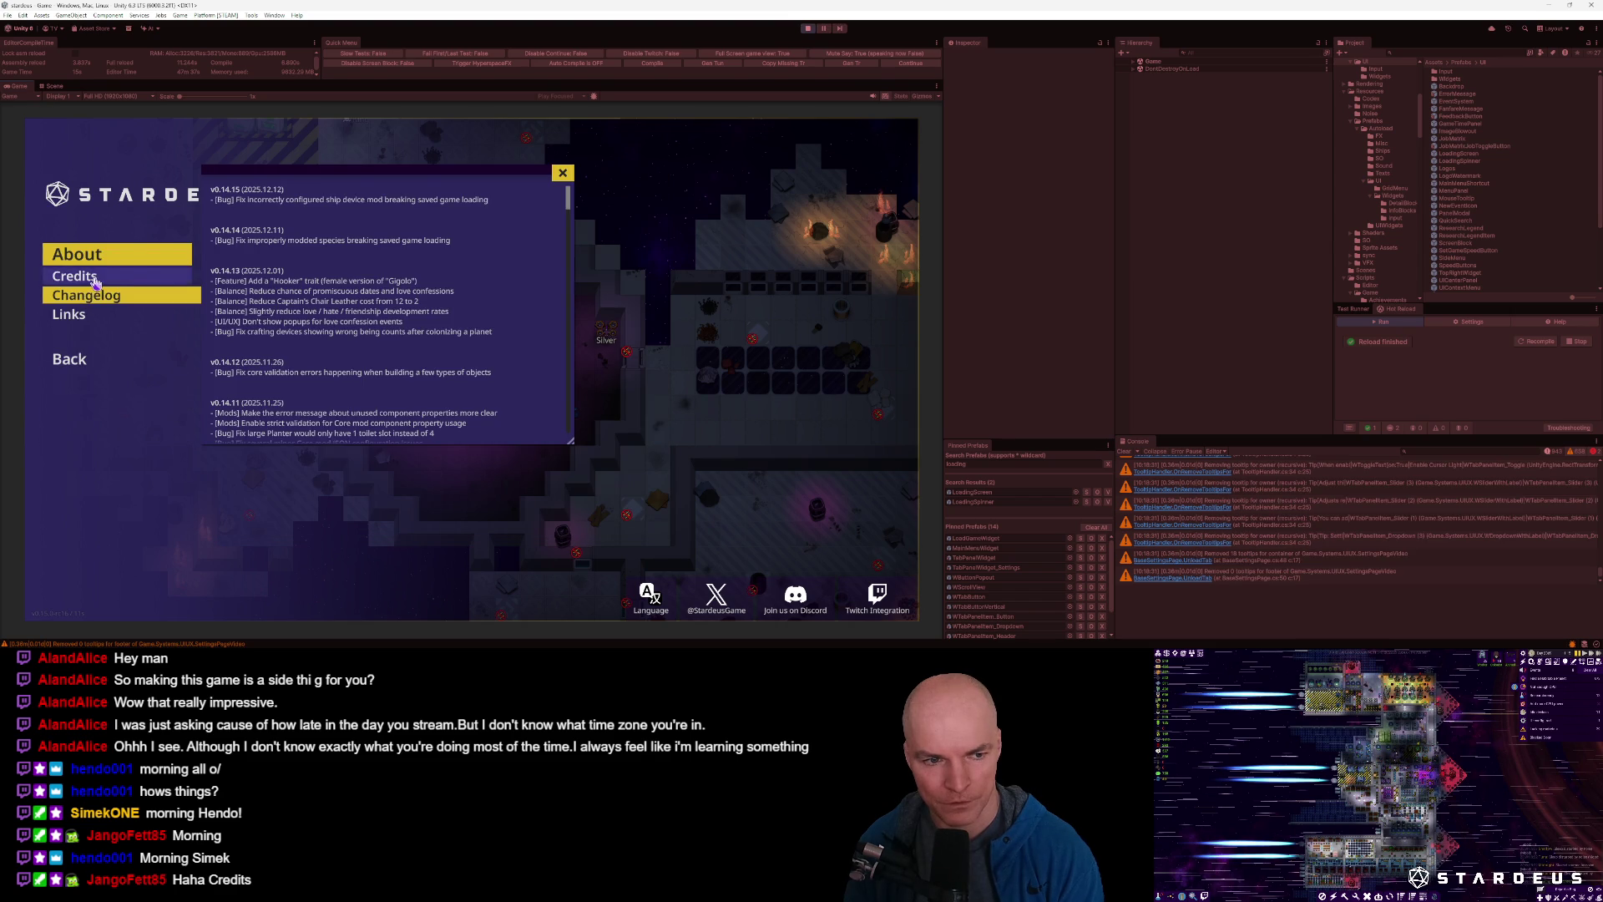
{"action": "left_click", "coordinate": [95, 280]}
{"action": "scroll", "coordinate": [429, 338], "scroll_direction": "down", "scroll_amount": 10}
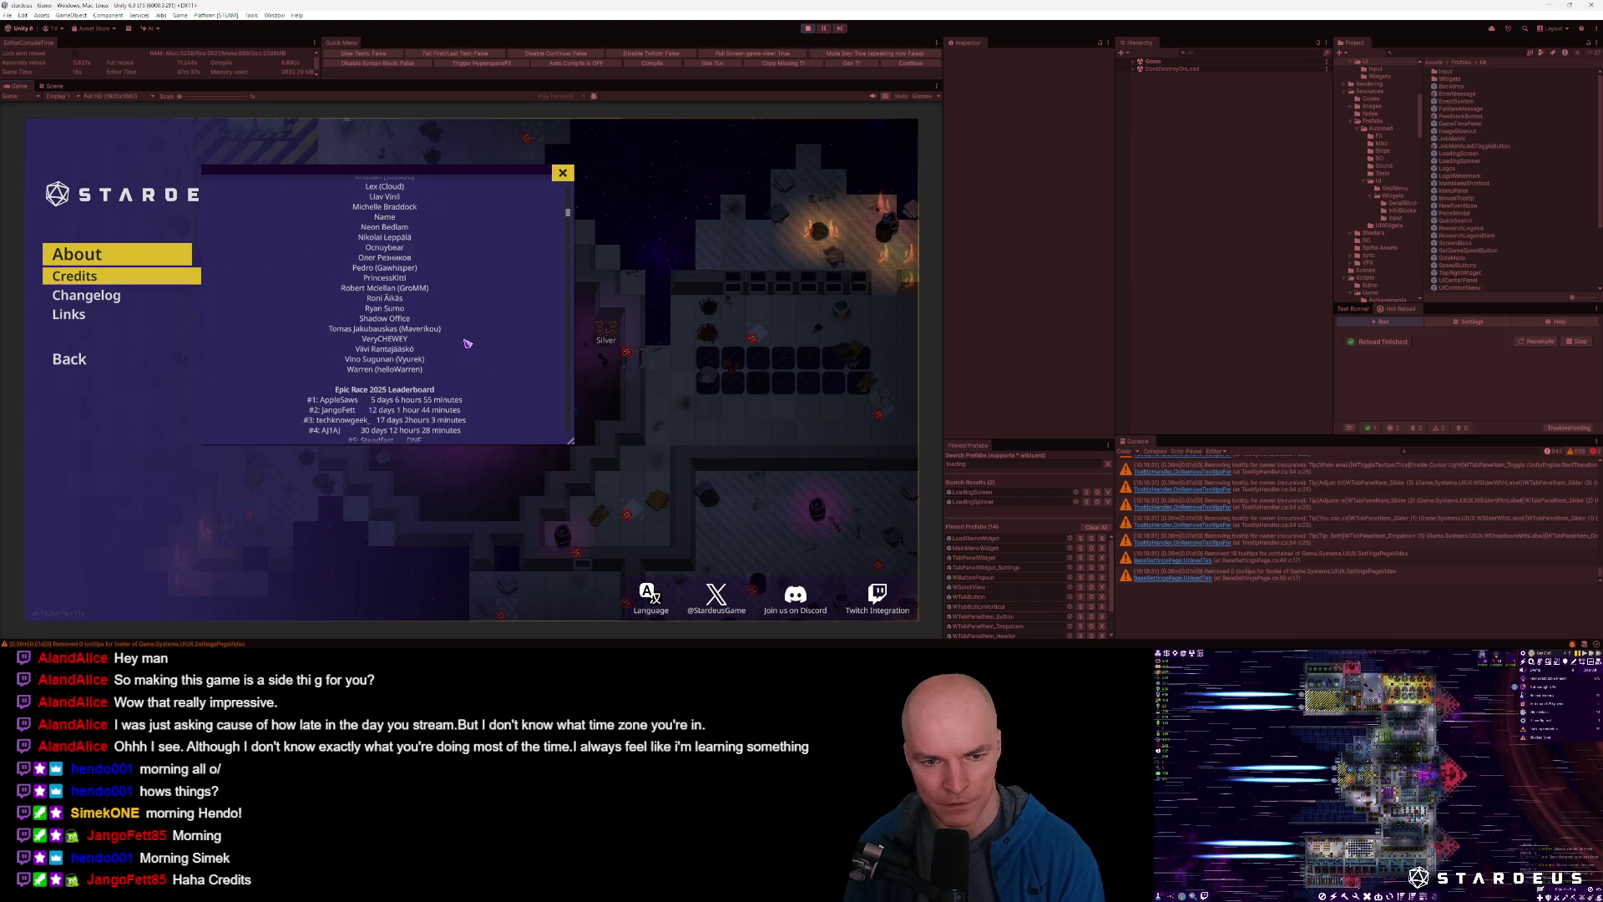
{"action": "scroll", "coordinate": [571, 229], "scroll_direction": "up", "scroll_amount": 3}
{"action": "scroll", "coordinate": [443, 300], "scroll_direction": "up", "scroll_amount": 1}
{"action": "mouse_move", "coordinate": [564, 224]}
{"action": "left_mouse_down"}
{"action": "mouse_move", "coordinate": [572, 190]}
{"action": "mouse_move", "coordinate": [567, 431]}
{"action": "mouse_move", "coordinate": [573, 248]}
{"action": "left_mouse_up"}
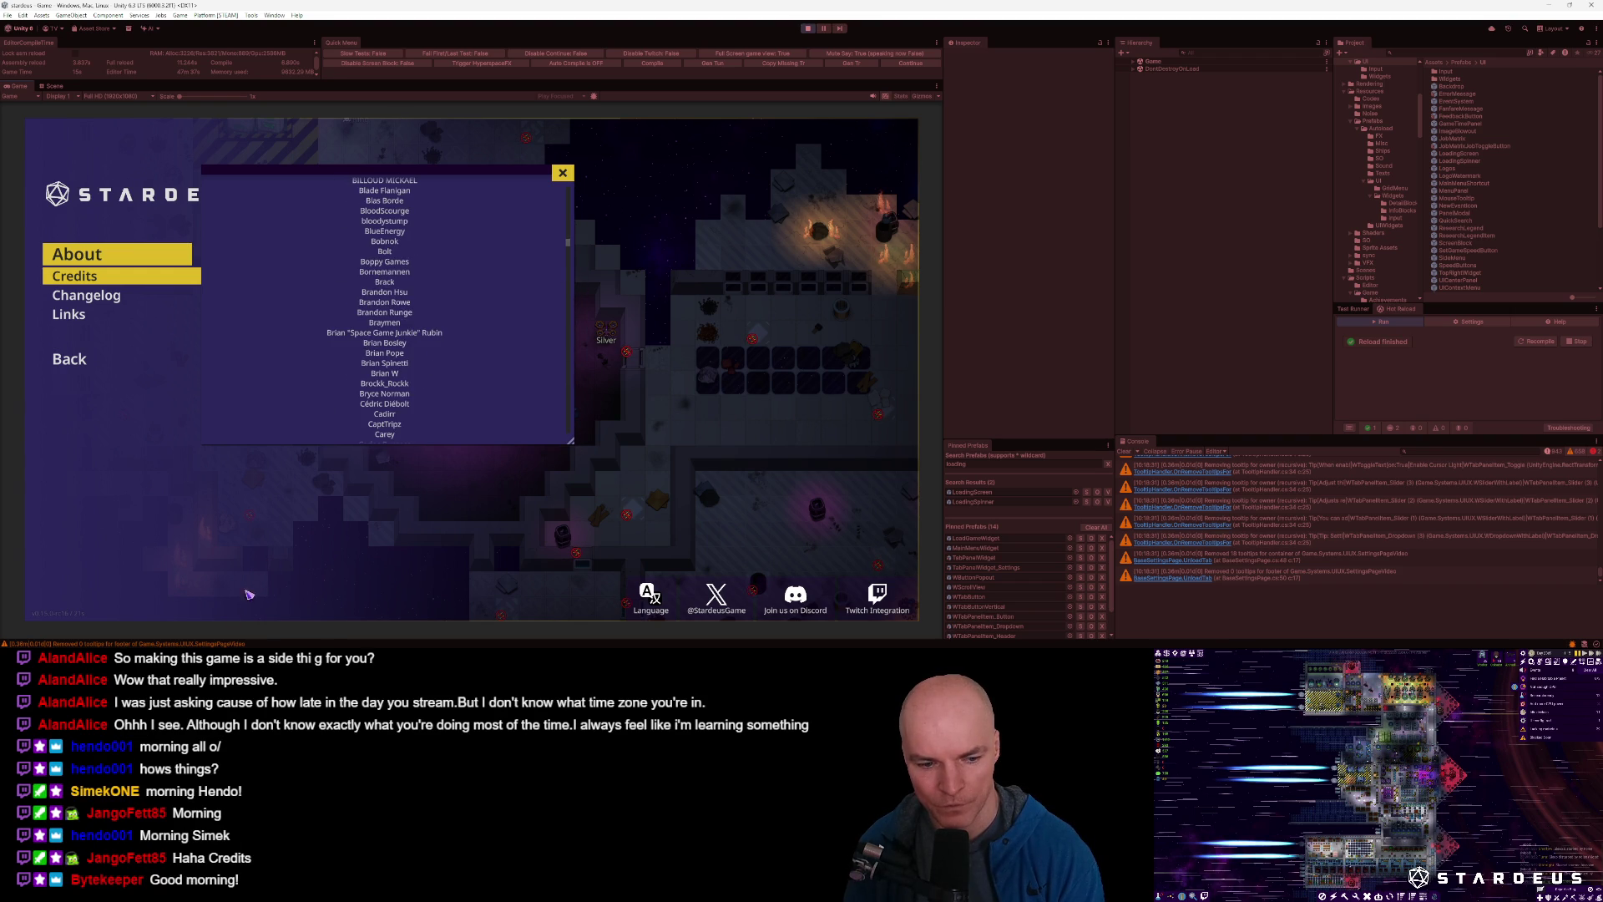
{"action": "key", "text": "alt+Tab"}
Open Texts.cs and follow Beautify into ReplaceBoldWith and its ReplaceQuotes call.
{"action": "key", "text": "ctrl+p"}
{"action": "type", "text": "texts"}
{"action": "key", "text": "Return"}
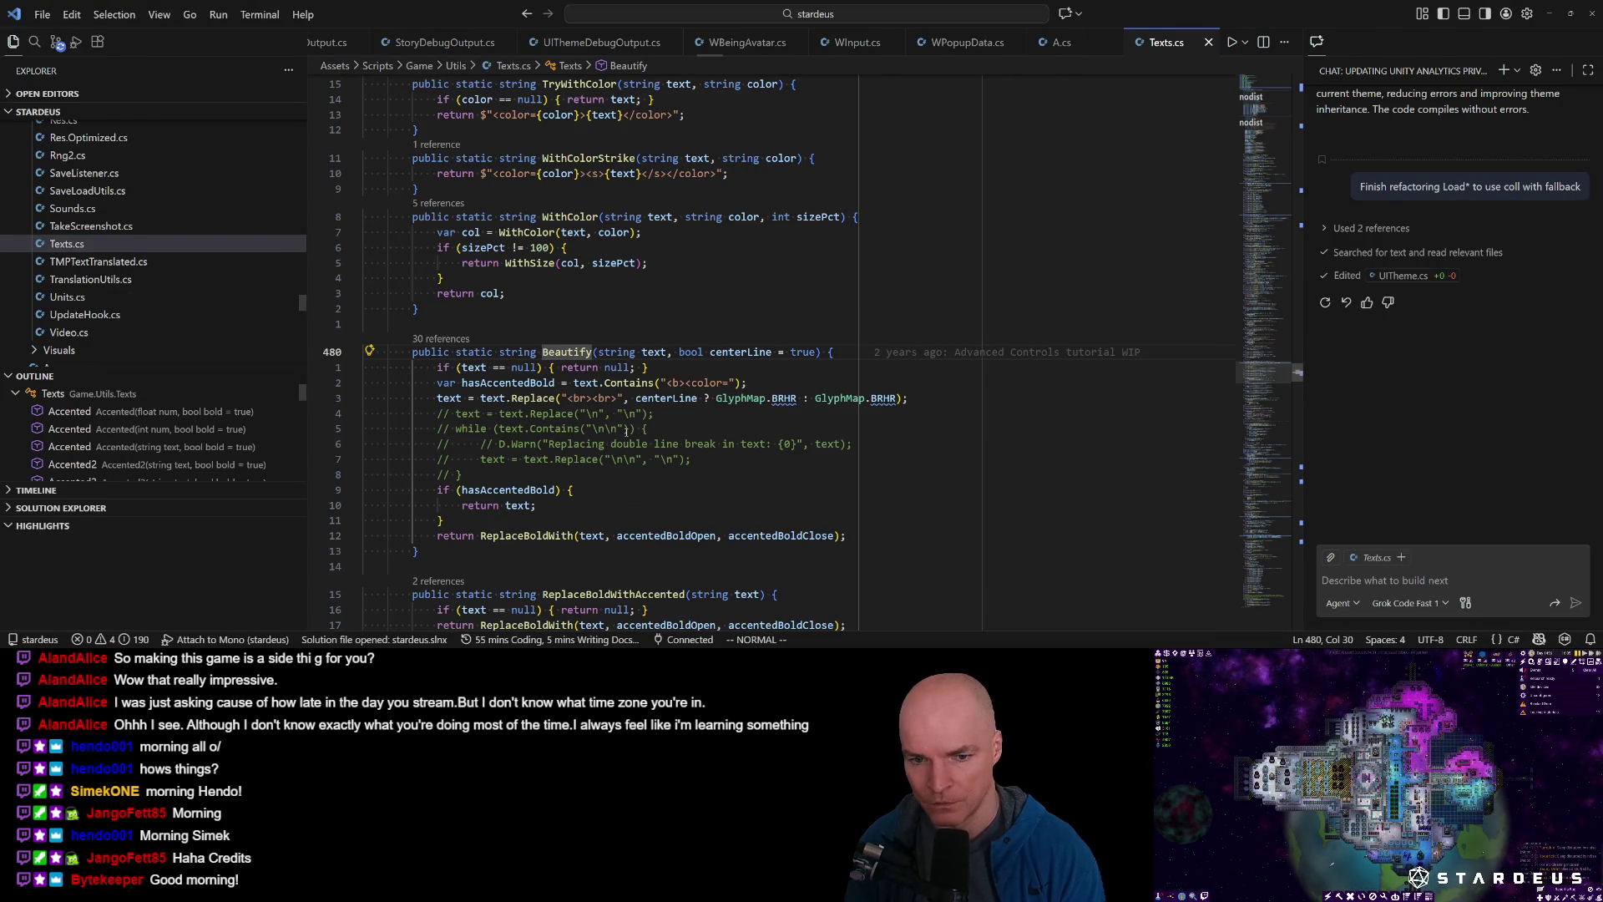
{"action": "key", "text": "j"}
{"action": "key", "text": "j"}
{"action": "key", "text": "j"}
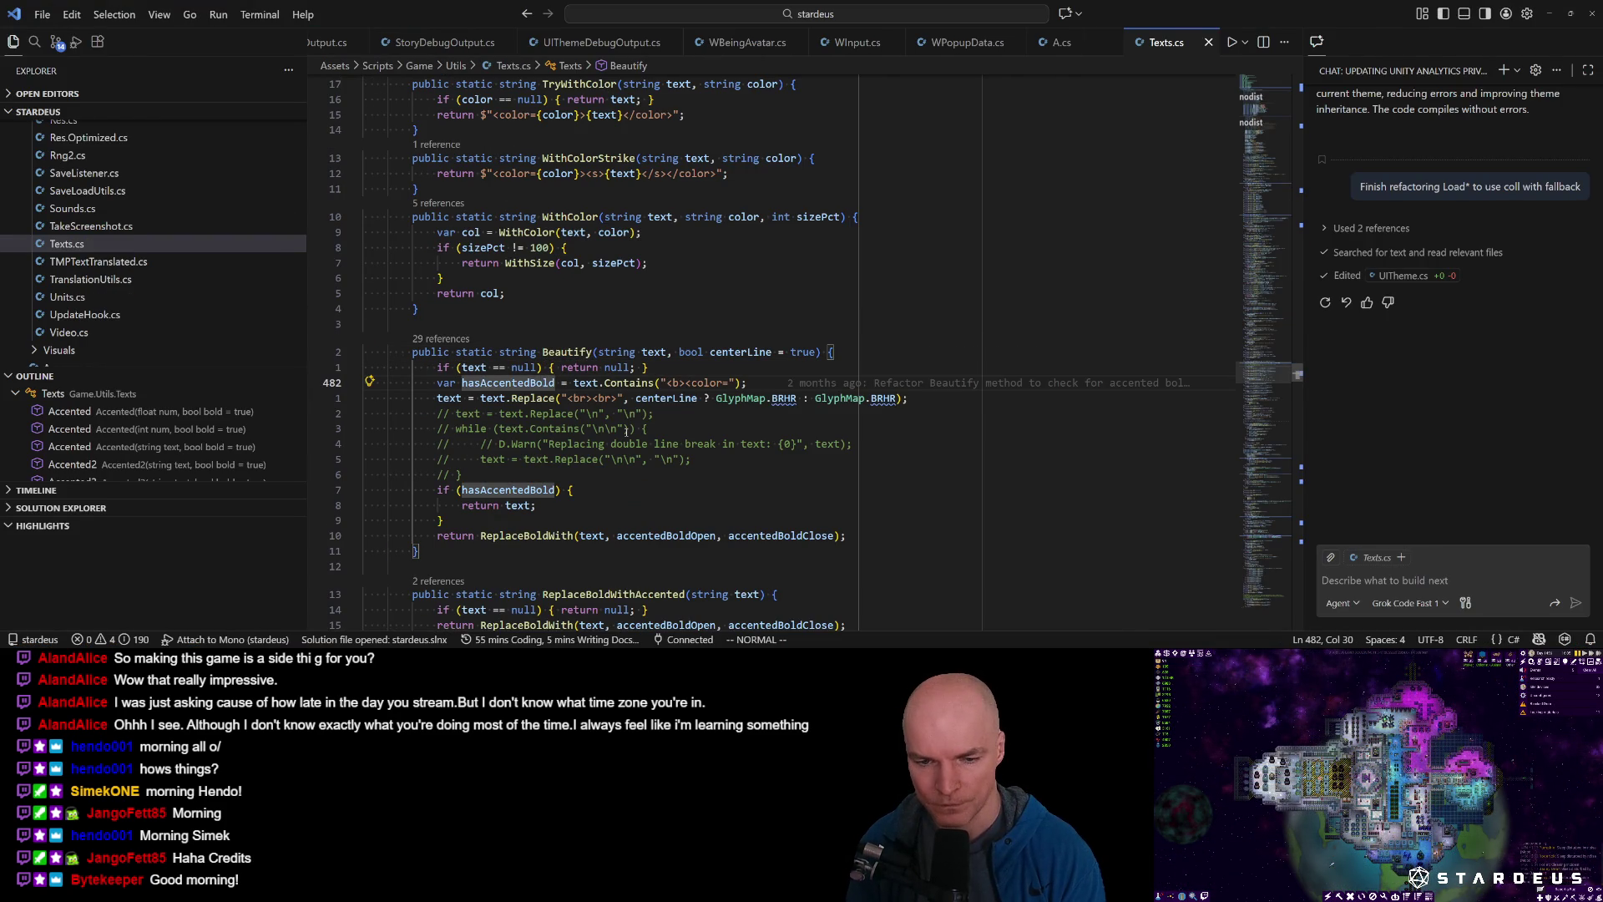
{"action": "key", "text": "j"}
{"action": "key", "text": "j"}
{"action": "key", "text": "j"}
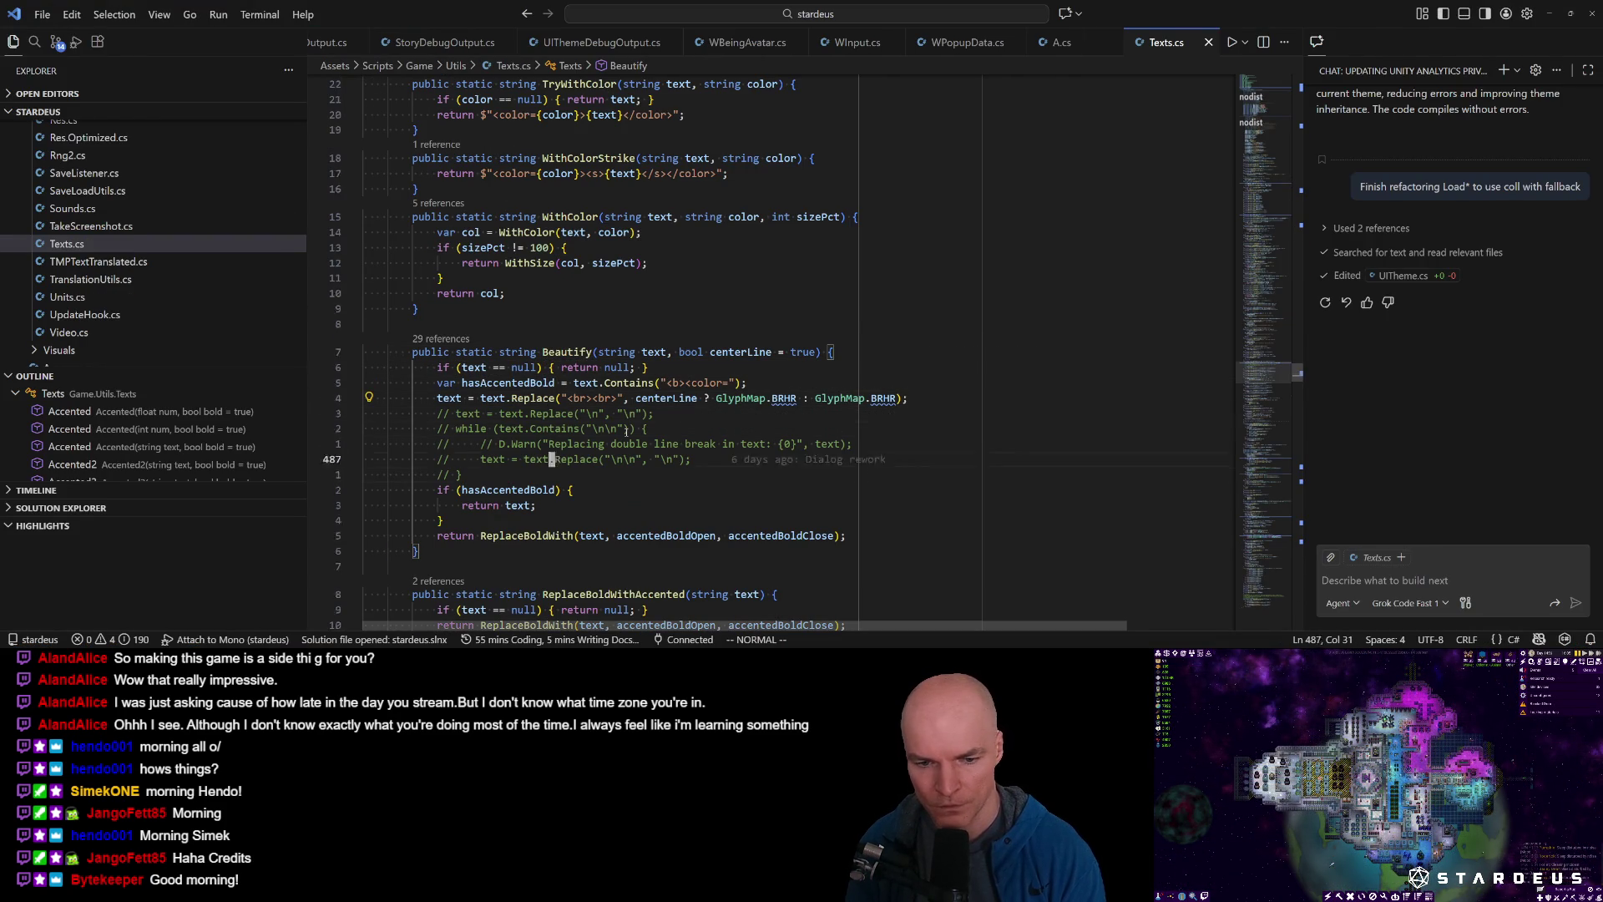
{"action": "key", "text": "g"}
{"action": "key", "text": "d"}
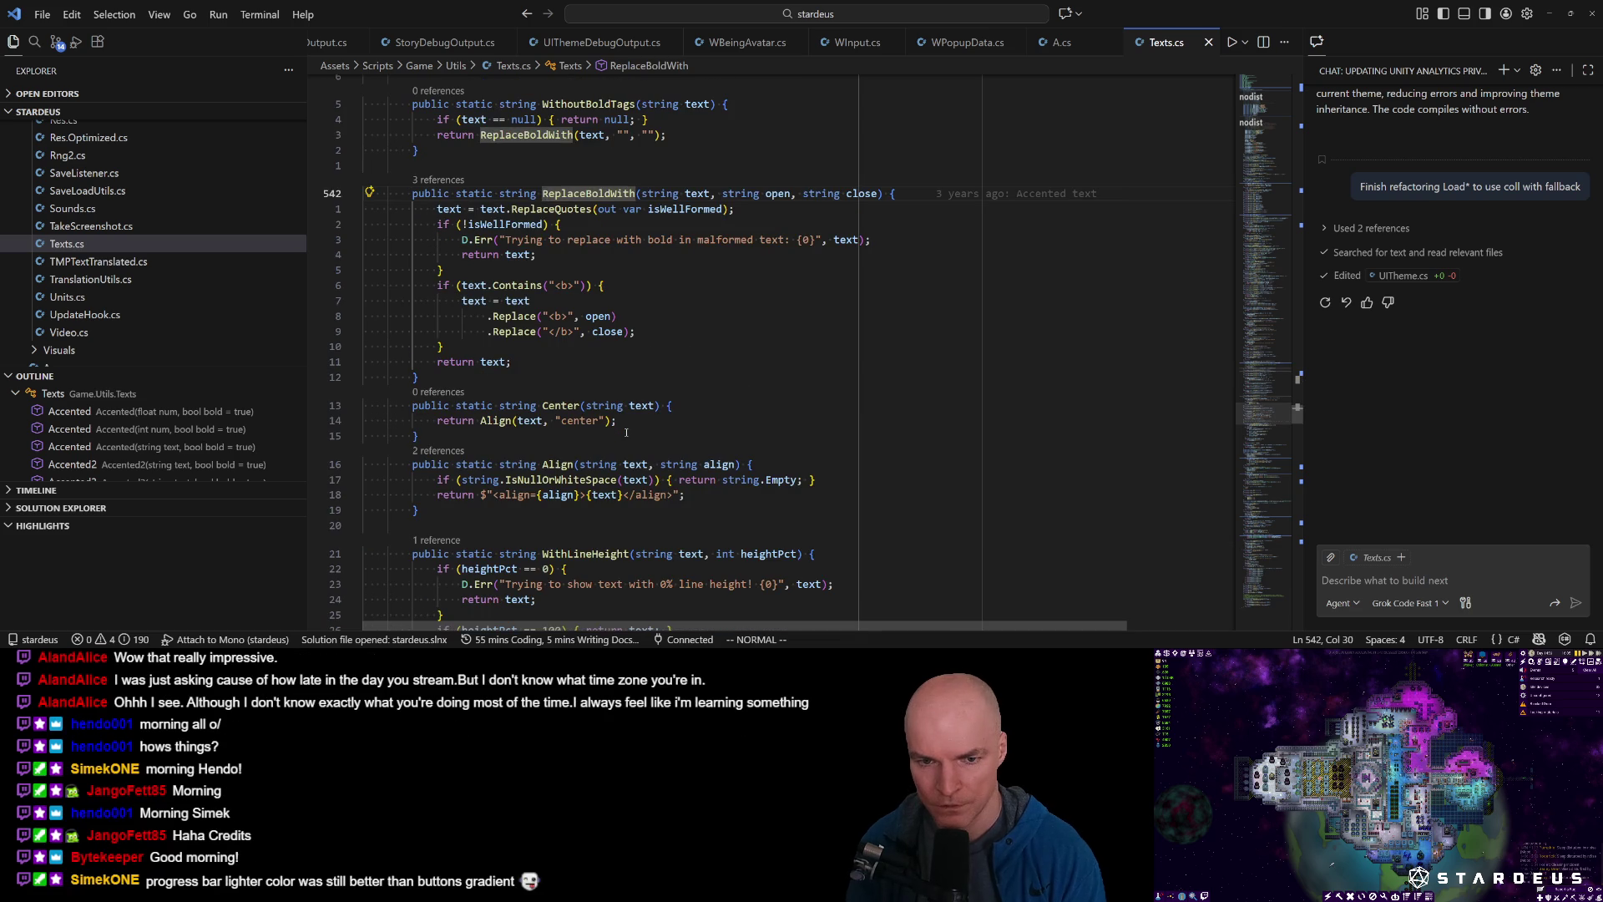
{"action": "key", "text": "j"}
{"action": "key", "text": "g"}
{"action": "key", "text": "d"}
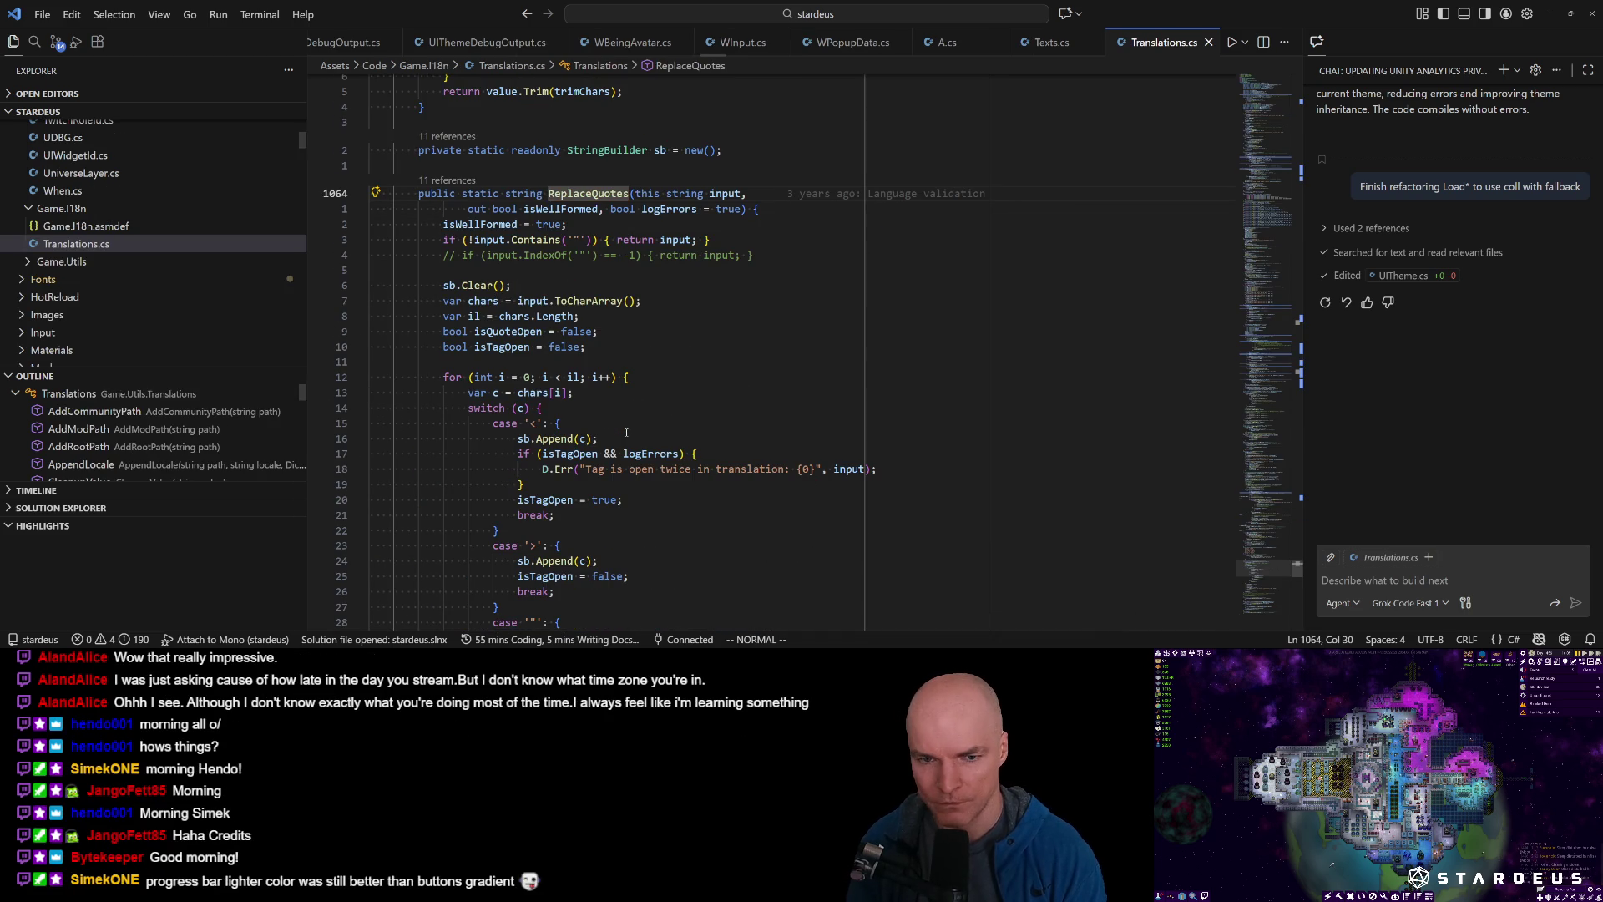
{"action": "key", "text": "ctrl+o"}
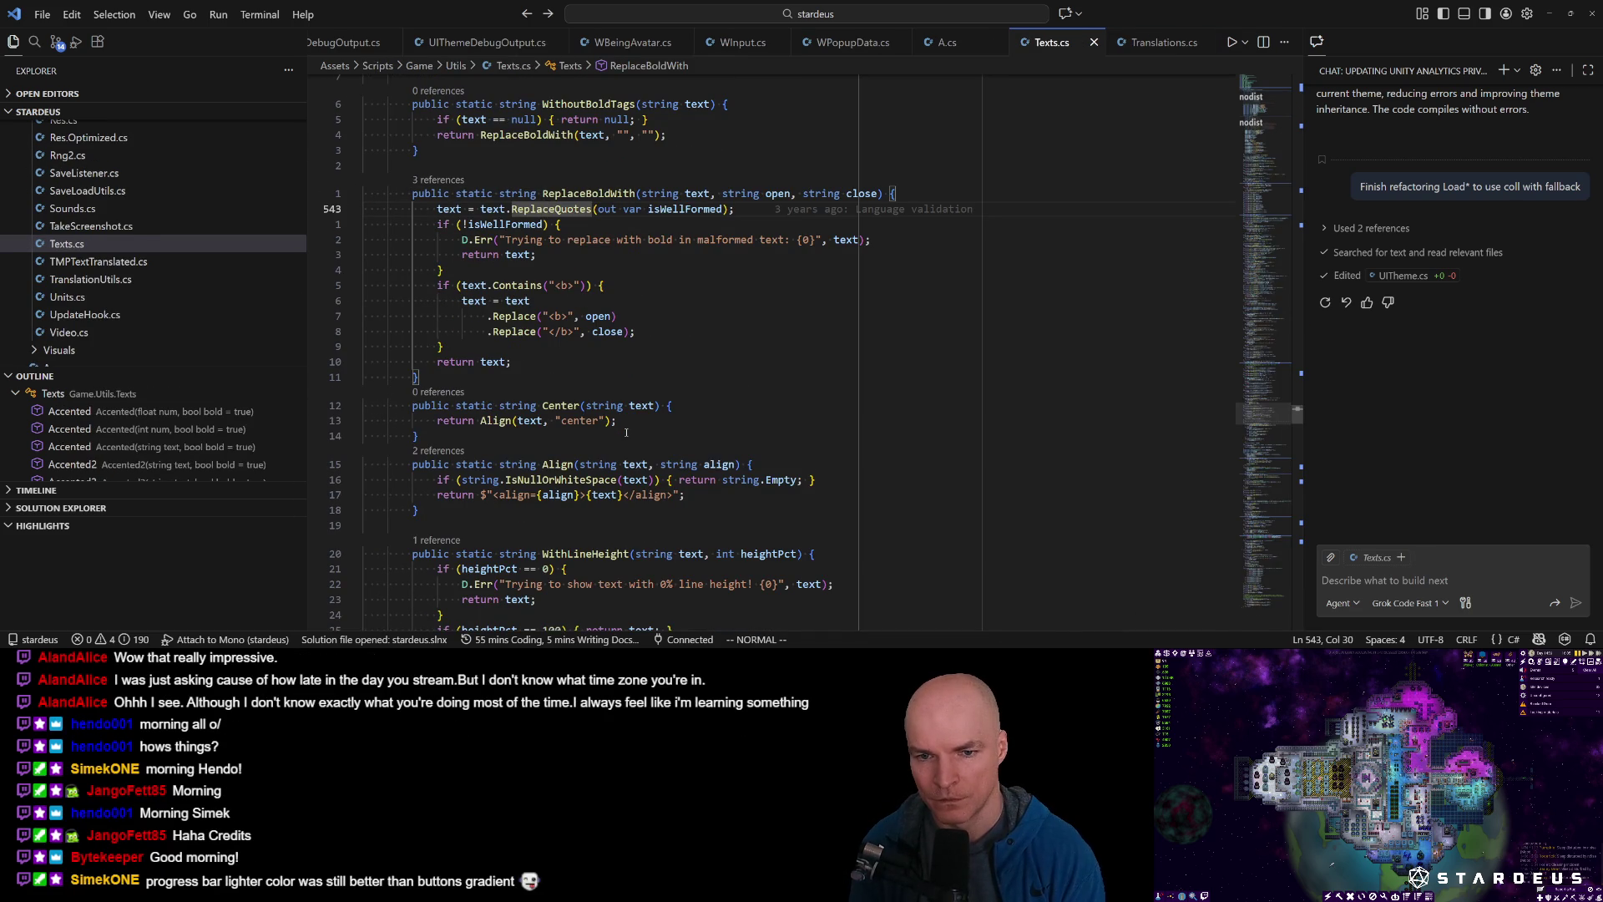
Comment out the ReplaceQuotes call and the isWellFormed block, then check the running game.
{"action": "key", "text": "ctrl+slash"}
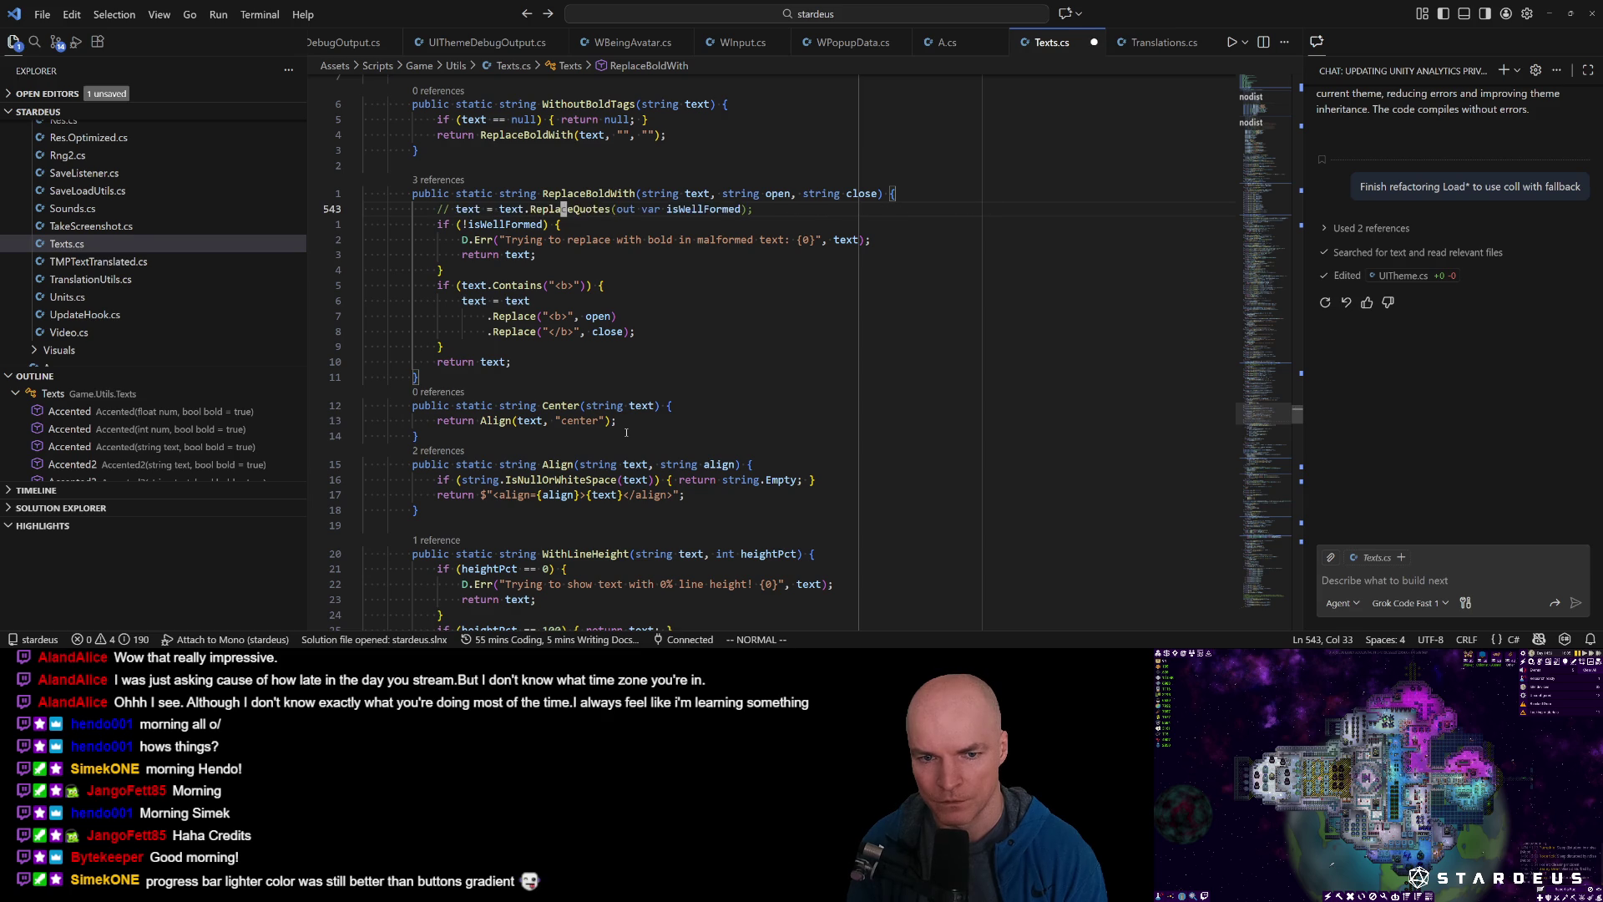
{"action": "key", "text": "j"}
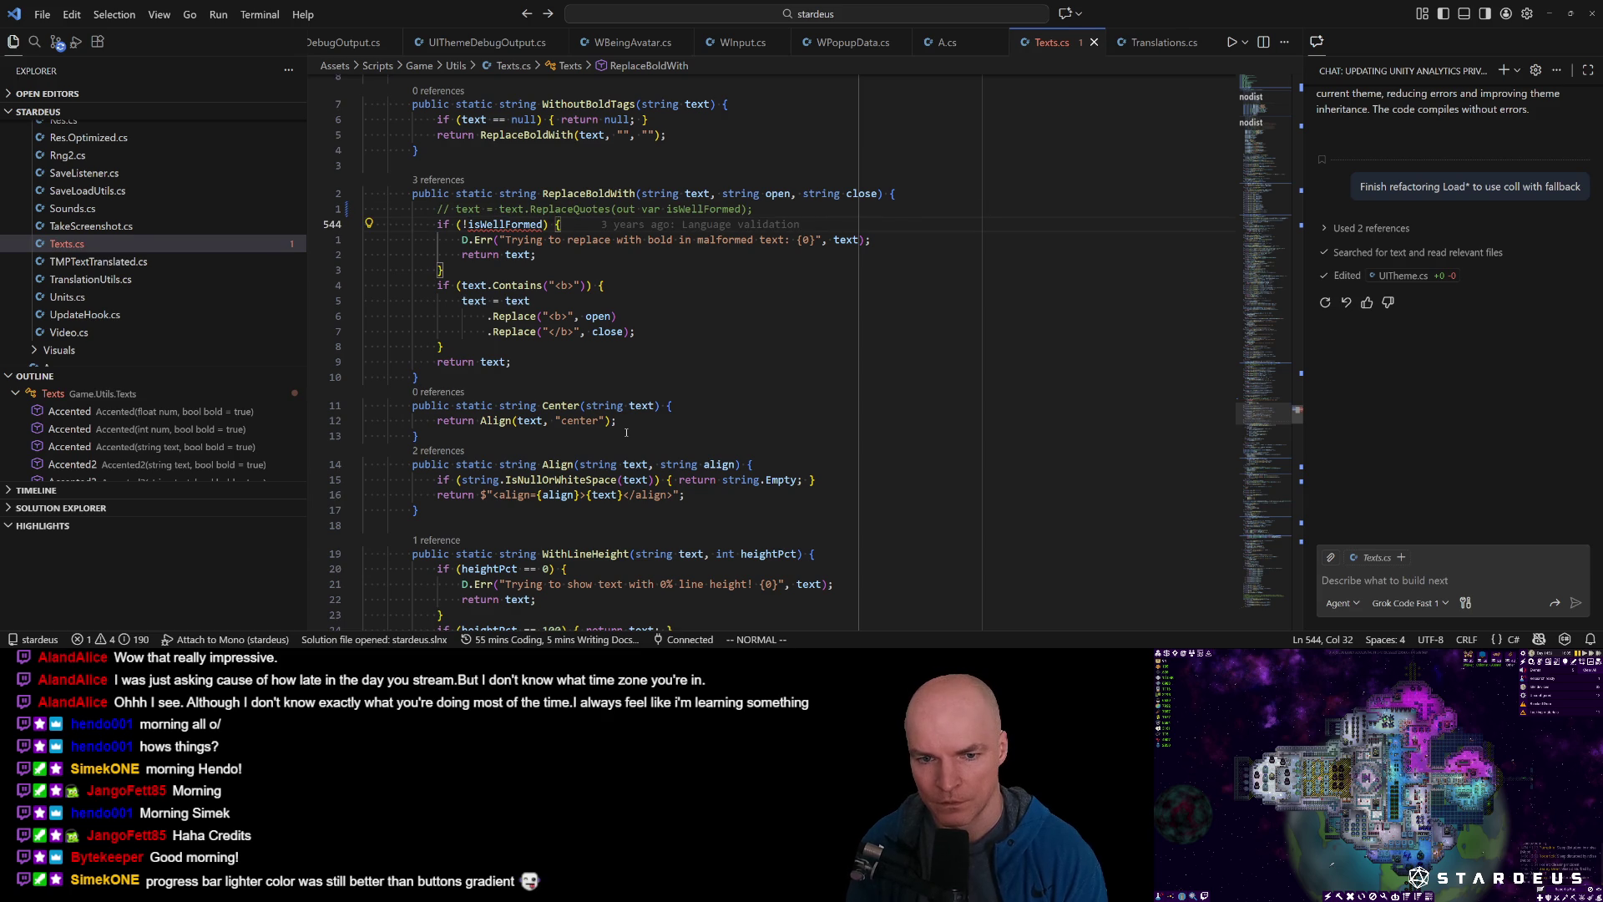
{"action": "key", "text": "shift+v"}
{"action": "key", "text": "j"}
{"action": "key", "text": "j"}
{"action": "key", "text": "j"}
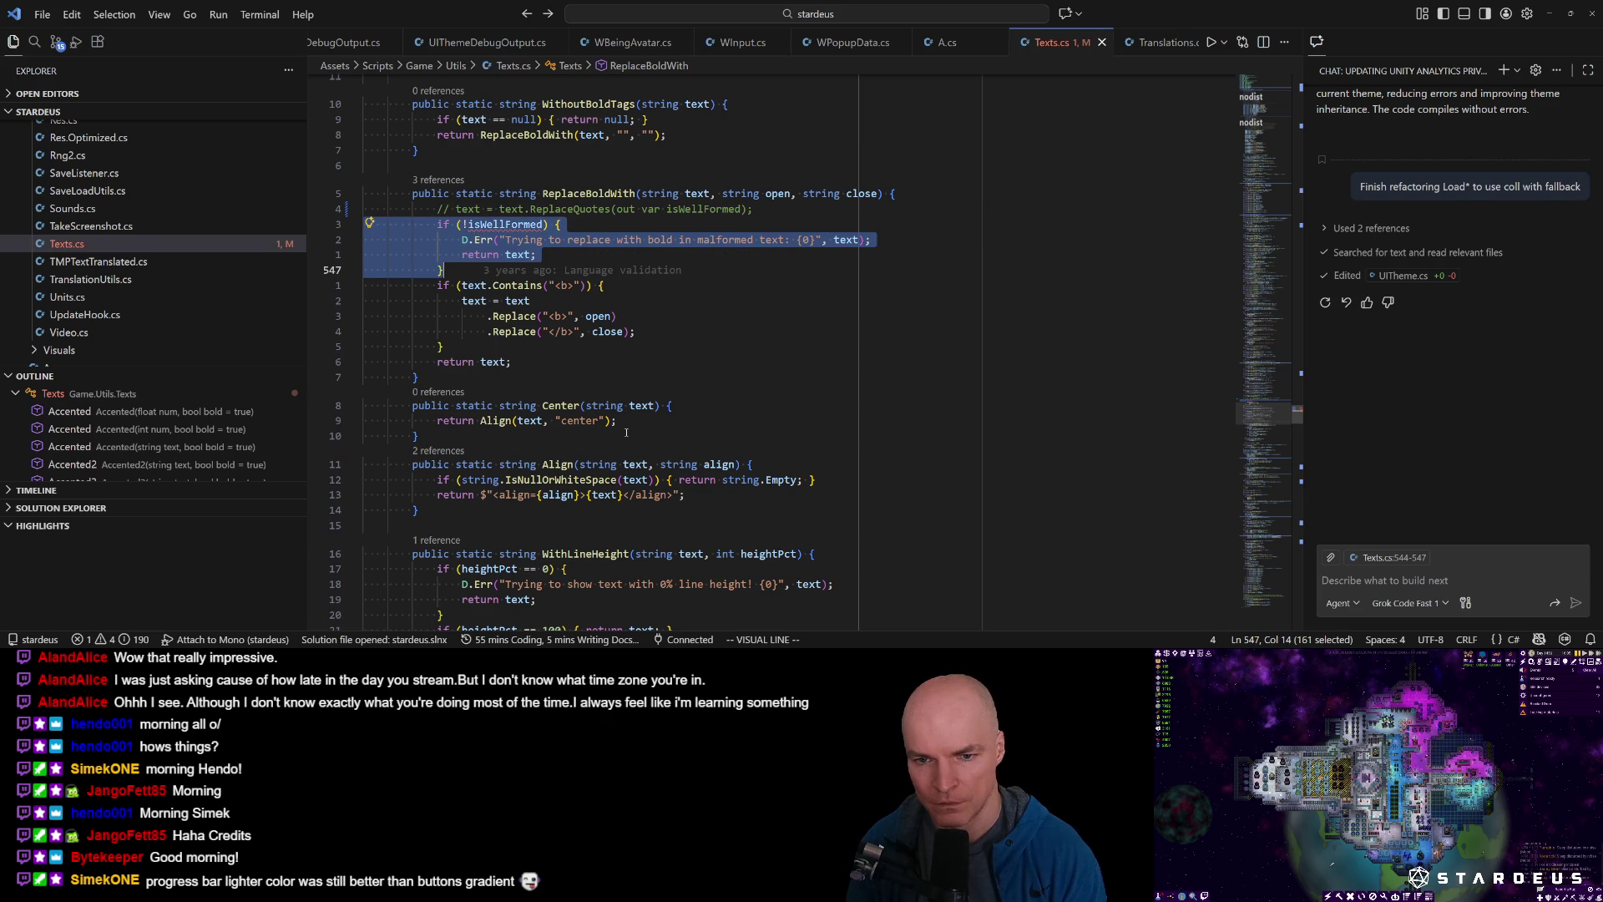
{"action": "key", "text": "ctrl+slash"}
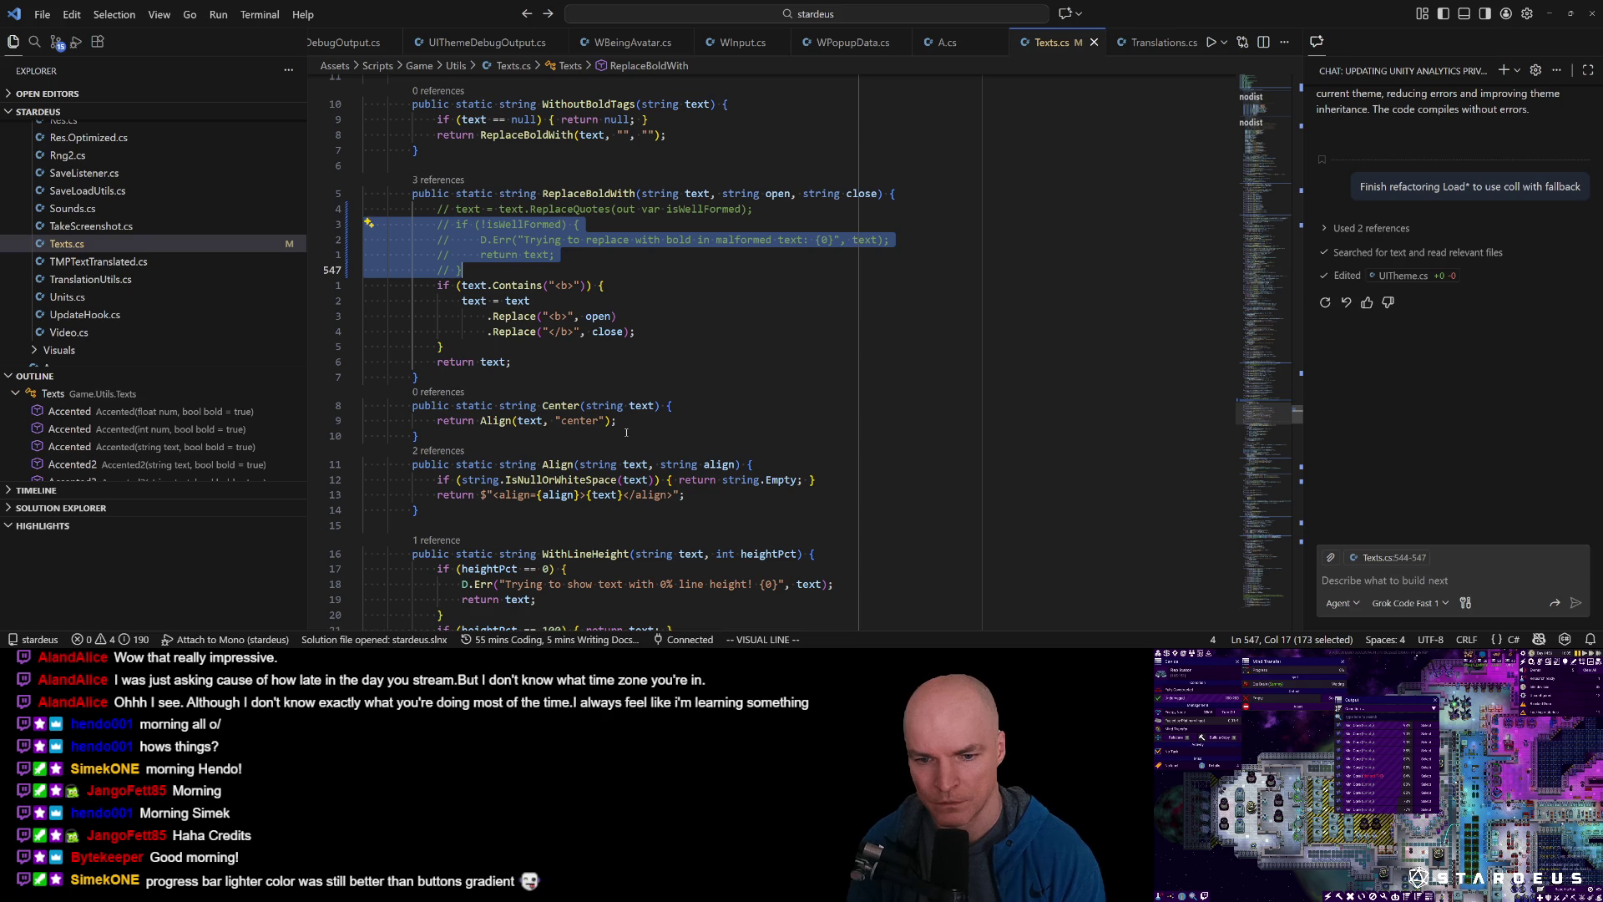
{"action": "key", "text": "alt+Tab"}
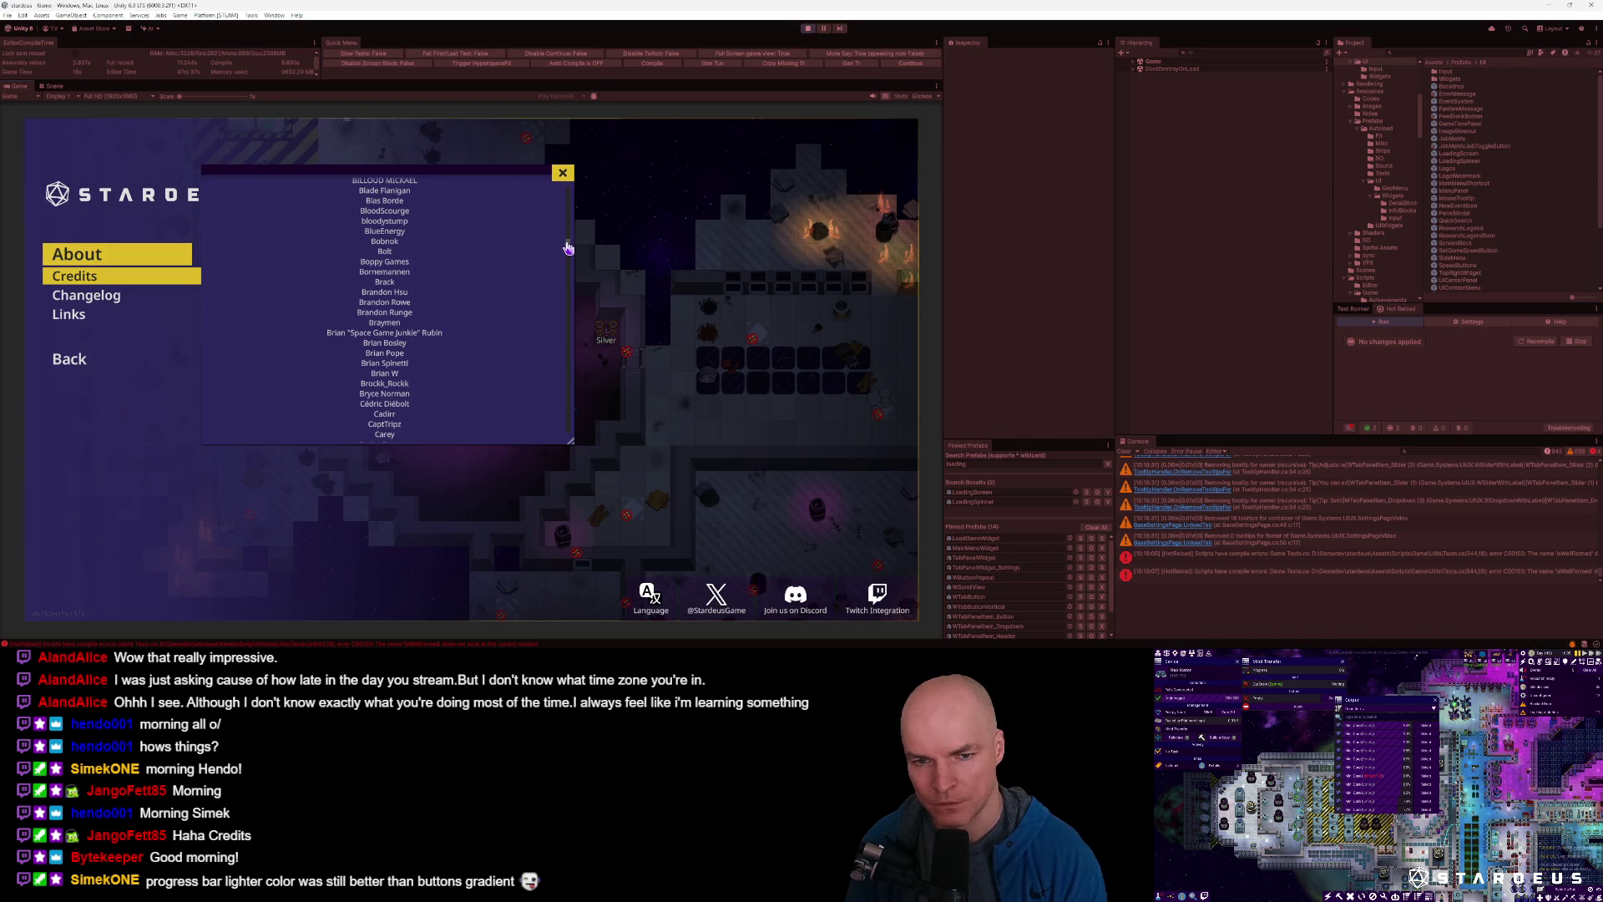
{"action": "left_click_drag", "start_coordinate": [567, 248], "coordinate": [575, 190]}
{"action": "key", "text": "alt+Tab"}
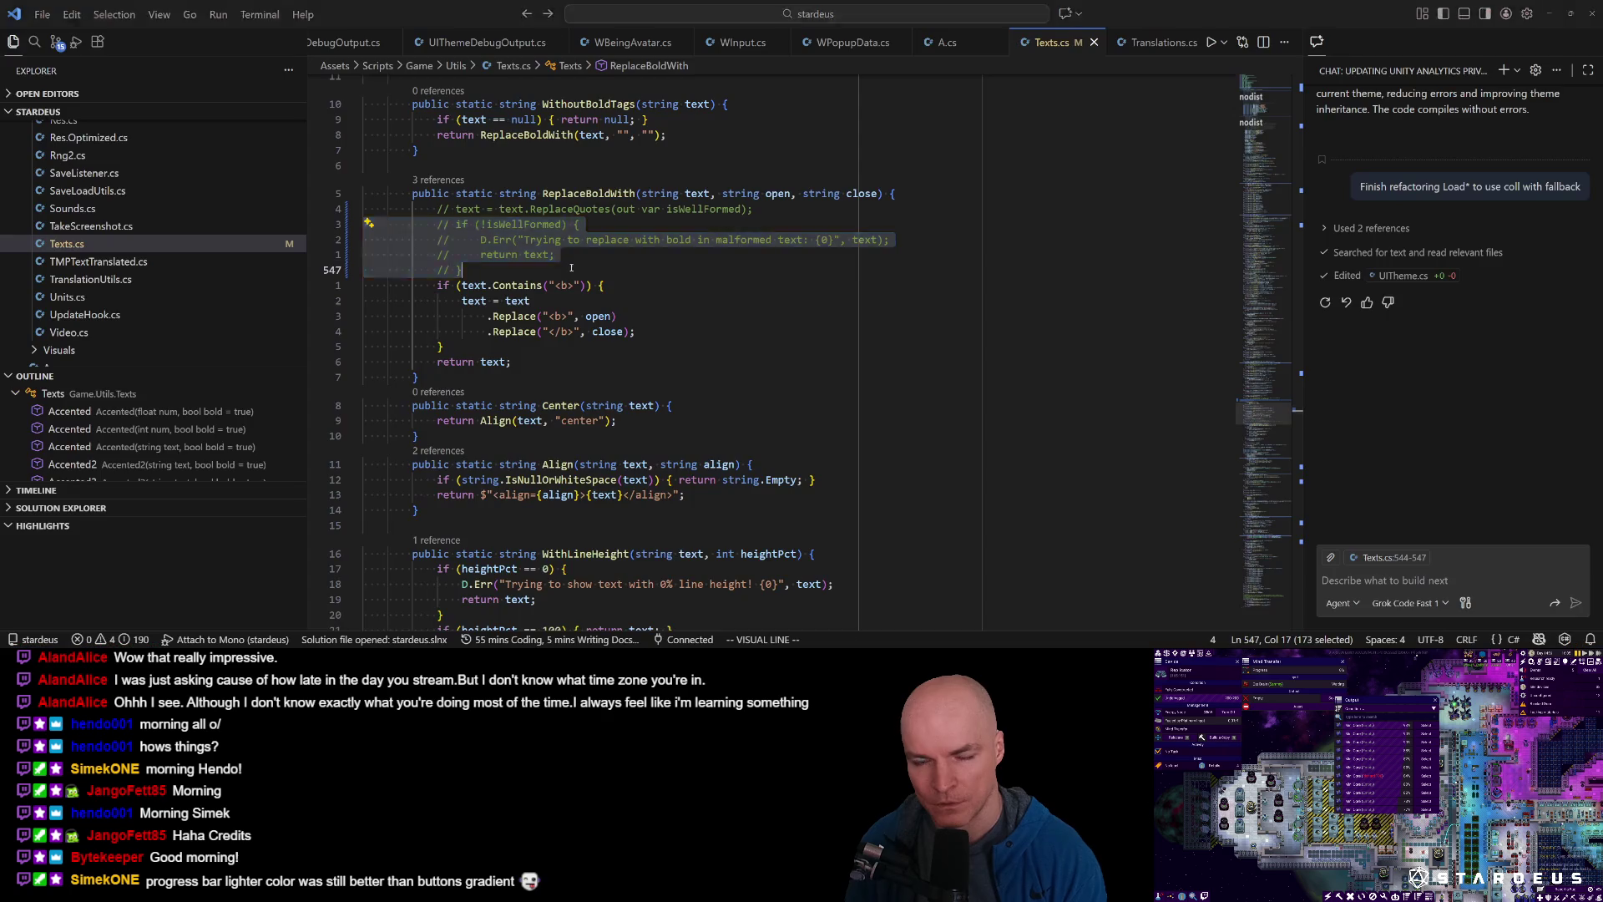
Search for ReplaceQuotes in Texts.cs and then across the whole project.
{"action": "key", "text": "Escape"}
{"action": "type", "text": "/ReplaceQue"}
{"action": "key", "text": "Return"}
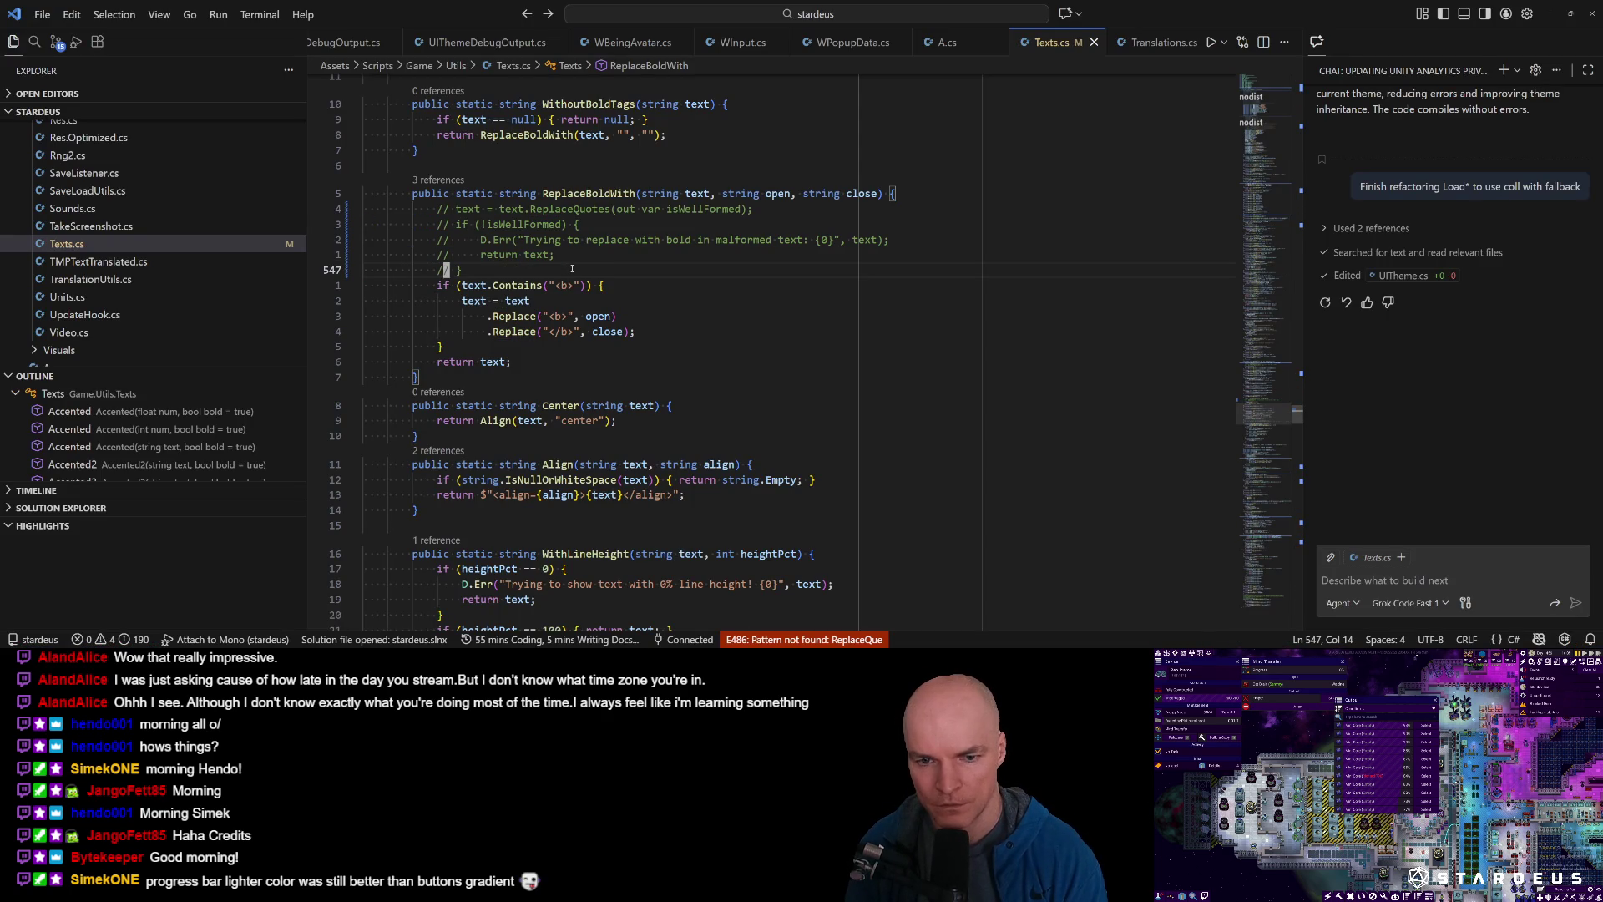
{"action": "type", "text": "/Repl"}
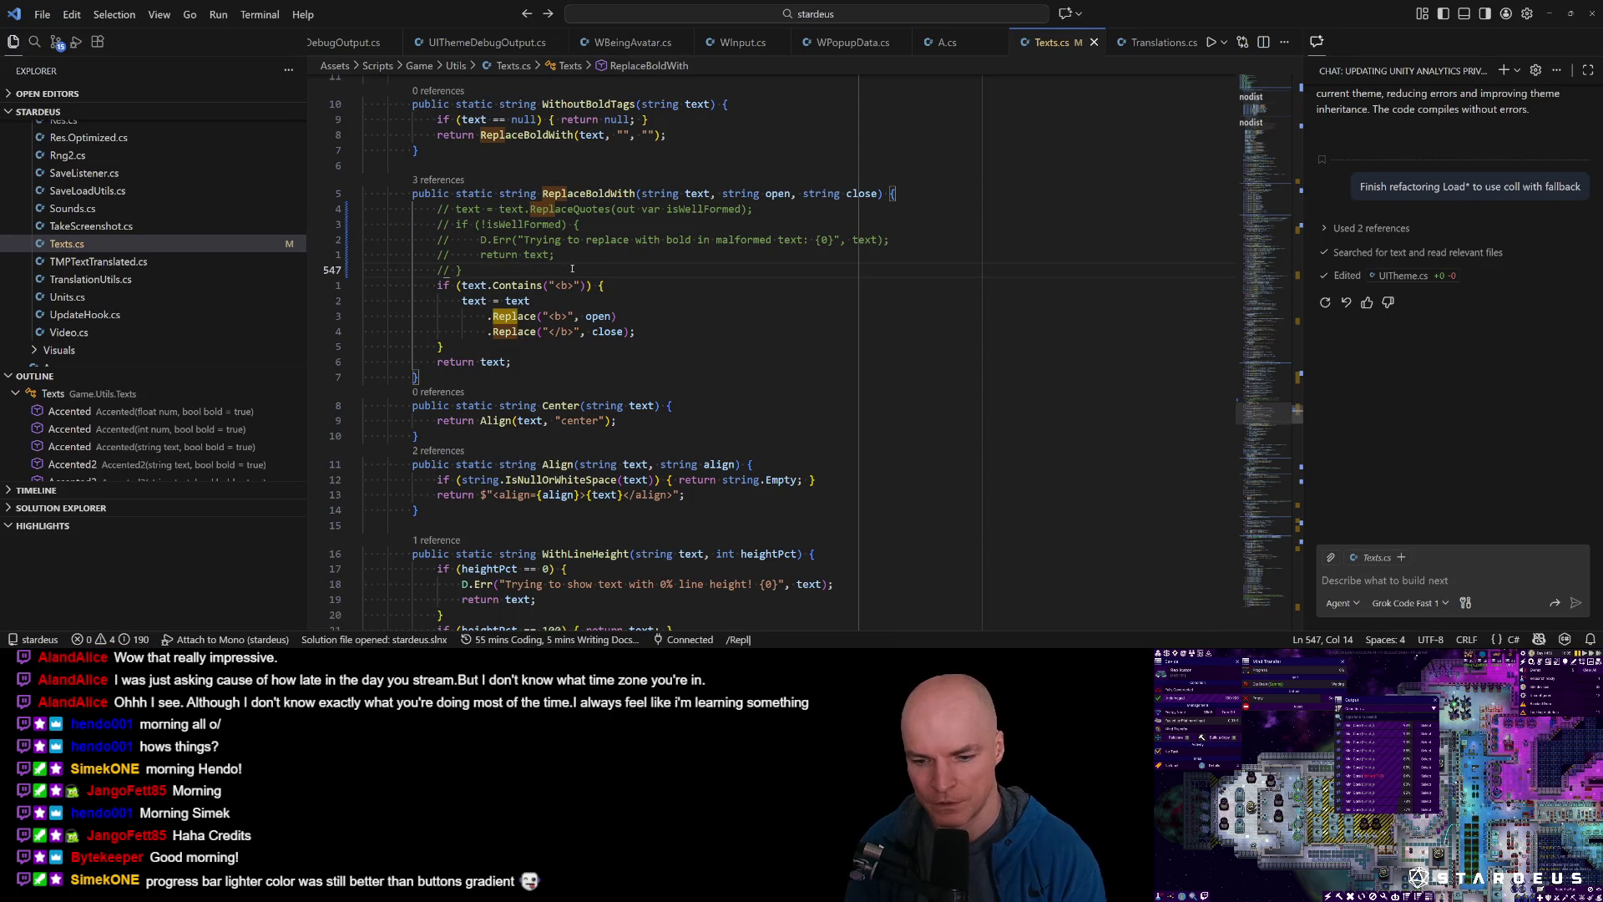
{"action": "type", "text": "aceQuo"}
{"action": "key", "text": "Return"}
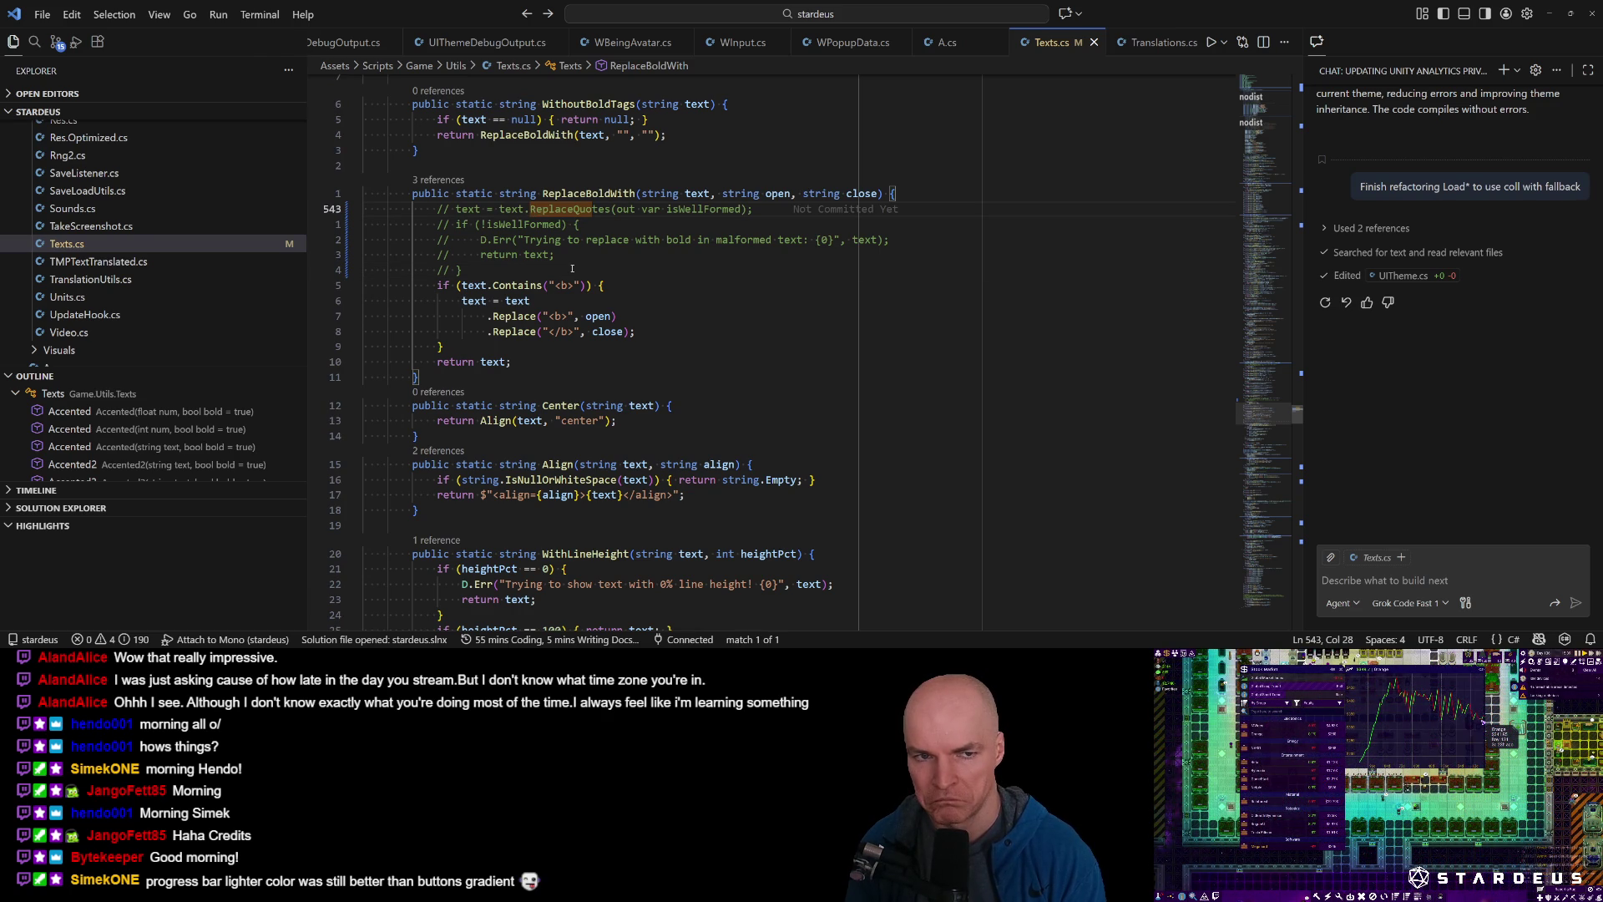
{"action": "key", "text": "ctrl+shift+f"}
{"action": "type", "text": "ReplaceQuotes"}
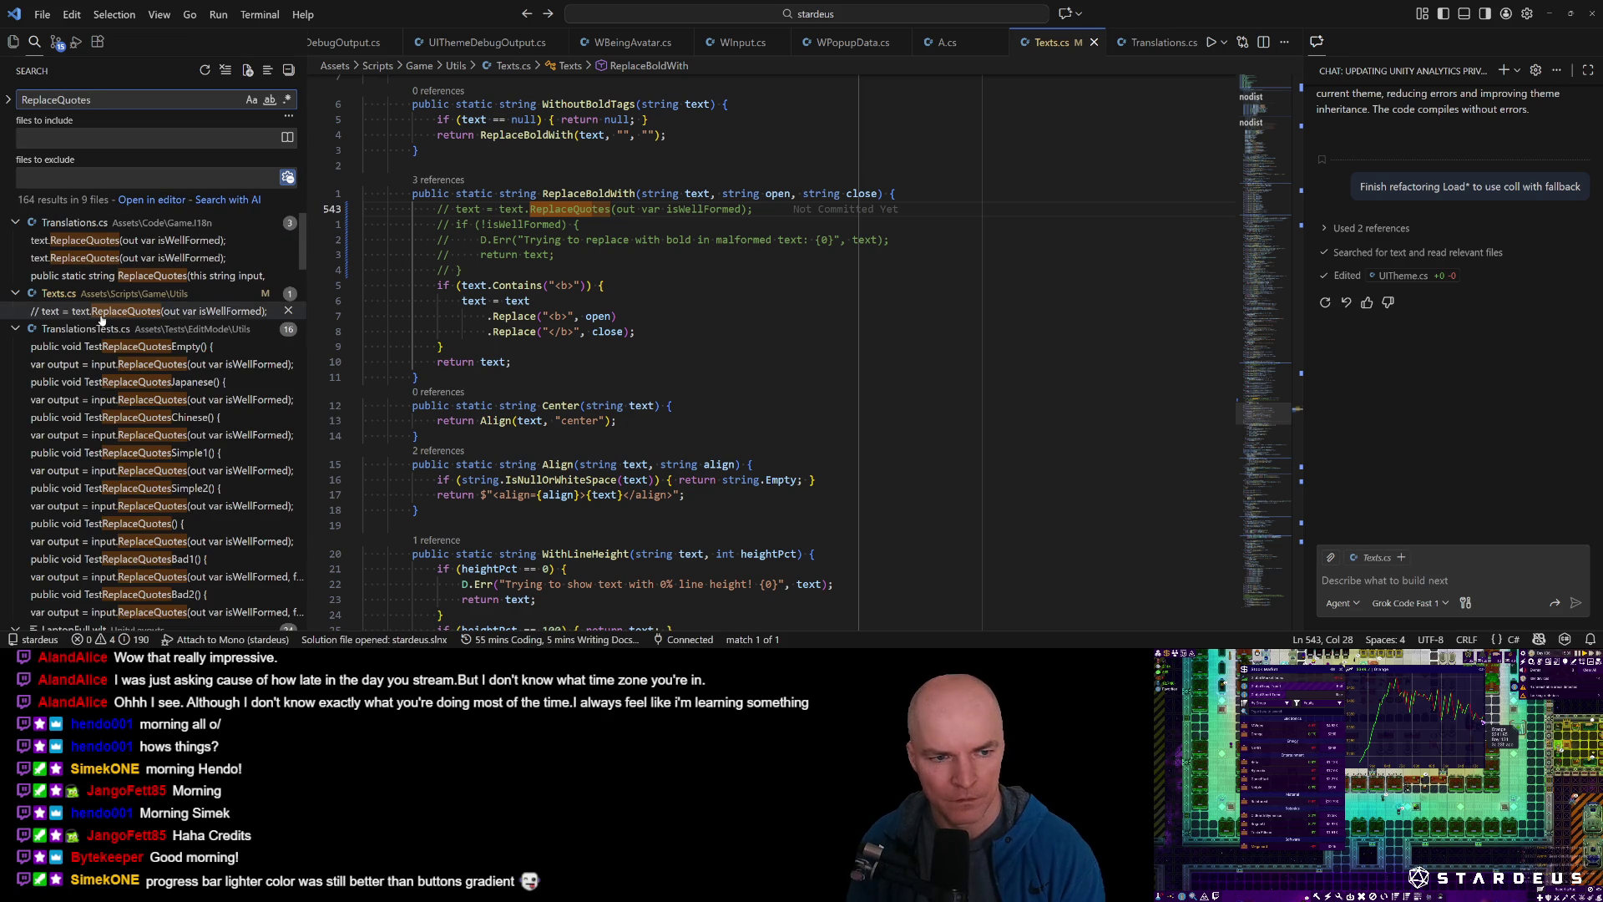
Open the ReplaceQuotes usages in Translations.cs and inspect the method's definition.
{"action": "left_click", "coordinate": [92, 240]}
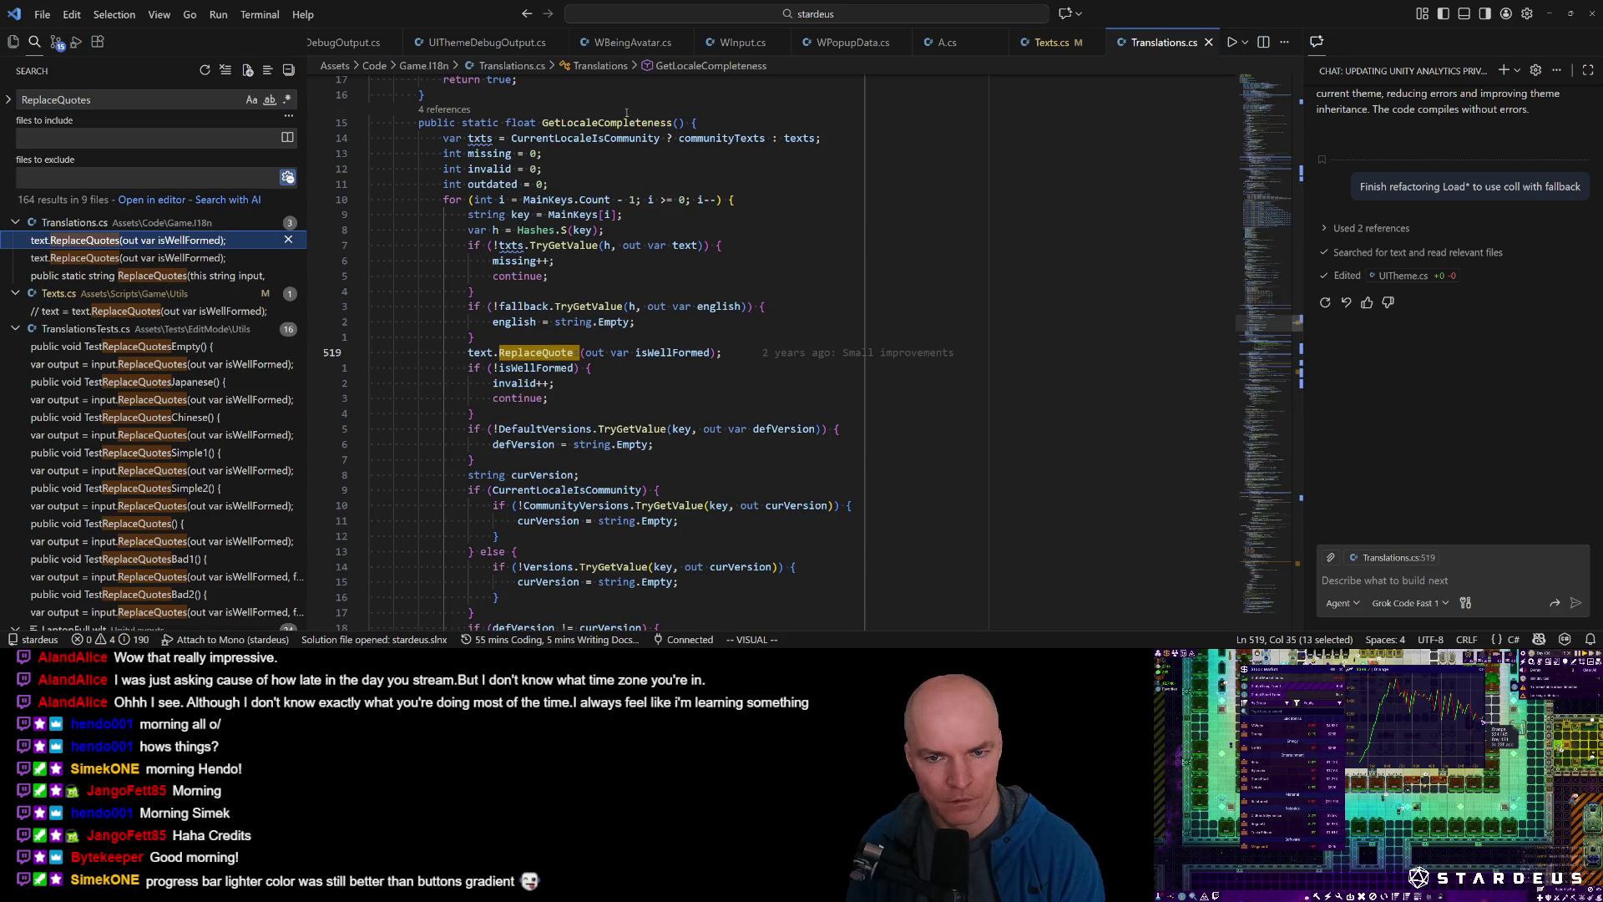
{"action": "left_click", "coordinate": [124, 258]}
{"action": "key", "text": "Escape"}
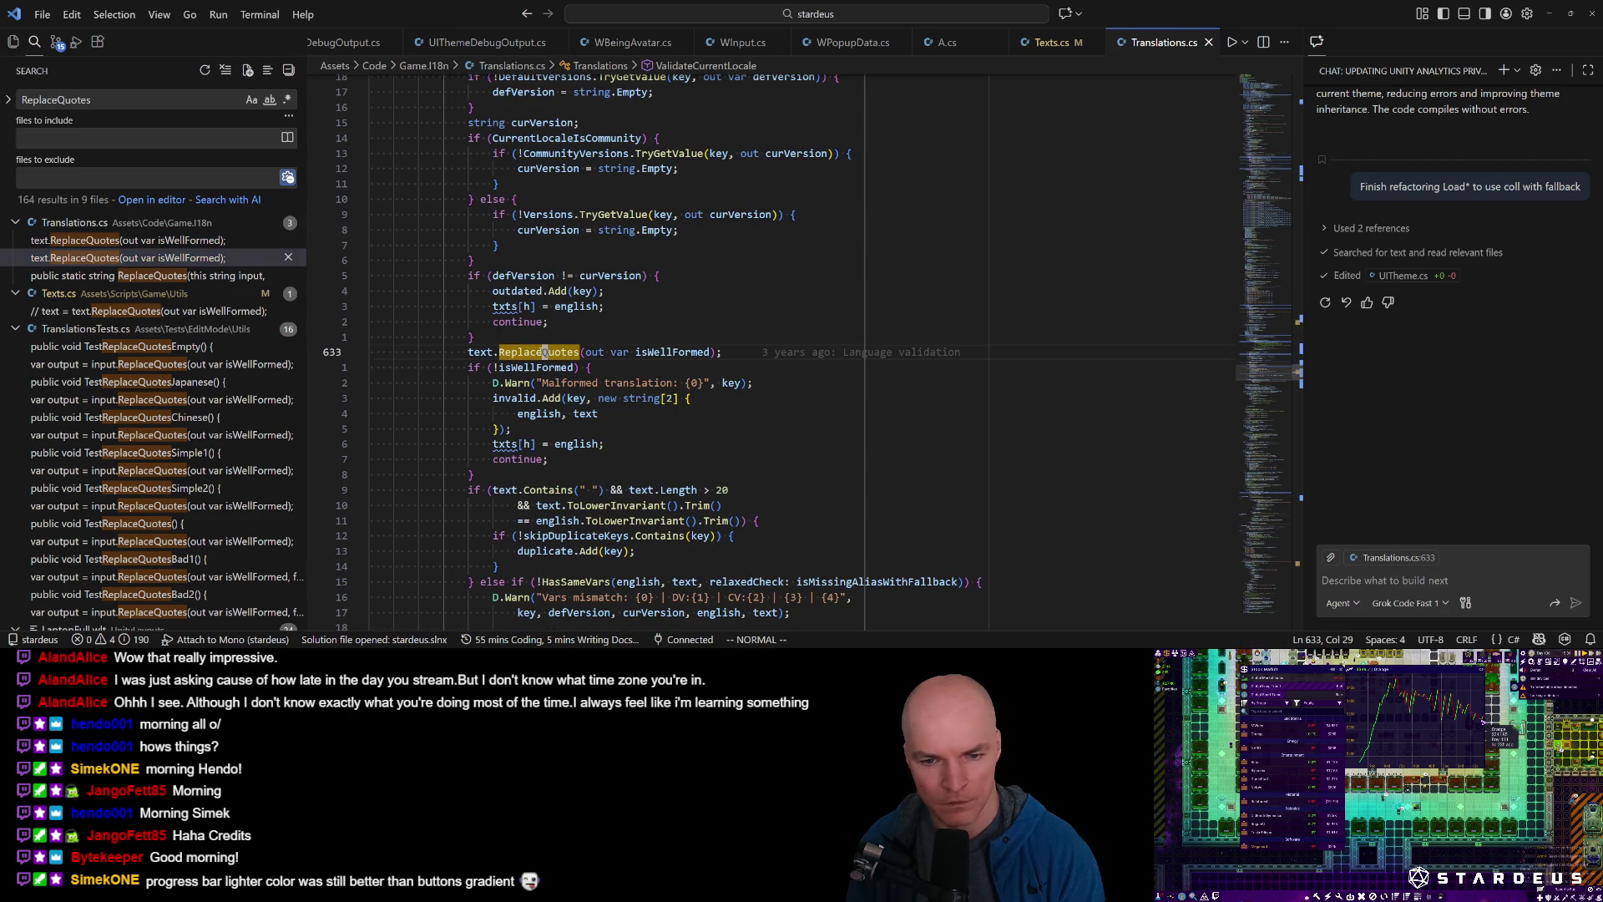
{"action": "key", "text": "F12"}
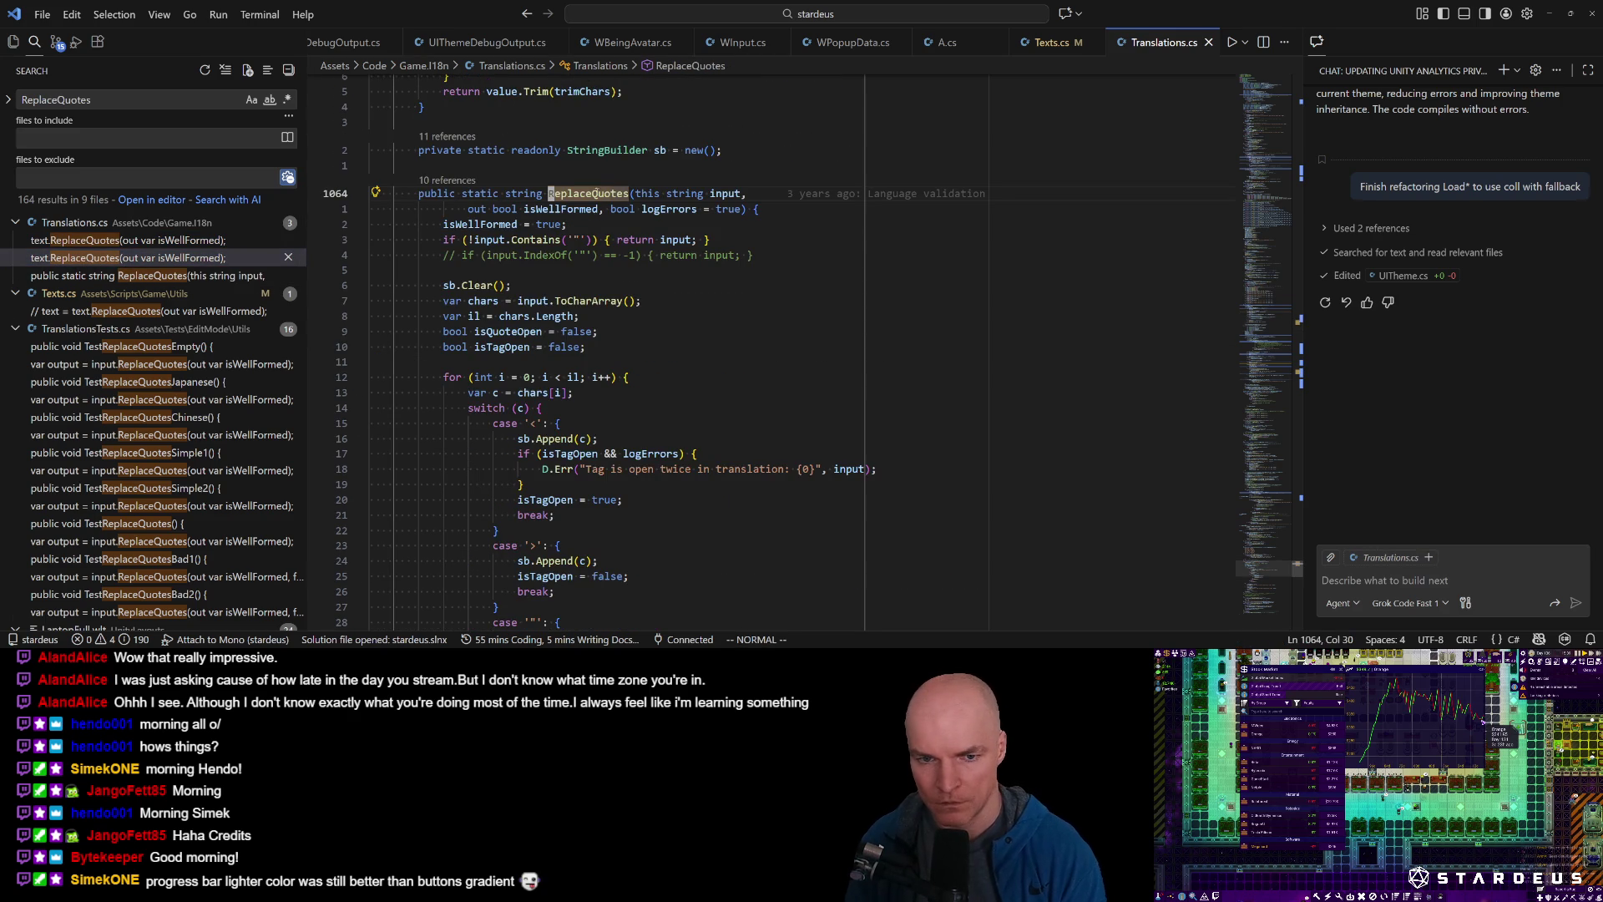
{"action": "scroll", "coordinate": [540, 351], "scroll_direction": "down", "scroll_amount": 5}
{"action": "scroll", "coordinate": [552, 337], "scroll_direction": "down", "scroll_amount": 5}
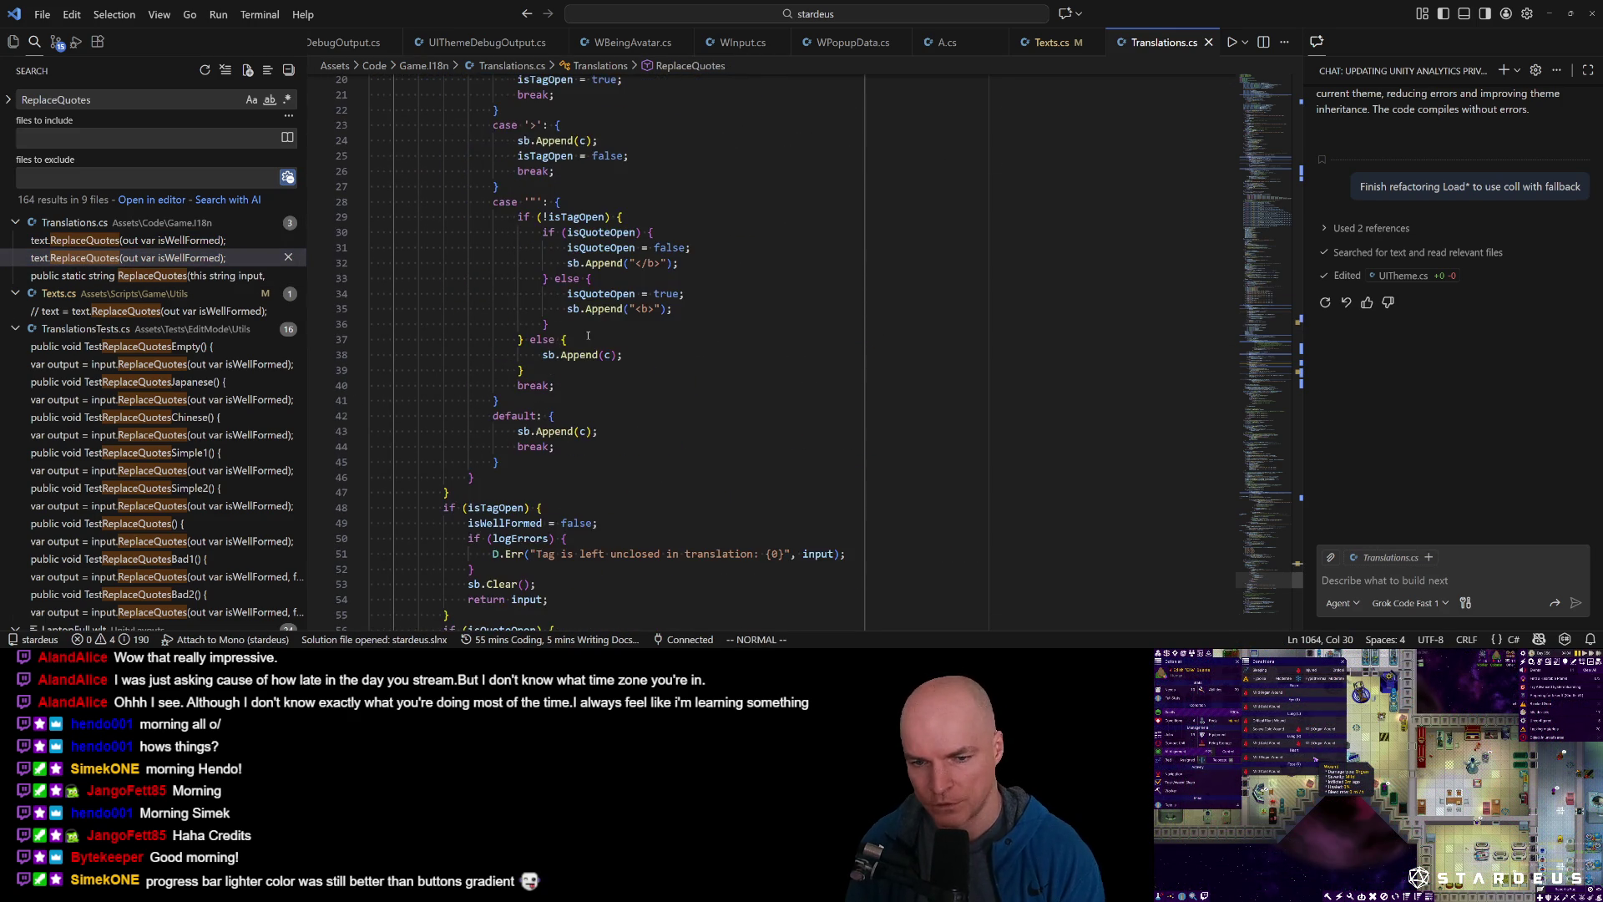
{"action": "scroll", "coordinate": [643, 334], "scroll_direction": "down", "scroll_amount": 2}
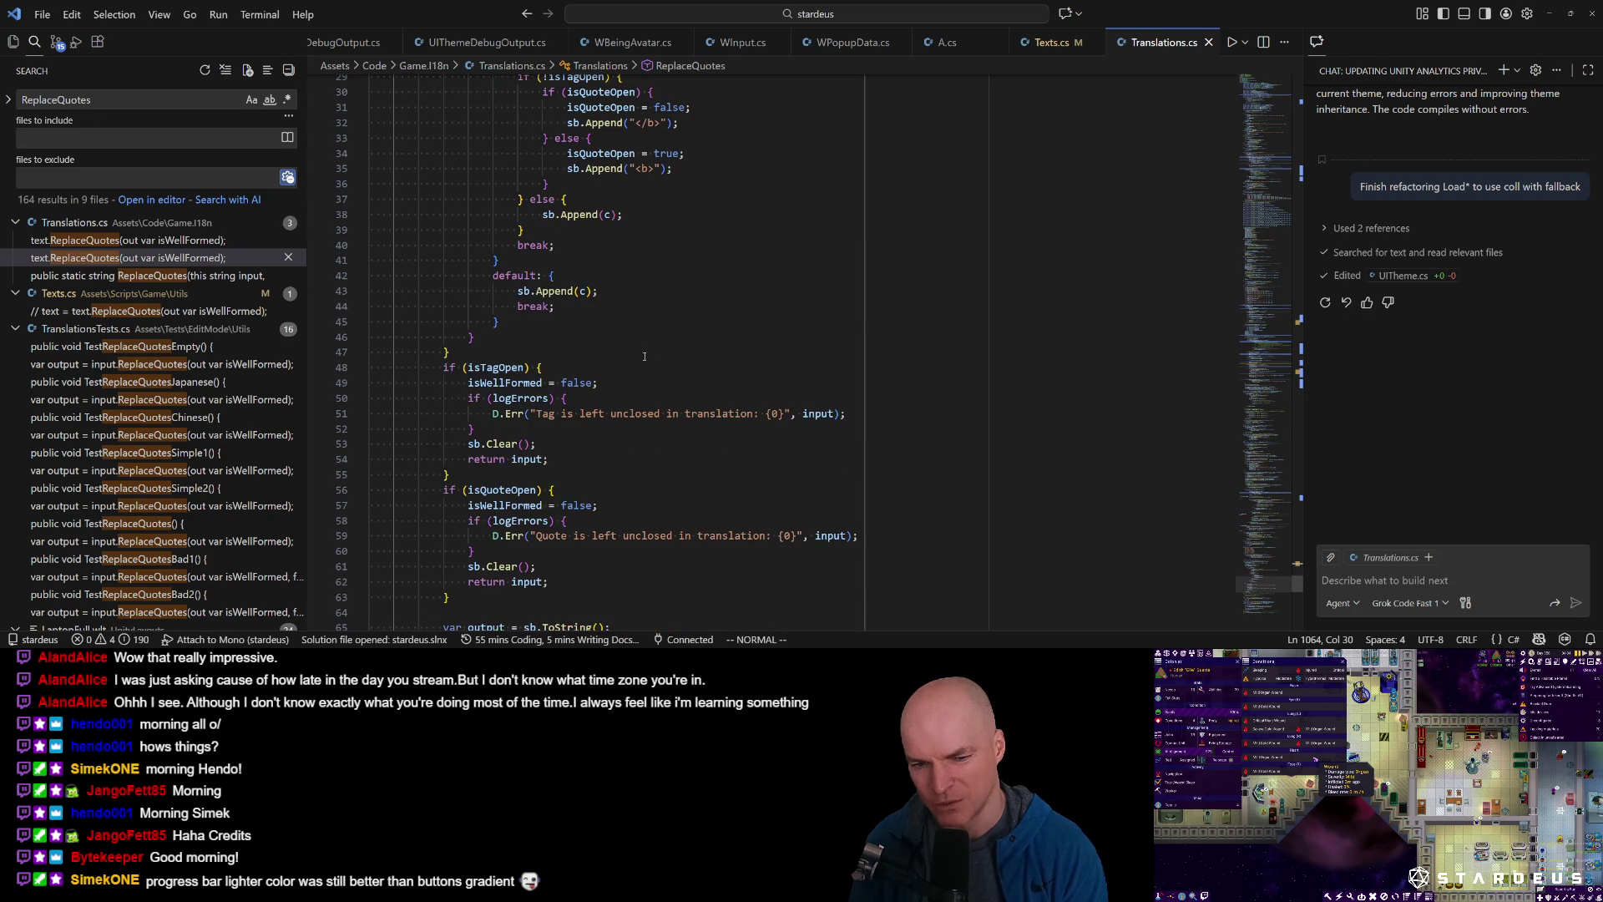
{"action": "scroll", "coordinate": [639, 361], "scroll_direction": "down", "scroll_amount": 3}
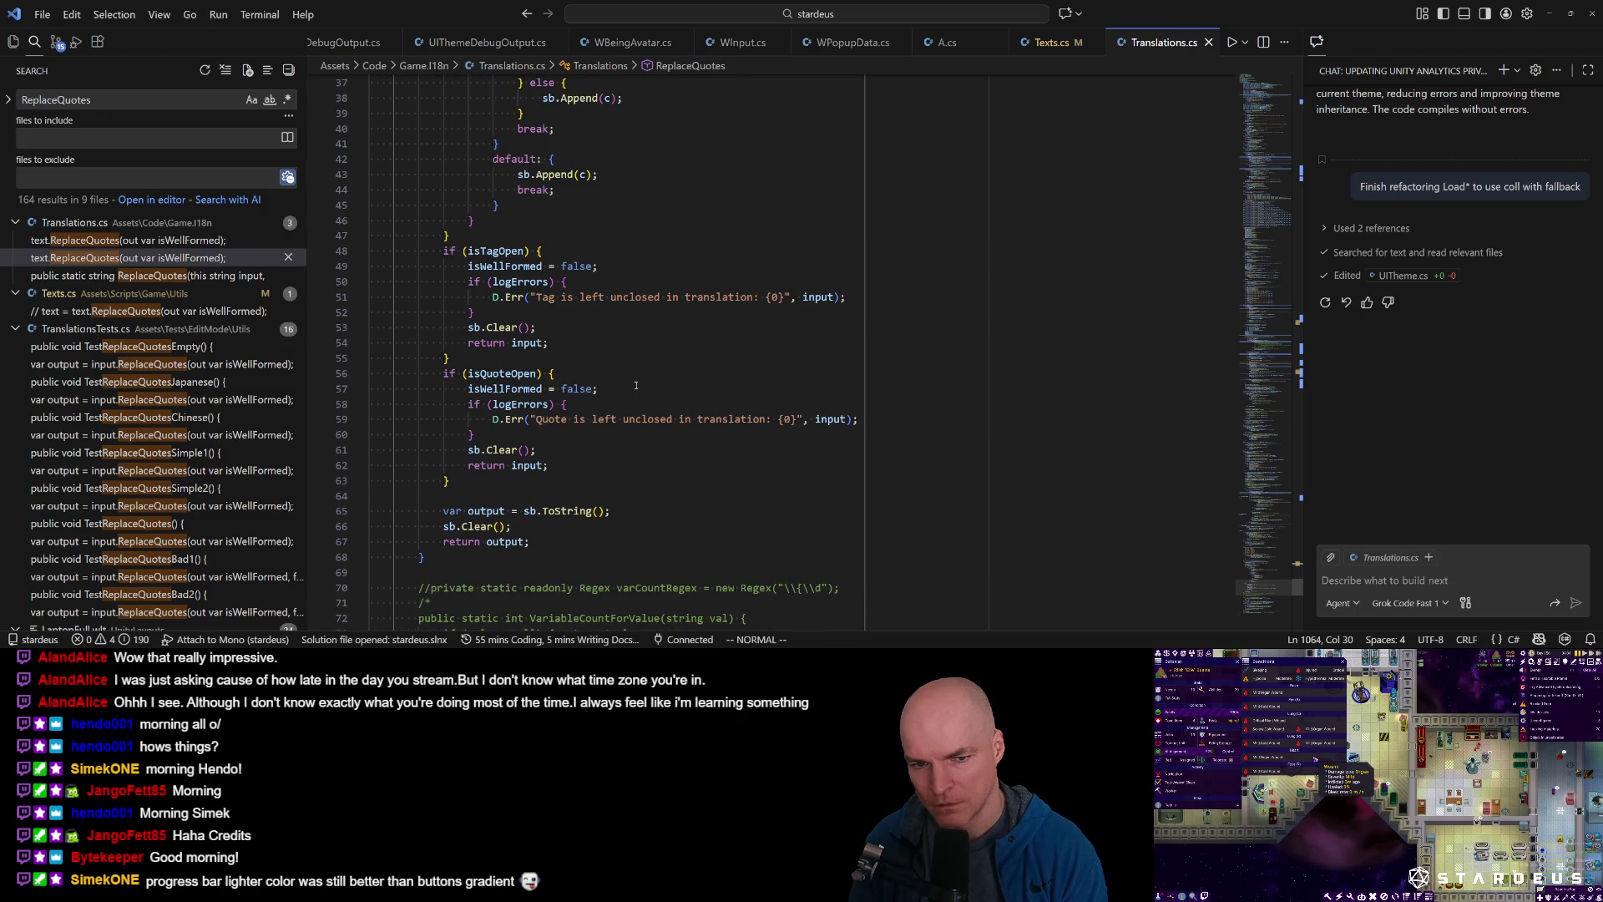
{"action": "scroll", "coordinate": [635, 385], "scroll_direction": "up", "scroll_amount": 8}
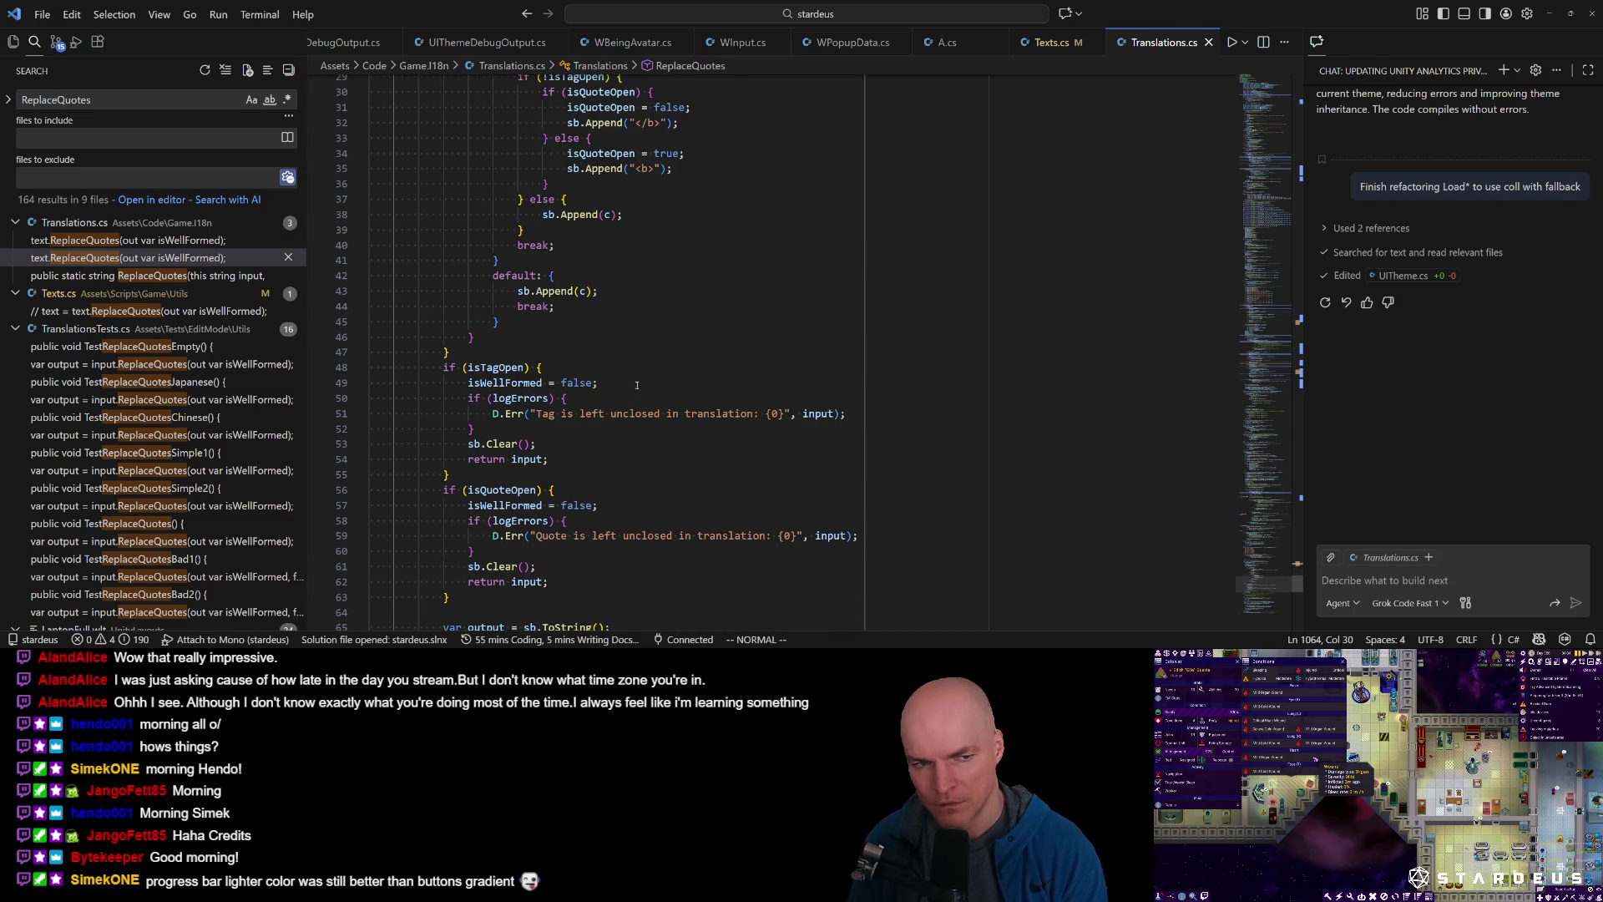
Return to the line 519 ReplaceQuotes call in GetLocaleCompleteness and place the caret on it.
{"action": "left_click", "coordinate": [95, 243]}
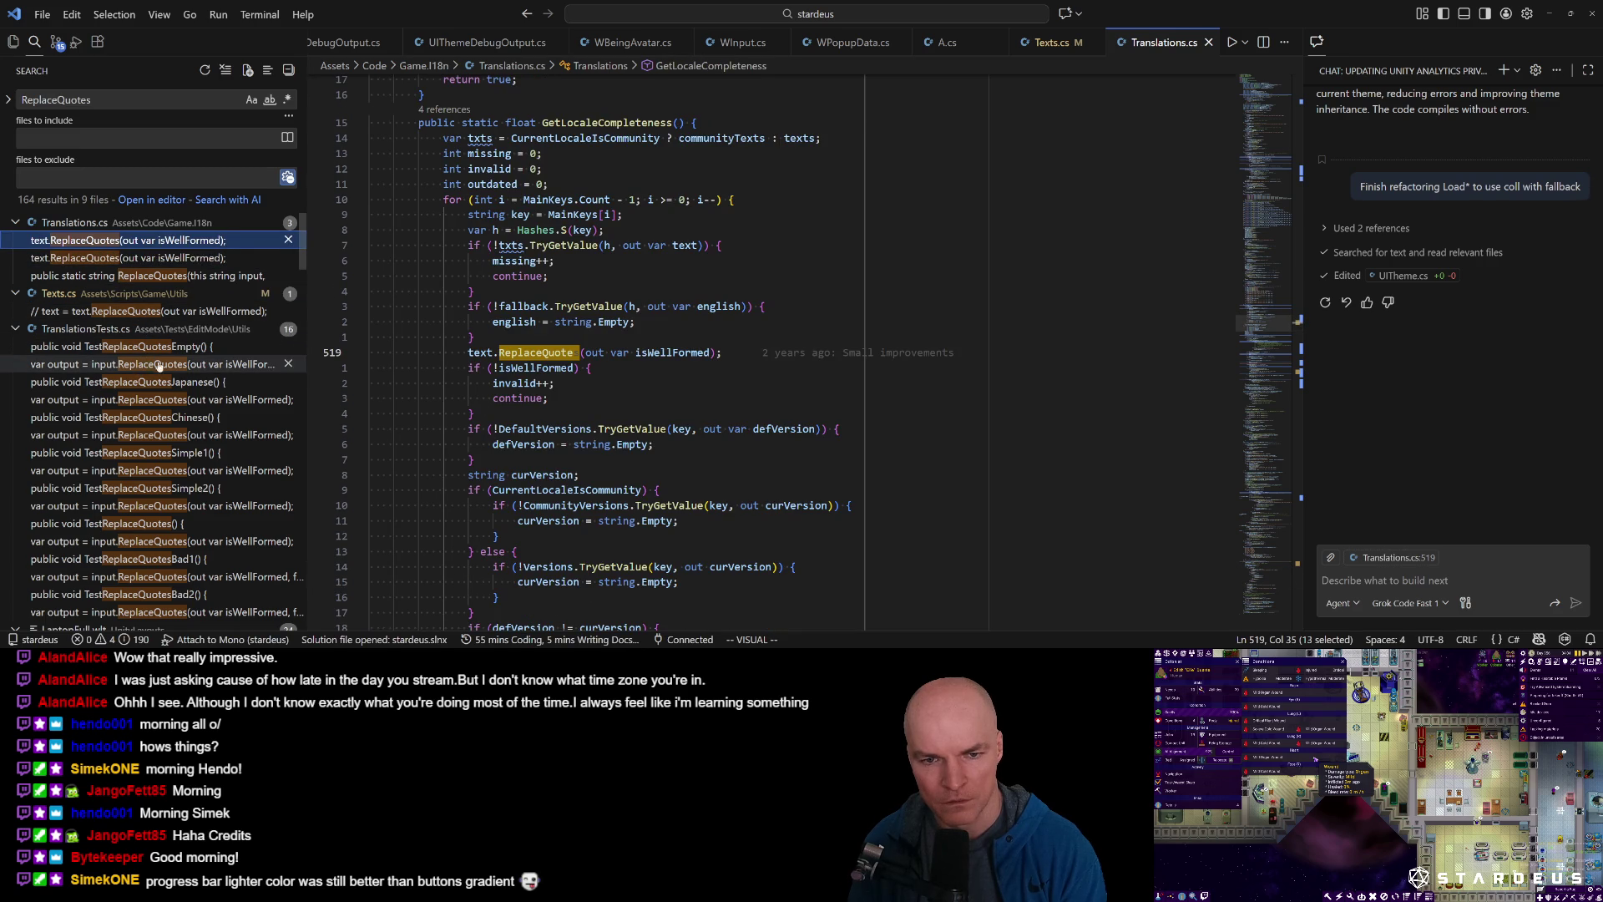
{"action": "scroll", "coordinate": [550, 287], "scroll_direction": "up", "scroll_amount": 1}
{"action": "scroll", "coordinate": [551, 287], "scroll_direction": "up", "scroll_amount": 7}
{"action": "scroll", "coordinate": [550, 286], "scroll_direction": "down", "scroll_amount": 8}
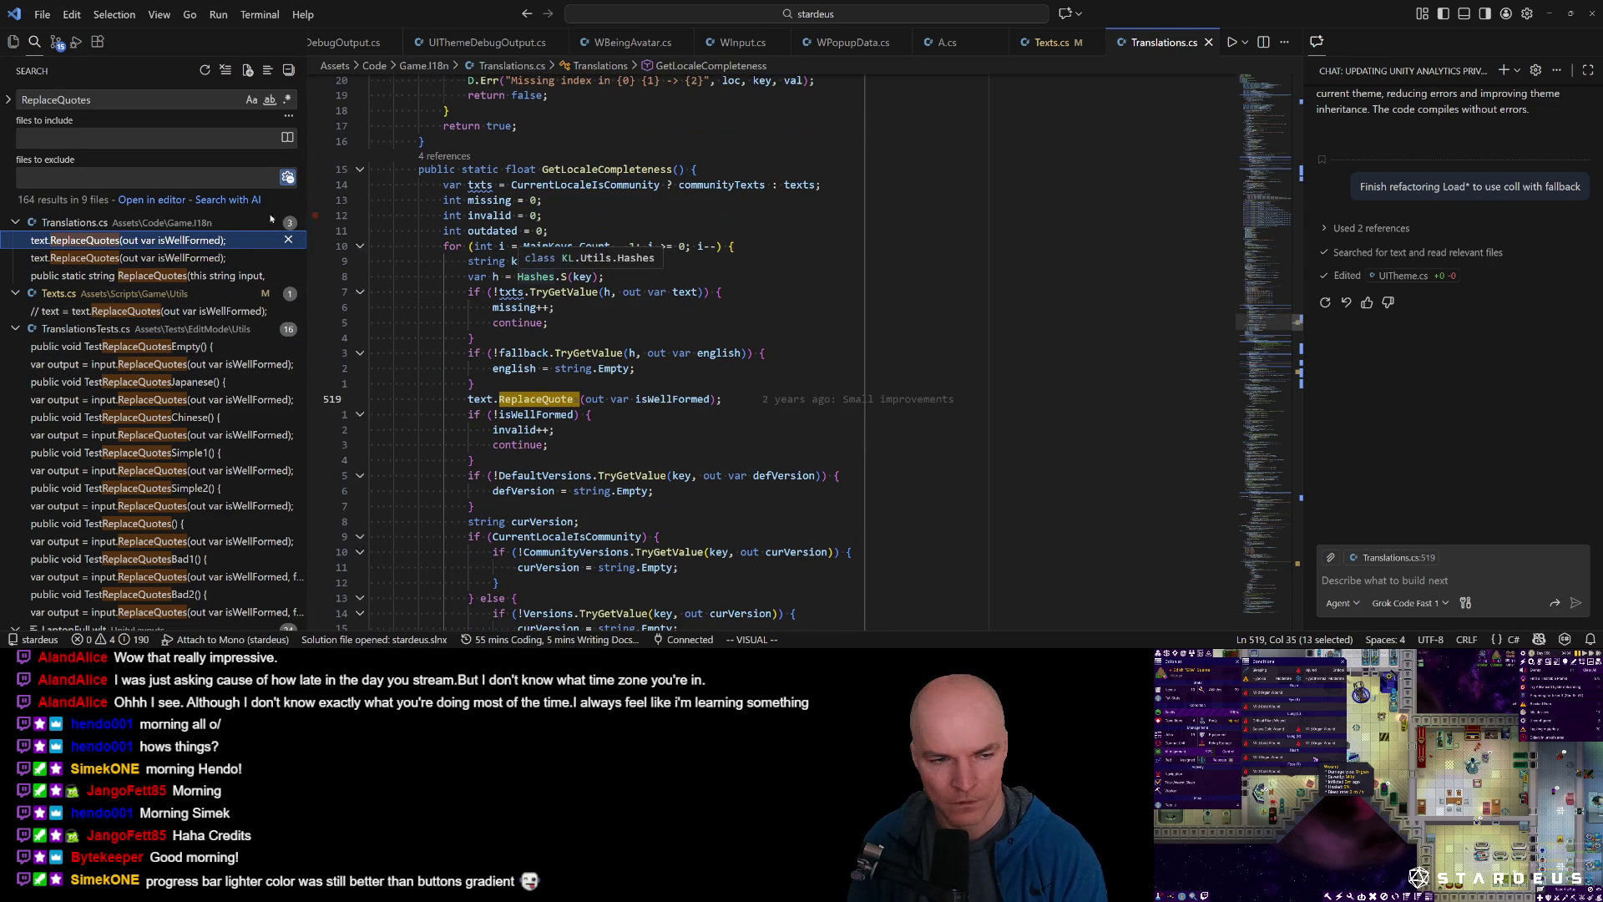
{"action": "left_click", "coordinate": [93, 241]}
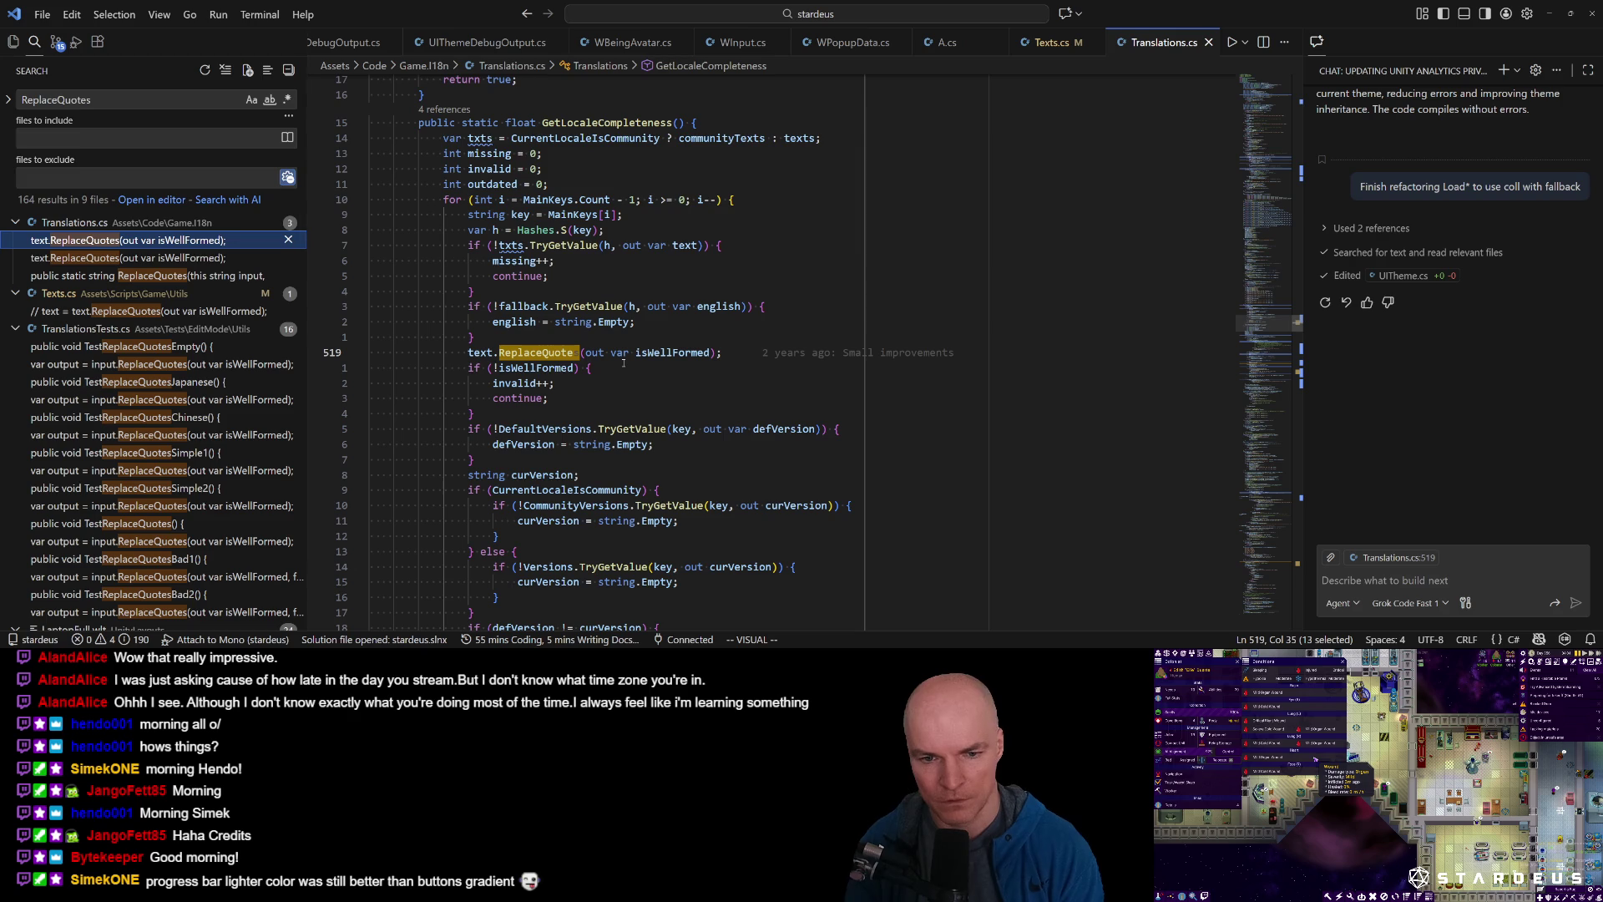
{"action": "left_click", "coordinate": [483, 353]}
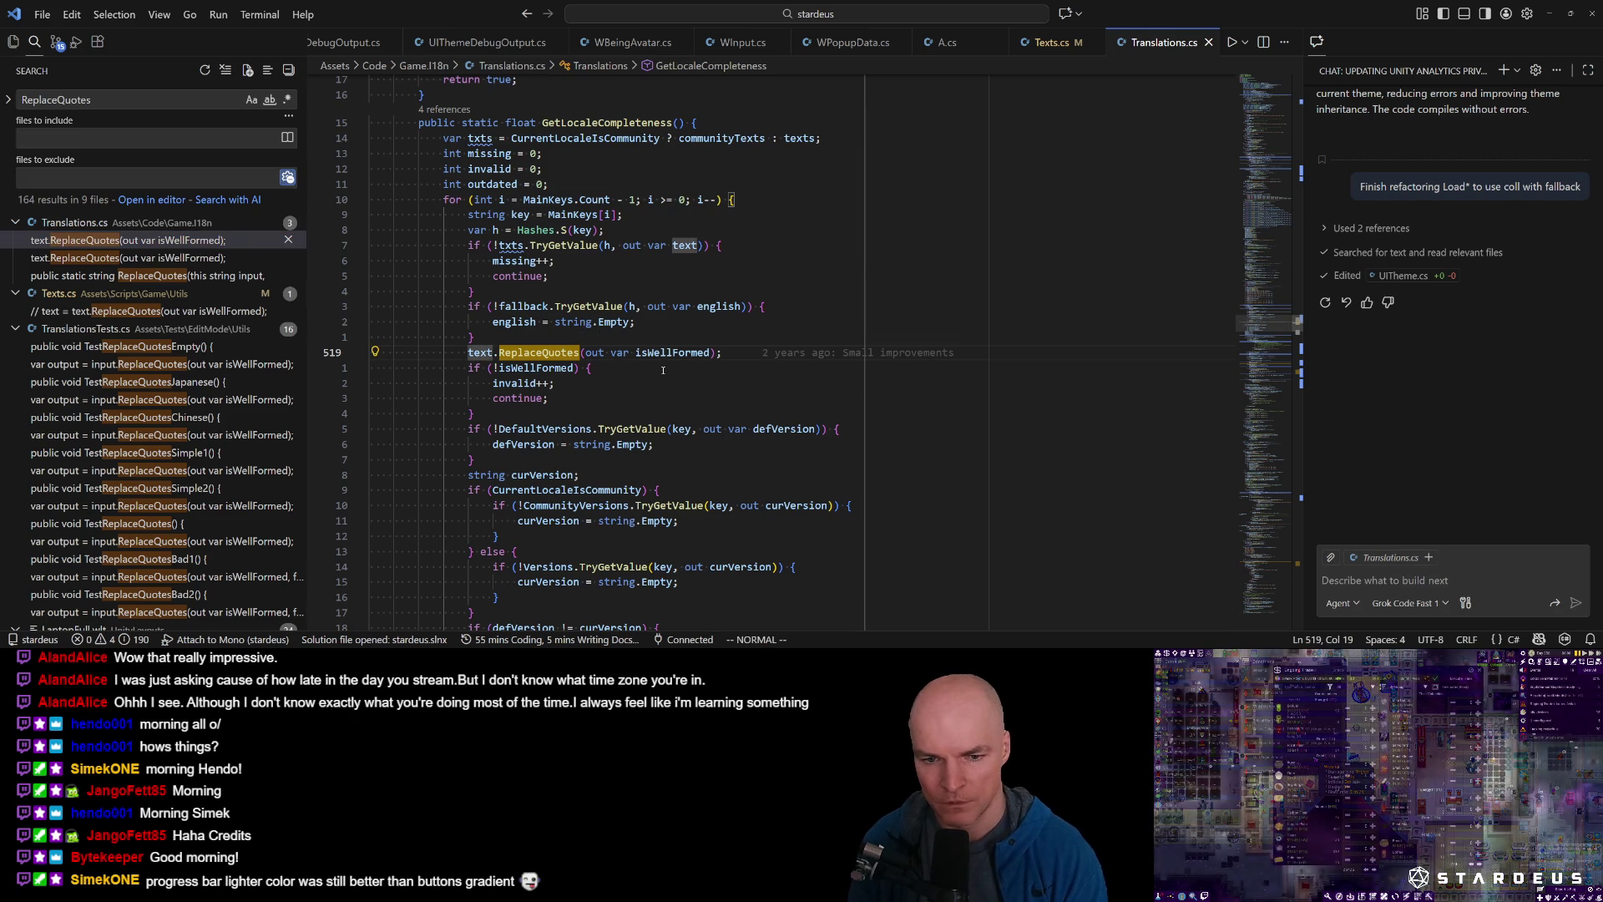
Comment out the ReplaceQuotes call and isWellFormed check at lines 519-523.
{"action": "key", "text": "shift+v"}
{"action": "key", "text": "j"}
{"action": "key", "text": "j"}
{"action": "key", "text": "j"}
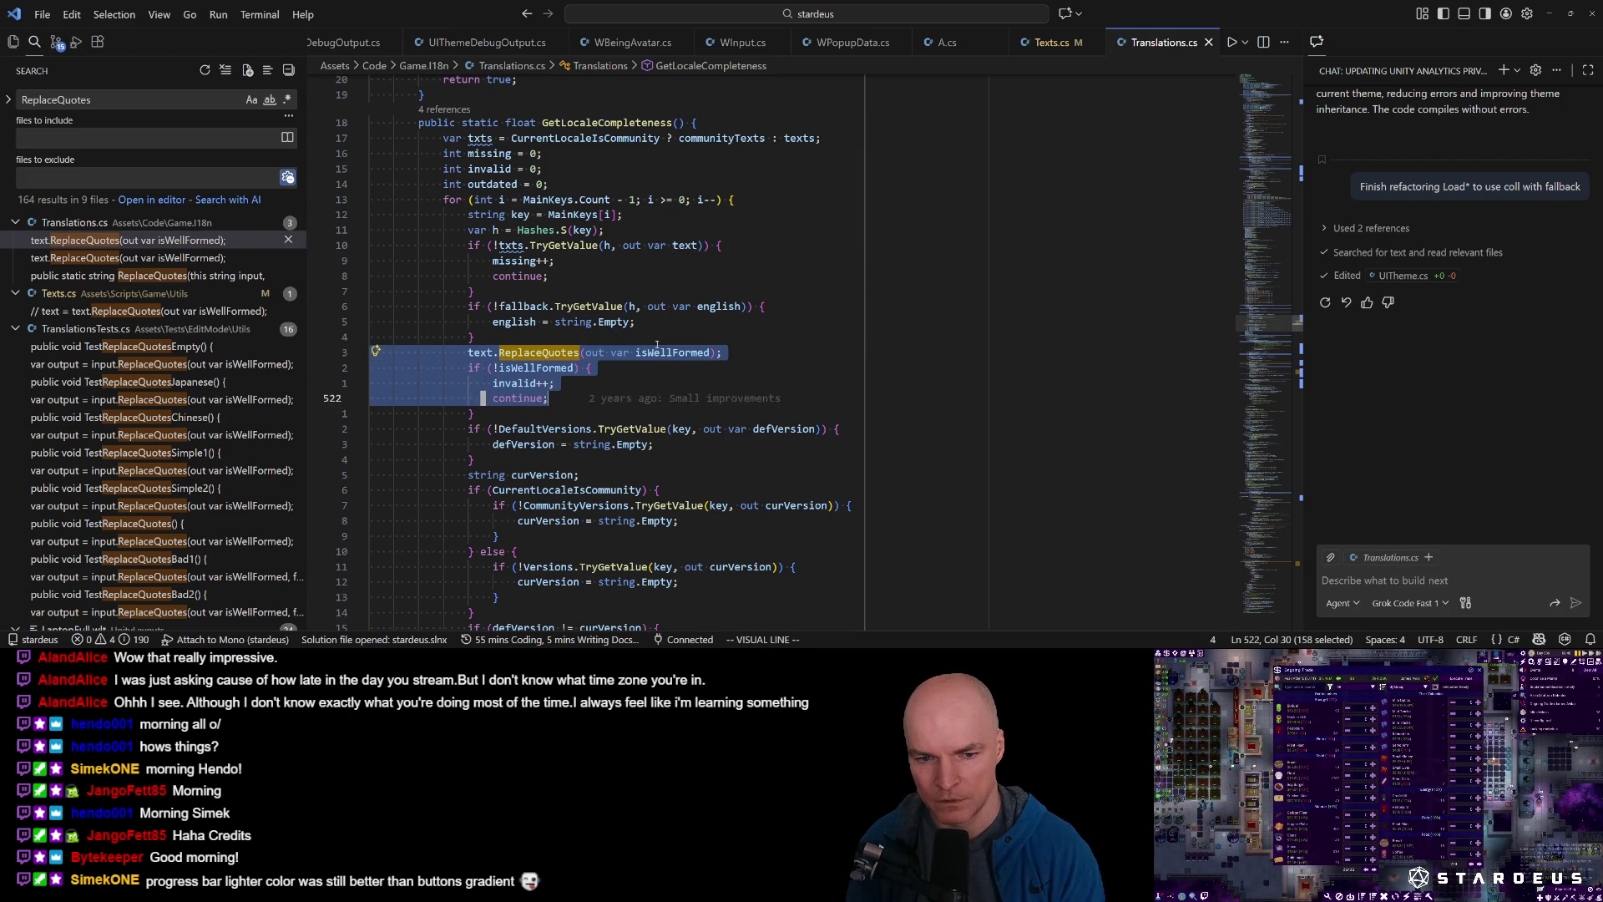
{"action": "key", "text": "ctrl+slash"}
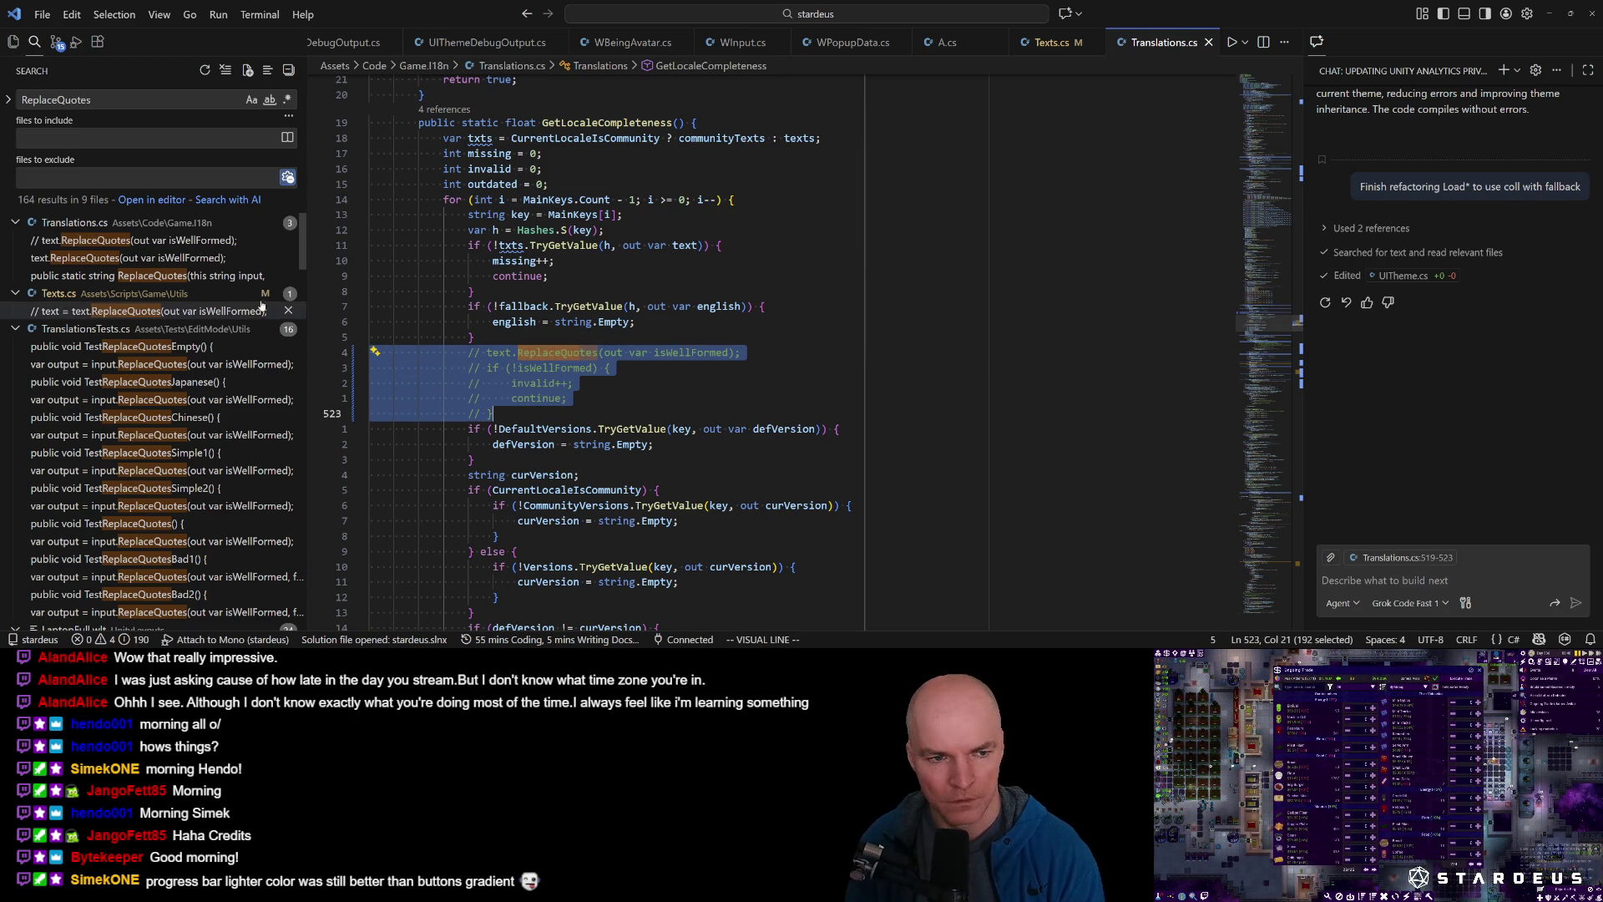
Comment out lines 633-641 in ValidateCurrentLocale, then peek all ReplaceQuotes references.
{"action": "left_click", "coordinate": [135, 262]}
{"action": "left_click", "coordinate": [136, 259]}
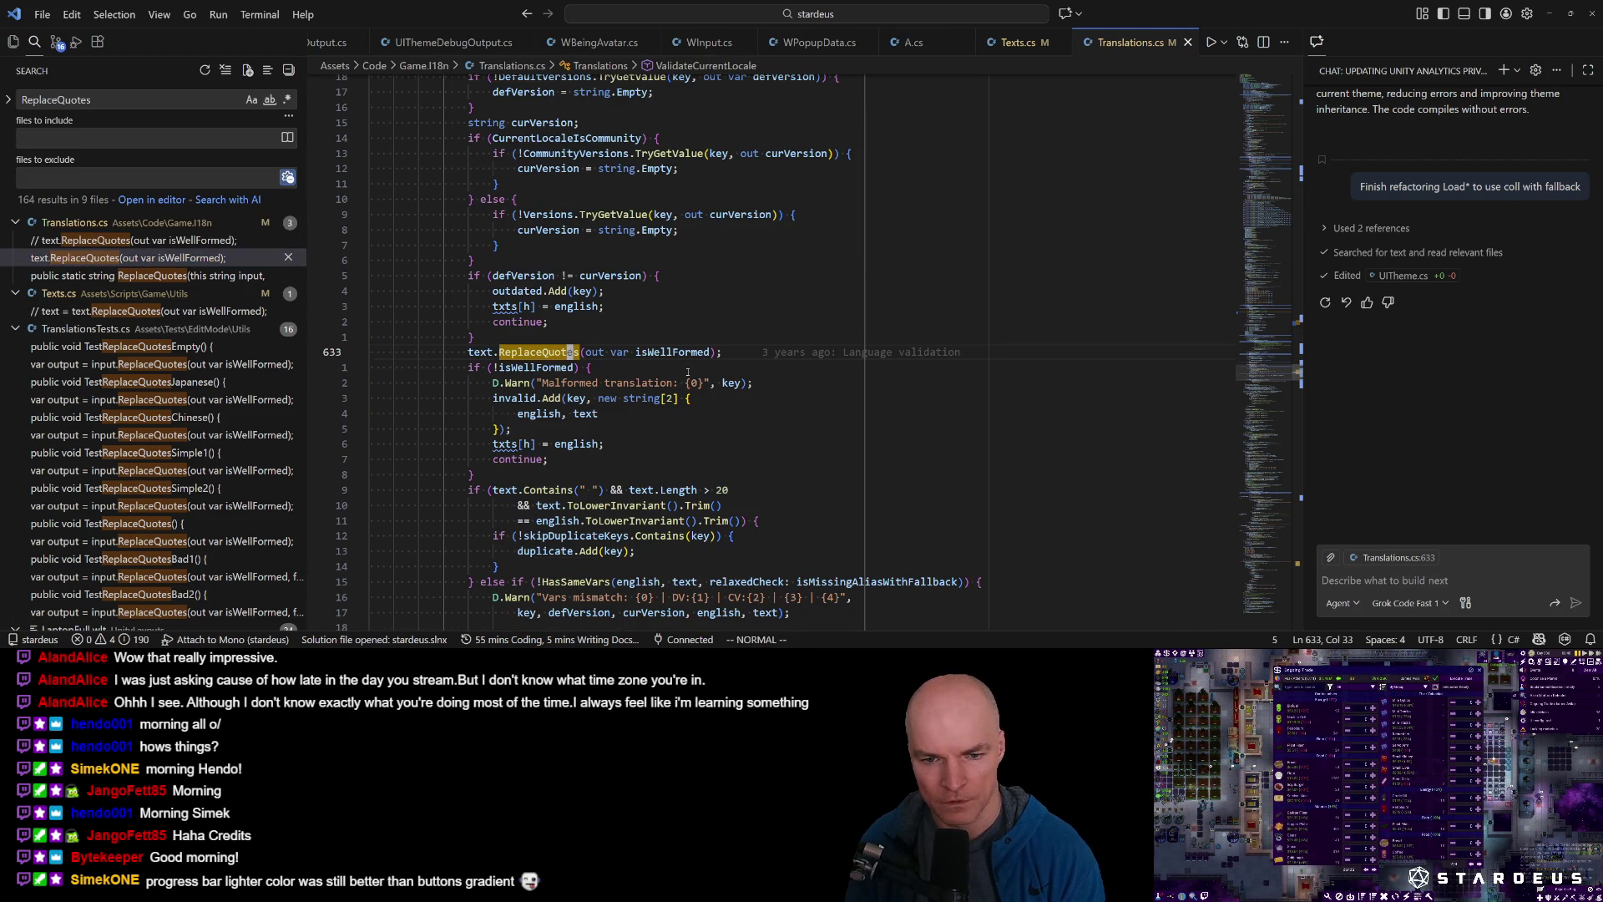
{"action": "key", "text": "shift+v"}
{"action": "key", "text": "j"}
{"action": "key", "text": "j"}
{"action": "key", "text": "j"}
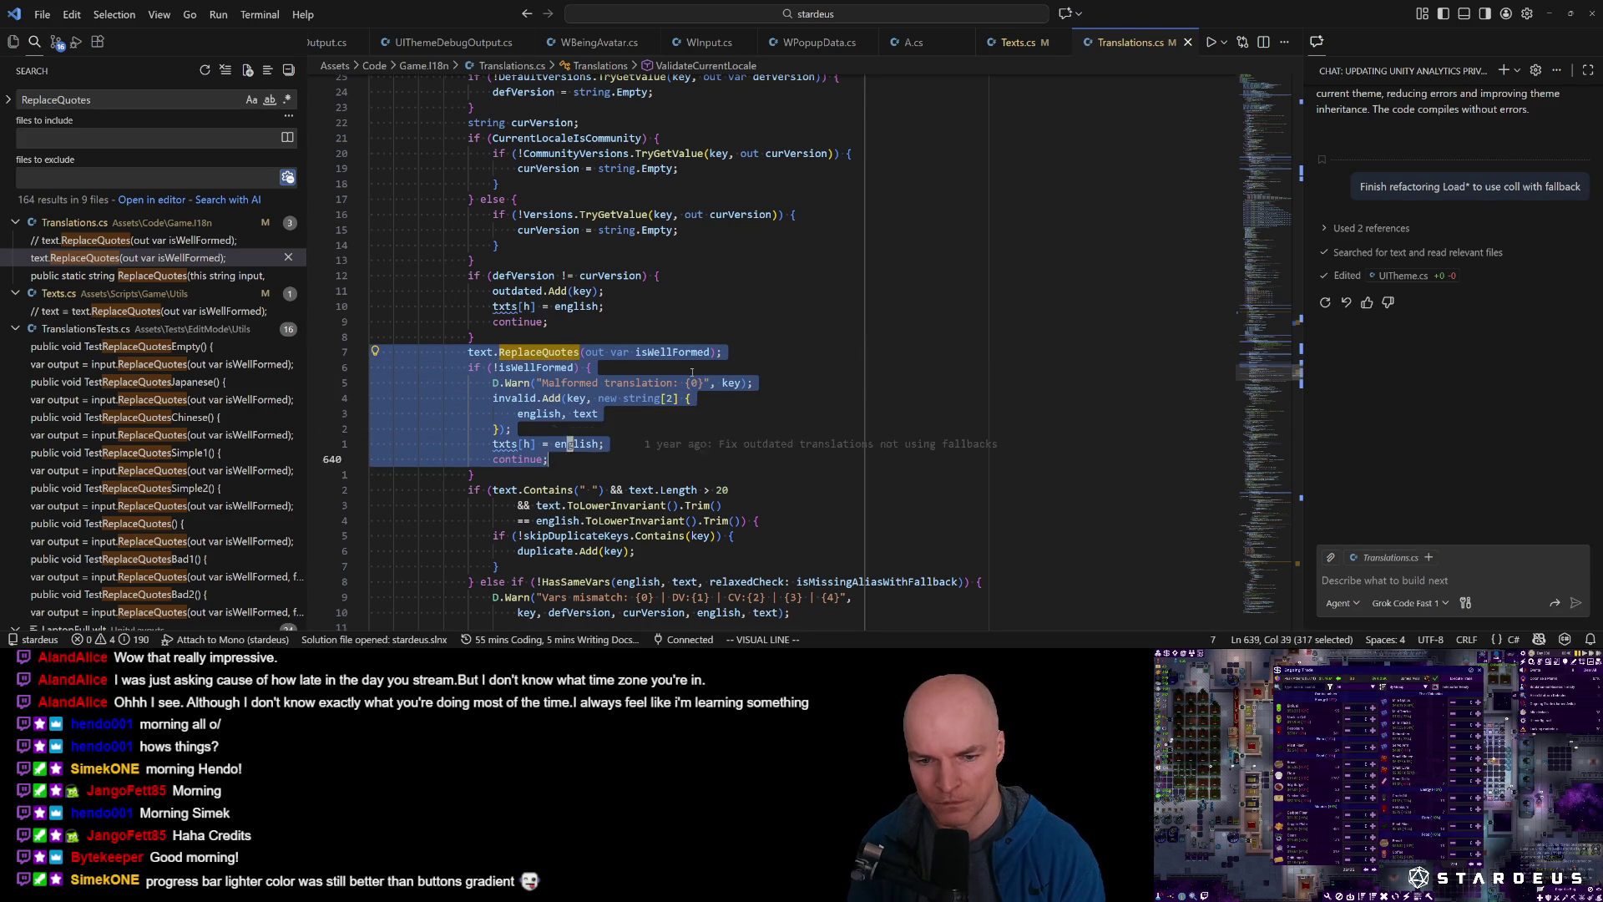
{"action": "key", "text": "ctrl+slash"}
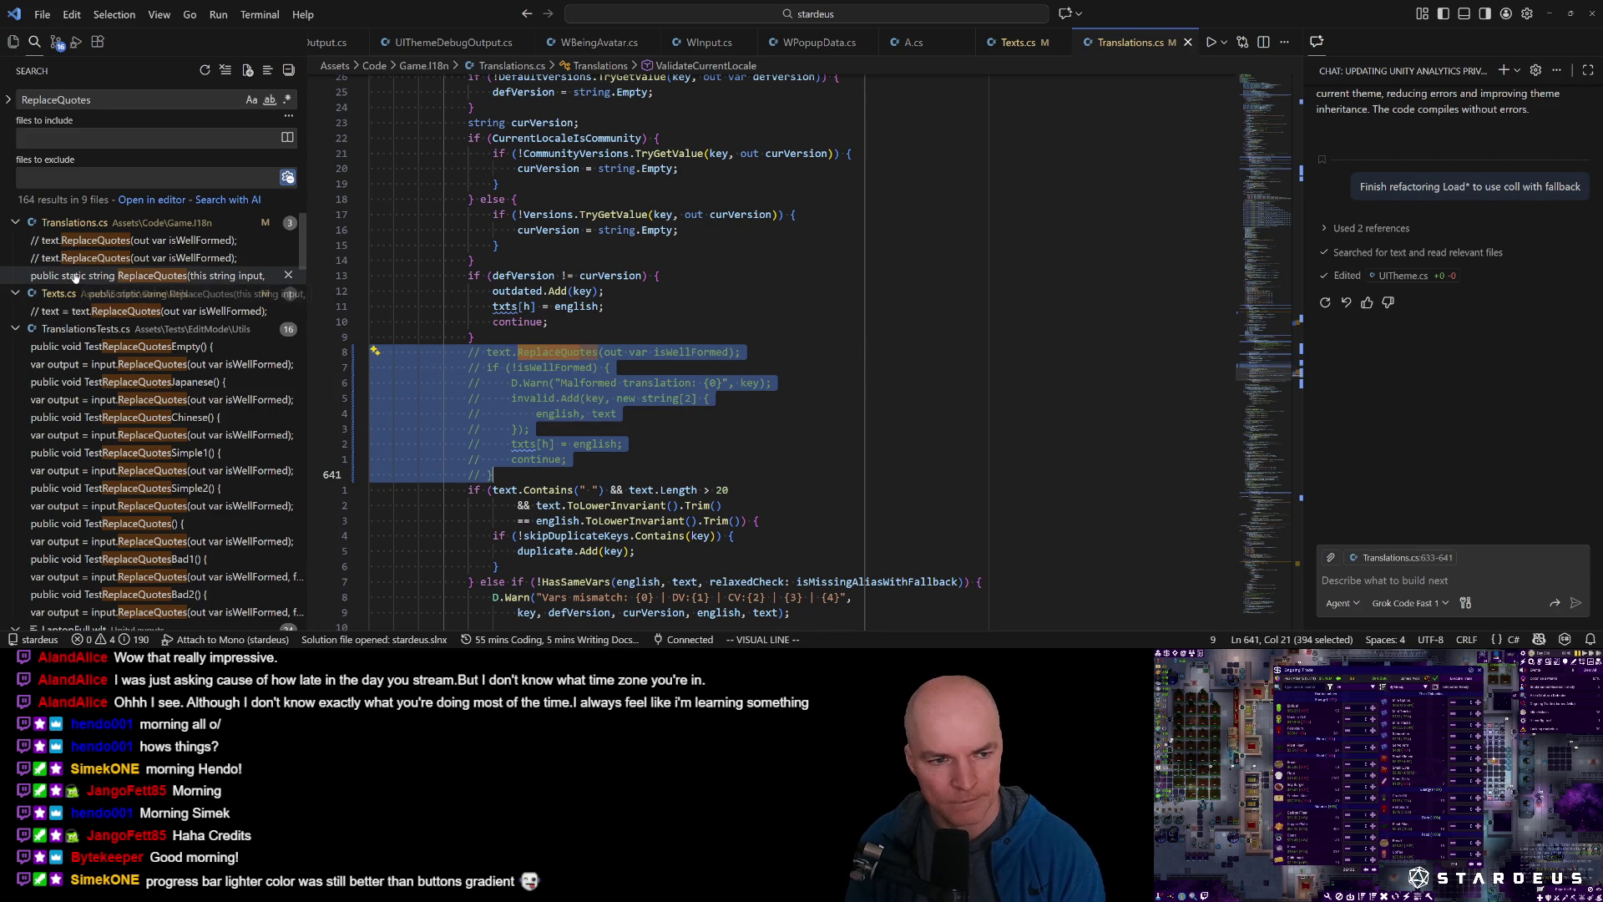
{"action": "left_click", "coordinate": [75, 276]}
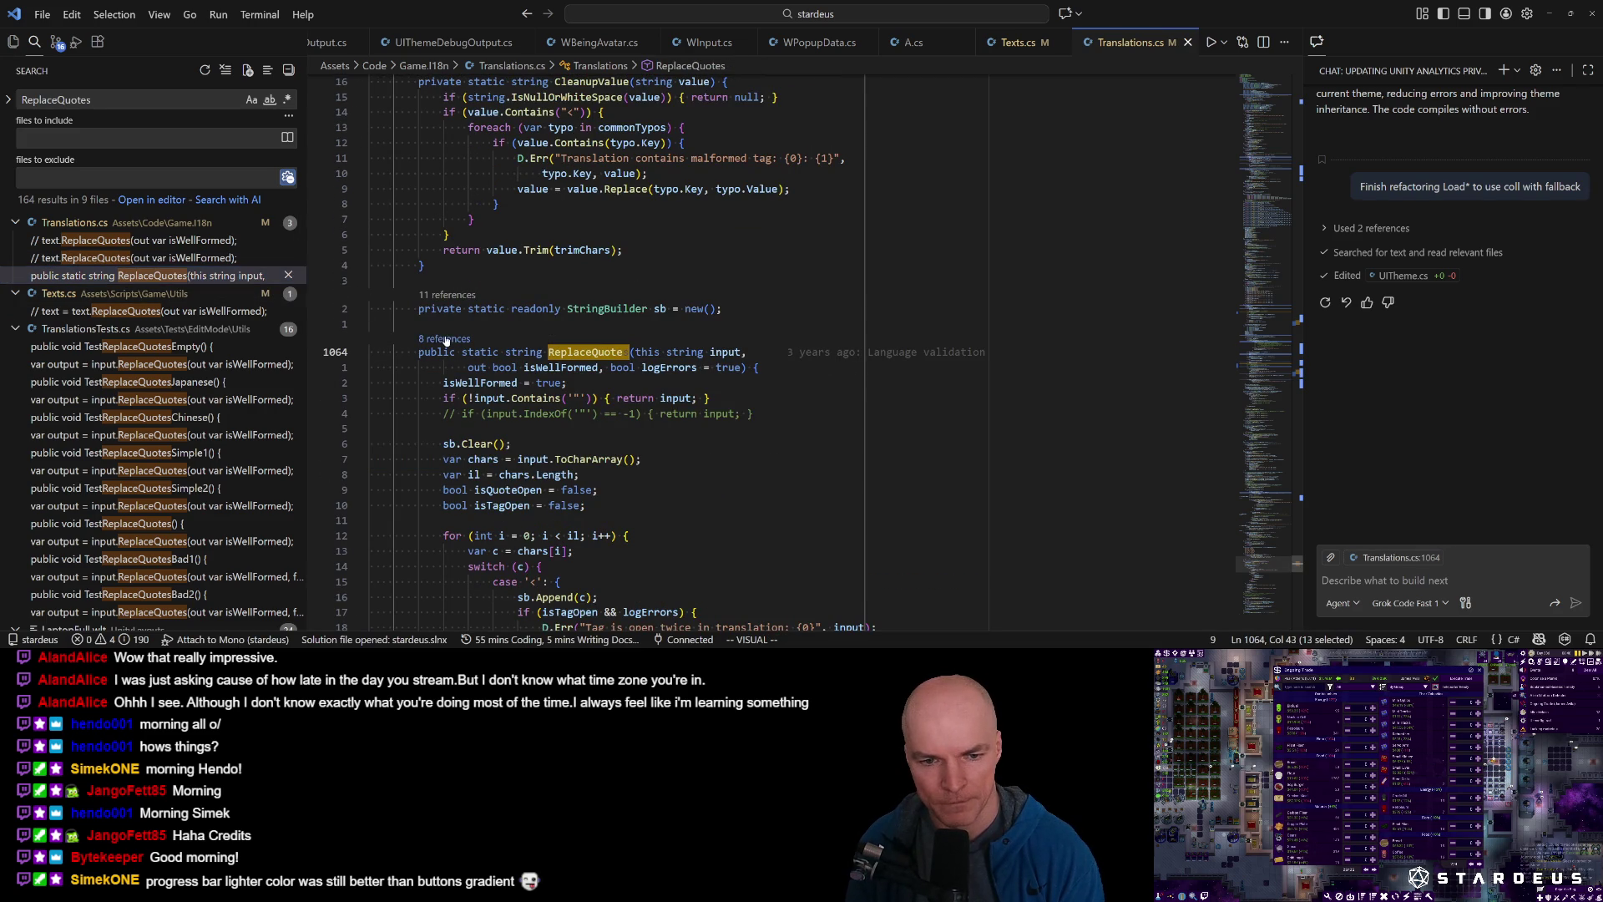
{"action": "key", "text": "shift+F12"}
Browse the TranslationsTests.cs references to ReplaceQuotes, including TestReplaceQuotesChinese, then close the peek.
{"action": "left_click", "coordinate": [947, 398]}
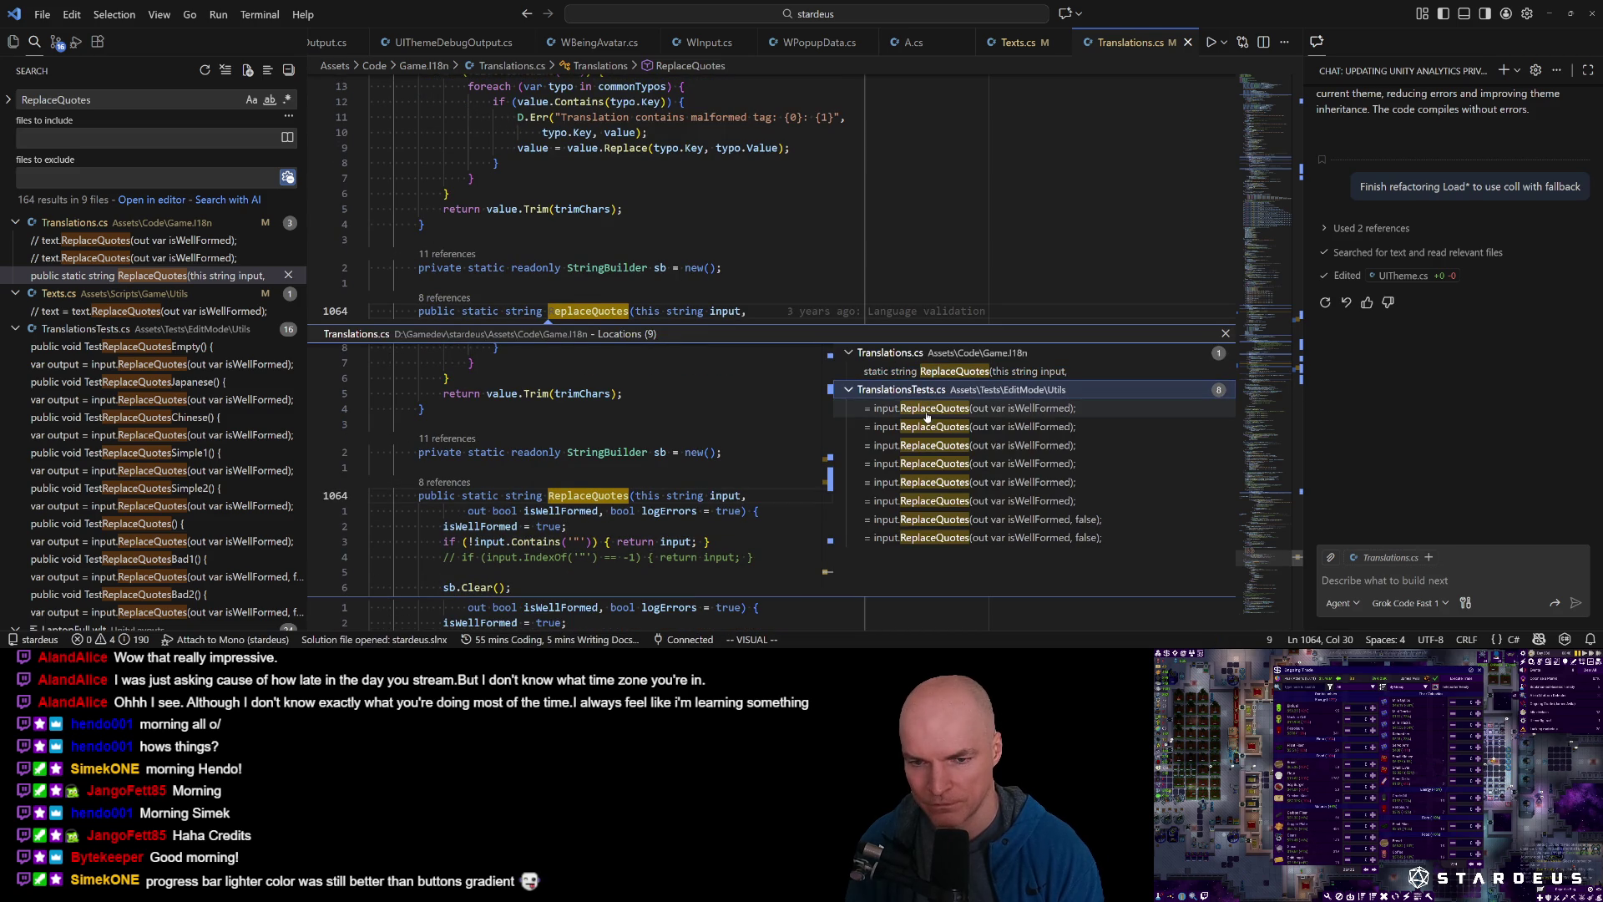
{"action": "left_click", "coordinate": [926, 411]}
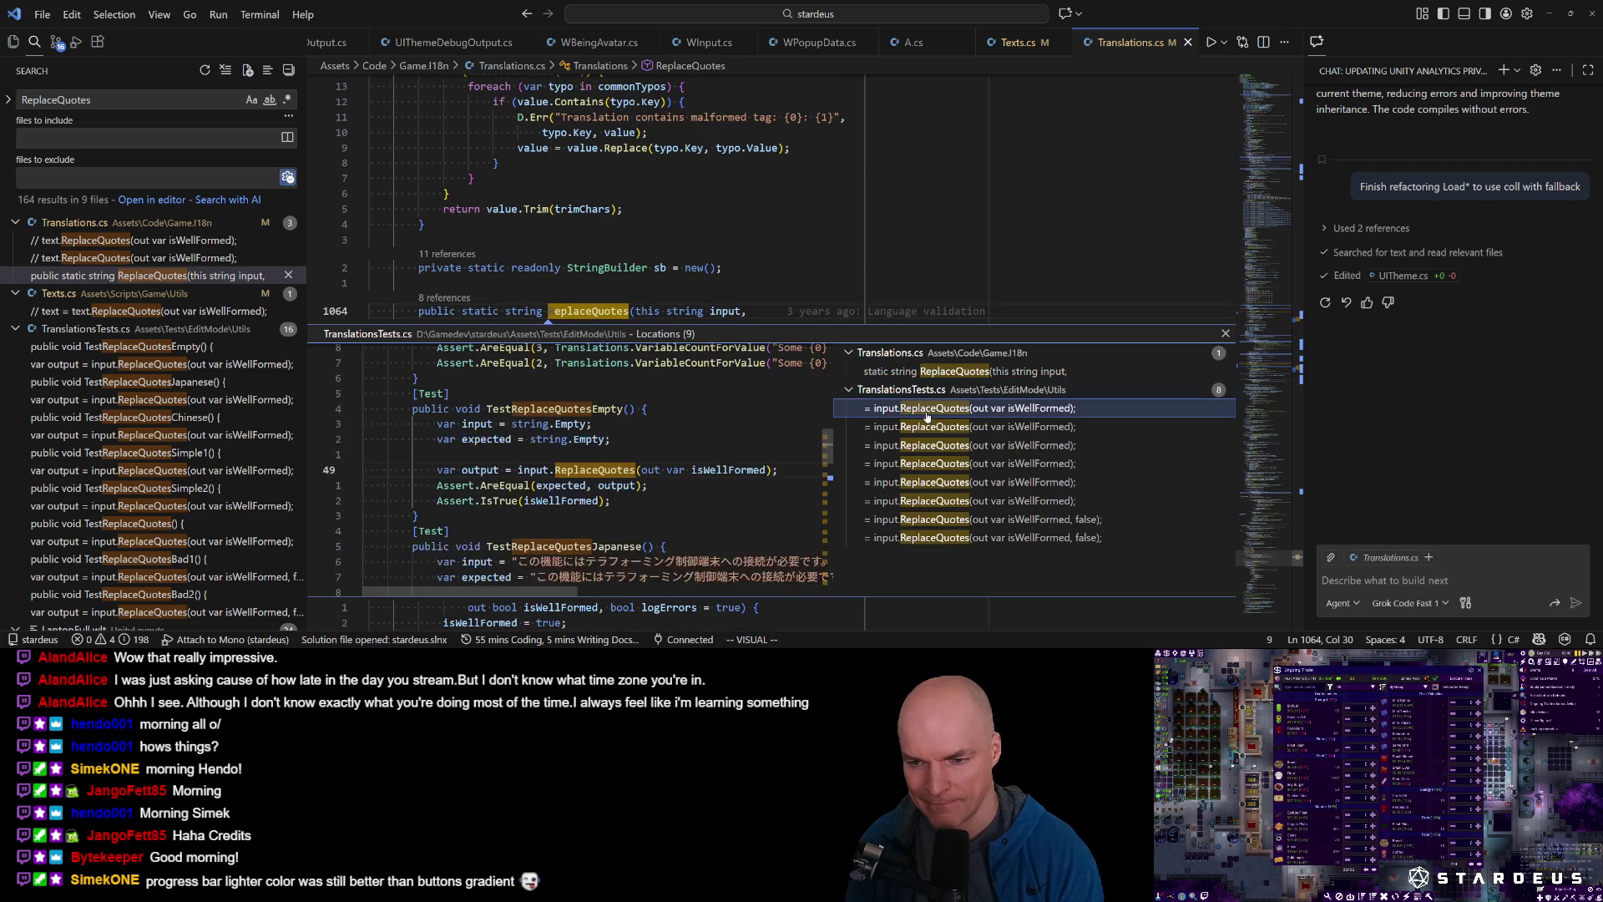
{"action": "left_click", "coordinate": [931, 428]}
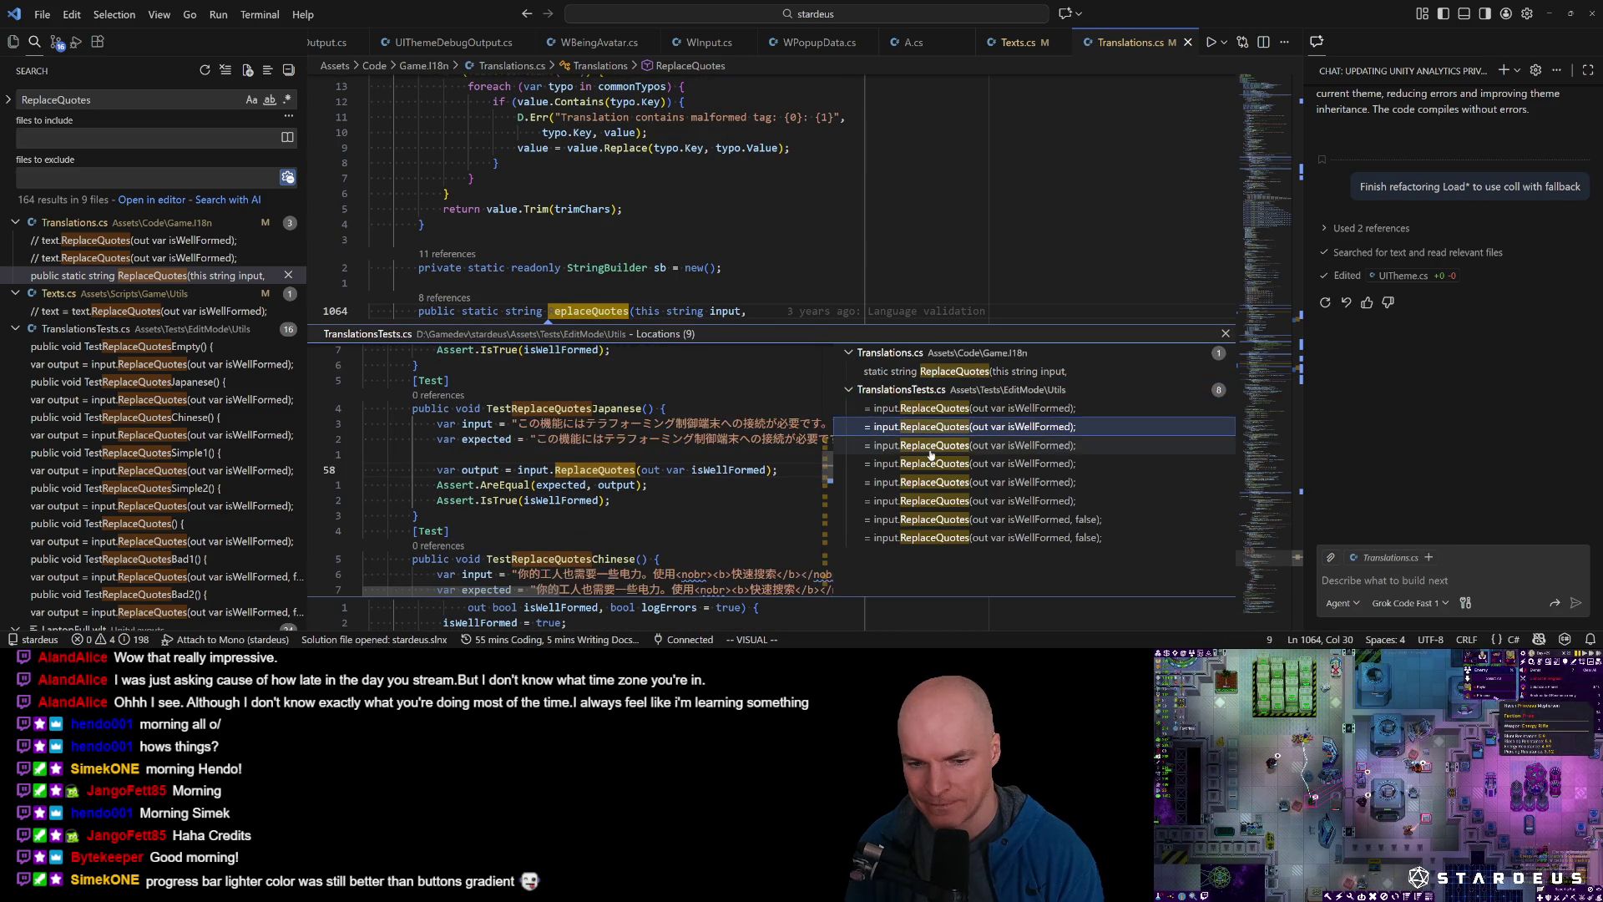
{"action": "left_click", "coordinate": [930, 449]}
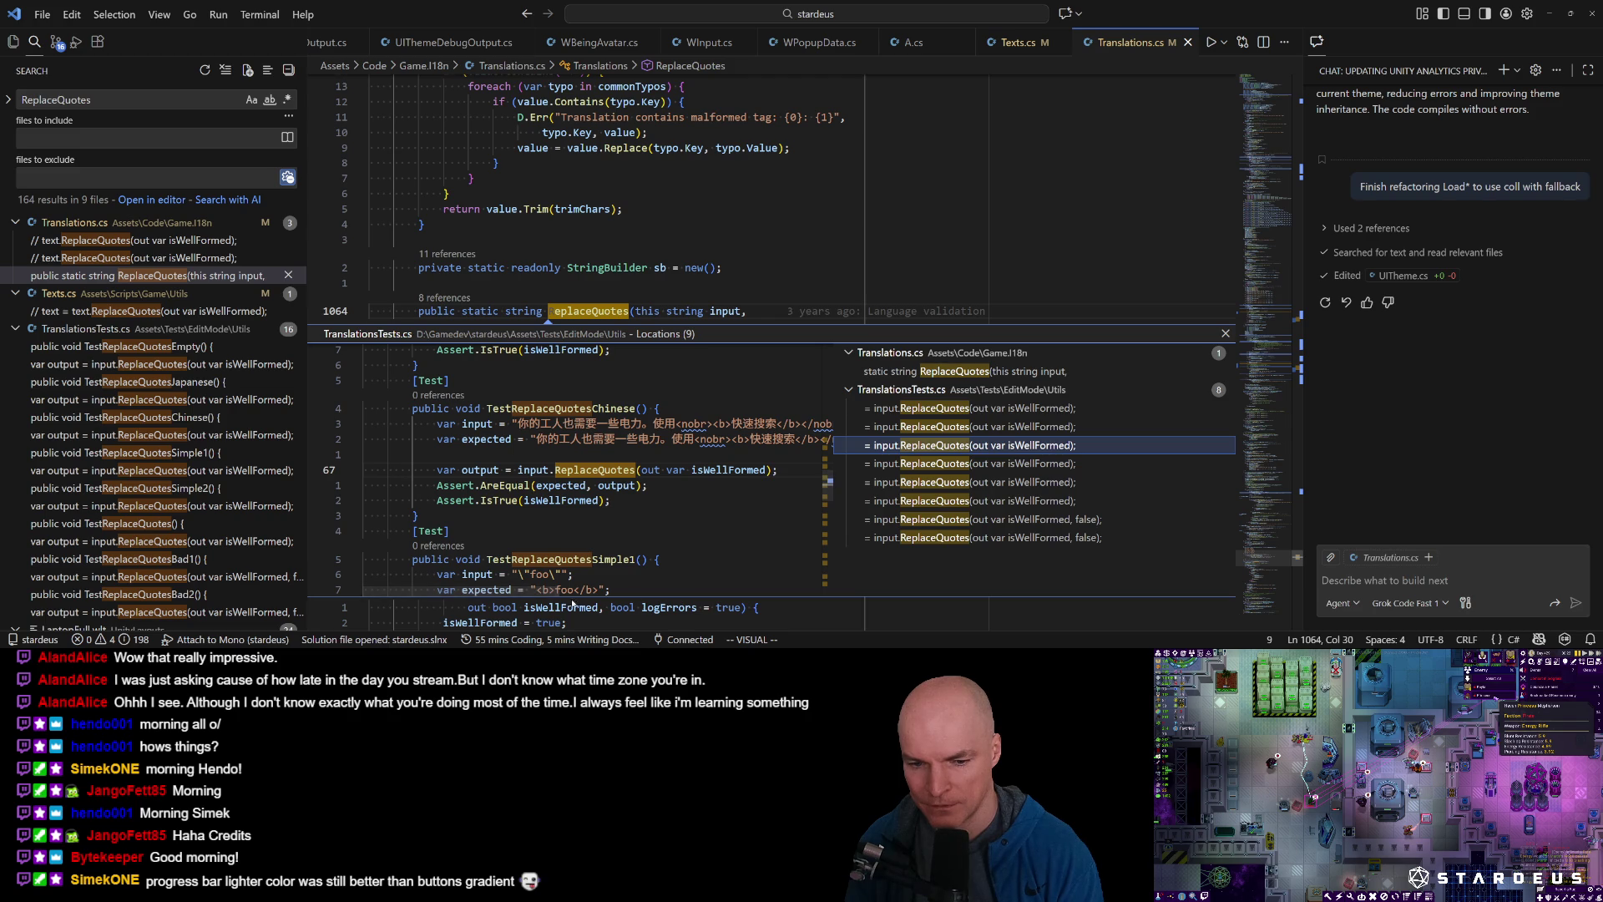
{"action": "mouse_move", "coordinate": [545, 592]}
{"action": "left_mouse_down"}
{"action": "mouse_move", "coordinate": [818, 584]}
{"action": "mouse_move", "coordinate": [538, 578]}
{"action": "left_mouse_up"}
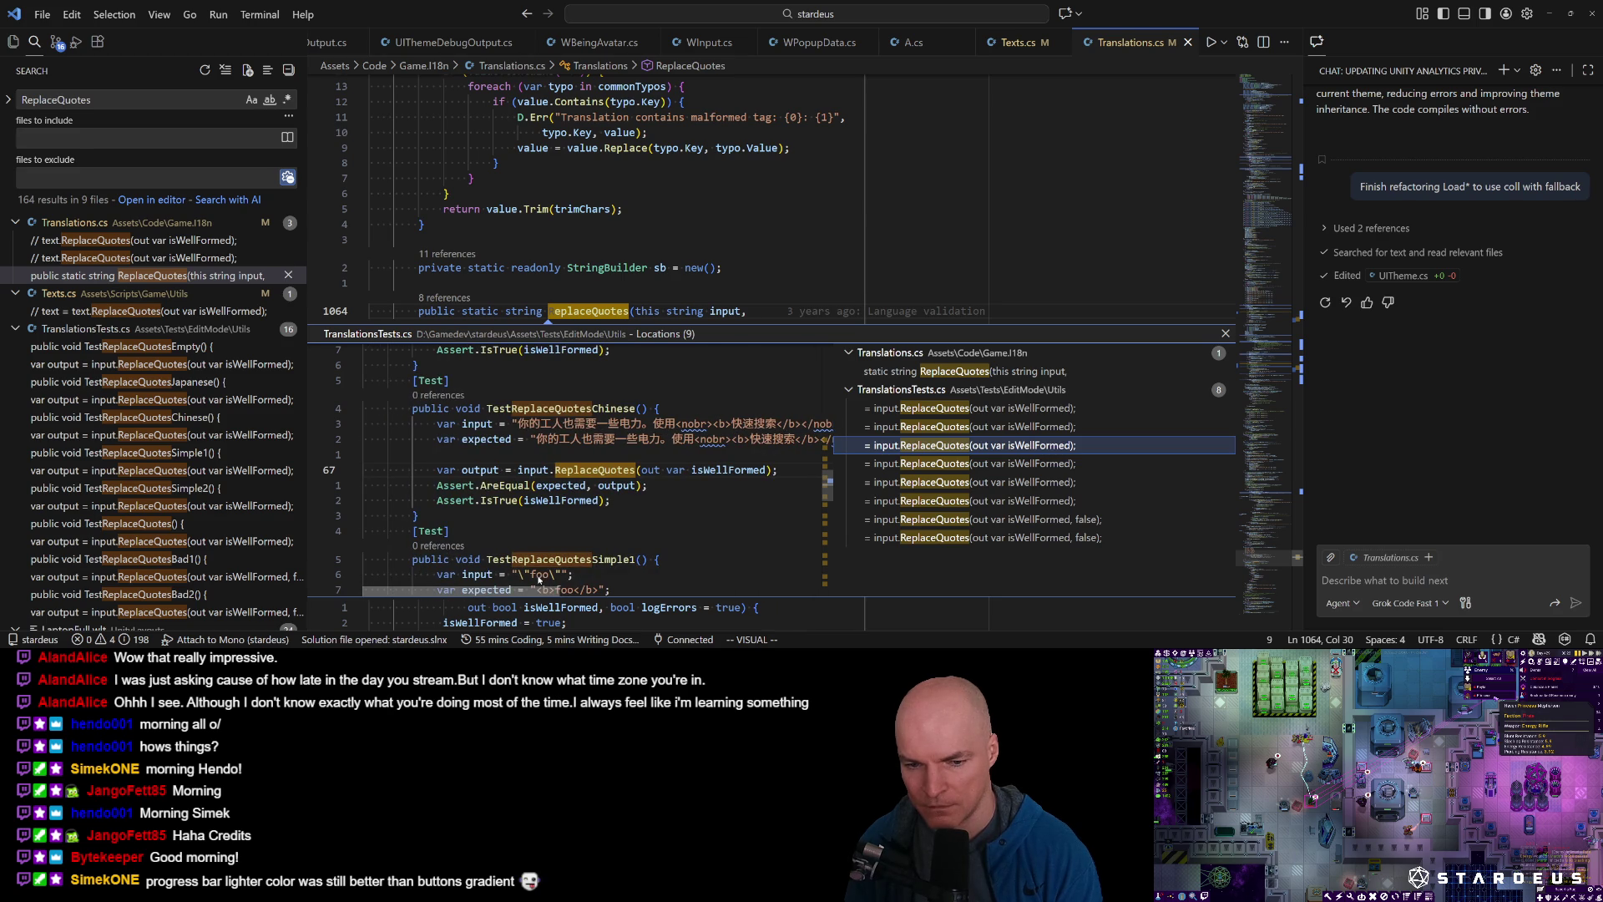
{"action": "key", "text": "Escape"}
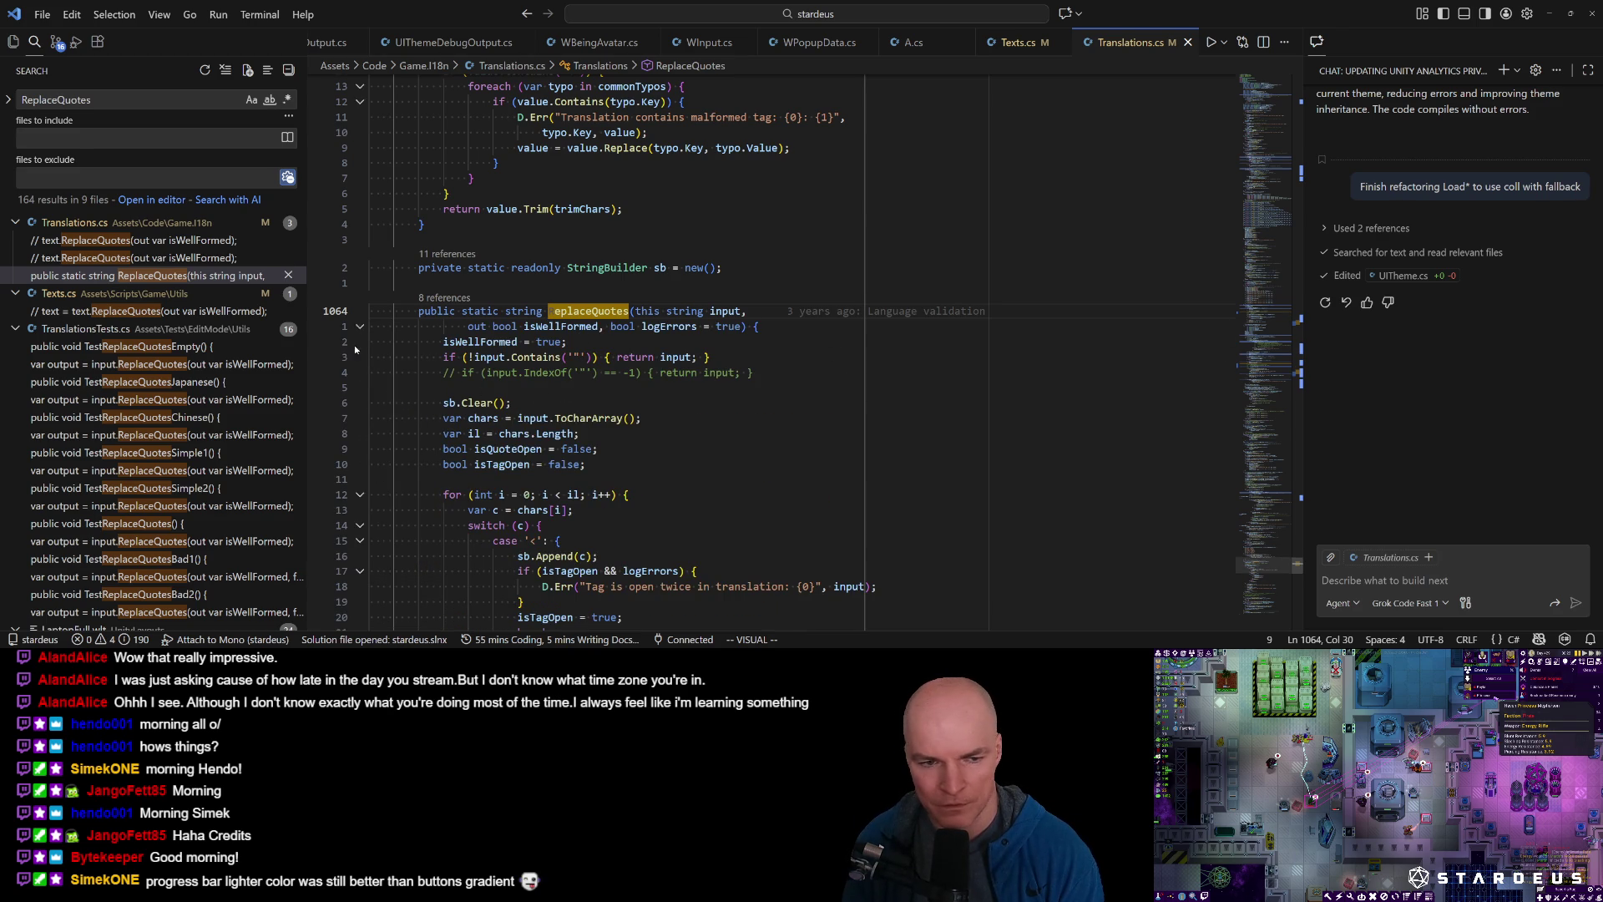
Collapse the TranslationsTests.cs and six .wlt layout search result groups.
{"action": "left_click", "coordinate": [16, 329]}
{"action": "left_click", "coordinate": [16, 346]}
{"action": "left_click", "coordinate": [16, 364]}
{"action": "left_click", "coordinate": [15, 382]}
{"action": "left_click", "coordinate": [16, 400]}
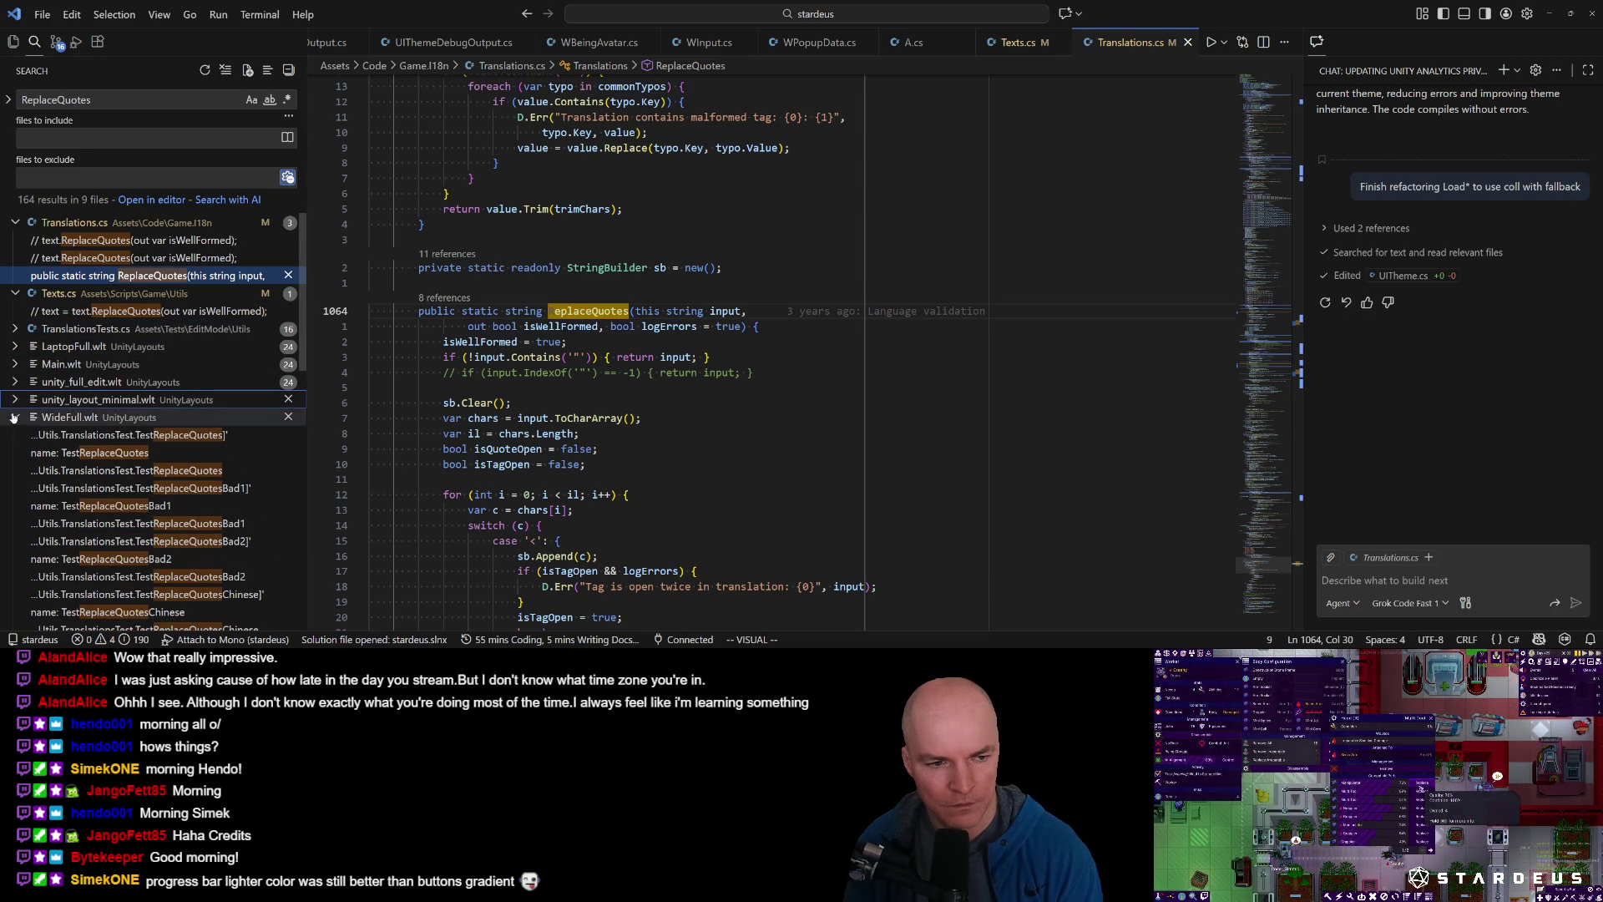
{"action": "left_click", "coordinate": [16, 417]}
{"action": "left_click", "coordinate": [15, 435]}
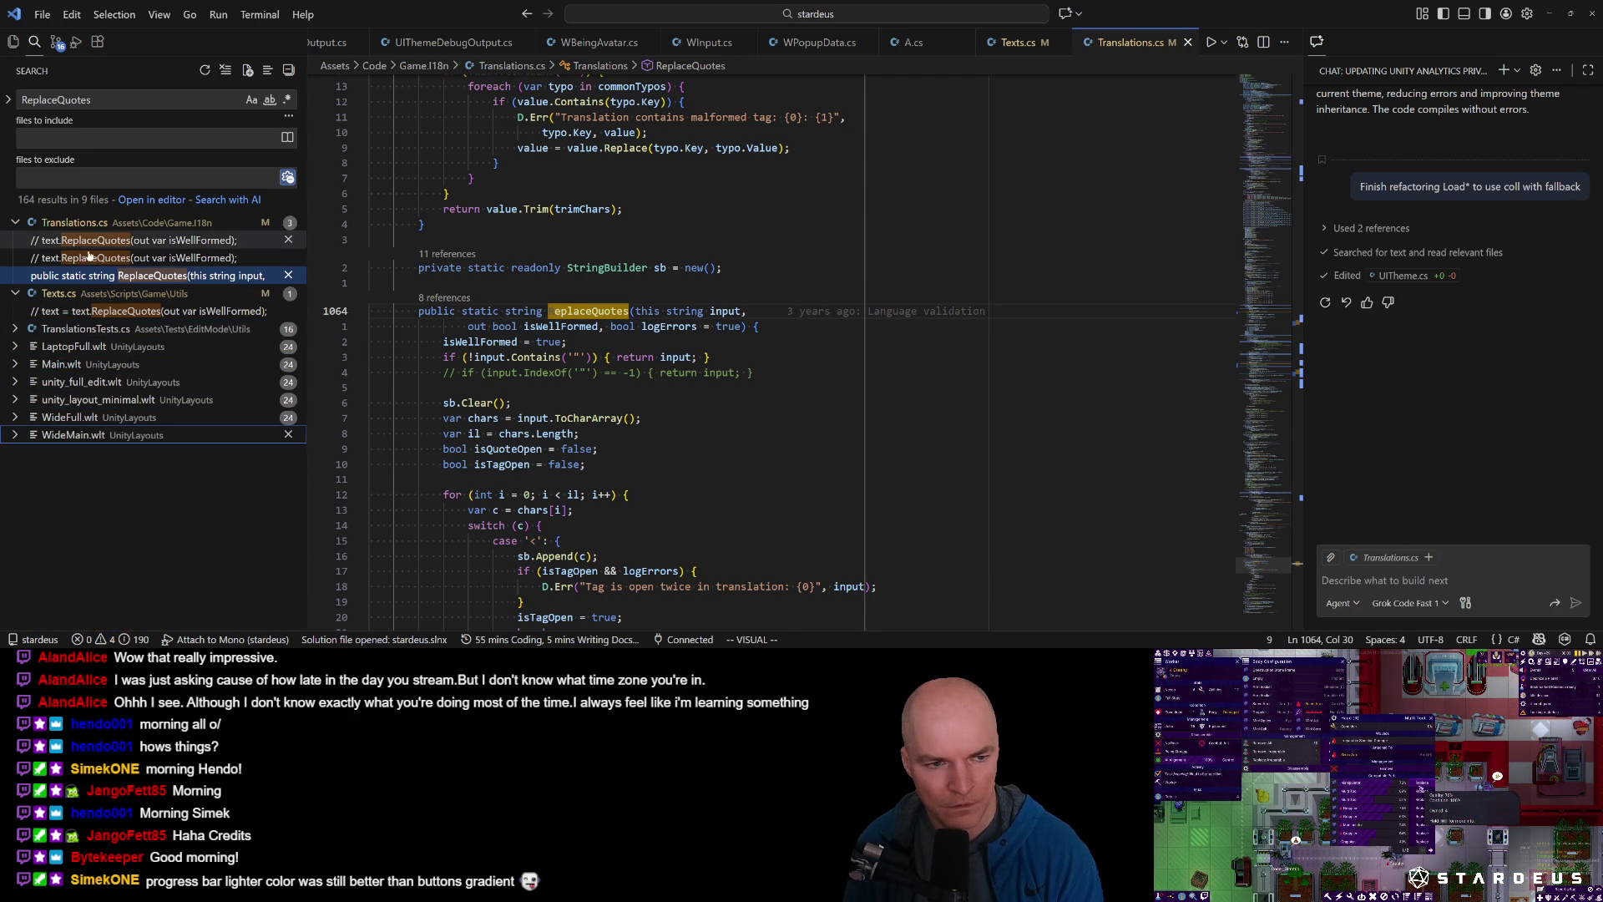
{"action": "key", "text": "alt+Tab"}
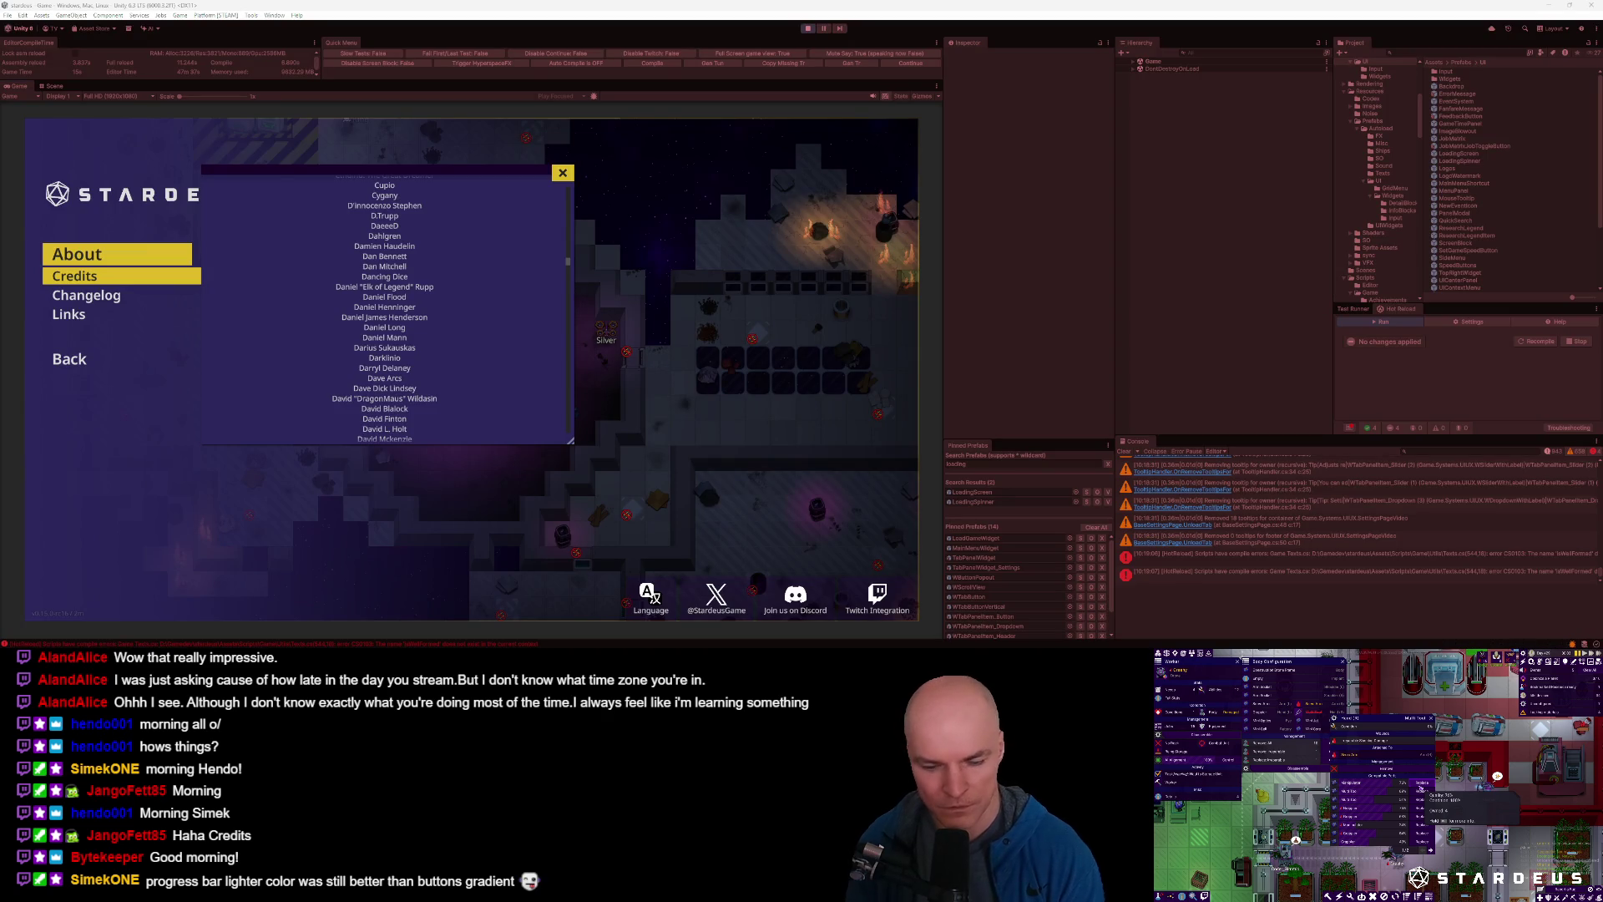
Open MainMenuWidget.cs at the ShowCredits method.
{"action": "key", "text": "alt+Tab"}
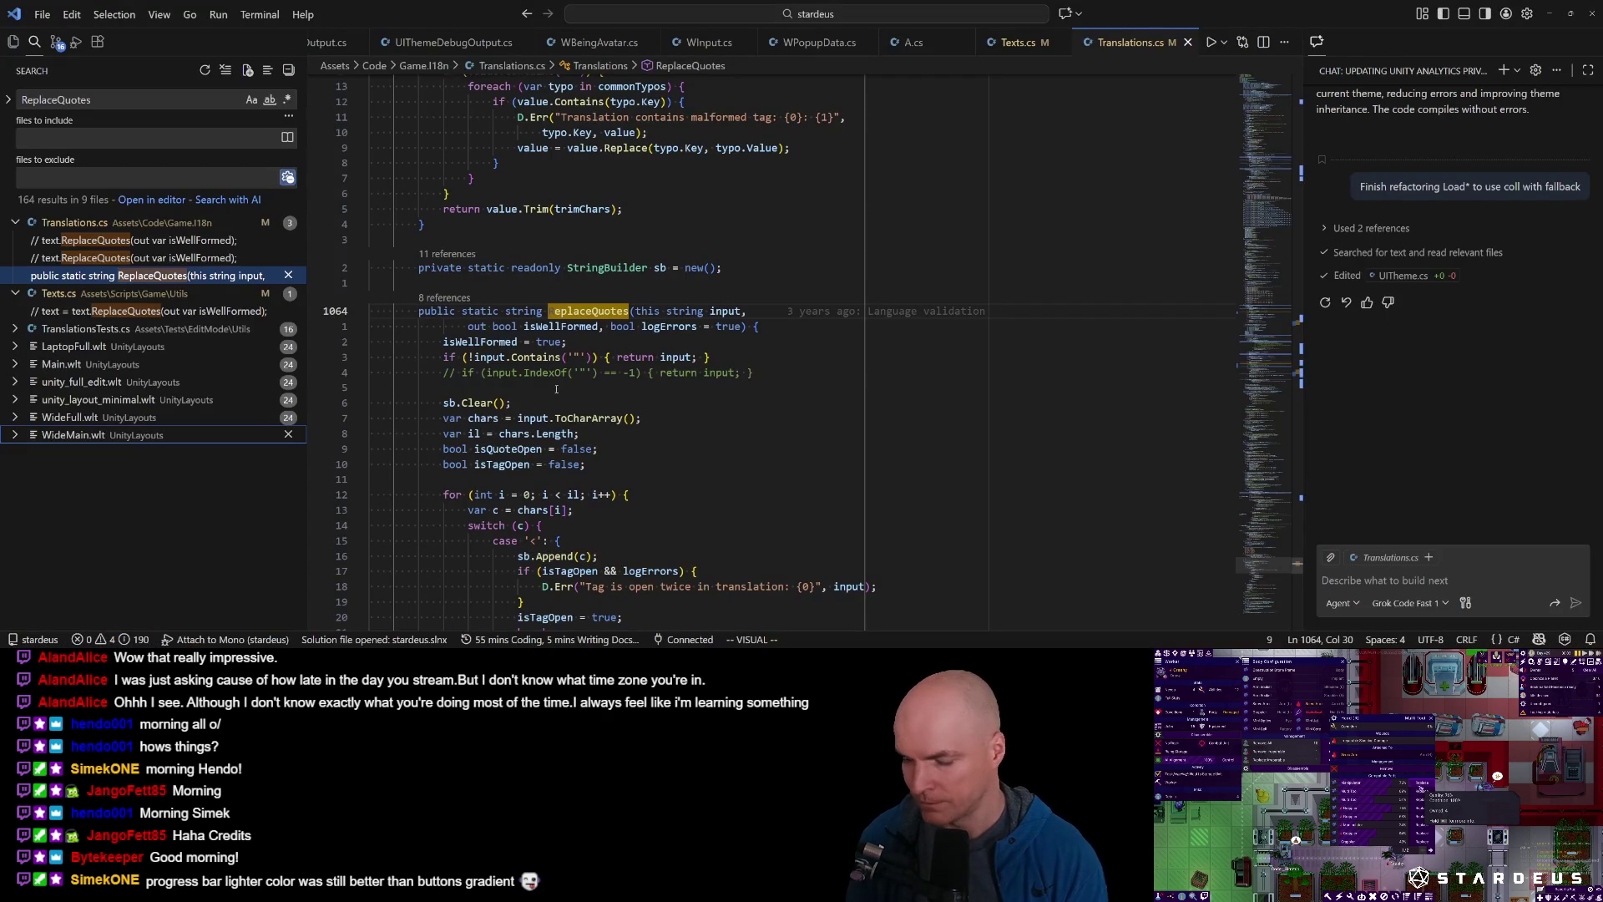
{"action": "key", "text": "ctrl+p"}
{"action": "key", "text": "Down"}
{"action": "key", "text": "Down"}
{"action": "key", "text": "Down"}
{"action": "key", "text": "Down"}
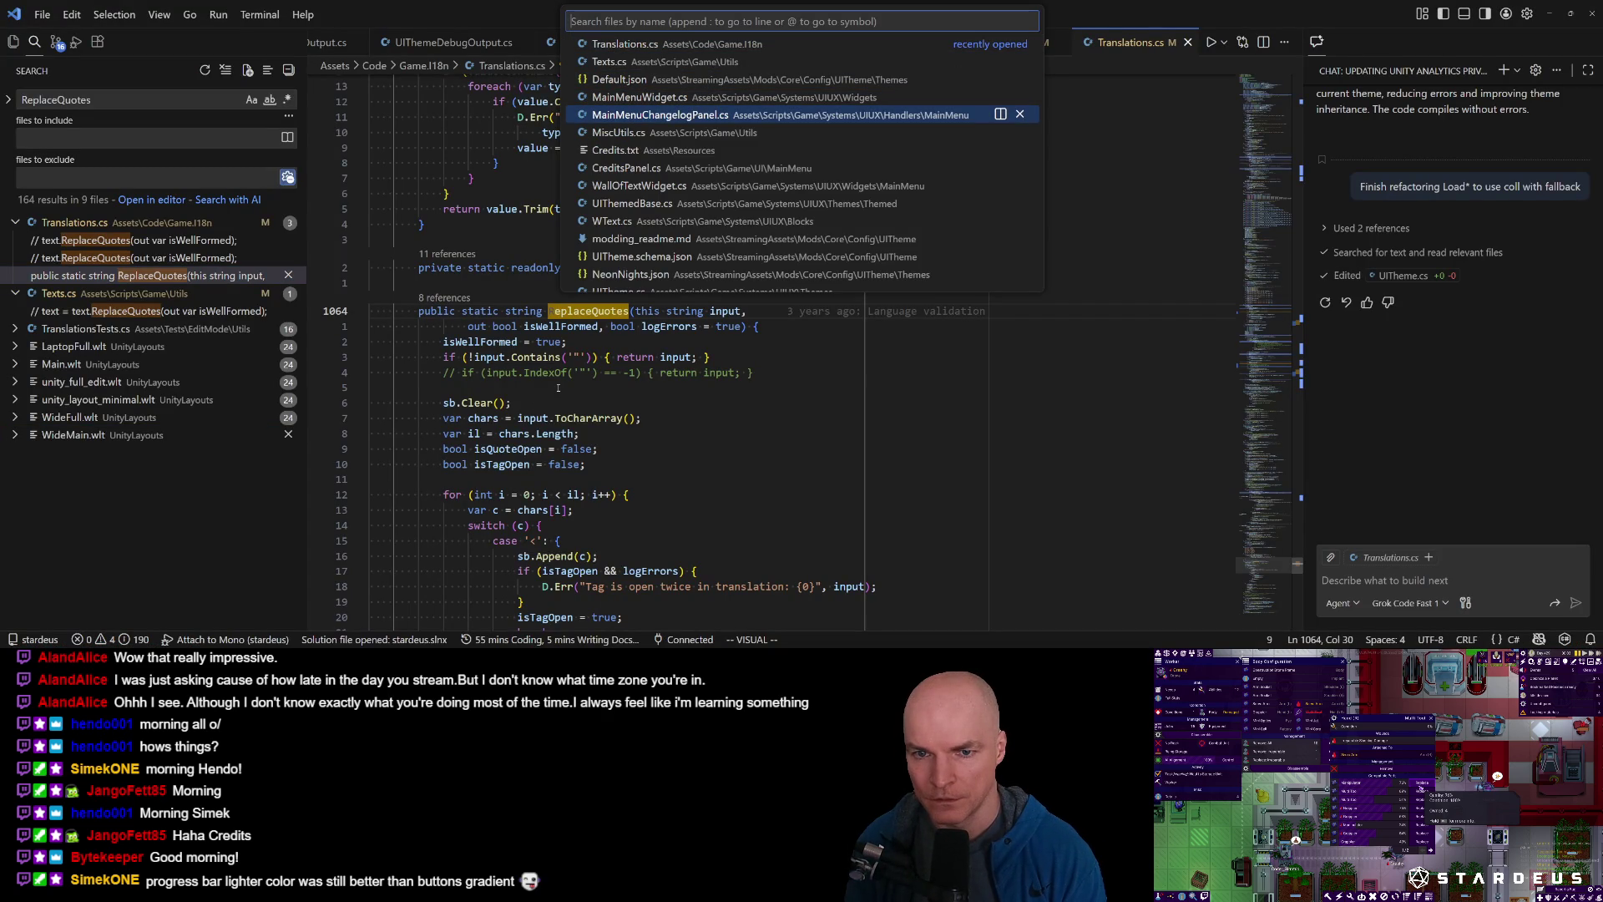
{"action": "key", "text": "Down"}
{"action": "key", "text": "Down"}
{"action": "key", "text": "Down"}
{"action": "type", "text": "cred"}
{"action": "type", "text": "i"}
{"action": "key", "text": "ctrl+BackSpace"}
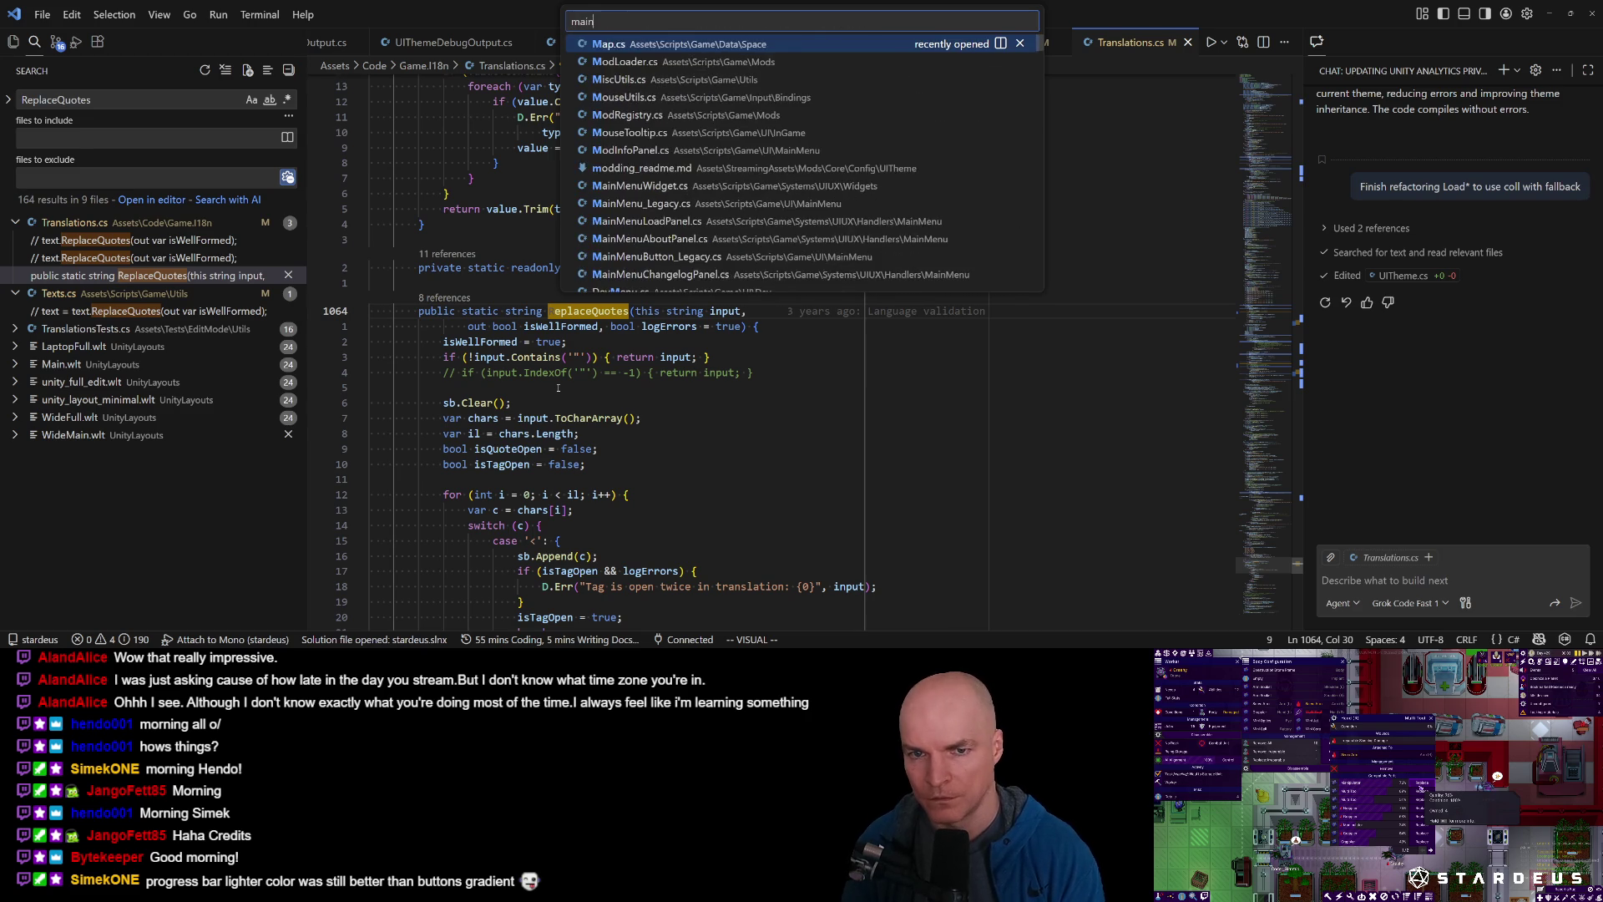
{"action": "key", "text": "Return"}
Wrap Res.LoadText("Credits") in Texts.Beautify and save the file.
{"action": "key", "text": "k"}
{"action": "key", "text": "k"}
{"action": "type", "text": "biTe"}
{"action": "type", "text": "xts.Beautify"}
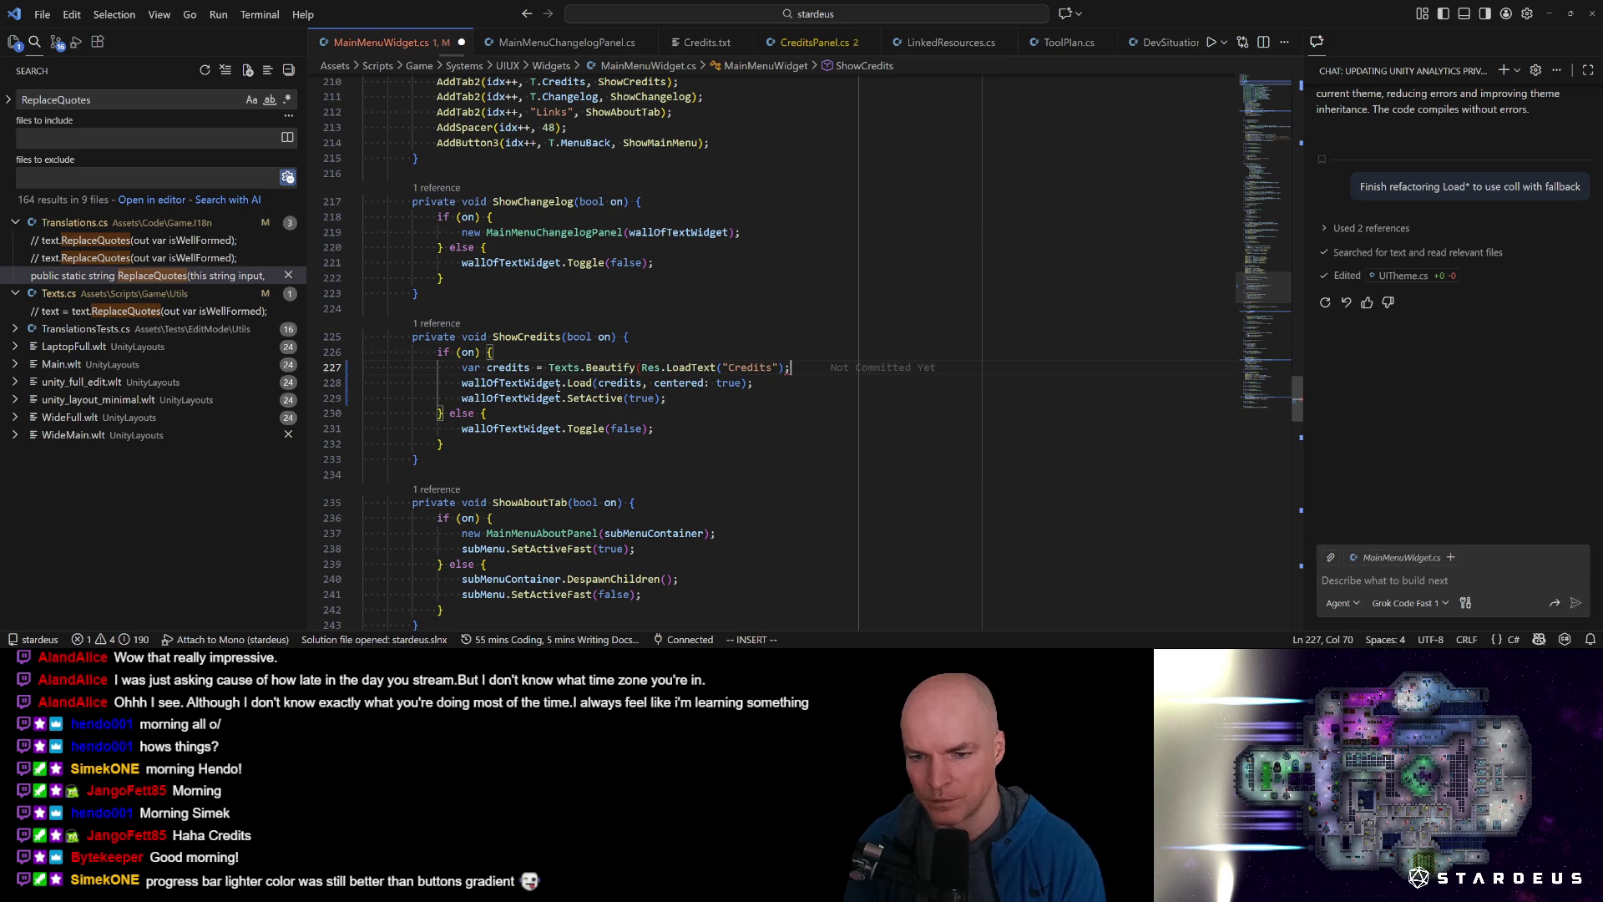
{"action": "key", "text": "ctrl+s"}
{"action": "key", "text": "alt+Tab"}
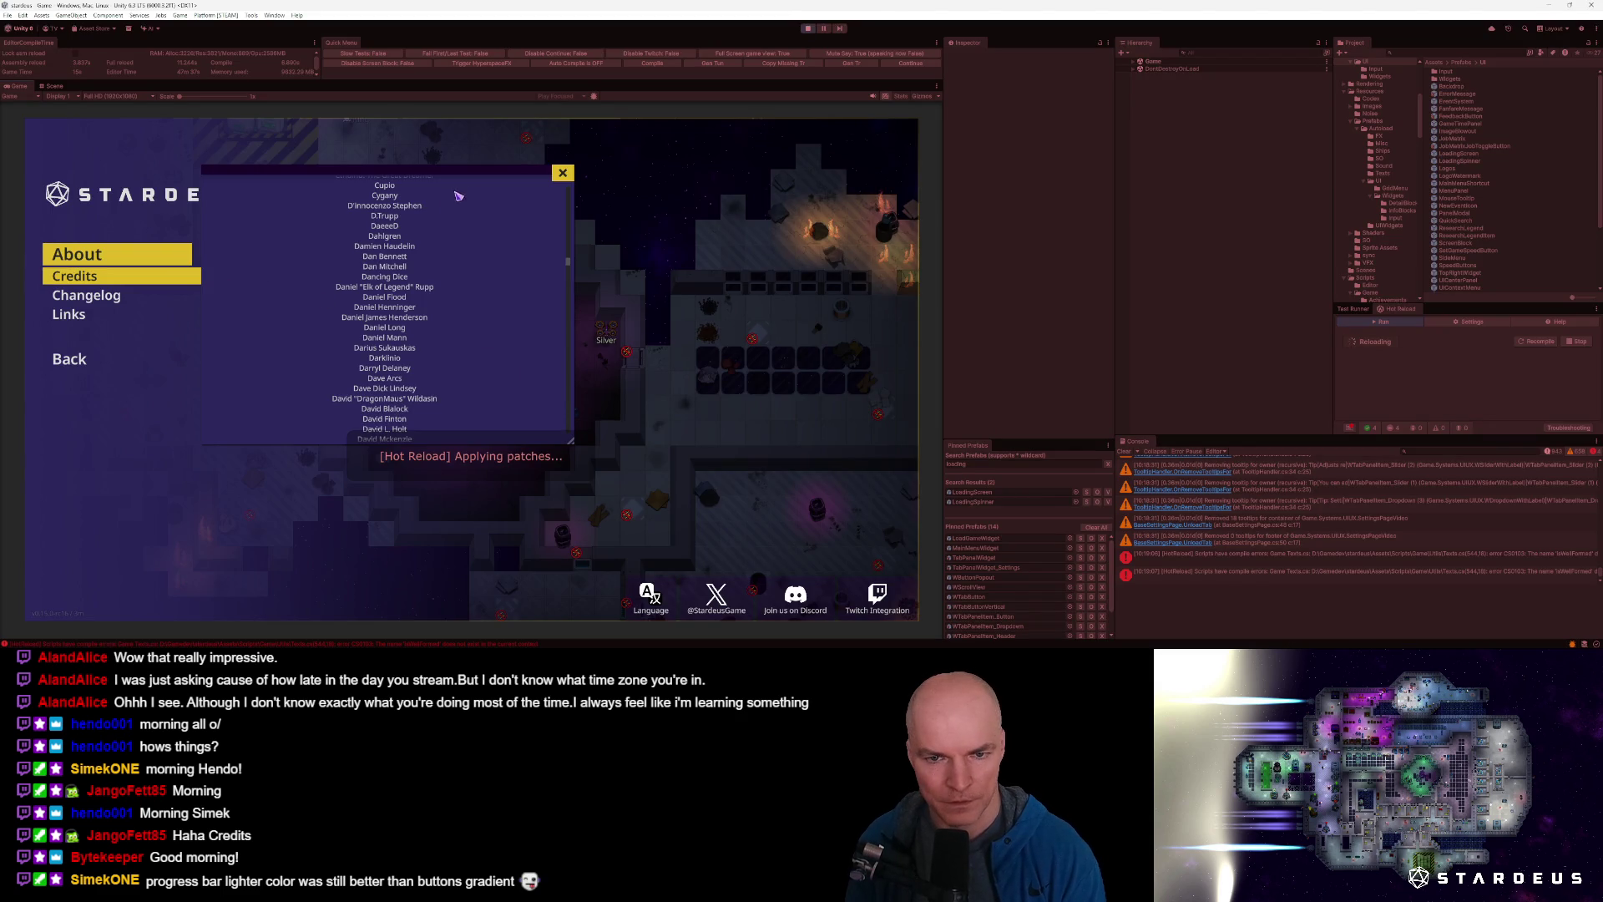
Reopen Credits from the About menu, scroll the reformatted list, and close the panel.
{"action": "left_click", "coordinate": [115, 297]}
{"action": "left_click", "coordinate": [105, 283]}
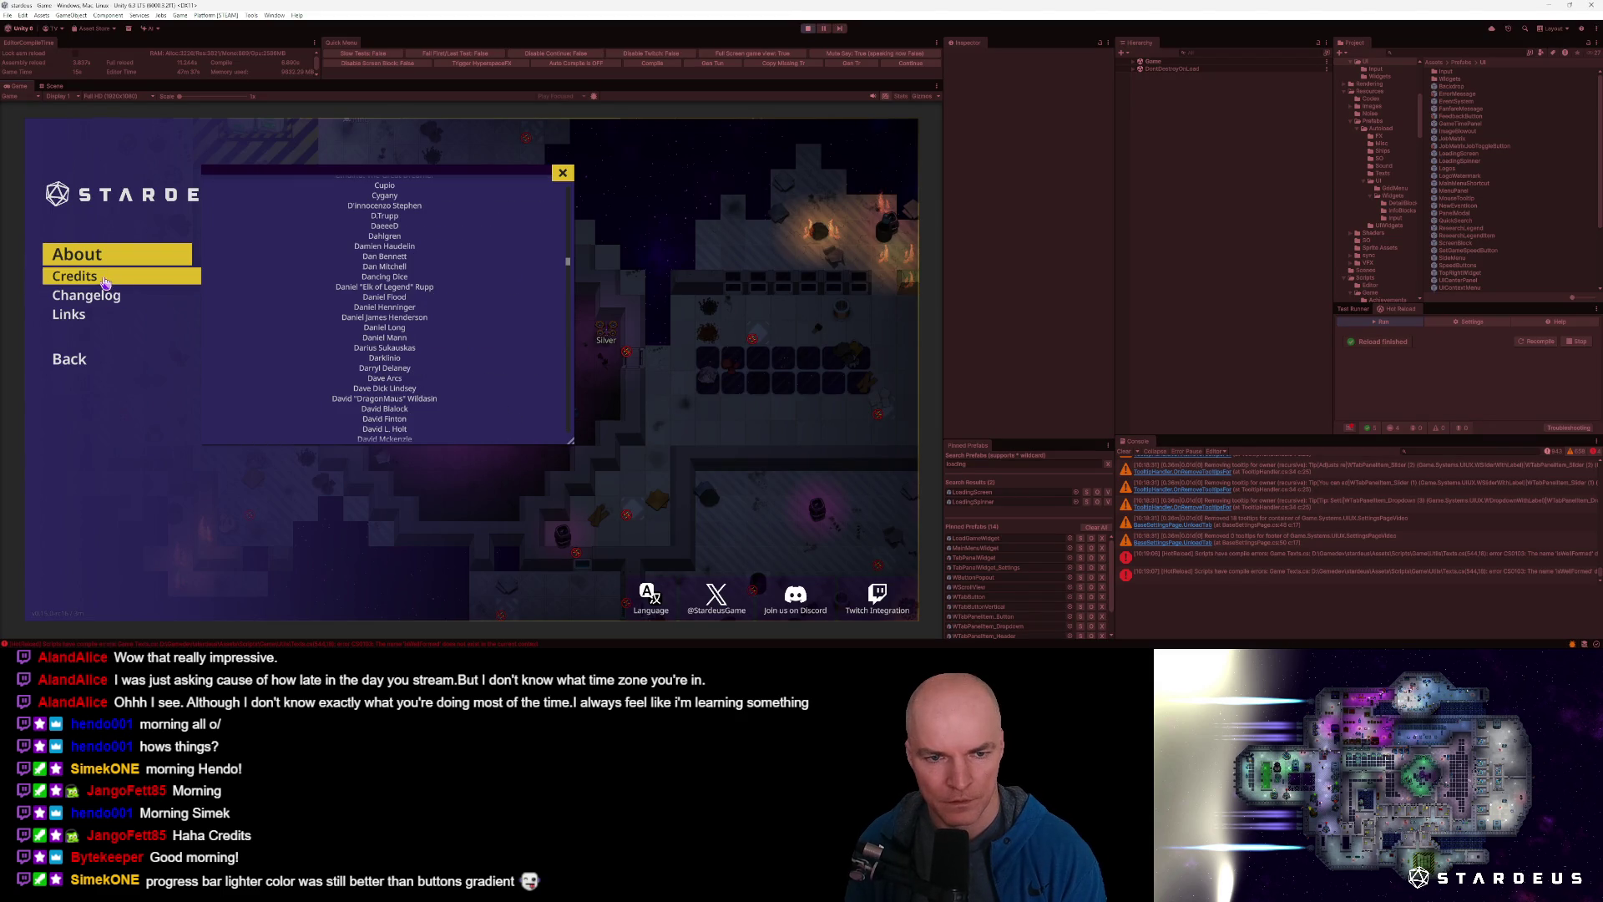
{"action": "scroll", "coordinate": [571, 265], "scroll_direction": "up", "scroll_amount": 3}
{"action": "scroll", "coordinate": [571, 189], "scroll_direction": "down", "scroll_amount": 10}
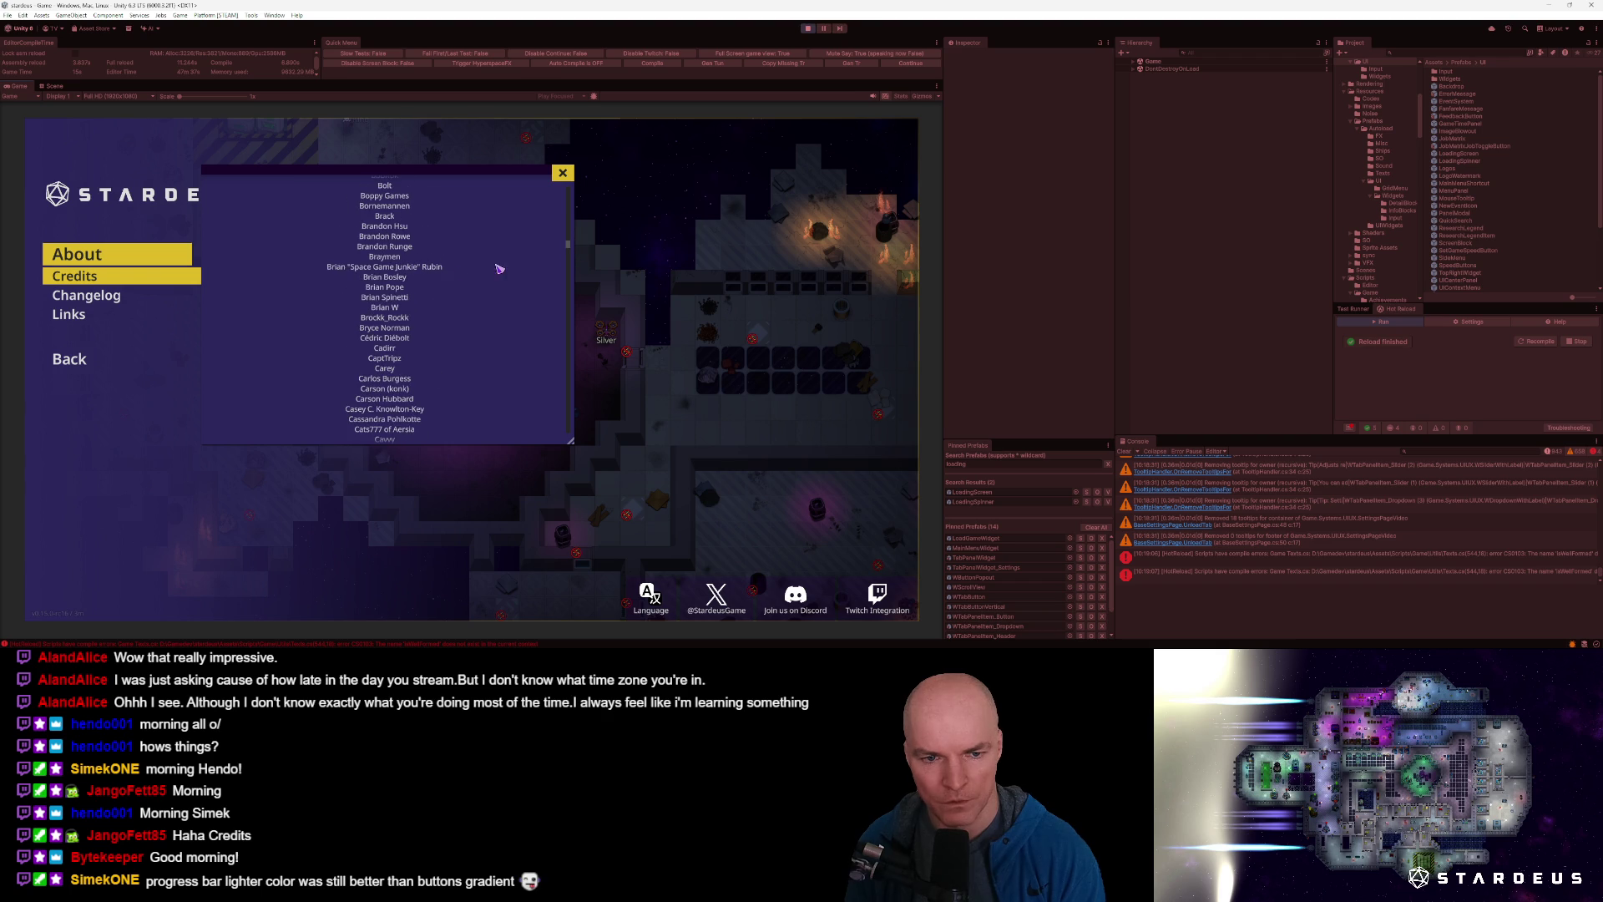
{"action": "scroll", "coordinate": [571, 284], "scroll_direction": "down", "scroll_amount": 15}
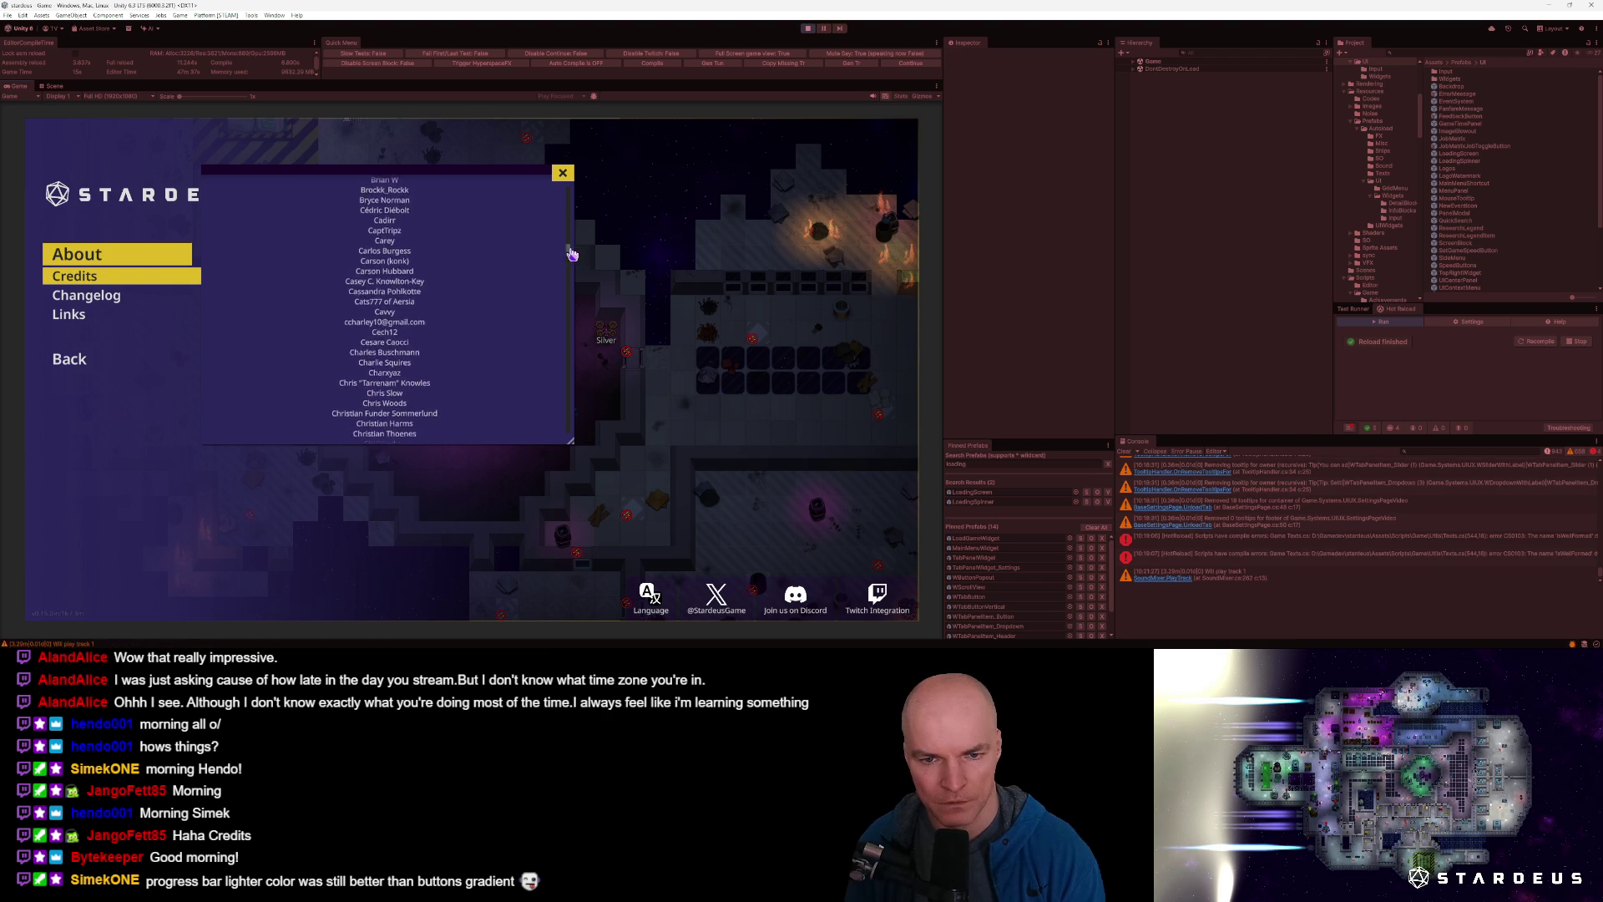
{"action": "mouse_move", "coordinate": [573, 301]}
{"action": "left_mouse_down"}
{"action": "mouse_move", "coordinate": [576, 448]}
{"action": "mouse_move", "coordinate": [569, 185]}
{"action": "left_mouse_up"}
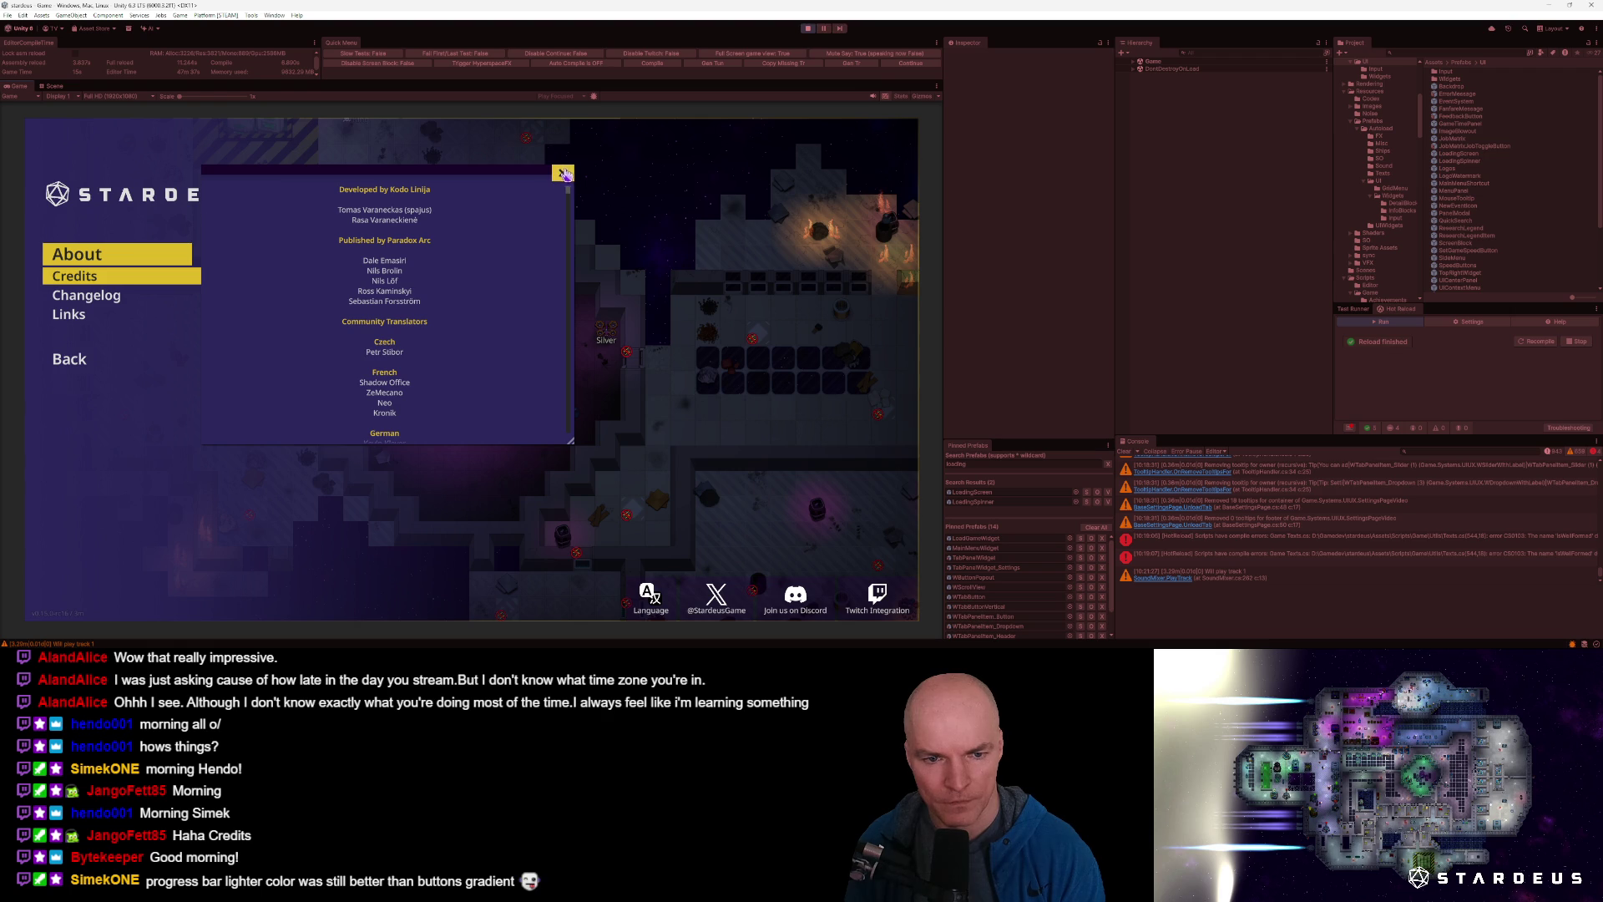
{"action": "left_click", "coordinate": [565, 174]}
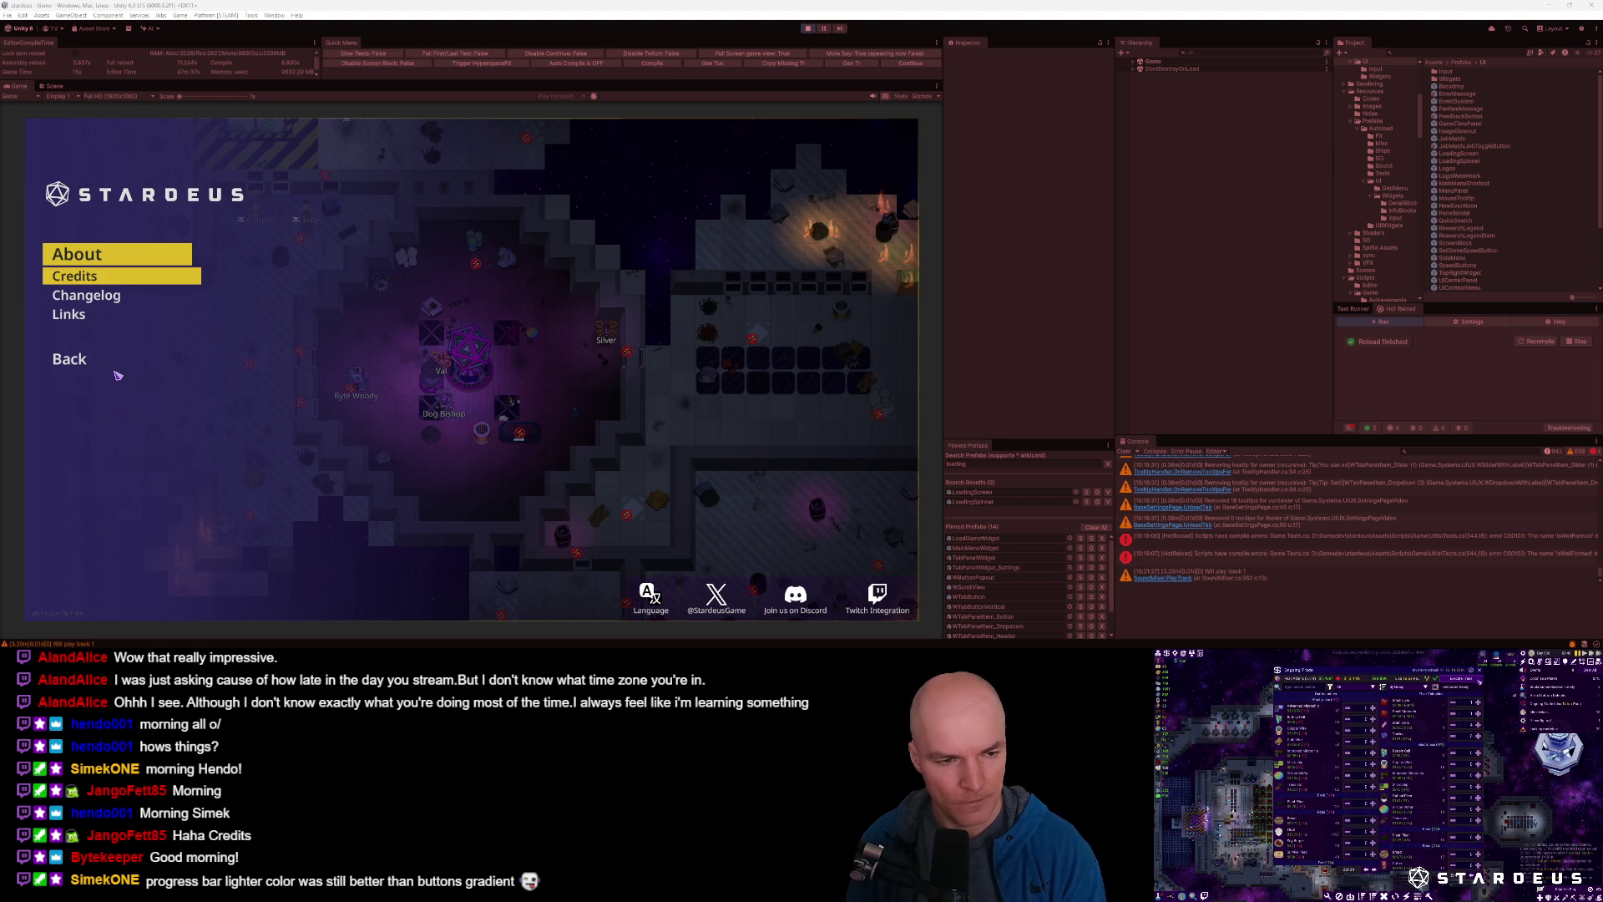
Resize the Credits popup narrower and much shorter, moving it left.
{"action": "left_click", "coordinate": [75, 370]}
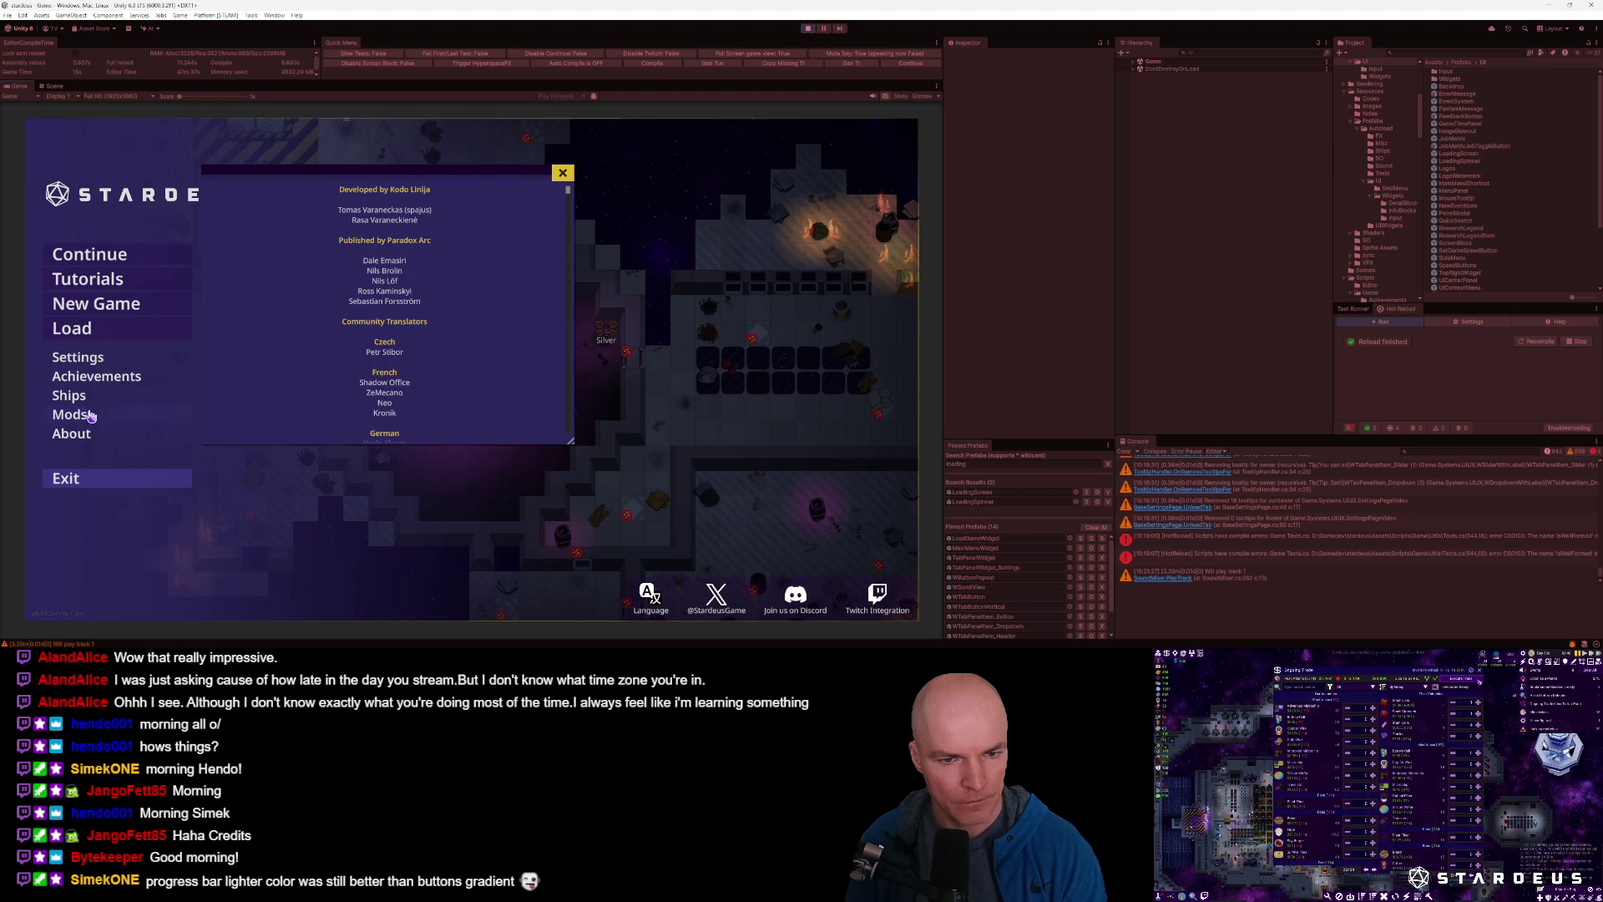
{"action": "mouse_move", "coordinate": [568, 190]}
{"action": "left_mouse_down"}
{"action": "mouse_move", "coordinate": [566, 417]}
{"action": "mouse_move", "coordinate": [582, 198]}
{"action": "left_mouse_up"}
{"action": "mouse_move", "coordinate": [573, 440]}
{"action": "left_mouse_down"}
{"action": "mouse_move", "coordinate": [391, 461]}
{"action": "mouse_move", "coordinate": [392, 474]}
{"action": "left_mouse_up"}
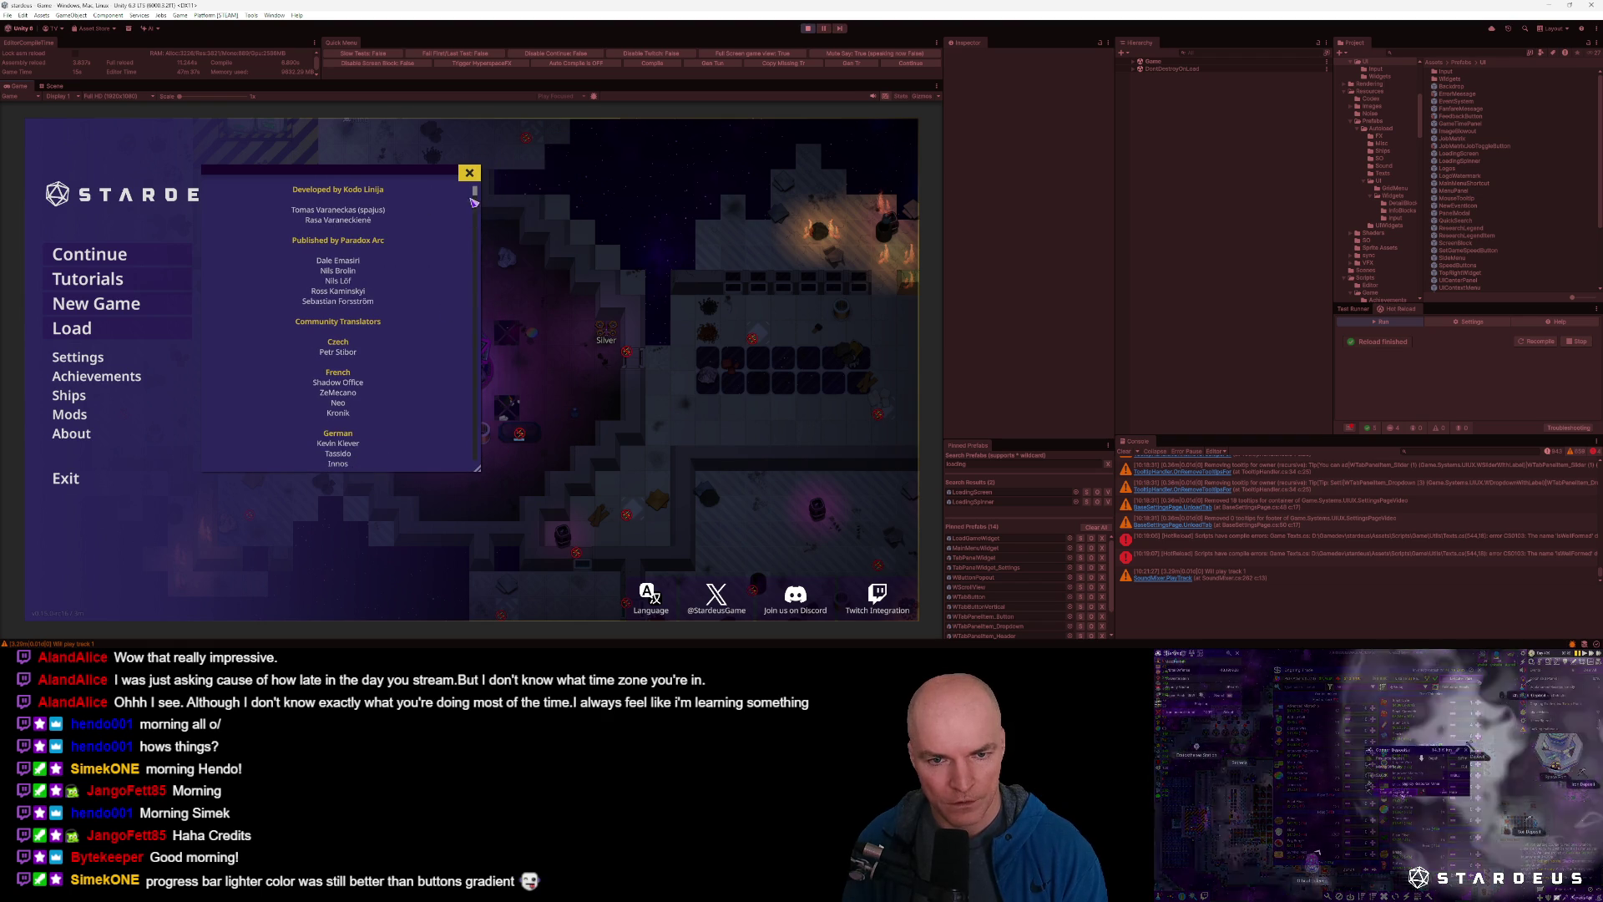
{"action": "scroll", "coordinate": [460, 435], "scroll_direction": "down", "scroll_amount": 15}
{"action": "scroll", "coordinate": [460, 435], "scroll_direction": "up", "scroll_amount": 15}
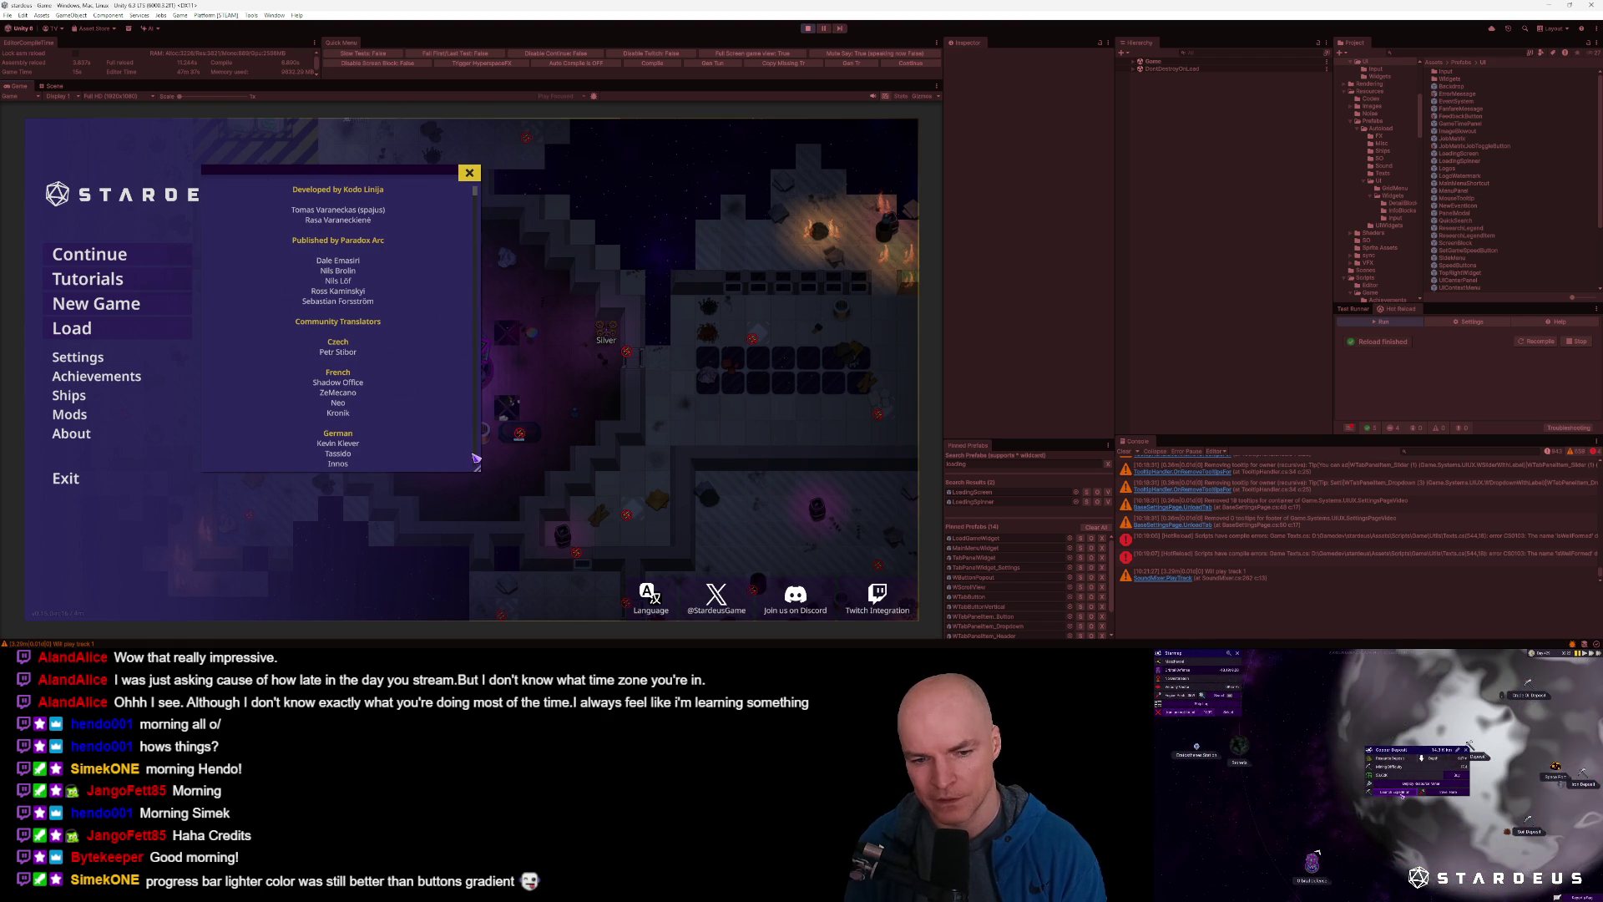
{"action": "mouse_move", "coordinate": [478, 470]}
{"action": "left_mouse_down"}
{"action": "mouse_move", "coordinate": [492, 233]}
{"action": "mouse_move", "coordinate": [466, 276]}
{"action": "mouse_move", "coordinate": [481, 365]}
{"action": "left_mouse_up"}
{"action": "mouse_move", "coordinate": [401, 177]}
{"action": "left_mouse_down"}
{"action": "mouse_move", "coordinate": [345, 174]}
{"action": "mouse_move", "coordinate": [485, 230]}
{"action": "mouse_move", "coordinate": [412, 228]}
{"action": "mouse_move", "coordinate": [488, 239]}
{"action": "mouse_move", "coordinate": [426, 247]}
{"action": "left_mouse_up"}
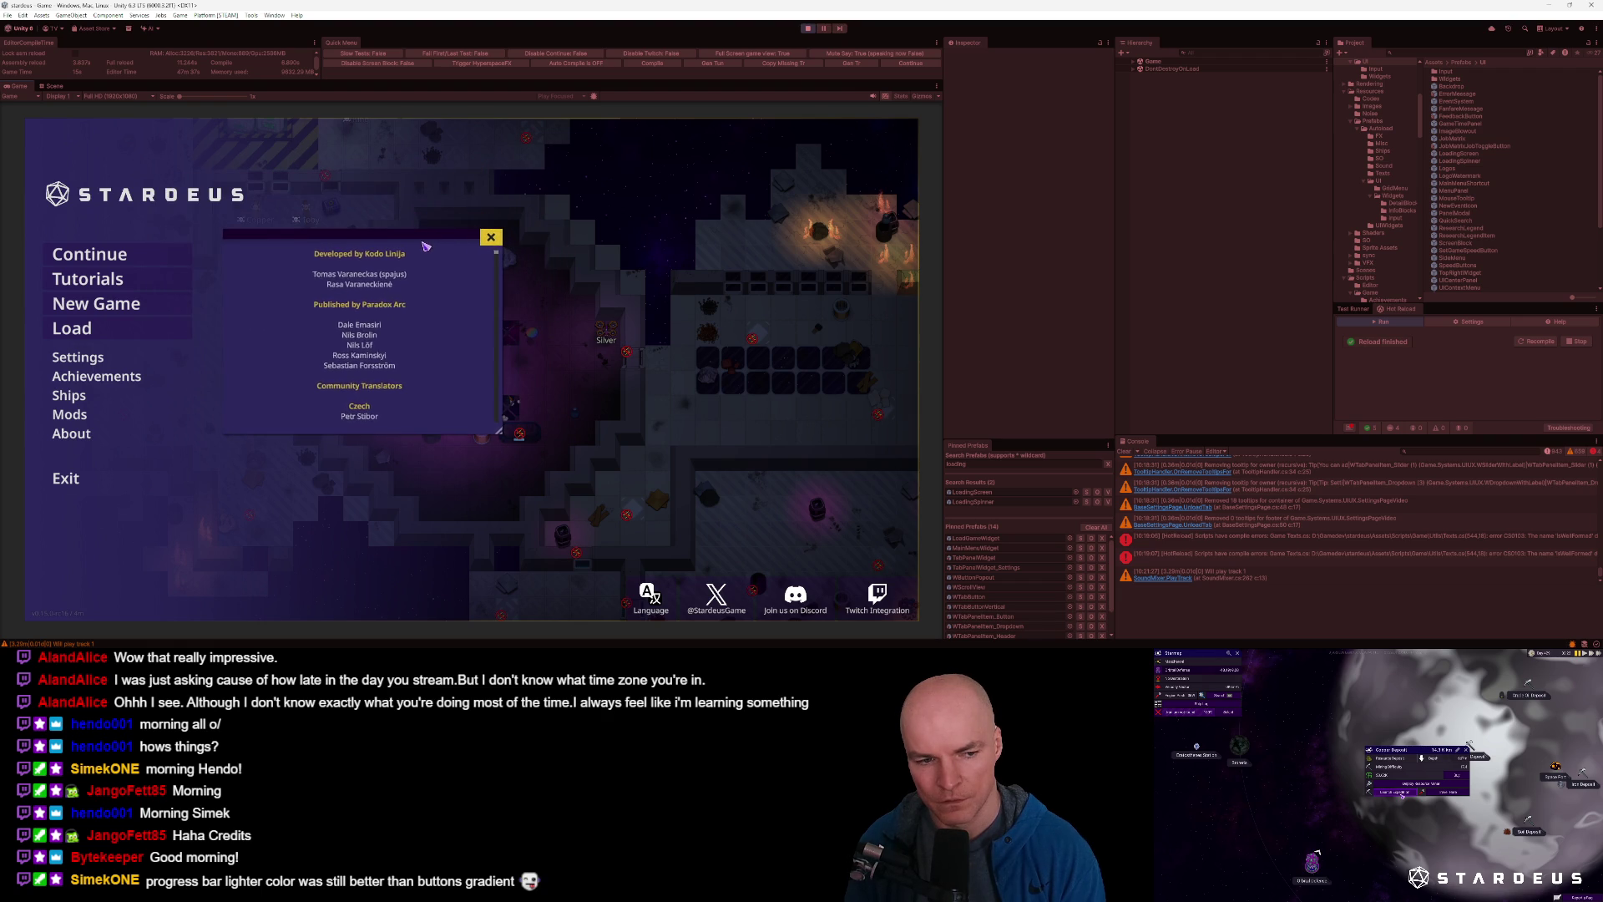
Reopen the Credits popup from the About menu and move it slightly up and left.
{"action": "left_click", "coordinate": [84, 436]}
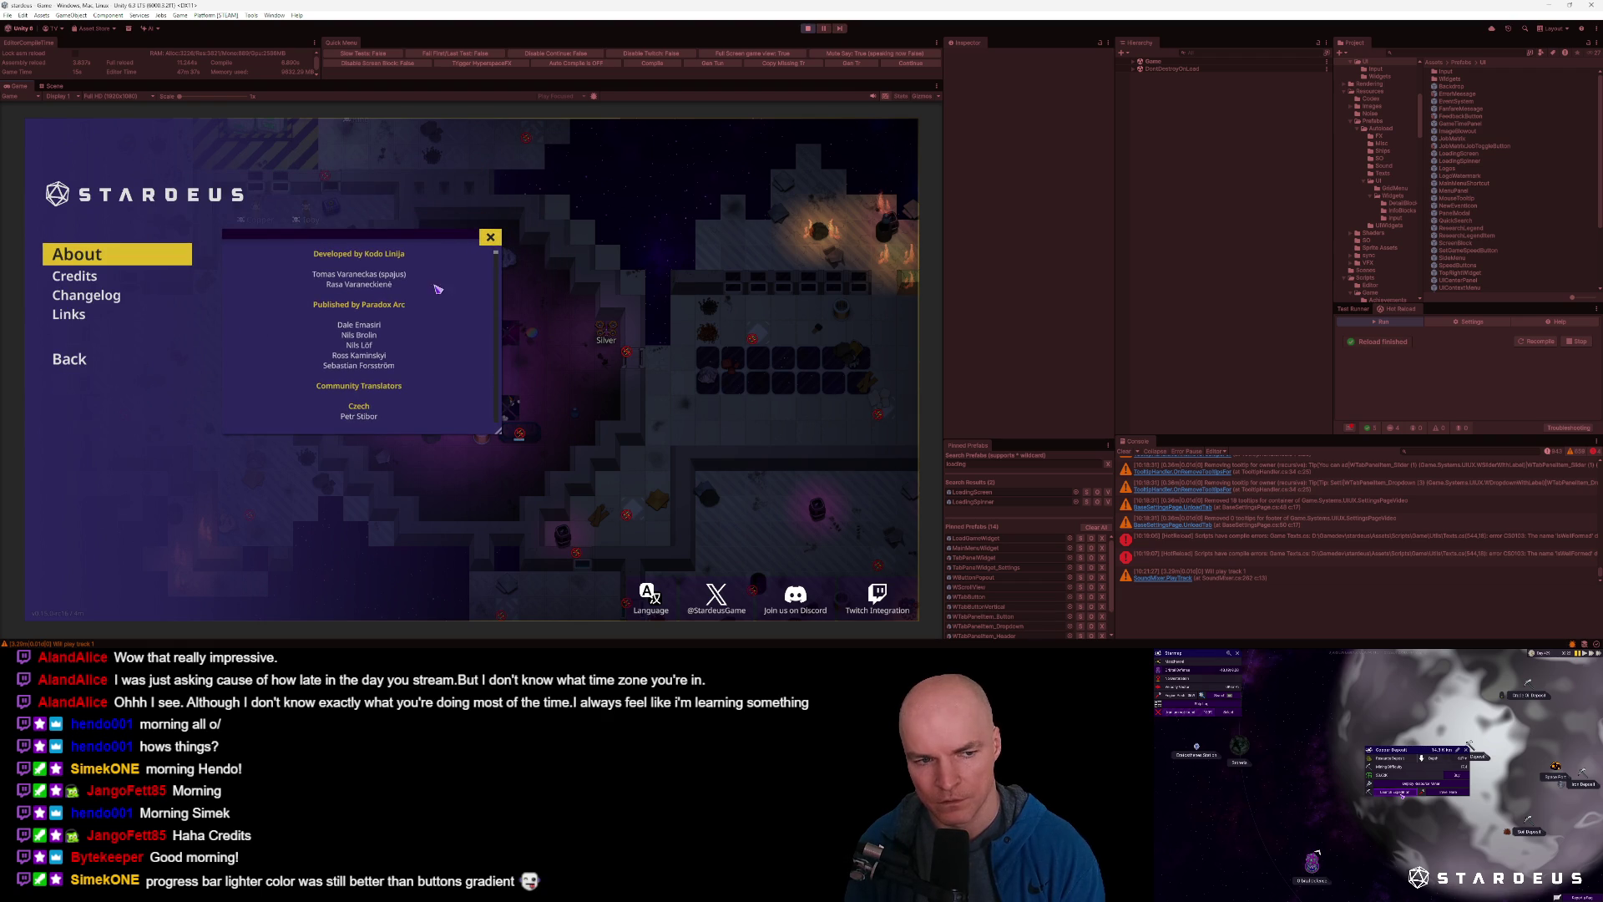
{"action": "key", "text": "Down"}
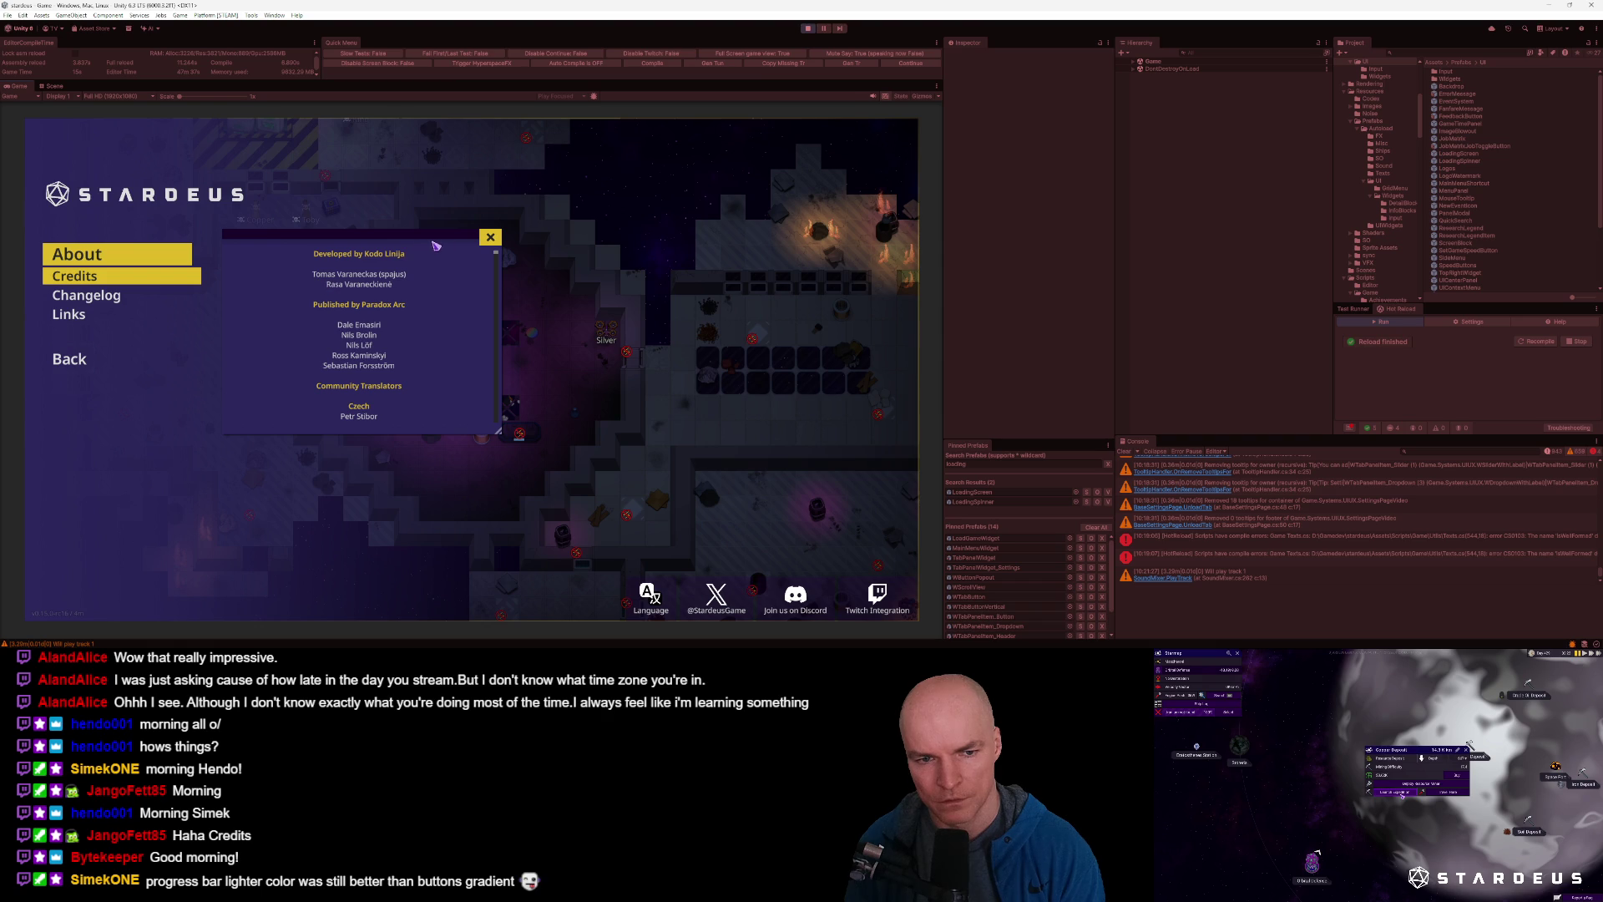
{"action": "left_click", "coordinate": [70, 359]}
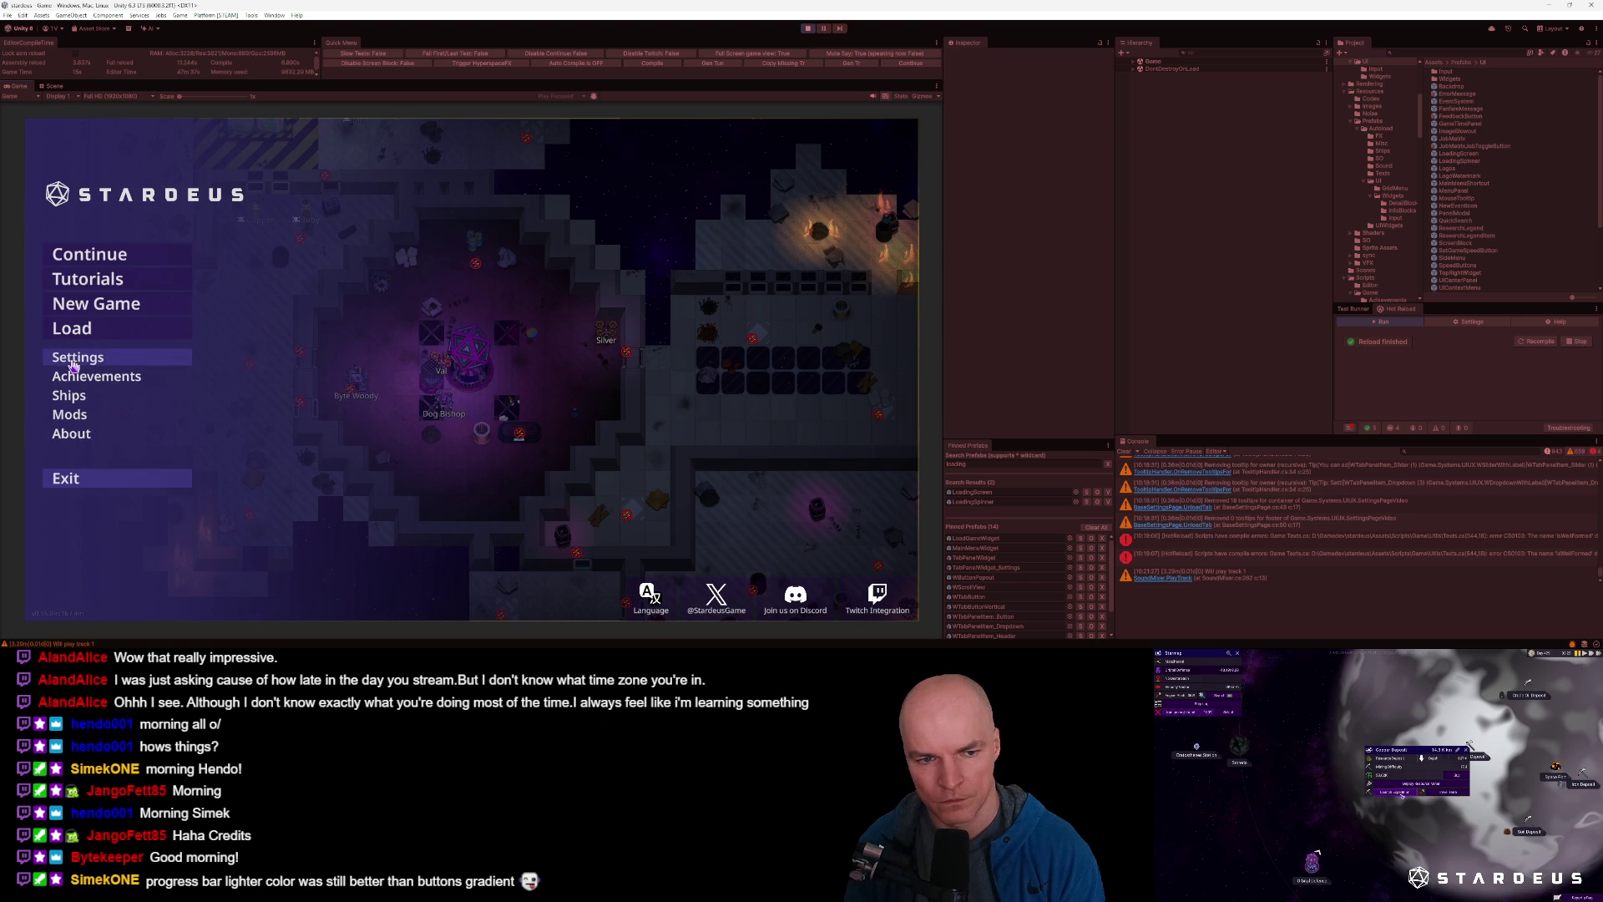
{"action": "left_click", "coordinate": [76, 434]}
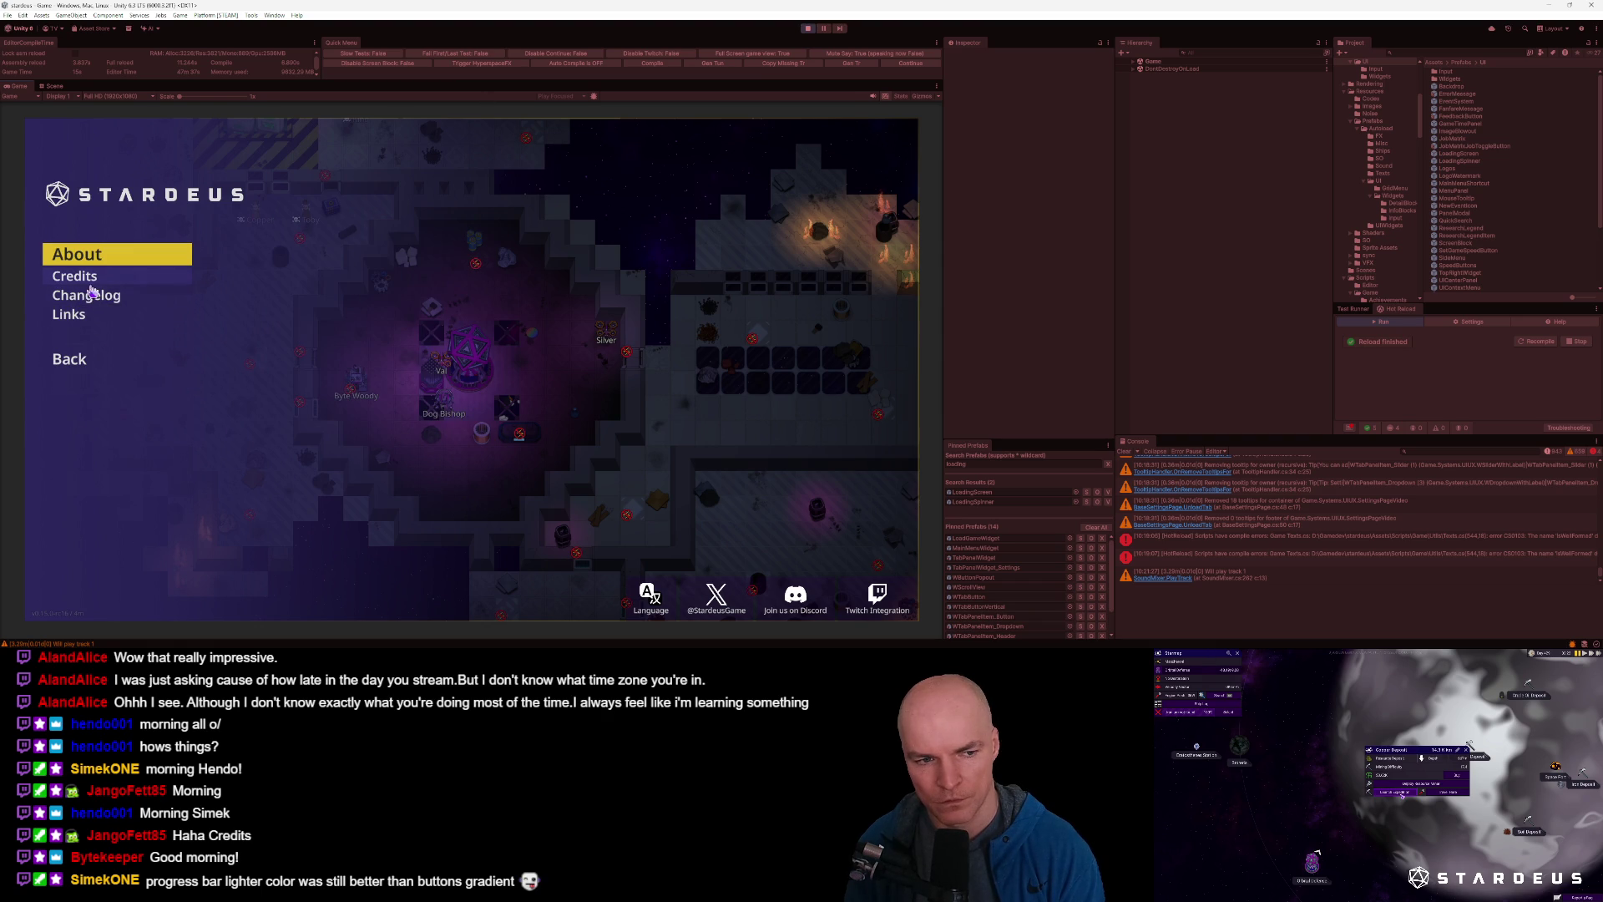
{"action": "left_click", "coordinate": [90, 283]}
{"action": "left_click_drag", "start_coordinate": [341, 238], "coordinate": [321, 219]}
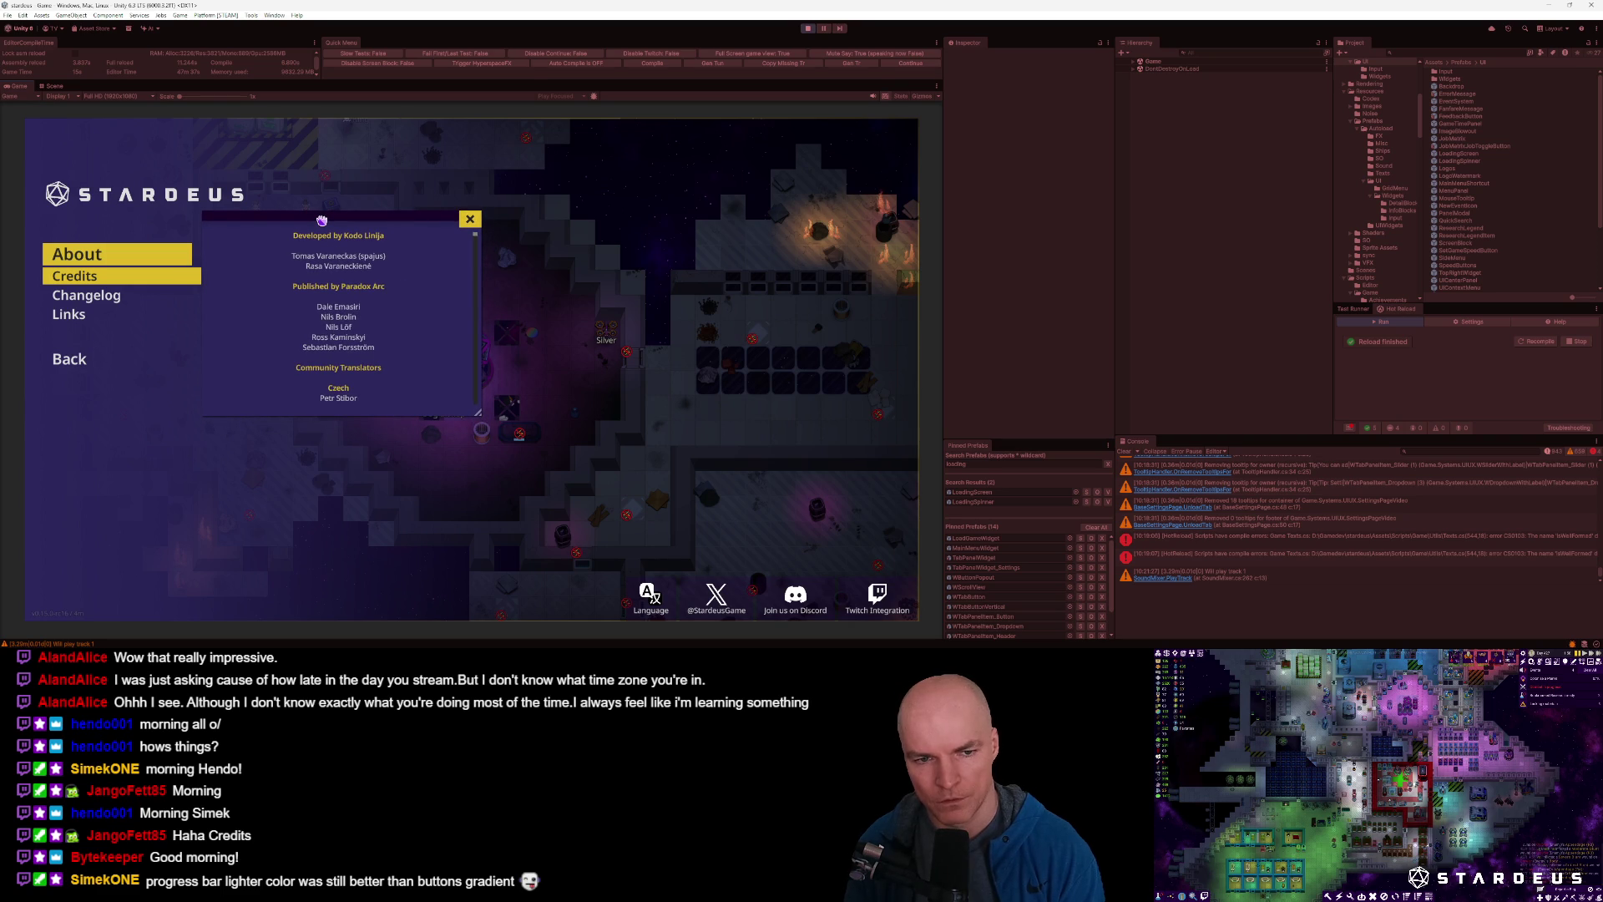
Show the Changelog popup, nudge it upward, and stop Play mode.
{"action": "left_click", "coordinate": [134, 296]}
{"action": "mouse_move", "coordinate": [474, 252]}
{"action": "left_mouse_down"}
{"action": "mouse_move", "coordinate": [469, 392]}
{"action": "mouse_move", "coordinate": [462, 227]}
{"action": "left_mouse_up"}
{"action": "left_click_drag", "start_coordinate": [335, 223], "coordinate": [337, 219]}
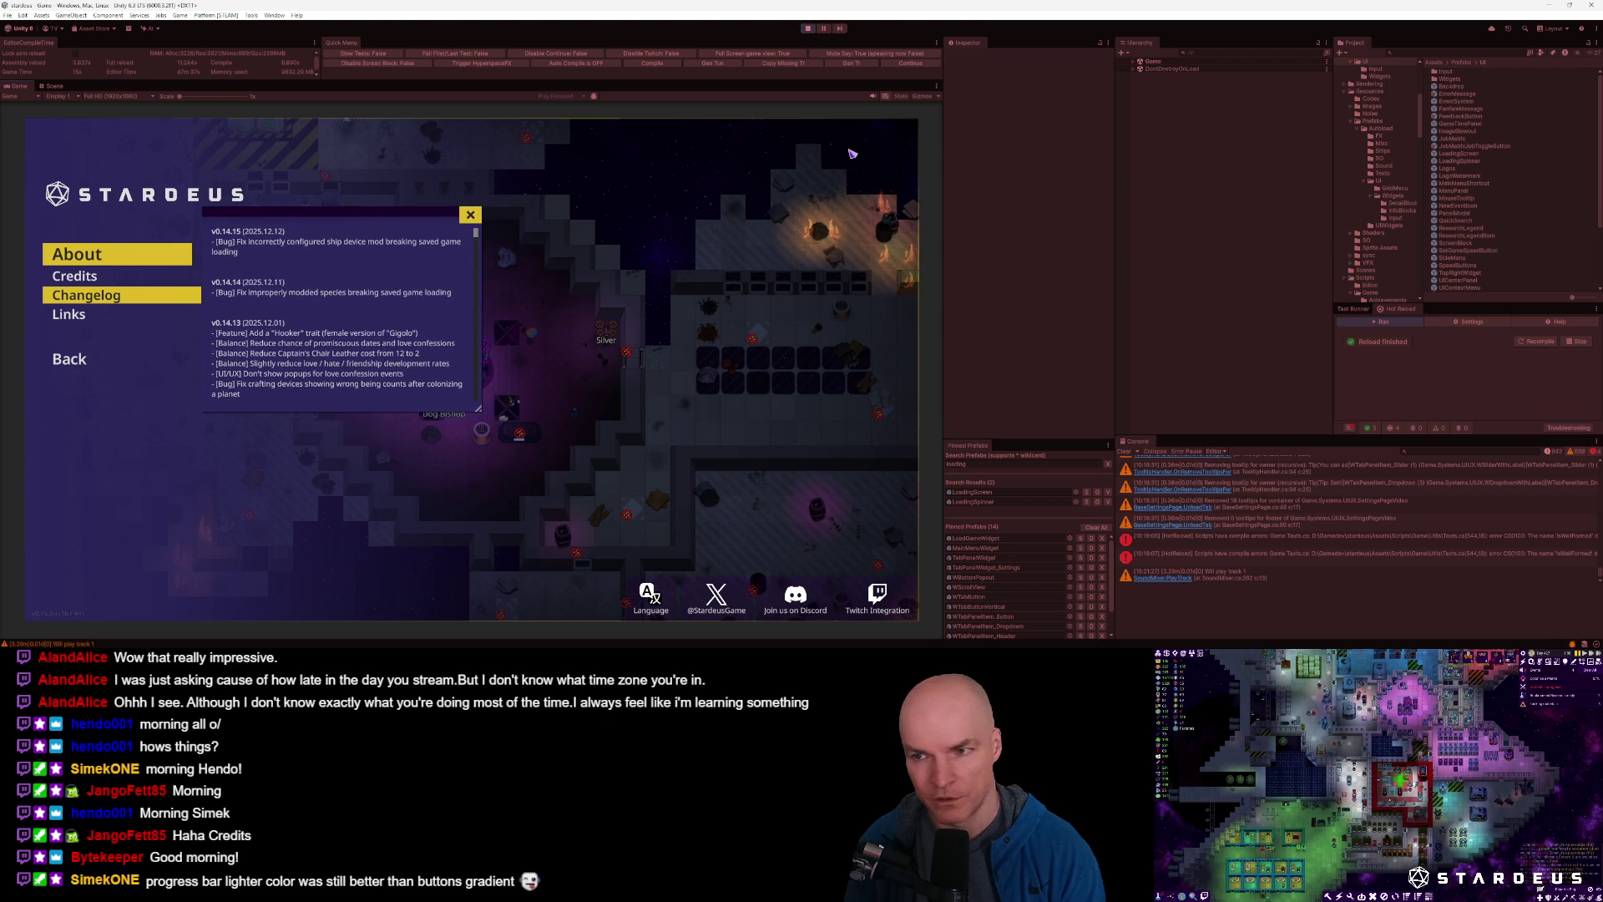
{"action": "left_click_drag", "start_coordinate": [458, 412], "coordinate": [478, 410]}
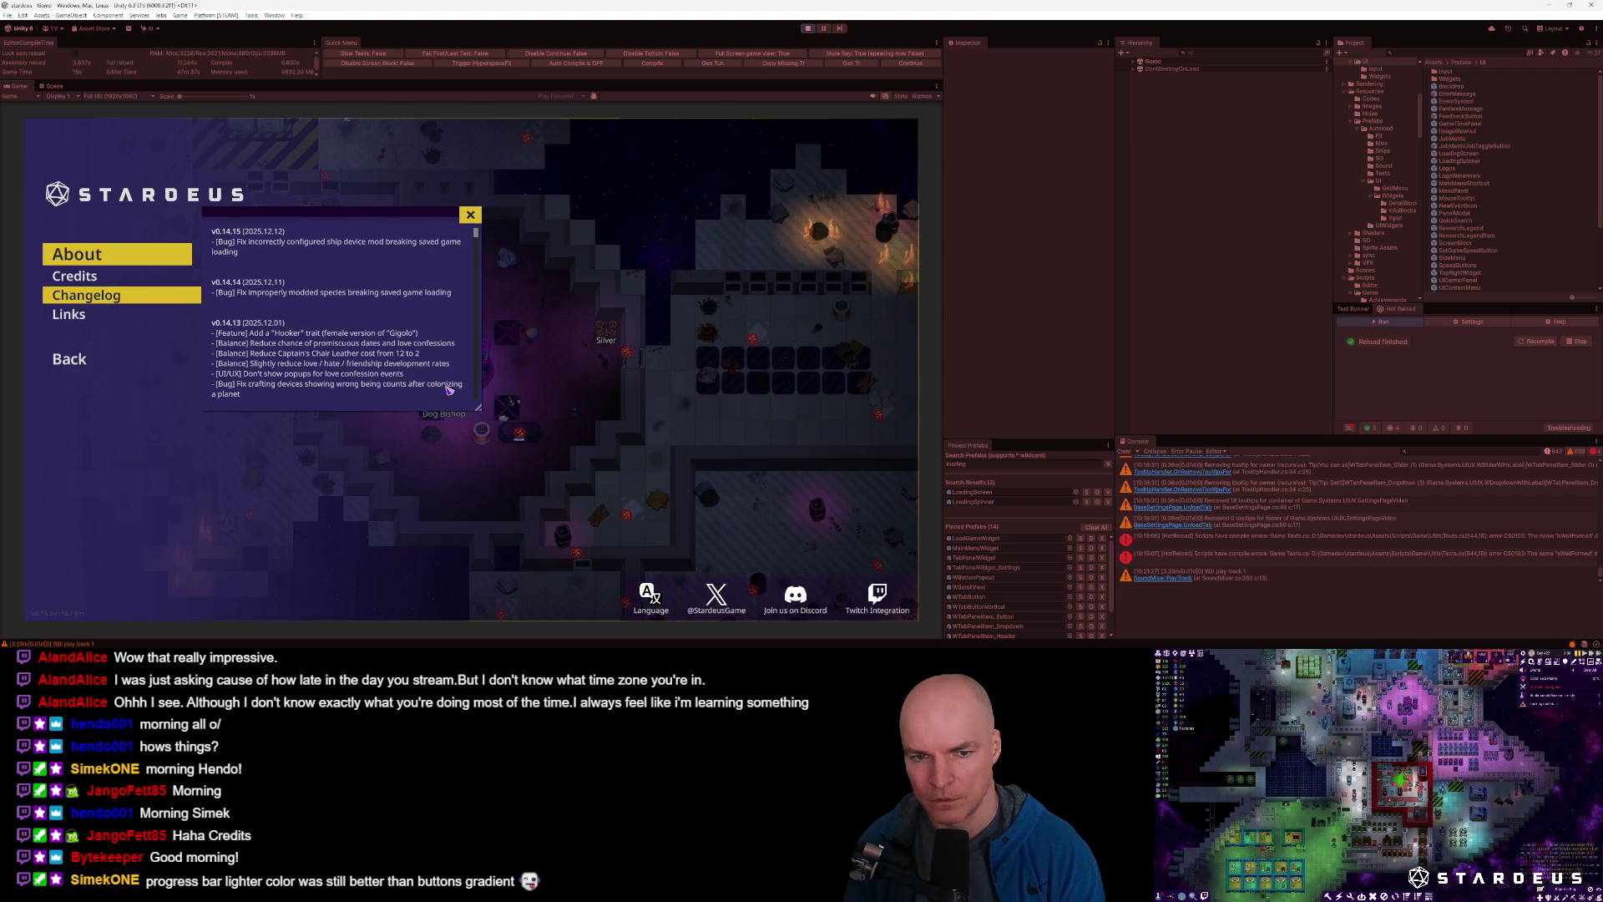
{"action": "left_click", "coordinate": [808, 29]}
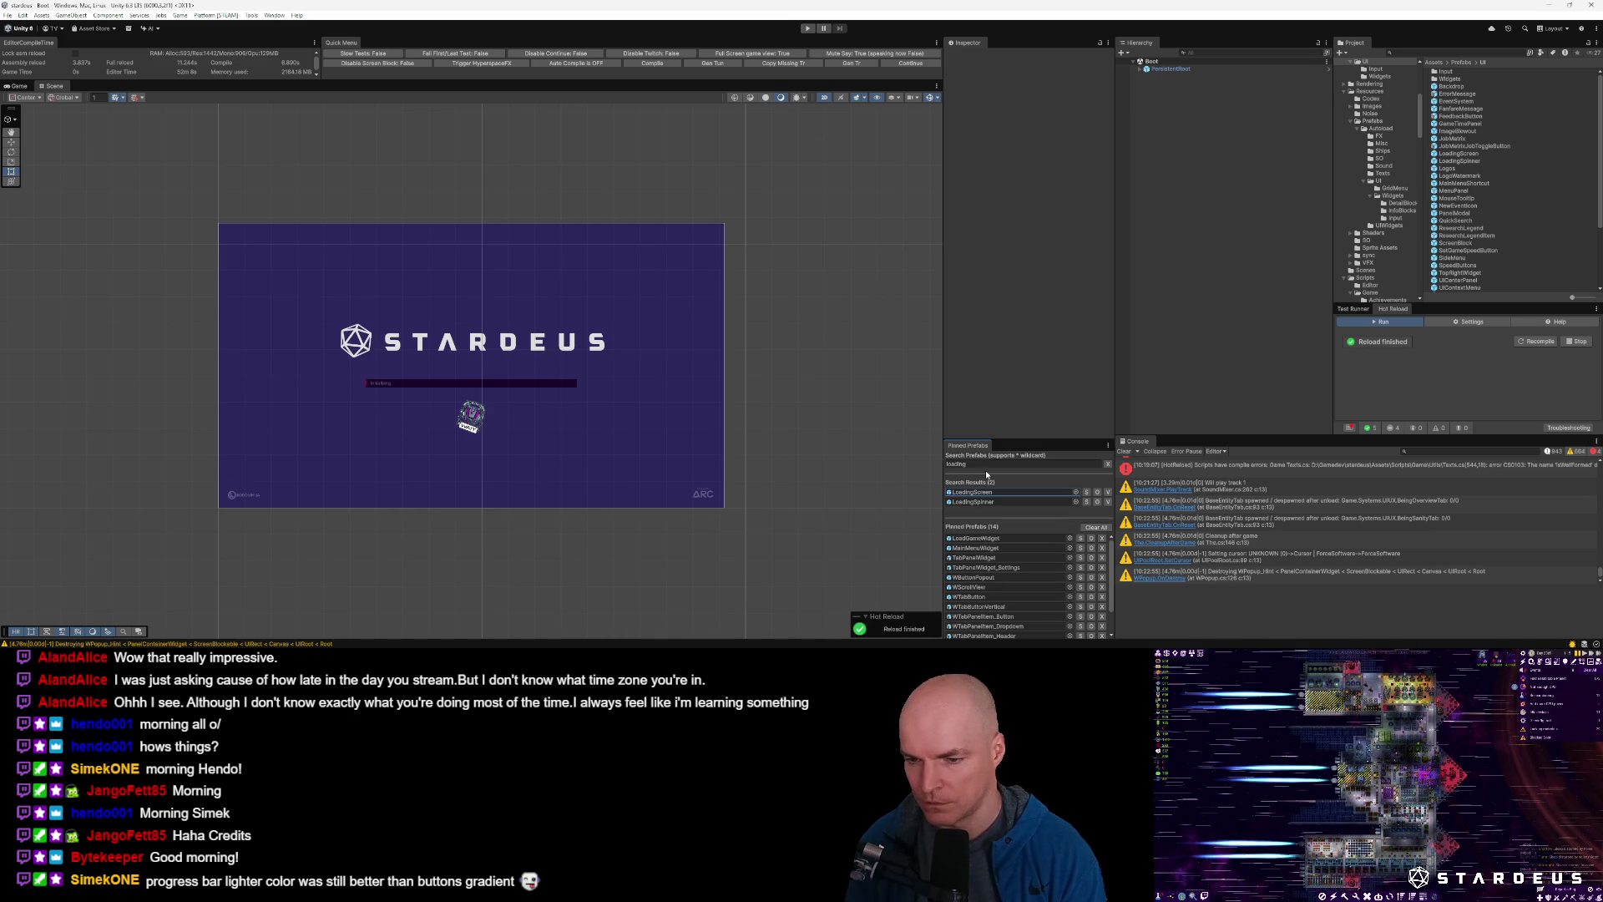
Search prefabs for 'ma' and 'wal', opening MainMenuWidget and then WallOfTextWidget.
{"action": "double_click", "coordinate": [985, 464]}
{"action": "type", "text": "mainm"}
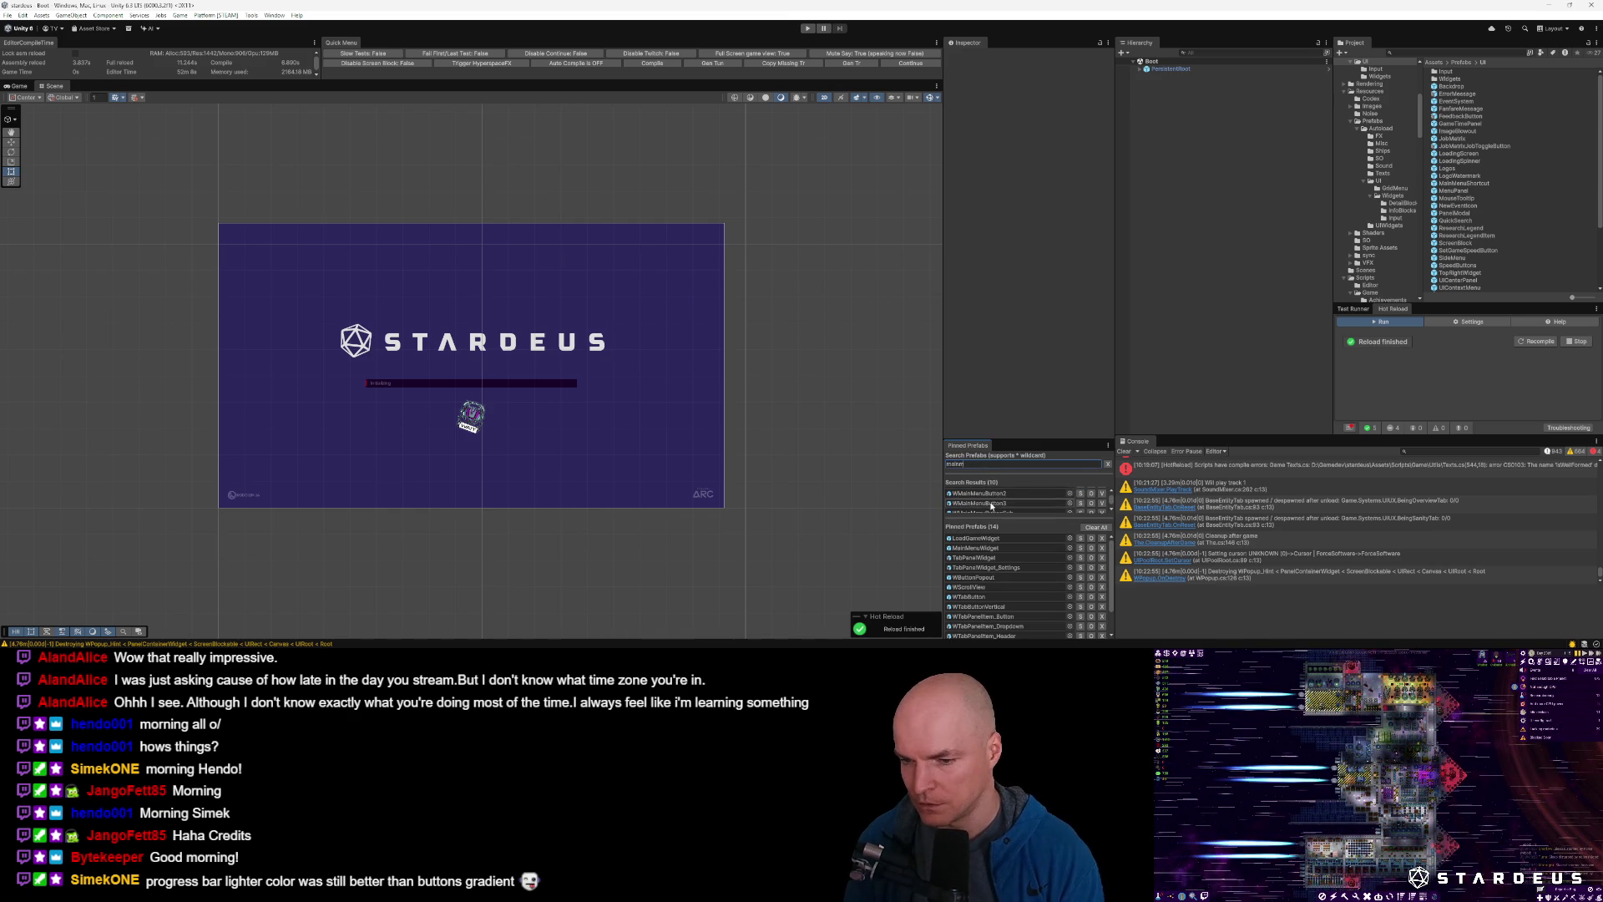
{"action": "double_click", "coordinate": [993, 504]}
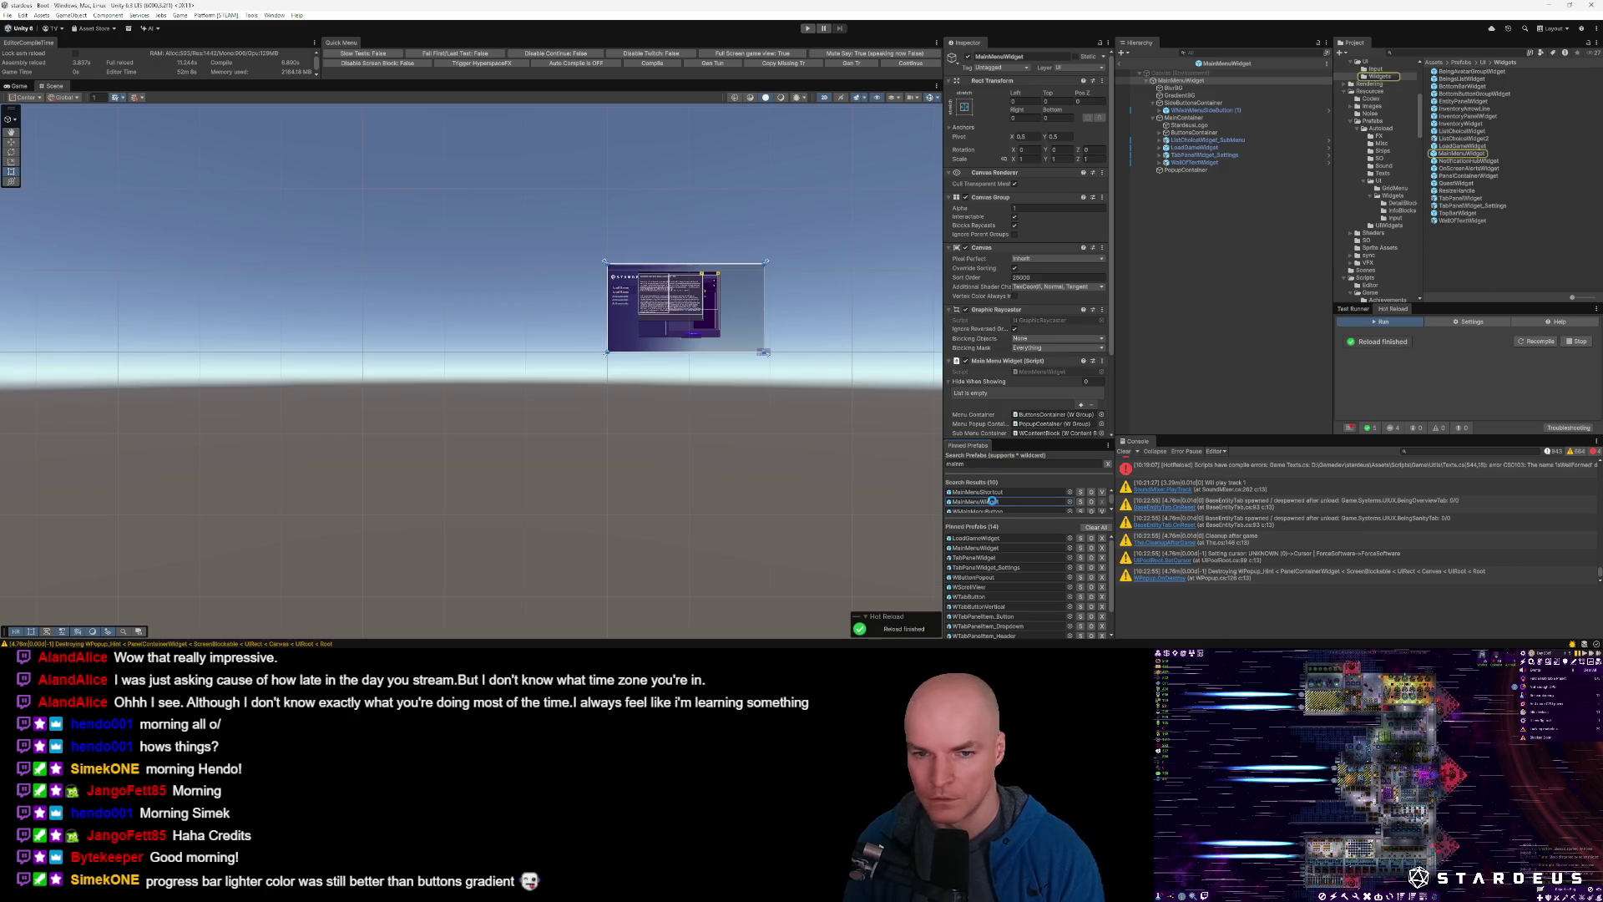
{"action": "scroll", "coordinate": [702, 342], "scroll_direction": "up", "scroll_amount": 2}
{"action": "left_click", "coordinate": [1000, 465]}
{"action": "type", "text": "wal"}
{"action": "left_click", "coordinate": [1005, 490]}
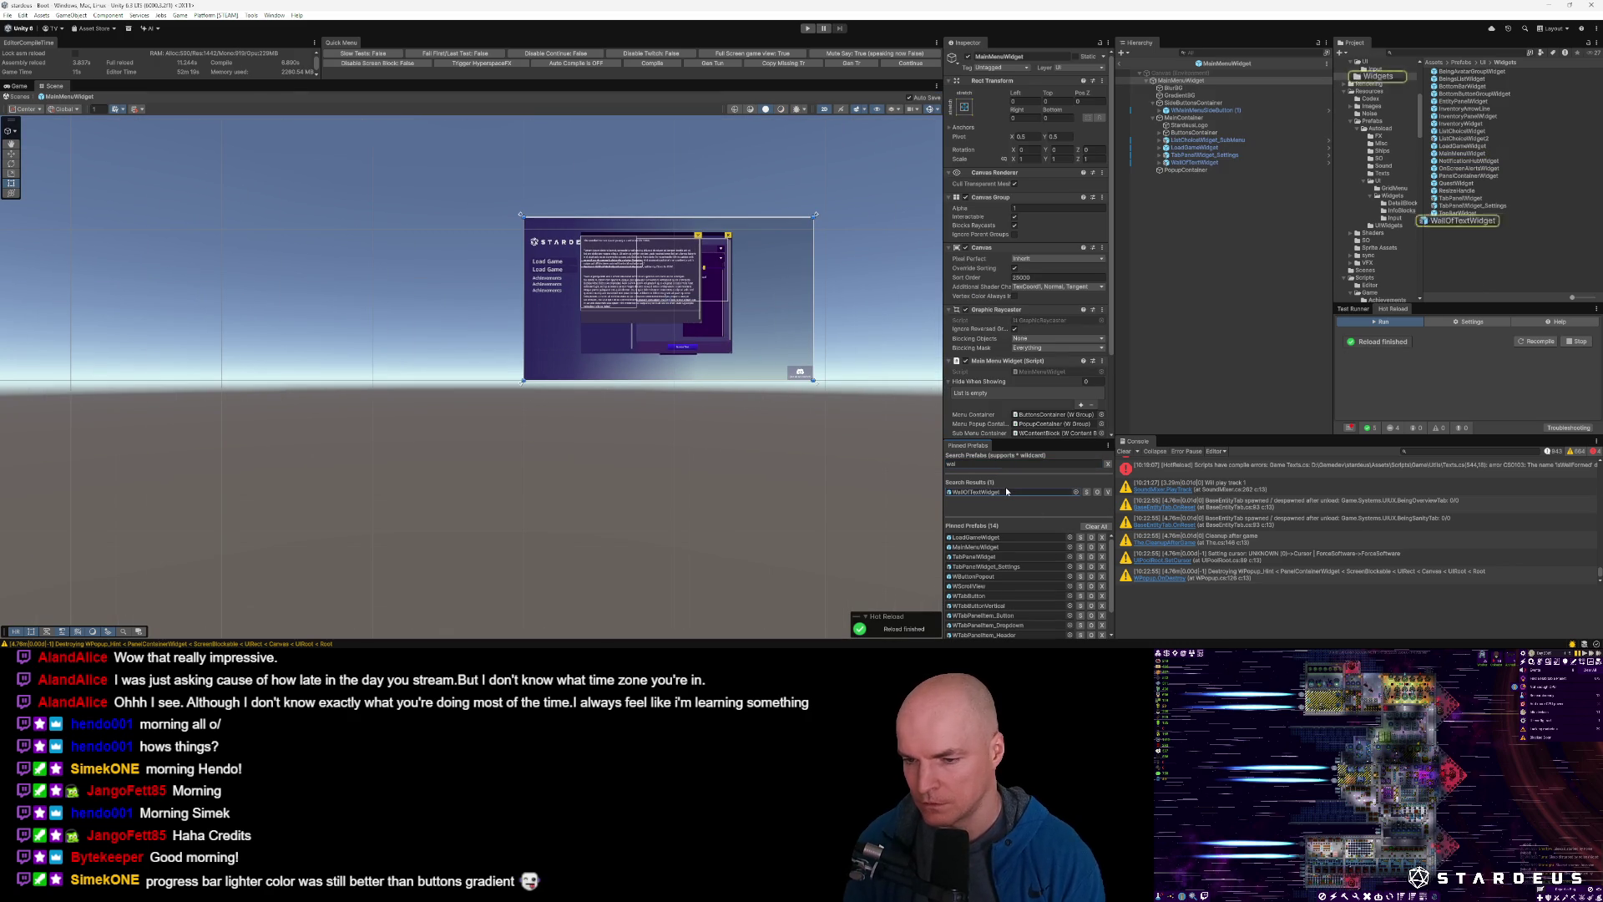
{"action": "left_click", "coordinate": [1031, 142]}
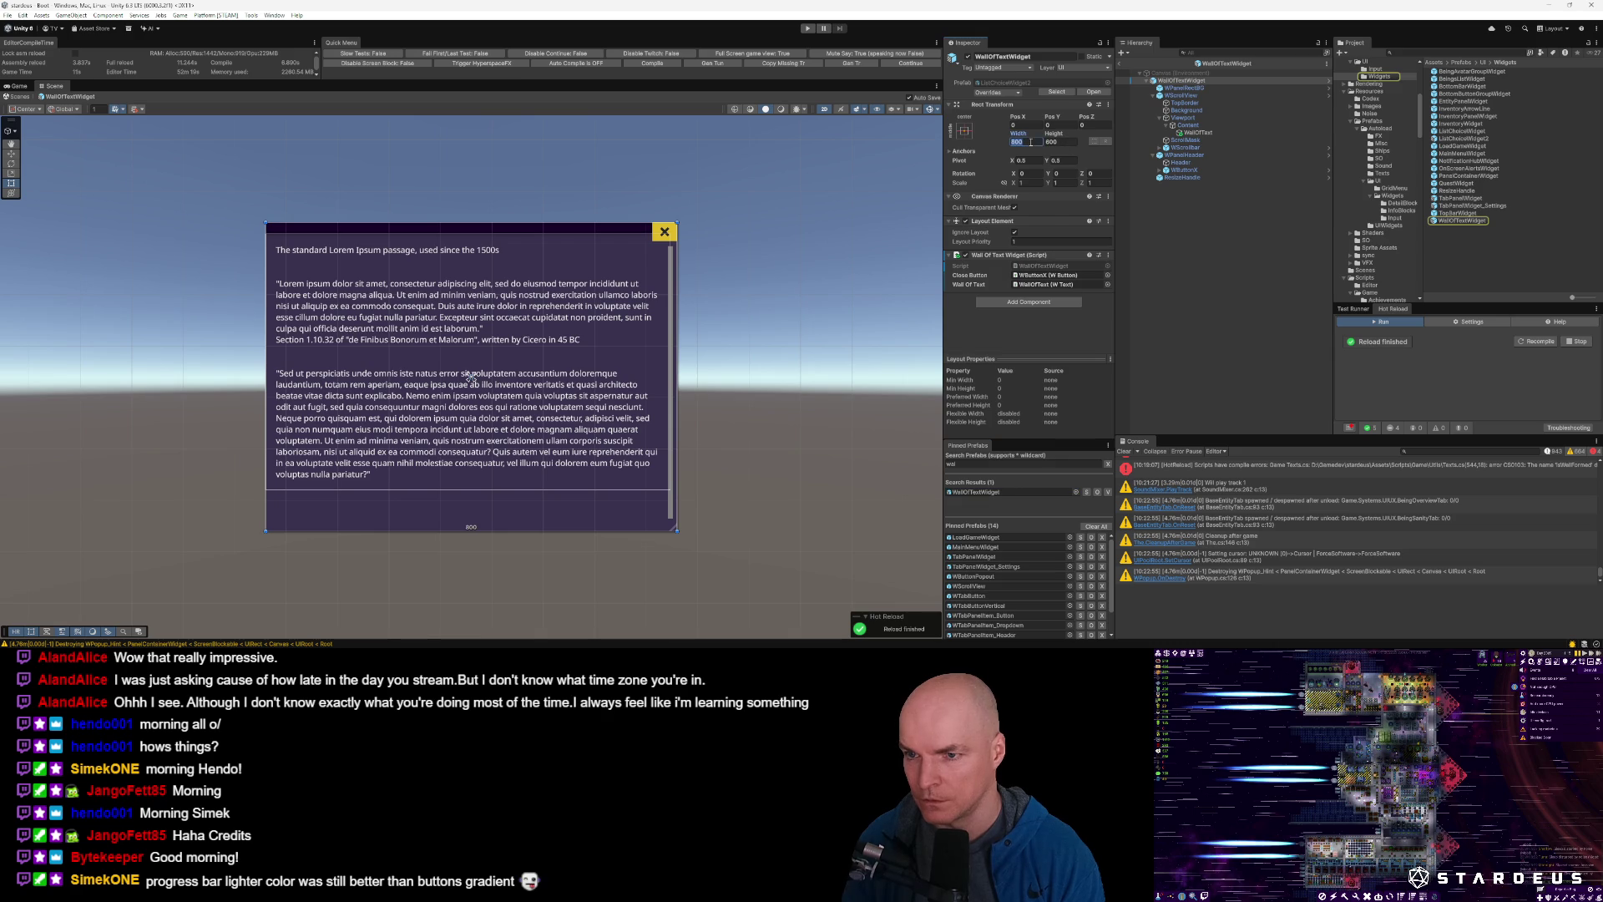
Set the WallOfTextWidget dialog's Rect Transform to Width 600 and Height 800.
{"action": "type", "text": "600"}
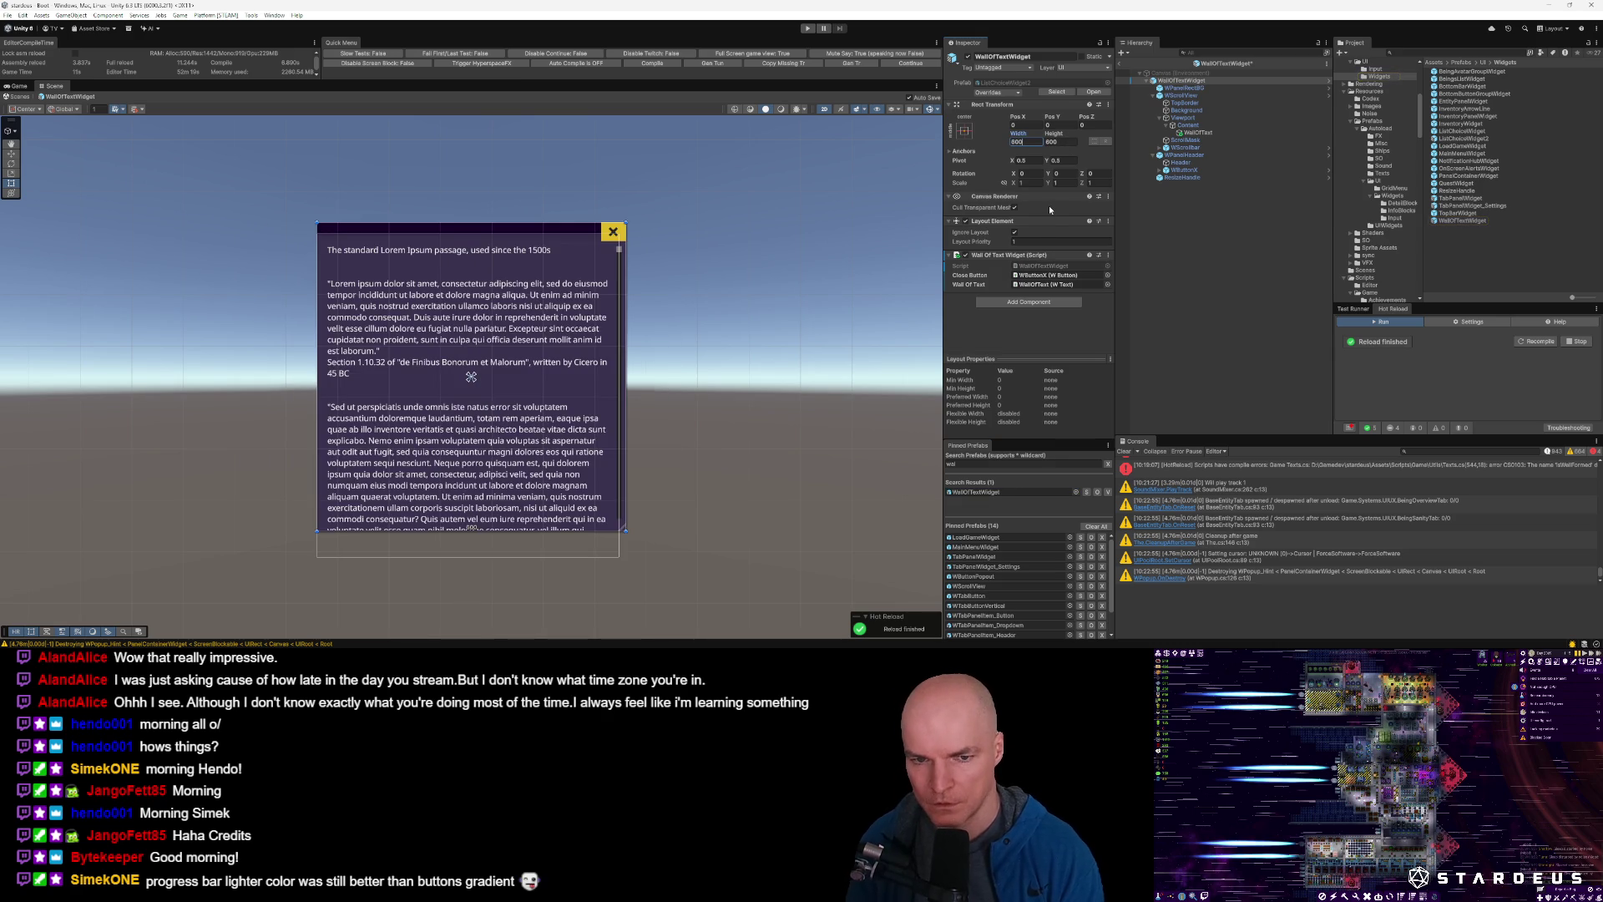
{"action": "left_click", "coordinate": [1064, 142]}
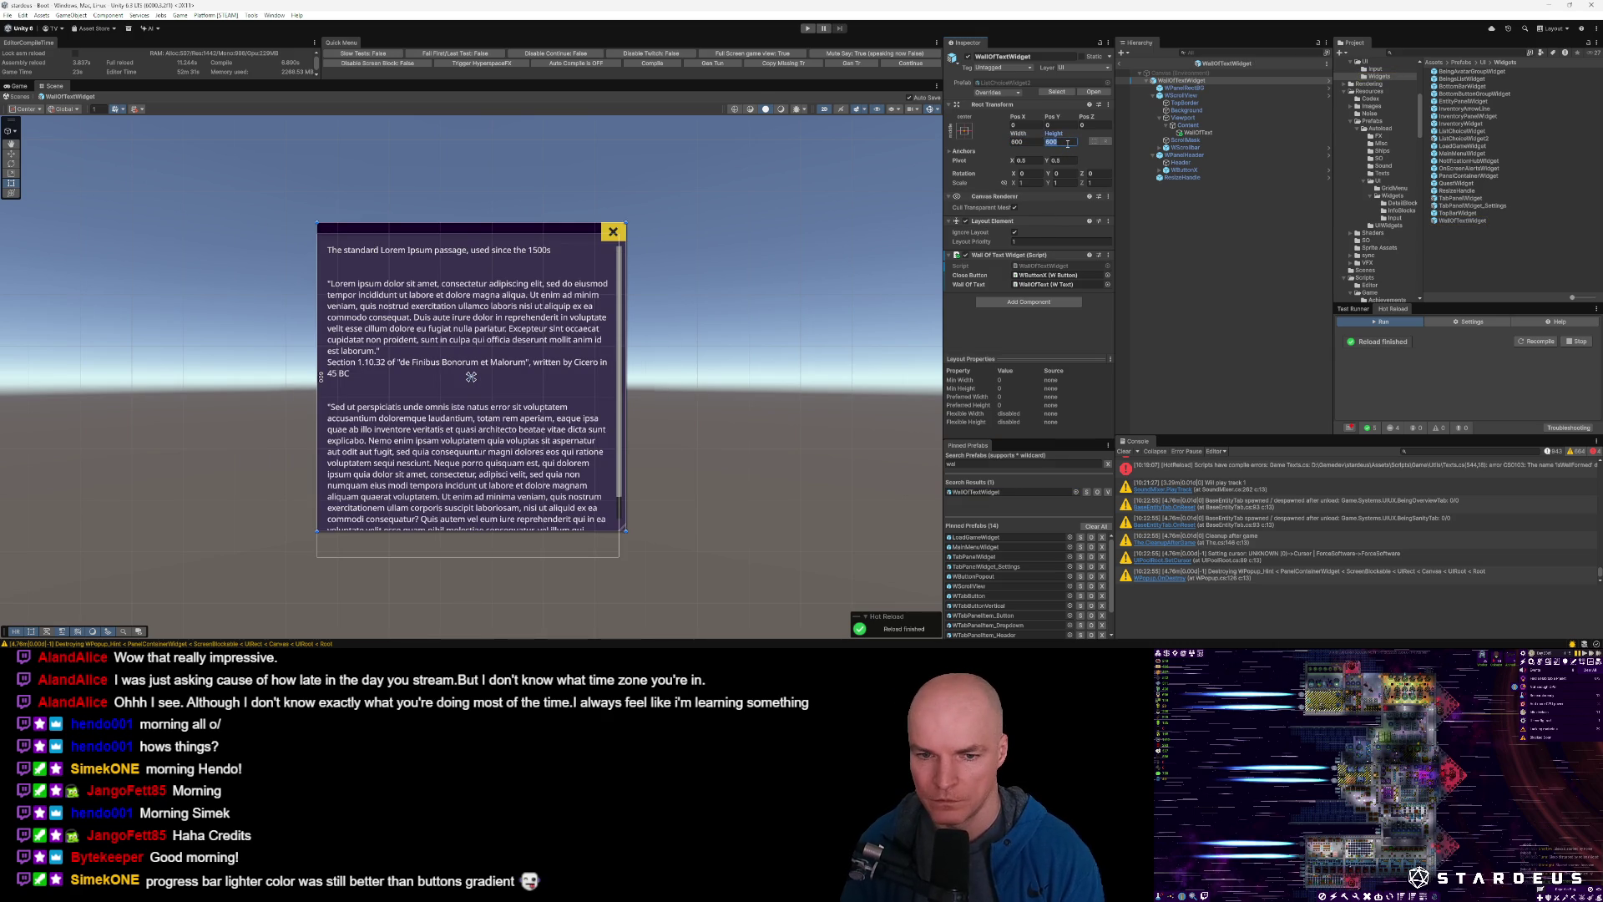
{"action": "type", "text": "800"}
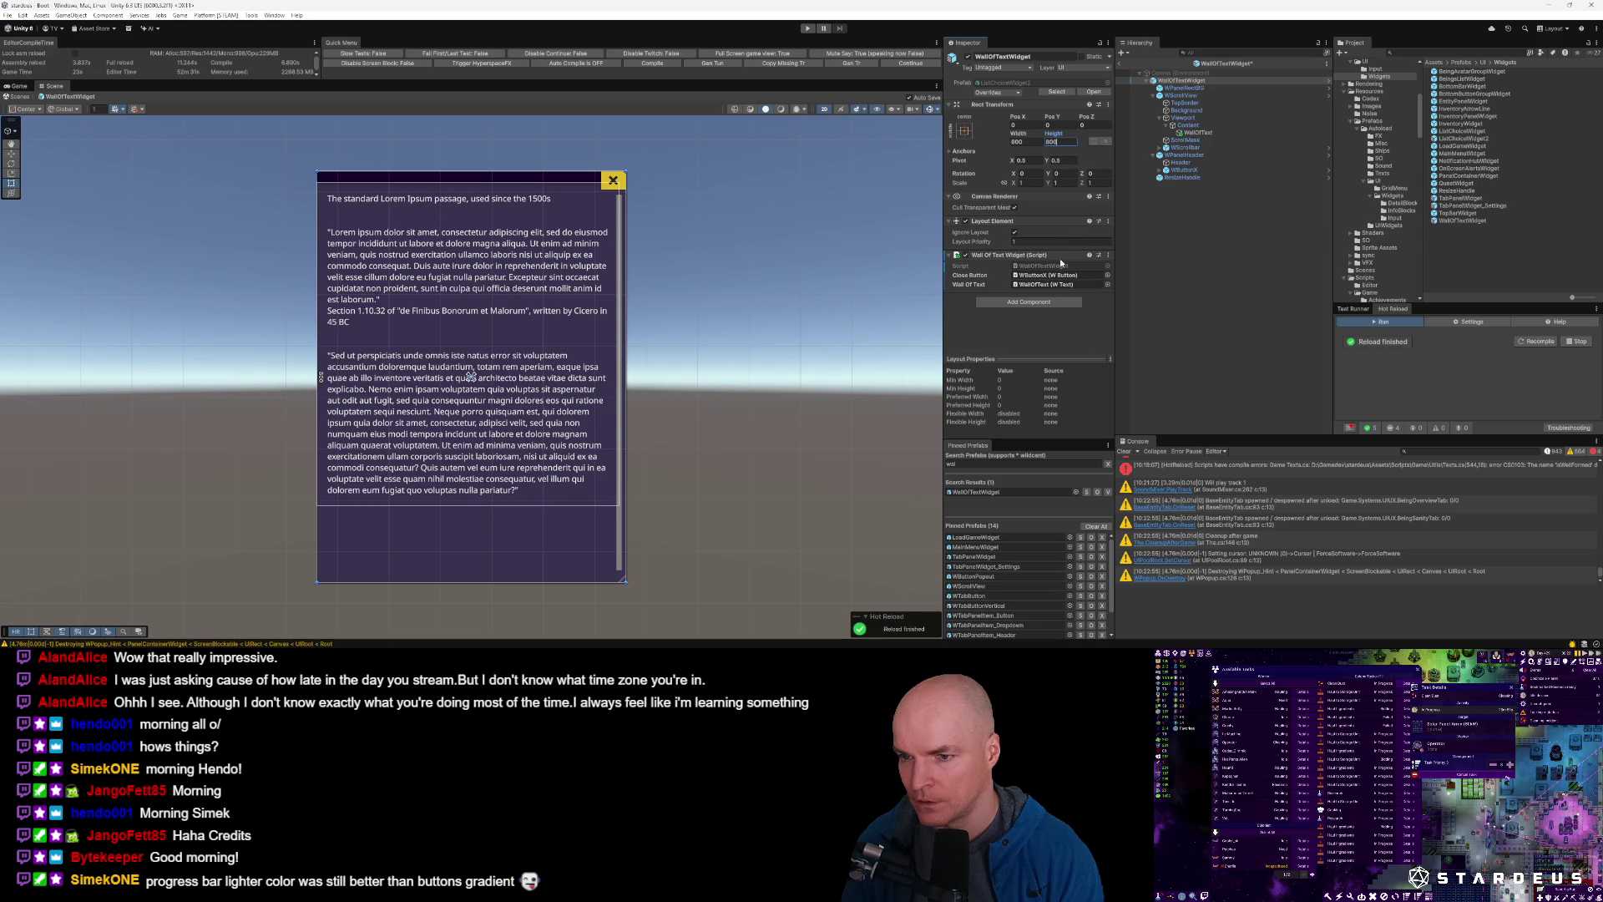
Check the ResizeHandle's Min and Max Size fields, then start the game in Play mode.
{"action": "left_click", "coordinate": [1182, 177]}
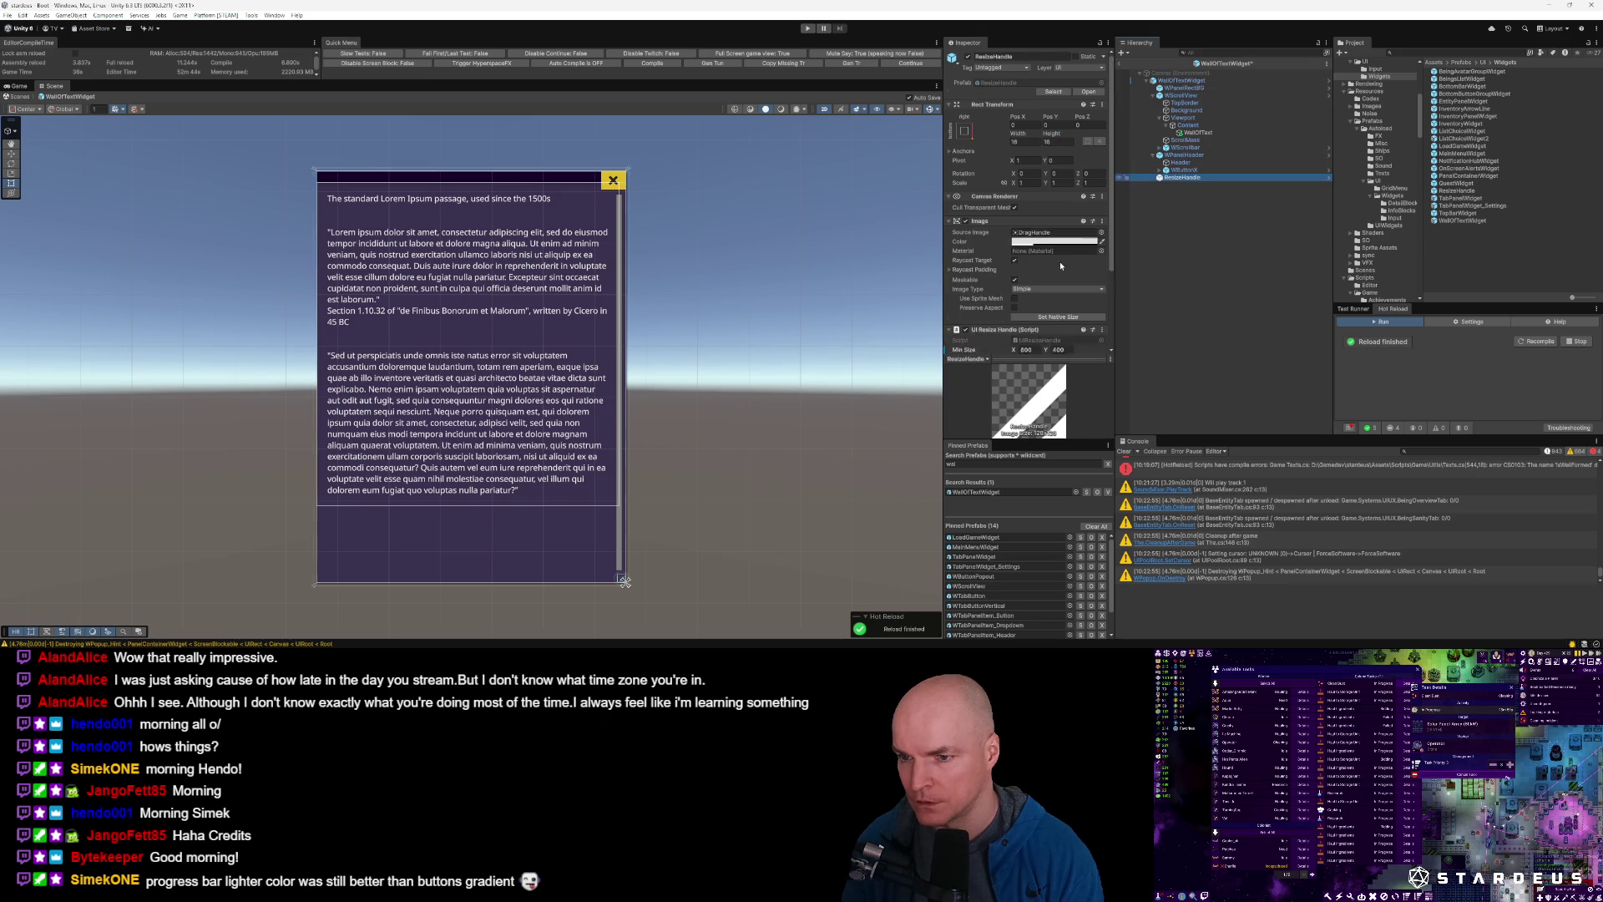
{"action": "scroll", "coordinate": [1060, 262], "scroll_direction": "down", "scroll_amount": 3}
{"action": "left_click", "coordinate": [1027, 200]}
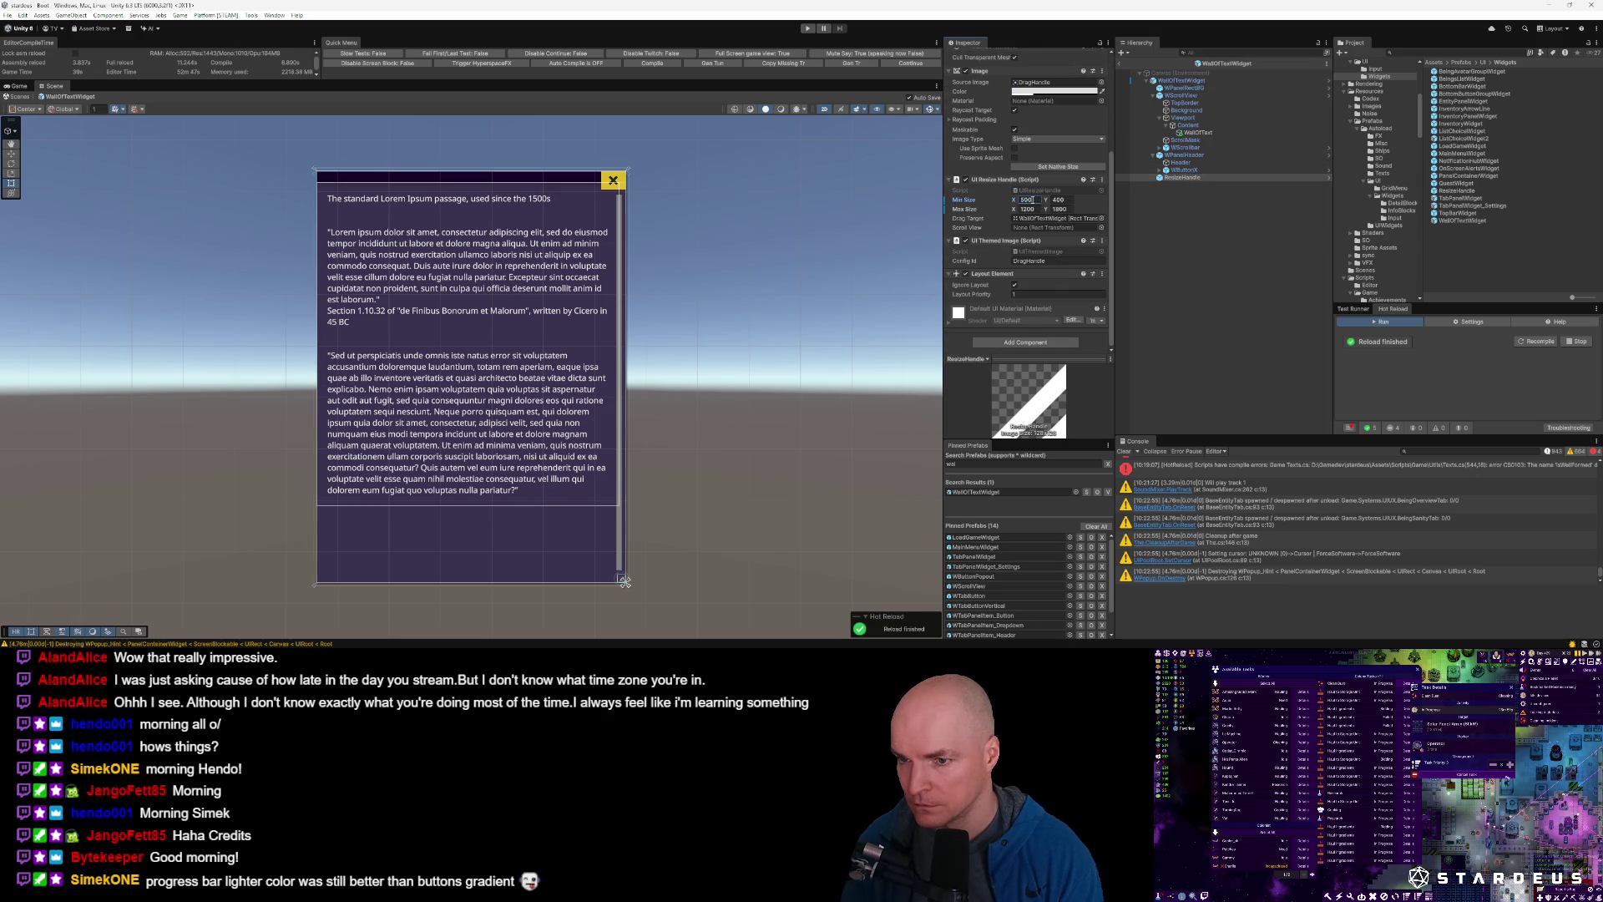
{"action": "left_click", "coordinate": [1027, 209]}
{"action": "key", "text": "Return"}
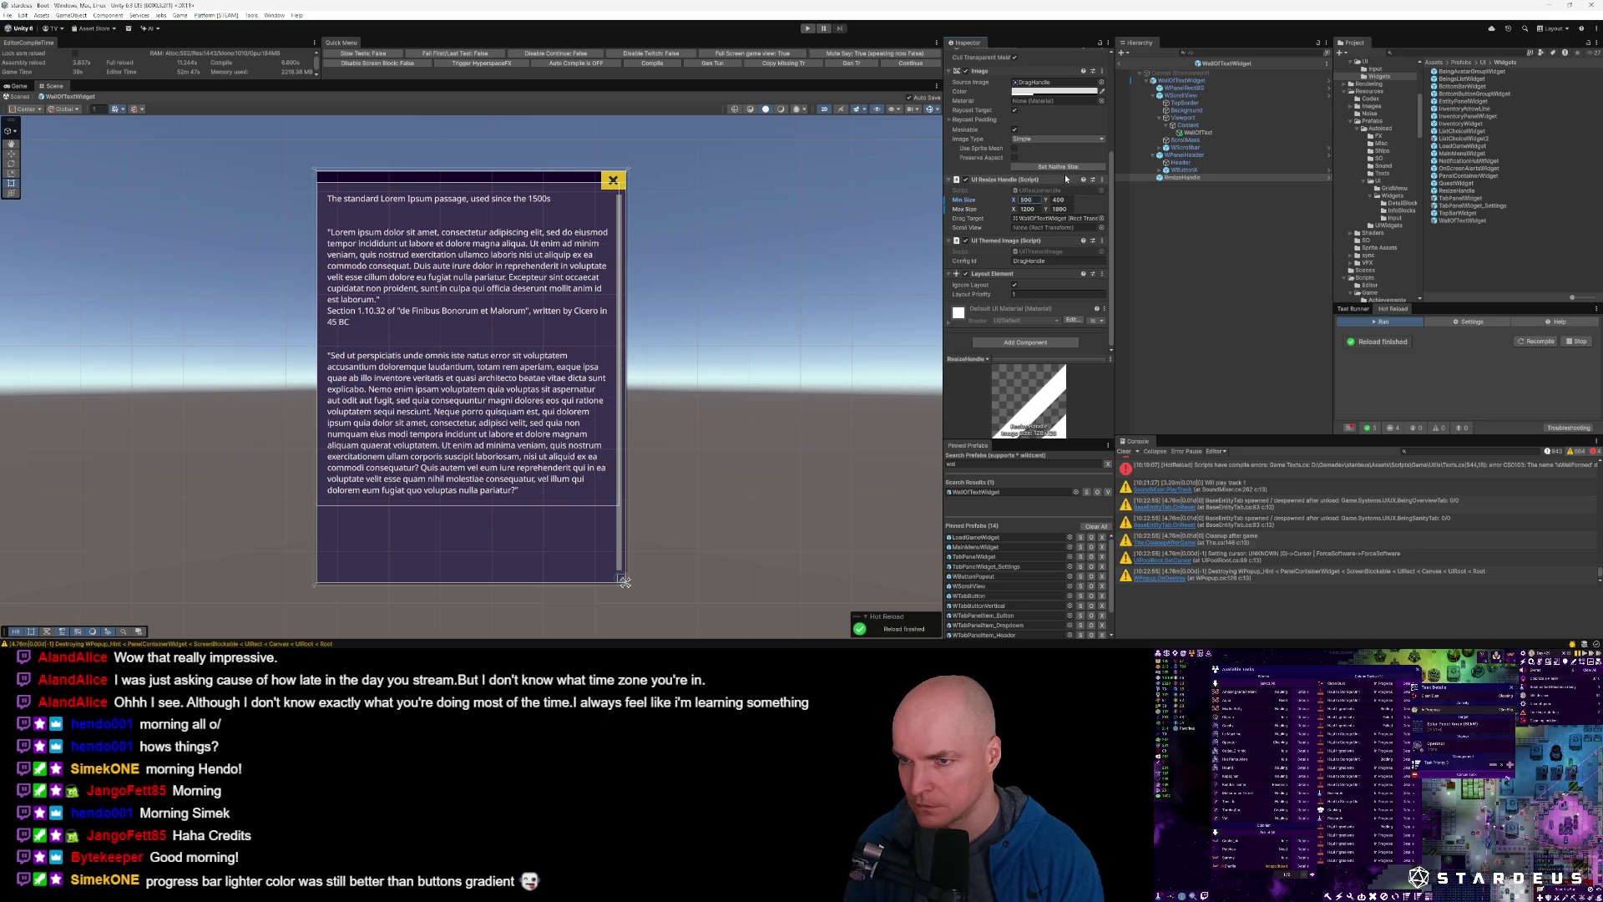
{"action": "scroll", "coordinate": [1065, 178], "scroll_direction": "up", "scroll_amount": 3}
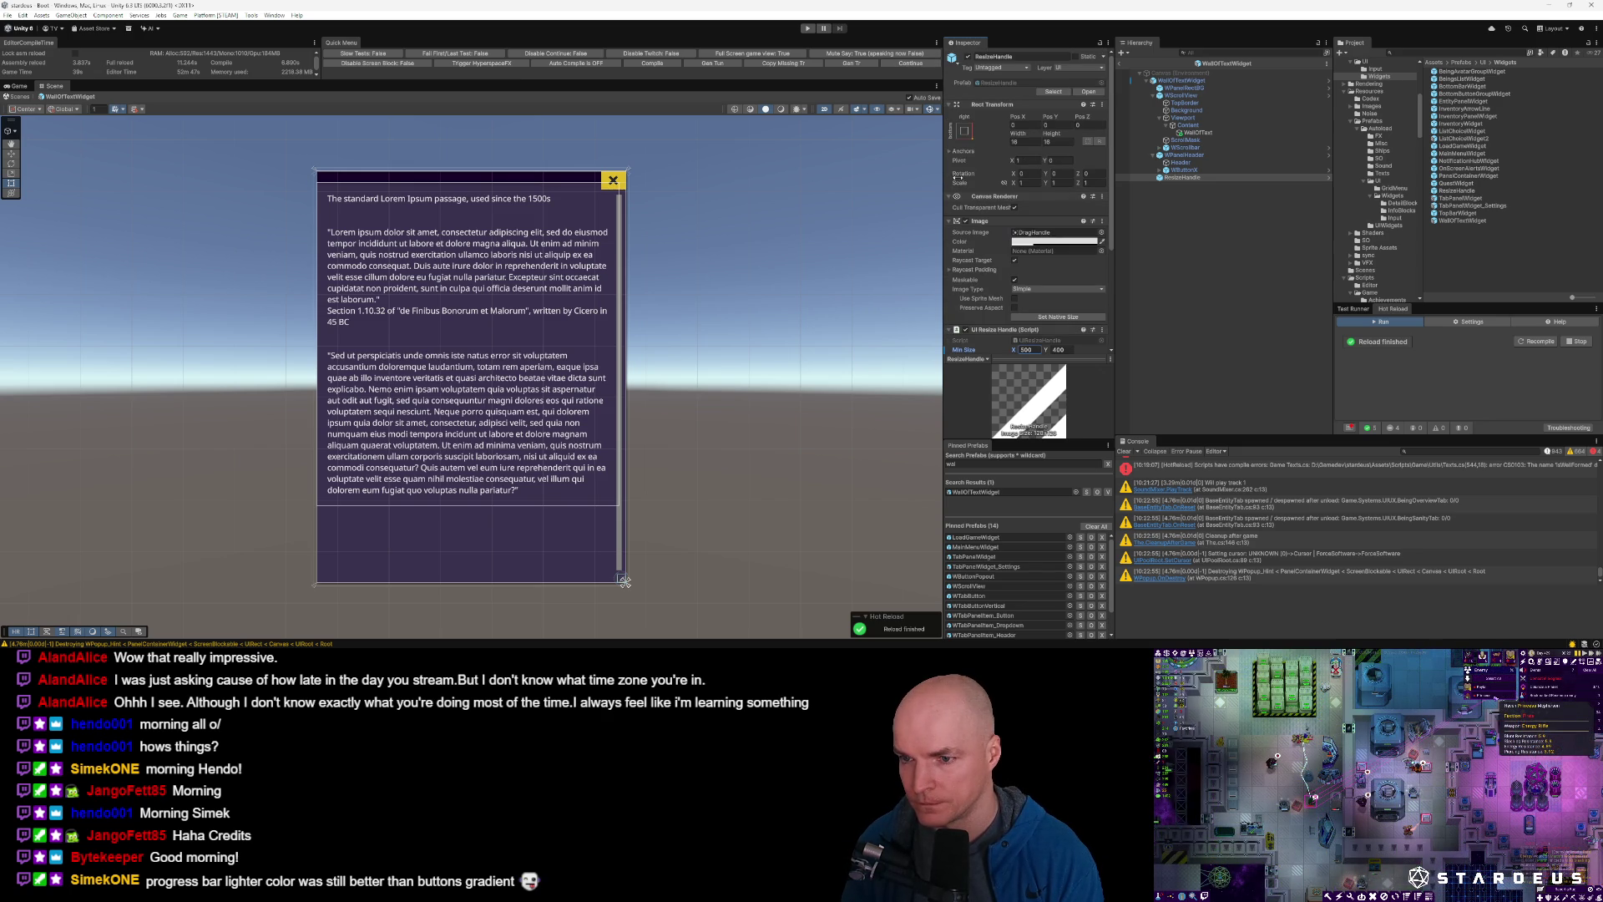
{"action": "scroll", "coordinate": [1025, 276], "scroll_direction": "down", "scroll_amount": 2}
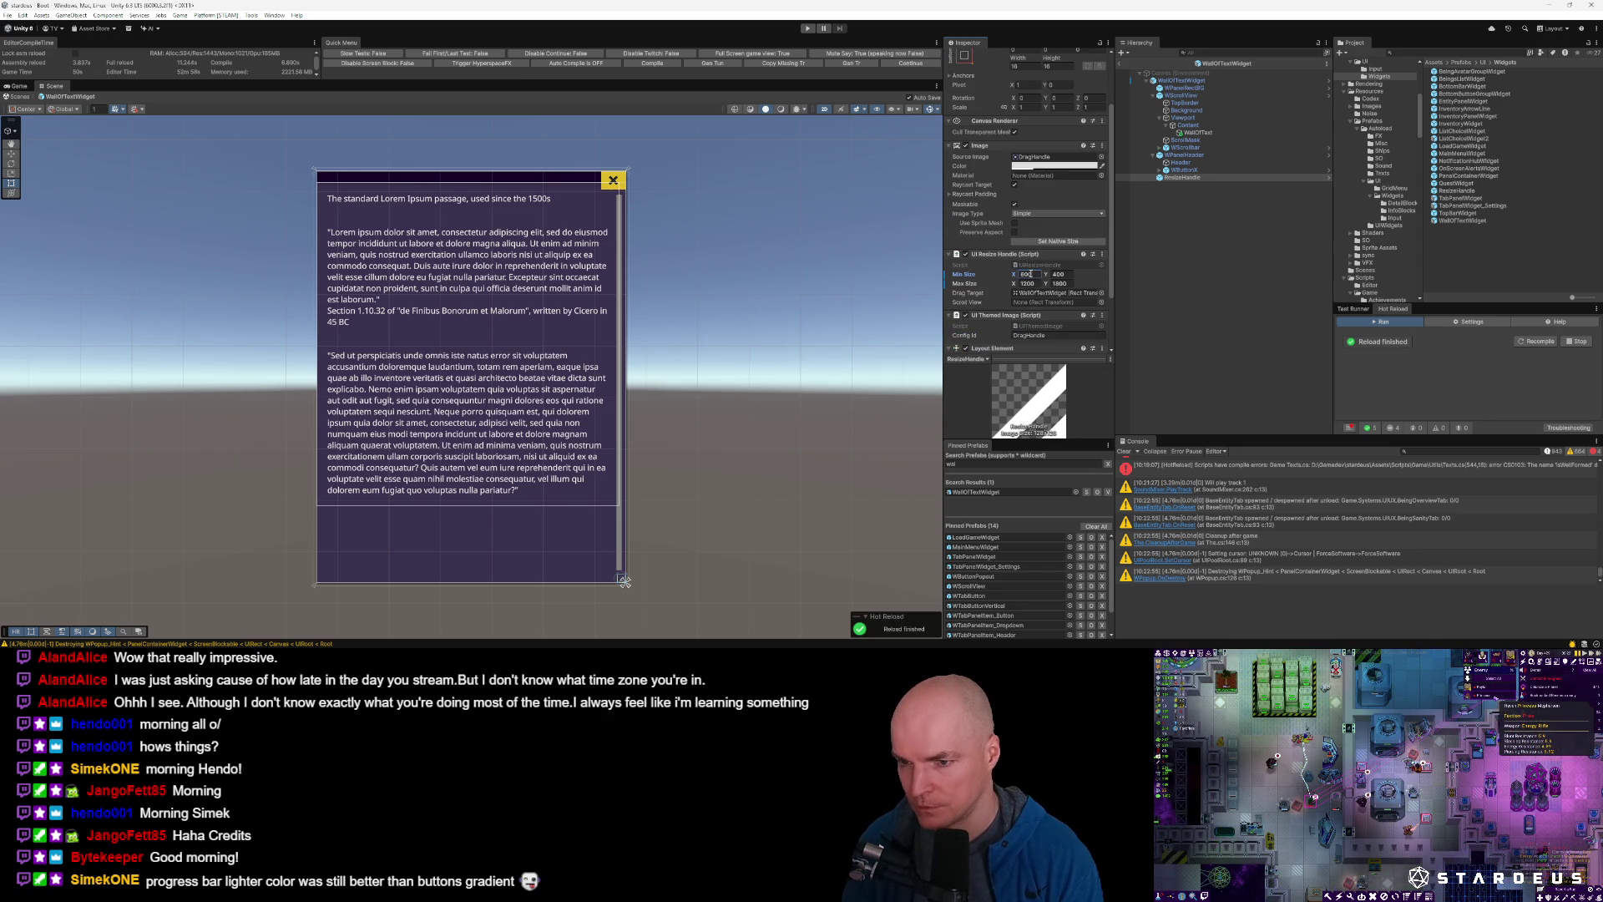
{"action": "left_click", "coordinate": [910, 63]}
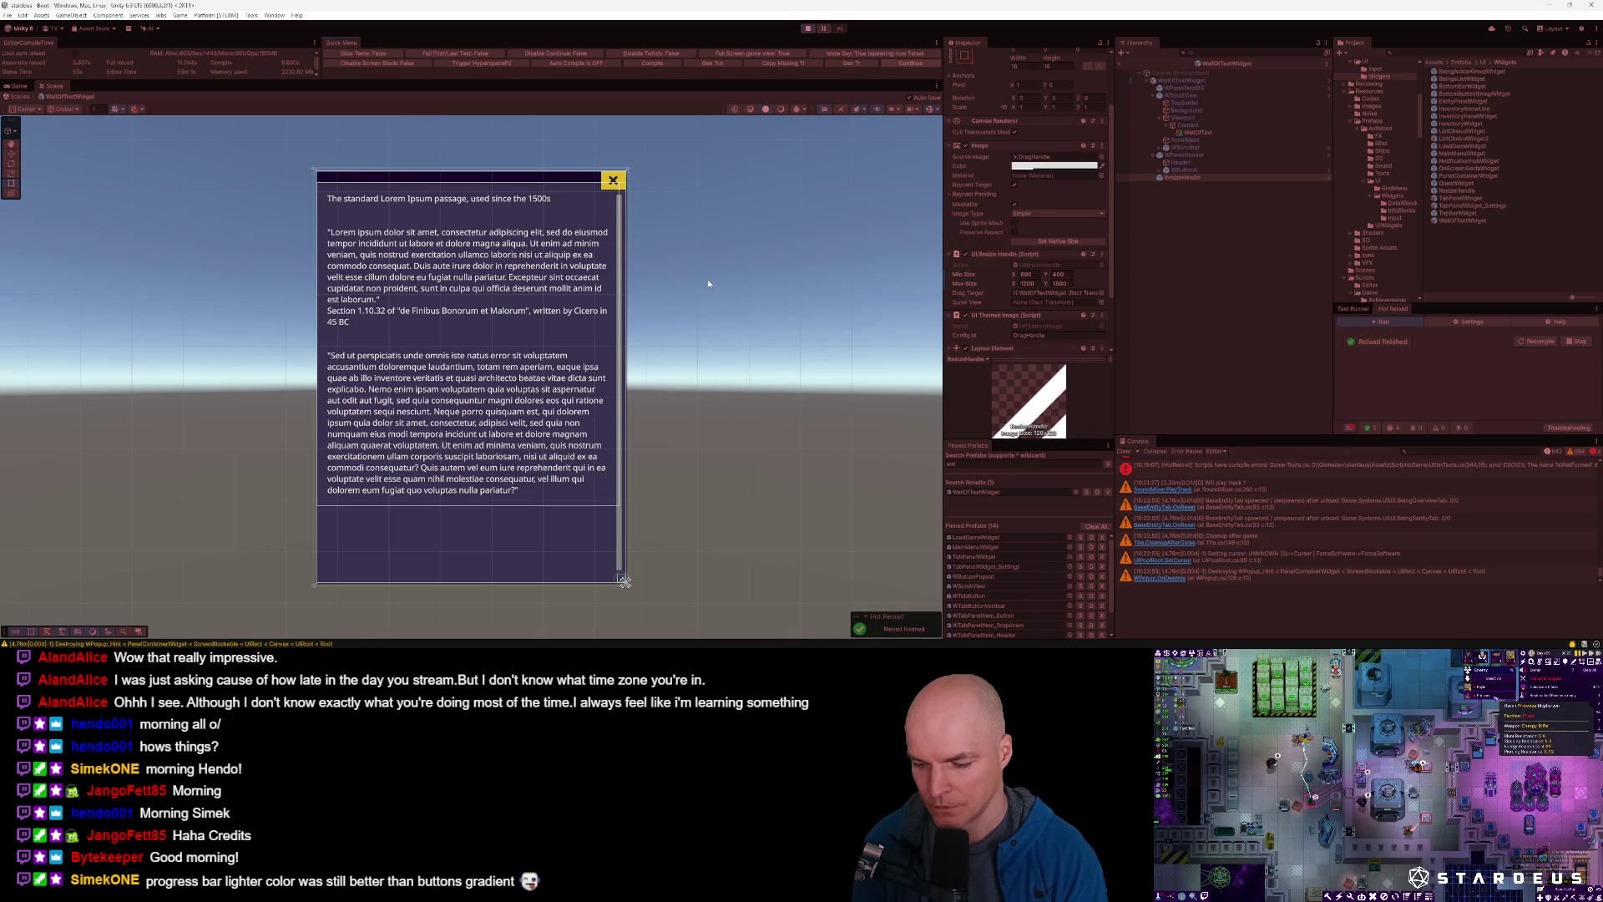
{"action": "key", "text": "ctrl+p"}
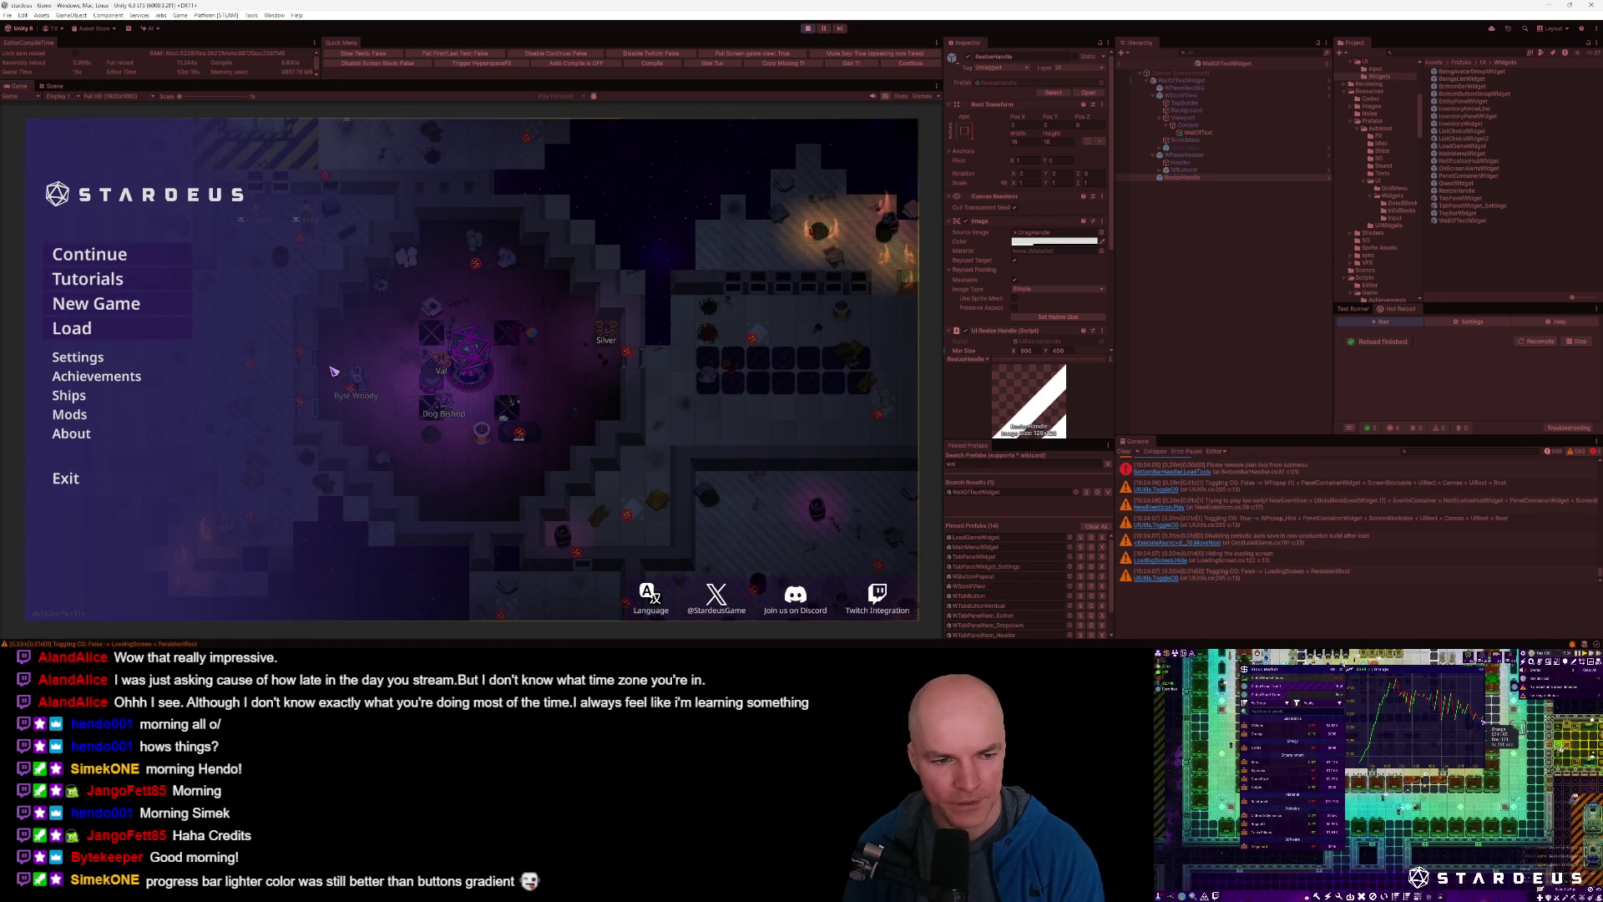
Scroll the Video settings and place the Save File screenshot window beside the settings panel.
{"action": "scroll", "coordinate": [466, 412], "scroll_direction": "down", "scroll_amount": 10}
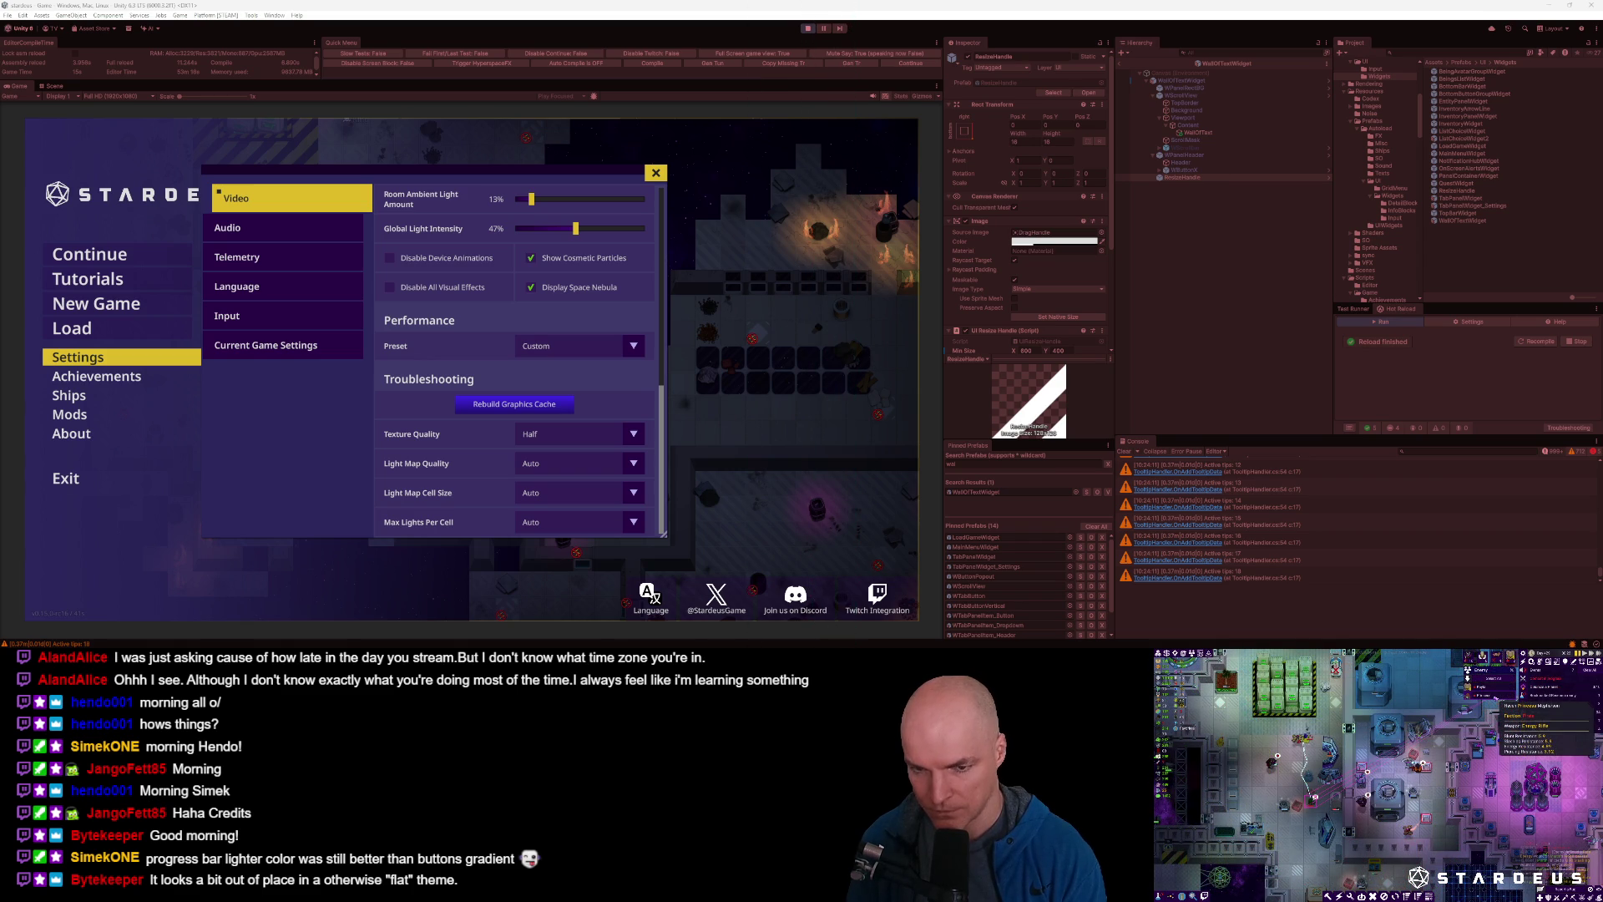
{"action": "mouse_move", "coordinate": [587, 60]}
{"action": "left_mouse_down"}
{"action": "mouse_move", "coordinate": [910, 278]}
{"action": "mouse_move", "coordinate": [901, 213]}
{"action": "left_mouse_up"}
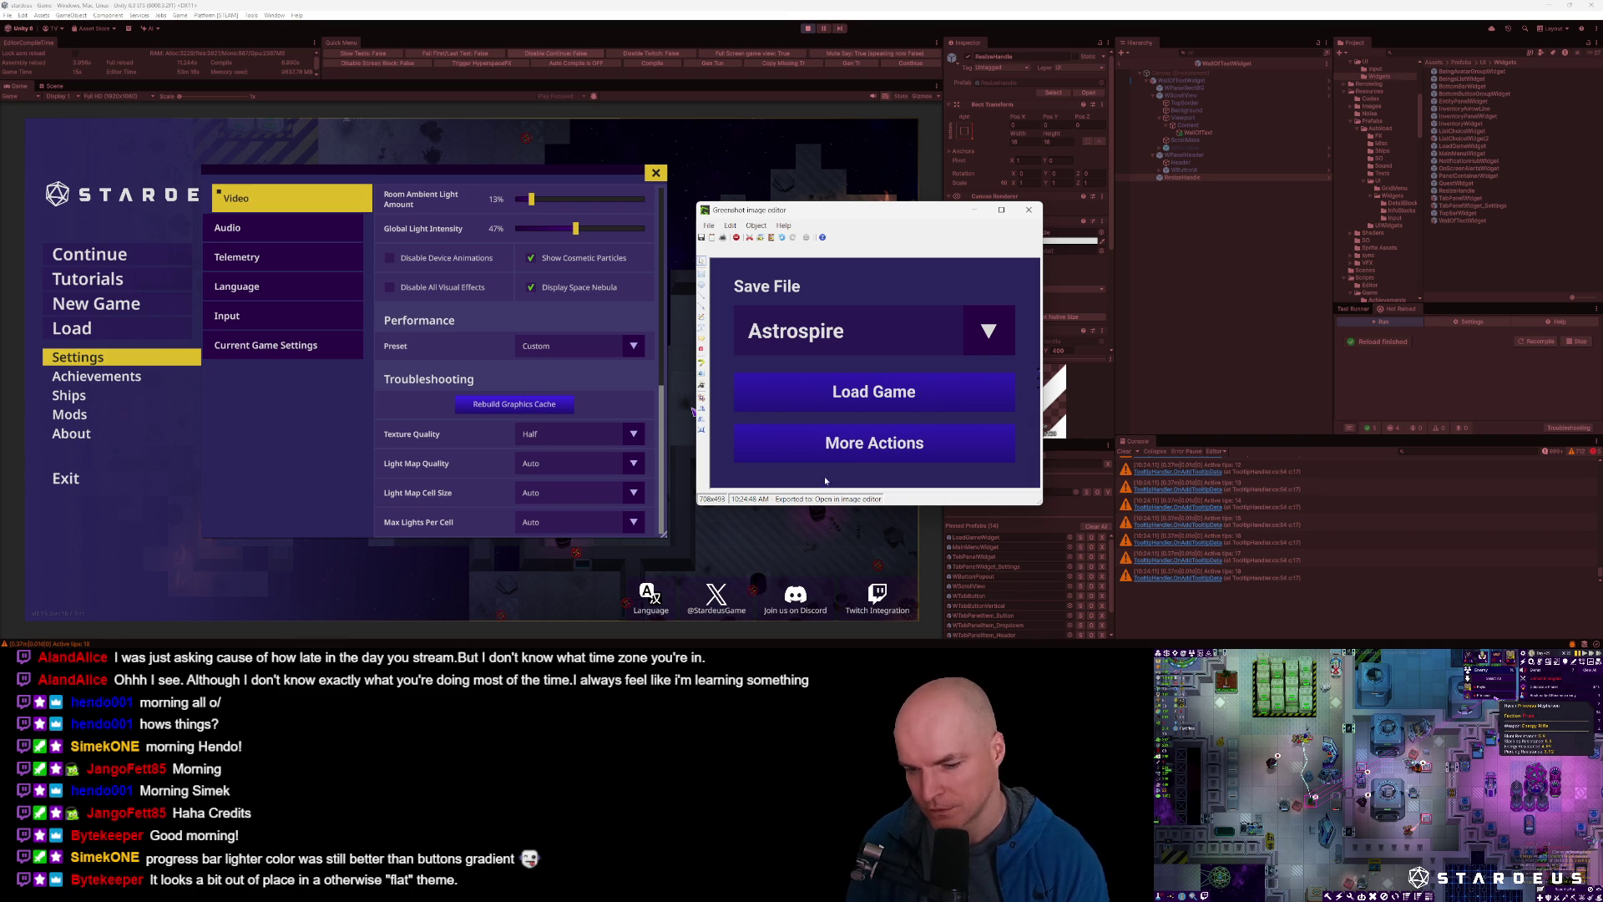
{"action": "left_click", "coordinate": [1050, 392]}
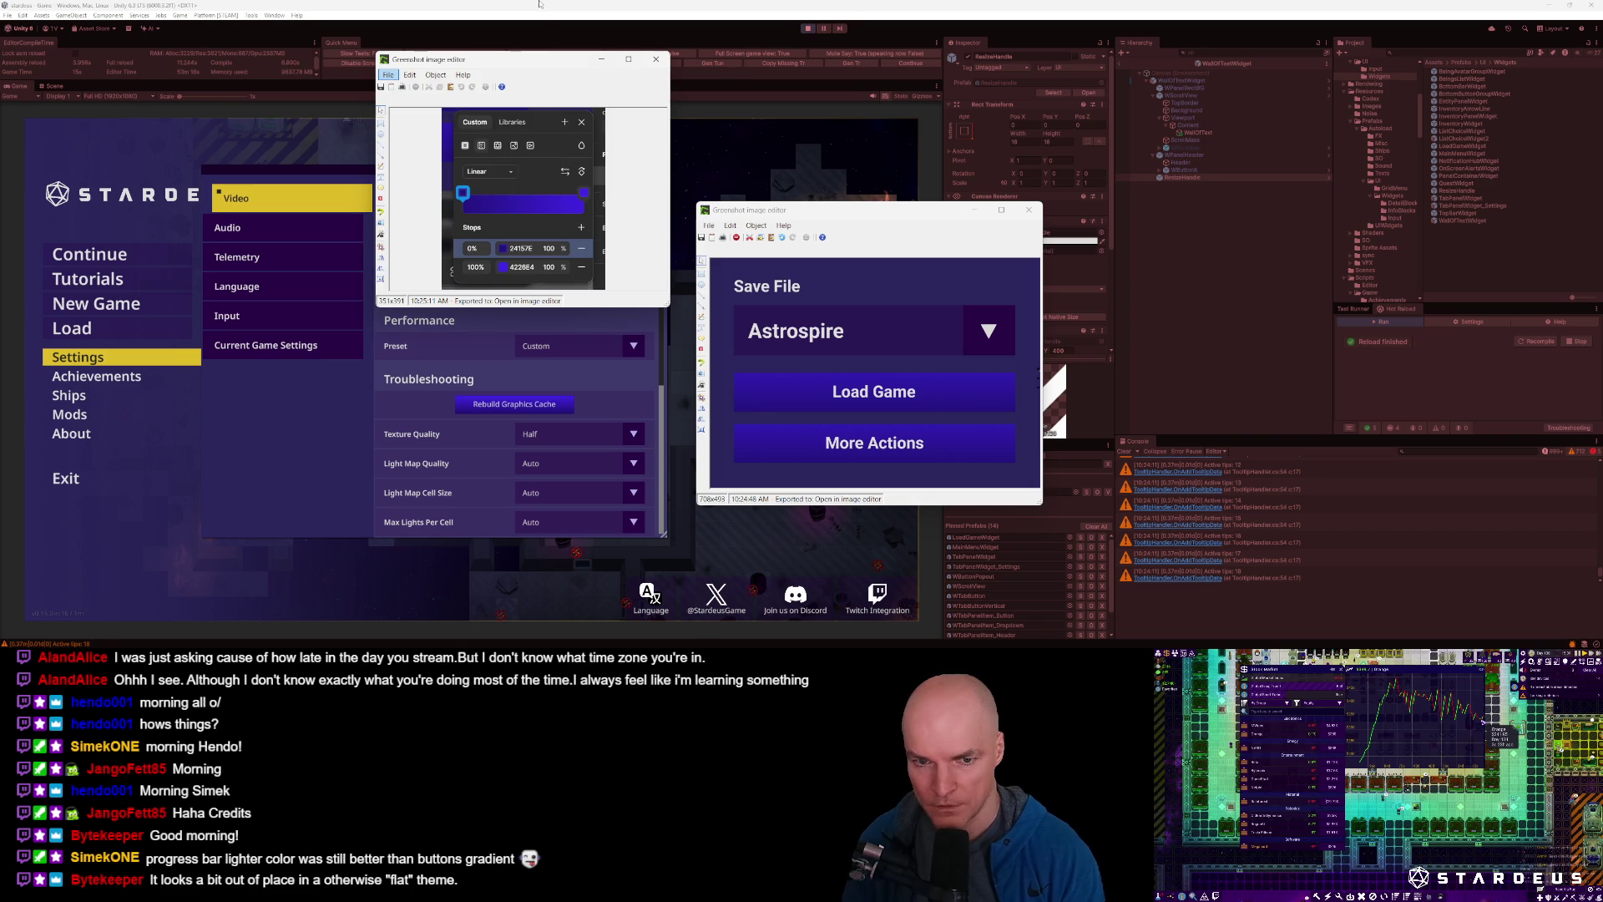
Move the gradient colour-stops screenshot to the right and launch Affinity Designer.
{"action": "left_click_drag", "start_coordinate": [544, 63], "coordinate": [1236, 187]}
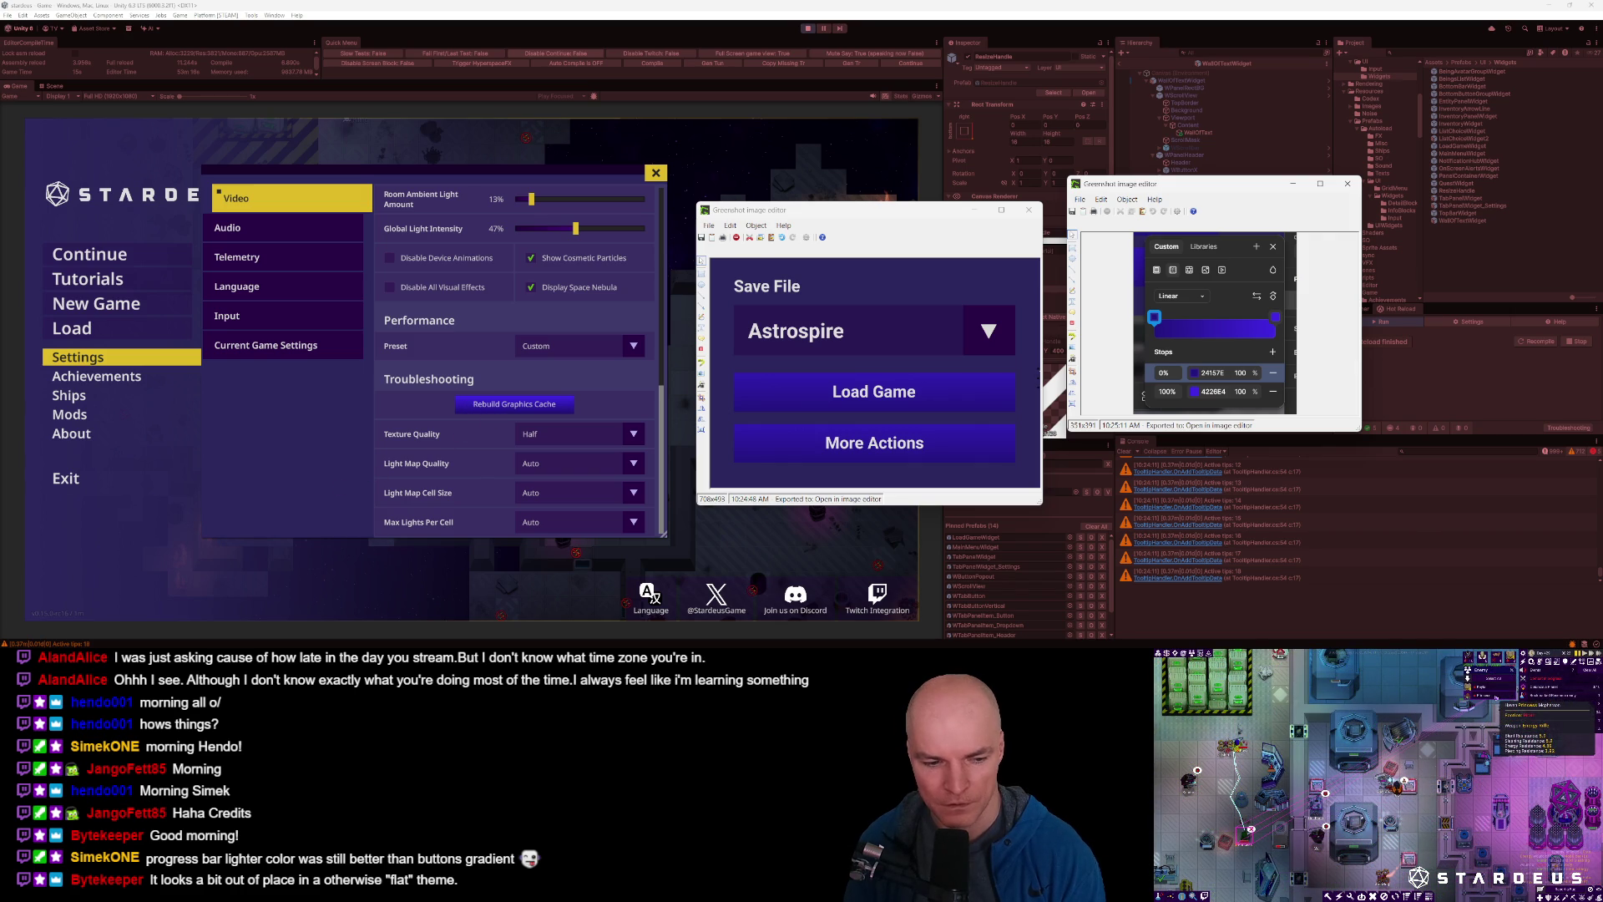
{"action": "key", "text": "super"}
{"action": "key", "text": "Escape"}
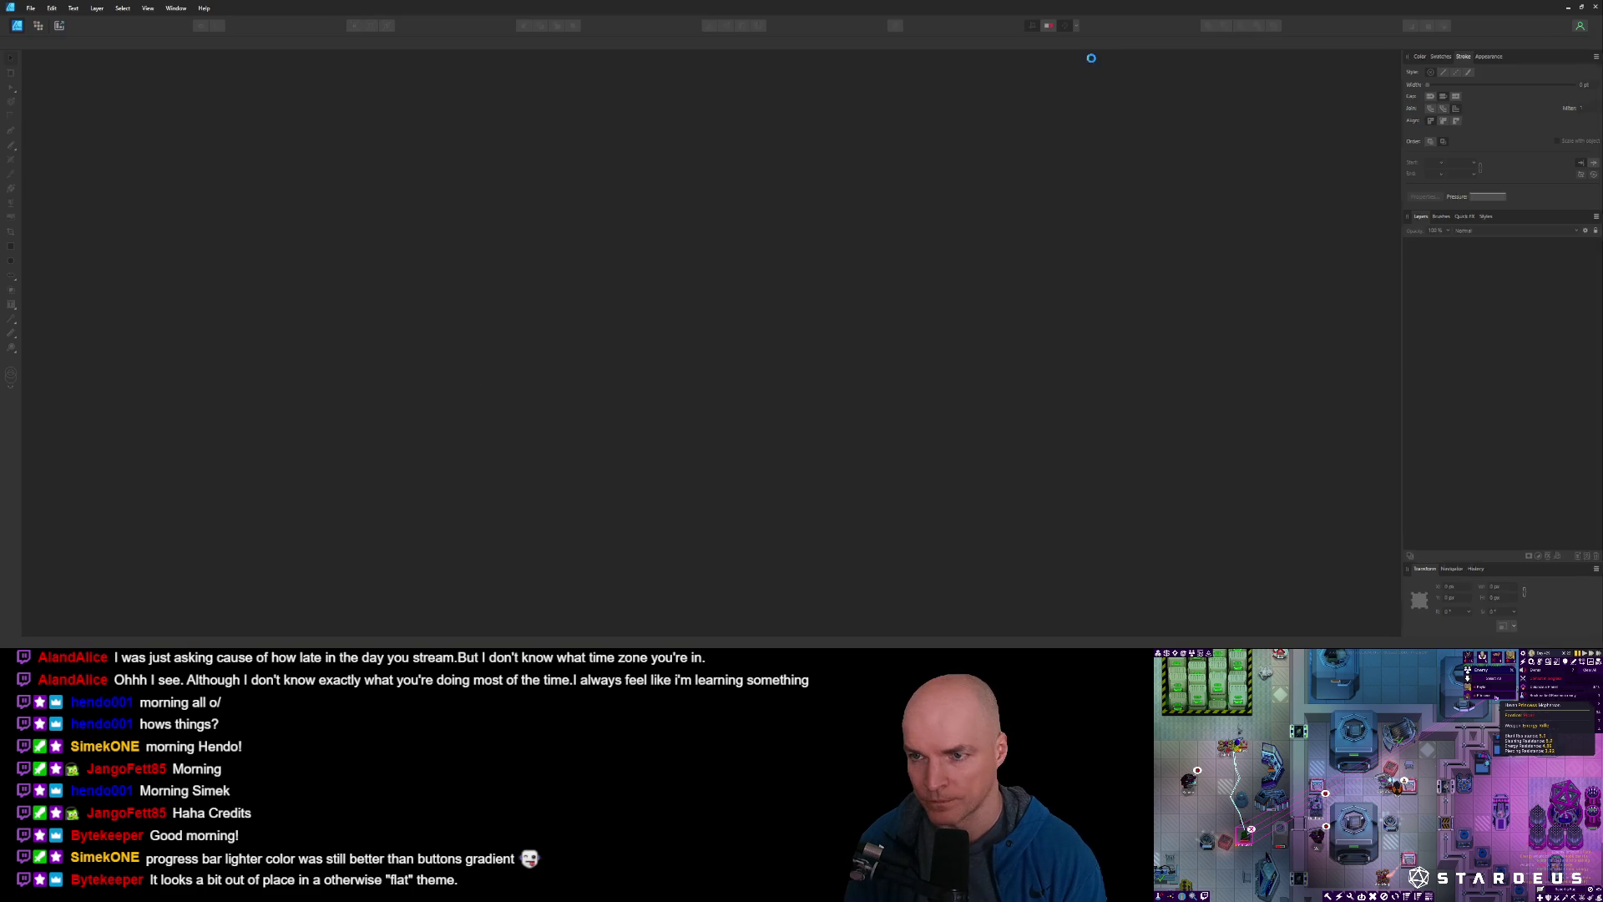
Reopen the recent UI.afdesign document.
{"action": "left_click", "coordinate": [30, 8]}
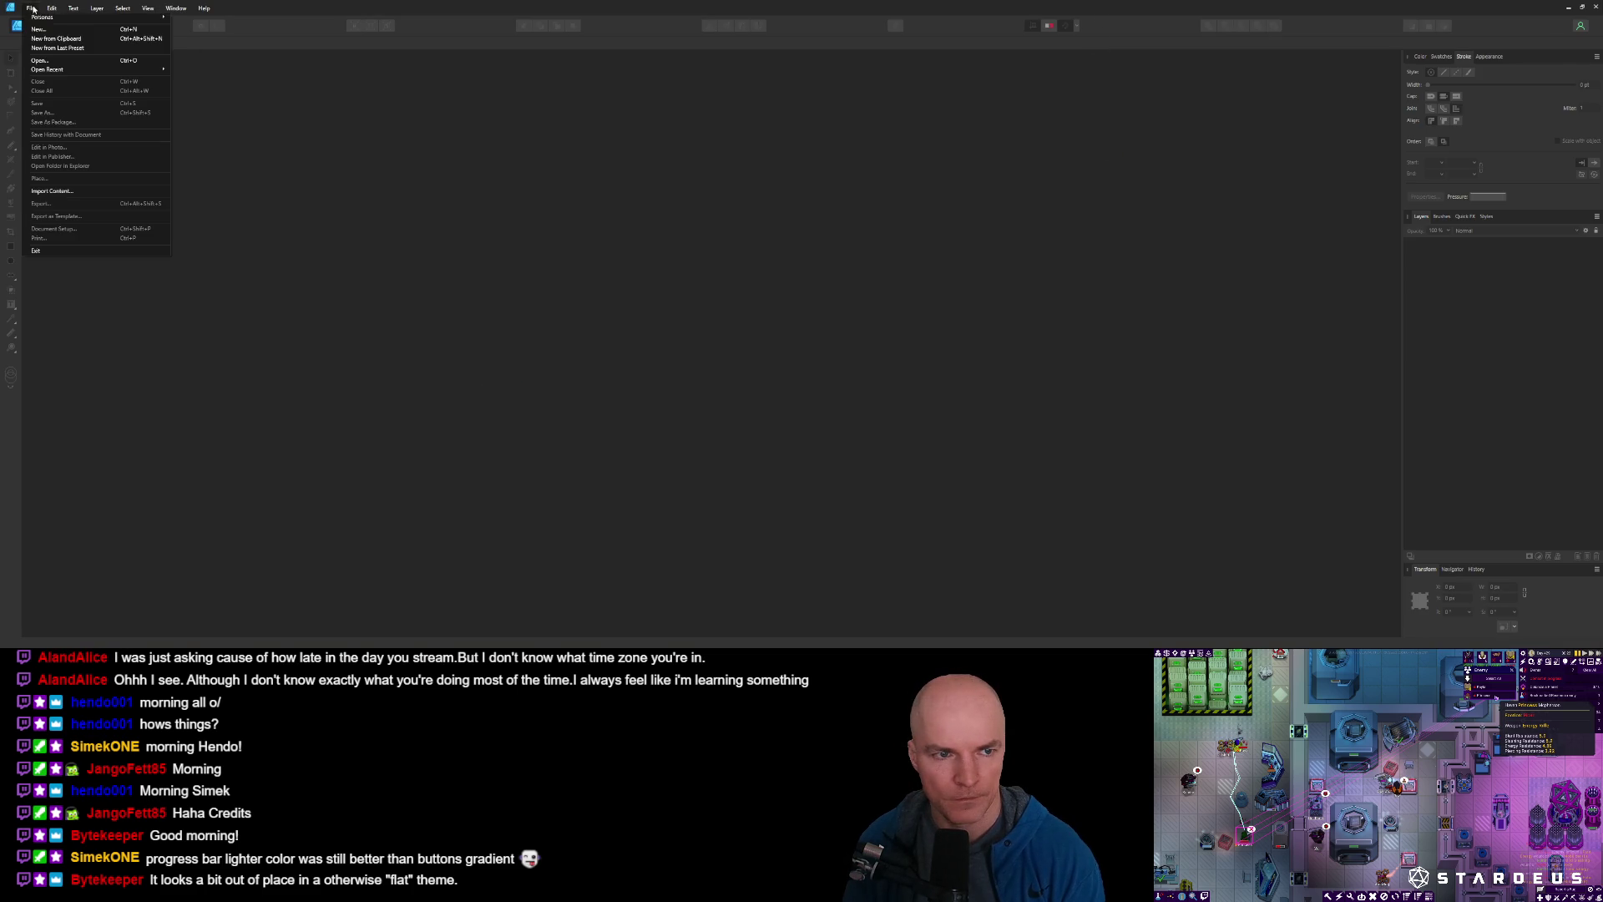
{"action": "left_click", "coordinate": [182, 71]}
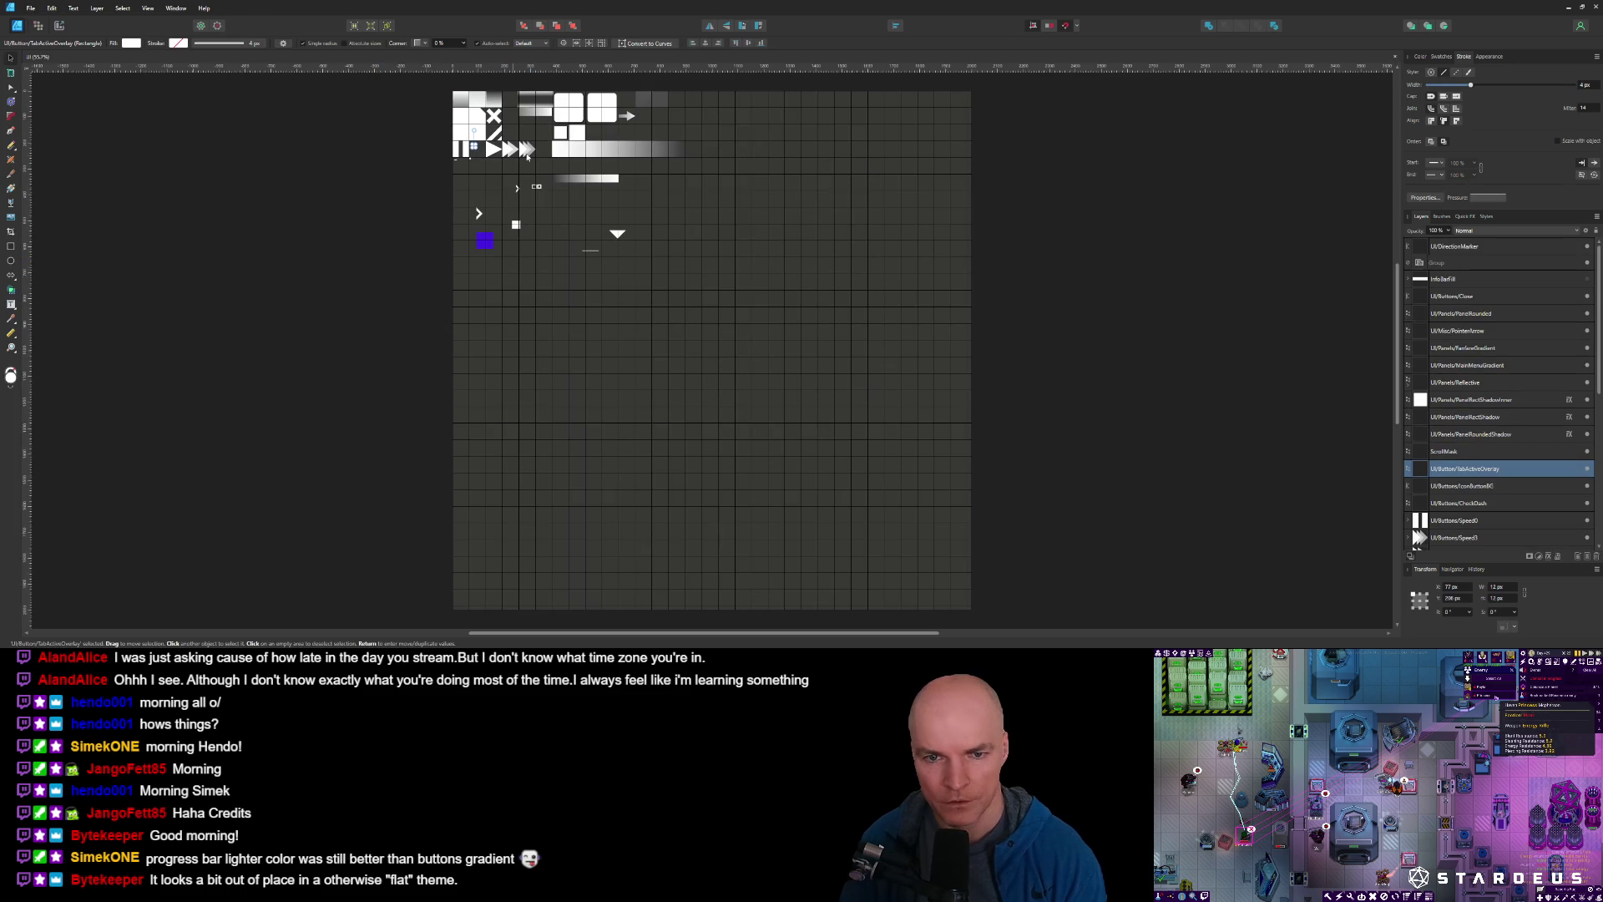
{"action": "scroll", "coordinate": [575, 106], "scroll_direction": "up", "scroll_amount": 5}
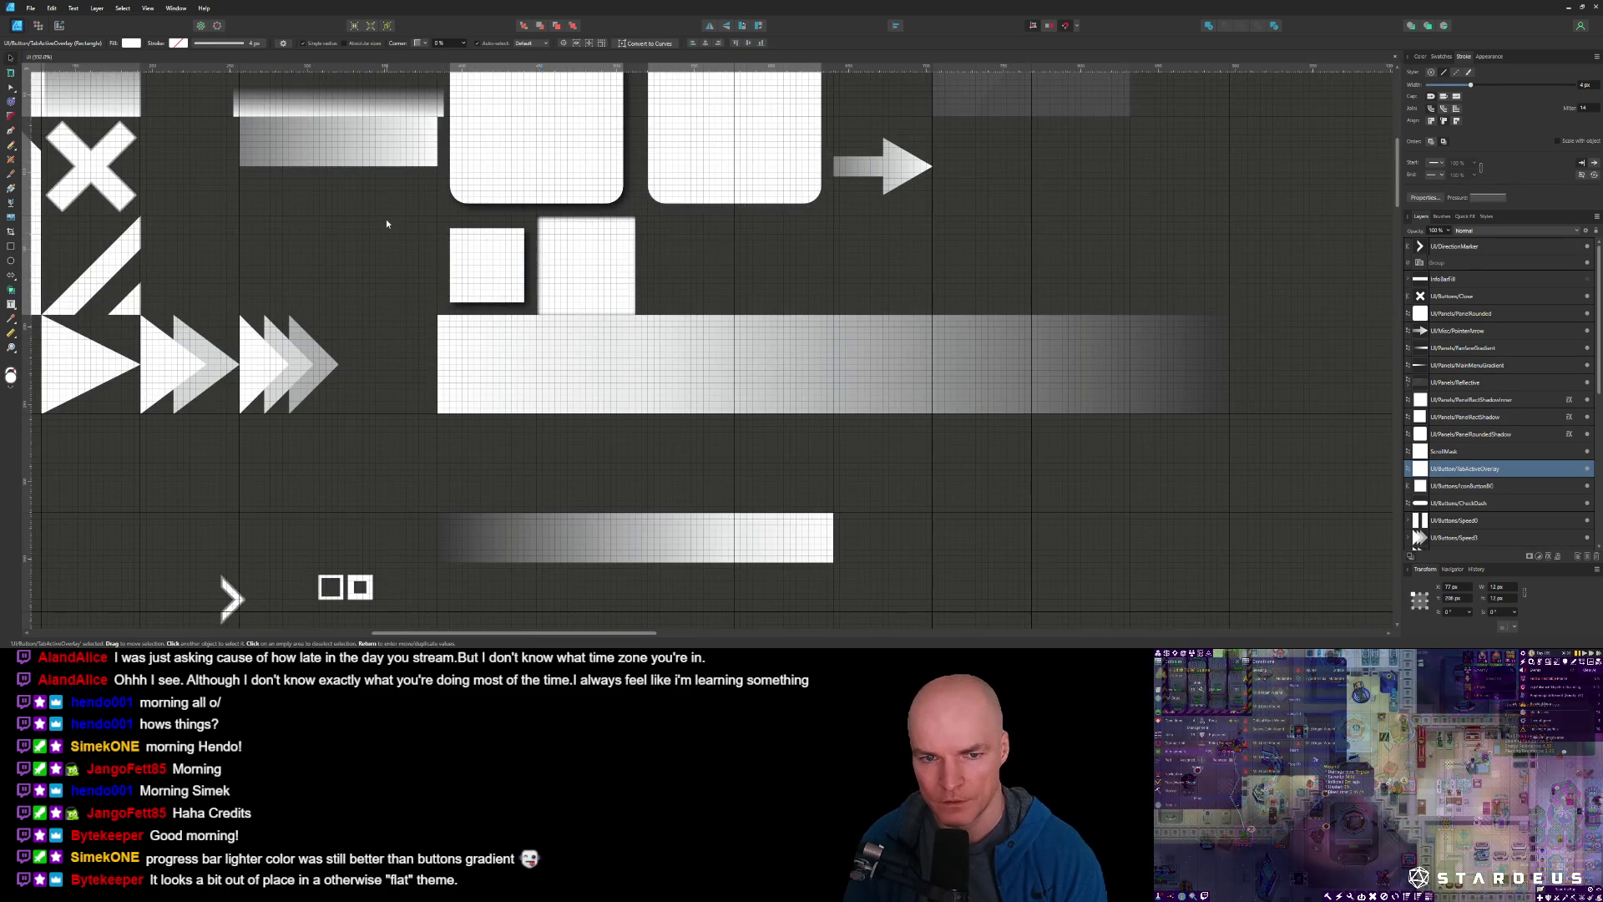
{"action": "scroll", "coordinate": [688, 280], "scroll_direction": "down", "scroll_amount": 3}
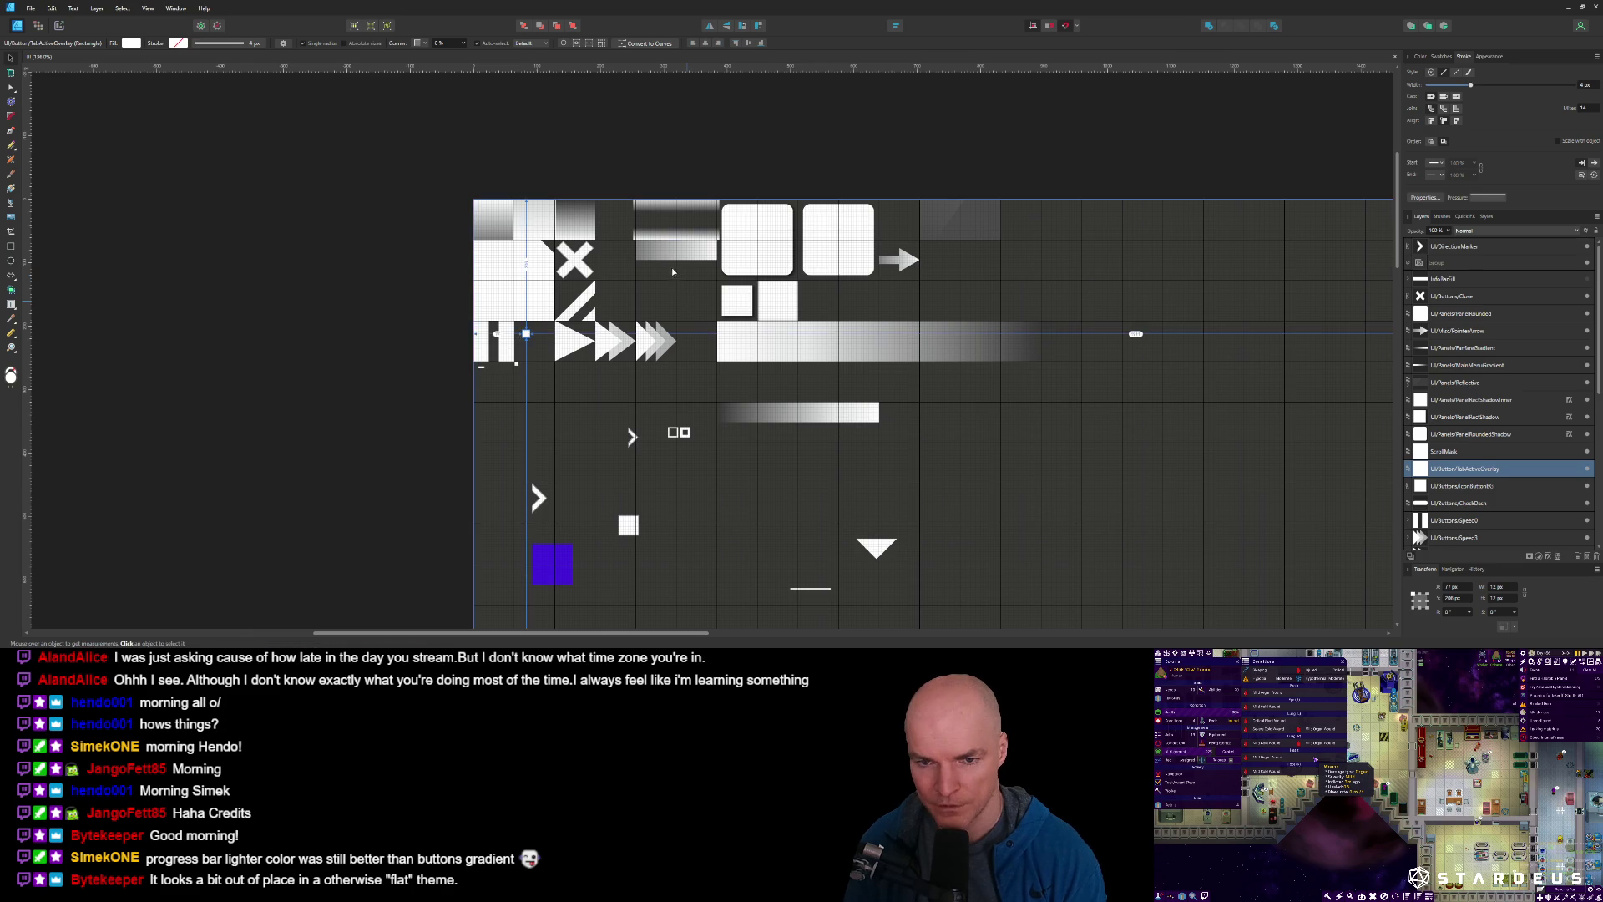
{"action": "scroll", "coordinate": [577, 212], "scroll_direction": "up", "scroll_amount": 5}
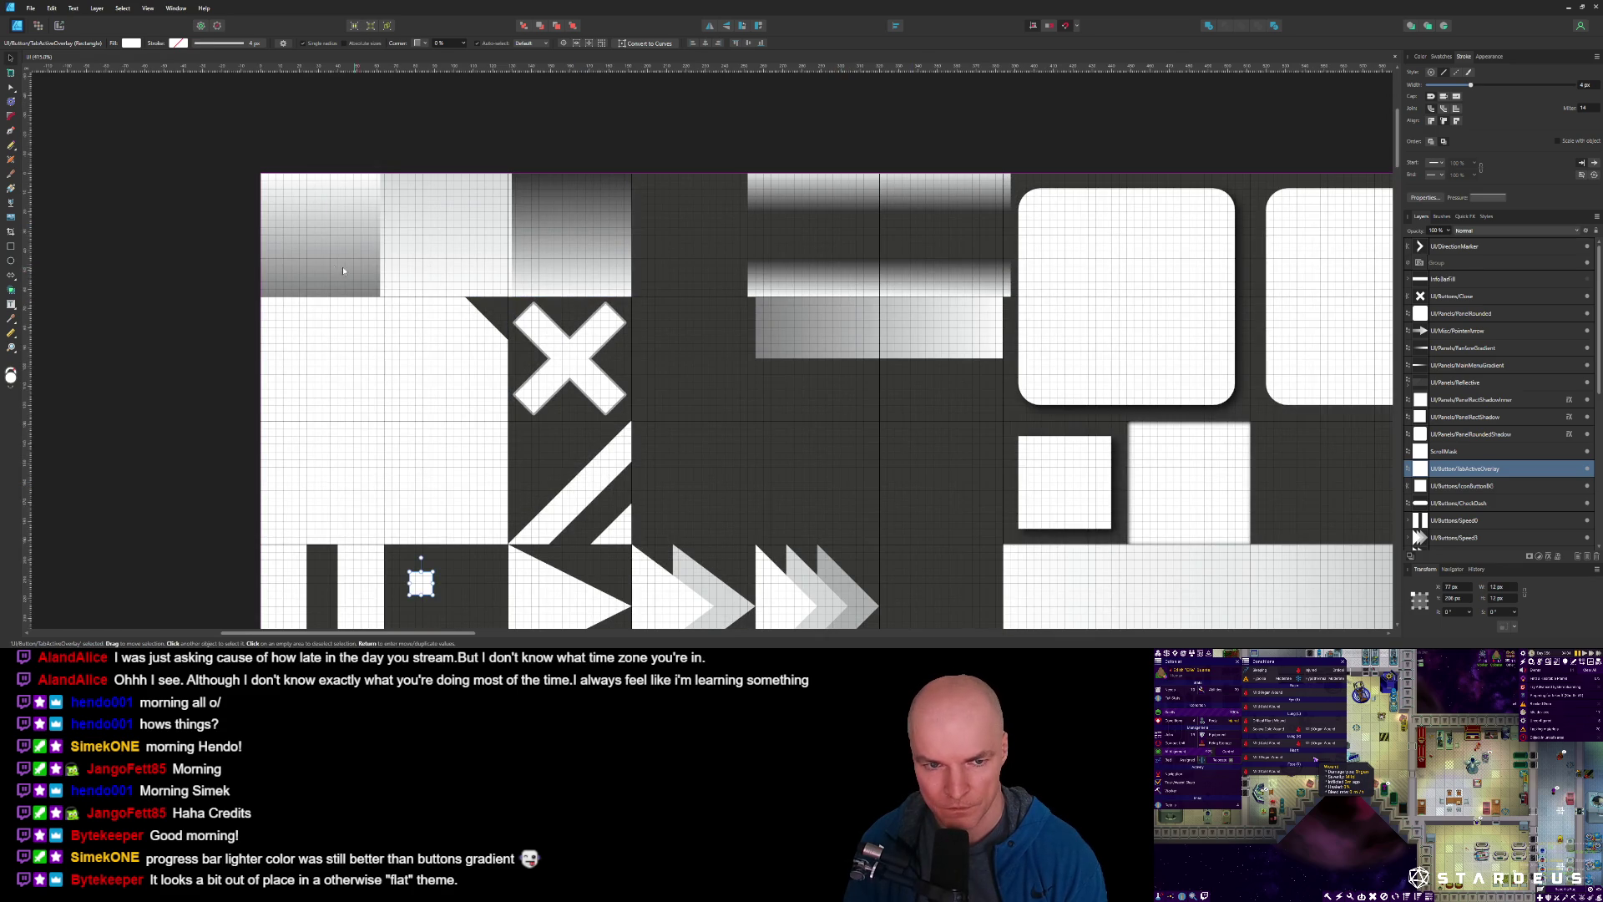
Drag the GradientTop panel tile's left edge so it starts at X 64 px, W 66 px.
{"action": "left_click", "coordinate": [352, 271]}
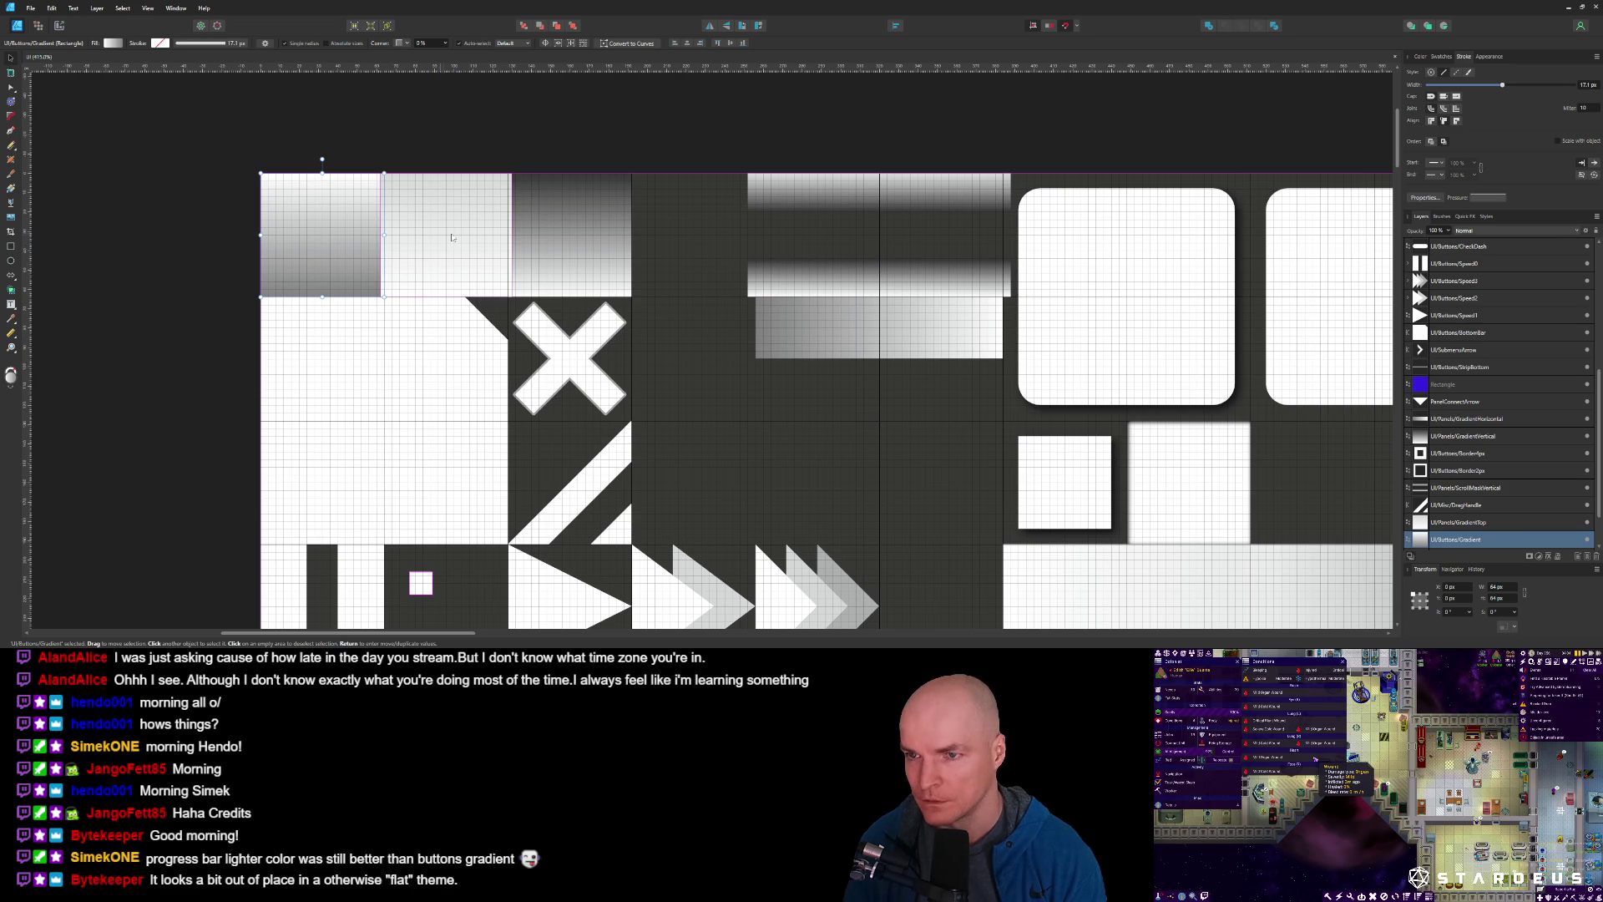
{"action": "scroll", "coordinate": [810, 243], "scroll_direction": "up", "scroll_amount": 3}
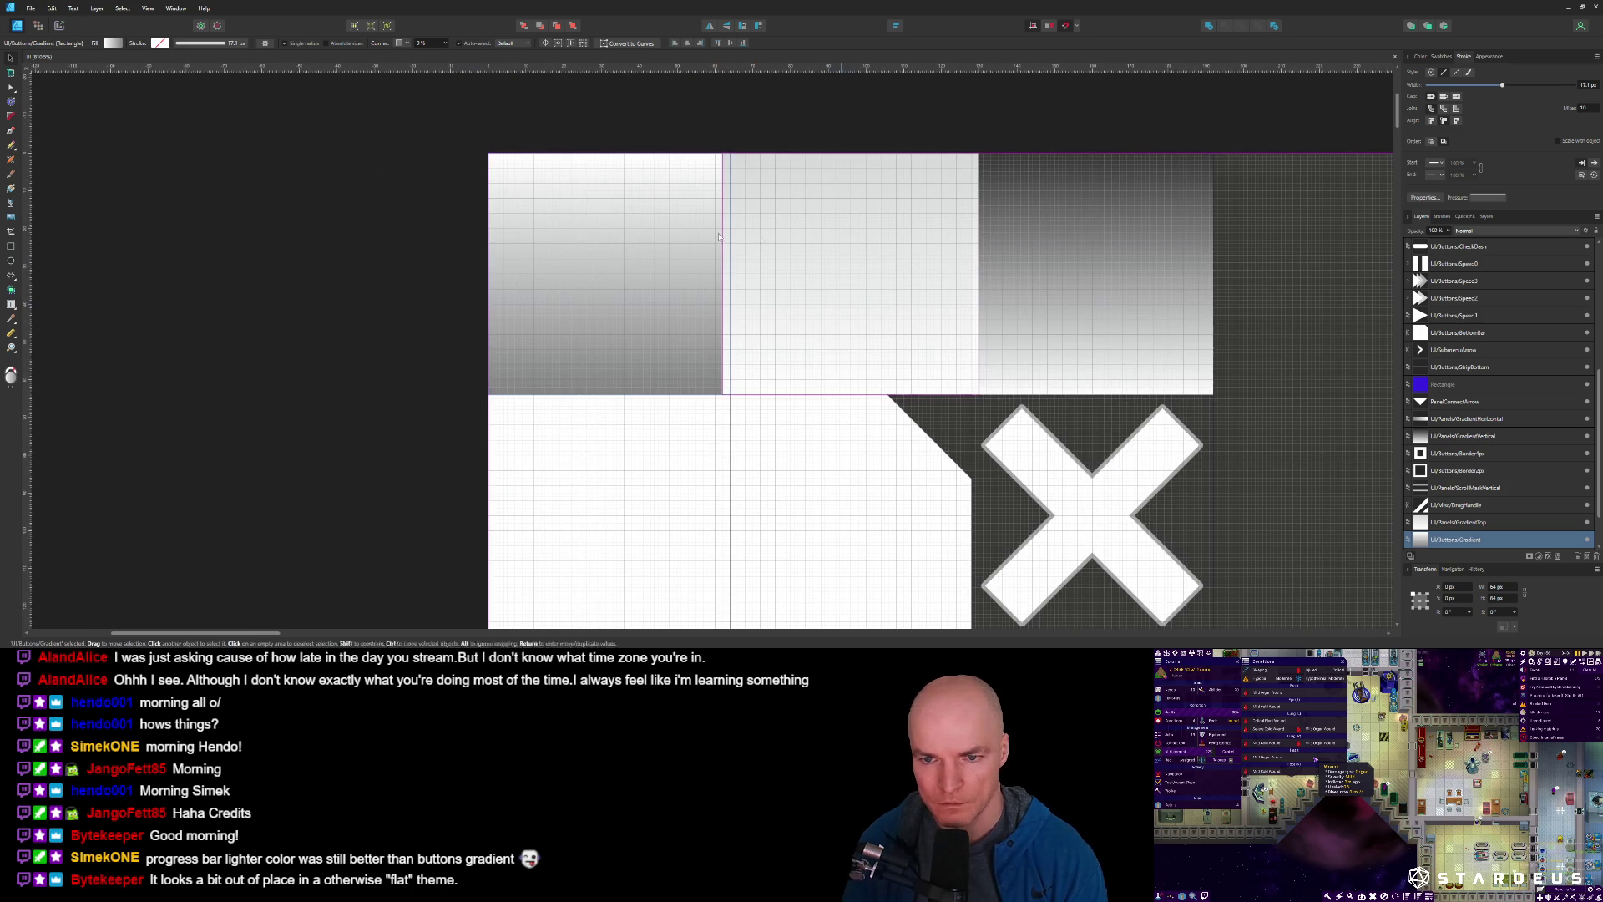
{"action": "left_click", "coordinate": [762, 247]}
{"action": "left_click_drag", "start_coordinate": [722, 273], "coordinate": [729, 273]}
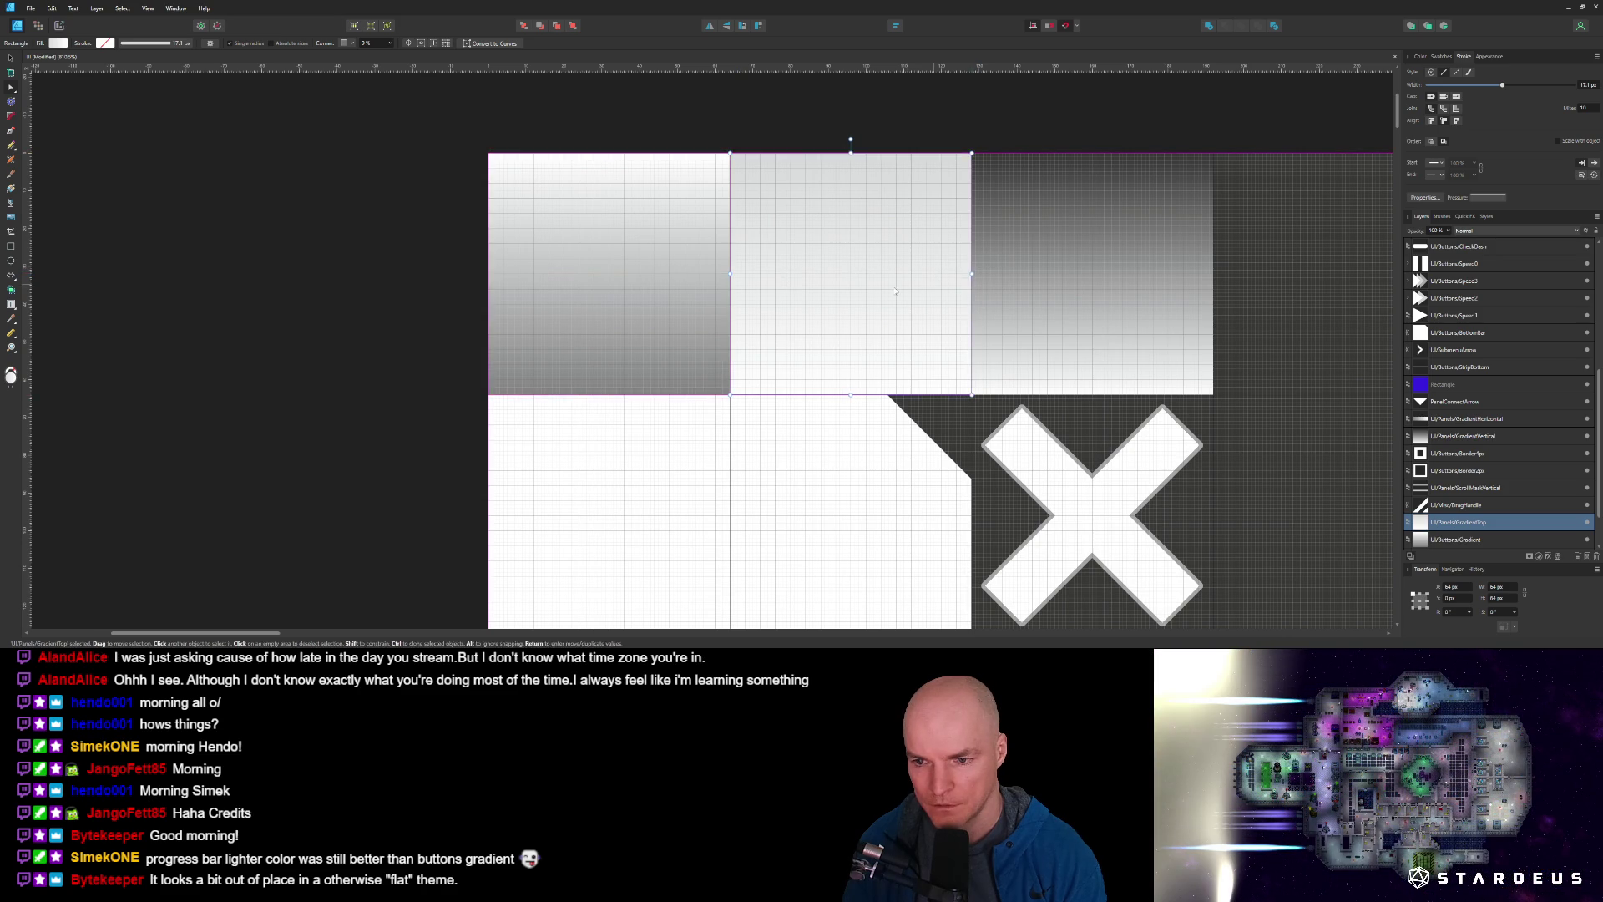
{"action": "scroll", "coordinate": [625, 267], "scroll_direction": "up", "scroll_amount": 3}
{"action": "left_click", "coordinate": [625, 268]}
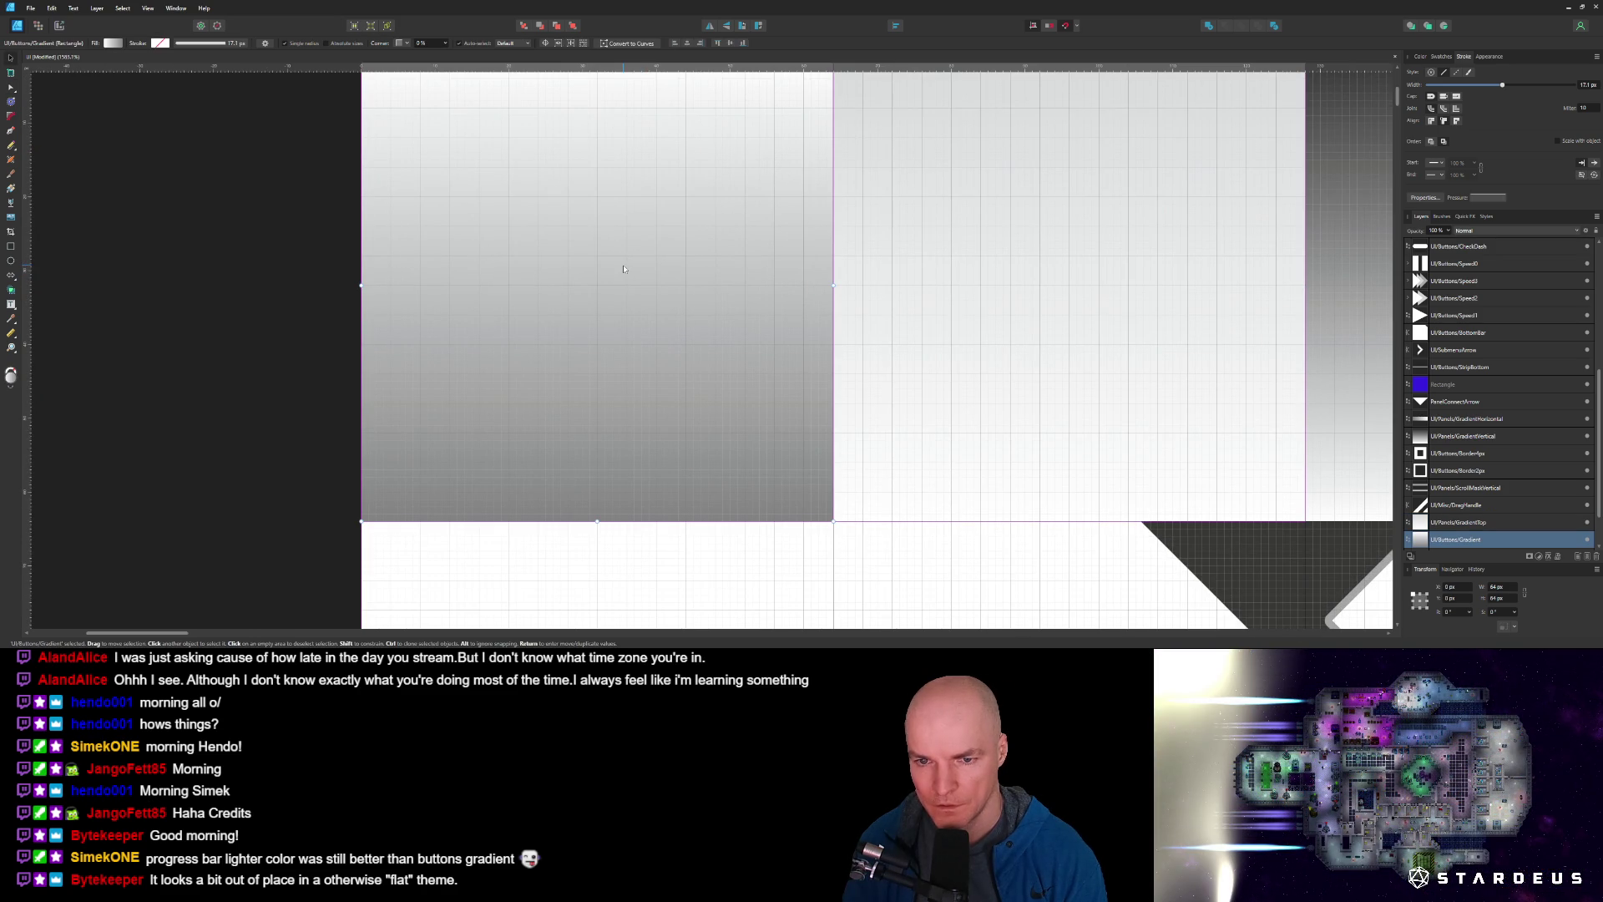
{"action": "scroll", "coordinate": [625, 268], "scroll_direction": "down", "scroll_amount": 5}
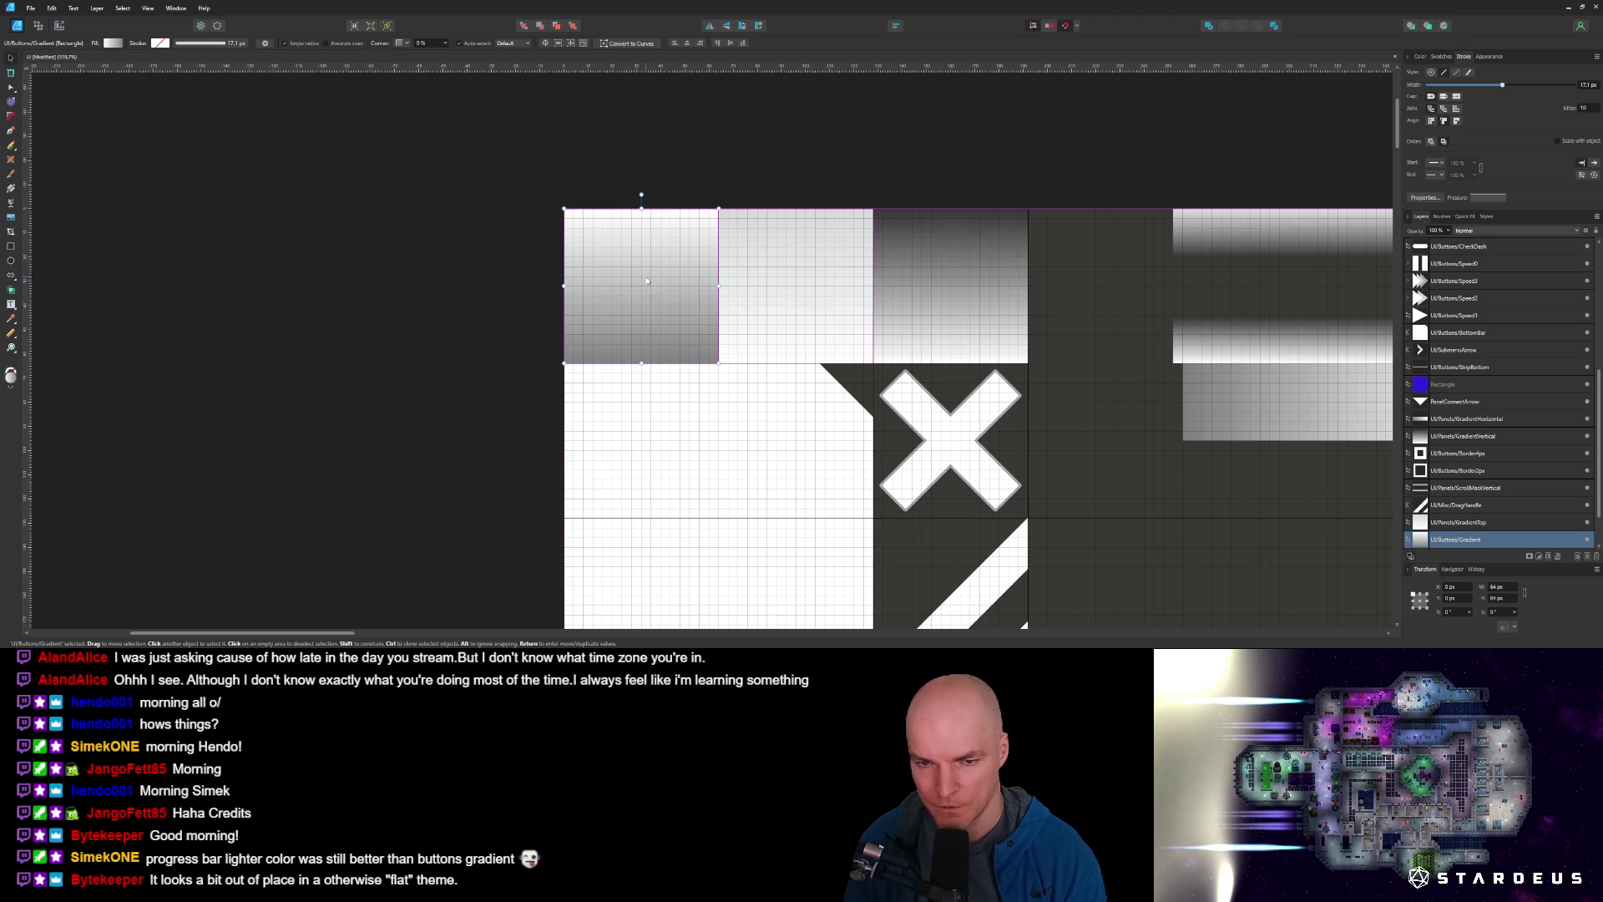
Raise the square gradient button's dark end stop to HSL Lightness 75.
{"action": "key", "text": "m"}
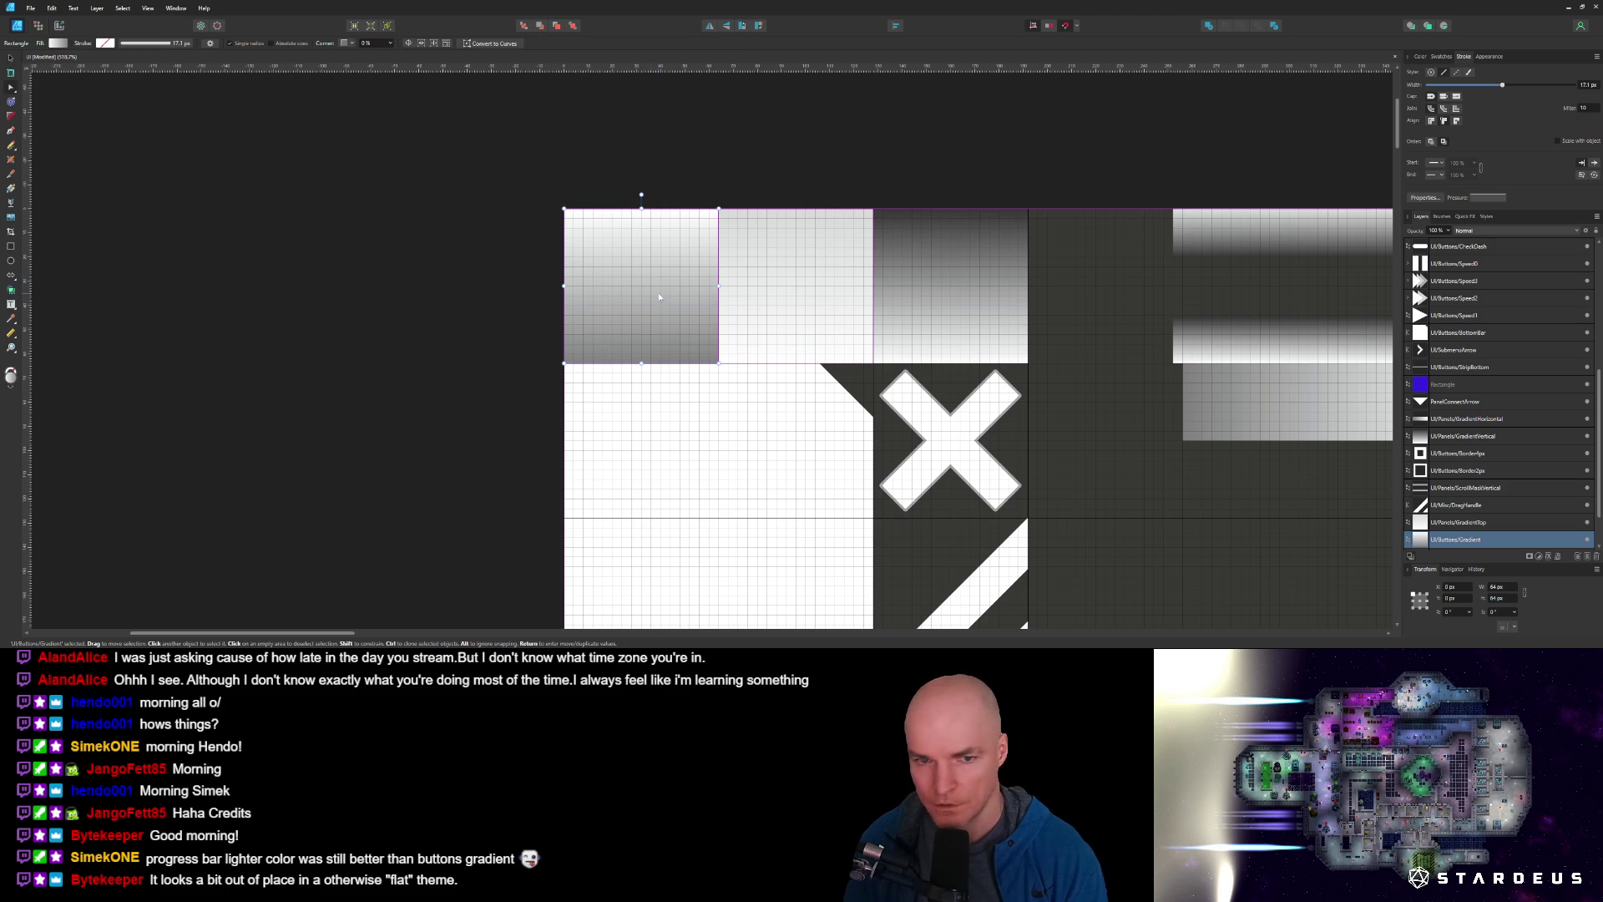
{"action": "left_click", "coordinate": [65, 45]}
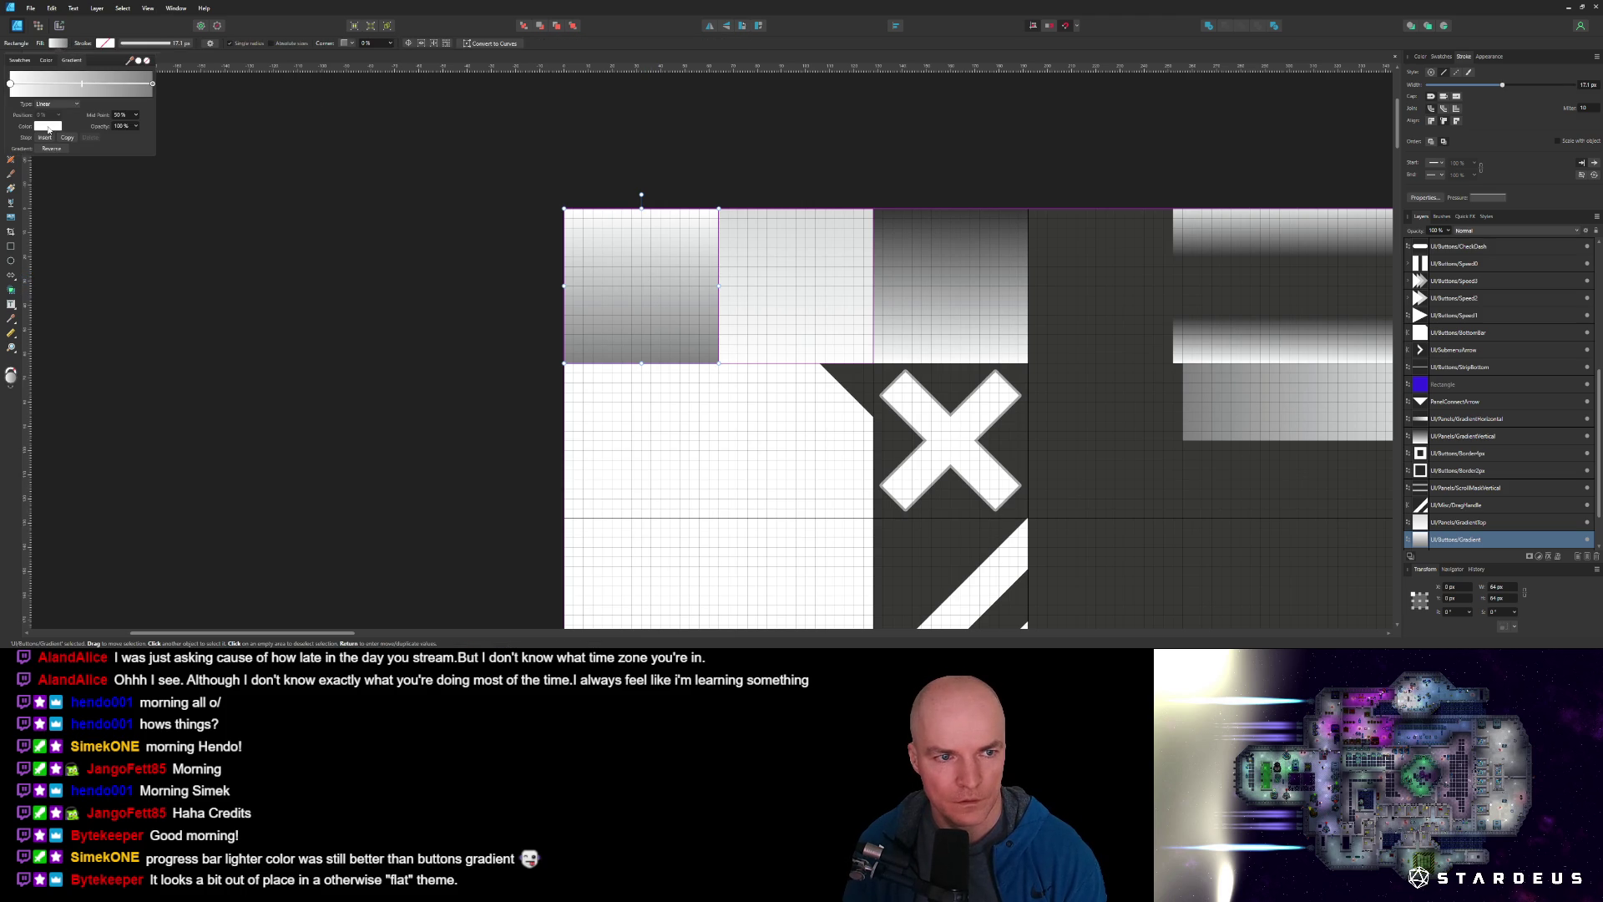
{"action": "left_click", "coordinate": [153, 84]}
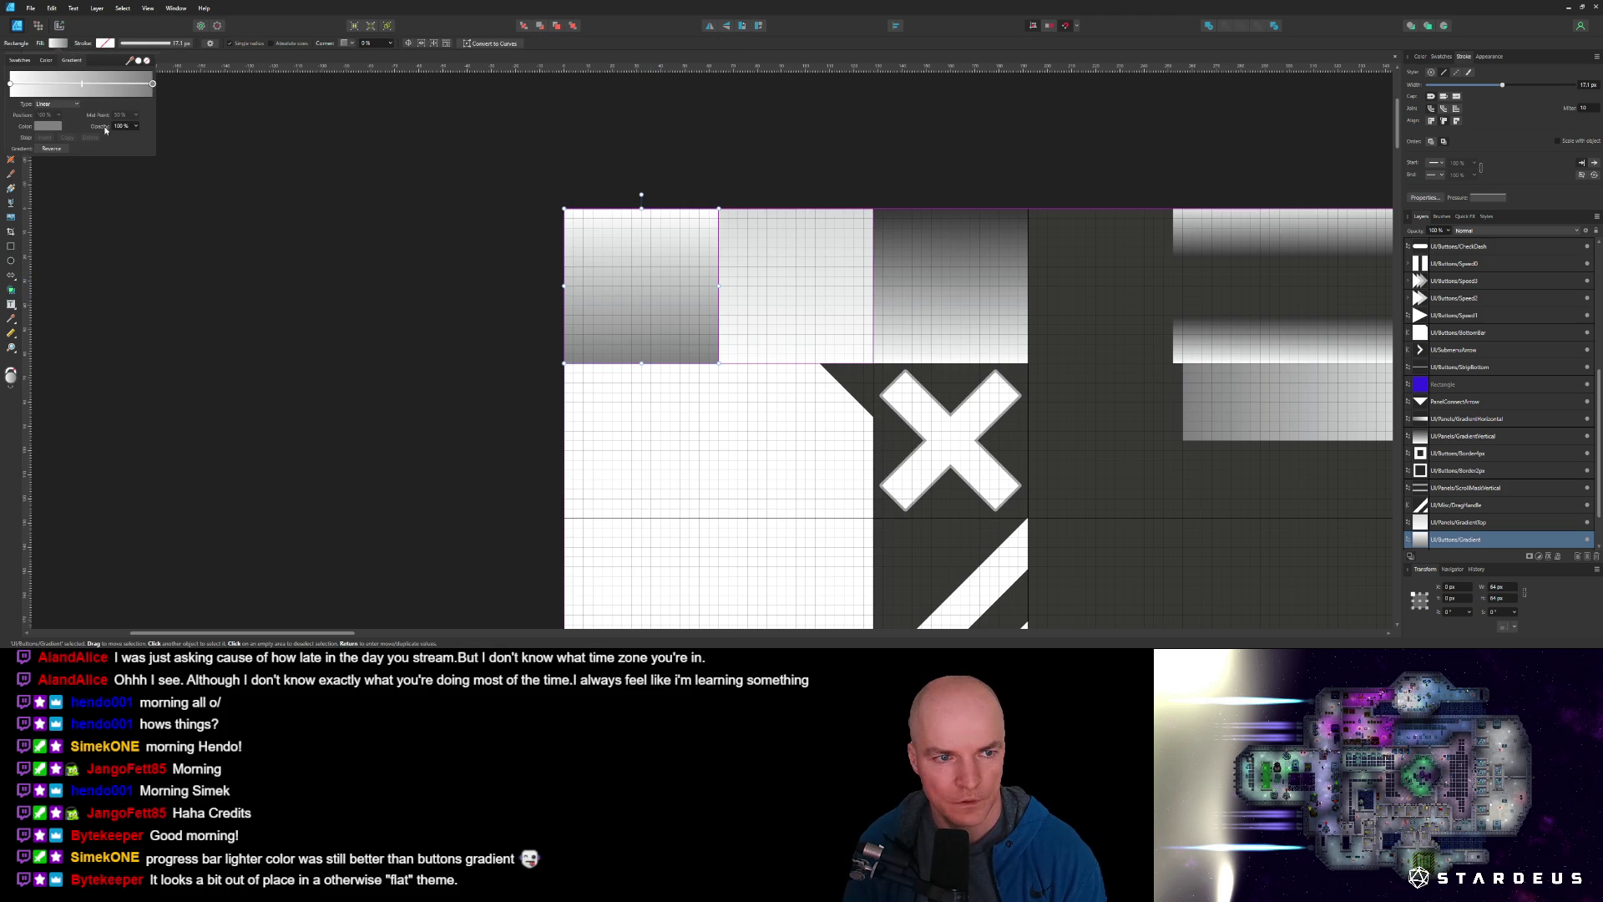
{"action": "left_click", "coordinate": [51, 126]}
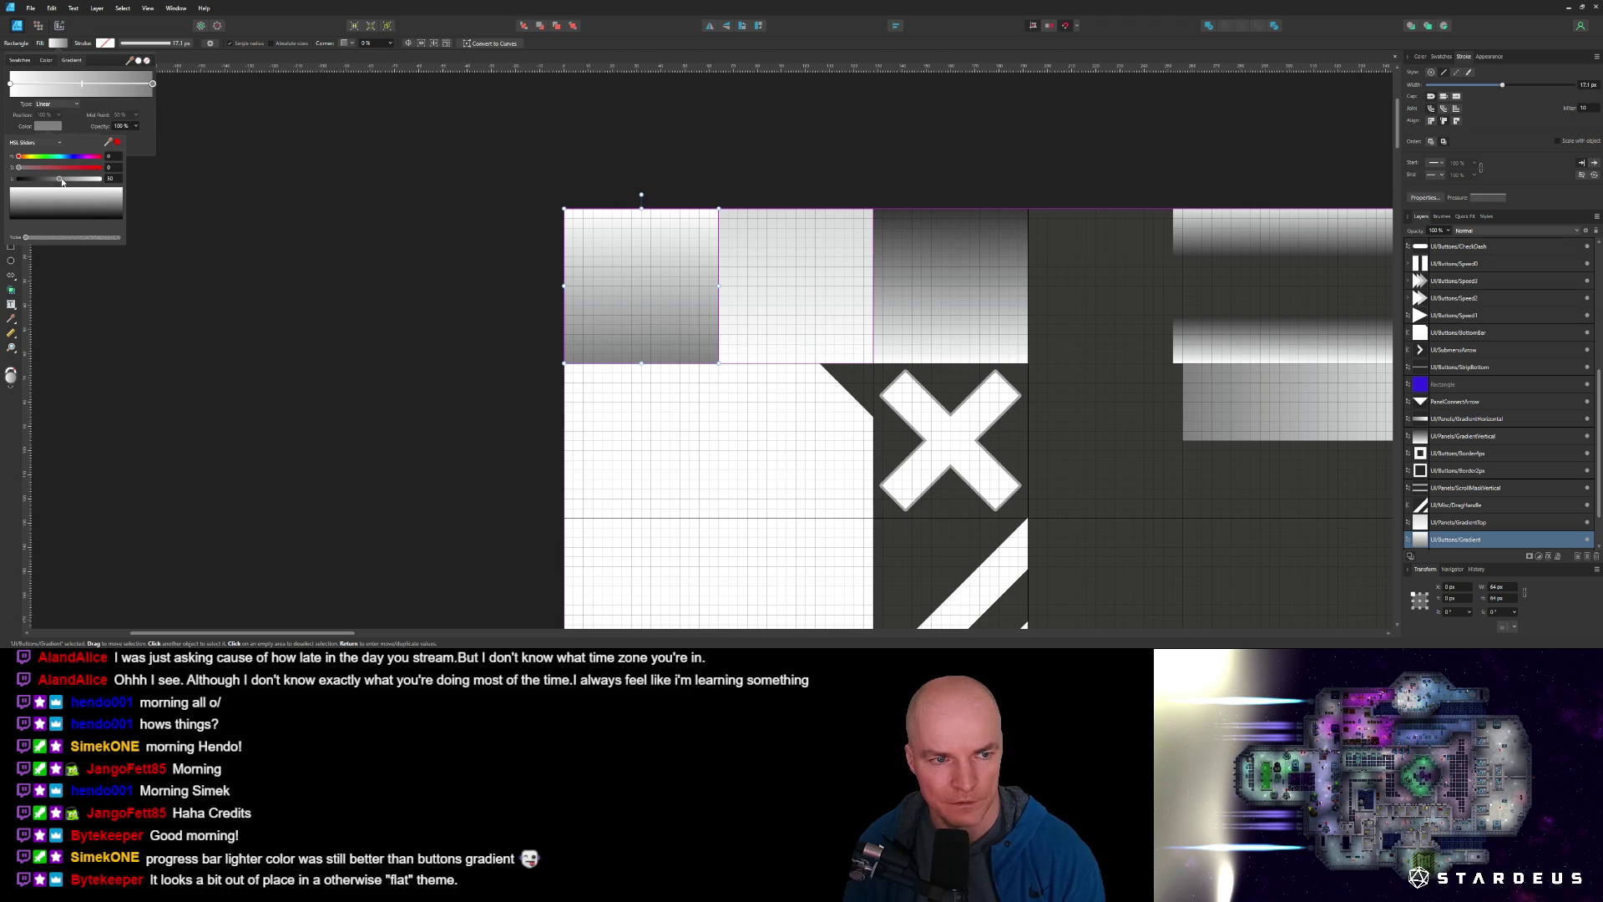
{"action": "left_click_drag", "start_coordinate": [59, 181], "coordinate": [83, 183]}
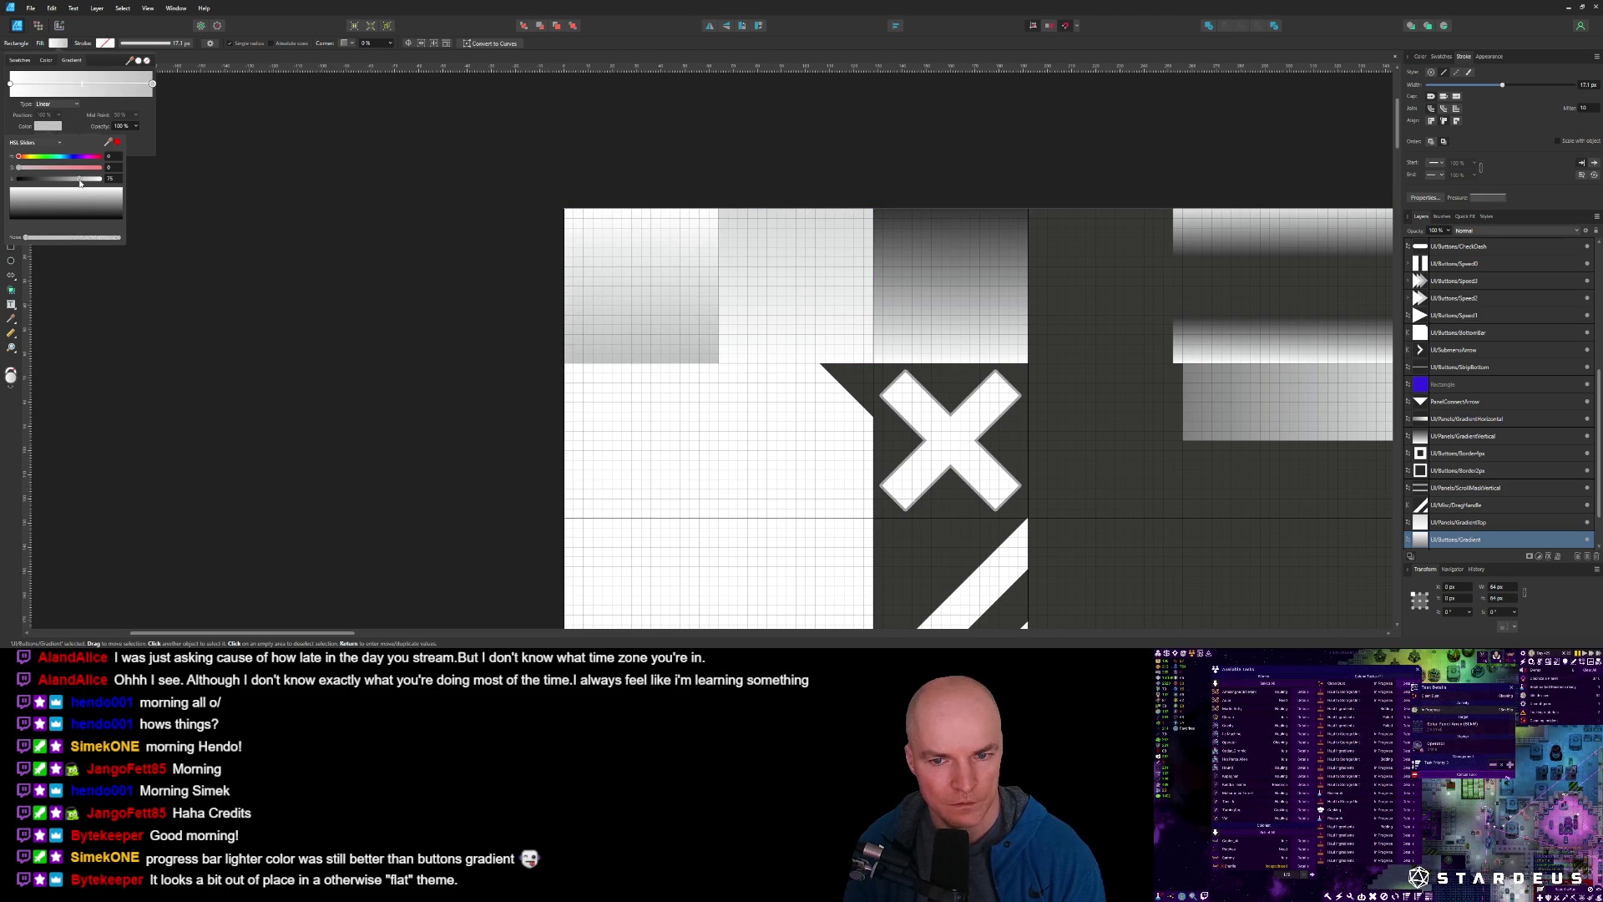
{"action": "left_click_drag", "start_coordinate": [80, 184], "coordinate": [80, 184]}
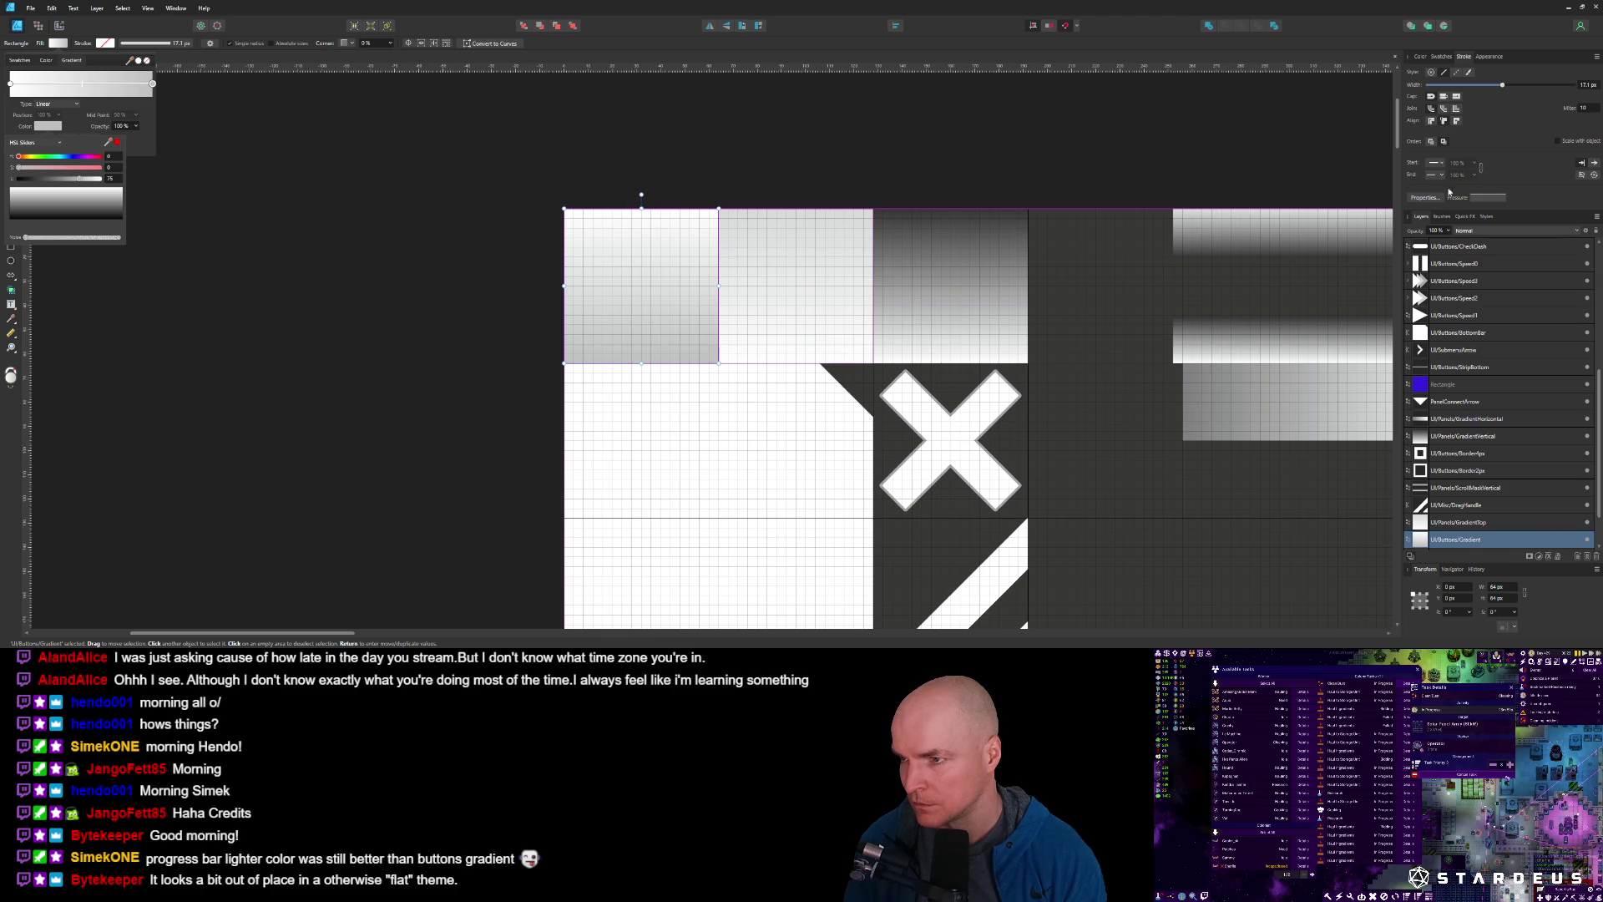
{"action": "left_click", "coordinate": [59, 25]}
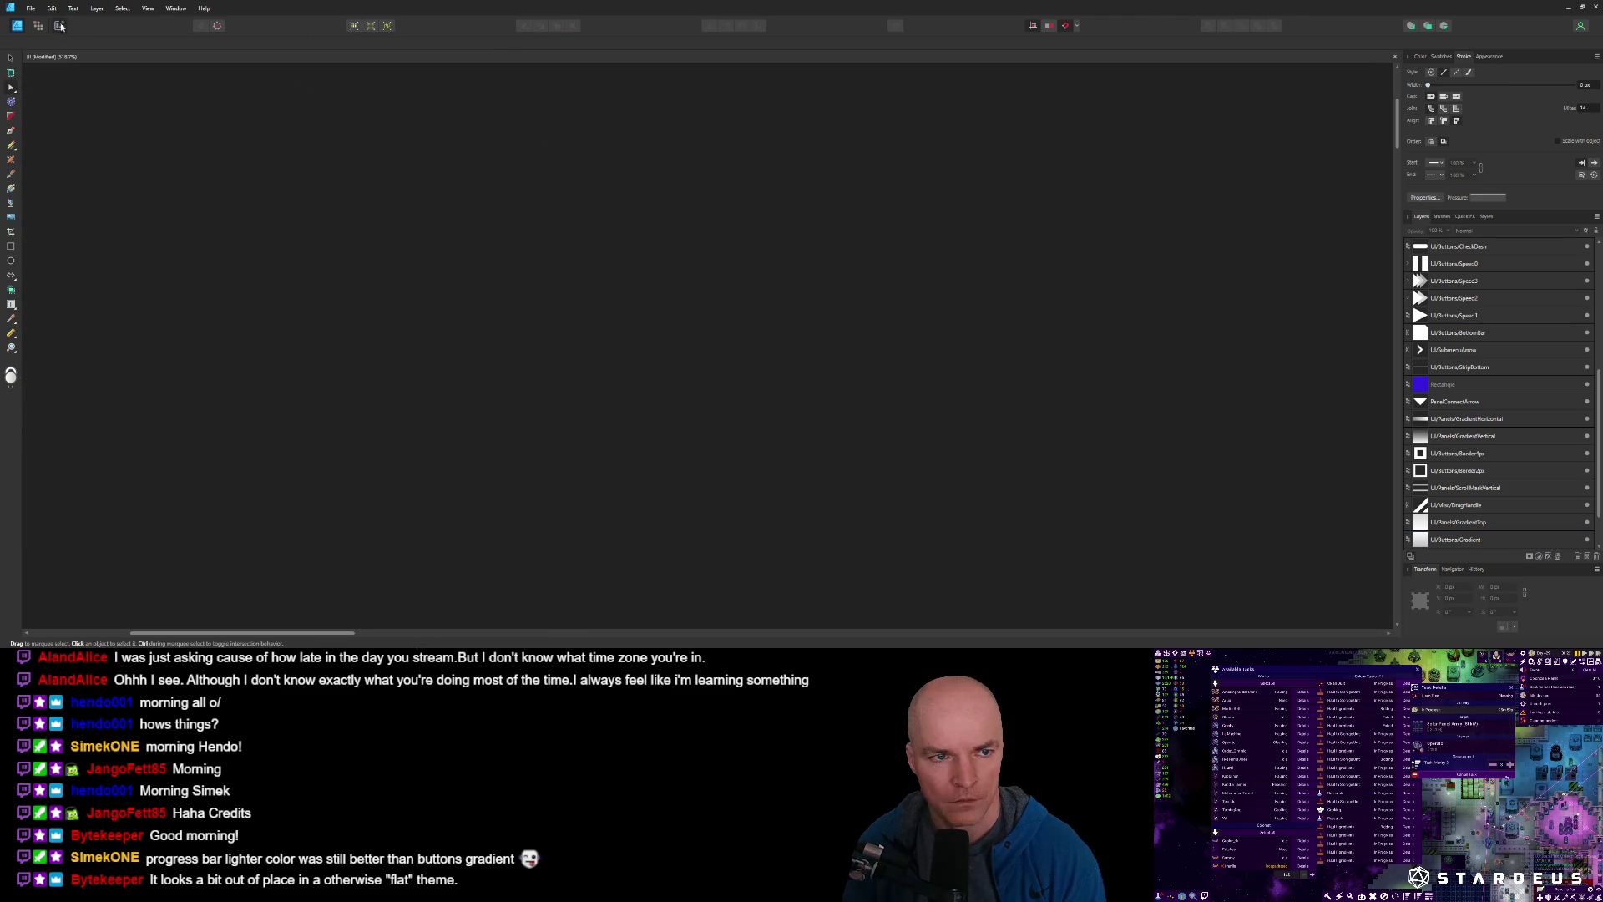
Export the UI/Buttons/Gradient slice over Gradient.png in the UI\Buttons folder.
{"action": "scroll", "coordinate": [1483, 409], "scroll_direction": "down", "scroll_amount": 2}
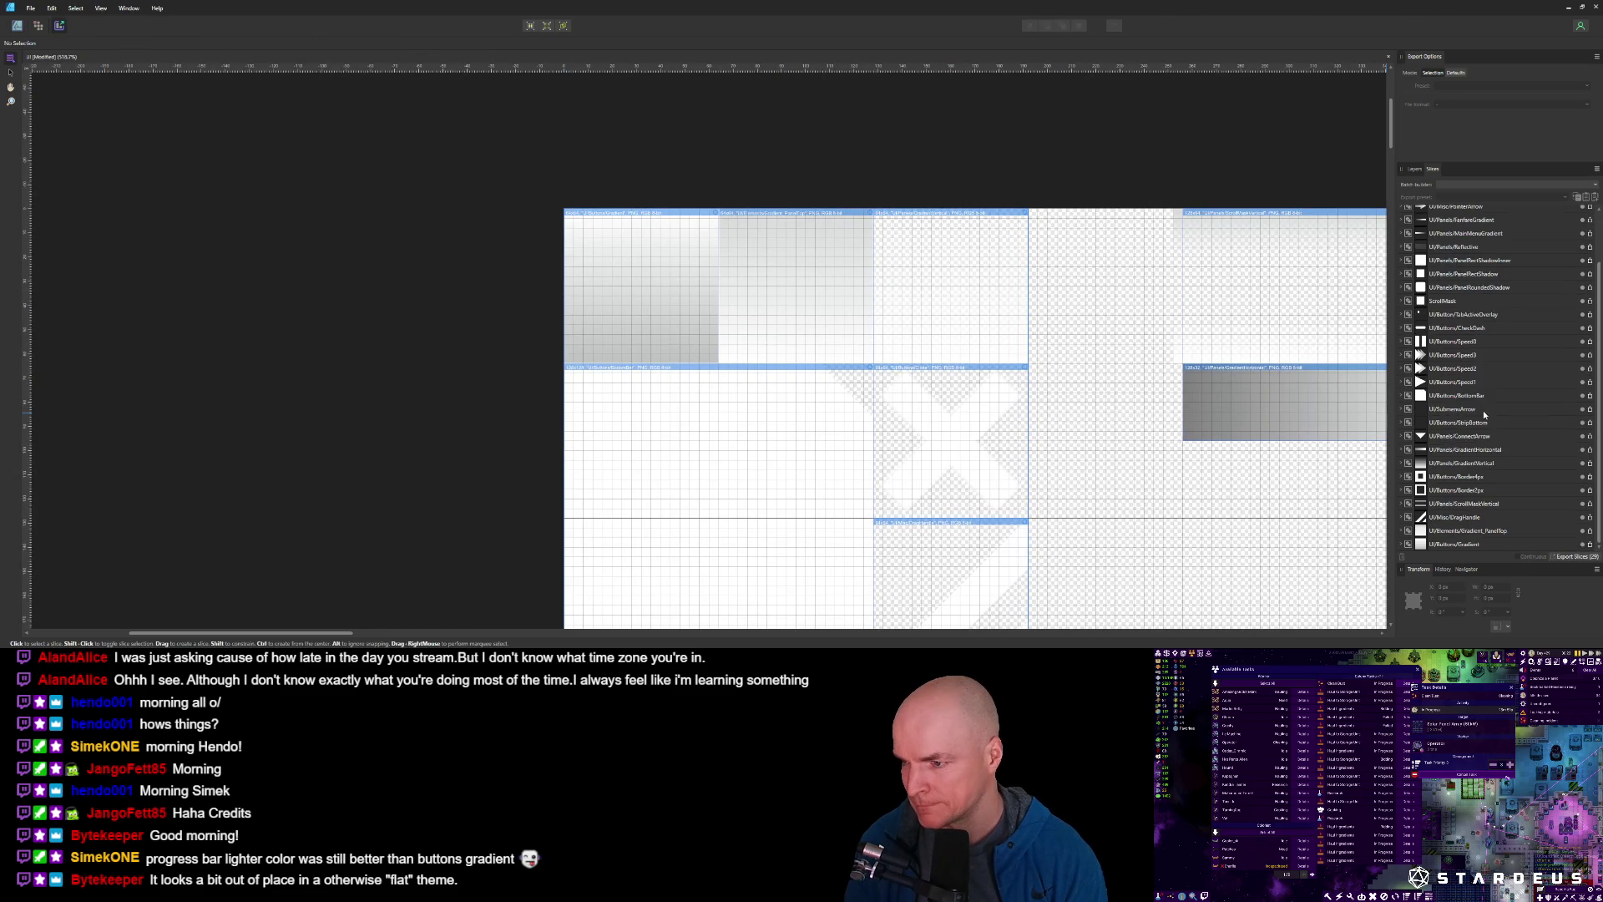
{"action": "scroll", "coordinate": [1478, 376], "scroll_direction": "up", "scroll_amount": 2}
{"action": "scroll", "coordinate": [1478, 359], "scroll_direction": "down", "scroll_amount": 2}
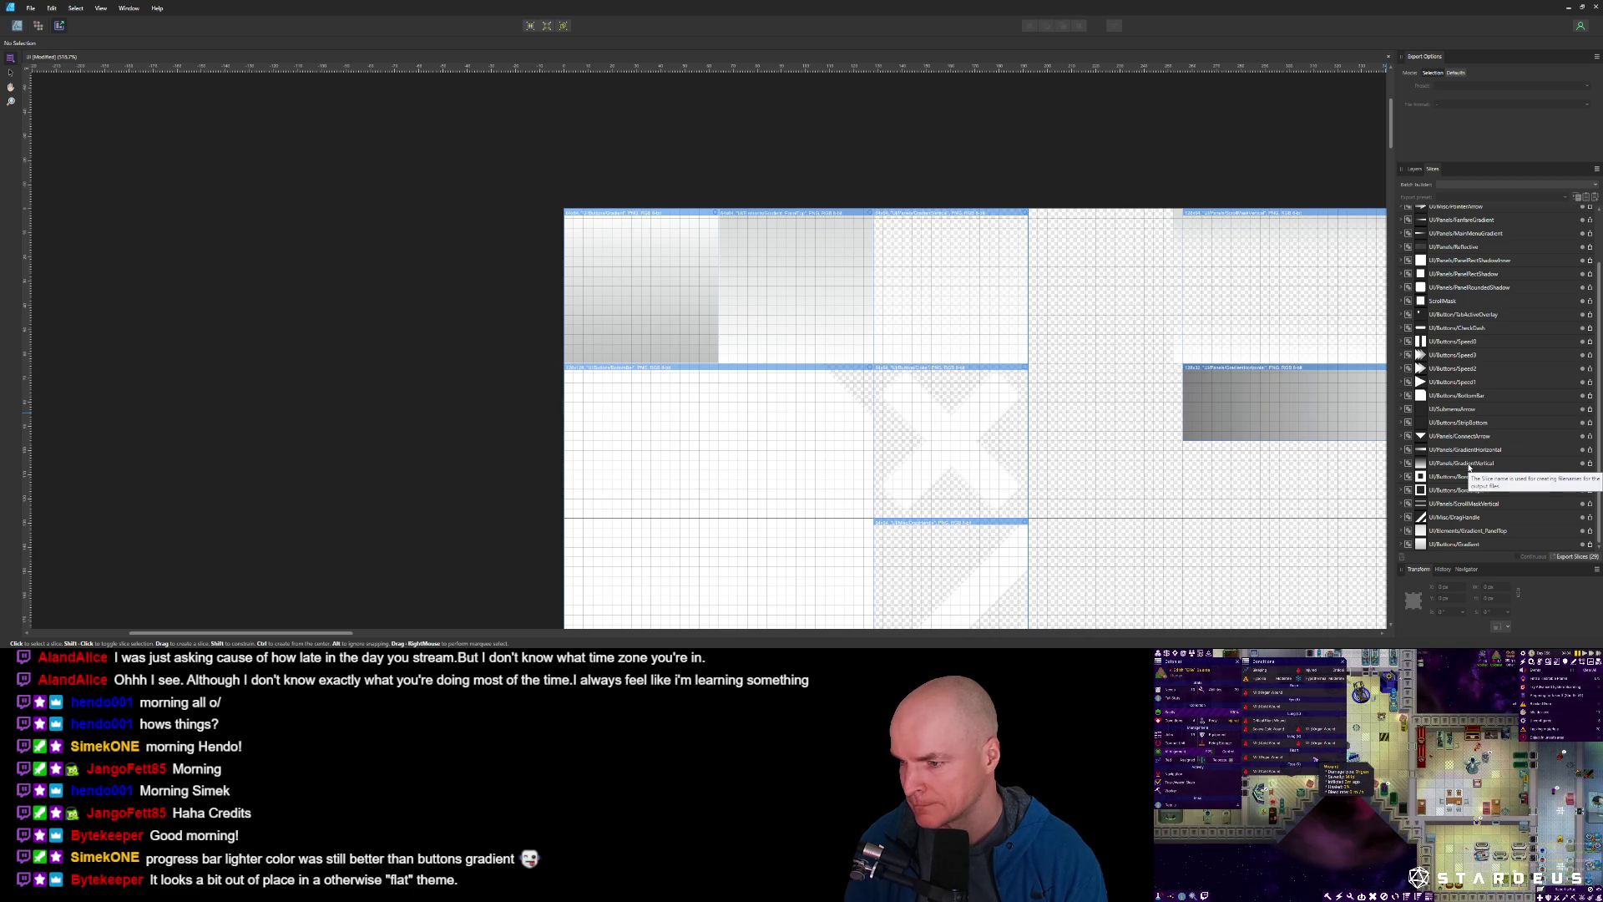
{"action": "left_click", "coordinate": [1455, 544]}
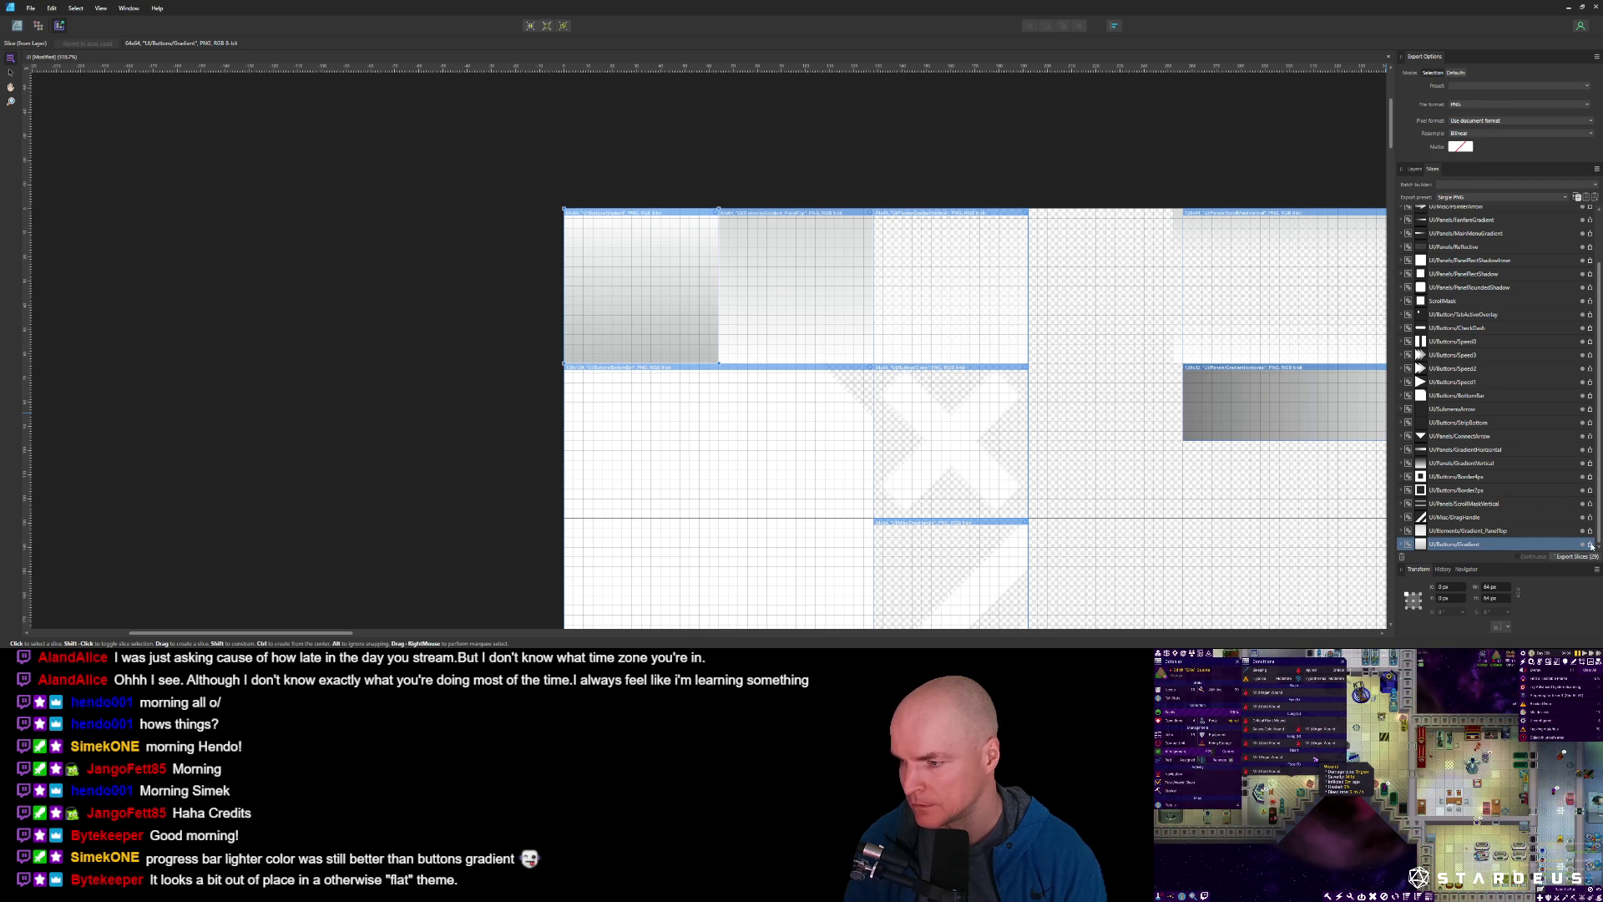
{"action": "left_click", "coordinate": [1592, 546]}
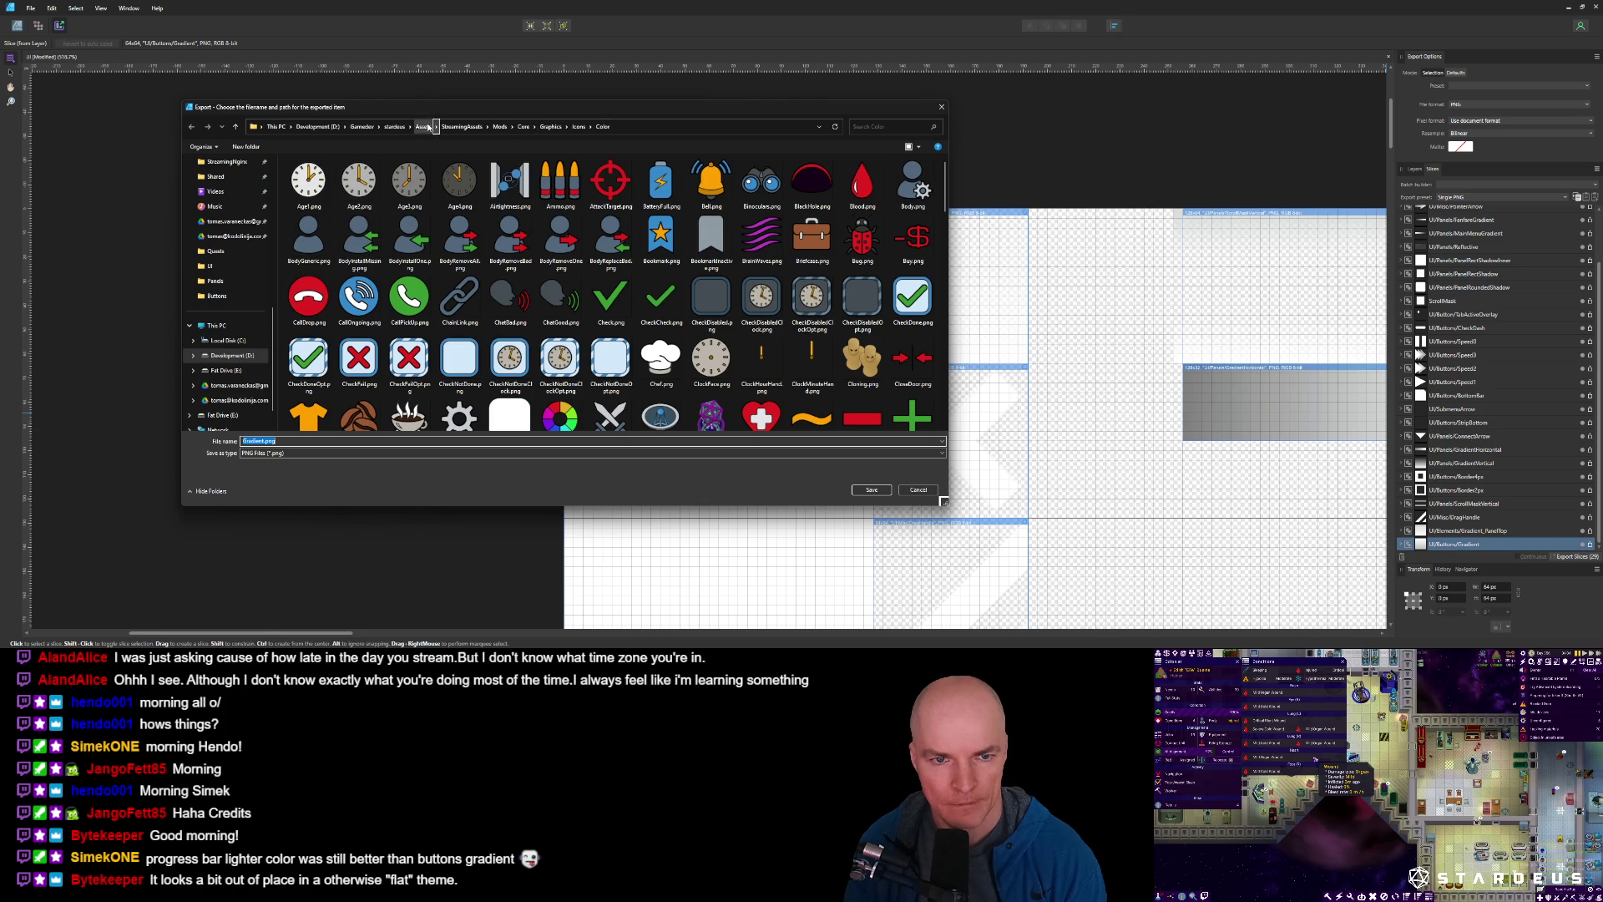
{"action": "left_click", "coordinate": [551, 126]}
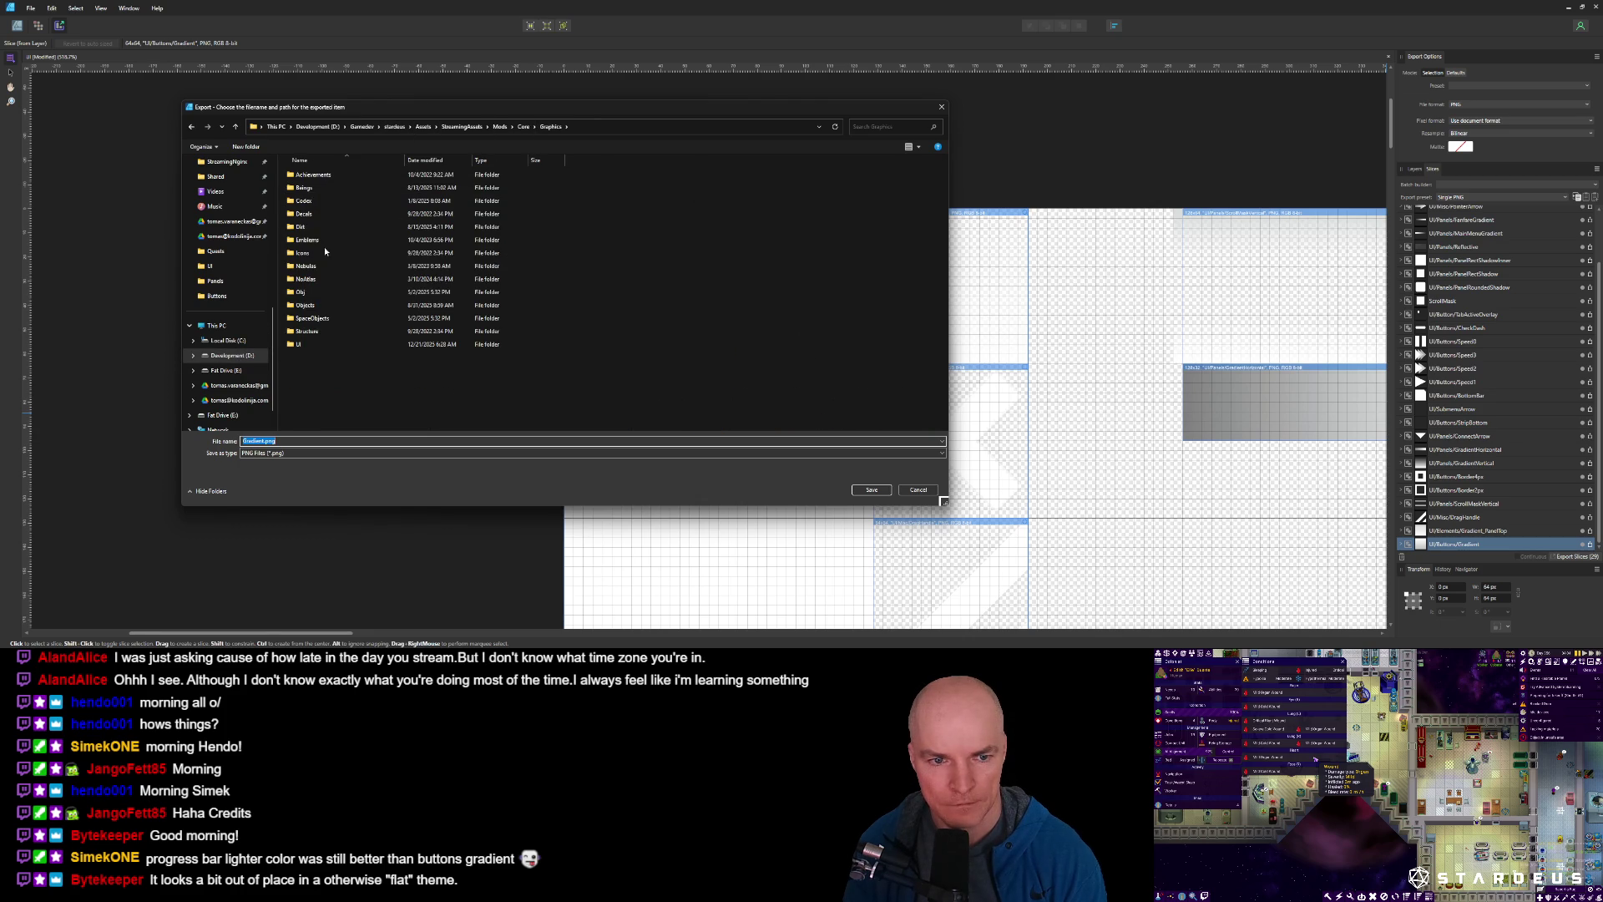
{"action": "double_click", "coordinate": [303, 344]}
{"action": "double_click", "coordinate": [300, 176]}
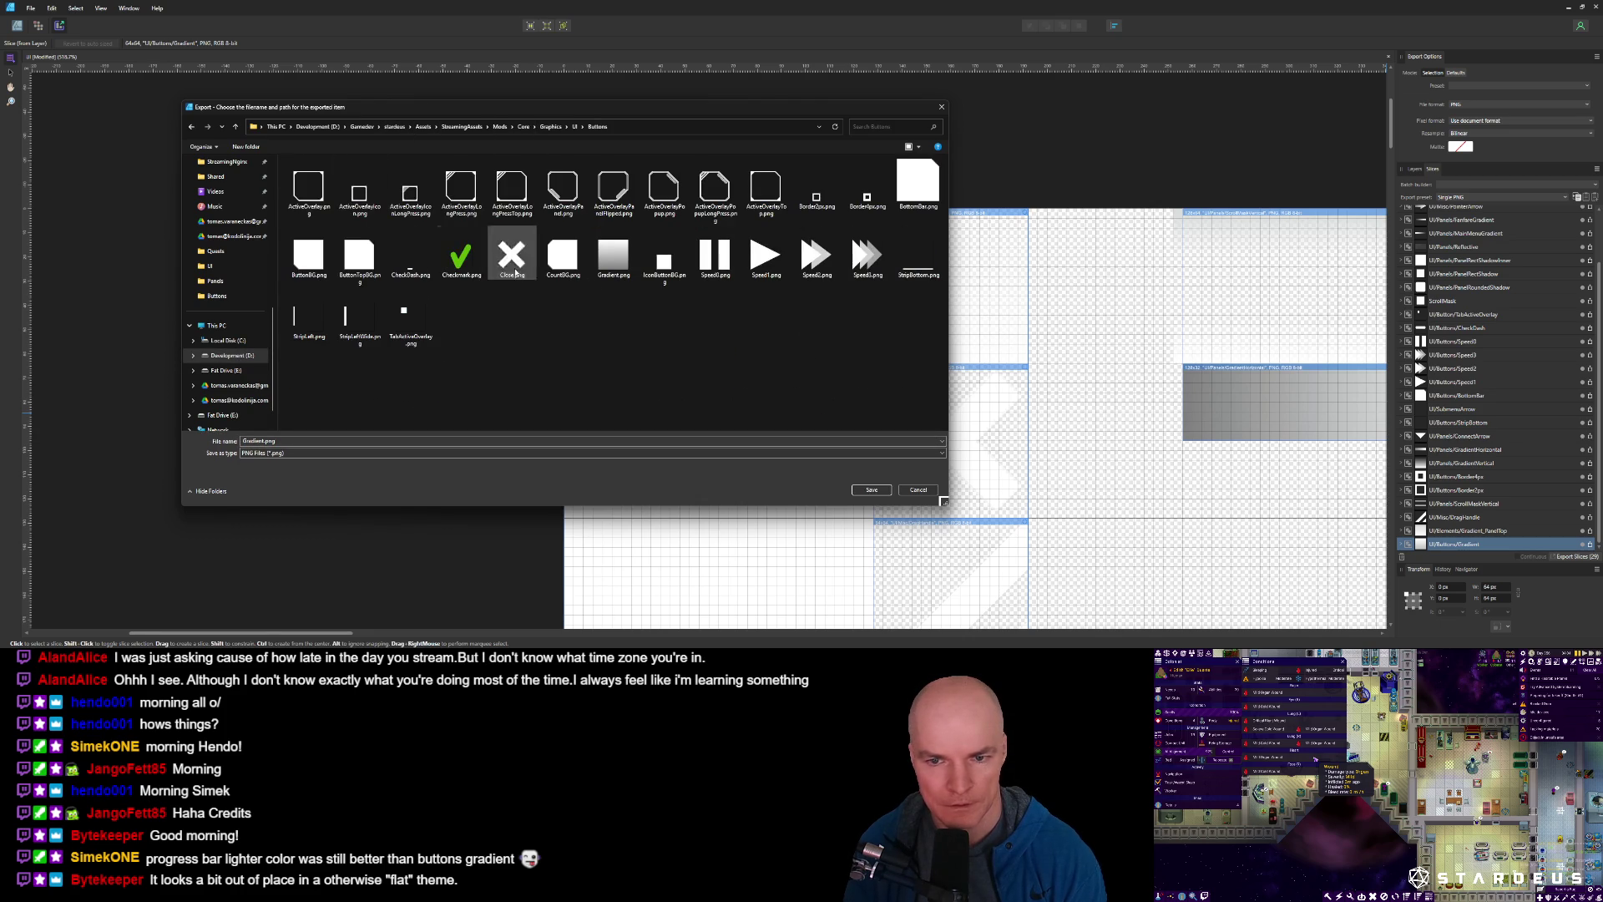
{"action": "left_click", "coordinate": [614, 265]}
{"action": "double_click", "coordinate": [615, 256]}
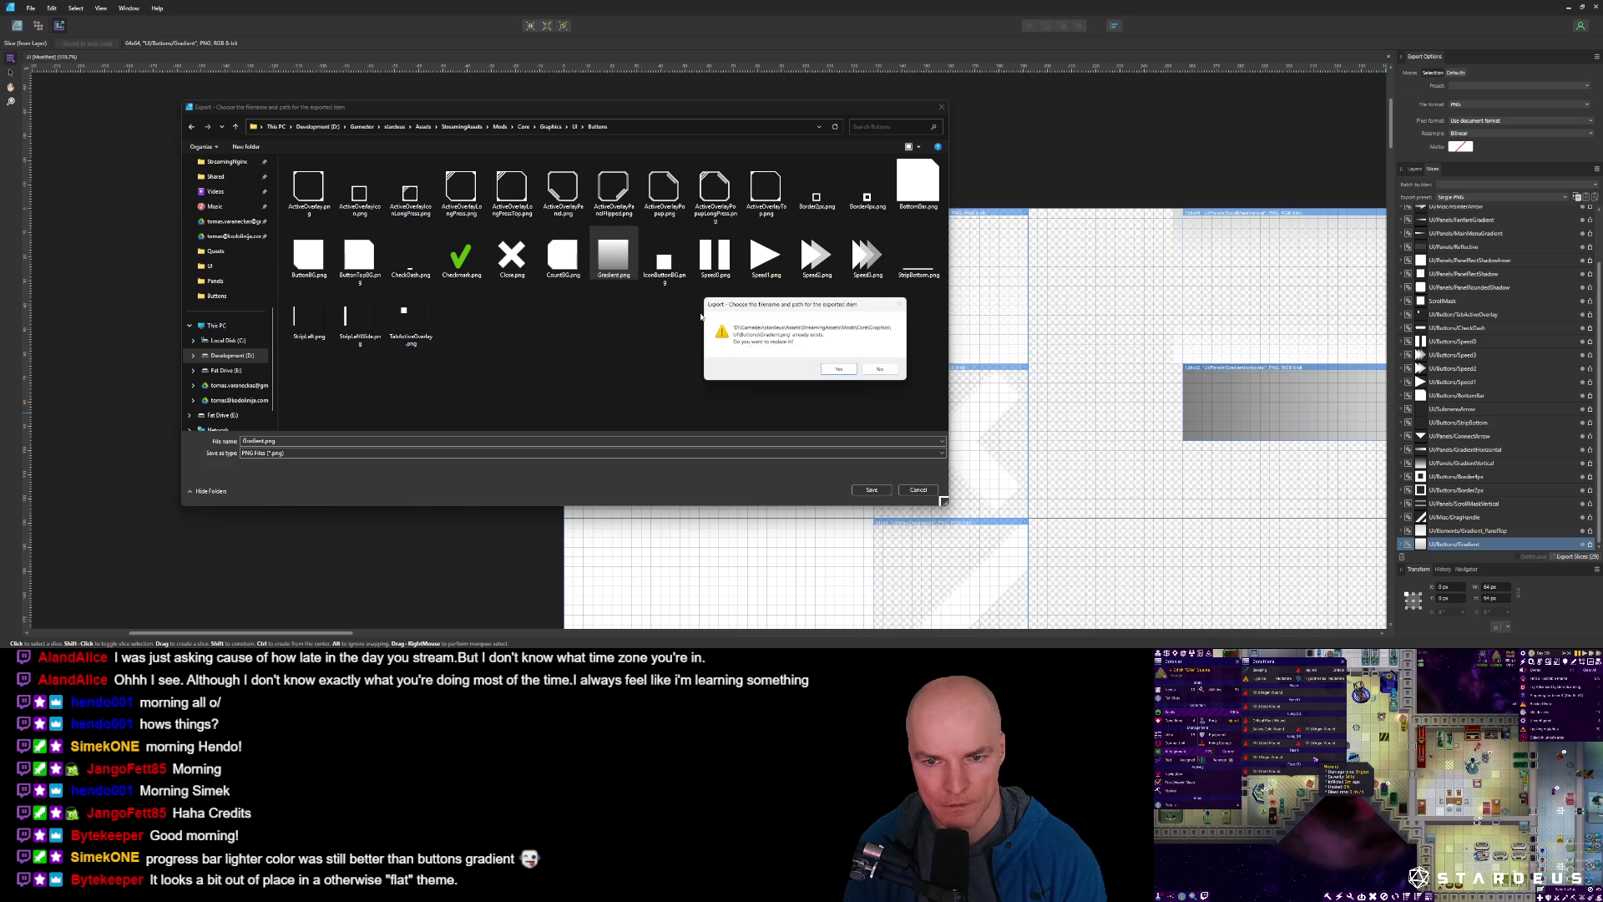
{"action": "left_click", "coordinate": [837, 373]}
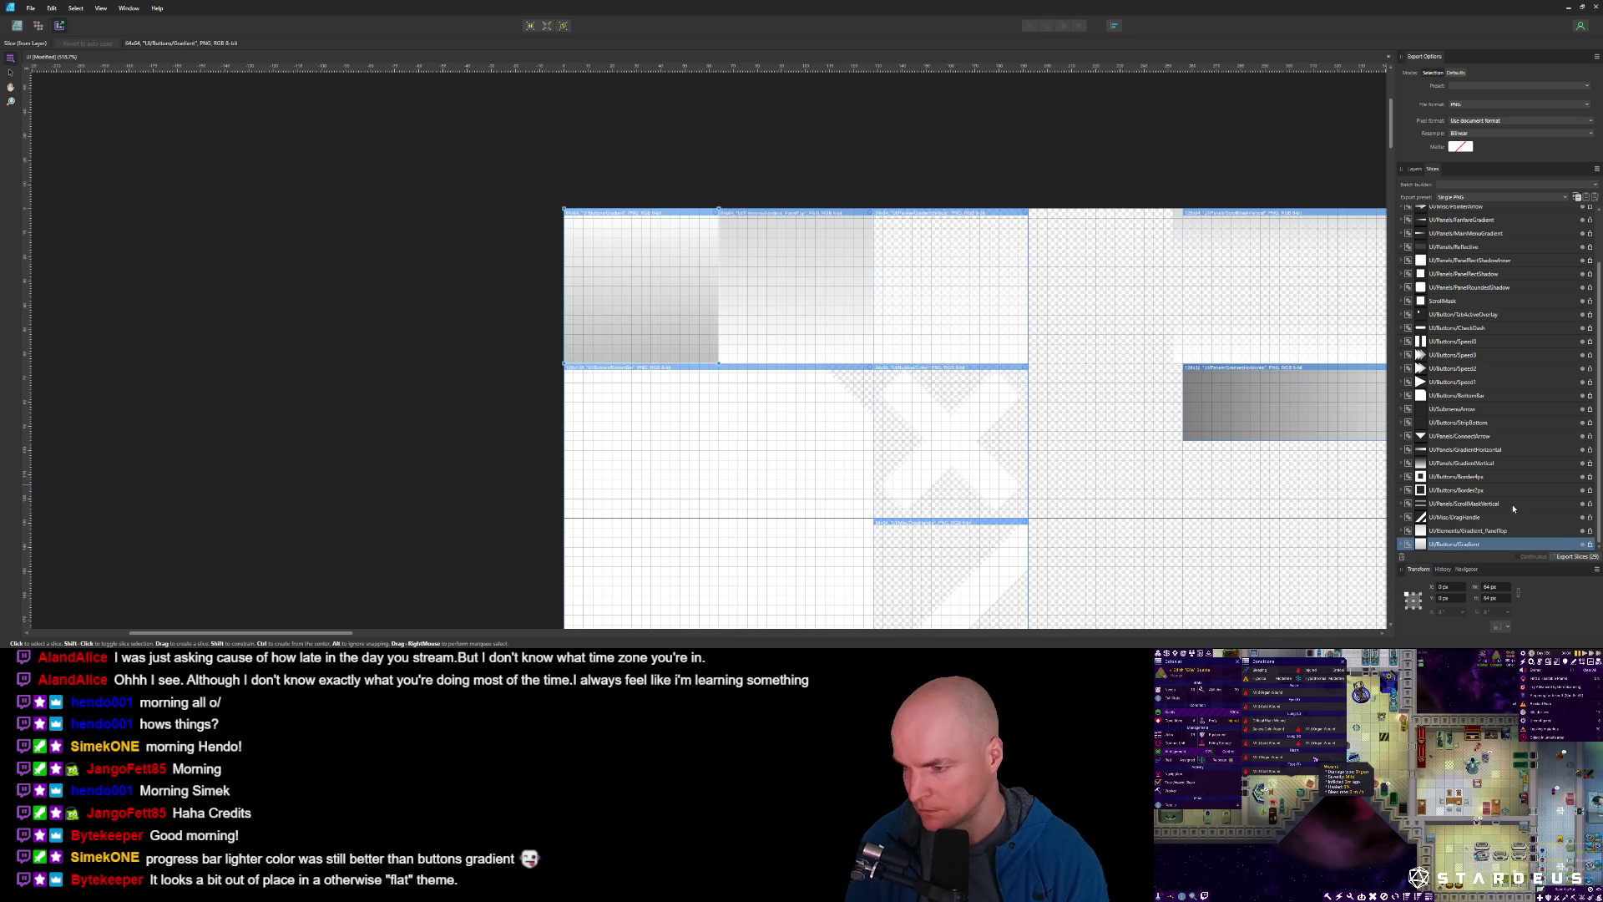
Start another export of the gradient slice, selecting Gradient.png, and bring up File Explorer.
{"action": "left_click", "coordinate": [1590, 544]}
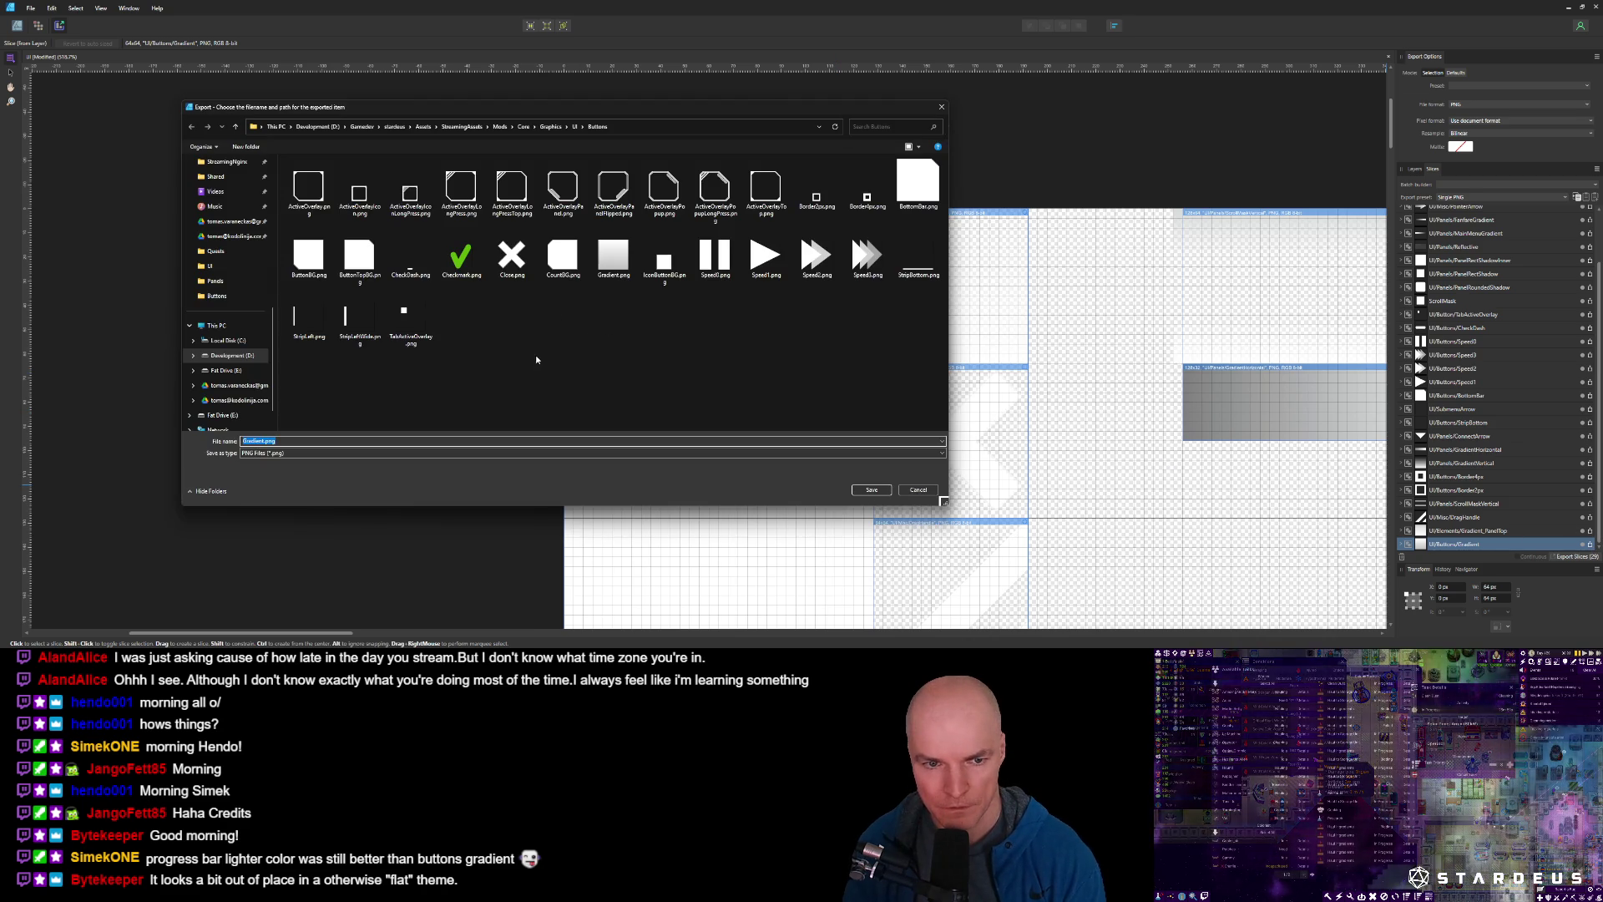
{"action": "left_click", "coordinate": [615, 268]}
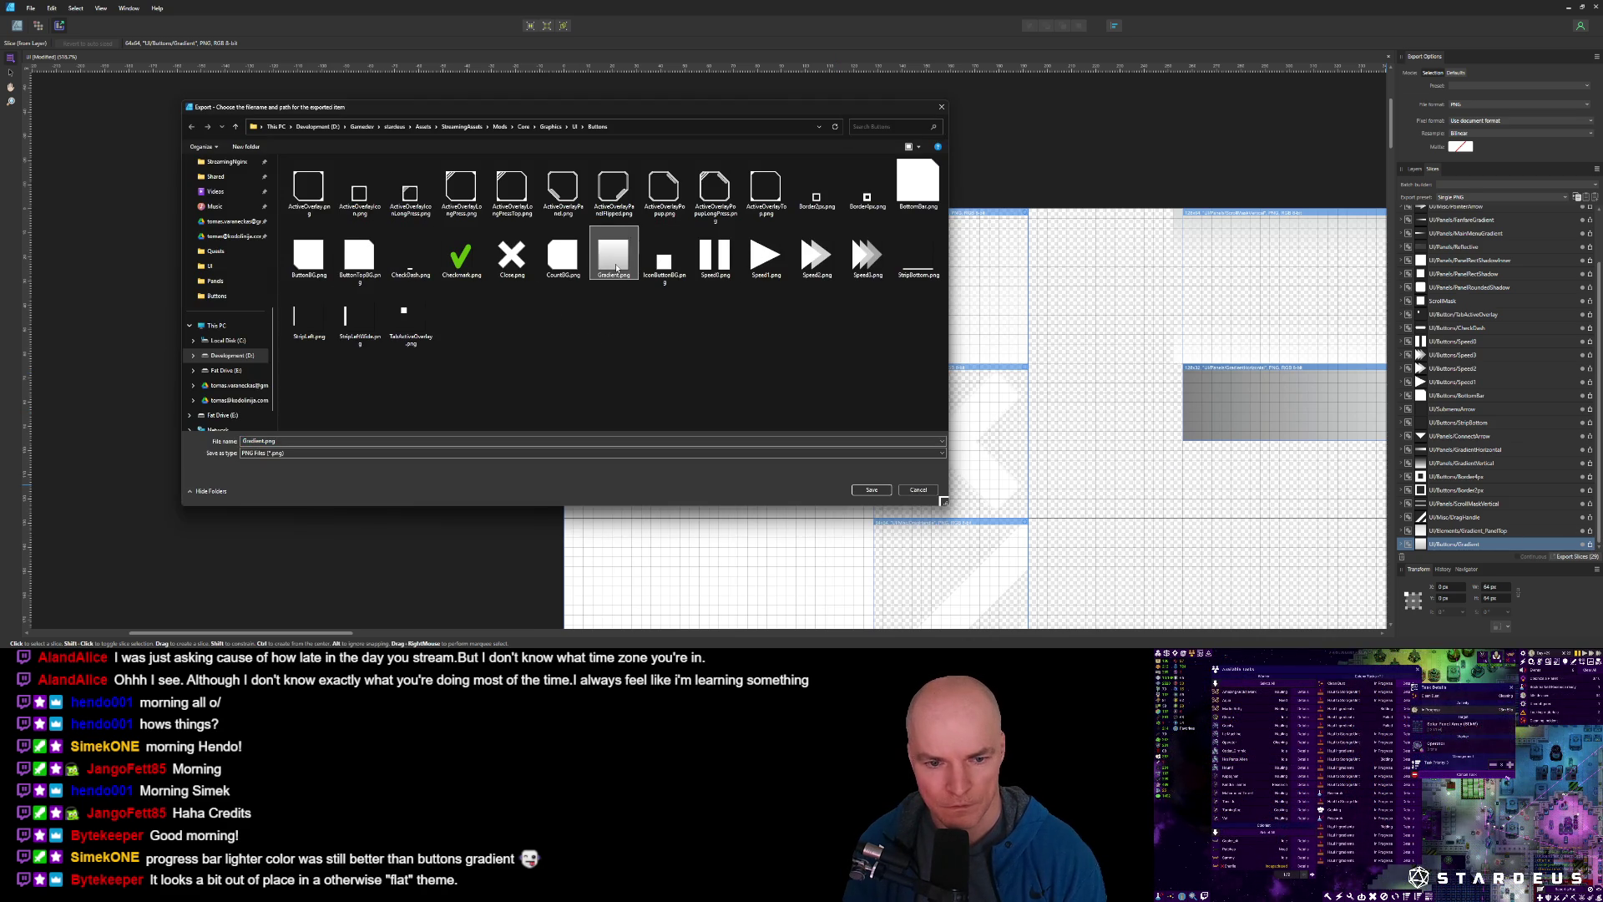
{"action": "left_click", "coordinate": [209, 660]}
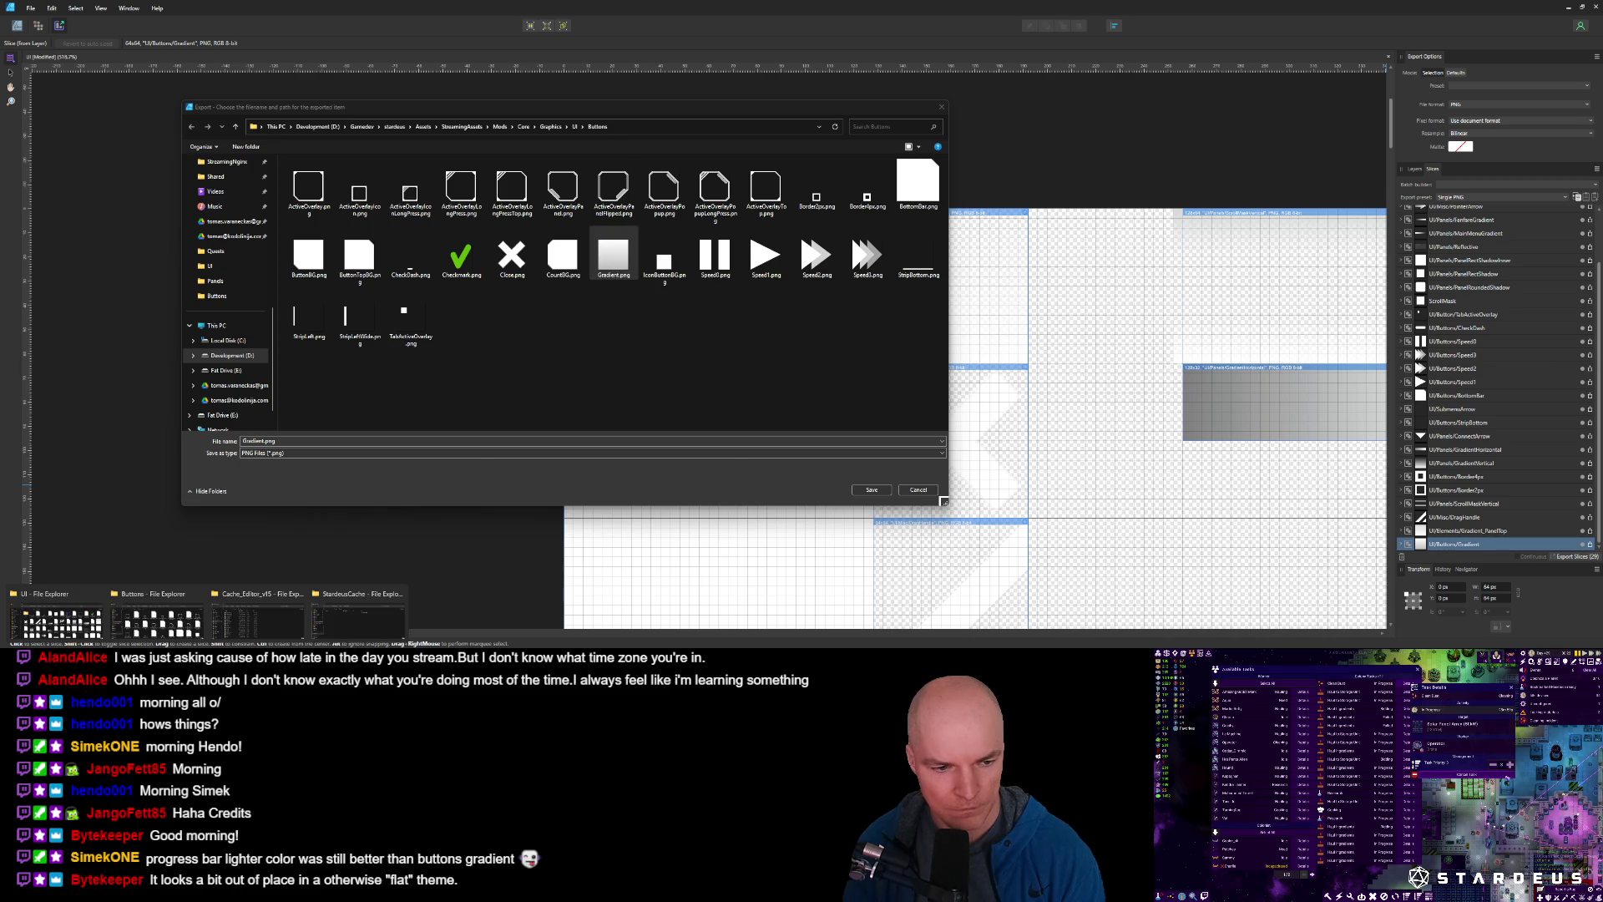
Bring the Assets\Images\UI folder to the front and check GradientButton.png is 64x64.
{"action": "mouse_move", "coordinate": [76, 622]}
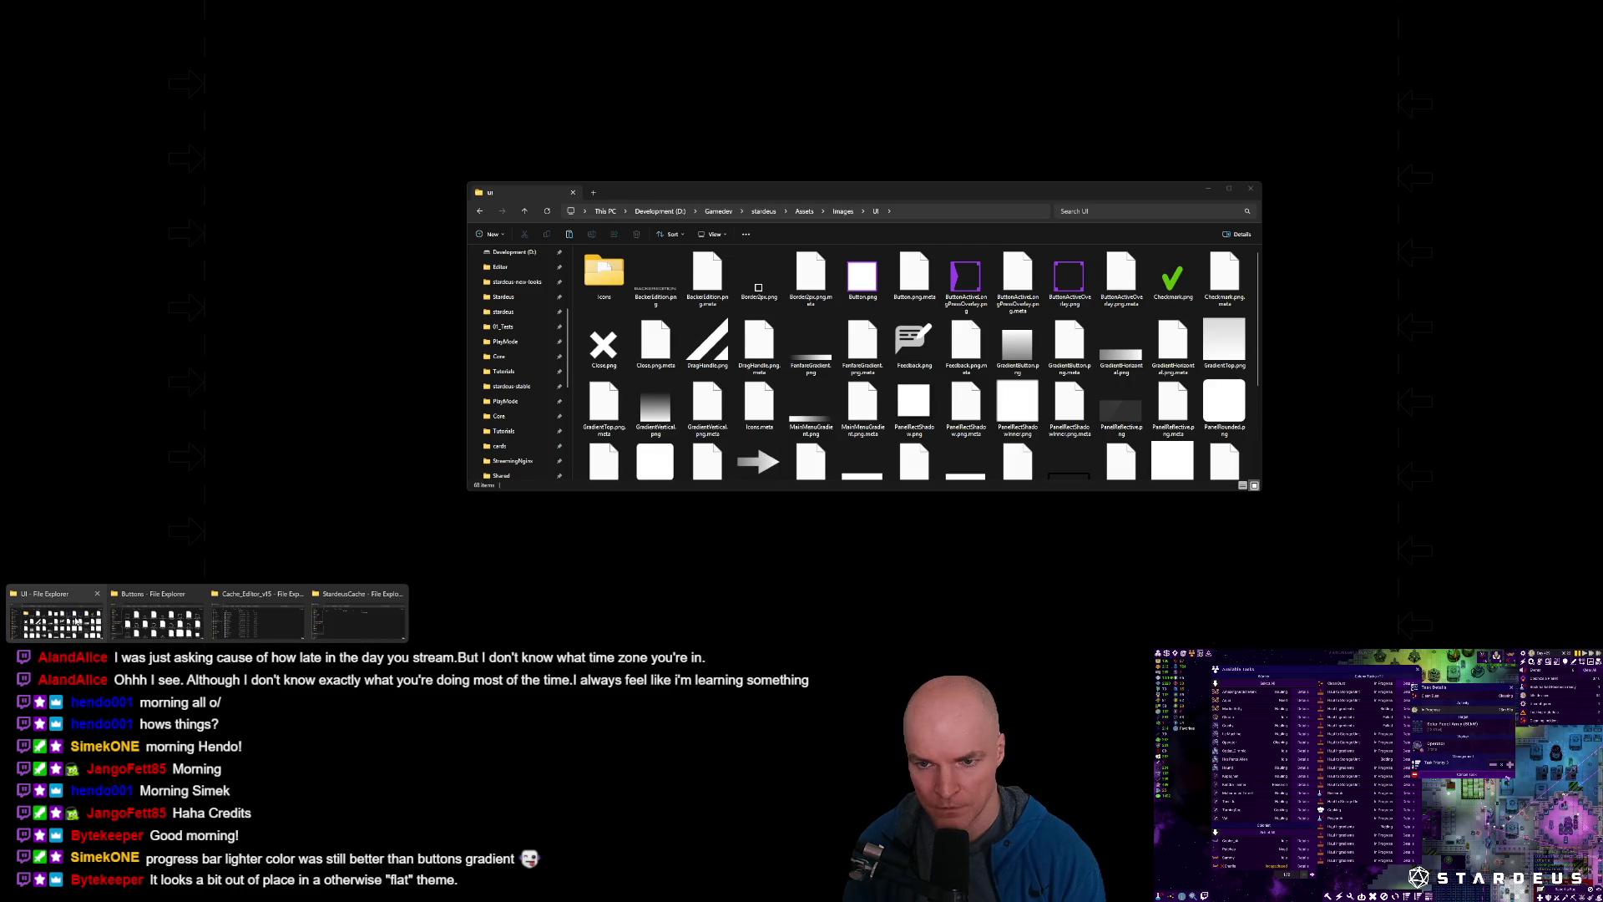
{"action": "left_click", "coordinate": [77, 622]}
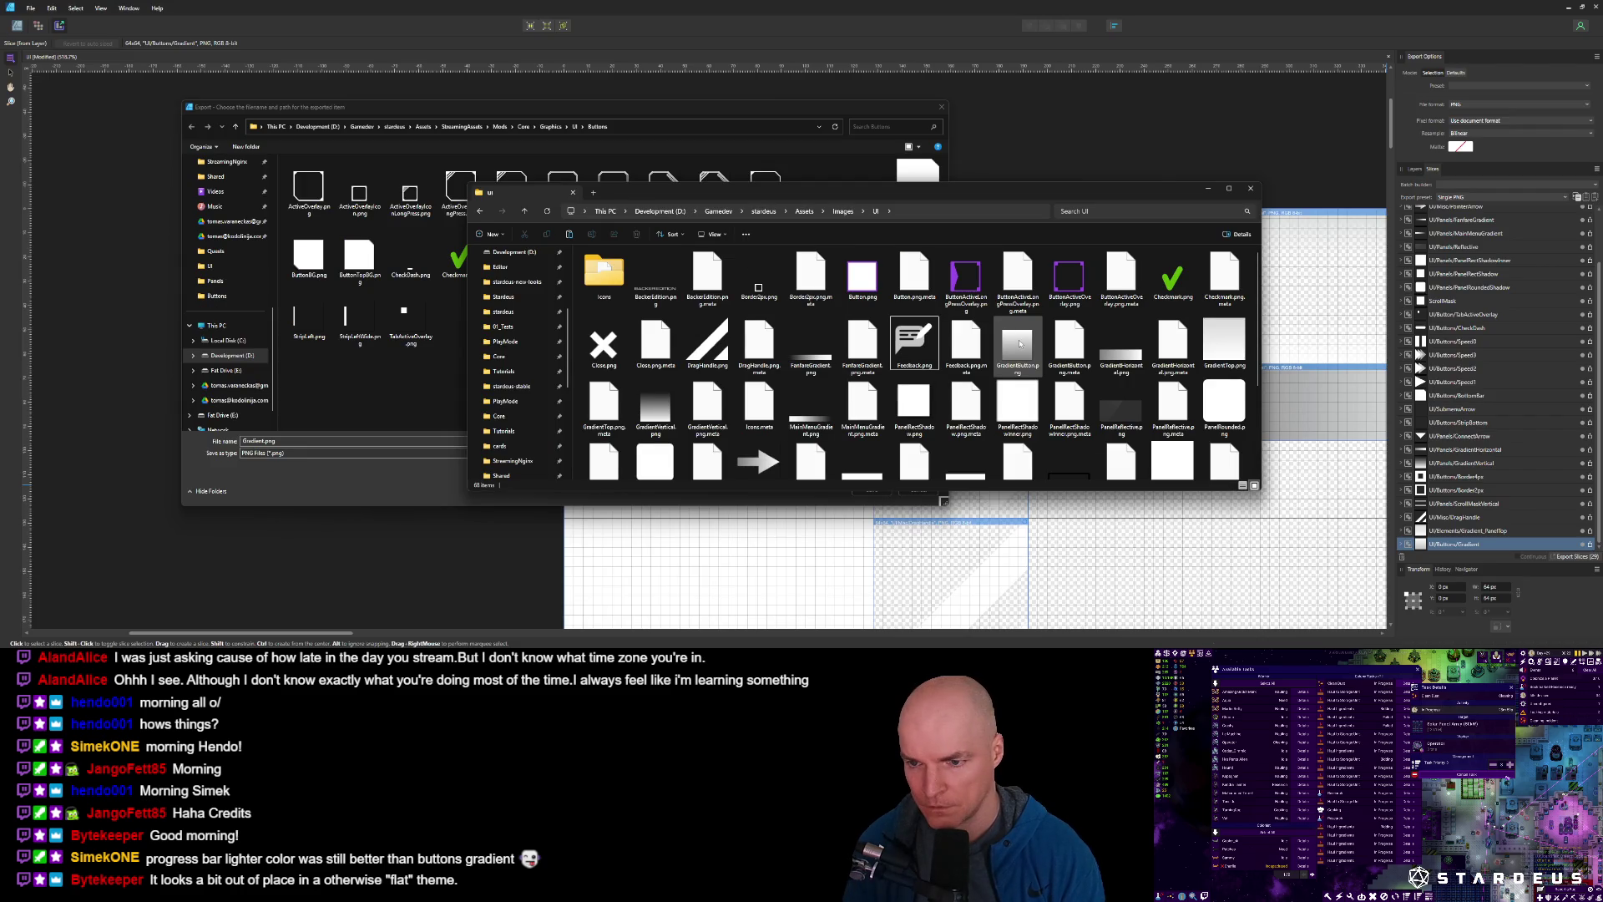
{"action": "mouse_move", "coordinate": [1019, 347]}
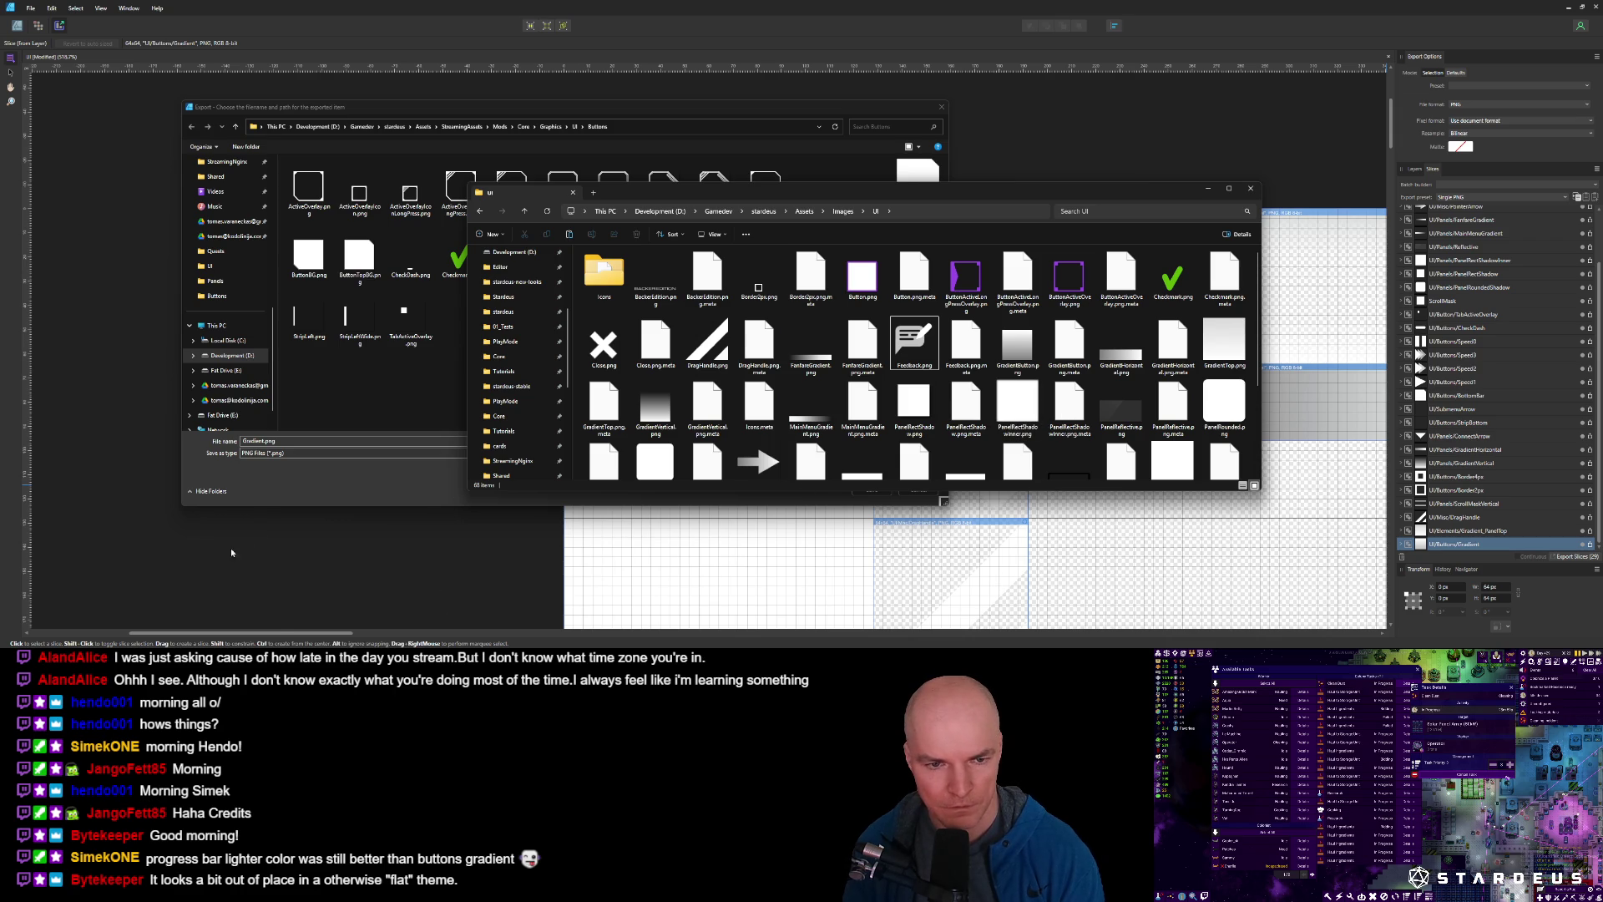
Export the gradient slice over GradientButton.png and move it into the UI folder.
{"action": "left_click", "coordinate": [395, 407]}
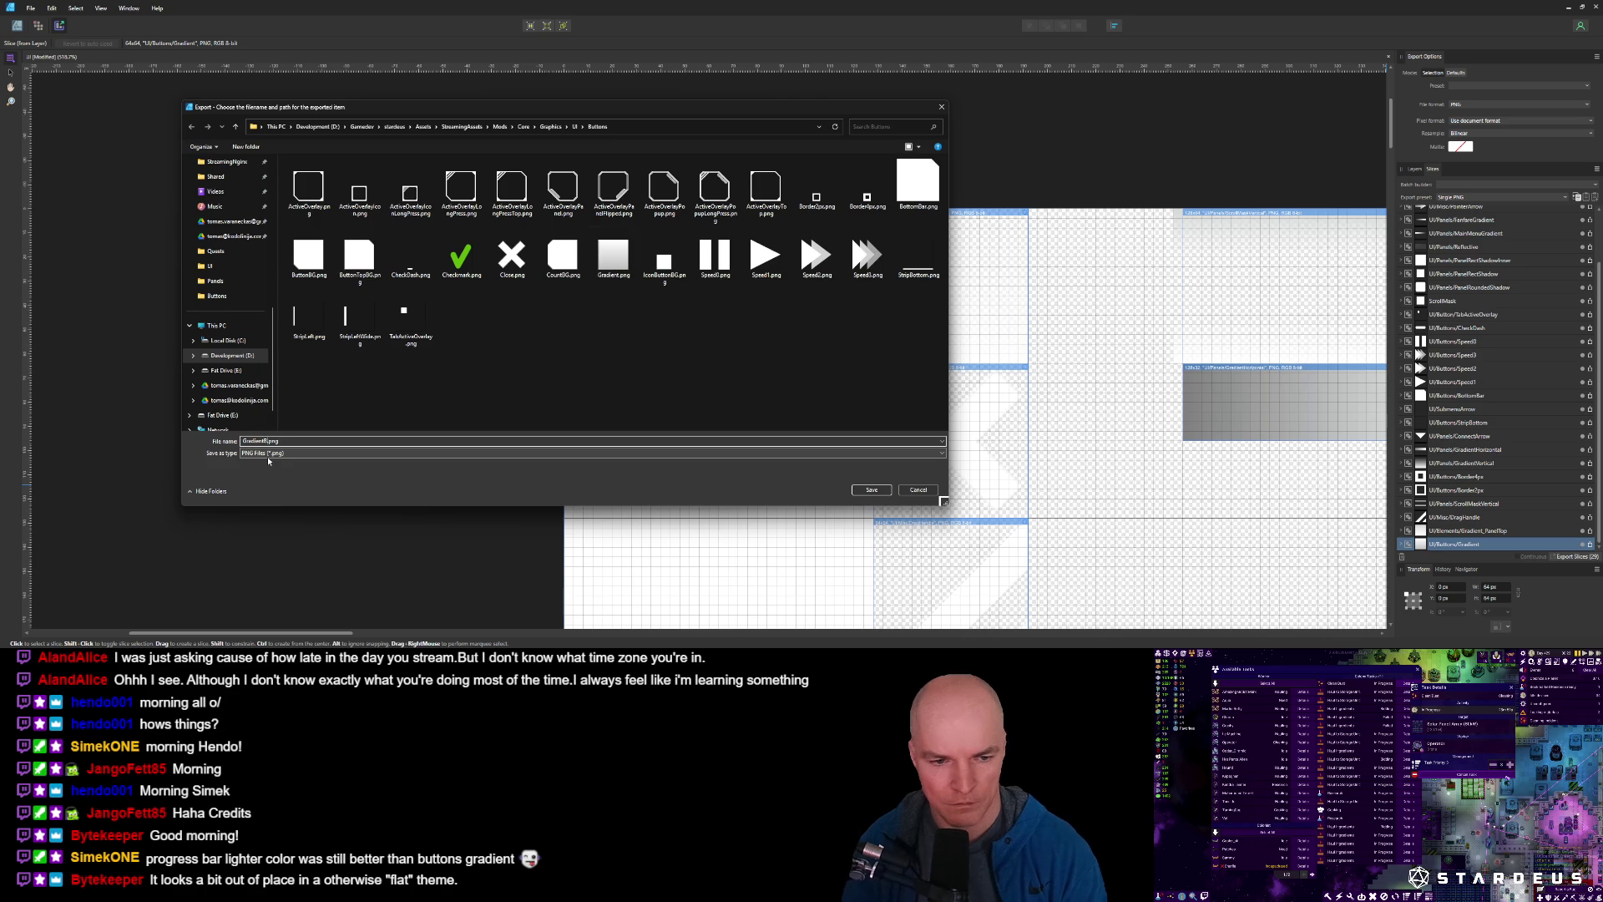
{"action": "type", "text": "Button"}
{"action": "key", "text": "Return"}
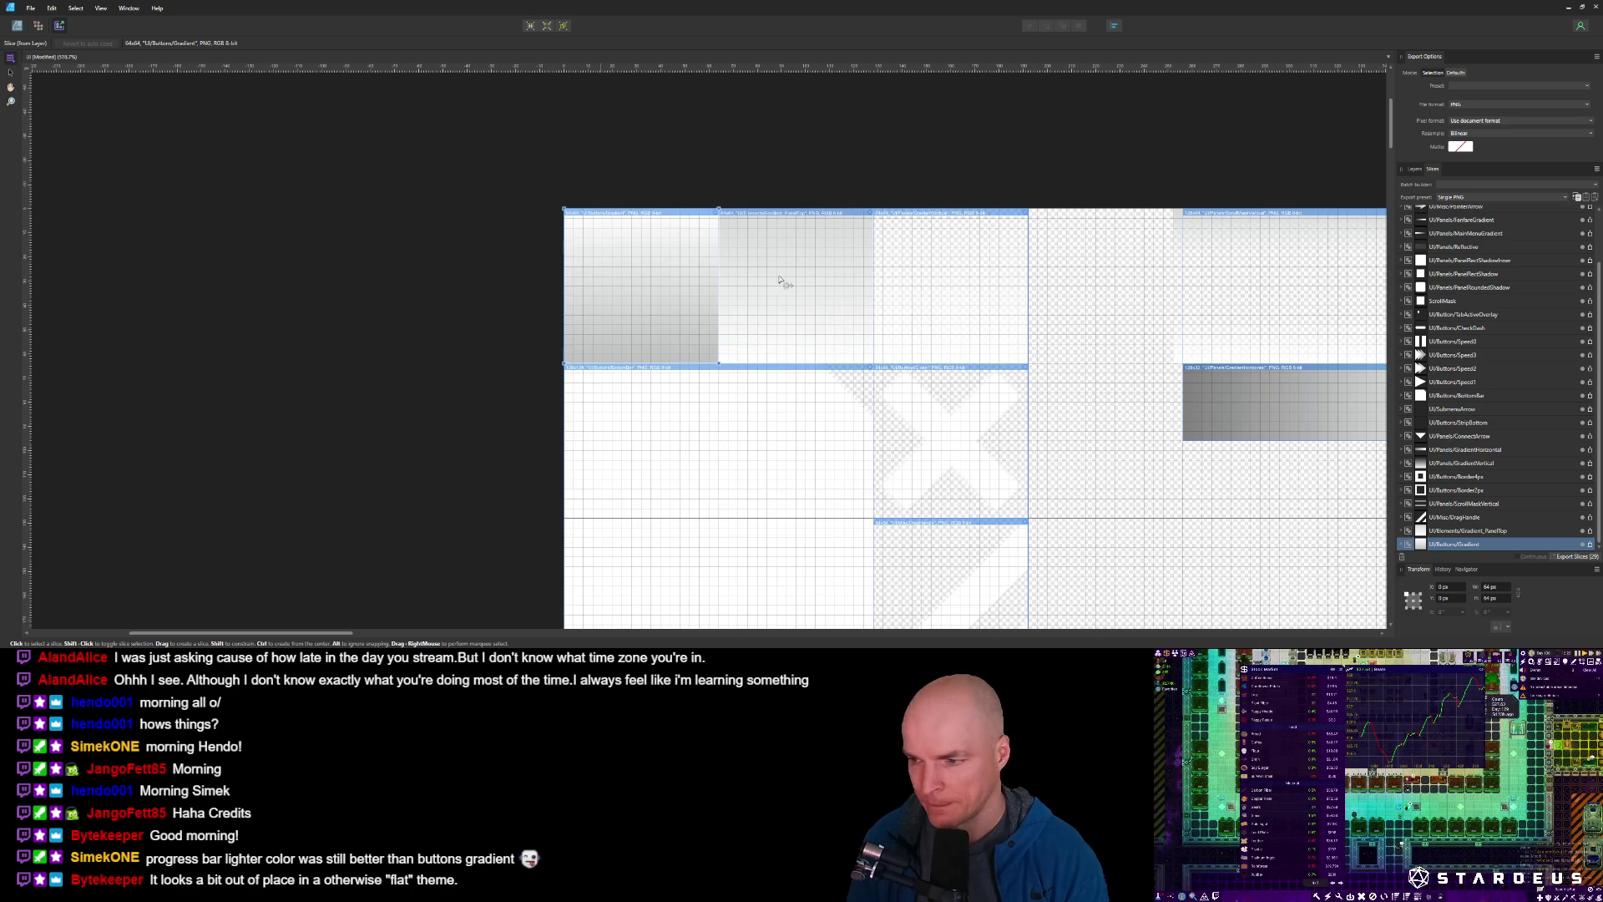
{"action": "left_click", "coordinate": [1580, 543]}
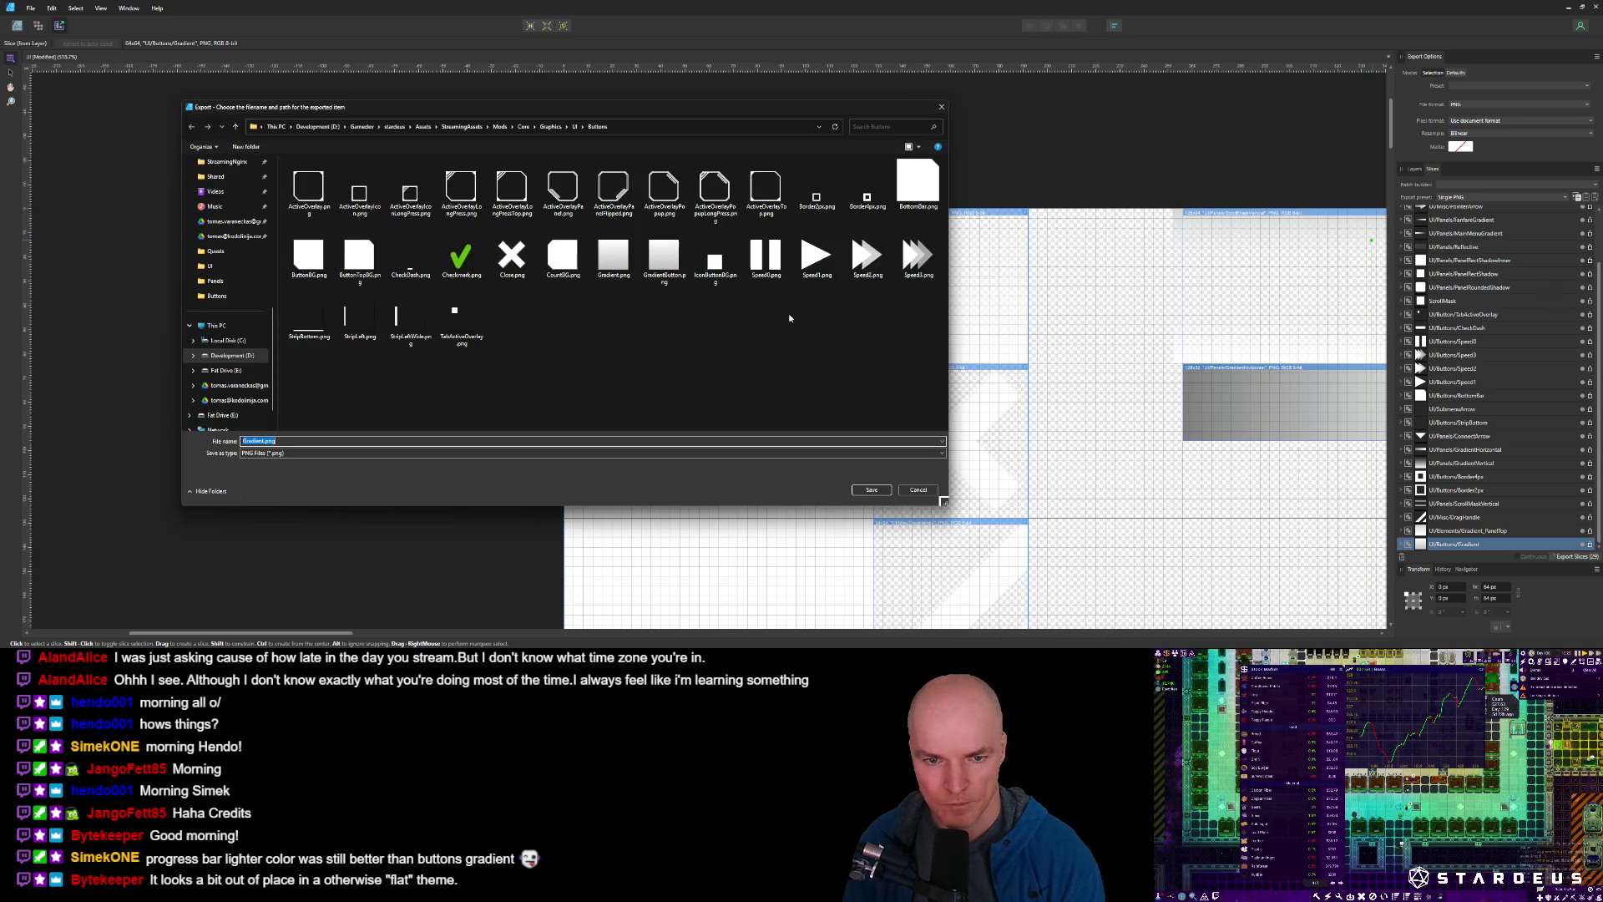
{"action": "left_click", "coordinate": [663, 264]}
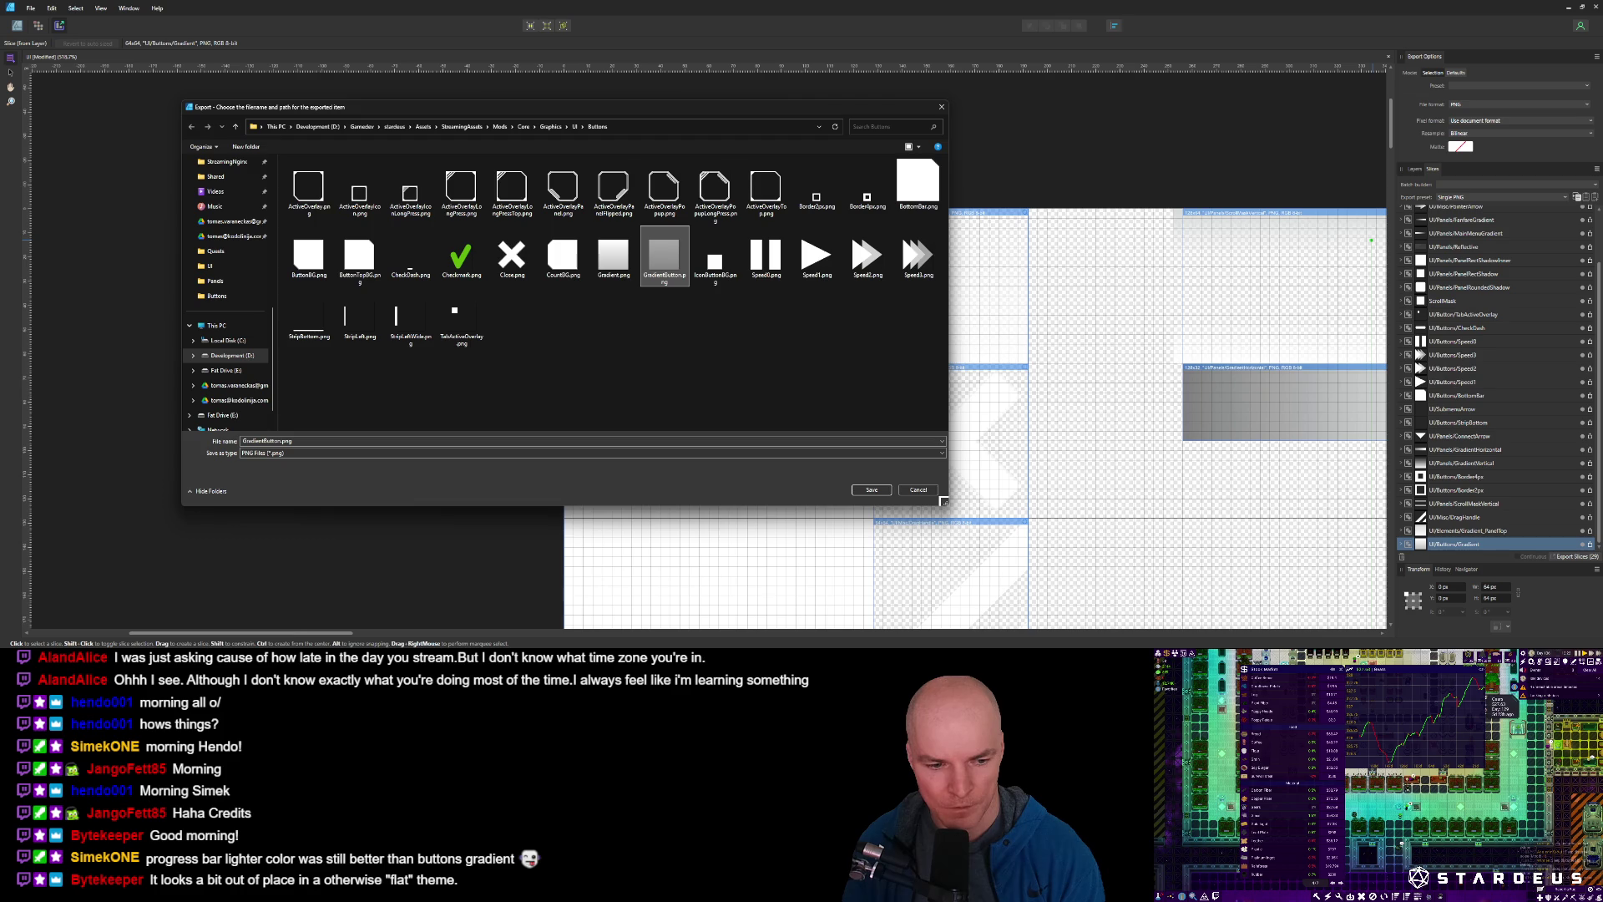
{"action": "mouse_move", "coordinate": [69, 618]}
{"action": "left_click_drag", "start_coordinate": [69, 618], "coordinate": [785, 265]}
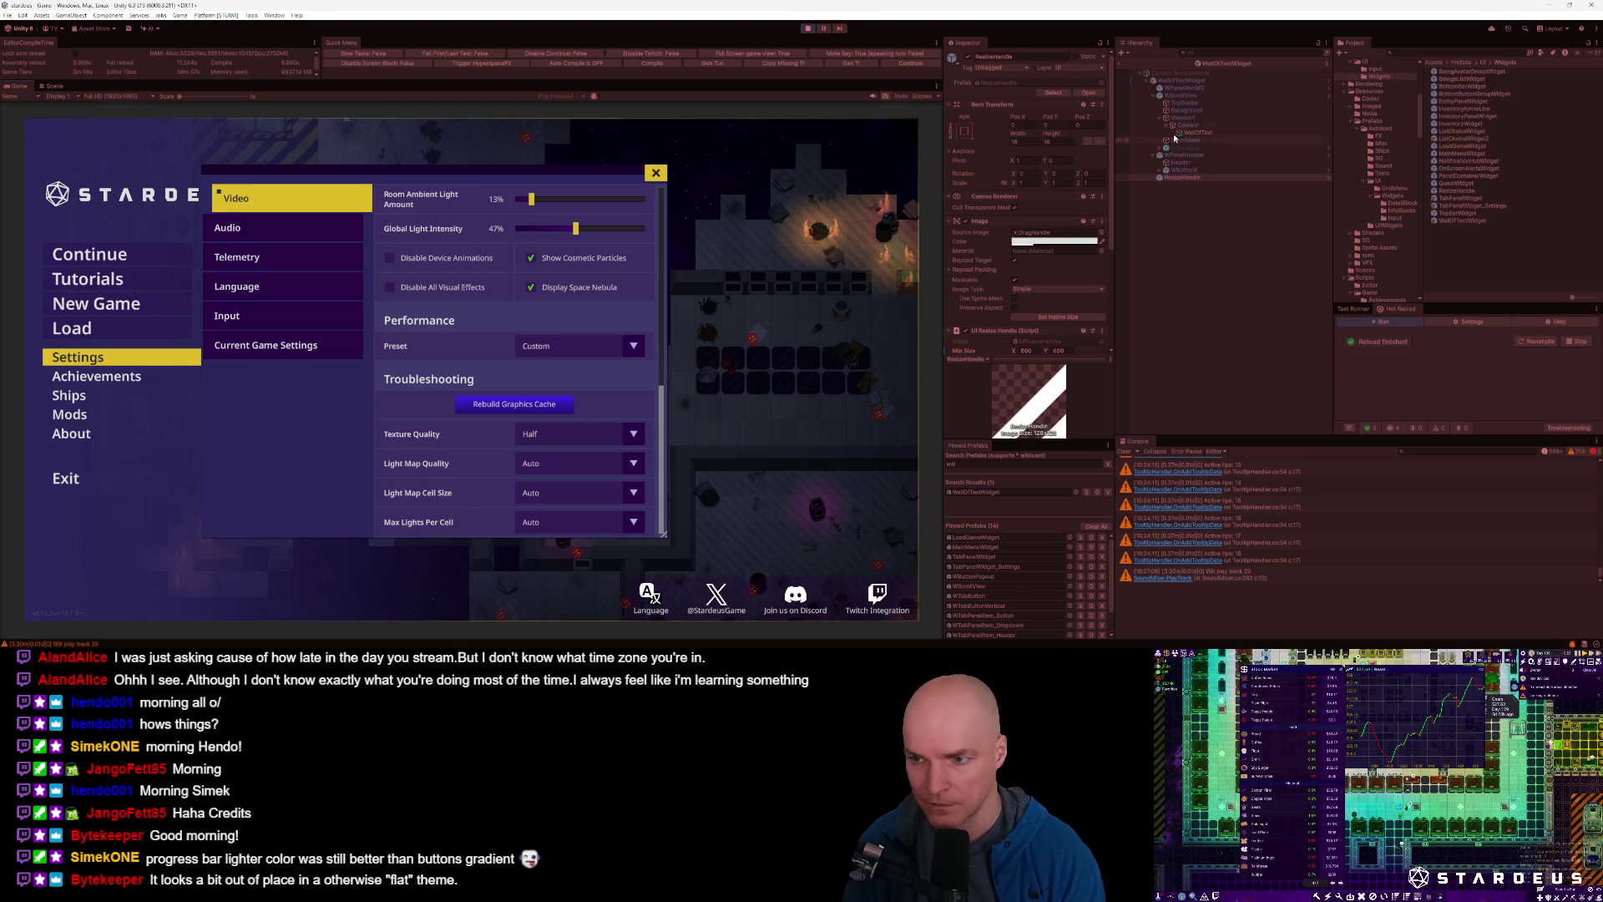
Exit the WallOfTextWidget prefab and stop the running game.
{"action": "left_click", "coordinate": [1118, 65]}
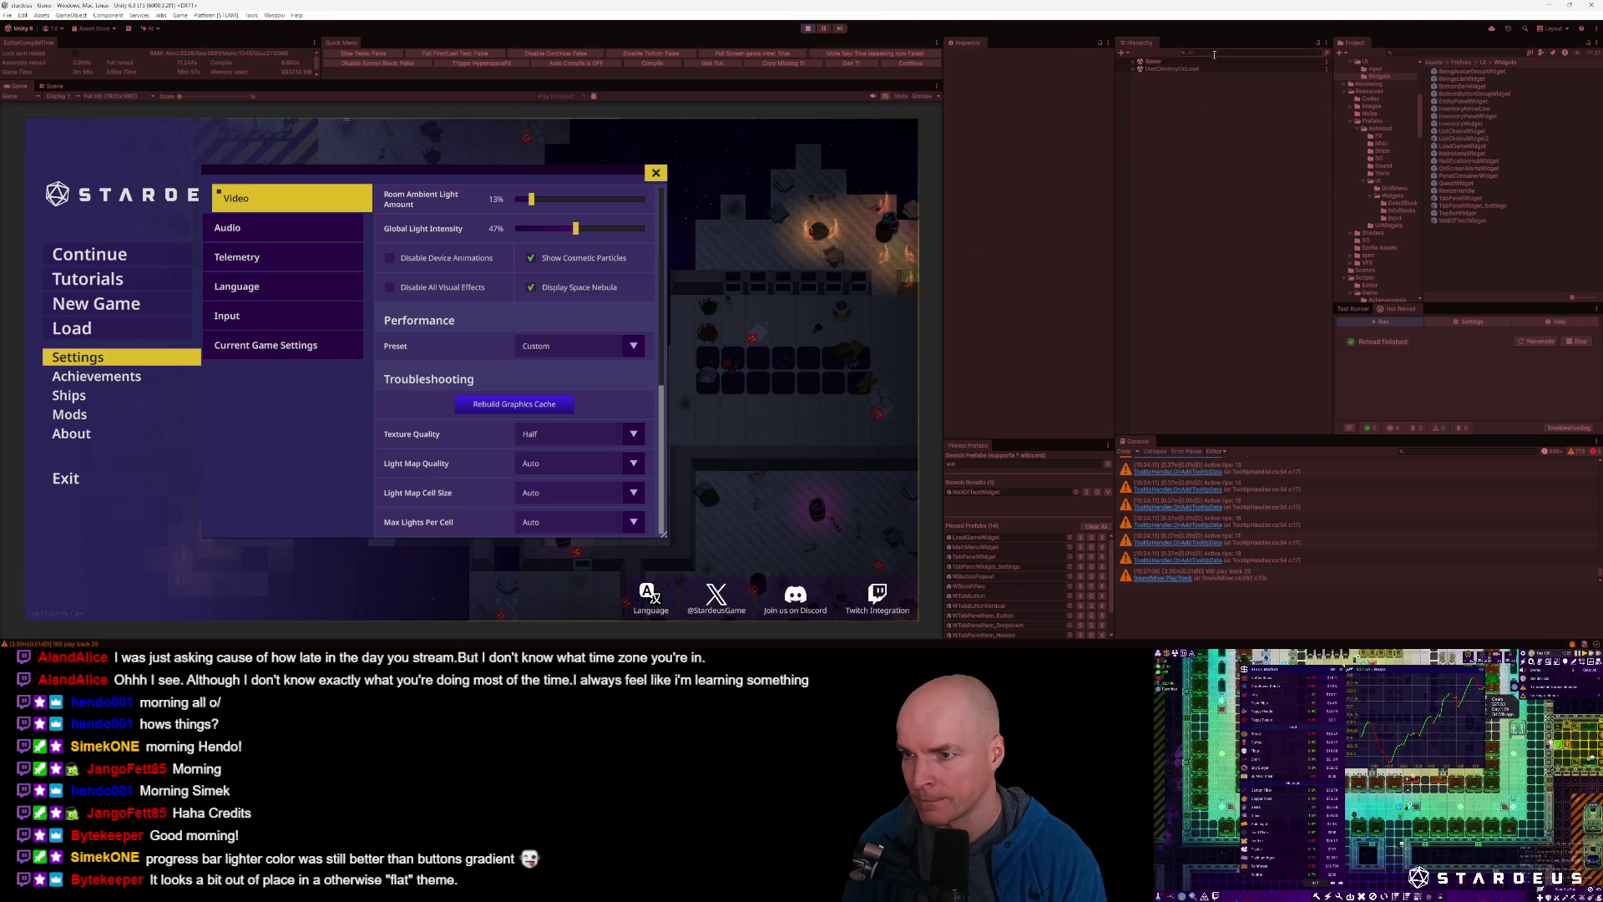
{"action": "type", "text": "button"}
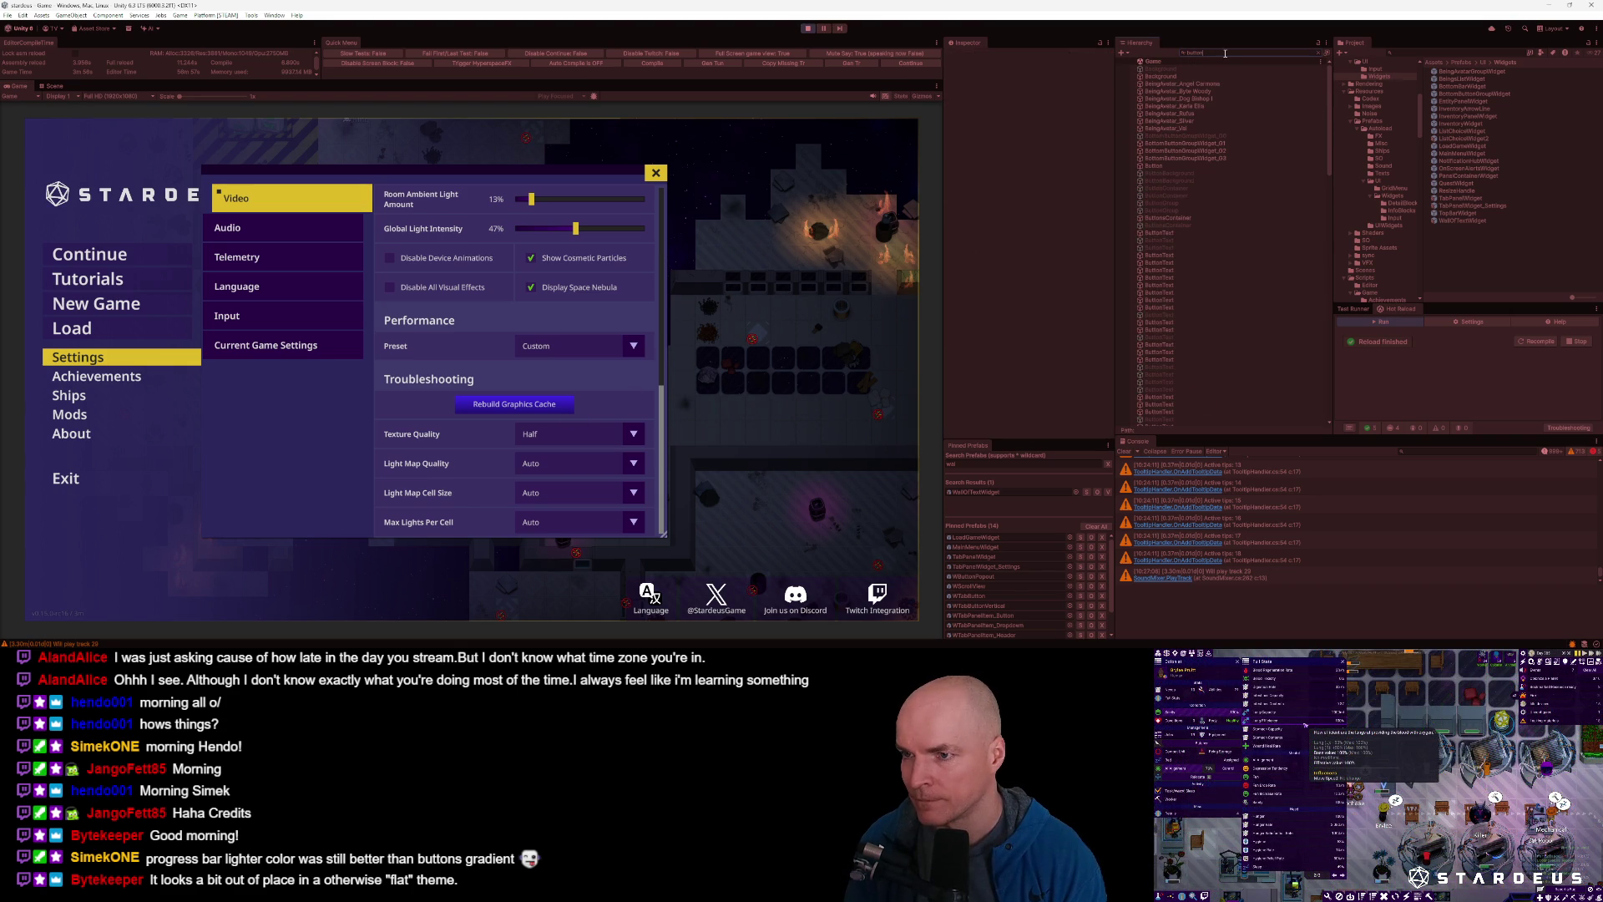
{"action": "left_click", "coordinate": [807, 28]}
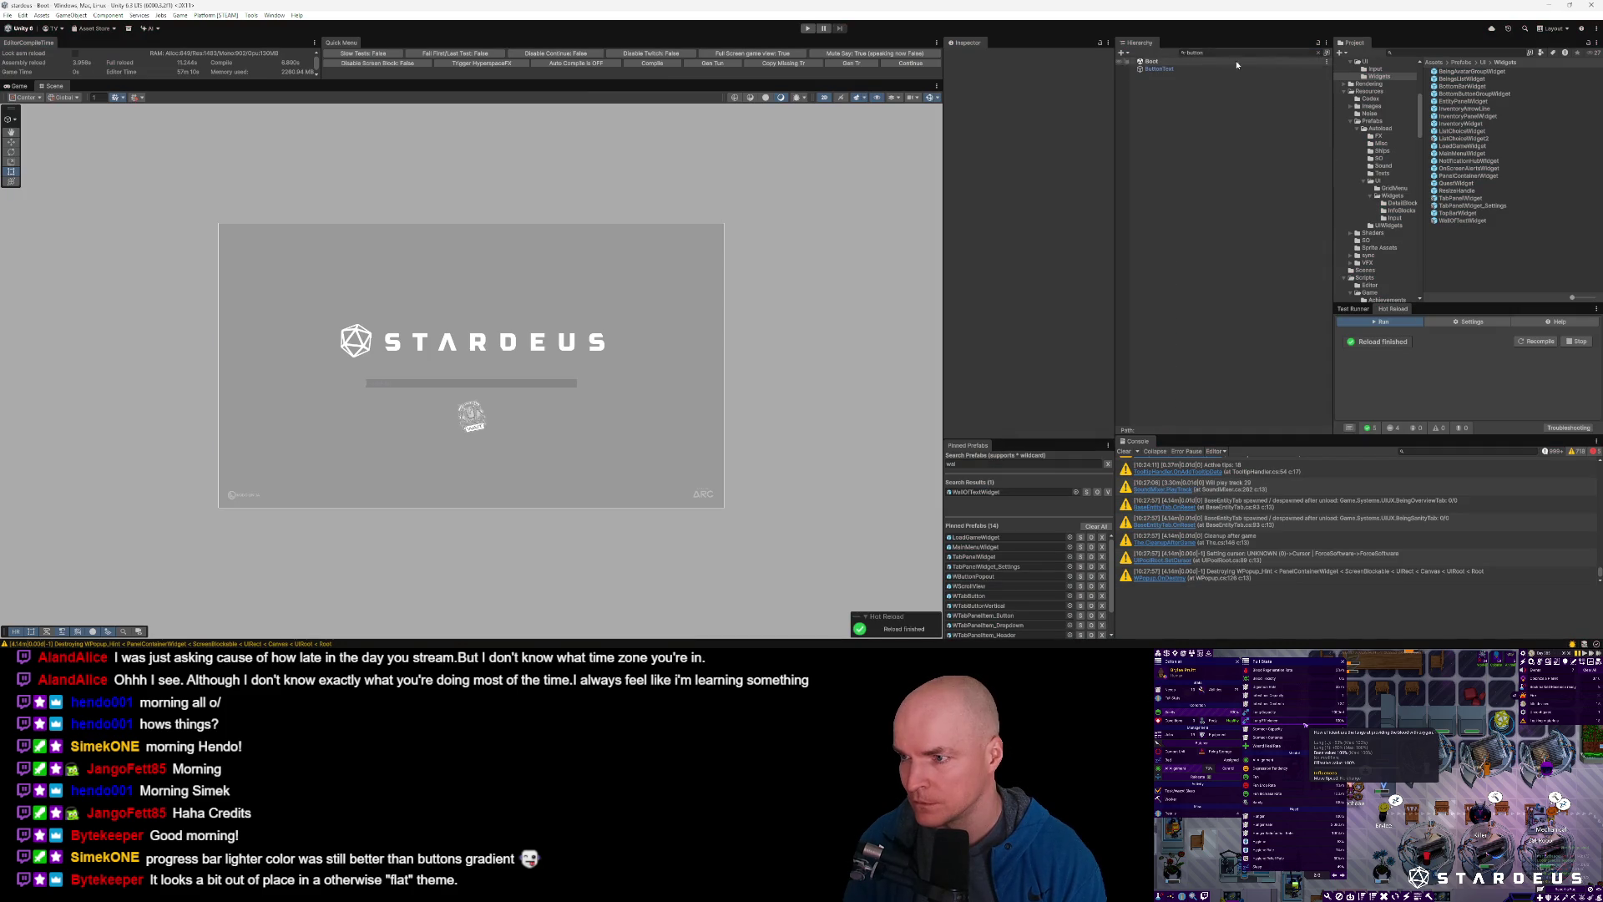
Search Pinned Prefabs for 'panelbu' and open the WPanelButton prefab for editing.
{"action": "left_click", "coordinate": [1010, 465]}
{"action": "key", "text": "BackSpace"}
{"action": "key", "text": "BackSpace"}
{"action": "type", "text": "button"}
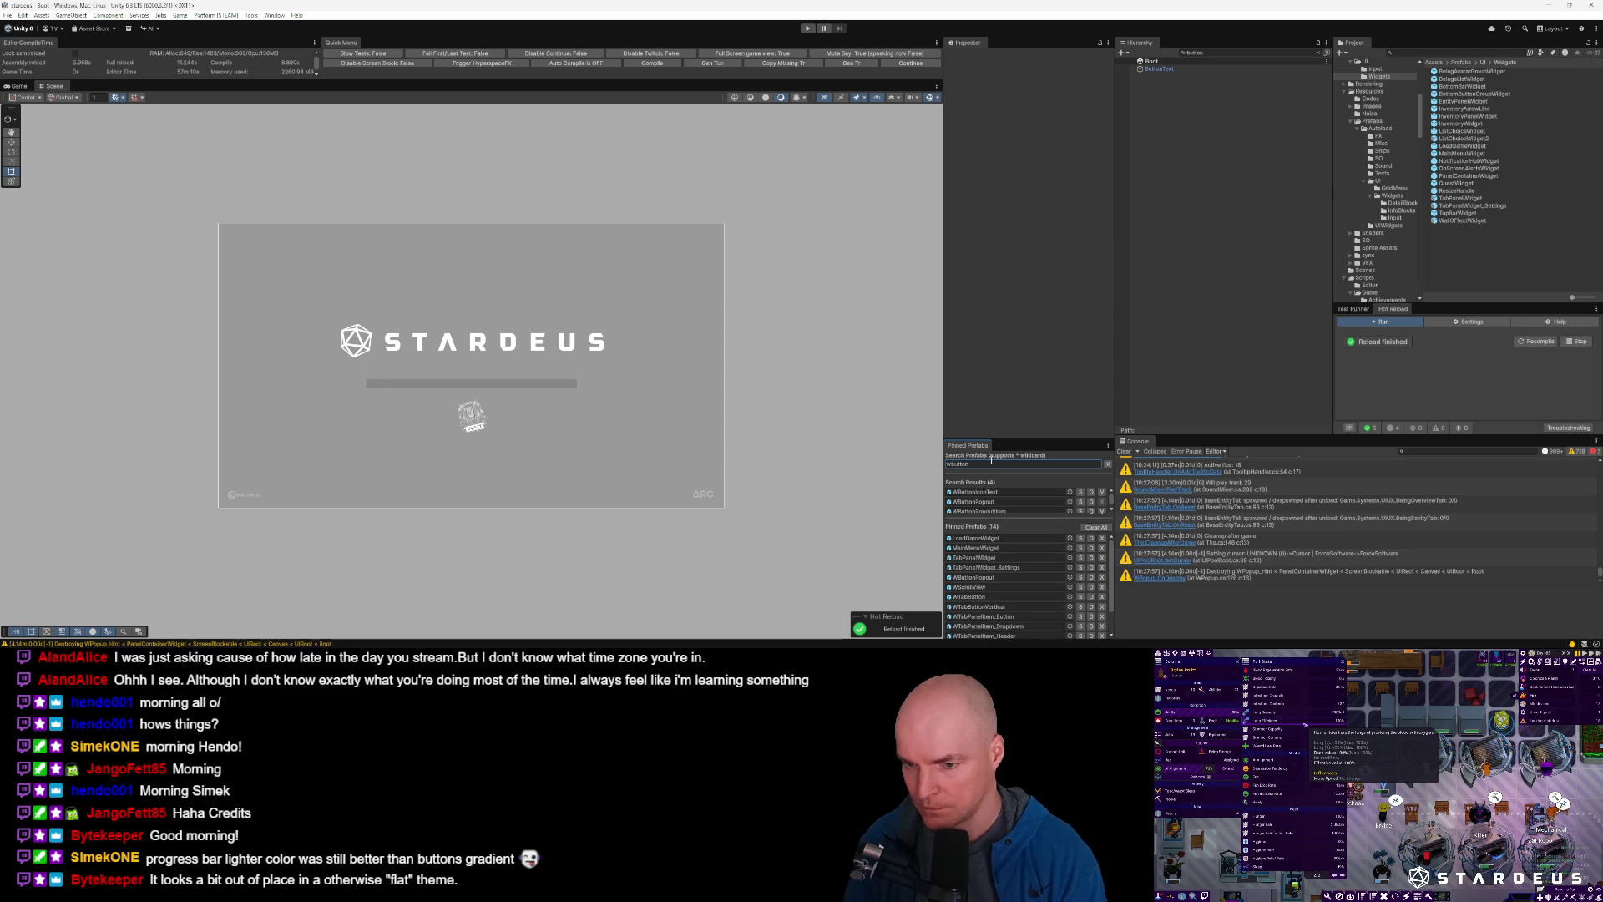
{"action": "key", "text": "ctrl+a"}
{"action": "type", "text": "panelbu"}
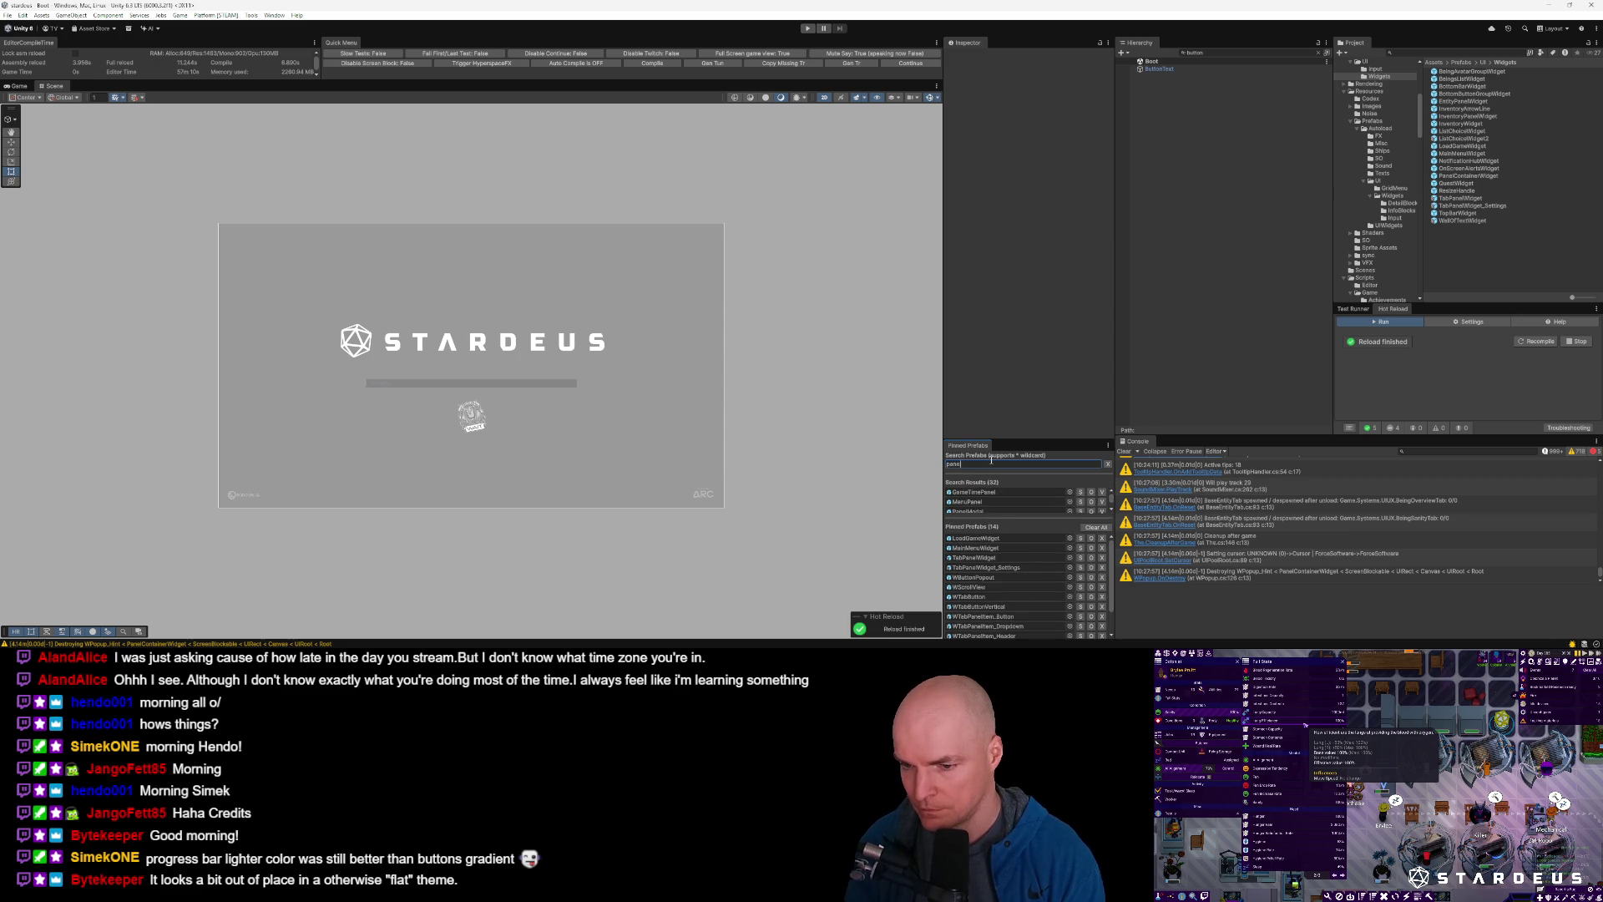
{"action": "left_click", "coordinate": [1028, 502]}
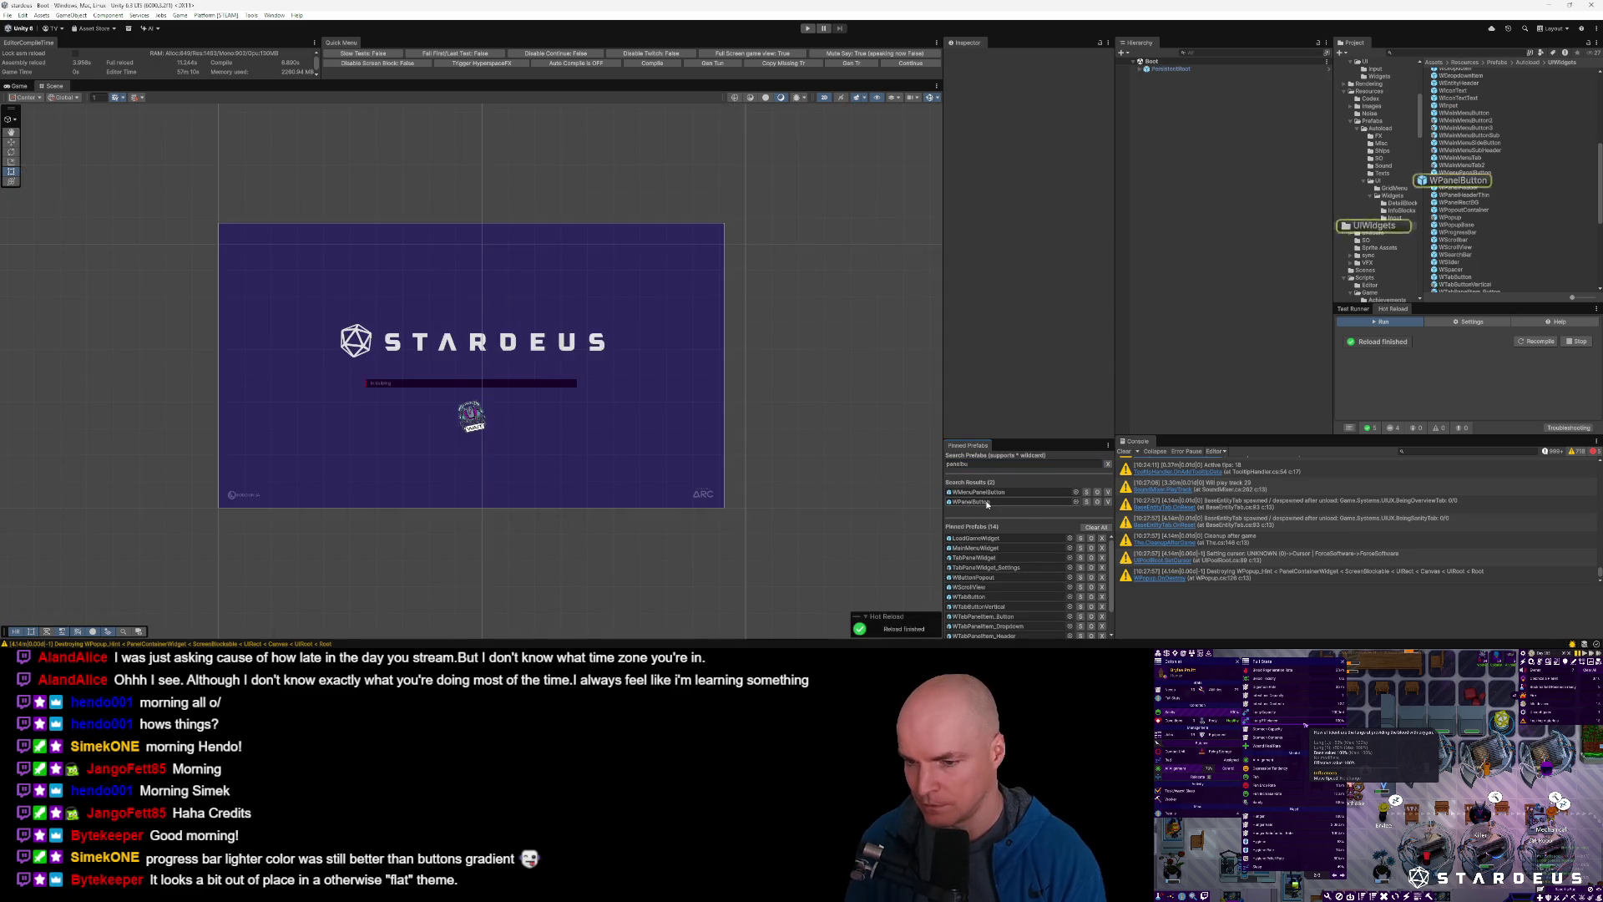
{"action": "scroll", "coordinate": [407, 393], "scroll_direction": "up", "scroll_amount": 2}
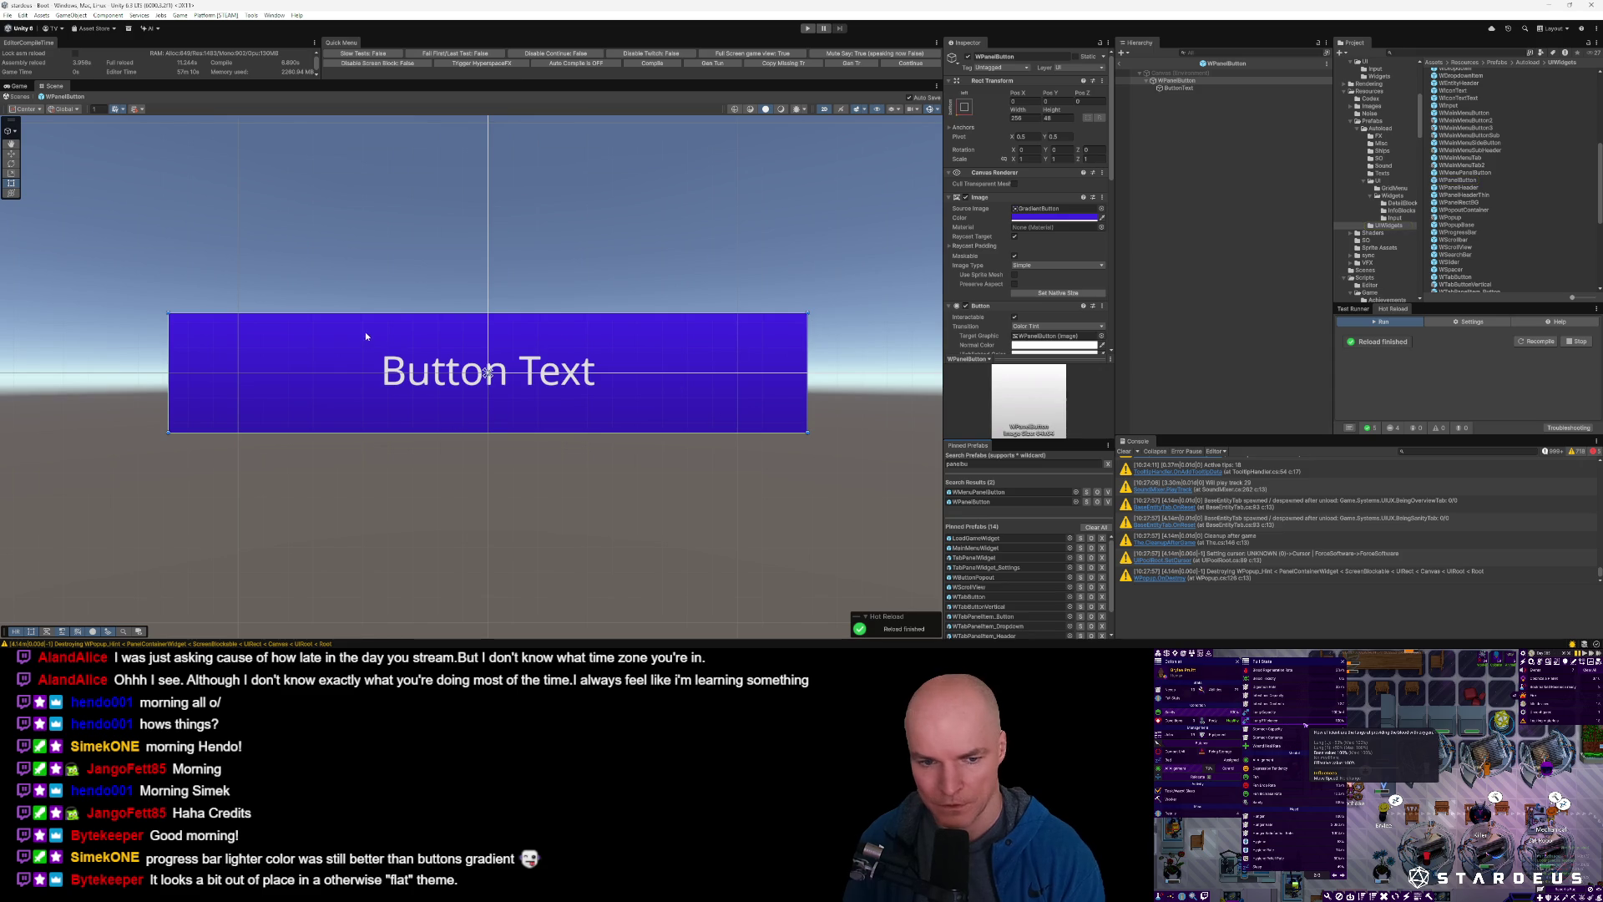
{"action": "scroll", "coordinate": [356, 388], "scroll_direction": "down", "scroll_amount": 1}
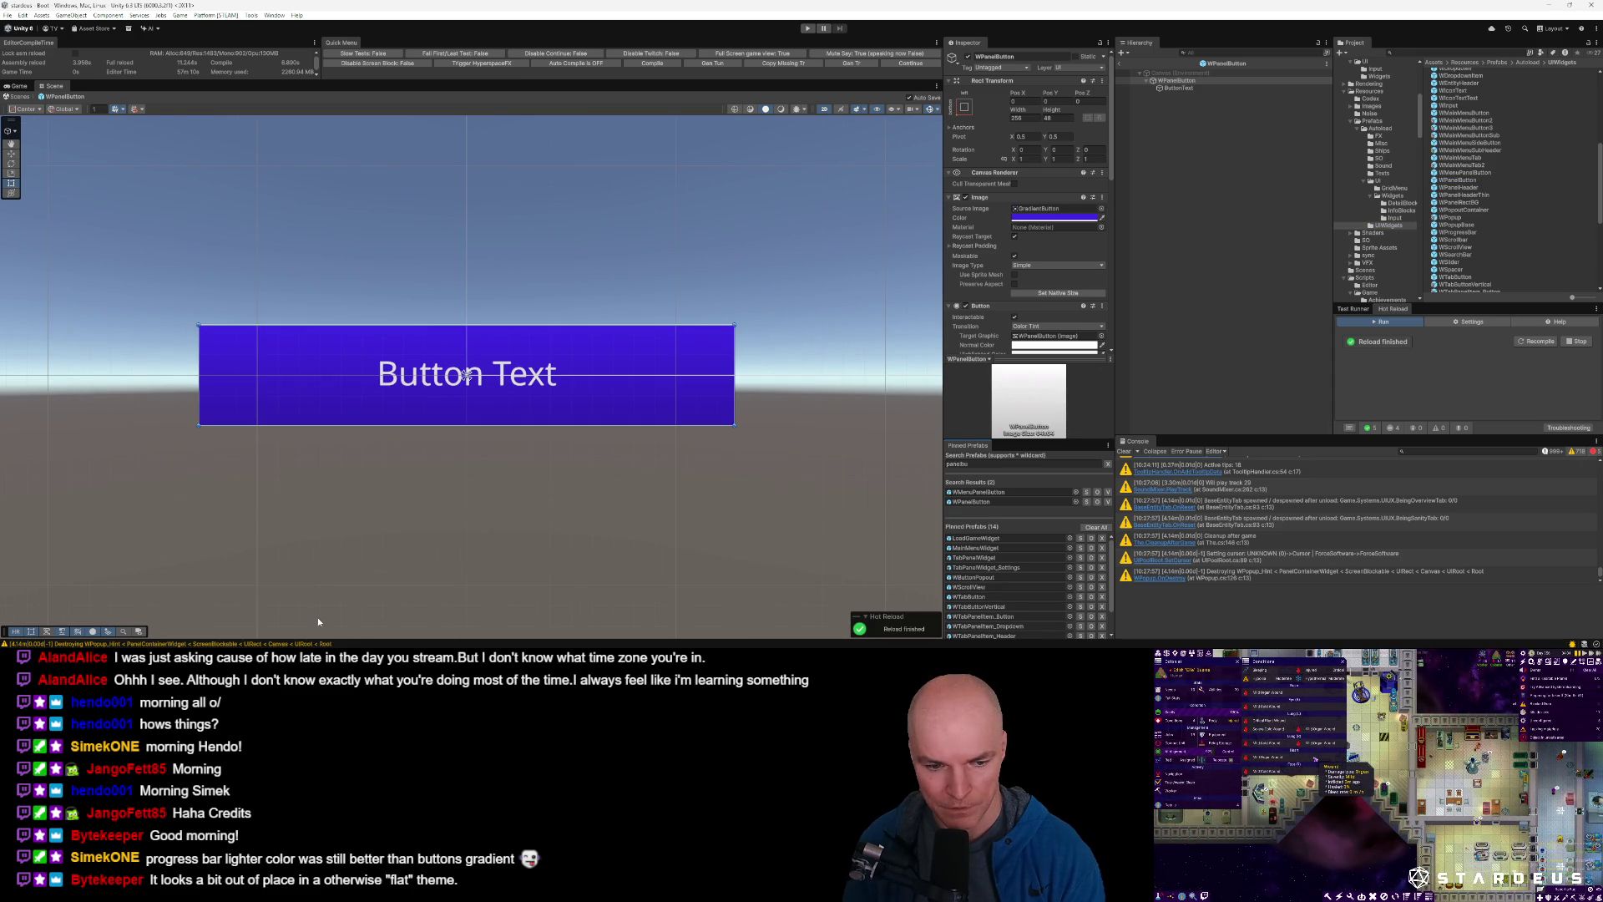
{"action": "mouse_move", "coordinate": [263, 660]}
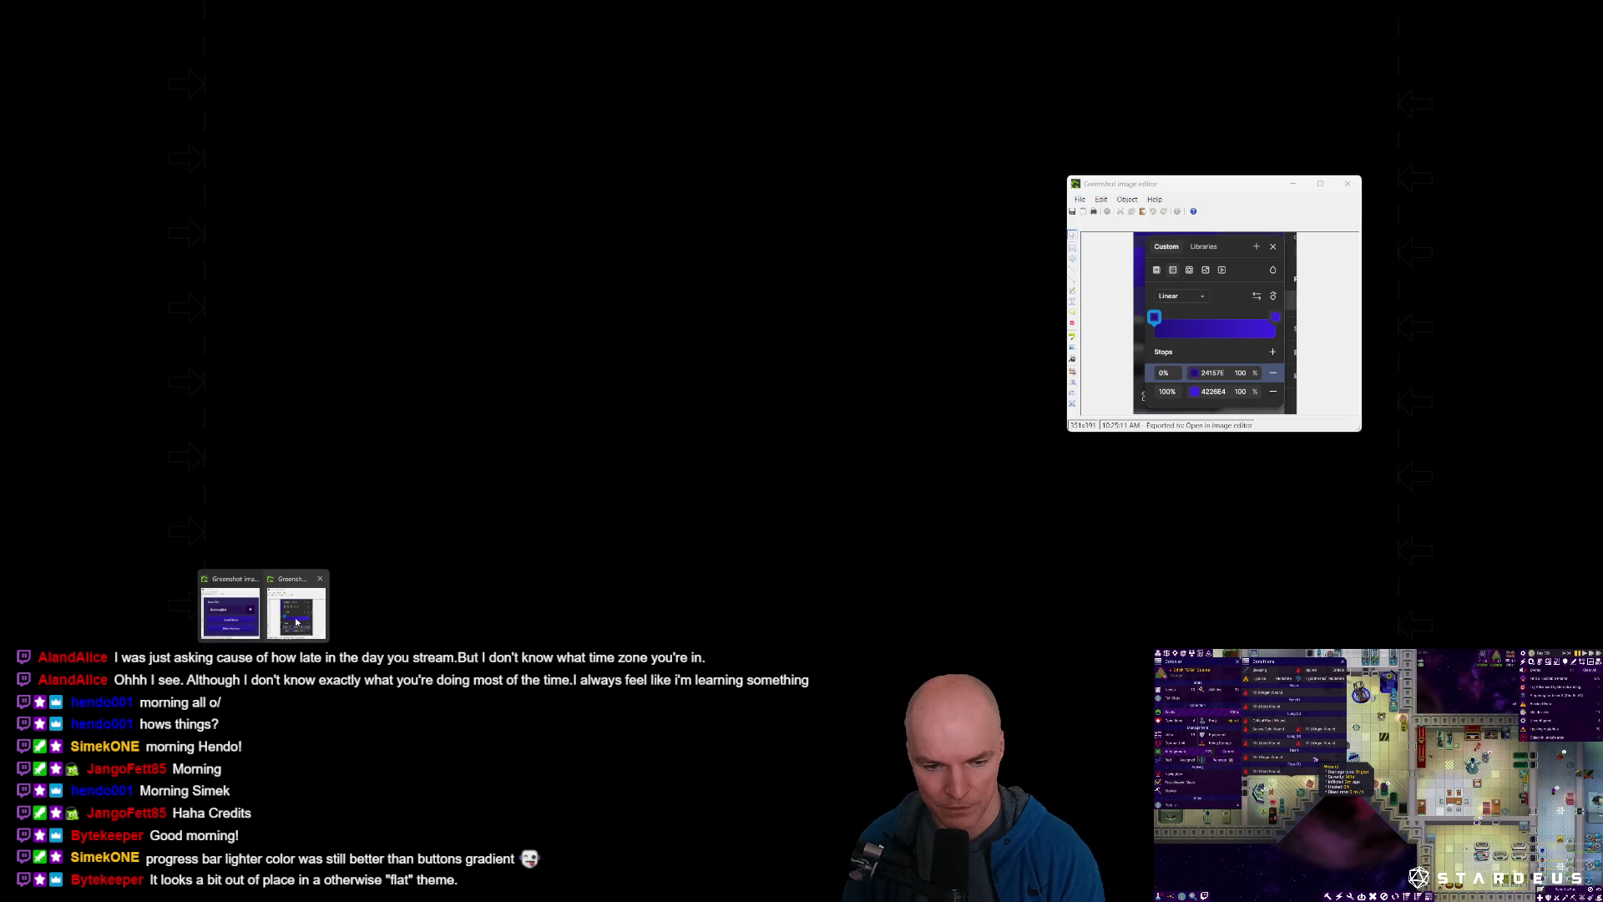
{"action": "left_click", "coordinate": [296, 622]}
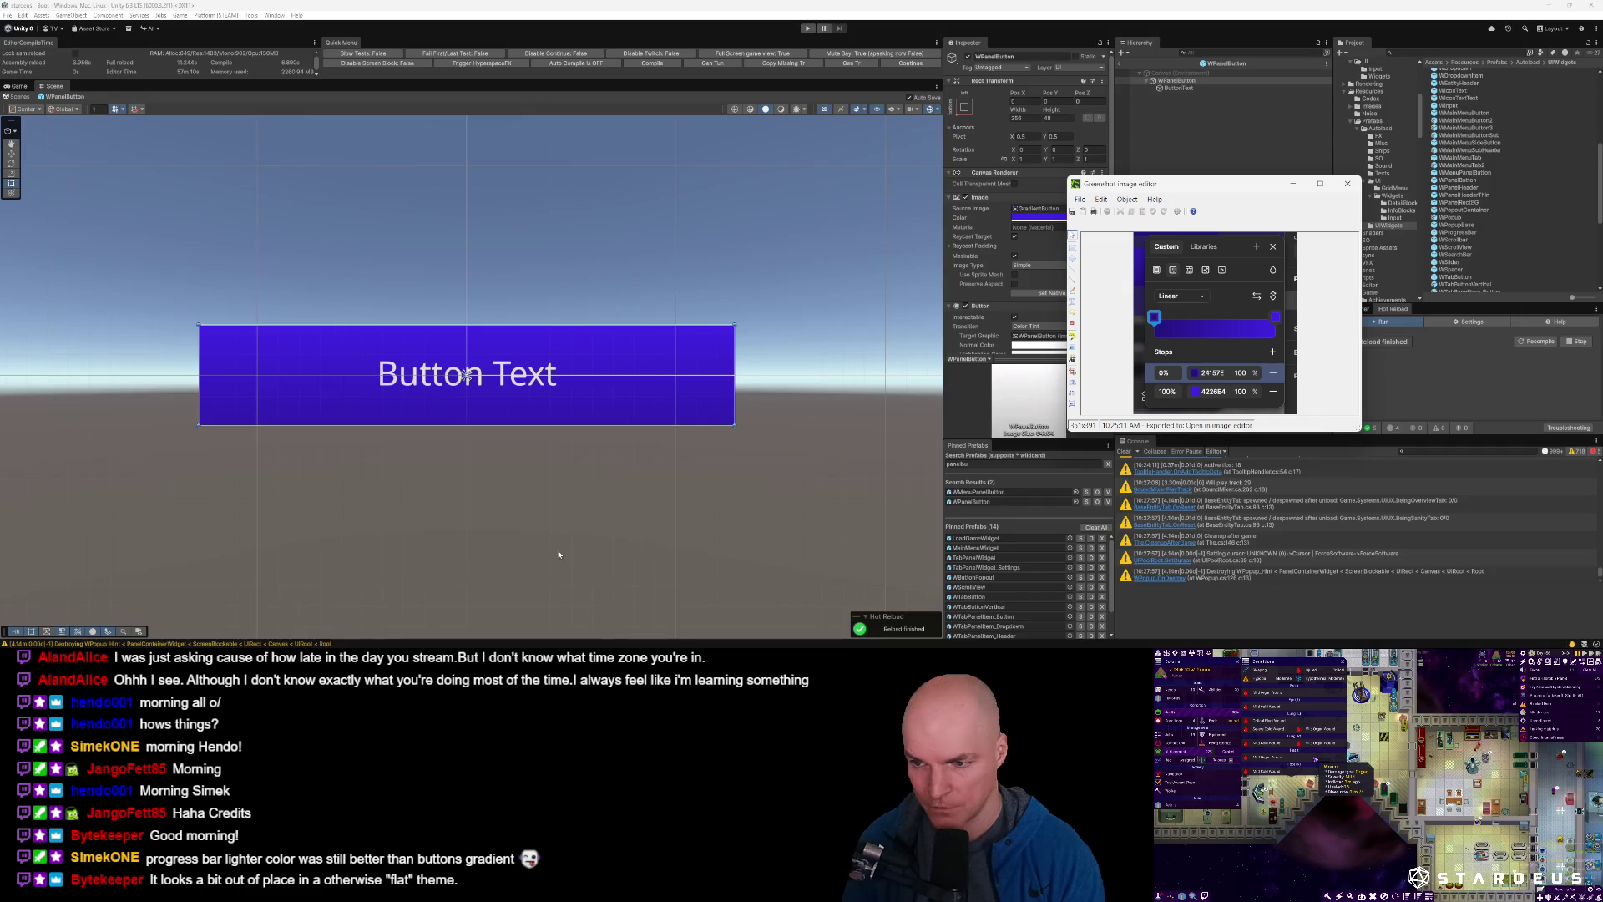
Place the gradient screenshot (stops 241576, 4226E4) beside the button and inspect its tint colour.
{"action": "mouse_move", "coordinate": [1214, 189]}
{"action": "left_mouse_down"}
{"action": "mouse_move", "coordinate": [1189, 233]}
{"action": "mouse_move", "coordinate": [922, 373]}
{"action": "left_mouse_up"}
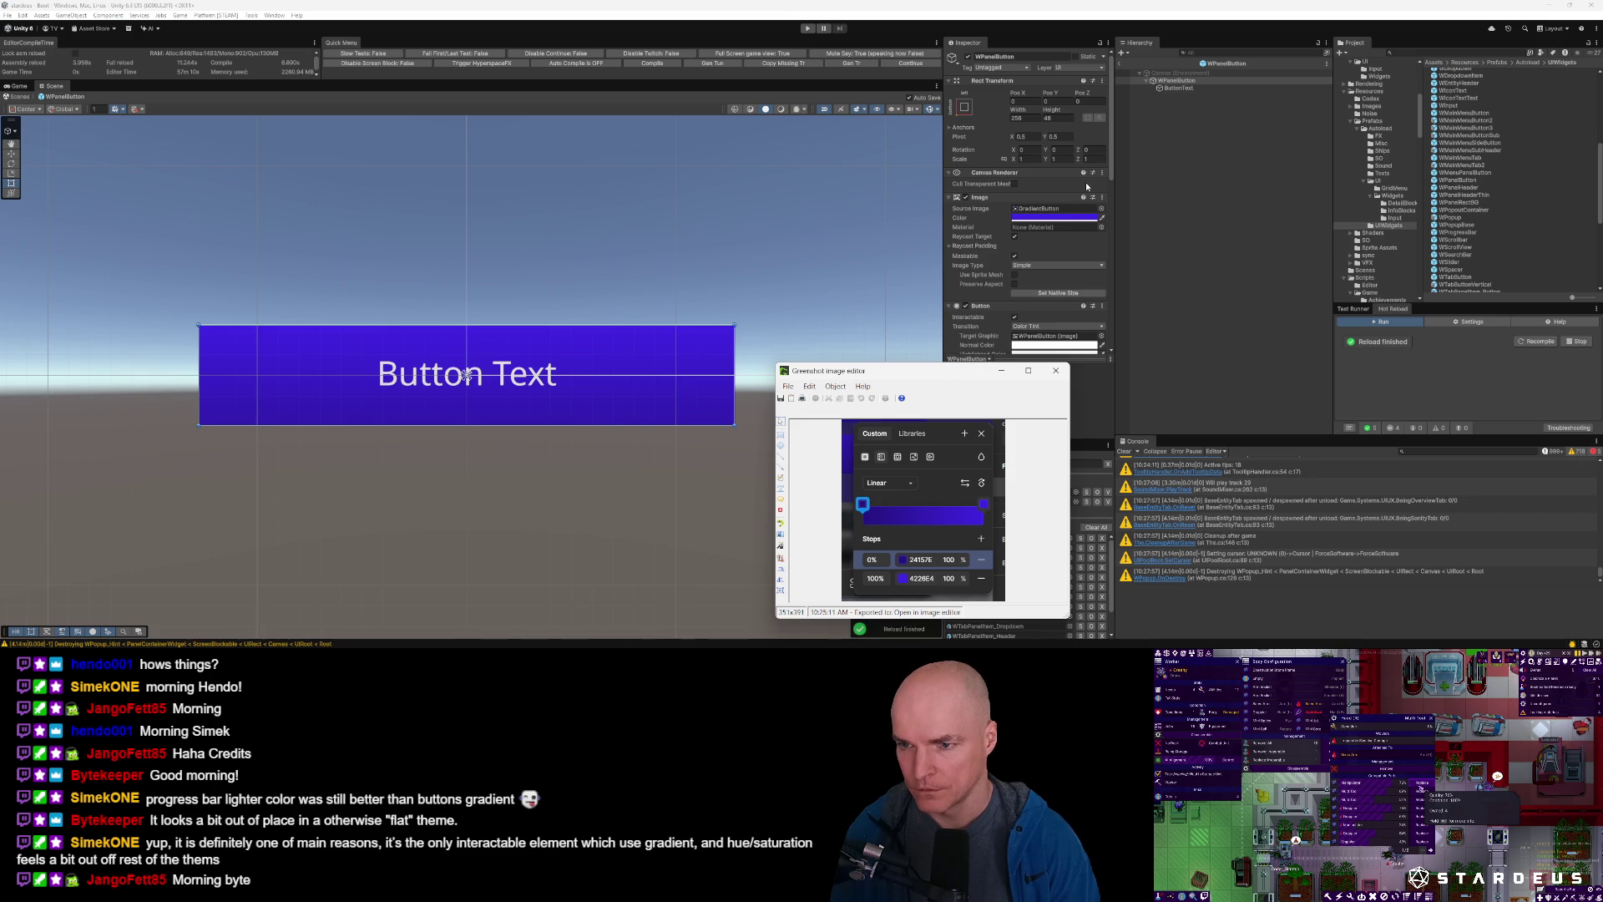
{"action": "left_click", "coordinate": [1044, 217]}
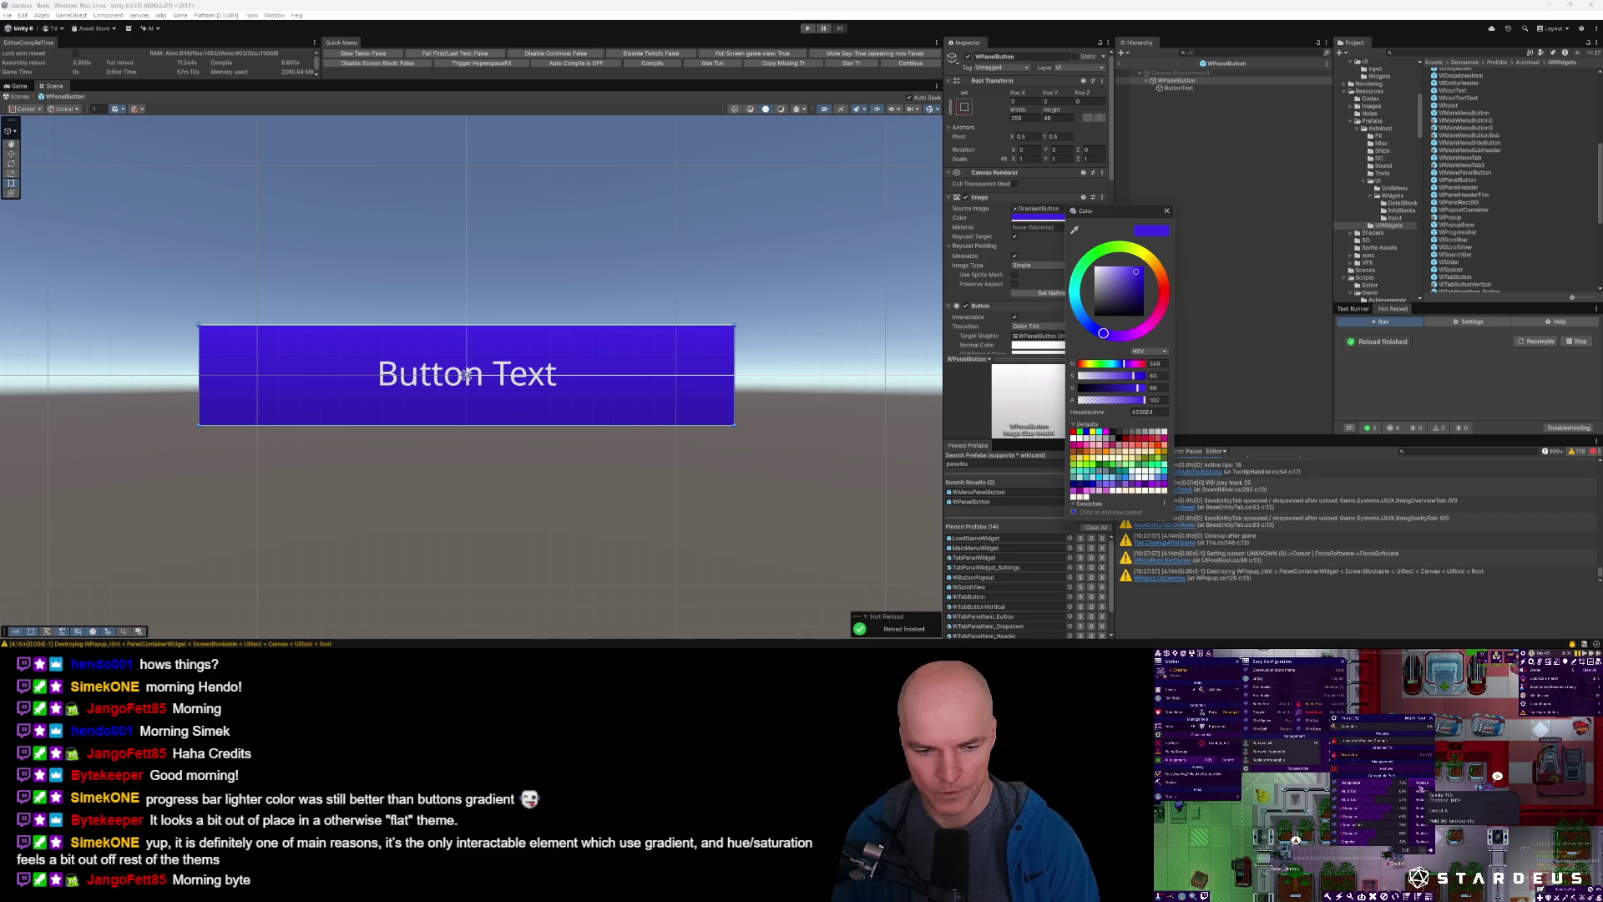
Bring the Greenshot Save File screenshot with its purple buttons to the front.
{"action": "mouse_move", "coordinate": [284, 644]}
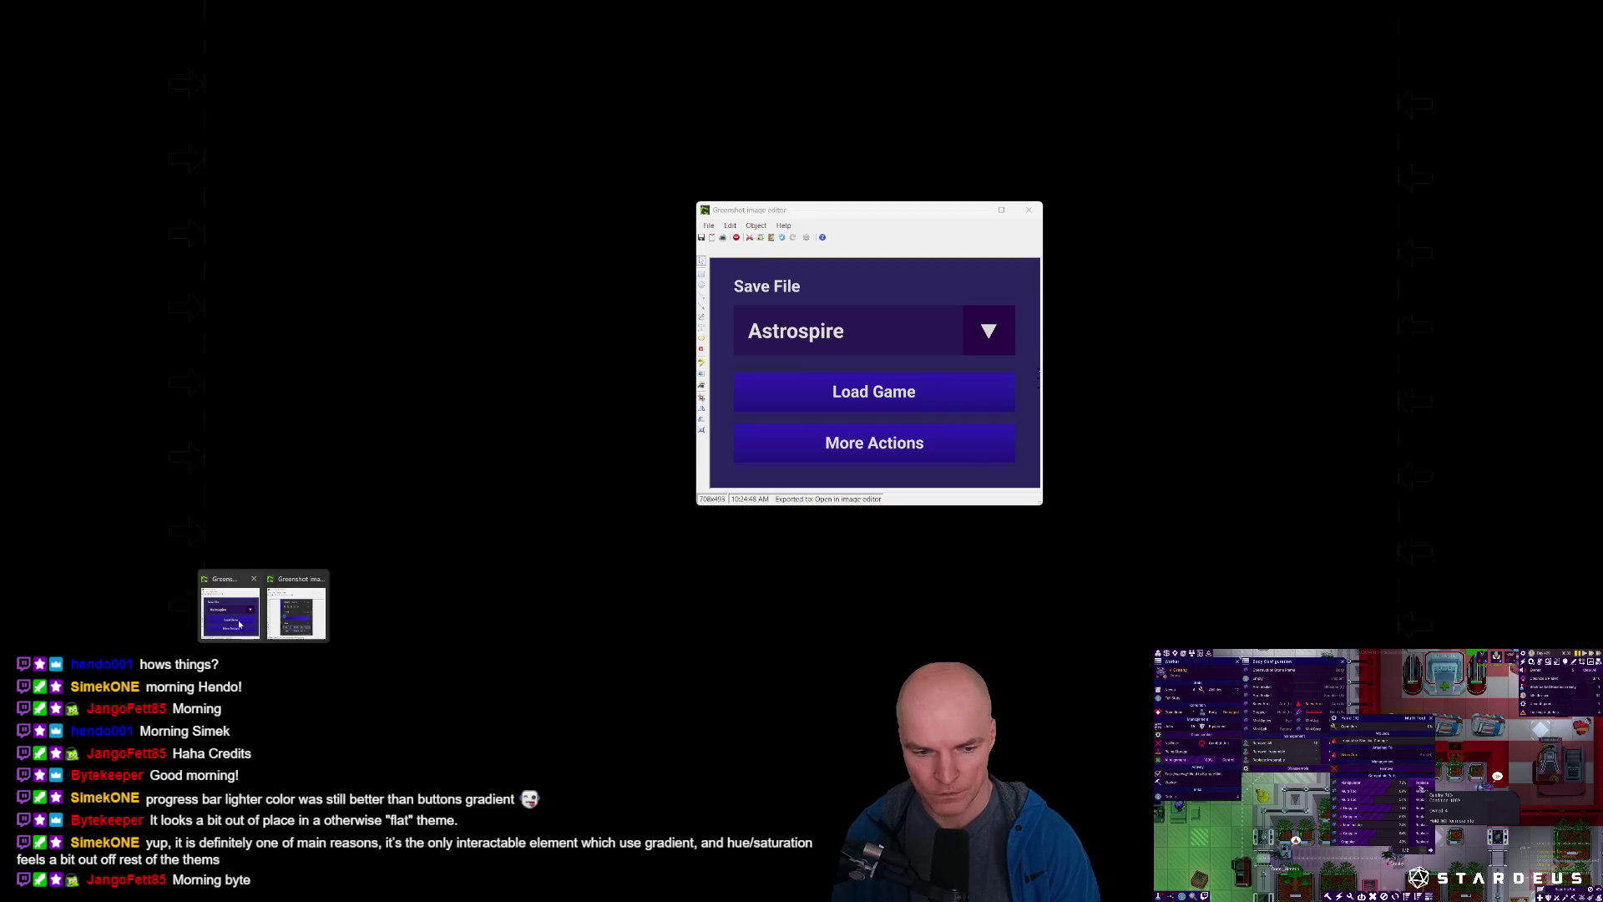
{"action": "left_click", "coordinate": [230, 612]}
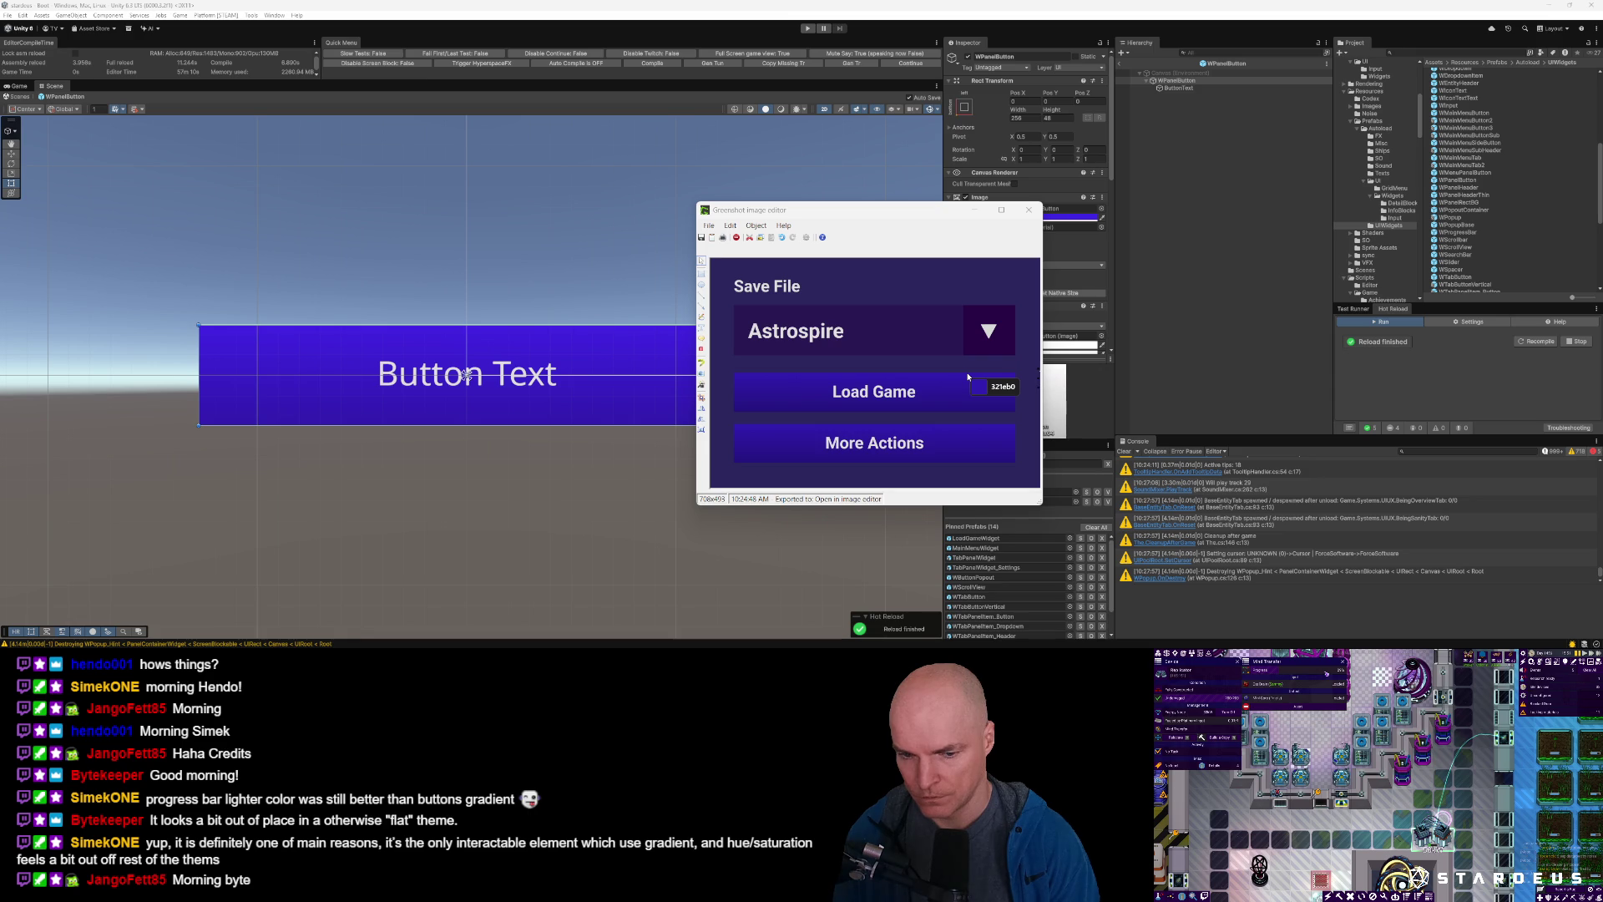
Bring forward the gradient reference (241576 to 4226E4), then launch Stardeus in Play mode.
{"action": "mouse_move", "coordinate": [263, 648]}
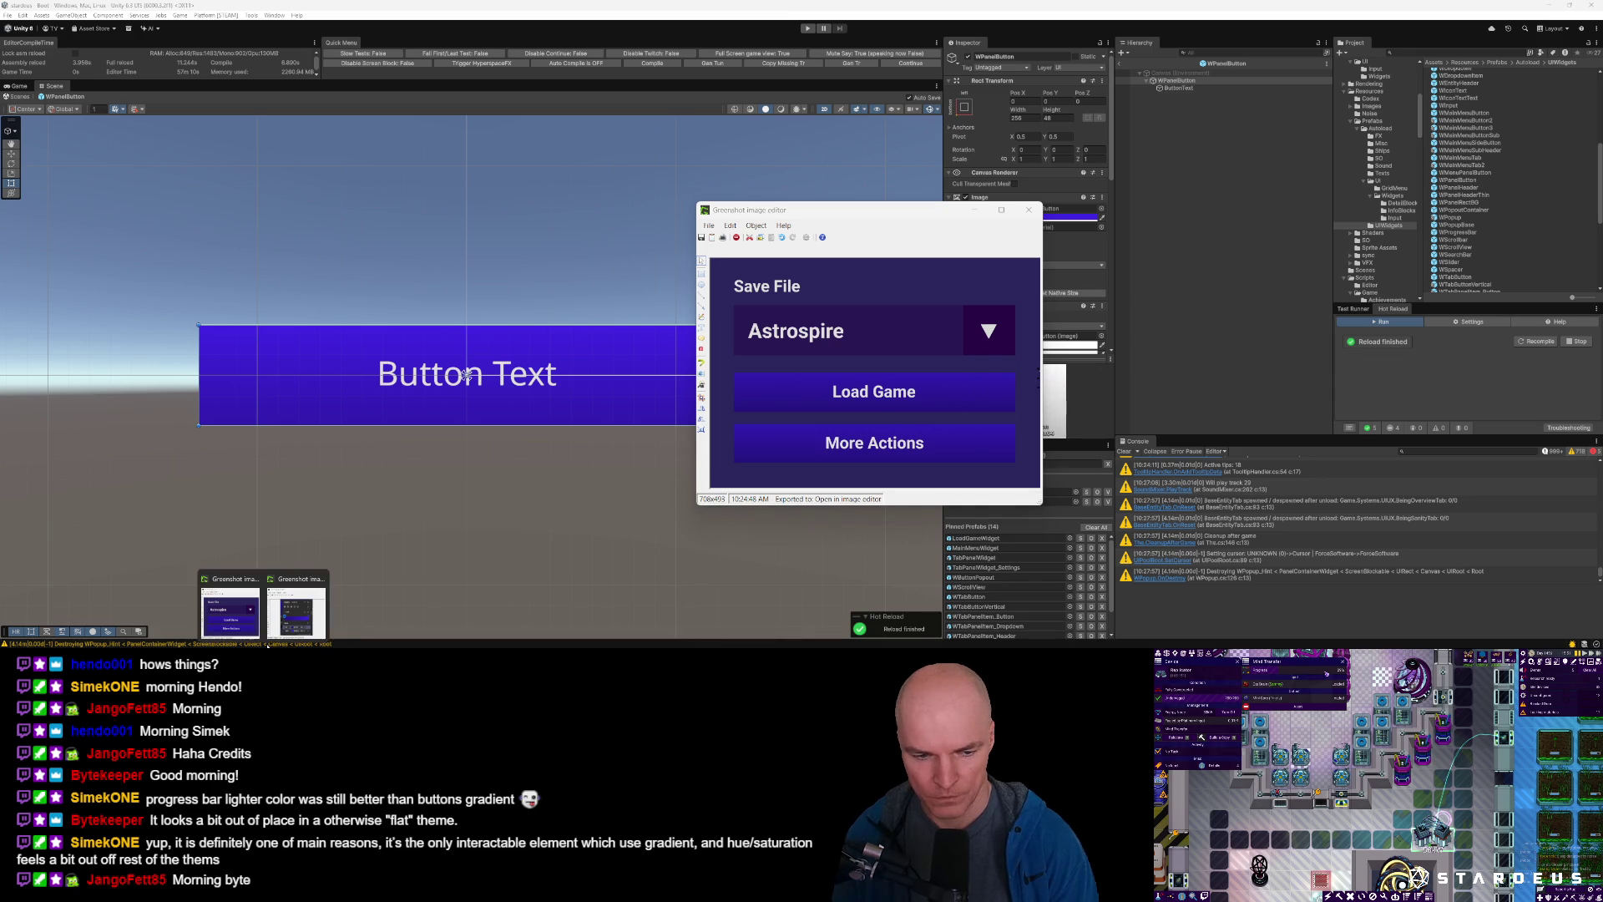
{"action": "left_click", "coordinate": [299, 614]}
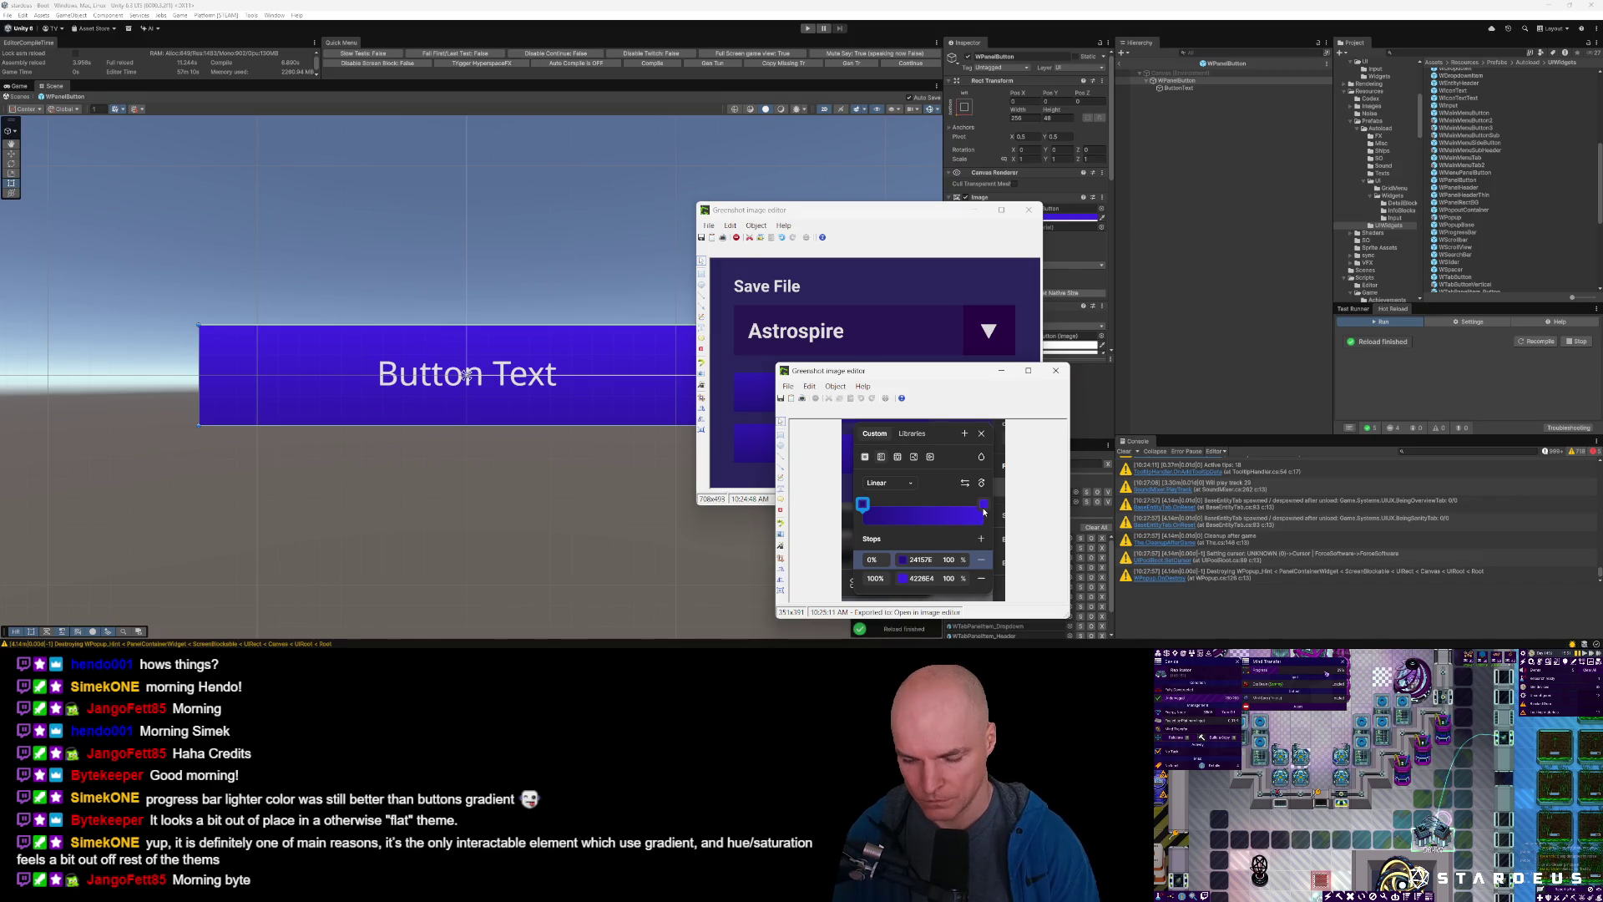
{"action": "mouse_move", "coordinate": [986, 505]}
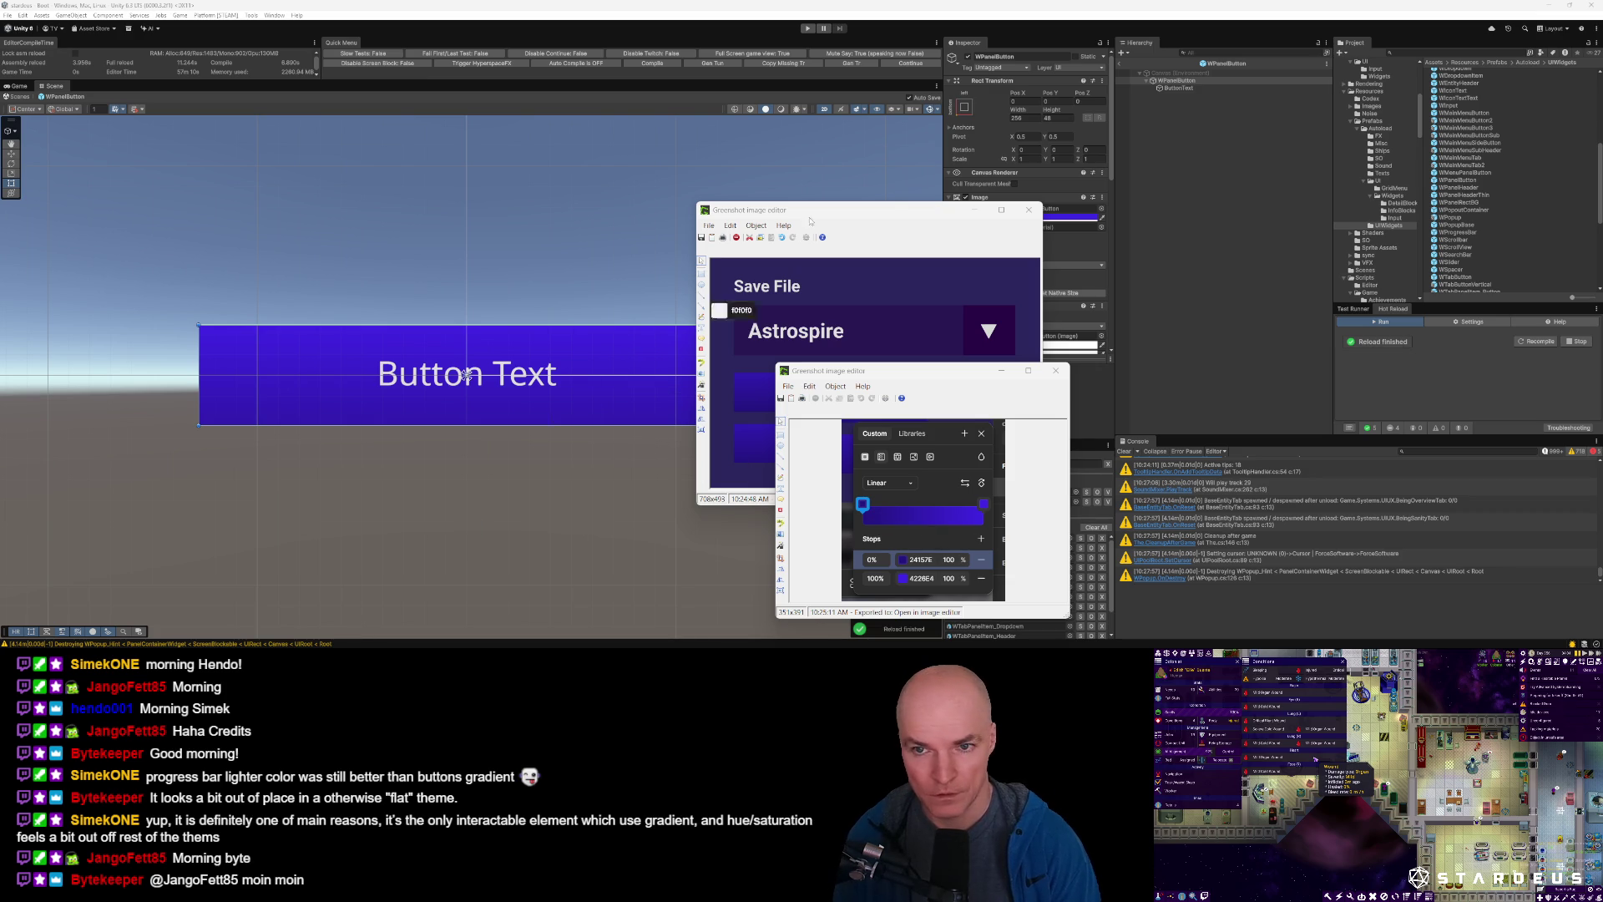
{"action": "left_click", "coordinate": [807, 27]}
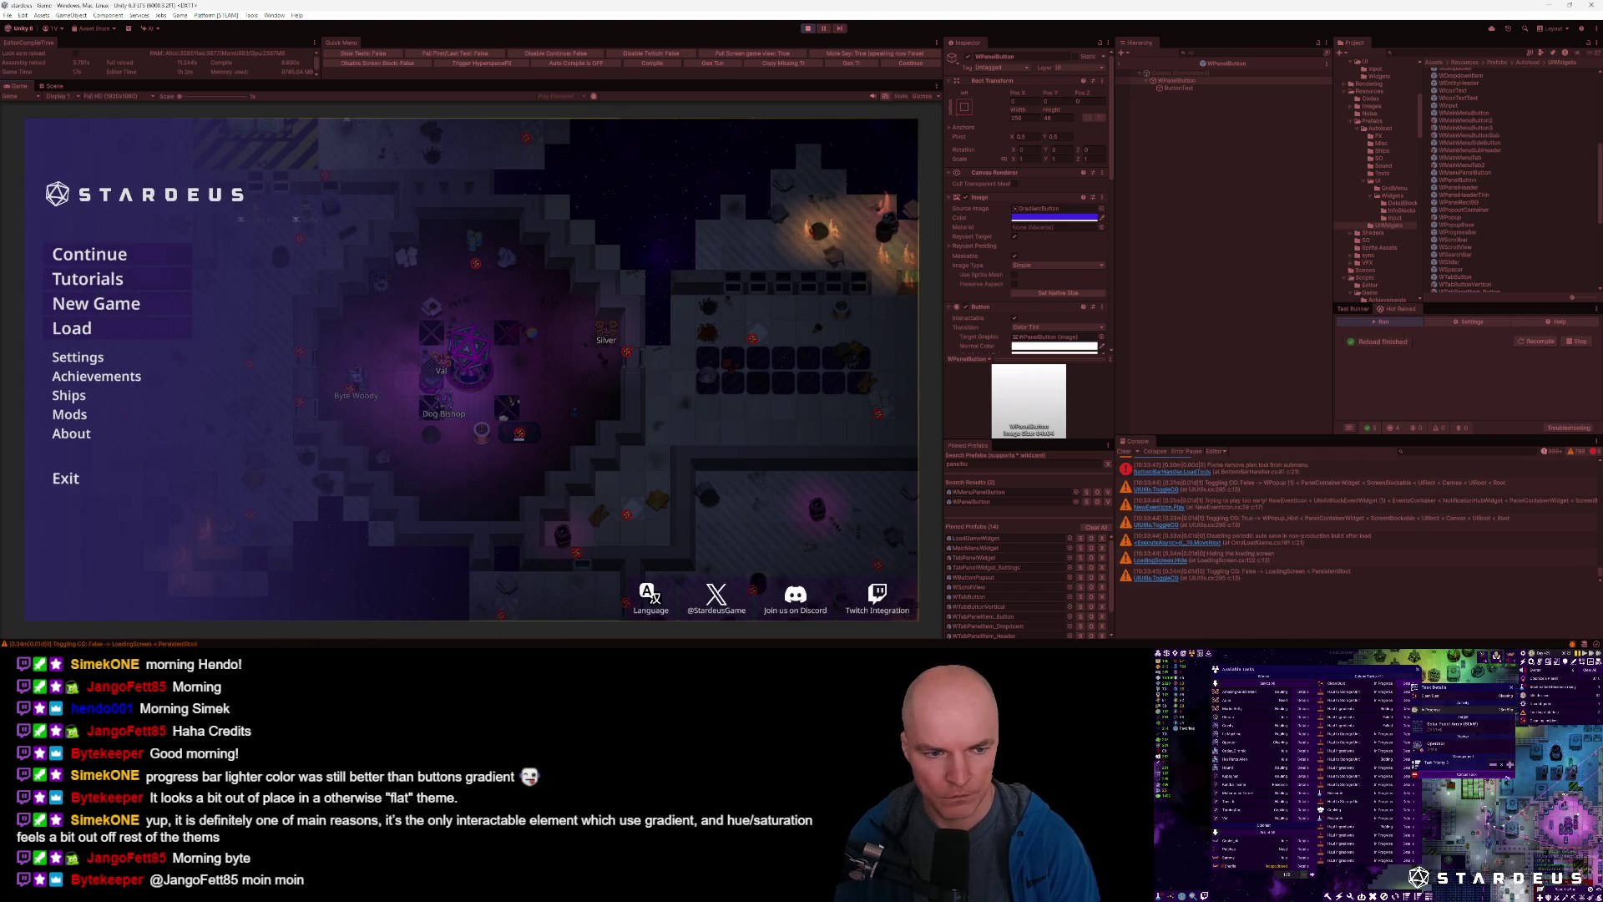
Open the game's Settings on its Video options and exit WPanelButton prefab editing.
{"action": "left_click", "coordinate": [167, 357]}
{"action": "scroll", "coordinate": [463, 396], "scroll_direction": "down", "scroll_amount": 10}
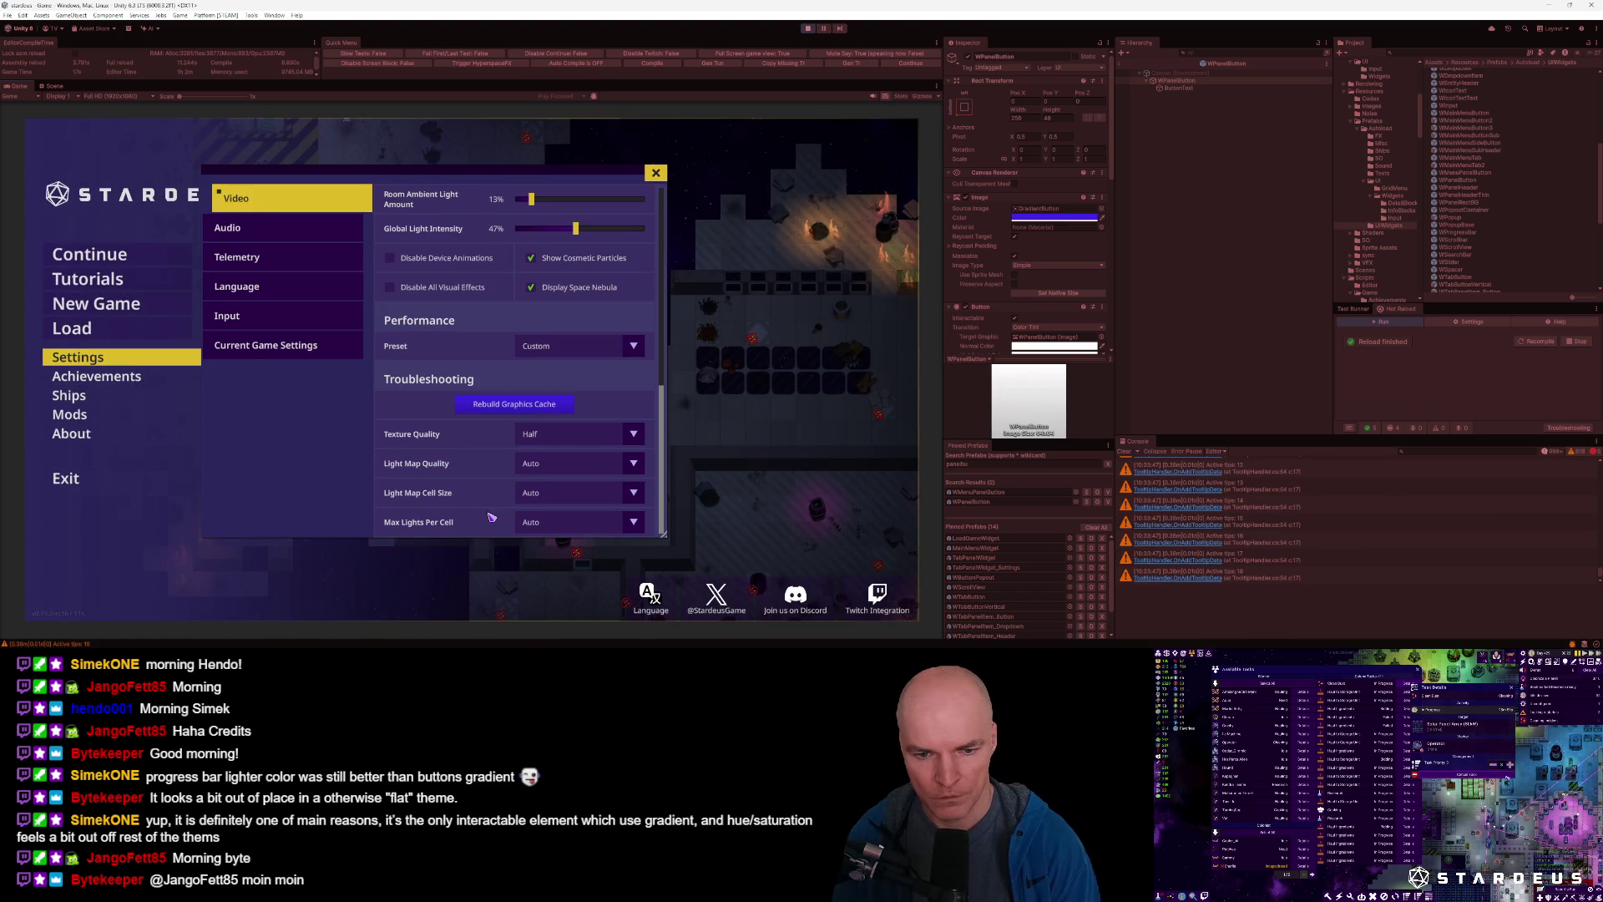
{"action": "mouse_move", "coordinate": [601, 418]}
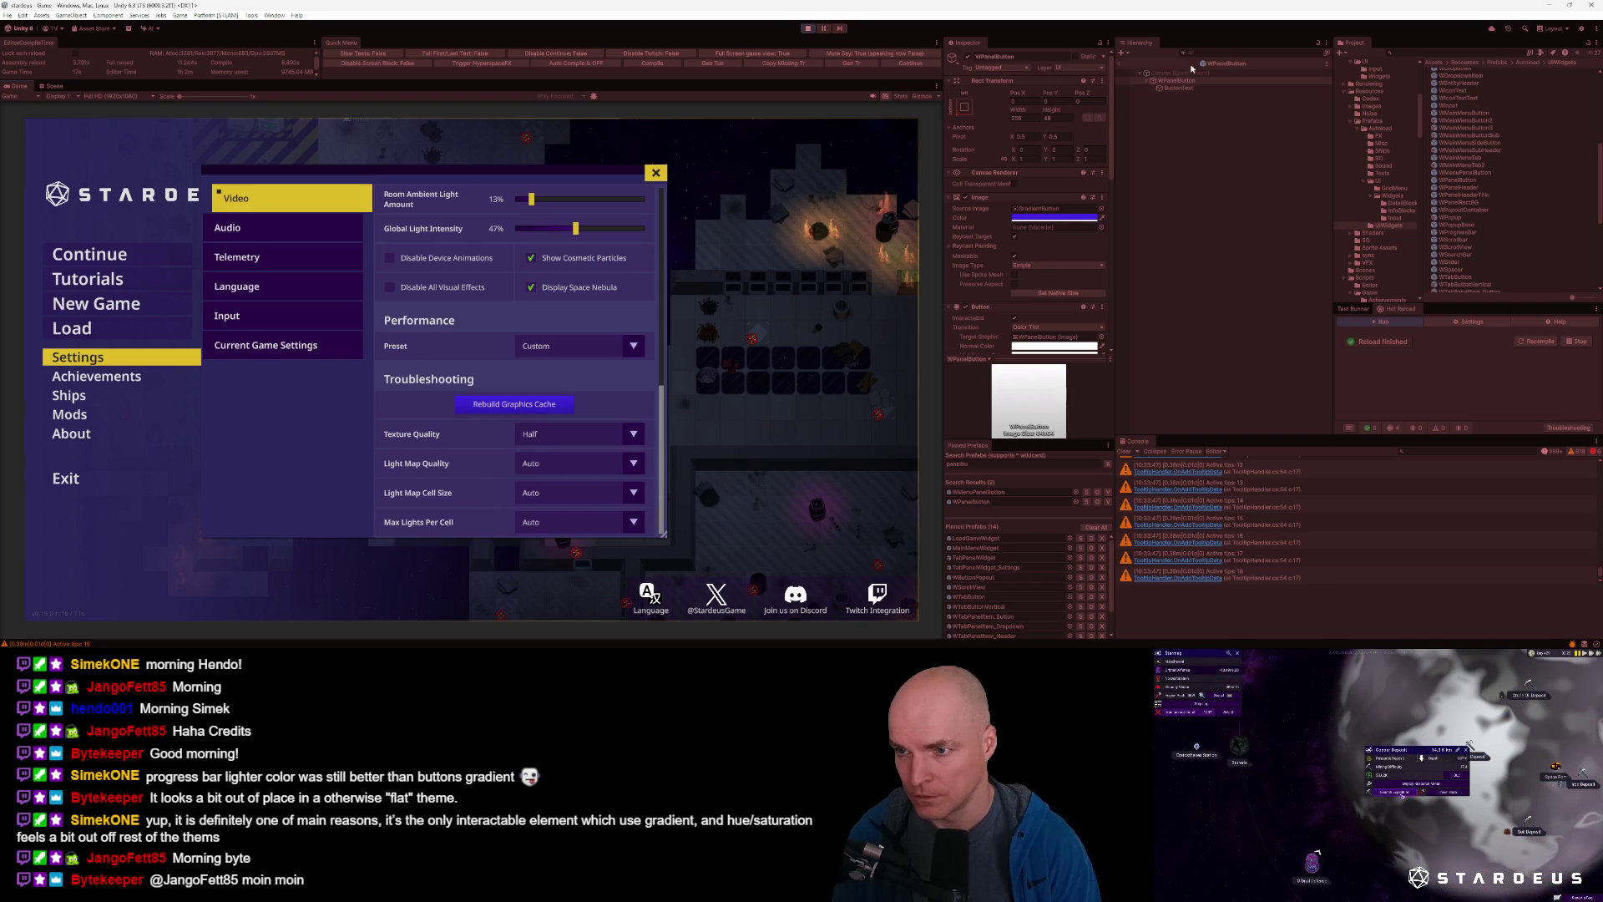
{"action": "left_click", "coordinate": [1121, 64]}
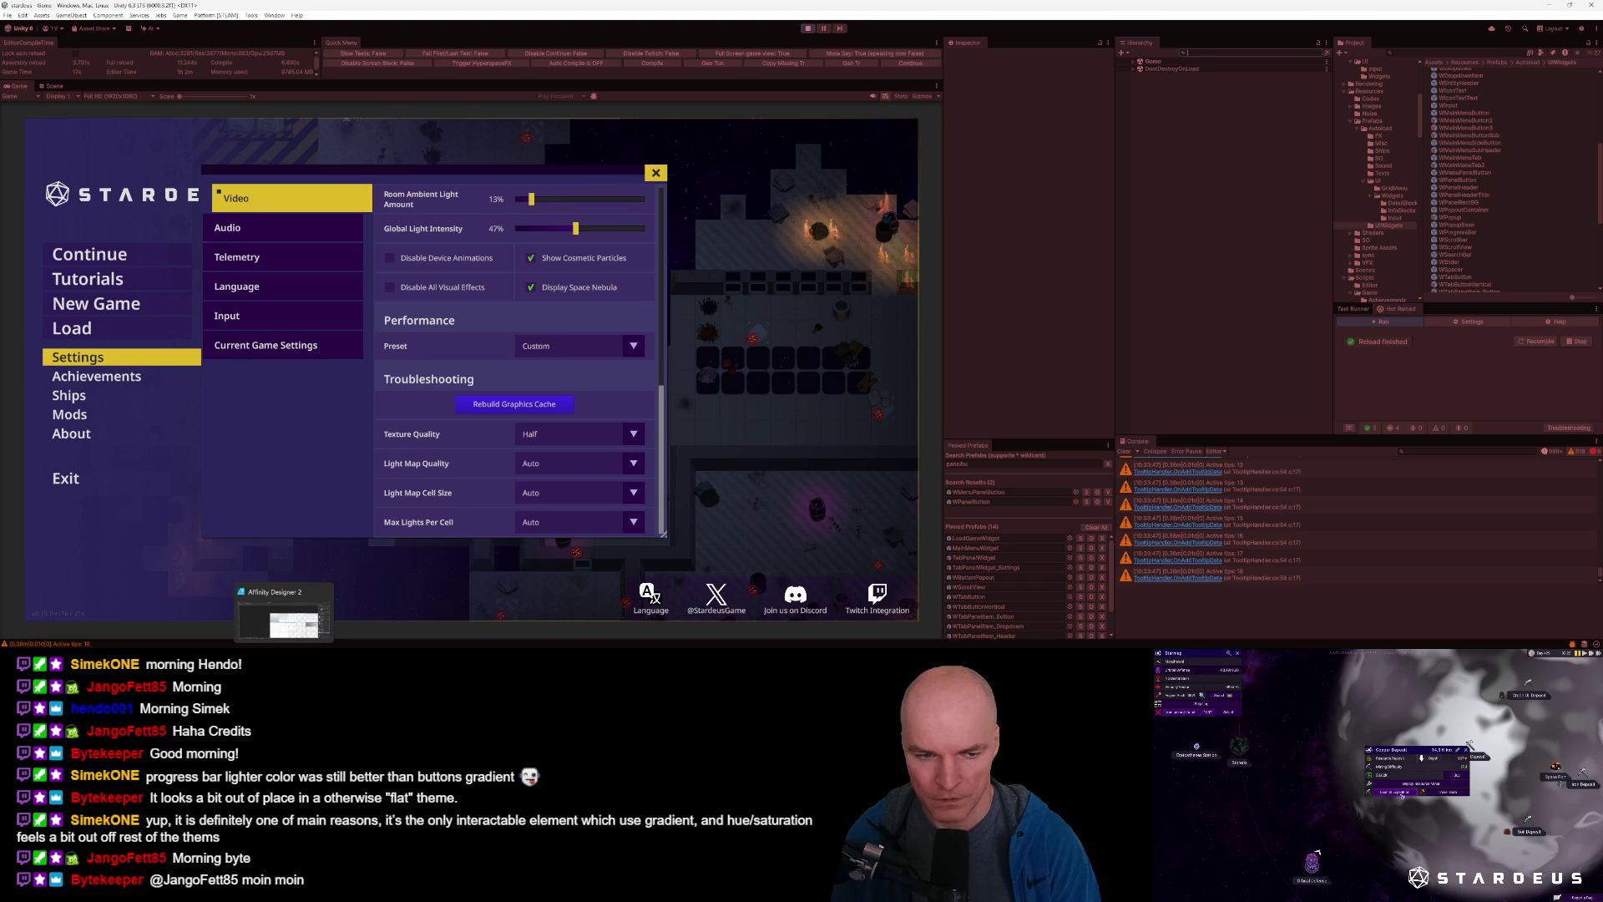
{"action": "left_click", "coordinate": [284, 617]}
Darken the Gradient rectangle's stop colour, lightness from 75 down to 63.
{"action": "left_click", "coordinate": [919, 490]}
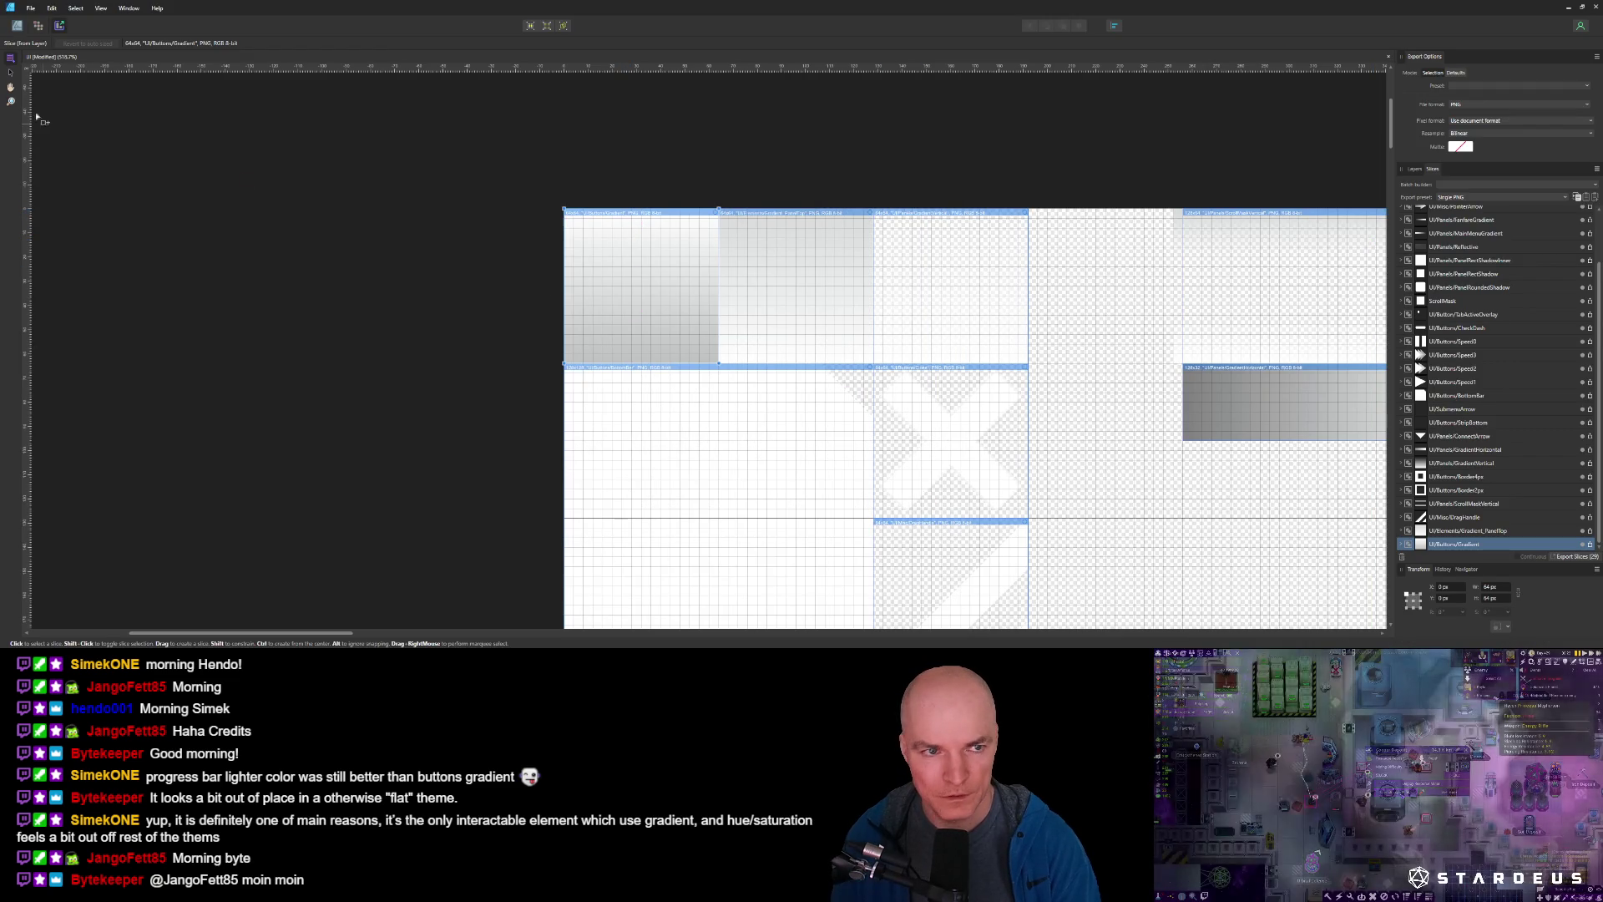
{"action": "key", "text": "ctrl+1"}
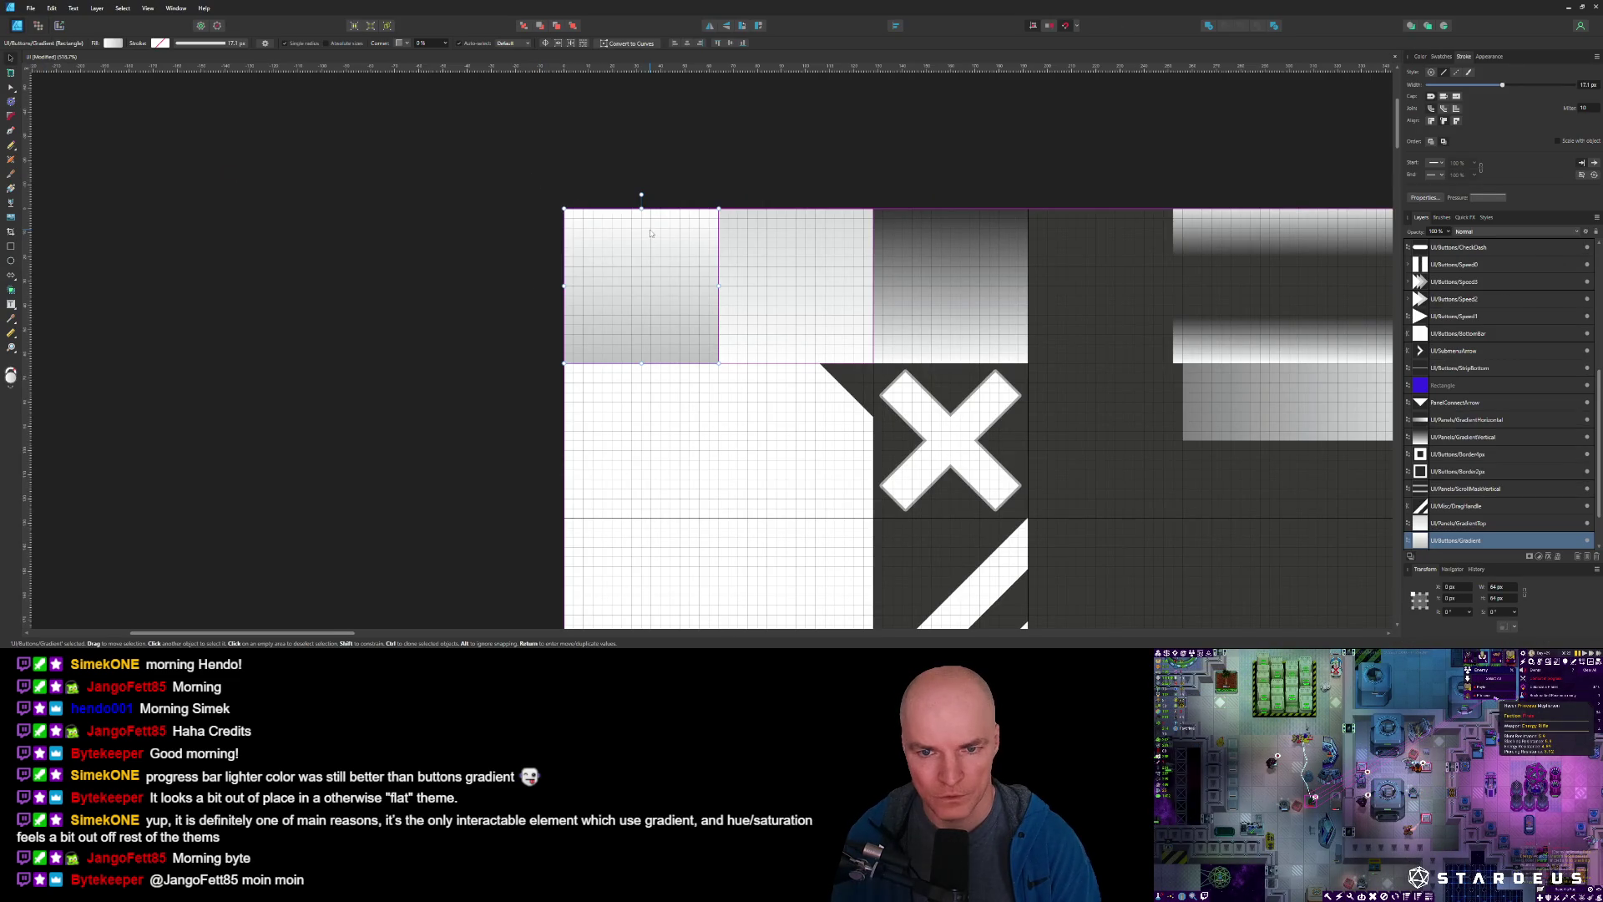
{"action": "left_click", "coordinate": [111, 44]}
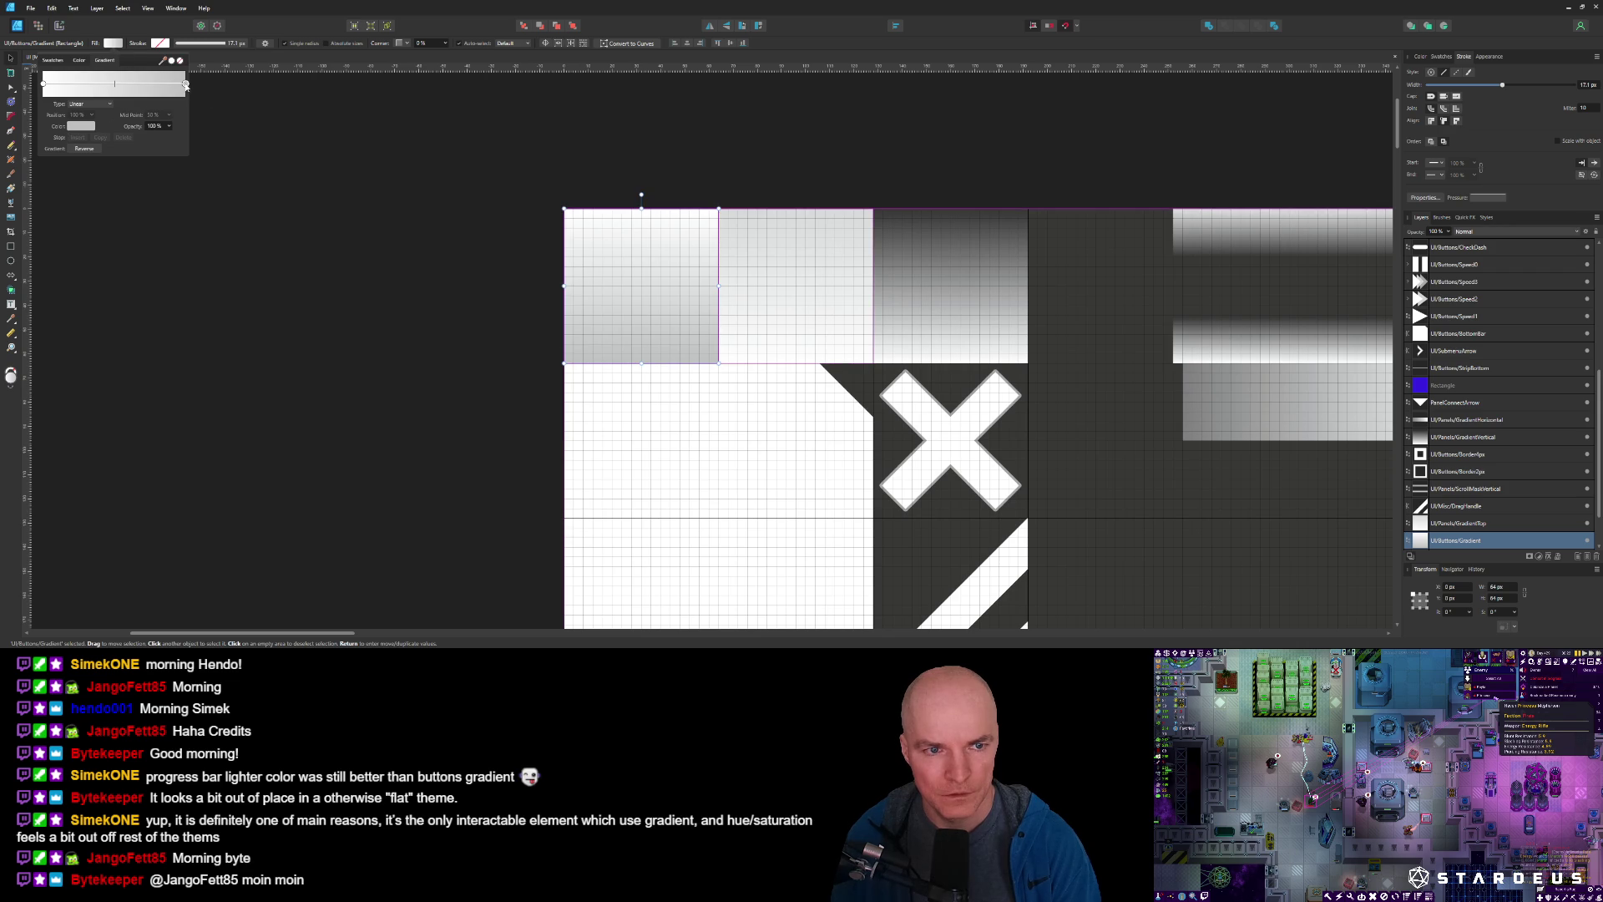
{"action": "left_click", "coordinate": [83, 127]}
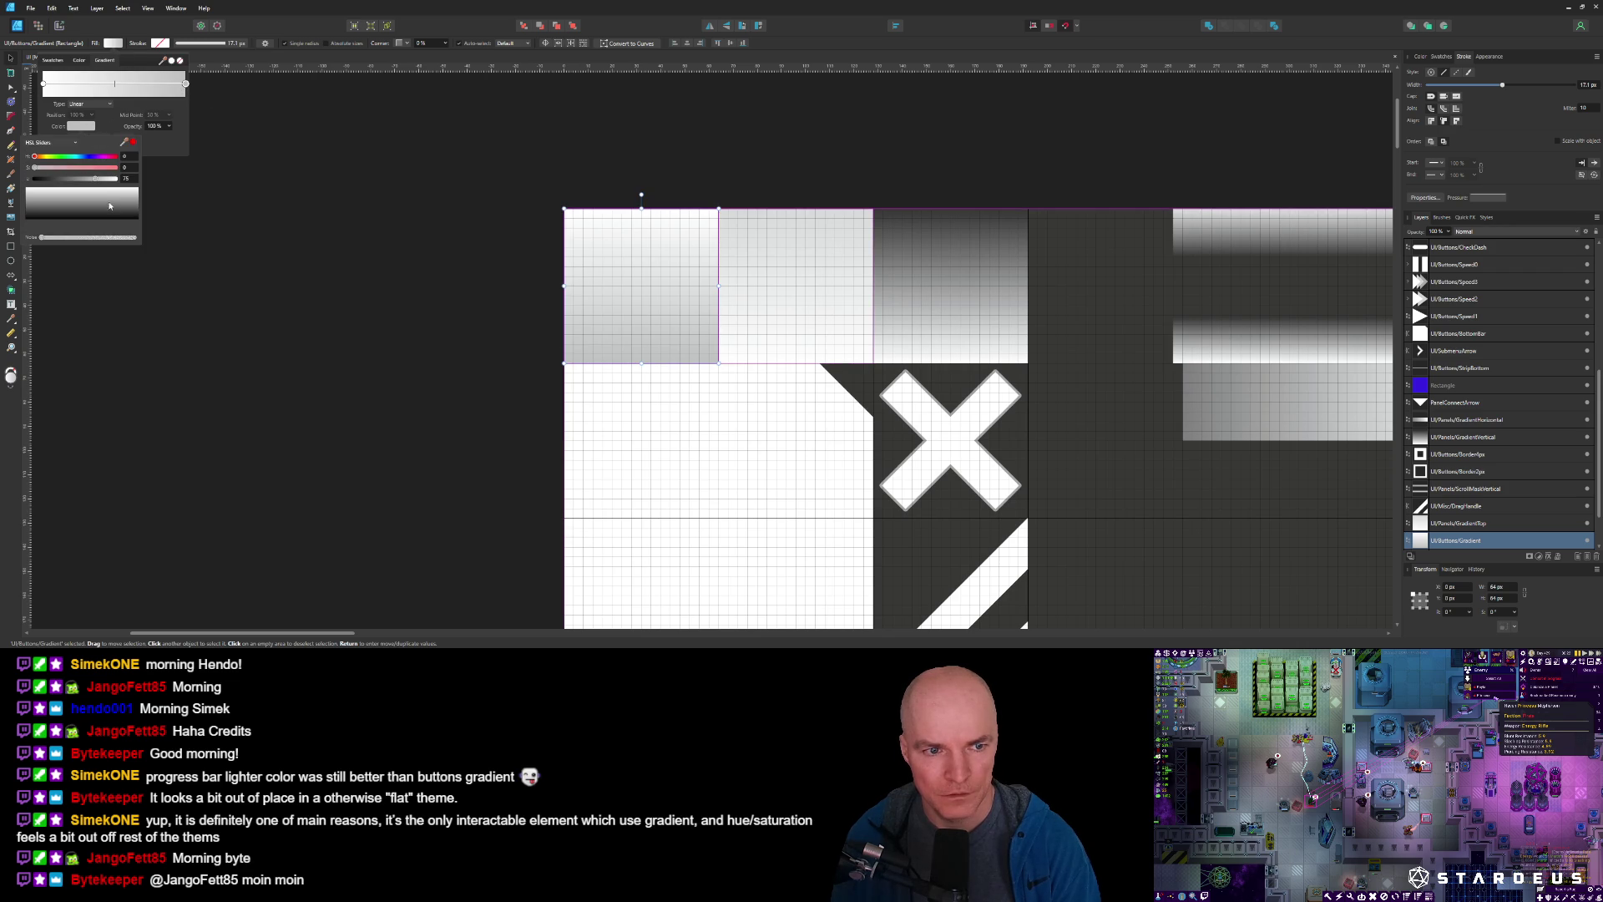
{"action": "left_click_drag", "start_coordinate": [96, 181], "coordinate": [88, 182]}
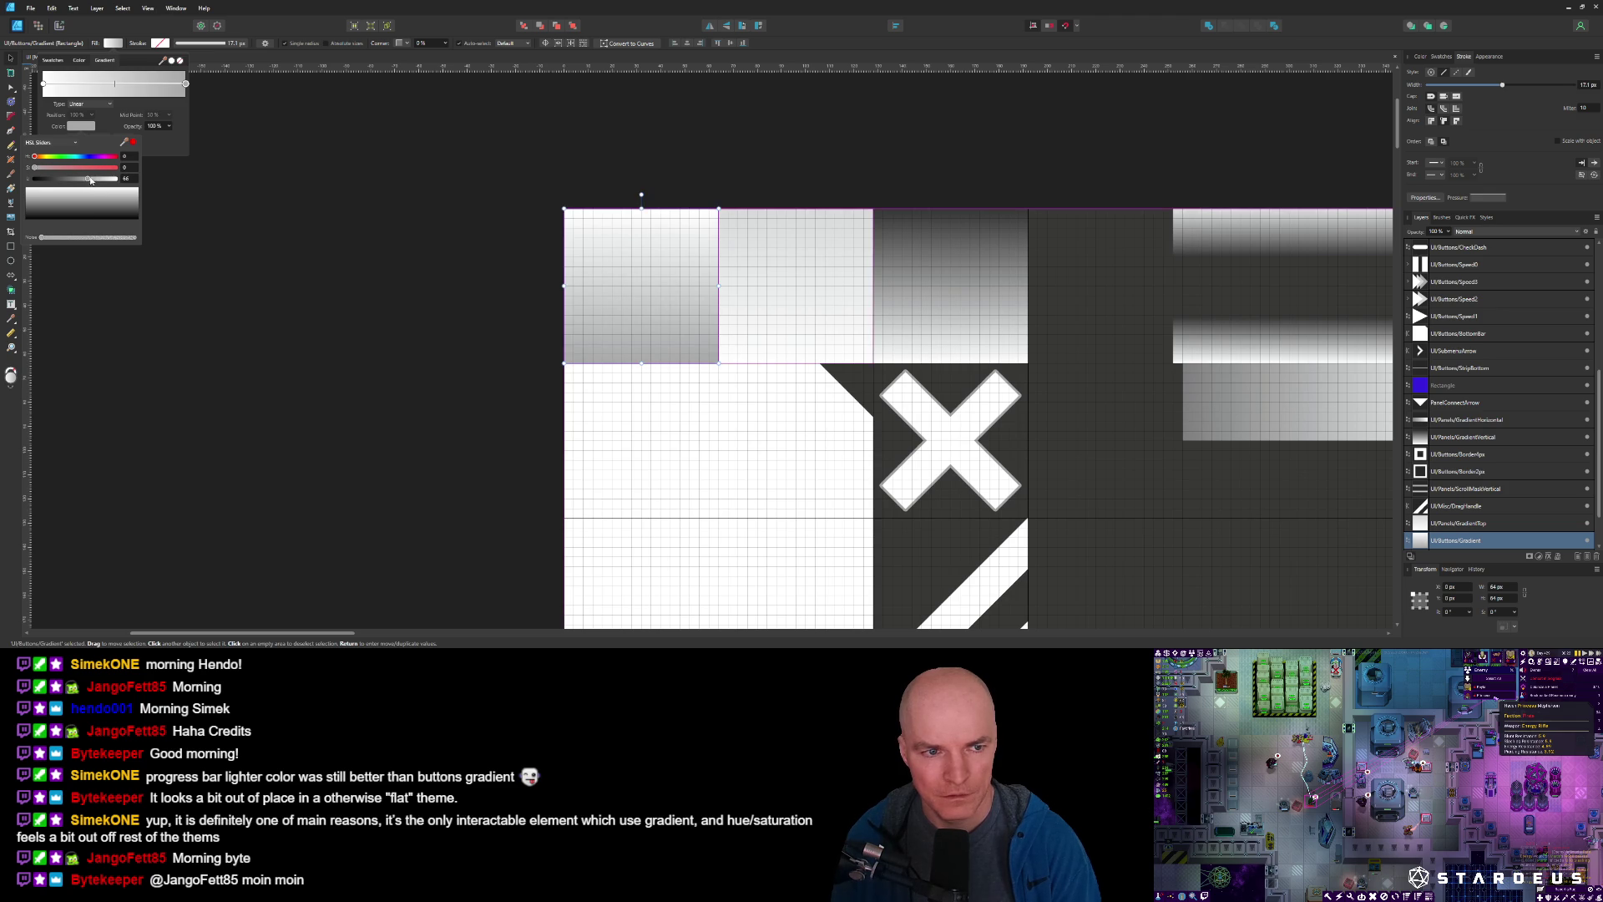
{"action": "left_click_drag", "start_coordinate": [88, 181], "coordinate": [84, 181]}
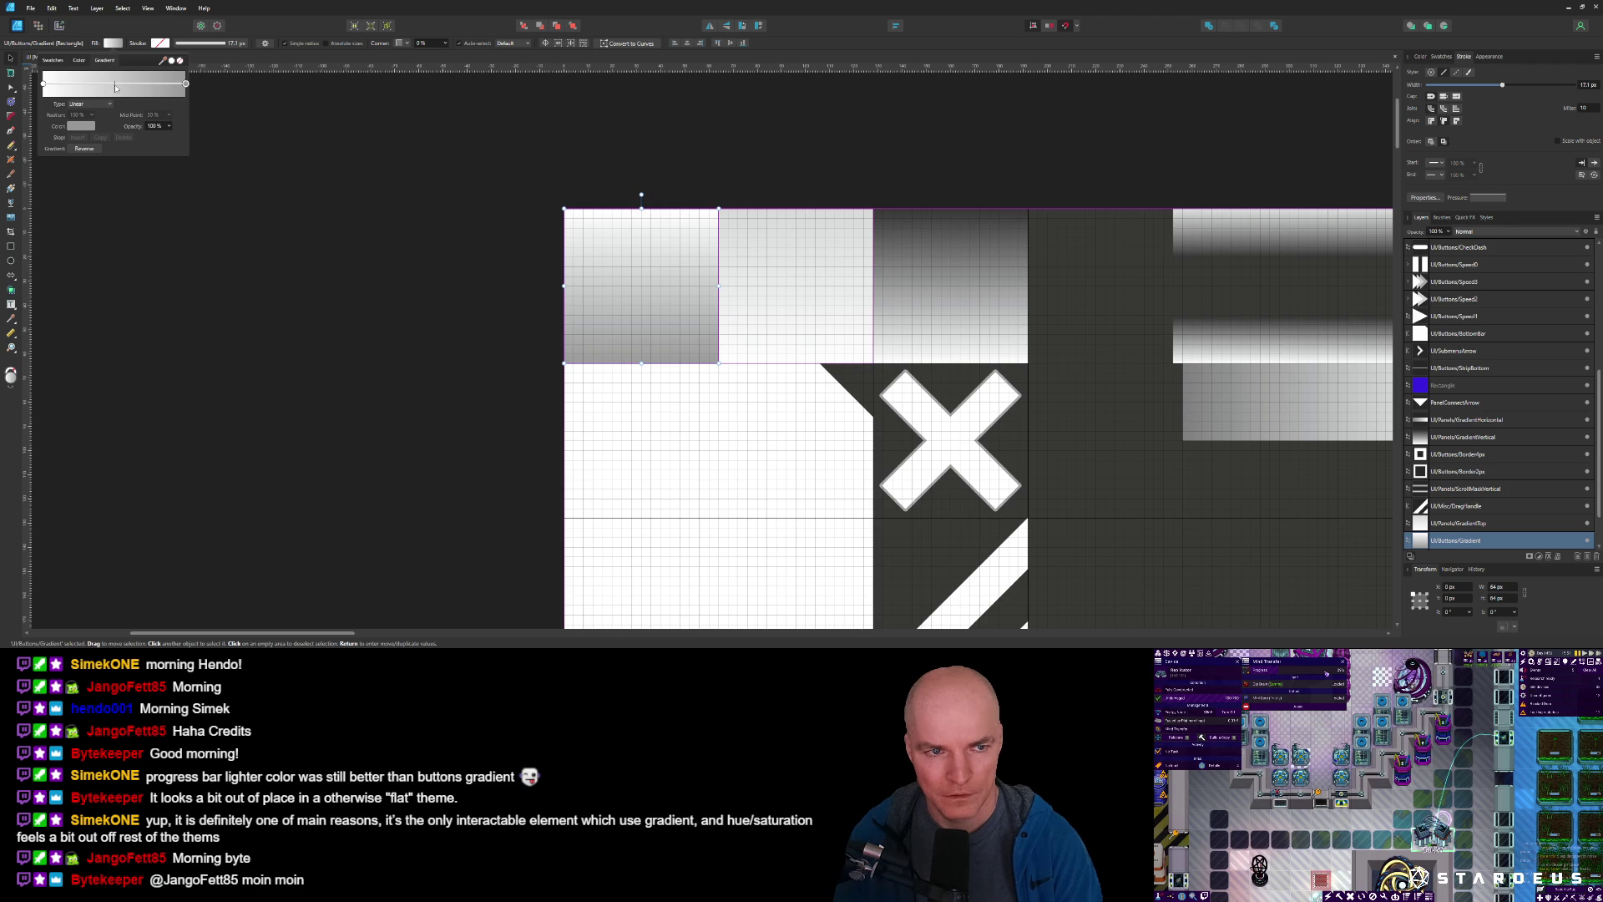
Settle the gradient midpoint at about 49%, then bring up and enlarge the Figma mockup.
{"action": "mouse_move", "coordinate": [115, 87]}
{"action": "left_mouse_down"}
{"action": "mouse_move", "coordinate": [164, 89]}
{"action": "mouse_move", "coordinate": [79, 92]}
{"action": "mouse_move", "coordinate": [154, 102]}
{"action": "mouse_move", "coordinate": [130, 102]}
{"action": "left_mouse_up"}
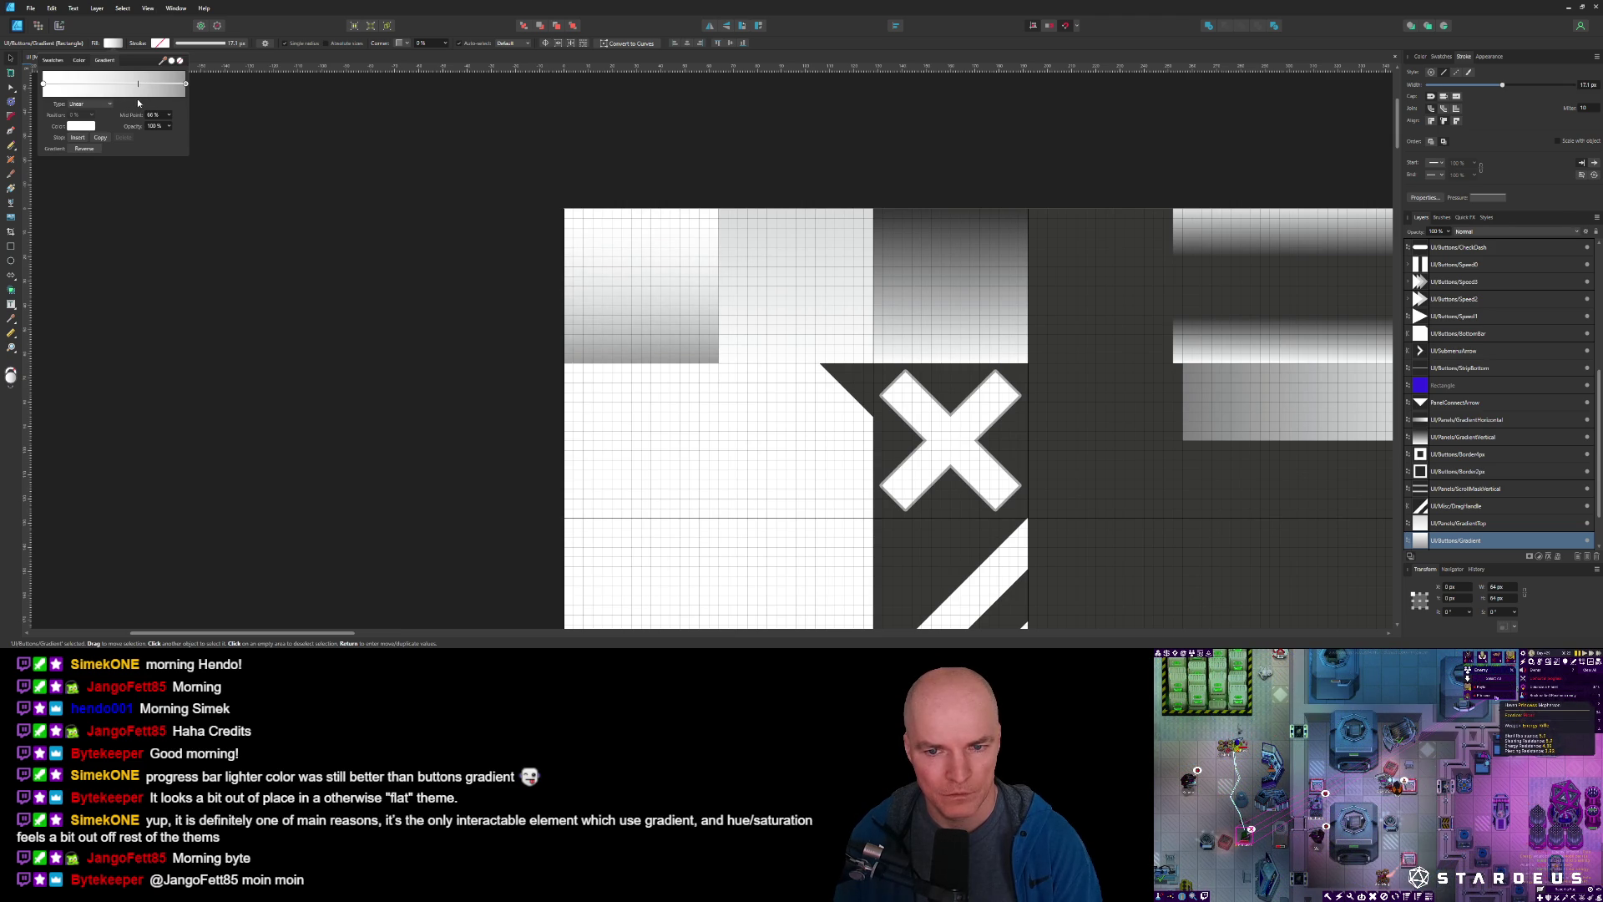
{"action": "mouse_move", "coordinate": [139, 103]}
{"action": "left_mouse_down"}
{"action": "mouse_move", "coordinate": [109, 101]}
{"action": "mouse_move", "coordinate": [131, 99]}
{"action": "left_mouse_up"}
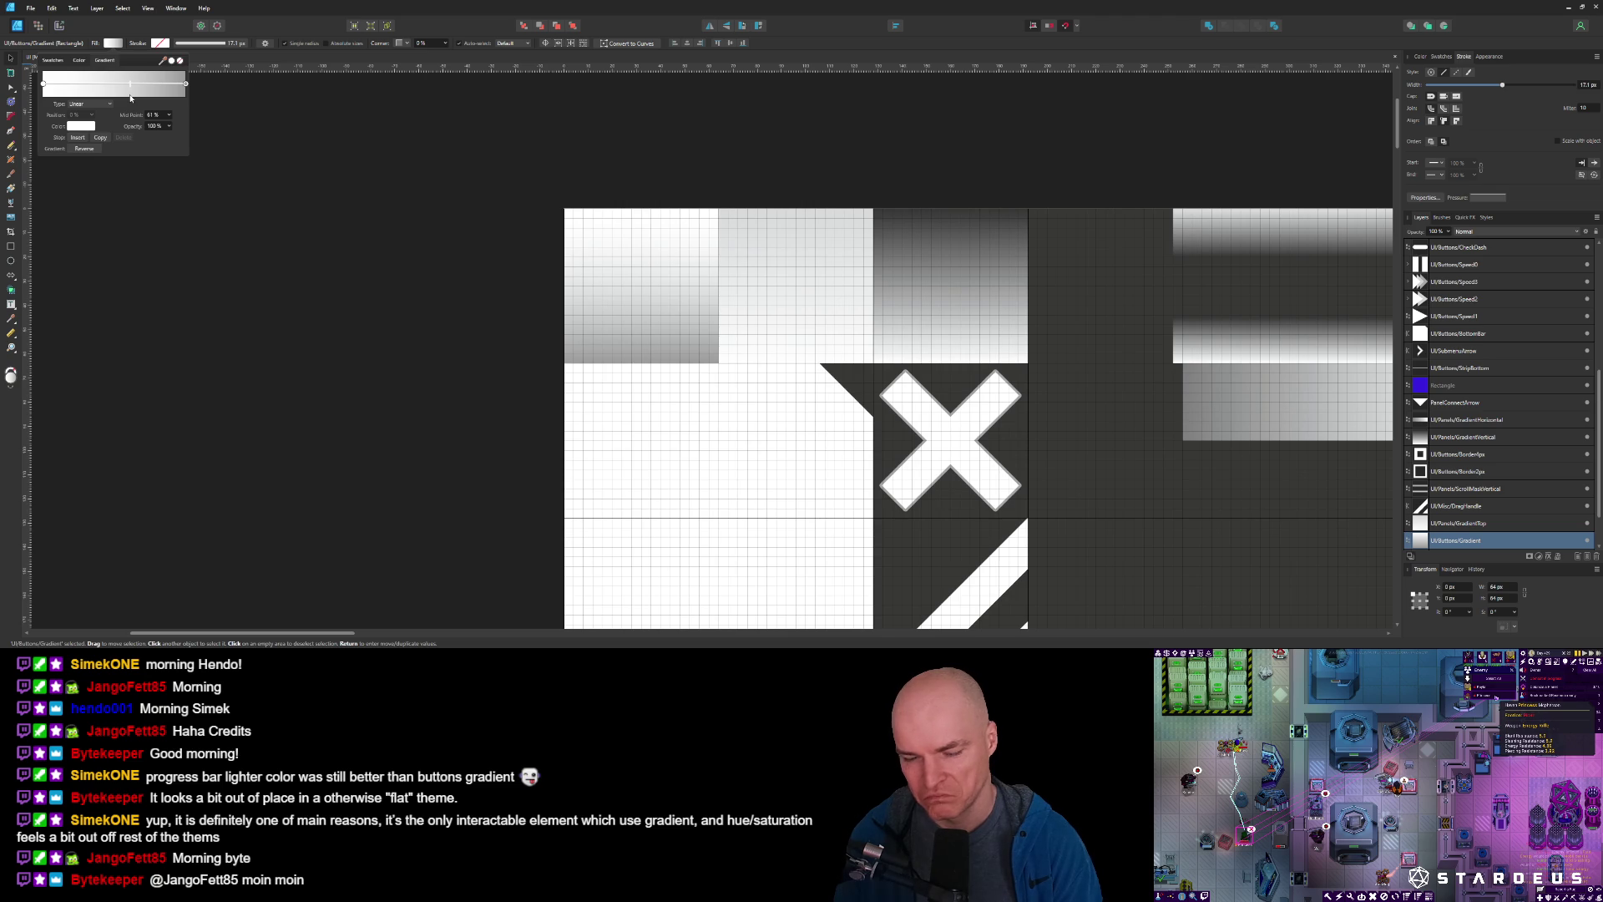
{"action": "left_click_drag", "start_coordinate": [130, 98], "coordinate": [112, 99]}
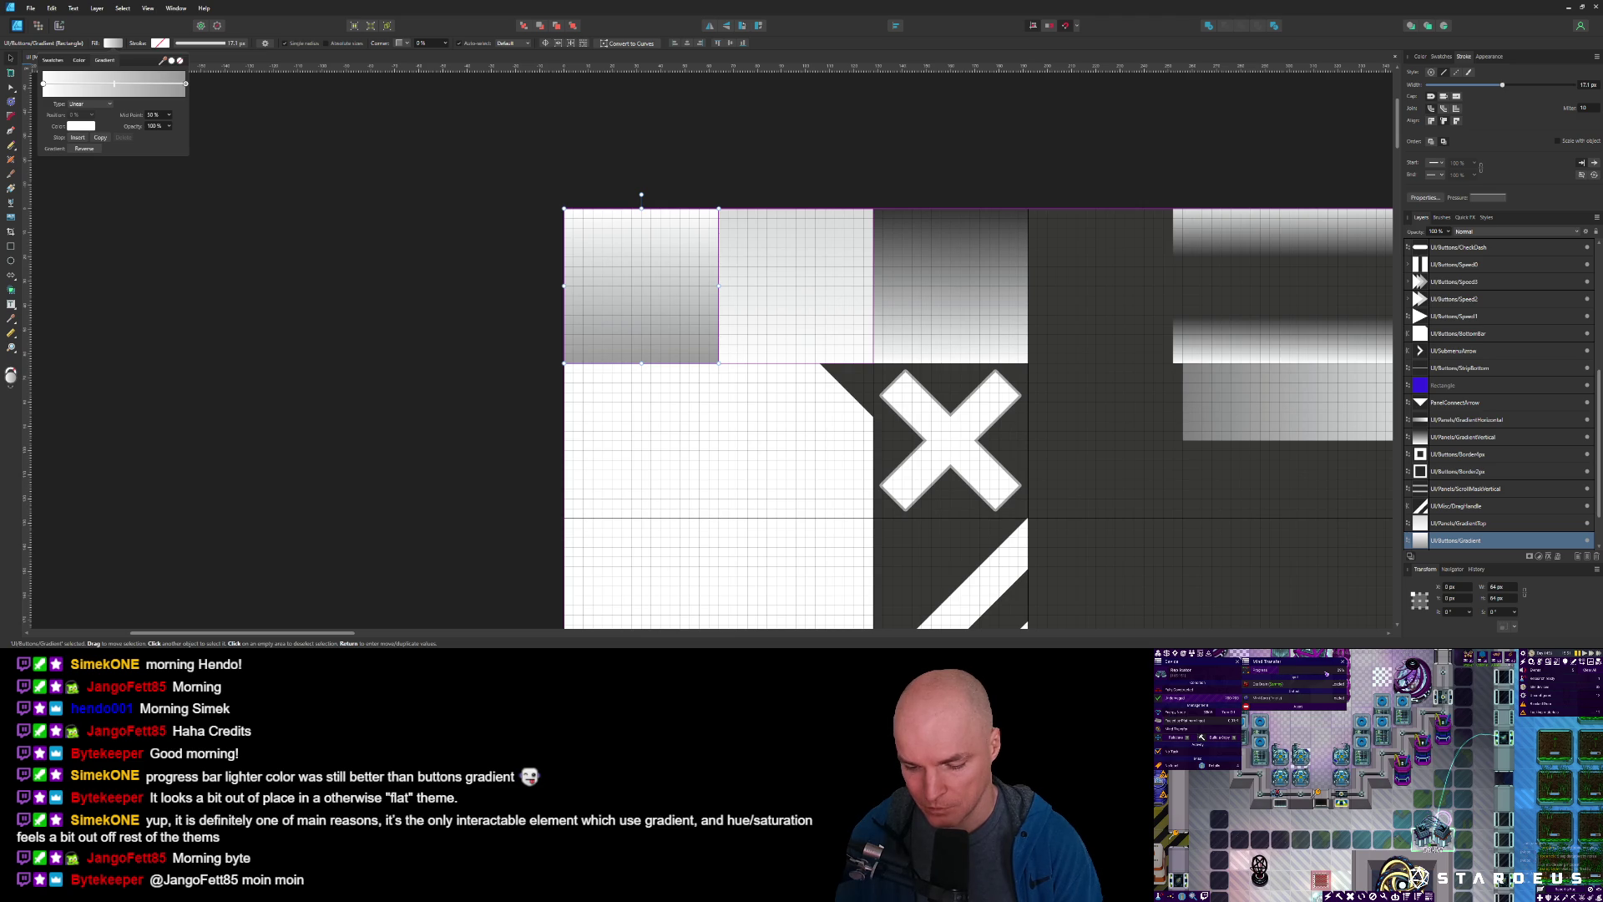
{"action": "key", "text": "Escape"}
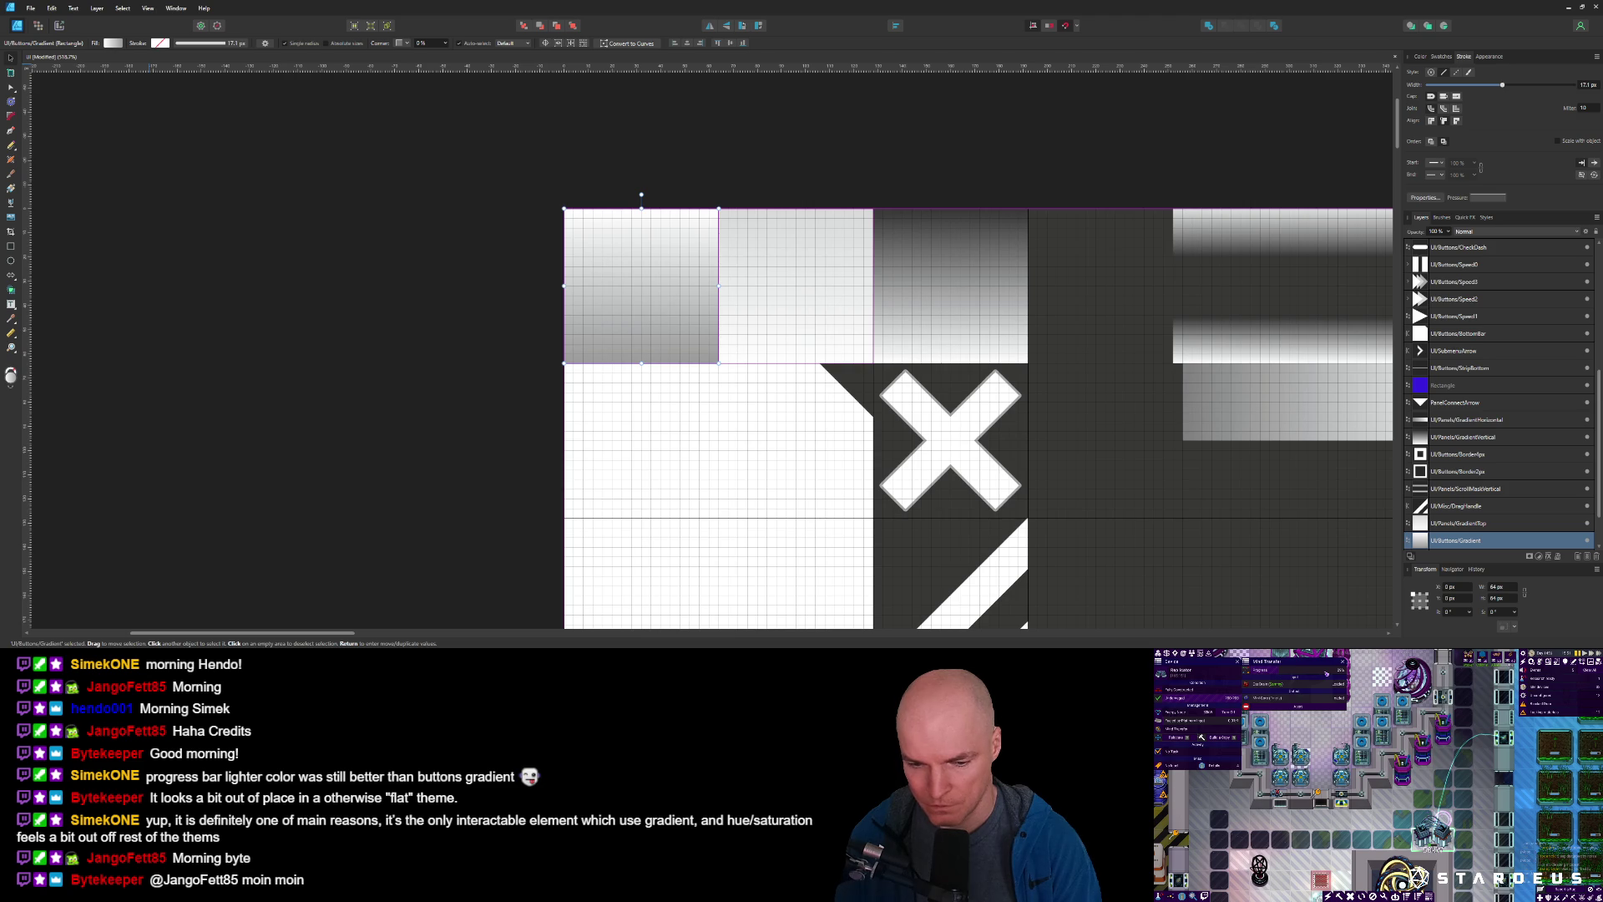
{"action": "key", "text": "alt+Tab"}
{"action": "left_click_drag", "start_coordinate": [741, 215], "coordinate": [674, 137]}
{"action": "mouse_move", "coordinate": [966, 501]}
{"action": "left_mouse_down"}
{"action": "mouse_move", "coordinate": [1137, 614]}
{"action": "mouse_move", "coordinate": [1171, 591]}
{"action": "left_mouse_up"}
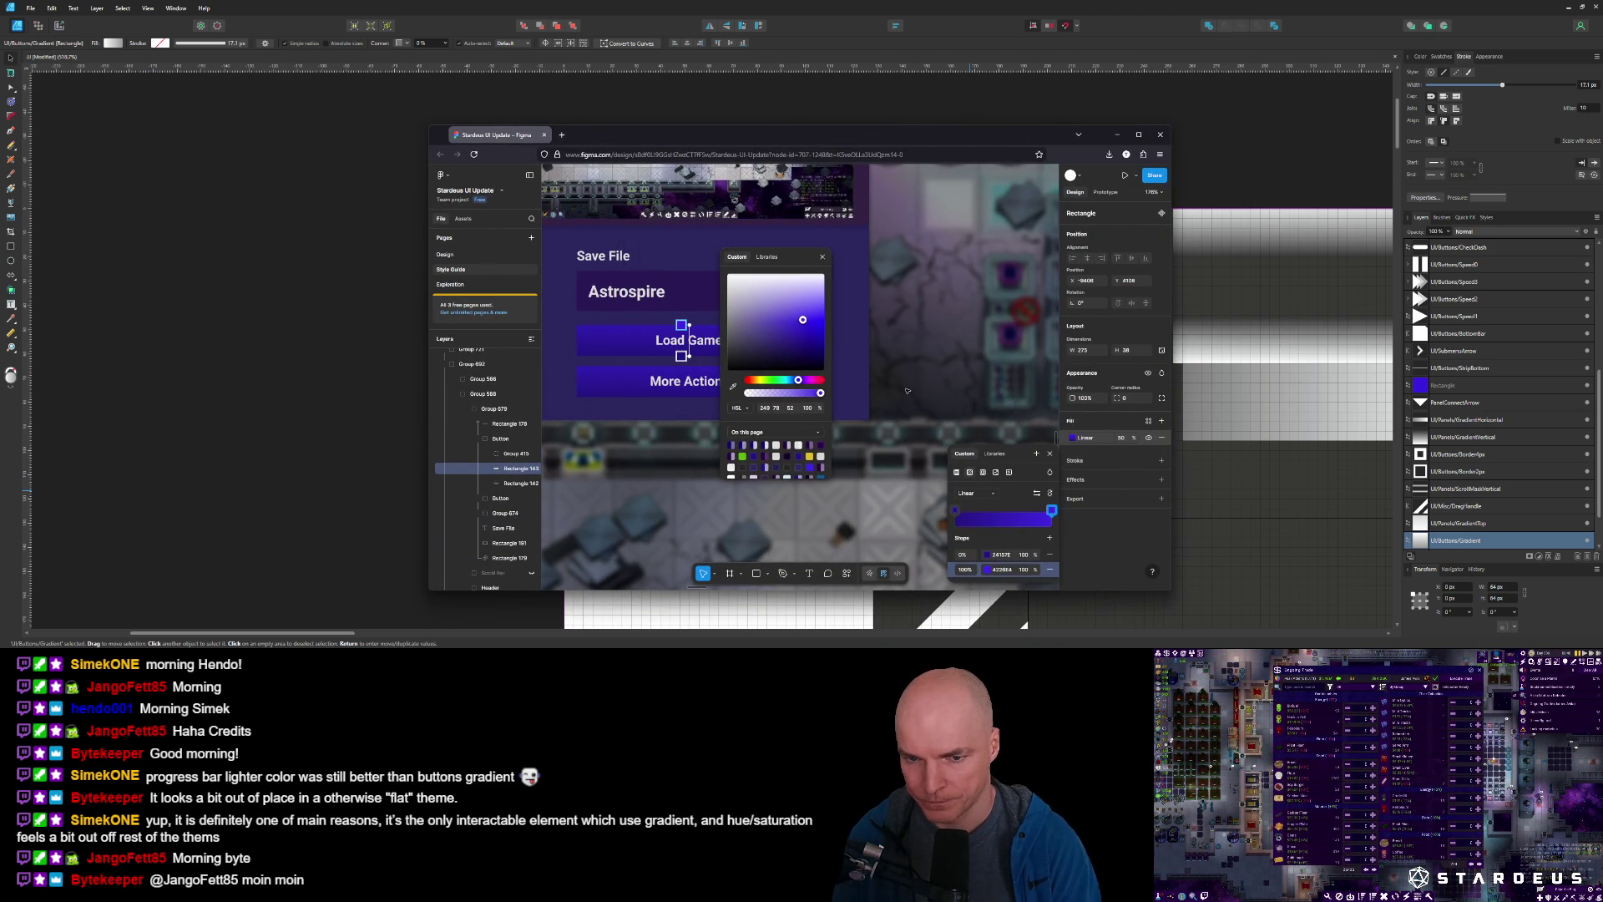
Compare the Load Game gradient stops in HSL: 249 71 29 at 0%, 249 78 52 at 100%.
{"action": "left_click", "coordinate": [989, 557]}
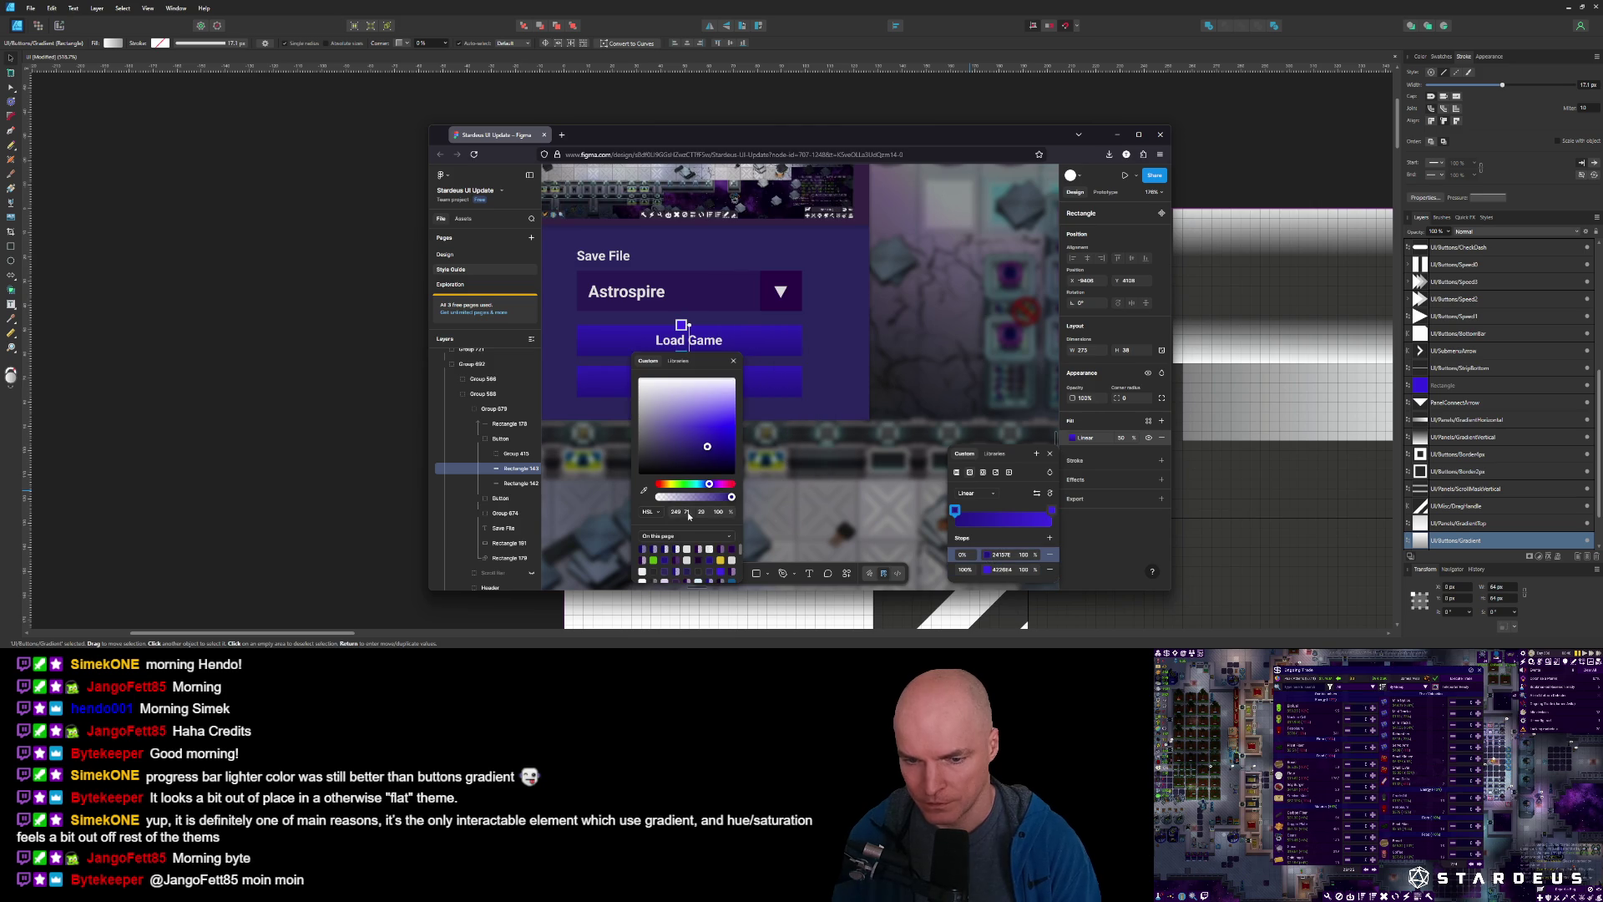
{"action": "left_click", "coordinate": [657, 513]}
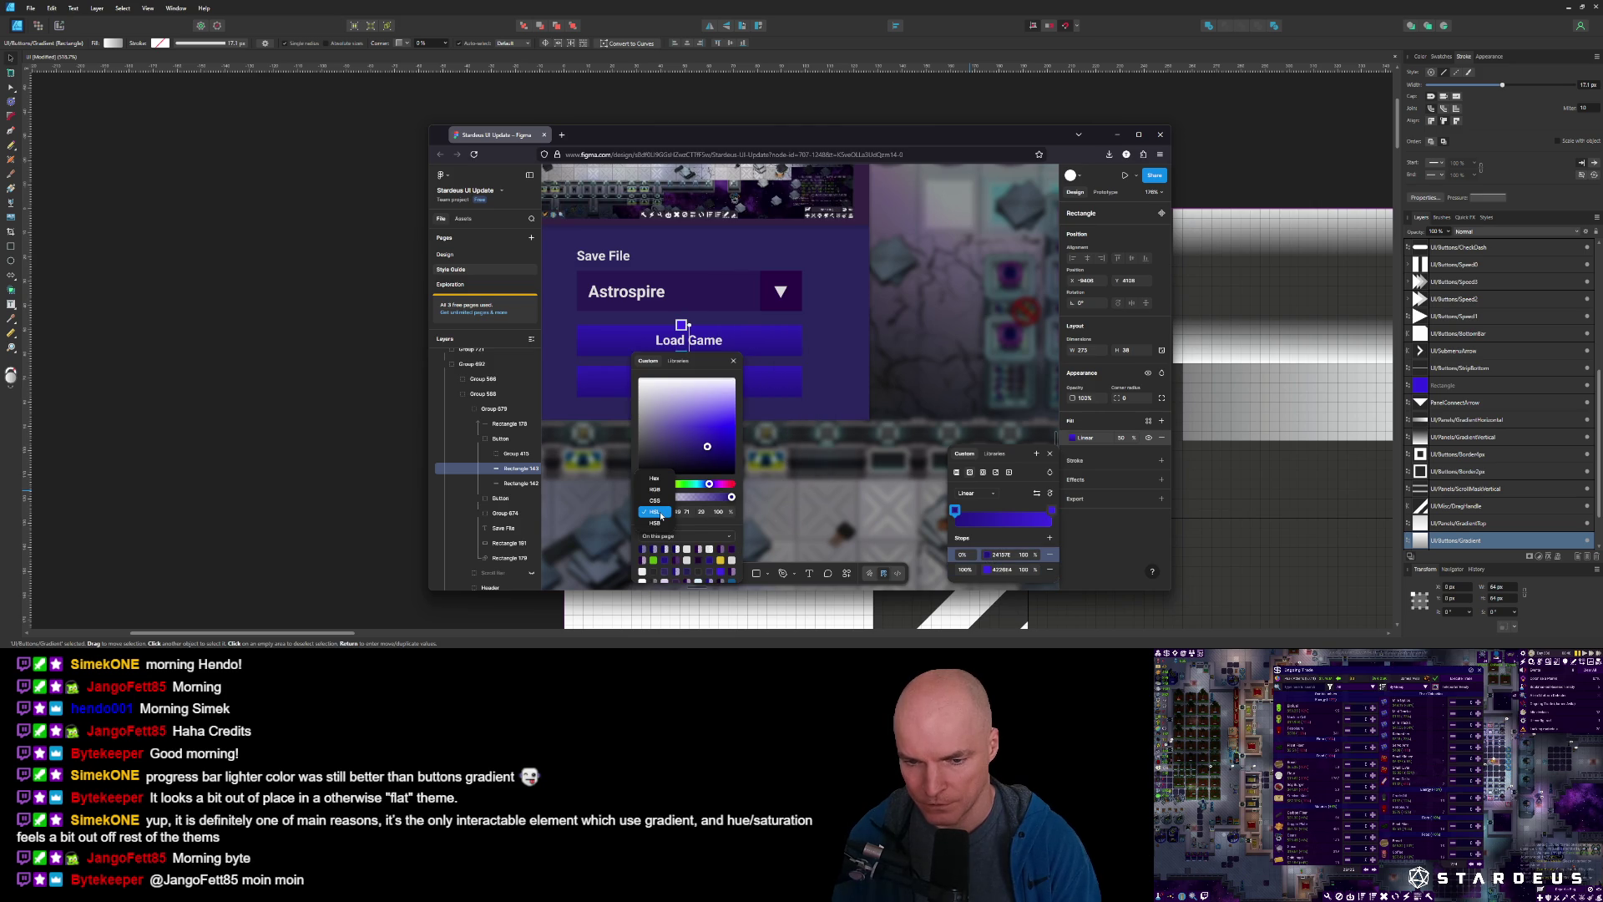
{"action": "left_click", "coordinate": [659, 512]}
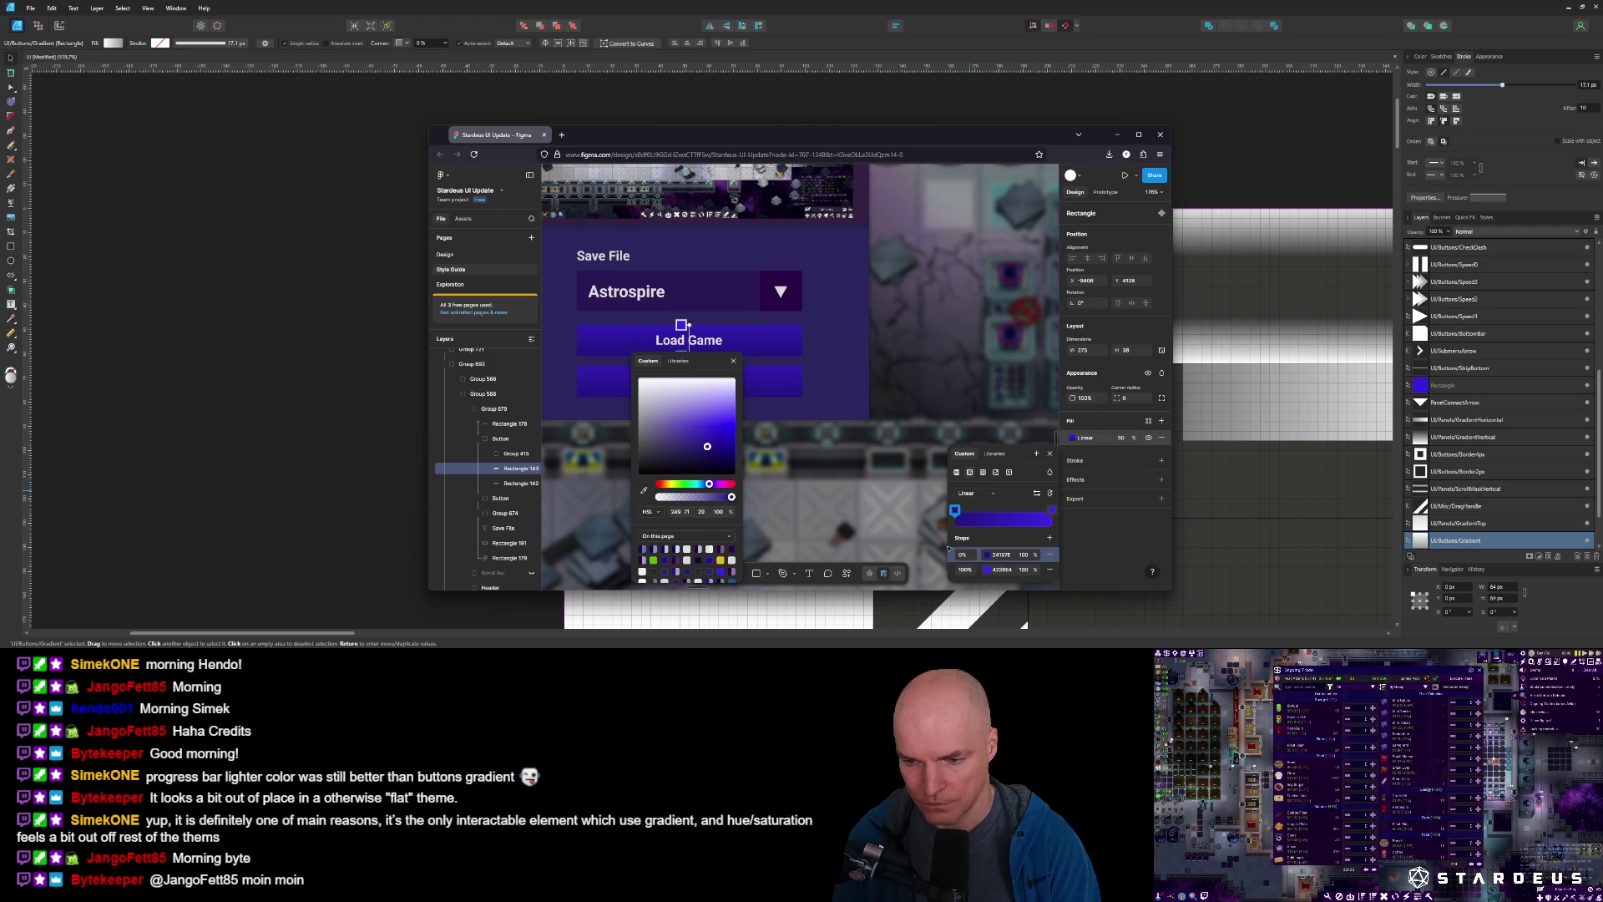
{"action": "left_click", "coordinate": [999, 554]}
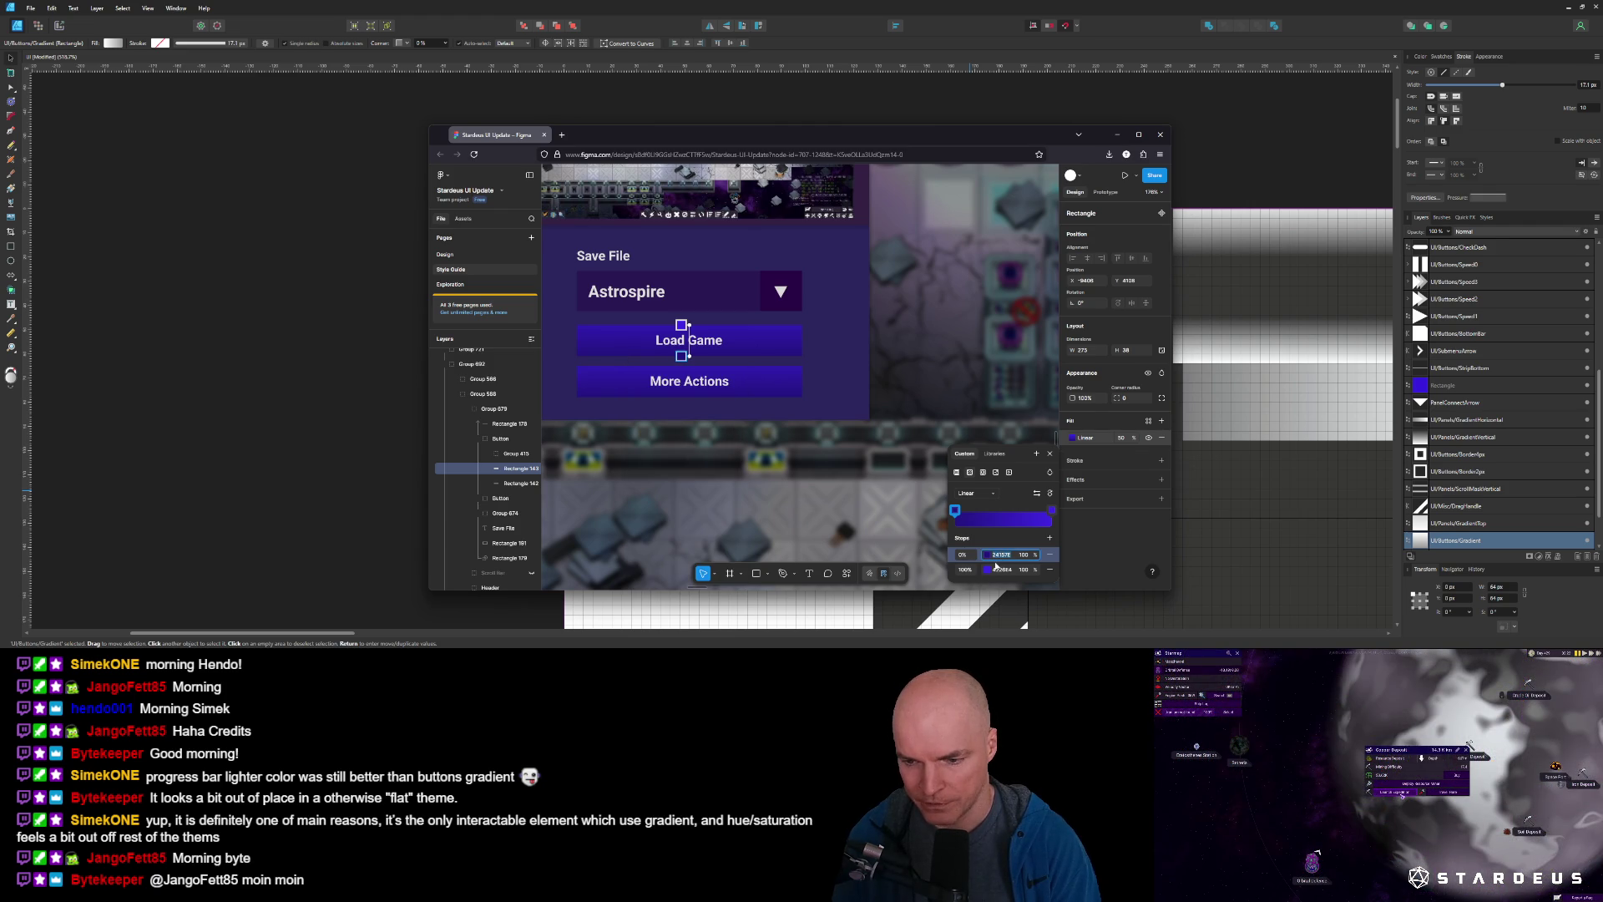
{"action": "left_click", "coordinate": [988, 570]}
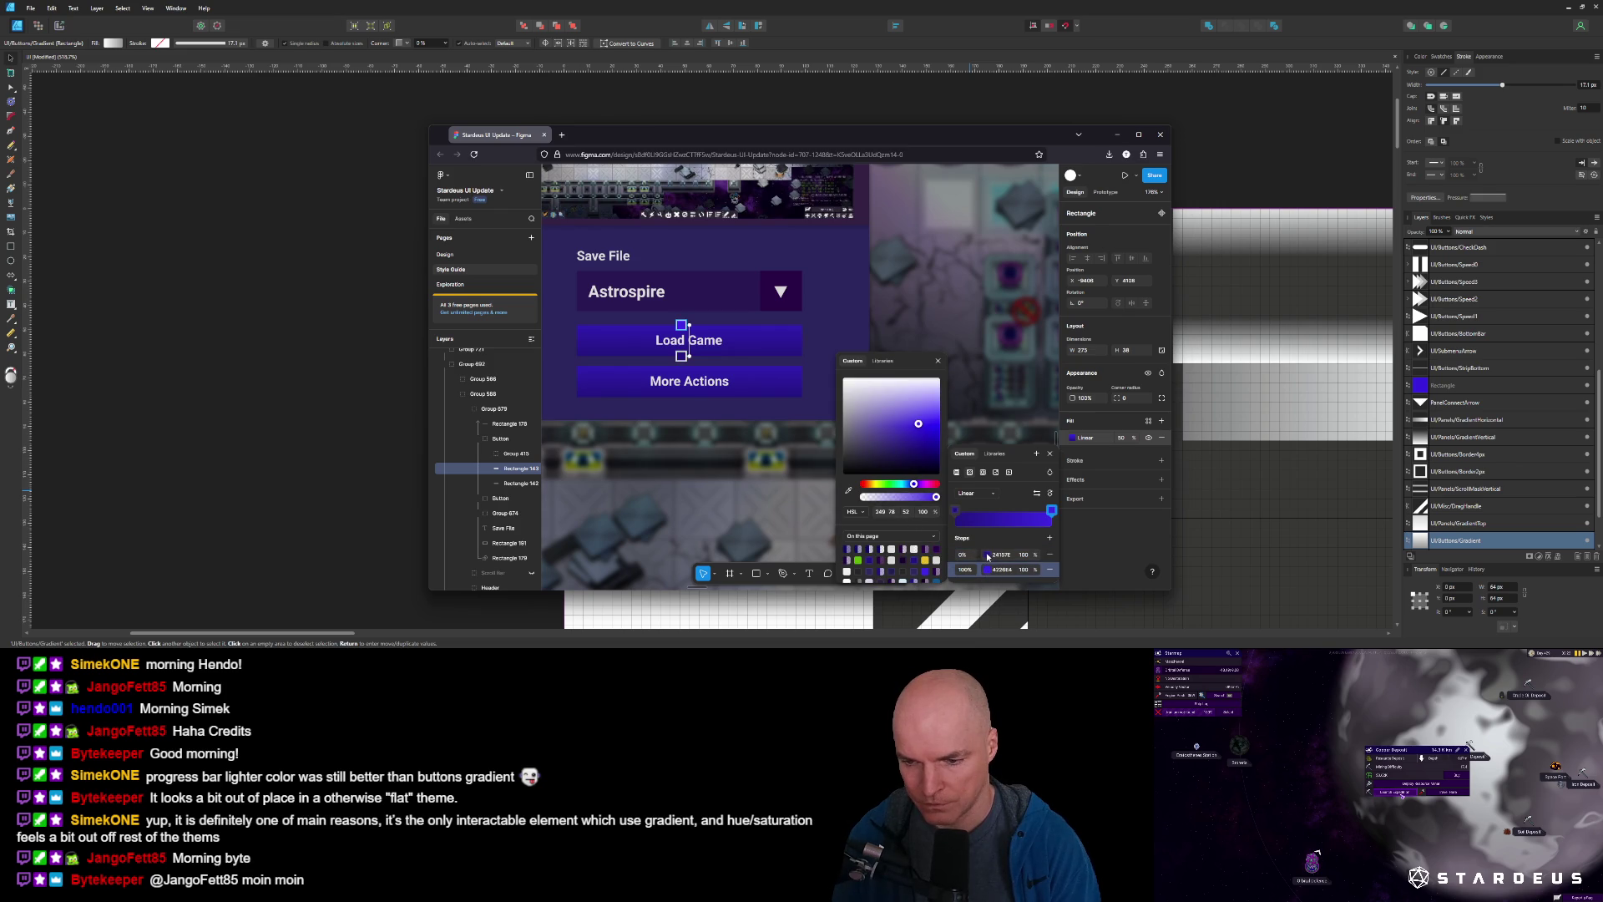
{"action": "left_click", "coordinate": [988, 555]}
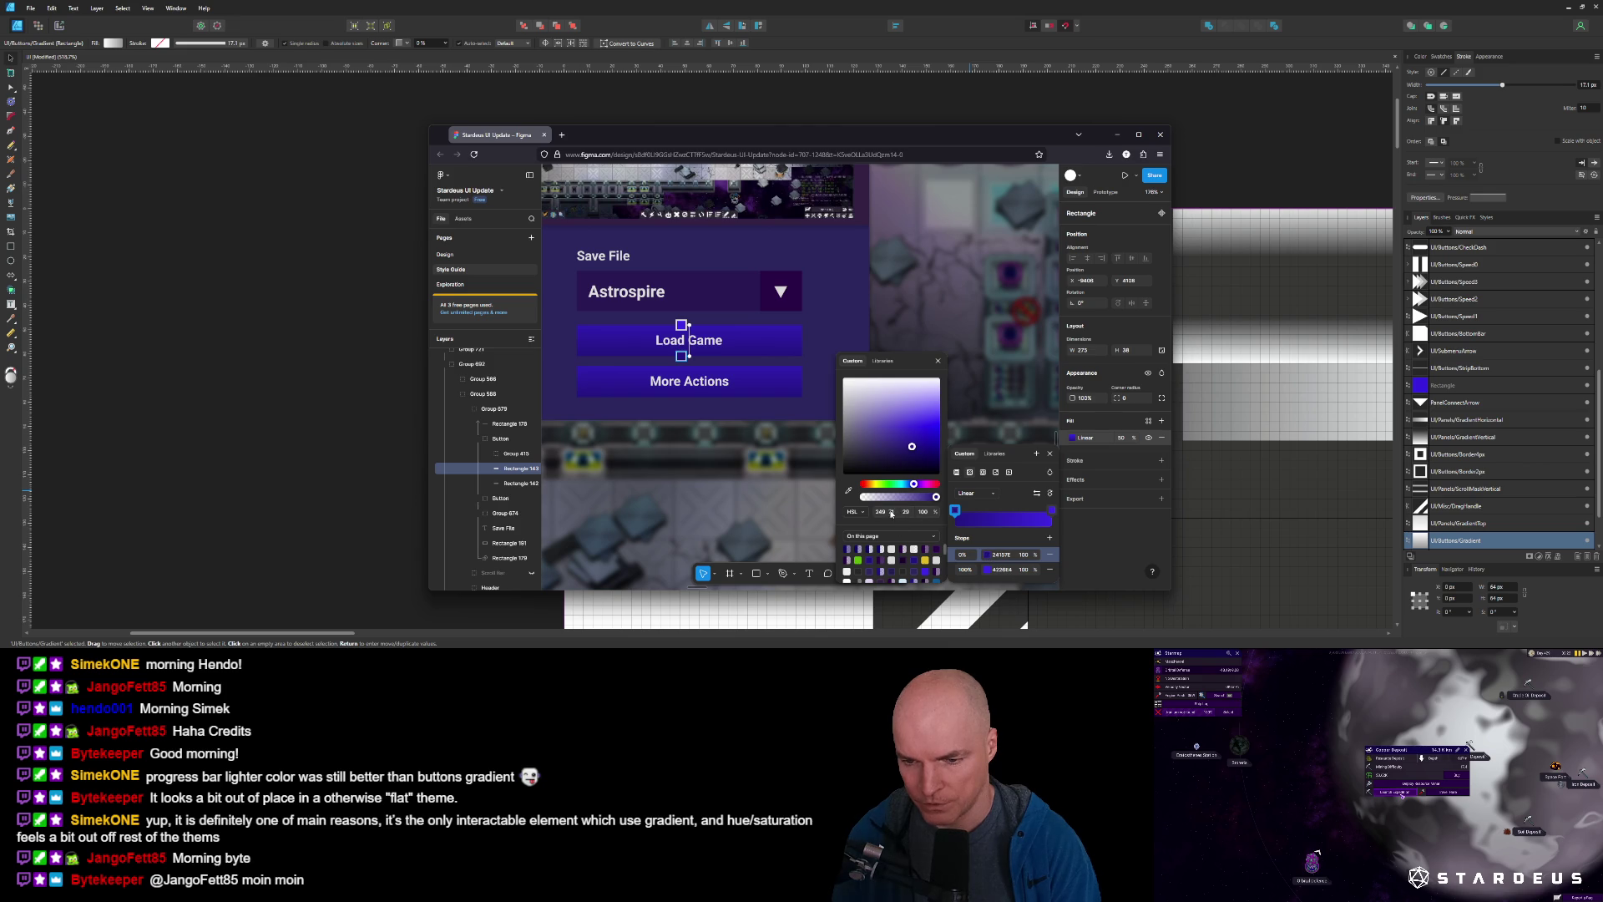
{"action": "left_click", "coordinate": [987, 570]}
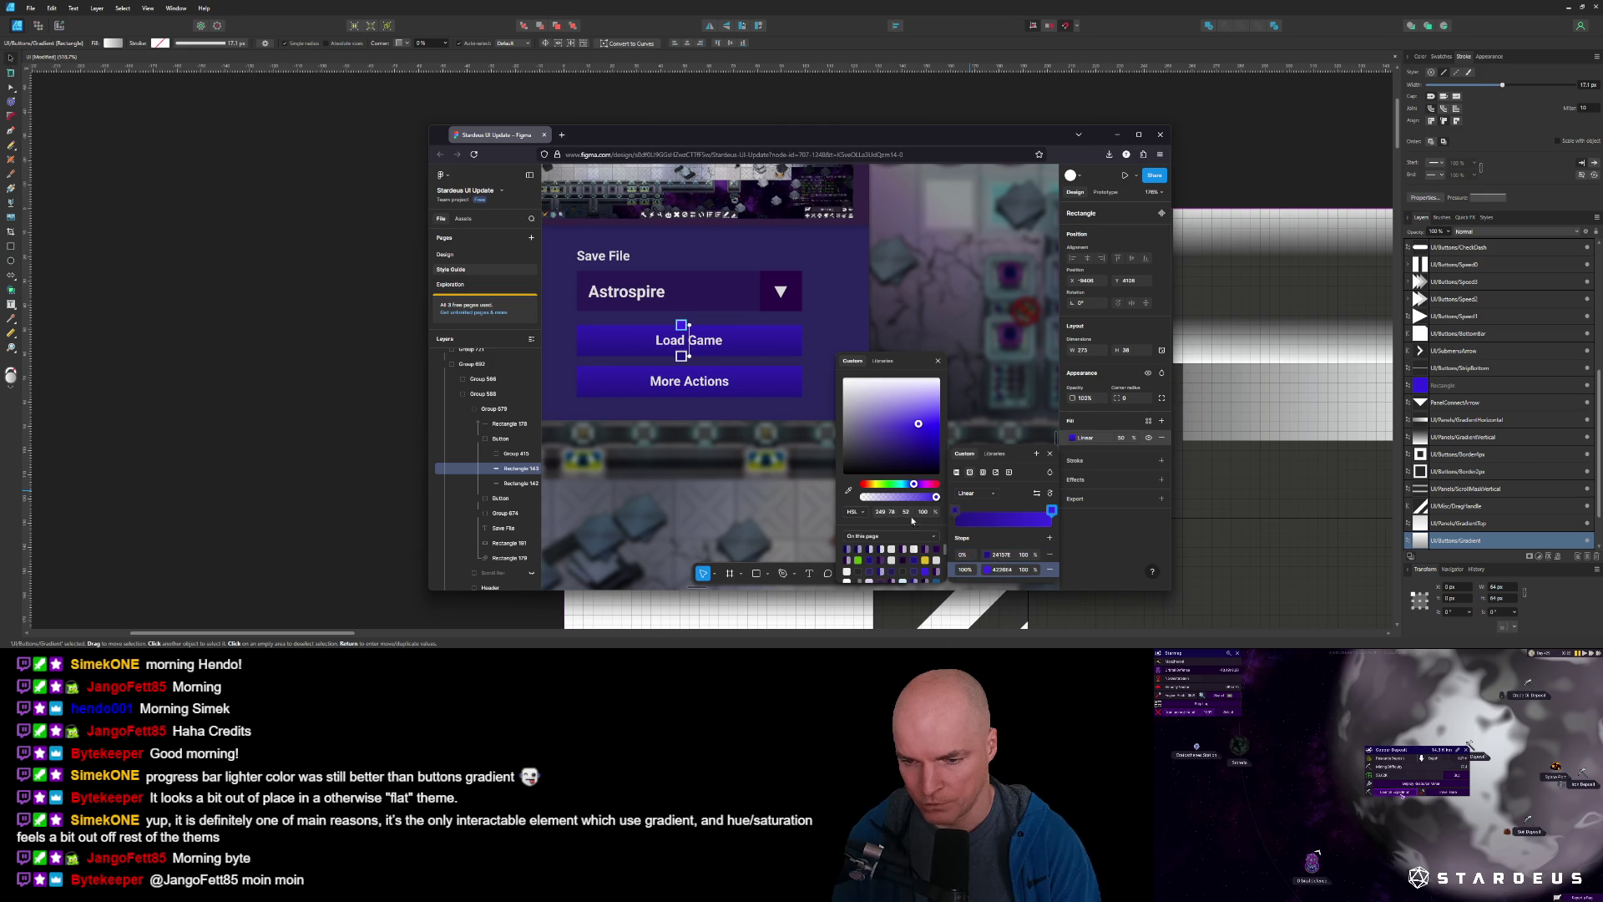
{"action": "left_click", "coordinate": [985, 556]}
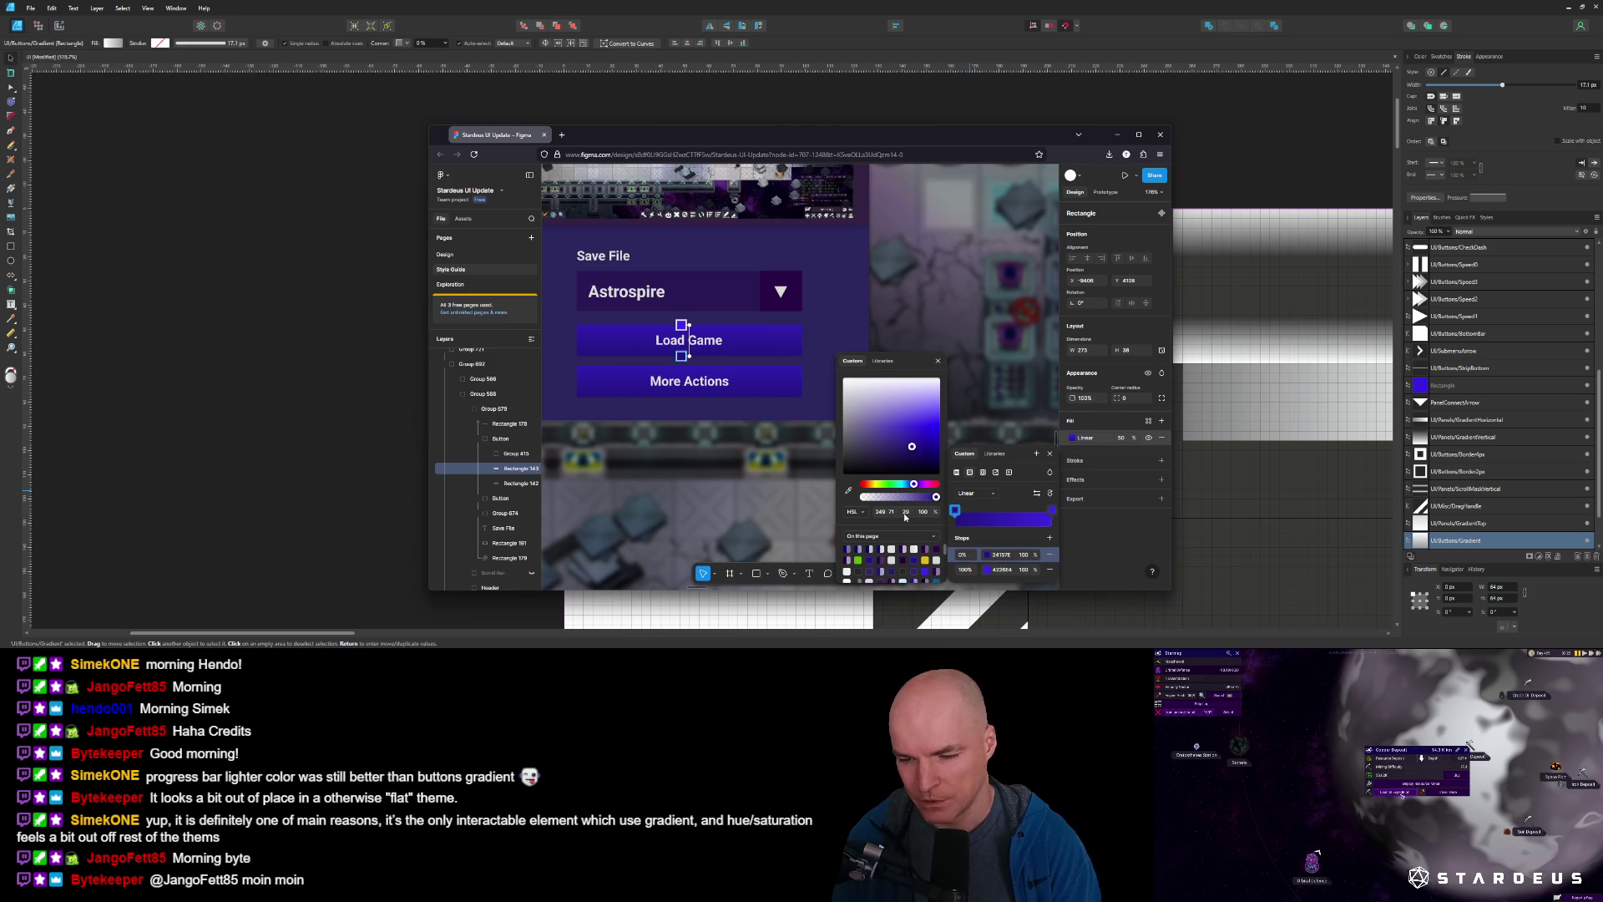
{"action": "left_click", "coordinate": [988, 570]}
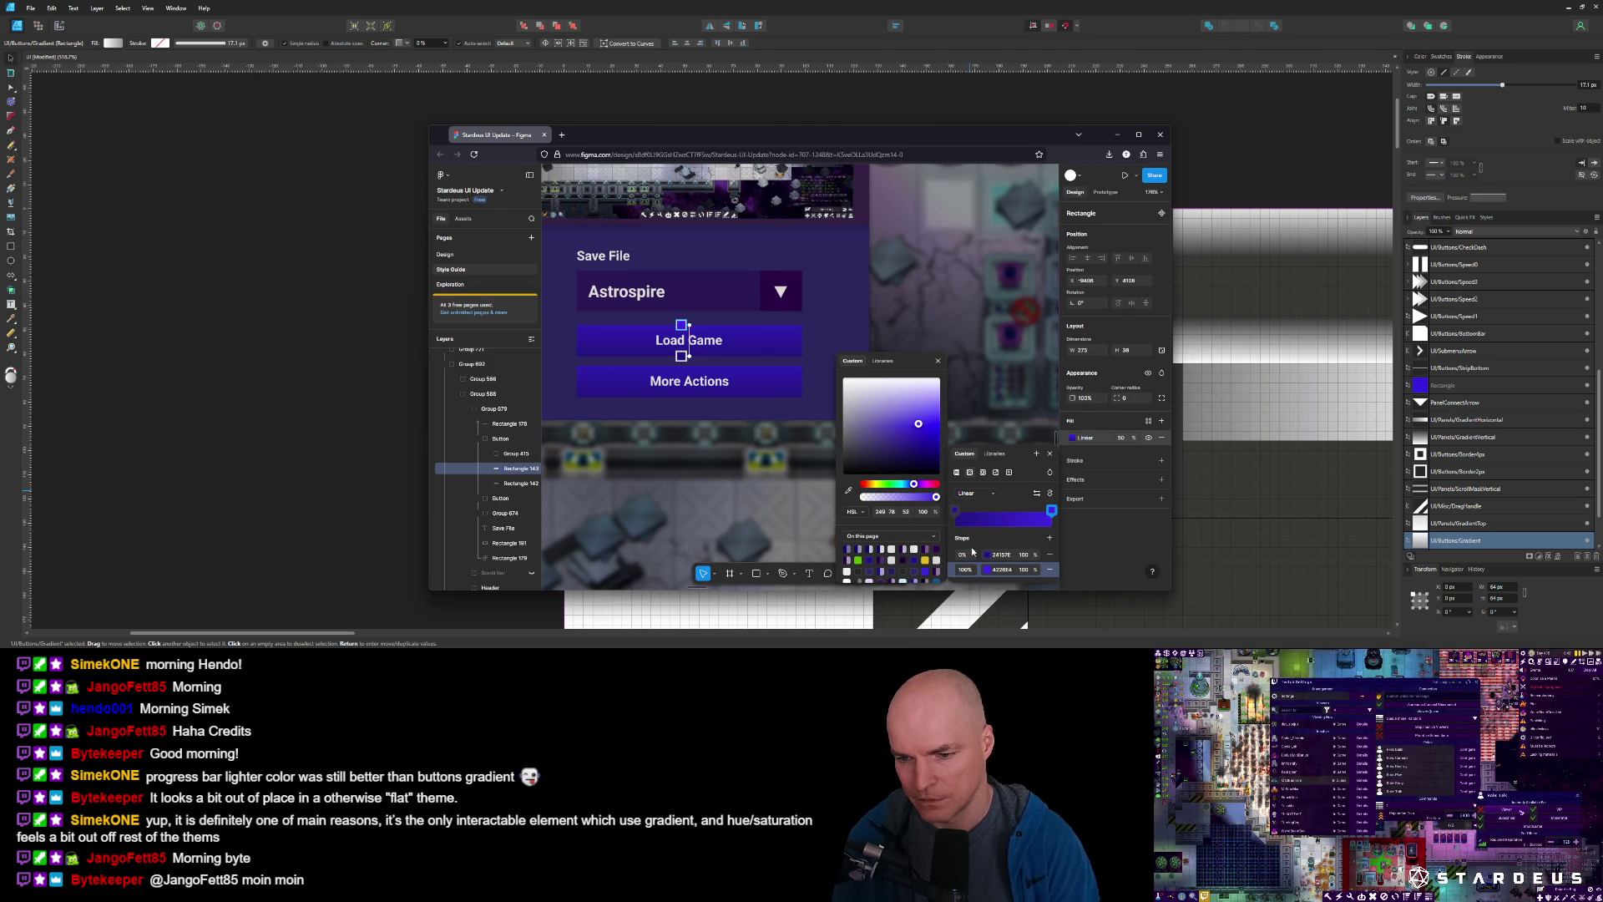
{"action": "key", "text": "alt+Tab"}
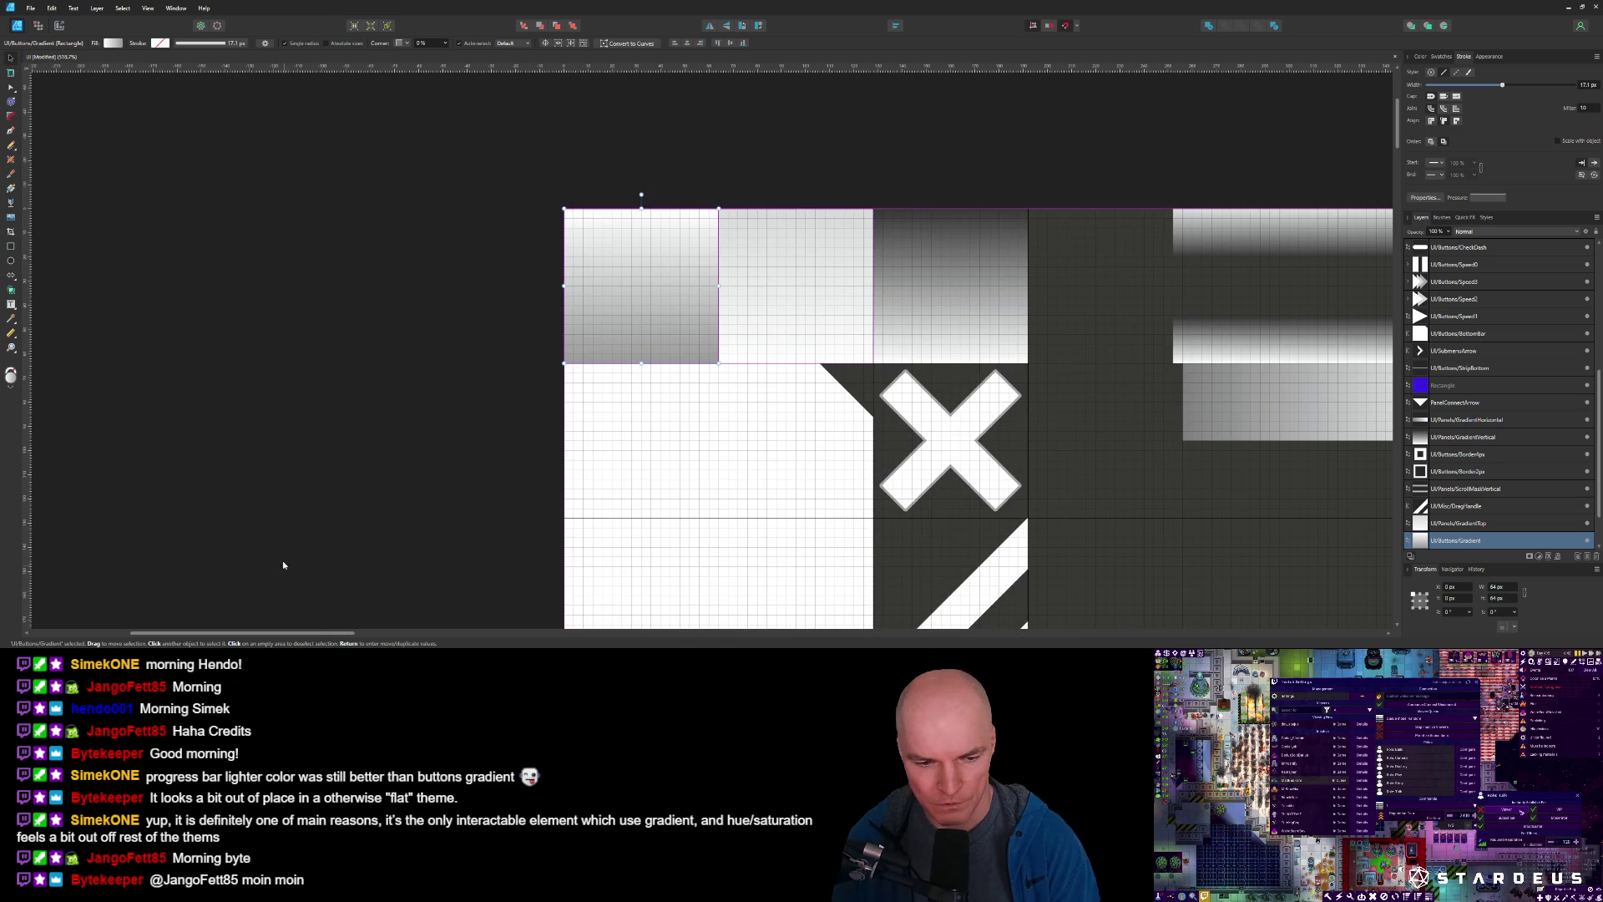
{"action": "key", "text": "alt+Tab"}
Open Default.json and delete ButtonPanelGrad's #4226E4 hex value.
{"action": "key", "text": "ctrl+p"}
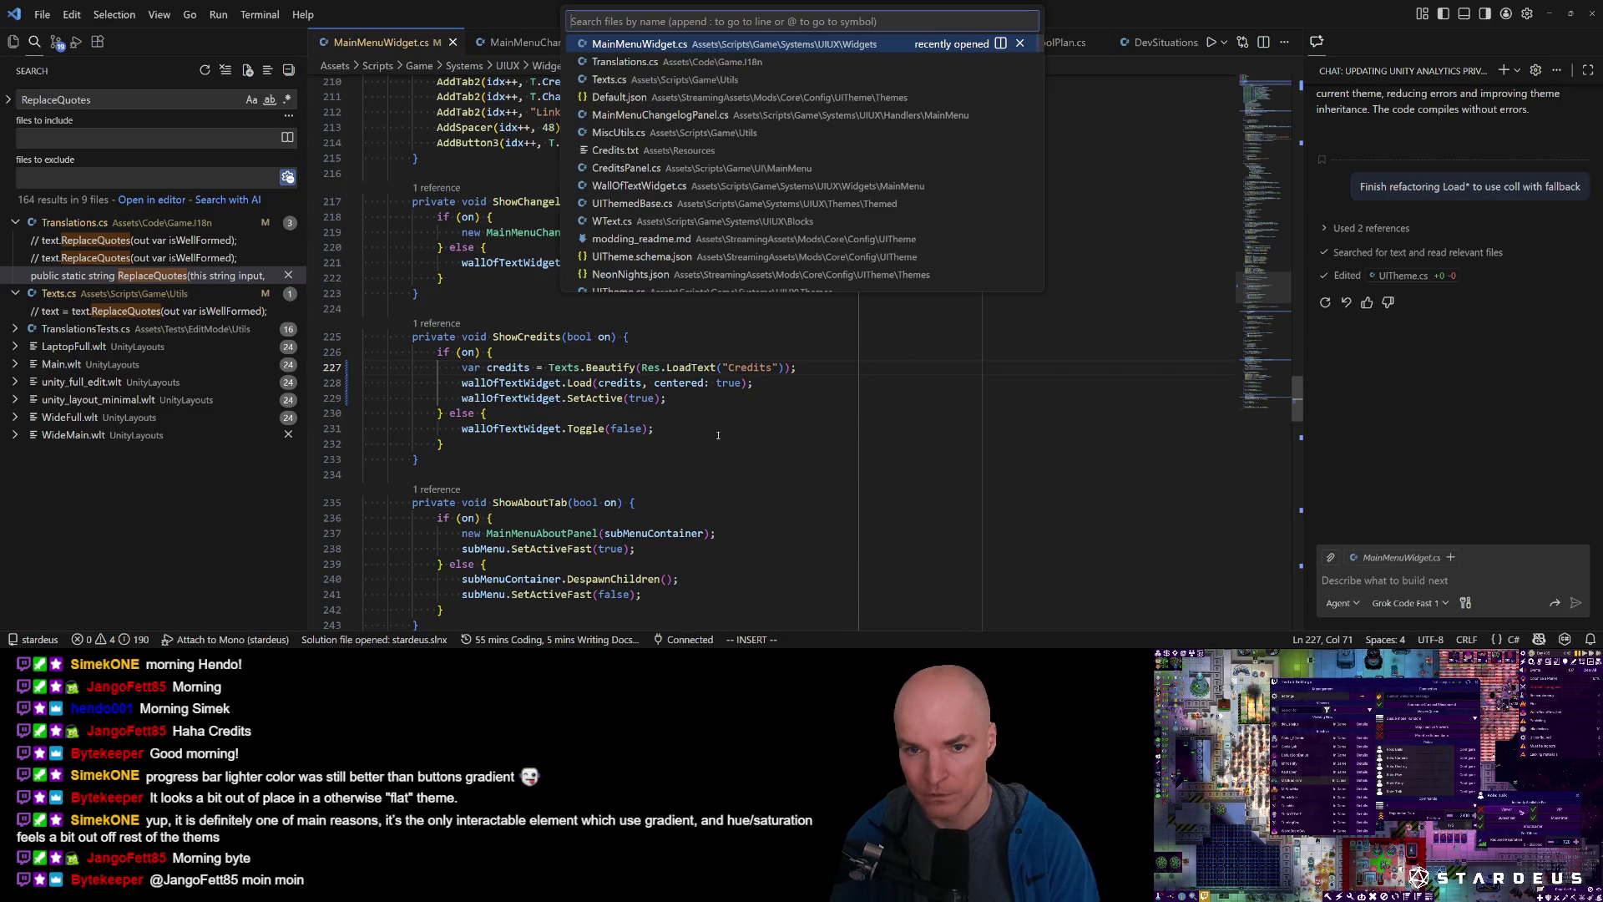
{"action": "key", "text": "Down"}
{"action": "key", "text": "Down"}
{"action": "key", "text": "Down"}
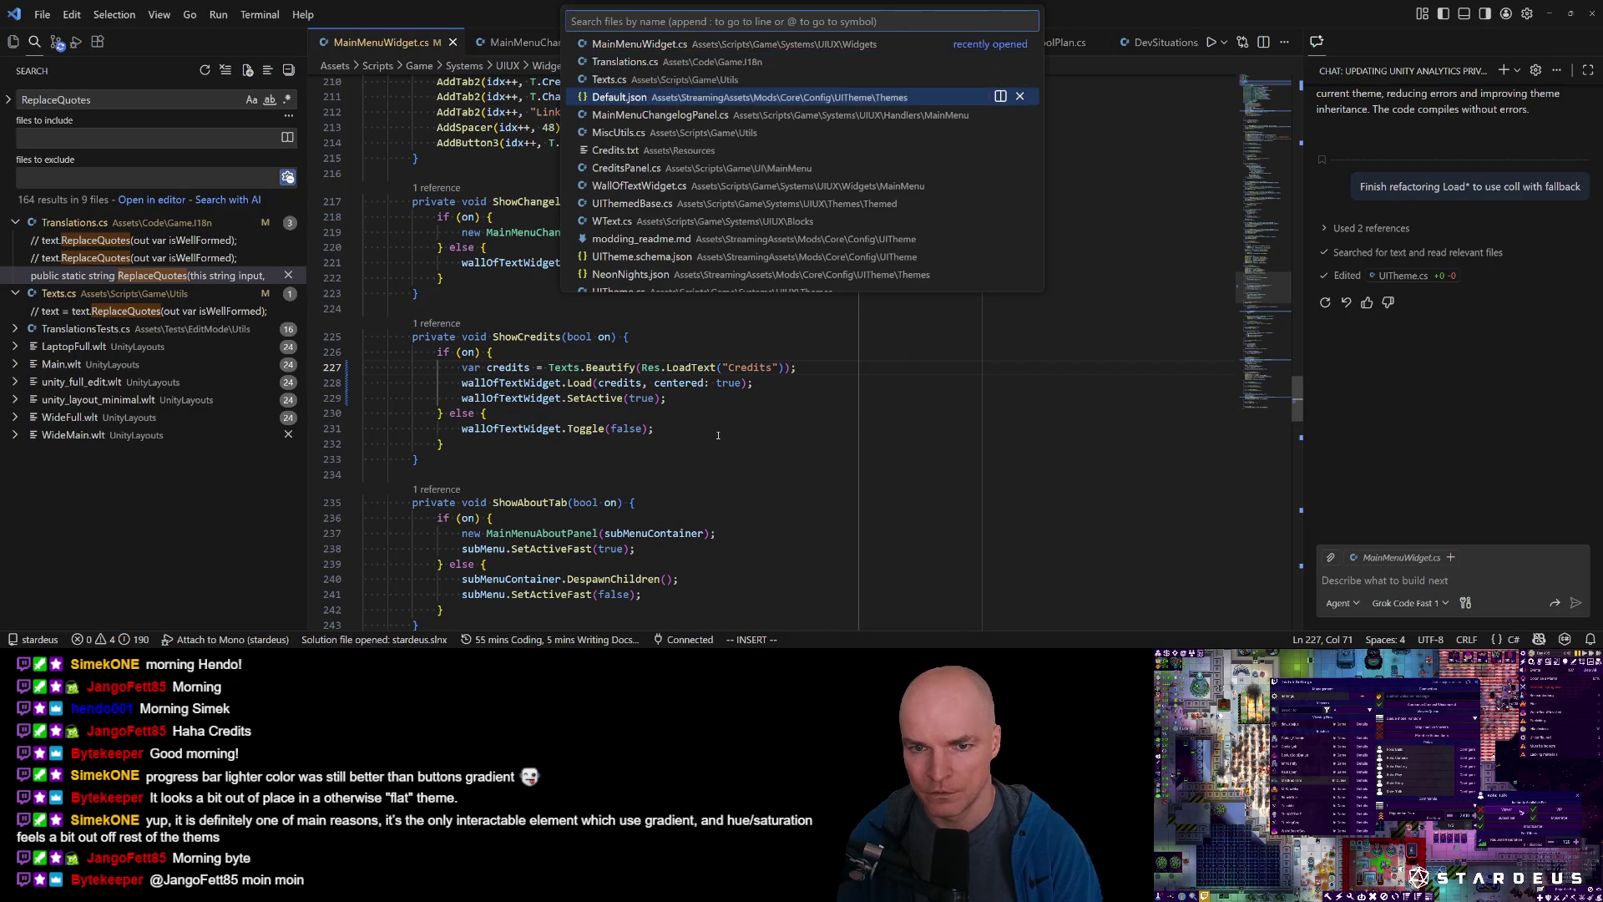
{"action": "key", "text": "Return"}
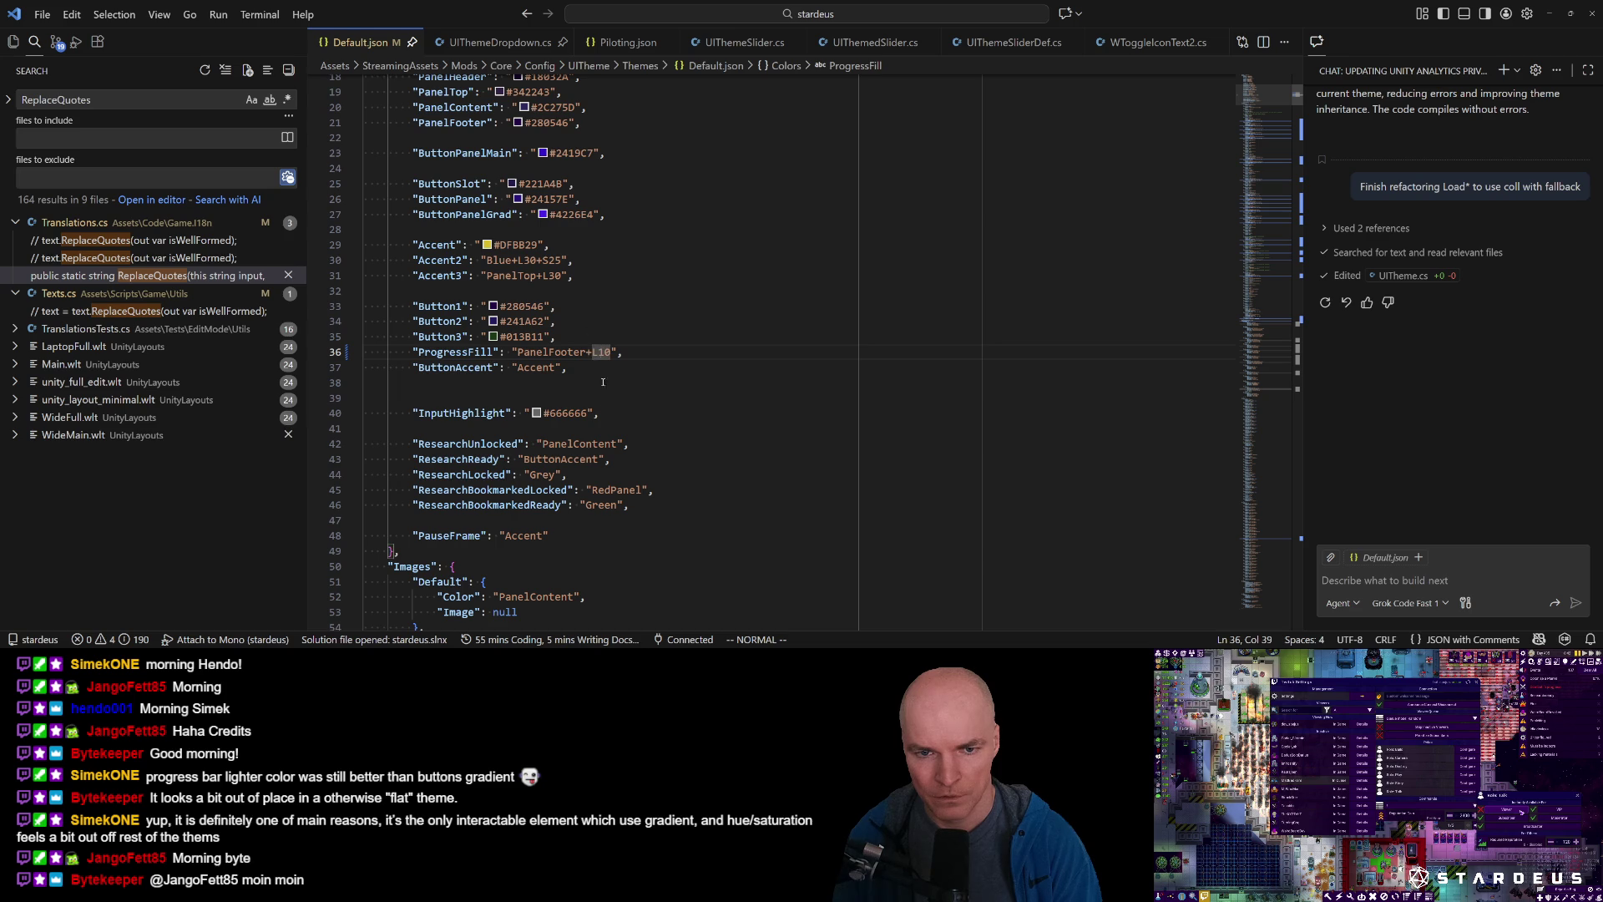
{"action": "left_click", "coordinate": [559, 153]}
{"action": "scroll", "coordinate": [548, 354], "scroll_direction": "up", "scroll_amount": 3}
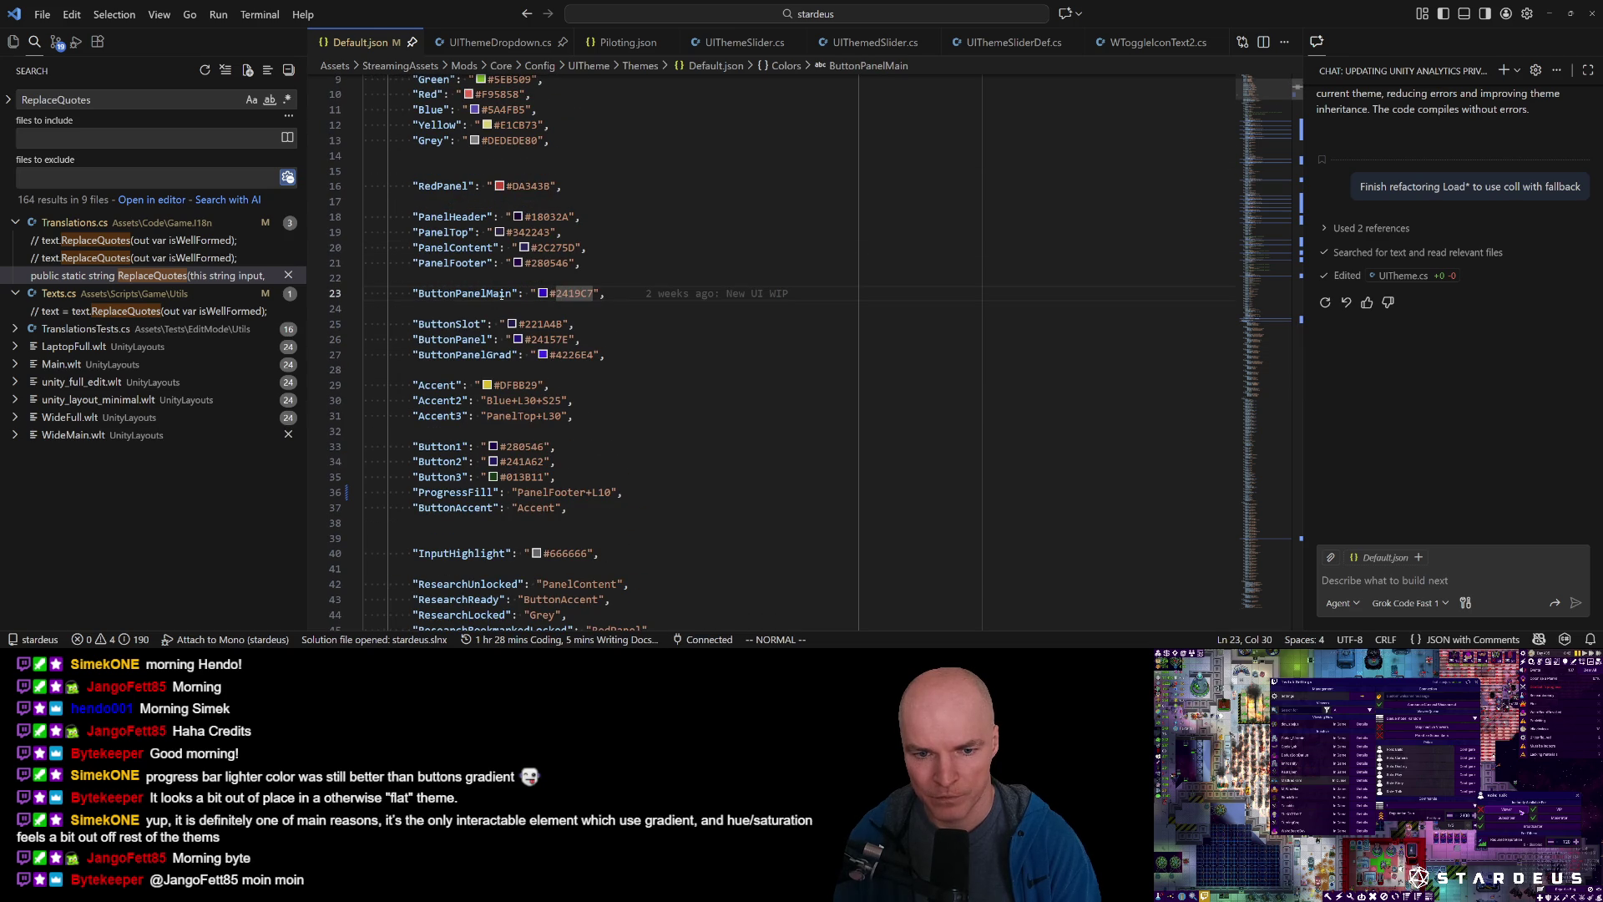
{"action": "key", "text": "j"}
{"action": "key", "text": "j"}
{"action": "key", "text": "j"}
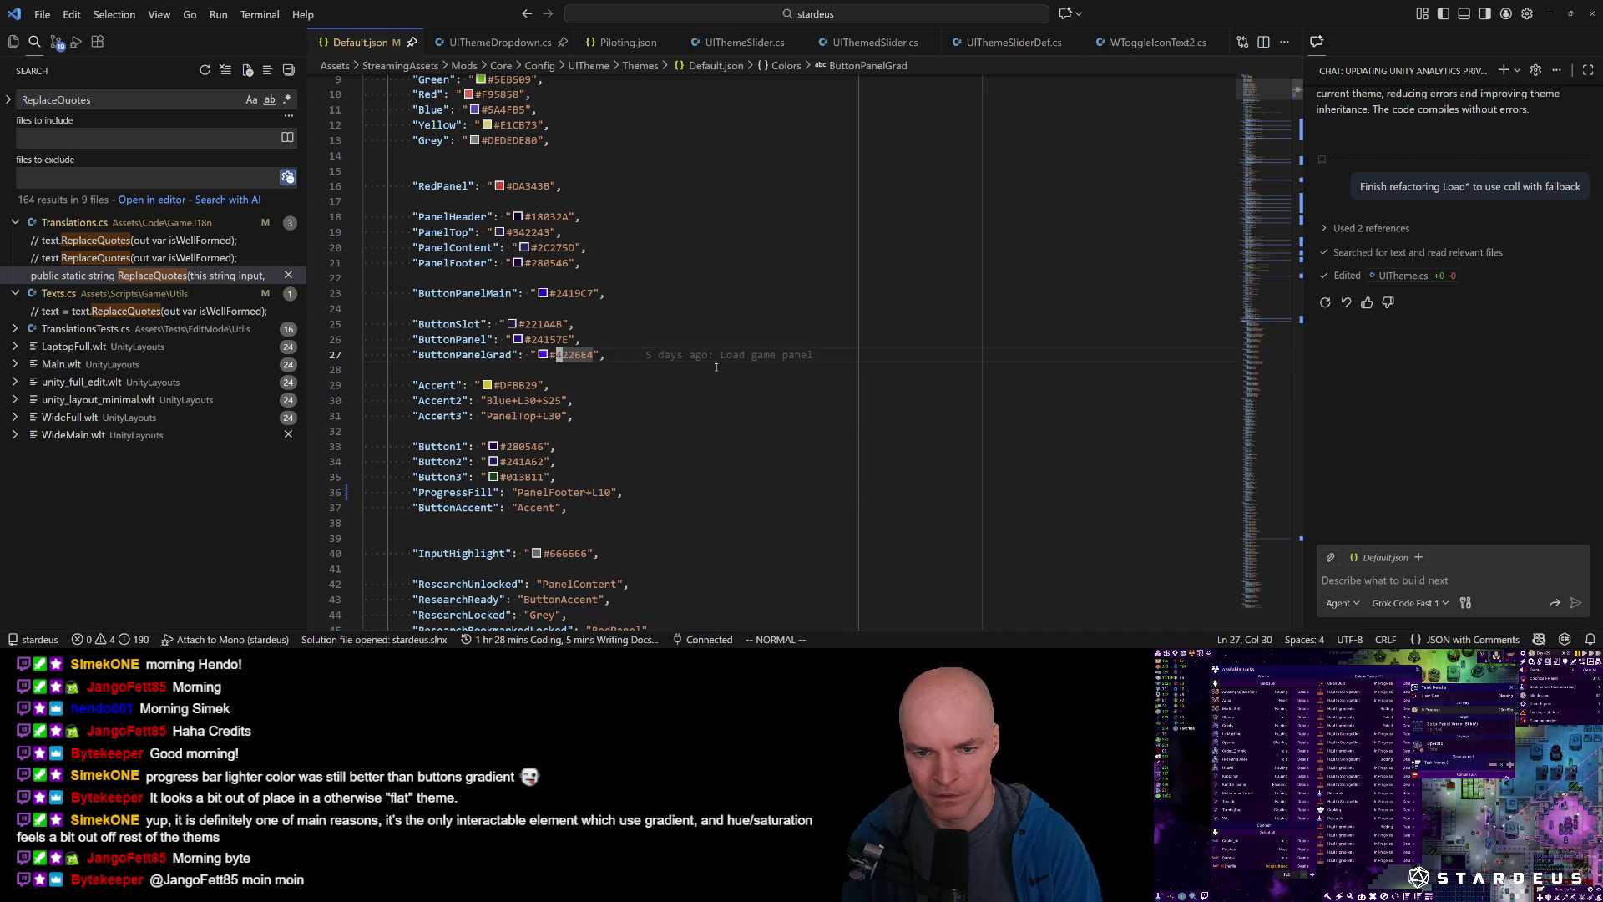
{"action": "mouse_move", "coordinate": [544, 298]}
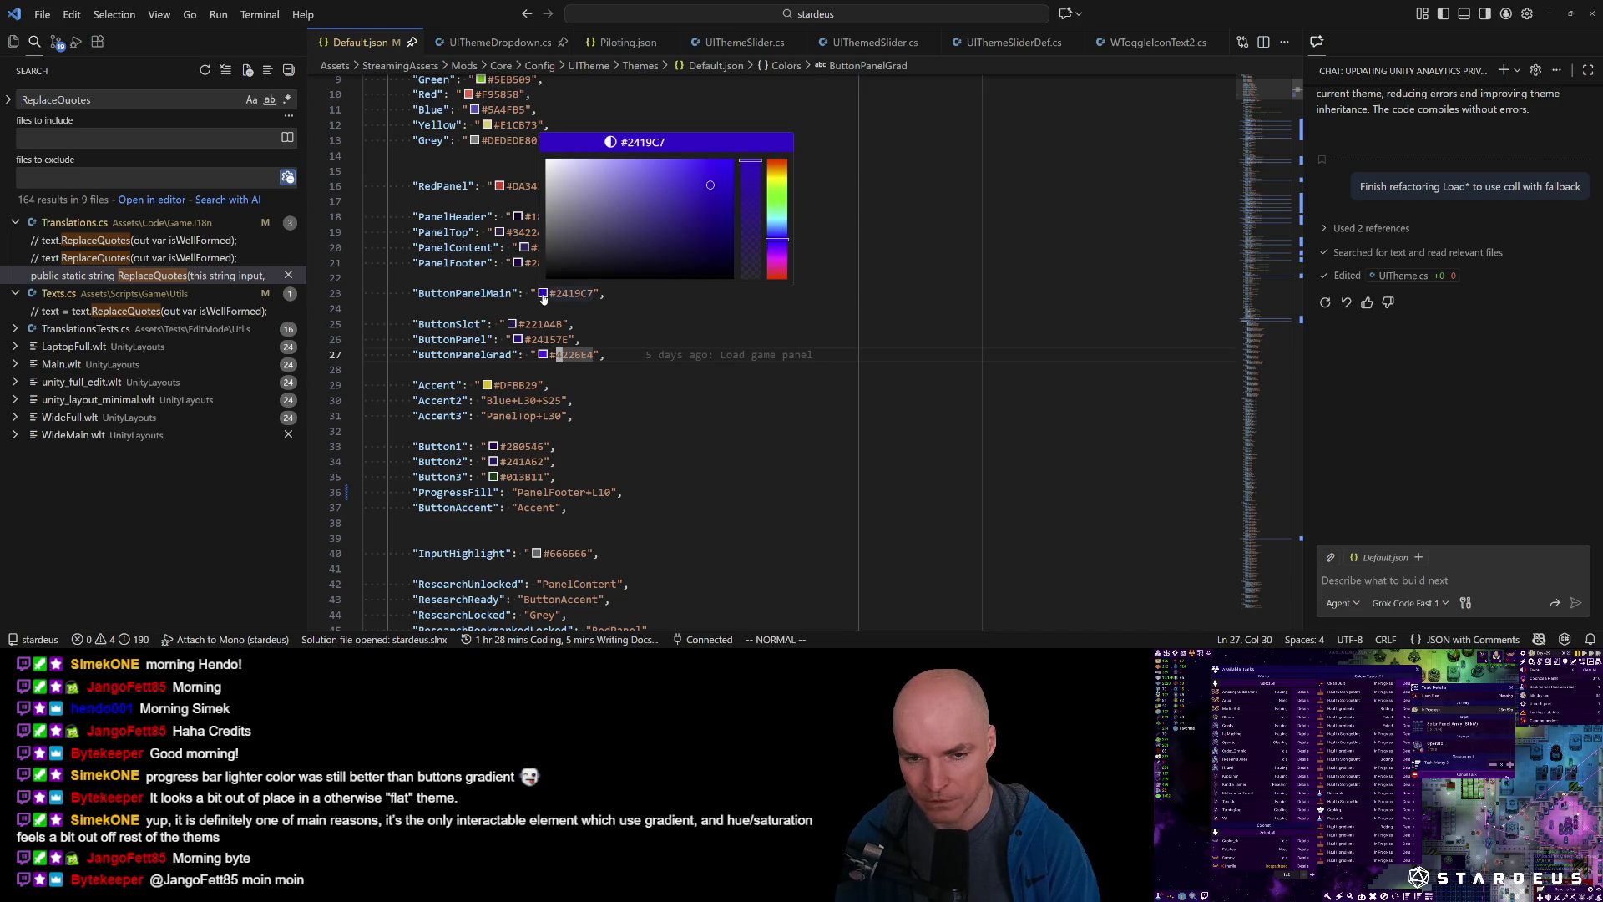
{"action": "mouse_move", "coordinate": [546, 362]}
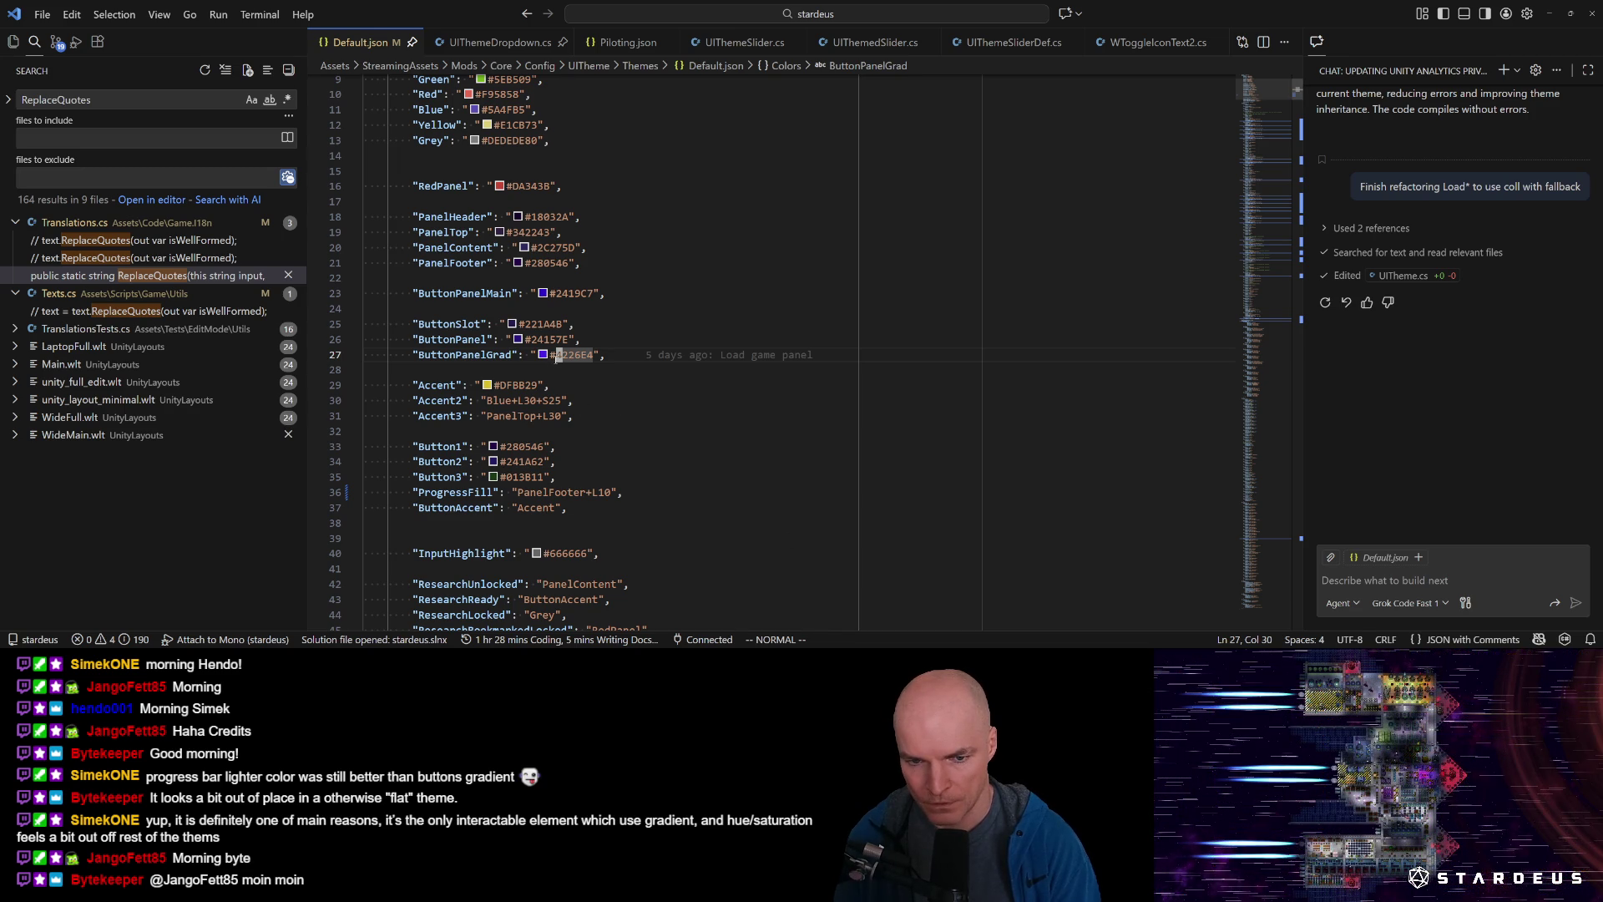
{"action": "mouse_move", "coordinate": [632, 360]}
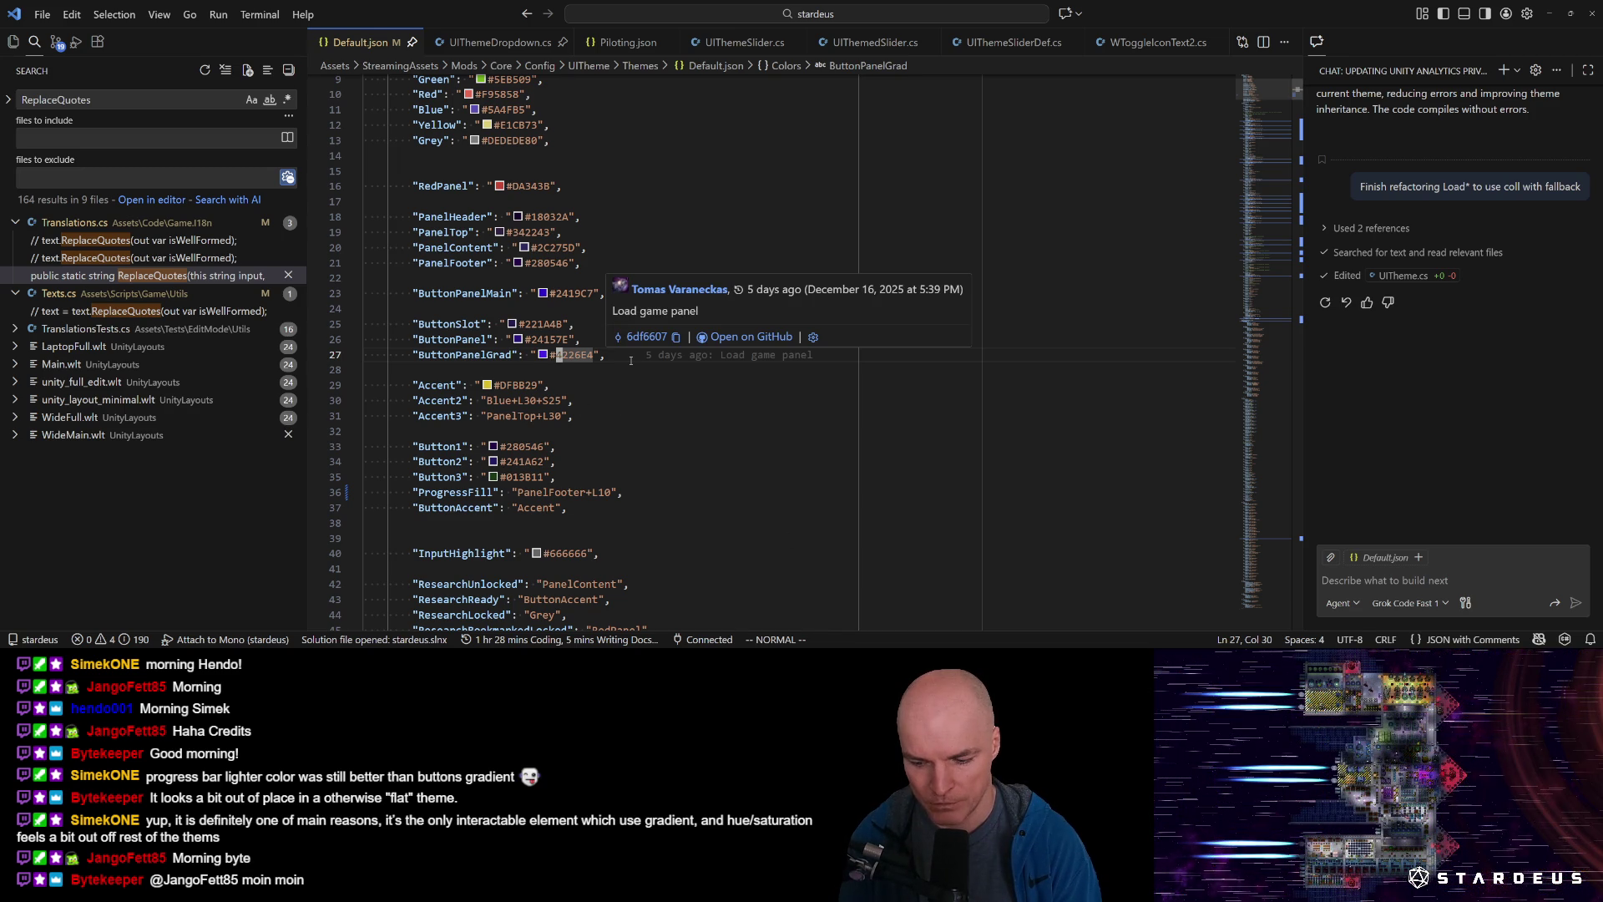
{"action": "key", "text": "b"}
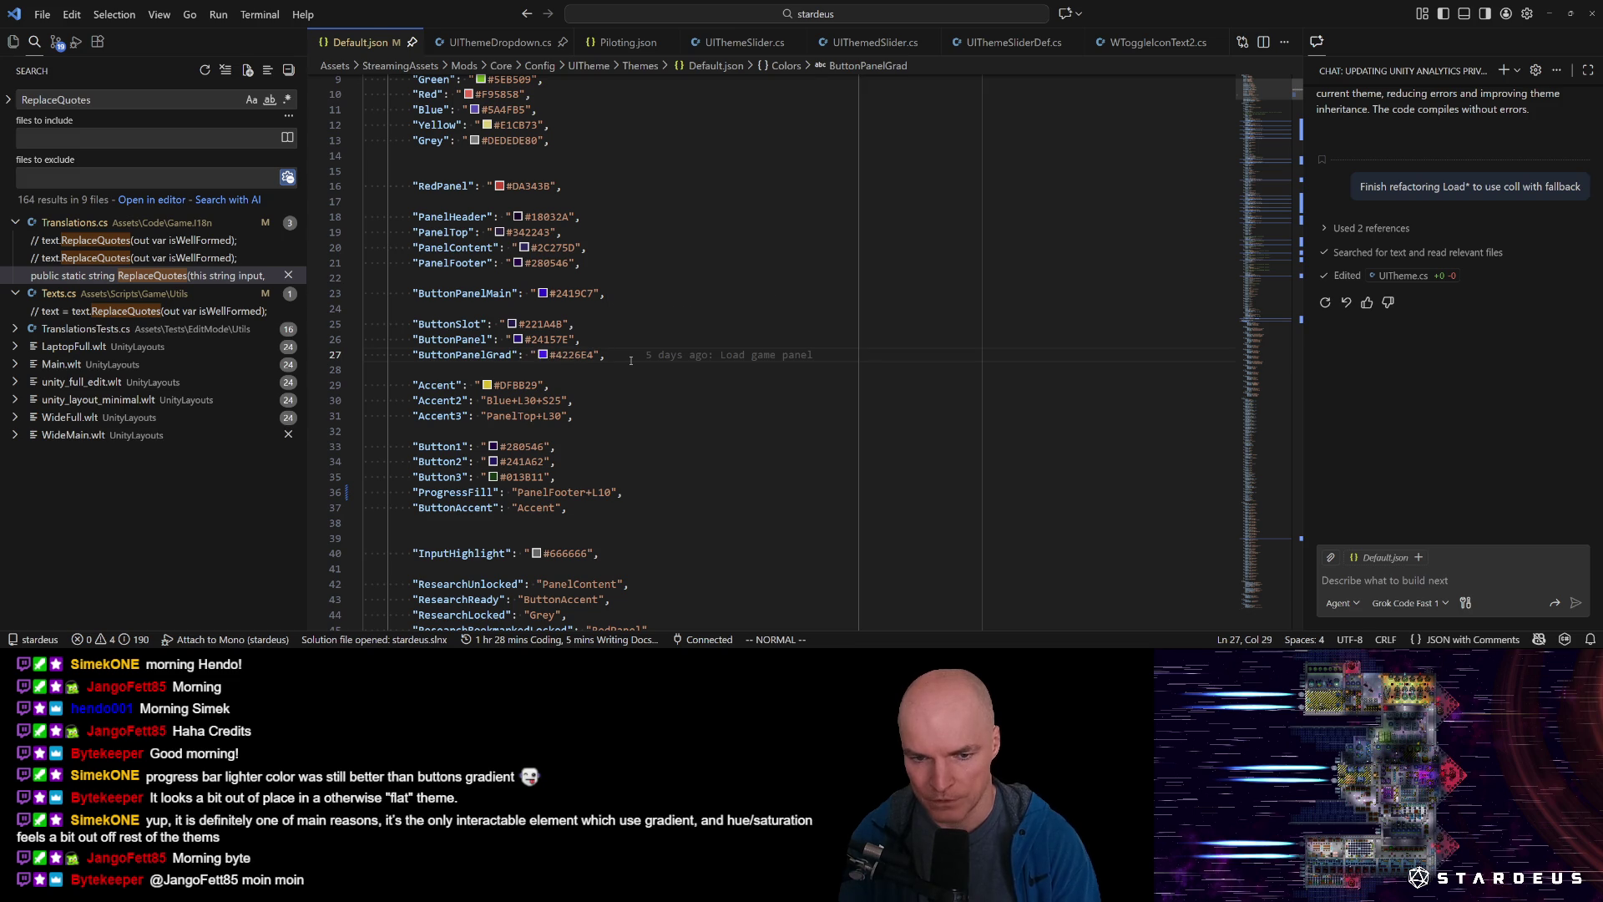
{"action": "key", "text": "shift+d"}
{"action": "type", "text": "ad\": \"ButtonPanel+L"}
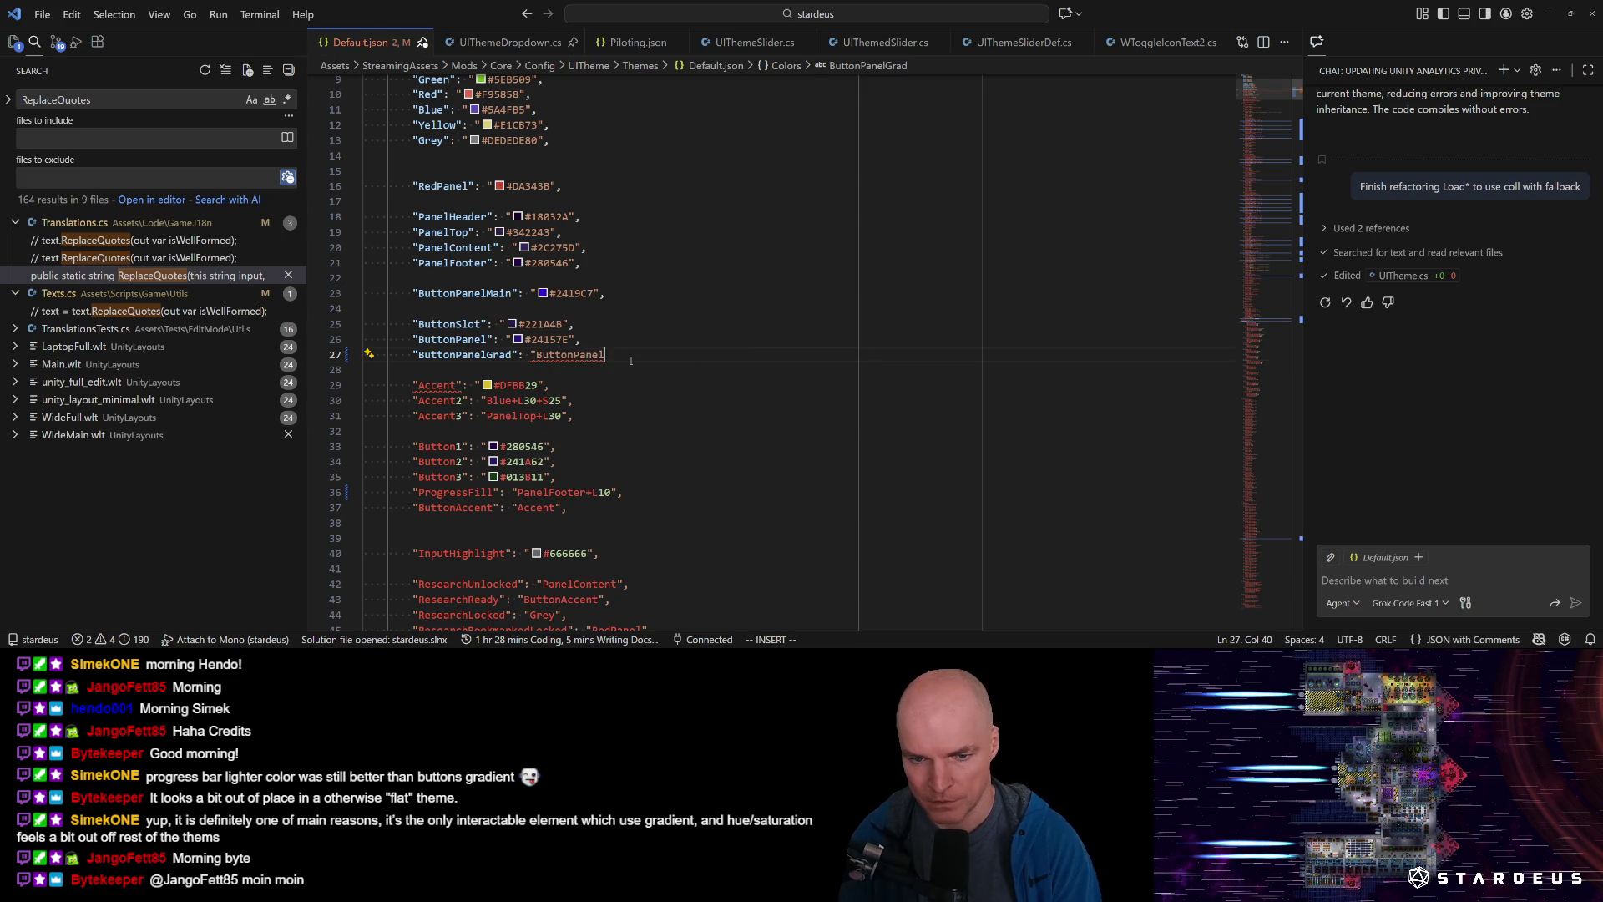
{"action": "type", "text": "30\""}
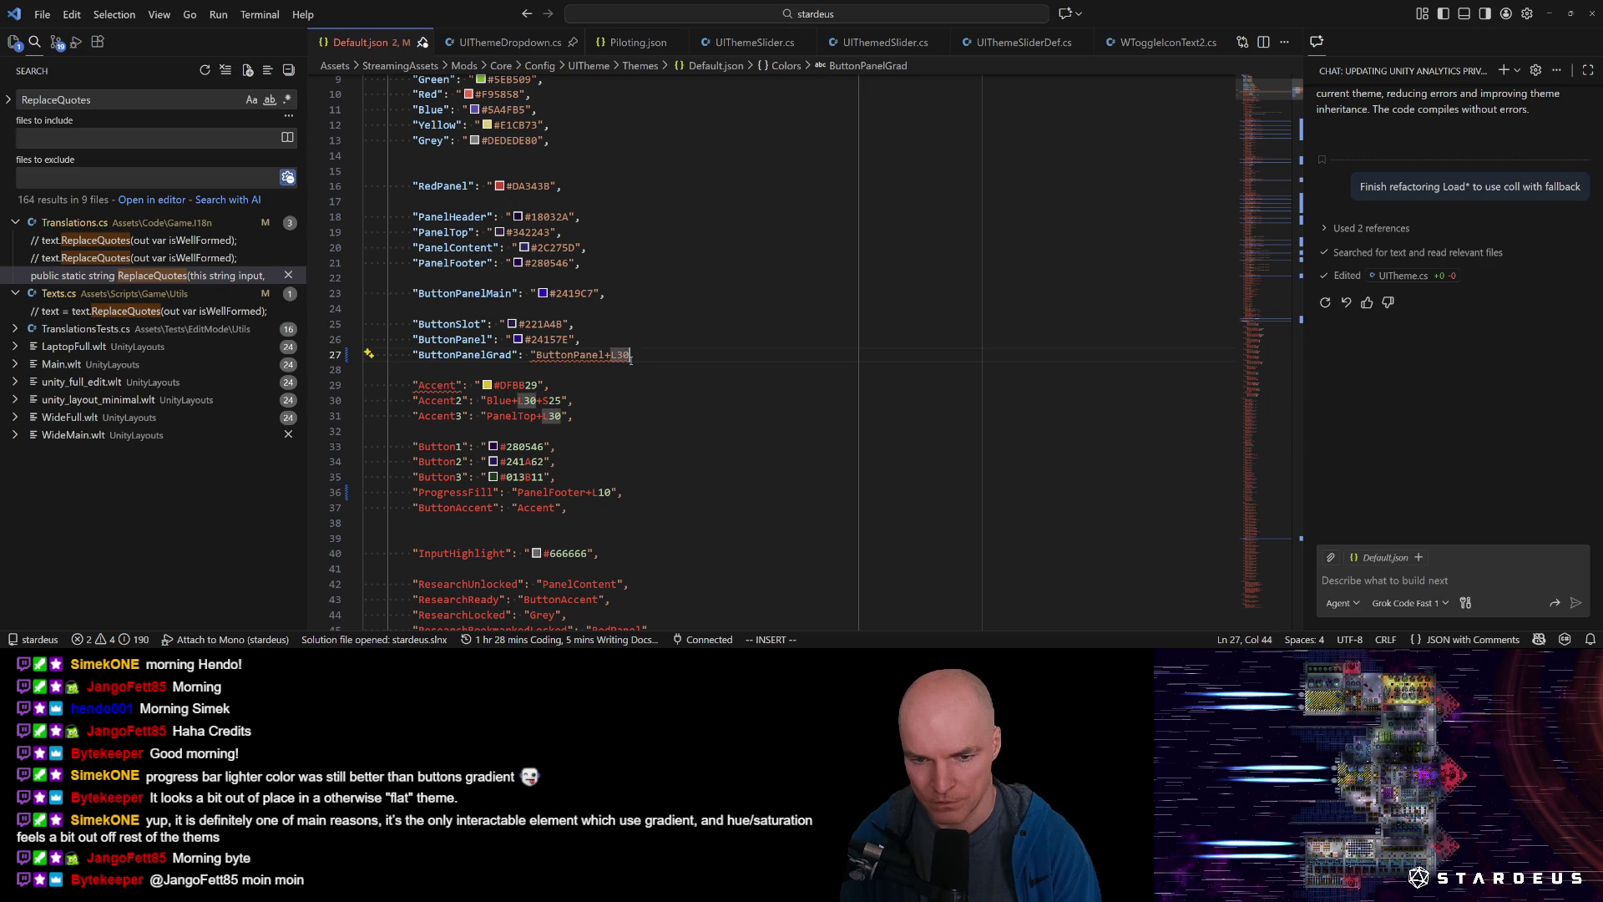
{"action": "type", "text": ","}
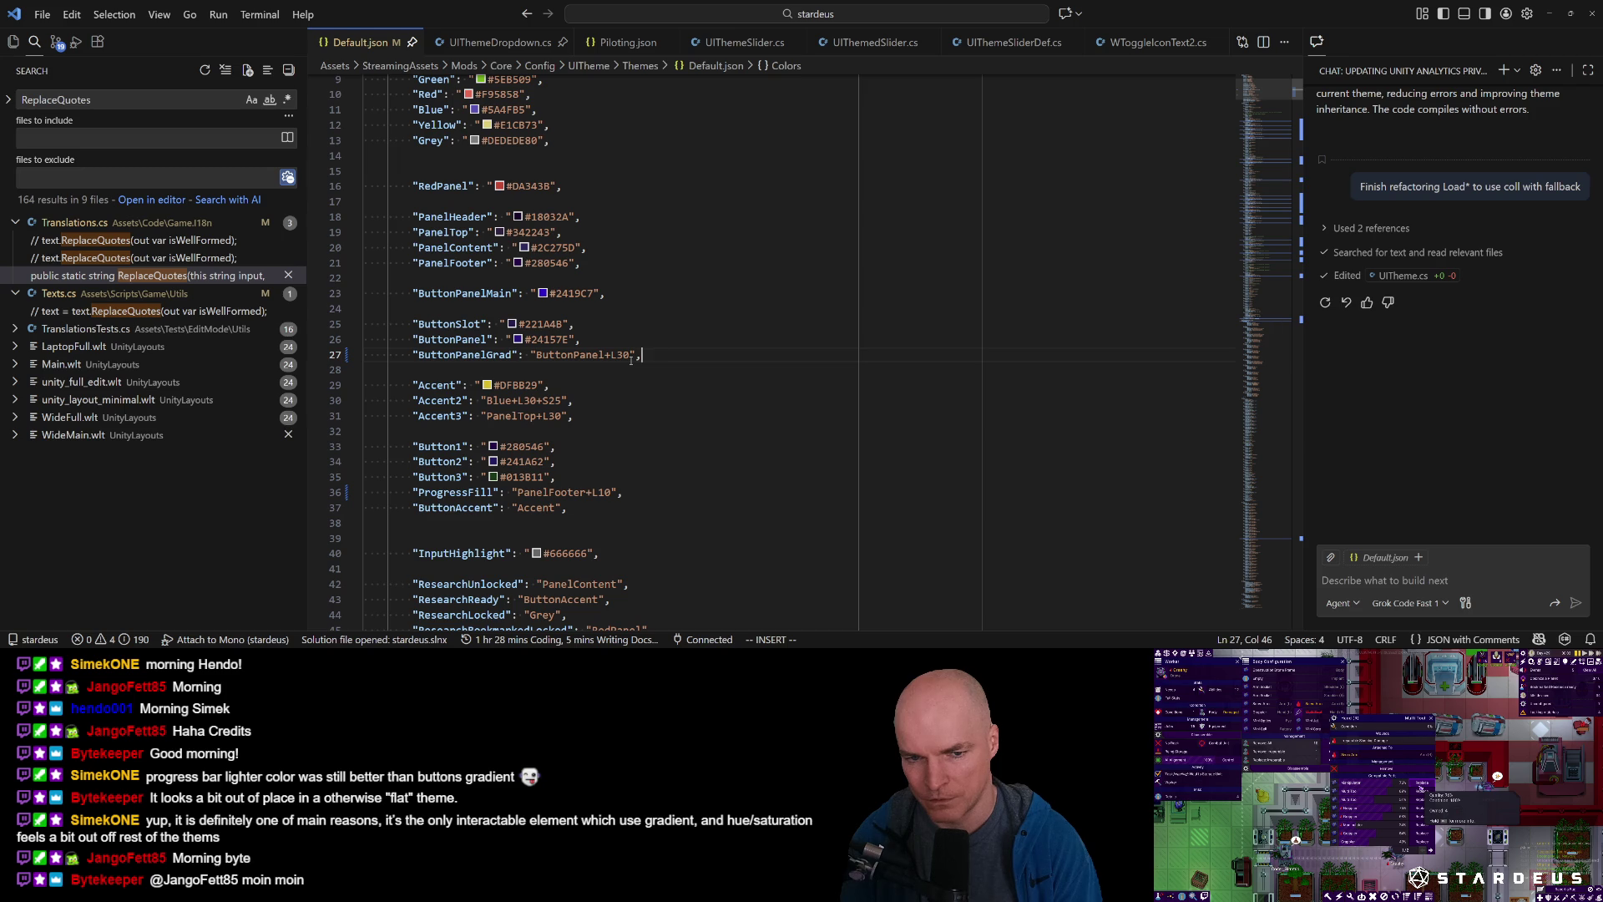
{"action": "key", "text": "Escape"}
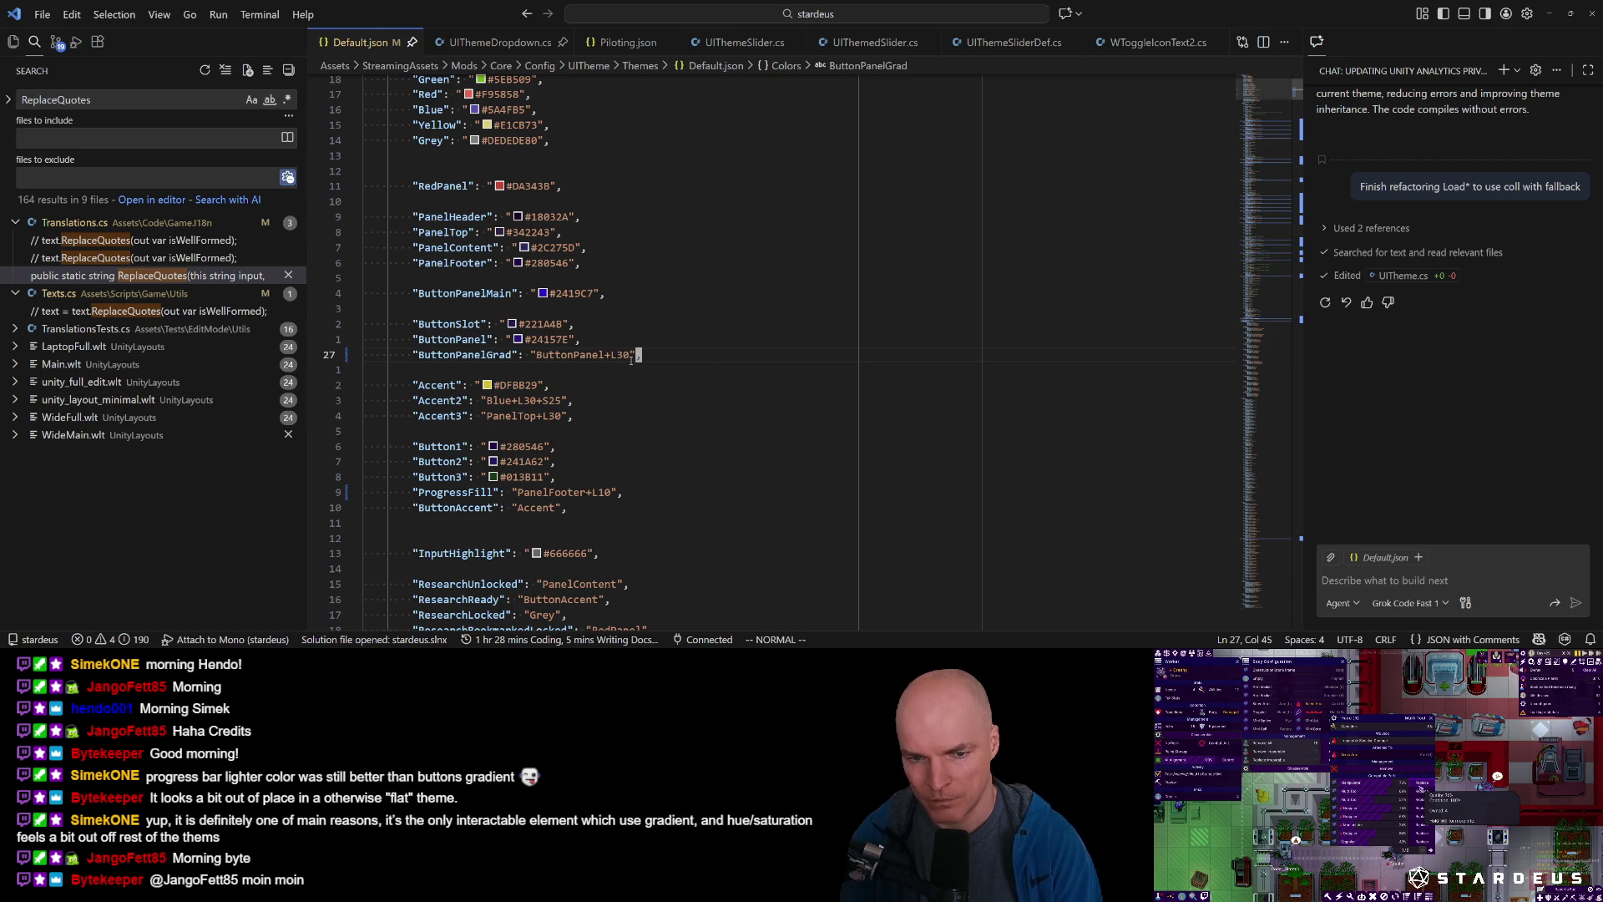
{"action": "mouse_move", "coordinate": [543, 295]}
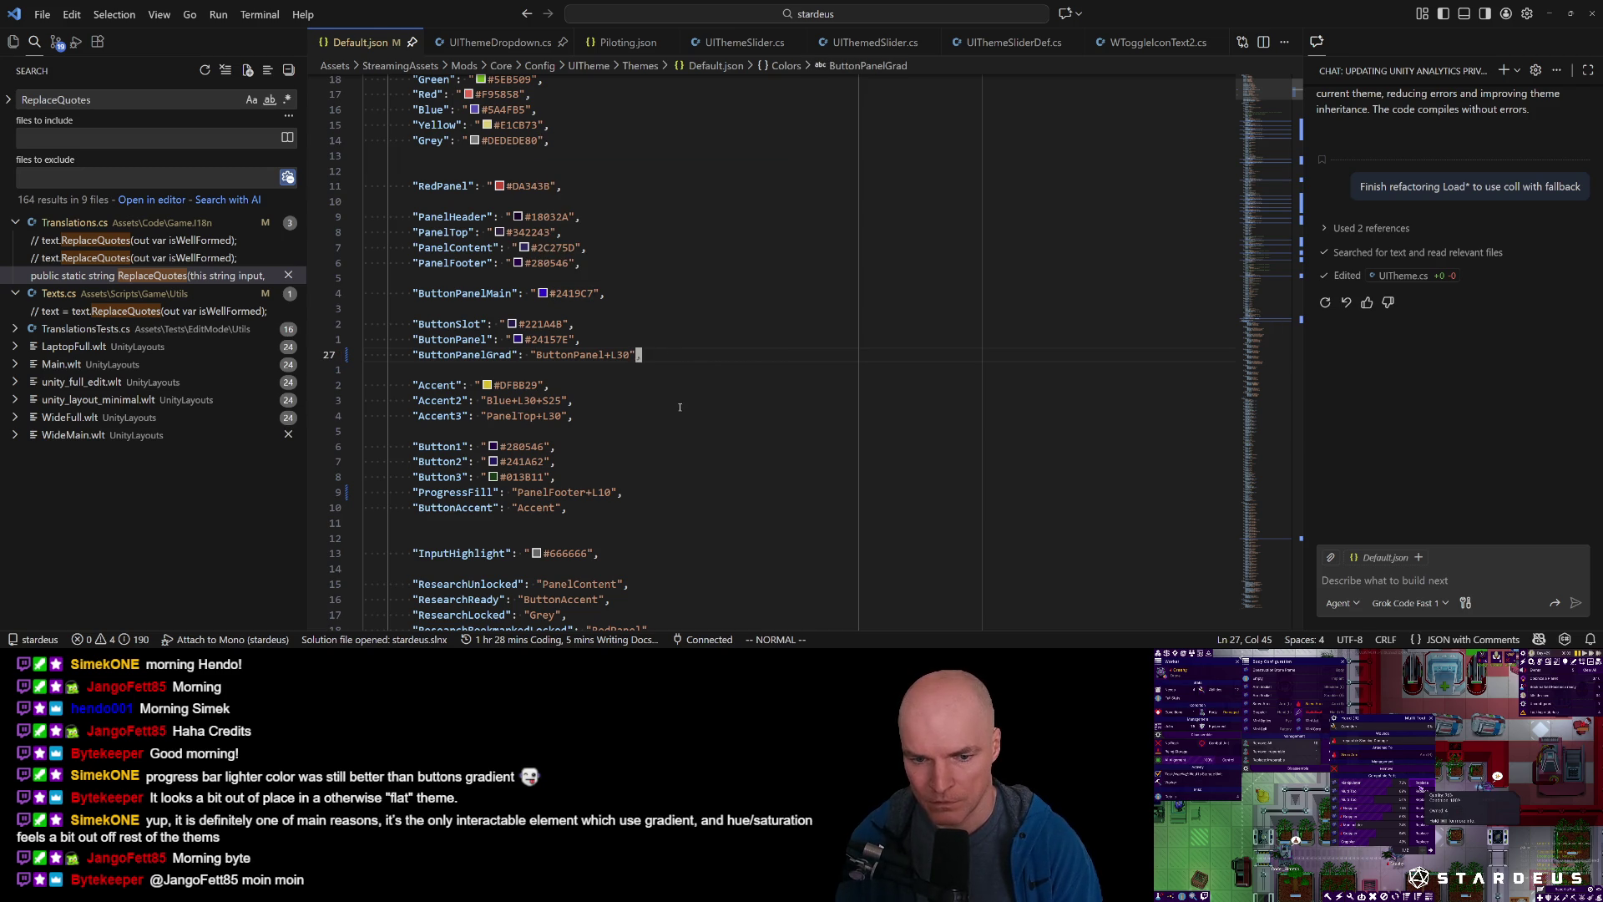
{"action": "scroll", "coordinate": [671, 453], "scroll_direction": "up", "scroll_amount": 2}
{"action": "scroll", "coordinate": [672, 460], "scroll_direction": "down", "scroll_amount": 7}
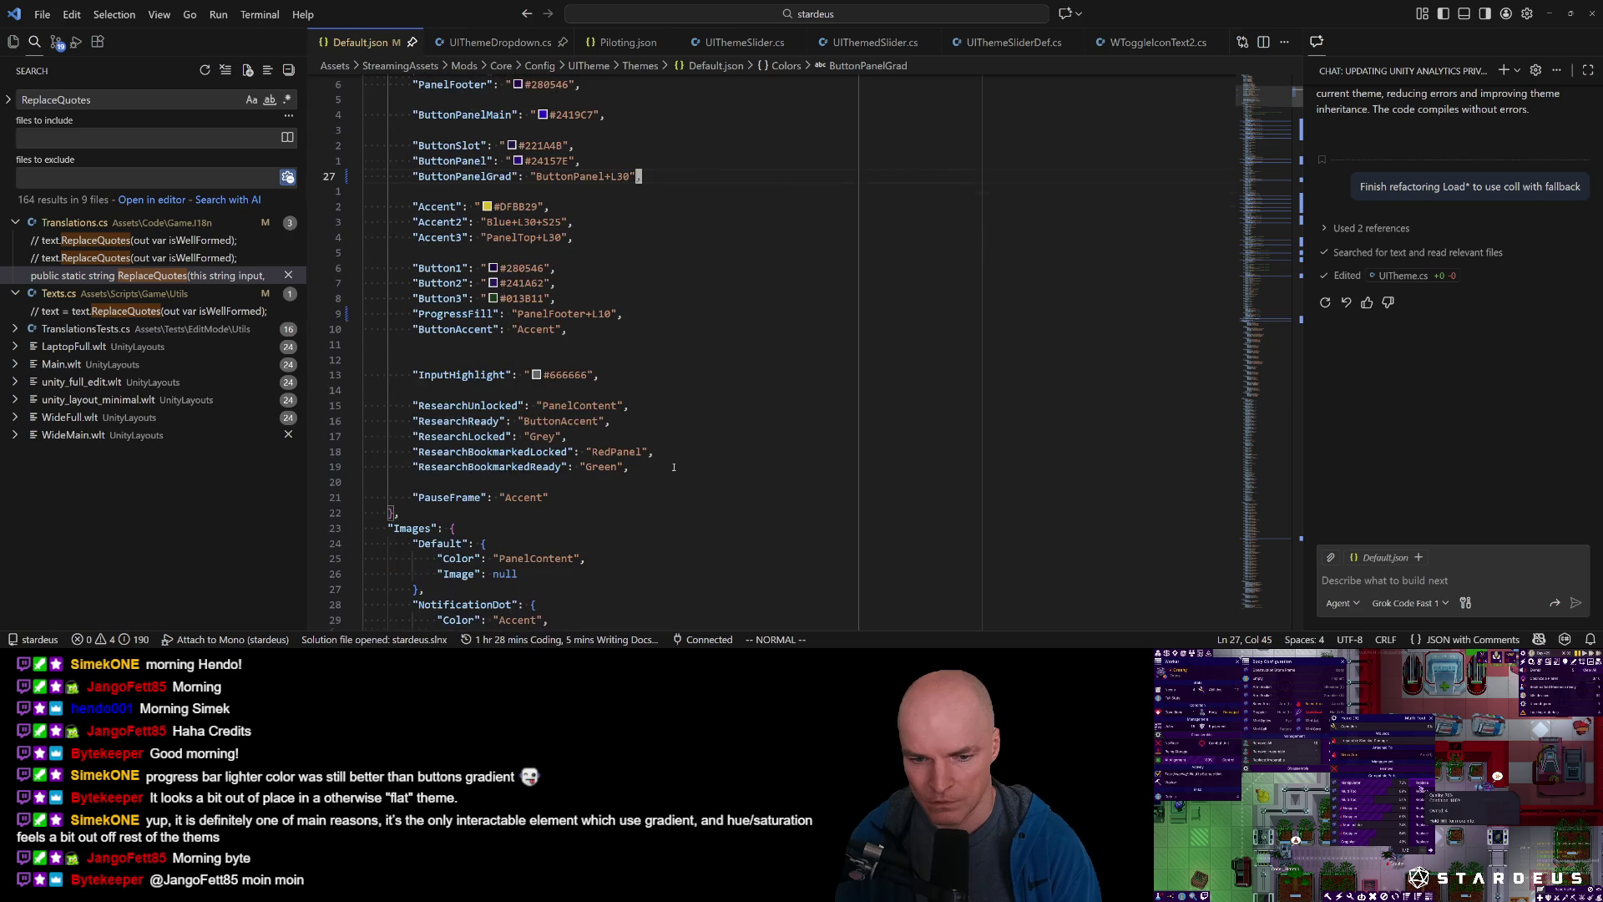
{"action": "scroll", "coordinate": [674, 466], "scroll_direction": "up", "scroll_amount": 3}
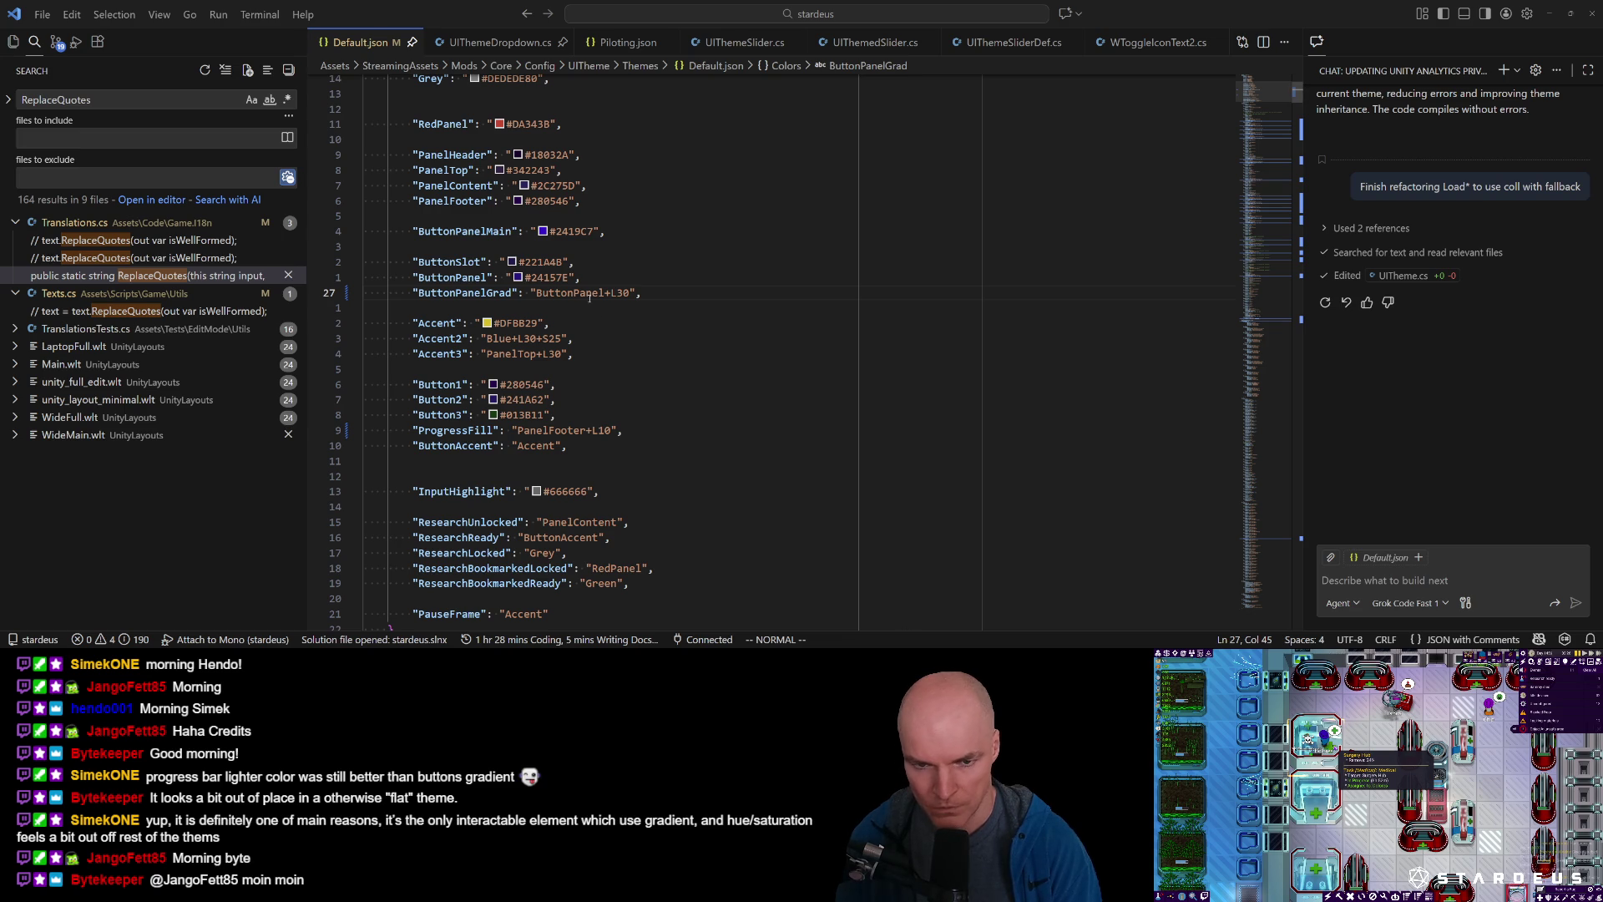
{"action": "left_click", "coordinate": [594, 293]}
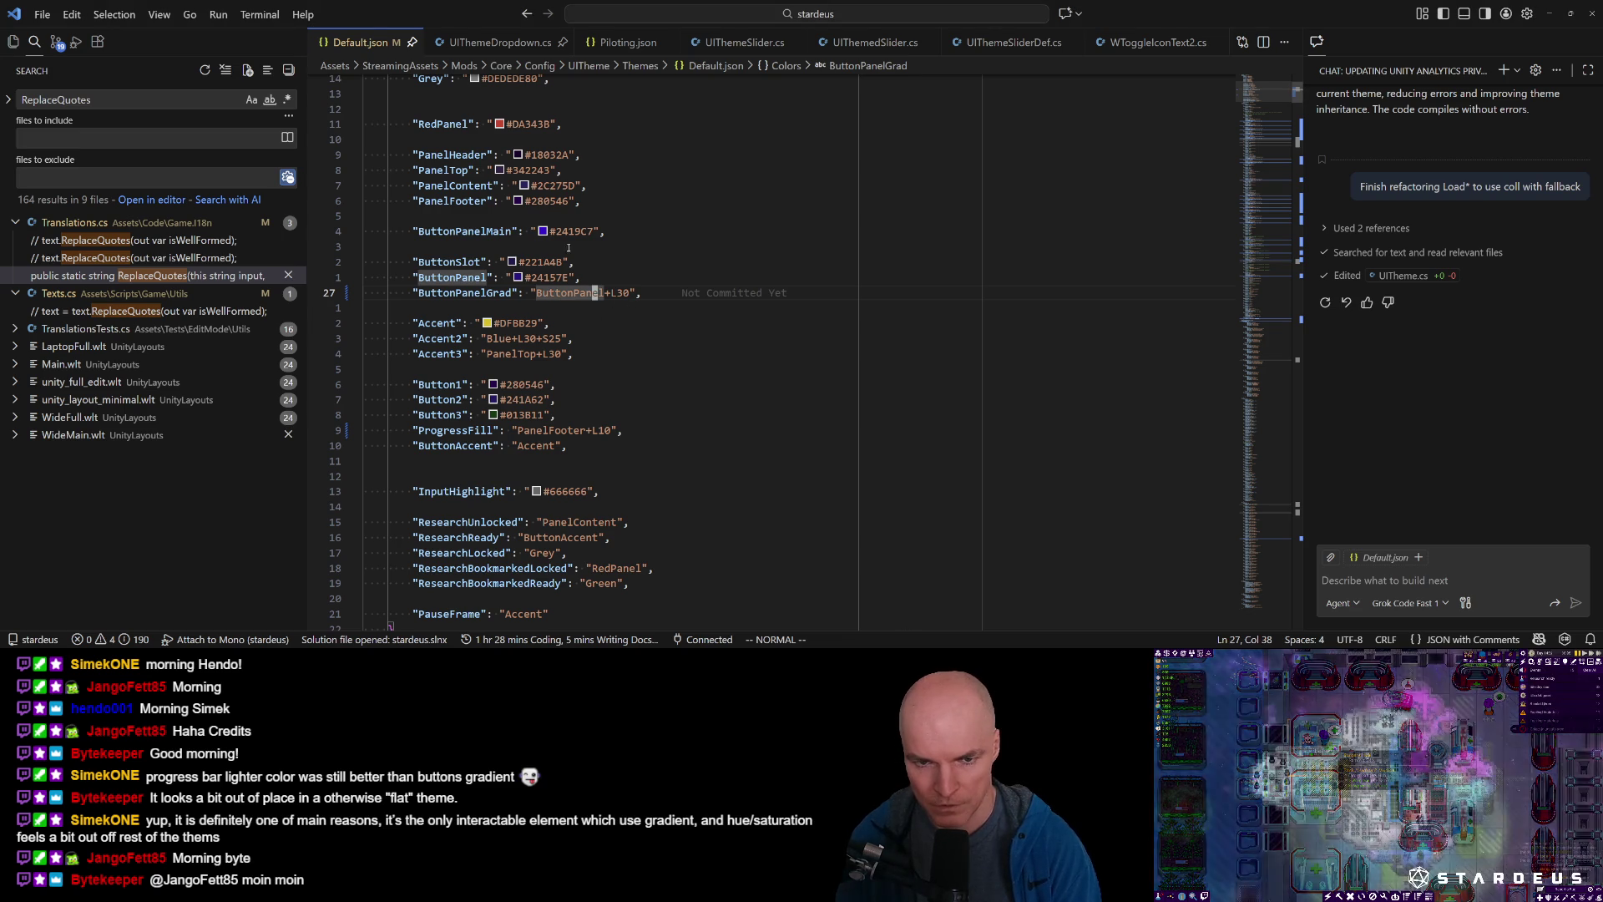
Check ButtonPanelMain and ButtonPanelGrad usages and delete the unused ButtonPanelMain line.
{"action": "left_click", "coordinate": [472, 234]}
{"action": "key", "text": "asterisk"}
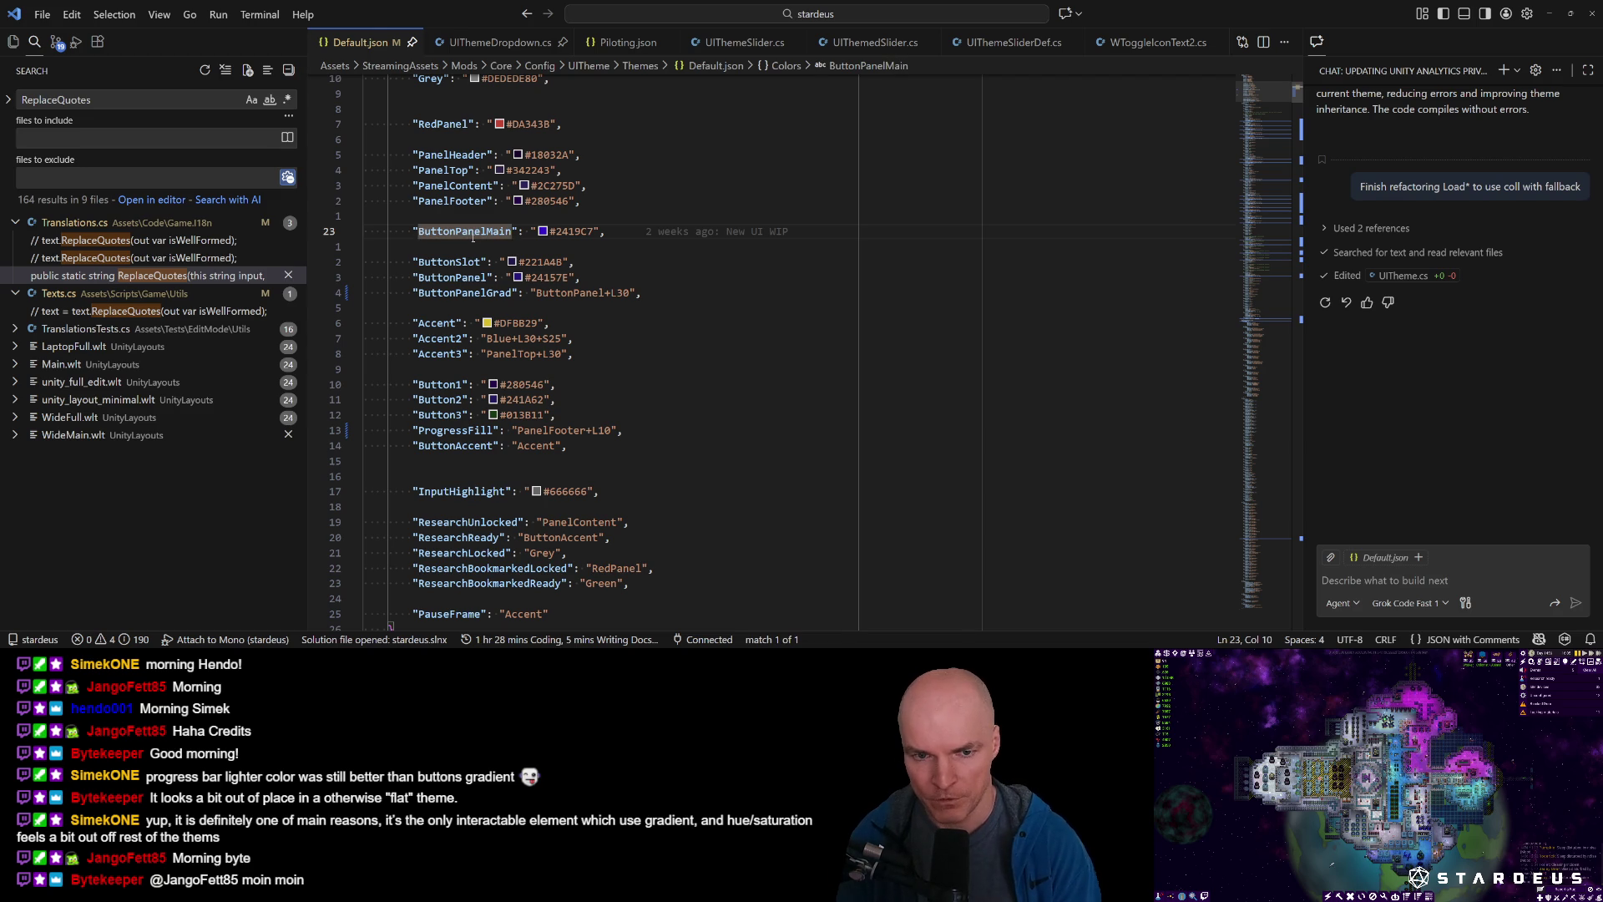
{"action": "key", "text": "j"}
{"action": "key", "text": "j"}
{"action": "key", "text": "j"}
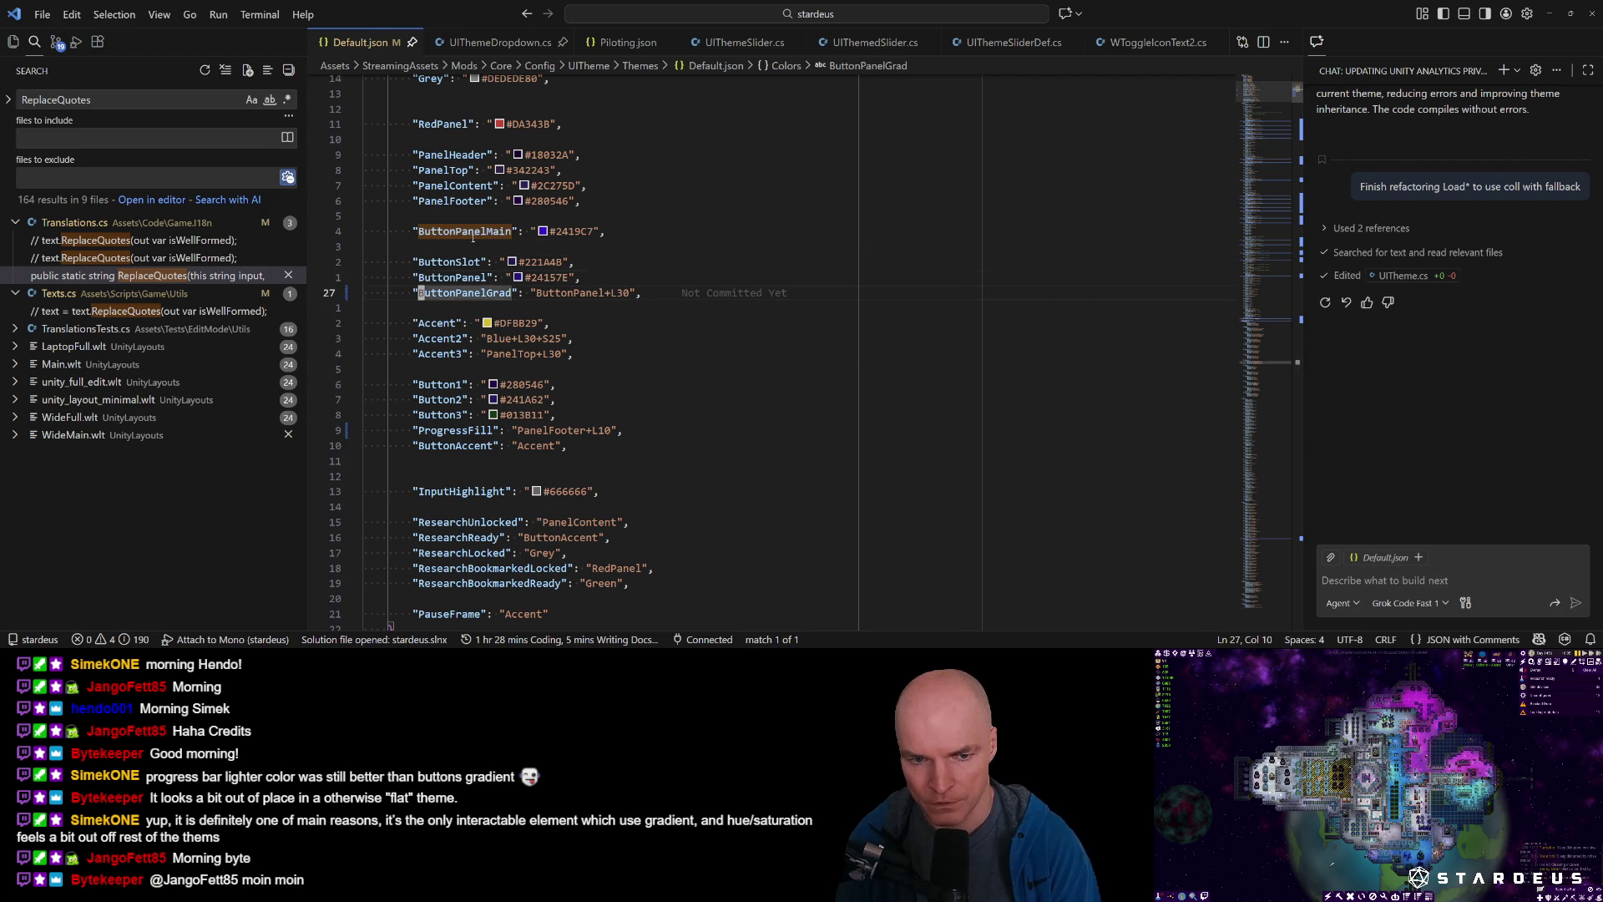
{"action": "key", "text": "numbersign"}
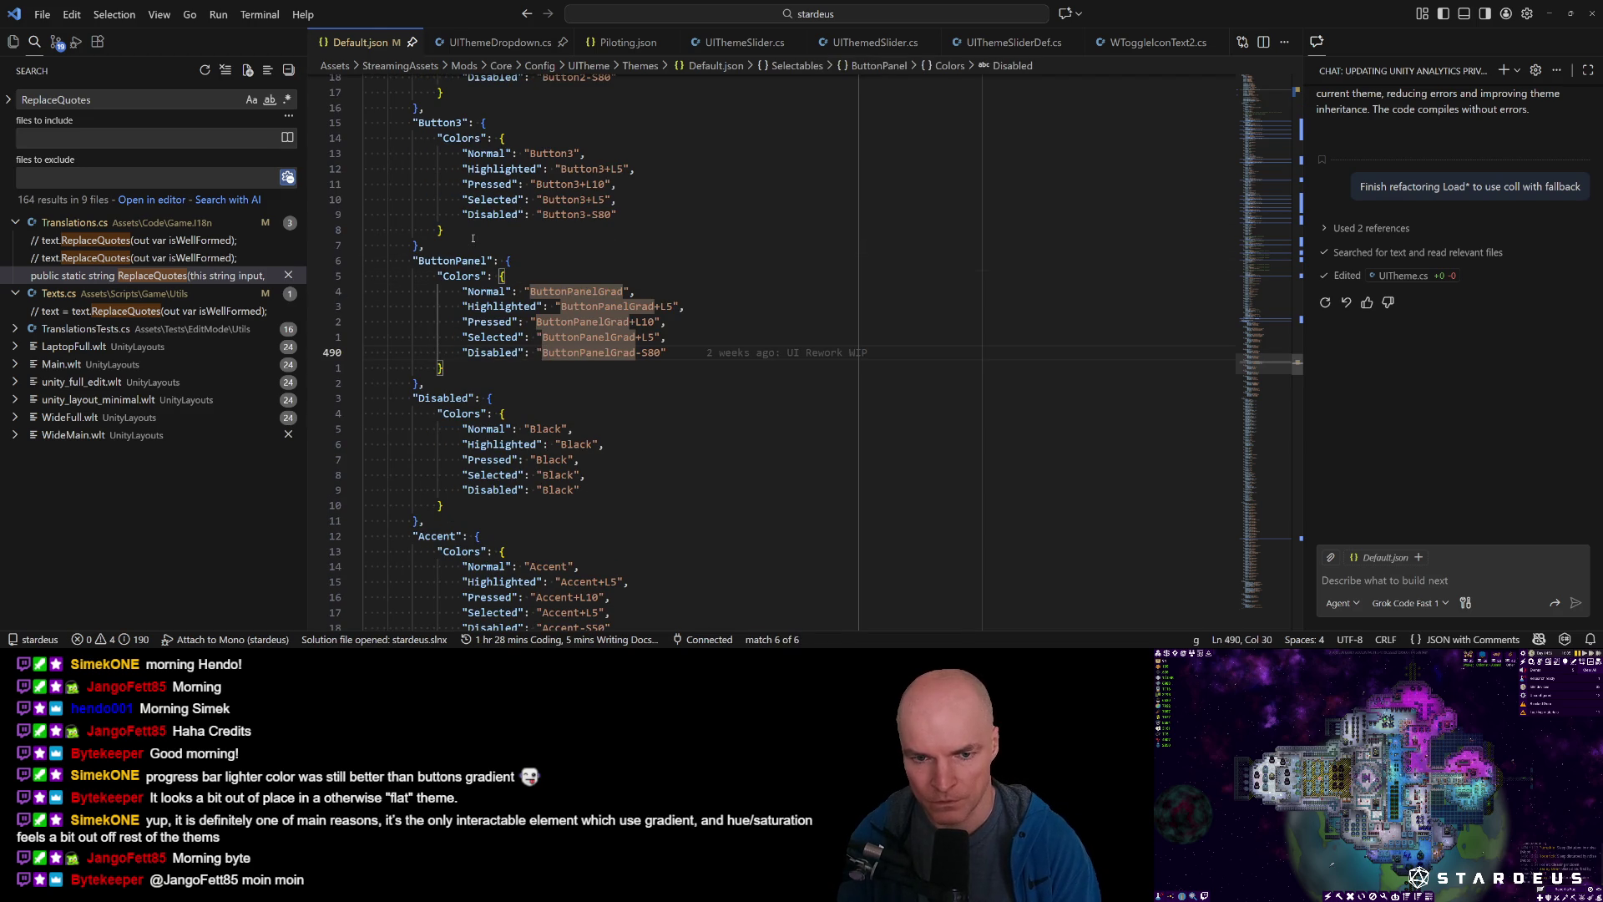
{"action": "key", "text": "g"}
{"action": "key", "text": "g"}
{"action": "key", "text": "j"}
{"action": "key", "text": "j"}
{"action": "key", "text": "j"}
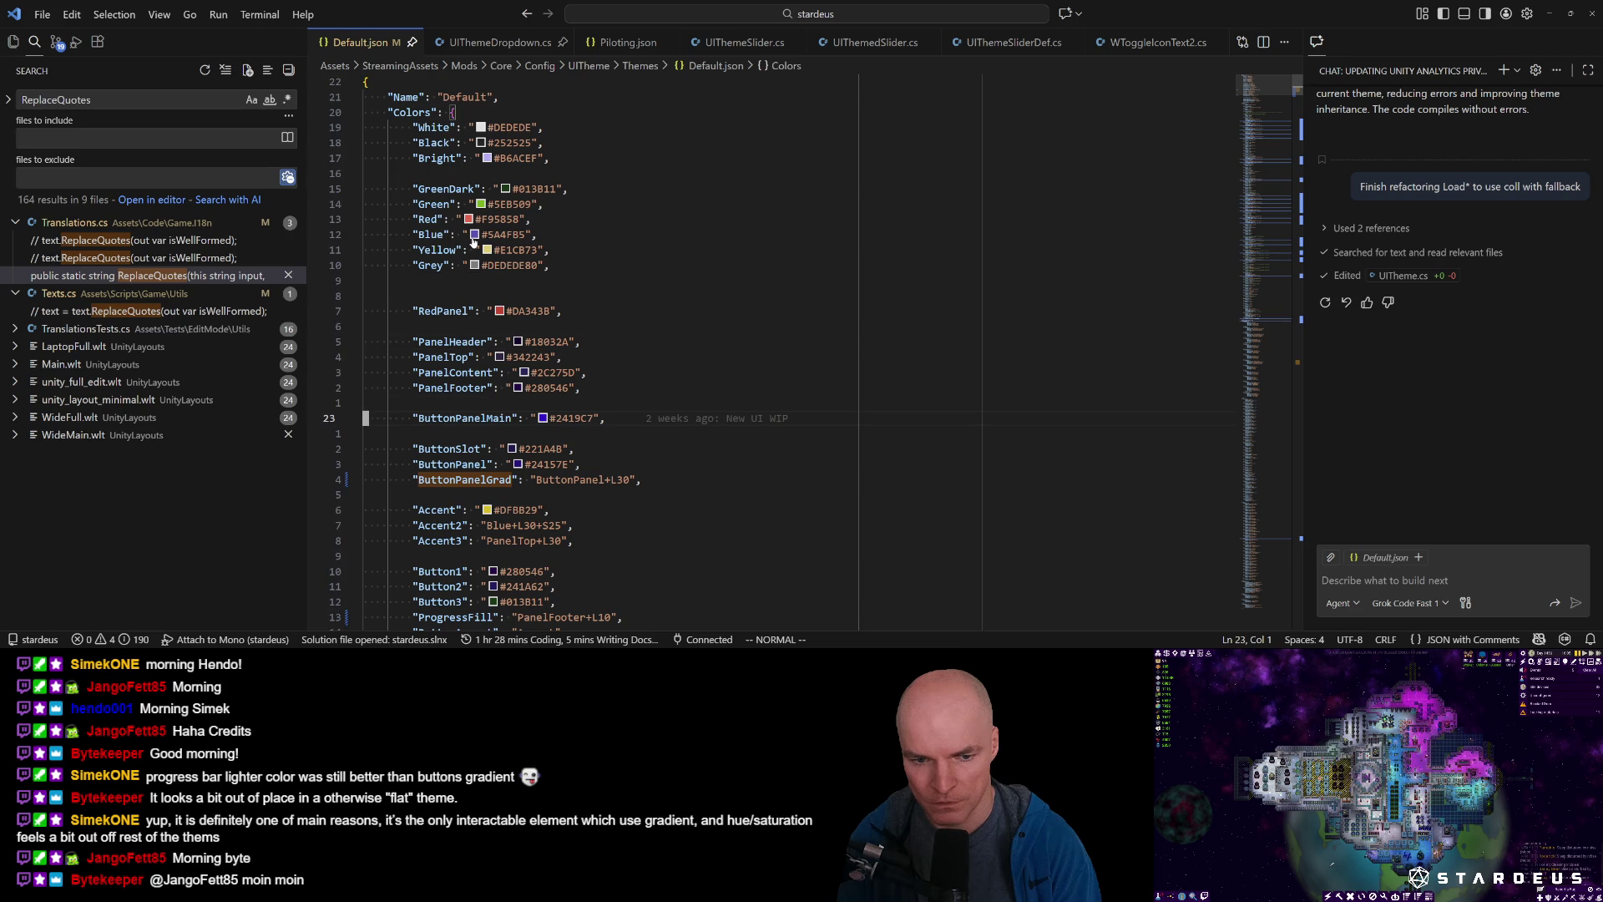
{"action": "key", "text": "d"}
{"action": "key", "text": "d"}
{"action": "key", "text": "d"}
{"action": "key", "text": "d"}
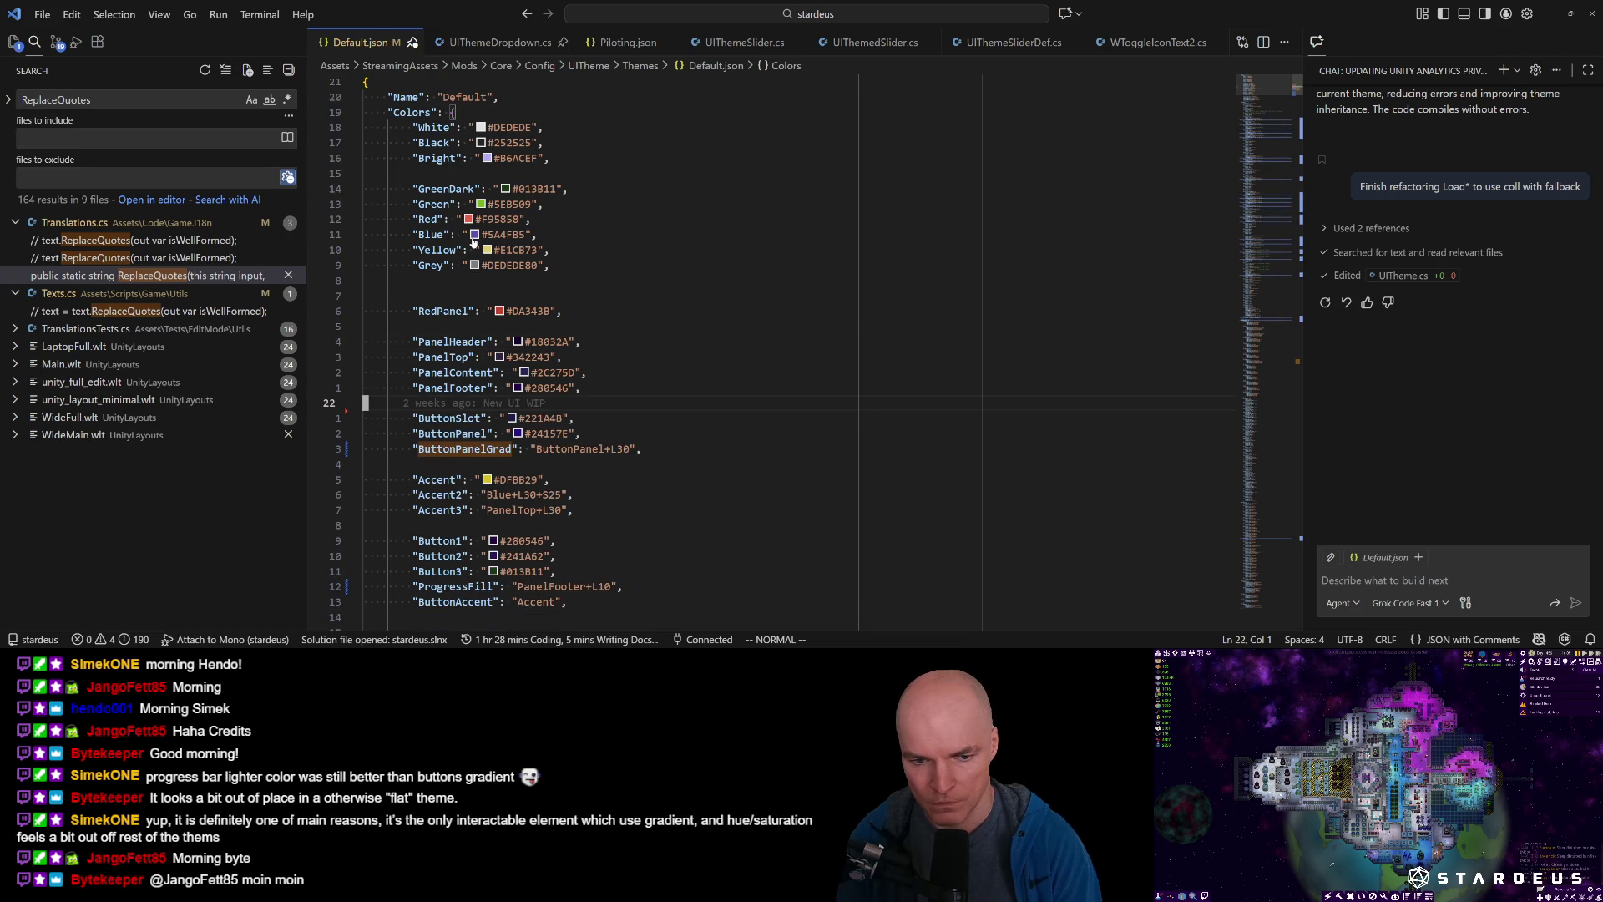
Change ButtonPanelGrad's lightness offset from L30 to L10.
{"action": "key", "text": "j"}
{"action": "key", "text": "j"}
{"action": "key", "text": "l"}
{"action": "key", "text": "l"}
{"action": "key", "text": "l"}
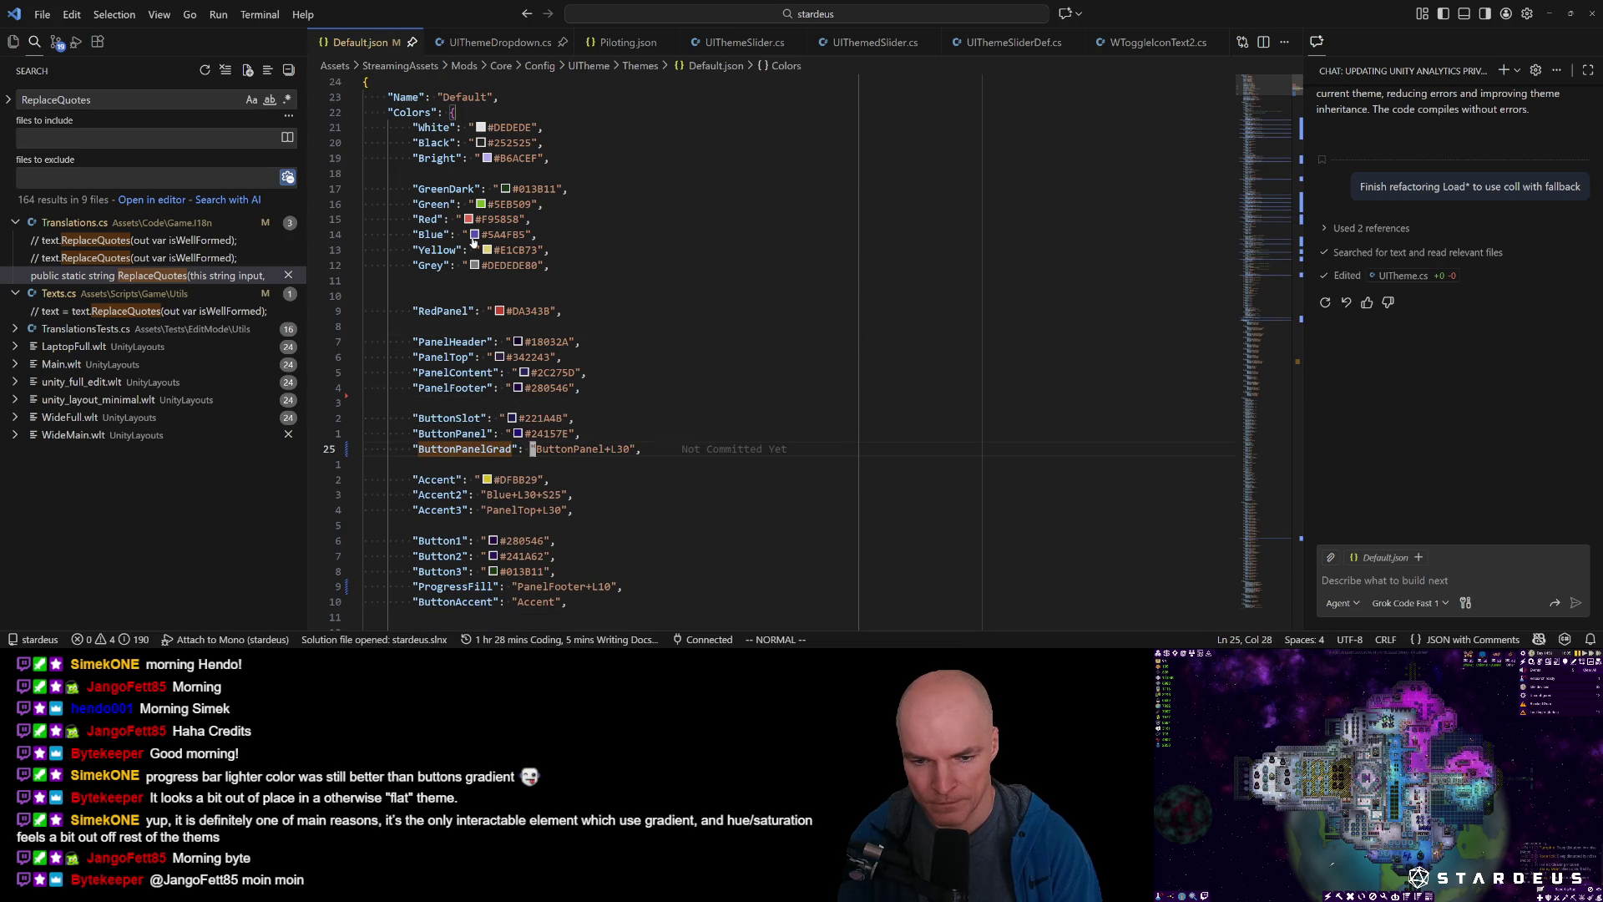
{"action": "key", "text": "l"}
{"action": "key", "text": "l"}
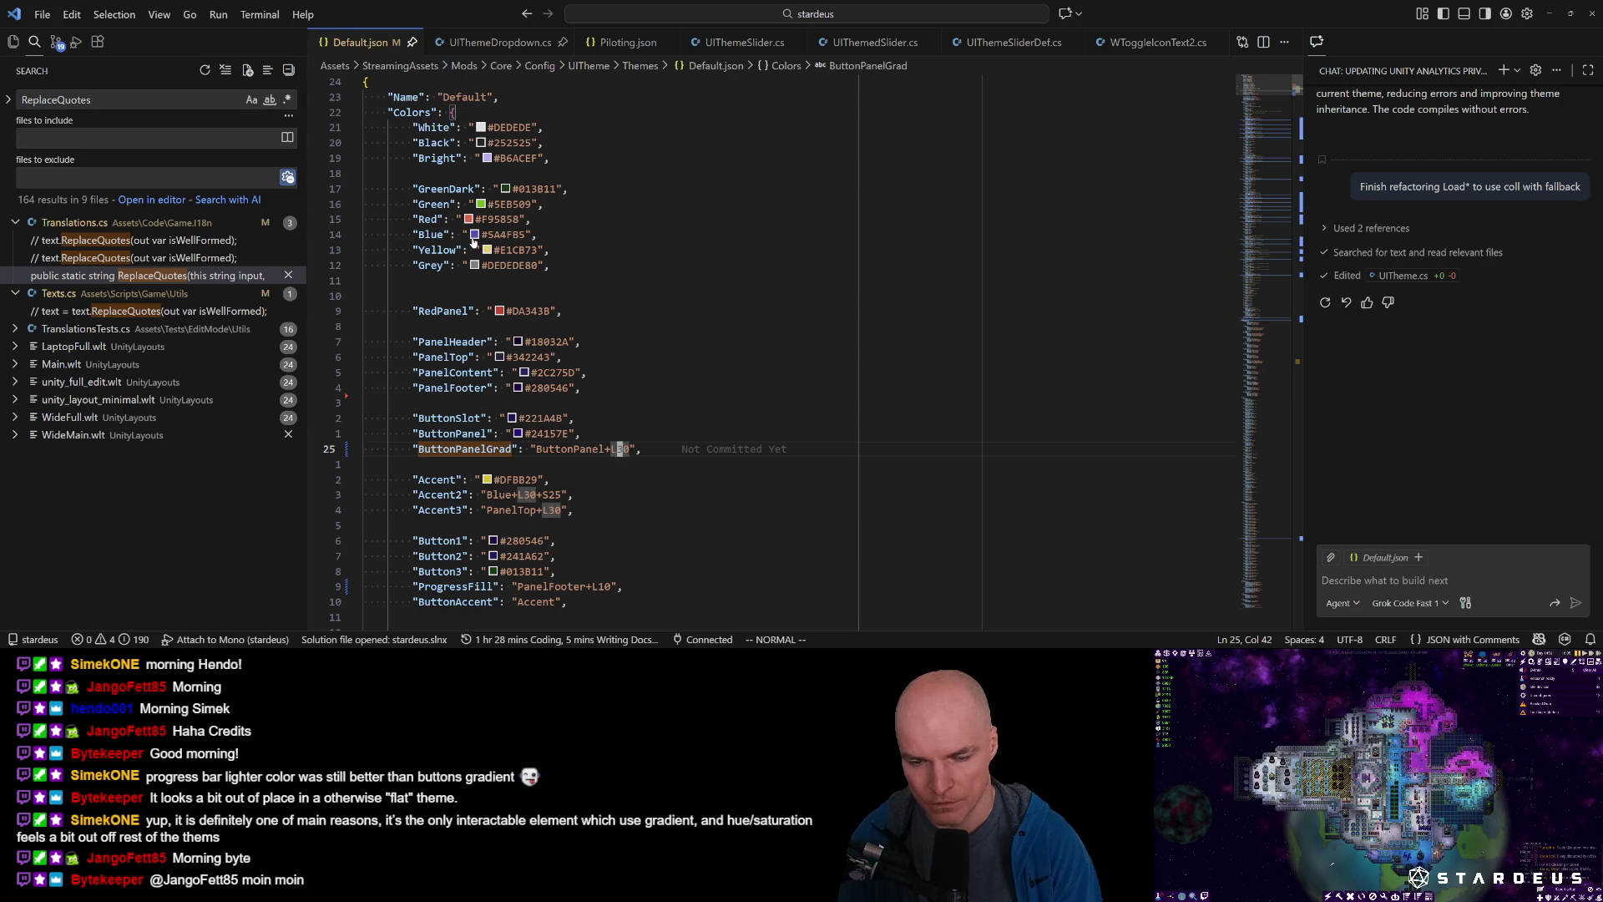
{"action": "key", "text": "l"}
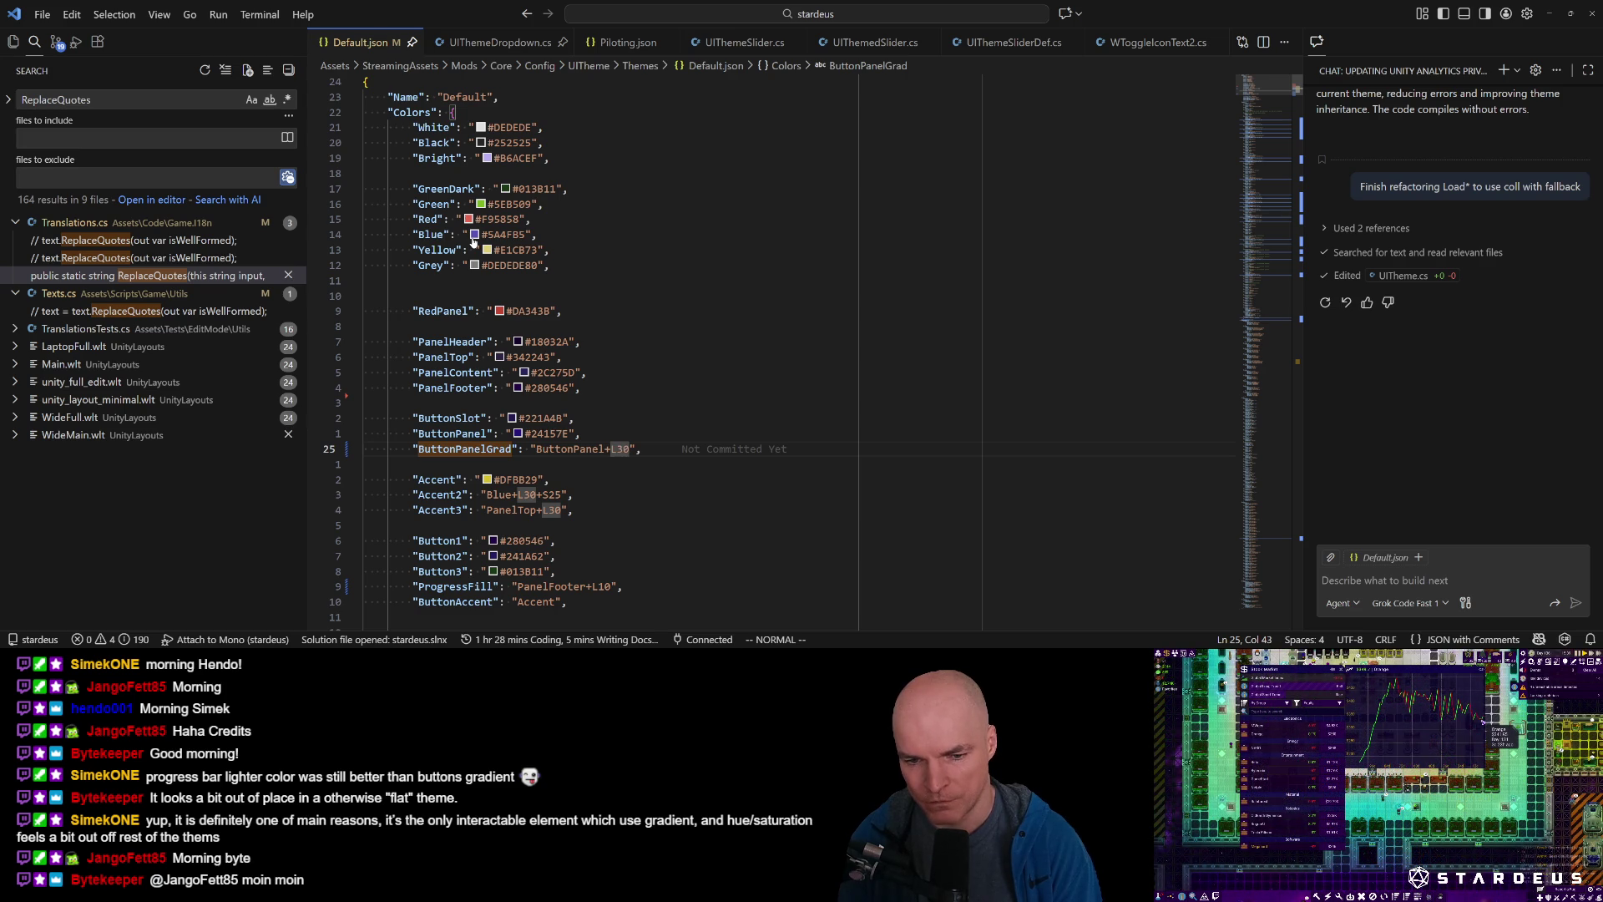
{"action": "key", "text": "i"}
{"action": "key", "text": "BackSpace"}
{"action": "type", "text": "1"}
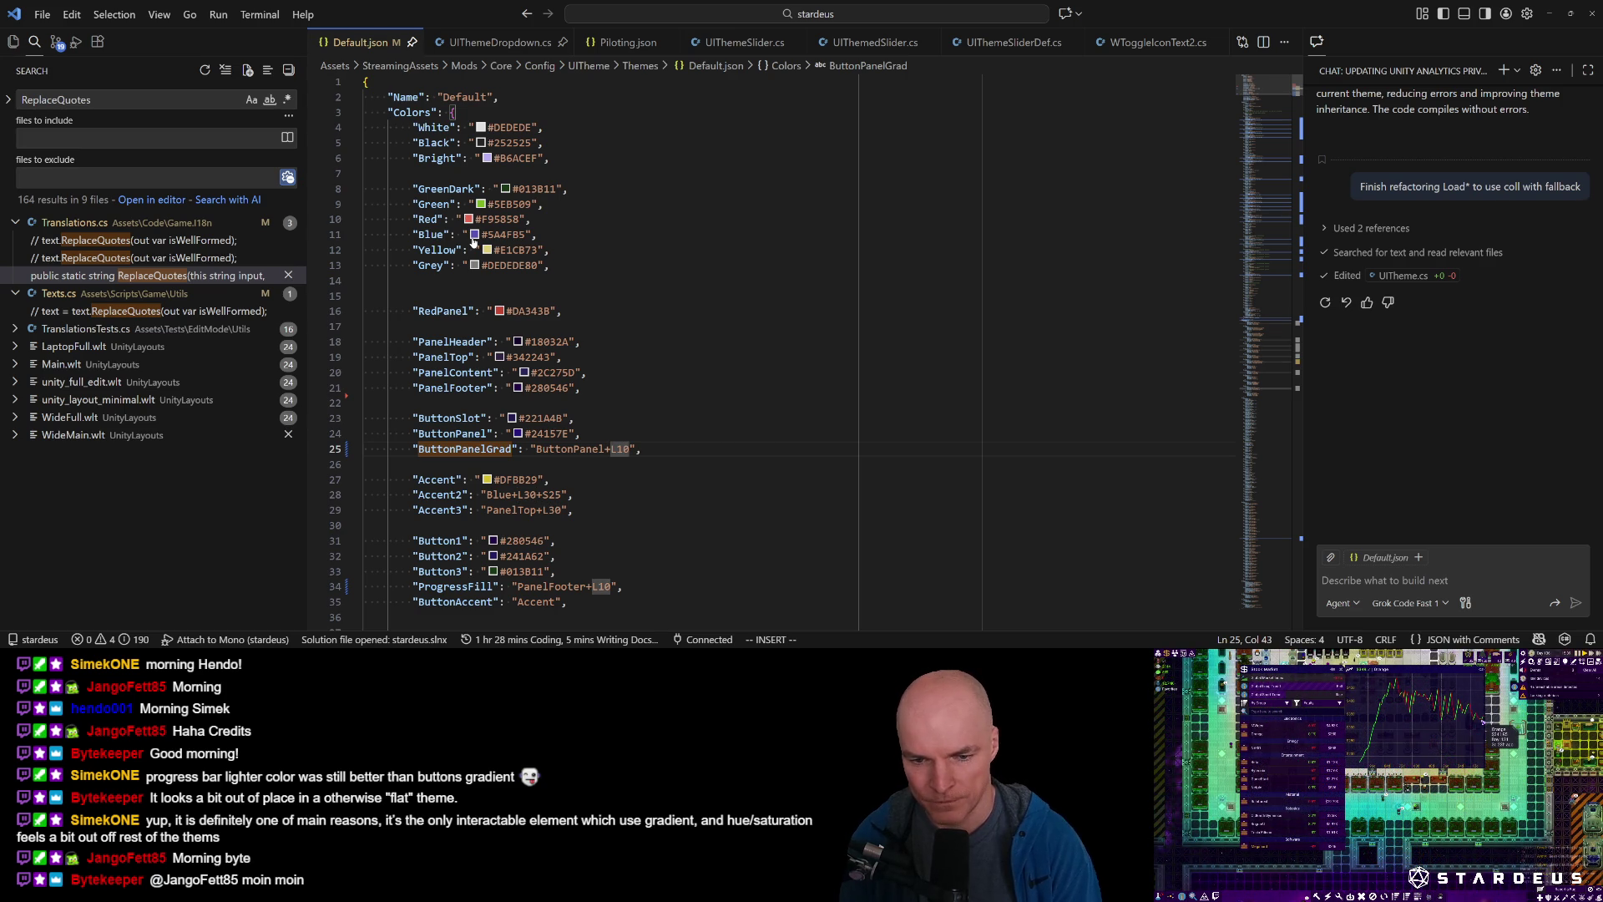
{"action": "key", "text": "Escape"}
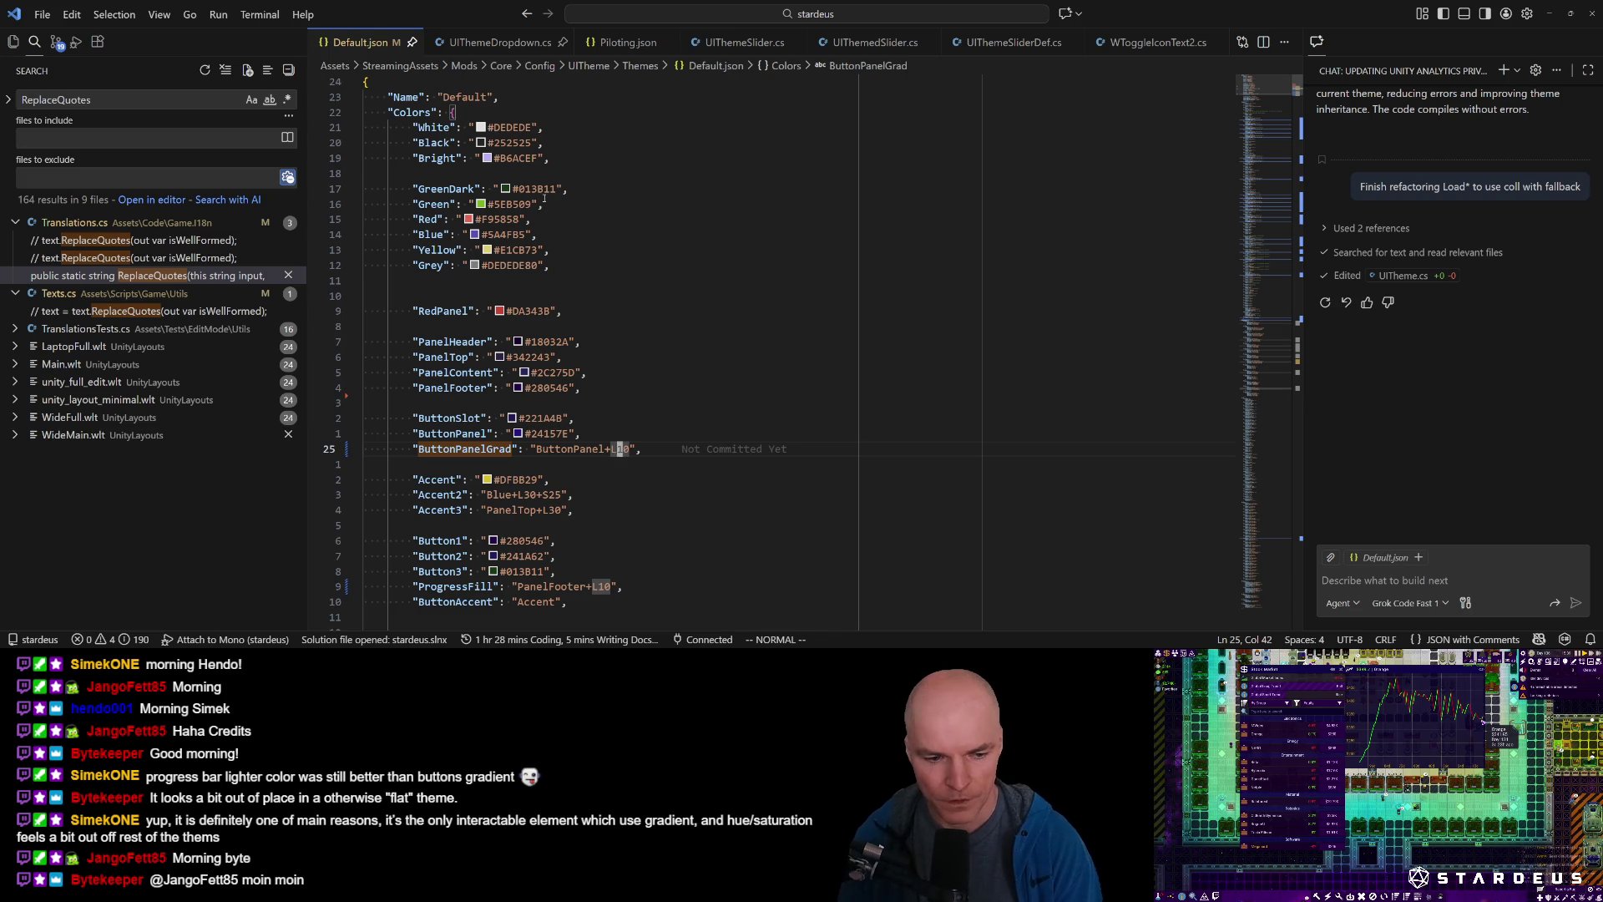
Reload the Default theme in the running game with the 'theme reload' console command, then stop Play mode.
{"action": "left_click", "coordinate": [275, 645]}
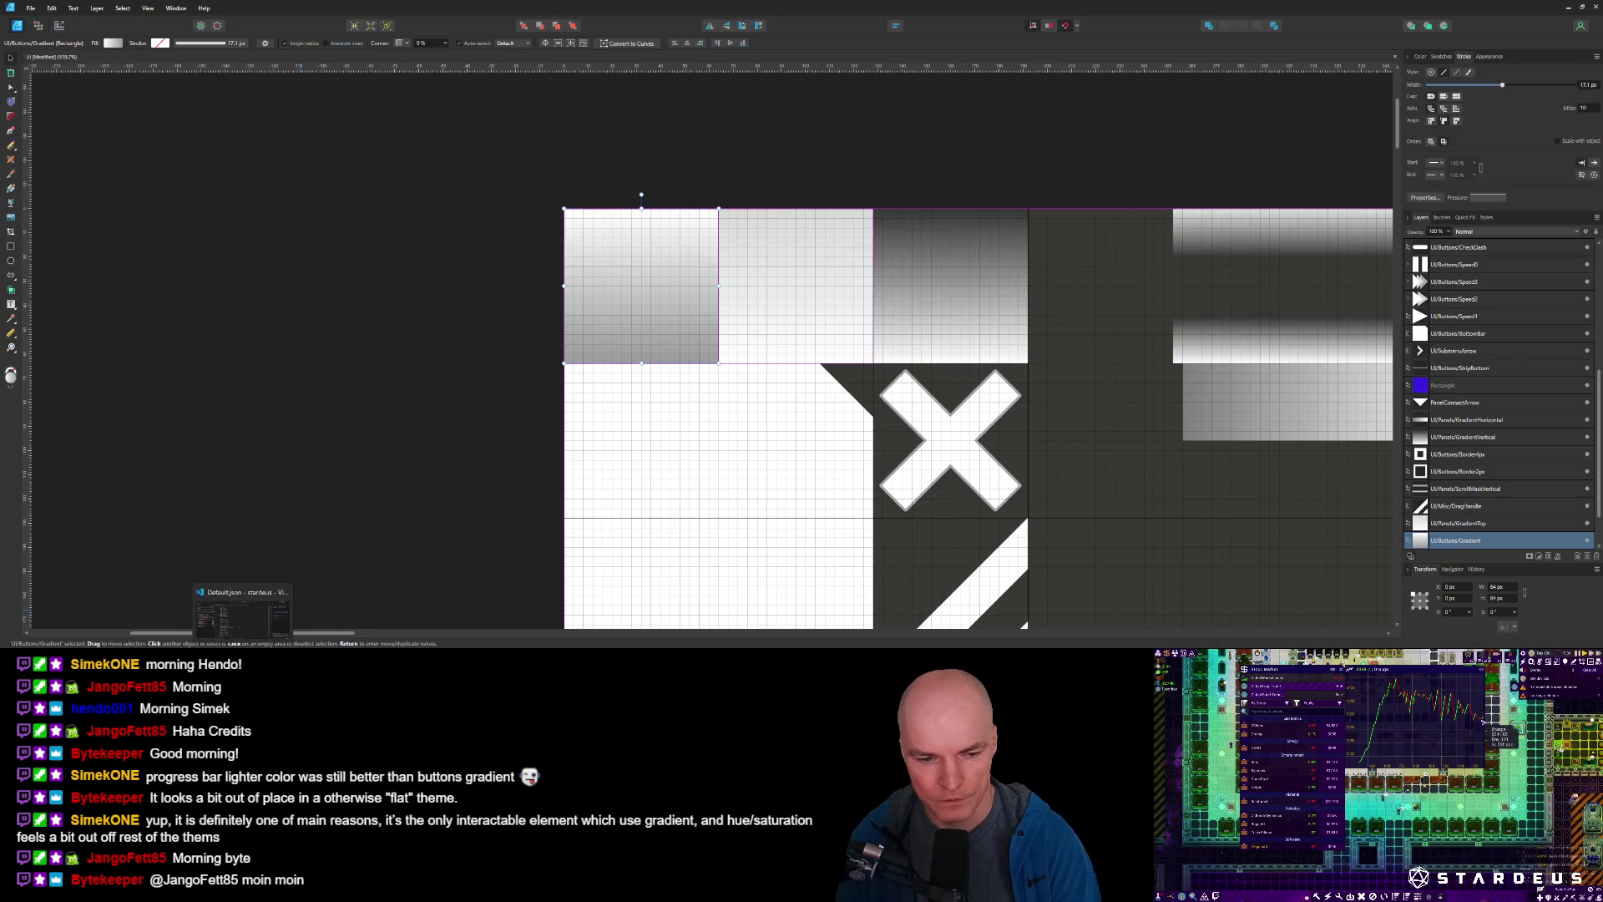
{"action": "left_click", "coordinate": [308, 612]}
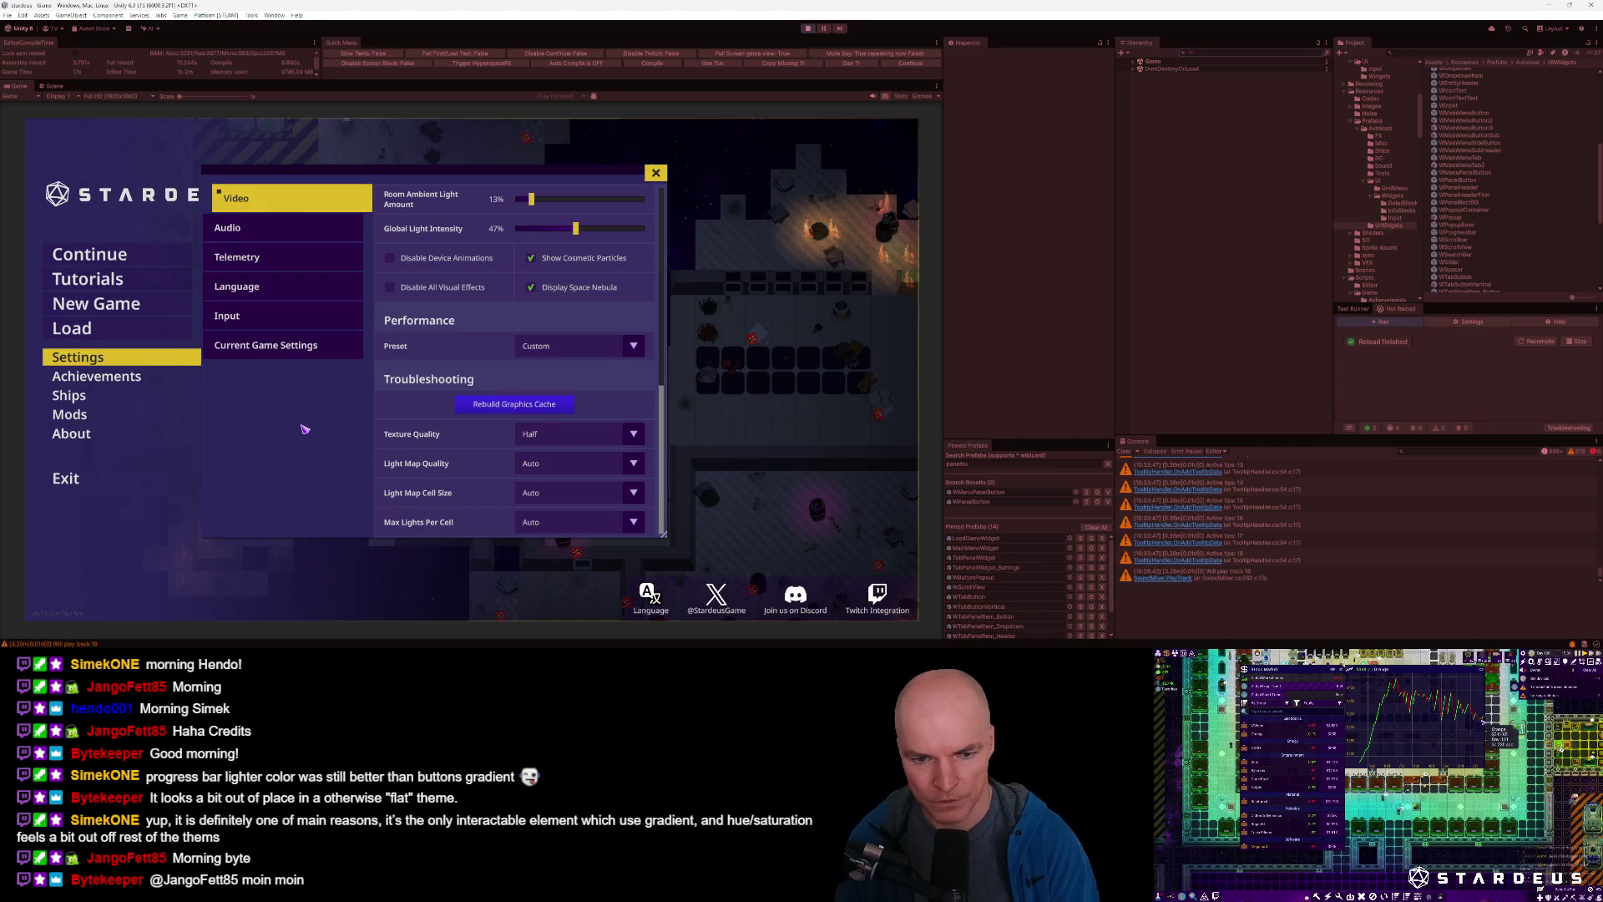
{"action": "key", "text": "grave"}
{"action": "key", "text": "Up"}
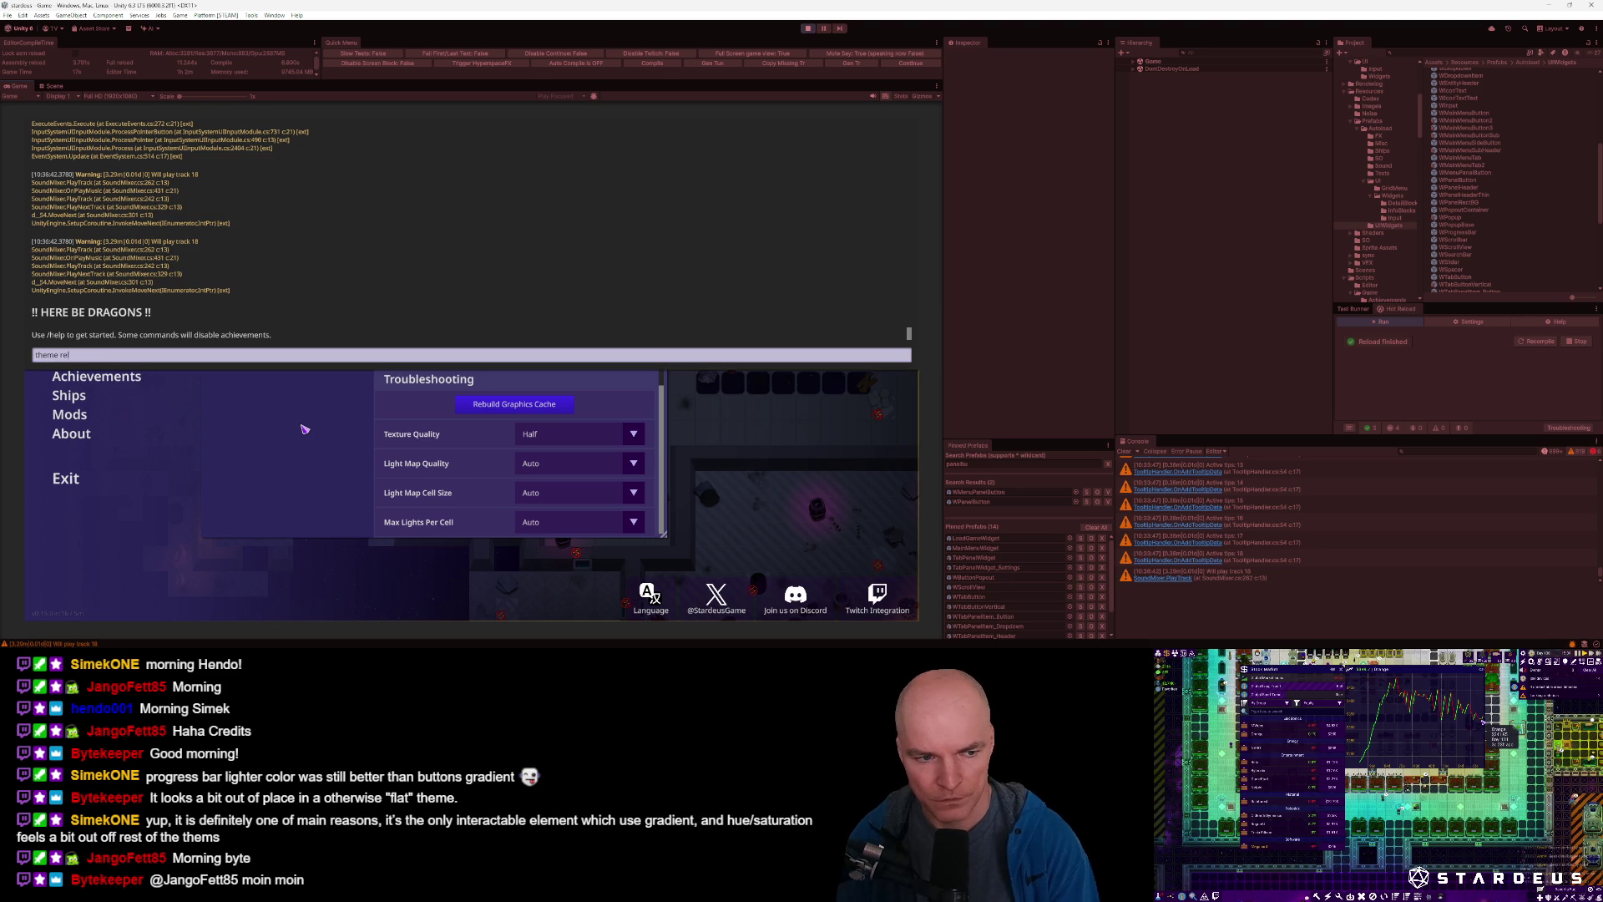
{"action": "key", "text": "Return"}
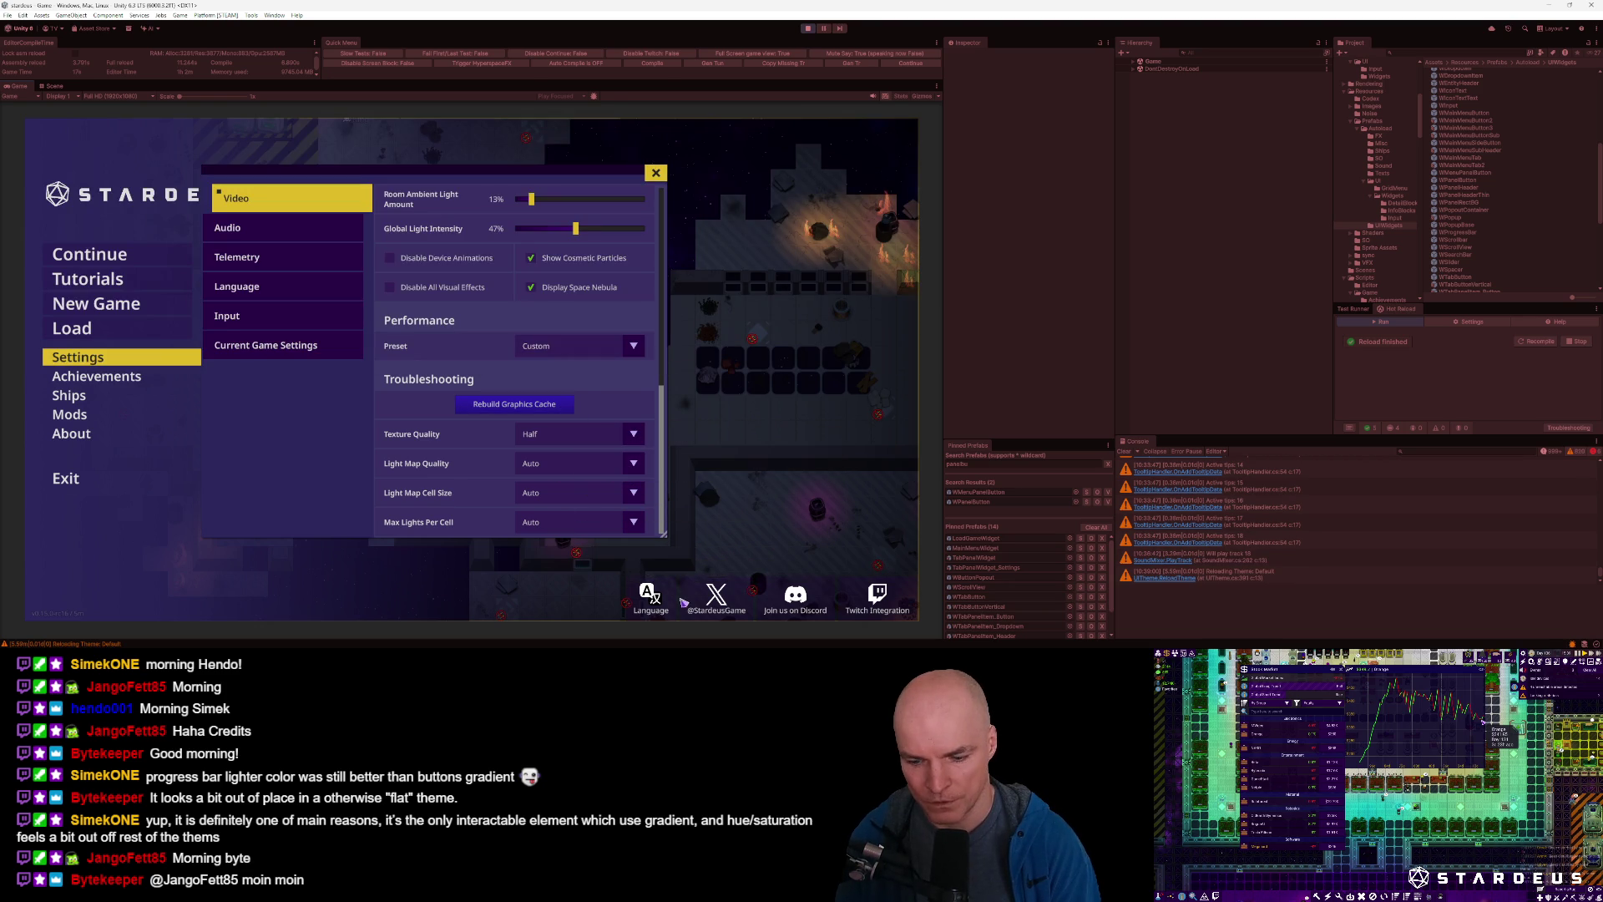
{"action": "mouse_move", "coordinate": [571, 482]}
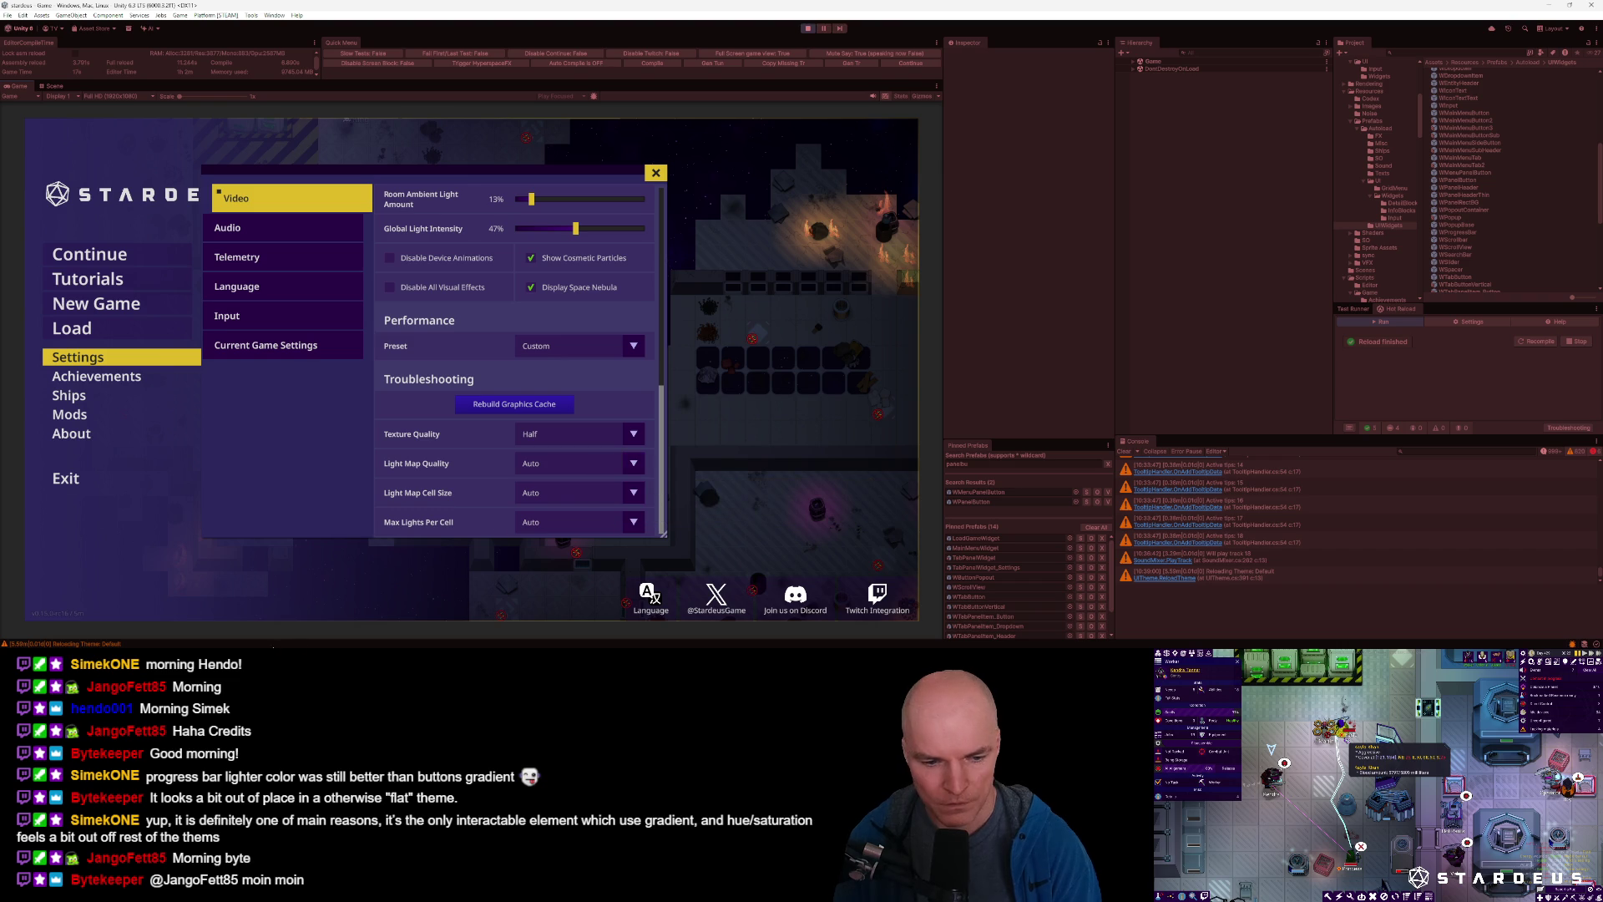
{"action": "left_click", "coordinate": [808, 28]}
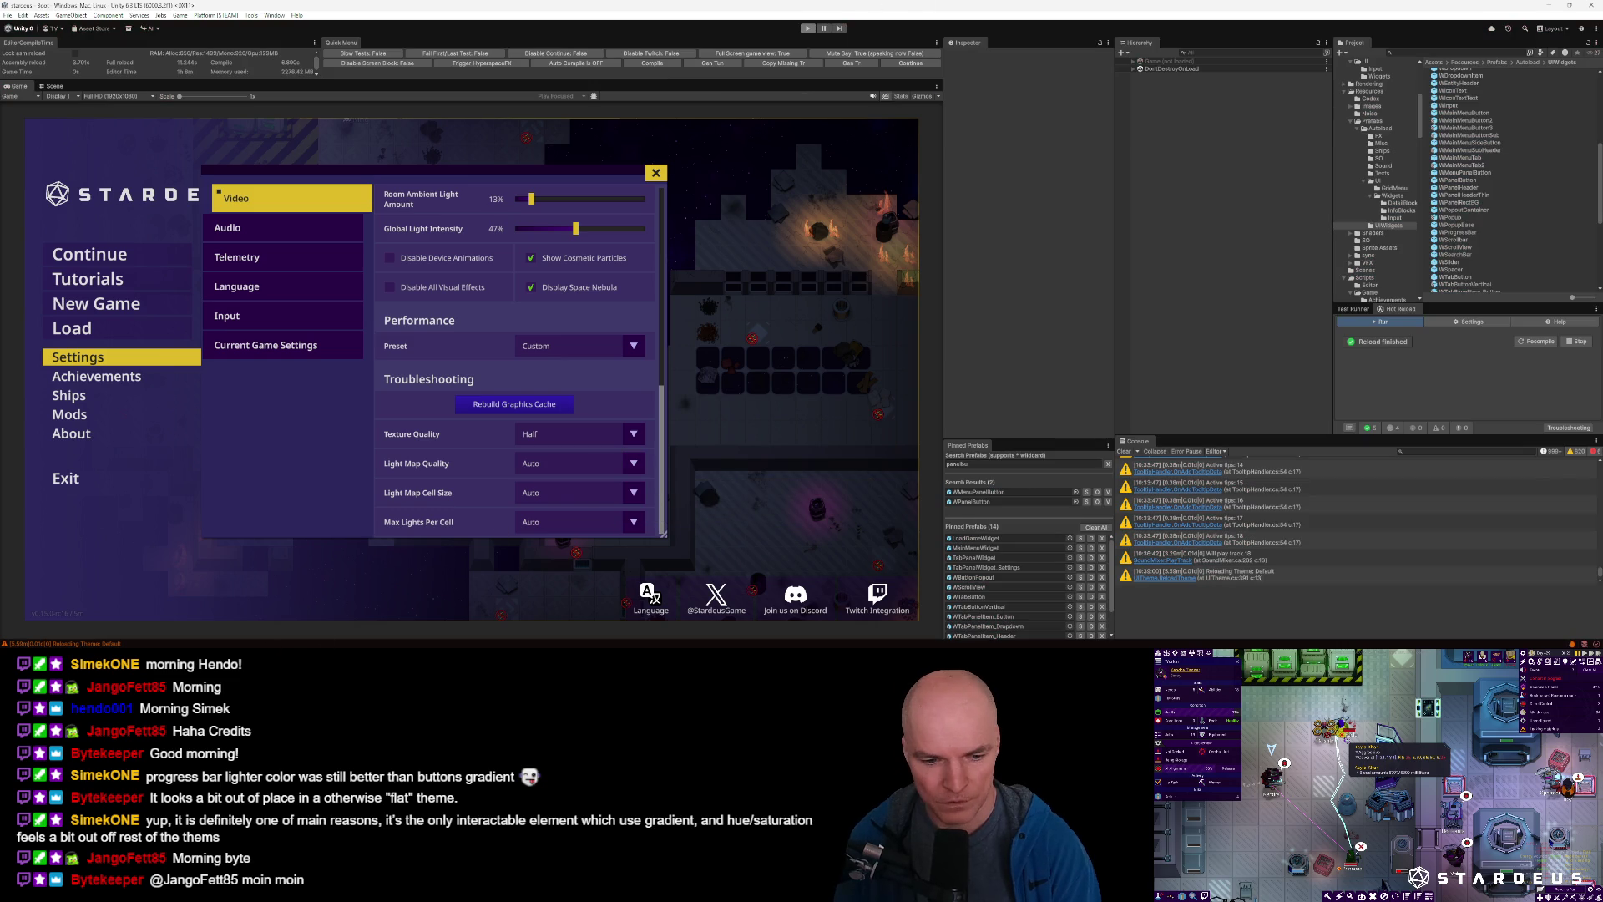
{"action": "key", "text": "alt+Tab"}
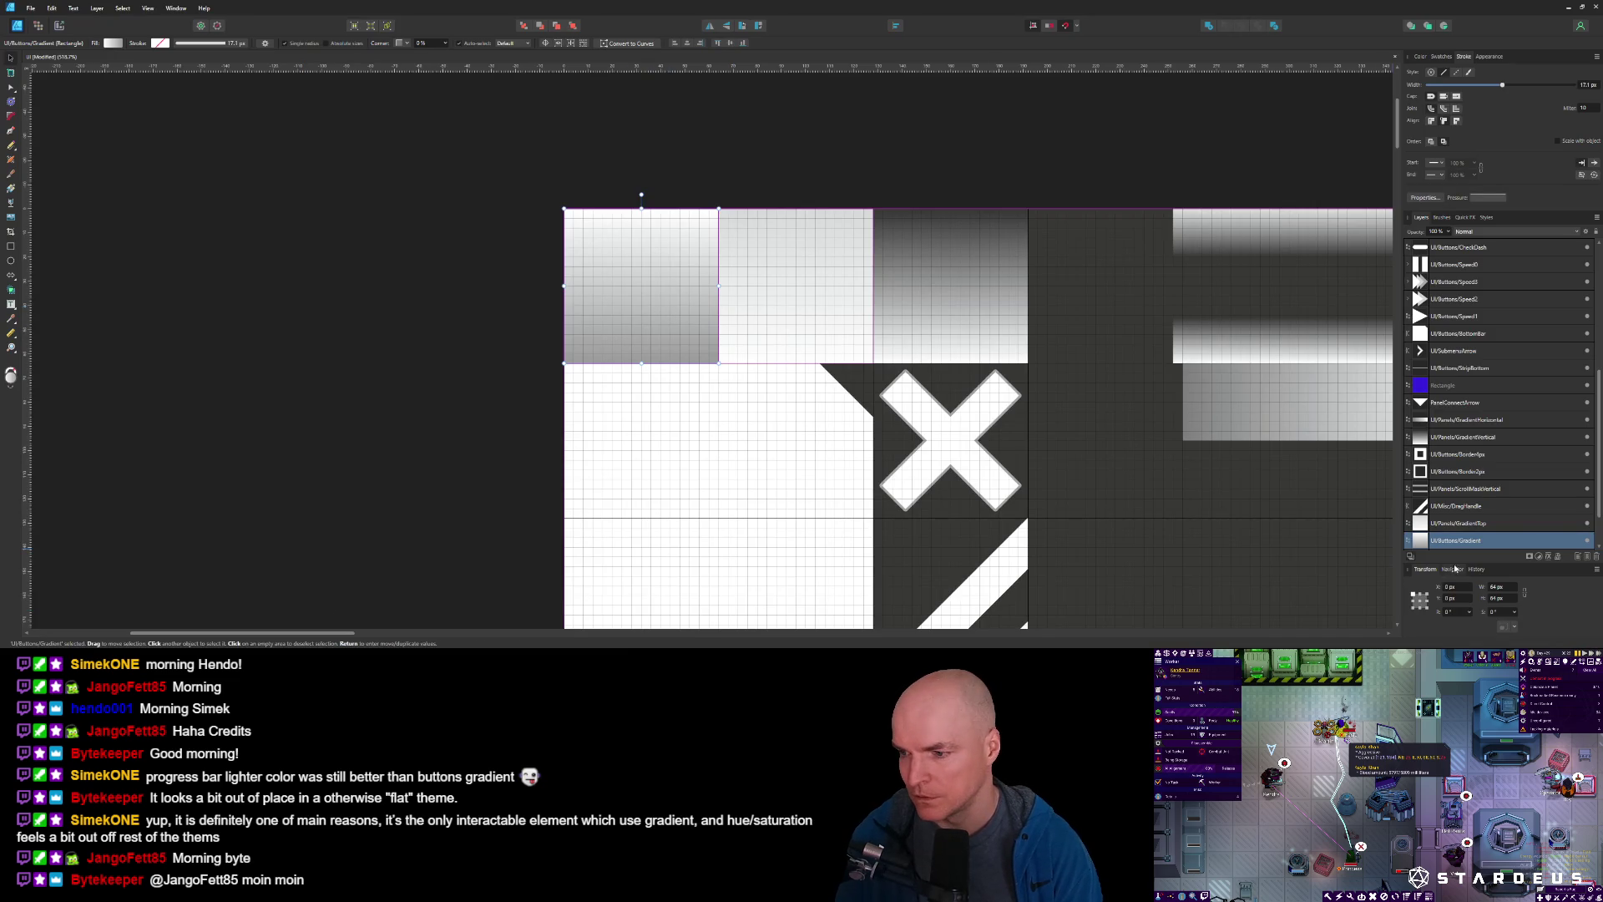
Export the Gradient slice, overwriting the existing Gradient.png.
{"action": "left_click", "coordinate": [59, 25]}
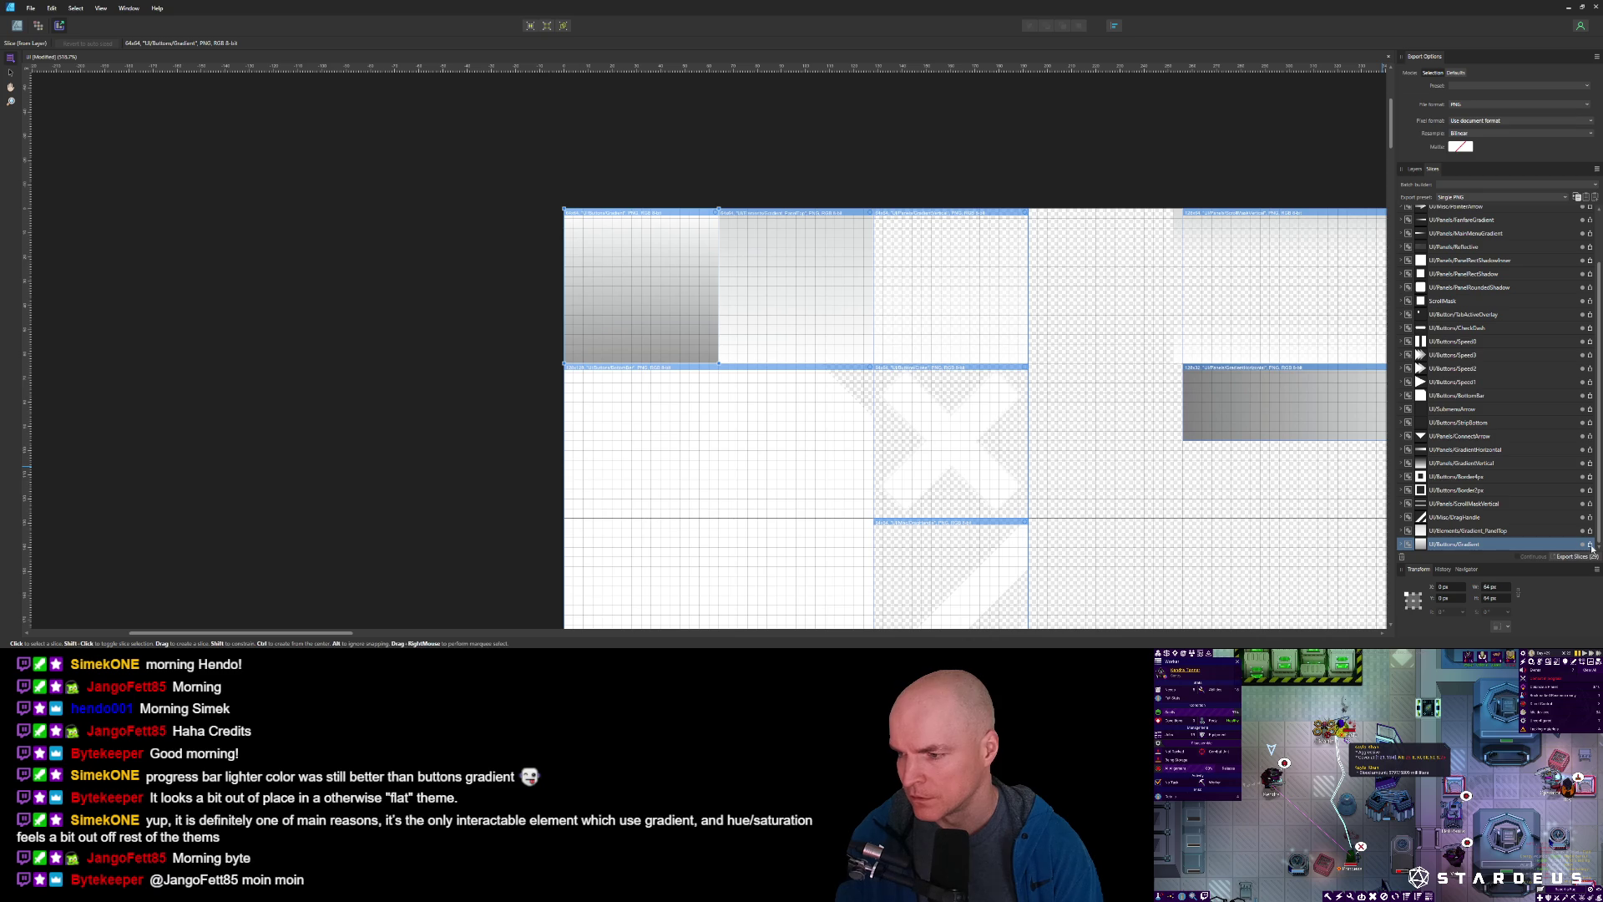
{"action": "left_click", "coordinate": [1592, 547]}
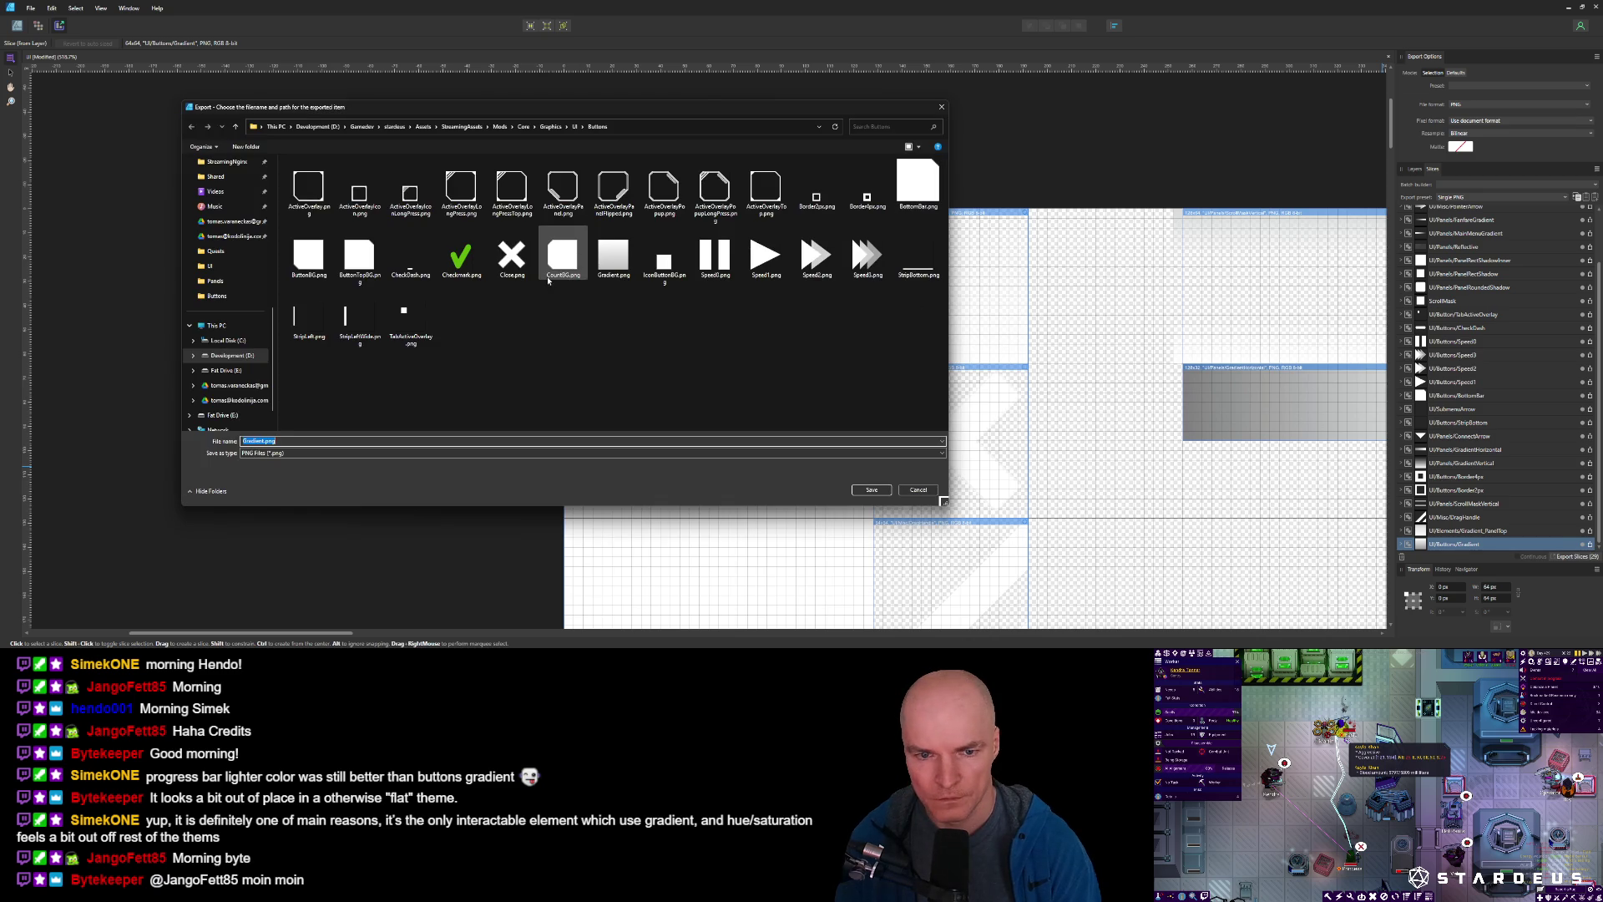
{"action": "double_click", "coordinate": [614, 254]}
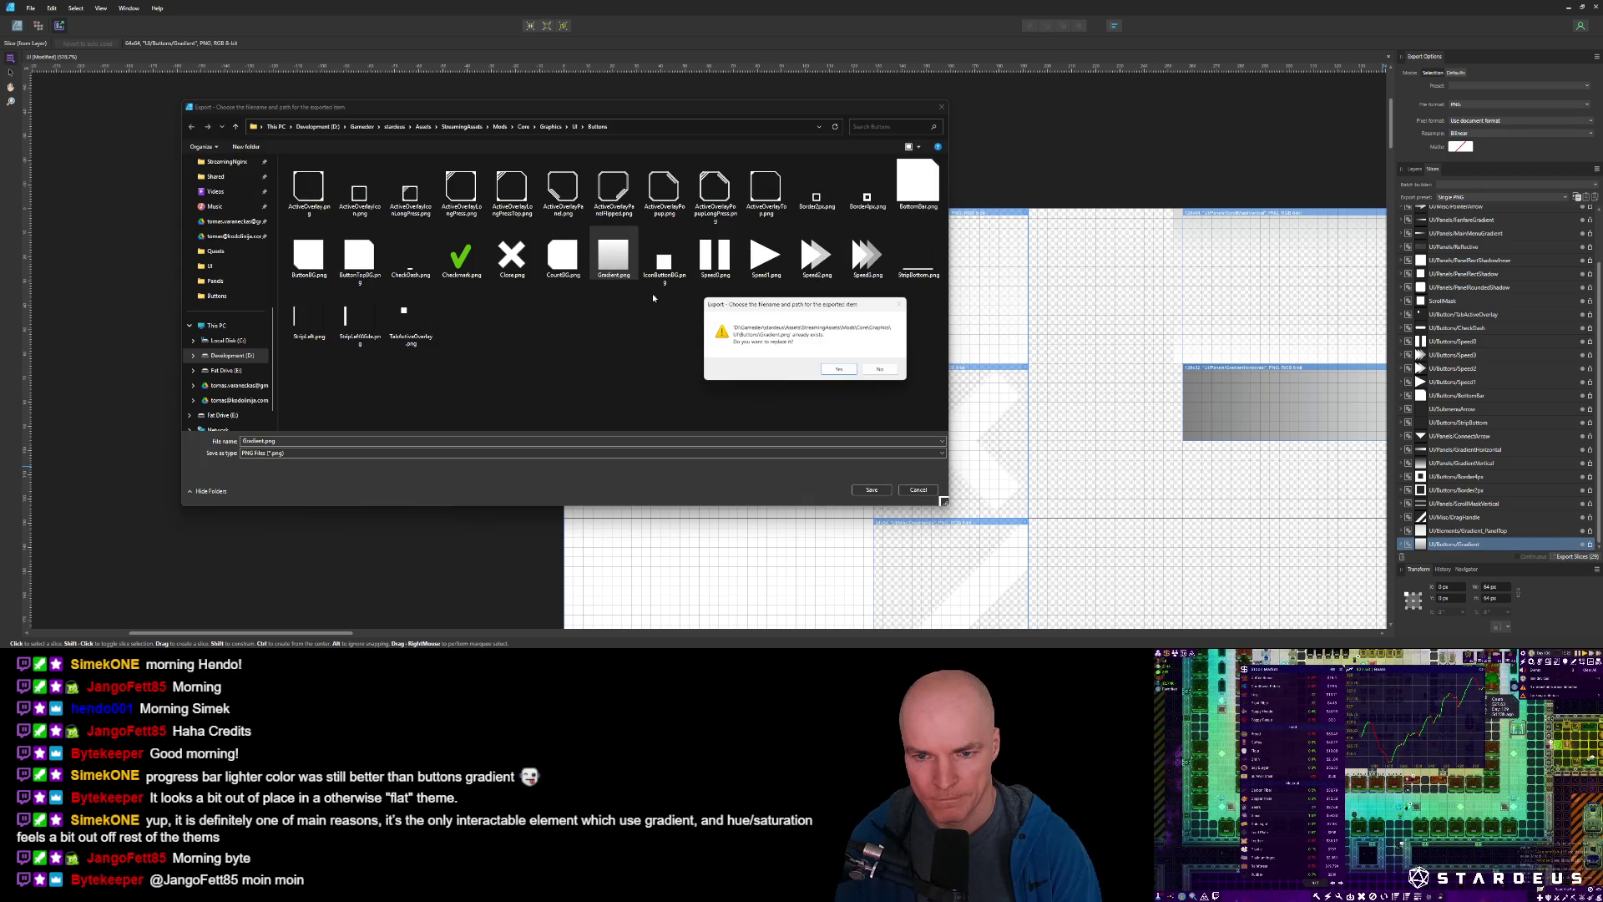
{"action": "left_click", "coordinate": [852, 373]}
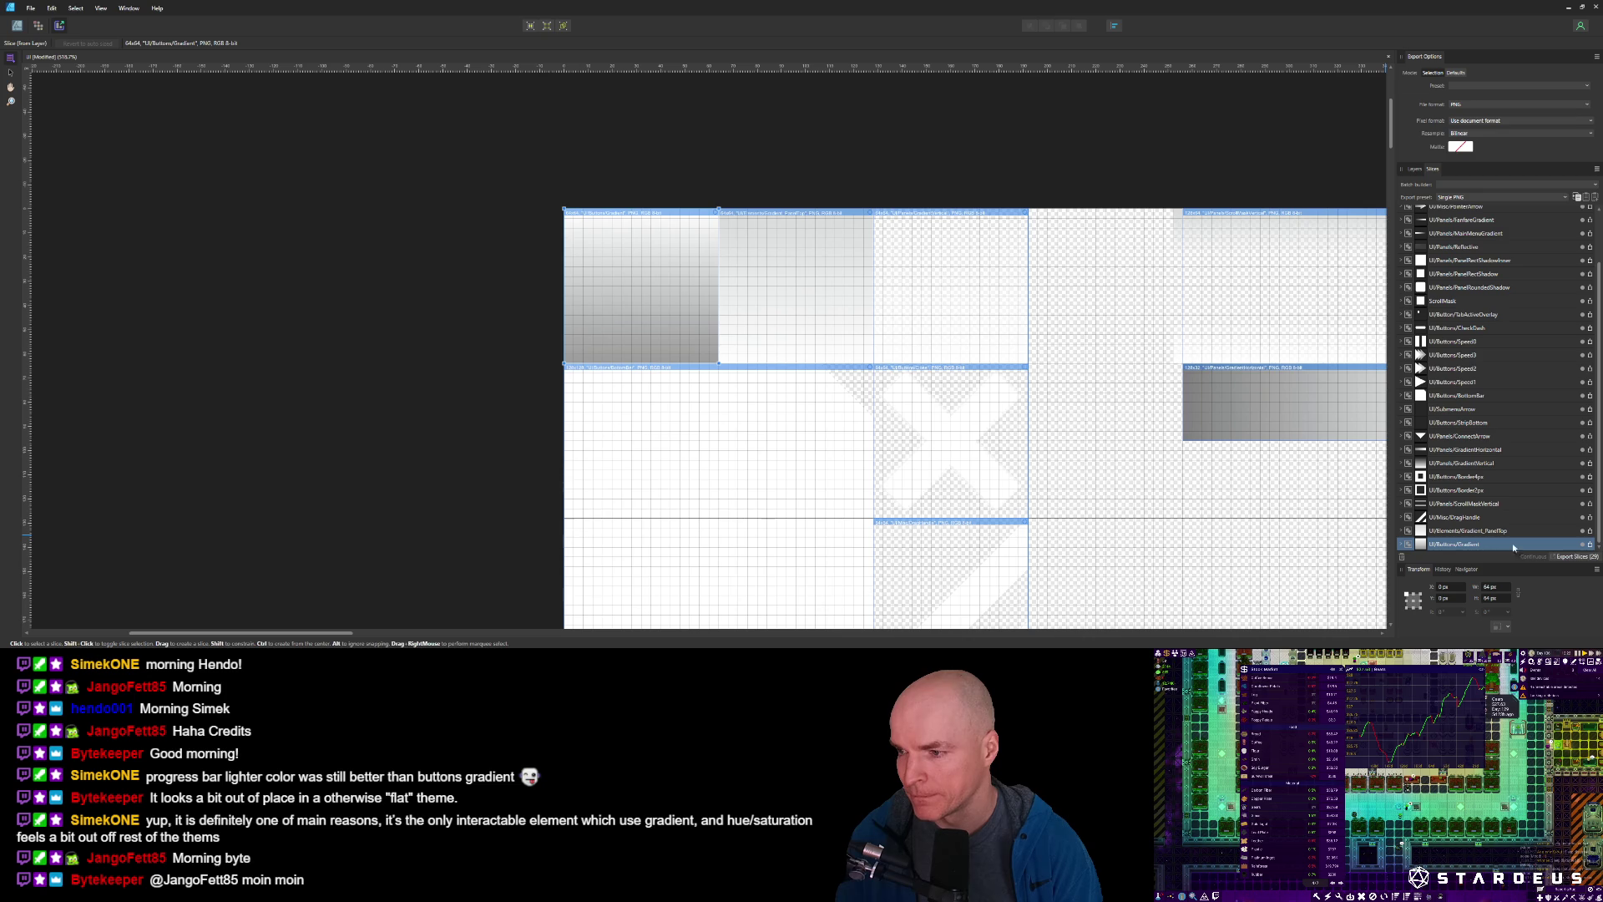
{"action": "left_click", "coordinate": [1590, 544]}
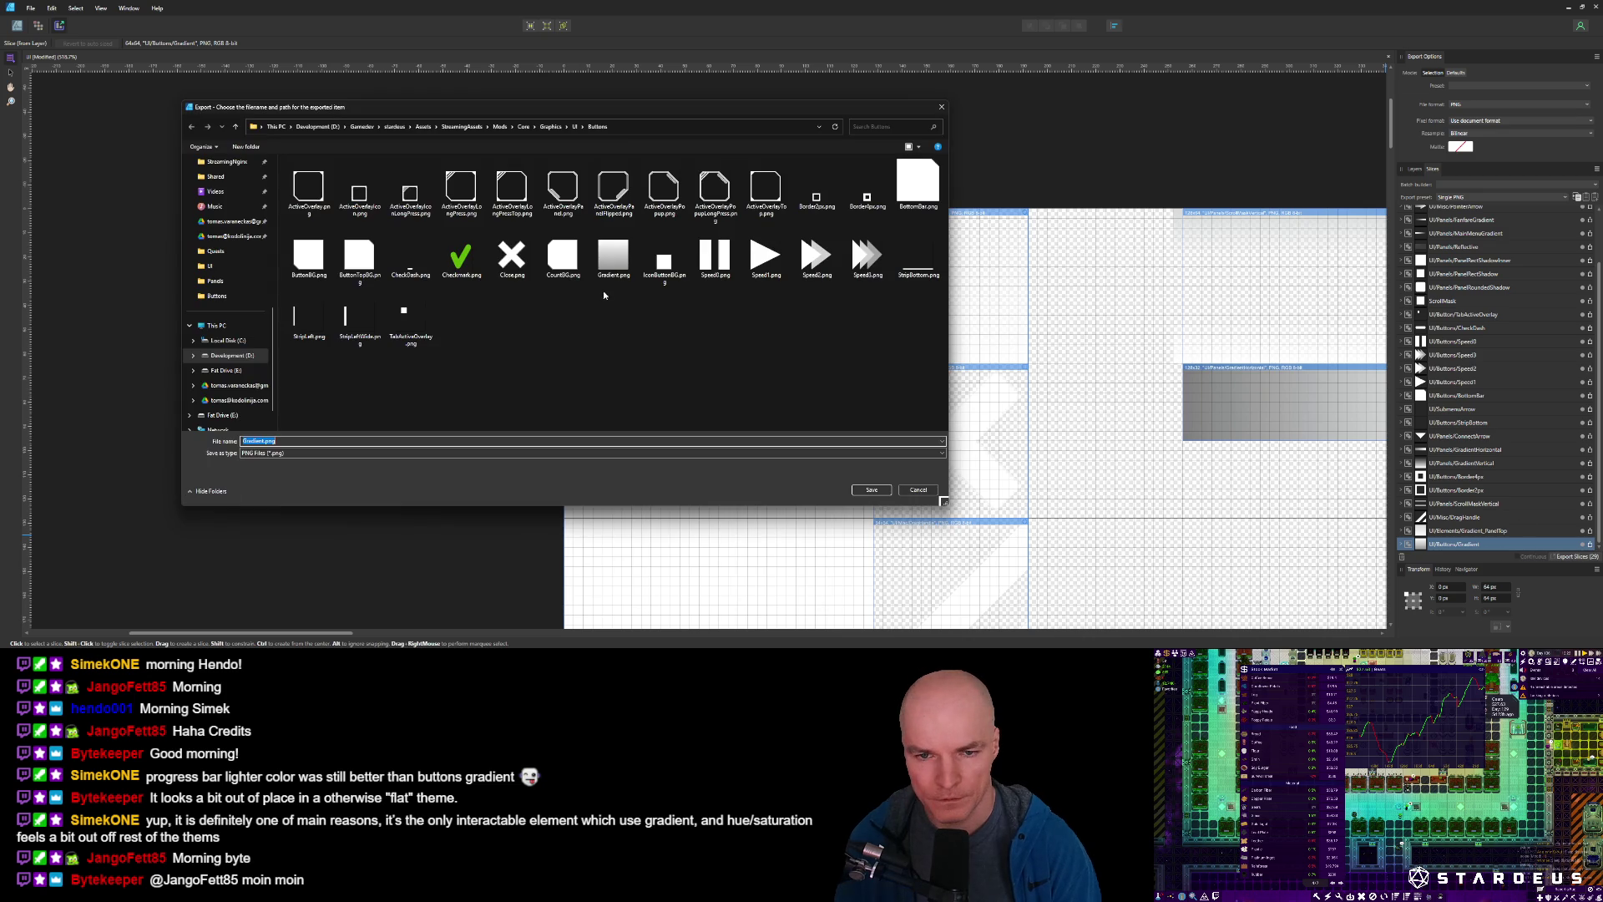
{"action": "left_click", "coordinate": [617, 266]}
{"action": "left_click", "coordinate": [265, 447]}
{"action": "left_click", "coordinate": [265, 445]}
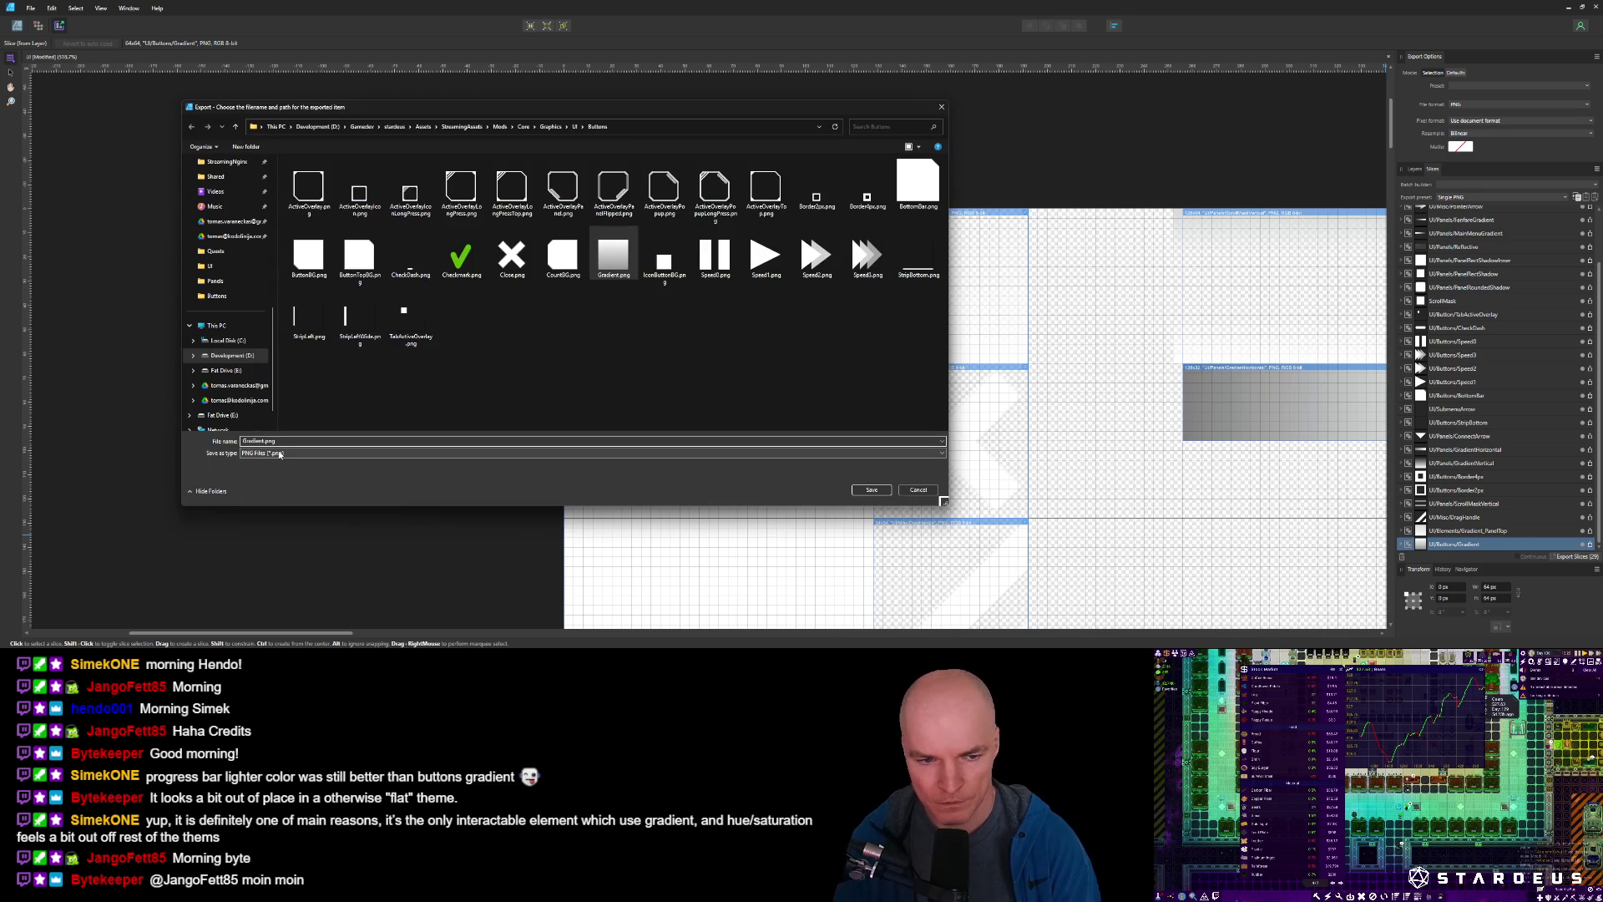
{"action": "type", "text": "Button"}
{"action": "key", "text": "Return"}
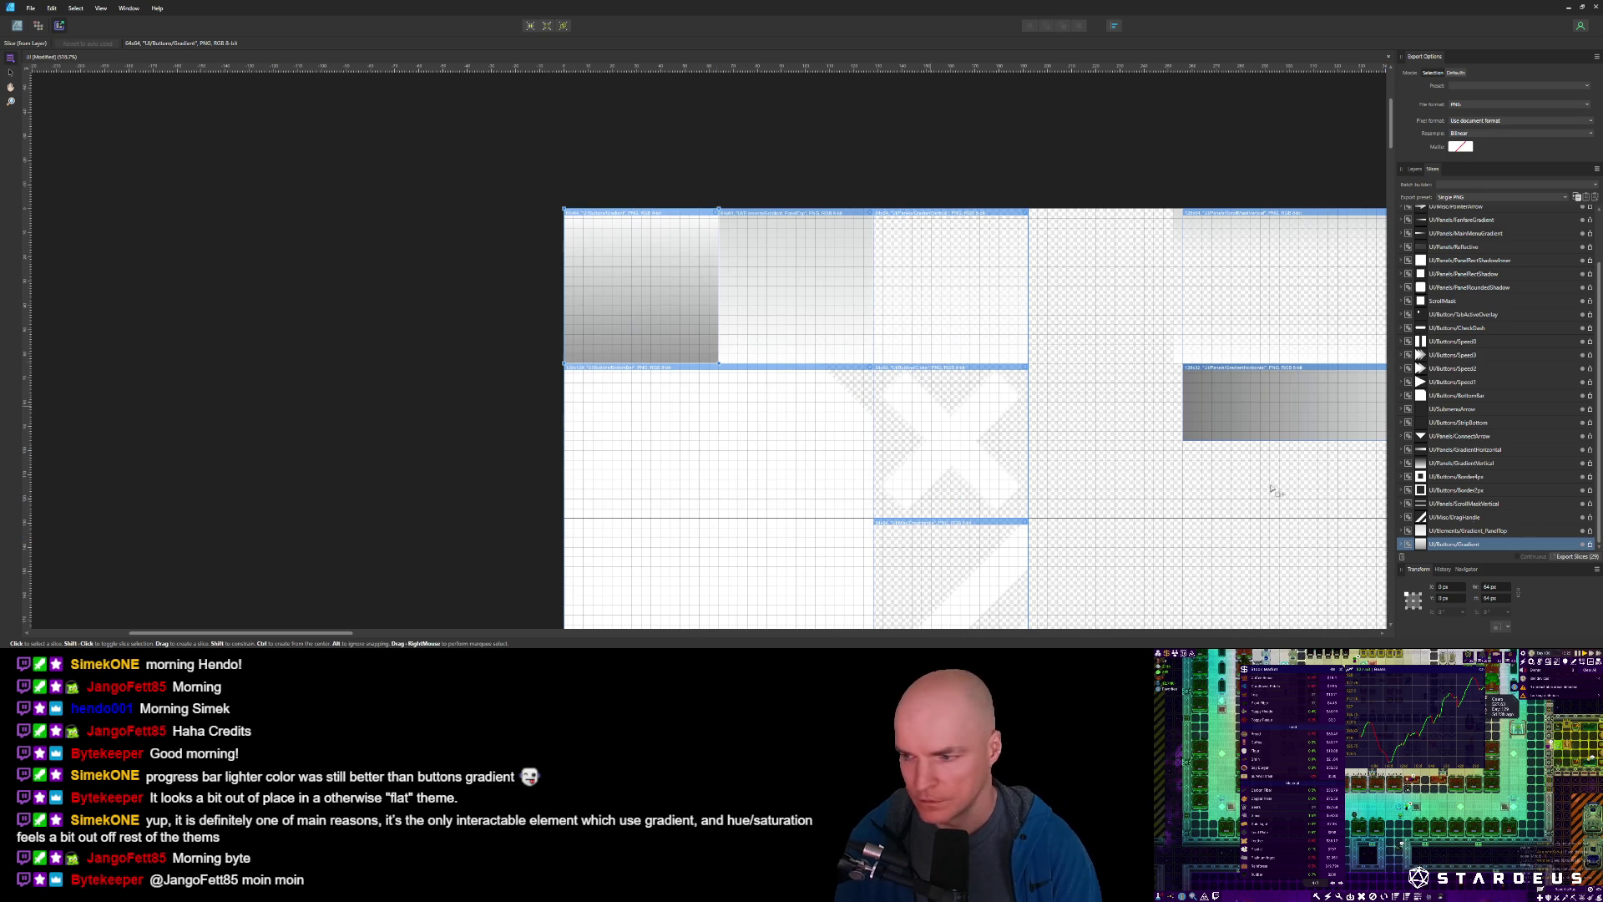
Export GradientButton.png and copy it over the old file in Assets/Images/UI.
{"action": "left_click", "coordinate": [1591, 547]}
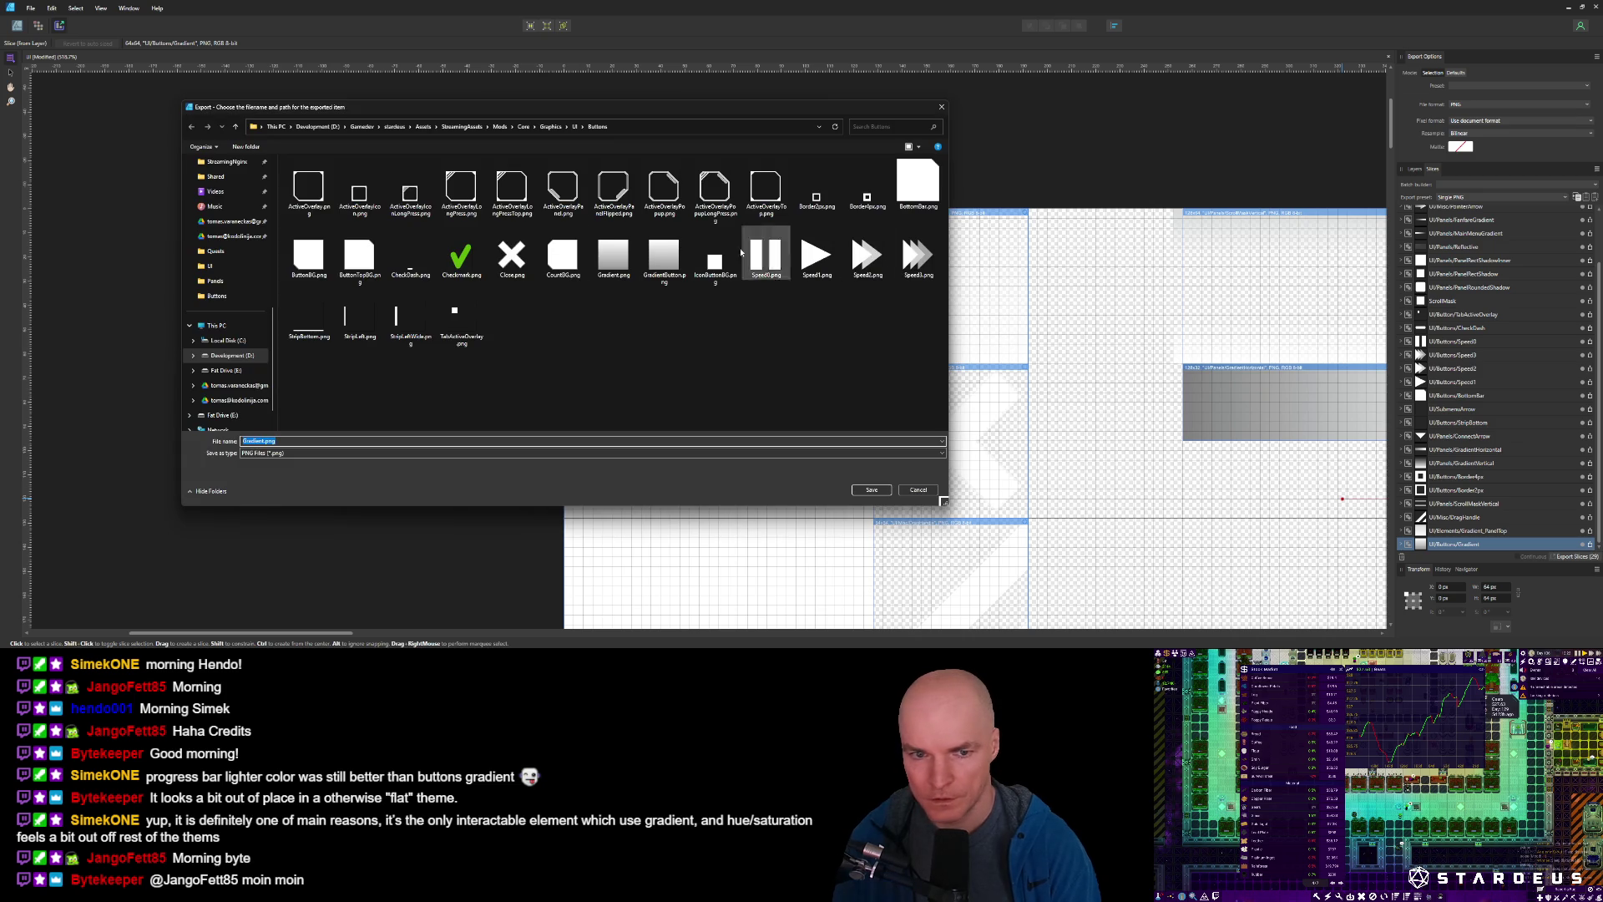
{"action": "left_click", "coordinate": [668, 271]}
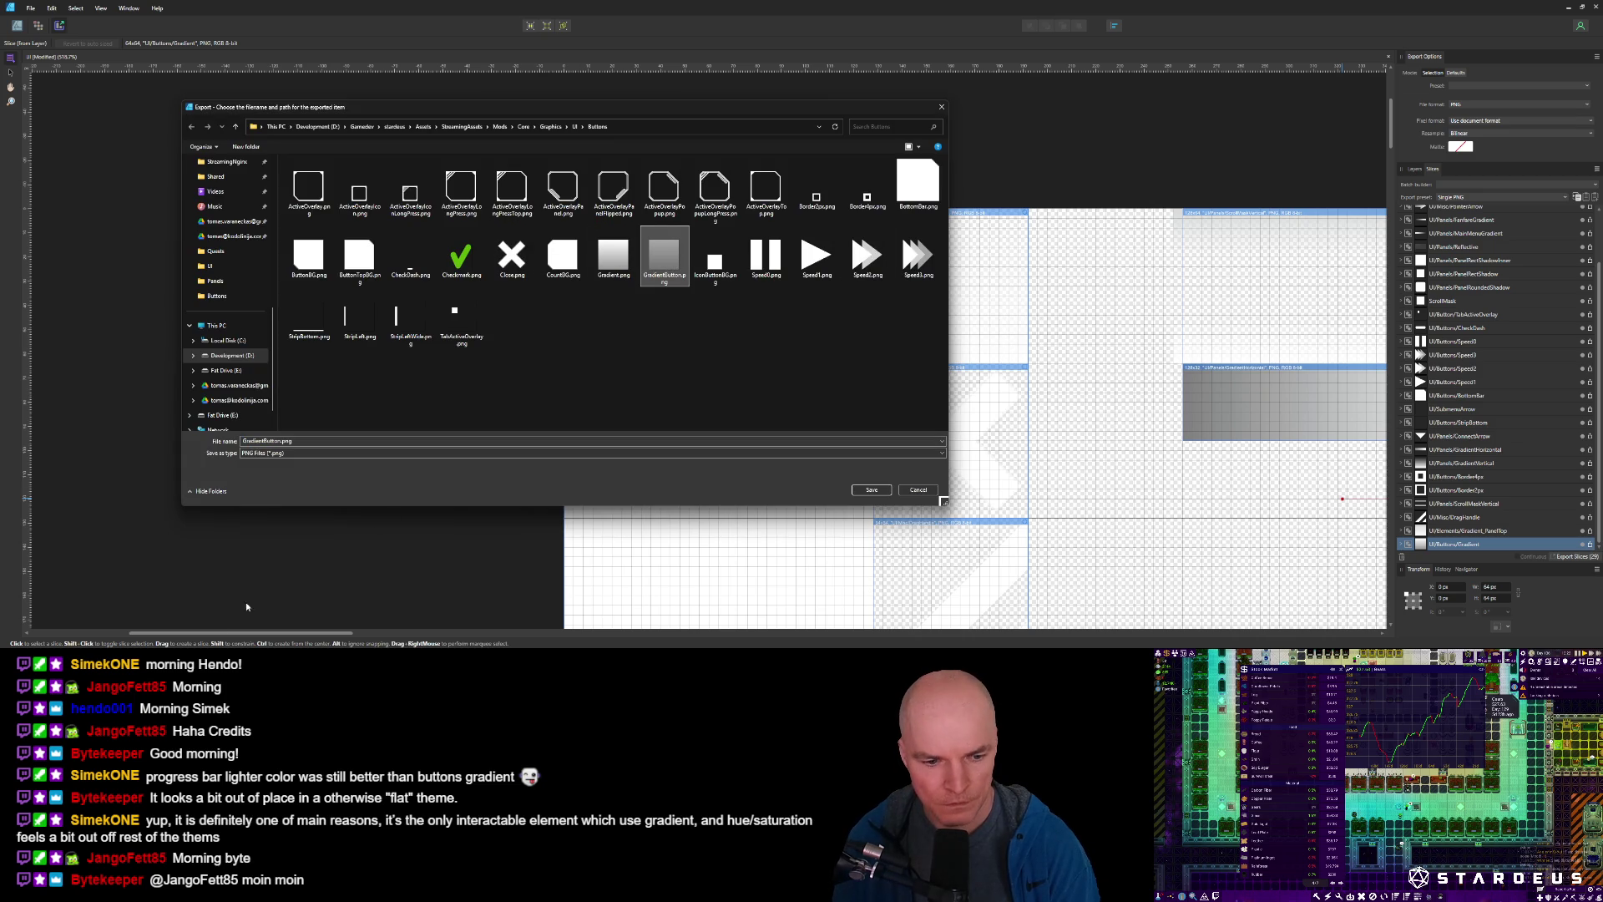
{"action": "mouse_move", "coordinate": [50, 646]}
{"action": "left_click", "coordinate": [59, 597]}
{"action": "left_click_drag", "start_coordinate": [641, 460], "coordinate": [964, 389]}
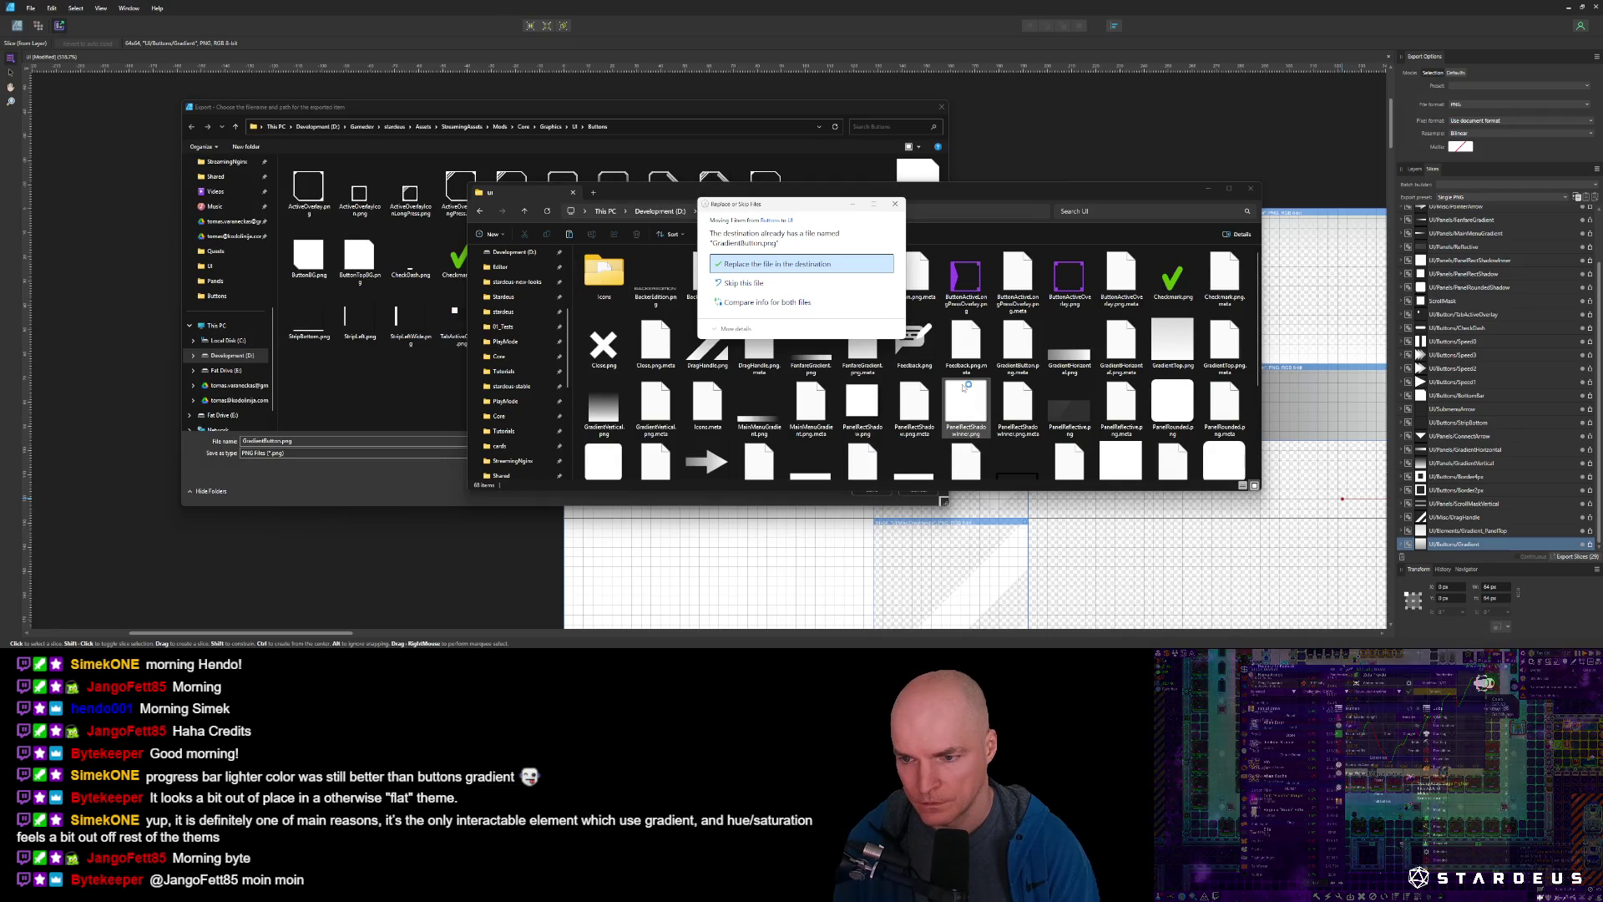
{"action": "left_click", "coordinate": [799, 266]}
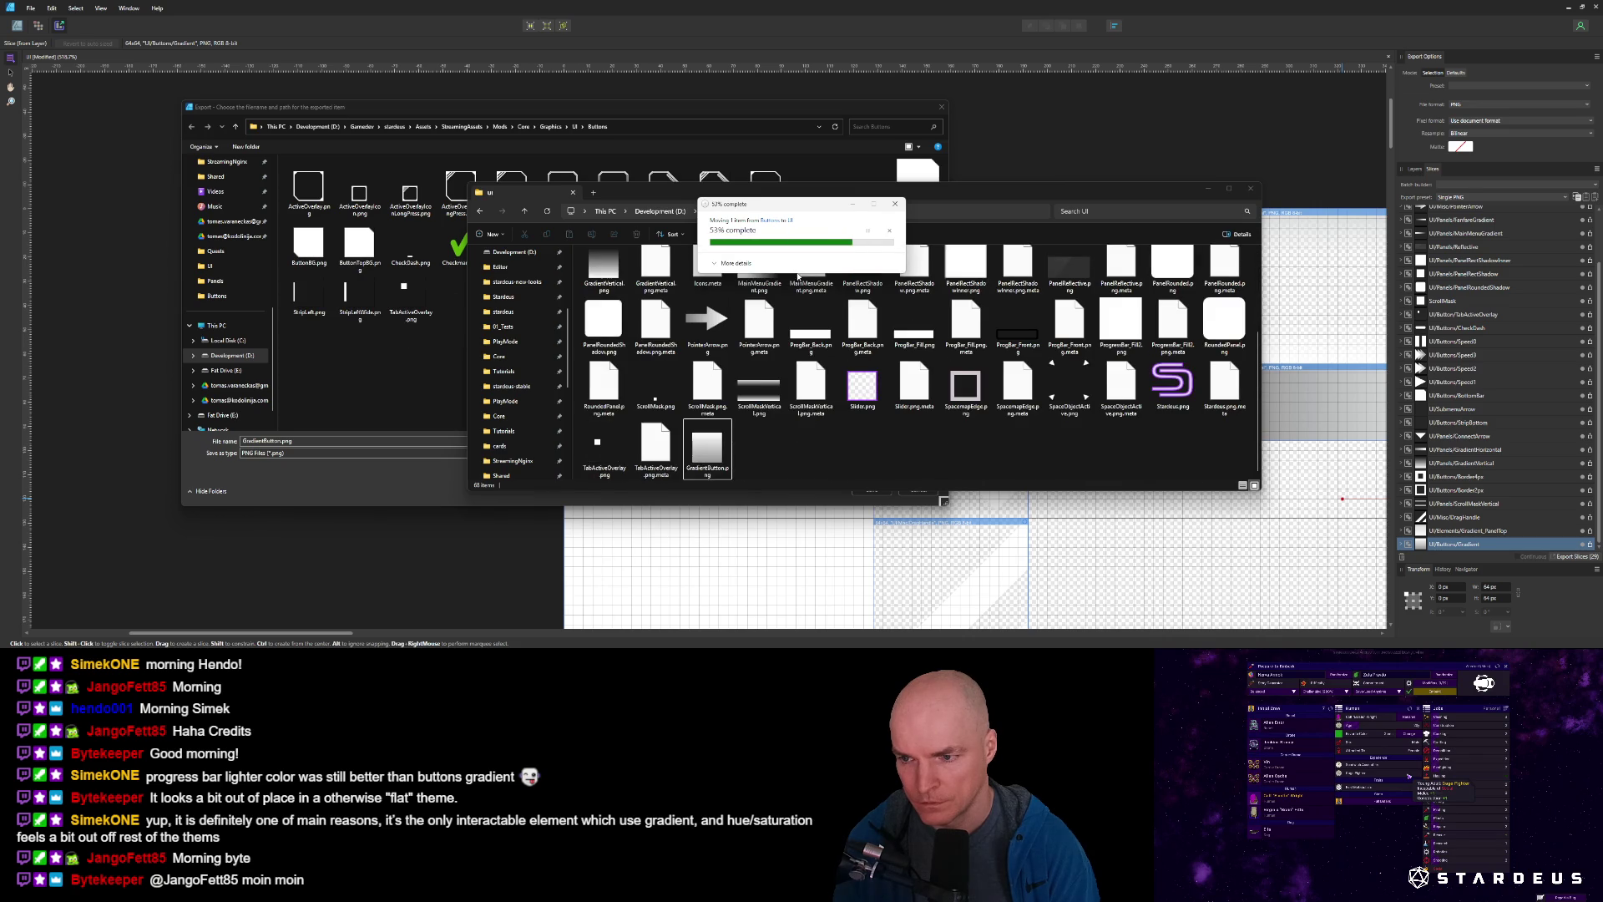
{"action": "left_click", "coordinate": [294, 645]}
{"action": "left_click", "coordinate": [918, 490]}
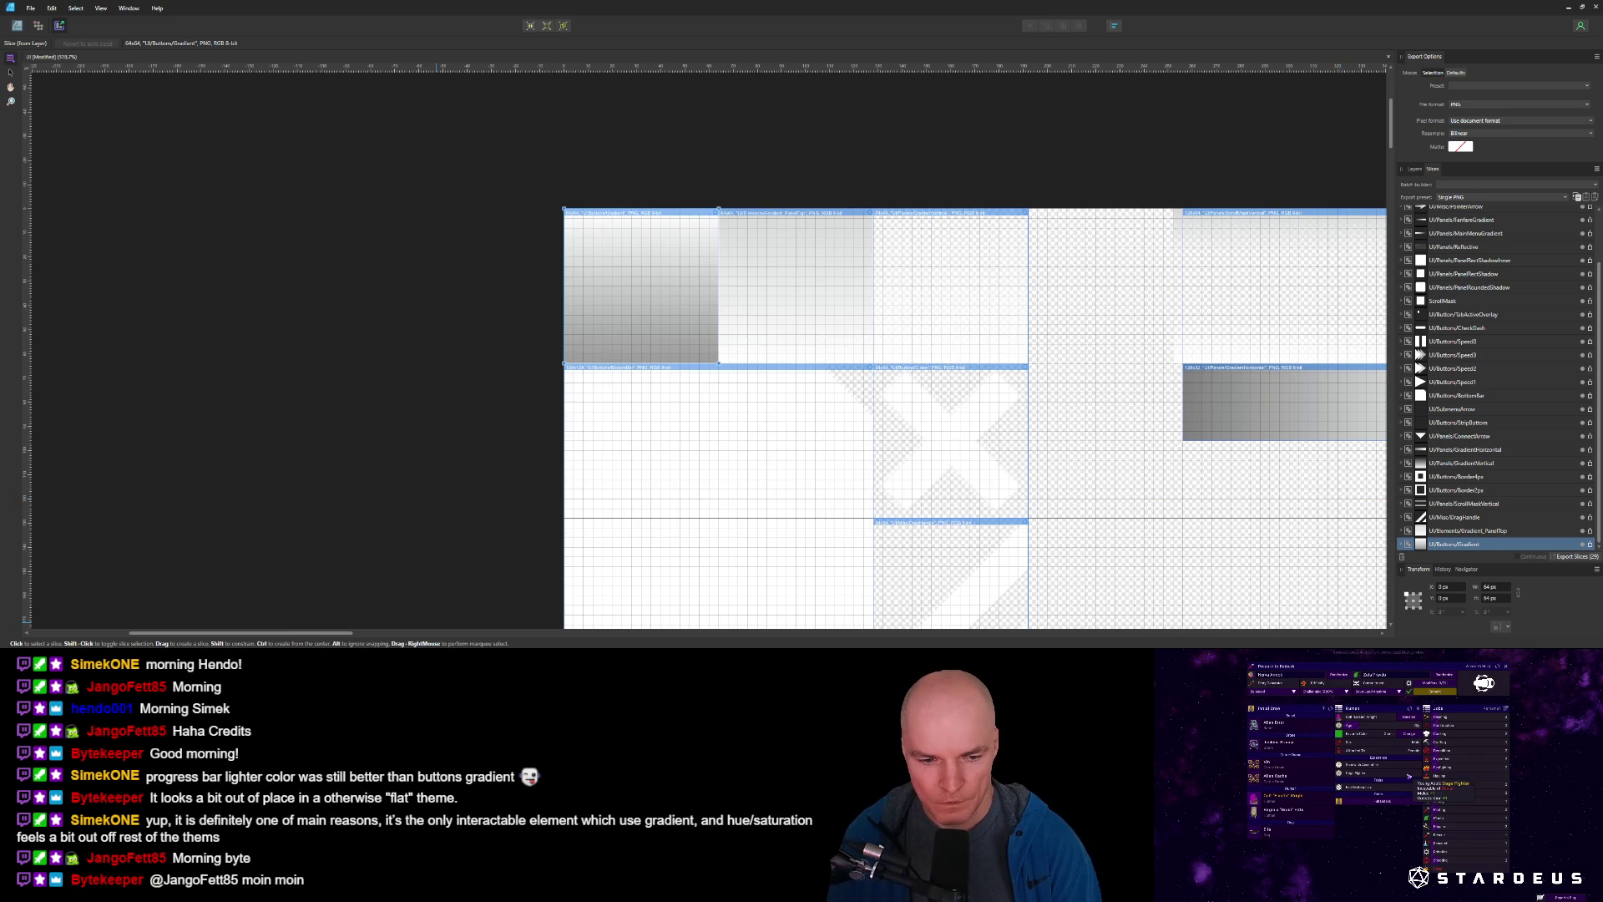
{"action": "key", "text": "alt+Tab"}
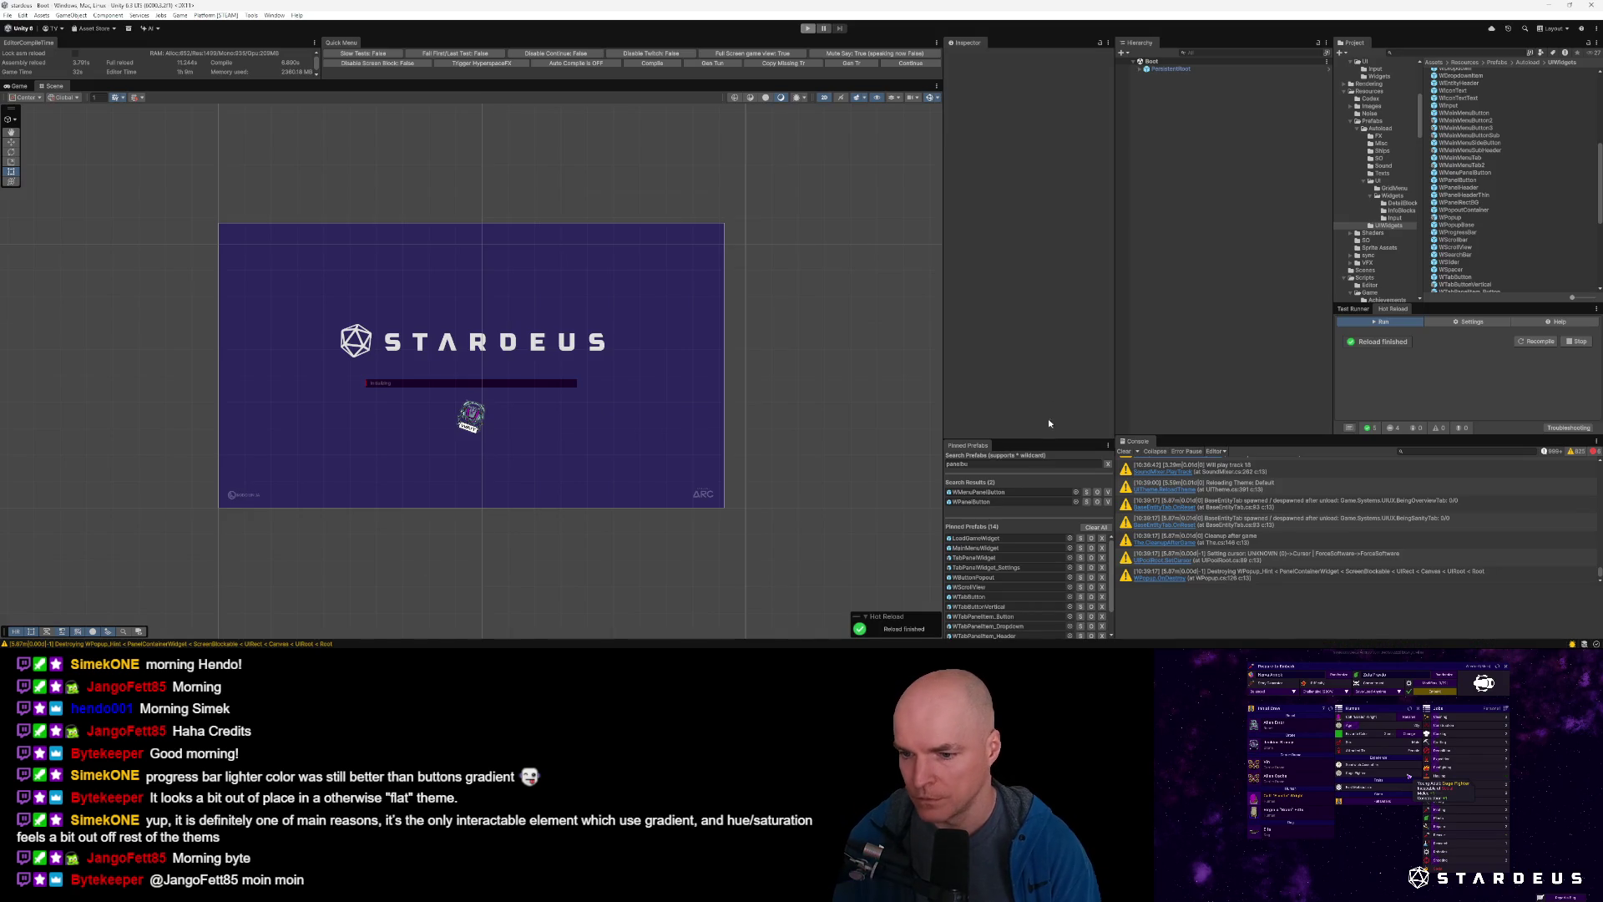
Open the WPanelButton prefab from the Pinned Prefabs list in Prefab Mode.
{"action": "double_click", "coordinate": [993, 501]}
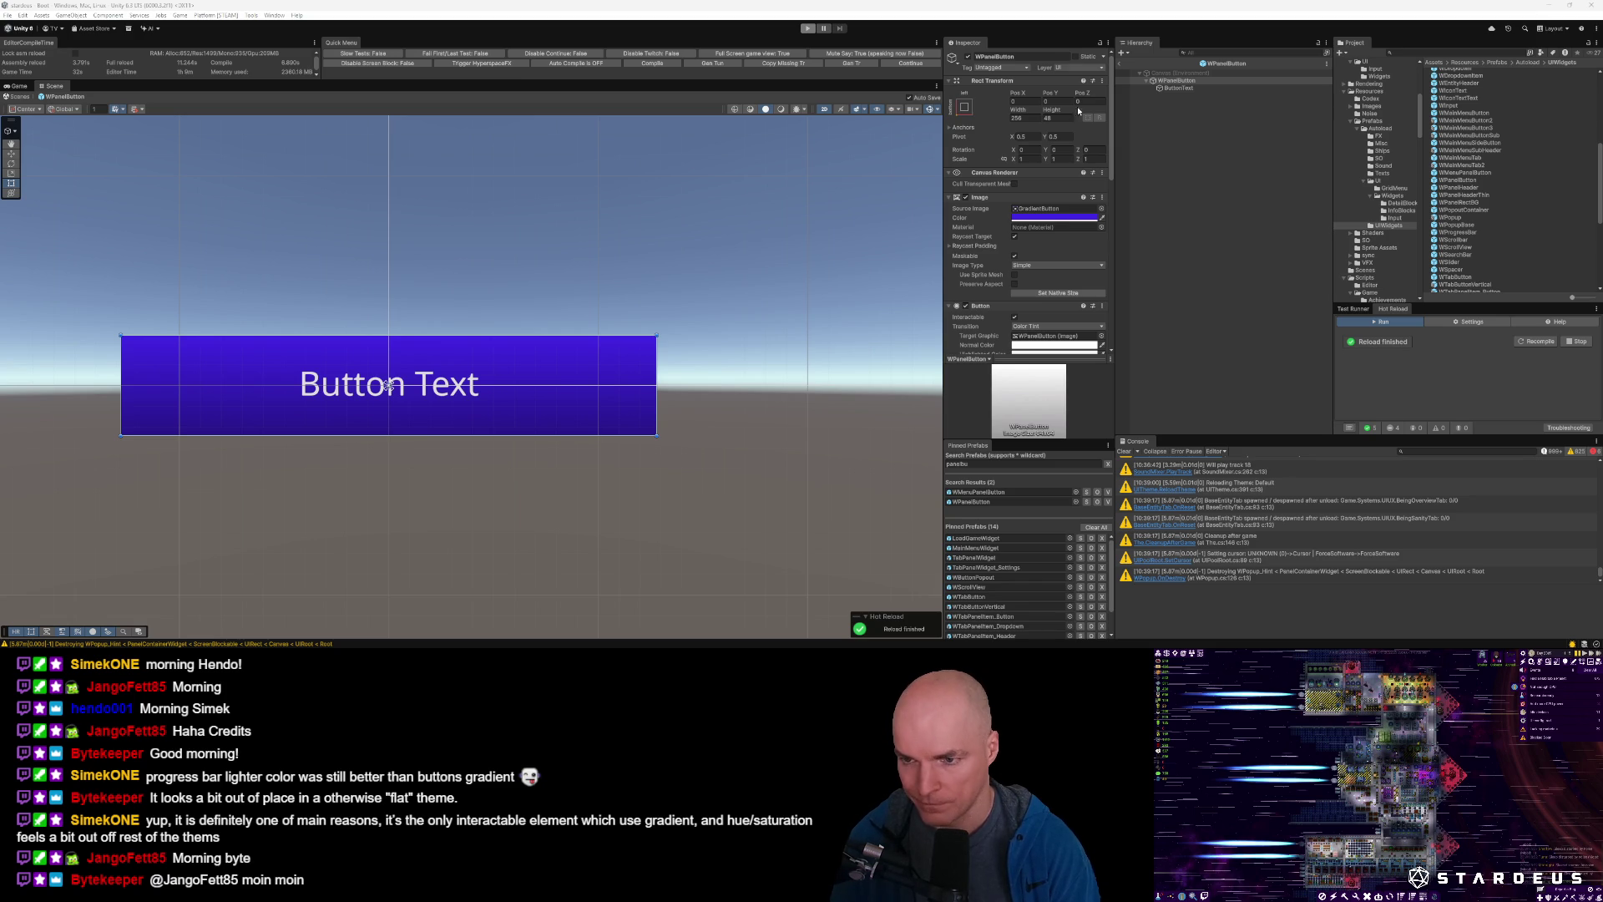
Change the WPanelButton image colour from 4226E4 to hex 241578.
{"action": "left_click", "coordinate": [1047, 221]}
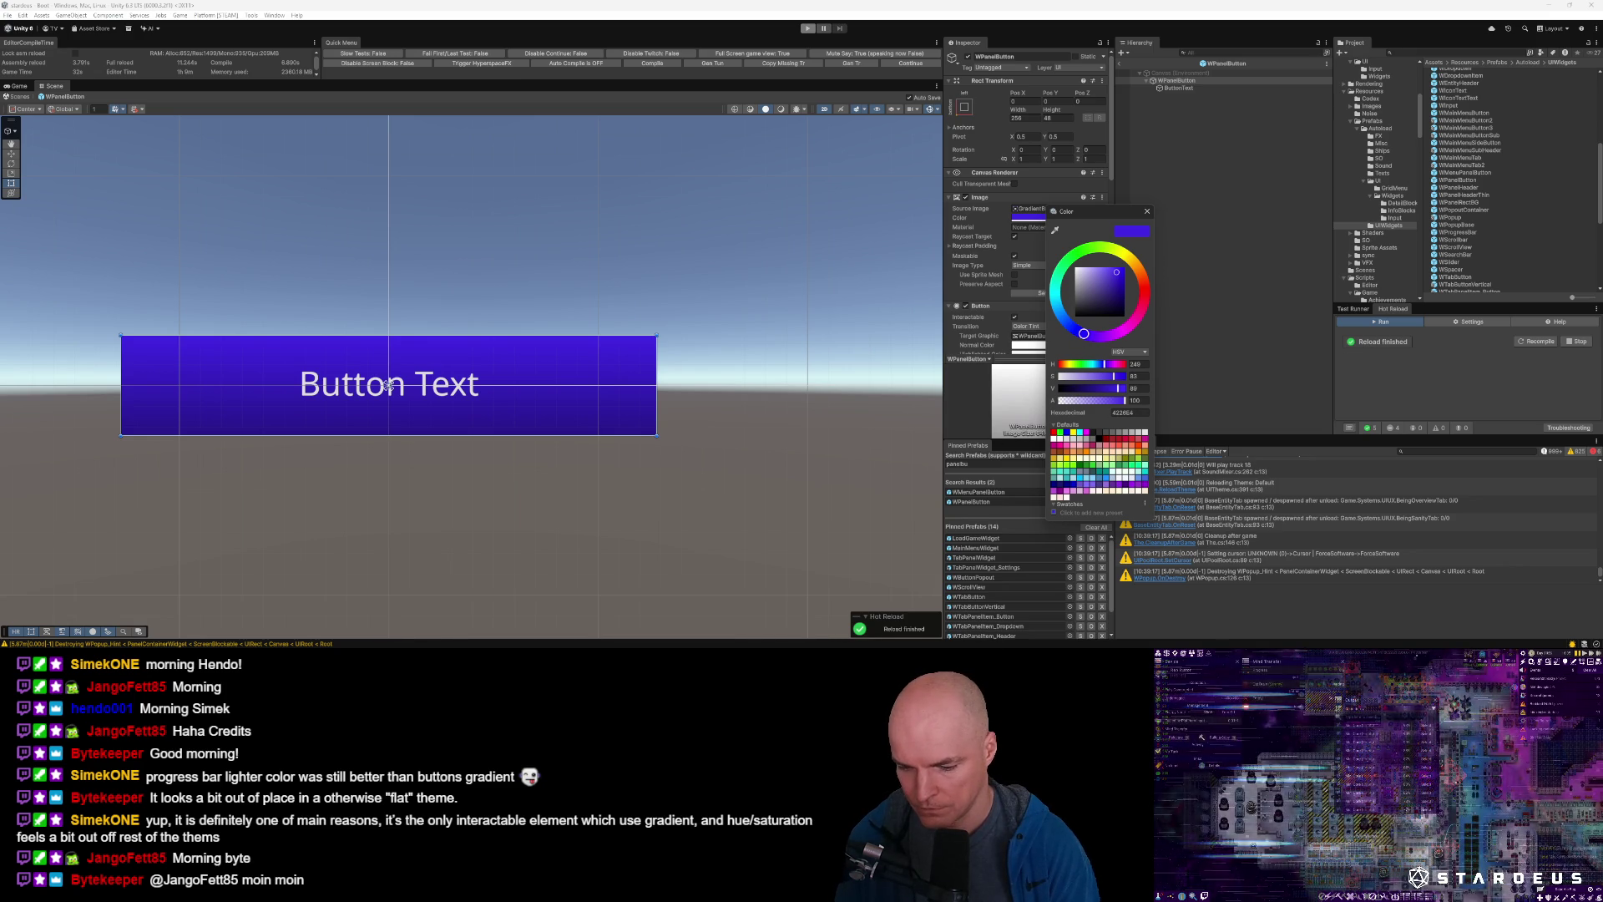
{"action": "key", "text": "Escape"}
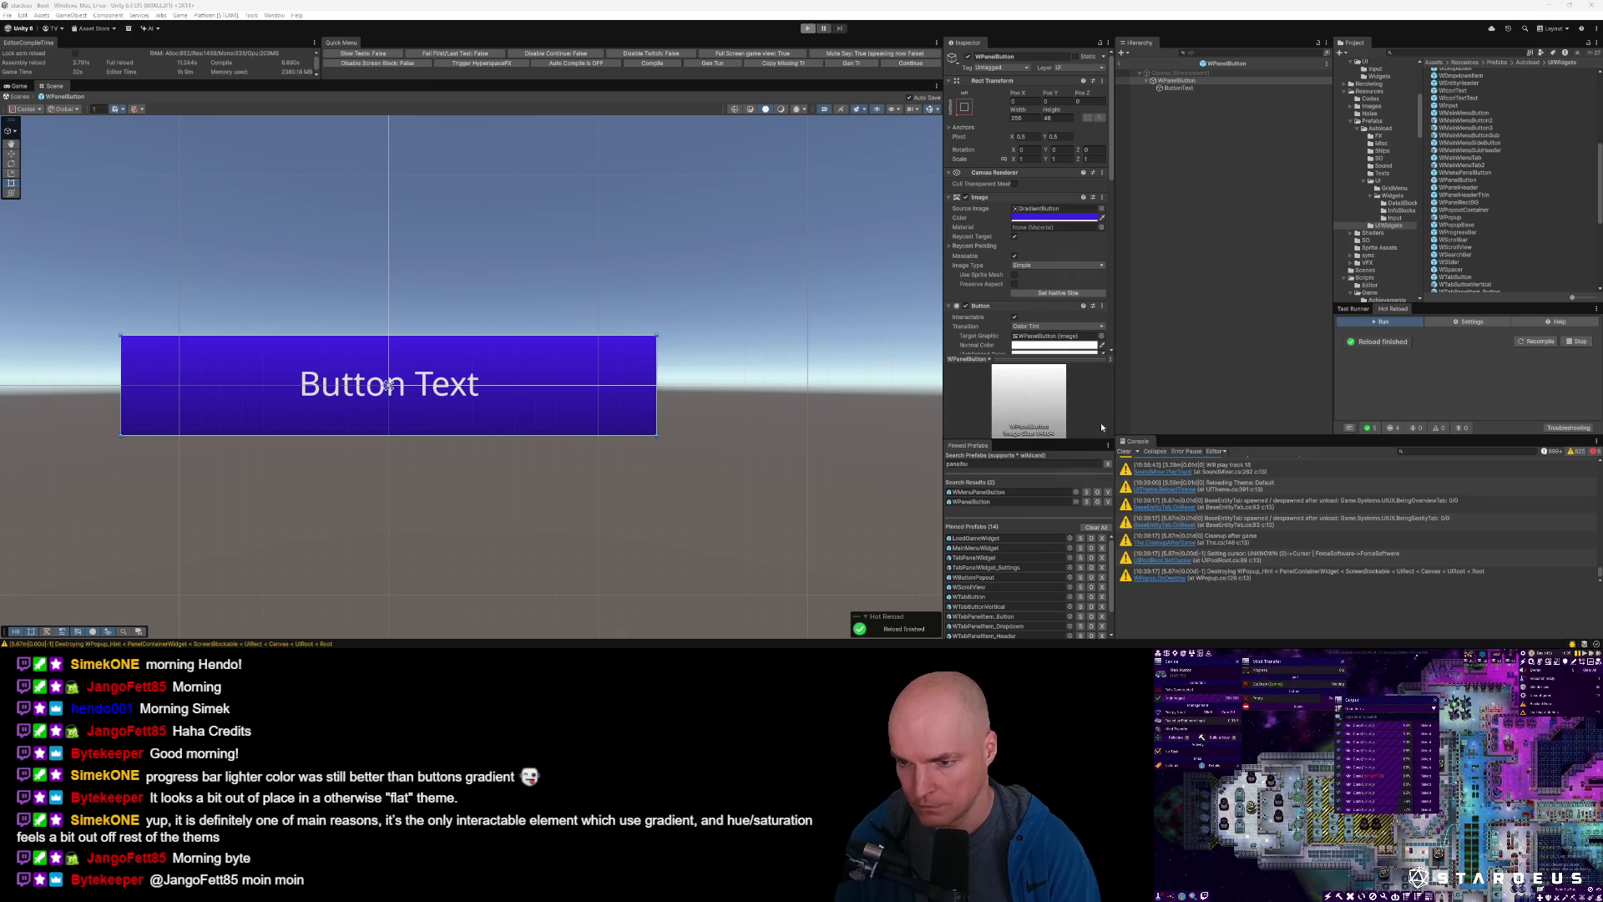
{"action": "left_click", "coordinate": [1055, 217]}
{"action": "left_click", "coordinate": [1145, 412]}
{"action": "type", "text": "241578"}
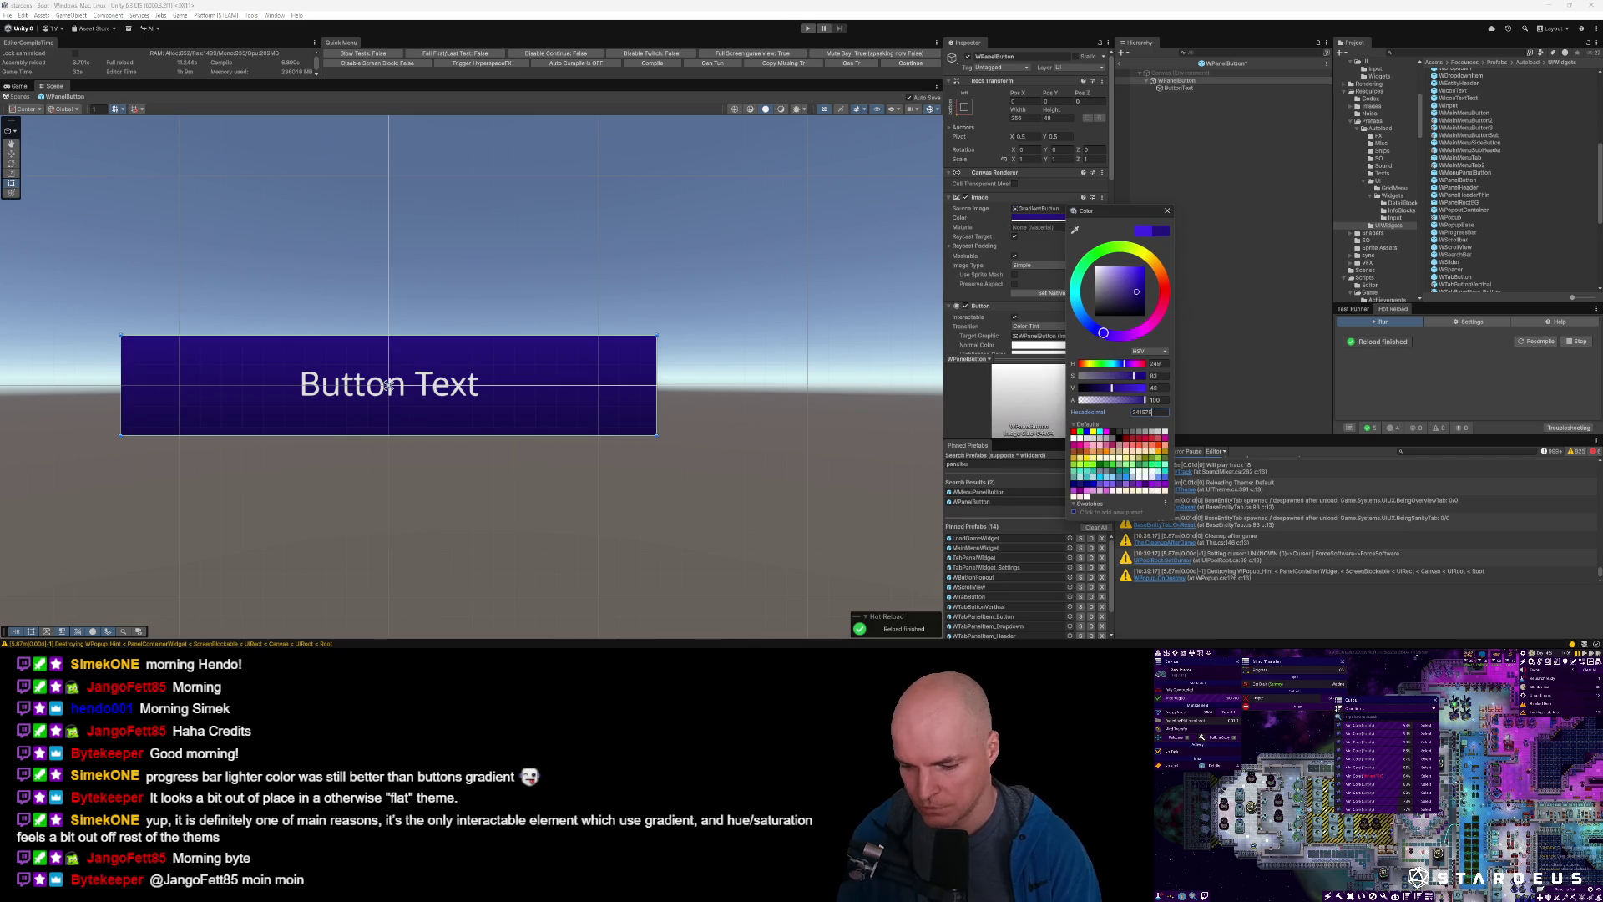
{"action": "key", "text": "Return"}
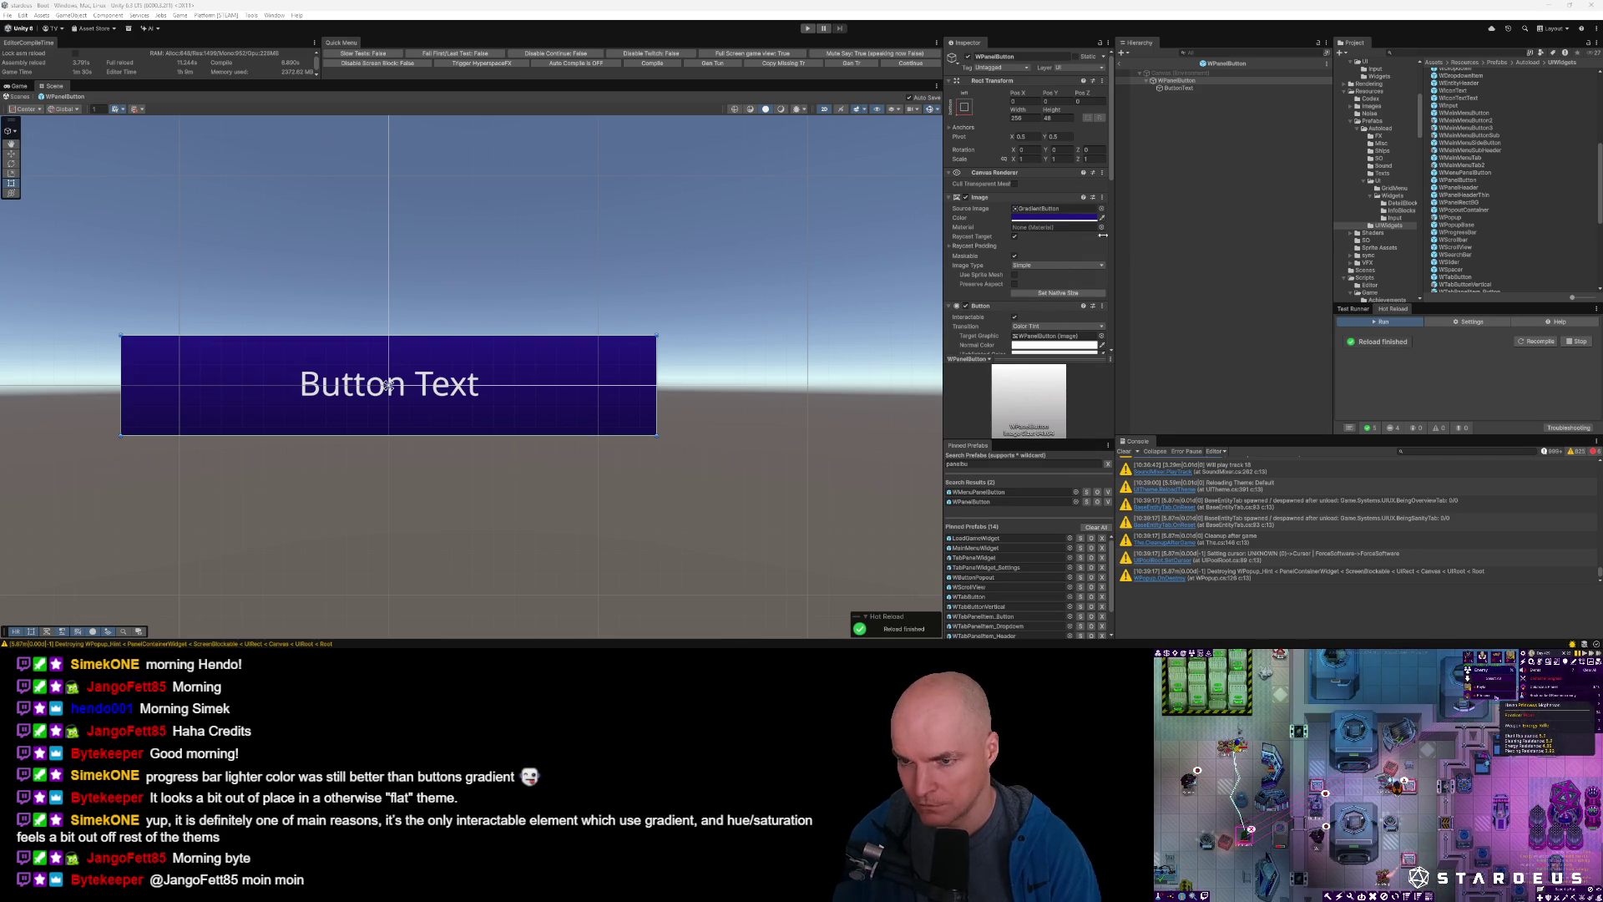
Review the new button colour's values in the picker's HSV mode.
{"action": "left_click", "coordinate": [1054, 217]}
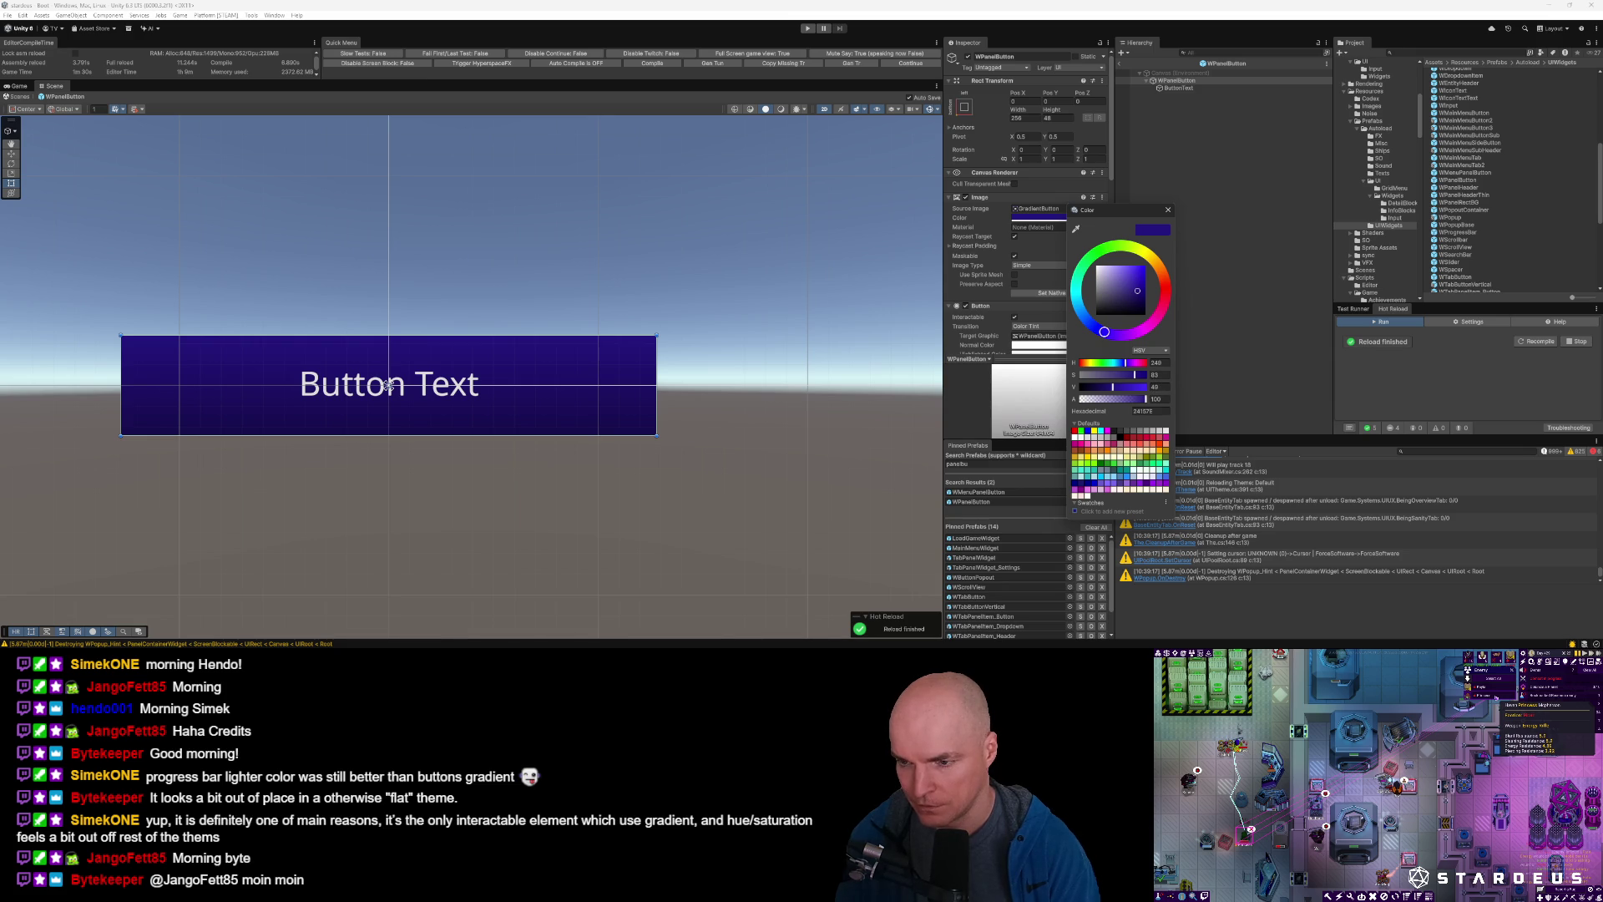
{"action": "left_click", "coordinate": [1156, 352]}
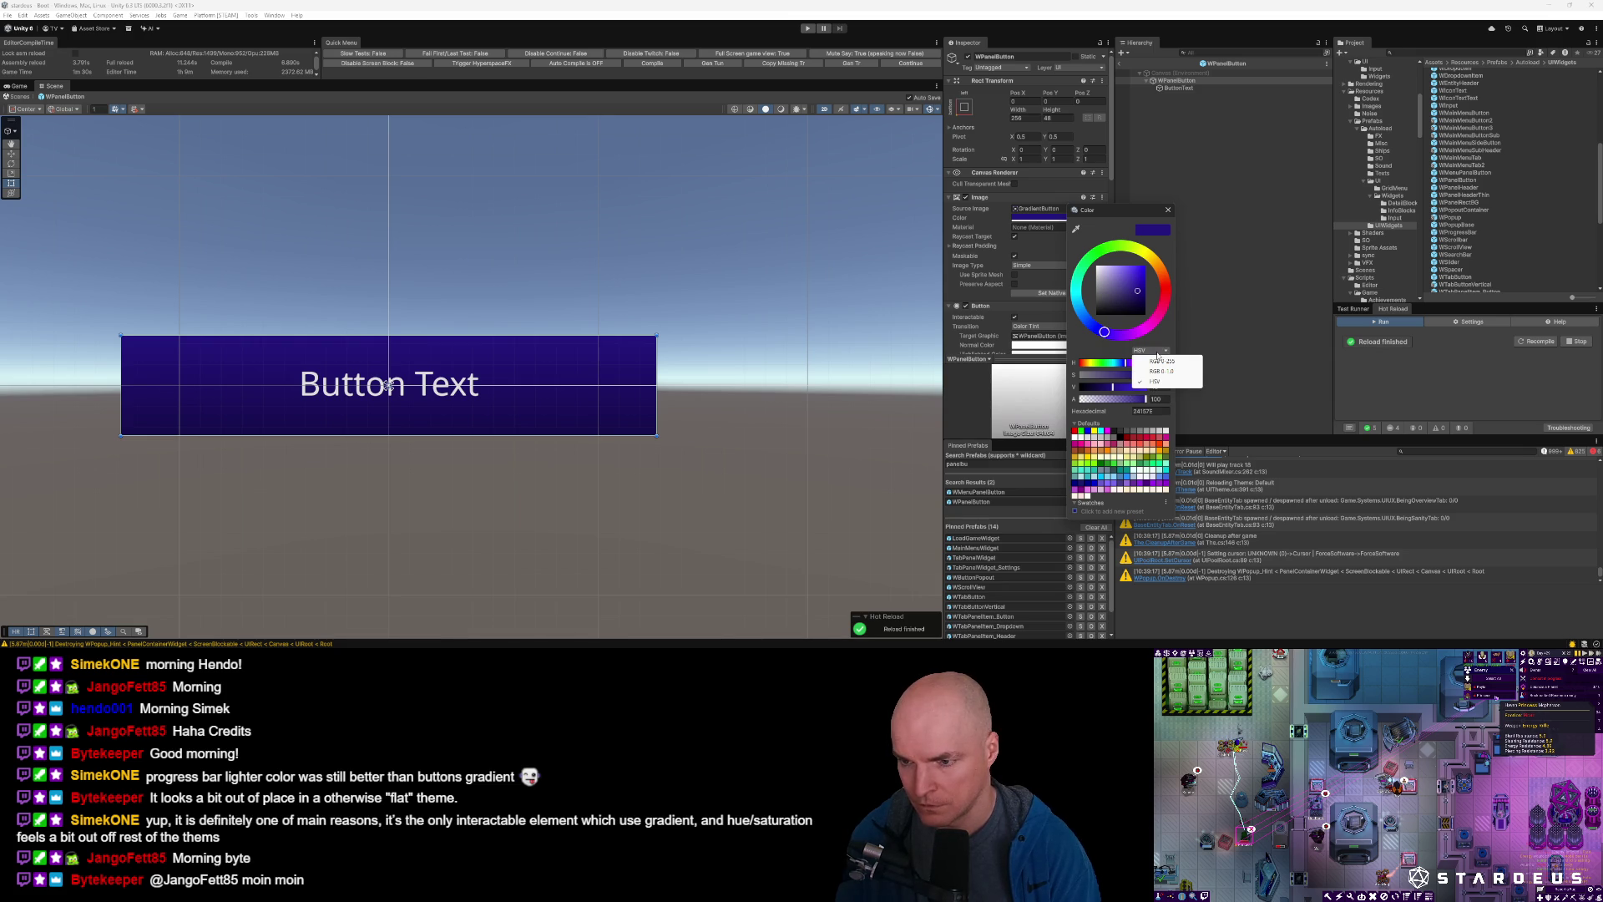
{"action": "left_click", "coordinate": [1169, 342]}
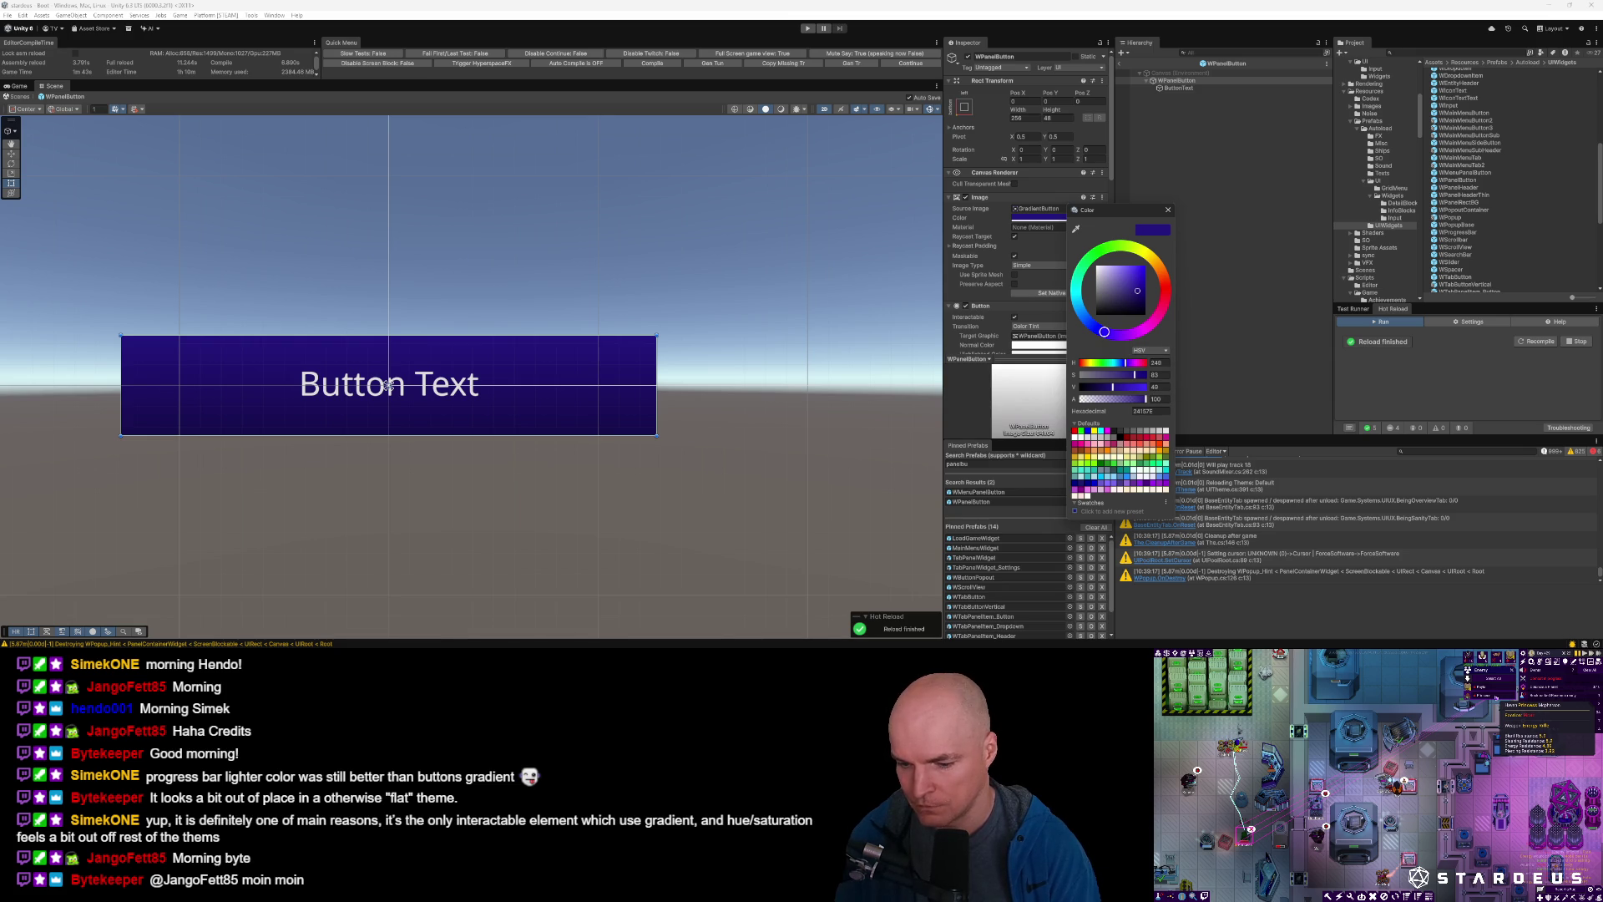
{"action": "left_click", "coordinate": [1049, 318]}
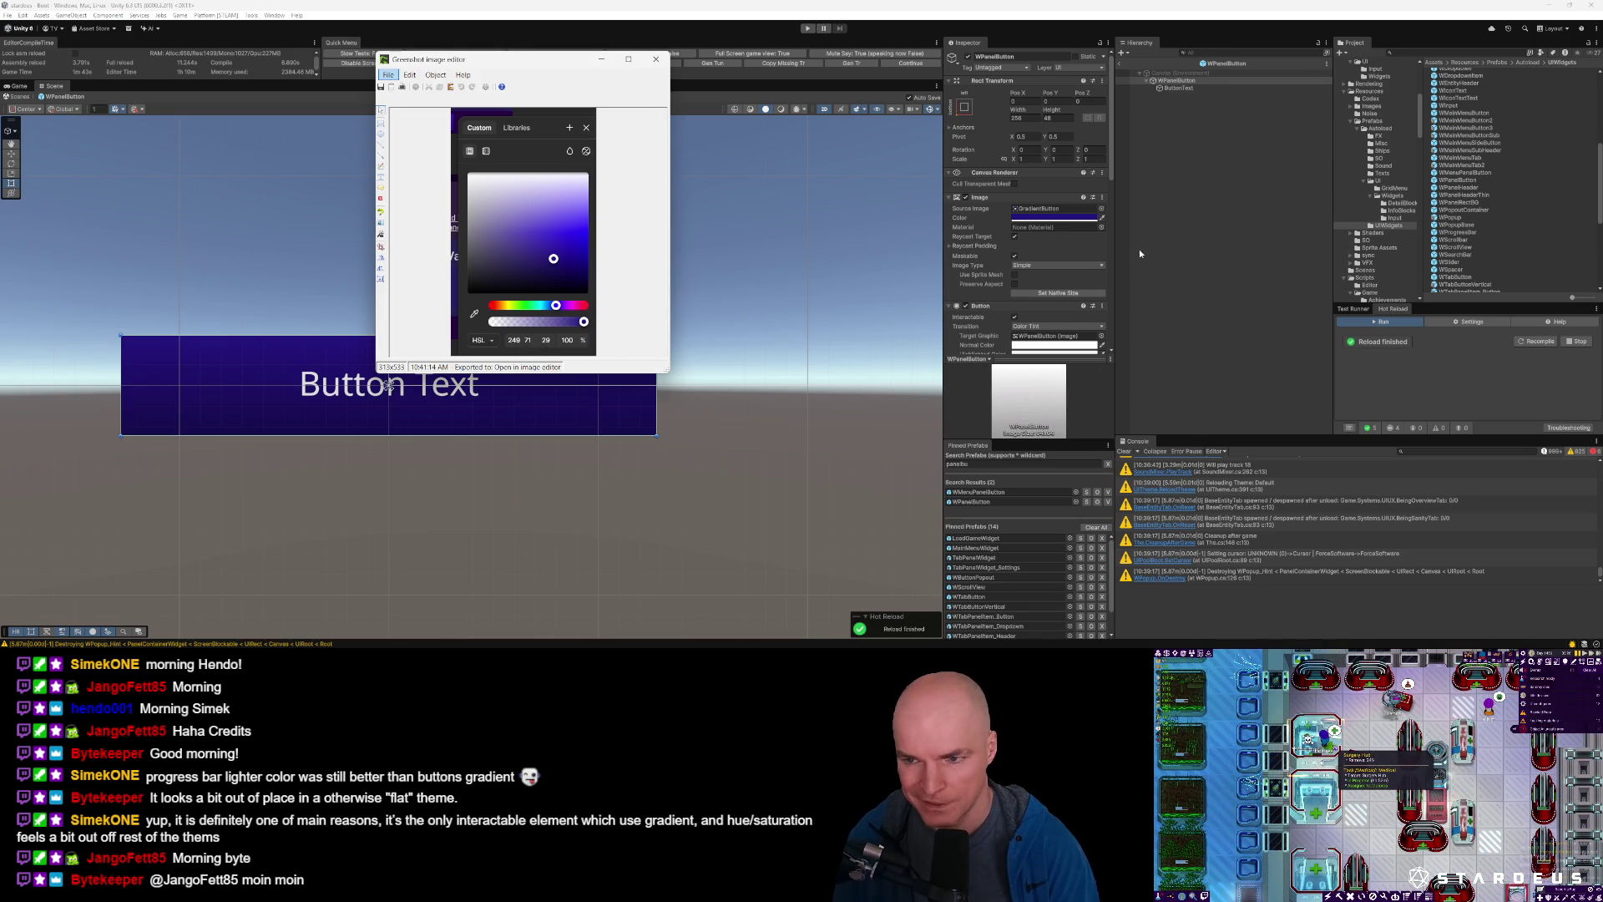
{"action": "left_click", "coordinate": [1054, 217]}
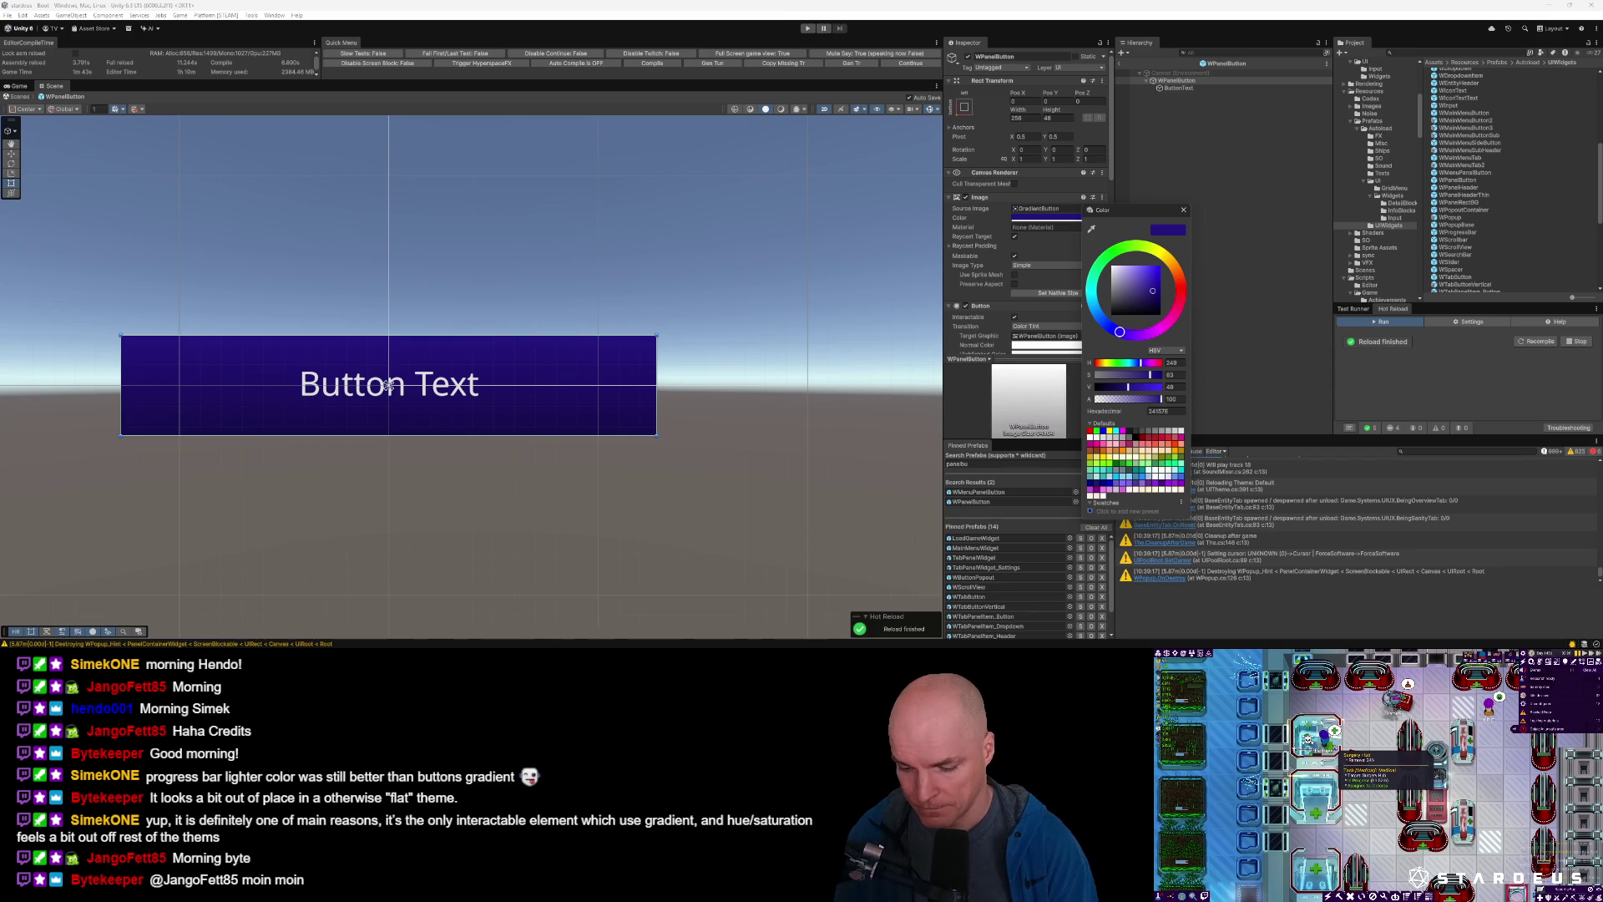
{"action": "key", "text": "Escape"}
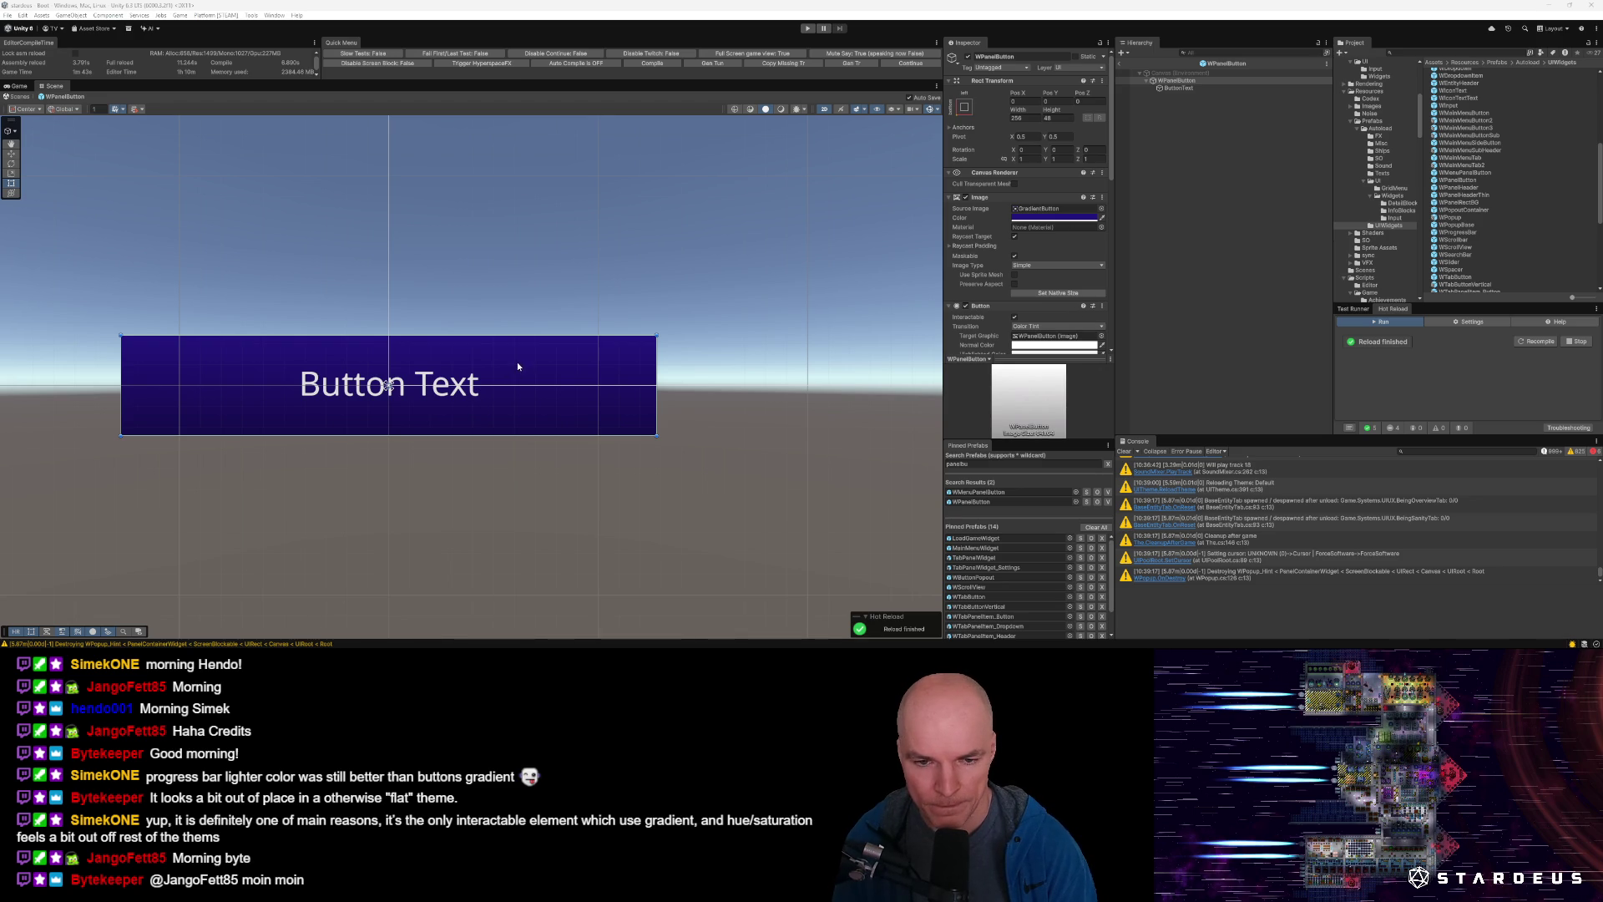
Compare a lighter value of 71, then set the button colour's V to 48 (hex 24157E).
{"action": "left_click", "coordinate": [1057, 218]}
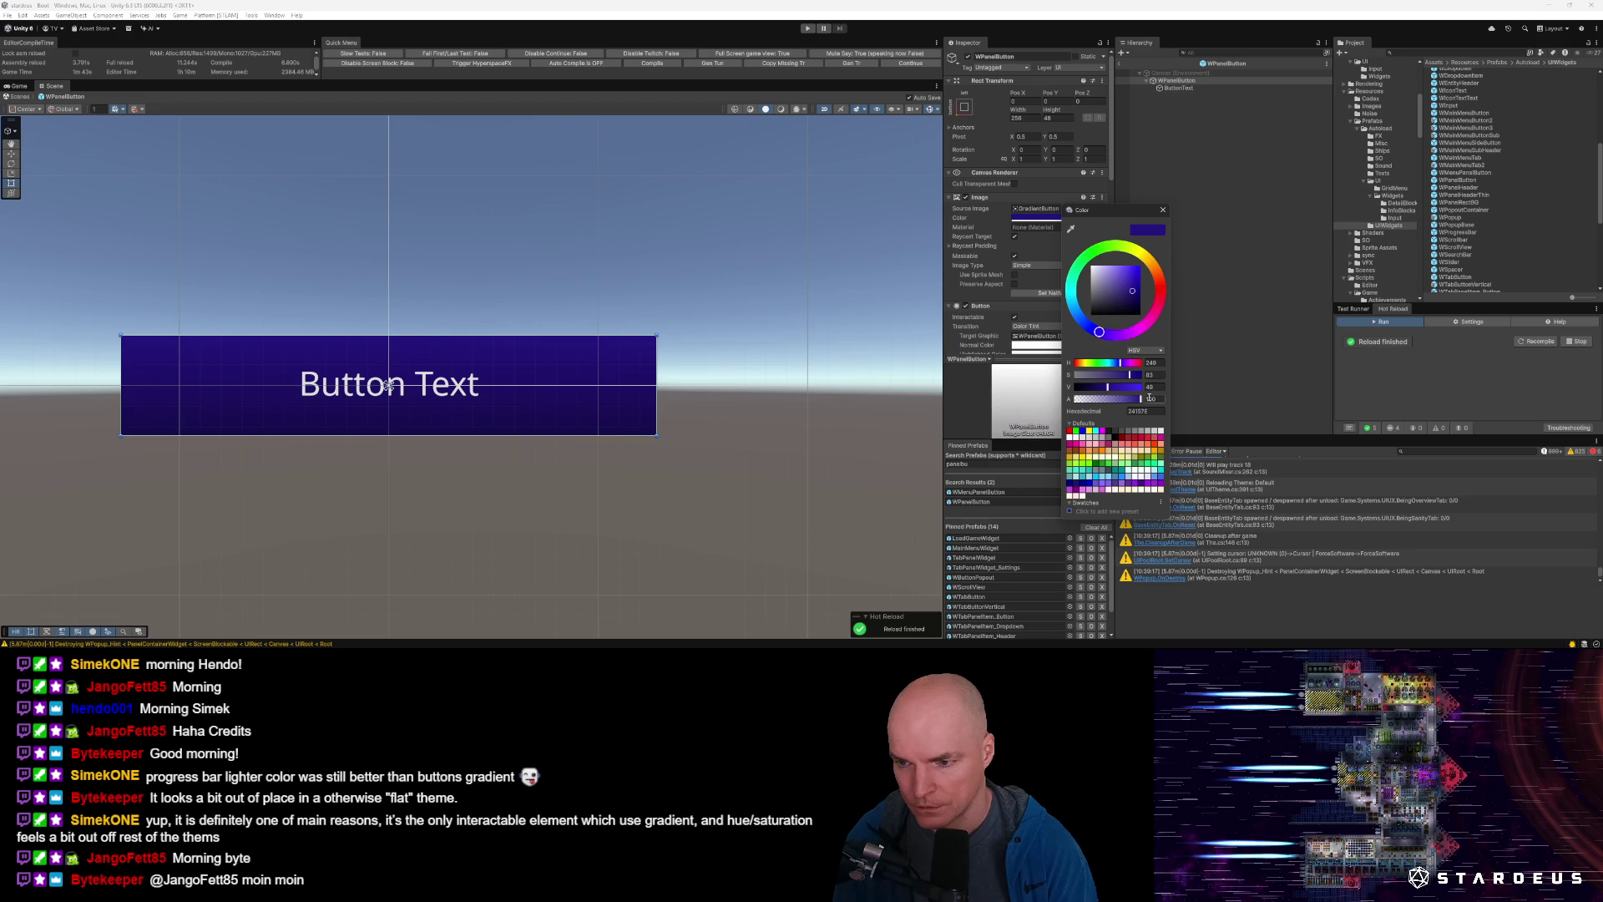
{"action": "left_click_drag", "start_coordinate": [1109, 389], "coordinate": [1126, 390]}
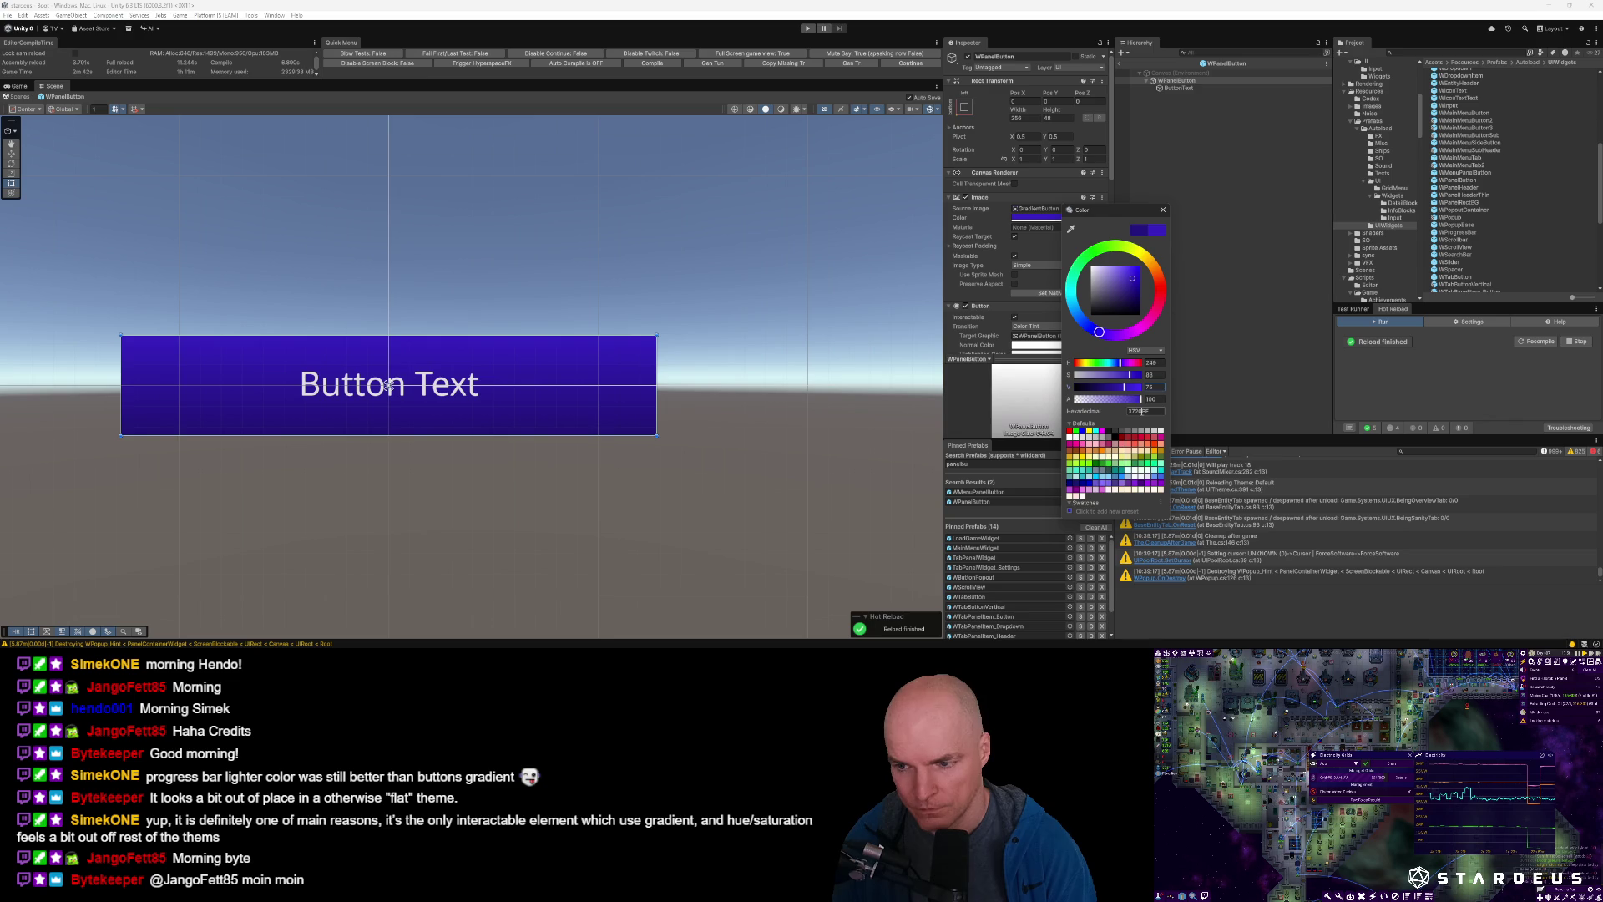
{"action": "left_click", "coordinate": [1147, 412]}
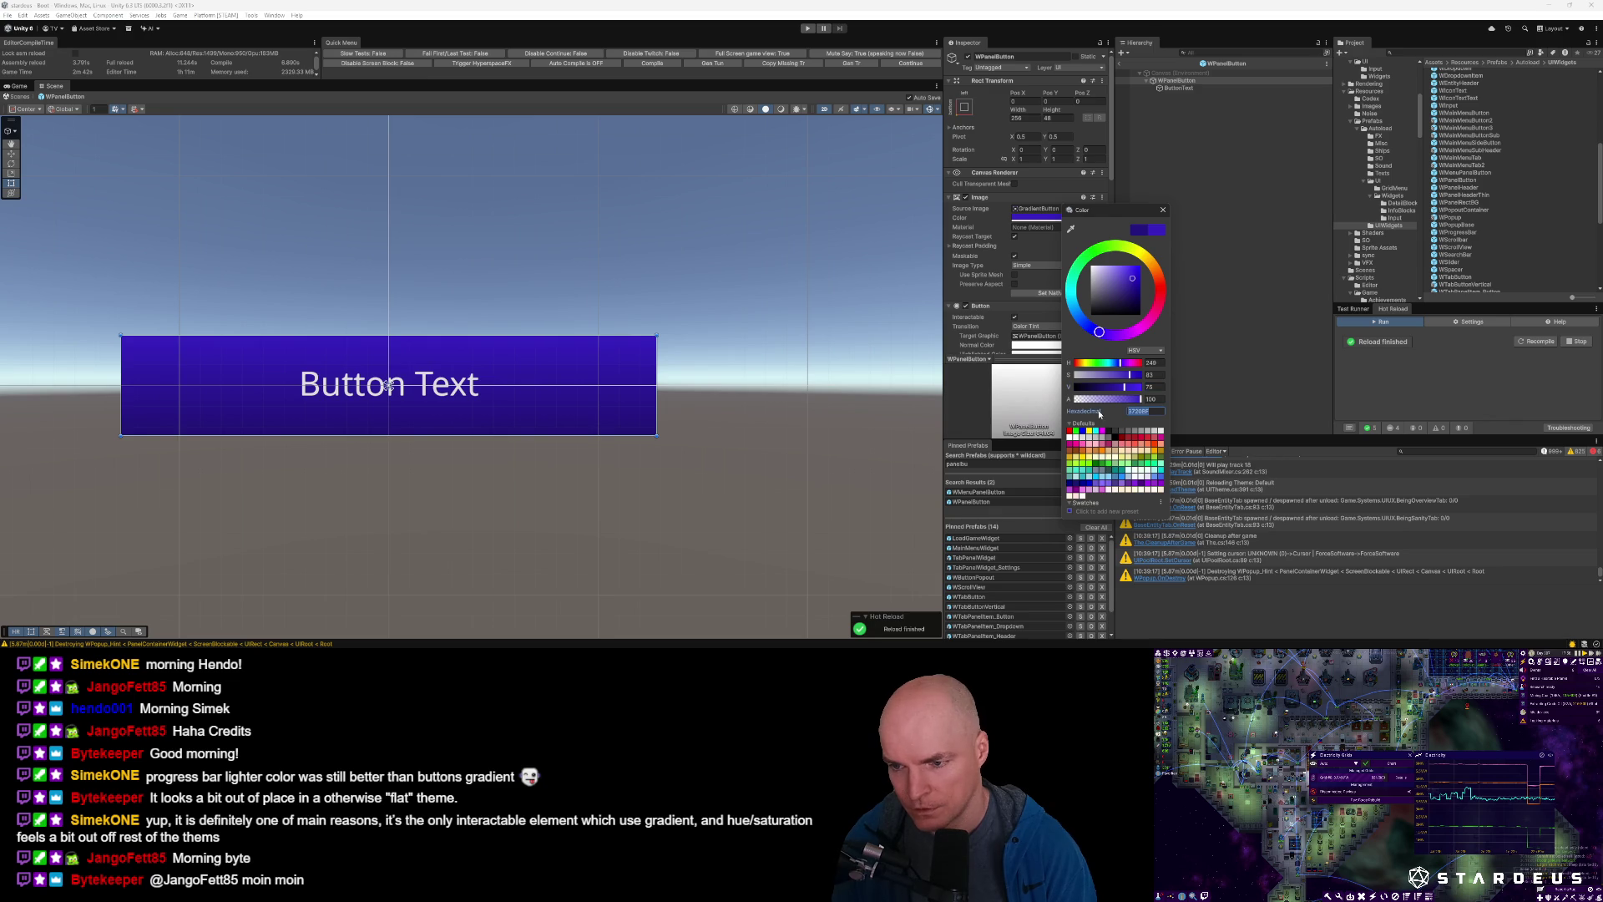
{"action": "left_click", "coordinate": [1154, 387]}
{"action": "type", "text": "48"}
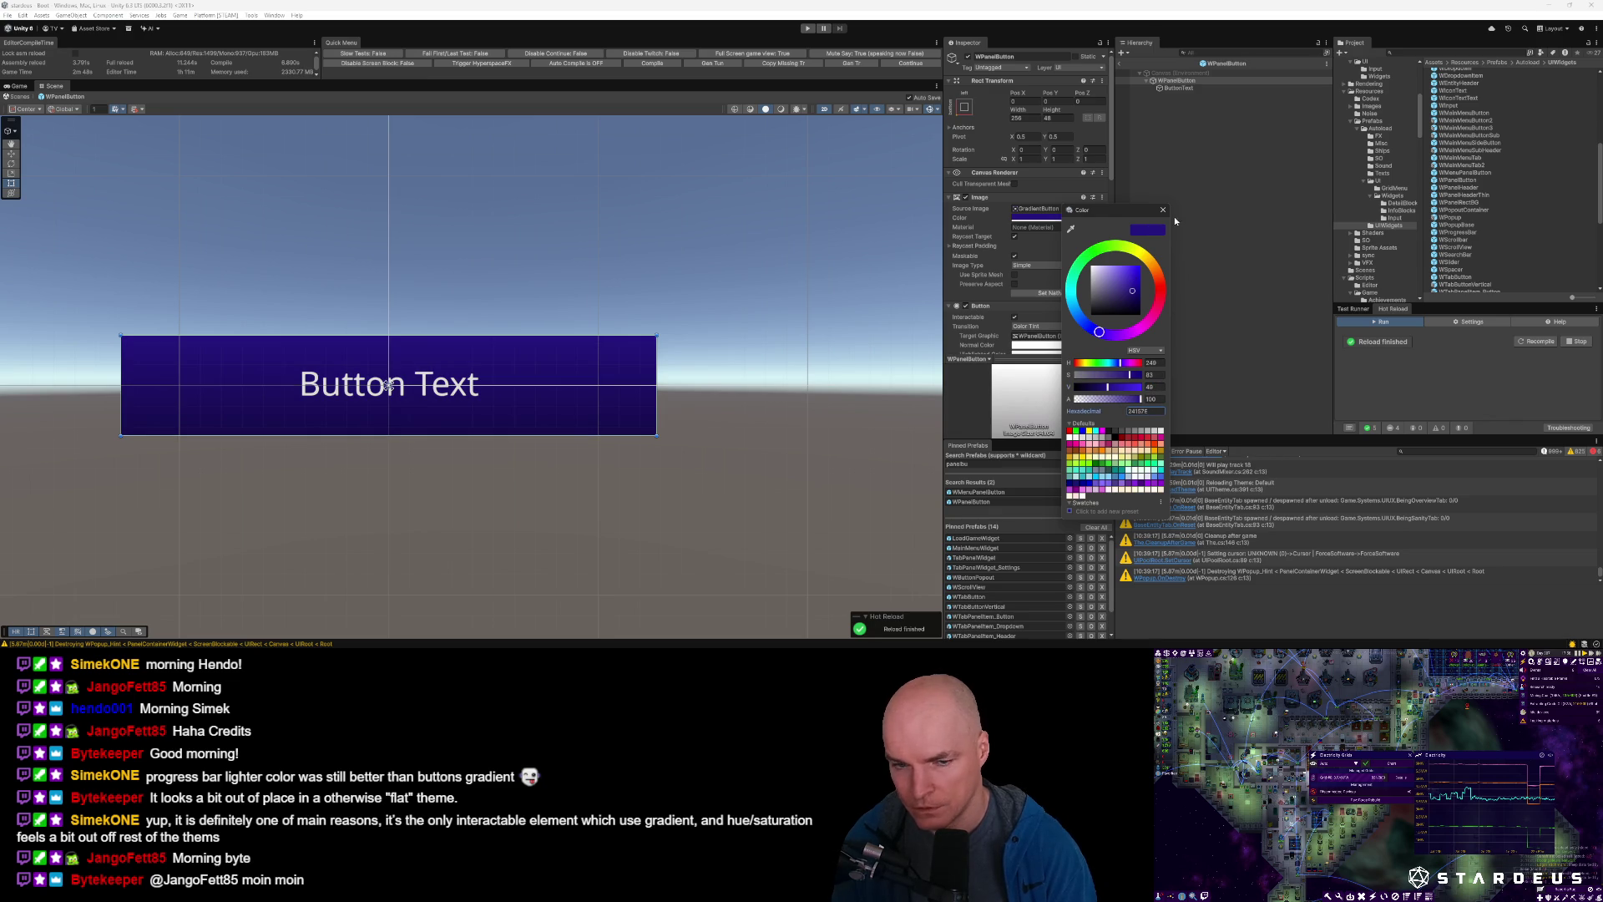
{"action": "left_click", "coordinate": [1185, 147]}
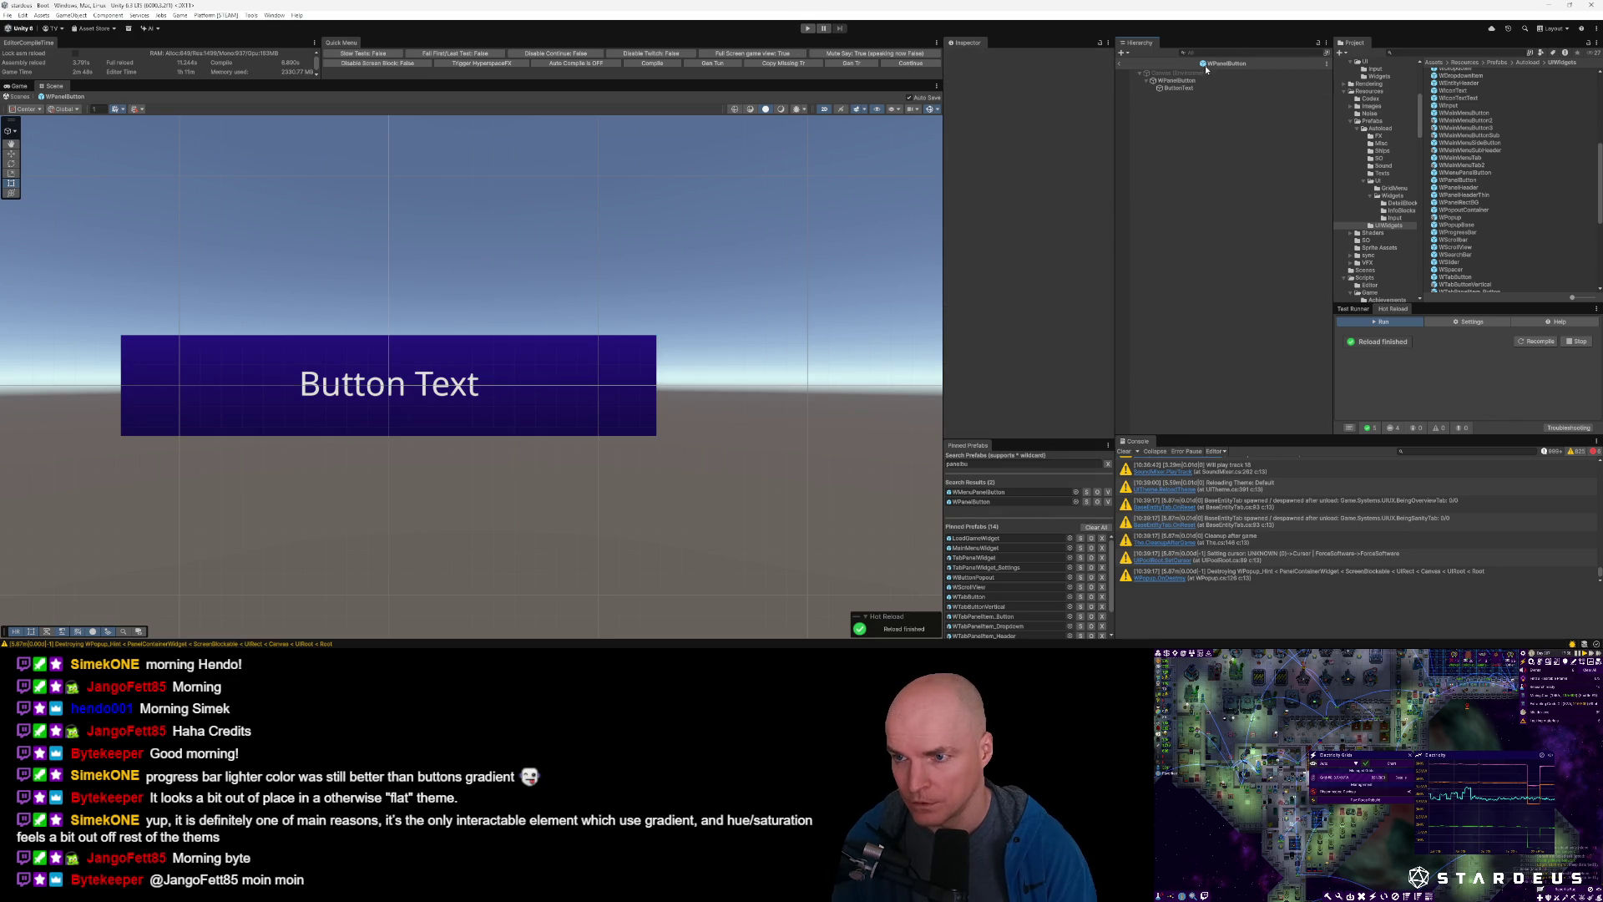
Run the game in Play mode and open the main menu's Settings dialog on Video options.
{"action": "left_click", "coordinate": [803, 29]}
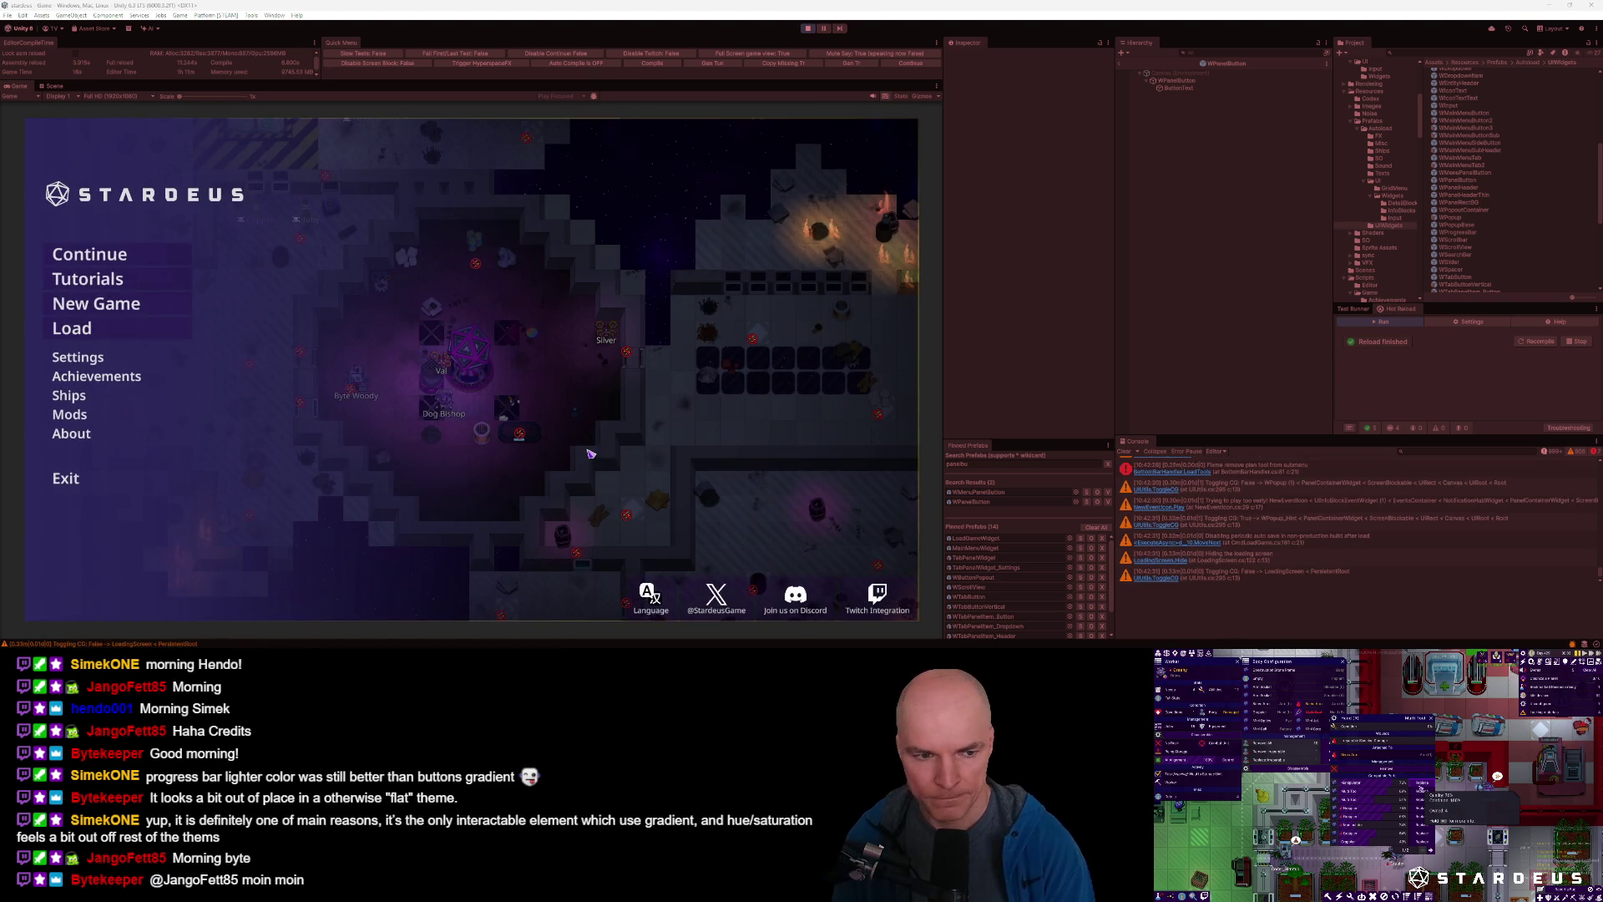
{"action": "left_click", "coordinate": [90, 360]}
{"action": "scroll", "coordinate": [456, 394], "scroll_direction": "down", "scroll_amount": 5}
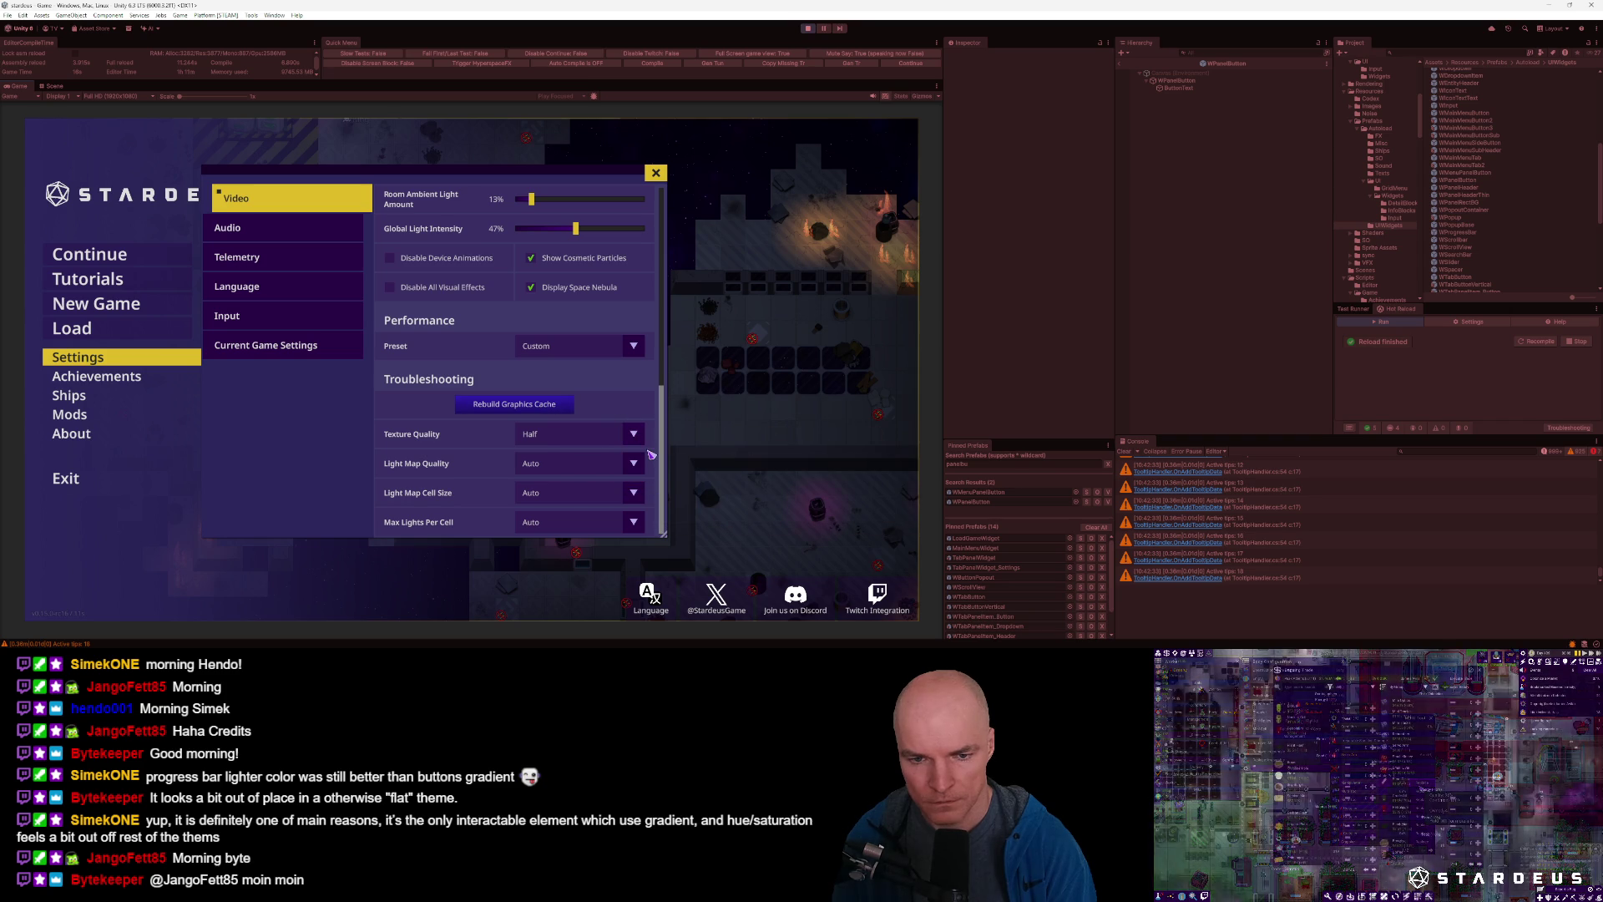
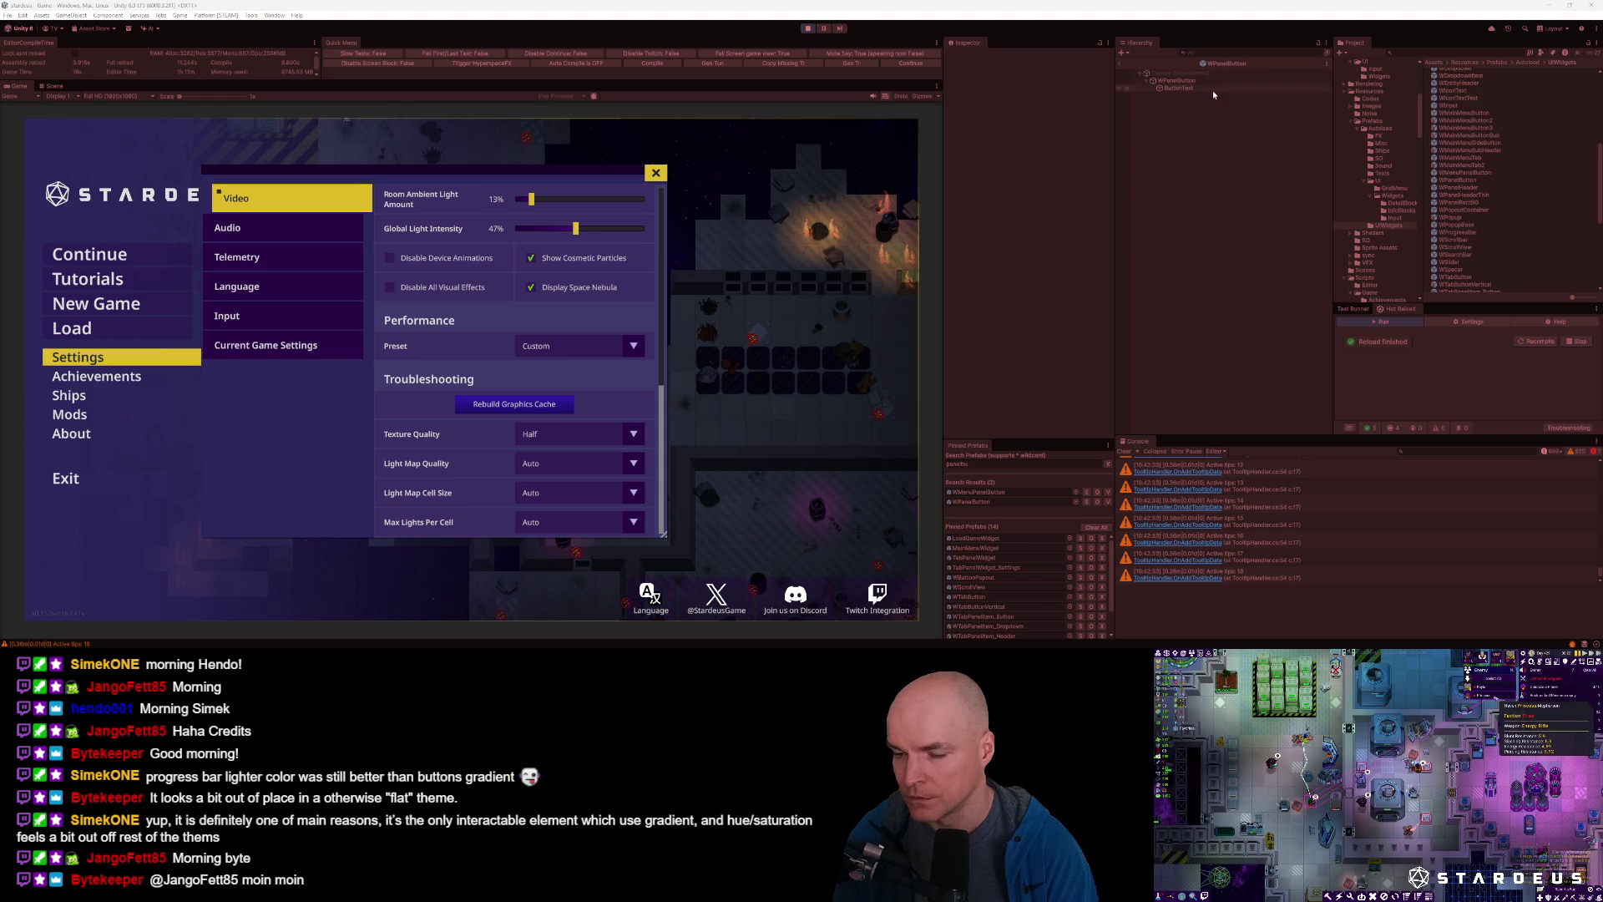
Open the WTabPanelItem_Button prefab and inspect its UI Themed Image component.
{"action": "scroll", "coordinate": [1496, 217], "scroll_direction": "down", "scroll_amount": 3}
{"action": "scroll", "coordinate": [1496, 146], "scroll_direction": "up", "scroll_amount": 2}
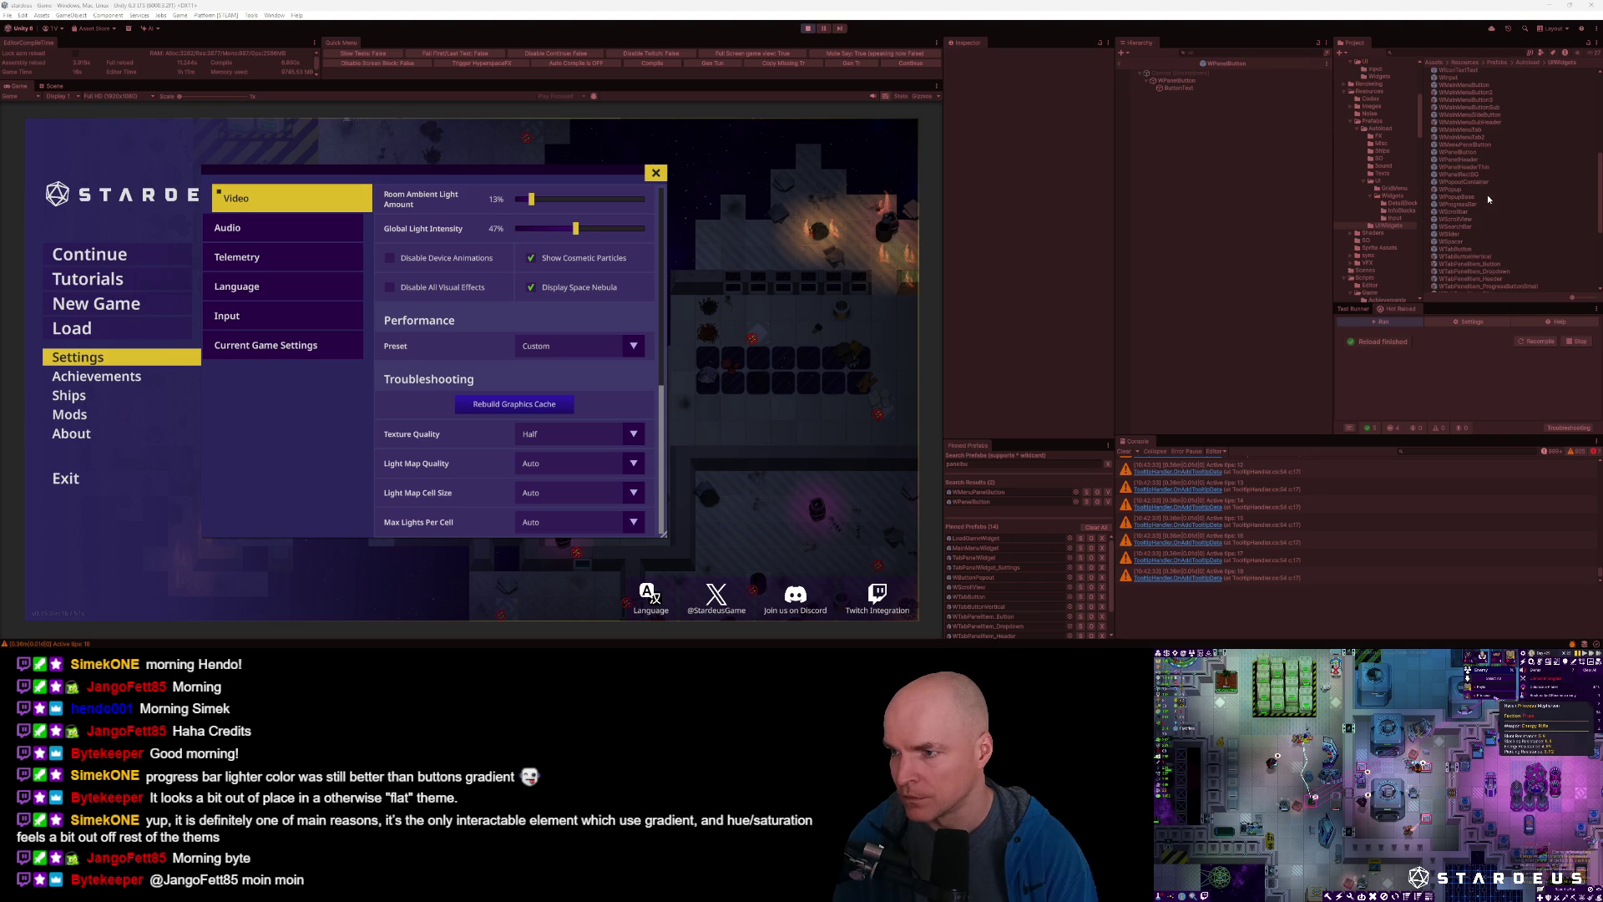
{"action": "scroll", "coordinate": [1490, 203], "scroll_direction": "down", "scroll_amount": 4}
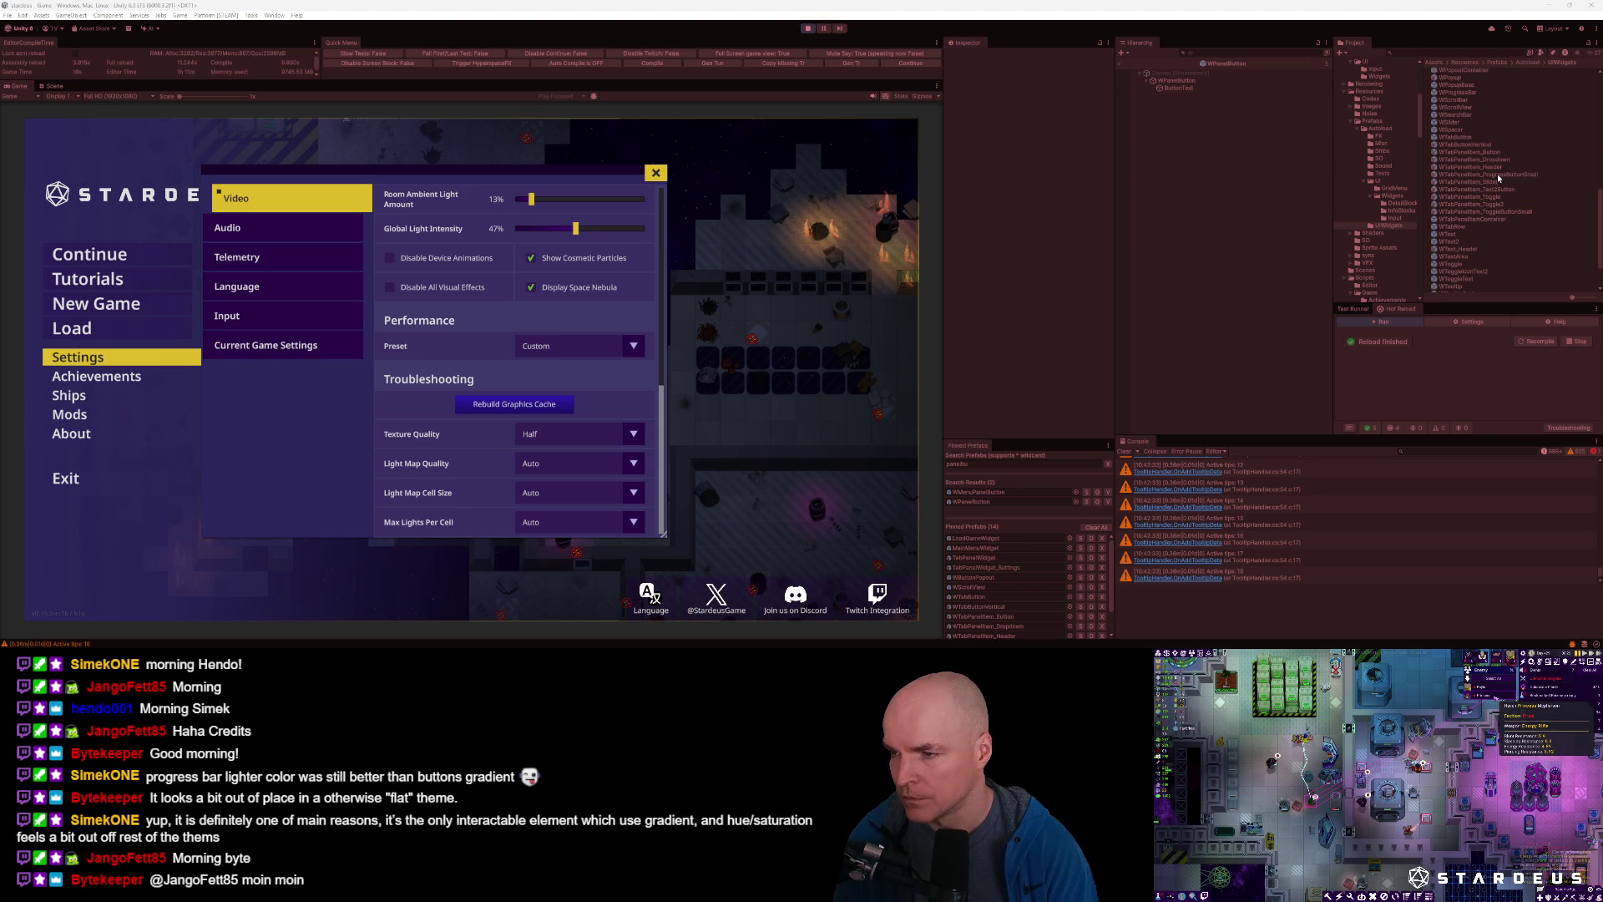
{"action": "left_click", "coordinate": [1496, 153]}
{"action": "double_click", "coordinate": [1496, 153]}
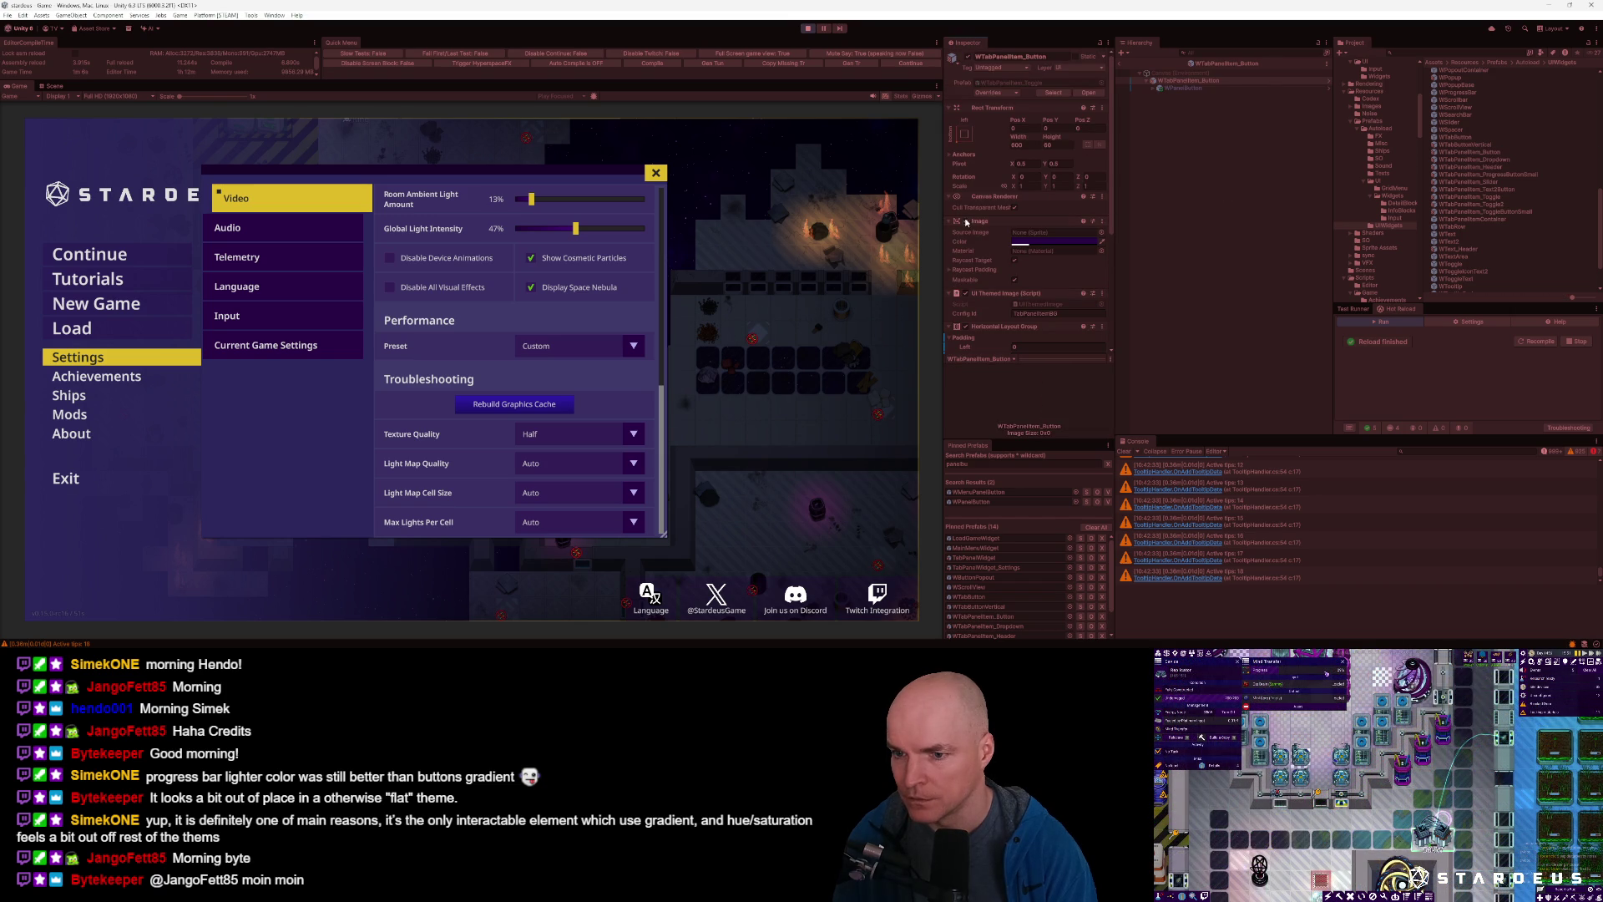
{"action": "left_click", "coordinate": [965, 292]}
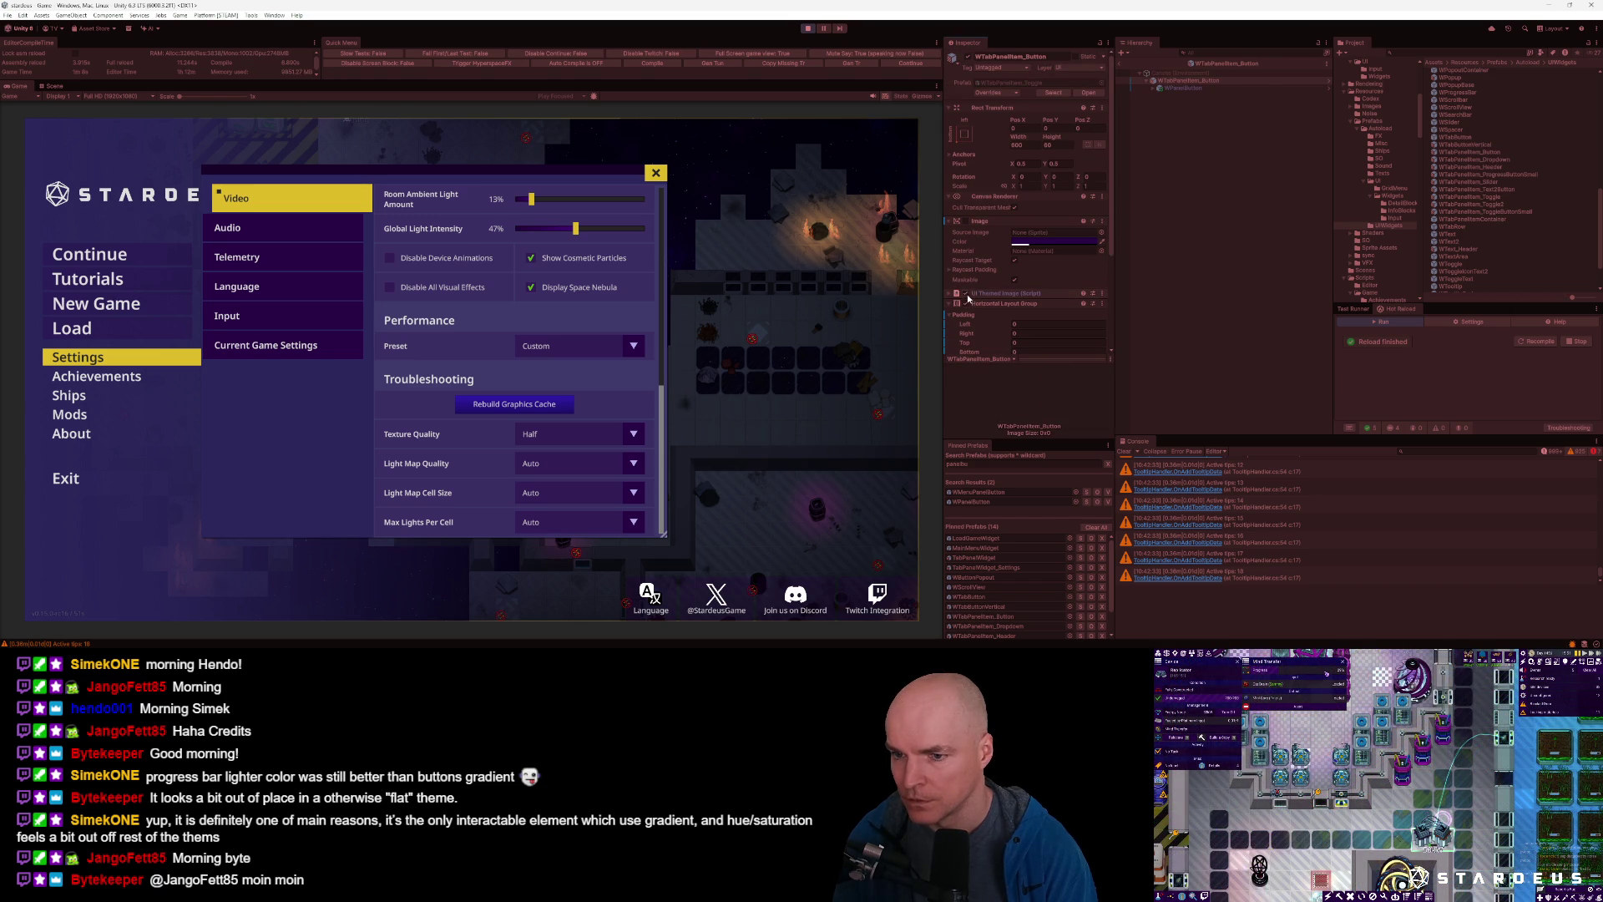
{"action": "left_click", "coordinate": [965, 294]}
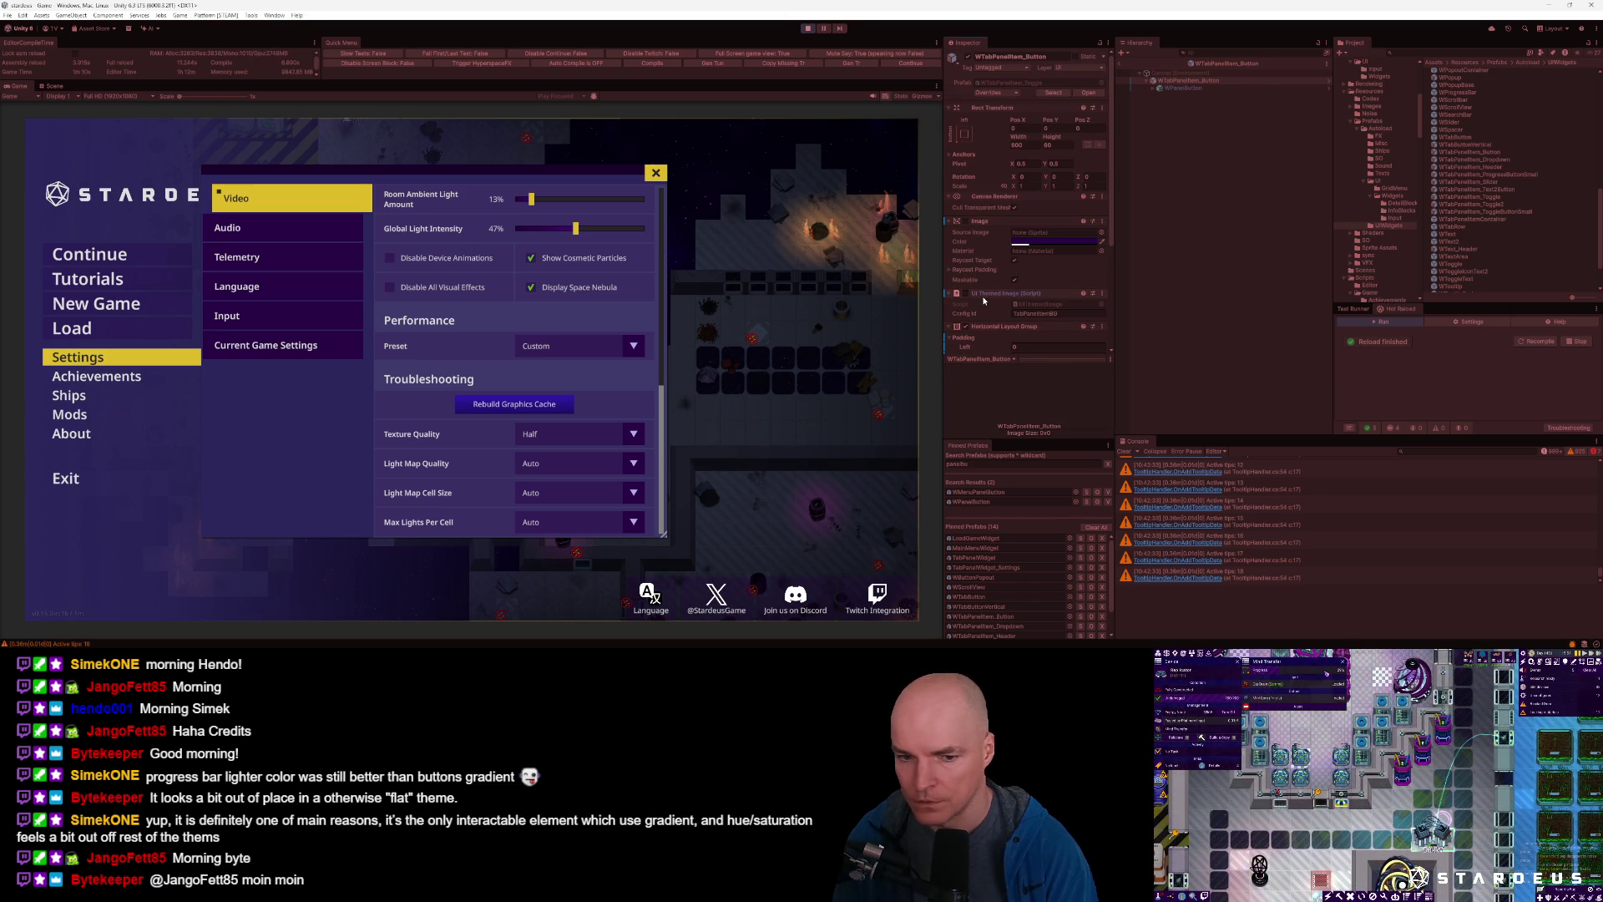
Back in the scene, find WTabPanelItem_Button (1) via 'Item_Bu' and disable its Image component.
{"action": "left_click", "coordinate": [1120, 64]}
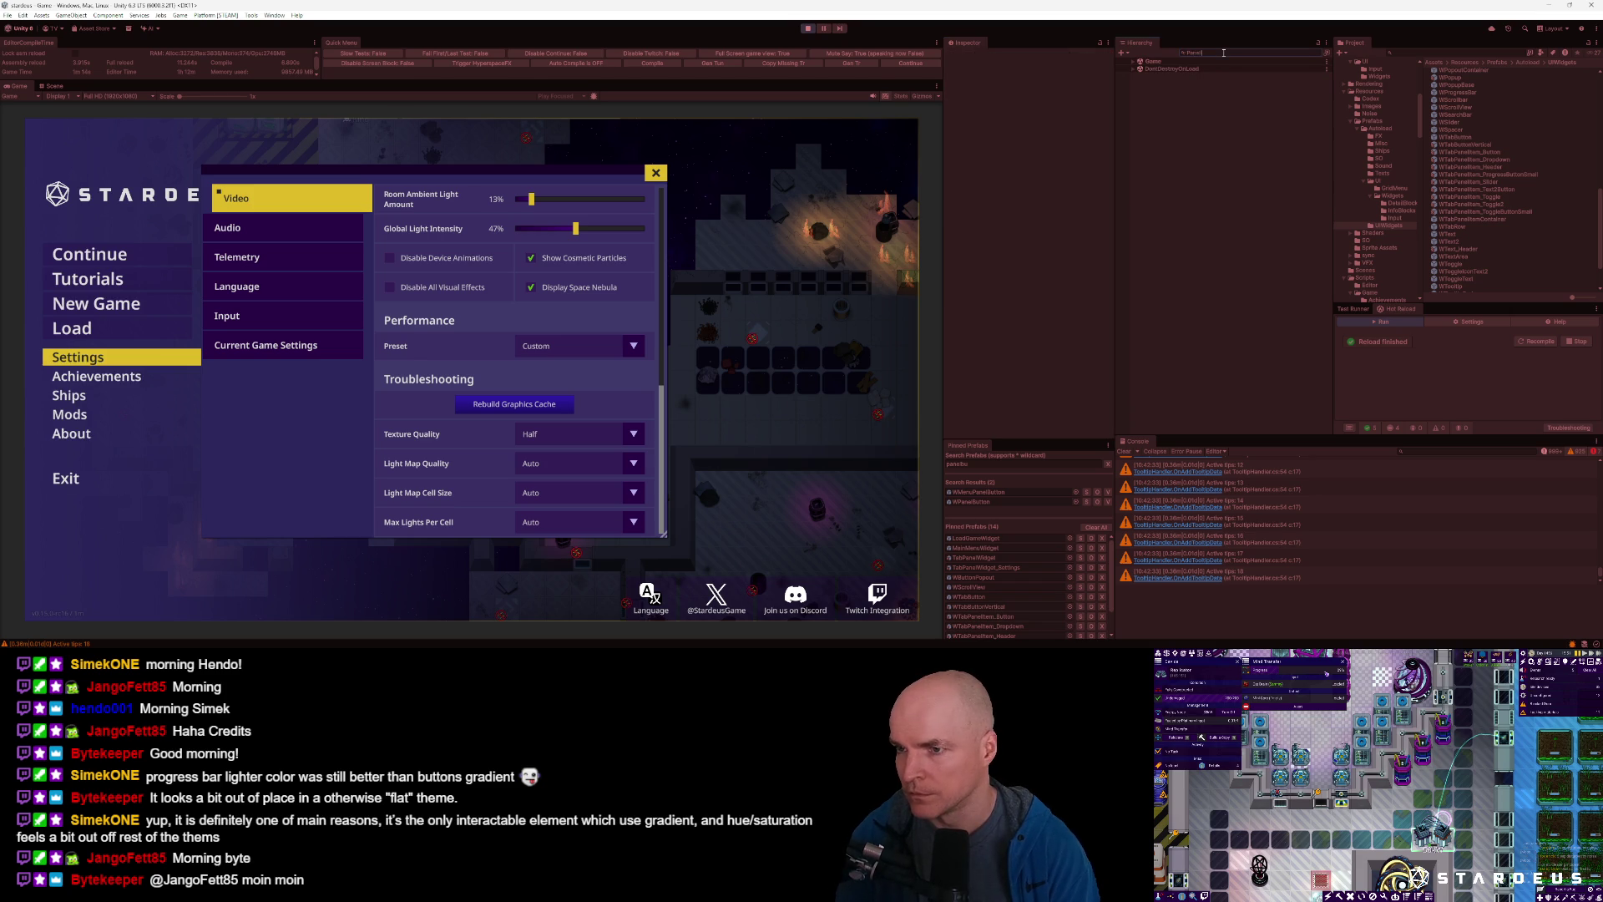
{"action": "type", "text": "Item_Bu"}
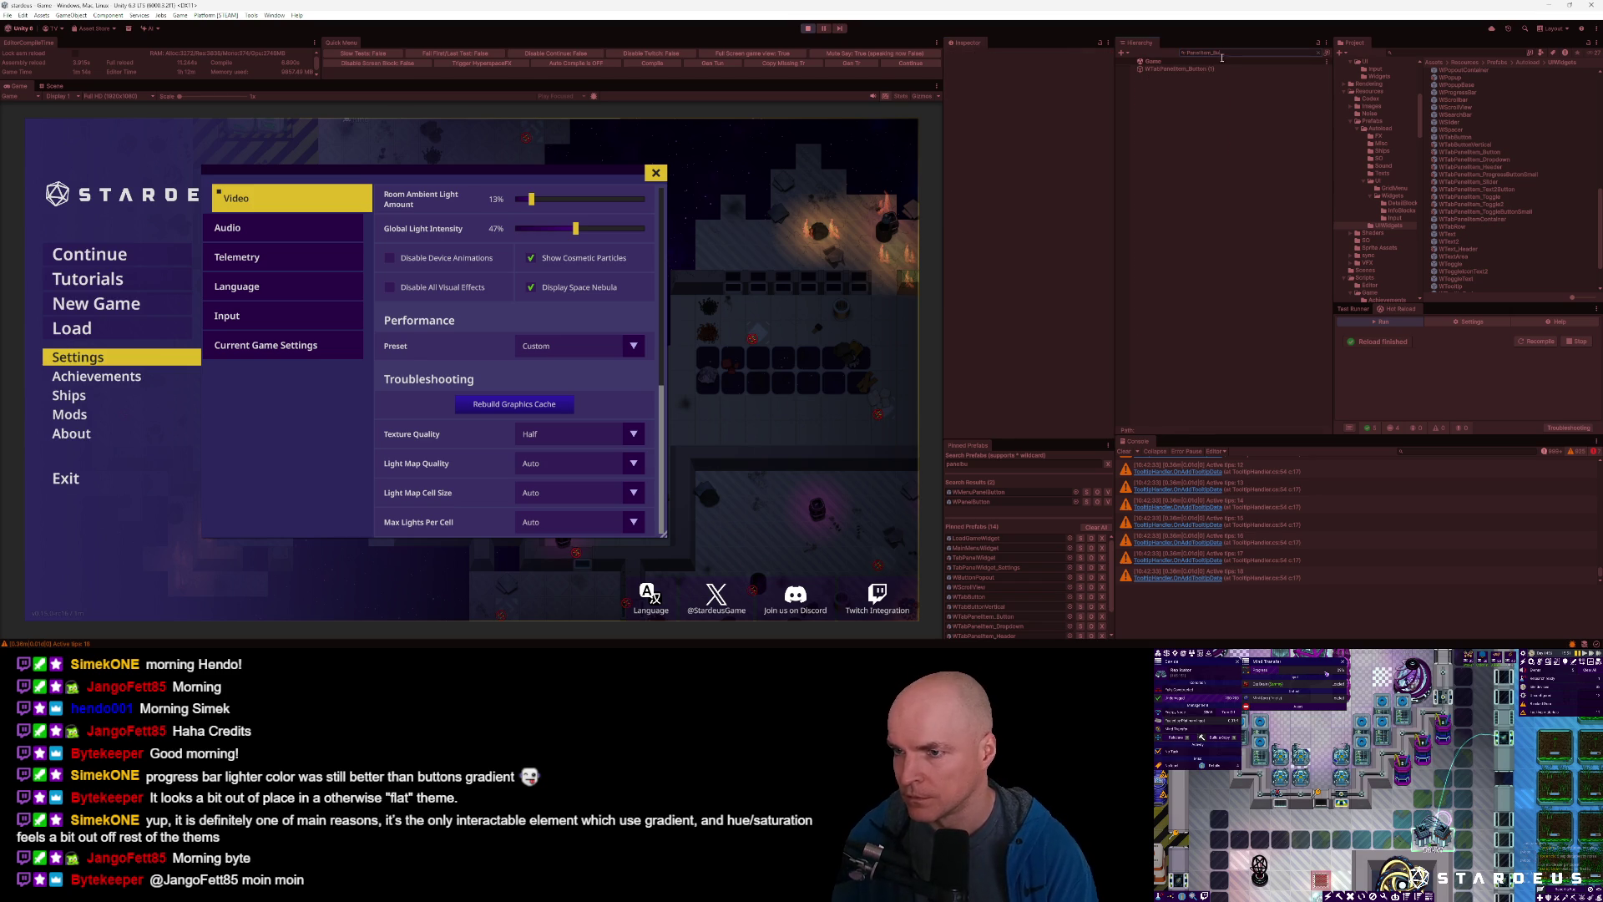
{"action": "left_click", "coordinate": [1136, 68]}
{"action": "left_click", "coordinate": [966, 207]}
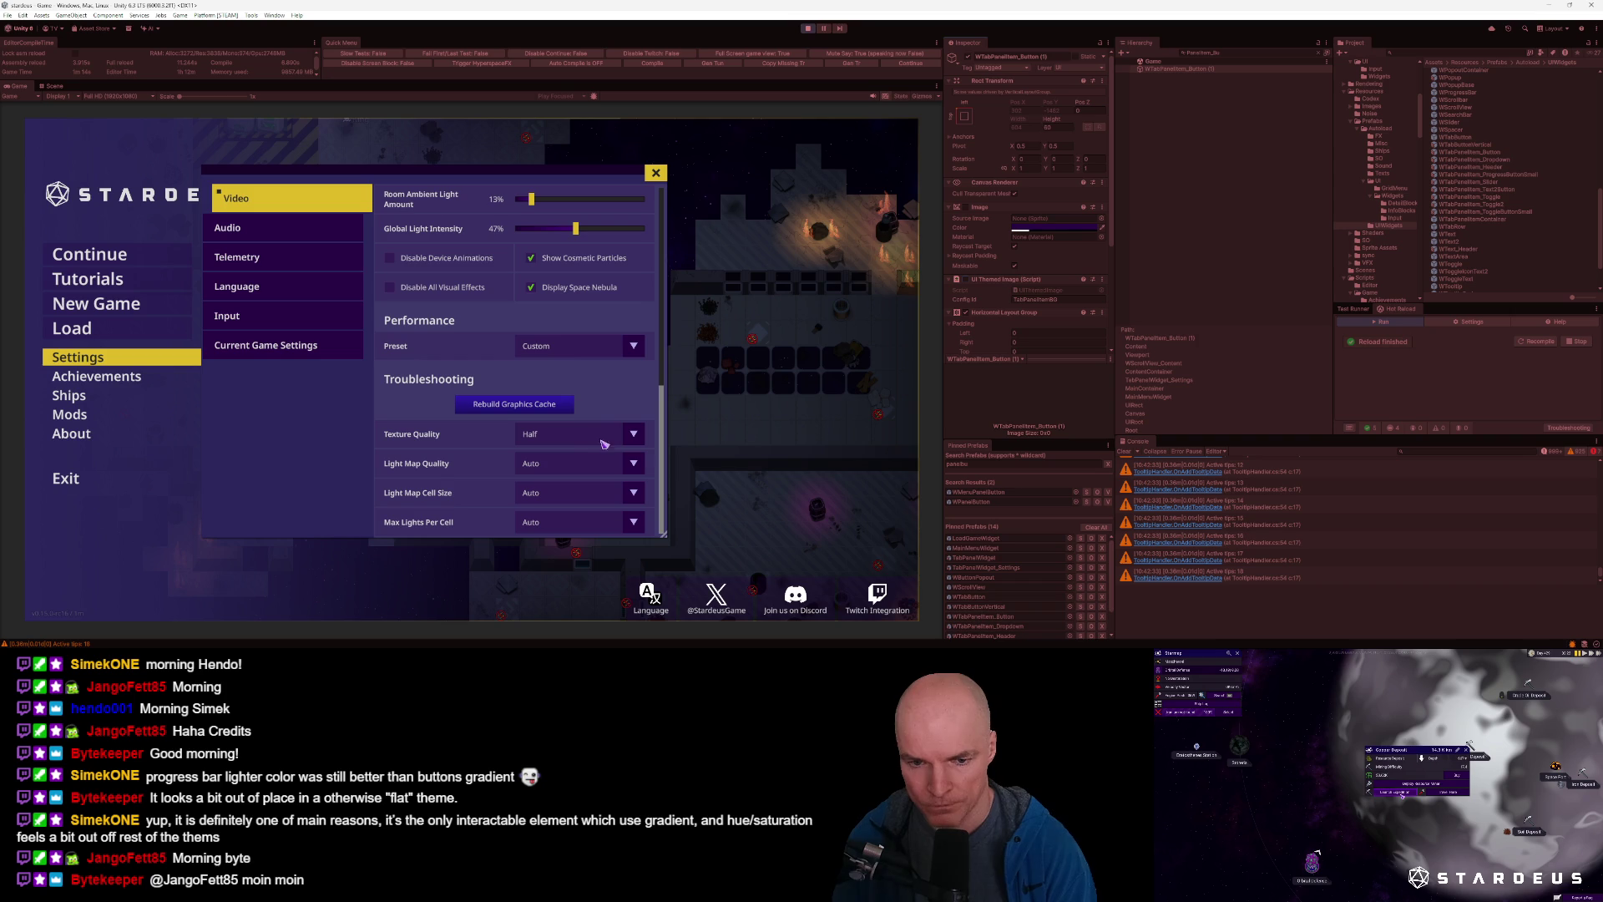
{"action": "mouse_move", "coordinate": [666, 389]}
{"action": "left_mouse_down"}
{"action": "mouse_move", "coordinate": [666, 324]}
{"action": "mouse_move", "coordinate": [660, 487]}
{"action": "left_mouse_up"}
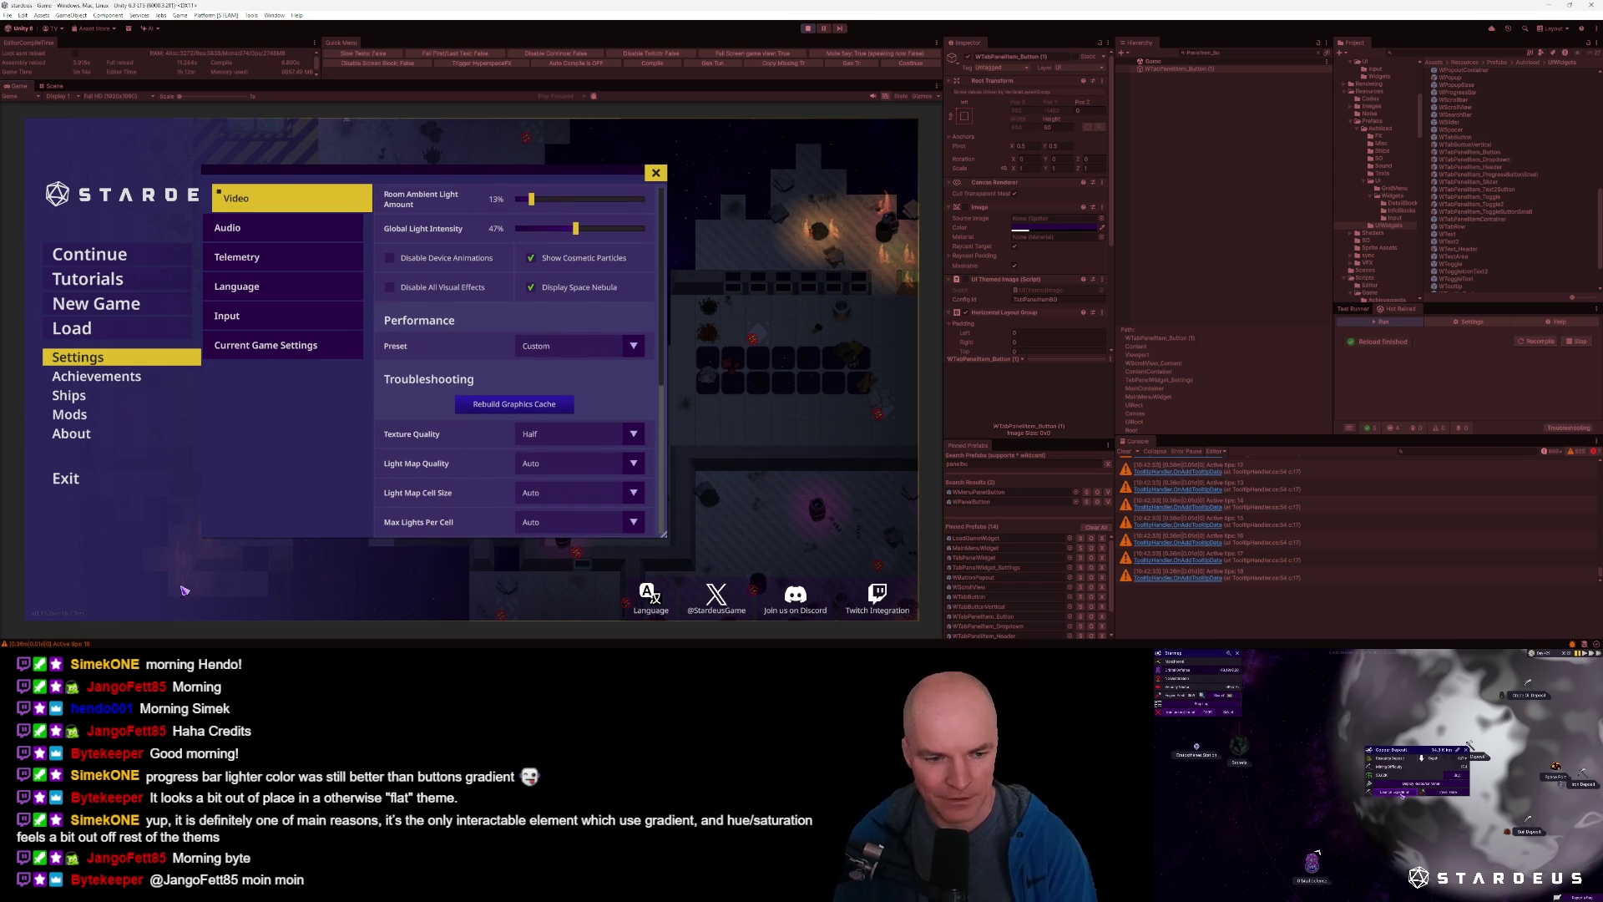
{"action": "mouse_move", "coordinate": [242, 647]}
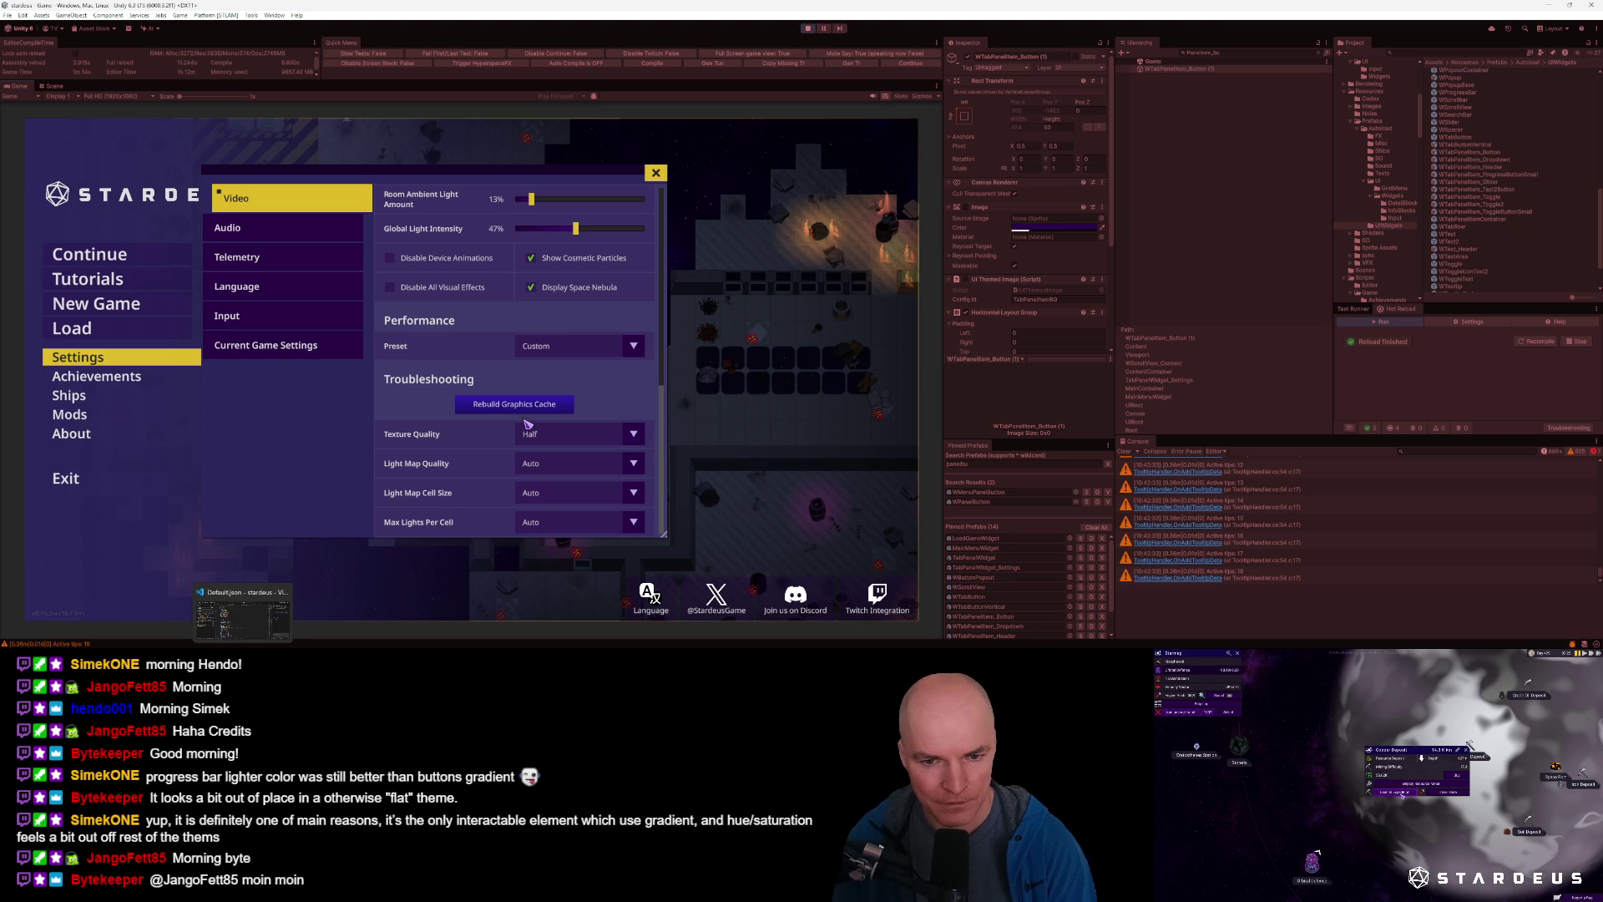
{"action": "left_click", "coordinate": [551, 349]}
{"action": "left_click", "coordinate": [545, 376]}
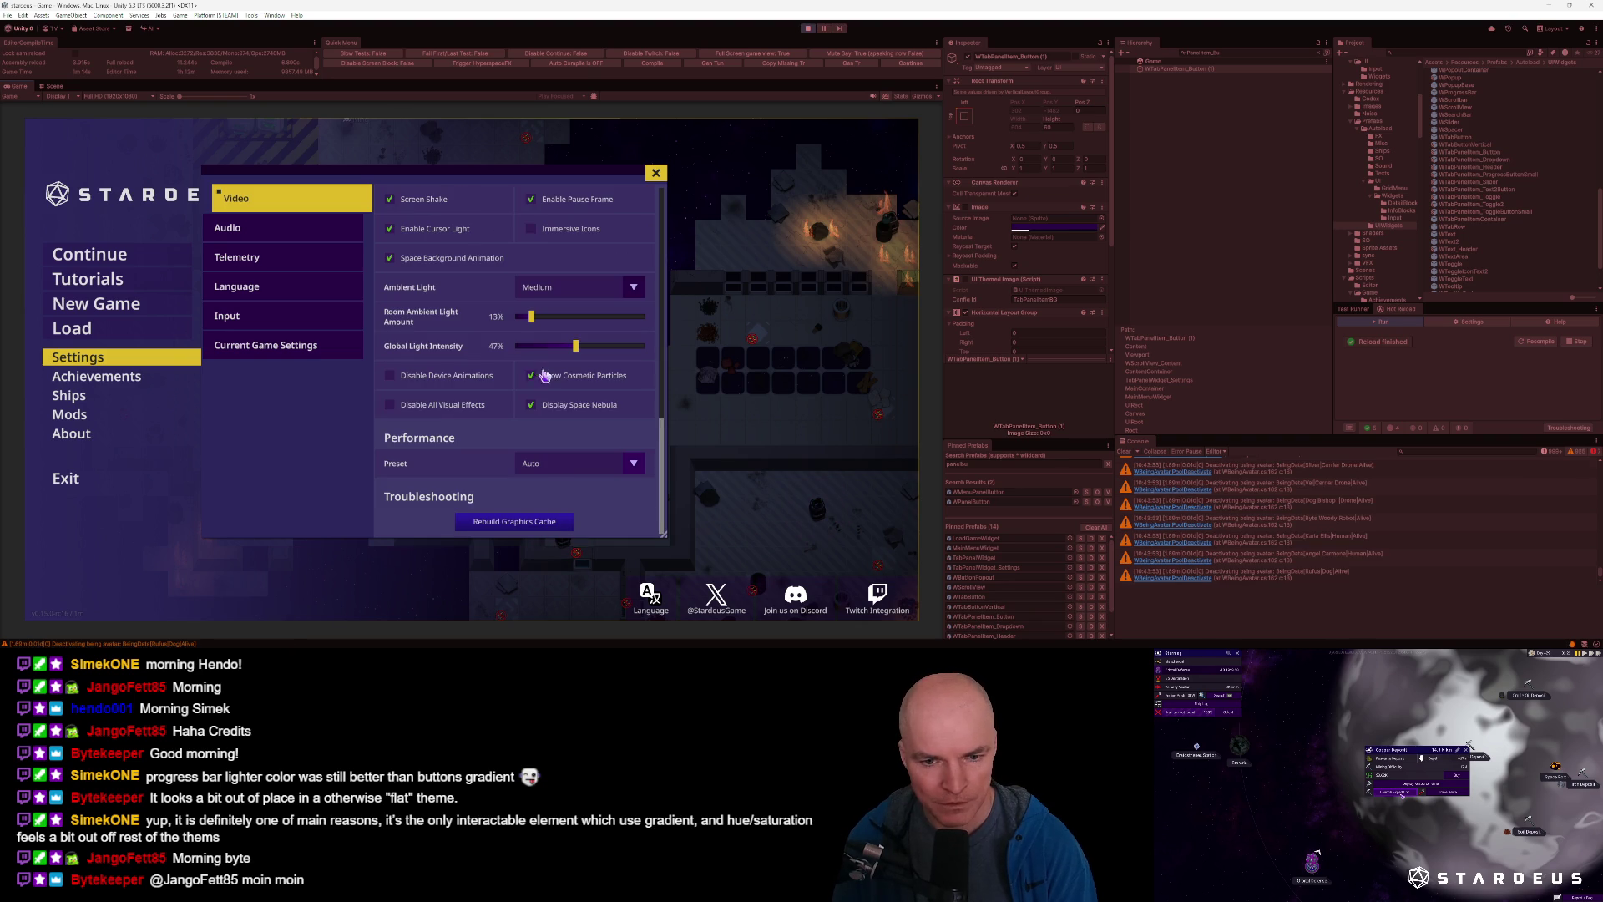
{"action": "left_click", "coordinate": [533, 465]}
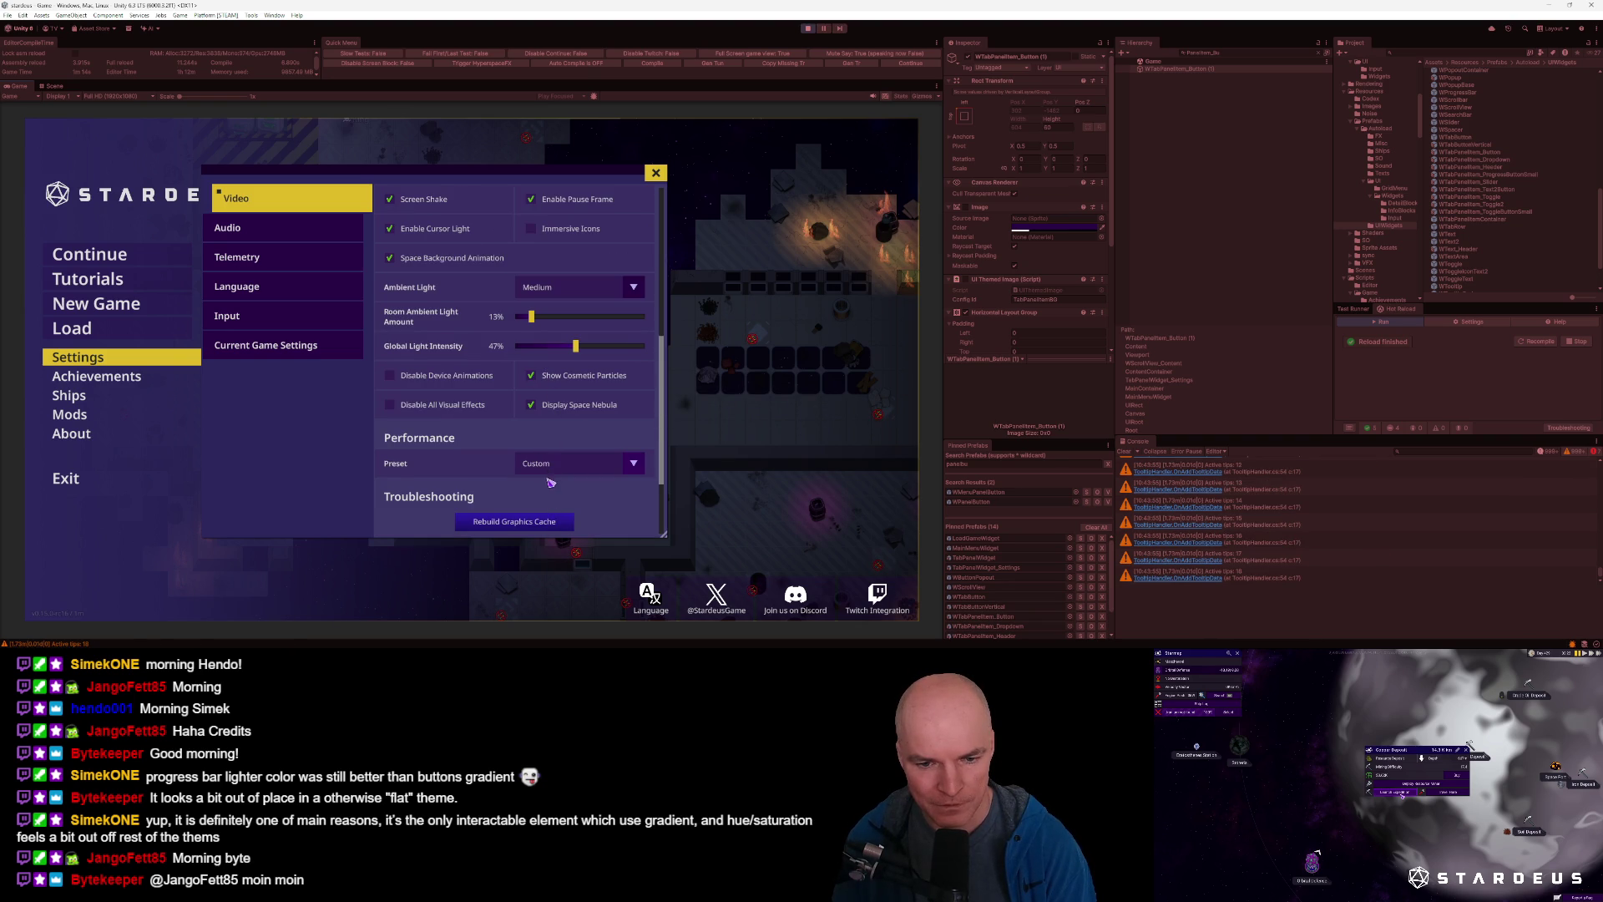
{"action": "left_click", "coordinate": [551, 501]}
{"action": "key", "text": "alt+Tab"}
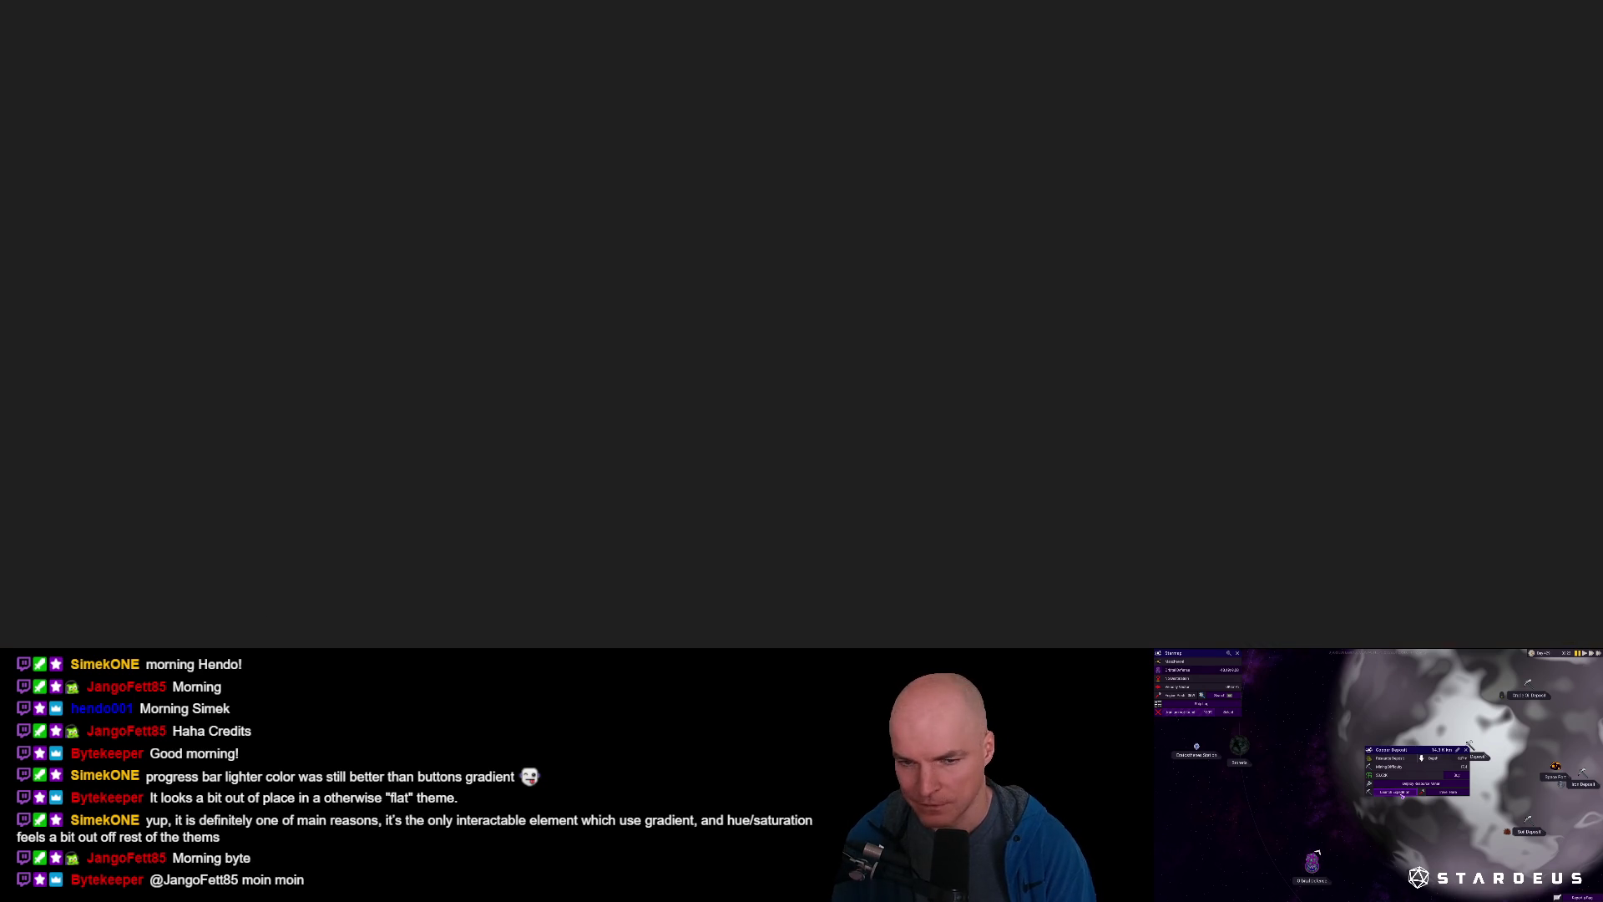
Open SettingsPageVideo.cs and go to the AddPerformanceSection definition.
{"action": "key", "text": "ctrl+p"}
{"action": "type", "text": "setting"}
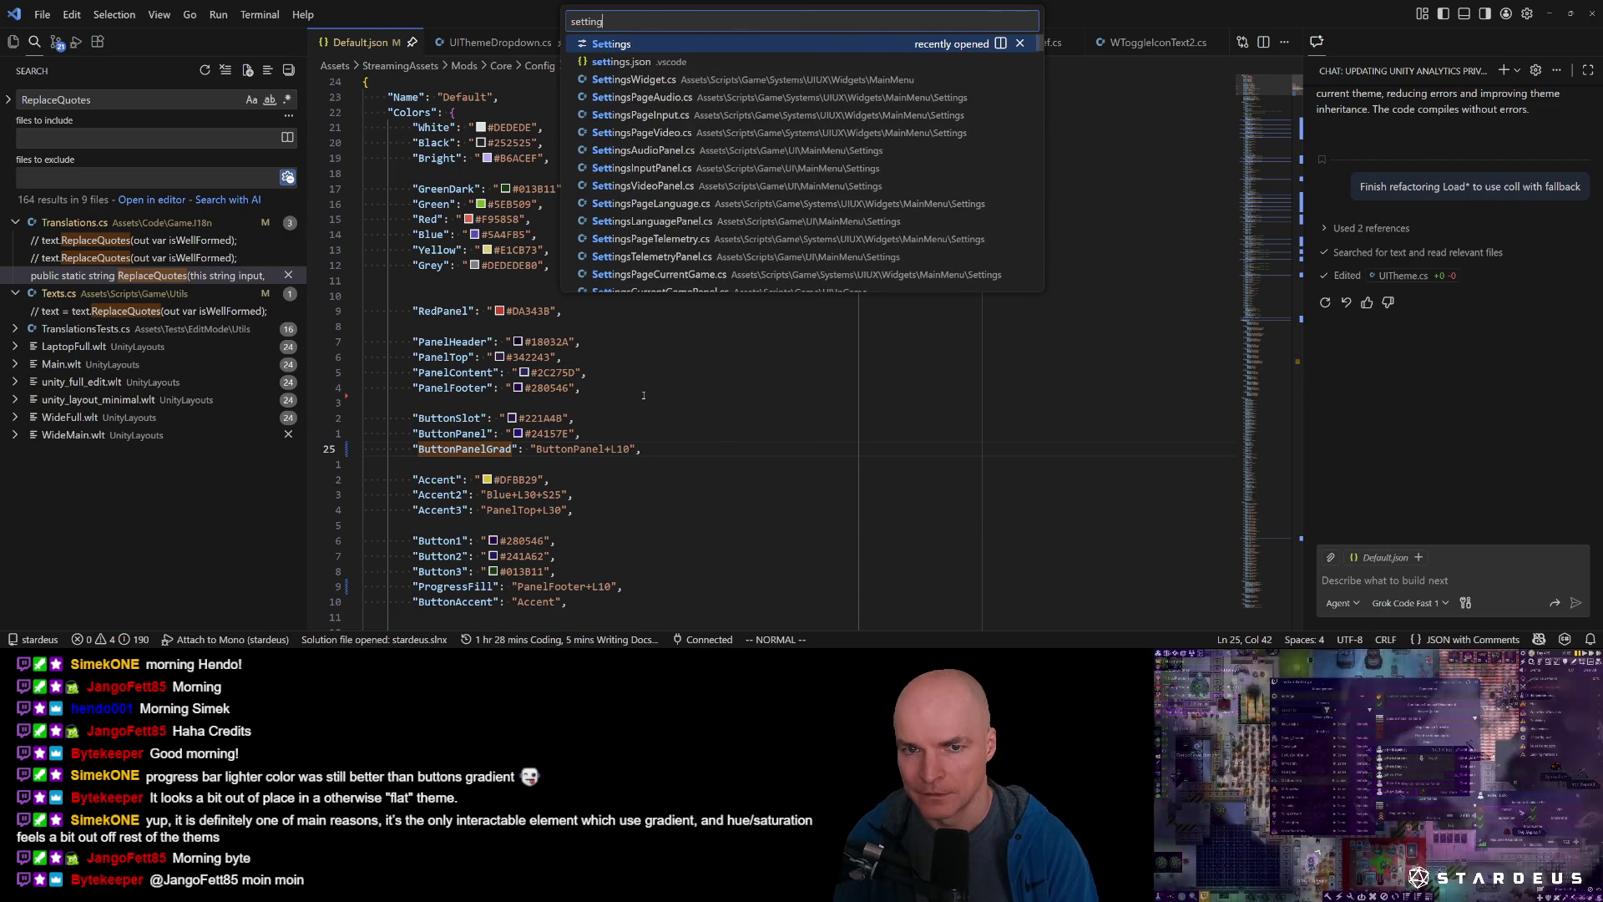
{"action": "type", "text": "spagevid"}
{"action": "key", "text": "Return"}
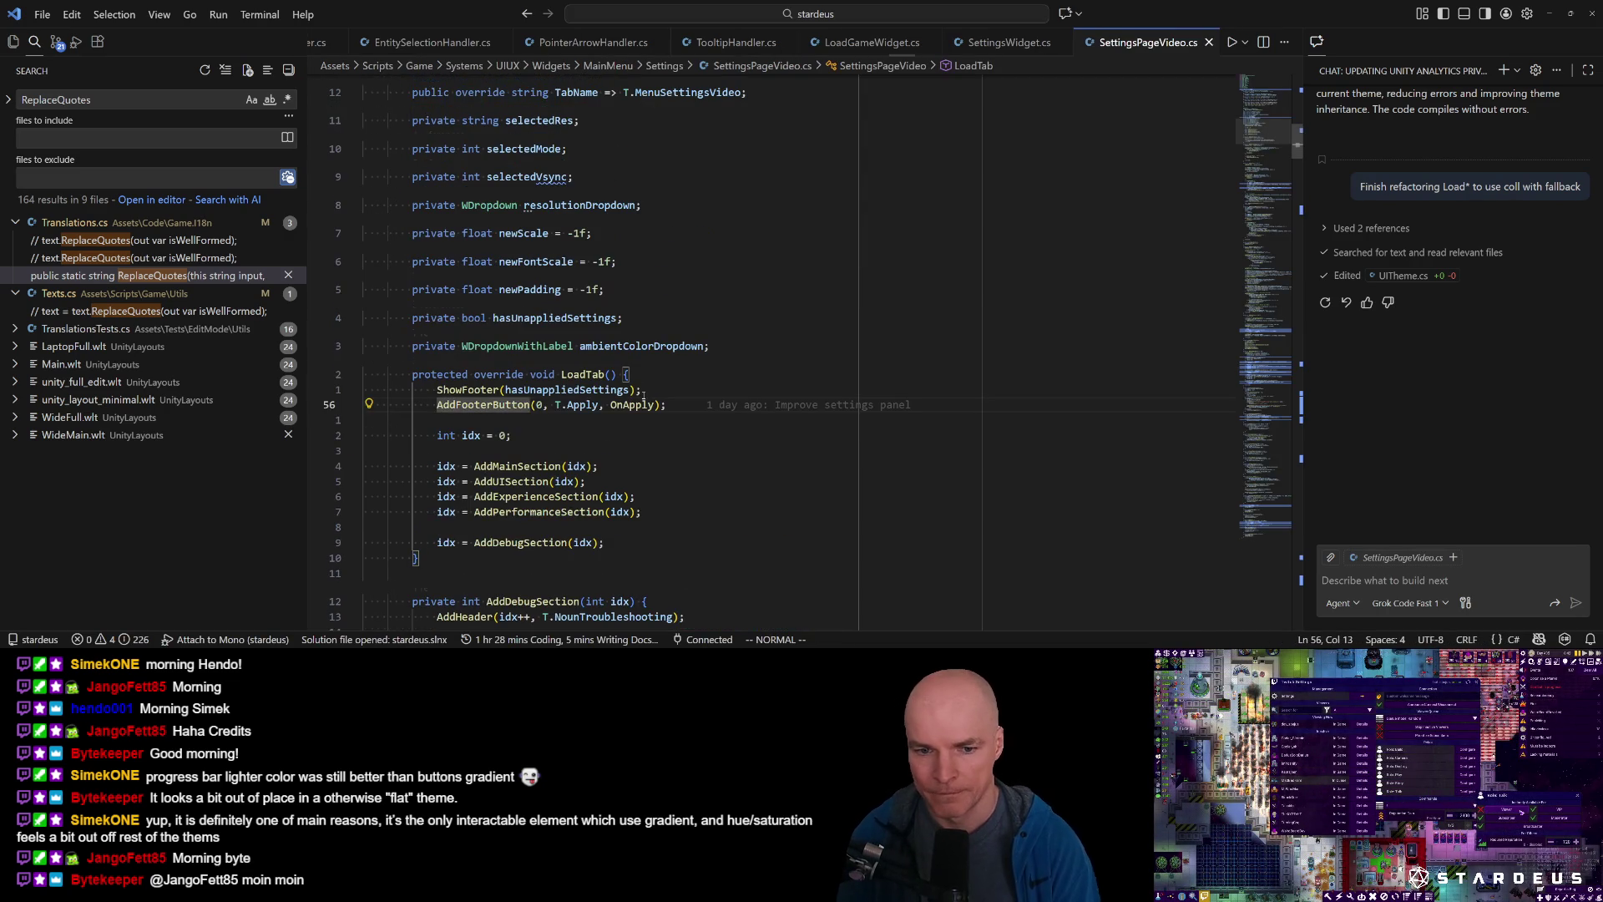
{"action": "left_click", "coordinate": [576, 511]}
{"action": "key", "text": "F12"}
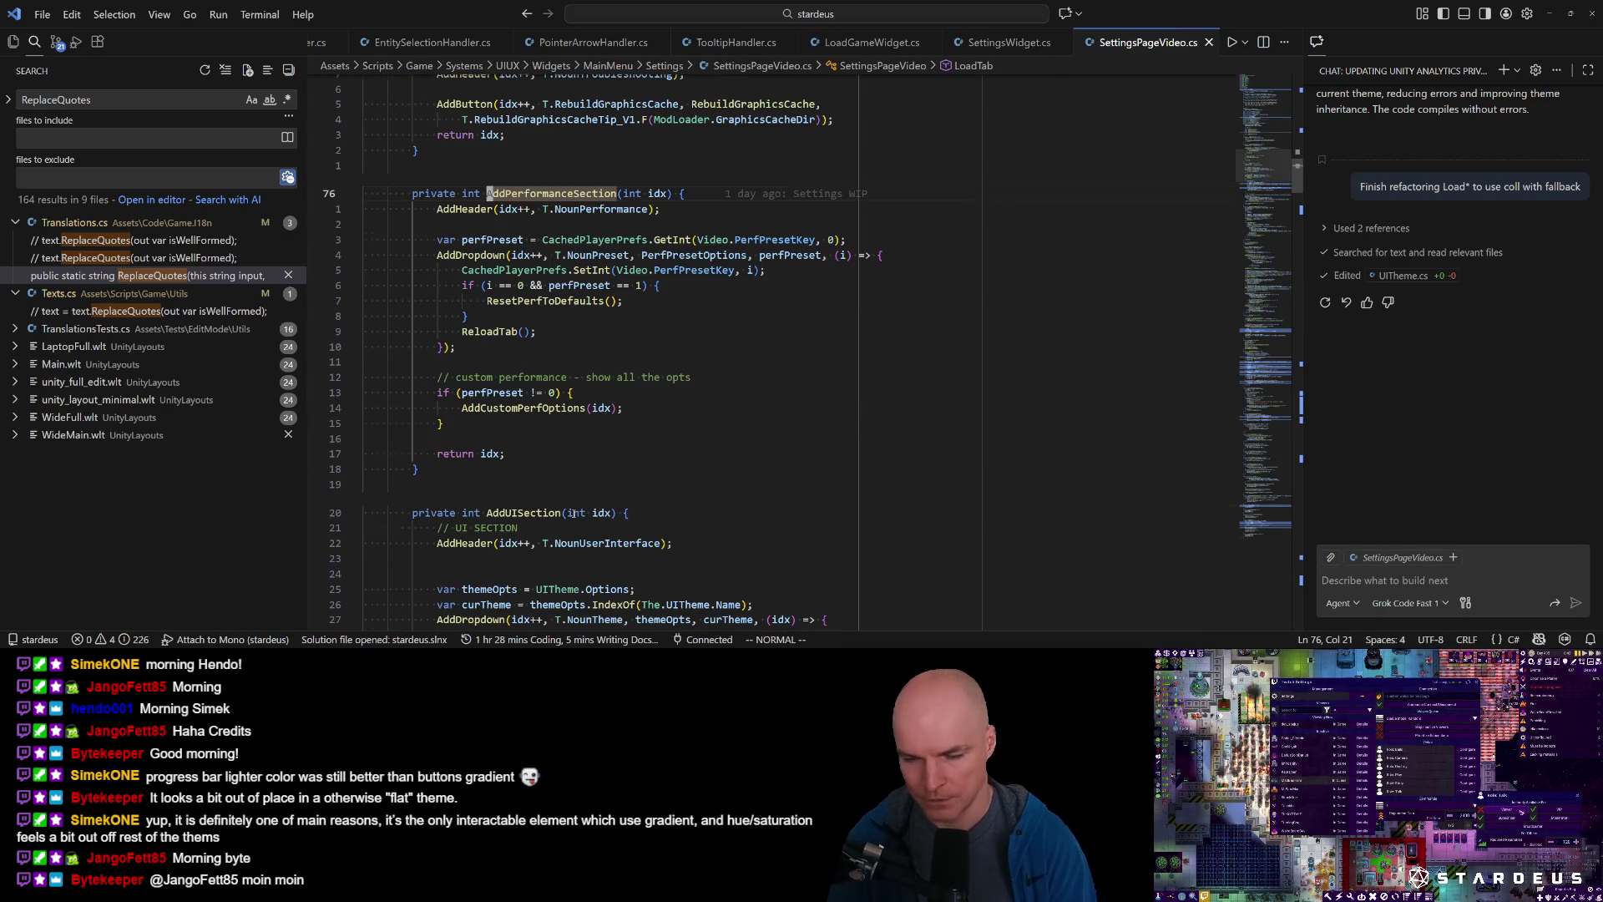
Try idx++ as the AddCustomPerfOptions argument, check its definition, then revert to idx.
{"action": "left_click", "coordinate": [531, 407]}
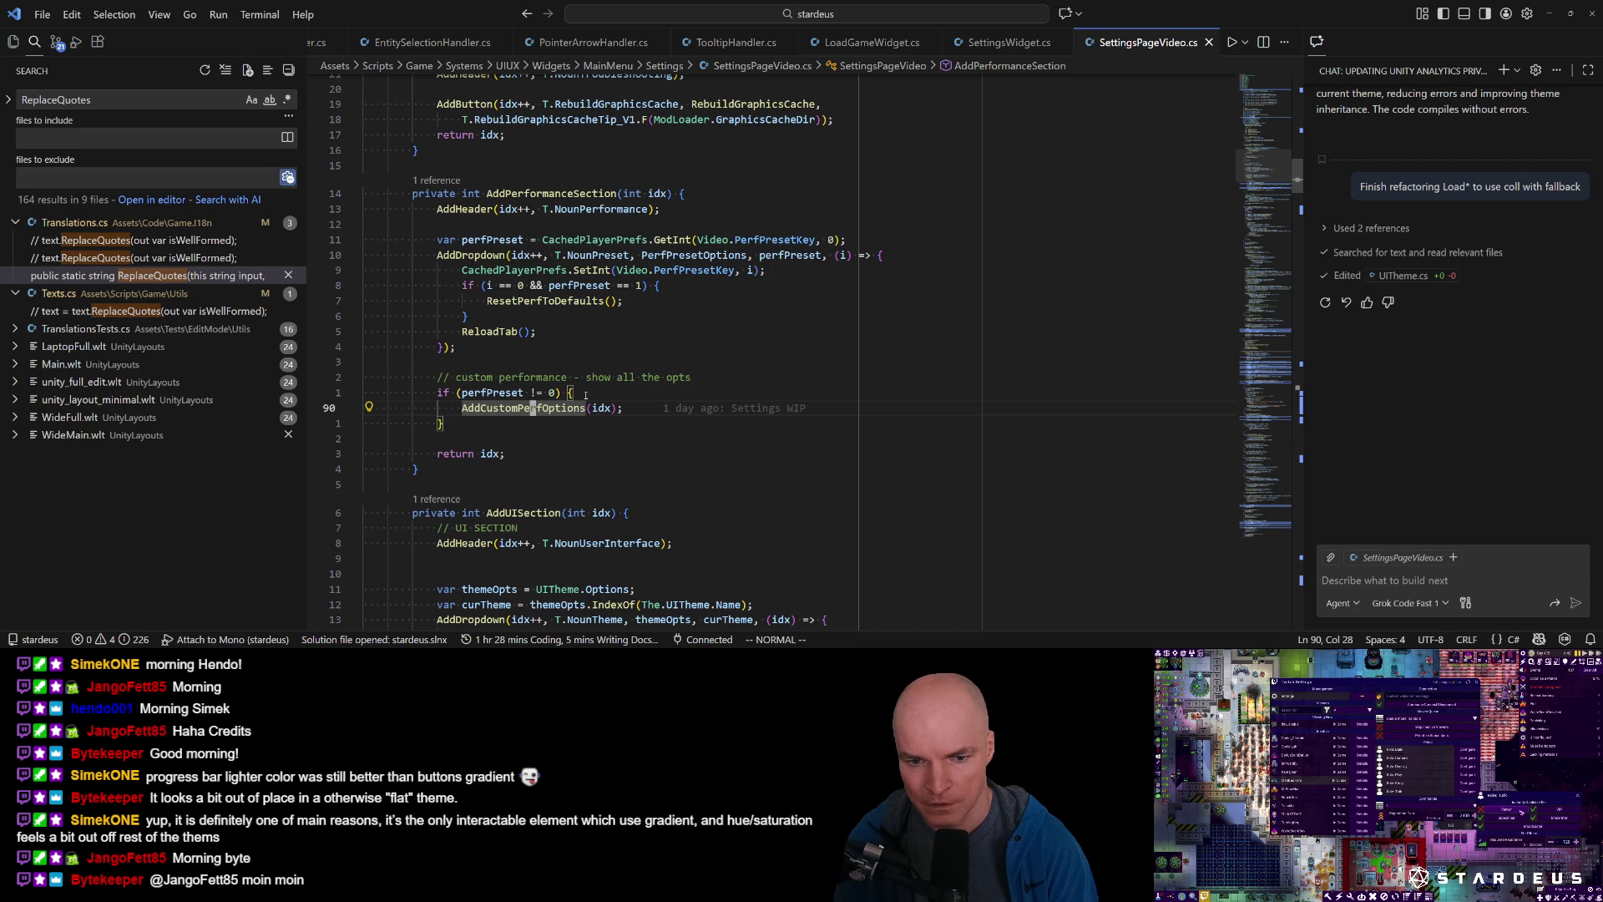
{"action": "type", "text": "fxa"}
{"action": "type", "text": "++"}
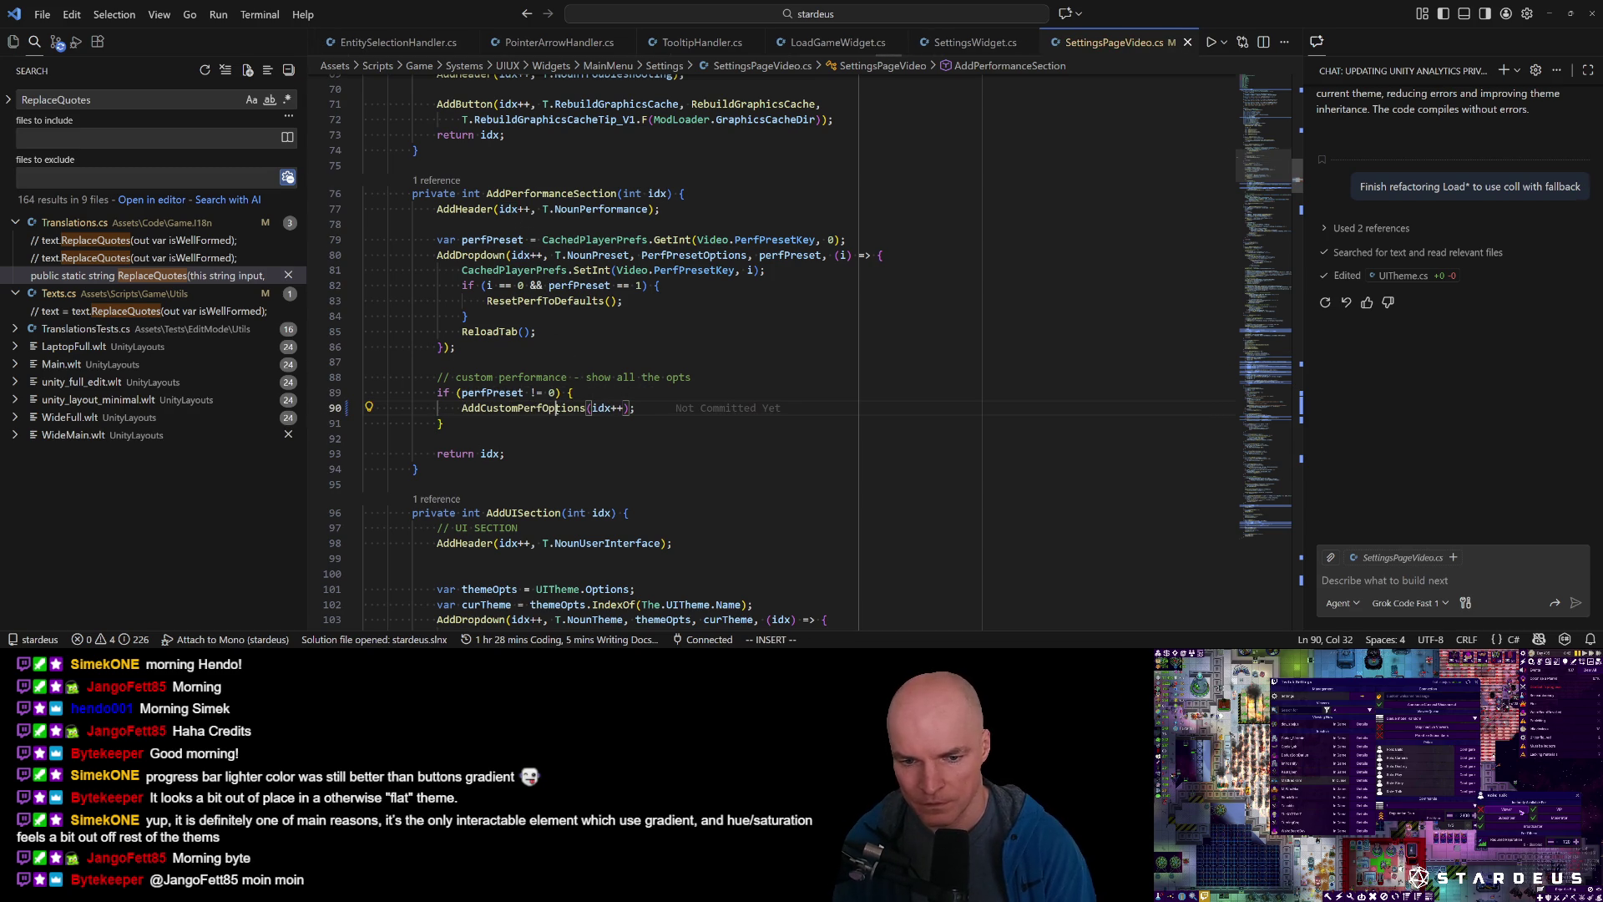
{"action": "key", "text": "F12"}
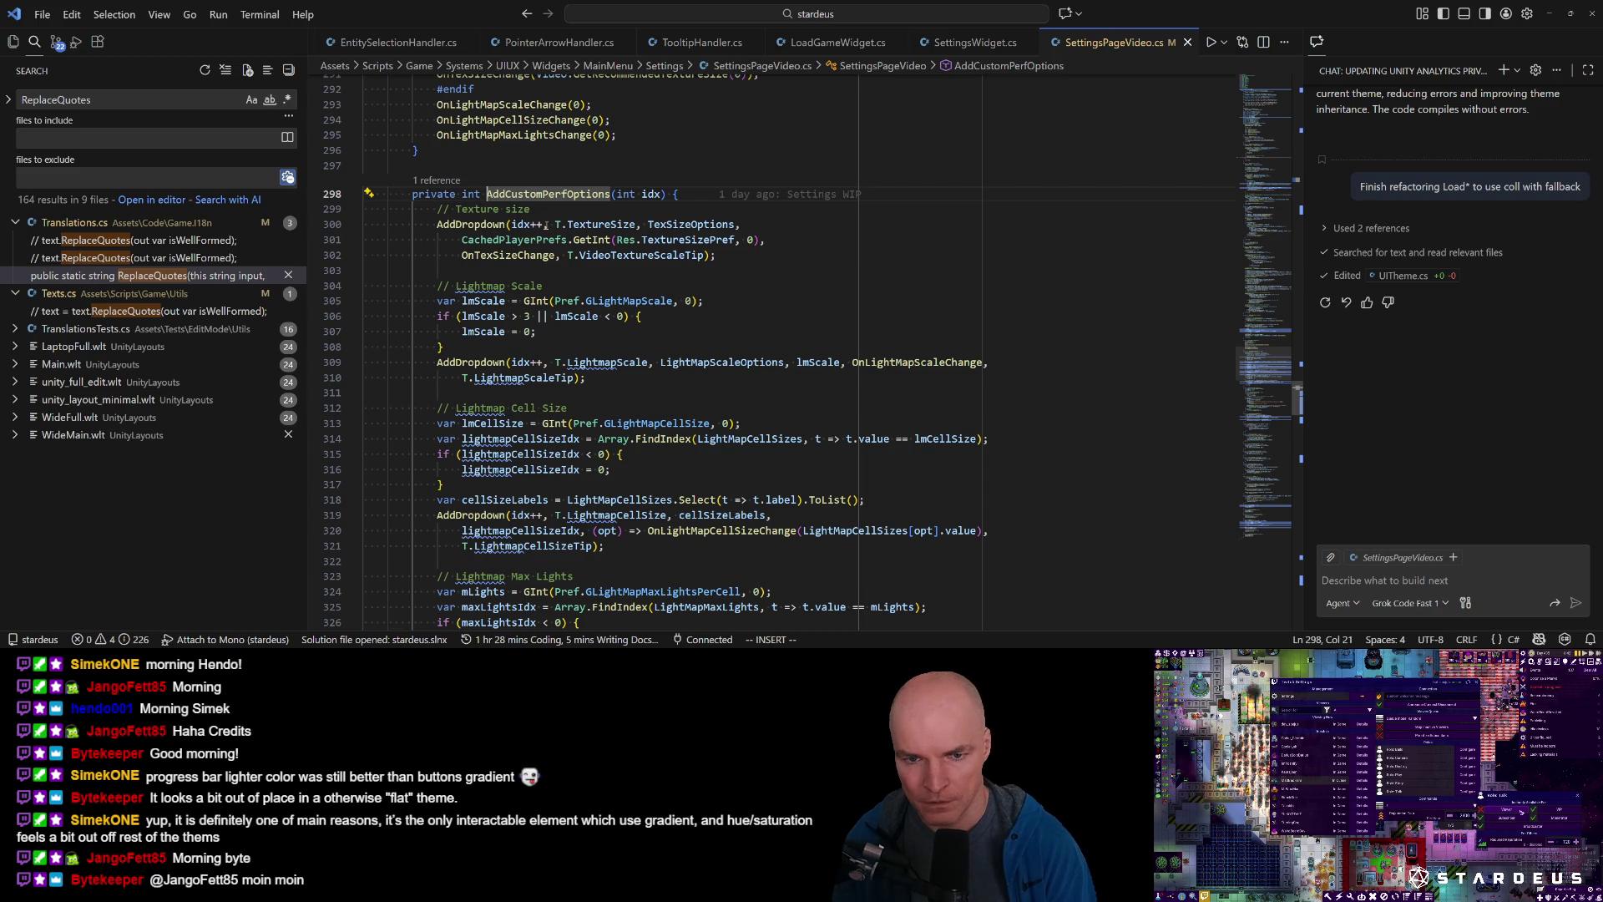
{"action": "key", "text": "alt+Left"}
{"action": "key", "text": "w"}
{"action": "key", "text": "w"}
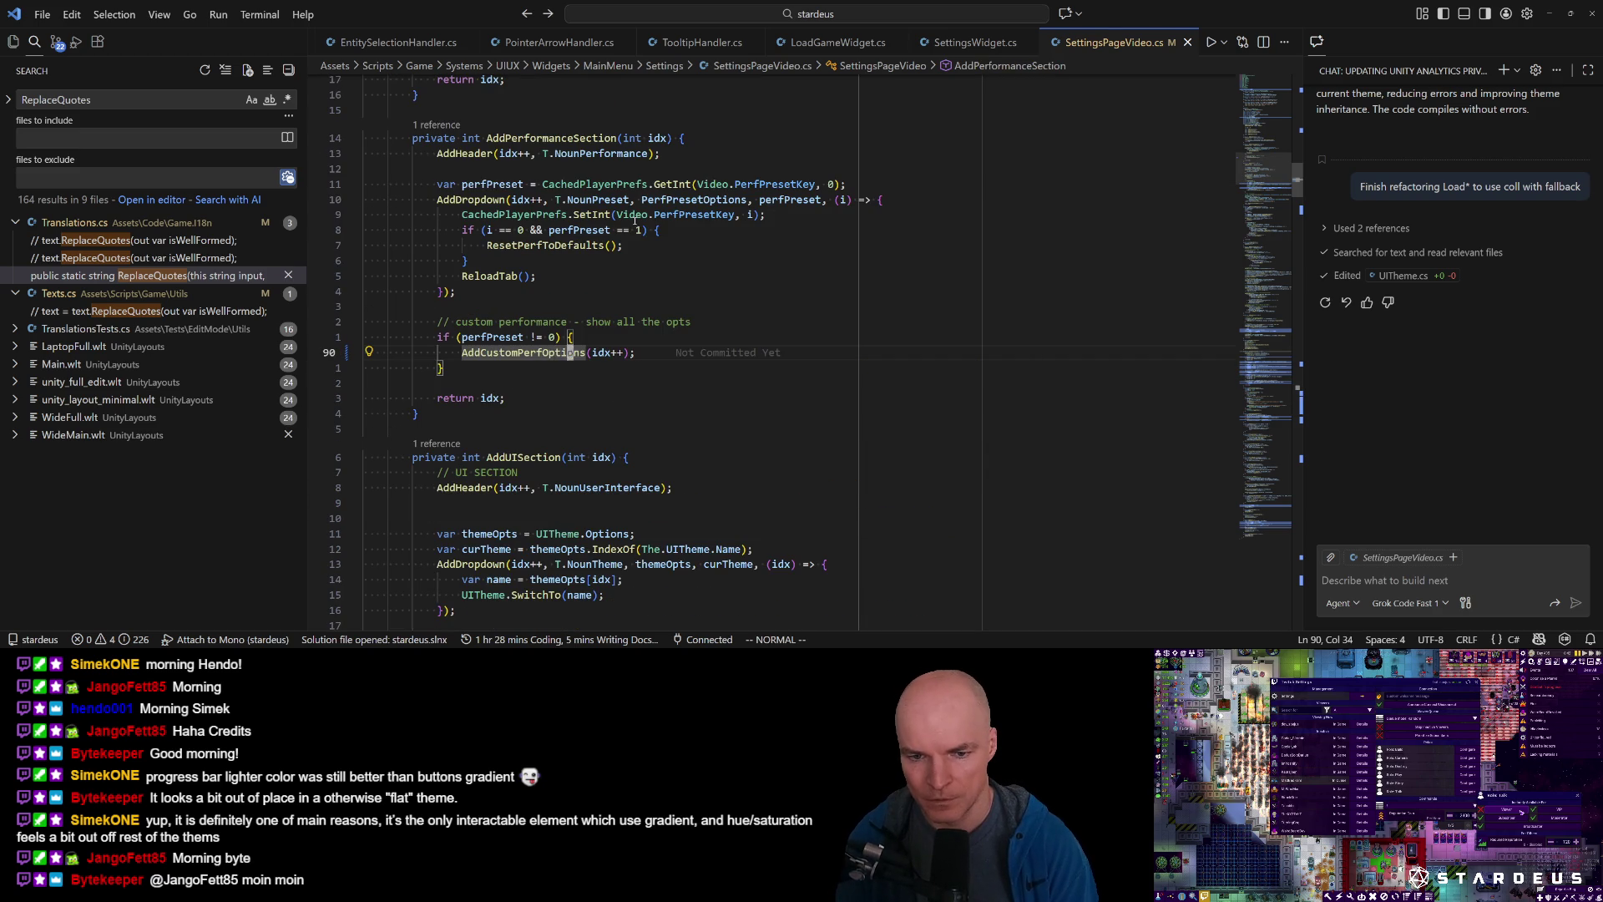
{"action": "key", "text": "u"}
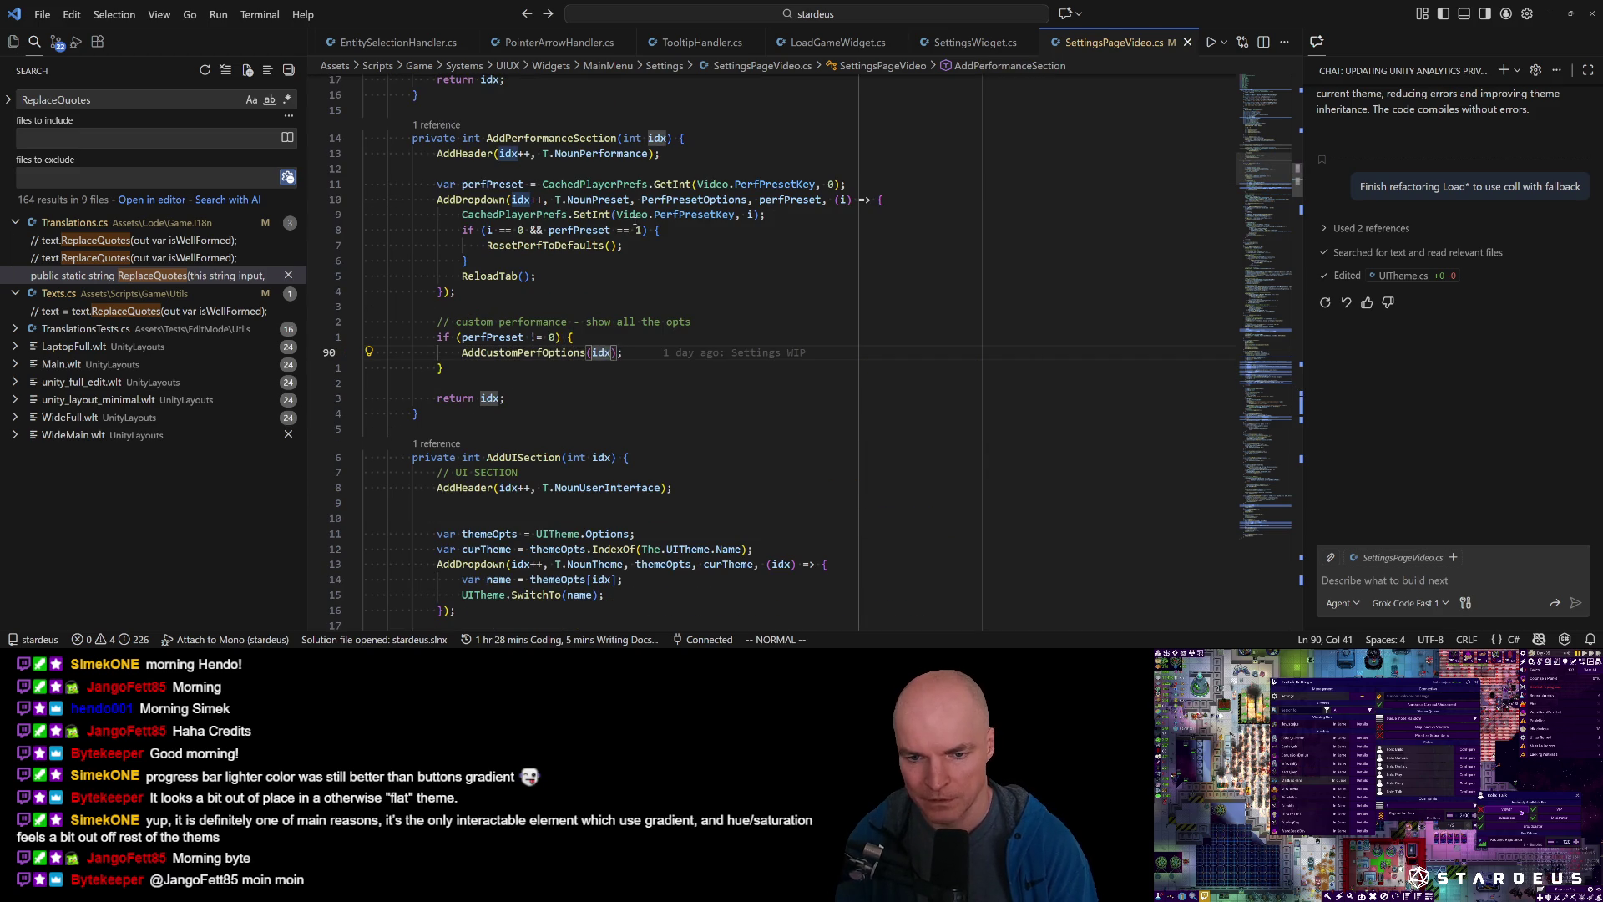
Make line 90 read idx = AddCustomPerfOptions(idx); and check the method's definition.
{"action": "type", "text": "I"}
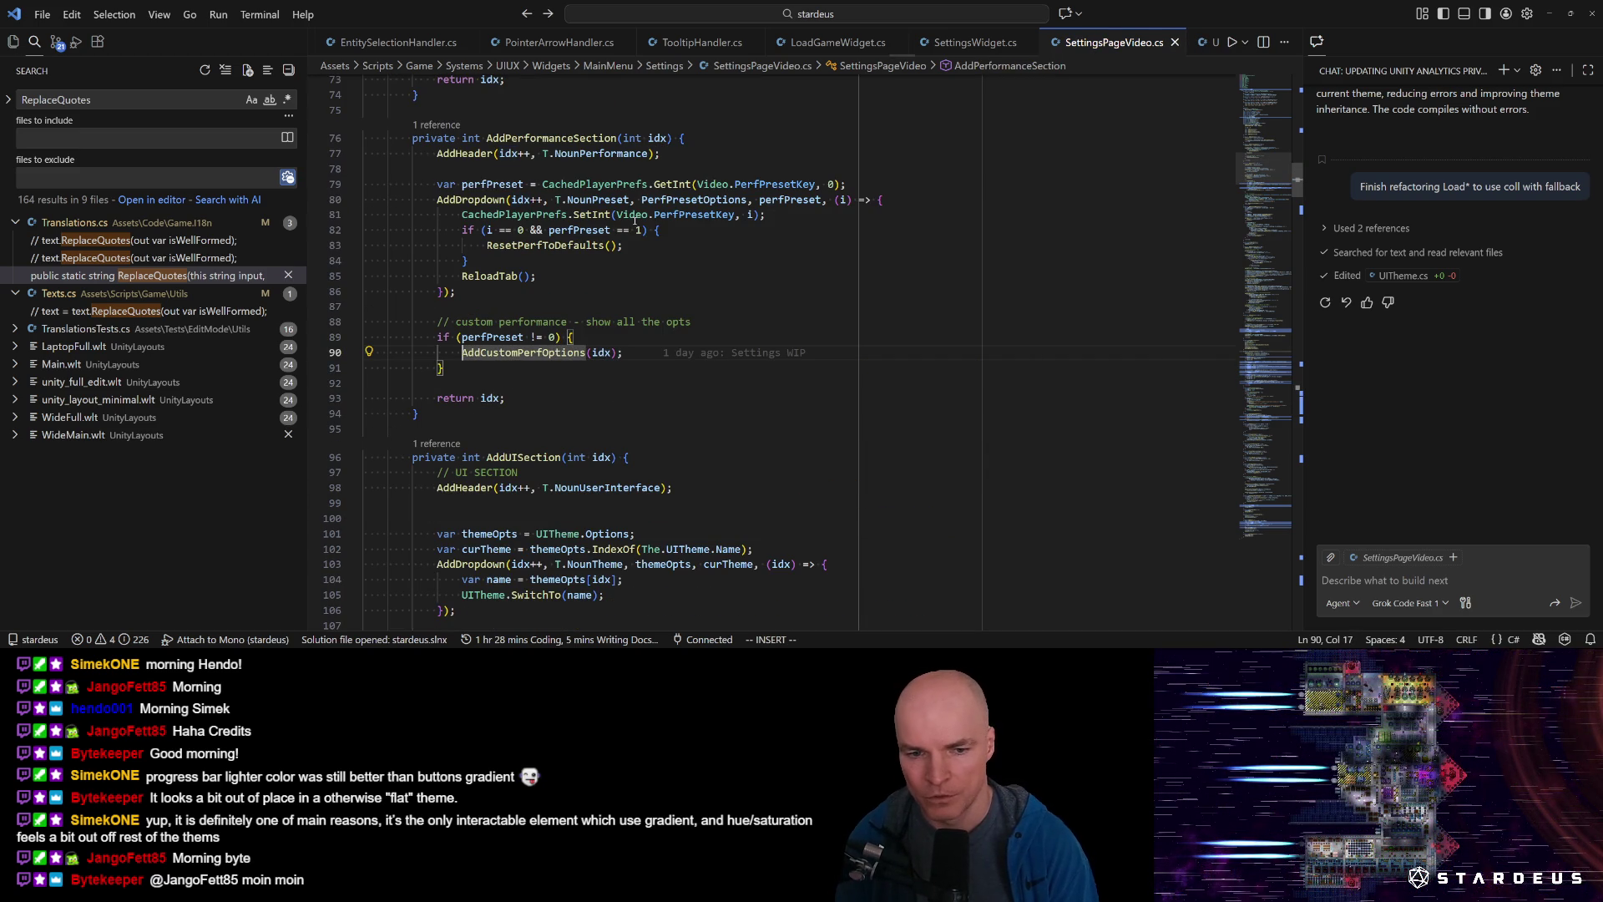
{"action": "type", "text": "in"}
{"action": "key", "text": "BackSpace"}
{"action": "type", "text": "dx ="}
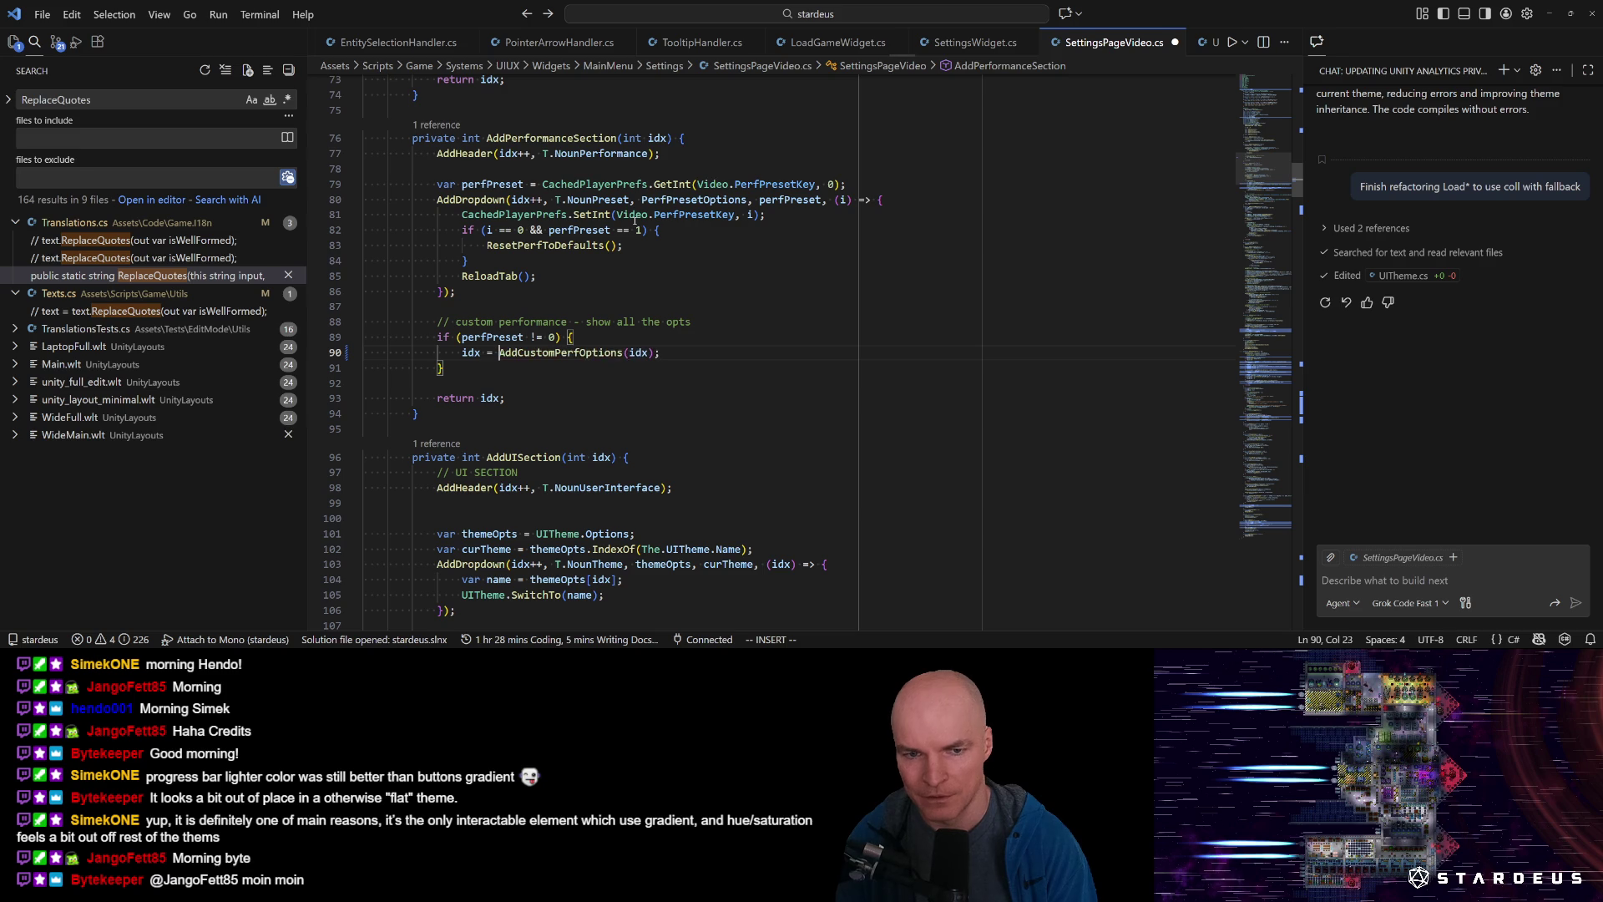
{"action": "key", "text": "Escape"}
{"action": "key", "text": "l"}
{"action": "key", "text": "l"}
{"action": "key", "text": "l"}
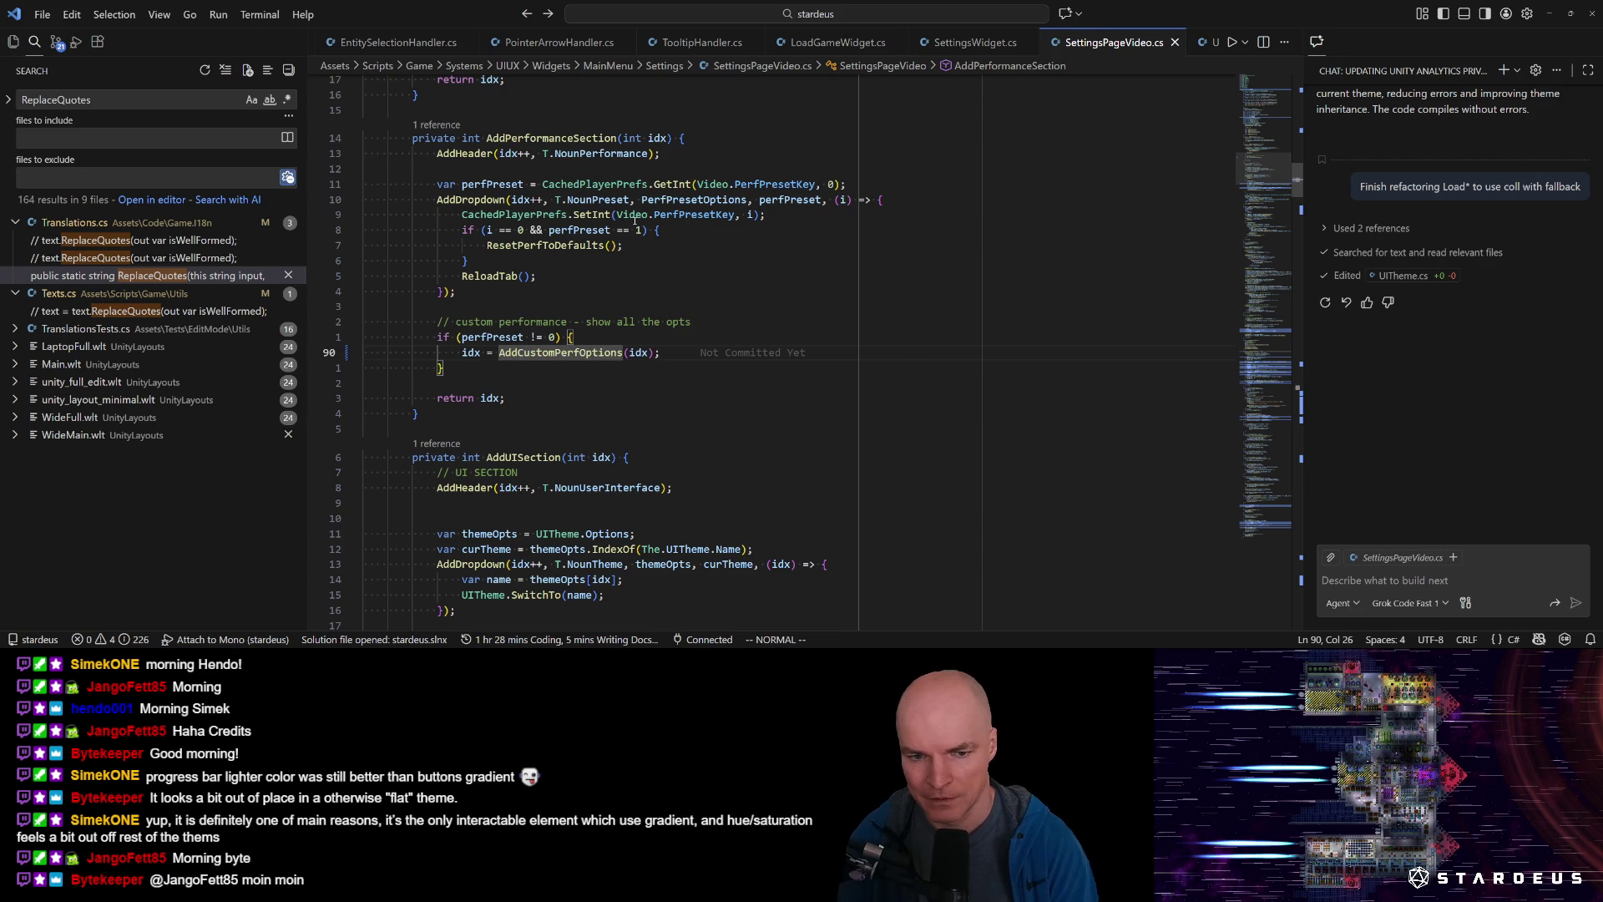
{"action": "key", "text": "g"}
{"action": "key", "text": "d"}
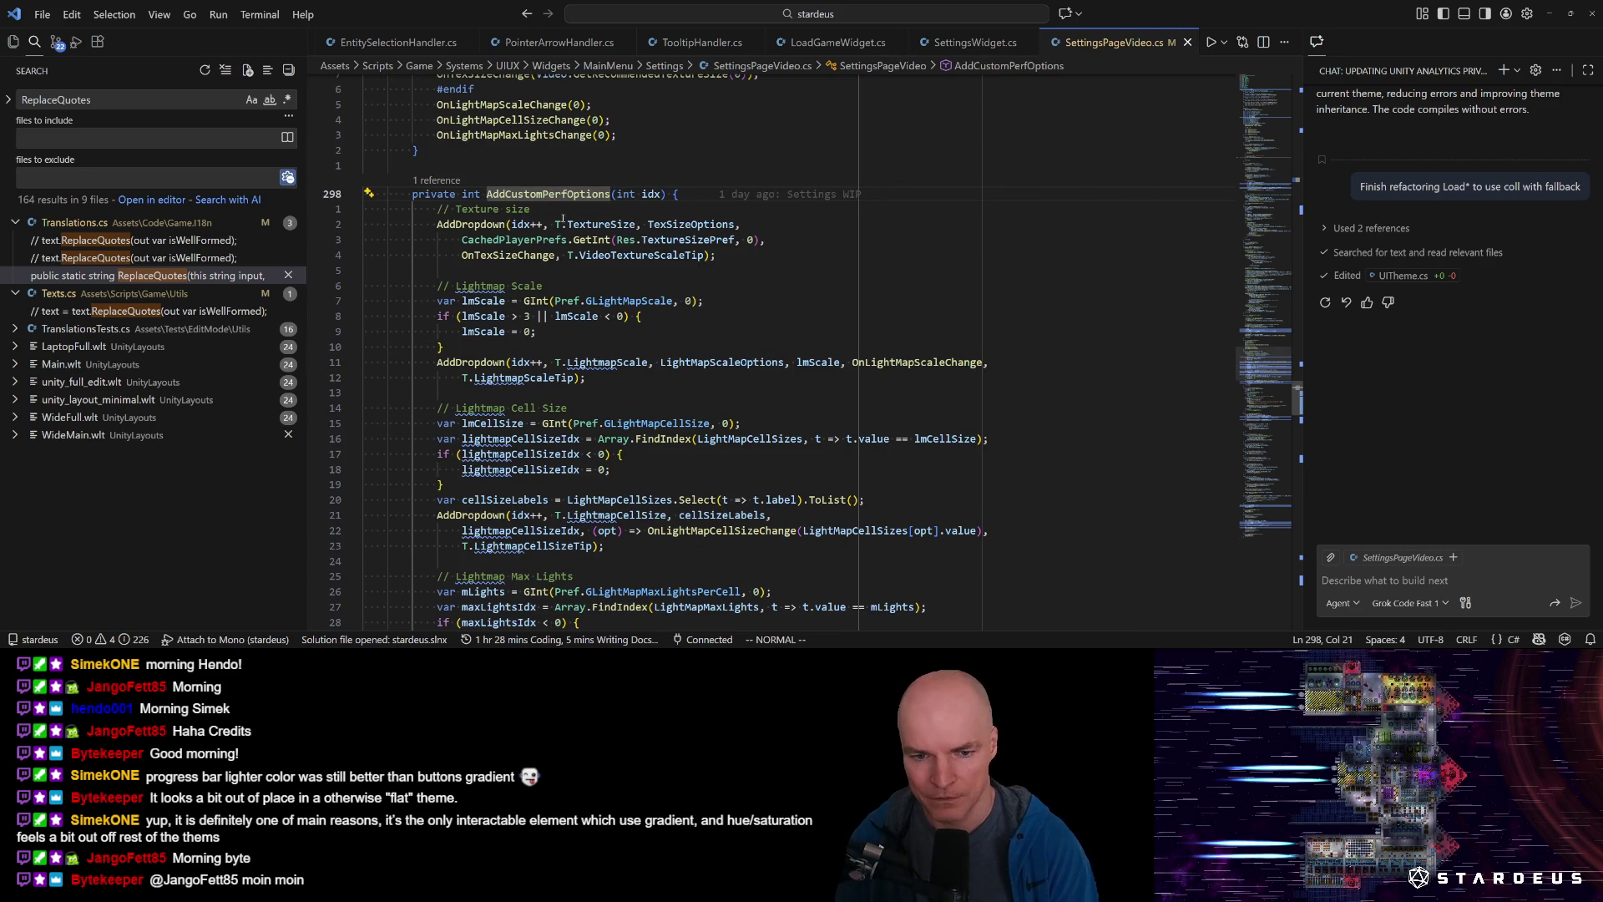
{"action": "scroll", "coordinate": [634, 222], "scroll_direction": "down", "scroll_amount": 3}
{"action": "key", "text": "alt+Tab"}
{"action": "left_click", "coordinate": [582, 350]}
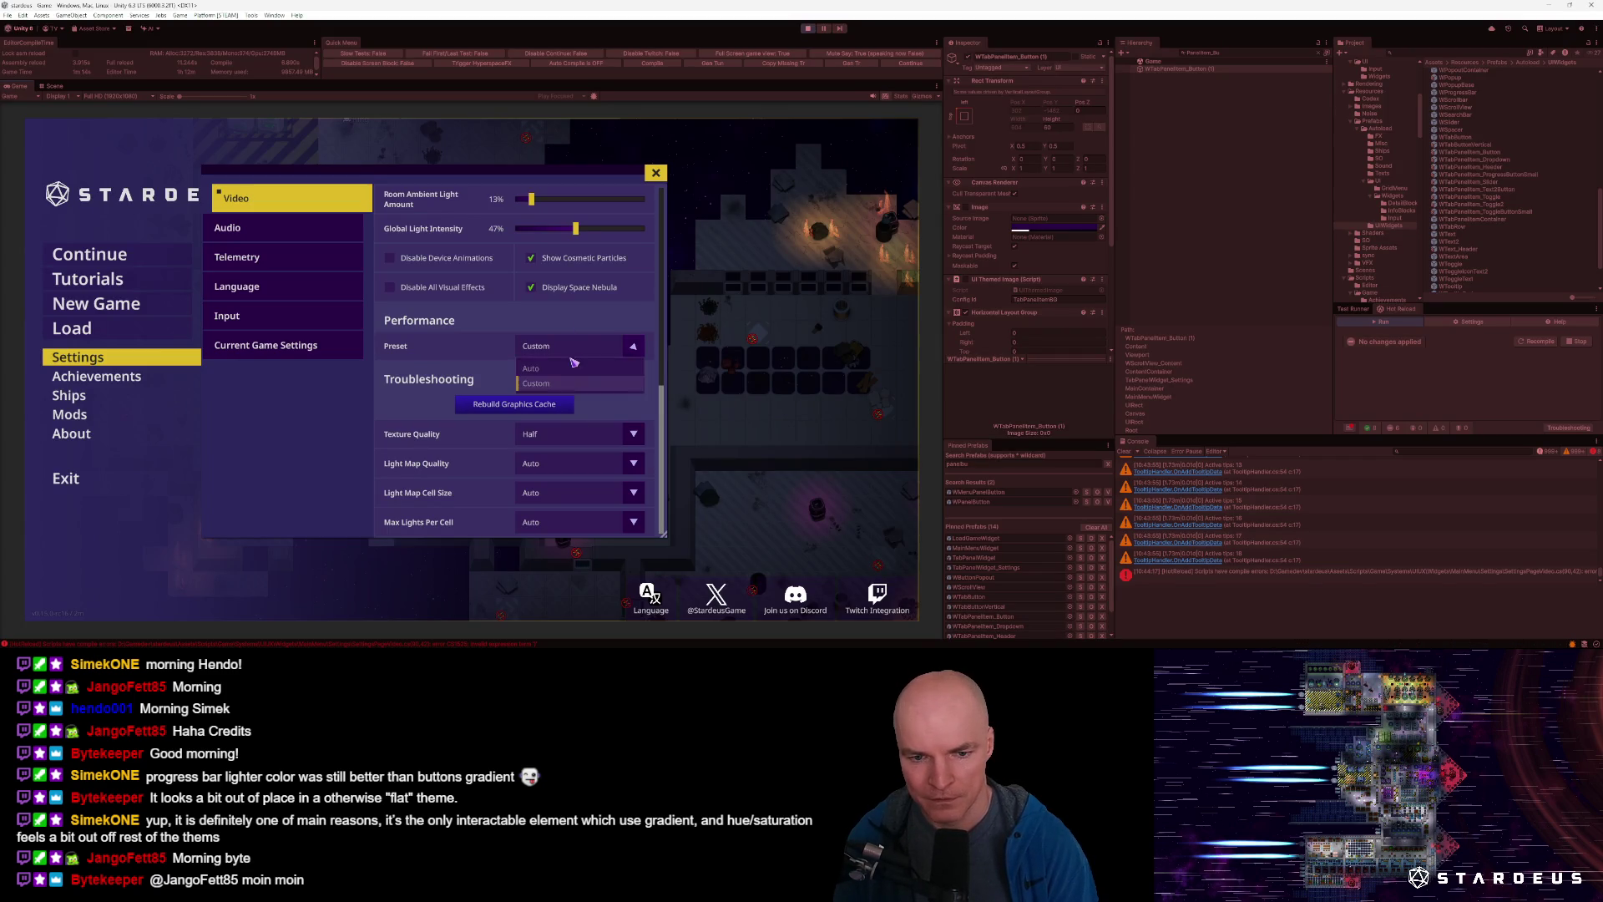
Switch the performance Preset to Auto and back to Custom.
{"action": "left_click", "coordinate": [560, 368]}
{"action": "left_click", "coordinate": [565, 463]}
{"action": "left_click", "coordinate": [548, 511]}
{"action": "scroll", "coordinate": [566, 466], "scroll_direction": "down", "scroll_amount": 3}
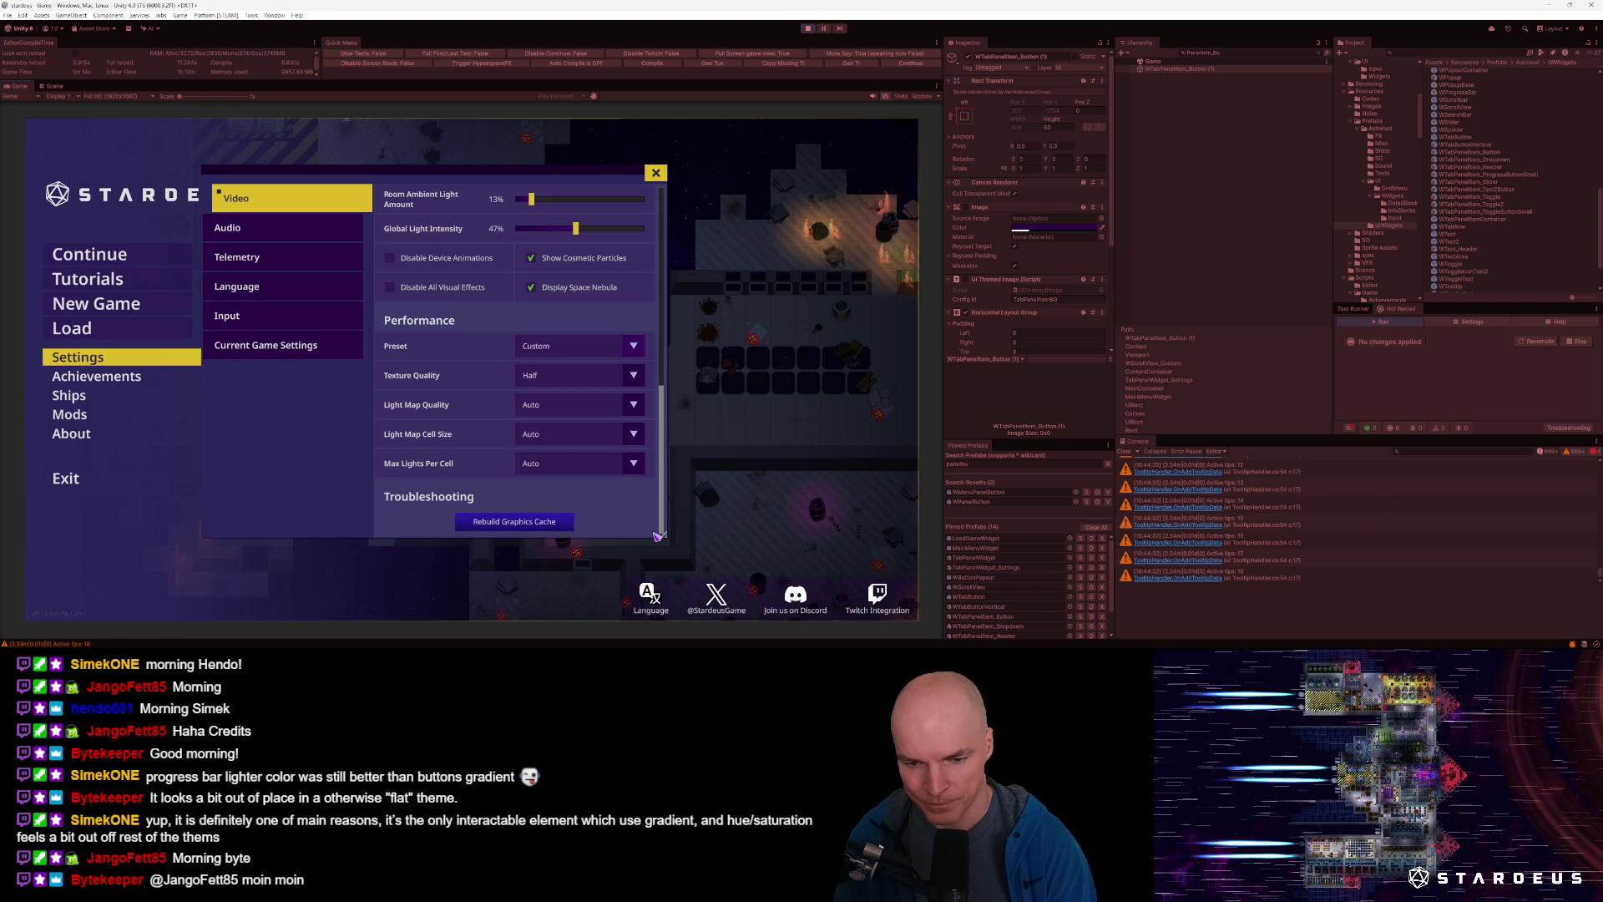
{"action": "scroll", "coordinate": [605, 404], "scroll_direction": "up", "scroll_amount": 5}
Change the VSync setting and scroll down to the Performance options.
{"action": "left_click", "coordinate": [621, 250]}
{"action": "left_click", "coordinate": [584, 334]}
{"action": "scroll", "coordinate": [586, 449], "scroll_direction": "down", "scroll_amount": 5}
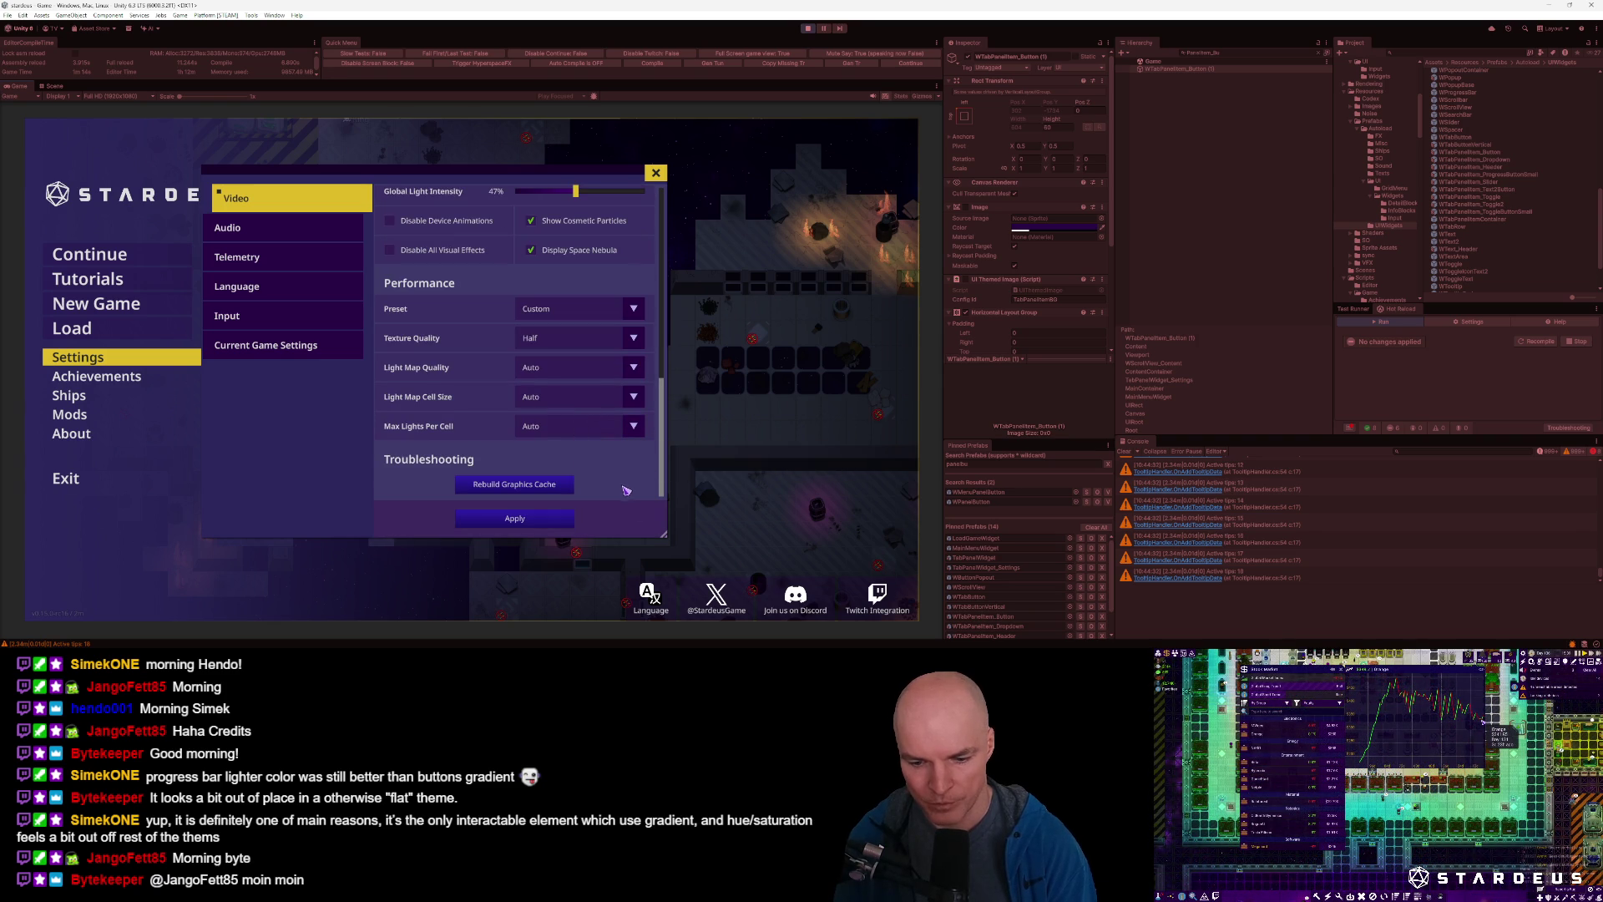
{"action": "key", "text": "alt+Tab"}
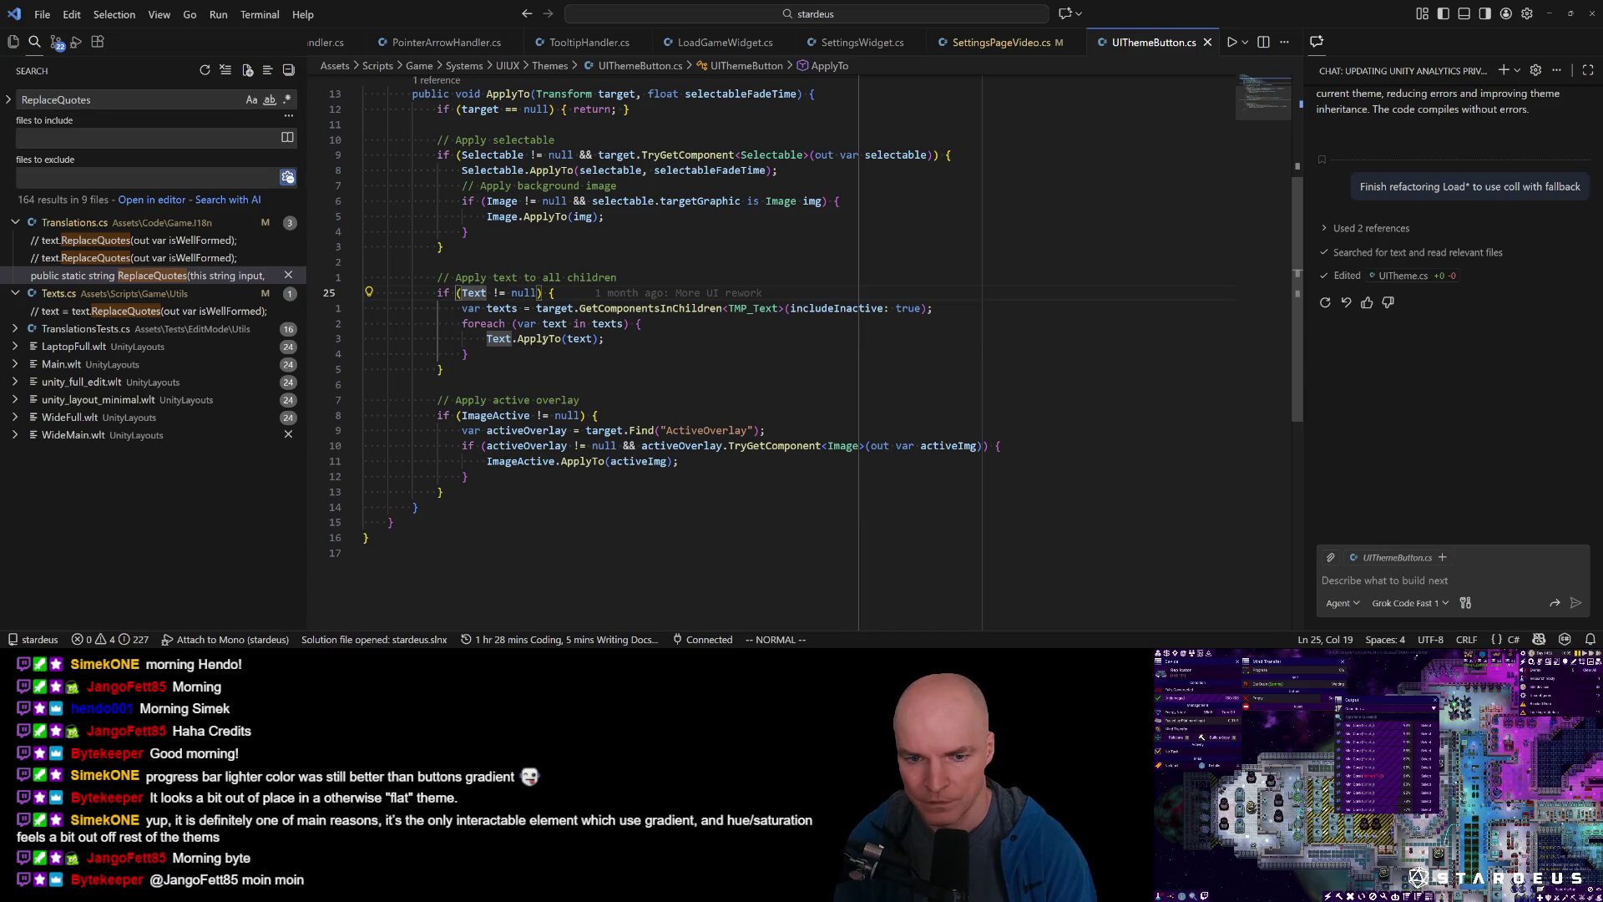
Above Text.ApplyTo(text), start an if check using text.TryGetComponent<UIThemeText>().
{"action": "left_click", "coordinate": [602, 338]}
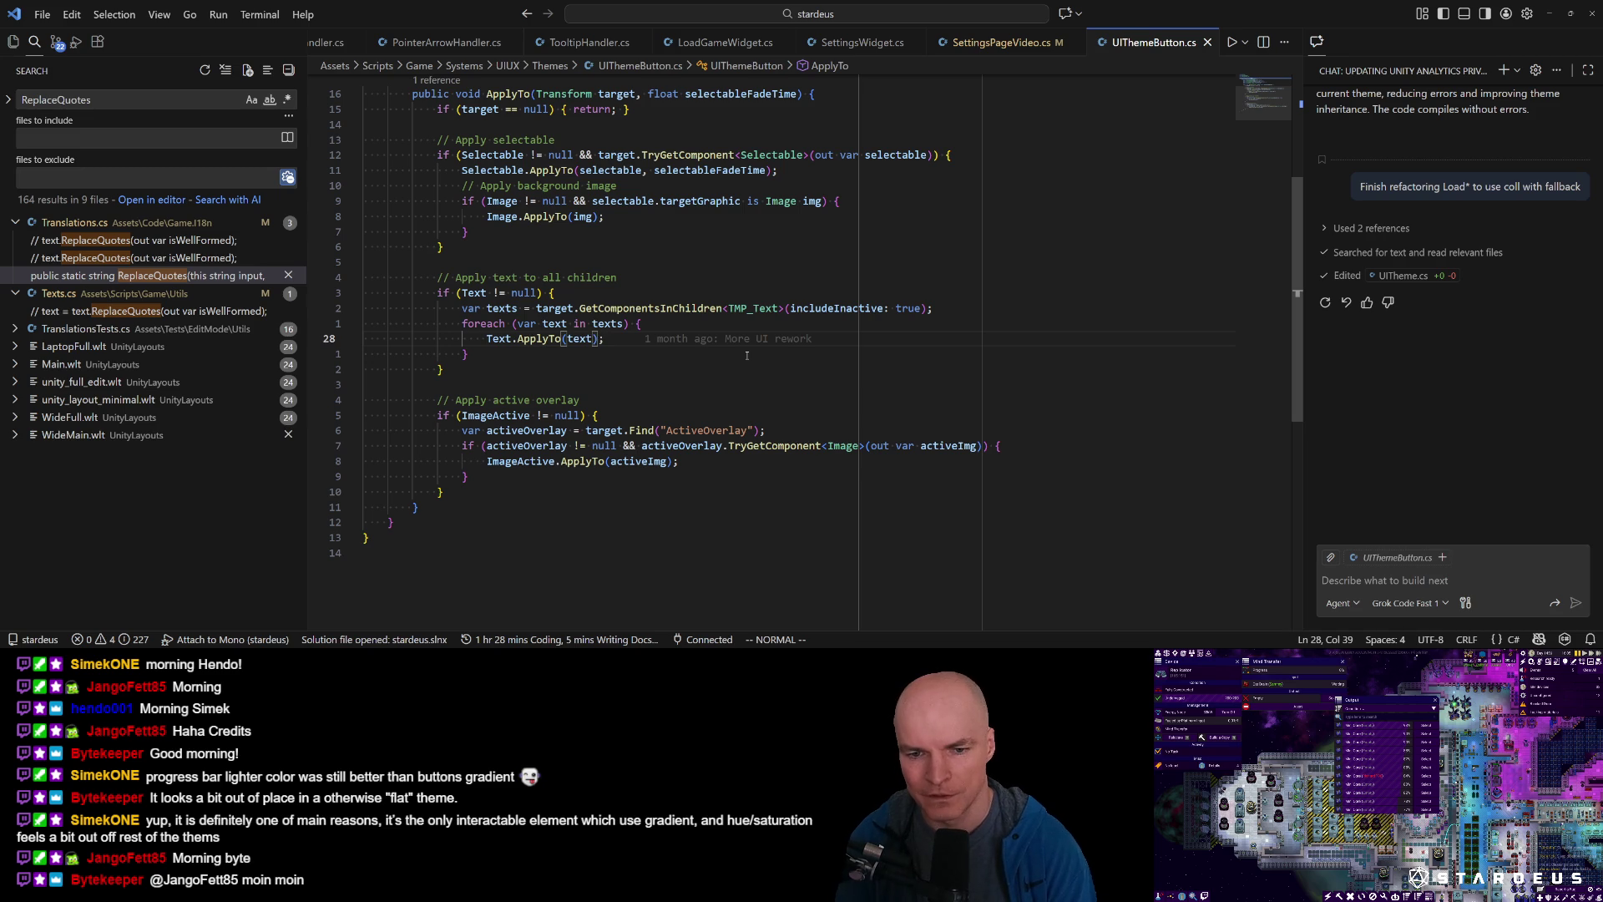
{"action": "type", "text": "Oif (text"}
{"action": "type", "text": "."}
{"action": "type", "text": "TryGet"}
{"action": "key", "text": "Tab"}
{"action": "type", "text": "<"}
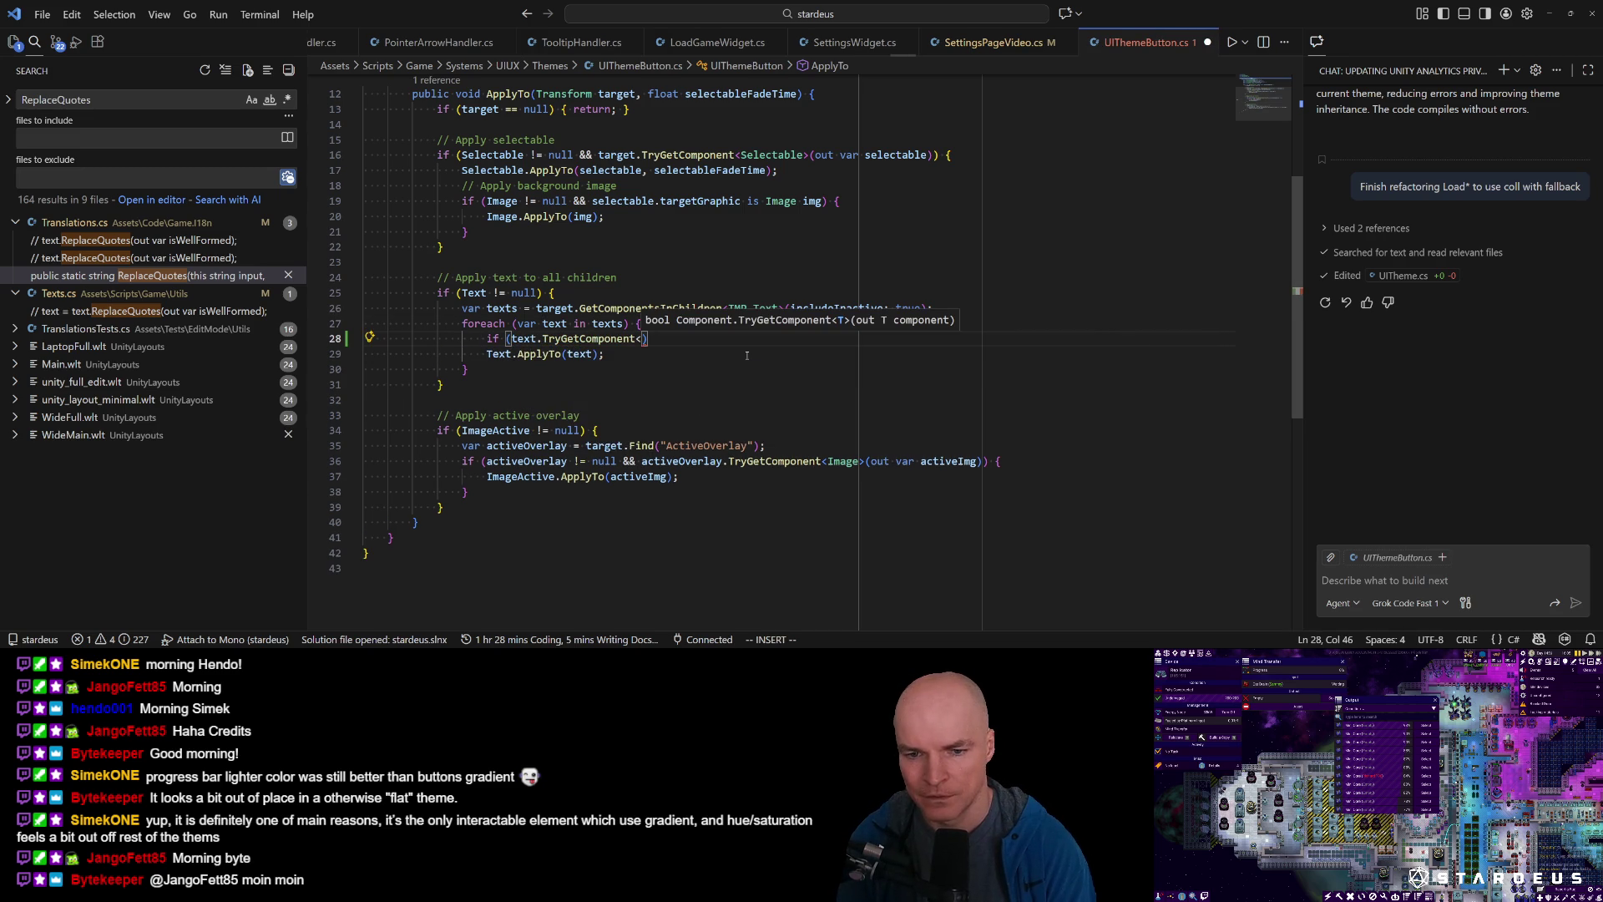
{"action": "type", "text": "UIthme"}
{"action": "key", "text": "BackSpace"}
{"action": "key", "text": "BackSpace"}
{"action": "key", "text": "BackSpace"}
{"action": "type", "text": "Themete"}
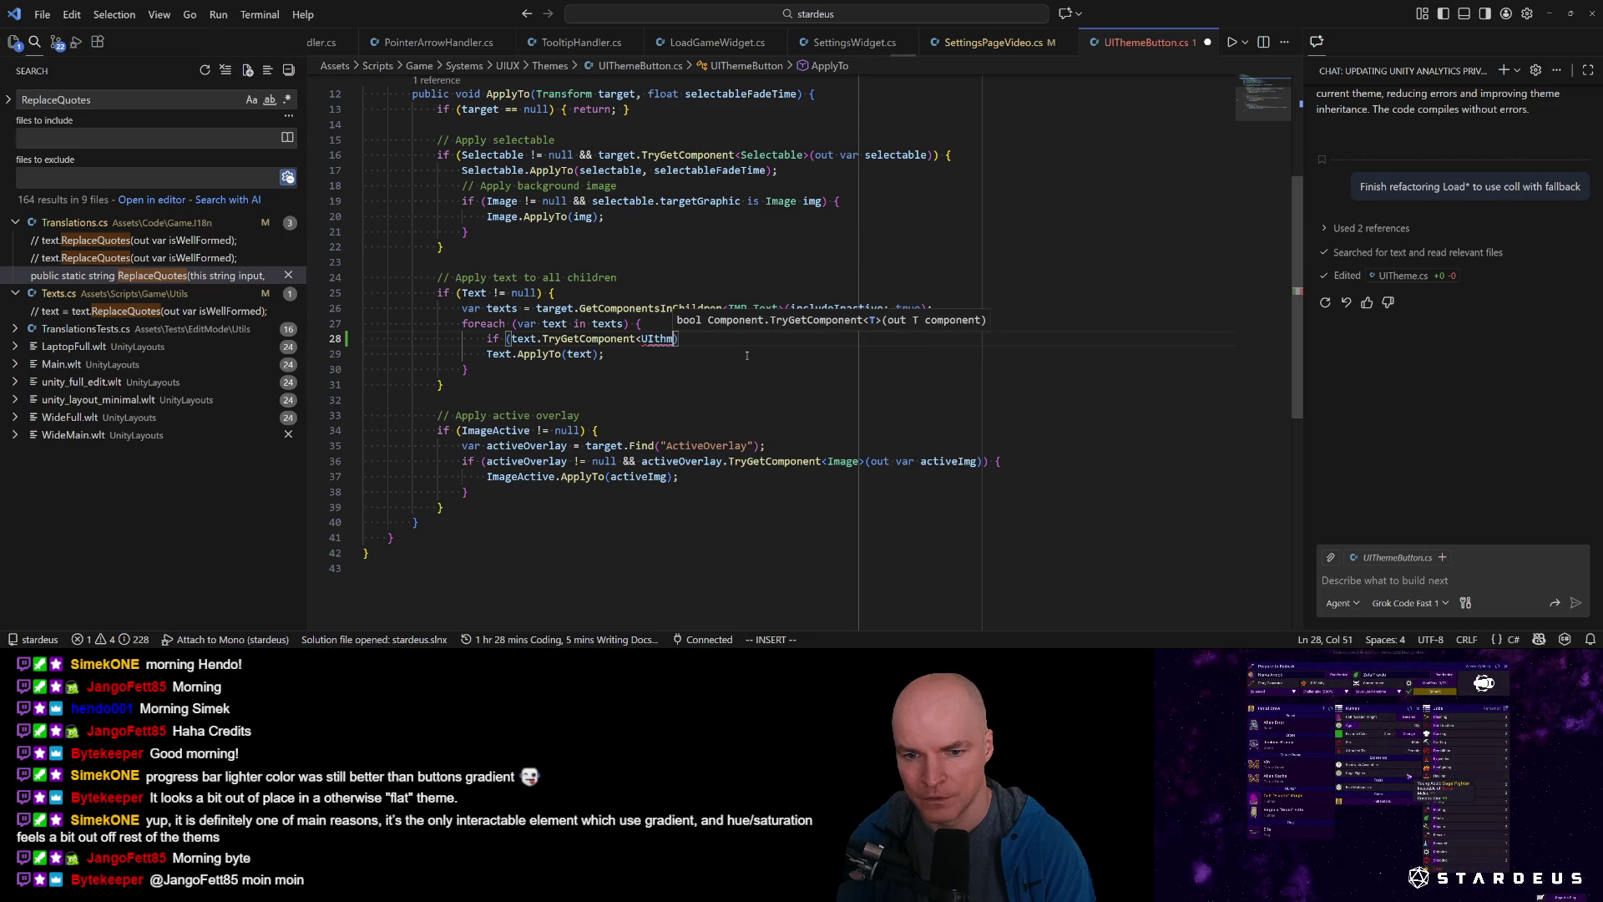
{"action": "key", "text": "Tab"}
{"action": "type", "text": ">("}
Rework the condition to TryGetComponent<UIThemeText>(out _) with a '// continue' body.
{"action": "key", "text": "Escape"}
{"action": "key", "text": "ctrl+Left"}
{"action": "key", "text": "ctrl+Left"}
{"action": "key", "text": "ctrl+Left"}
{"action": "key", "text": "ctrl+BackSpace"}
{"action": "type", "text": "has"}
{"action": "key", "text": "BackSpace"}
{"action": "key", "text": "BackSpace"}
{"action": "key", "text": "BackSpace"}
{"action": "type", "text": "Try"}
{"action": "key", "text": "Tab"}
{"action": "key", "text": "Right"}
{"action": "key", "text": "Right"}
{"action": "key", "text": "Right"}
{"action": "type", "text": "out _"}
{"action": "key", "text": "Escape"}
{"action": "type", "text": ") {"}
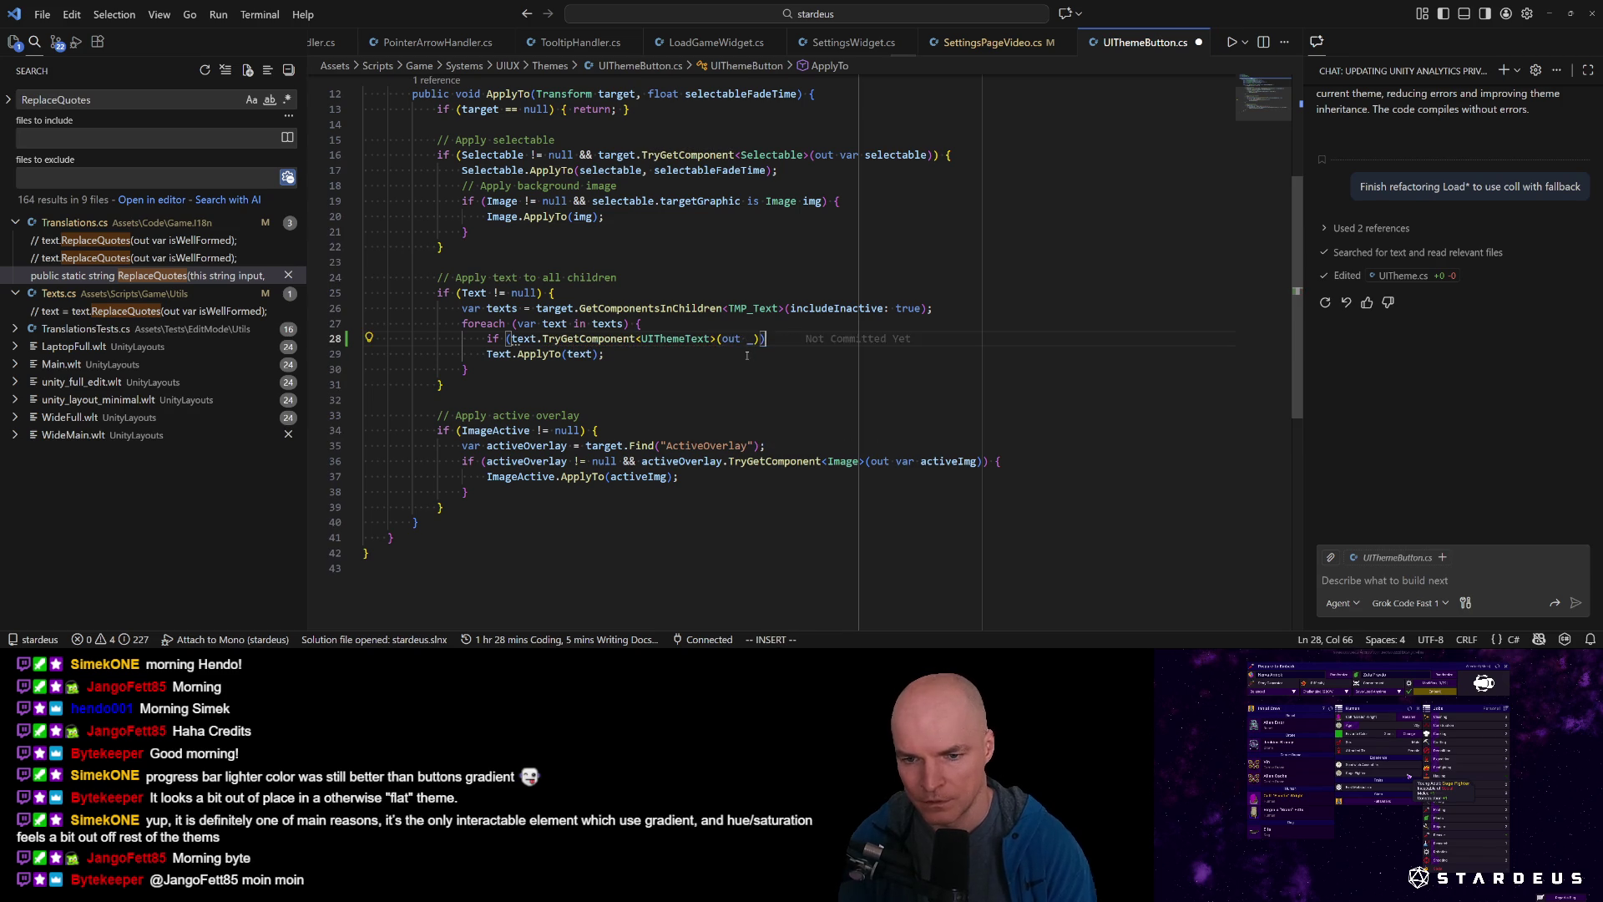
{"action": "key", "text": "Return"}
{"action": "type", "text": "// continue"}
{"action": "key", "text": "Escape"}
Add the comment '// there's an override - let's not touch' above the check and yank the four lines.
{"action": "key", "text": "k"}
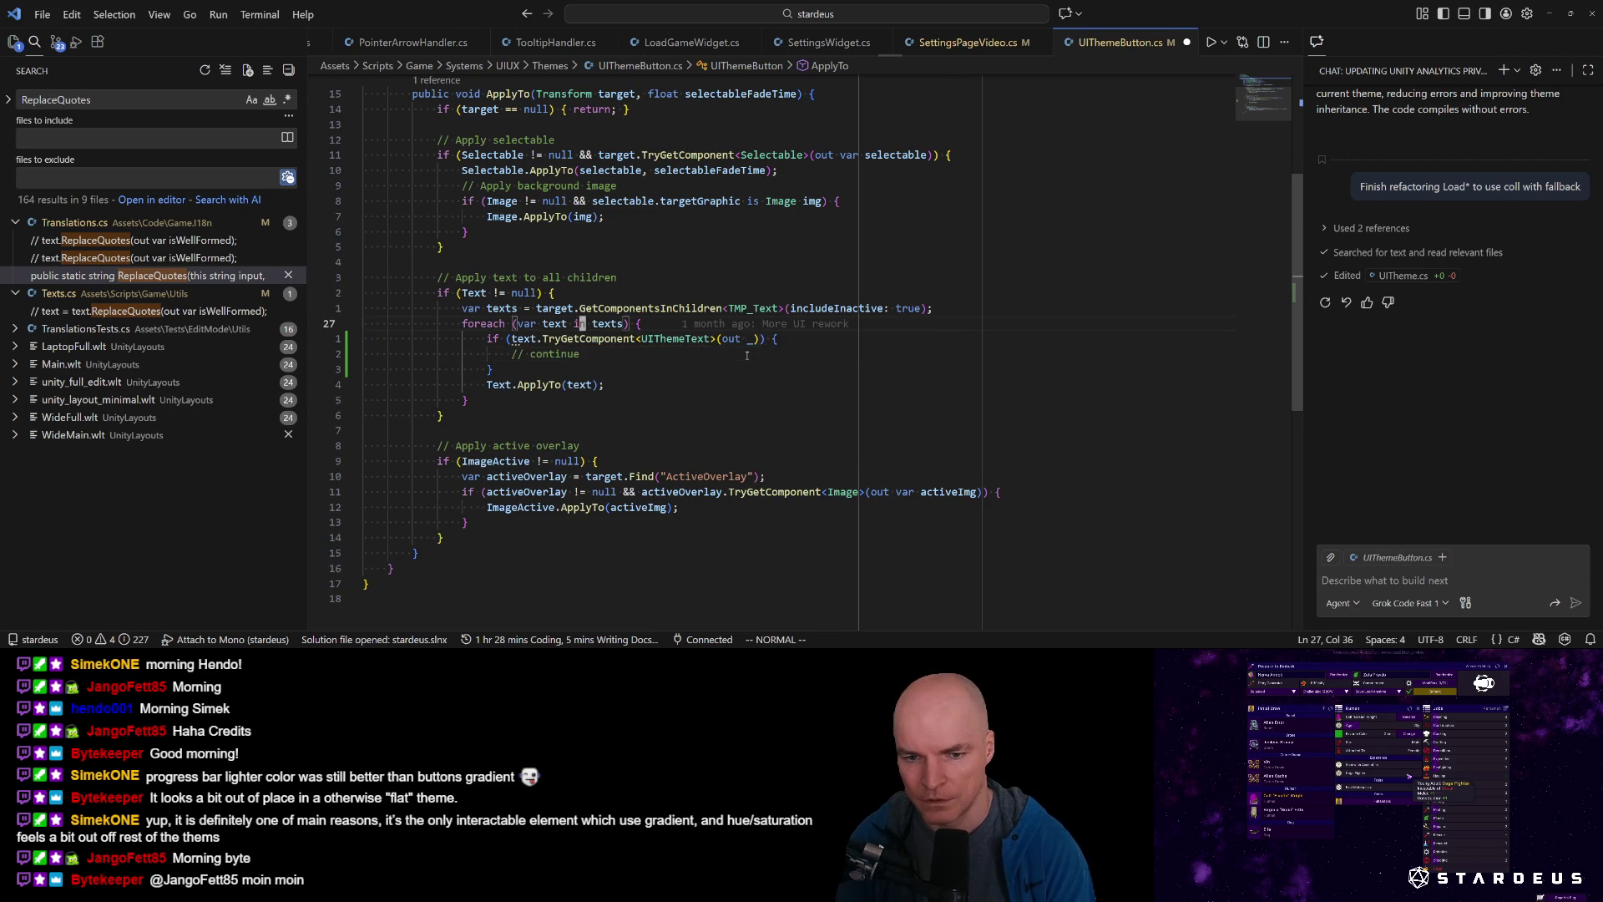
{"action": "key", "text": "shift+o"}
{"action": "type", "text": "// ther"}
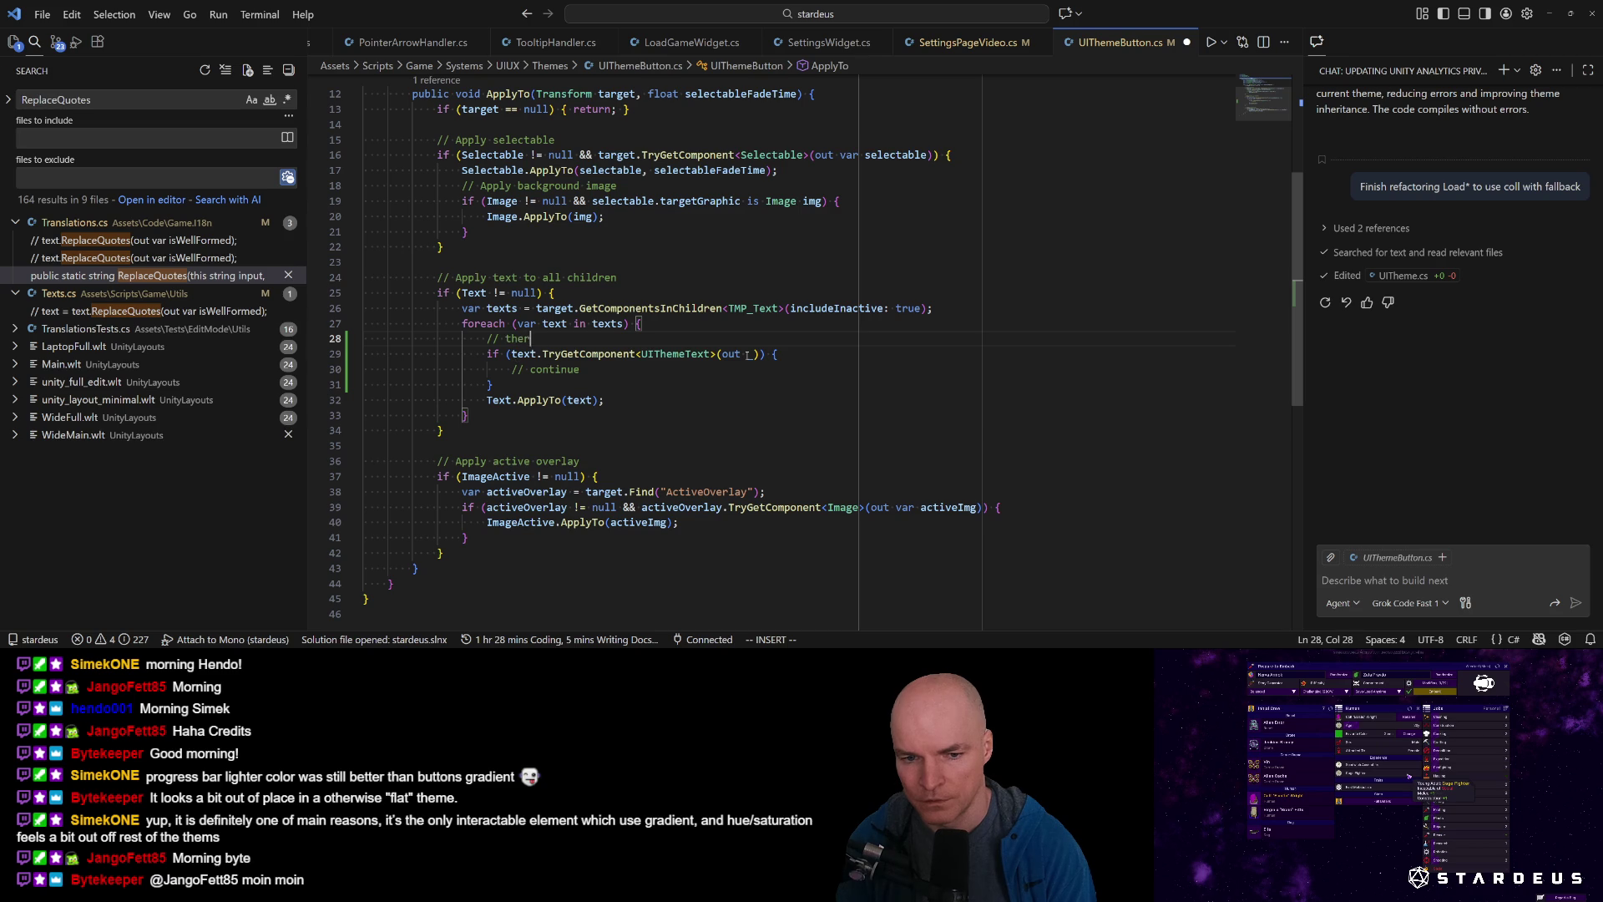
{"action": "type", "text": "e's an override"}
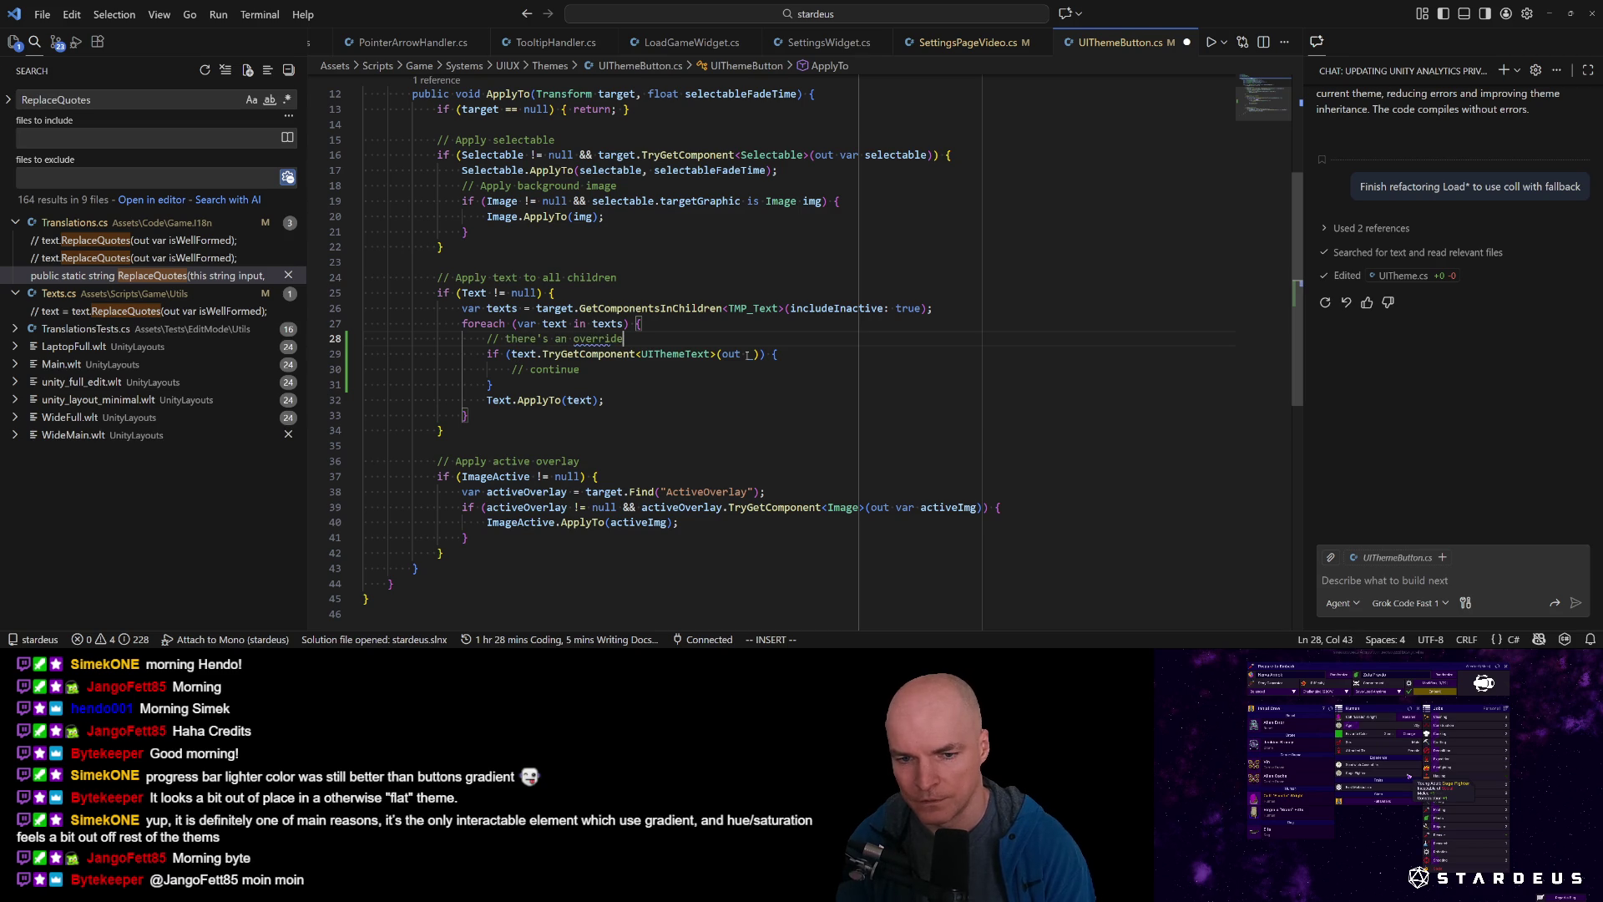
{"action": "type", "text": " - let's not touch"}
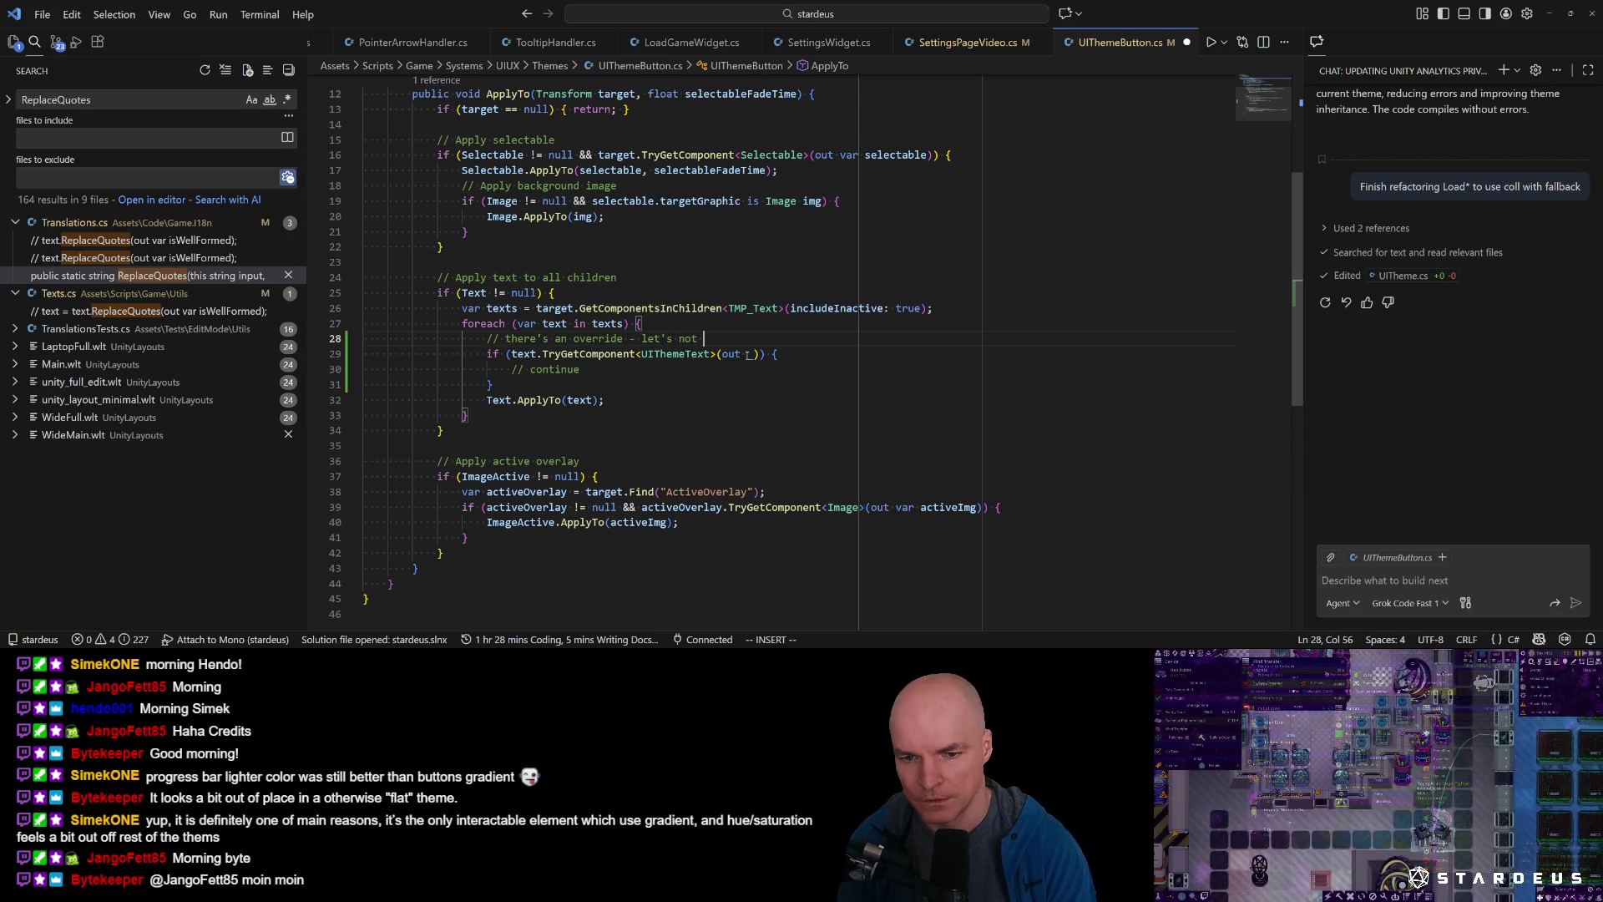
{"action": "key", "text": "Escape"}
{"action": "key", "text": "shift+v"}
{"action": "key", "text": "j"}
{"action": "key", "text": "j"}
{"action": "key", "text": "j"}
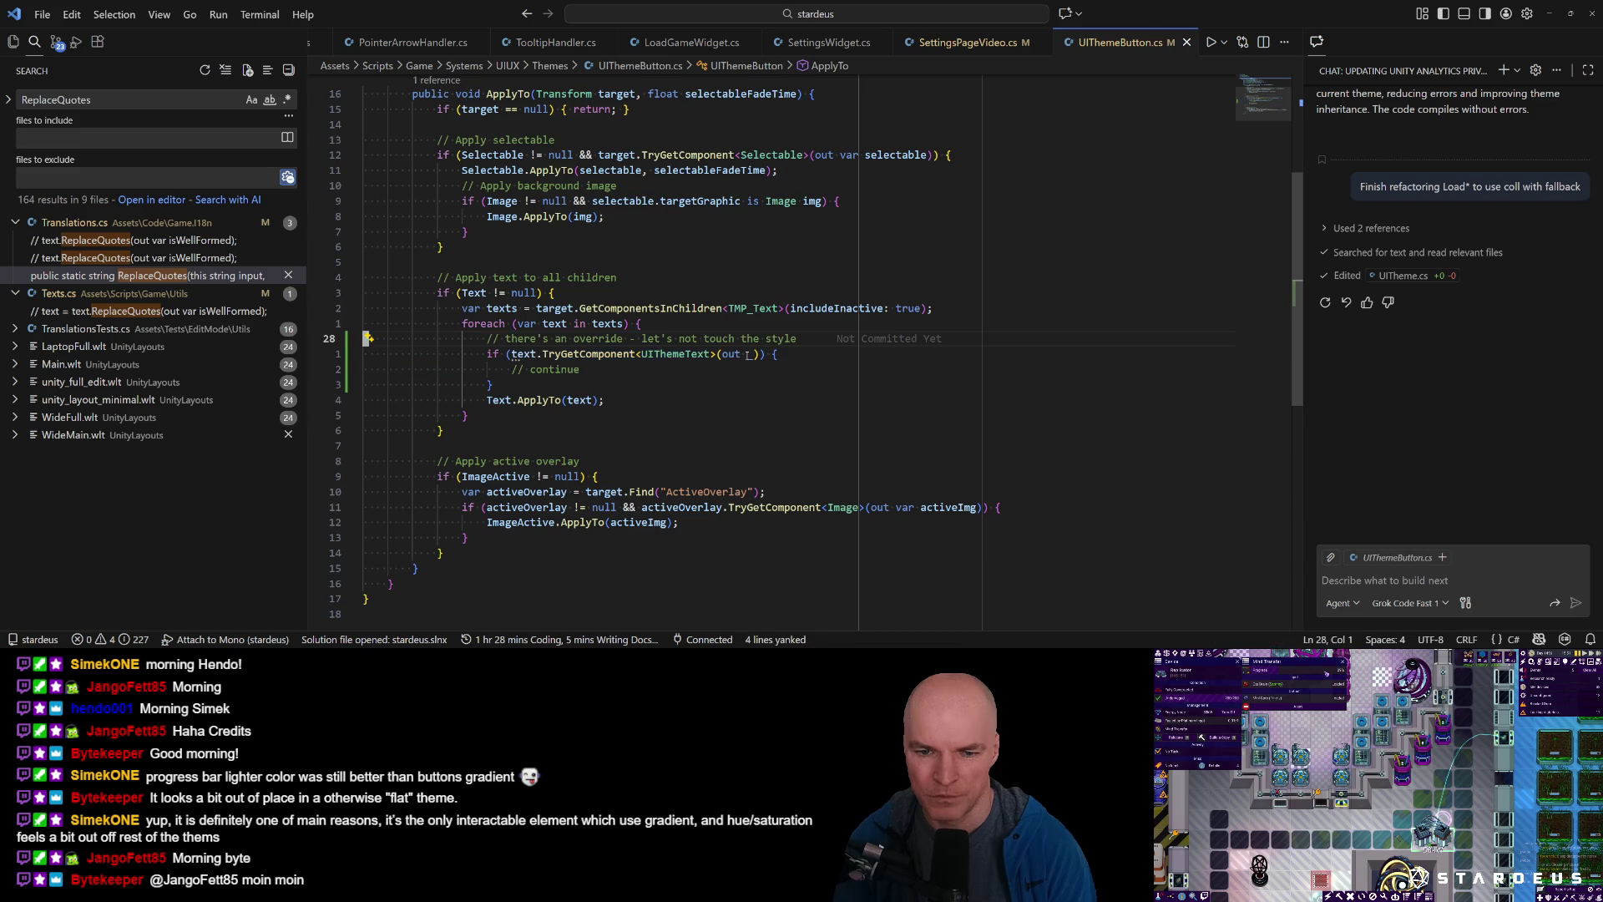
{"action": "key", "text": "y"}
{"action": "key", "text": "9"}
{"action": "key", "text": "k"}
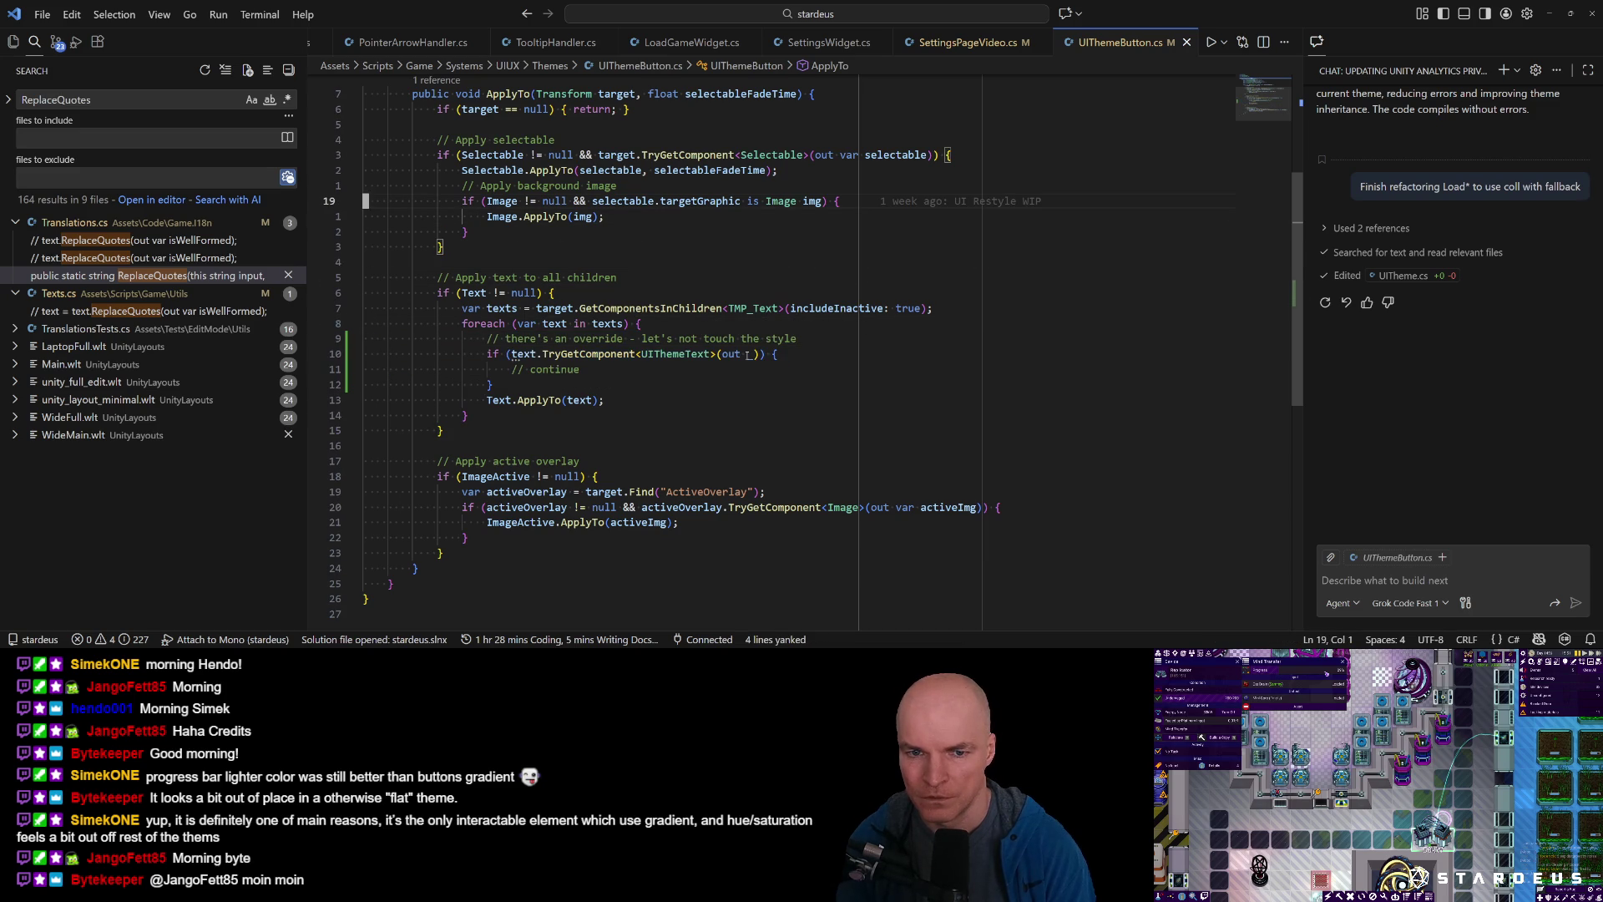
{"action": "key", "text": "1"}
{"action": "key", "text": "2"}
{"action": "key", "text": "j"}
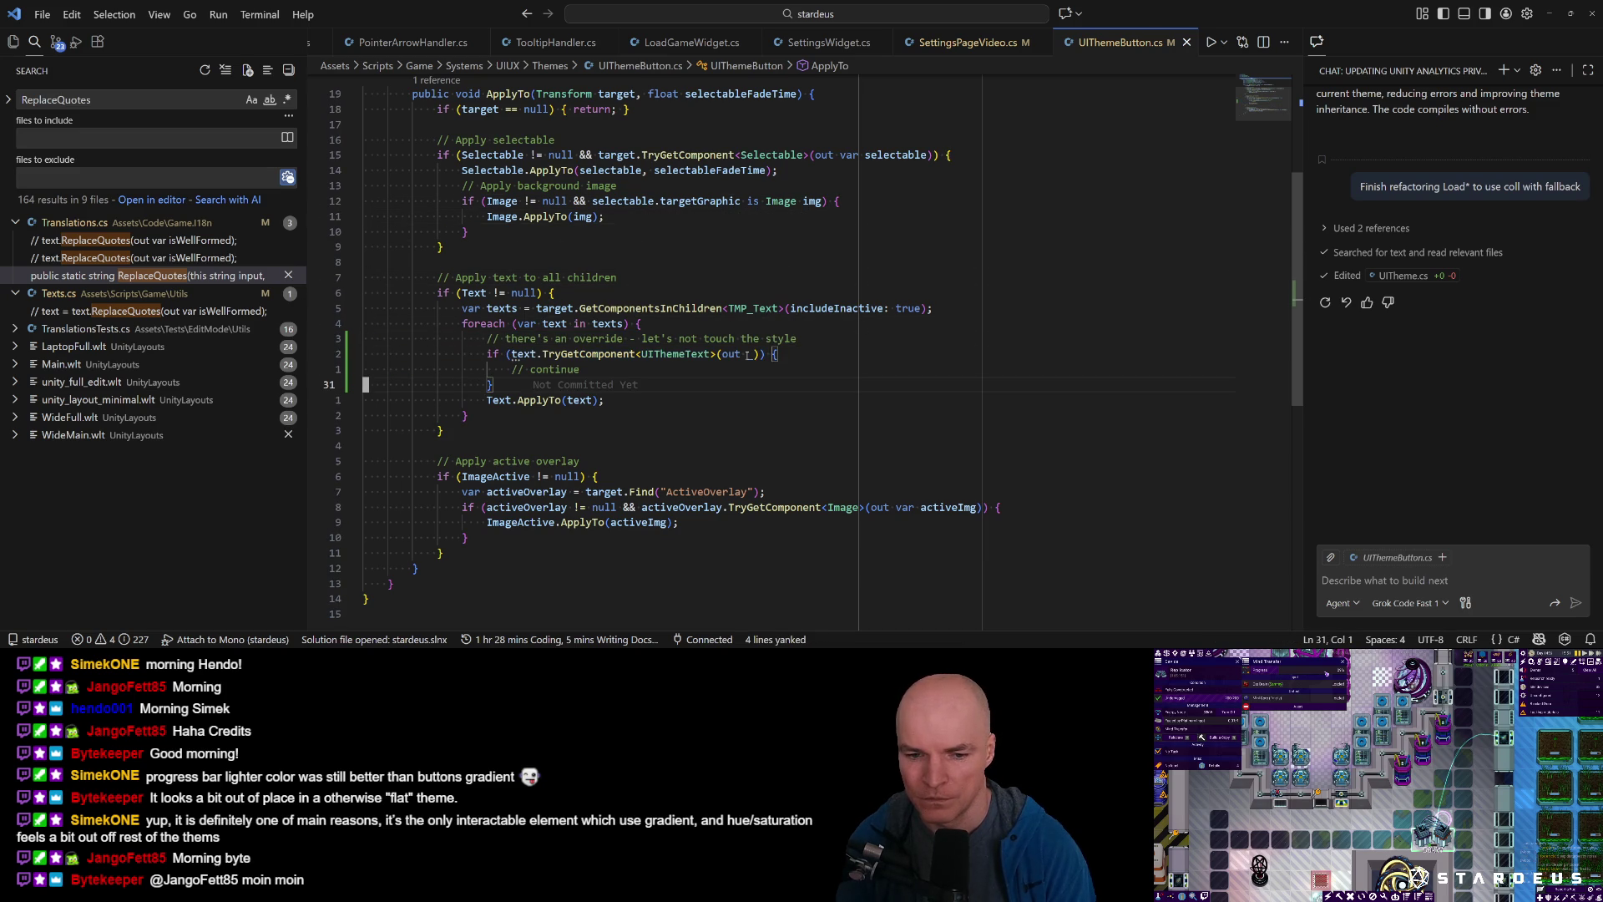
{"action": "key", "text": "alt+Tab"}
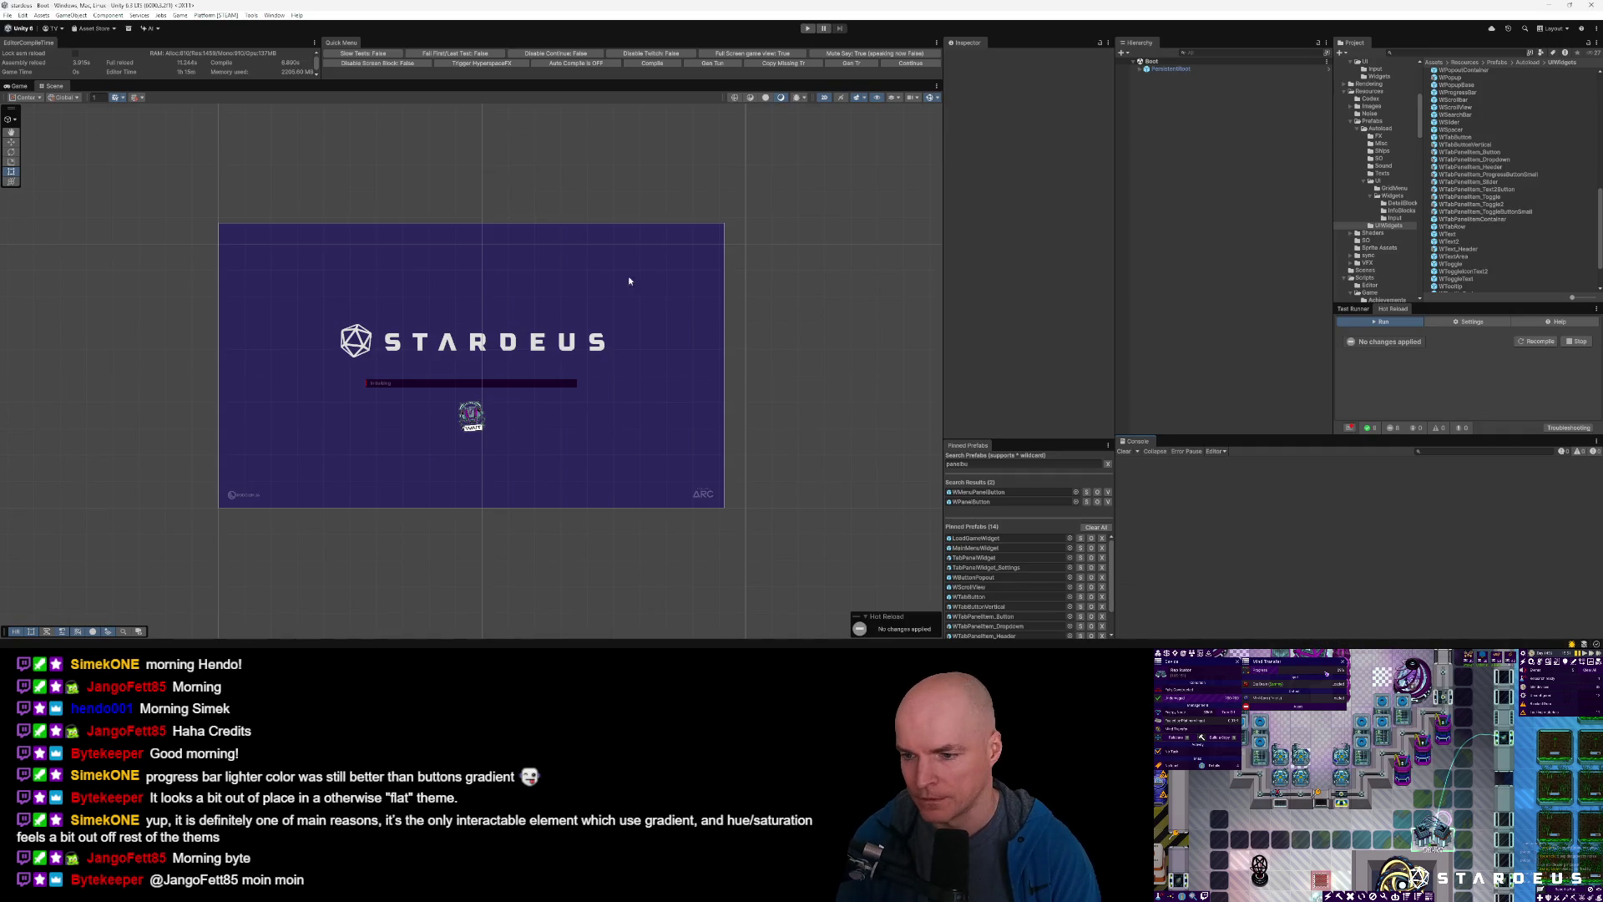
Restart play, resume the saved colony after the reload, and open Settings from the main menu.
{"action": "left_click", "coordinate": [926, 64]}
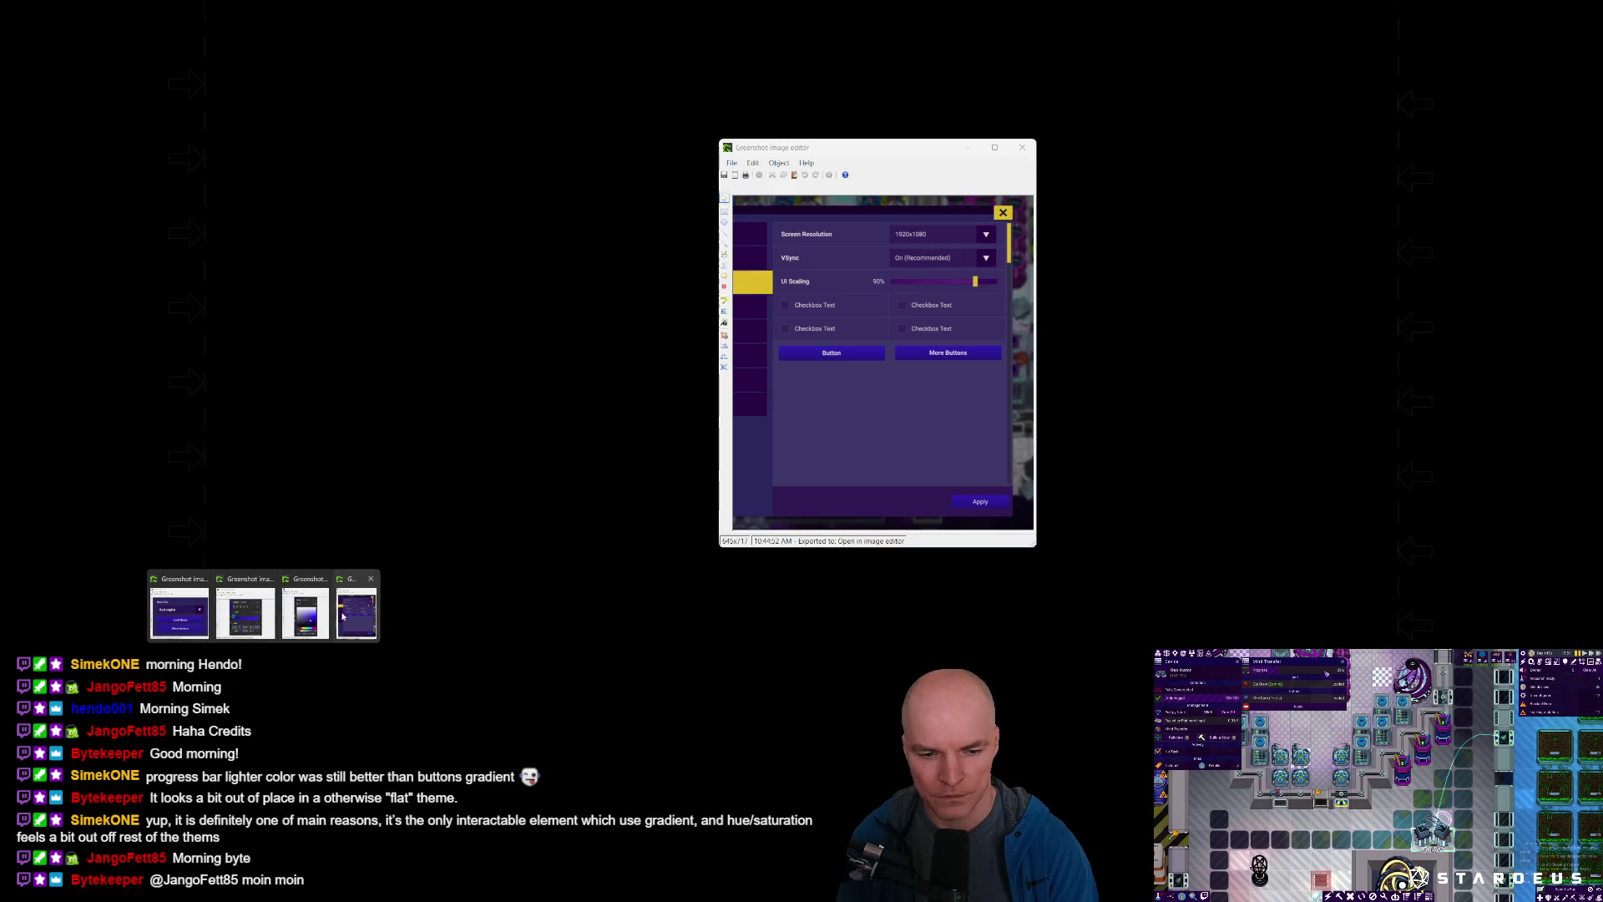
{"action": "left_click", "coordinate": [333, 615]}
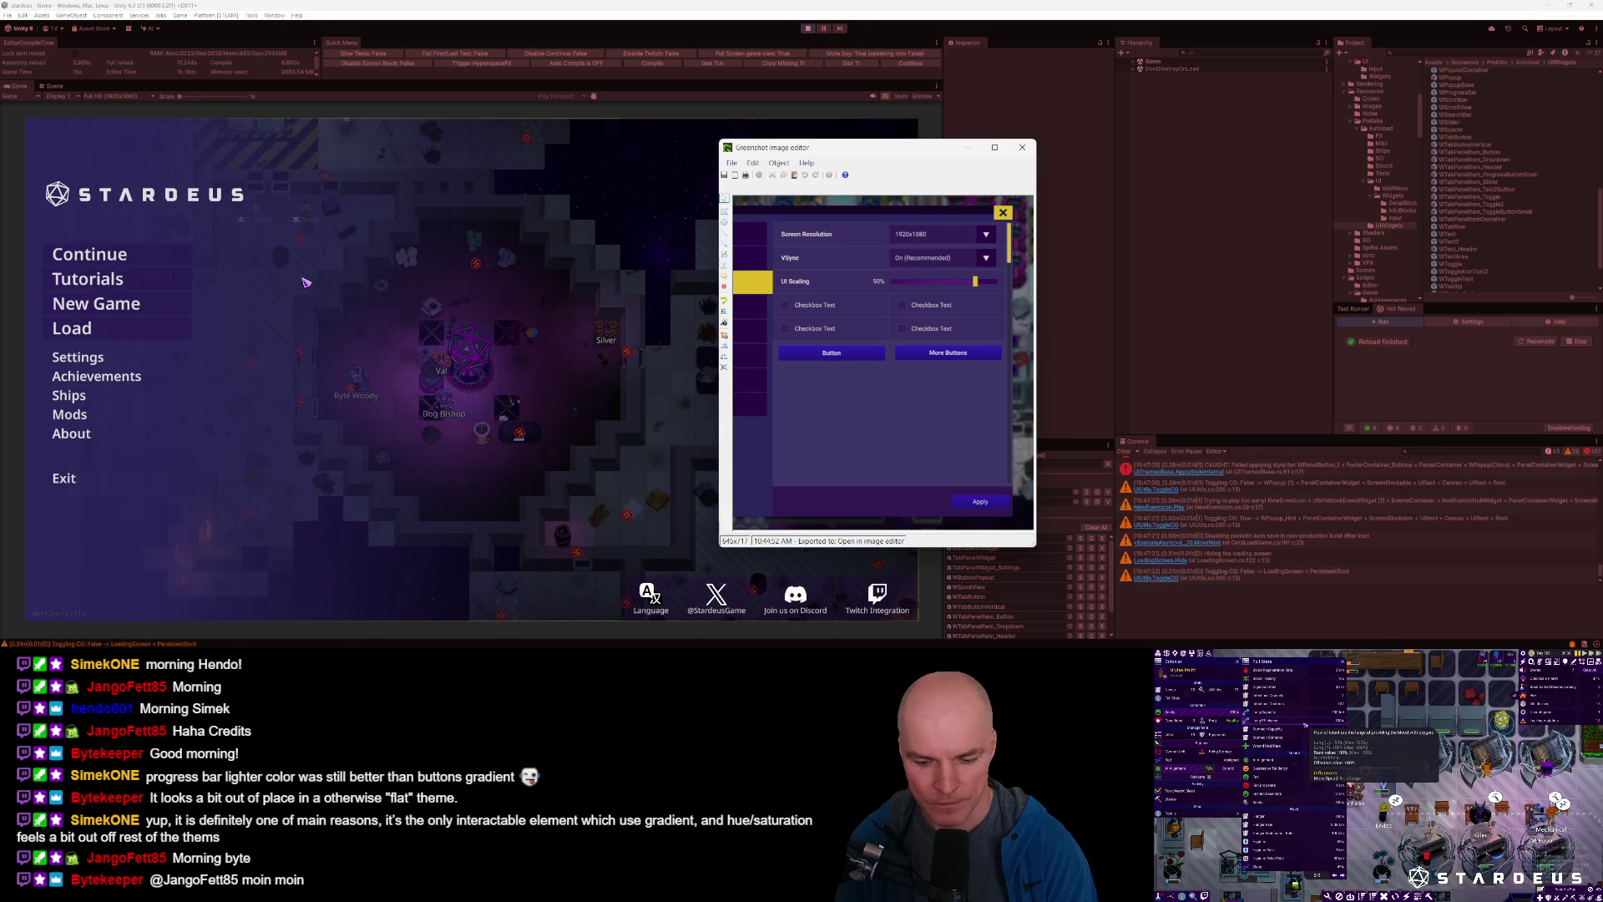
{"action": "left_click", "coordinate": [89, 254]}
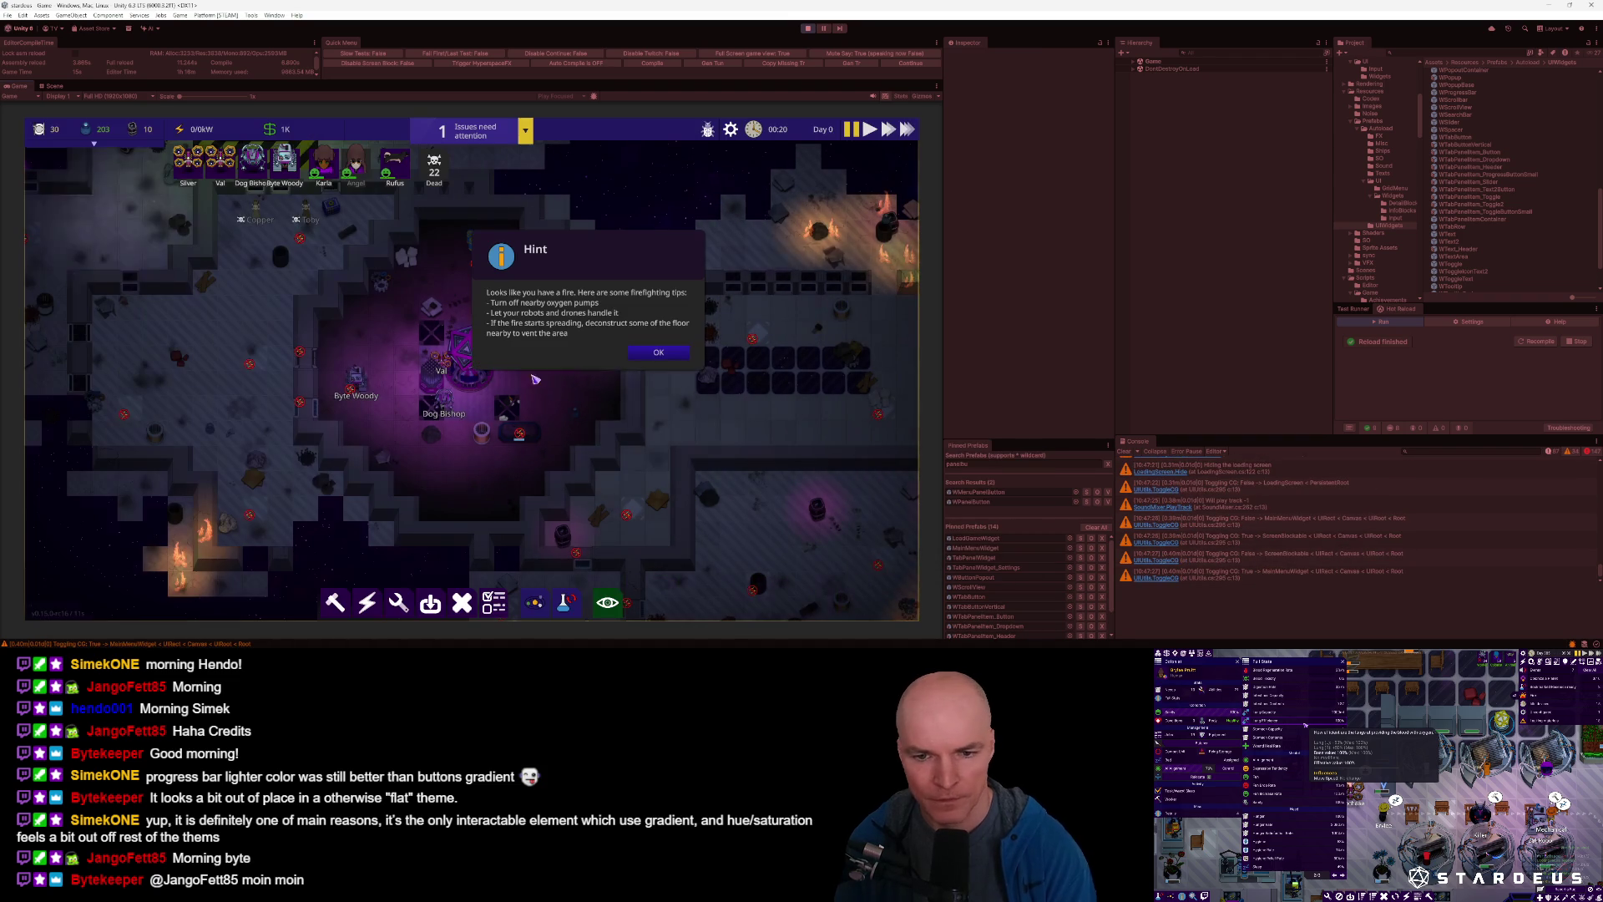
{"action": "key", "text": "Escape"}
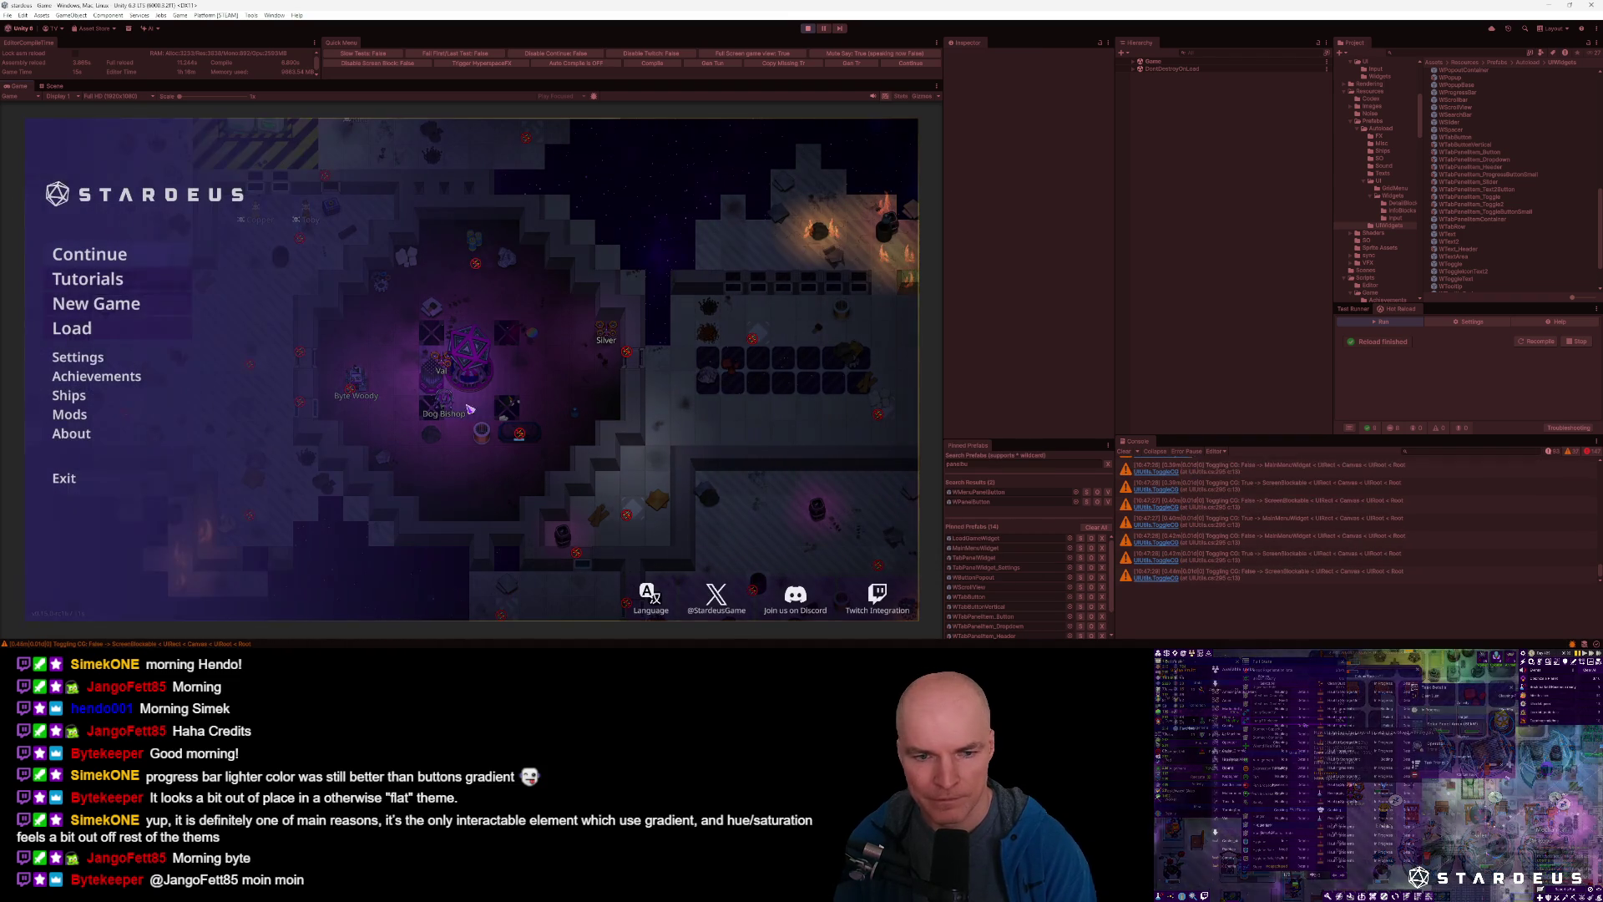
{"action": "left_click", "coordinate": [88, 364]}
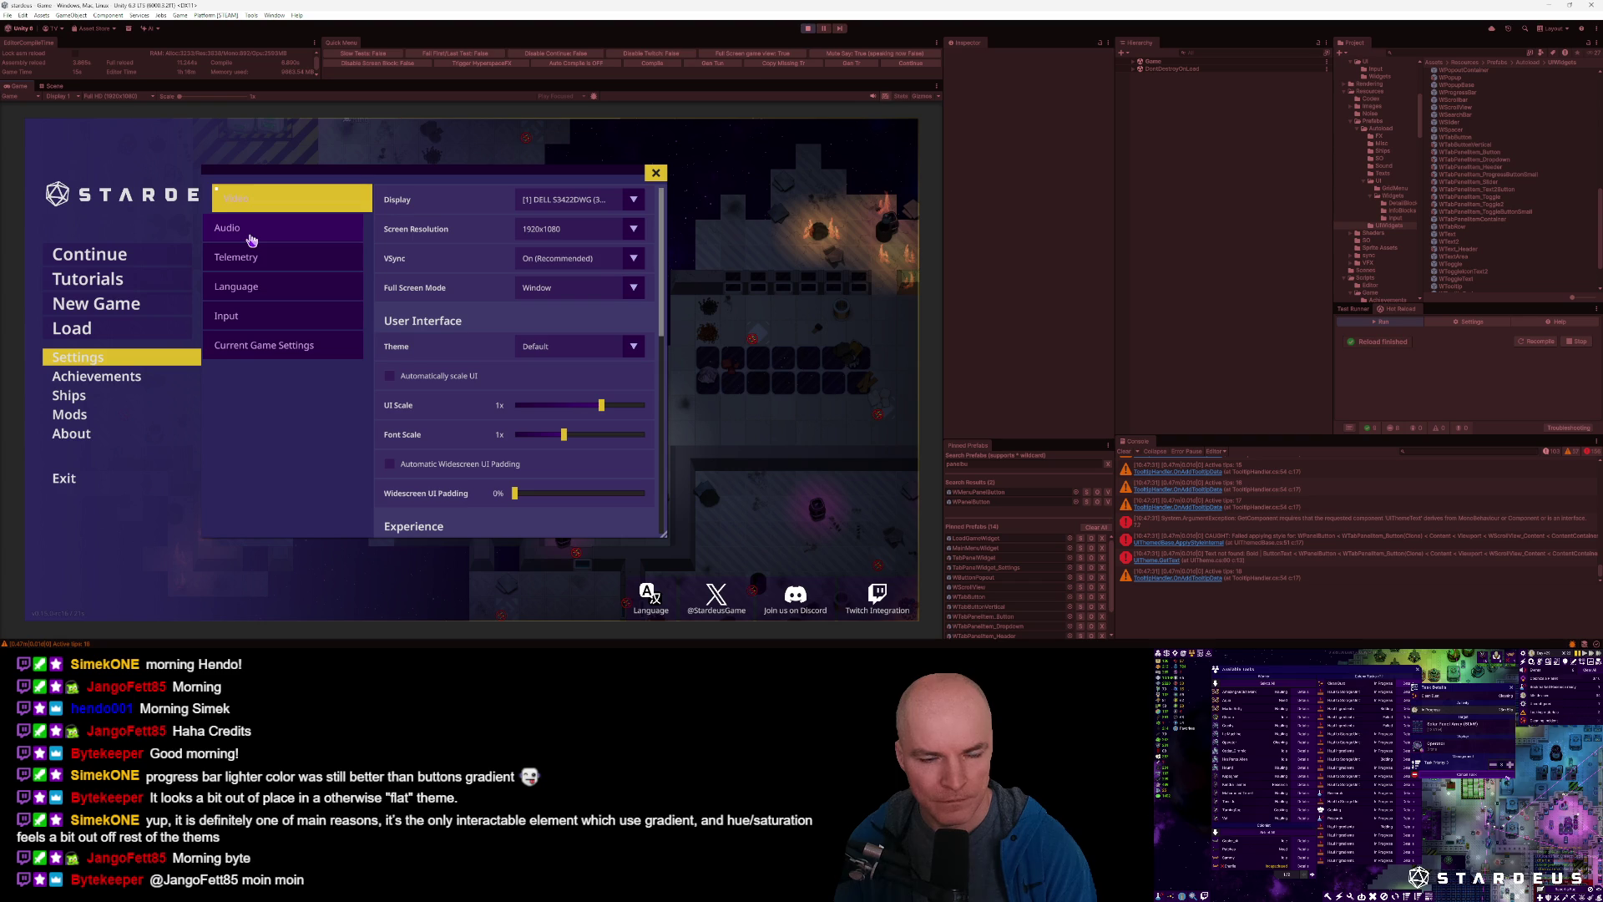
Scroll the Video settings, open and close the Screen Resolution list, and review Performance.
{"action": "scroll", "coordinate": [518, 405], "scroll_direction": "down", "scroll_amount": 5}
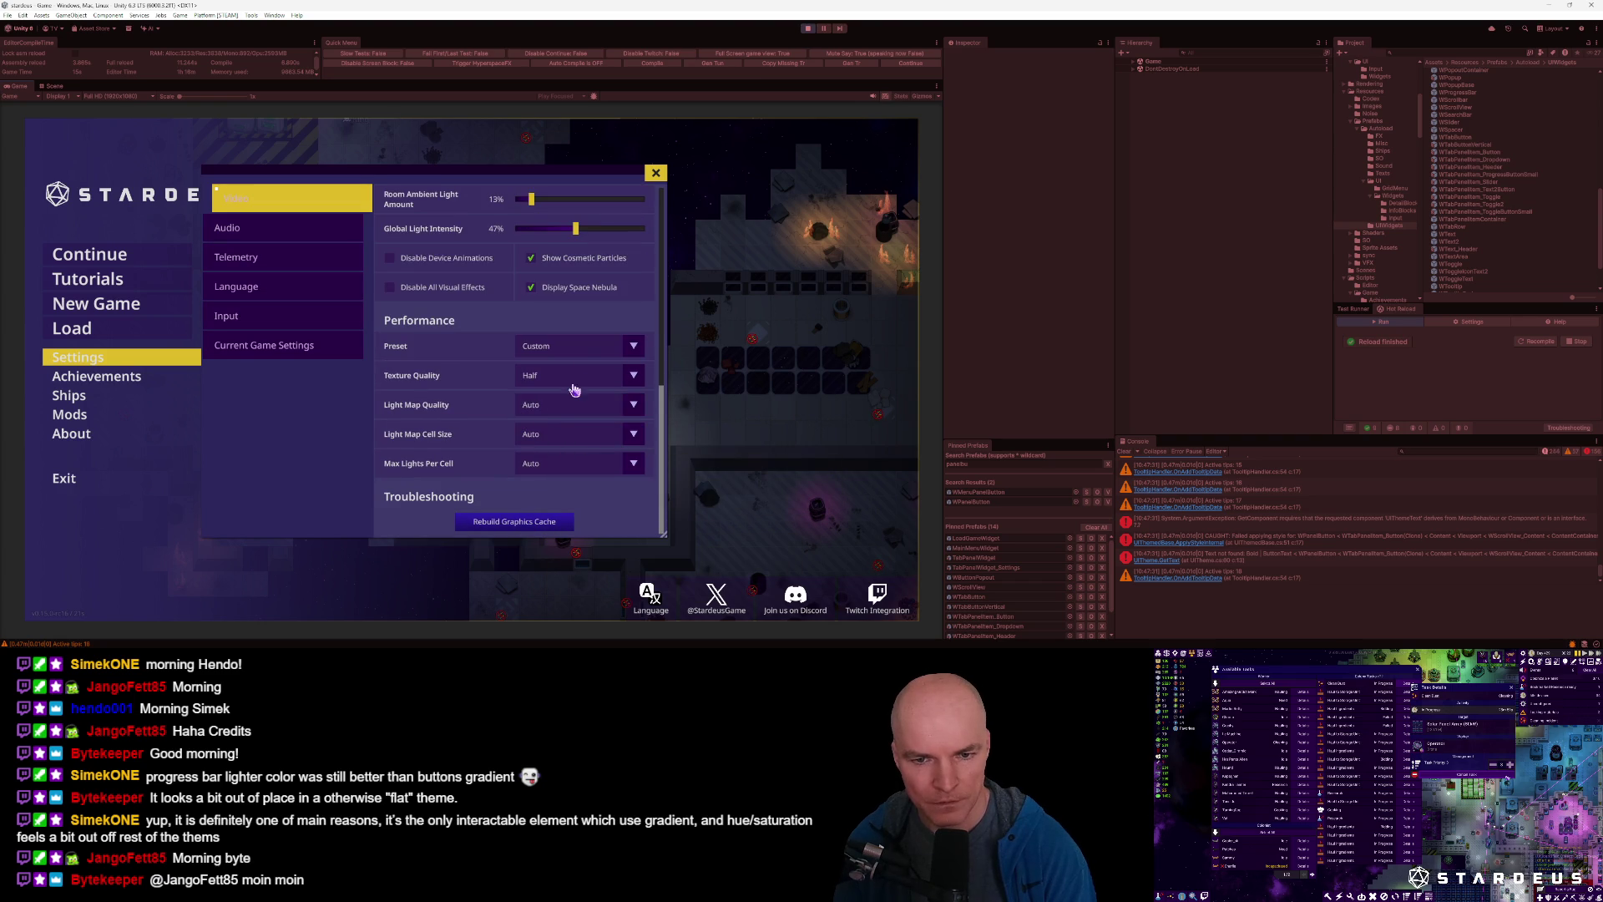
{"action": "scroll", "coordinate": [566, 421], "scroll_direction": "up", "scroll_amount": 5}
{"action": "left_click", "coordinate": [586, 234]}
{"action": "left_click", "coordinate": [555, 334]}
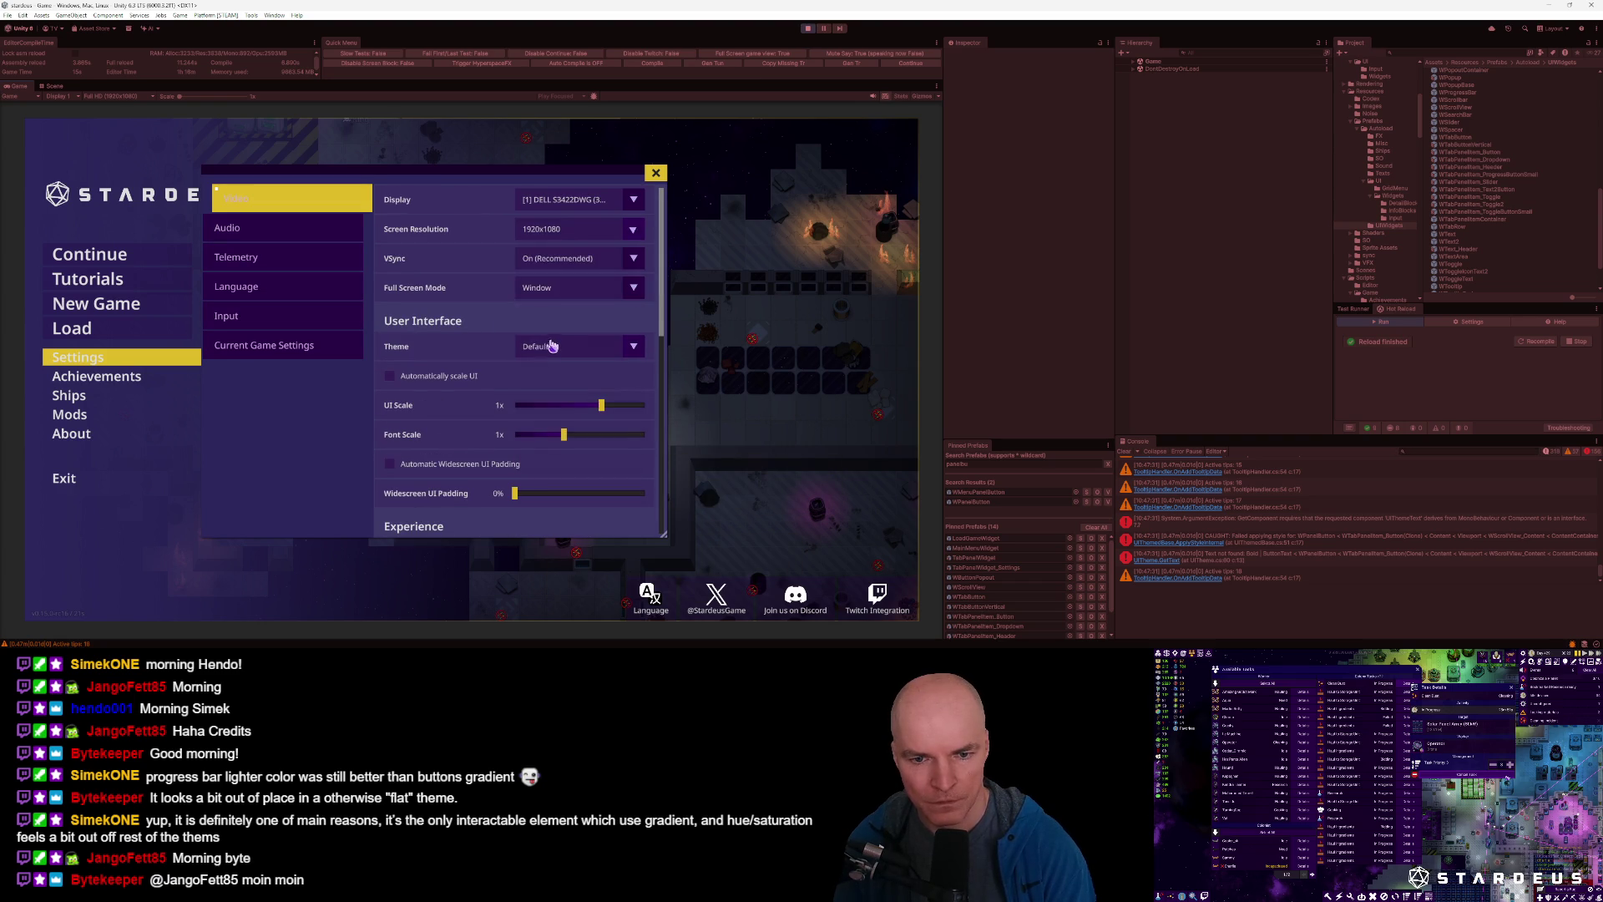
{"action": "scroll", "coordinate": [577, 228], "scroll_direction": "down", "scroll_amount": 5}
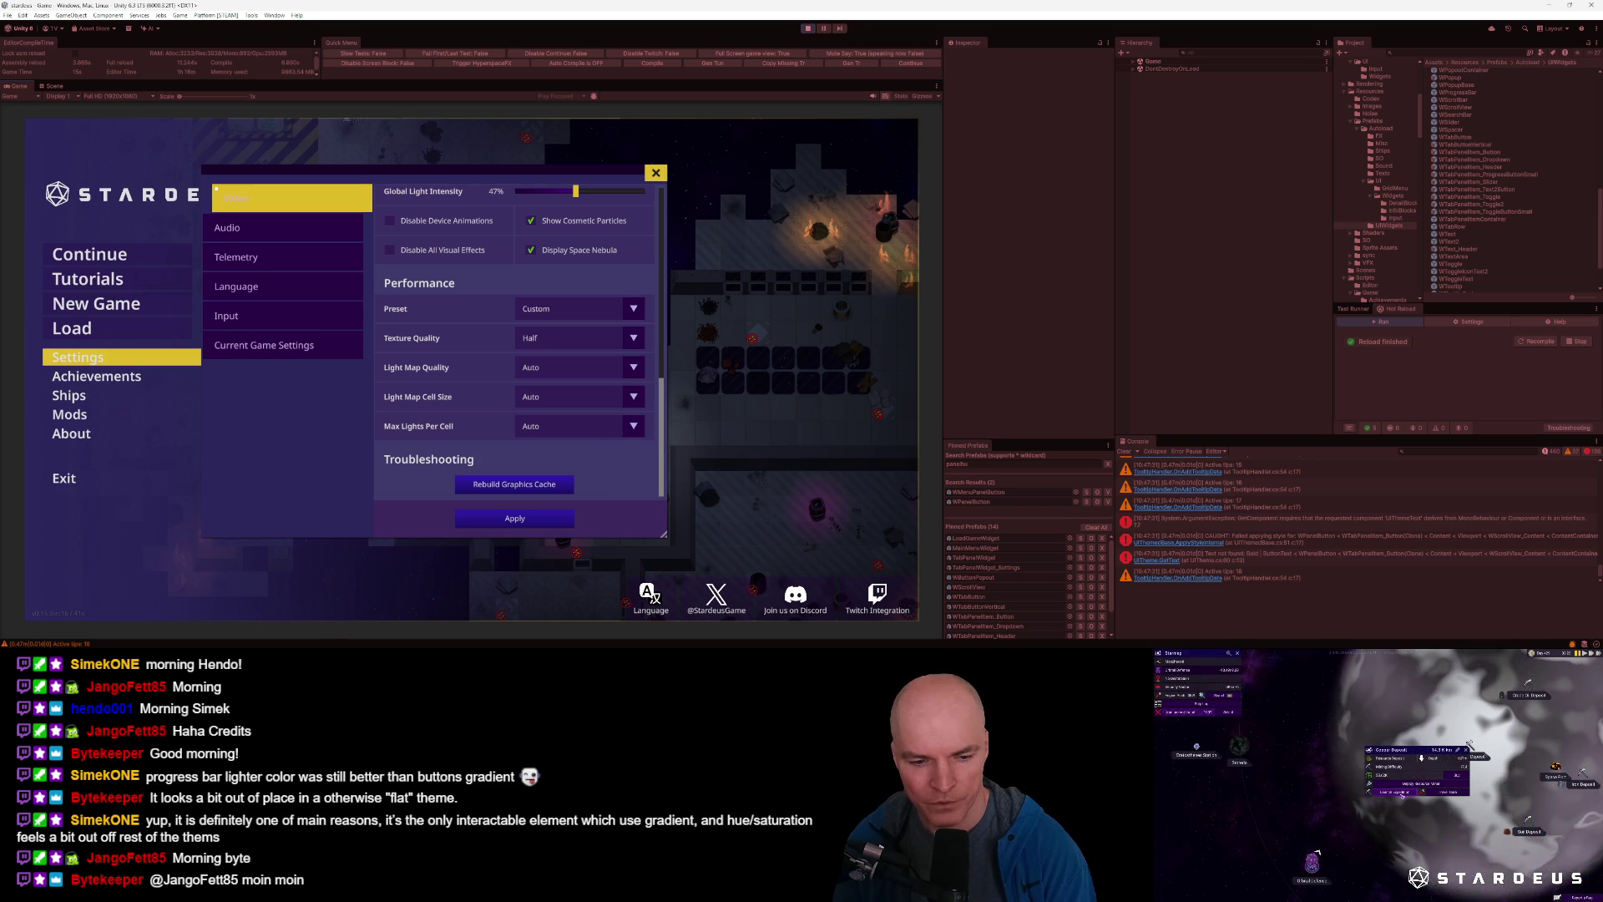
{"action": "mouse_move", "coordinate": [283, 646]}
{"action": "left_click", "coordinate": [300, 613]}
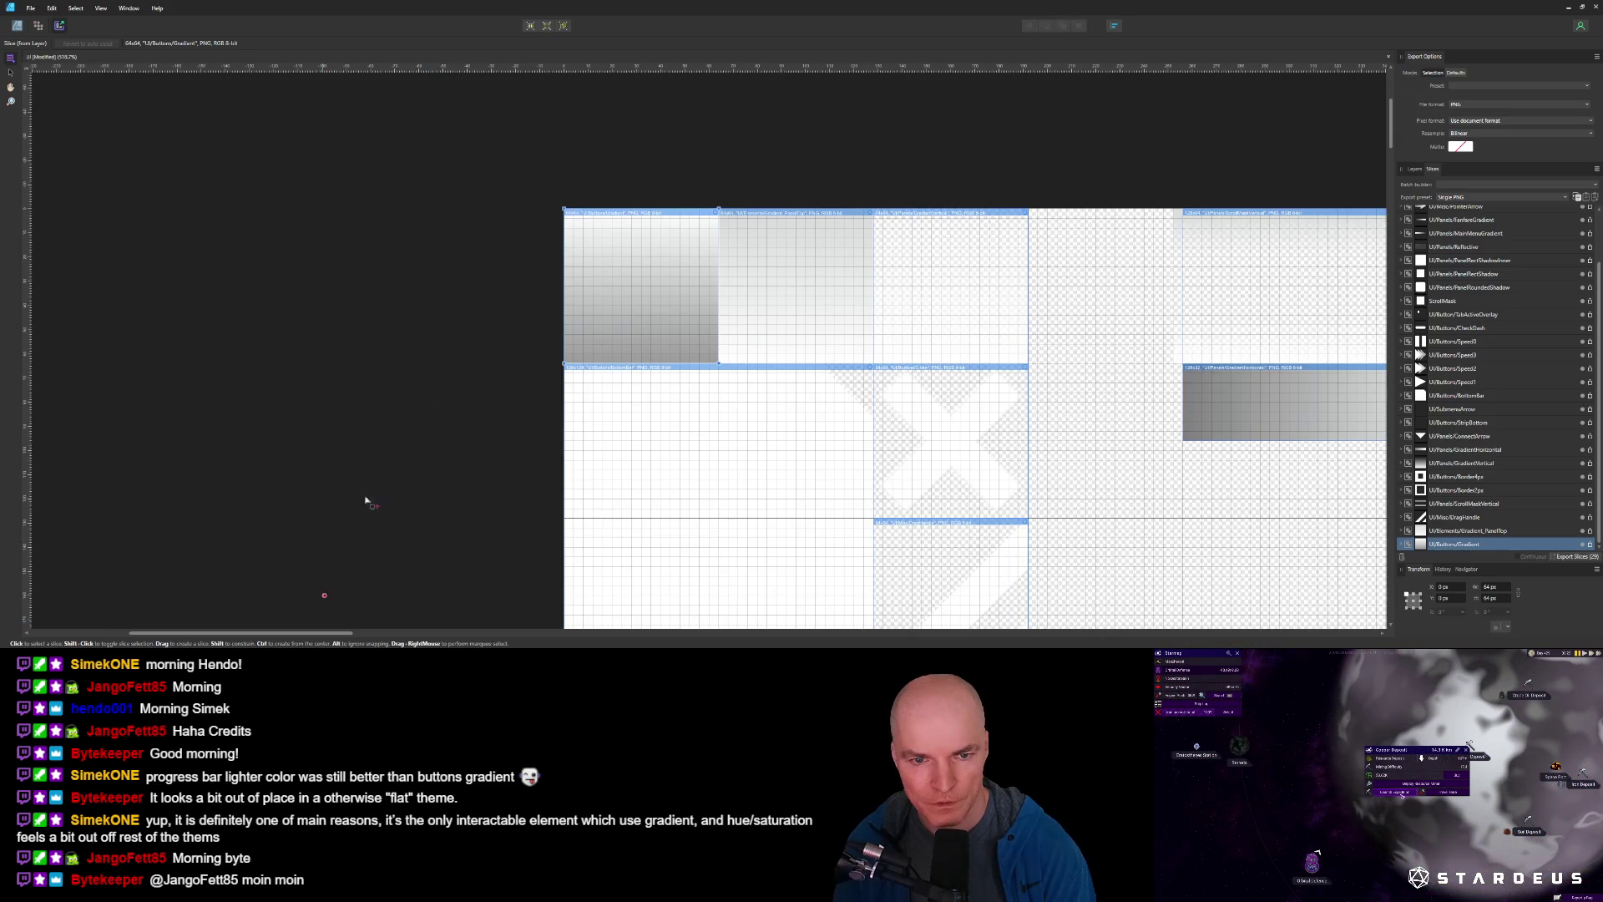
Lighten the button rectangle's fill gradient by moving its midpoint to 80%.
{"action": "left_click", "coordinate": [16, 26]}
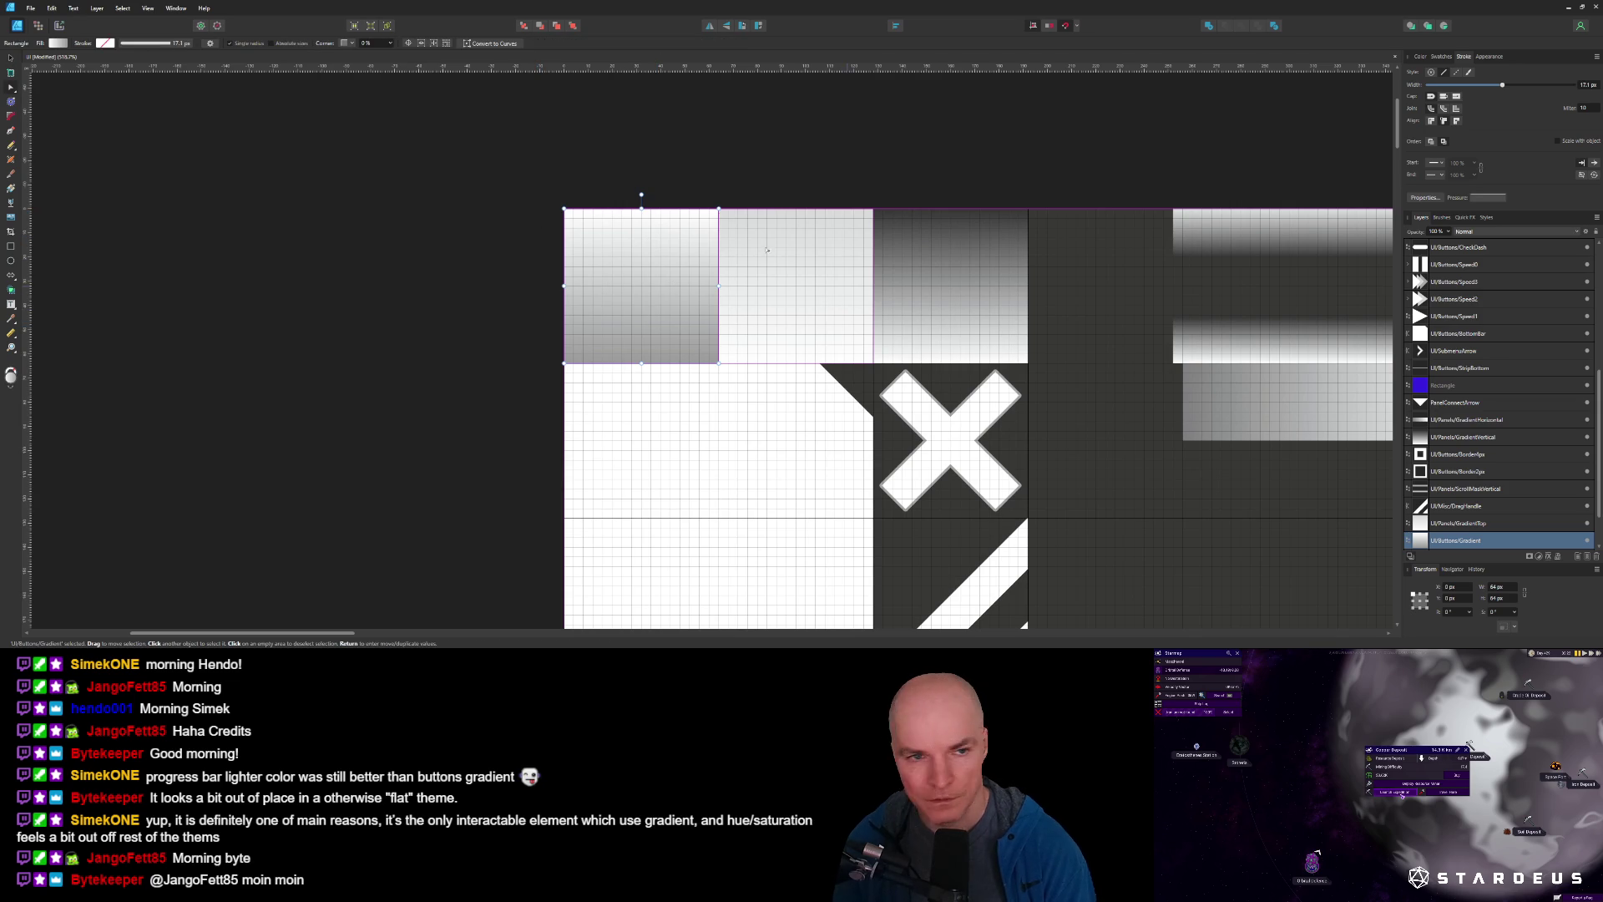
{"action": "left_click", "coordinate": [57, 44]}
{"action": "left_click_drag", "start_coordinate": [82, 86], "coordinate": [31, 85]}
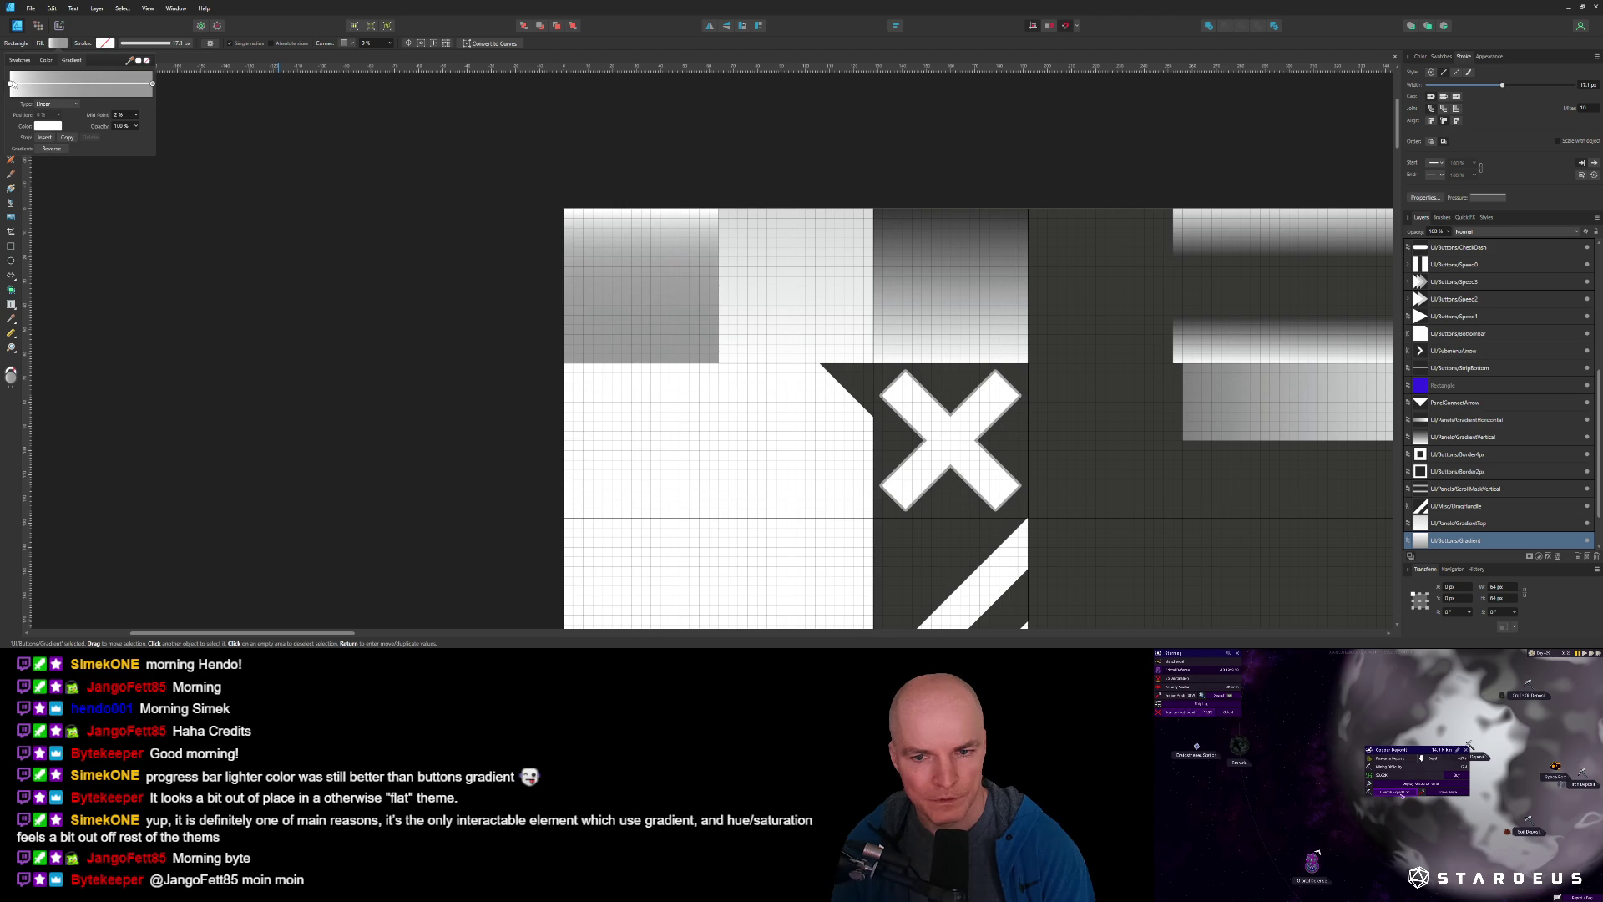
{"action": "left_click_drag", "start_coordinate": [30, 86], "coordinate": [129, 86]}
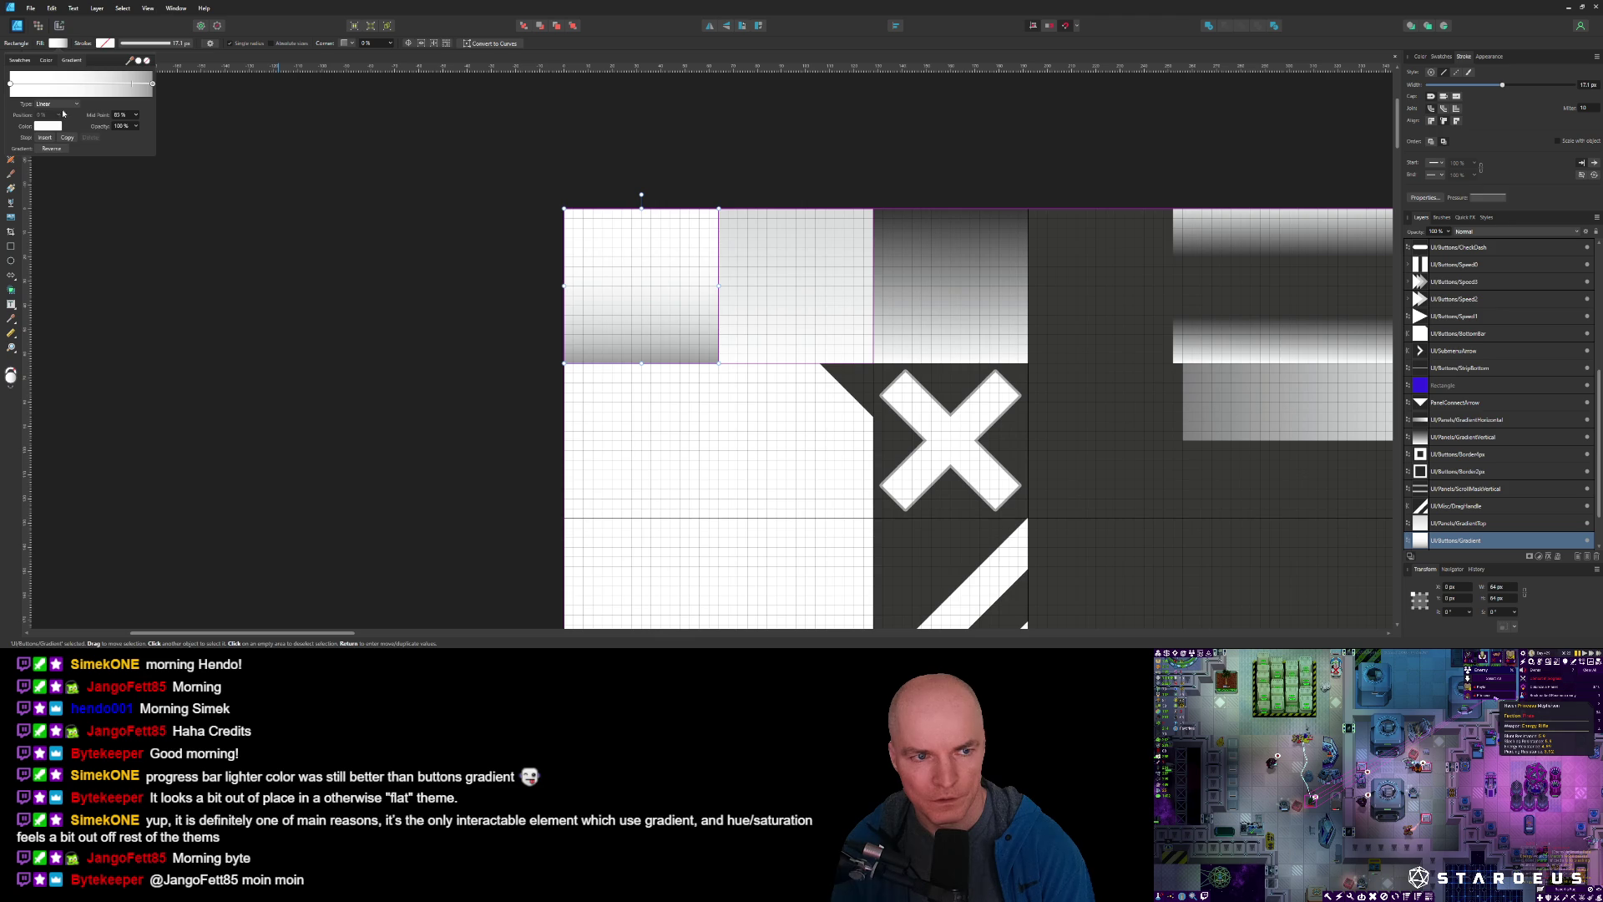
{"action": "left_click", "coordinate": [59, 26]}
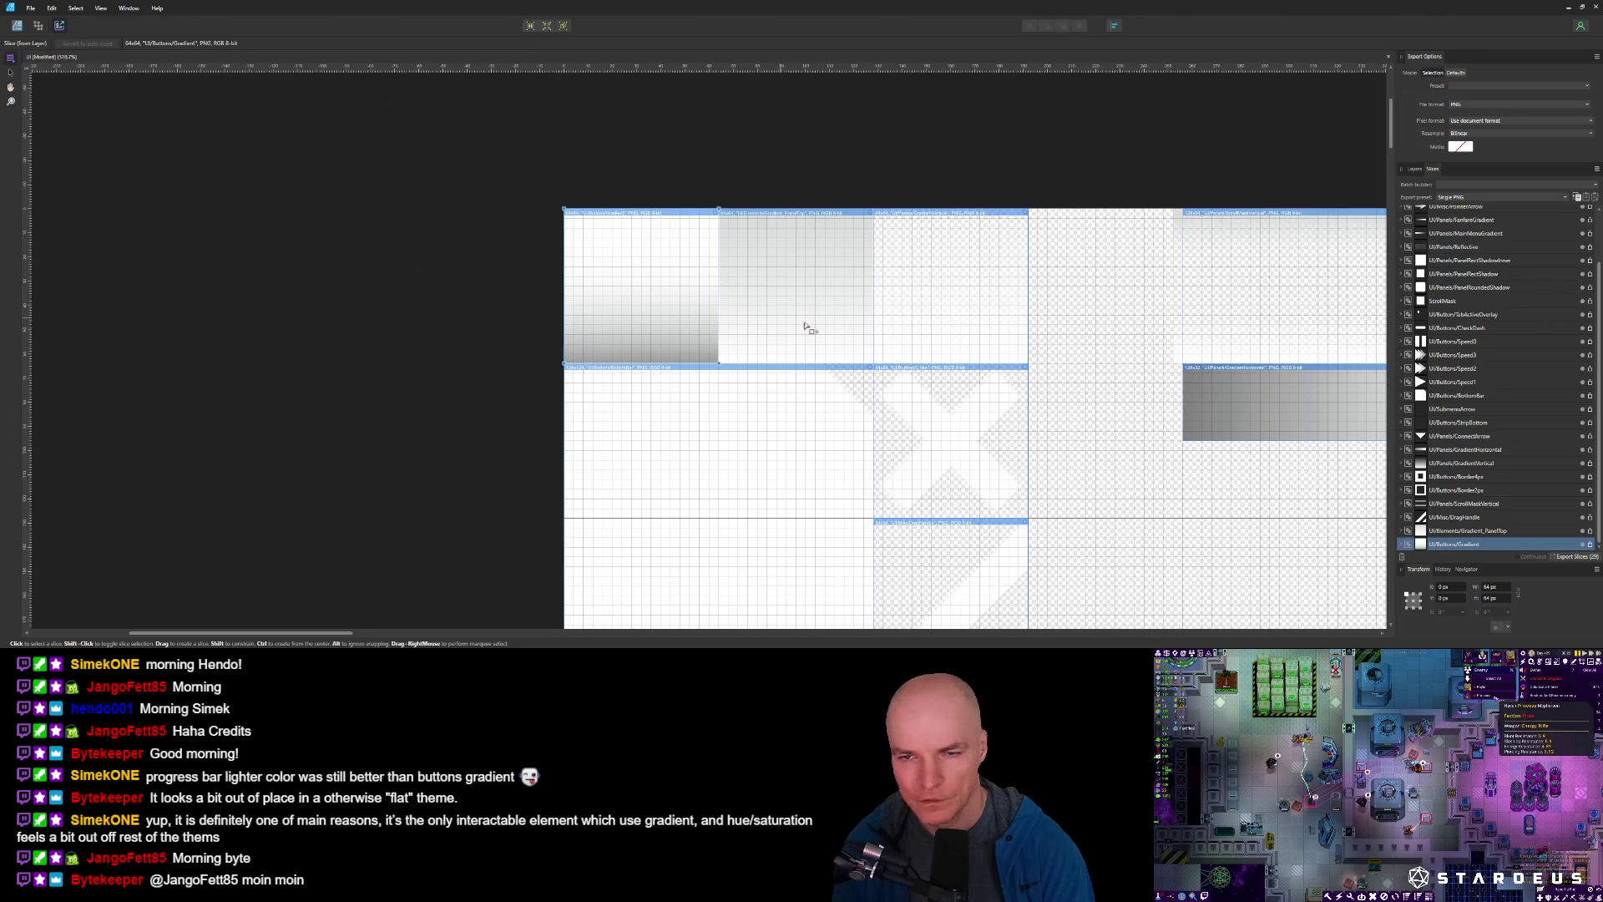
Export the gradient slice as a new GradientButton.png rather than overwriting Gradient.png.
{"action": "left_click", "coordinate": [1592, 545]}
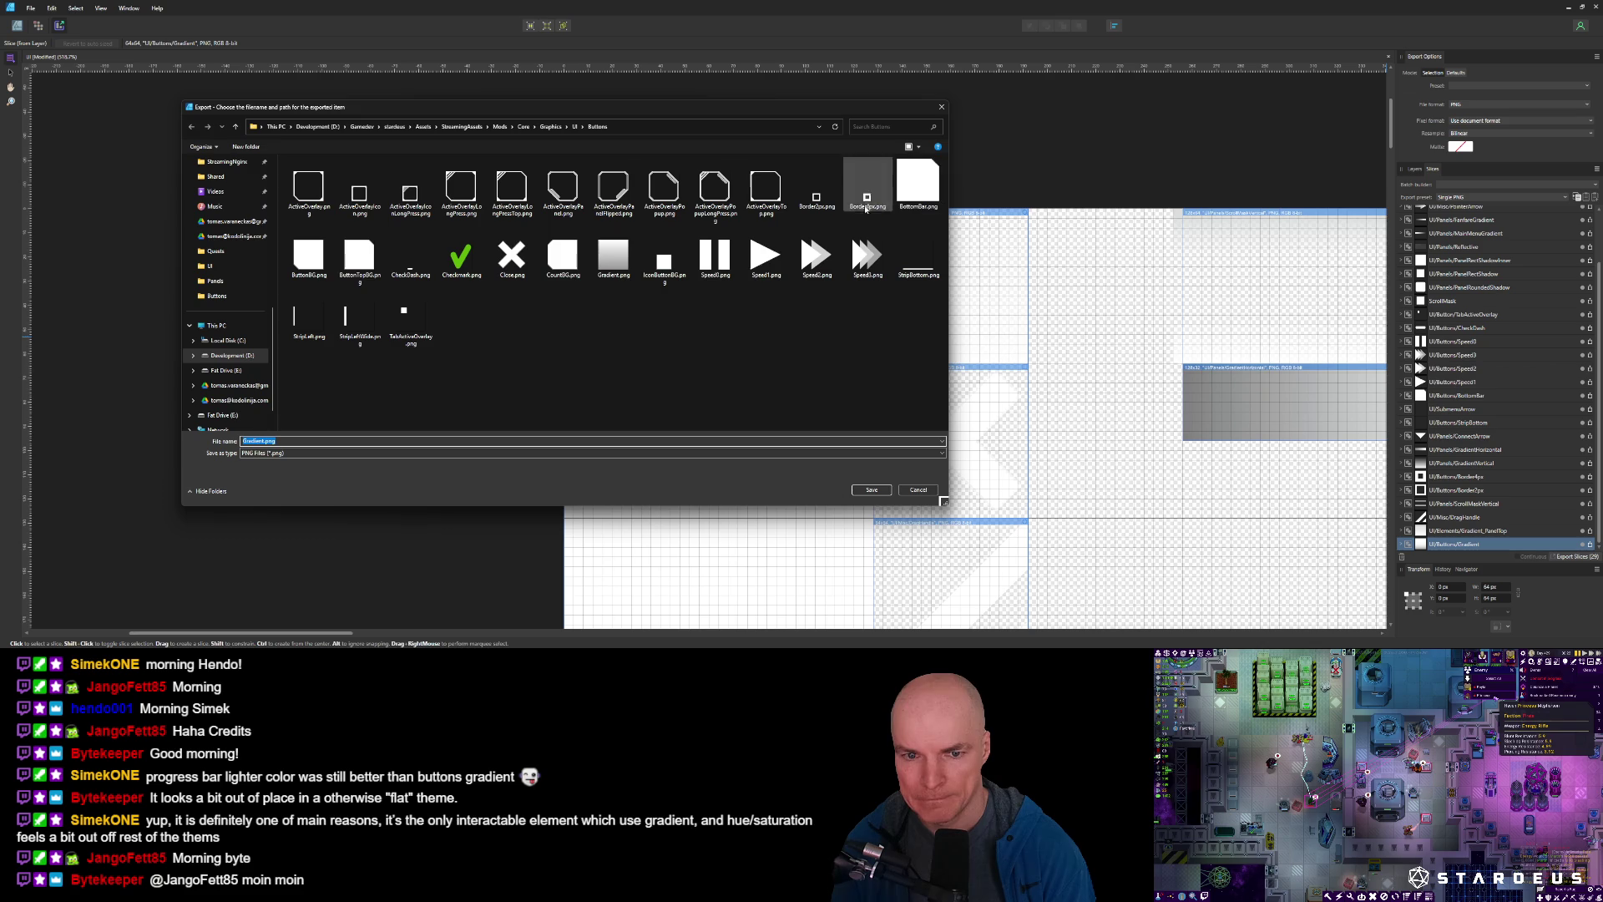
{"action": "key", "text": "Return"}
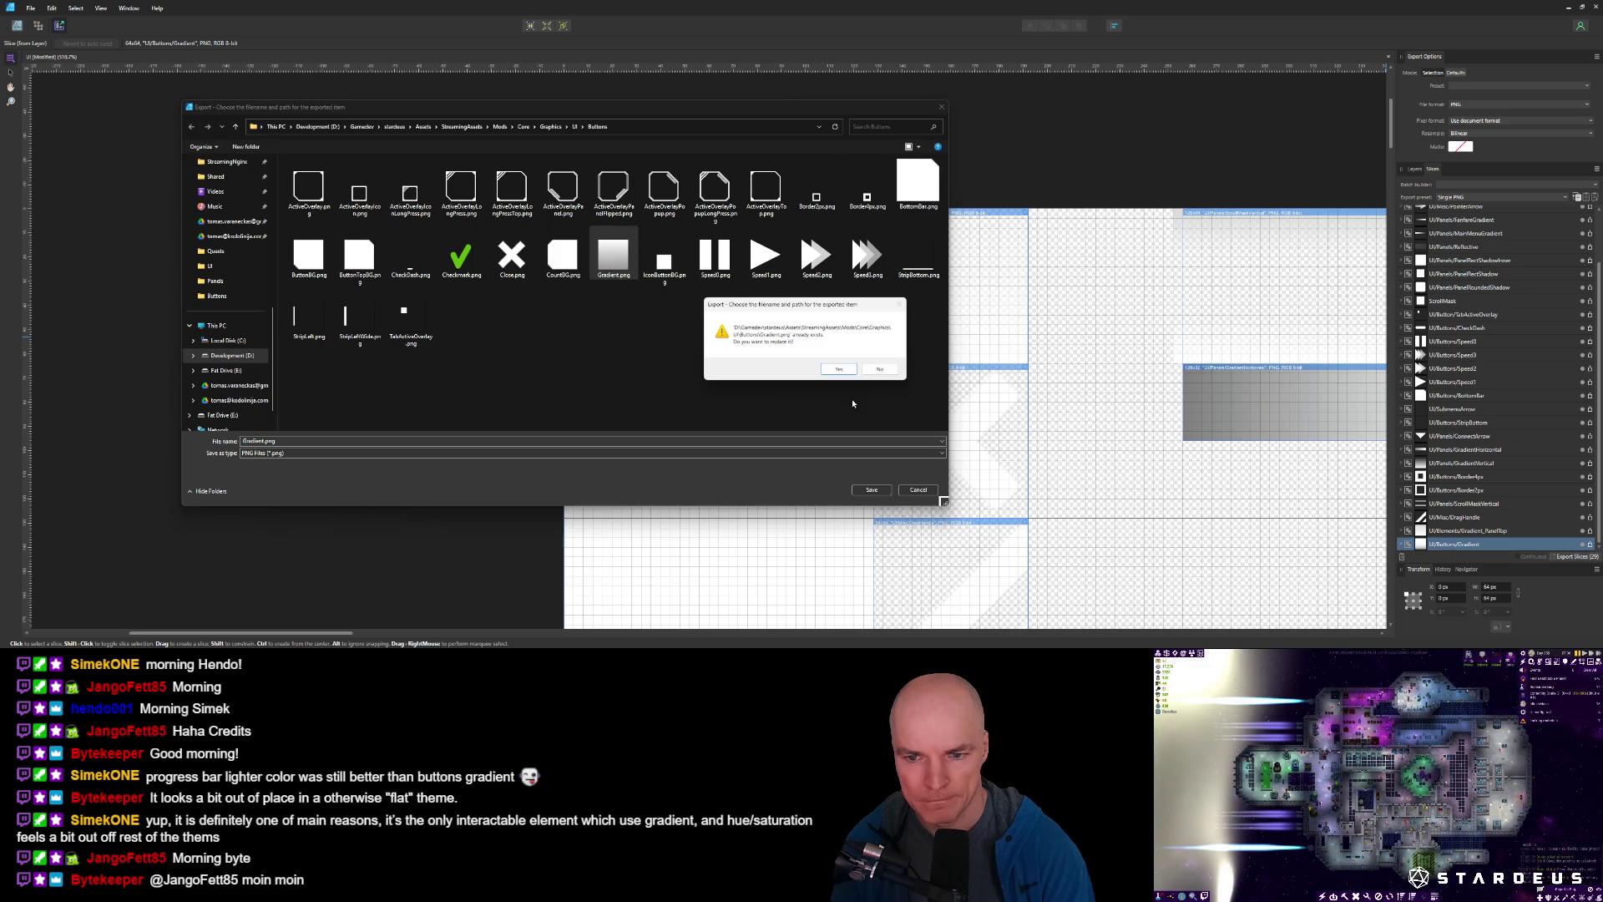
{"action": "left_click", "coordinate": [837, 361]}
{"action": "left_click", "coordinate": [1592, 544]}
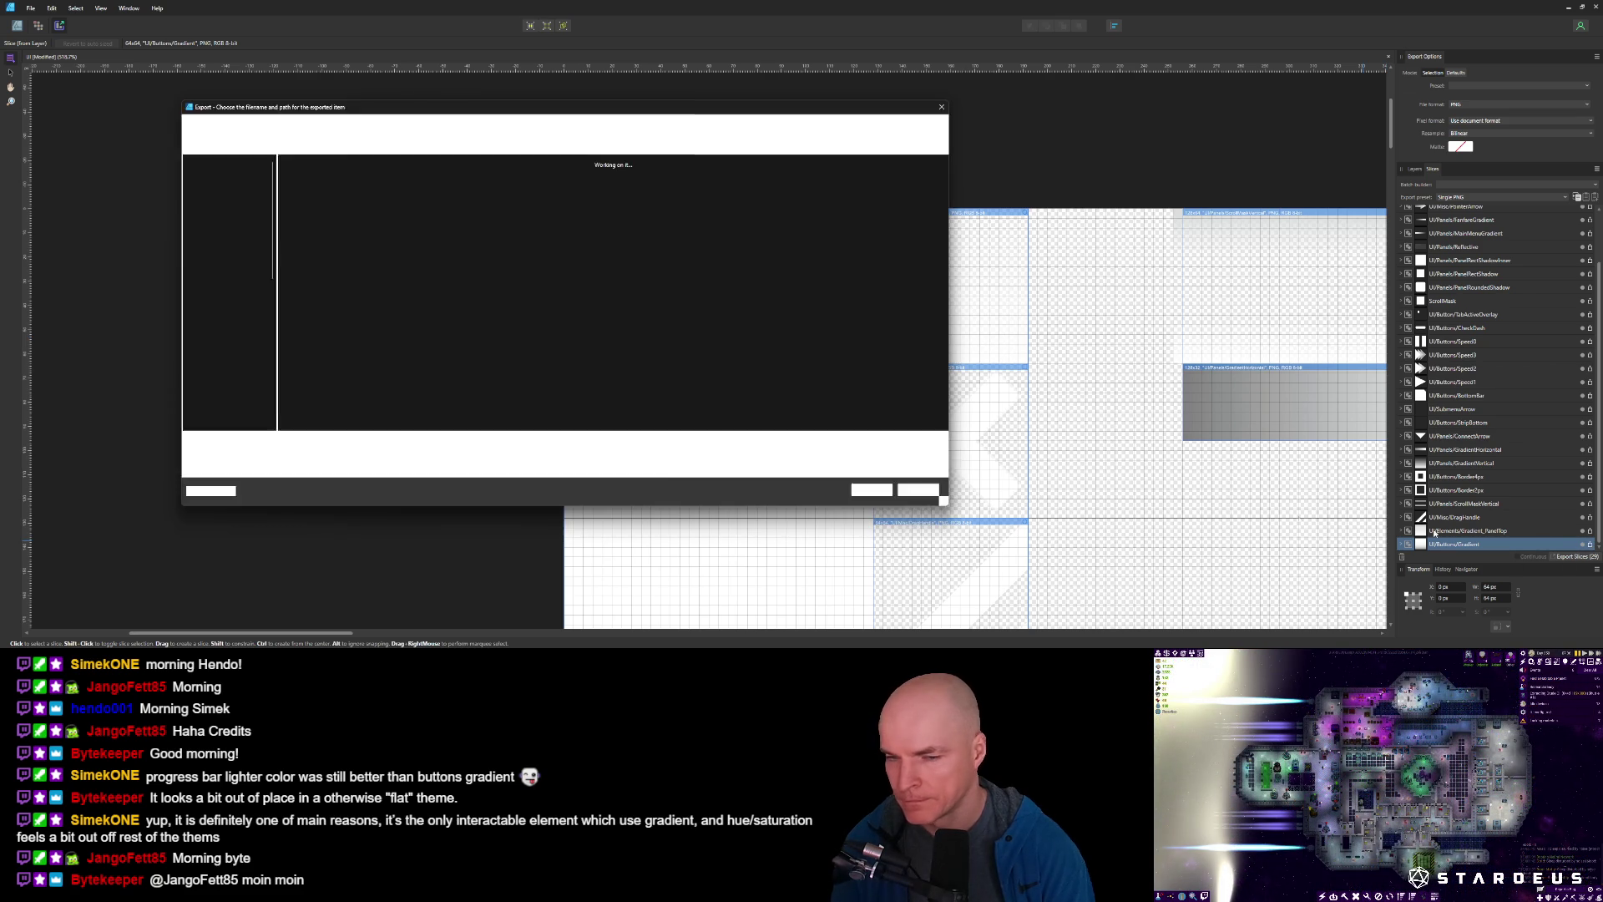
{"action": "left_click", "coordinate": [266, 440]}
{"action": "type", "text": "Button"}
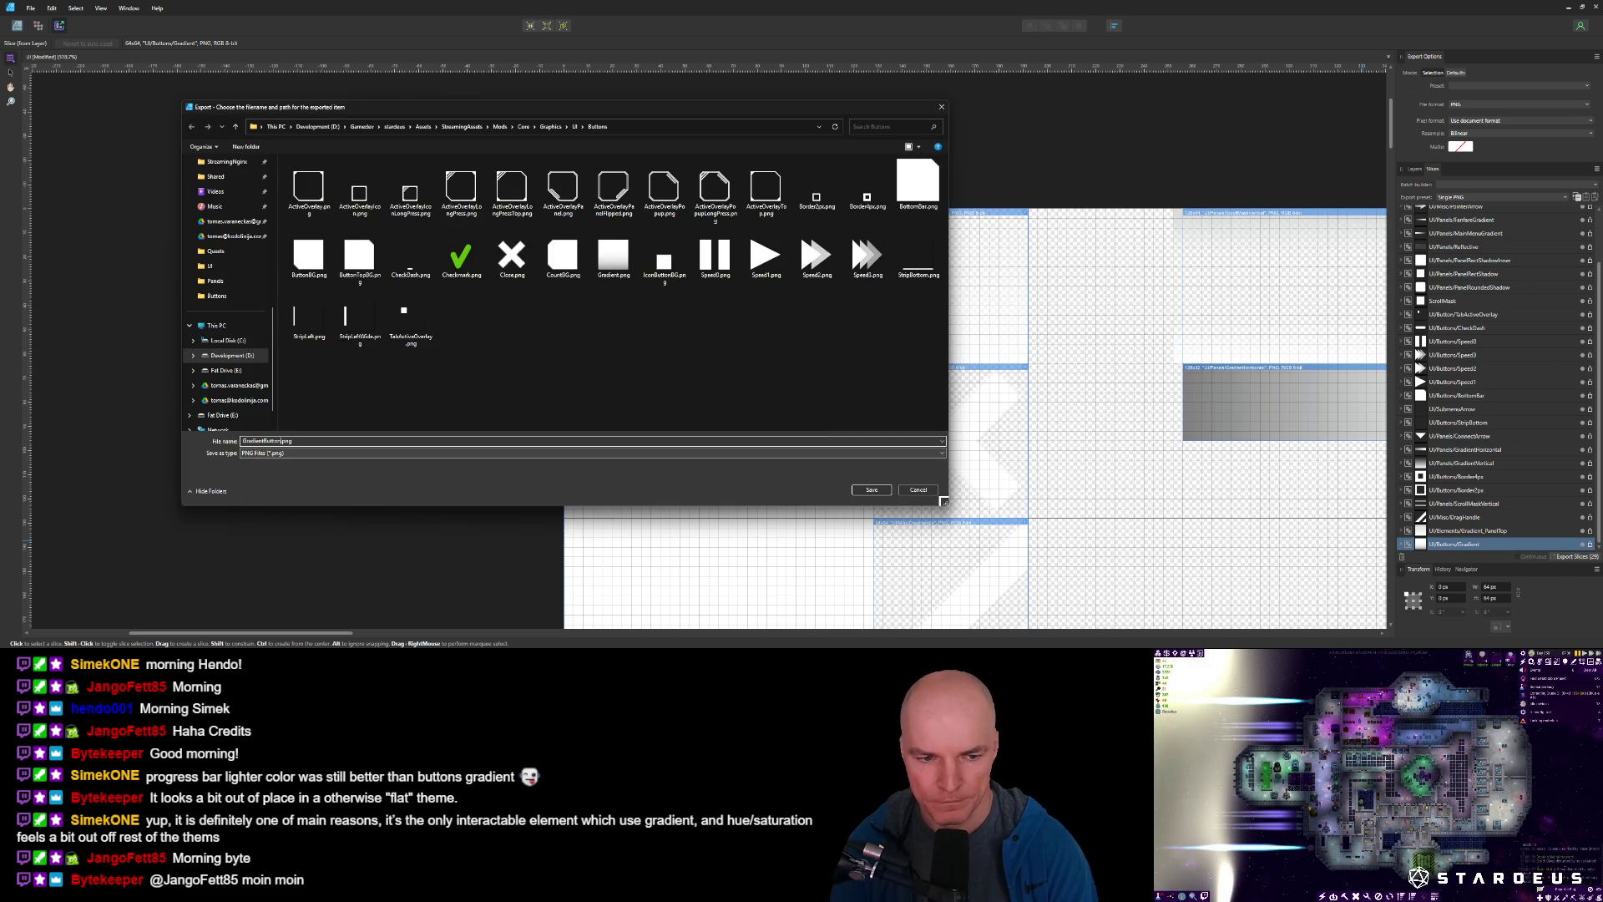
{"action": "key", "text": "Return"}
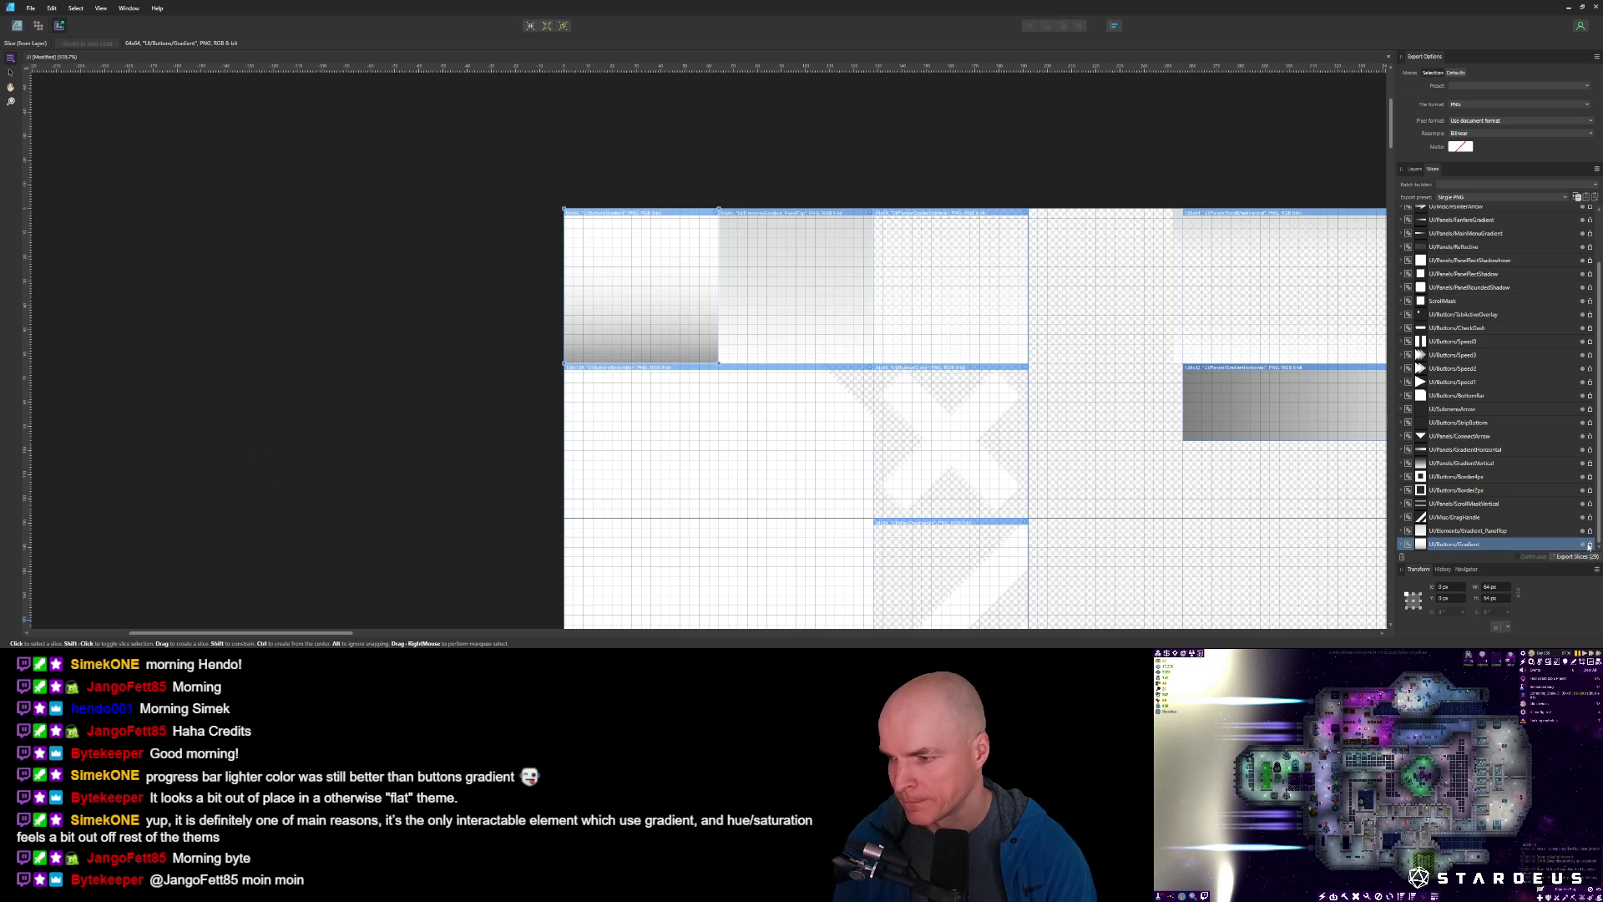
{"action": "left_click", "coordinate": [1590, 546]}
{"action": "left_click", "coordinate": [663, 265]}
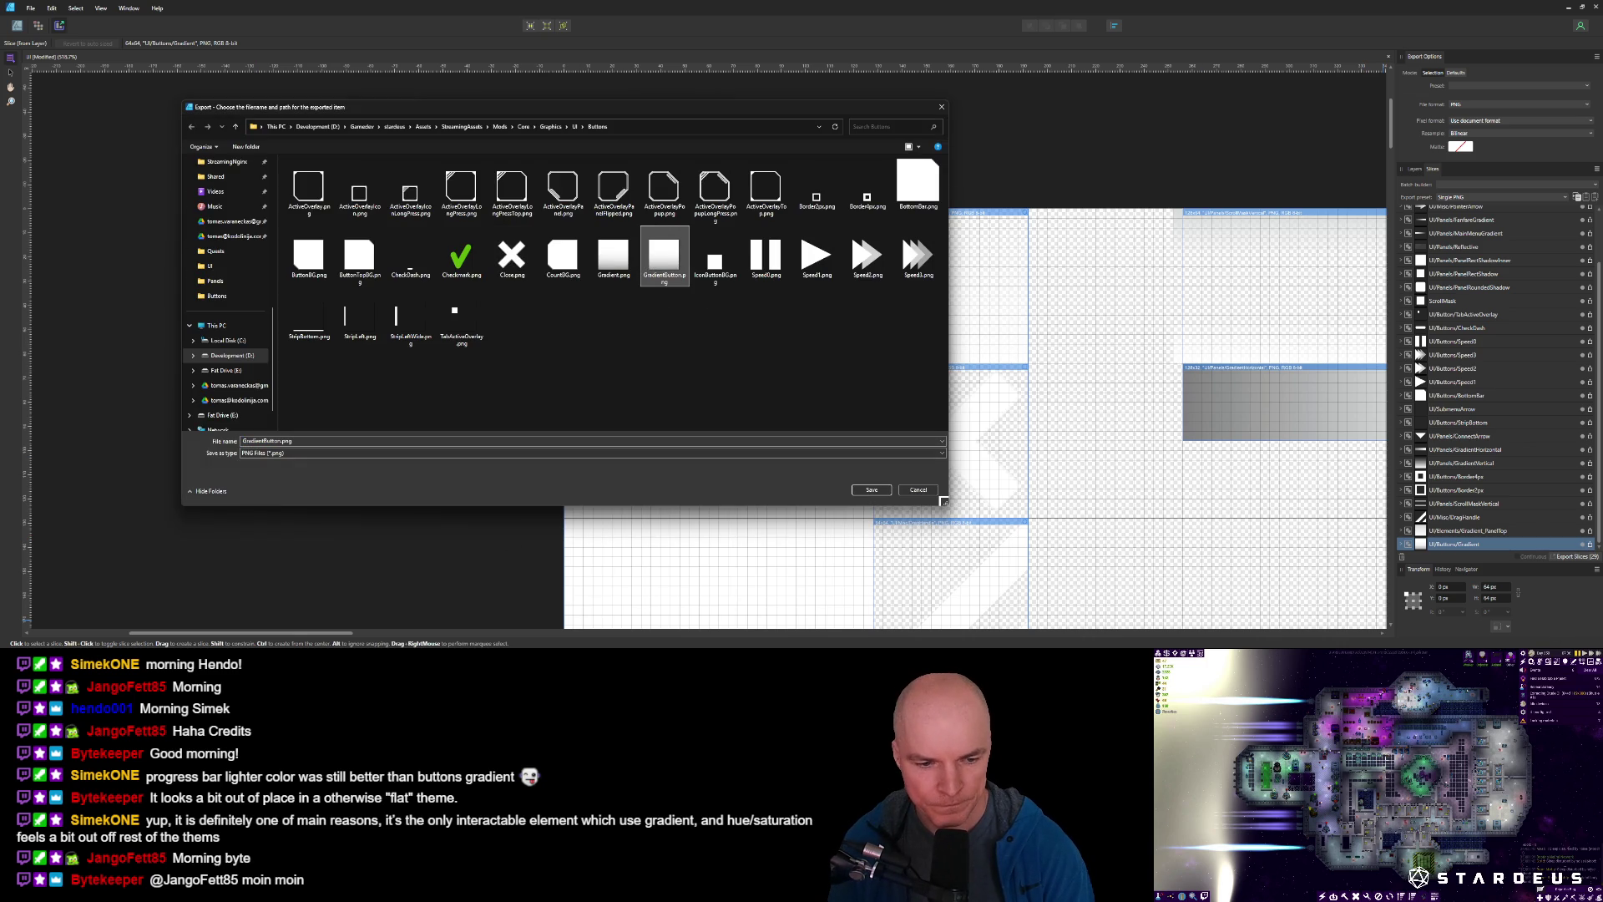
Paste GradientButton.png into the Images/UI folder, replacing the existing copy.
{"action": "mouse_move", "coordinate": [242, 647]}
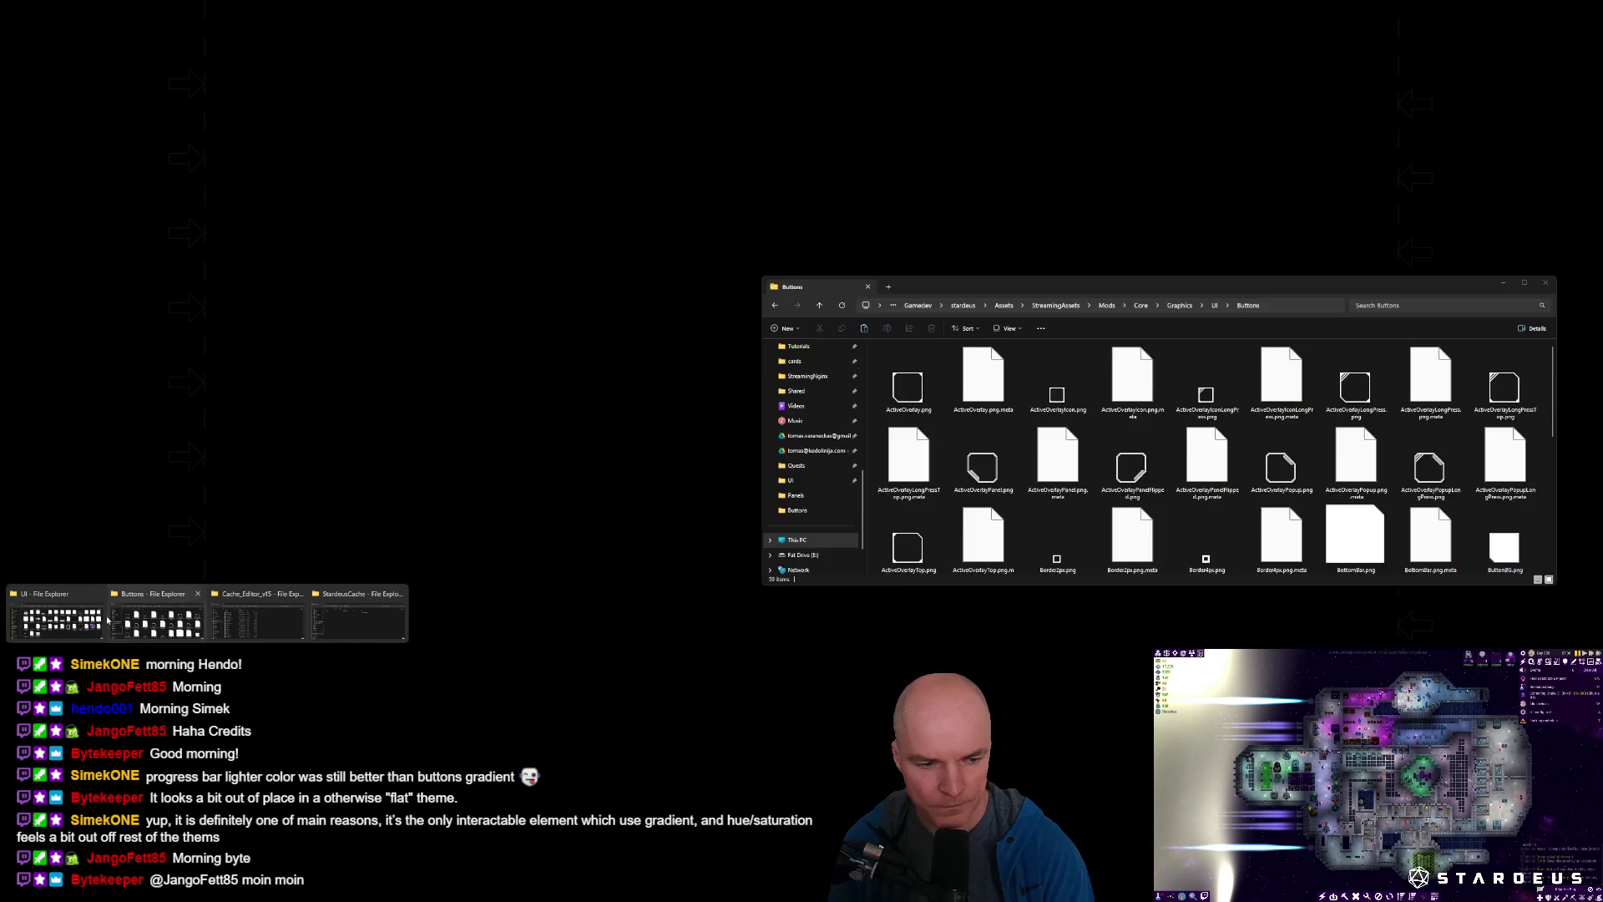
{"action": "left_click", "coordinate": [94, 609]}
{"action": "key", "text": "ctrl+v"}
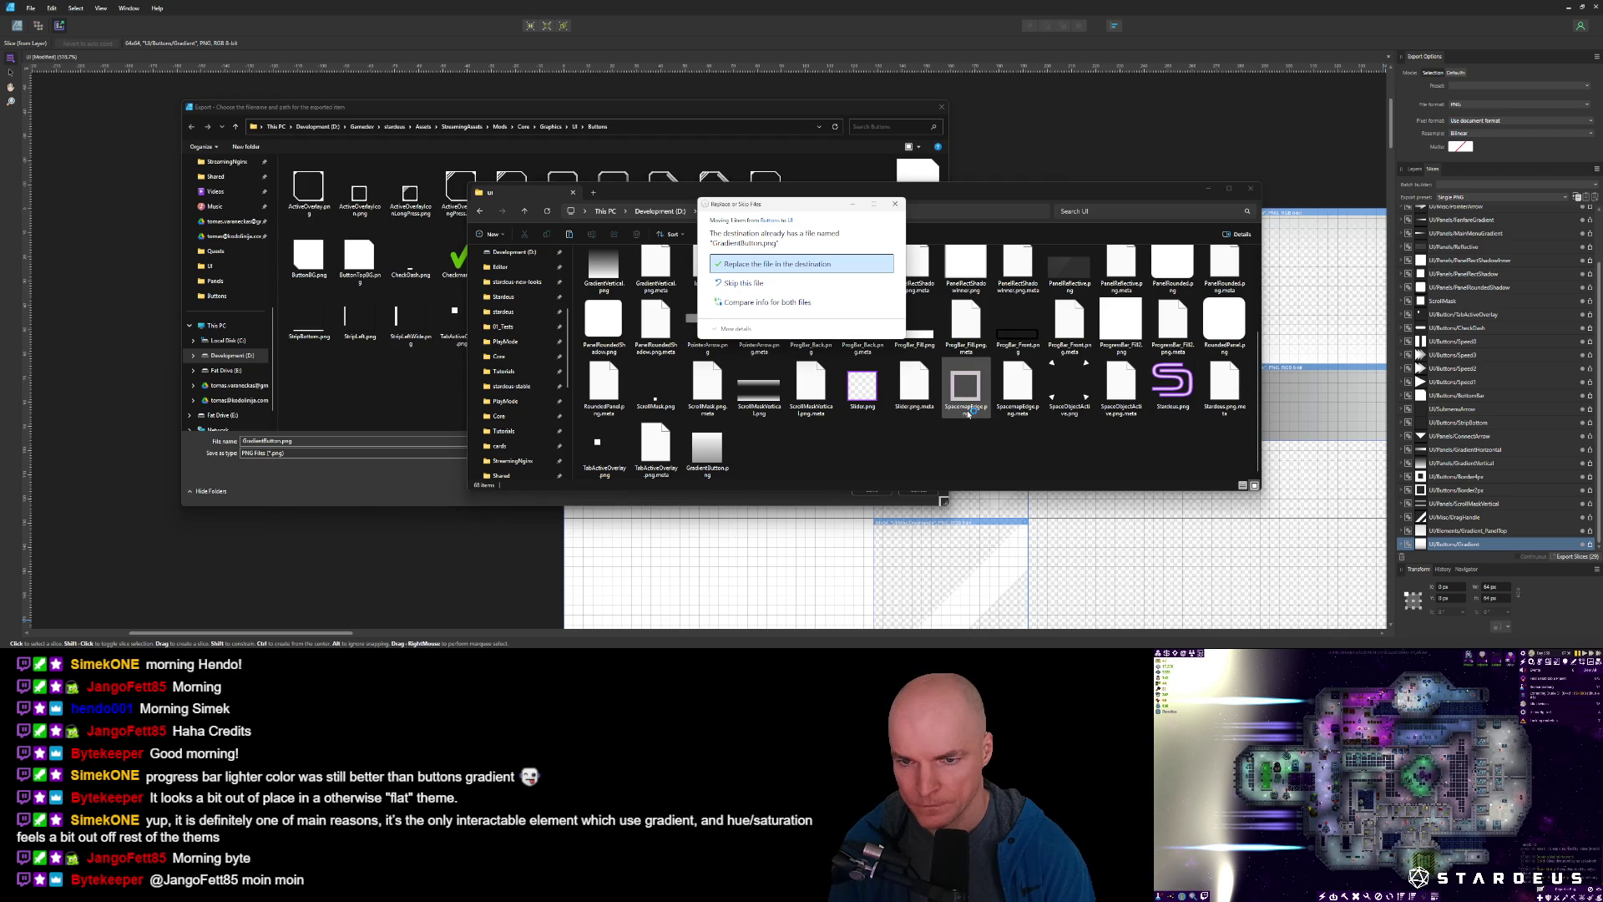
{"action": "key", "text": "Return"}
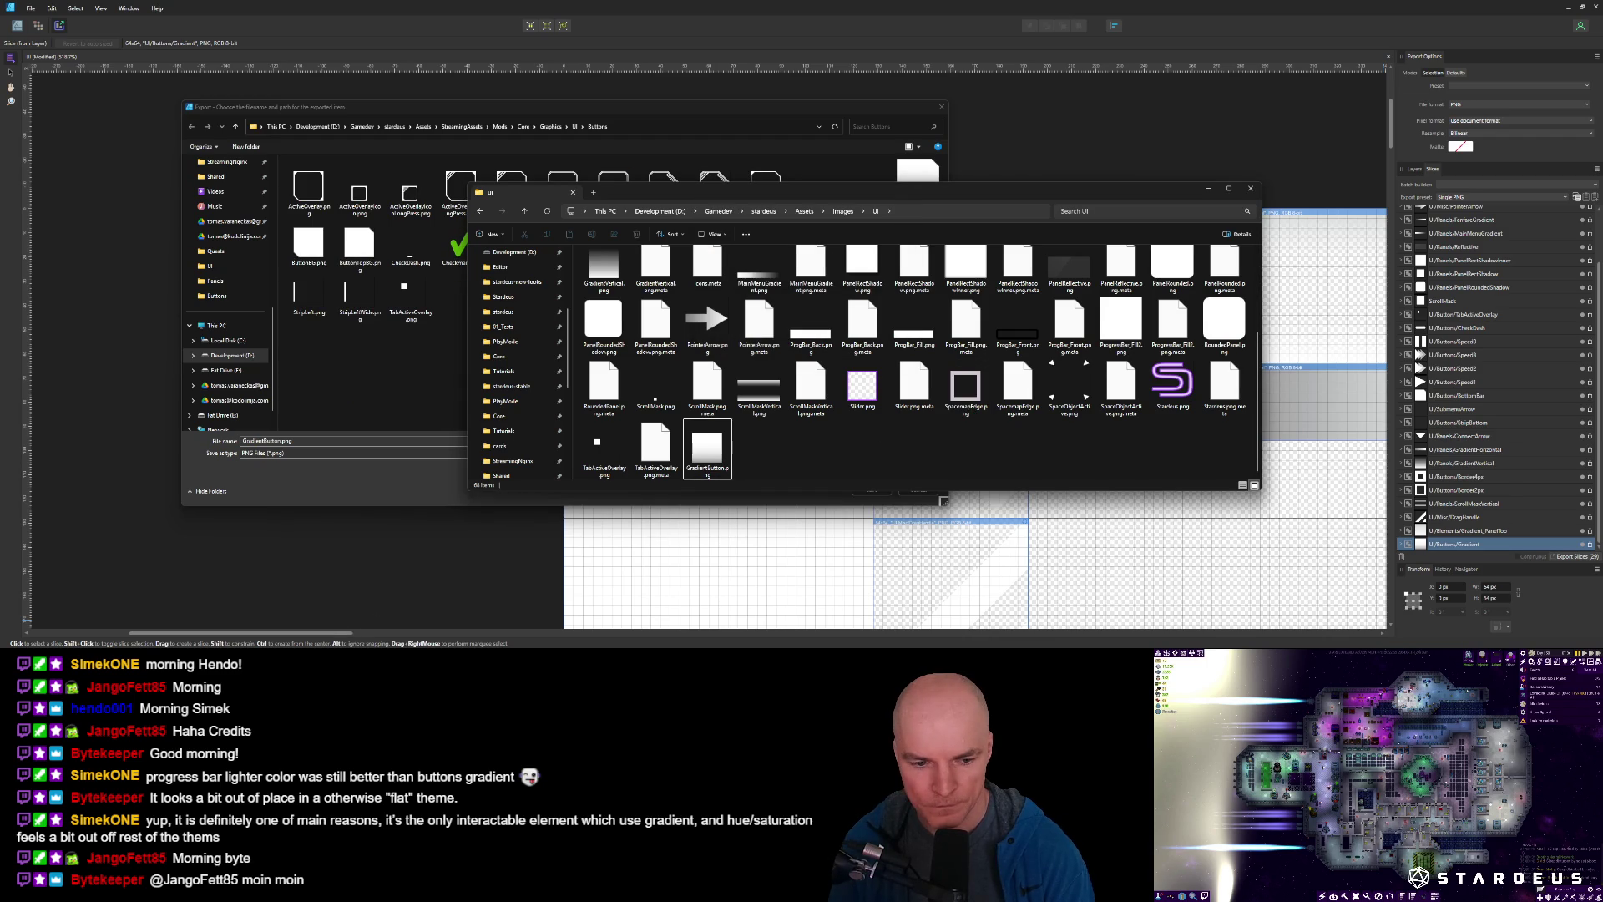
{"action": "key", "text": "alt+Tab"}
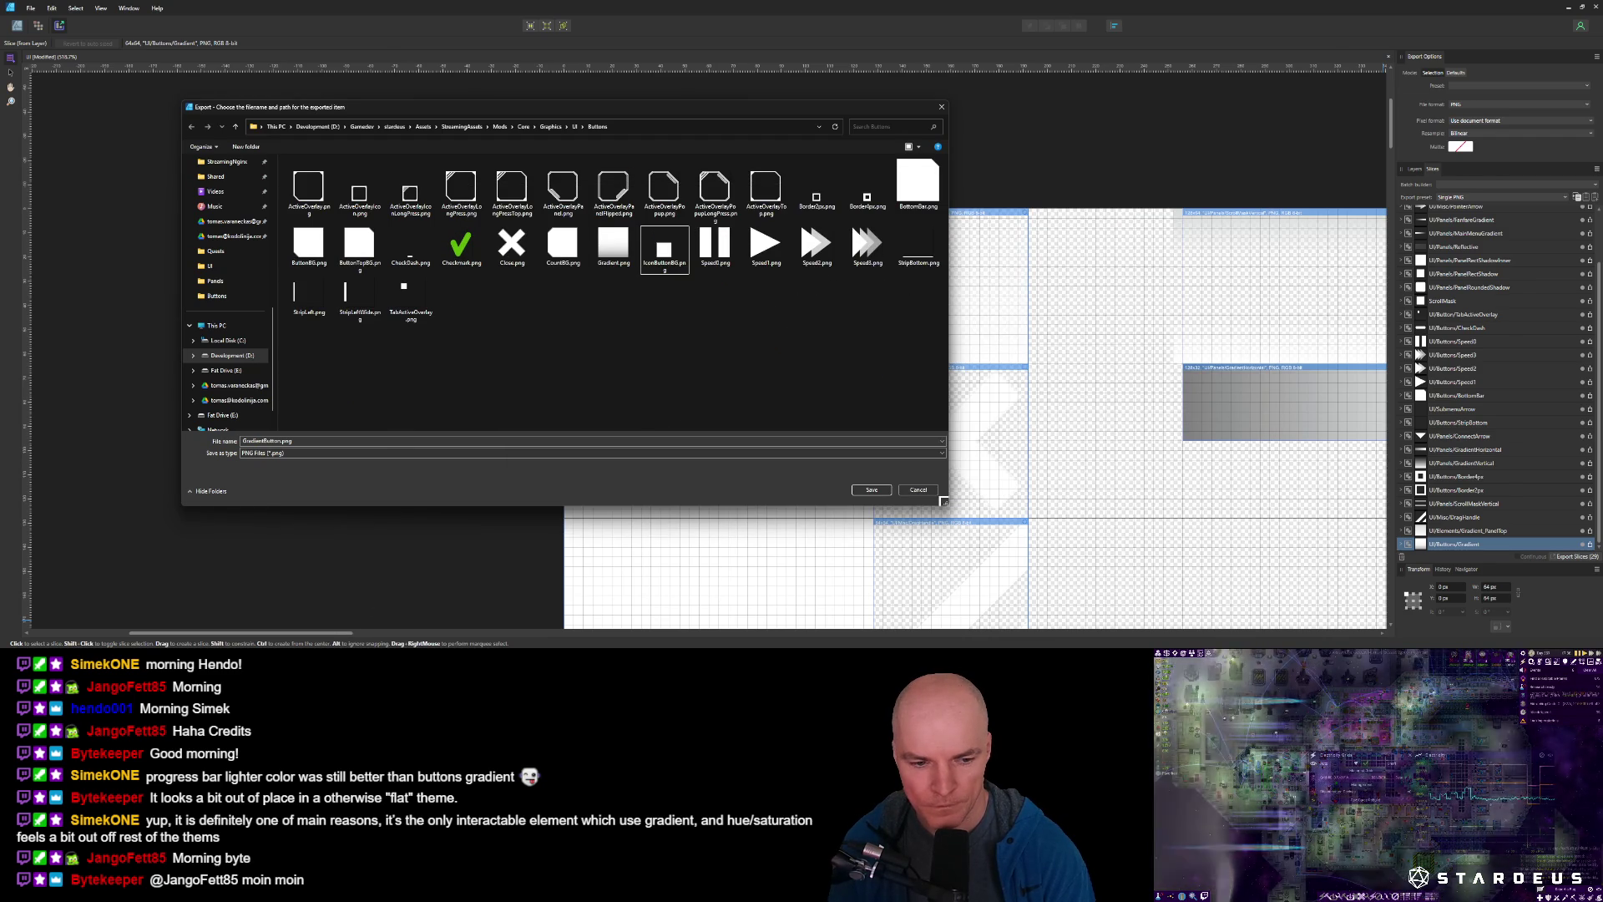
{"action": "key", "text": "alt+Tab"}
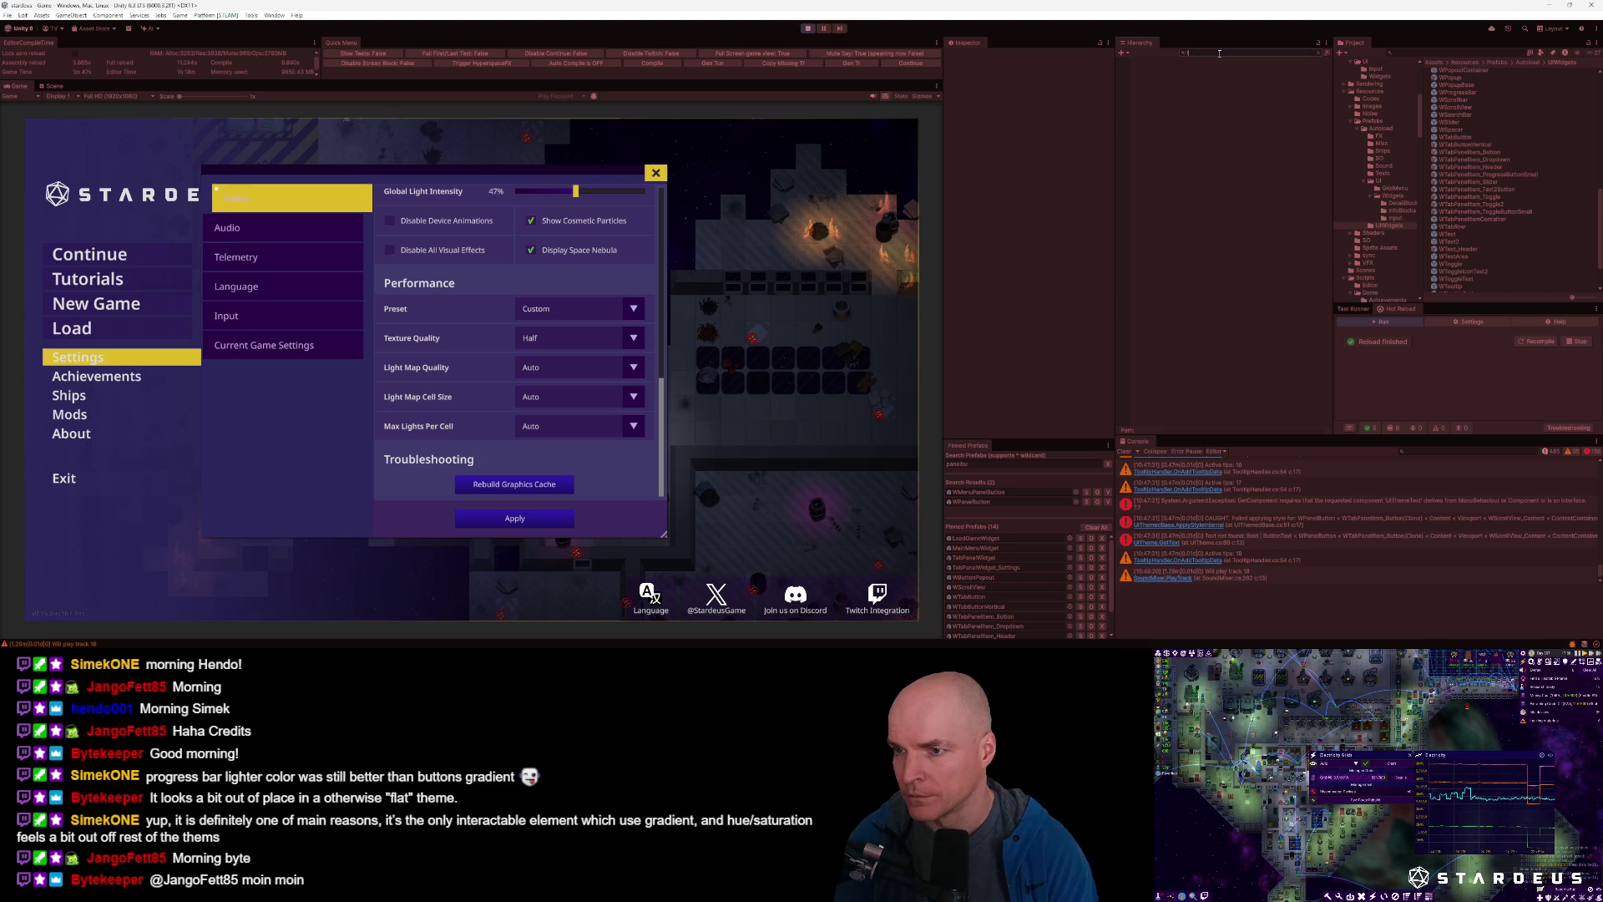
Set the Source Image of WPanelButton under WTabPanelItem_Button (1) to the GradientButton sprite.
{"action": "type", "text": "bu"}
{"action": "left_click", "coordinate": [1304, 68]}
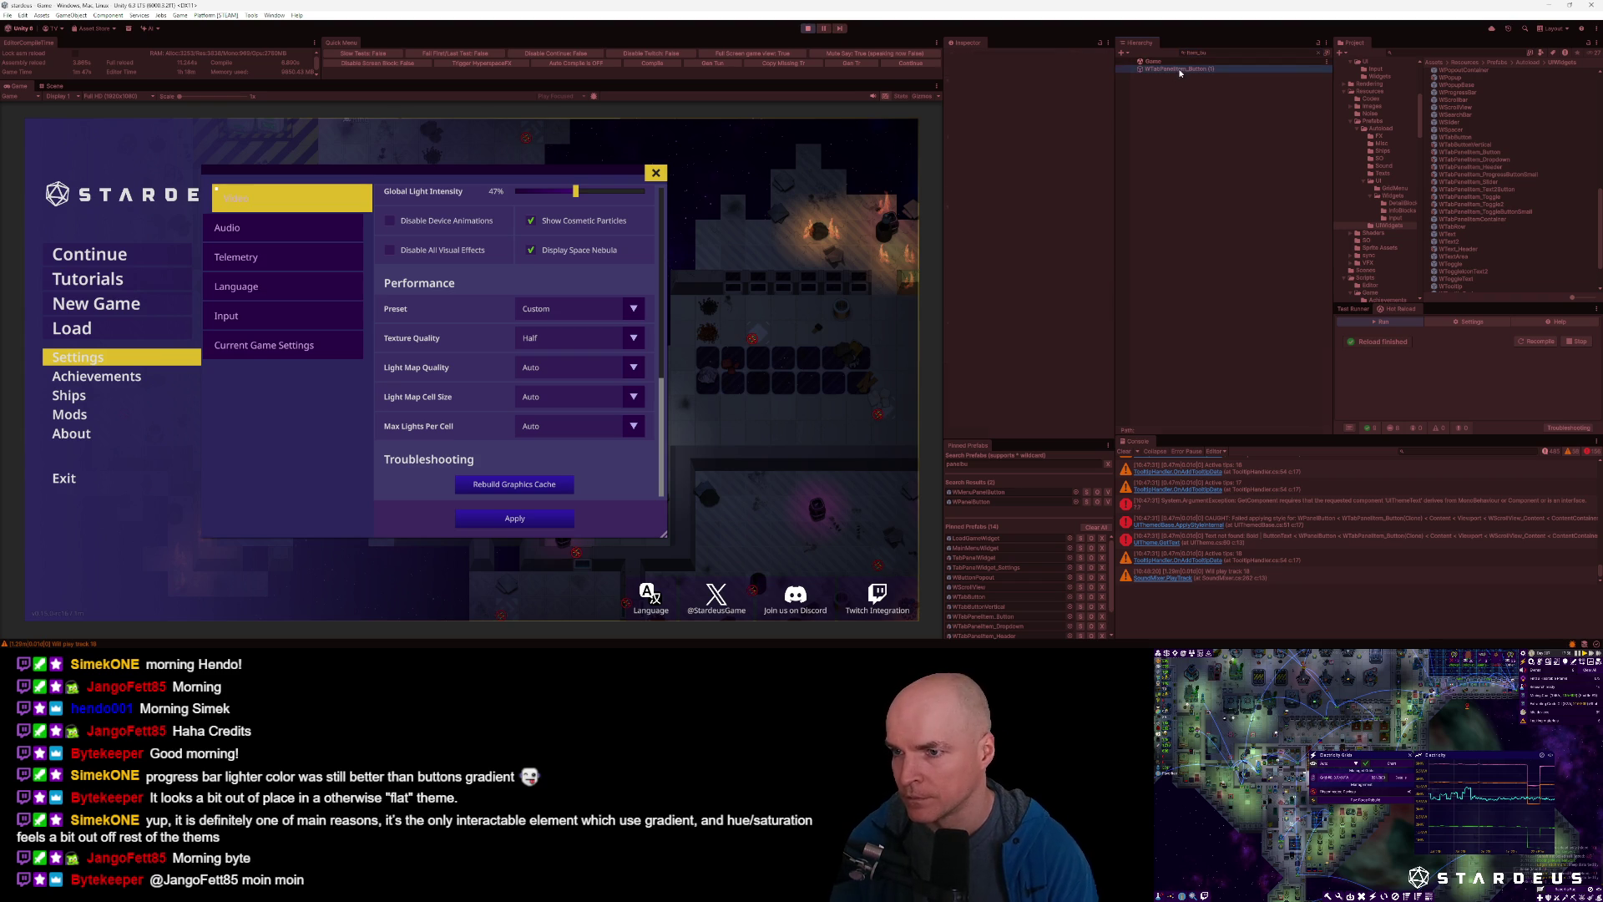
{"action": "left_click", "coordinate": [1322, 54]}
{"action": "left_click", "coordinate": [1208, 328]}
{"action": "left_click", "coordinate": [1219, 334]}
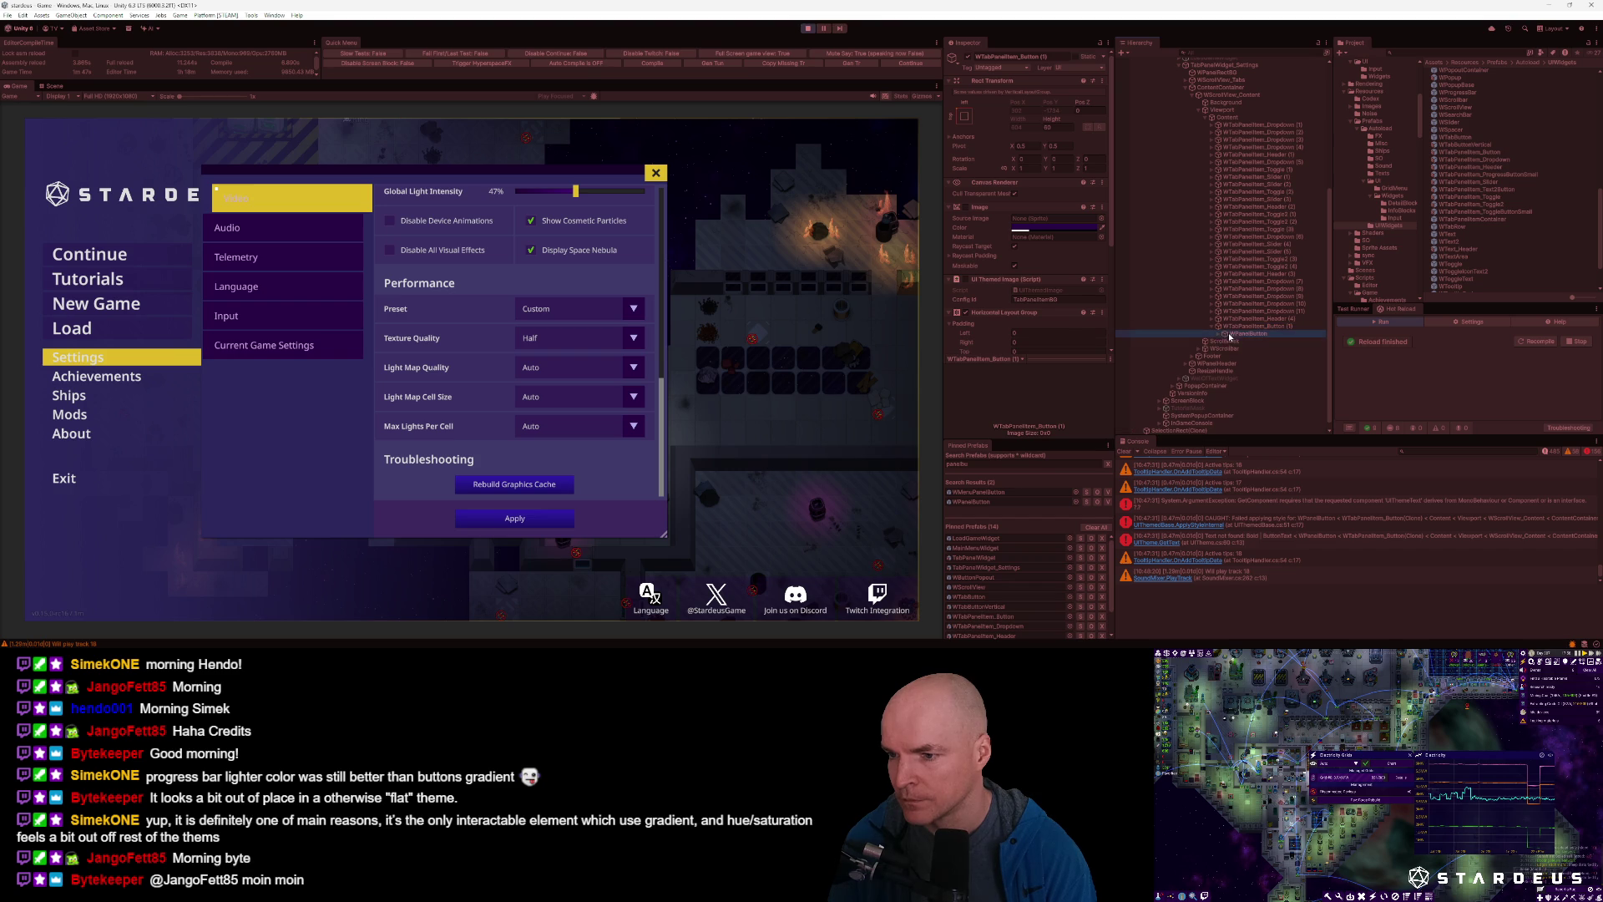
{"action": "left_click", "coordinate": [1069, 337]}
{"action": "scroll", "coordinate": [1054, 291], "scroll_direction": "down", "scroll_amount": 3}
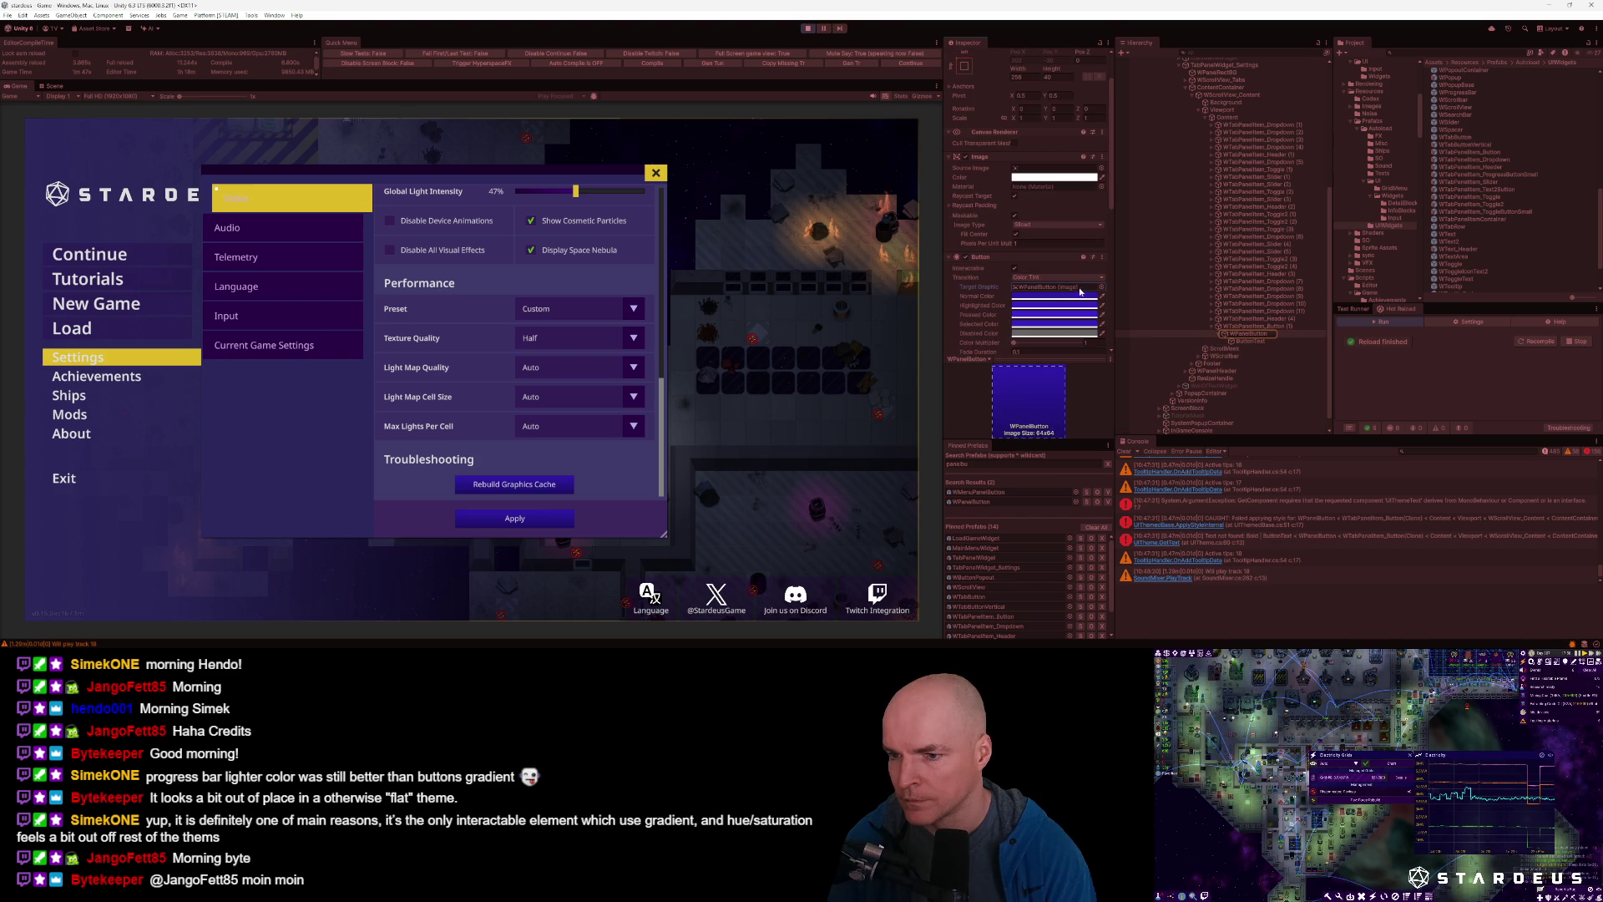
{"action": "left_click", "coordinate": [1102, 169]}
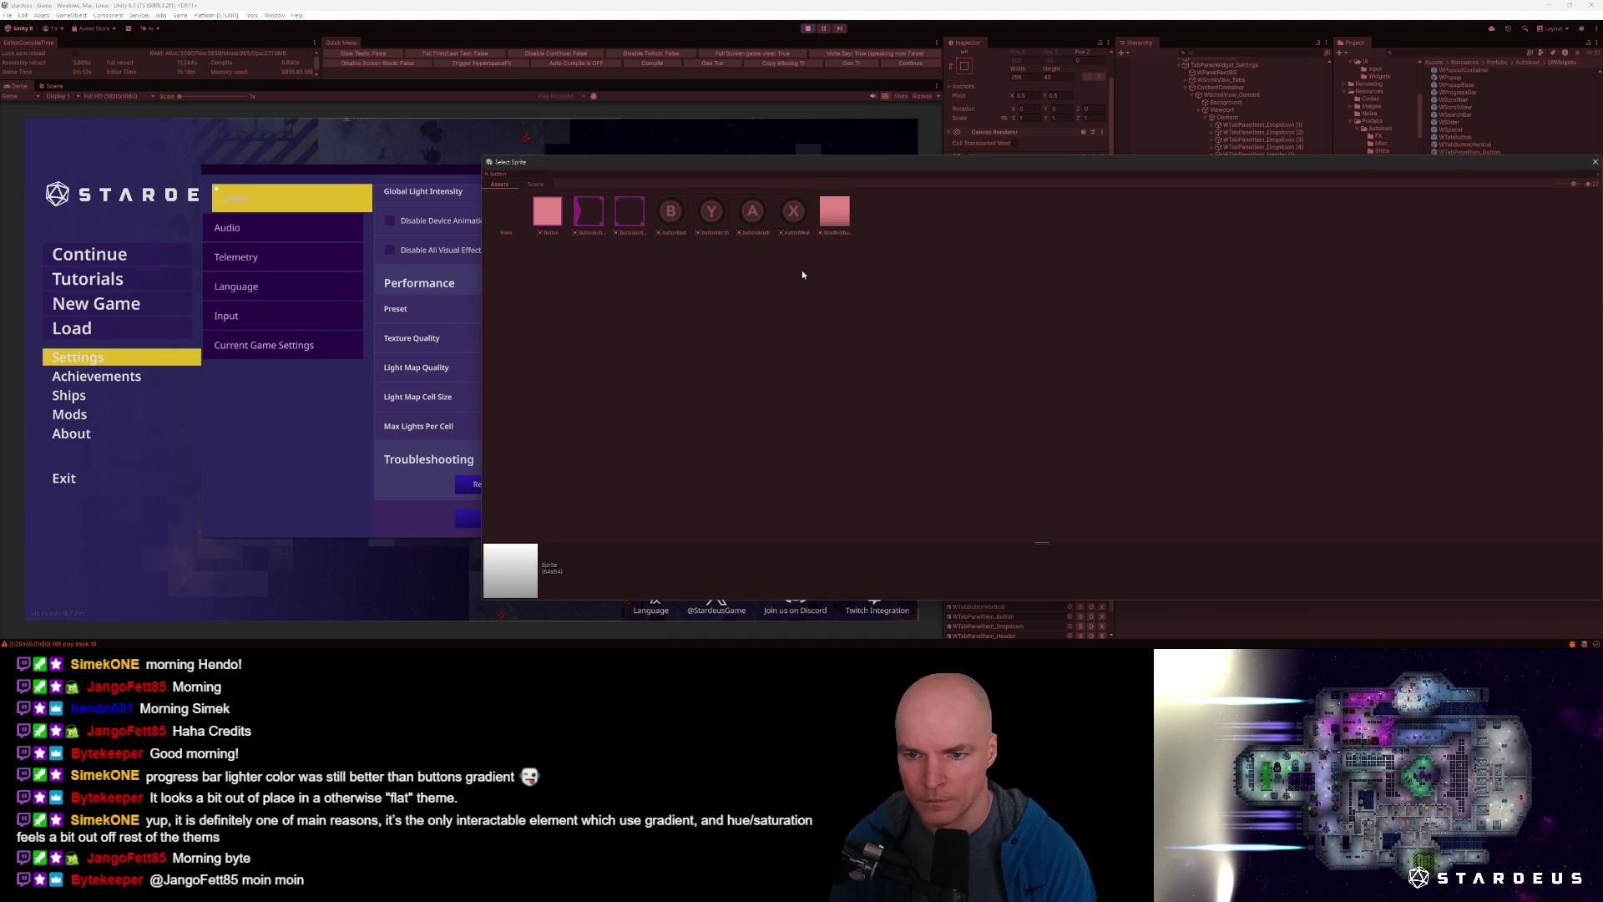
{"action": "double_click", "coordinate": [835, 217]}
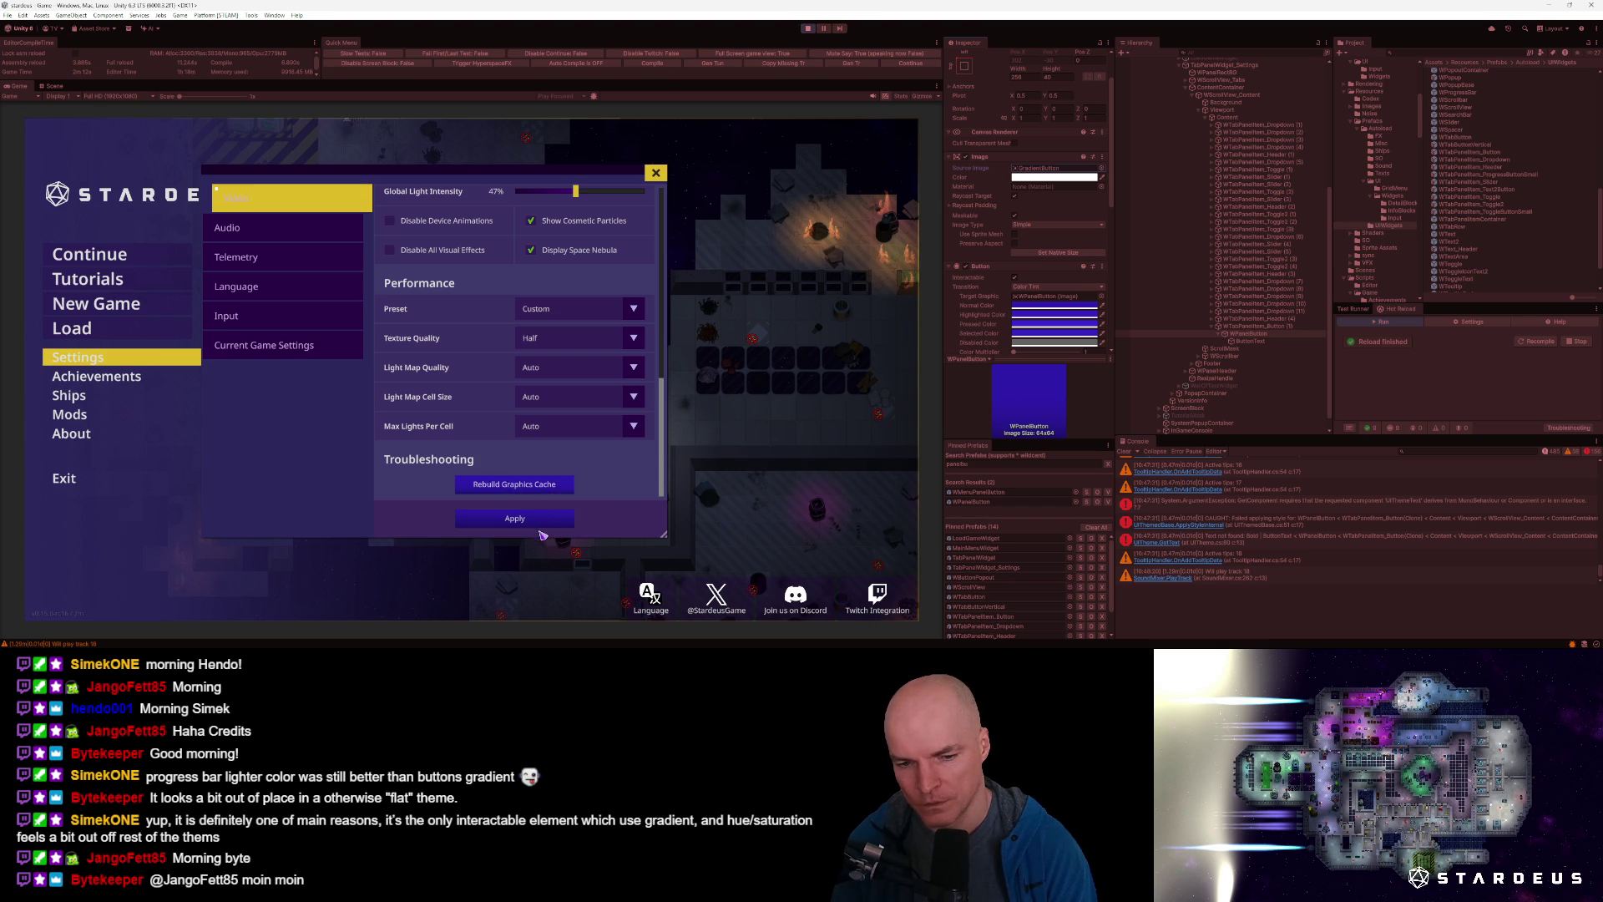
{"action": "mouse_move", "coordinate": [285, 656]}
{"action": "left_click", "coordinate": [284, 618]}
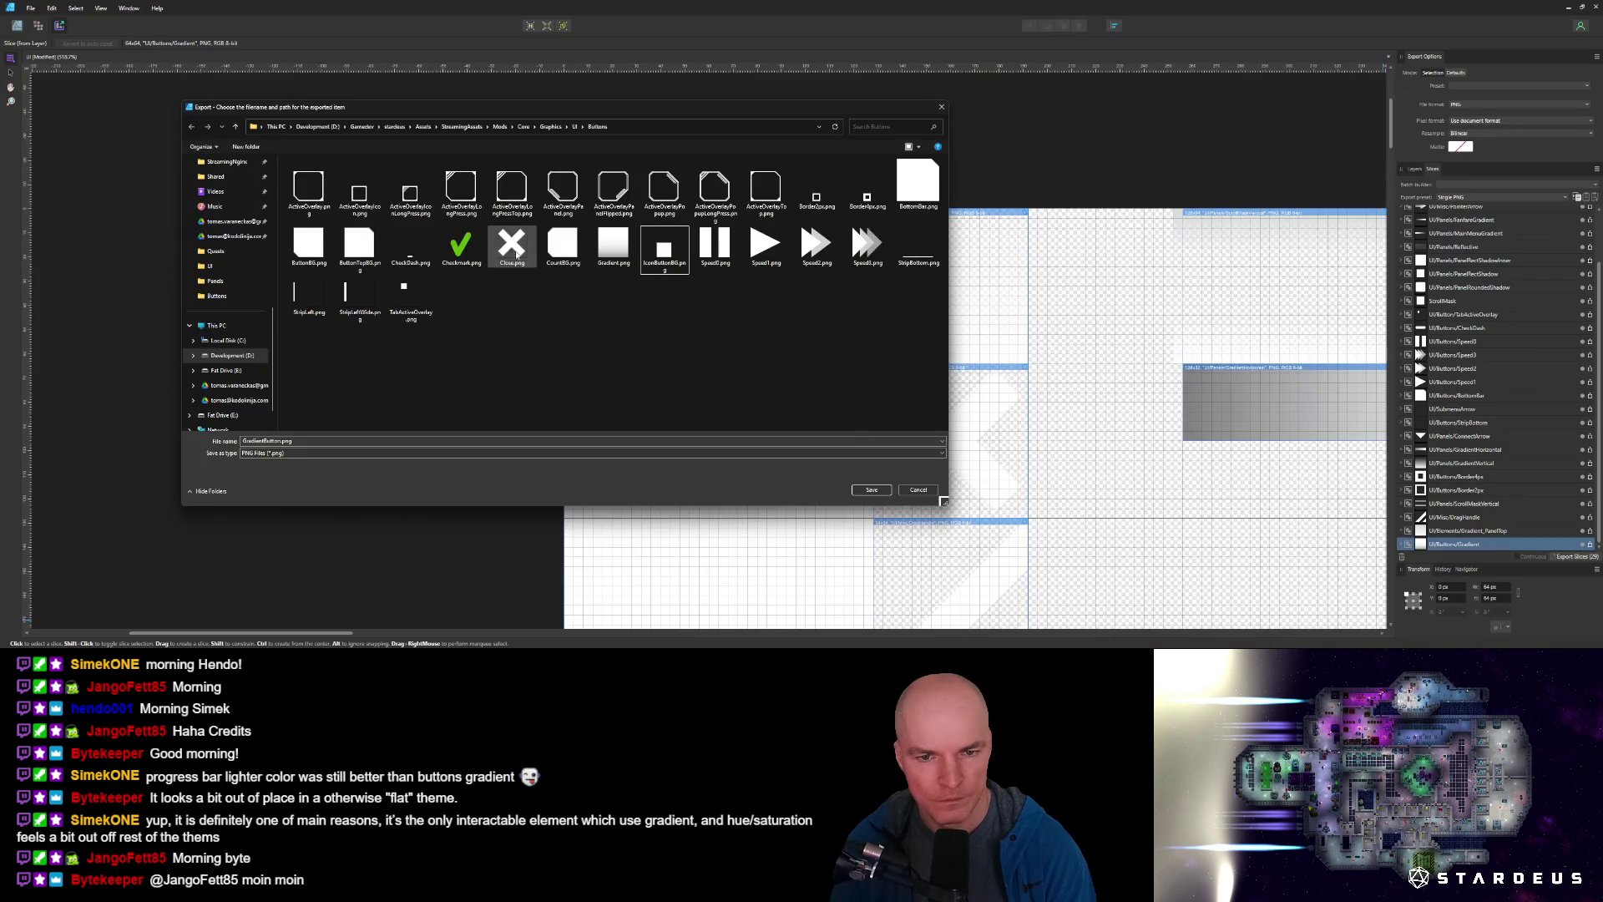
Set the gradient's end stop to HSL lightness 75, then reselect the rectangle for export.
{"action": "left_click", "coordinate": [918, 493]}
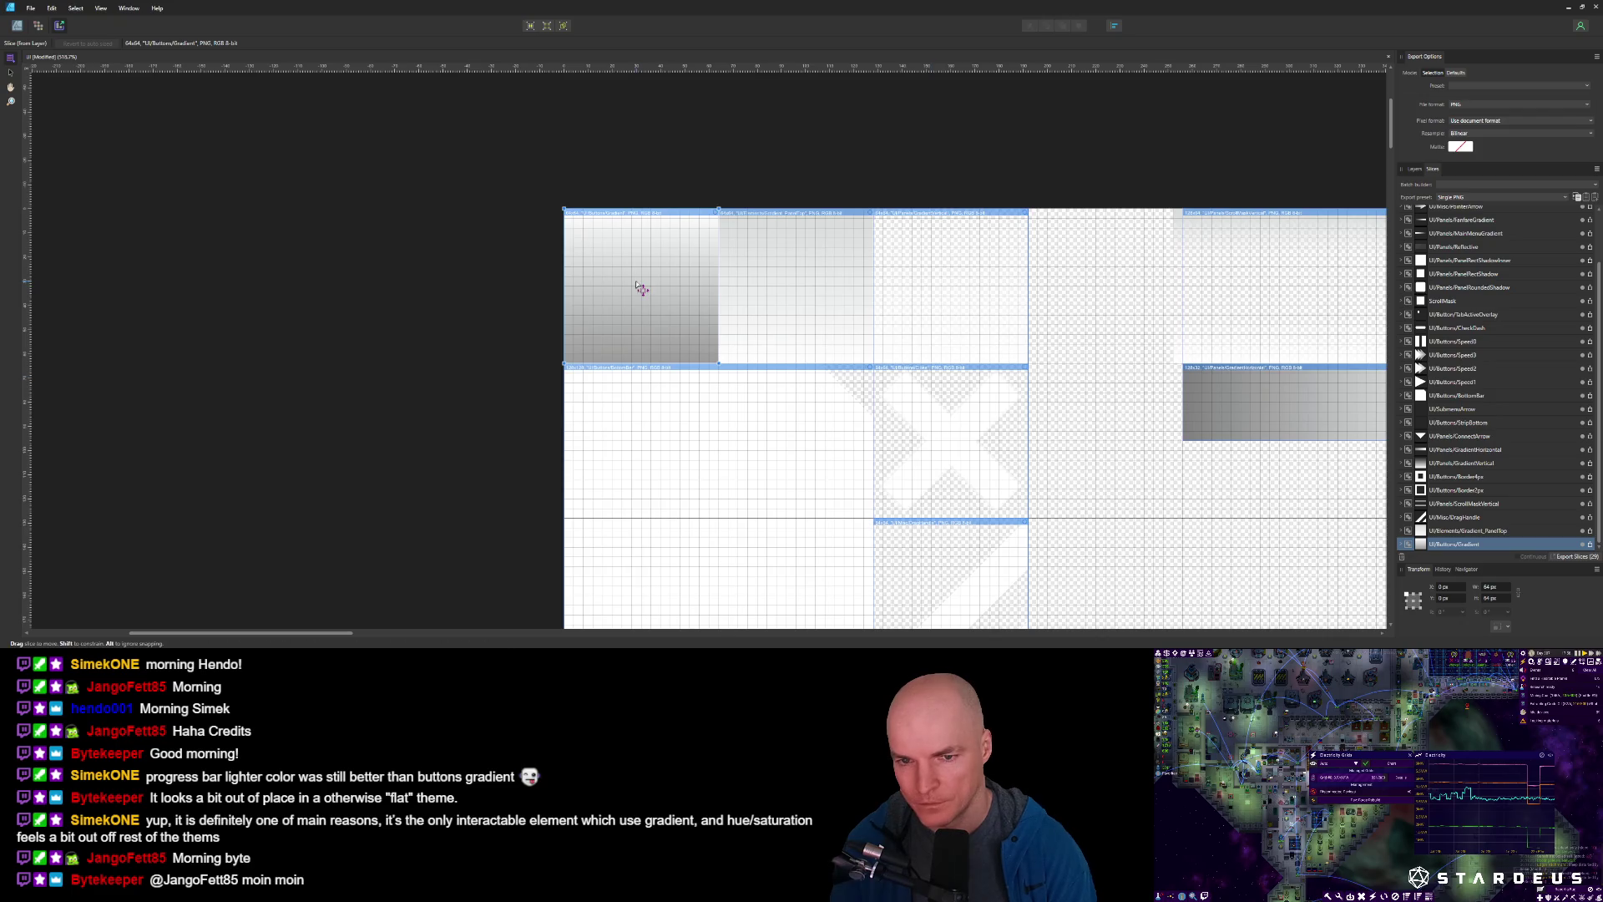
{"action": "left_click", "coordinate": [11, 27]}
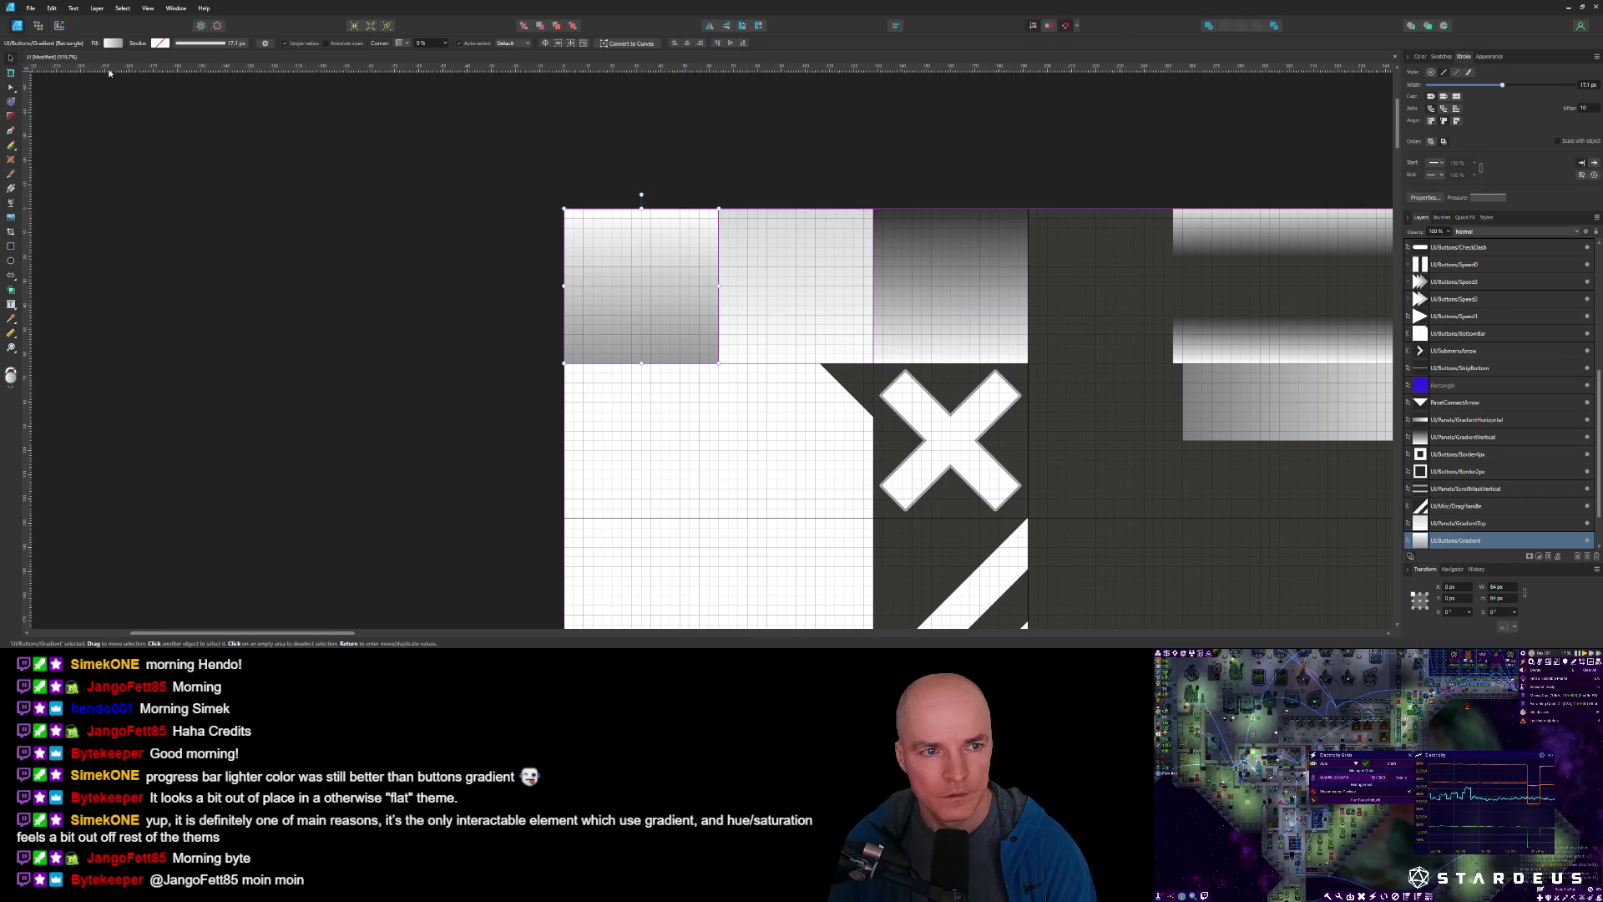
{"action": "left_click", "coordinate": [113, 43]}
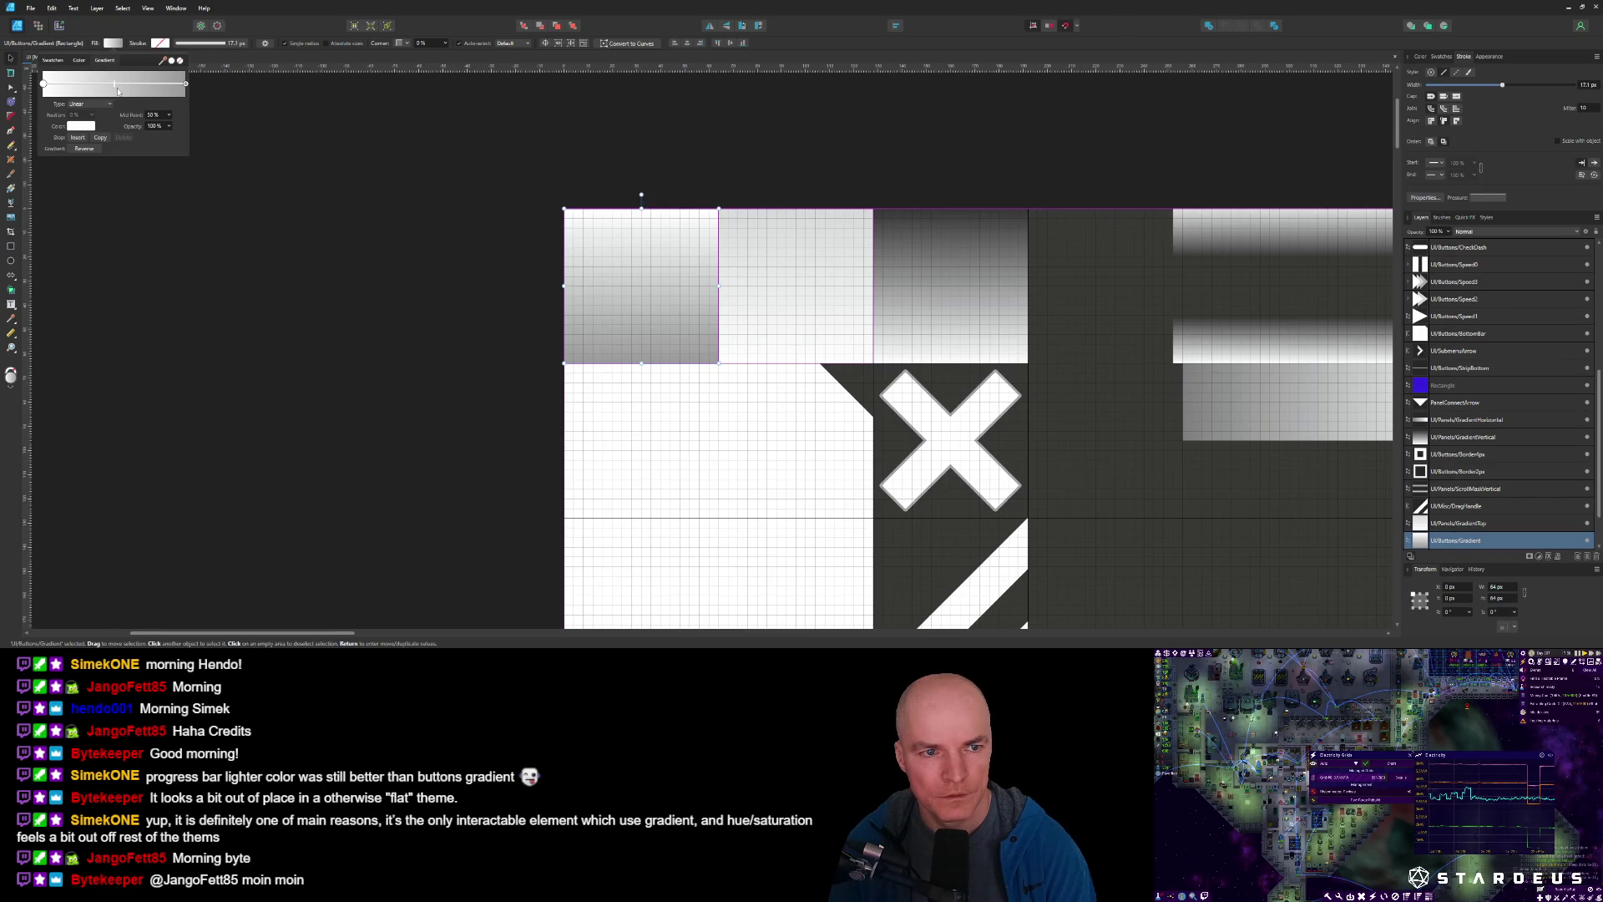
{"action": "left_click", "coordinate": [185, 84]}
{"action": "left_click", "coordinate": [81, 127]}
{"action": "left_click", "coordinate": [126, 179]}
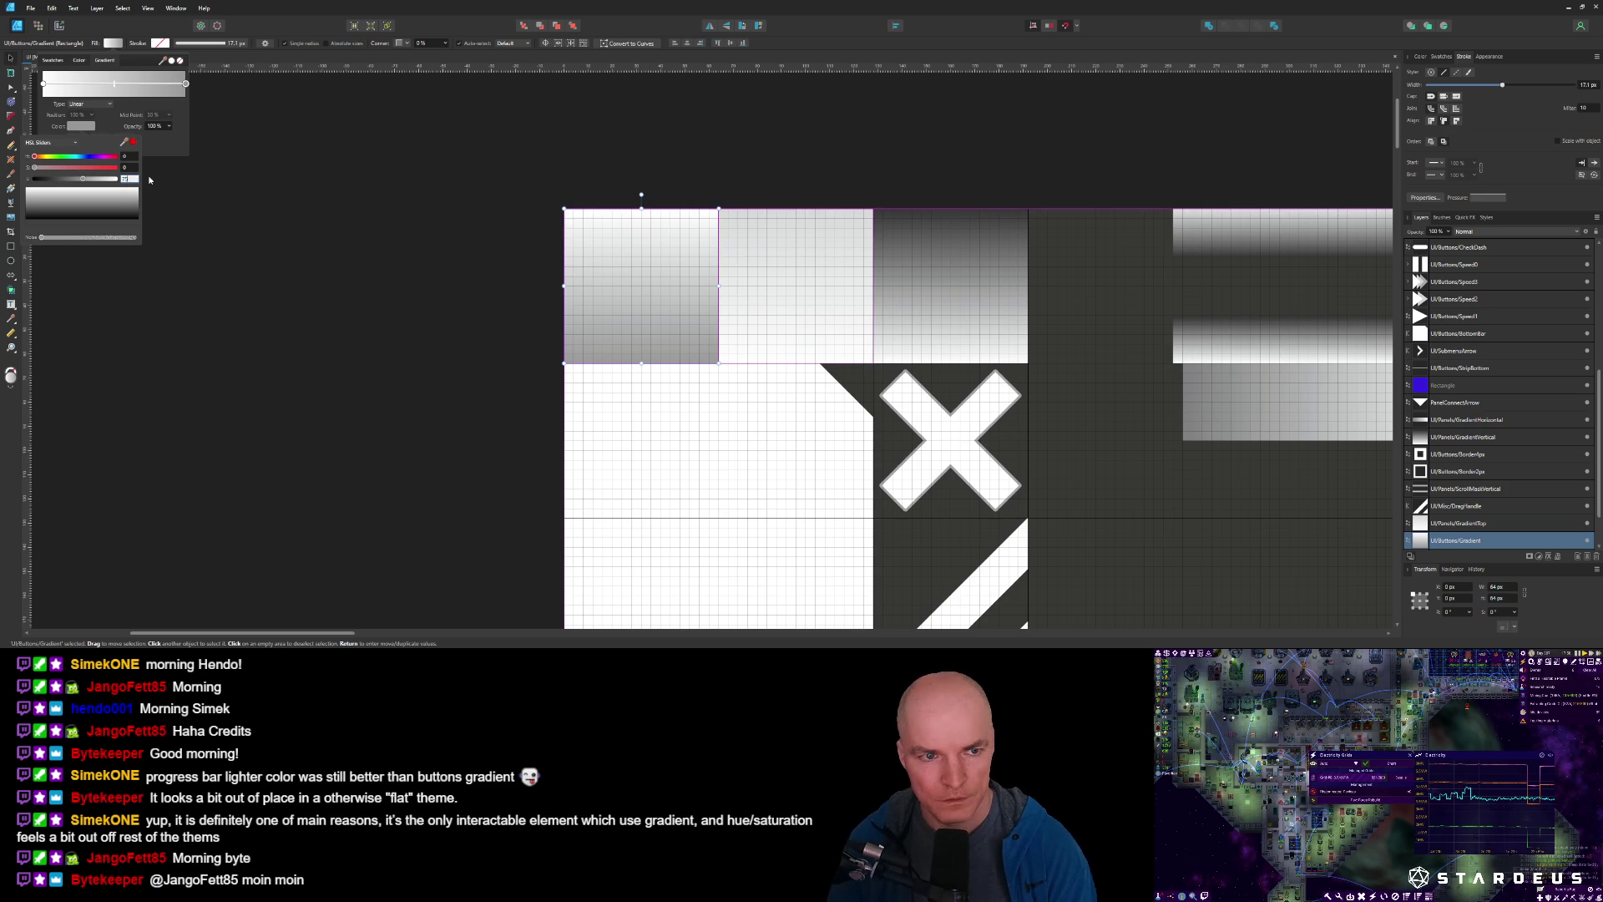
{"action": "type", "text": "75"}
{"action": "key", "text": "Return"}
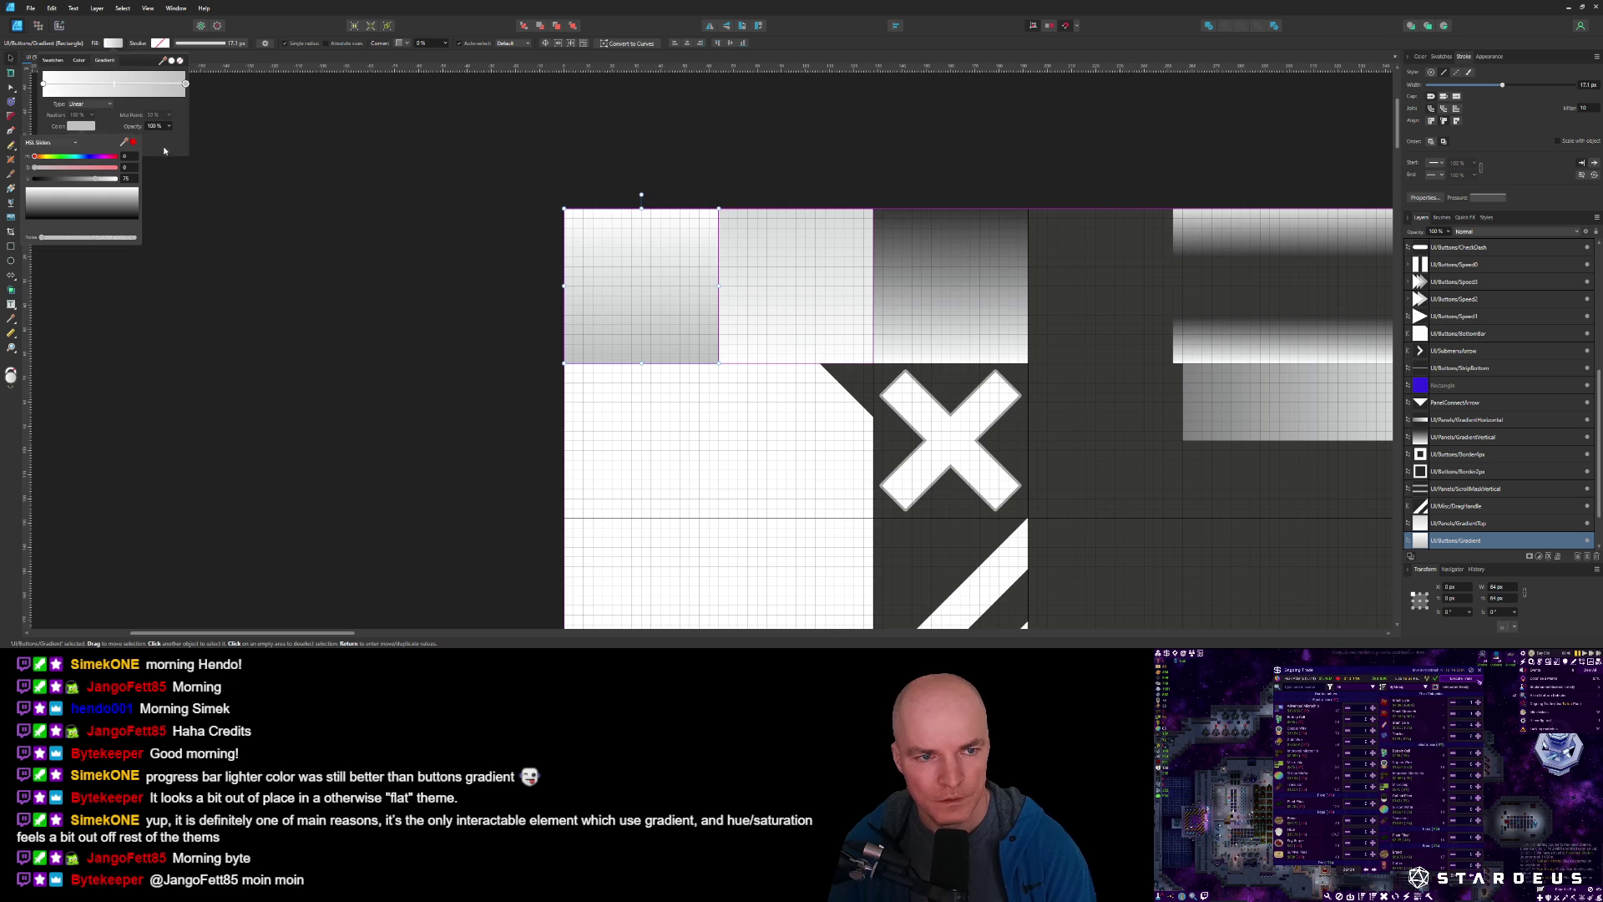
{"action": "left_click", "coordinate": [208, 185]}
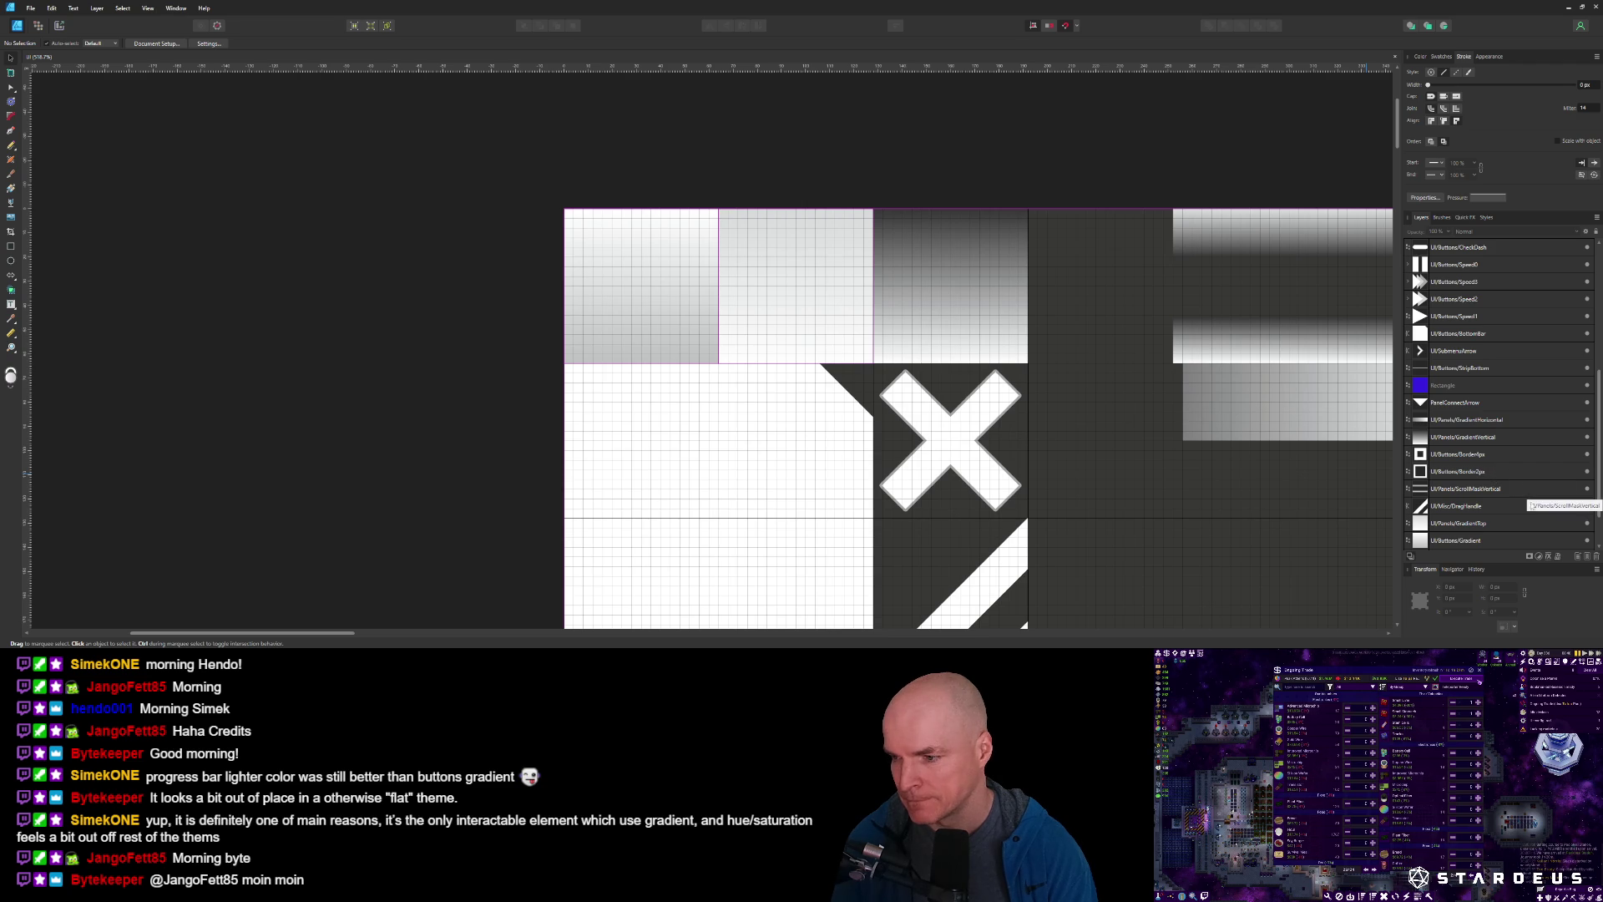
{"action": "left_click", "coordinate": [692, 265]}
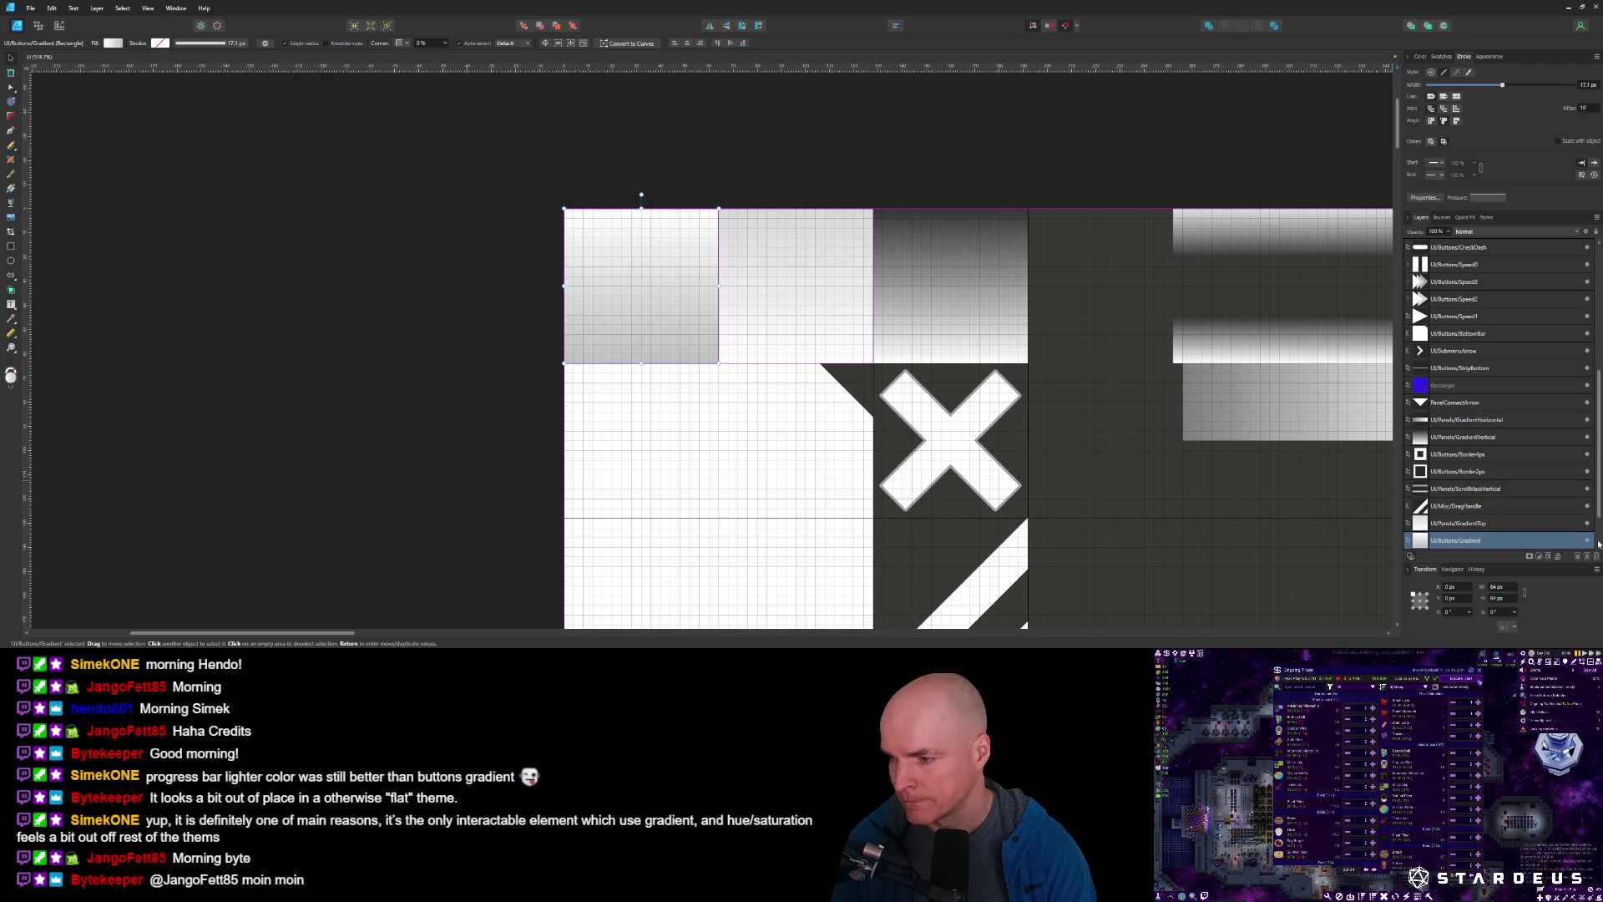
{"action": "key", "text": "ctrl+3"}
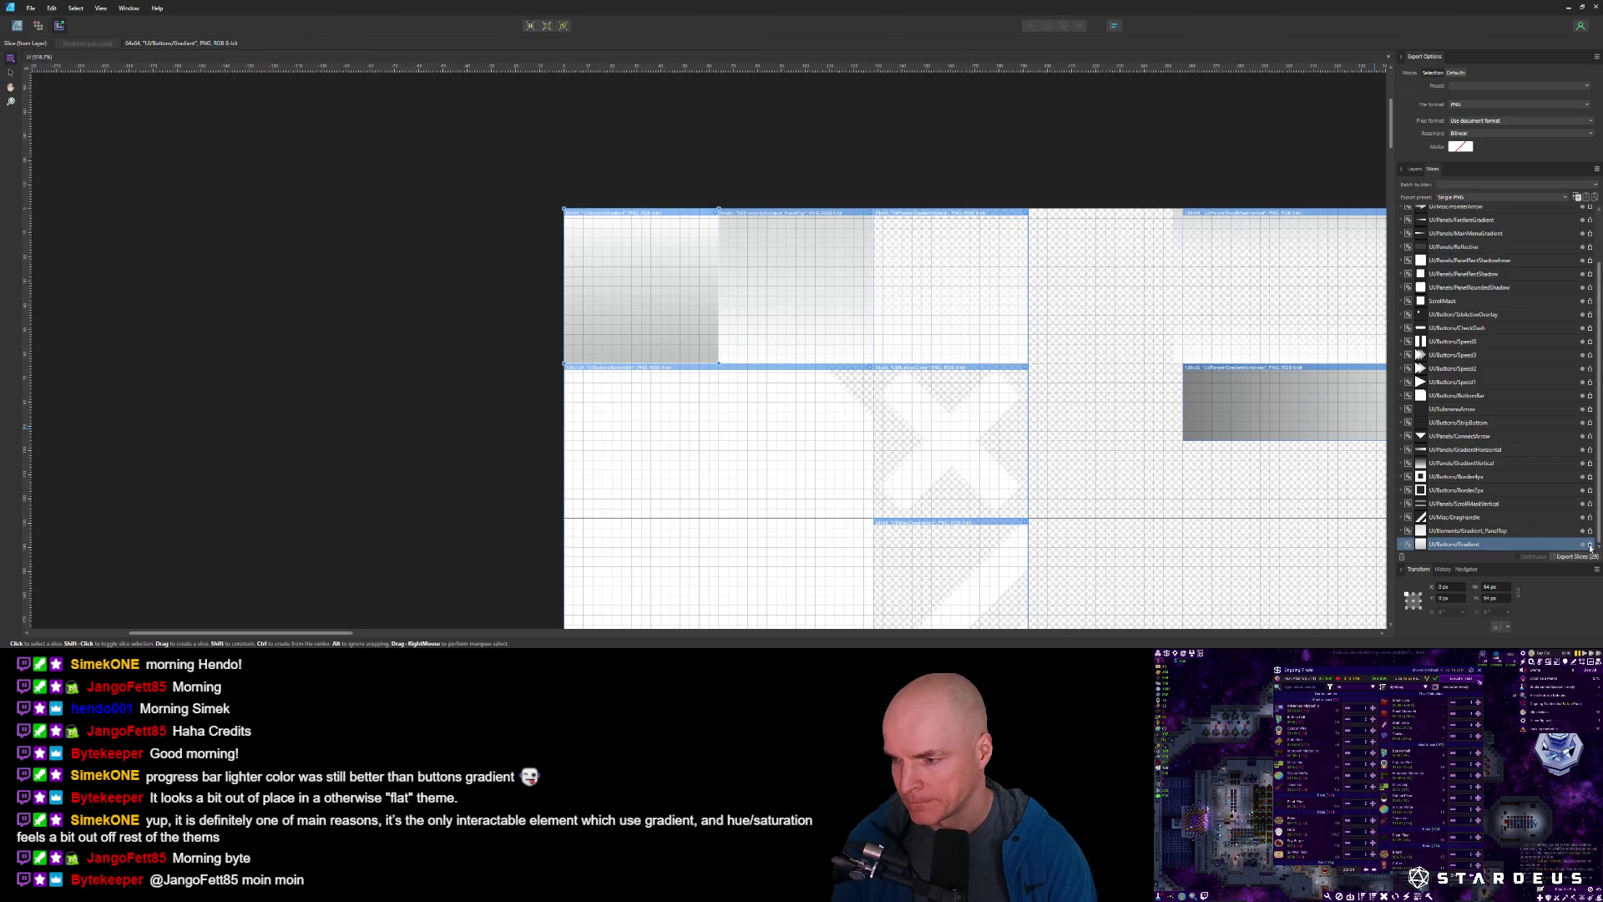
Re-export the lightened gradient slice, overwriting Gradient.png.
{"action": "left_click", "coordinate": [1590, 548]}
{"action": "left_click", "coordinate": [607, 265]}
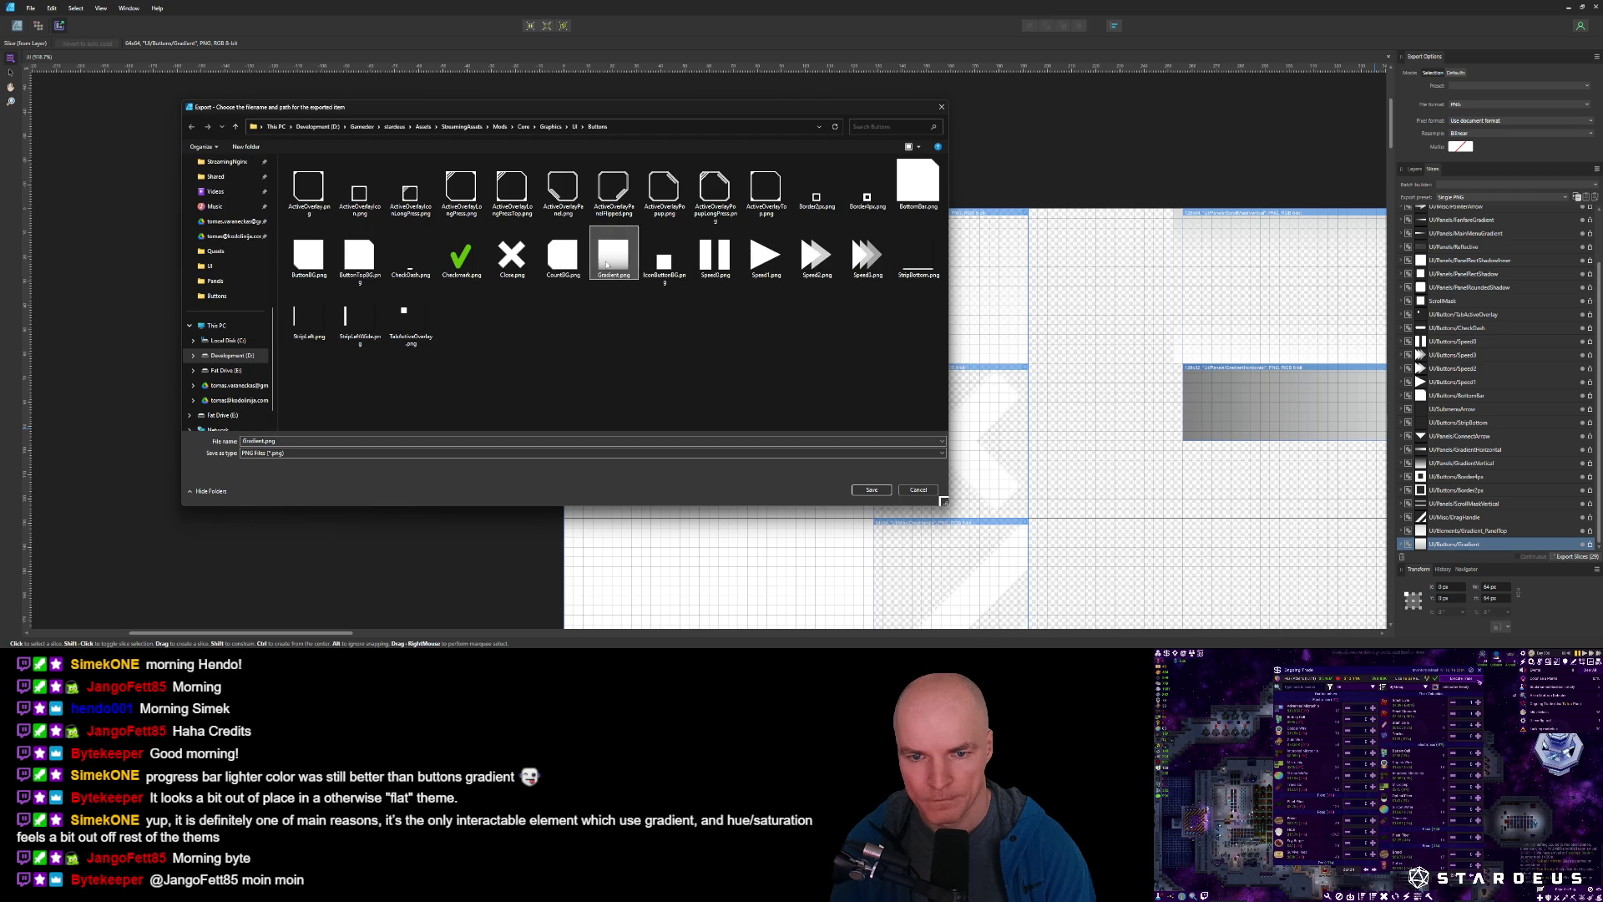
{"action": "double_click", "coordinate": [607, 266]}
{"action": "left_click", "coordinate": [840, 372]}
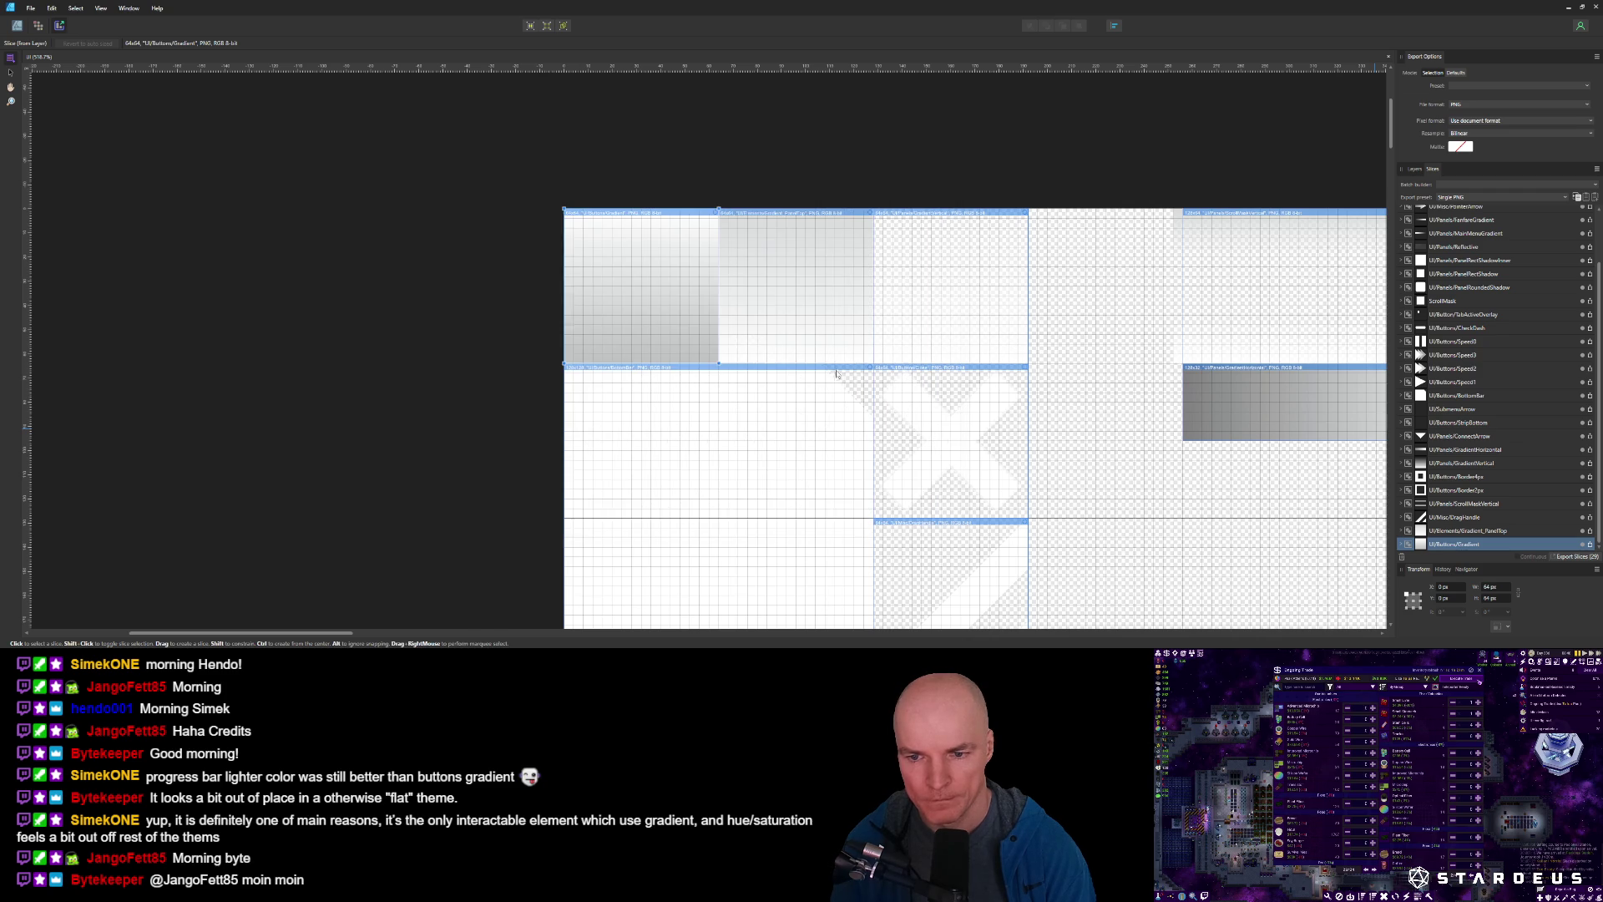
Export the slice as GradientButton.png and move it into Images/UI, replacing the old copy.
{"action": "left_click", "coordinate": [1590, 548]}
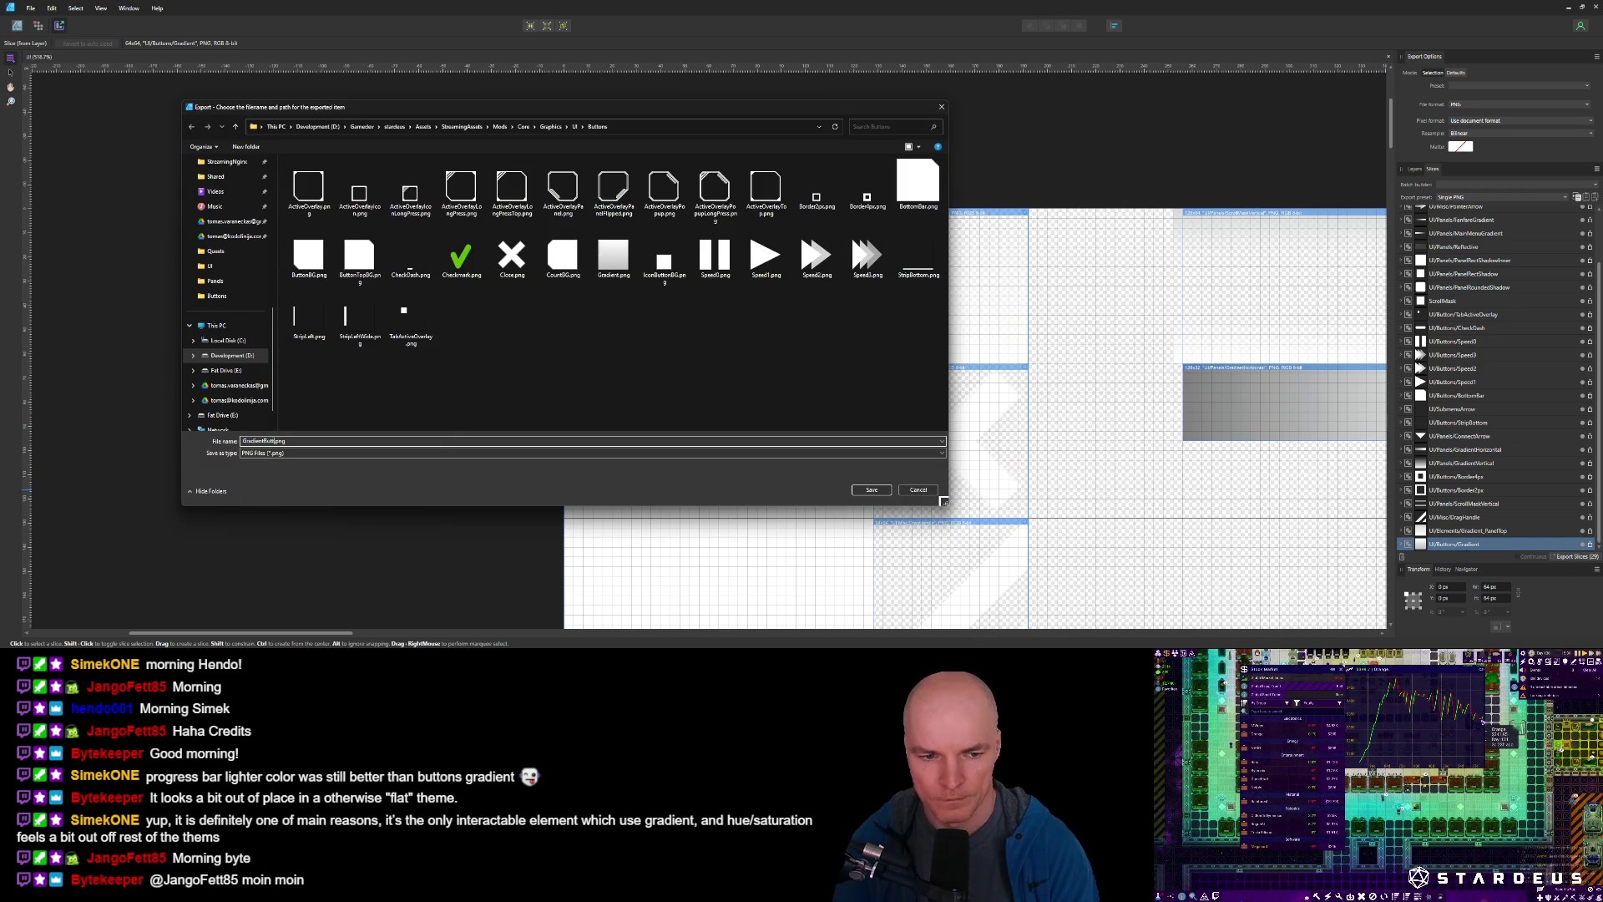
{"action": "key", "text": "Return"}
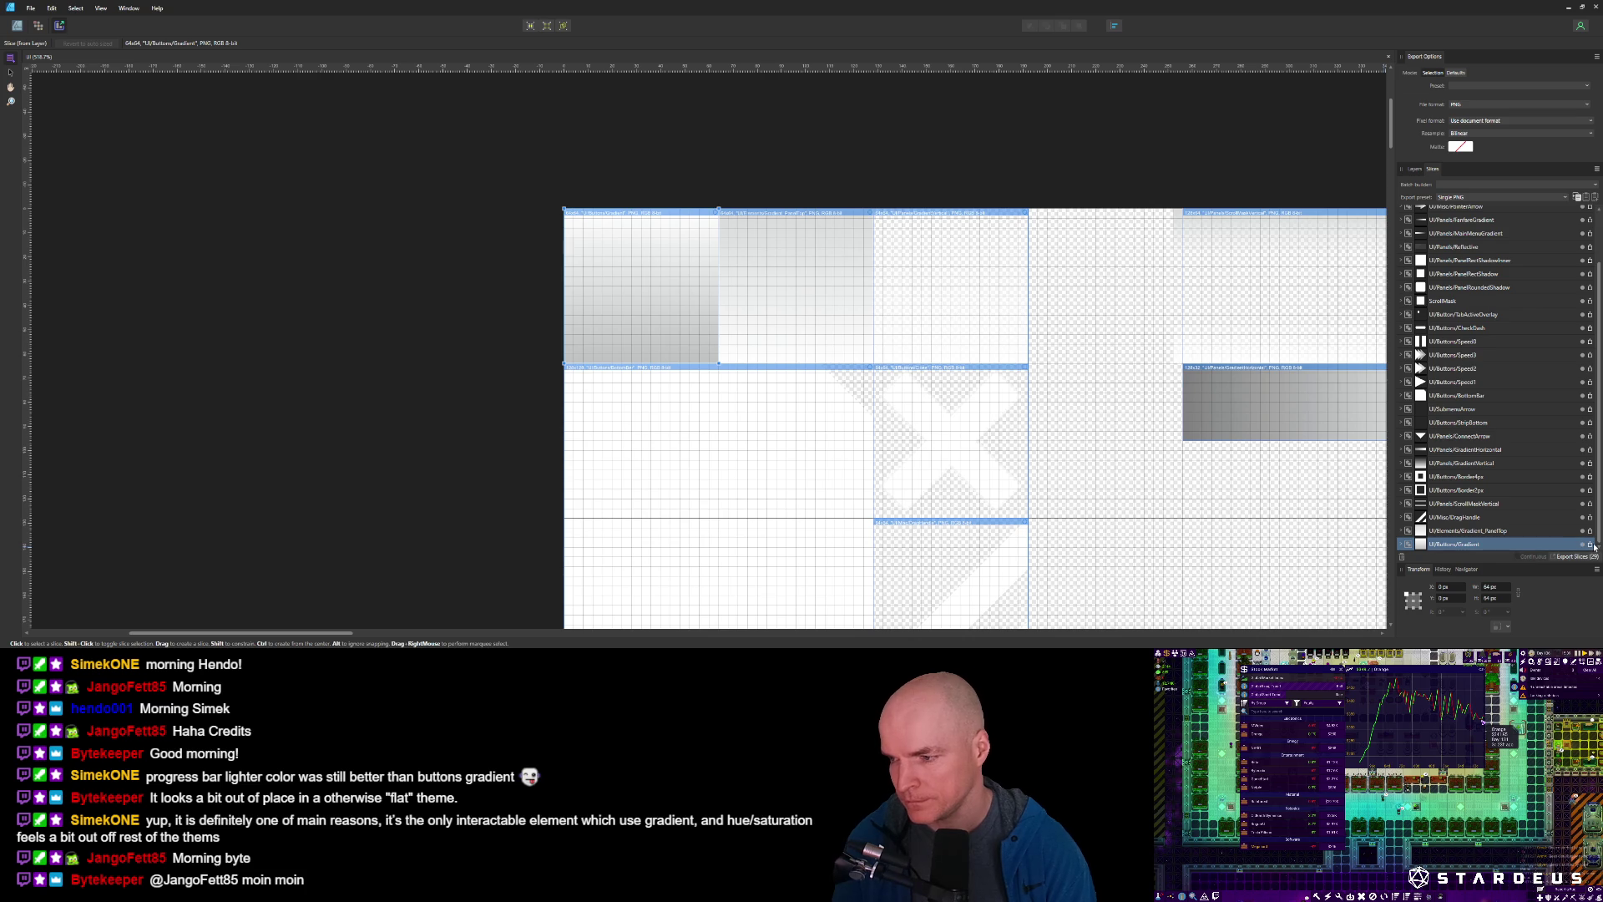
{"action": "left_click", "coordinate": [1591, 547]}
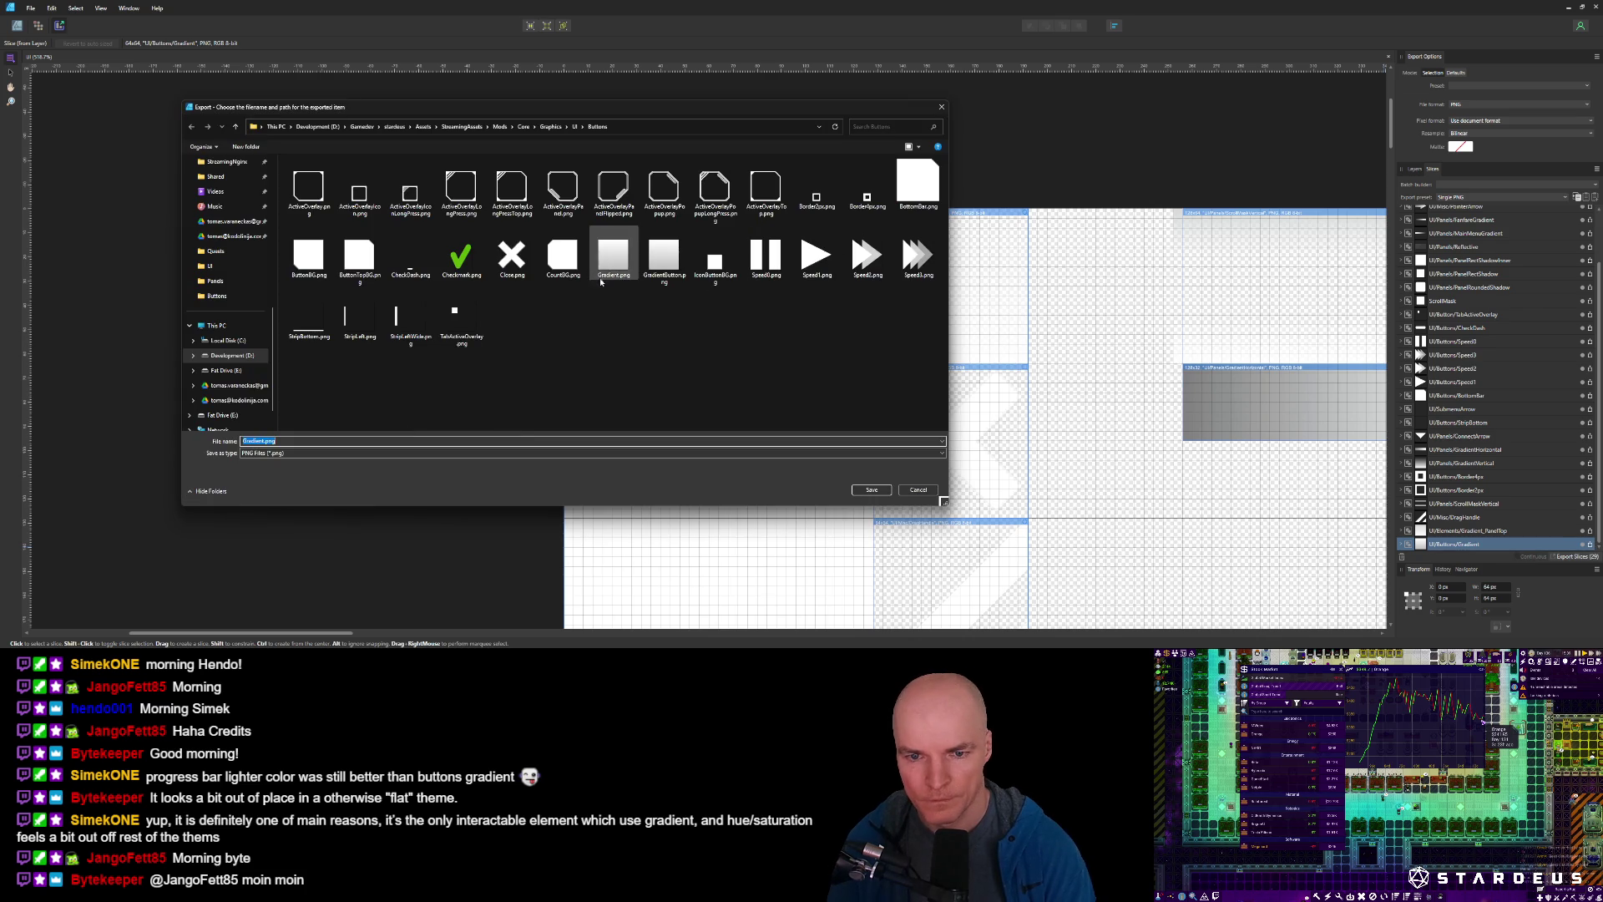
{"action": "left_click", "coordinate": [664, 257]}
{"action": "mouse_move", "coordinate": [664, 257]}
{"action": "left_mouse_down"}
{"action": "mouse_move", "coordinate": [802, 898]}
{"action": "mouse_move", "coordinate": [936, 413]}
{"action": "left_mouse_up"}
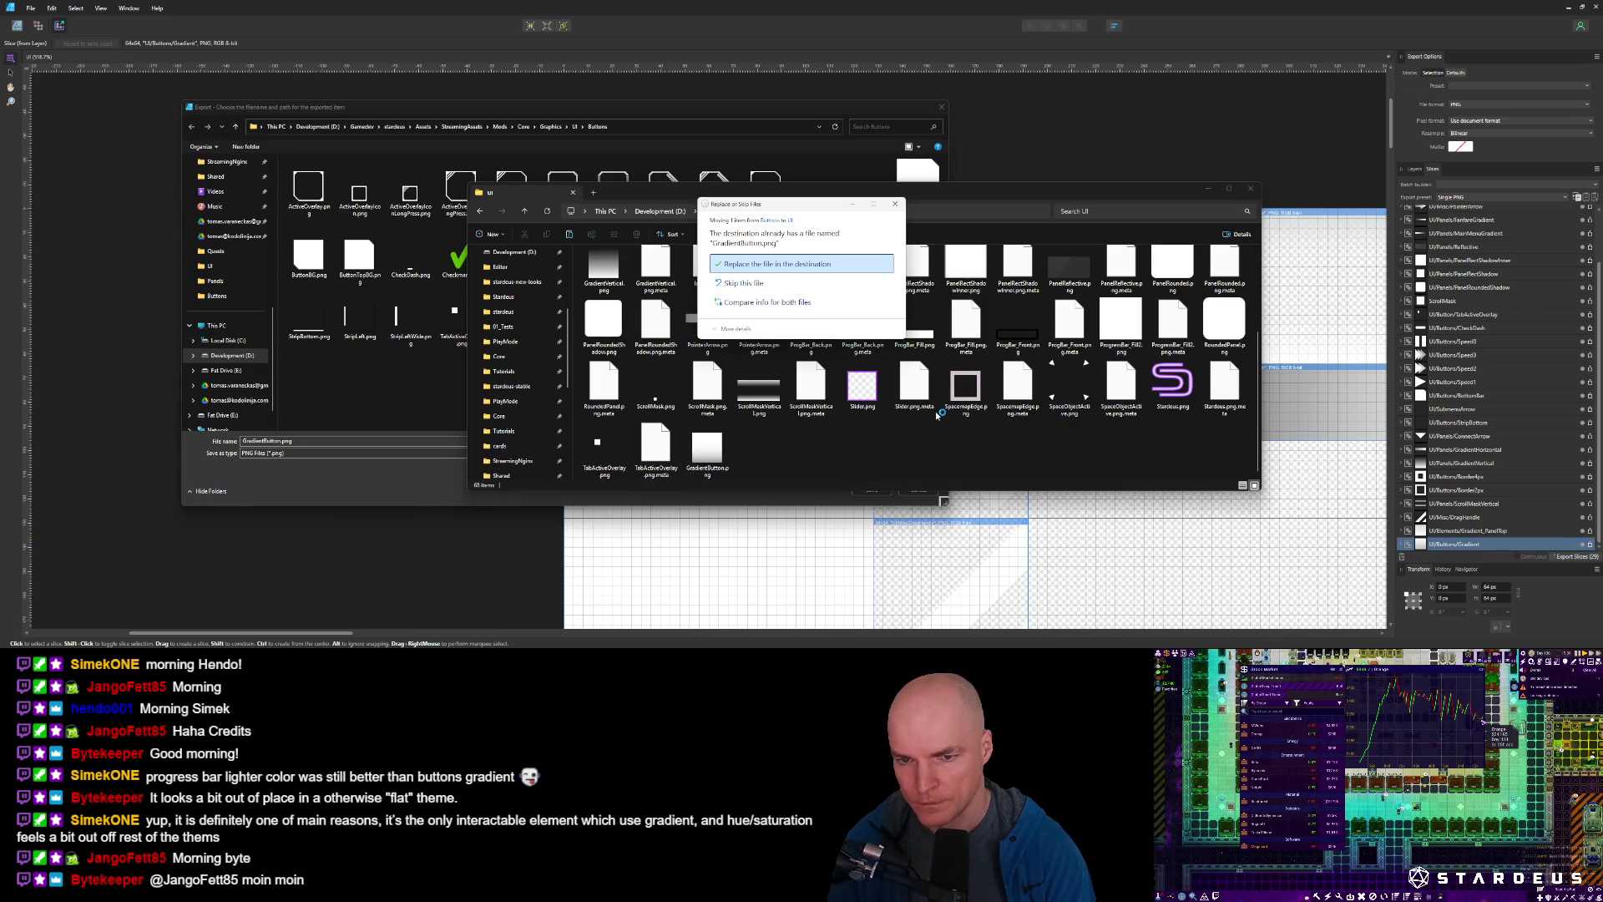
{"action": "key", "text": "Return"}
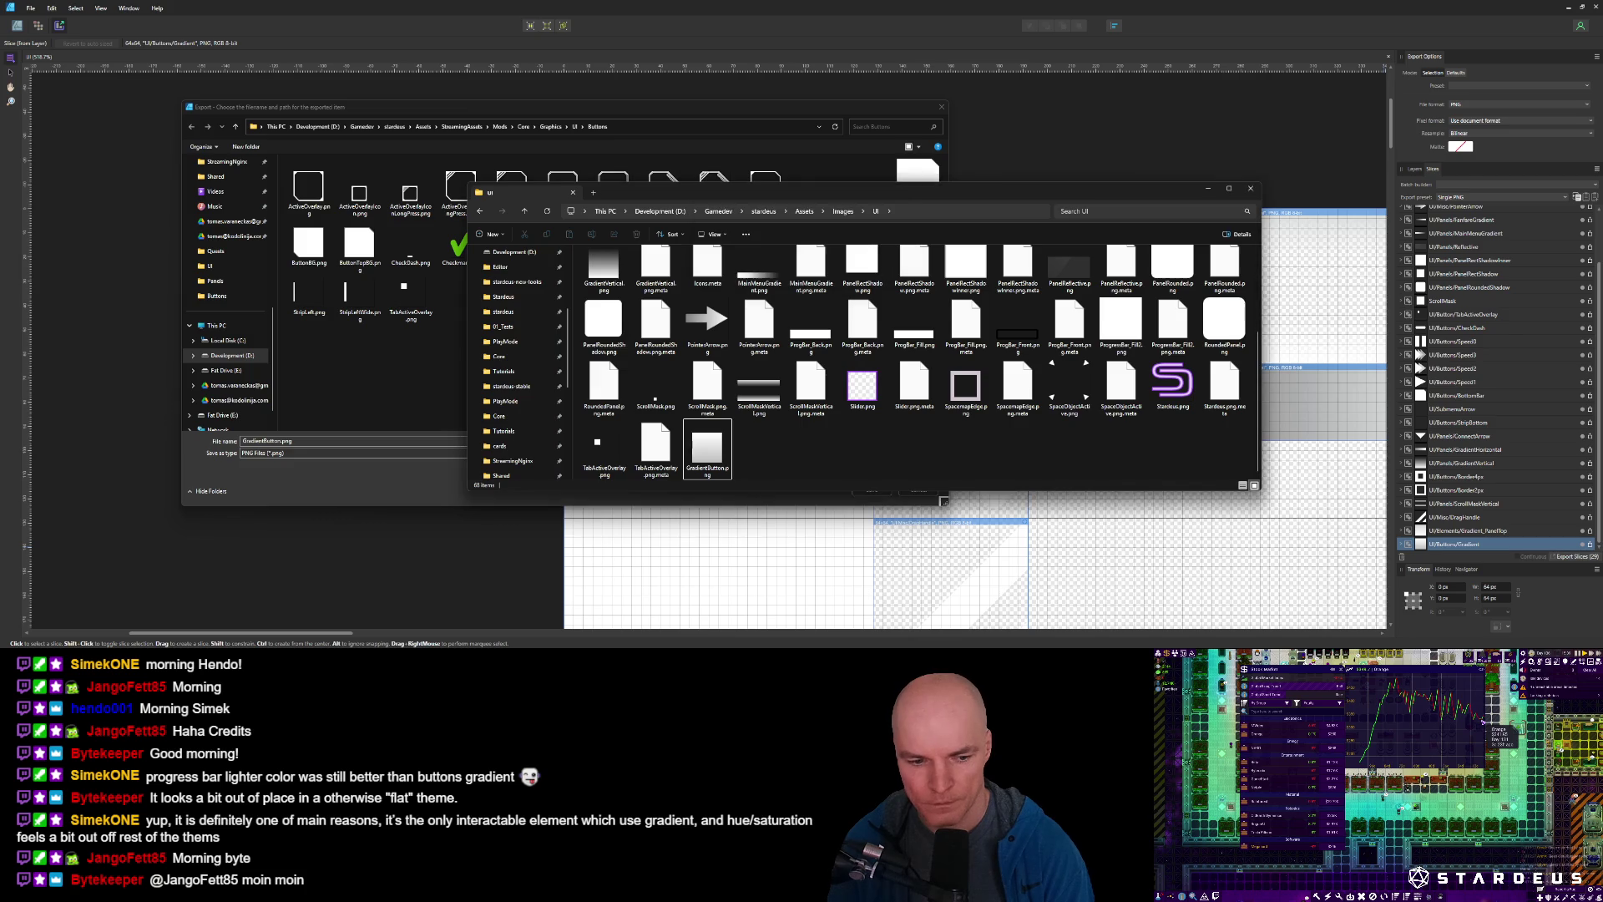
{"action": "key", "text": "alt+Tab"}
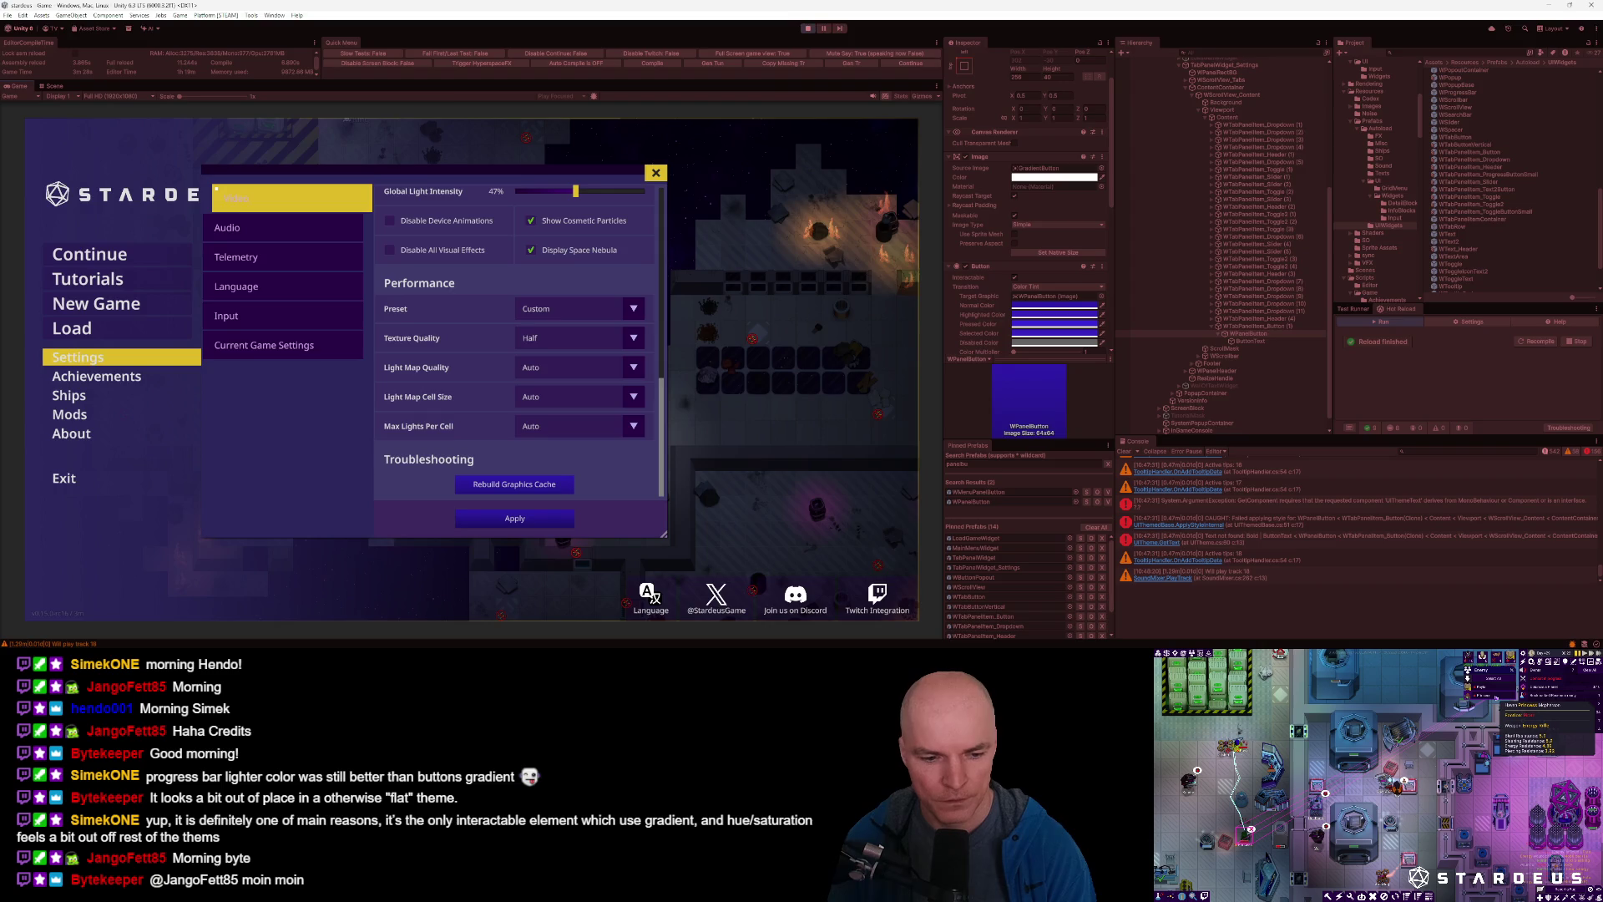
In Default.json, remove the lightening so ButtonPanelGrad reads plain "ButtonPanel".
{"action": "key", "text": "alt+Tab"}
{"action": "key", "text": "ctrl+p"}
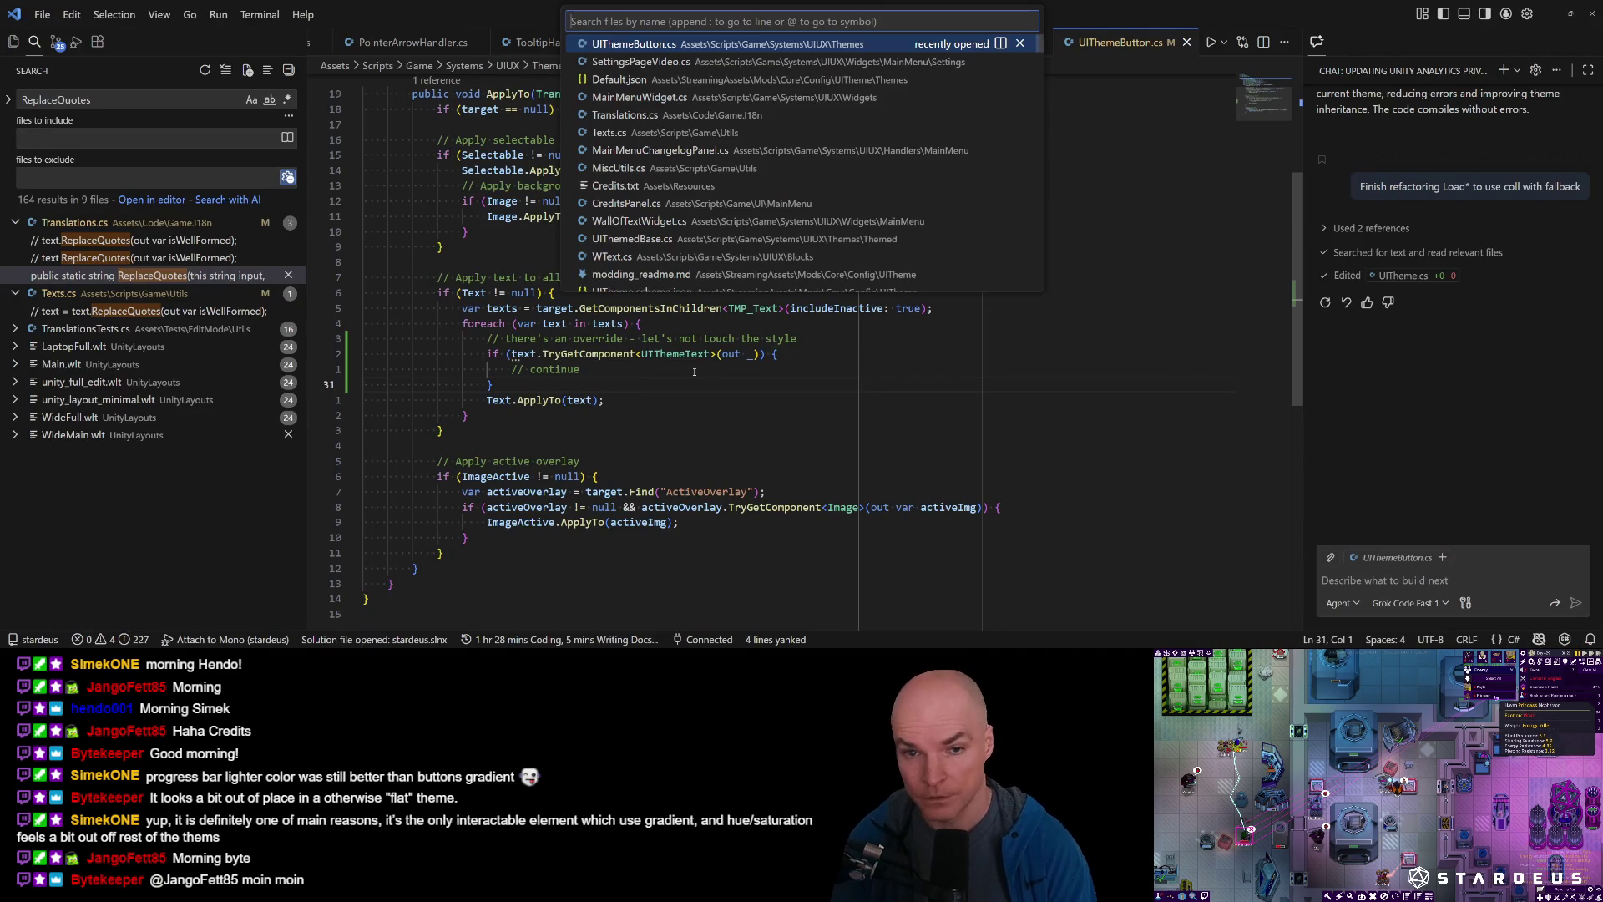
{"action": "key", "text": "Down"}
{"action": "key", "text": "Down"}
{"action": "key", "text": "Return"}
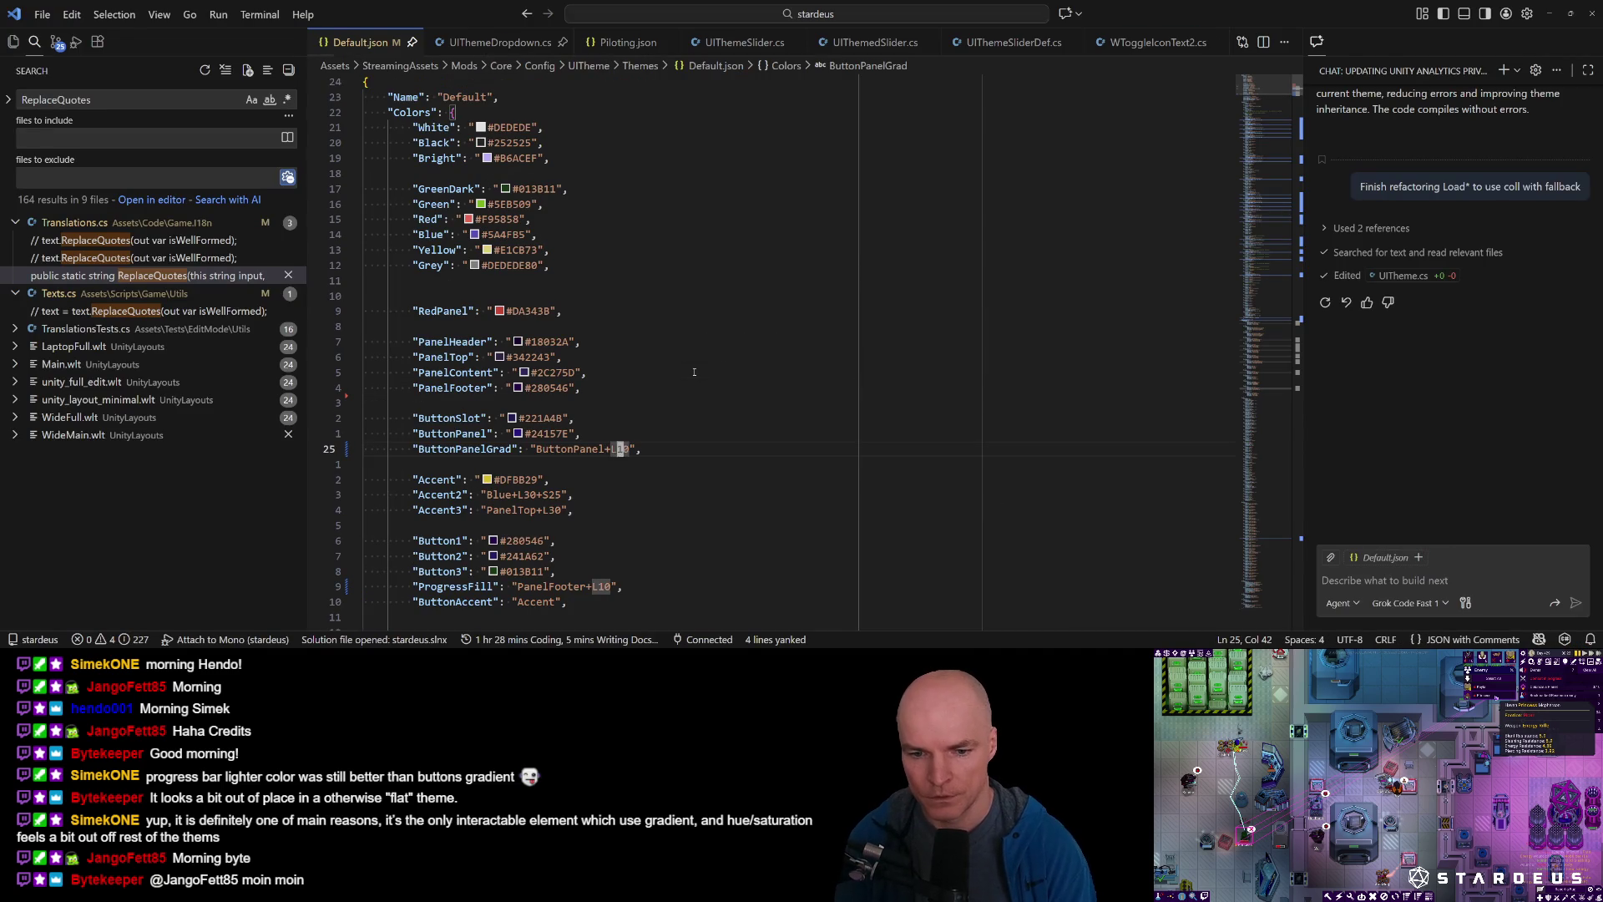
{"action": "key", "text": "d"}
{"action": "key", "text": "t"}
{"action": "key", "text": "quotedbl"}
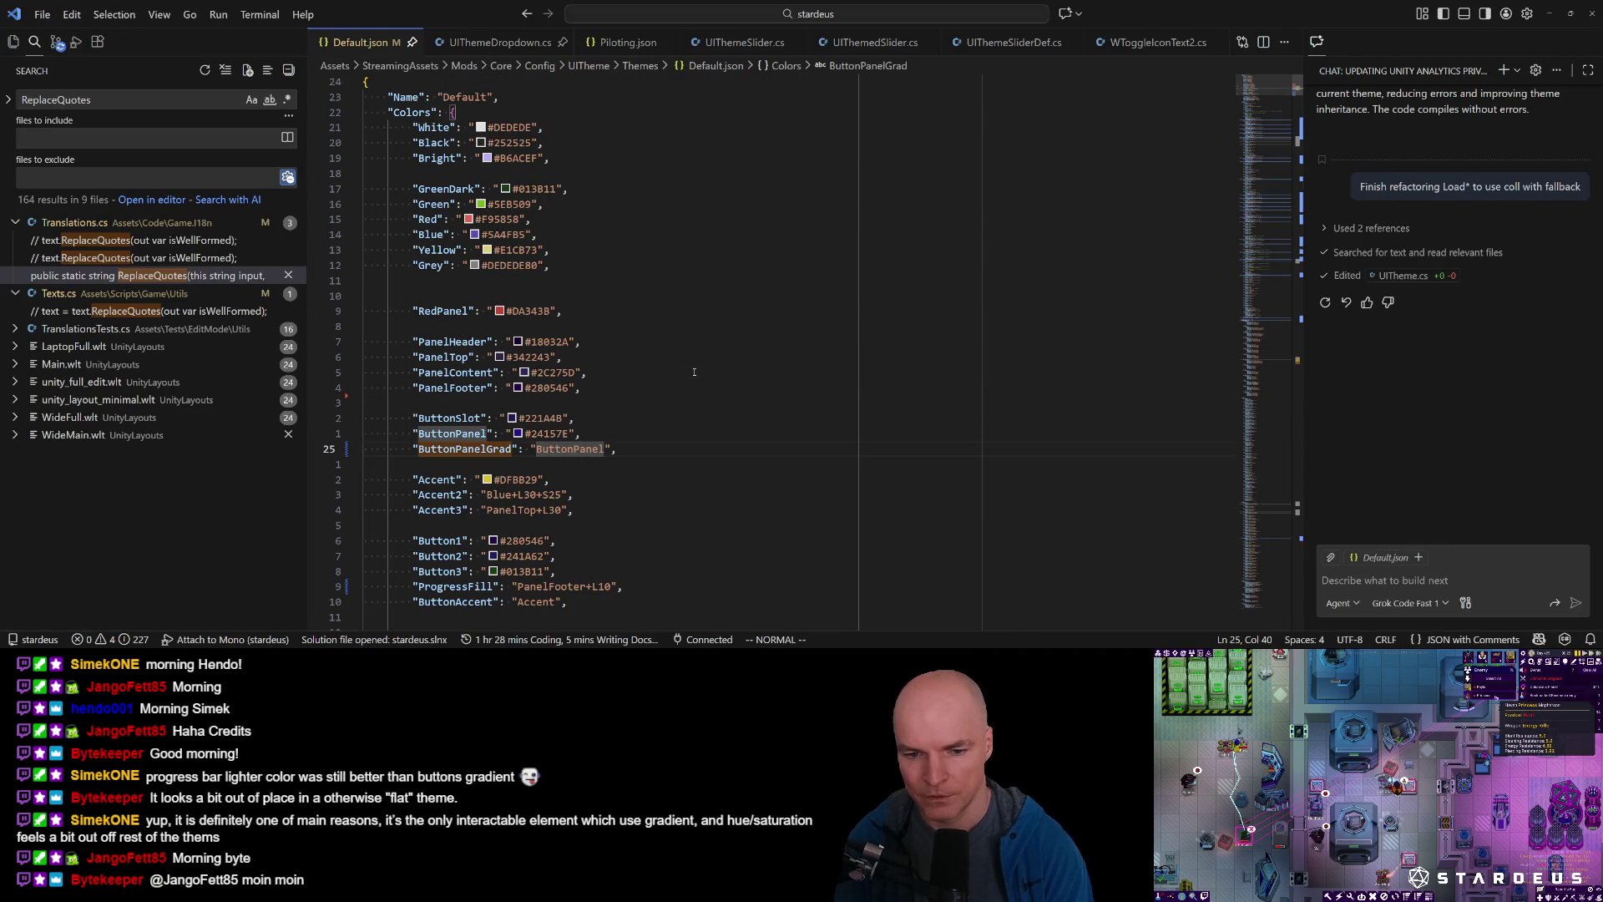
Run 'theme reload' in the game's developer console.
{"action": "key", "text": "alt+Tab"}
{"action": "key", "text": "grave"}
{"action": "type", "text": "th"}
{"action": "key", "text": "Return"}
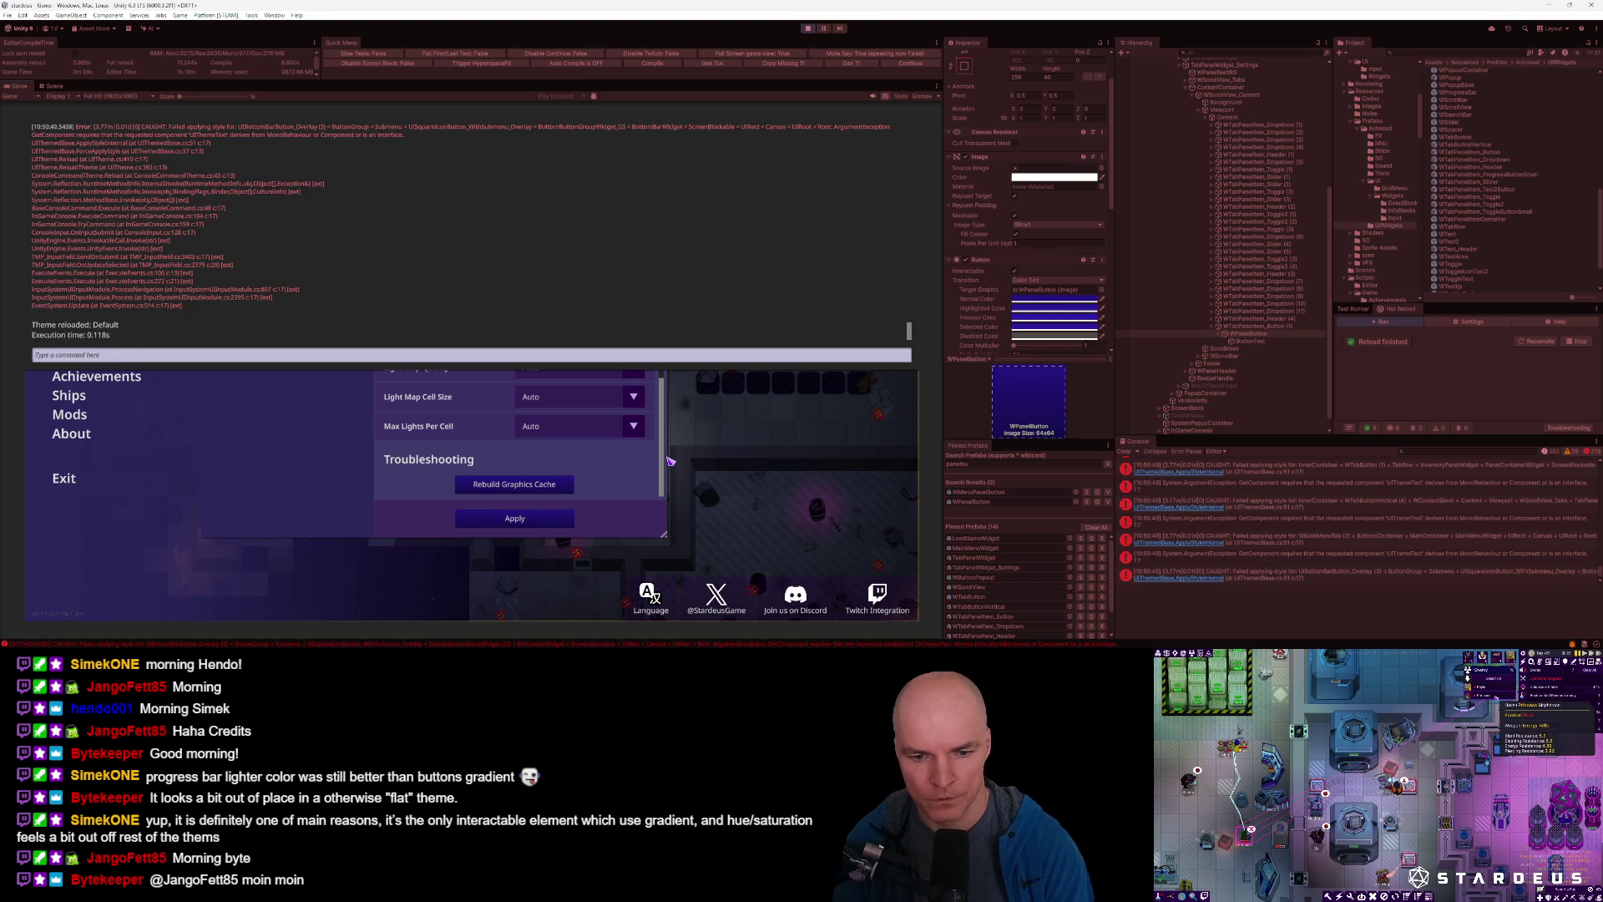
Close the game console and show the first style error's stack trace in the Unity Console.
{"action": "key", "text": "grave"}
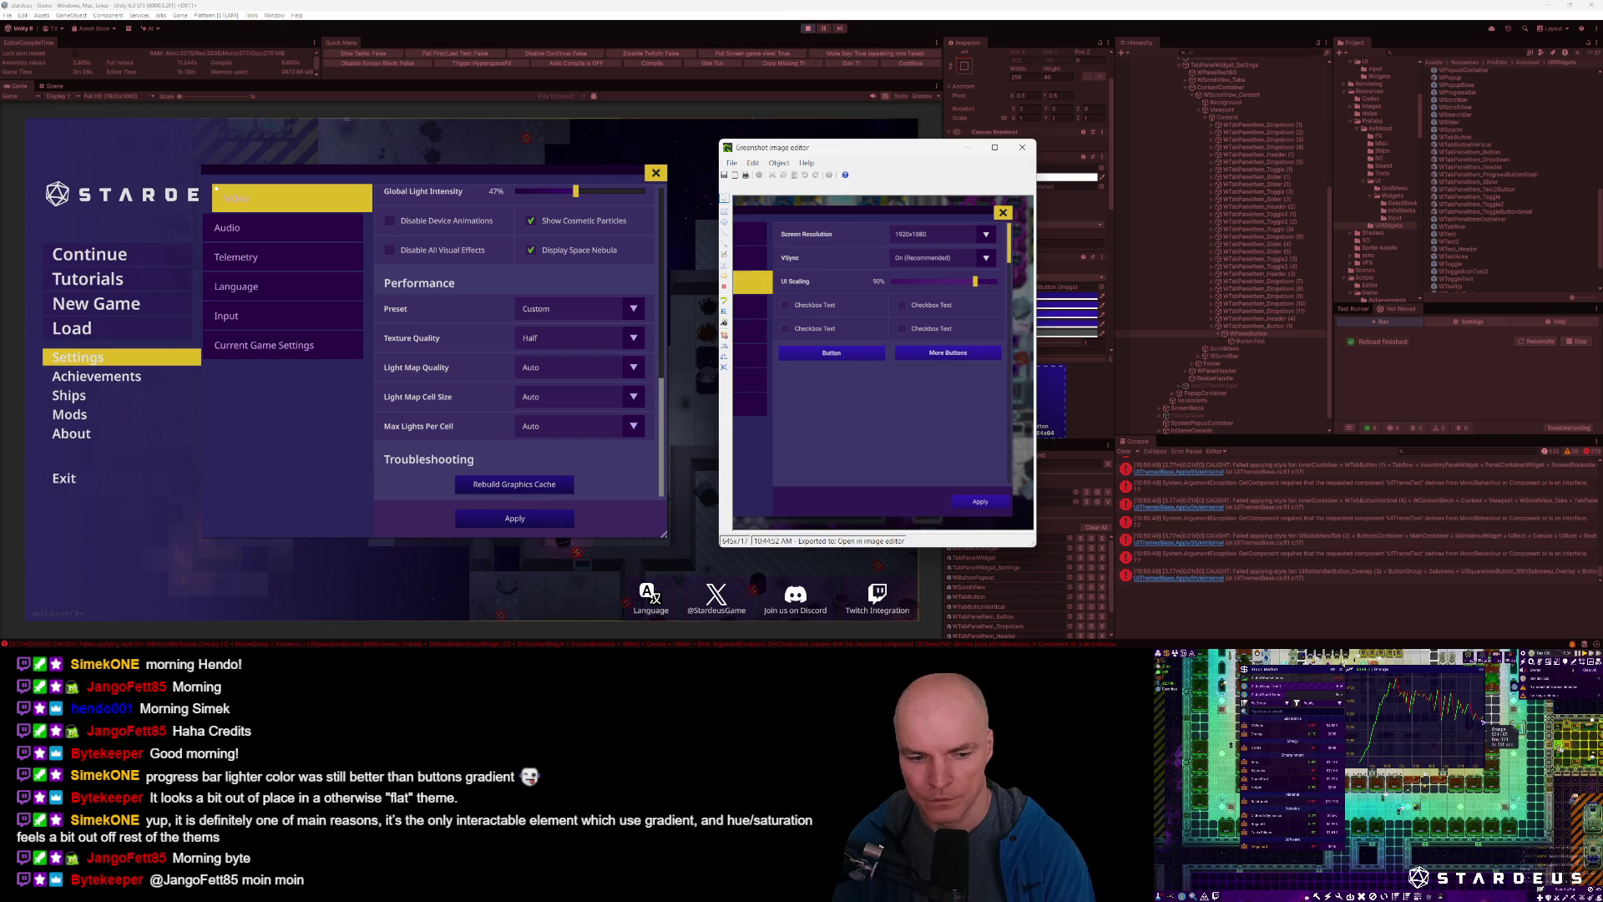
{"action": "mouse_move", "coordinate": [242, 645]}
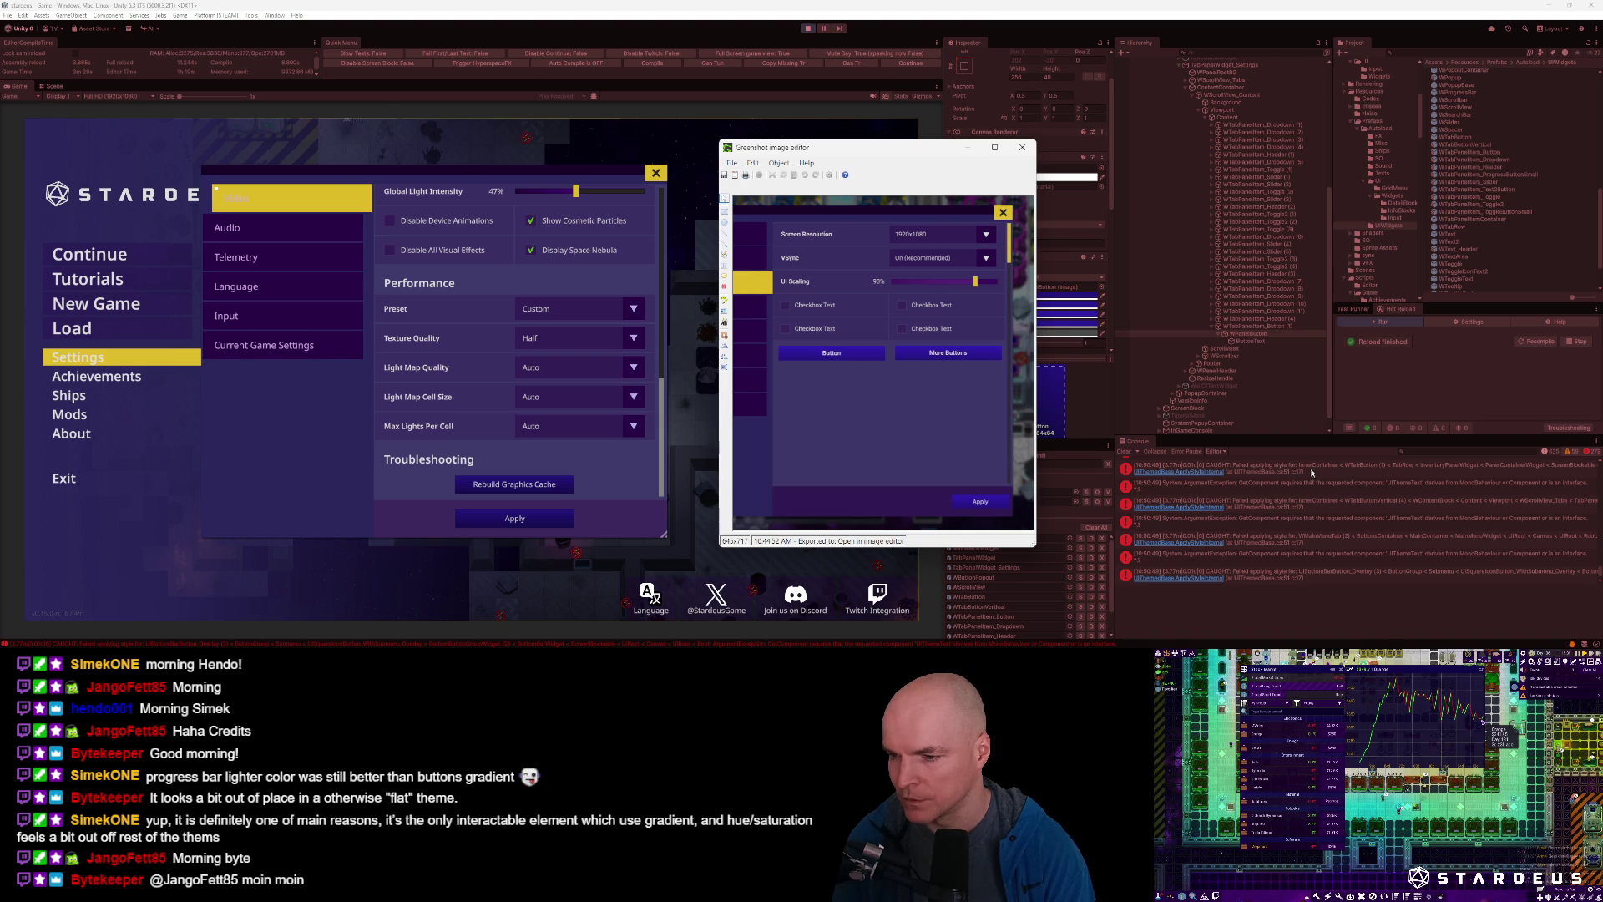
{"action": "left_click", "coordinate": [1349, 476]}
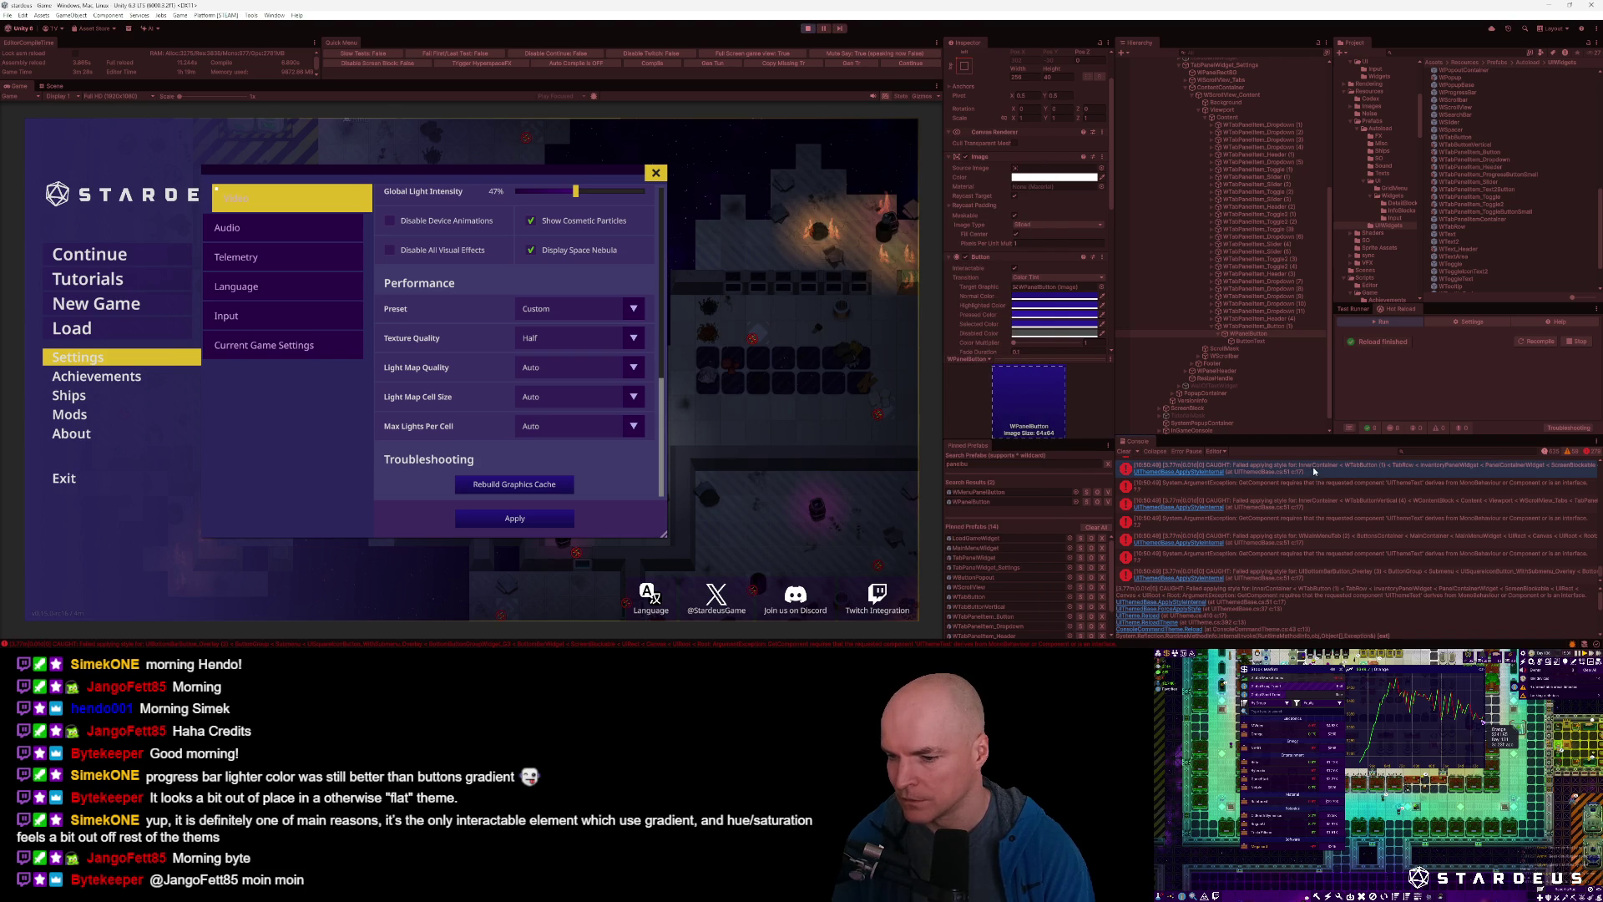
{"action": "key", "text": "alt+Tab"}
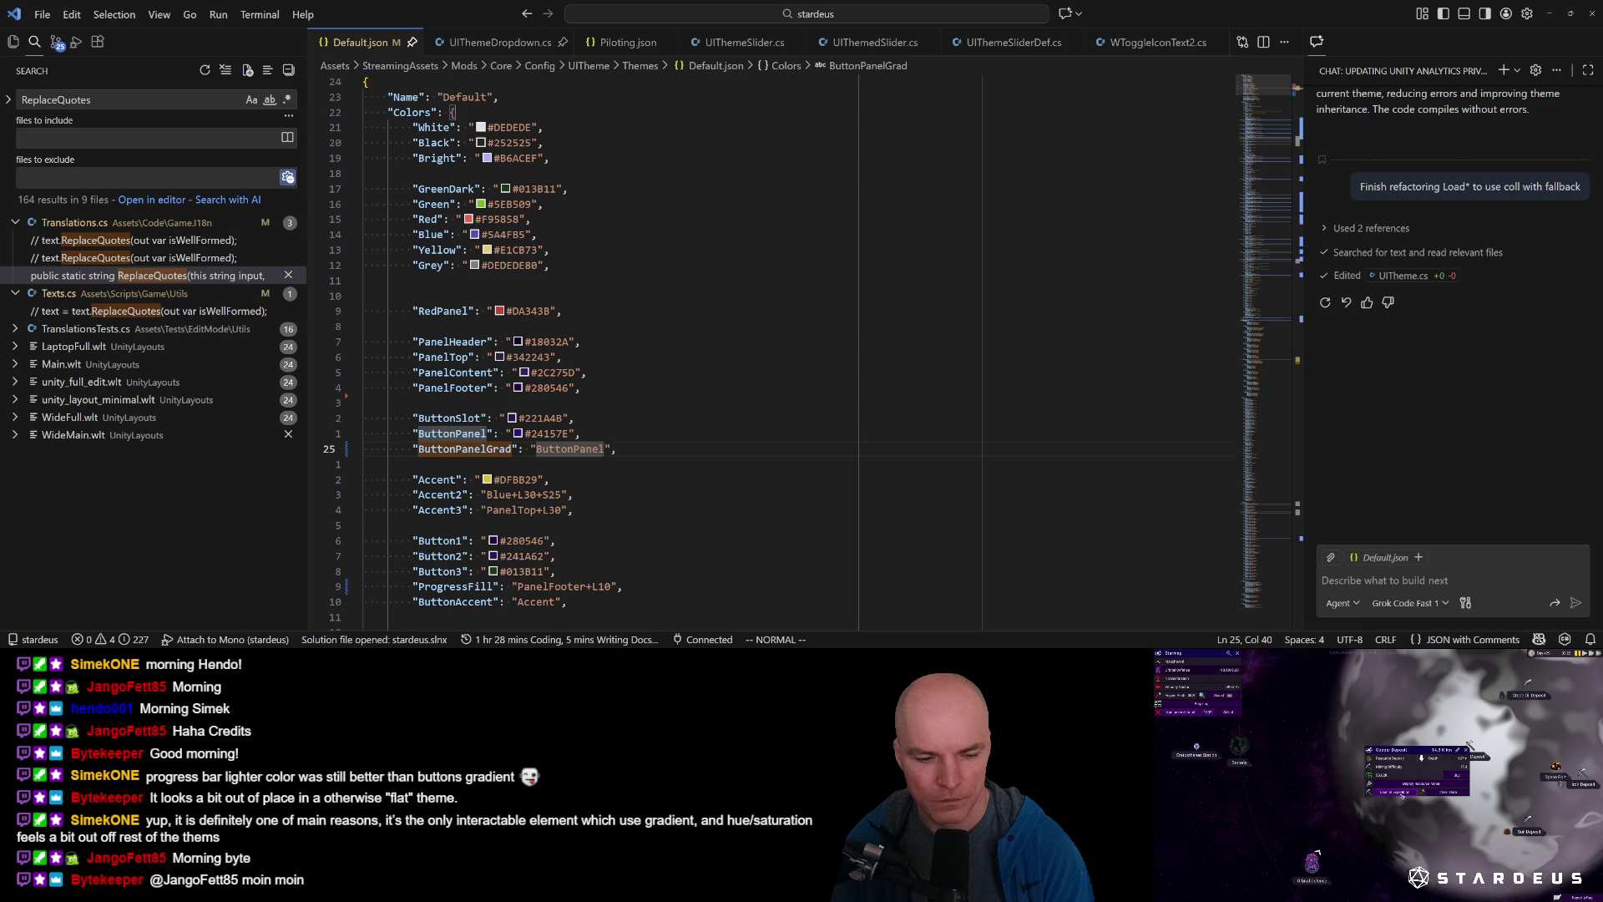
In UIThemeButton.cs, uncomment the 'continue;' line after the UIThemeText override check.
{"action": "key", "text": "ctrl+p"}
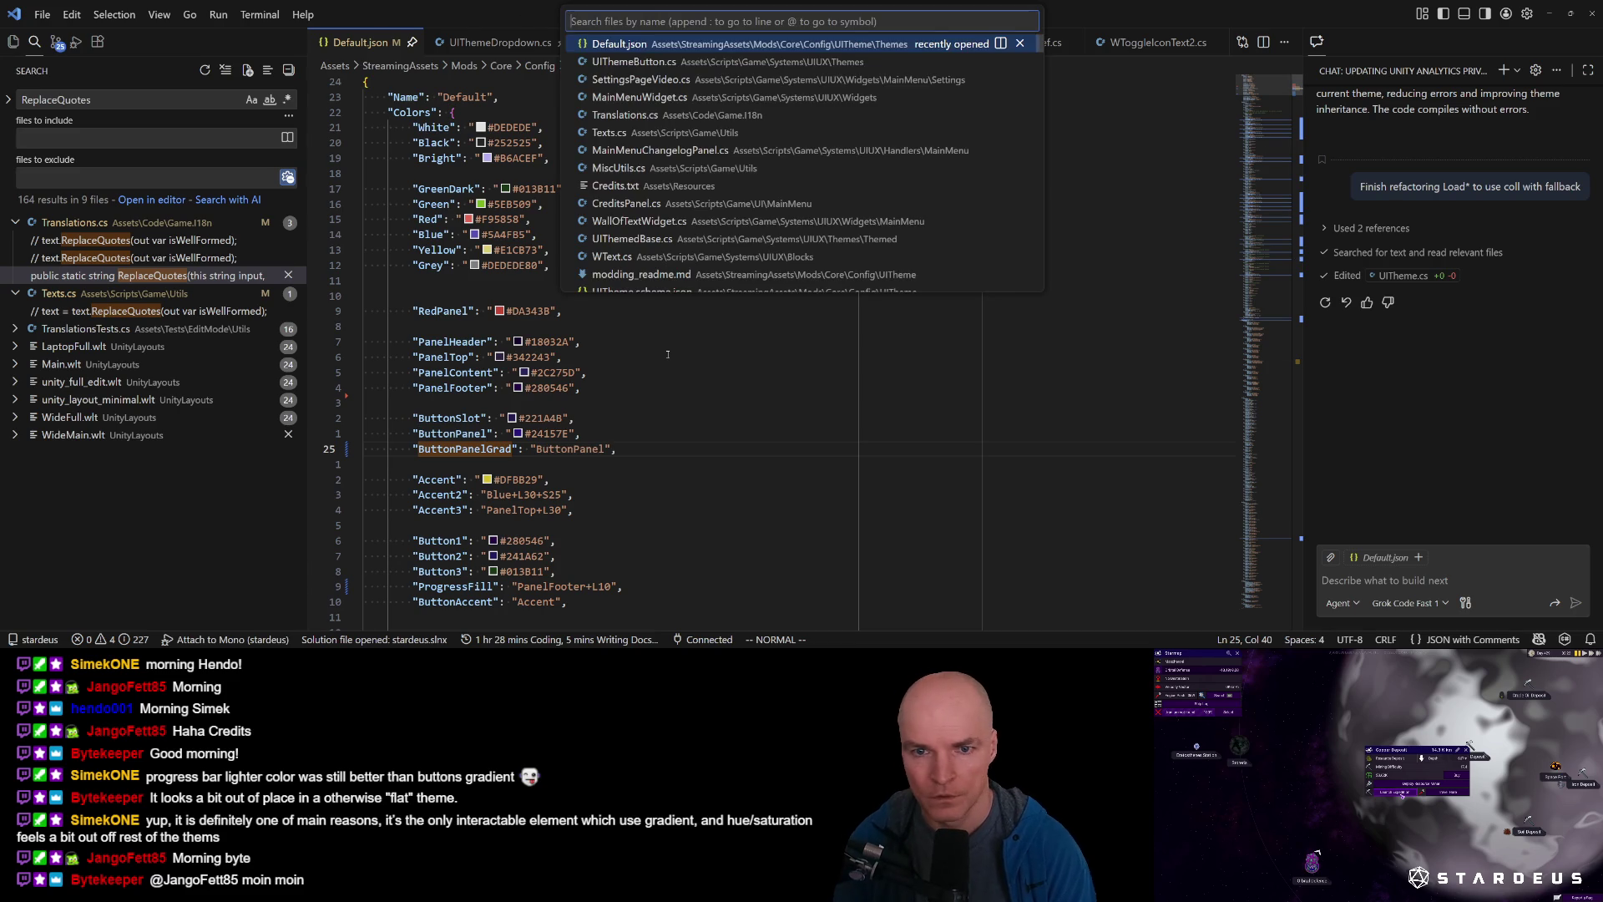
{"action": "key", "text": "Down"}
{"action": "key", "text": "Return"}
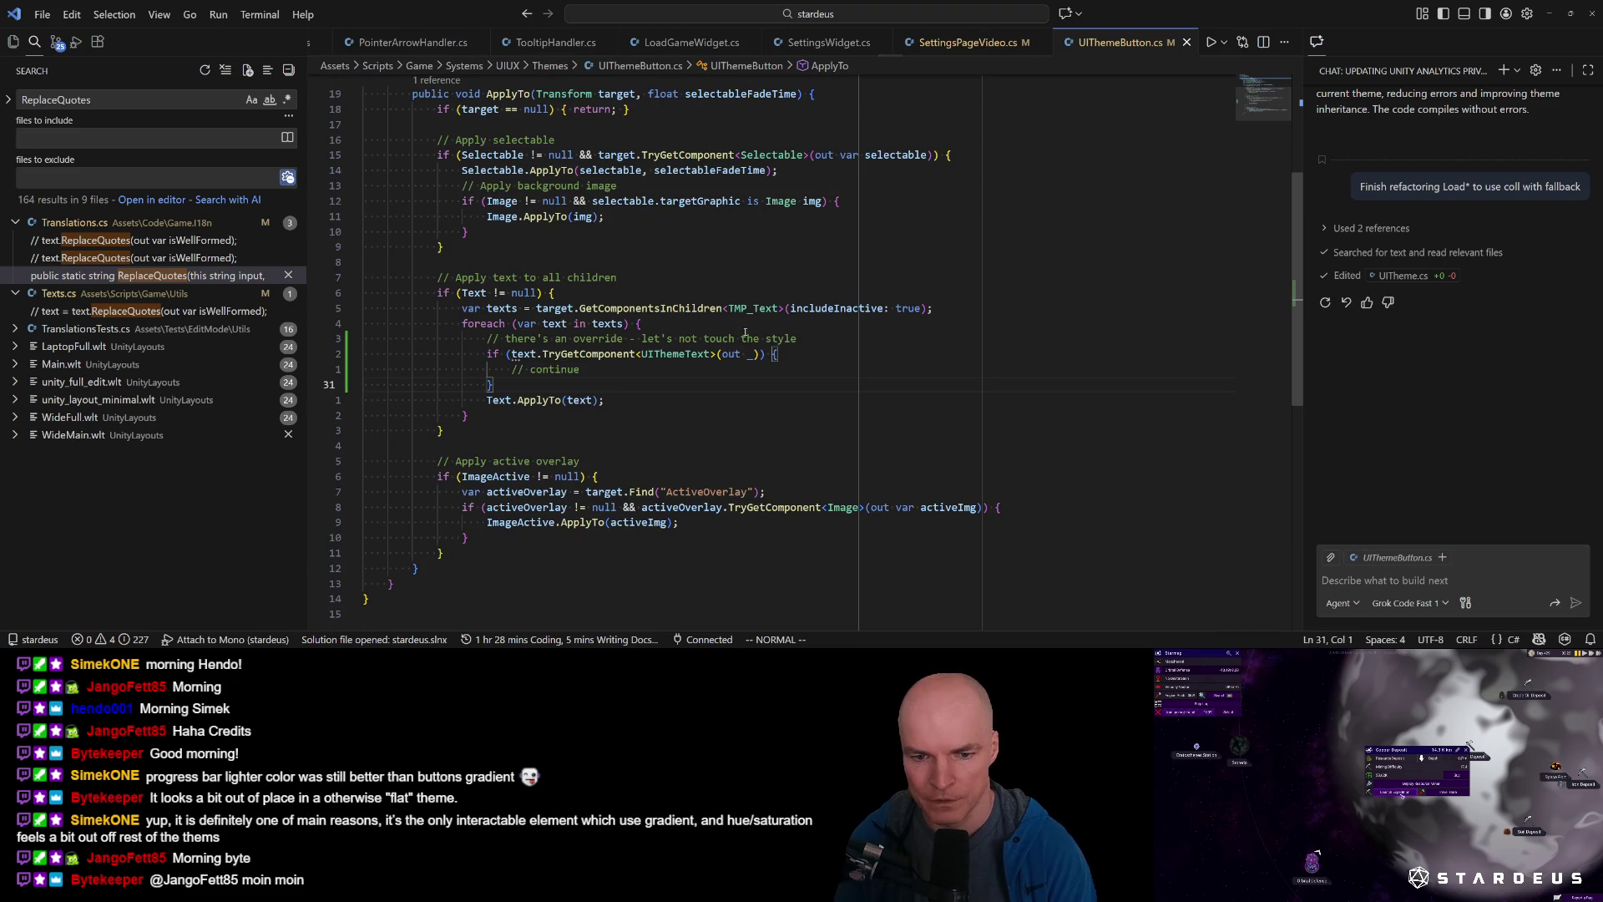
{"action": "left_click", "coordinate": [516, 354]}
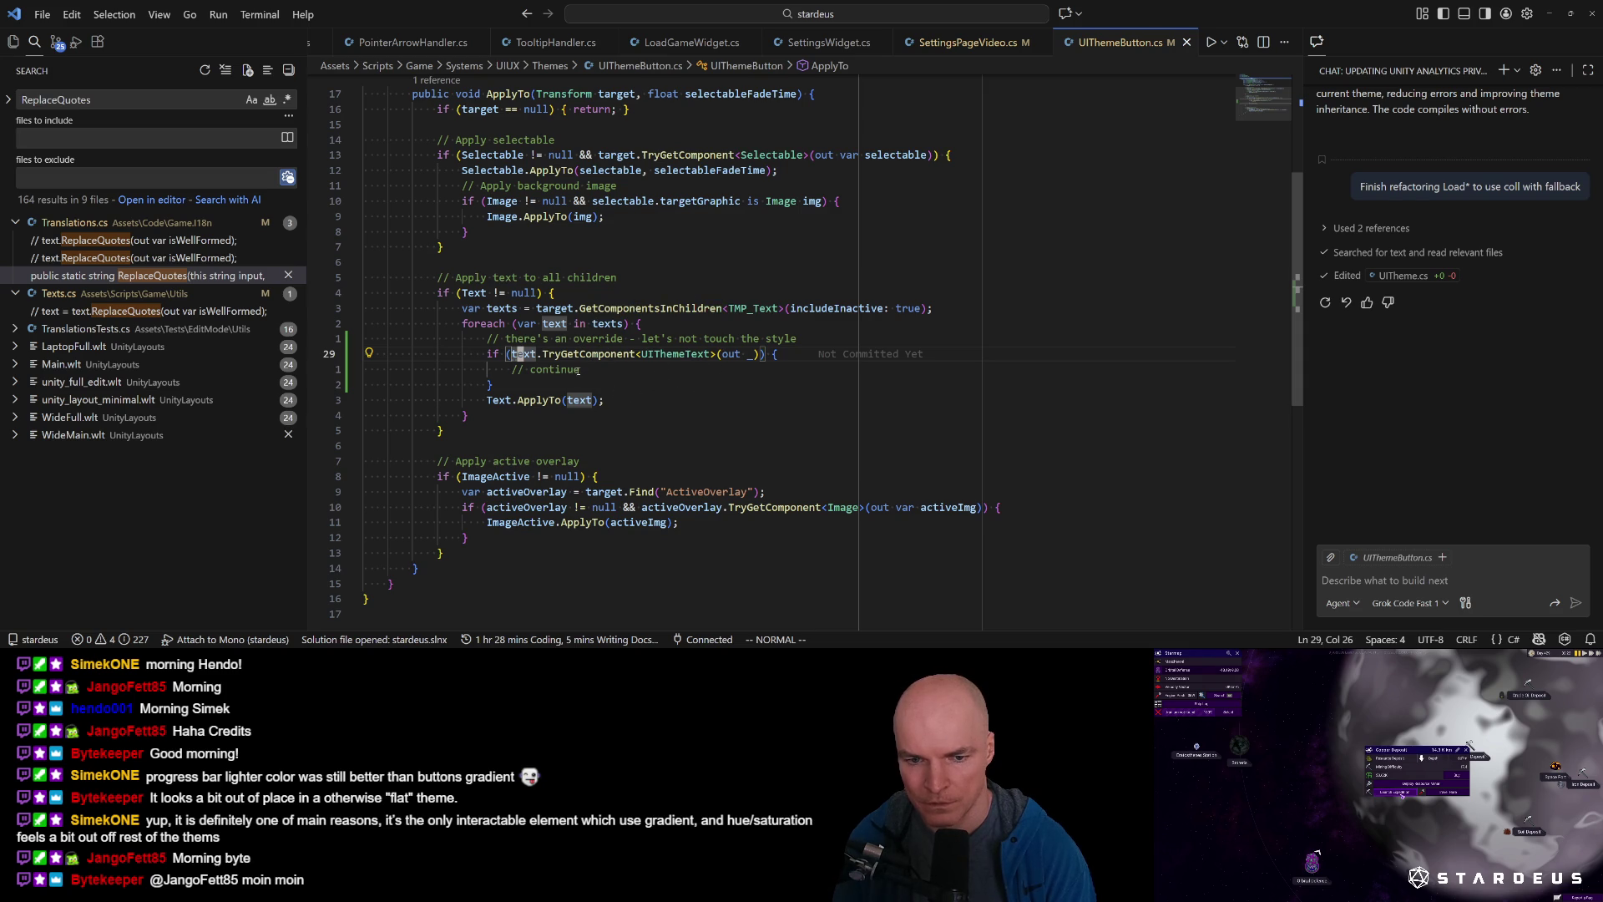
{"action": "key", "text": "j"}
{"action": "key", "text": "d"}
{"action": "key", "text": "w"}
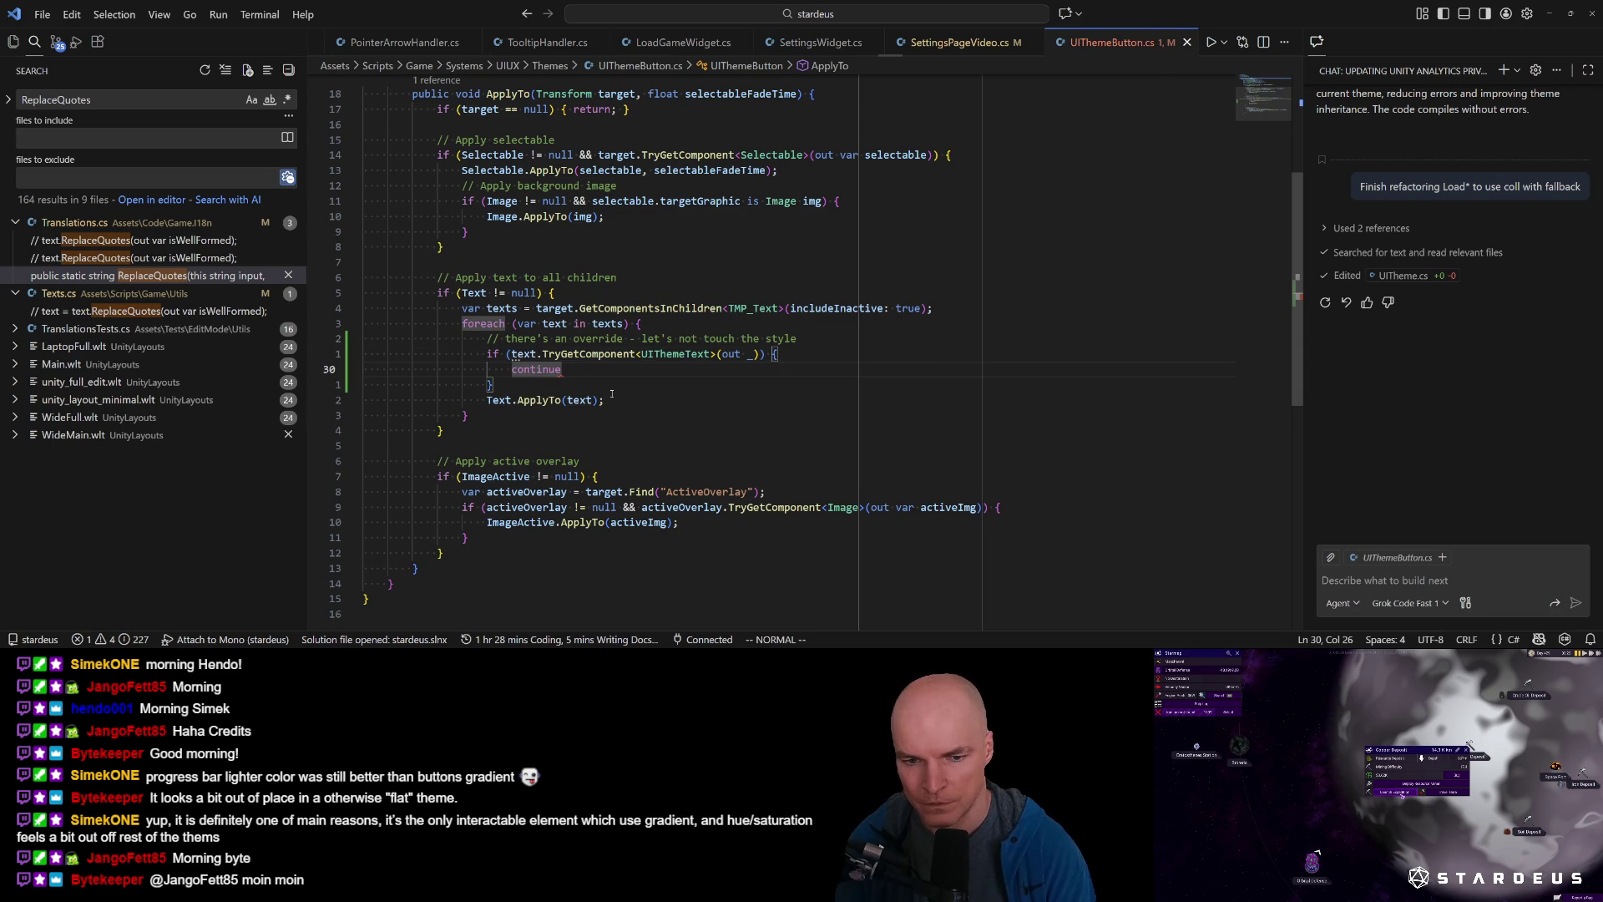
{"action": "type", "text": "A;"}
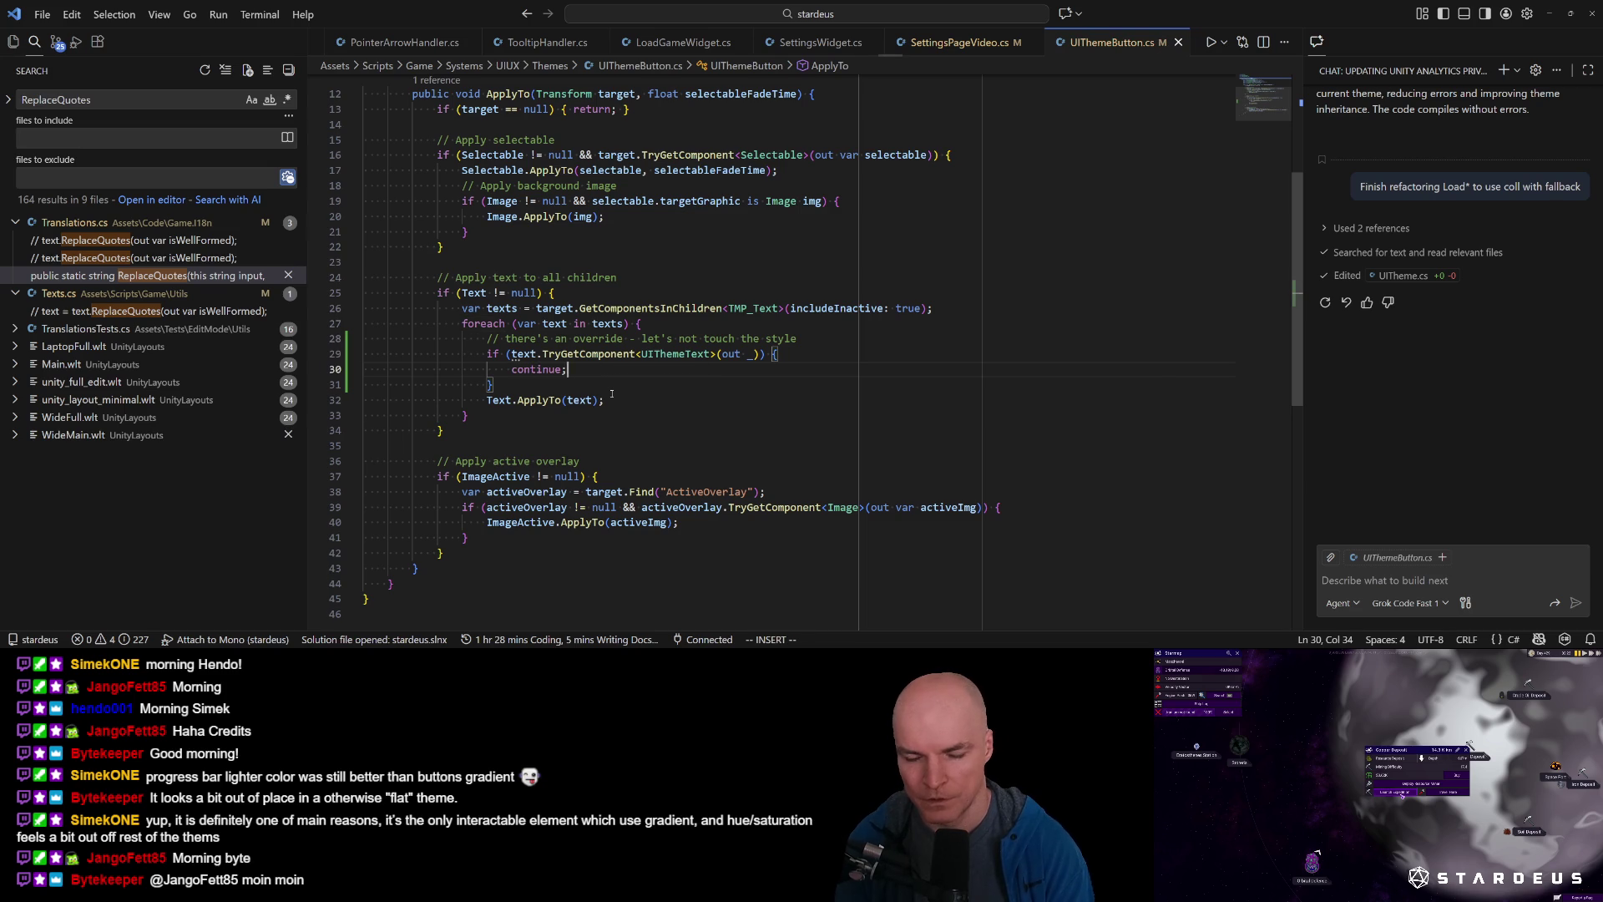
{"action": "key", "text": "Escape"}
{"action": "left_click", "coordinate": [584, 354]}
Check the game, then make the override check use text.gameObject.TryGetComponent<UIThemeText>.
{"action": "key", "text": "alt+Tab"}
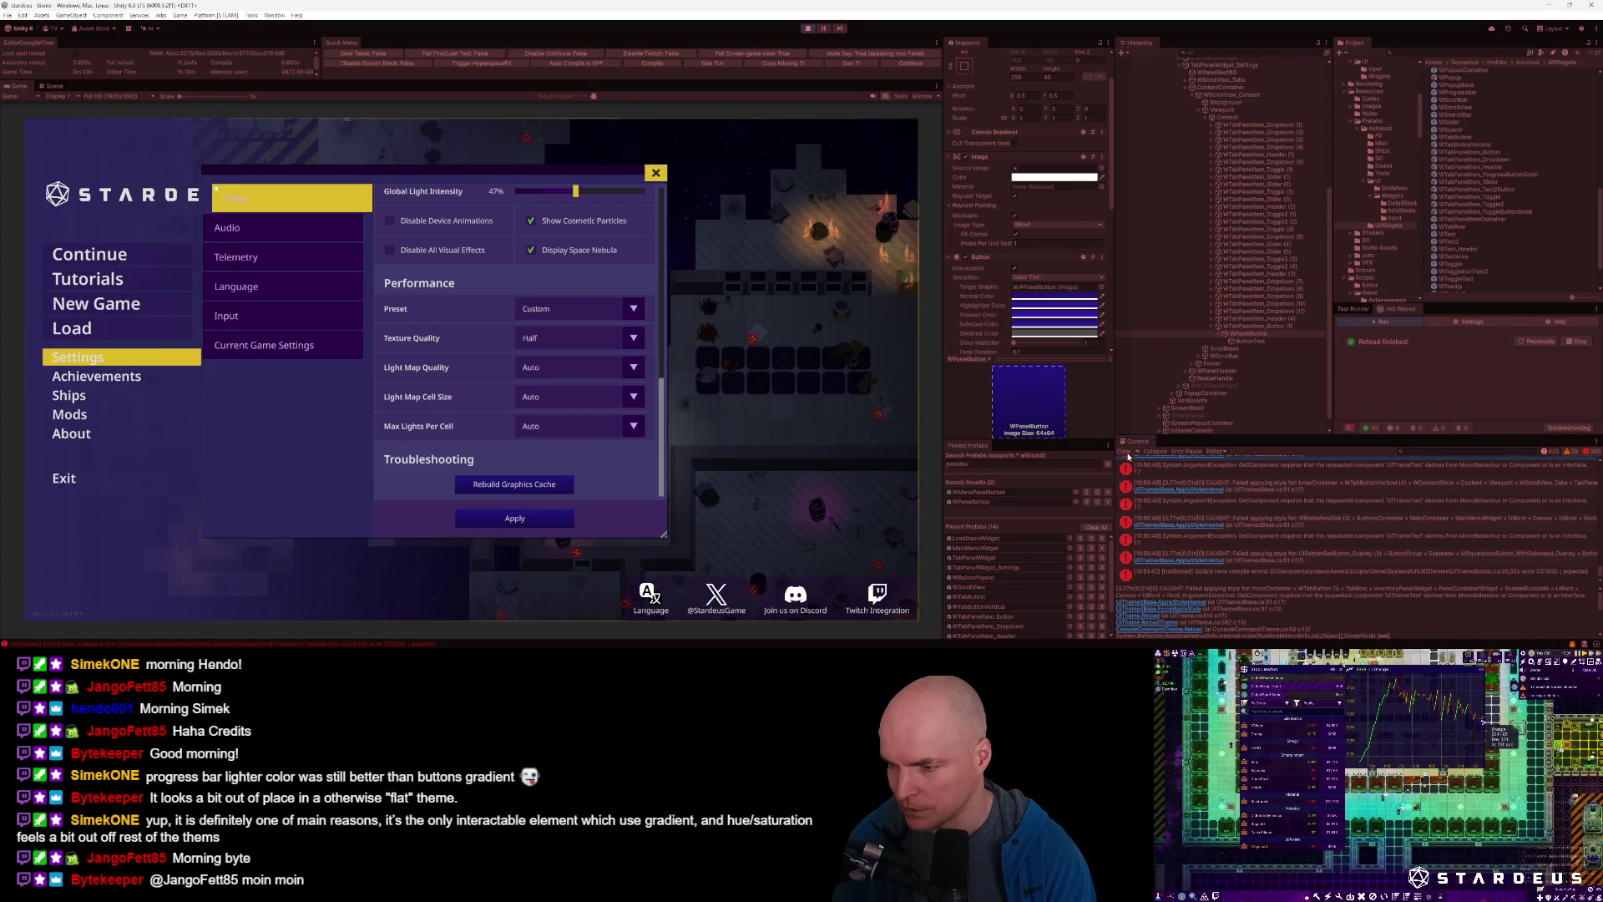
{"action": "scroll", "coordinate": [1484, 470], "scroll_direction": "up", "scroll_amount": 2}
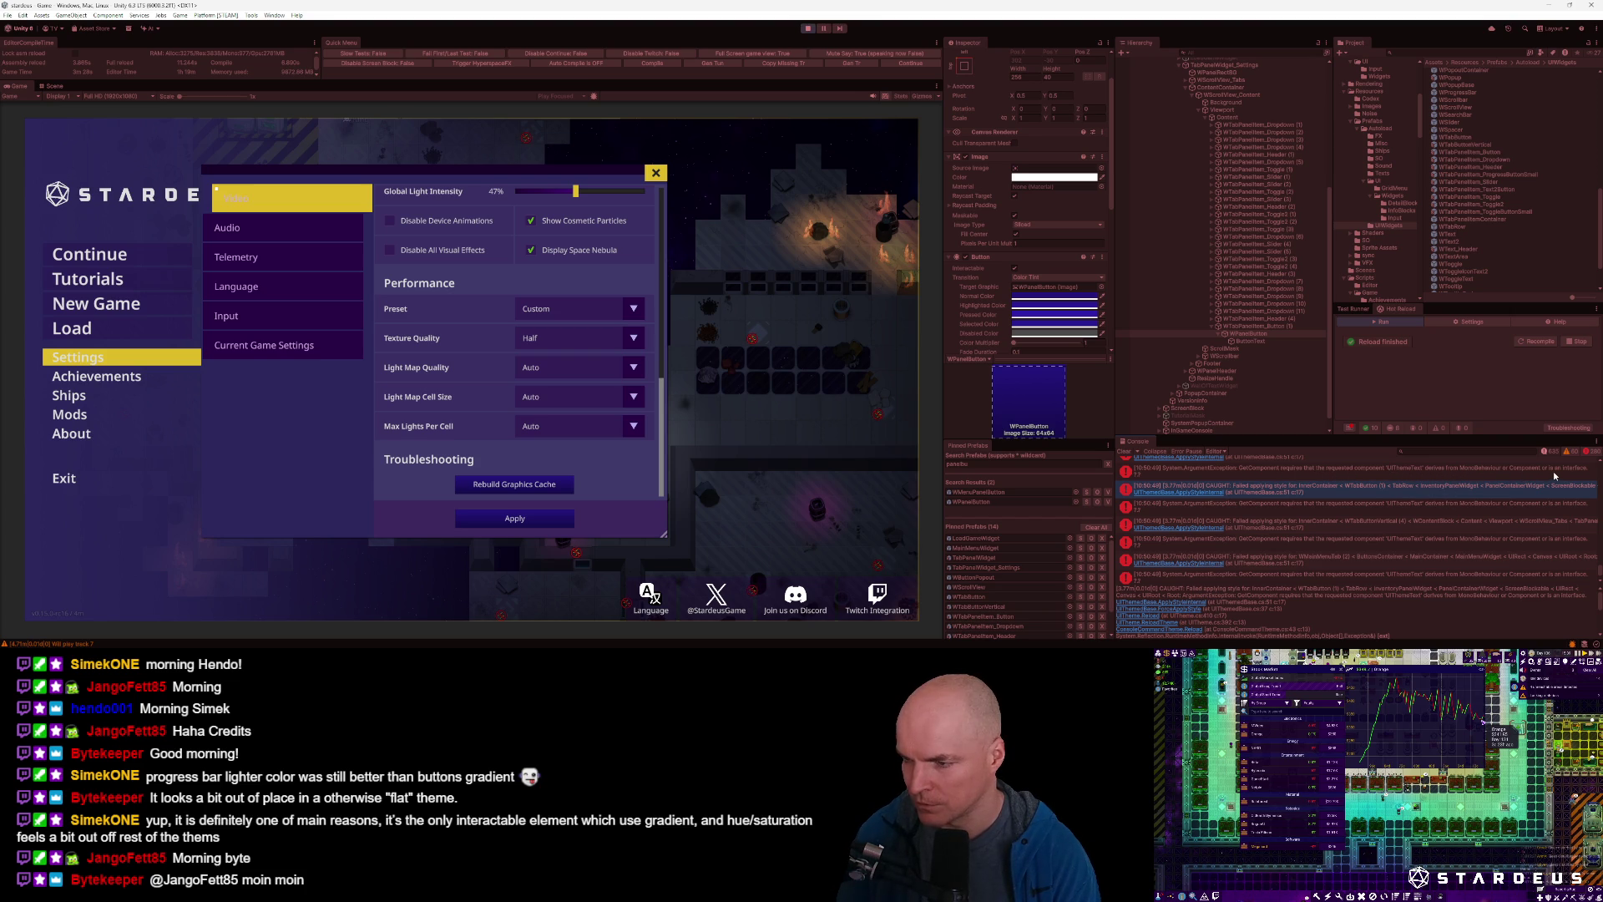
{"action": "key", "text": "alt+Tab"}
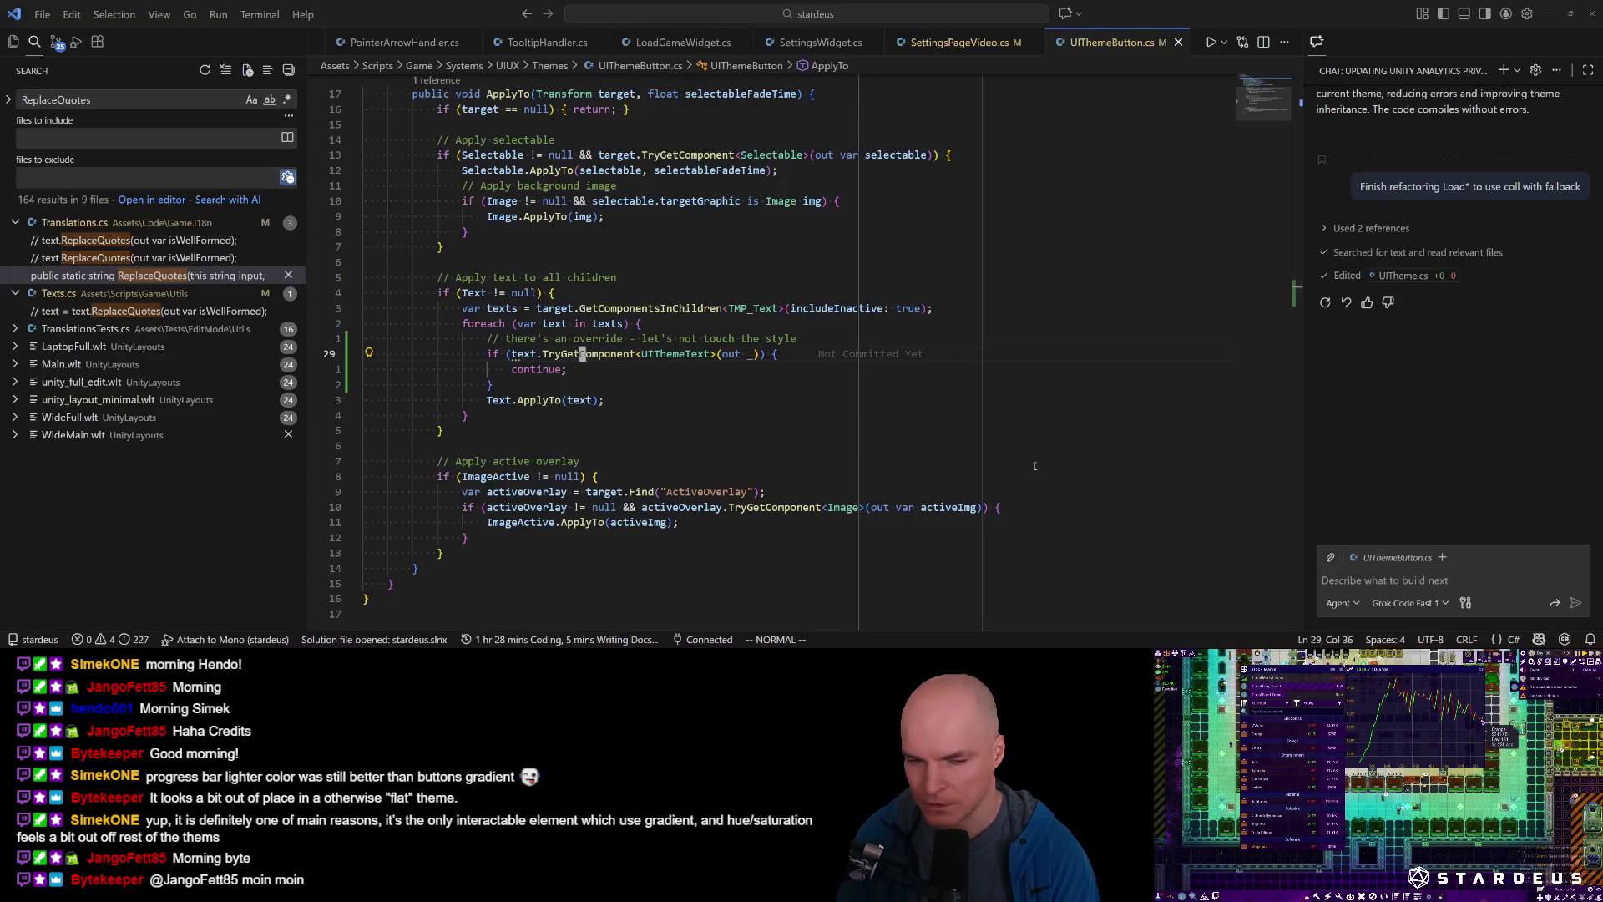
{"action": "type", "text": "gameObject."}
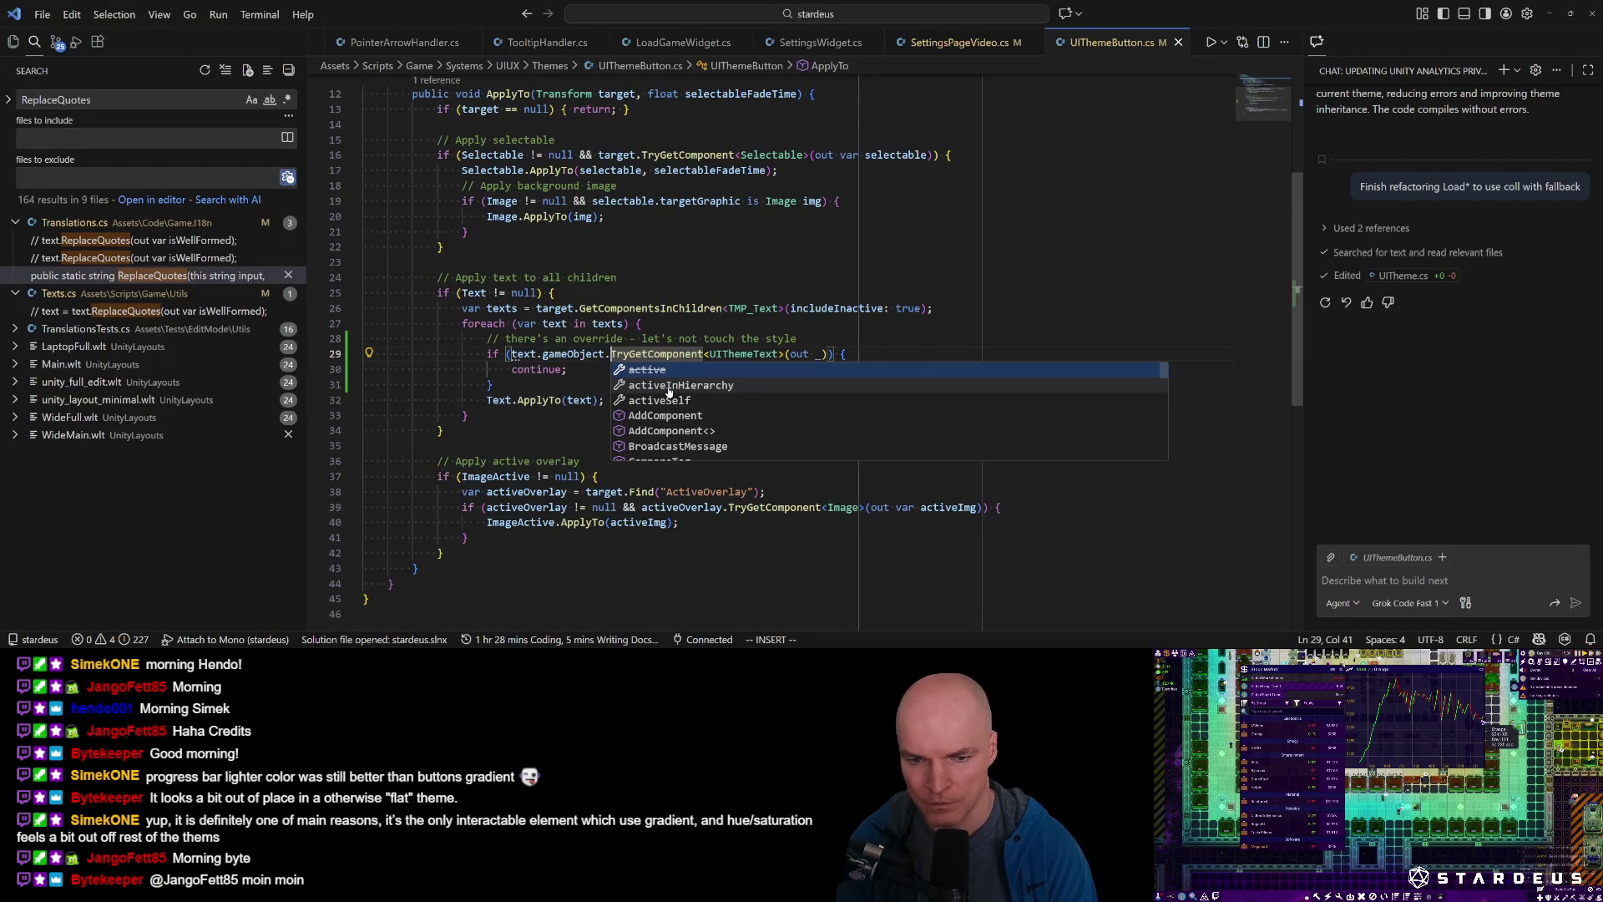
{"action": "key", "text": "Escape"}
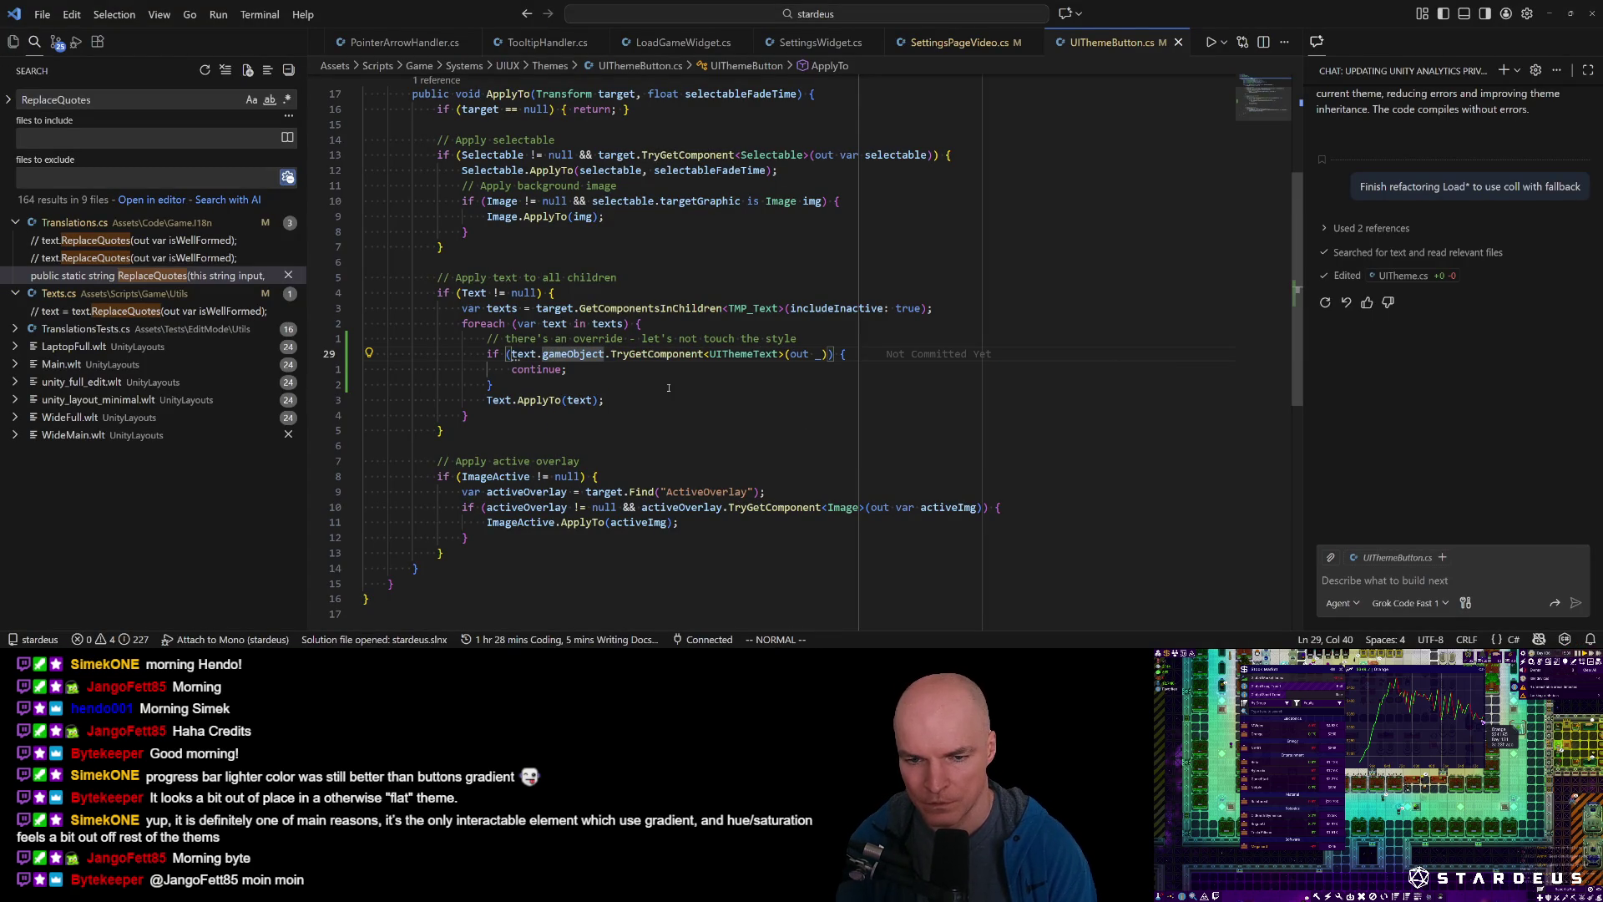
{"action": "key", "text": "alt+Tab"}
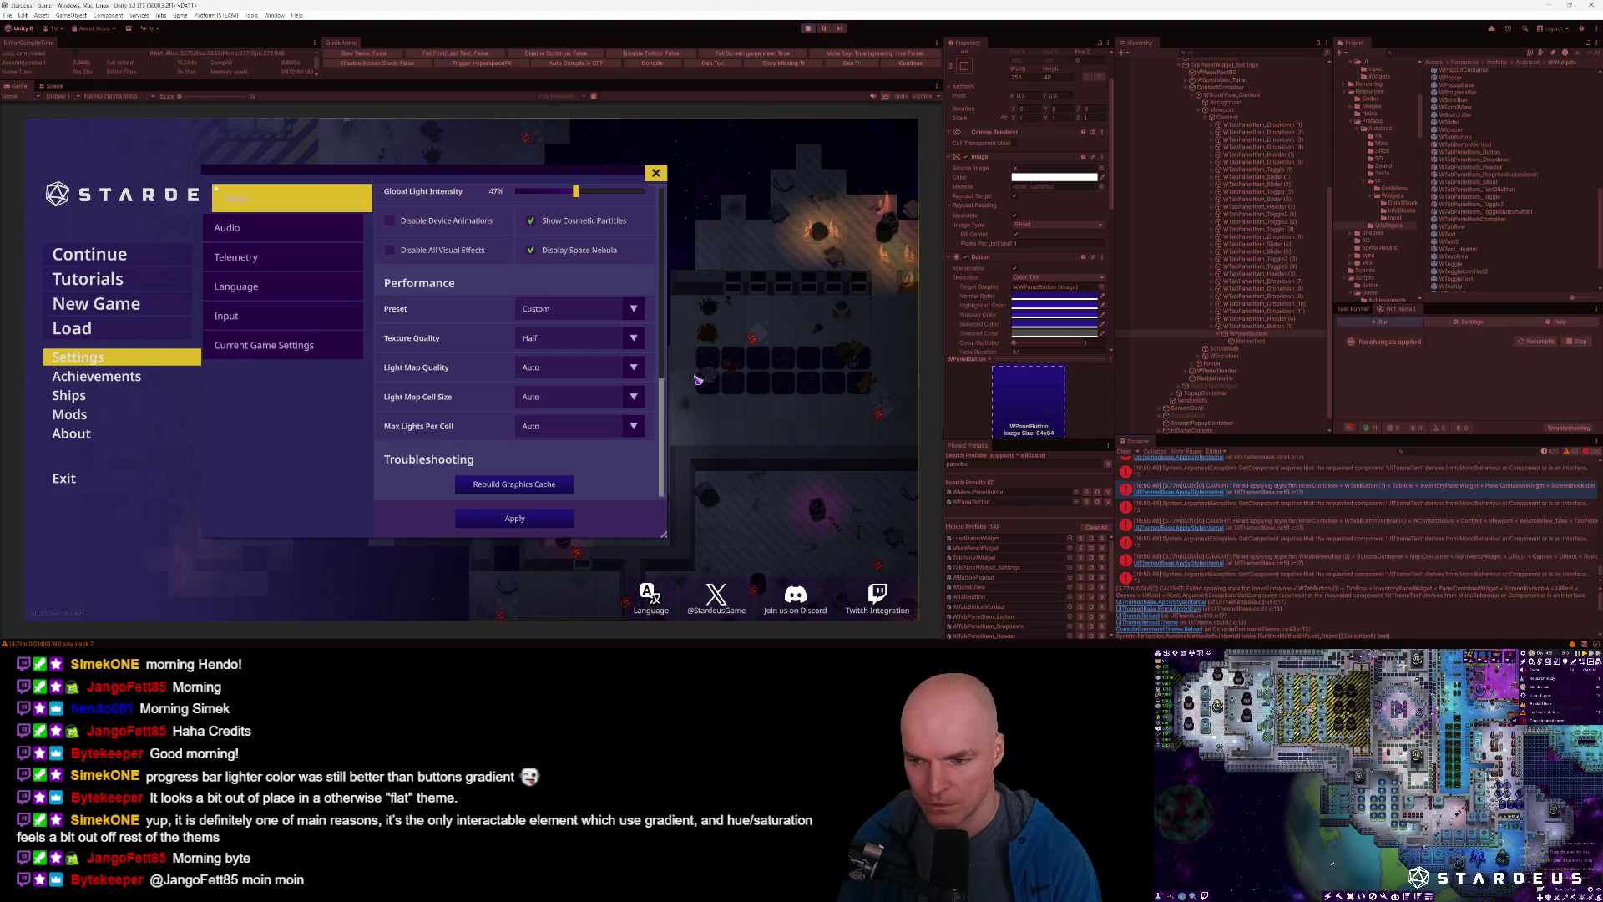
Reload the theme, then delete the UIThemeText override check lines from UIThemeButton.cs and save.
{"action": "key", "text": "Return"}
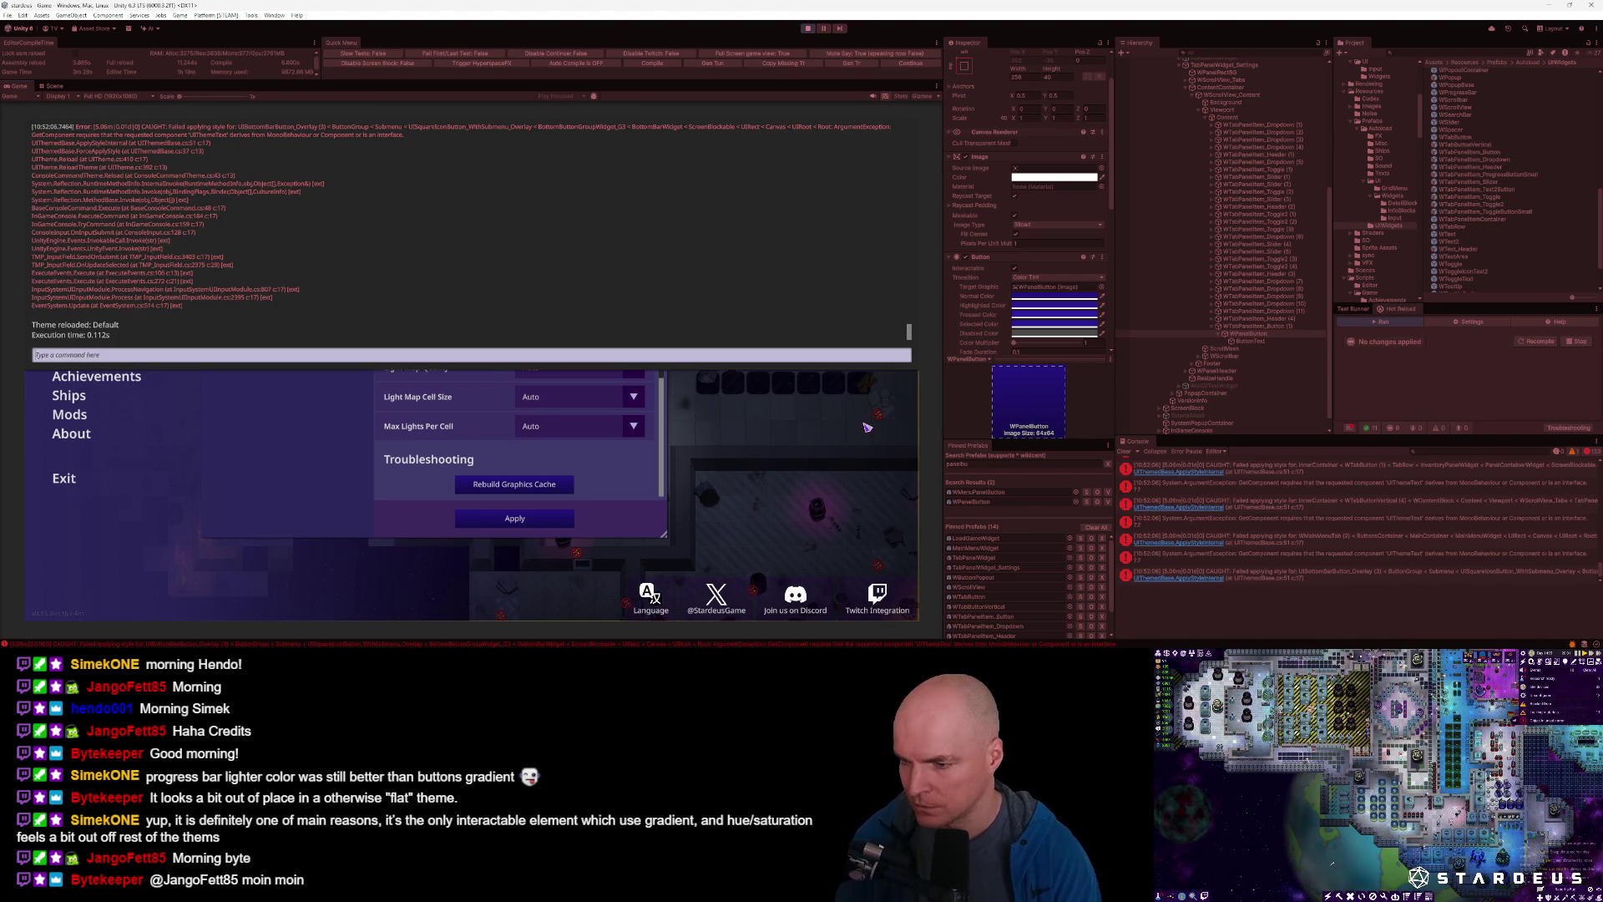
{"action": "key", "text": "grave"}
{"action": "key", "text": "alt+Tab"}
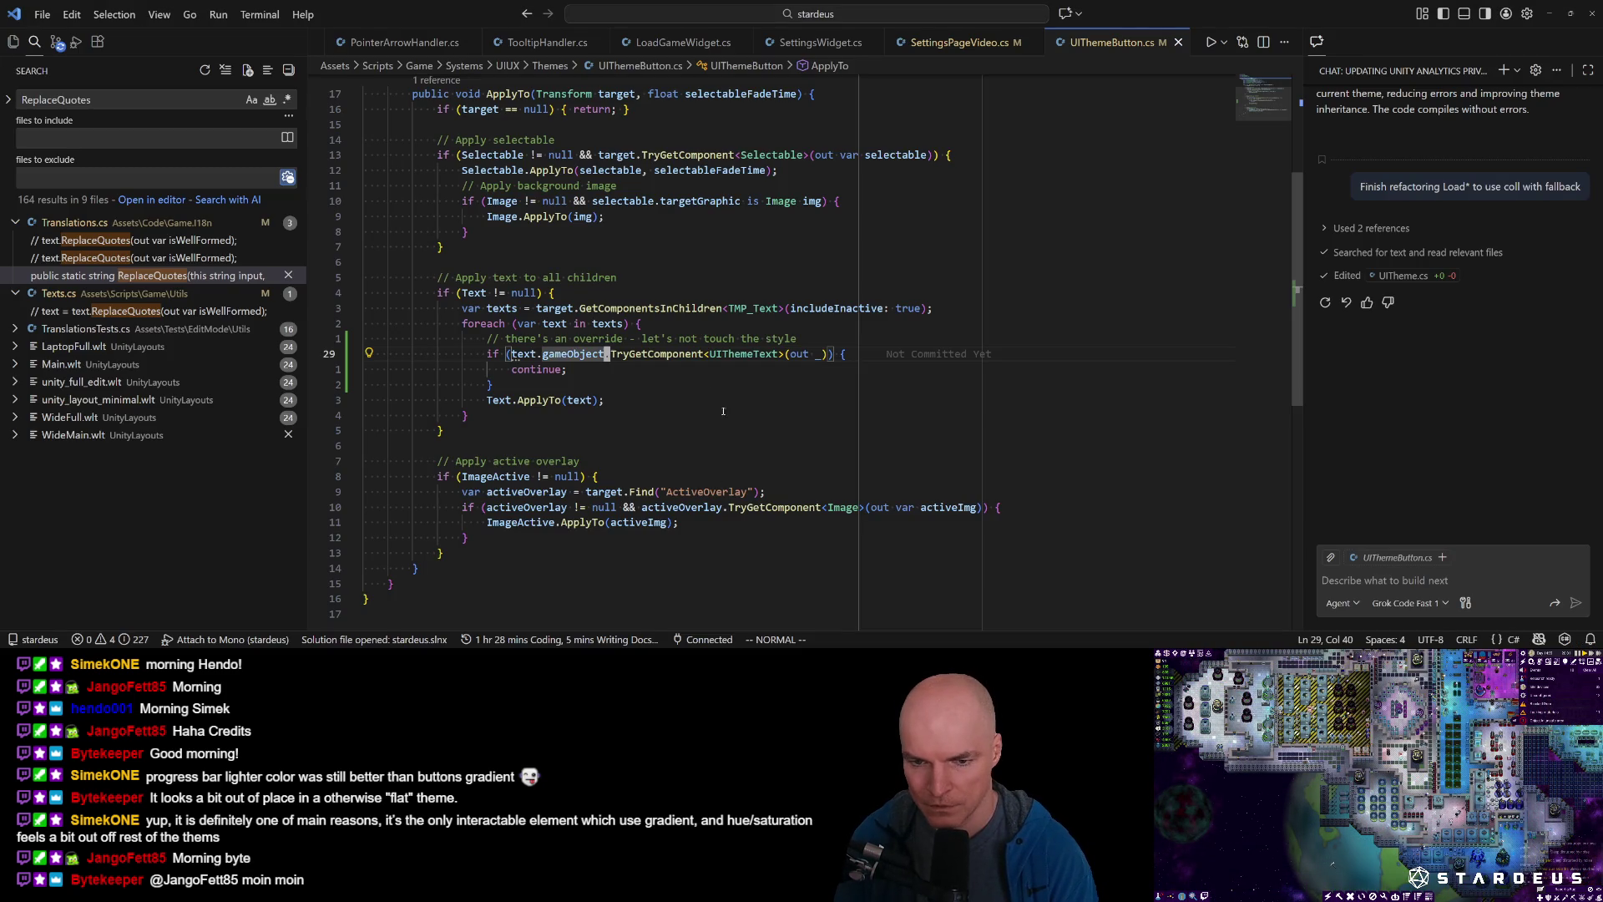
{"action": "key", "text": "k"}
{"action": "key", "text": "k"}
{"action": "key", "text": "k"}
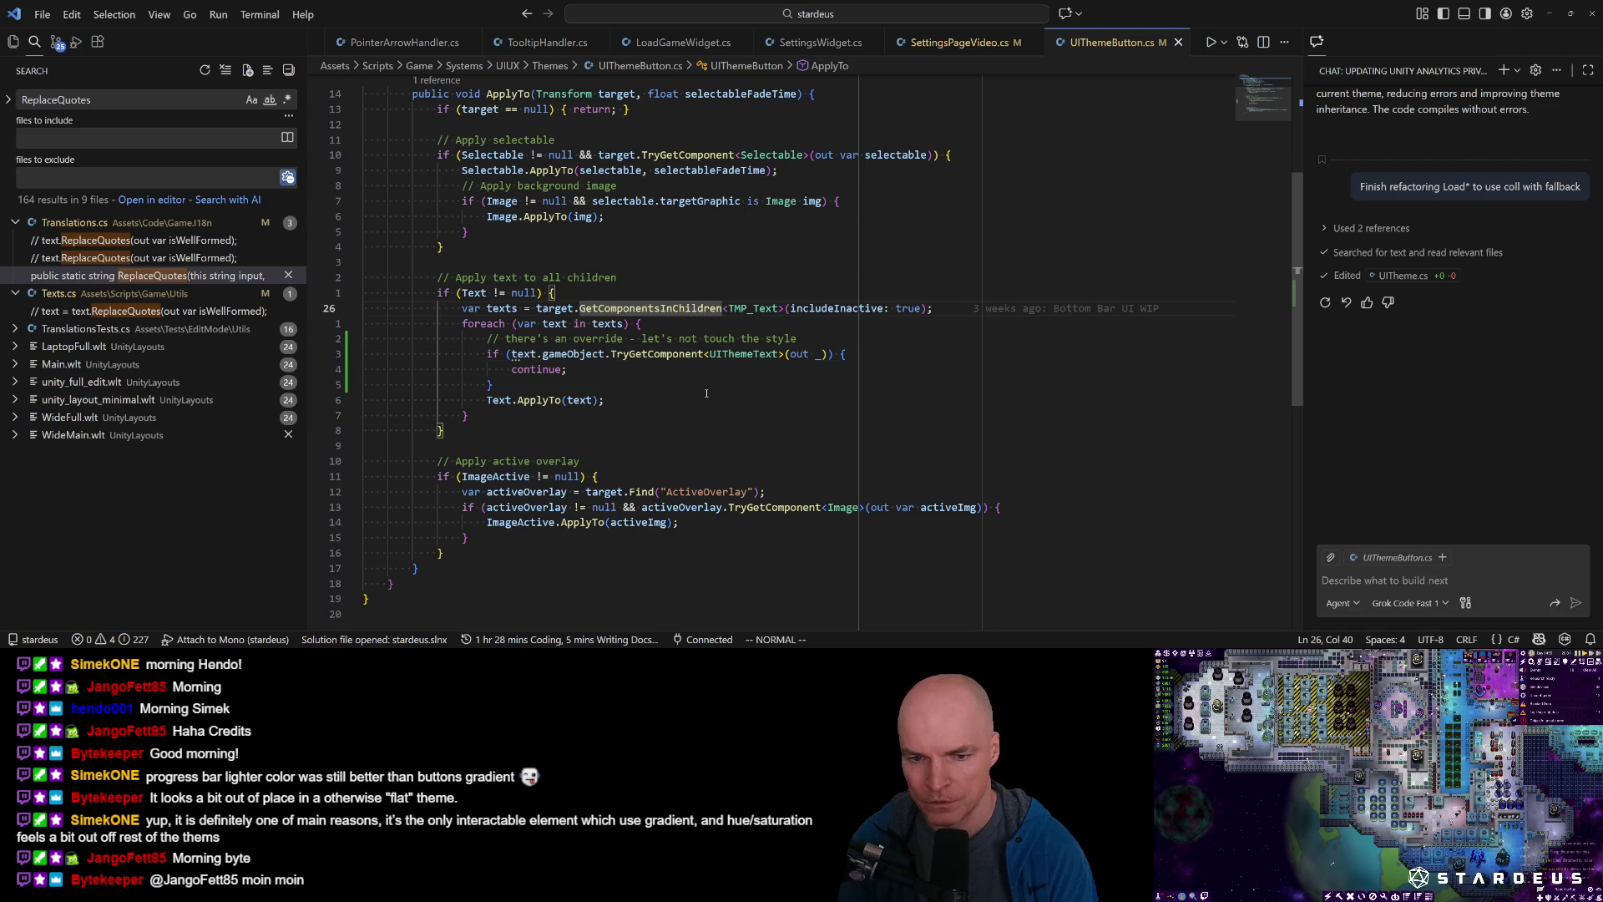
{"action": "key", "text": "j"}
{"action": "key", "text": "j"}
{"action": "key", "text": "j"}
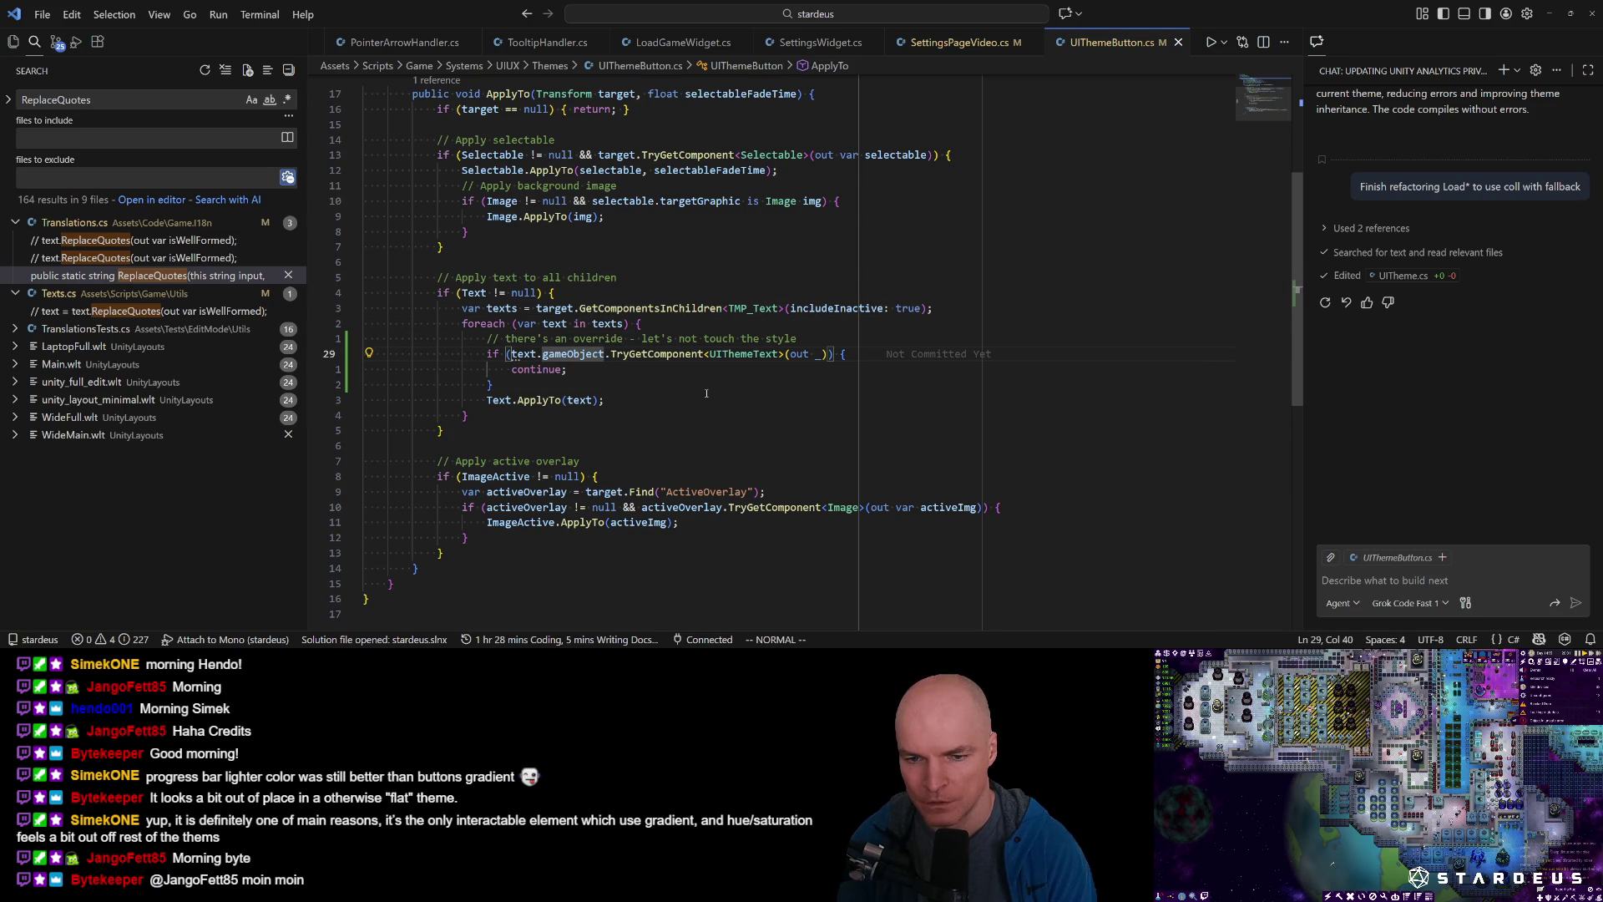
{"action": "key", "text": "V"}
{"action": "key", "text": "j"}
{"action": "key", "text": "d"}
{"action": "key", "text": "d"}
{"action": "key", "text": "d"}
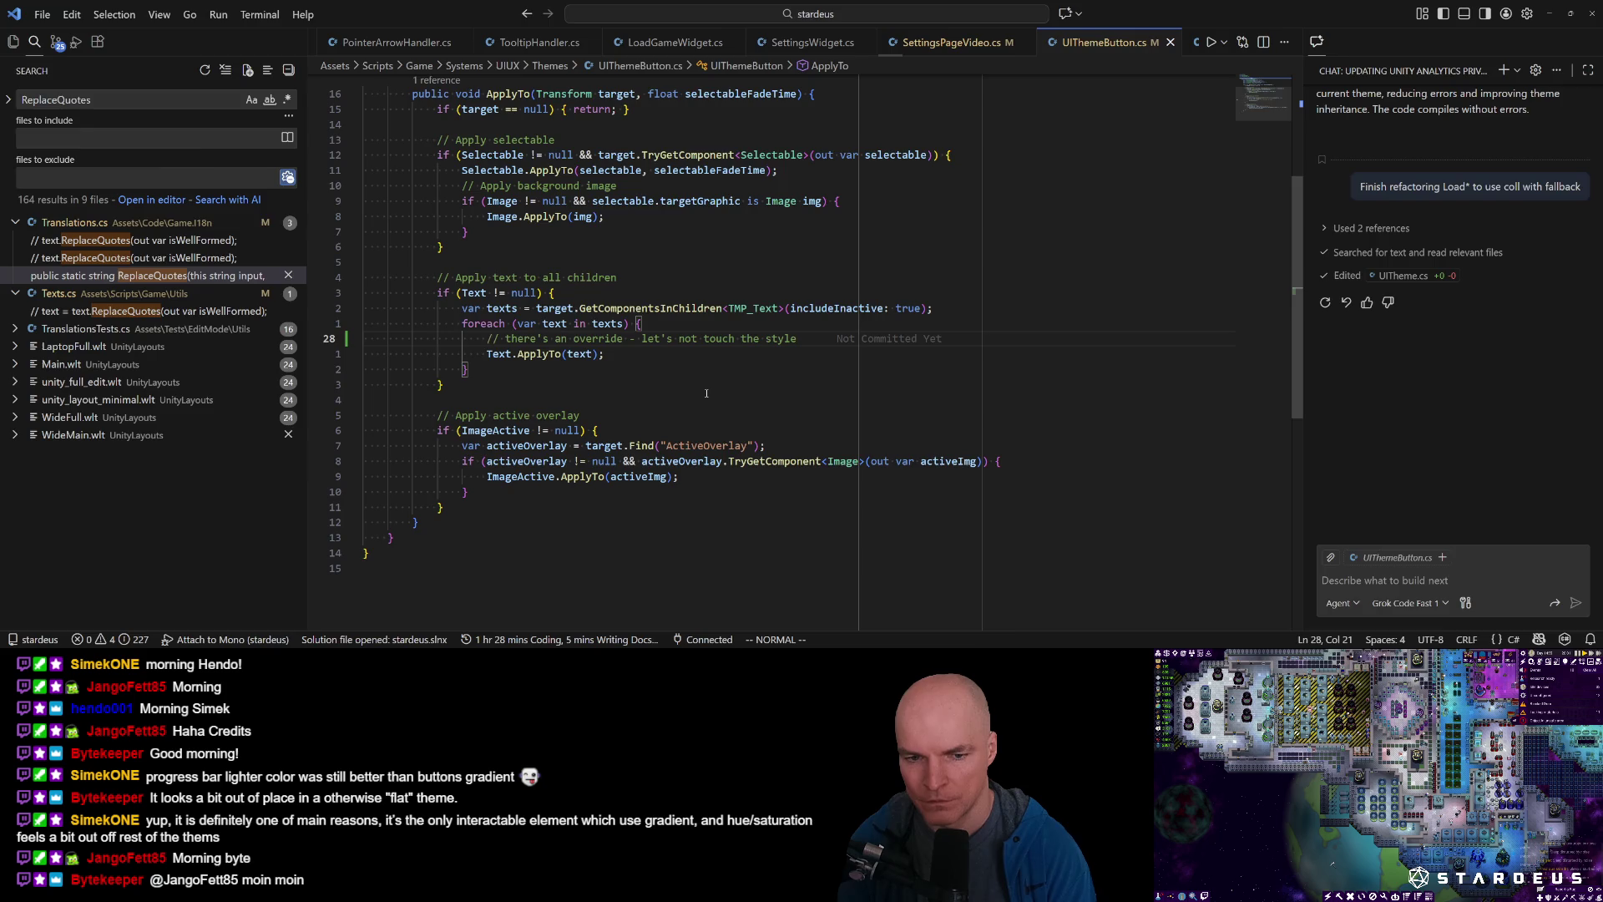
{"action": "key", "text": "ctrl+s"}
{"action": "key", "text": "alt+Tab"}
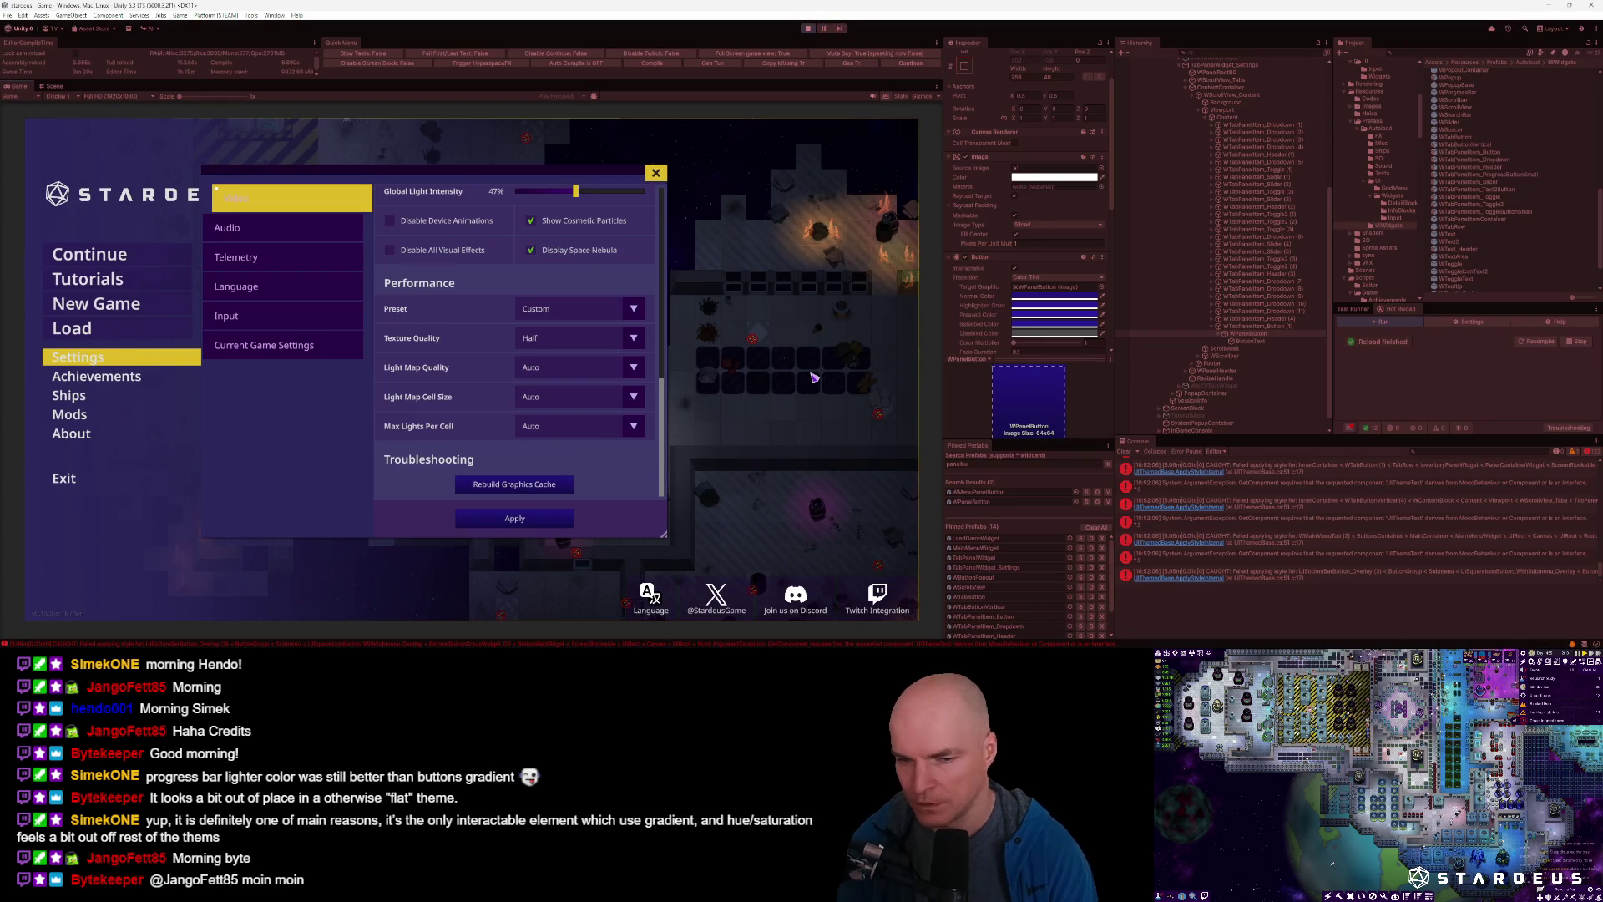
Reload the Default theme in the game, then reopen Default.json in the code editor.
{"action": "key", "text": "grave"}
{"action": "key", "text": "Return"}
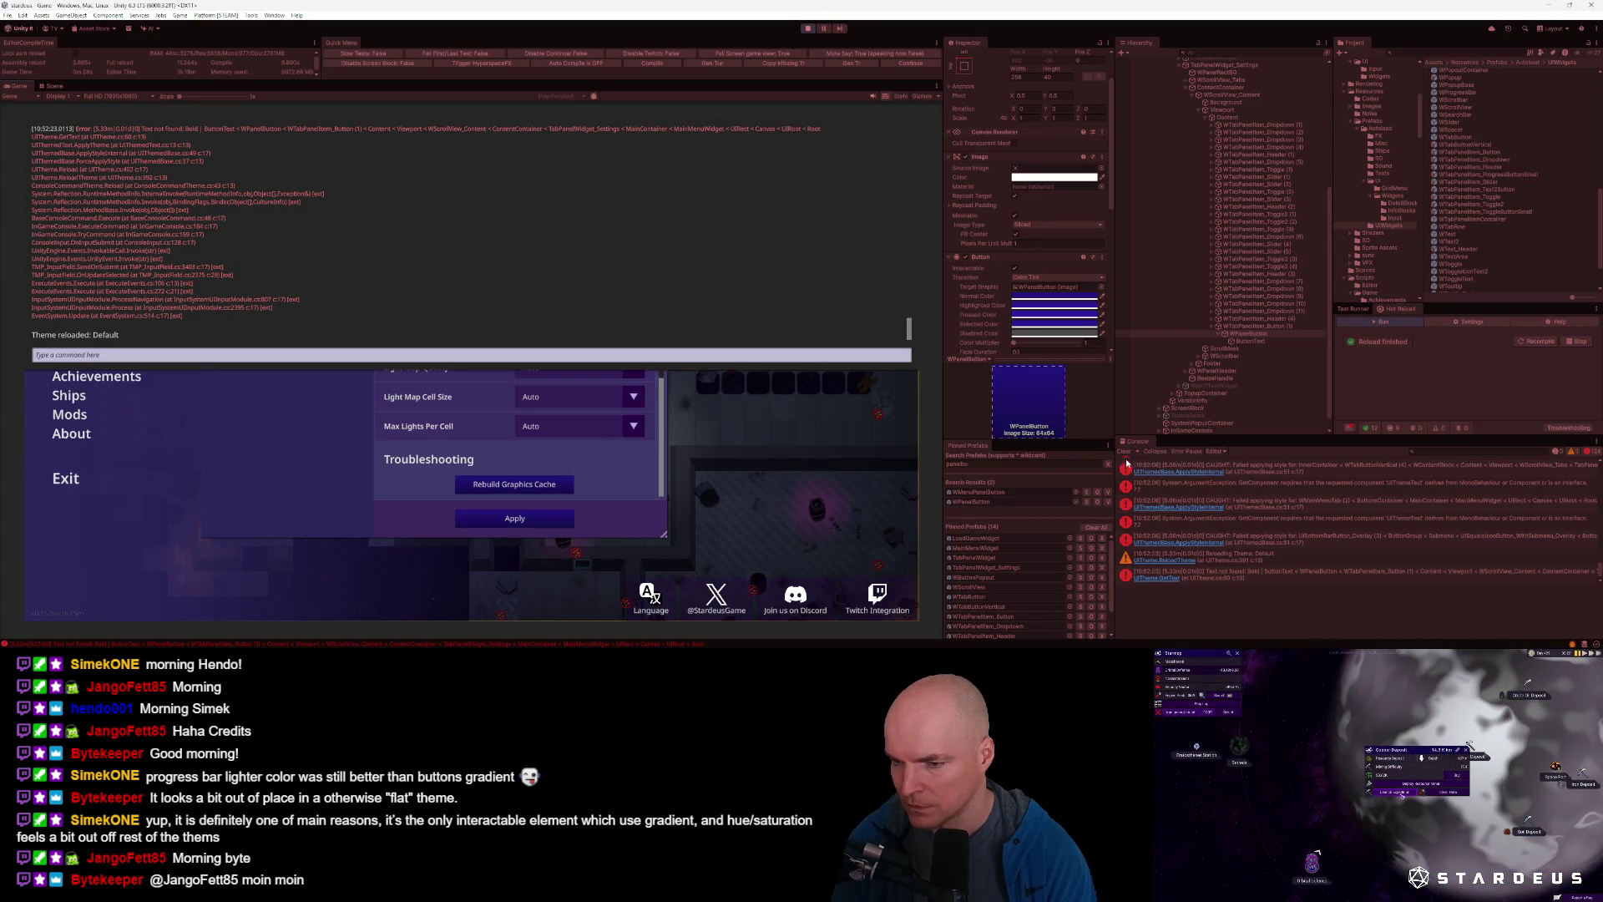
{"action": "key", "text": "alt+Tab"}
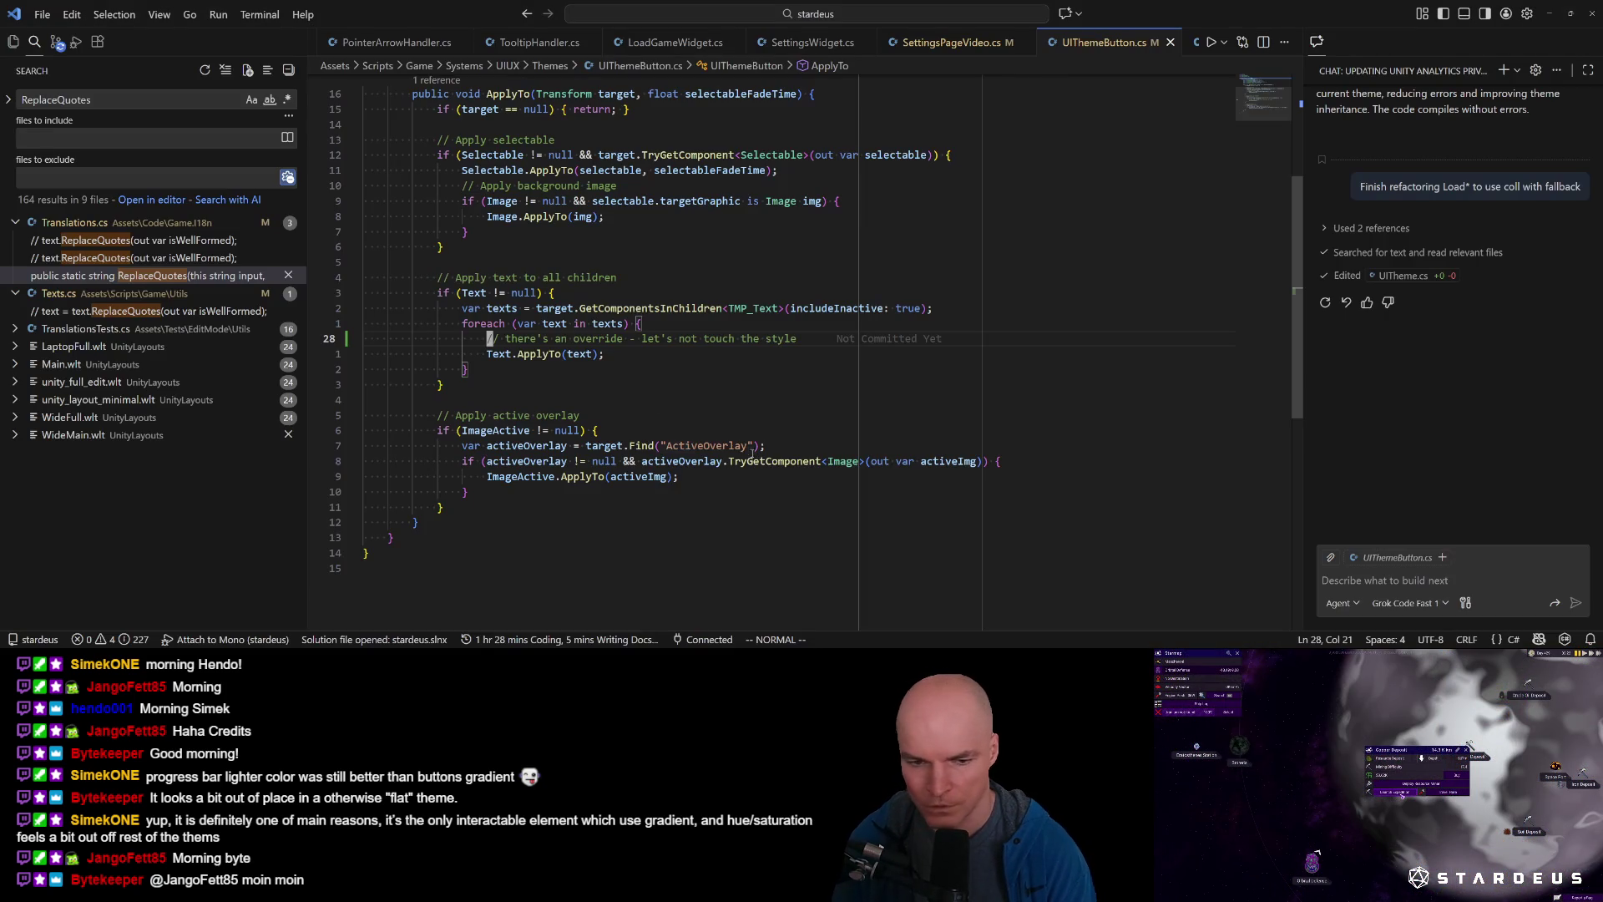
{"action": "key", "text": "ctrl+p"}
{"action": "key", "text": "Down"}
{"action": "key", "text": "Return"}
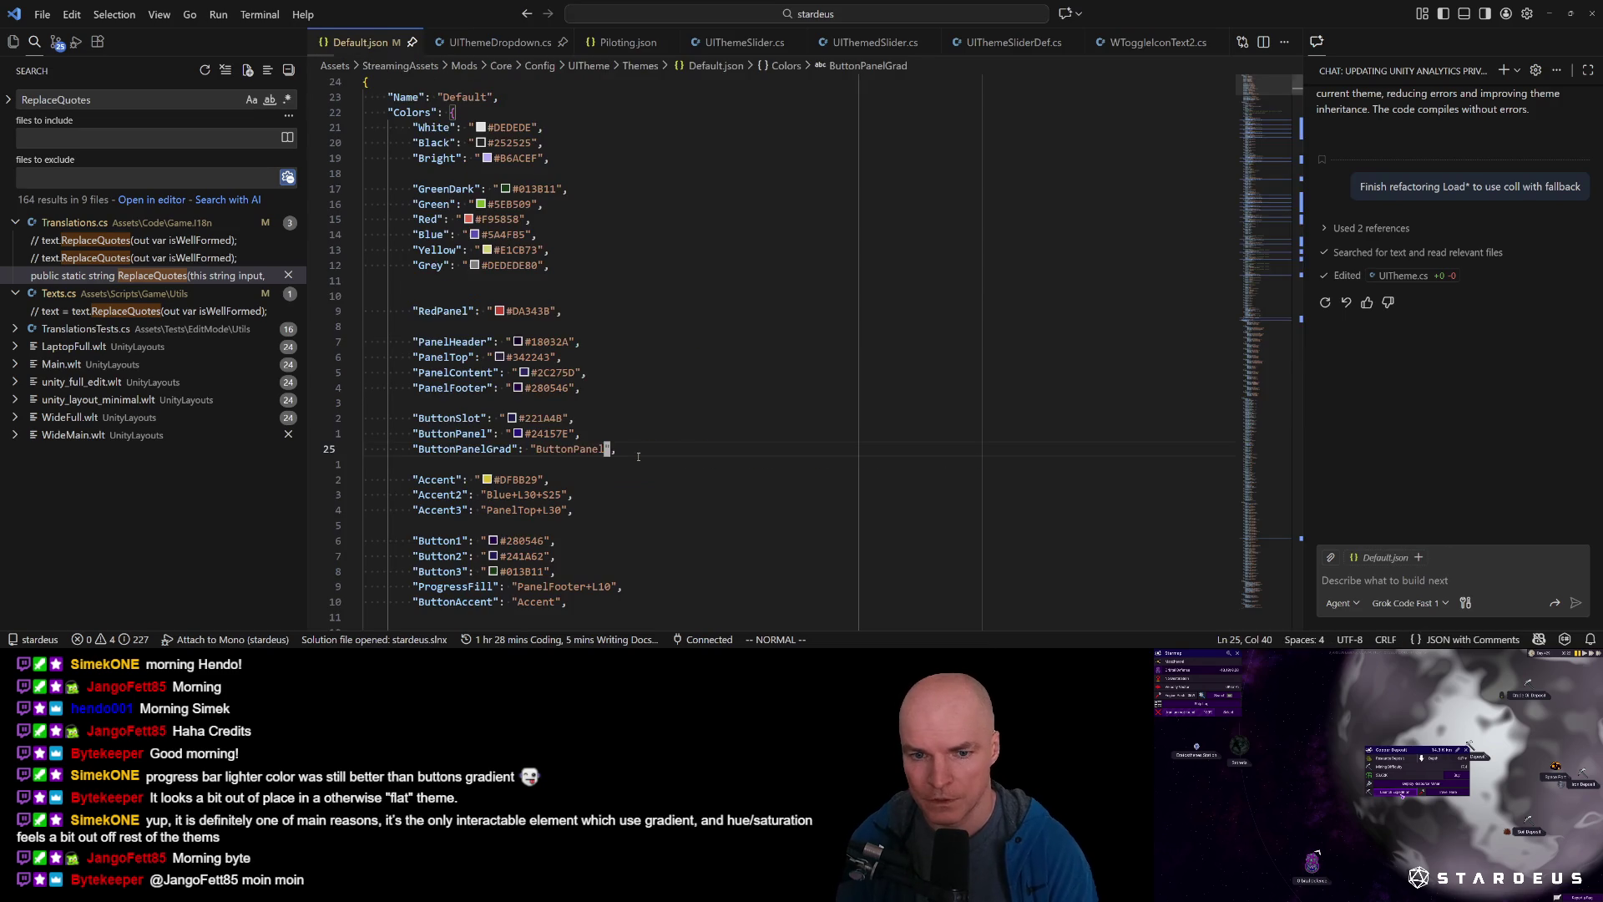
{"action": "type", "text": "/."}
{"action": "key", "text": "Escape"}
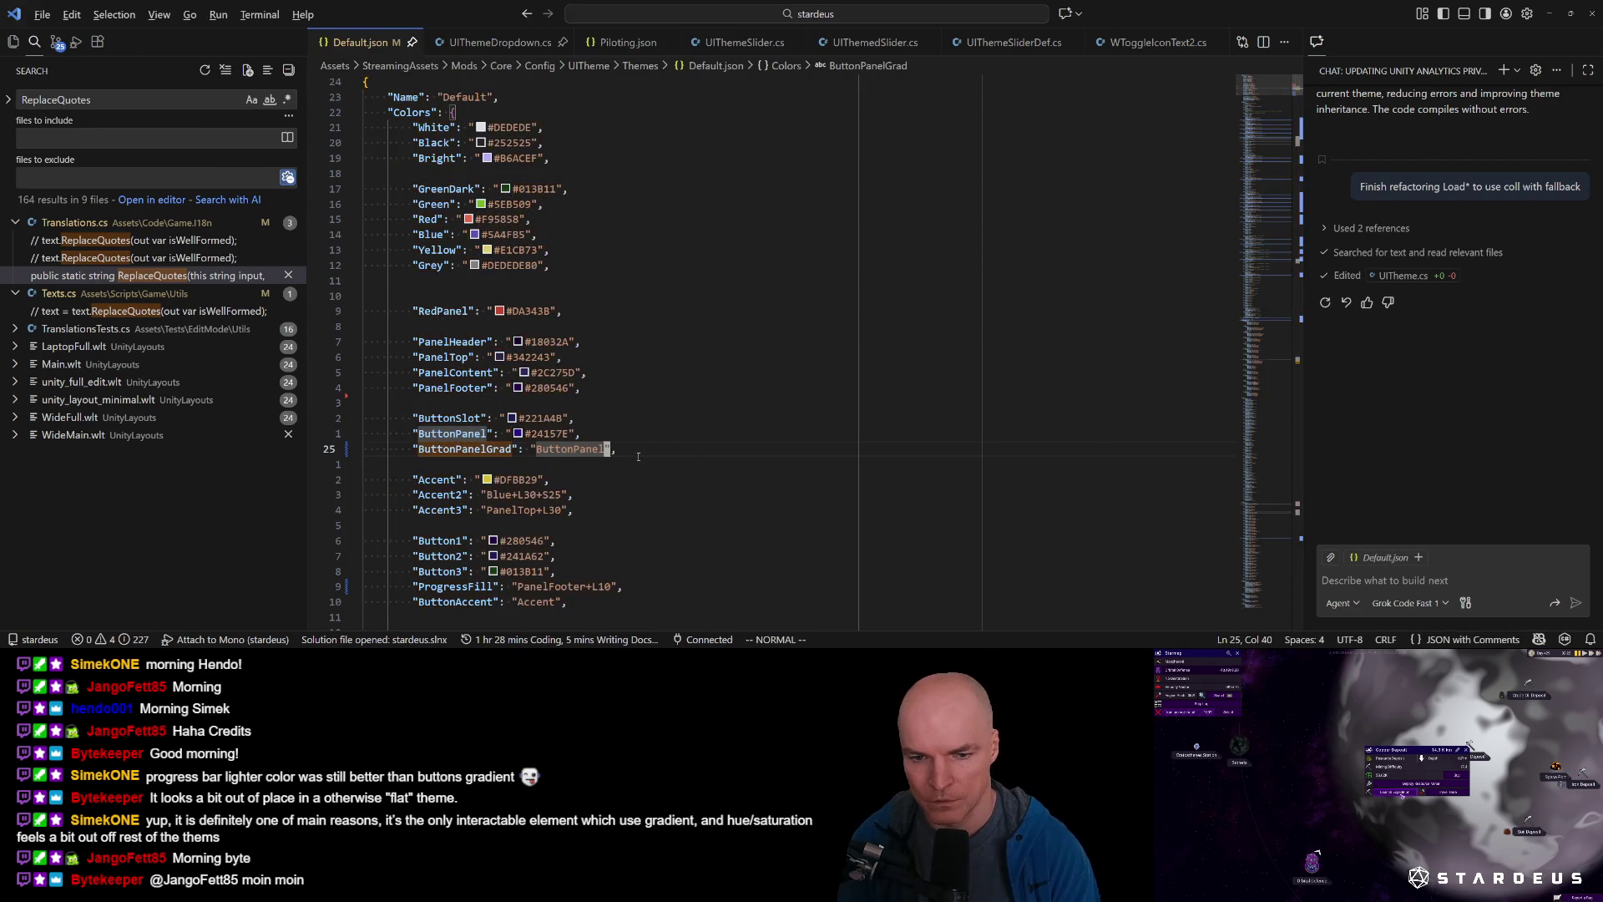
{"action": "key", "text": "alt+Tab"}
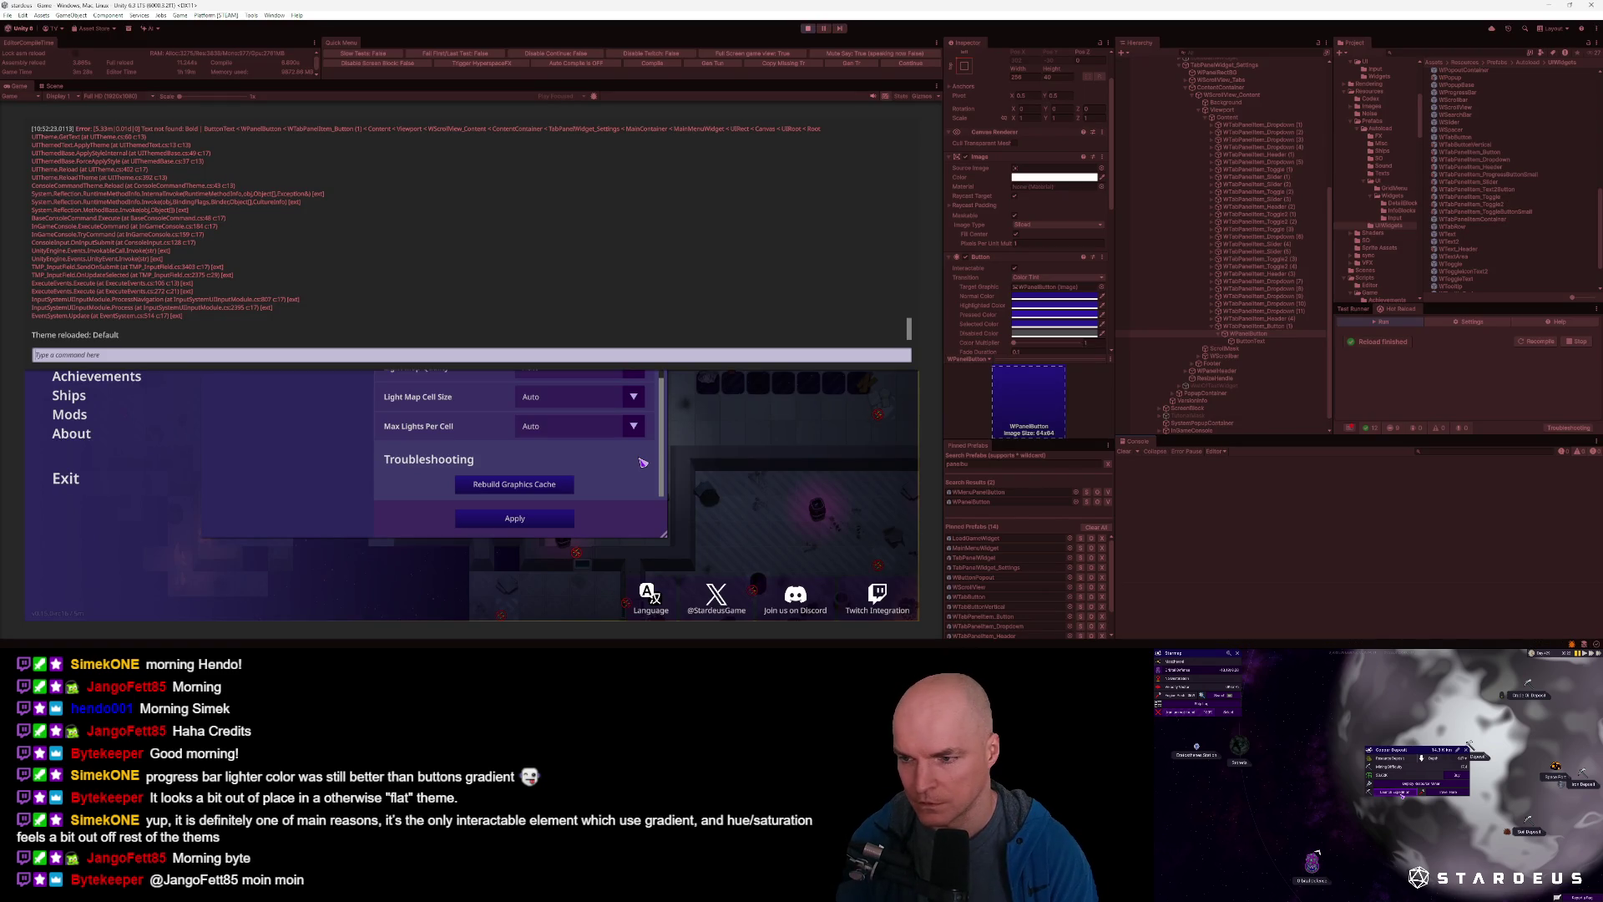
Stop Play mode and set WTabPanelItem_Button's ButtonText themed-text Config Id to Default.
{"action": "left_click", "coordinate": [809, 31]}
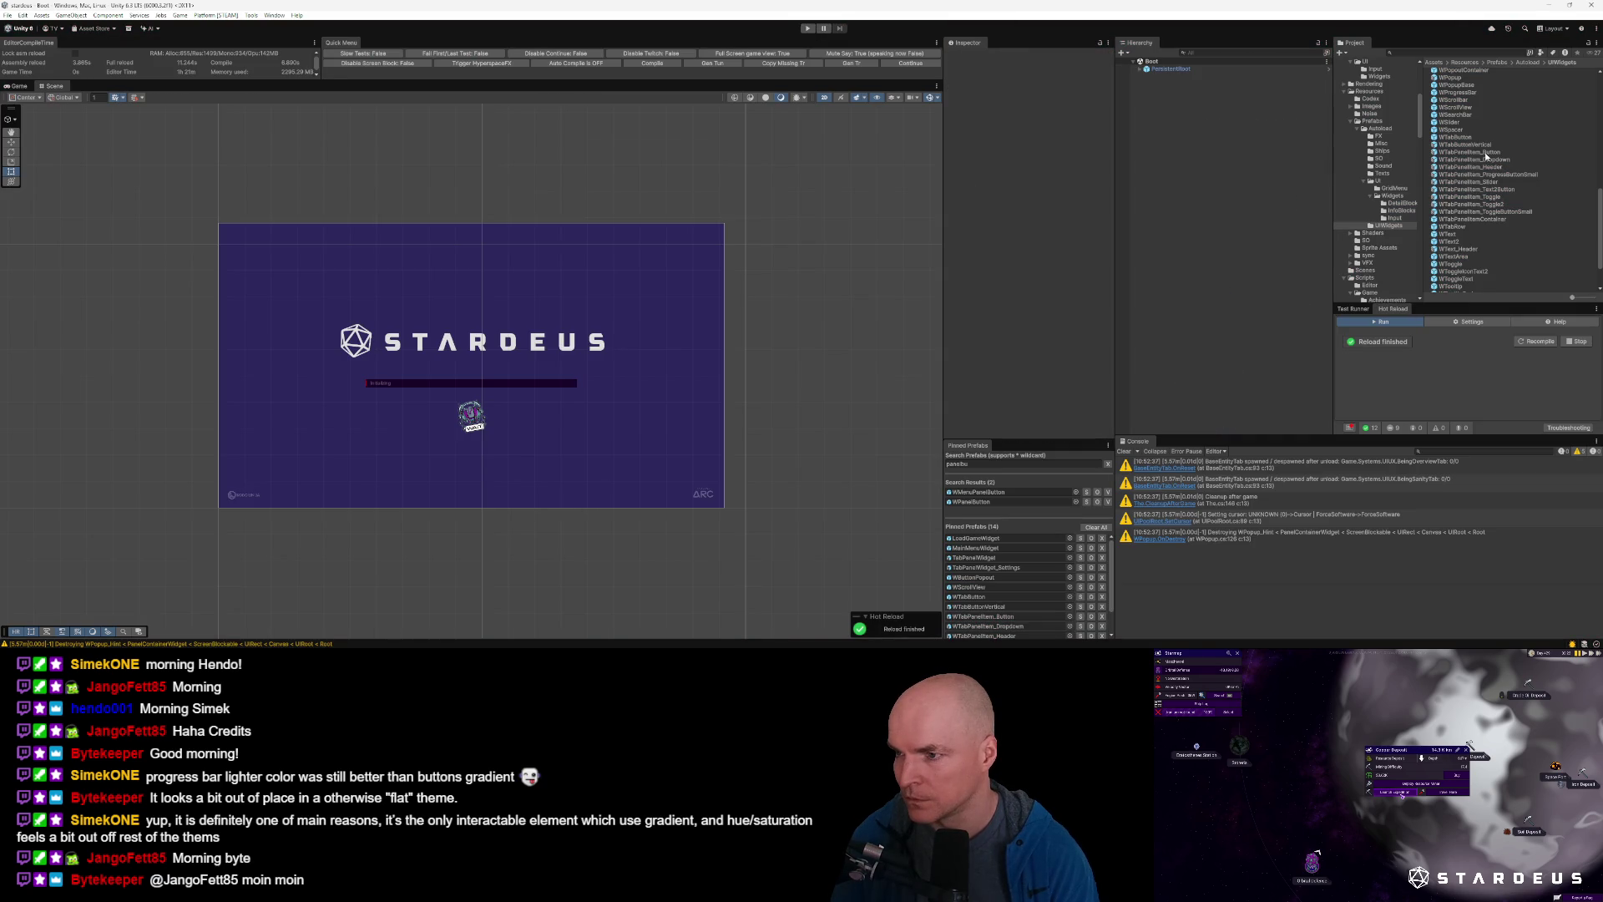
{"action": "double_click", "coordinate": [1486, 153]}
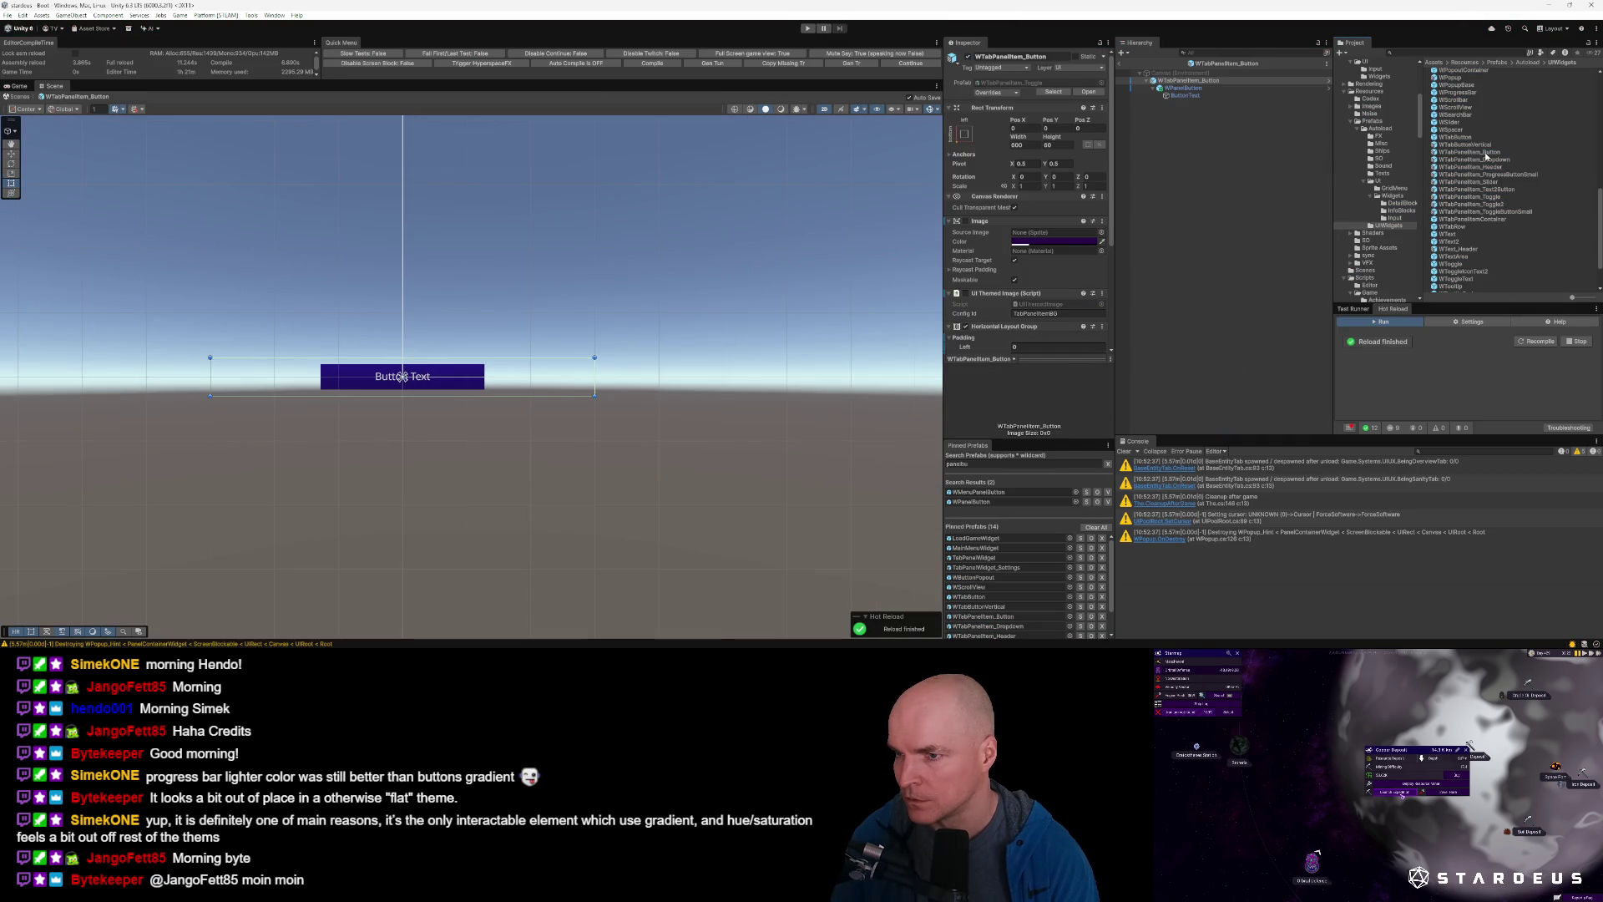
{"action": "left_click", "coordinate": [1185, 95]}
{"action": "scroll", "coordinate": [1047, 323], "scroll_direction": "down", "scroll_amount": 6}
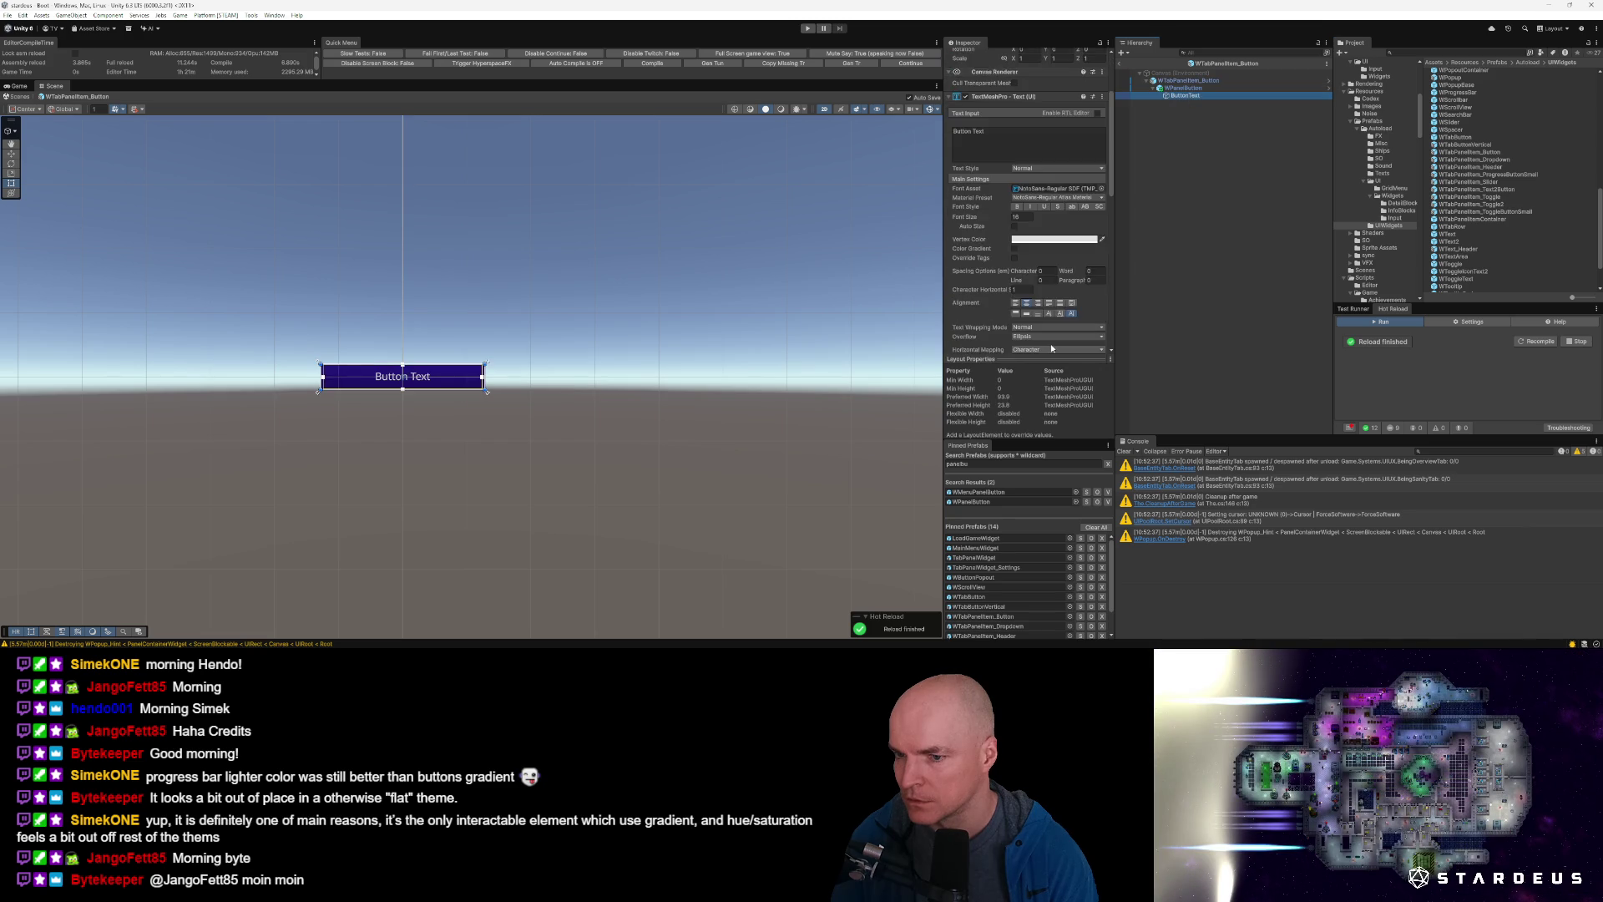
{"action": "left_click", "coordinate": [1030, 235]}
{"action": "type", "text": "Default"}
{"action": "type", "text": "ult"}
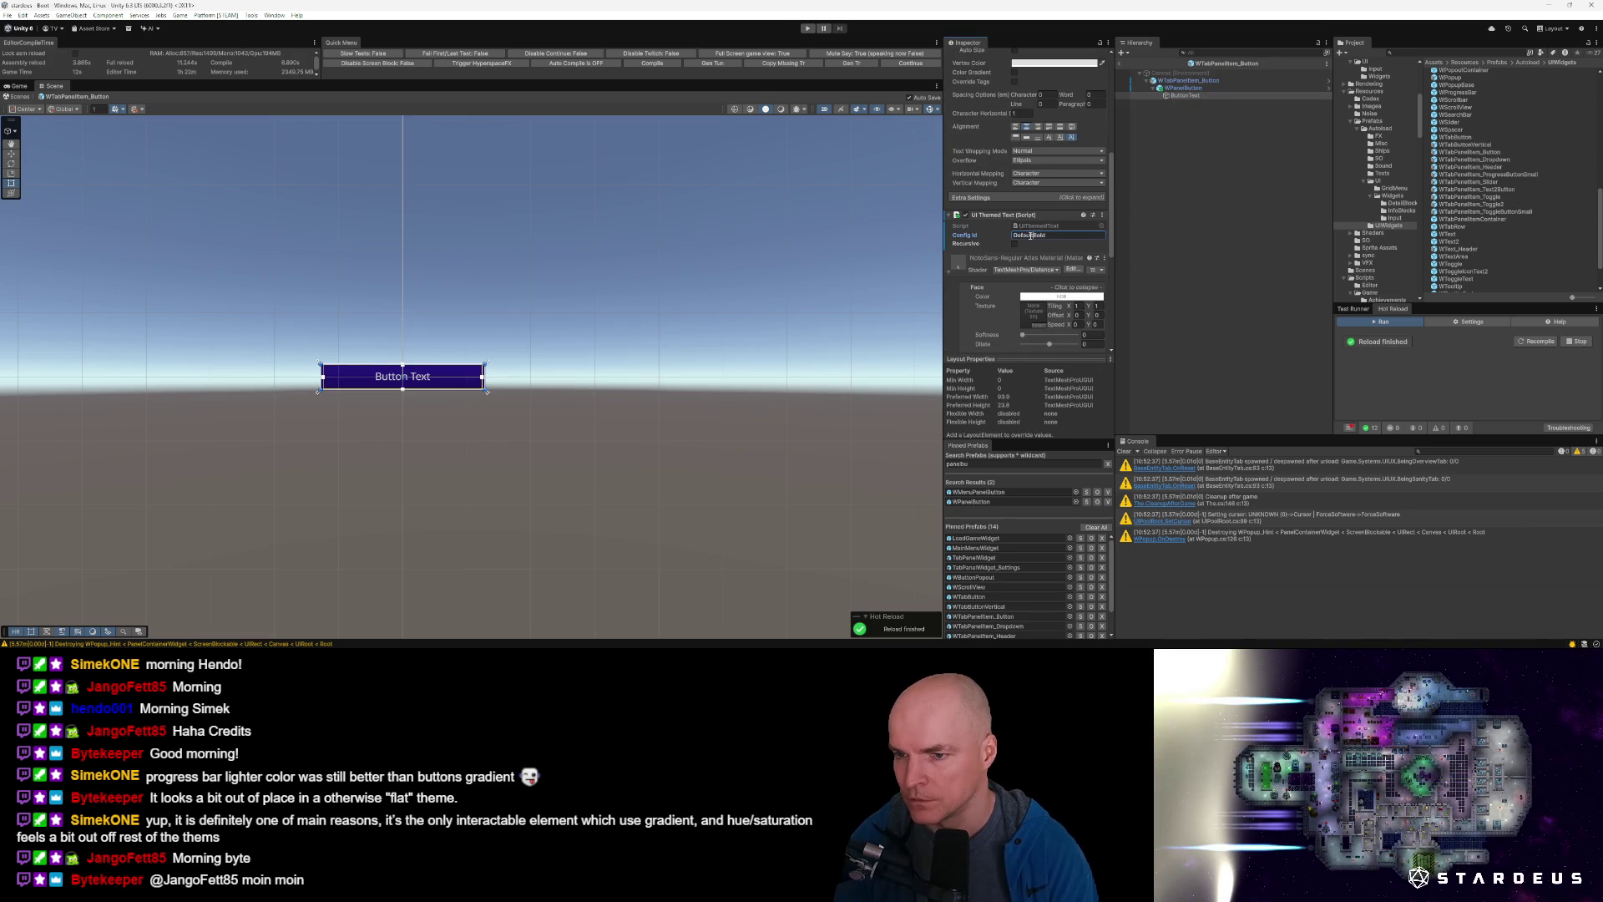
Inspect the prefab root's Image colour, then exit Prefab Mode.
{"action": "left_click", "coordinate": [1190, 81]}
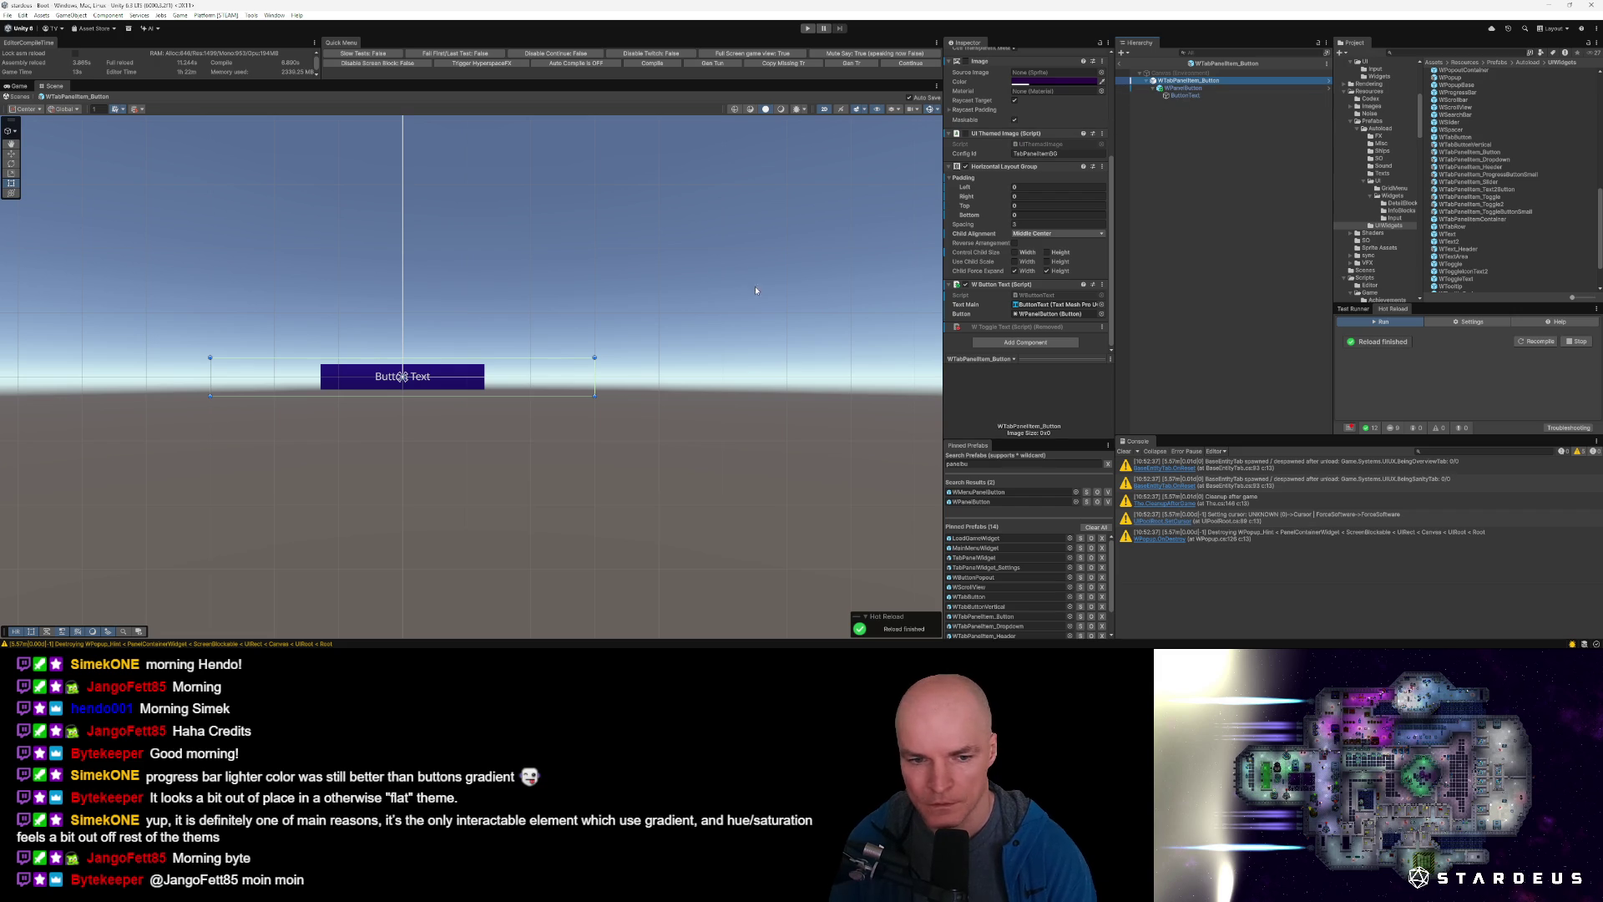
{"action": "scroll", "coordinate": [1019, 125], "scroll_direction": "up", "scroll_amount": 3}
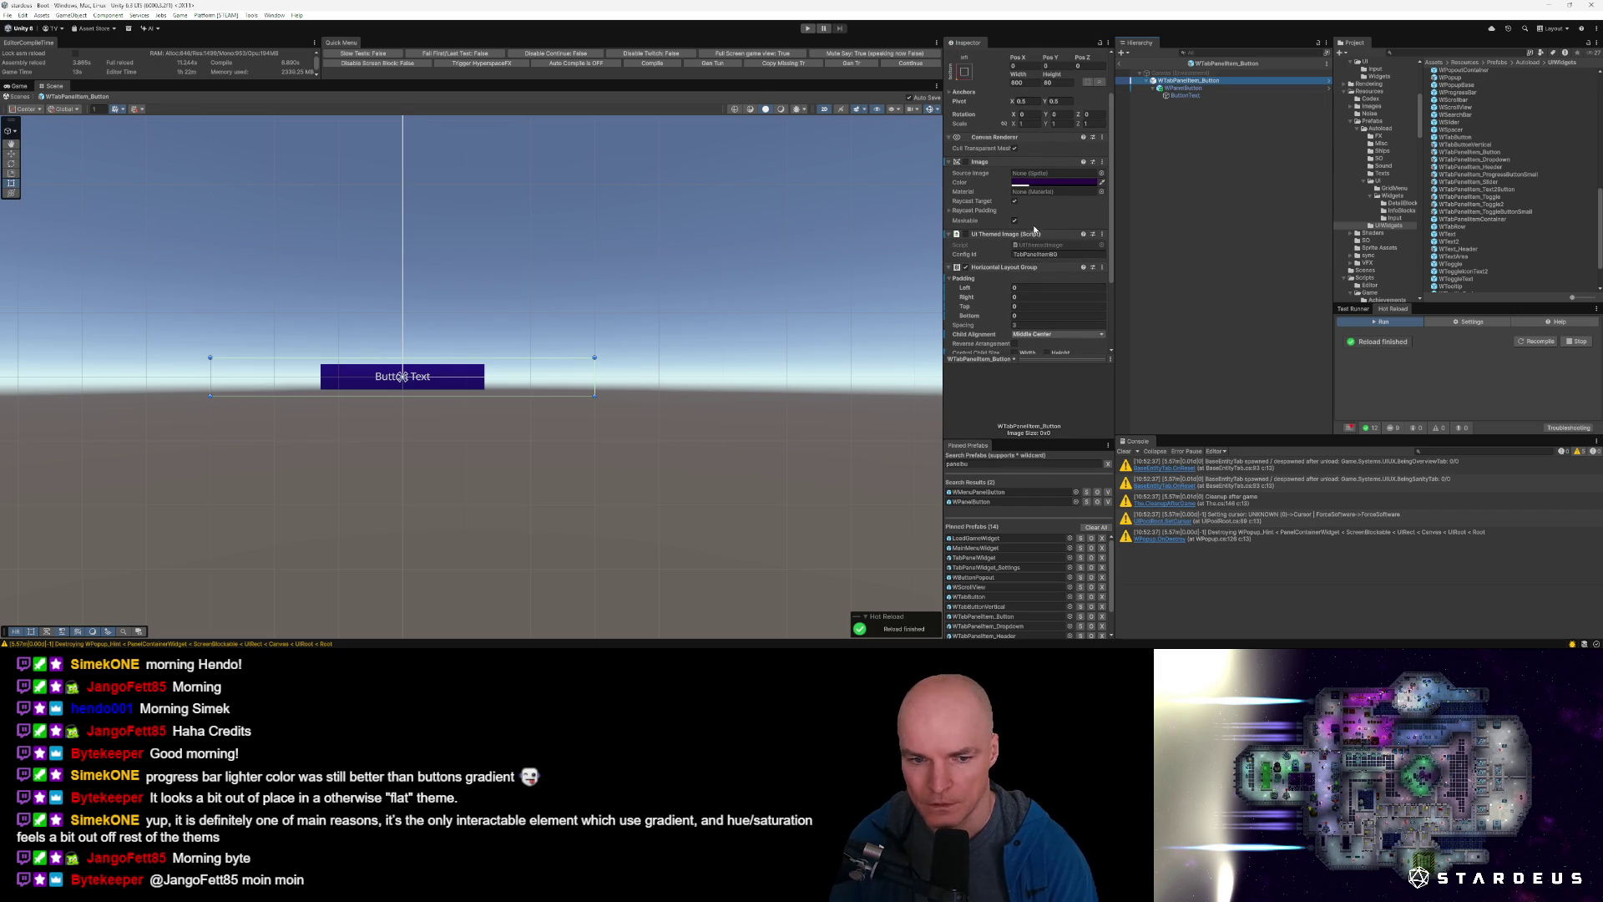
{"action": "left_click", "coordinate": [1054, 179]}
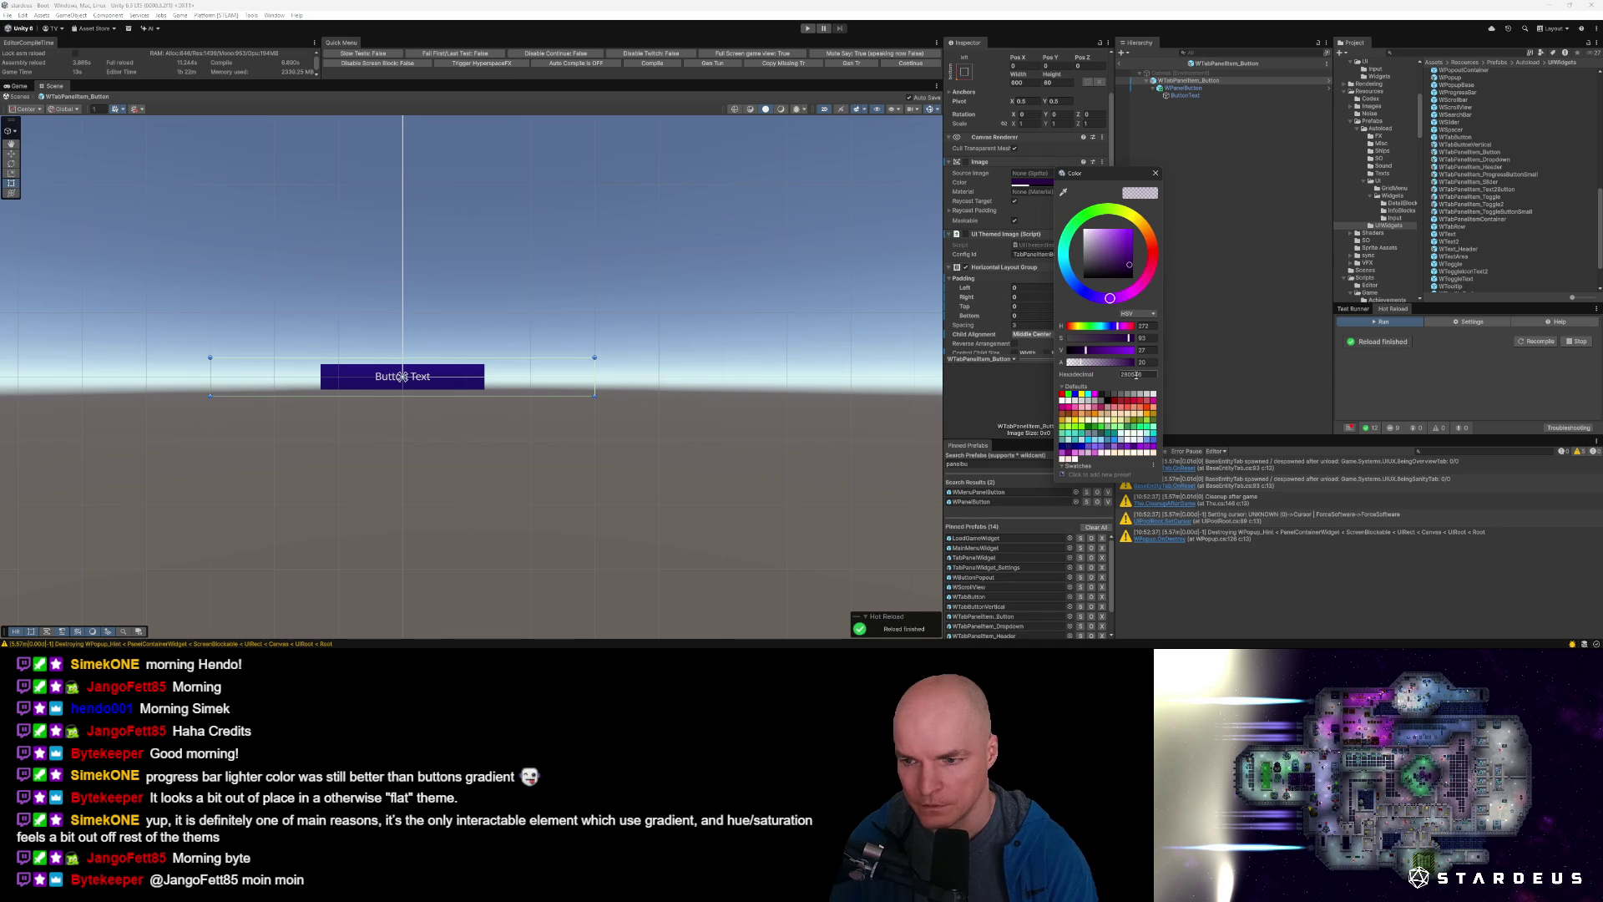
{"action": "left_click", "coordinate": [1121, 65]}
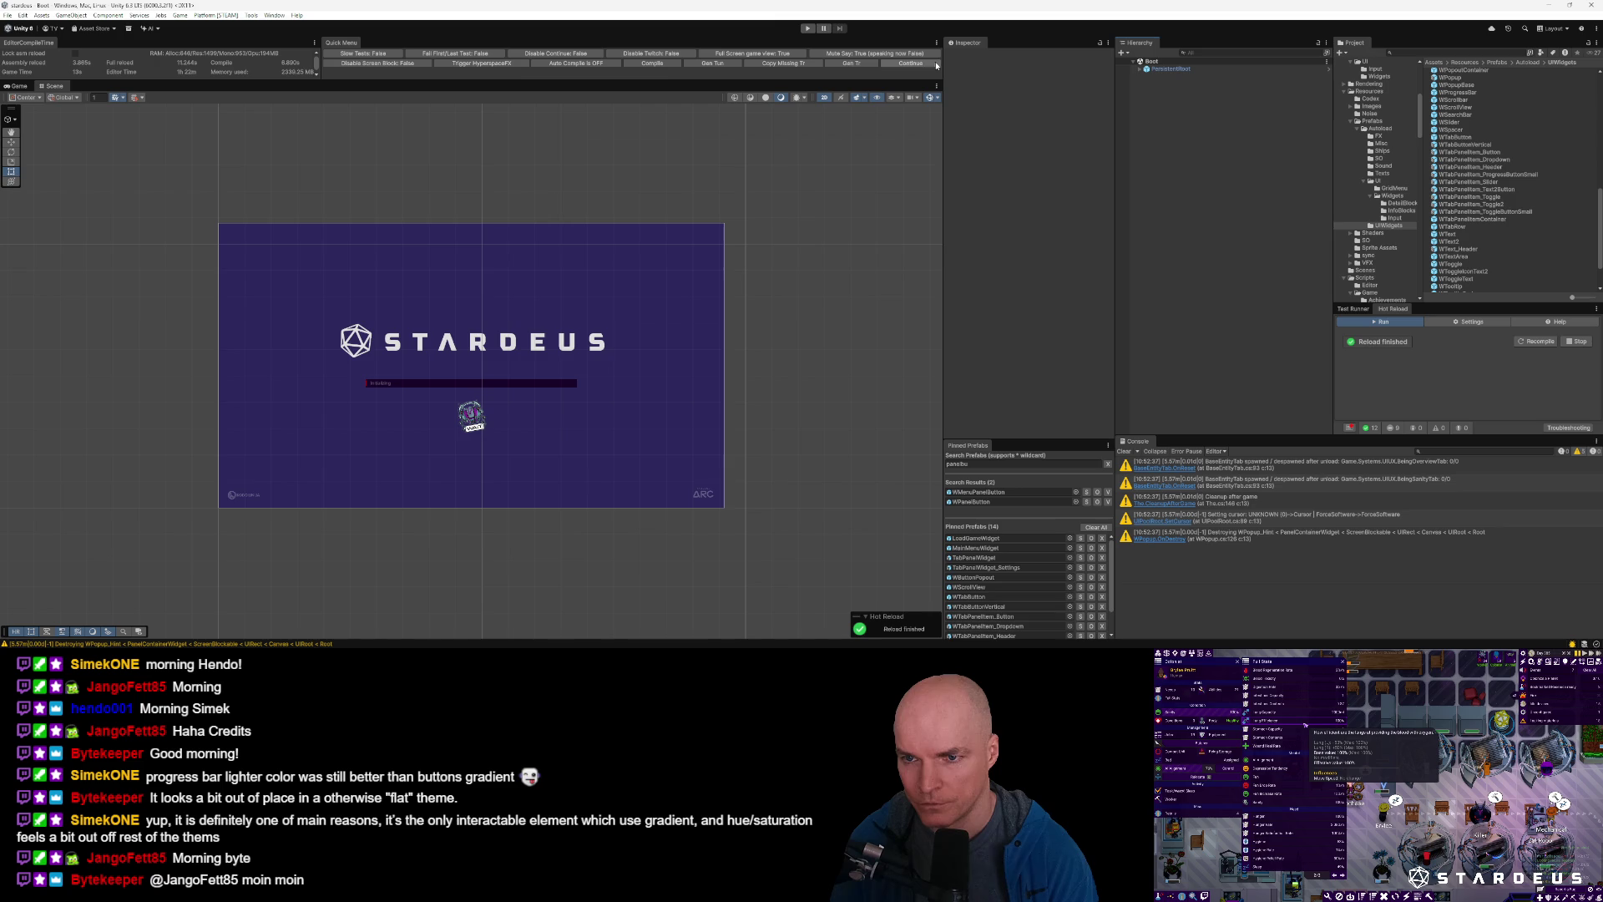
Clear the Console, enter Play mode, and browse the game's Settings Video tab.
{"action": "left_click", "coordinate": [1124, 452]}
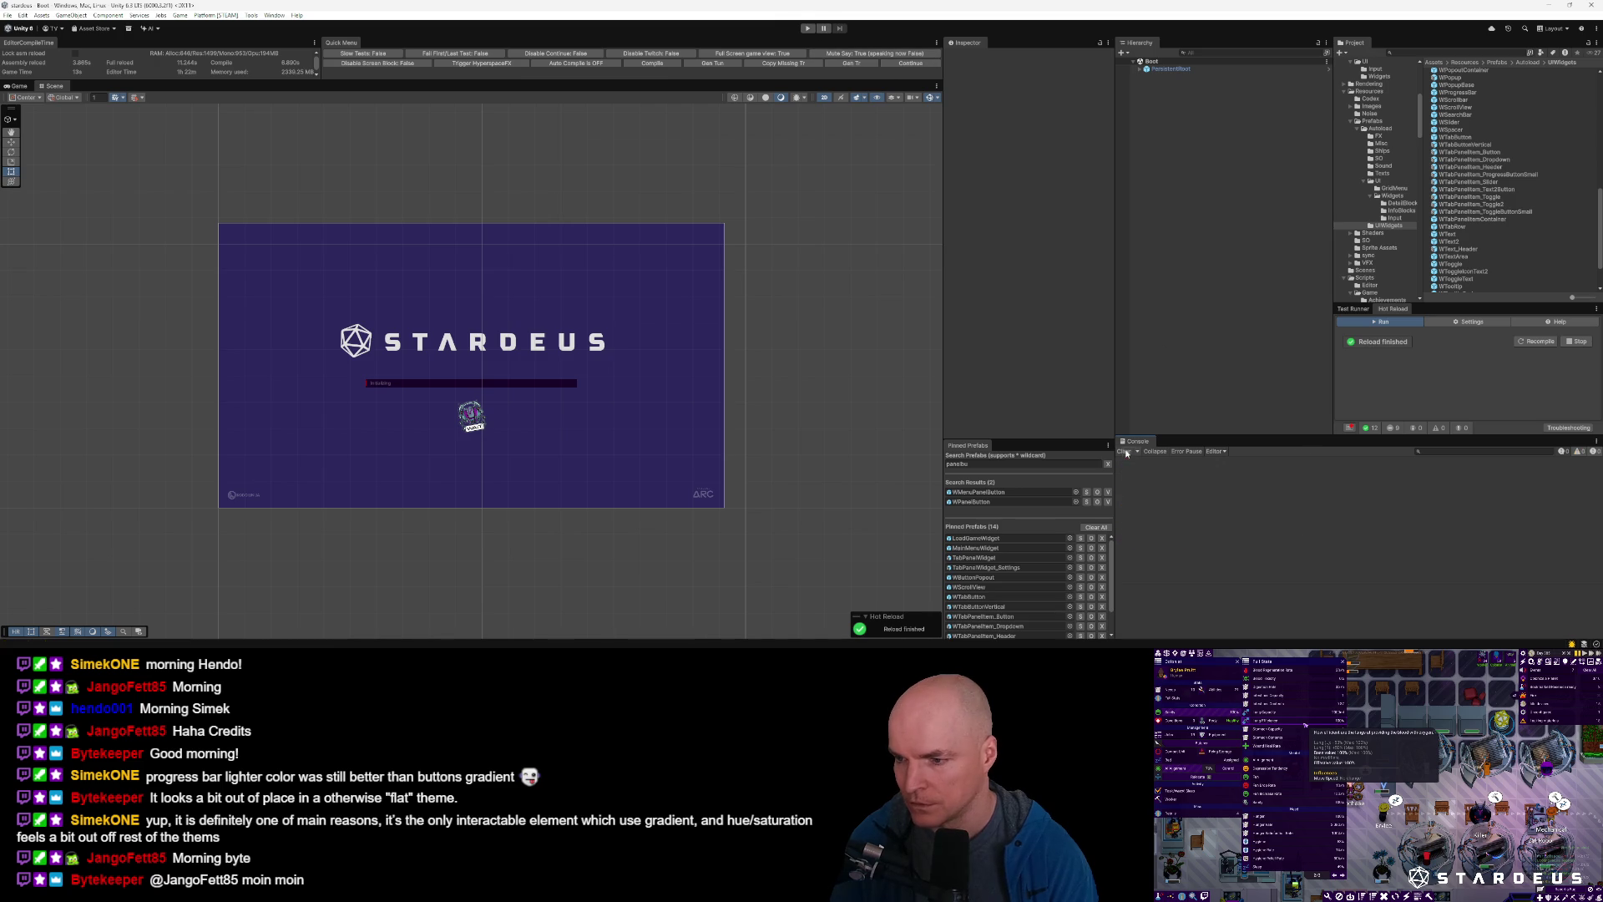
{"action": "left_click", "coordinate": [901, 64]}
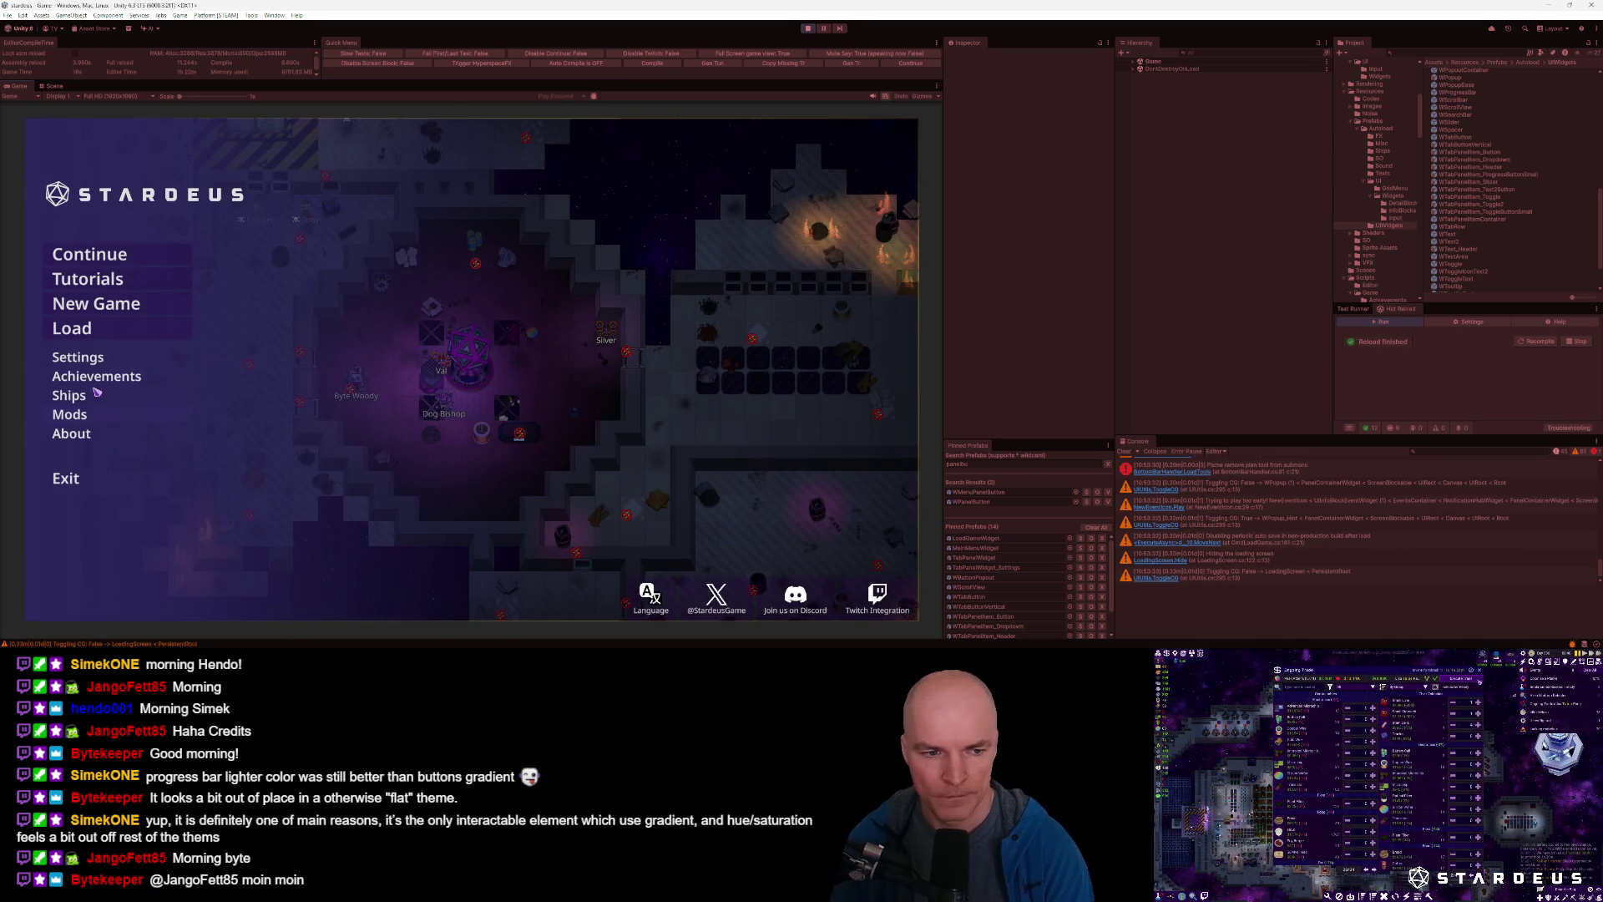
{"action": "left_click", "coordinate": [88, 361]}
{"action": "scroll", "coordinate": [603, 379], "scroll_direction": "down", "scroll_amount": 5}
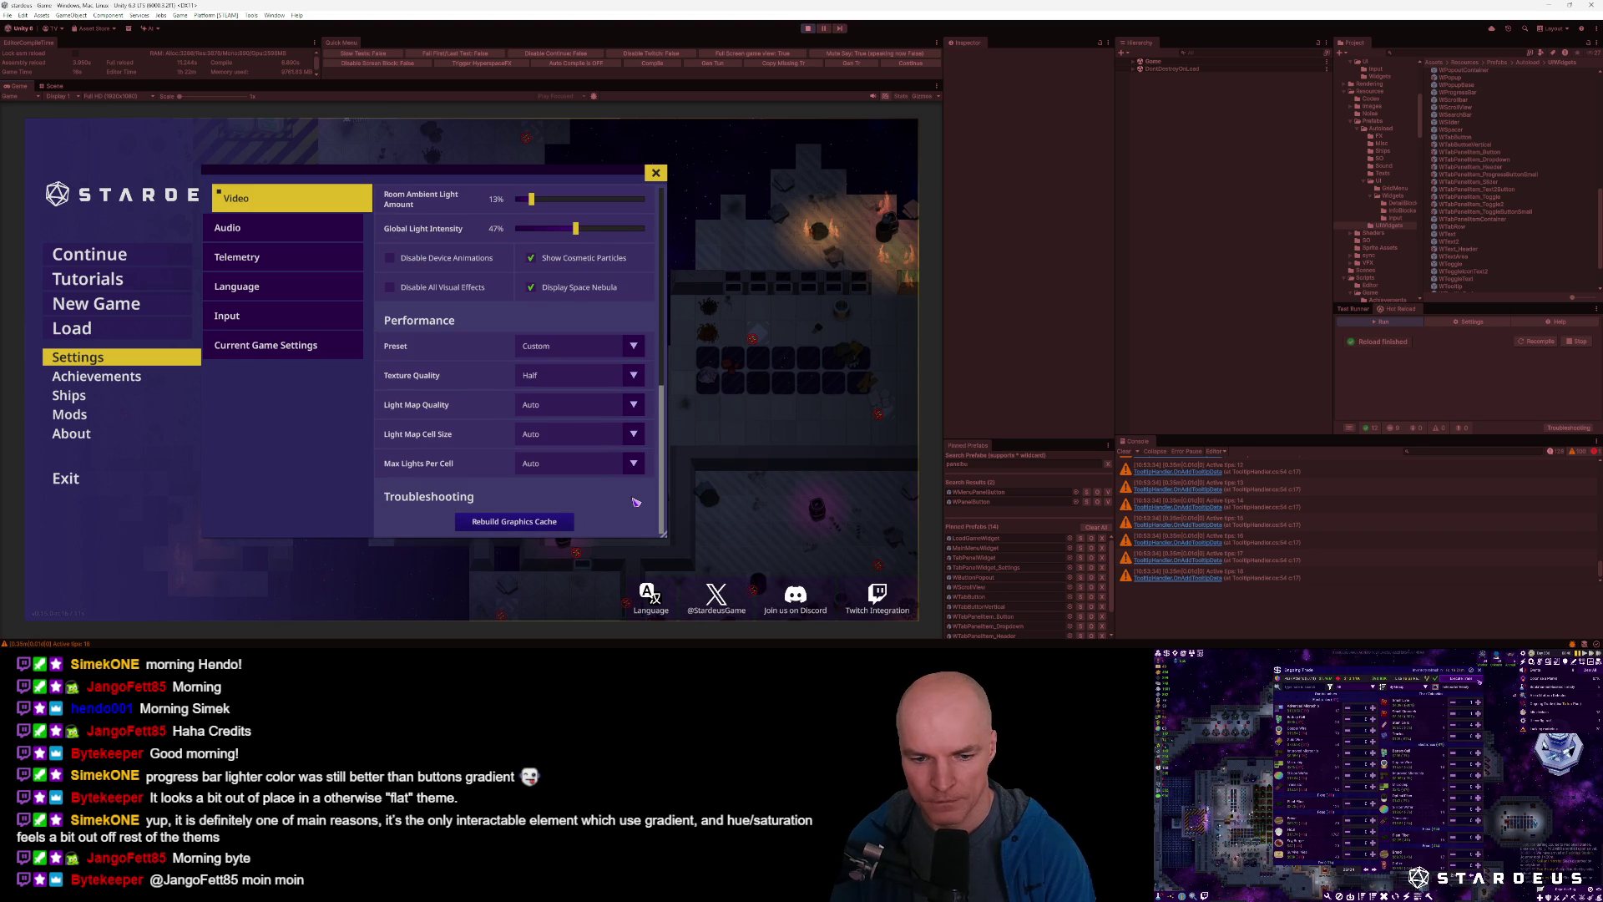
{"action": "scroll", "coordinate": [597, 300], "scroll_direction": "up", "scroll_amount": 5}
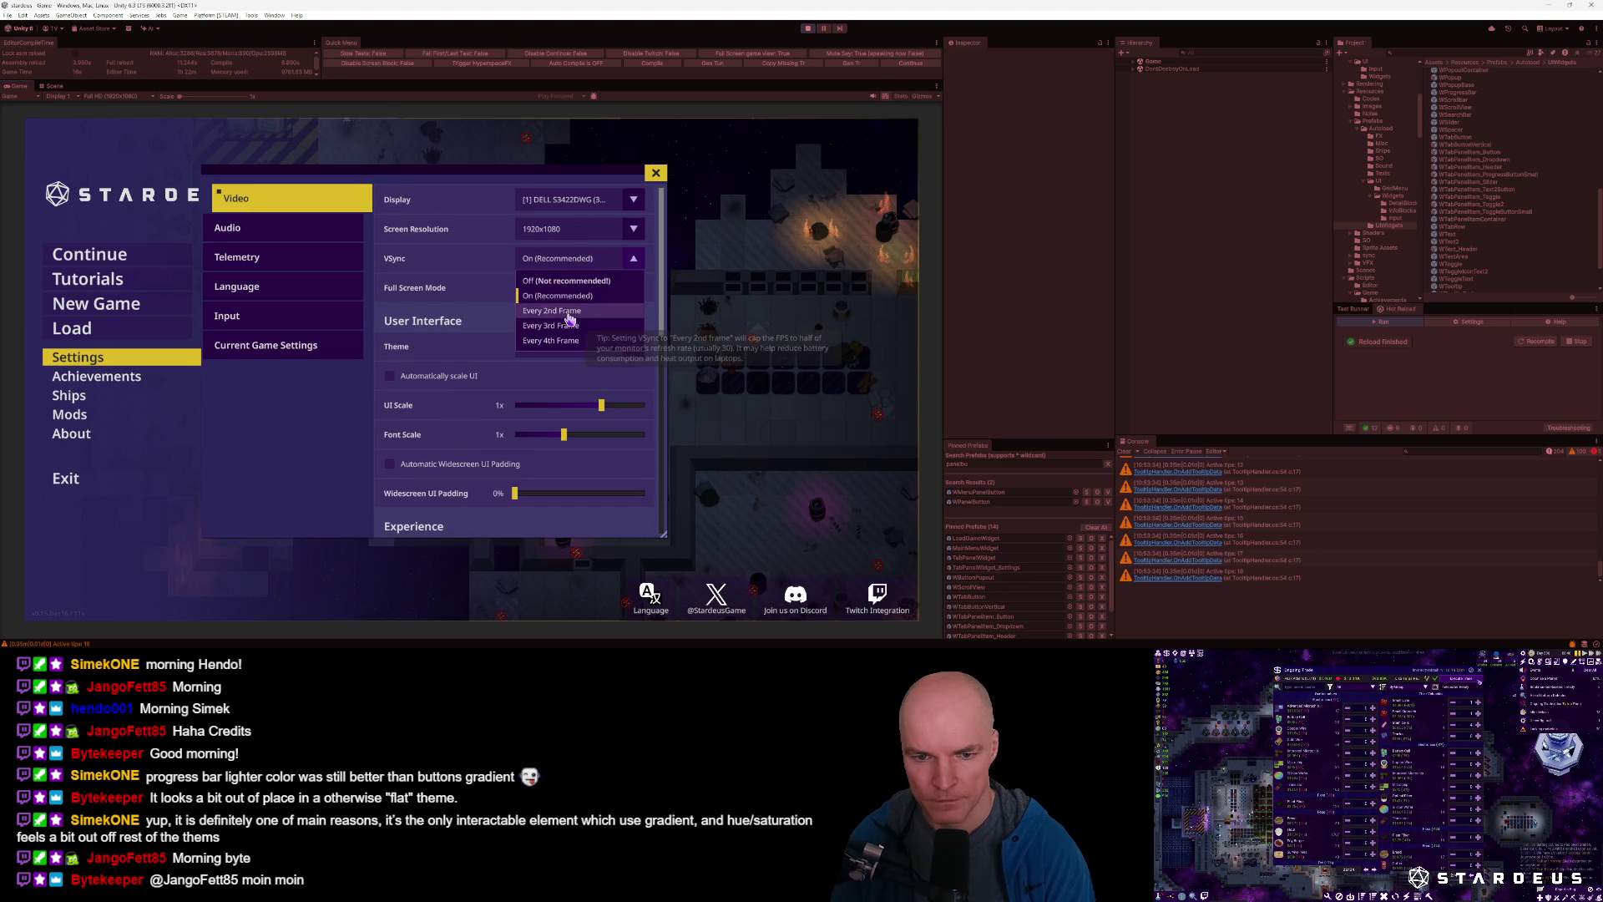
{"action": "scroll", "coordinate": [572, 368], "scroll_direction": "down", "scroll_amount": 5}
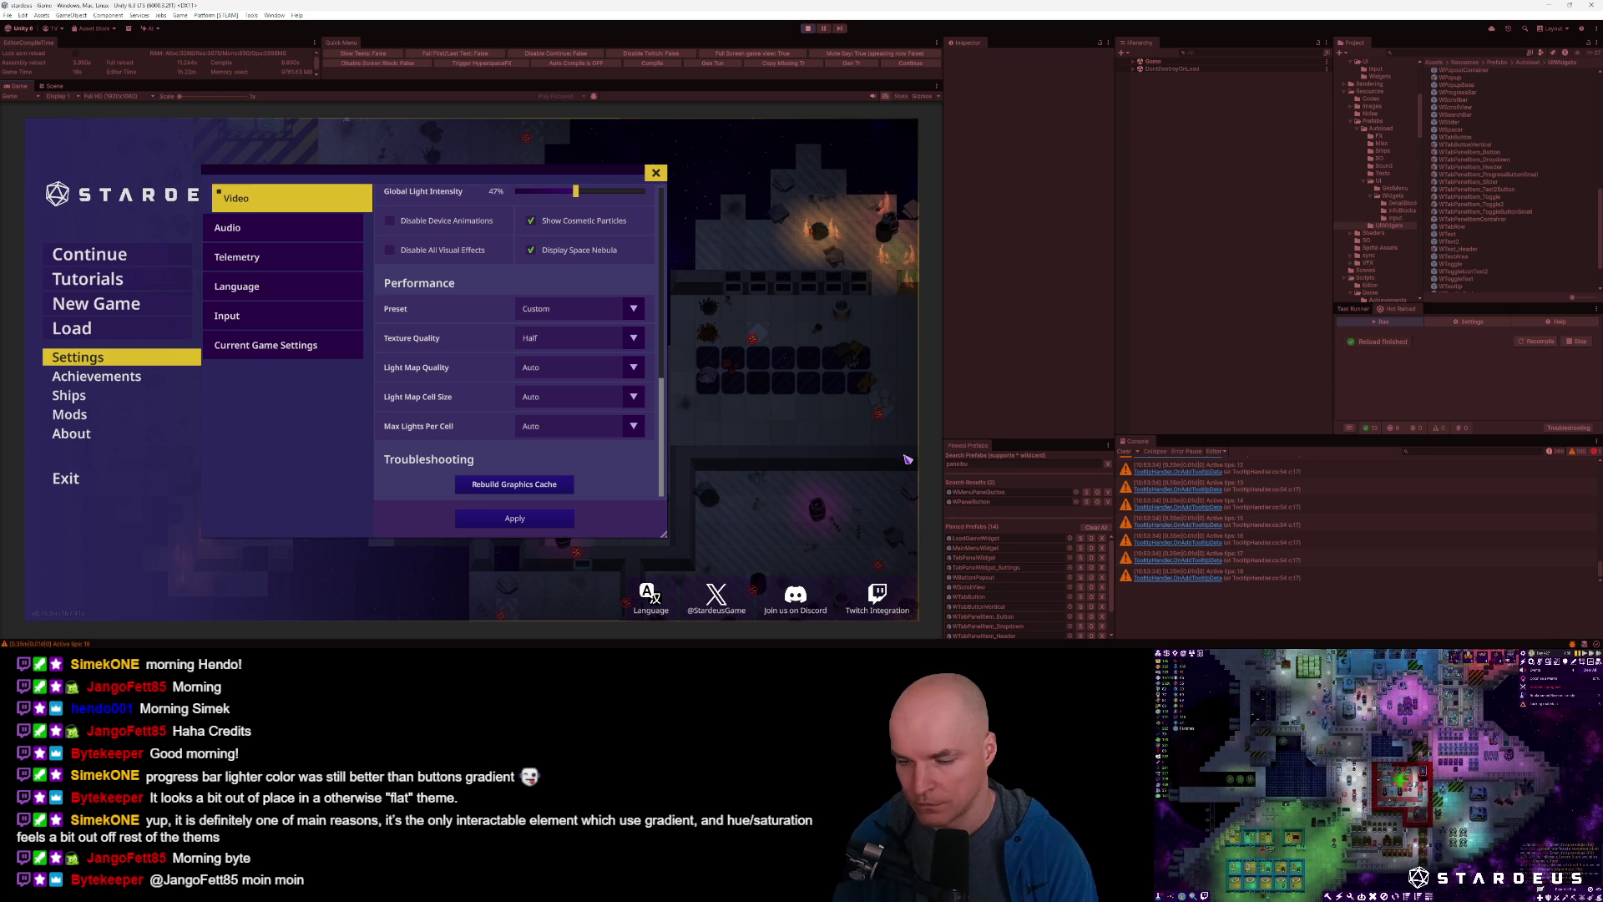
{"action": "key", "text": "alt+Tab"}
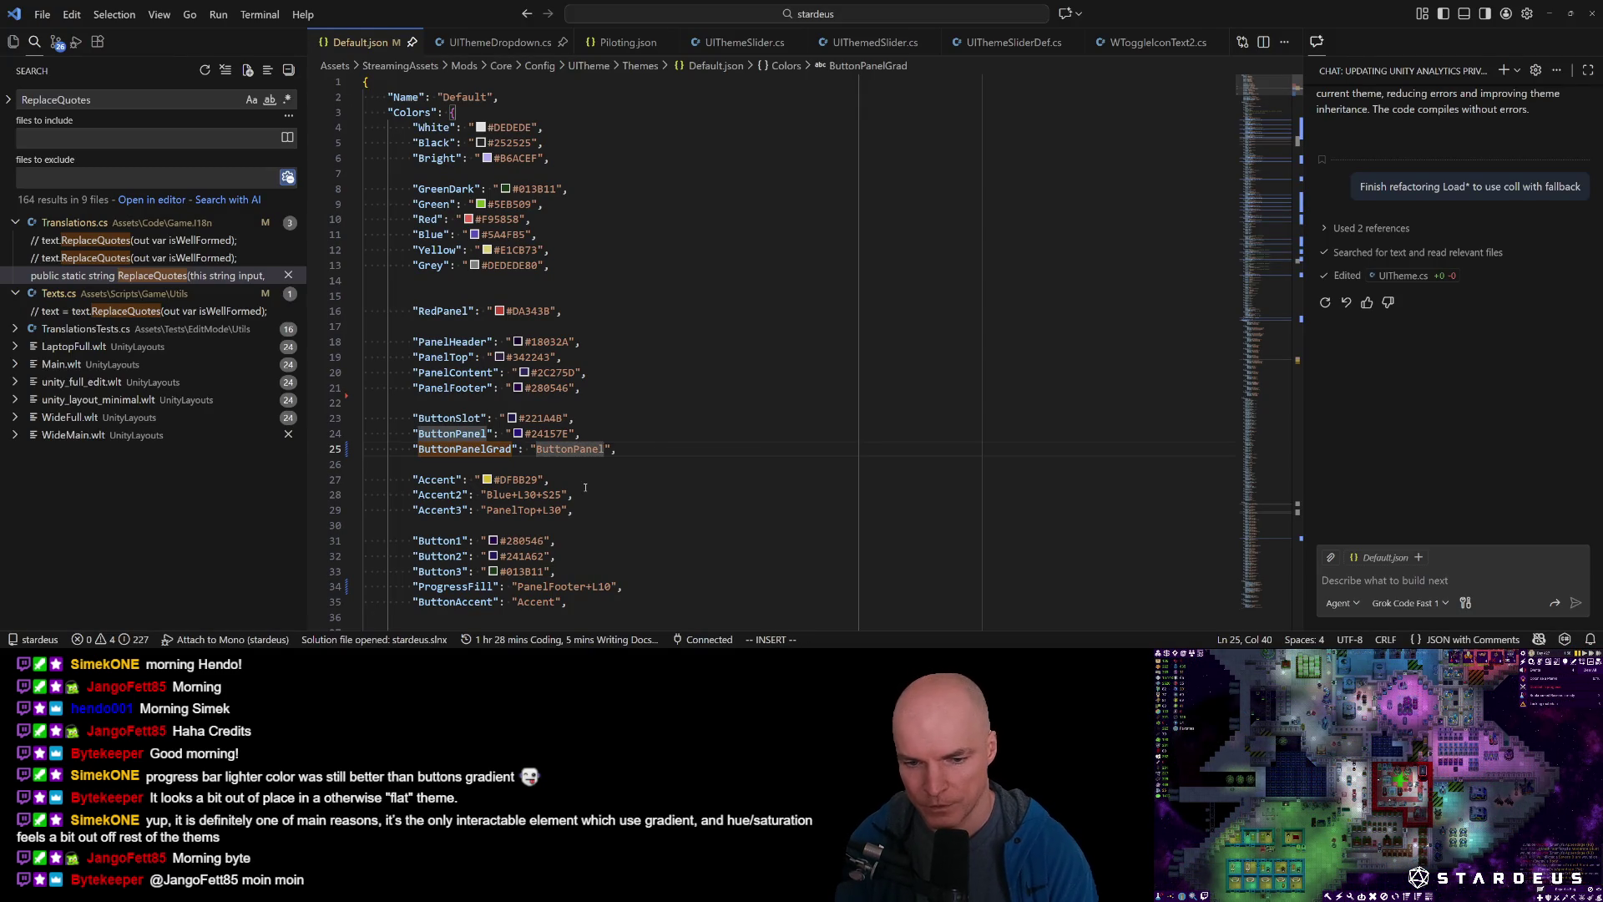
Append +L1 to ButtonPanelGrad's value, save, and reload the theme in the game console.
{"action": "type", "text": "+L1"}
{"action": "key", "text": "ctrl+s"}
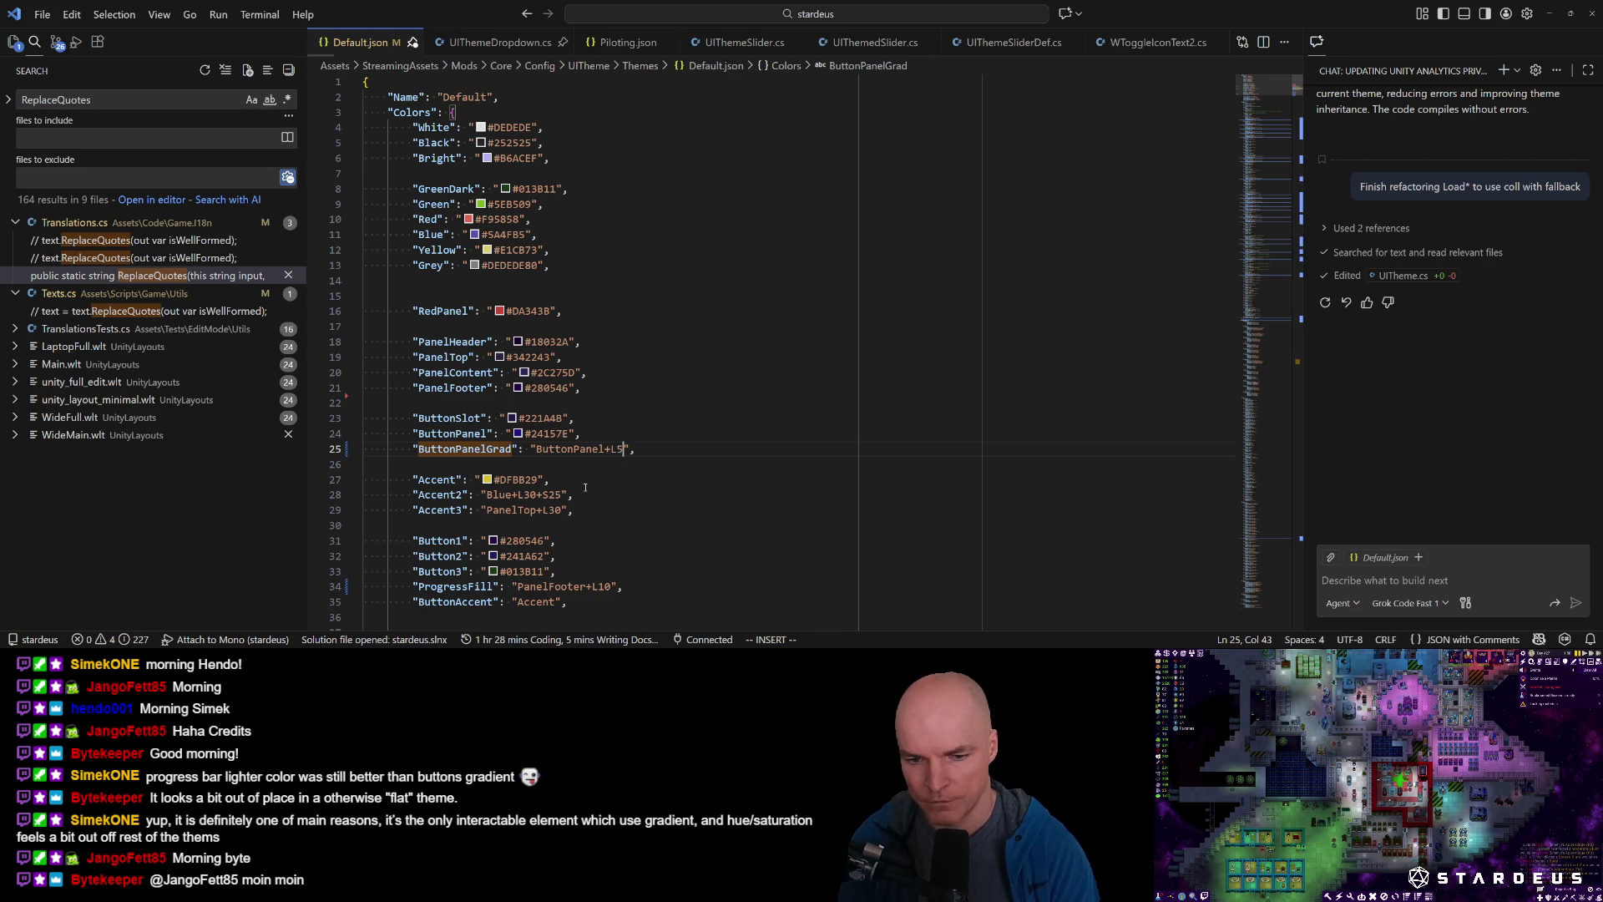
{"action": "key", "text": "alt+Tab"}
{"action": "type", "text": "t"}
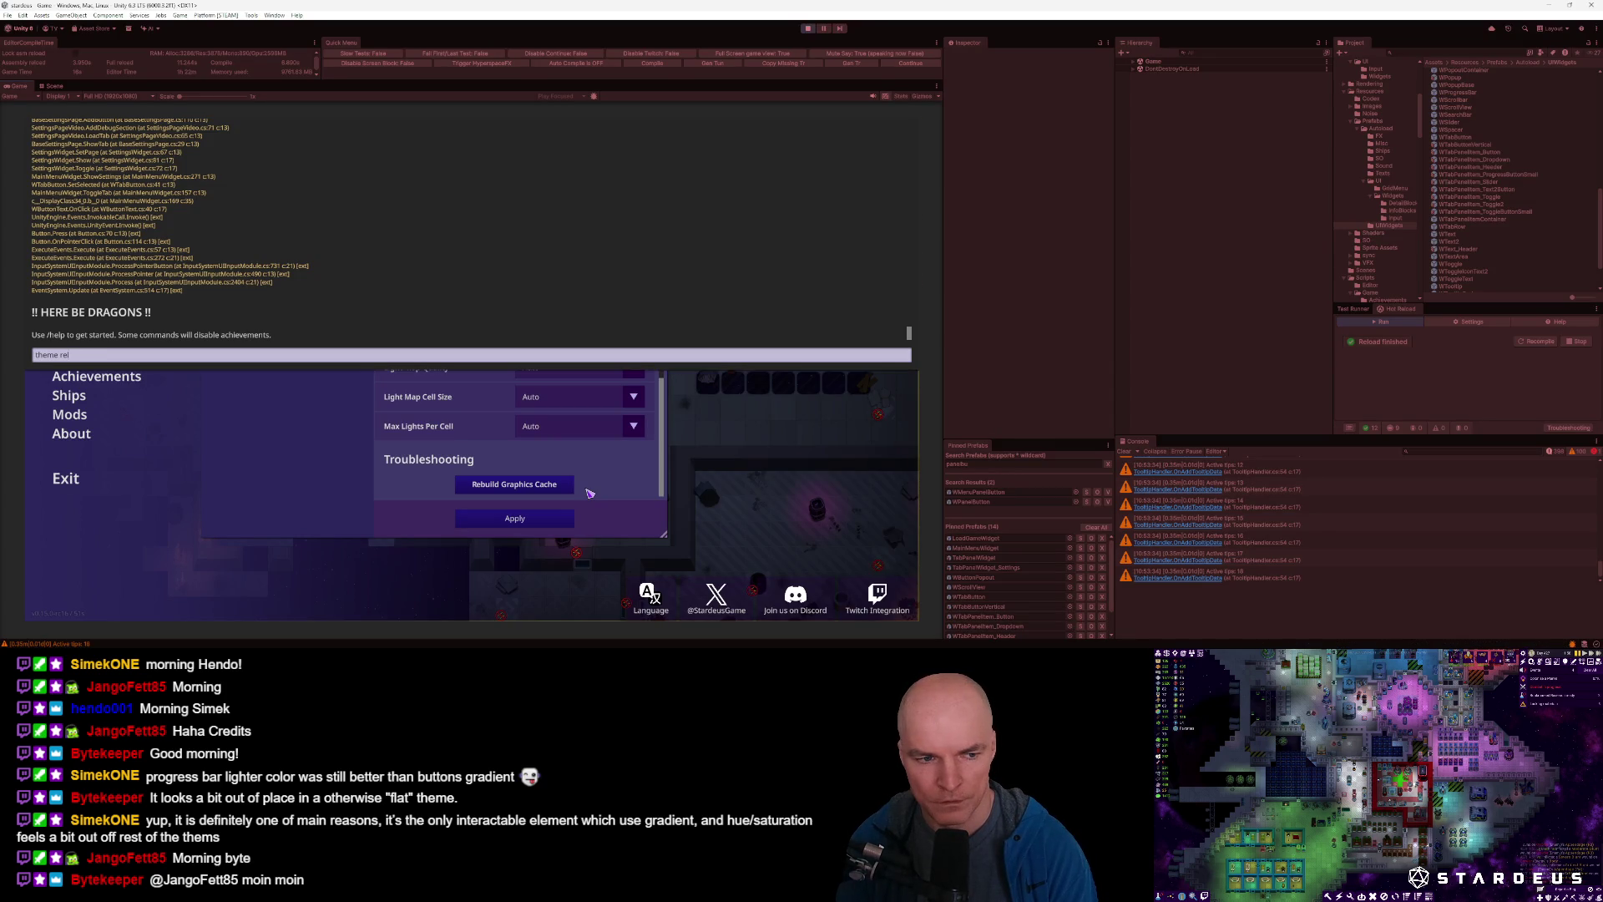
{"action": "key", "text": "Return"}
Close the console, open an earlier settings screenshot, and start sampling button colours.
{"action": "key", "text": "grave"}
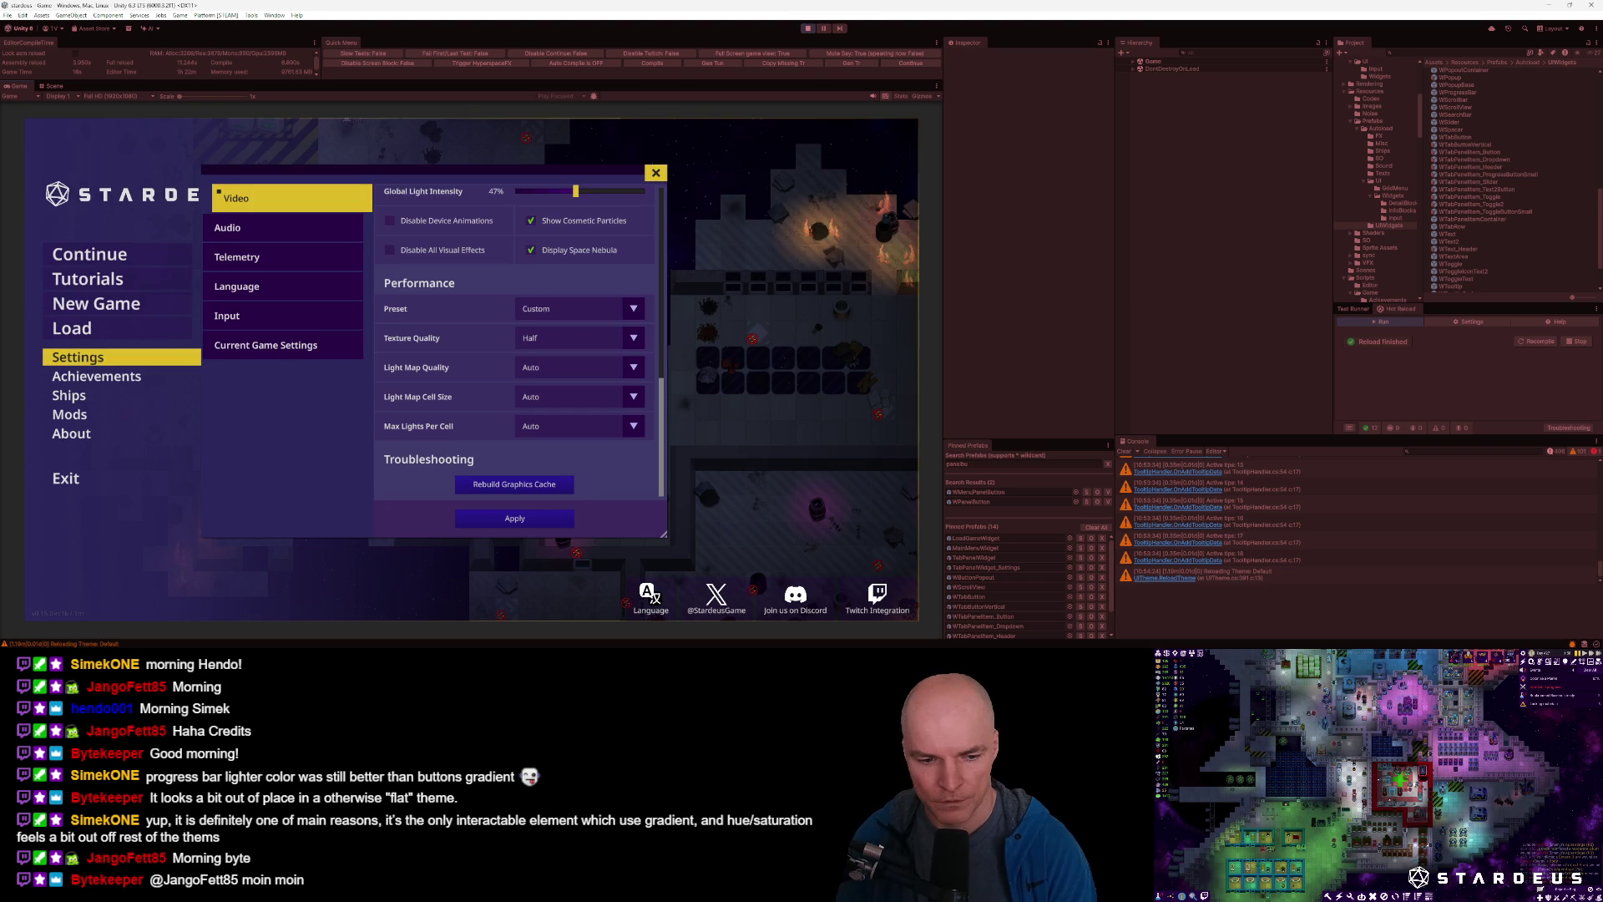
{"action": "left_click", "coordinate": [285, 647]}
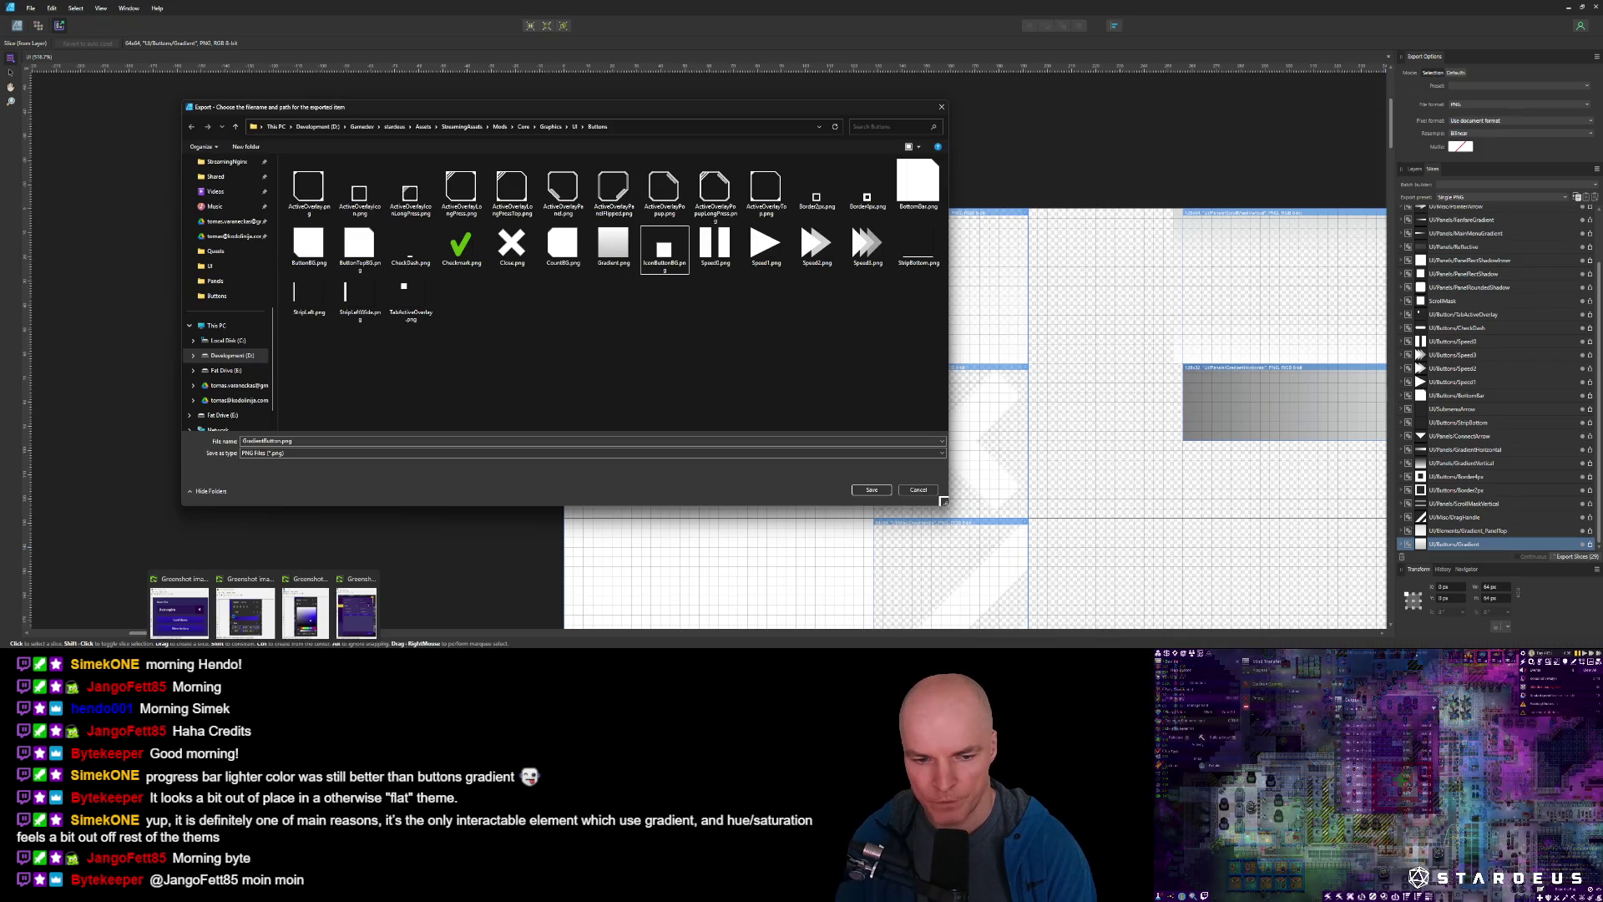
{"action": "left_click", "coordinate": [263, 647]}
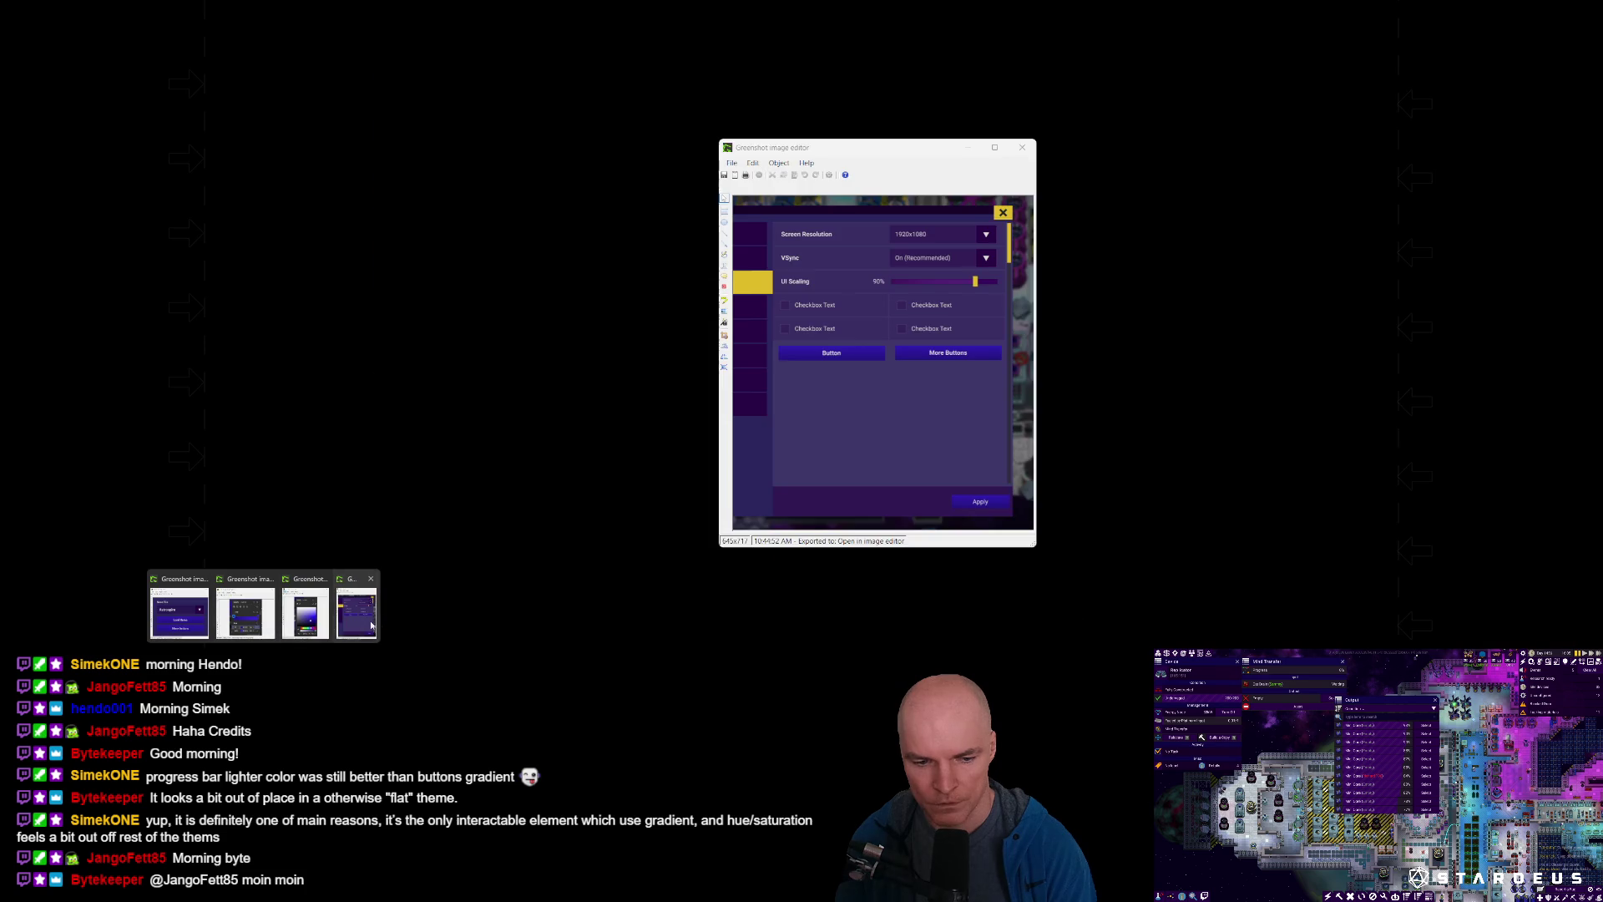
{"action": "left_click", "coordinate": [359, 619]}
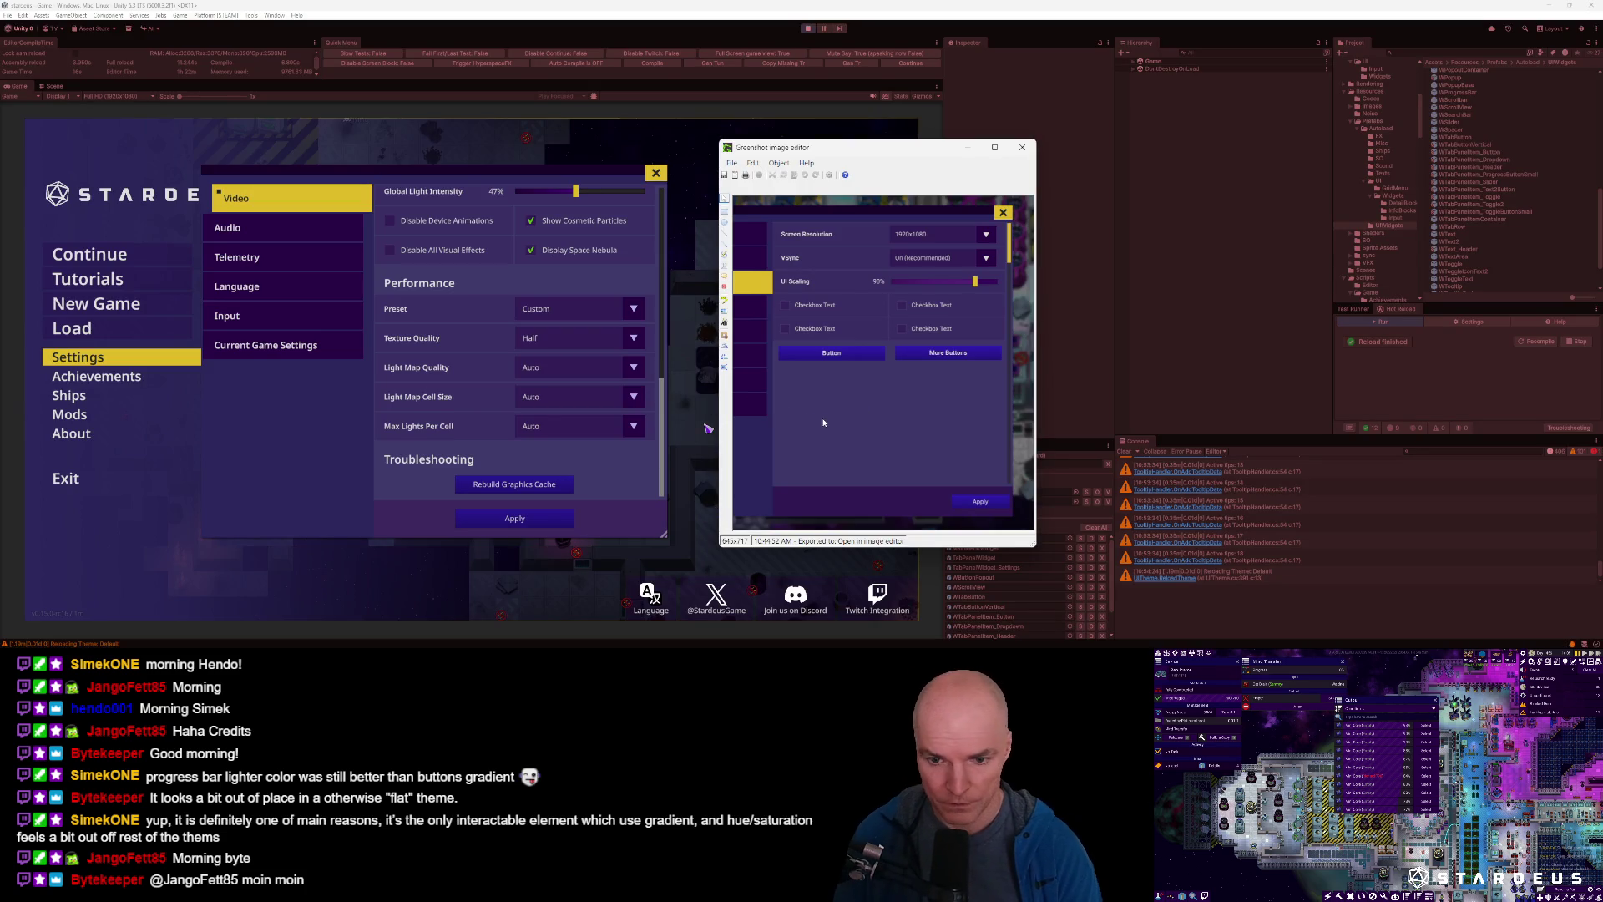
{"action": "key", "text": "super+shift+c"}
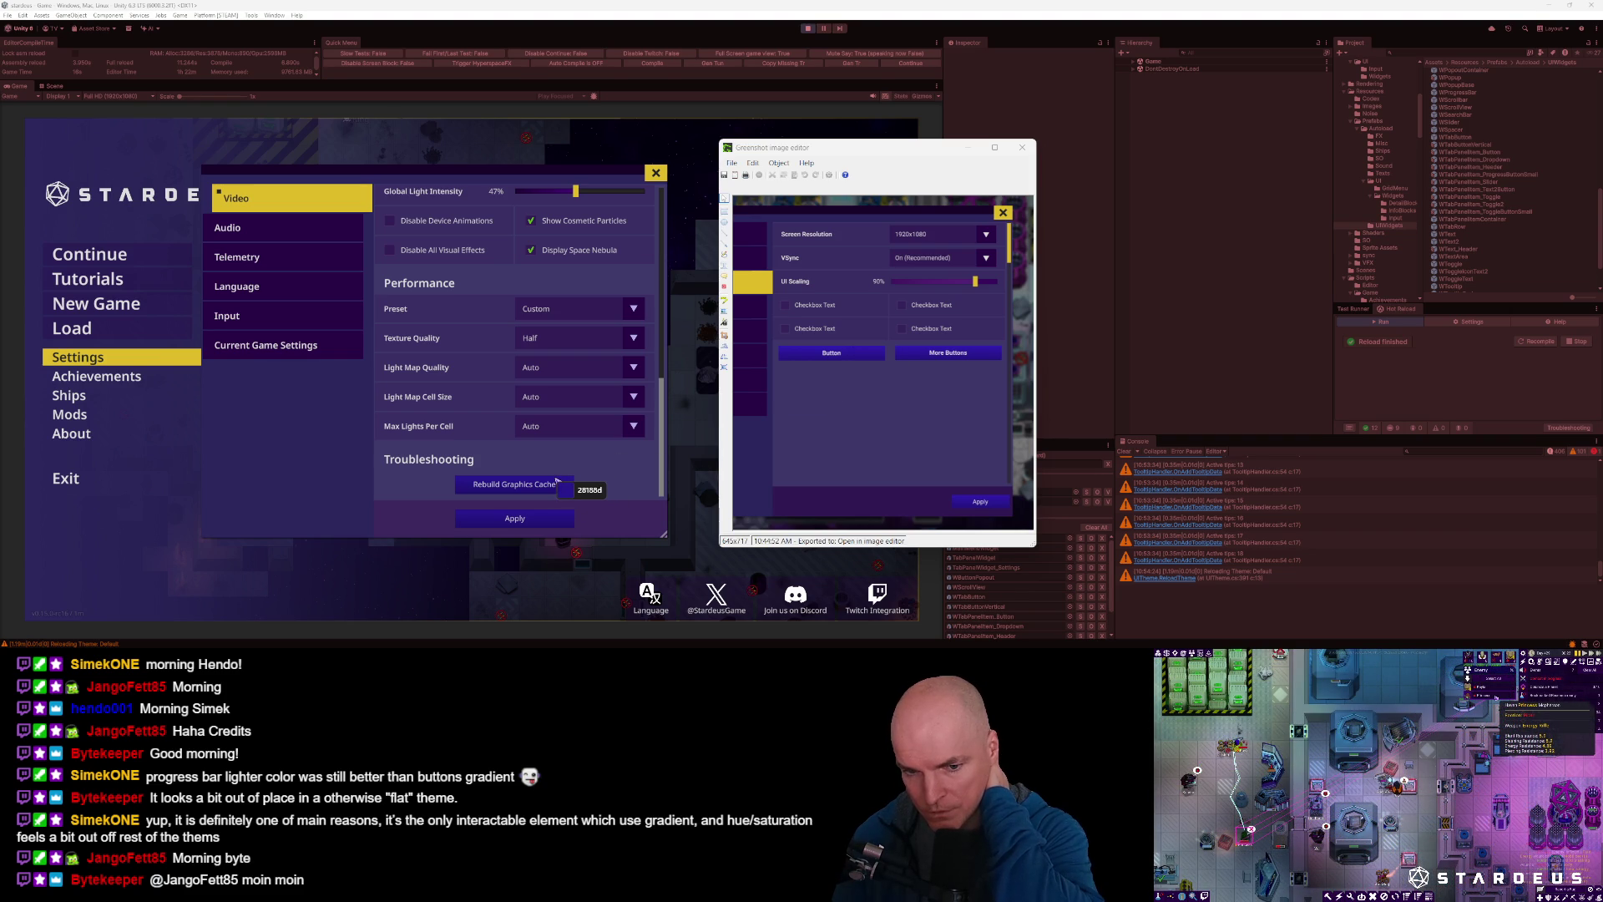
Capture the sampled colour, then change ButtonPanelGrad's lightness to +L10 and return to the game.
{"action": "left_click", "coordinate": [711, 398]}
{"action": "key", "text": "Escape"}
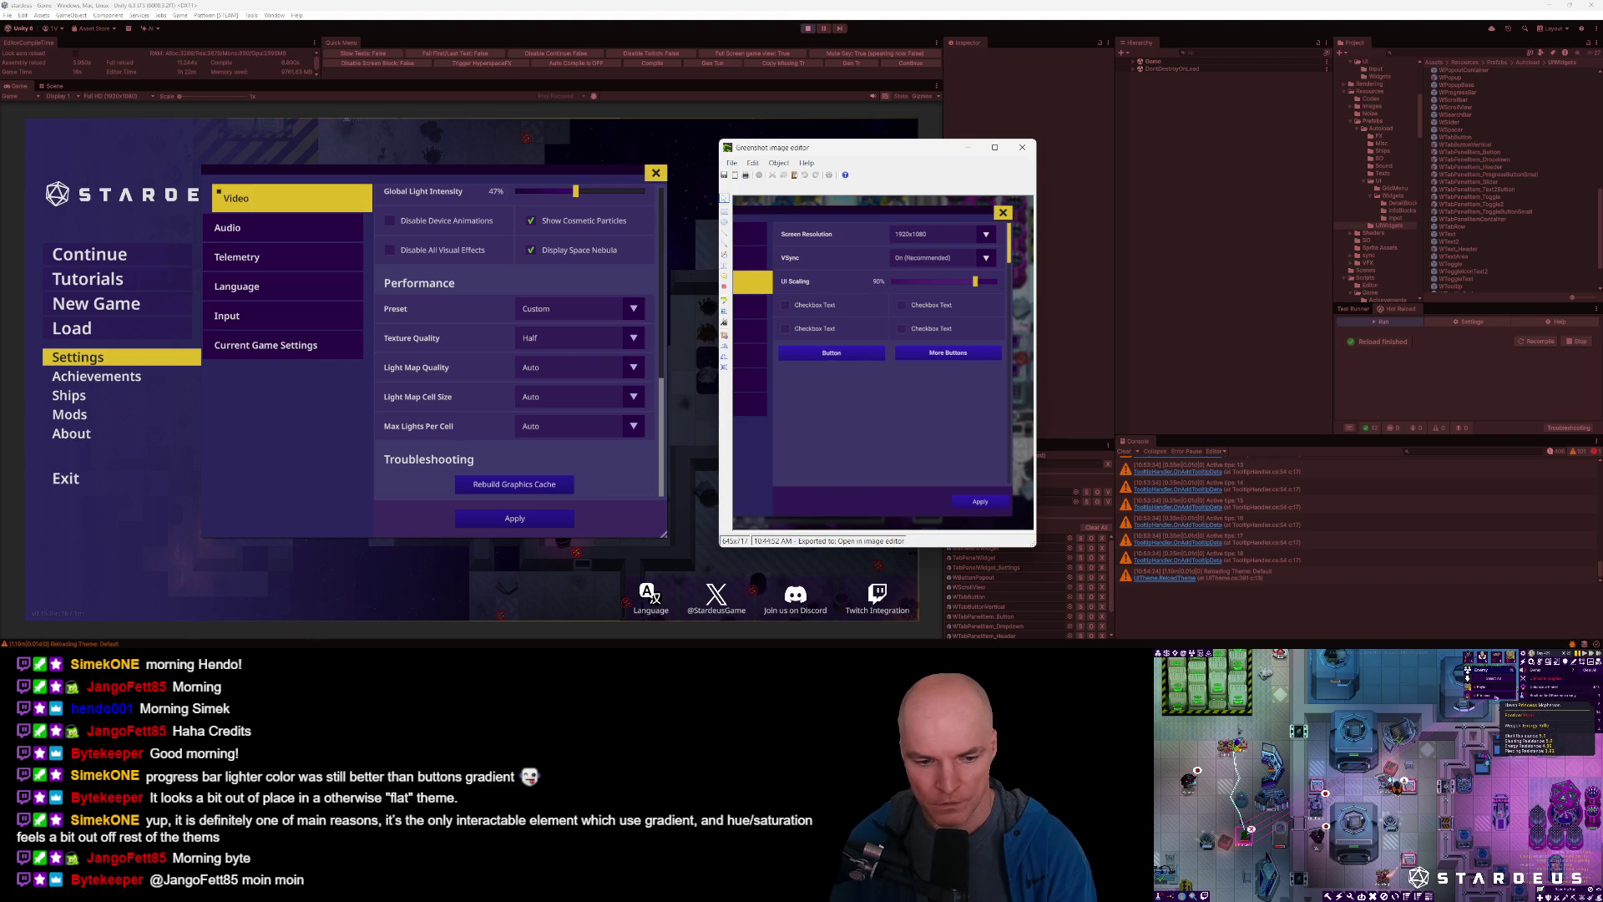
{"action": "key", "text": "alt+Tab"}
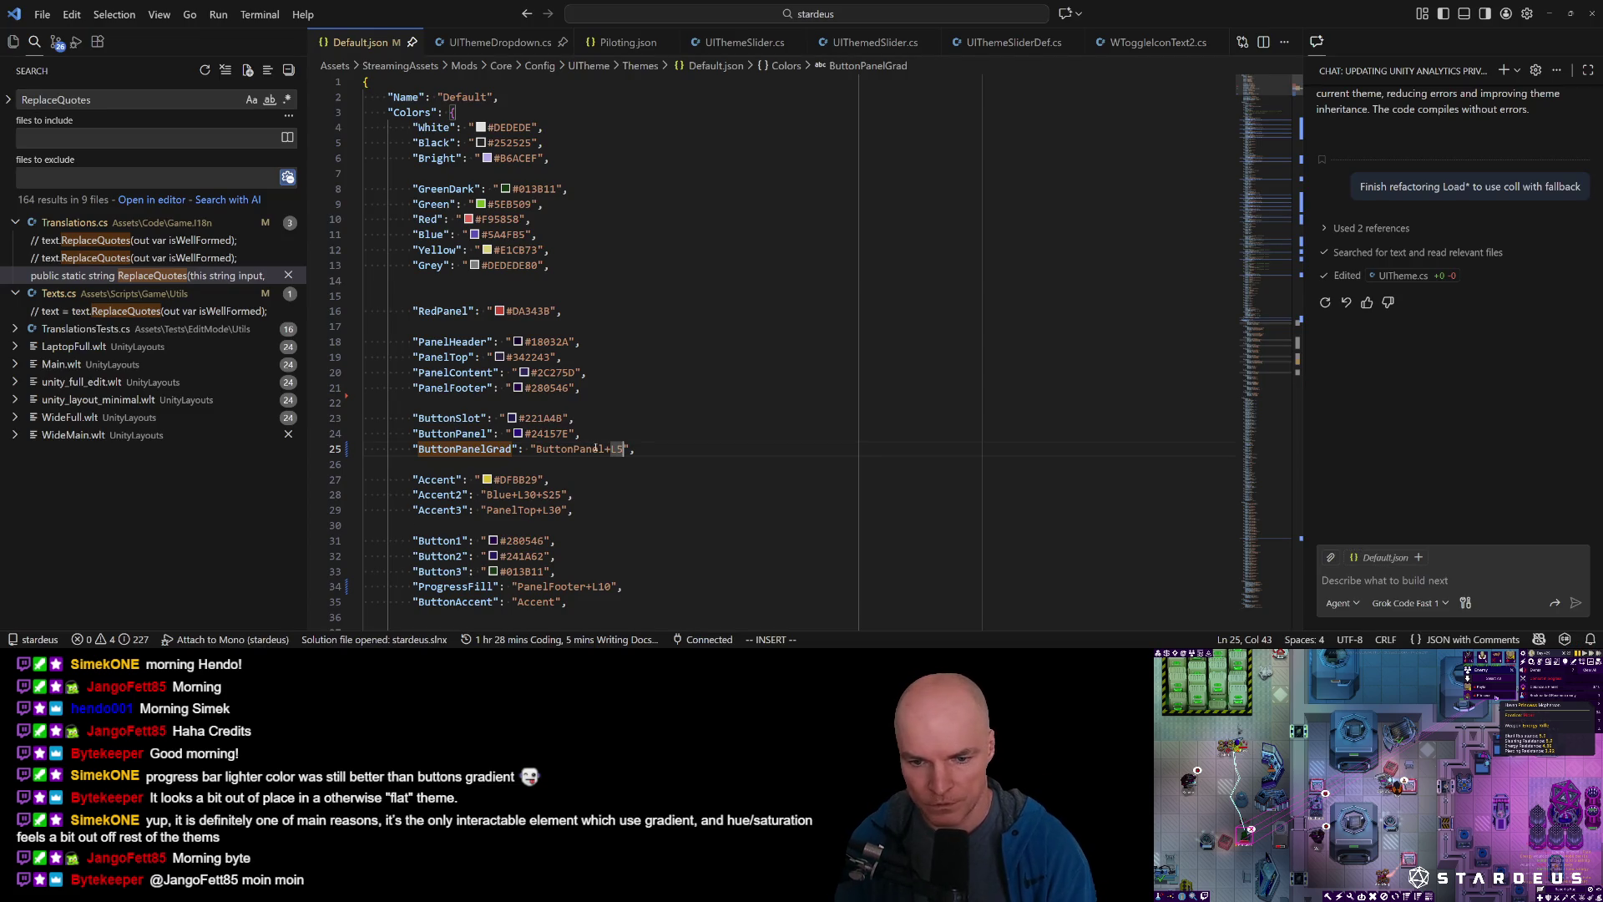
{"action": "key", "text": "BackSpace"}
{"action": "type", "text": "0"}
{"action": "key", "text": "alt+Tab"}
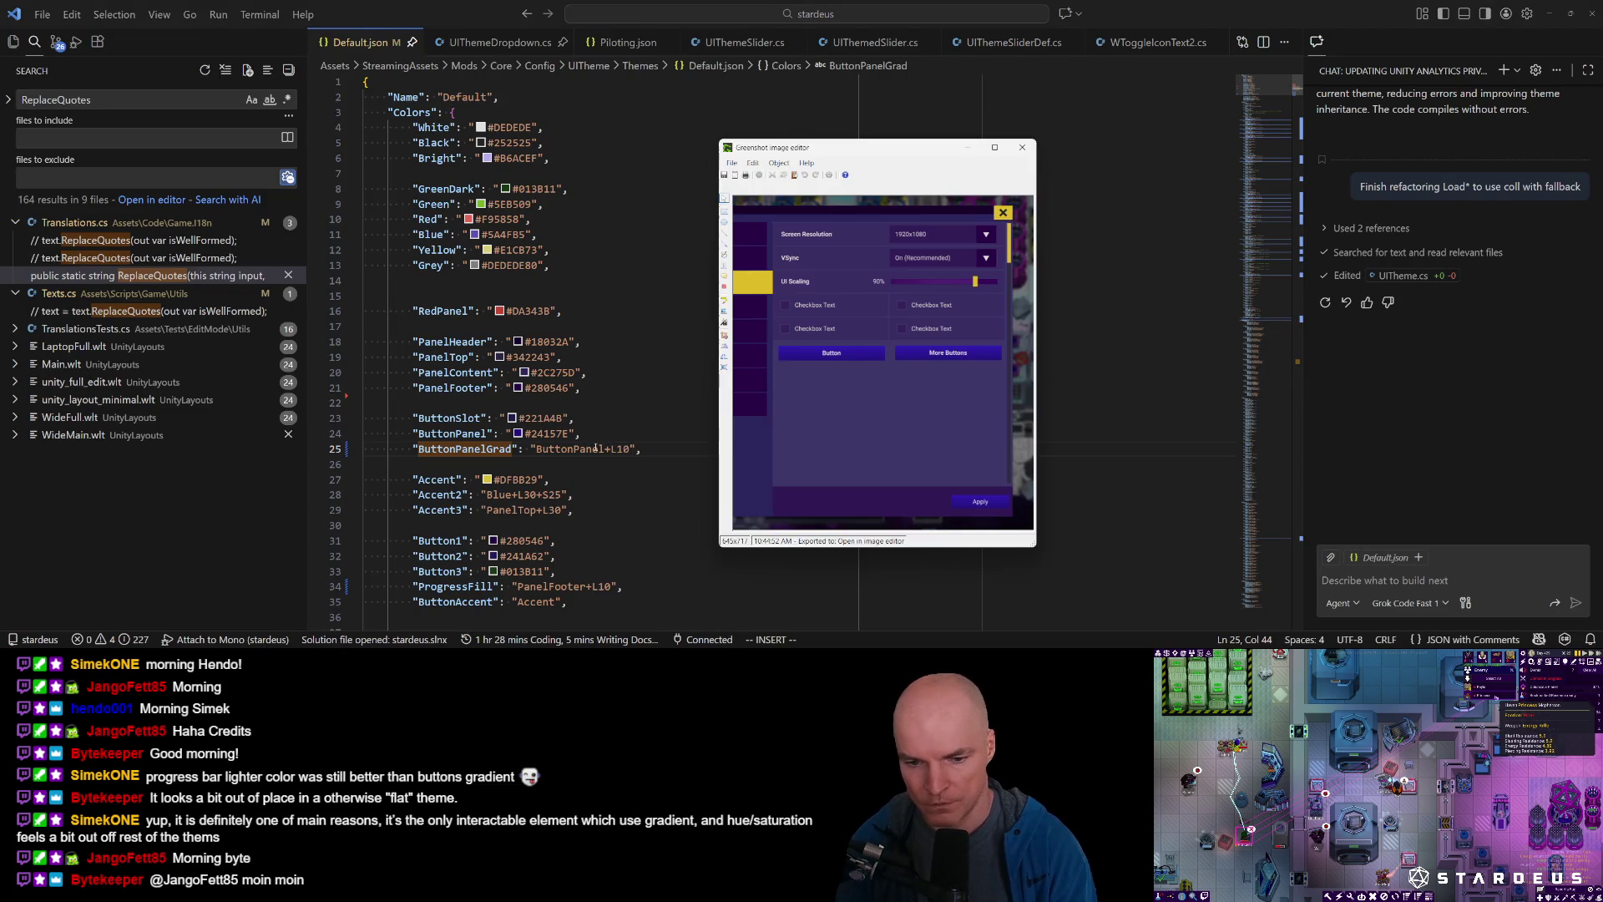
{"action": "key", "text": "alt+Tab"}
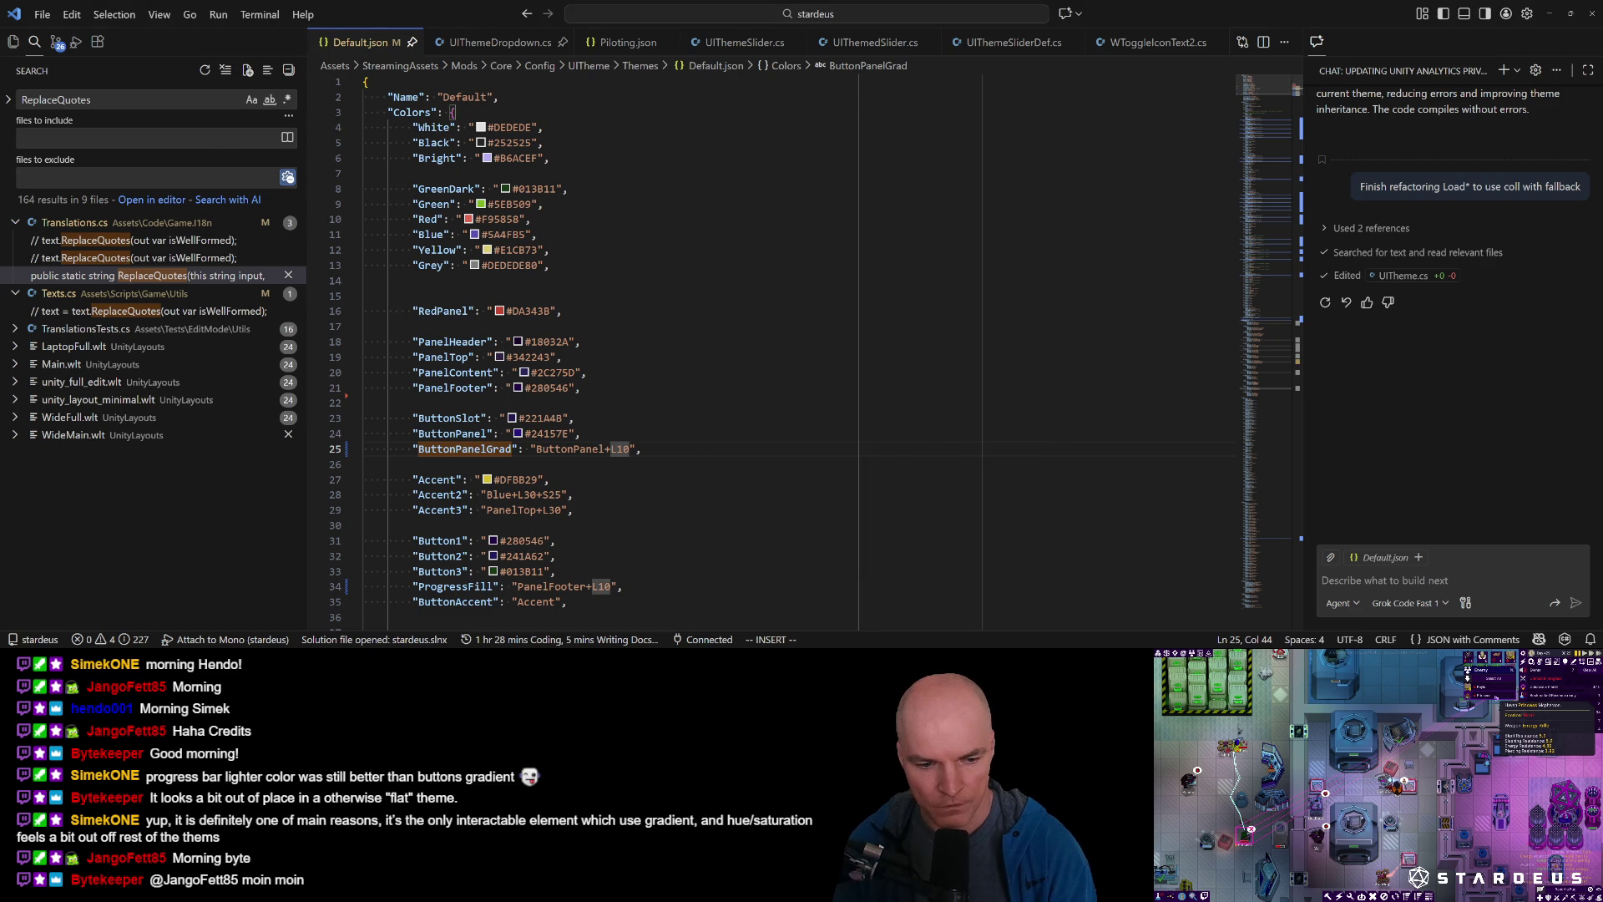
{"action": "key", "text": "alt+Tab"}
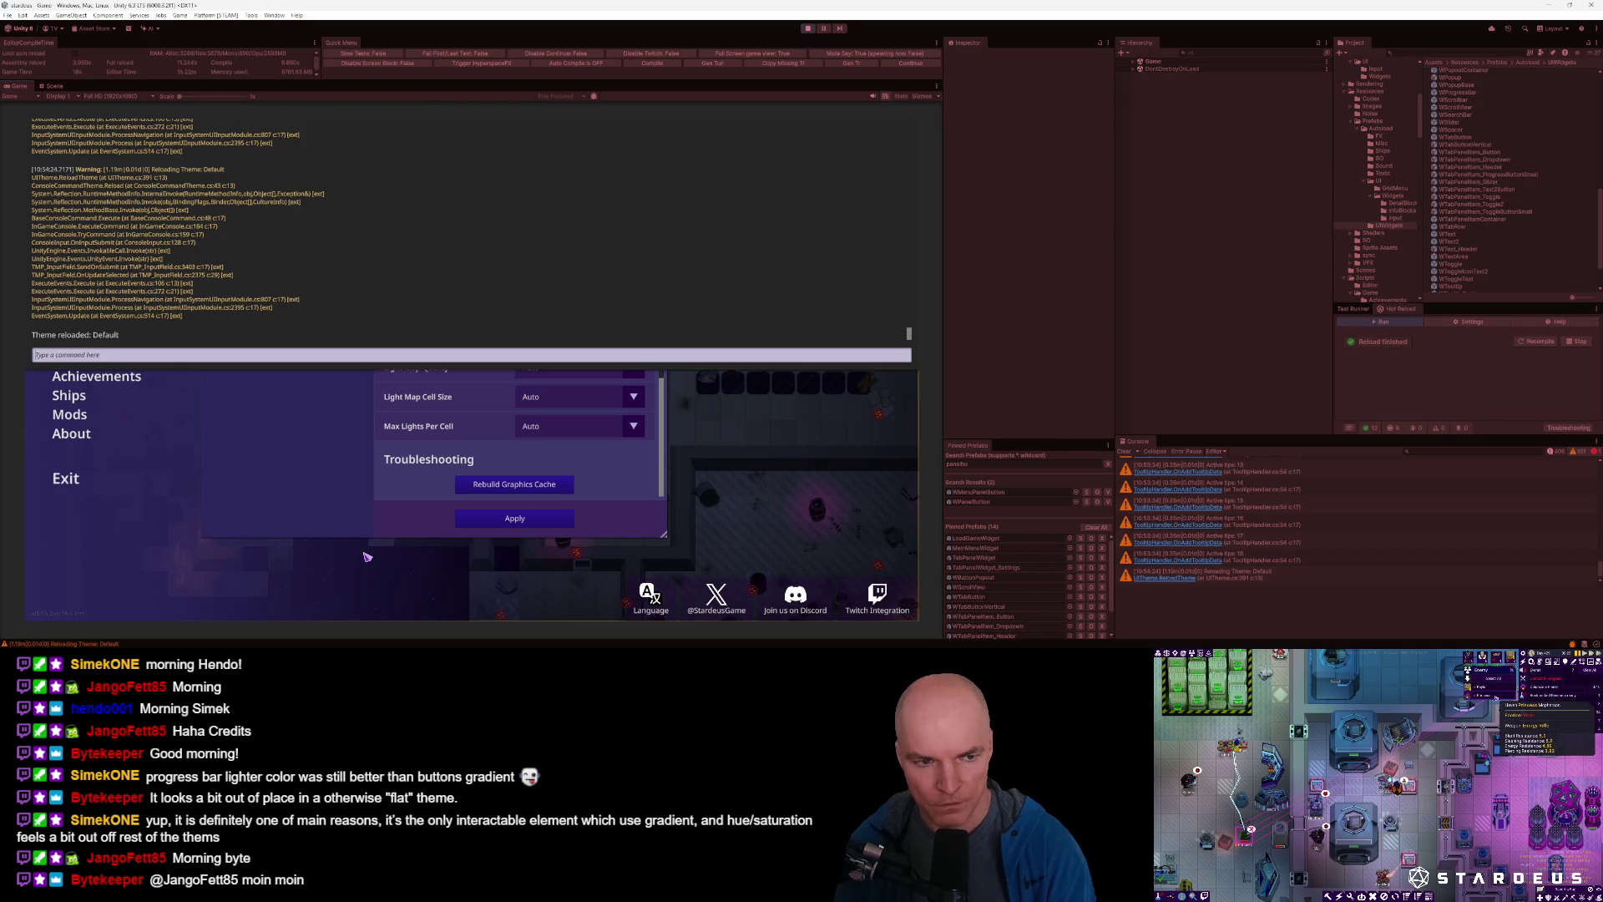
{"action": "mouse_move", "coordinate": [242, 645]}
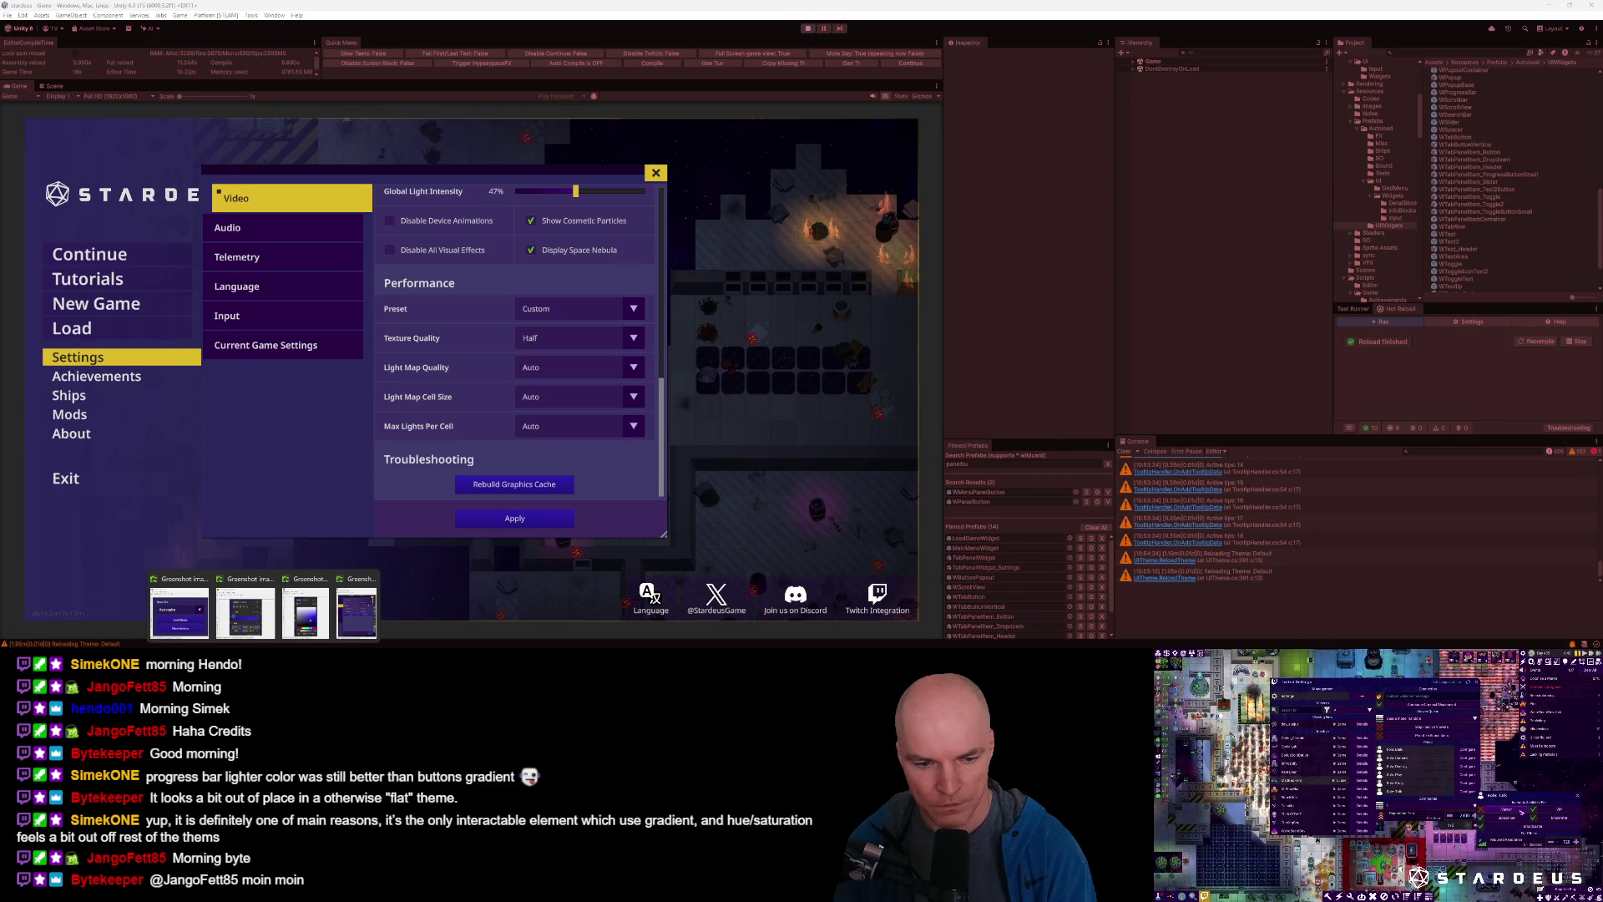
Open the Load Game screenshot, sample the Rebuild Graphics Cache button colour, and move the preview.
{"action": "left_click", "coordinate": [180, 612]}
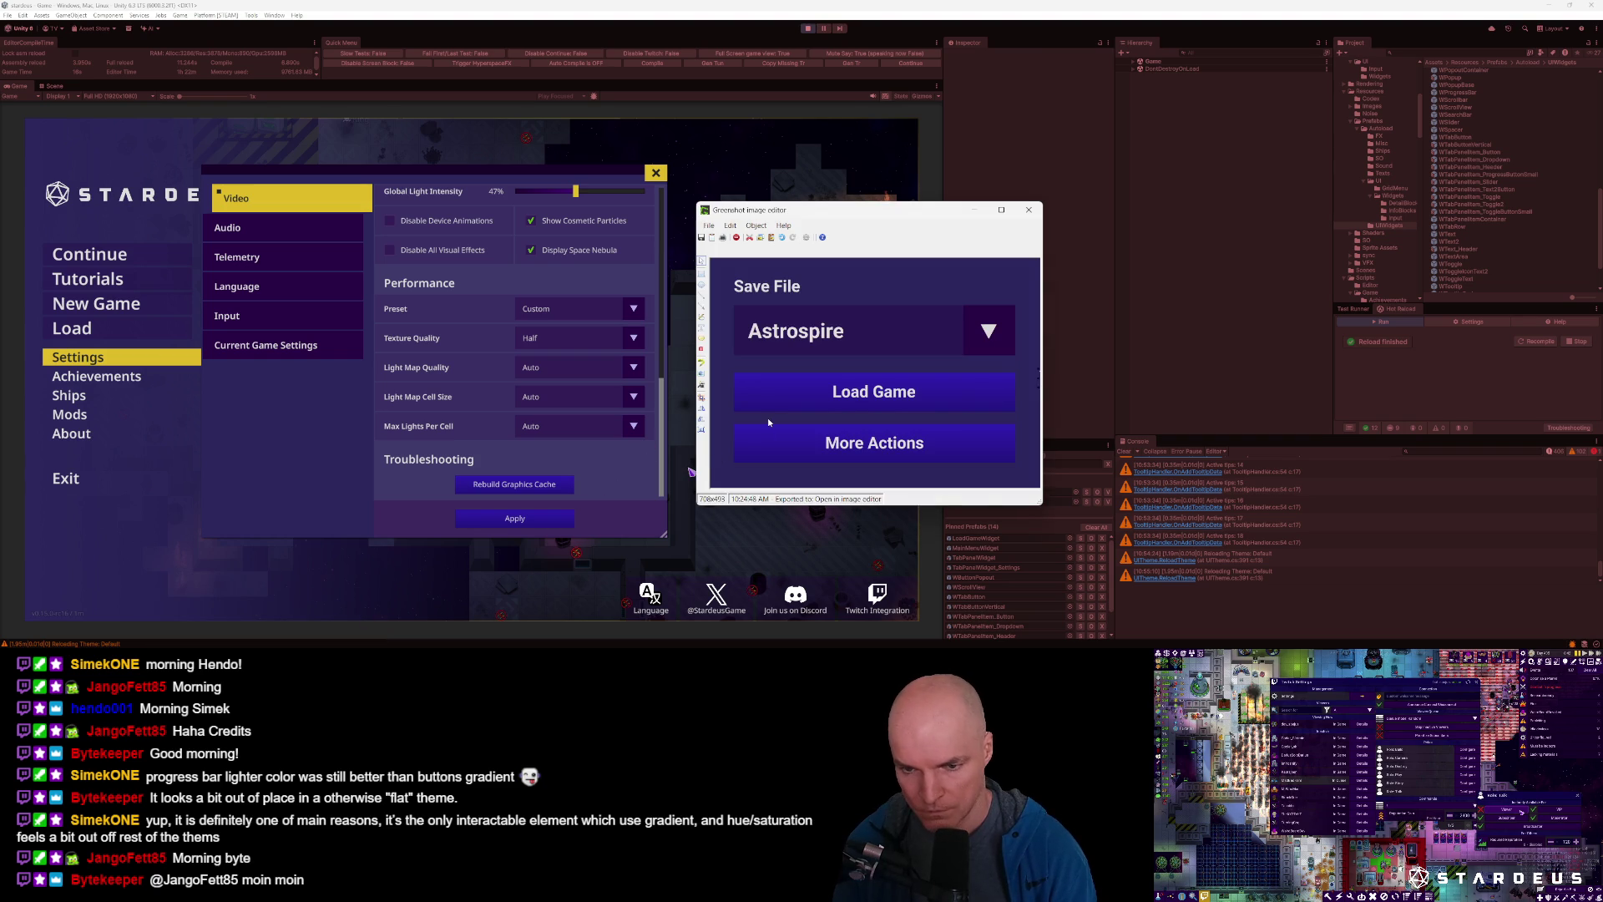
{"action": "left_click", "coordinate": [565, 485]}
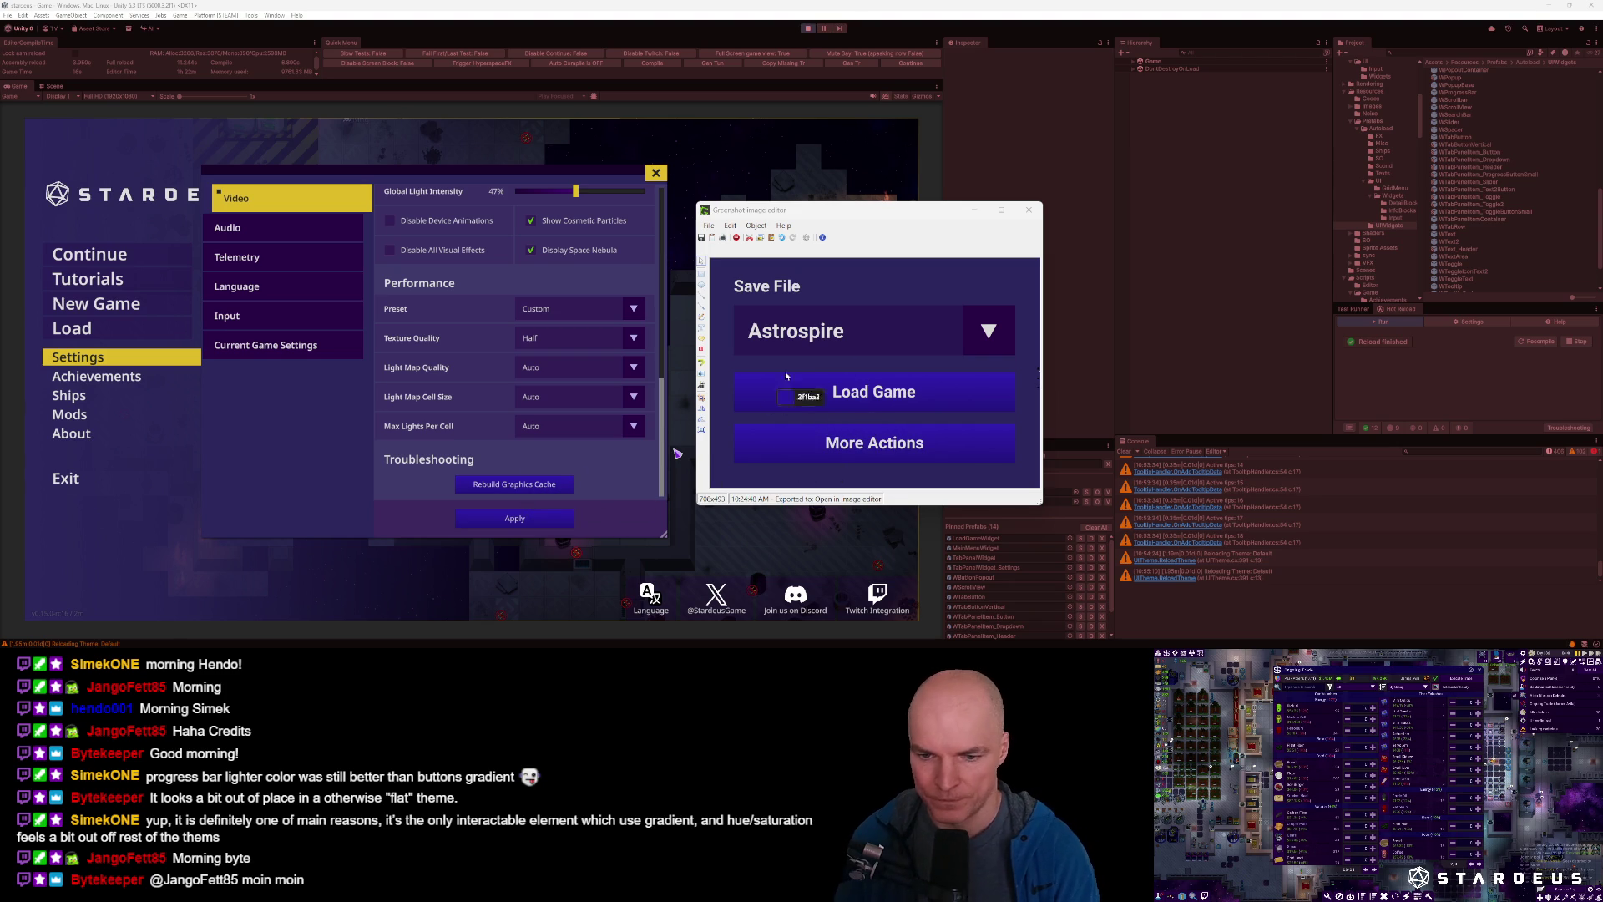
{"action": "right_click", "coordinate": [834, 214]}
{"action": "left_click", "coordinate": [834, 214]}
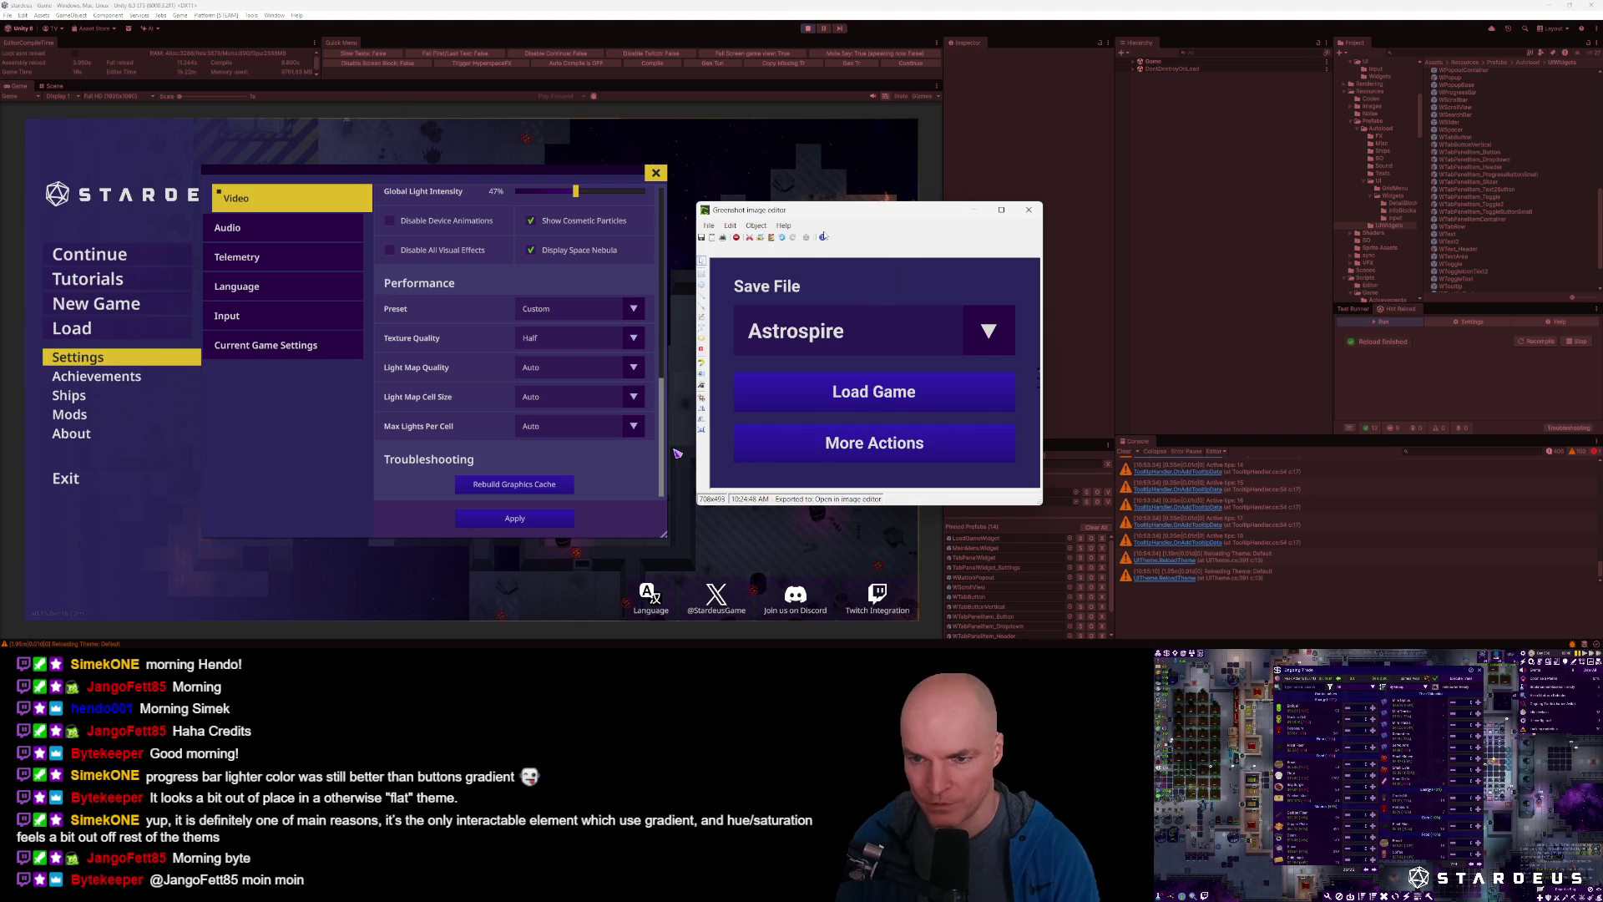
{"action": "mouse_move", "coordinate": [835, 214]}
{"action": "left_mouse_down"}
{"action": "mouse_move", "coordinate": [744, 307]}
{"action": "mouse_move", "coordinate": [719, 304]}
{"action": "mouse_move", "coordinate": [748, 310]}
{"action": "mouse_move", "coordinate": [798, 264]}
{"action": "left_mouse_up"}
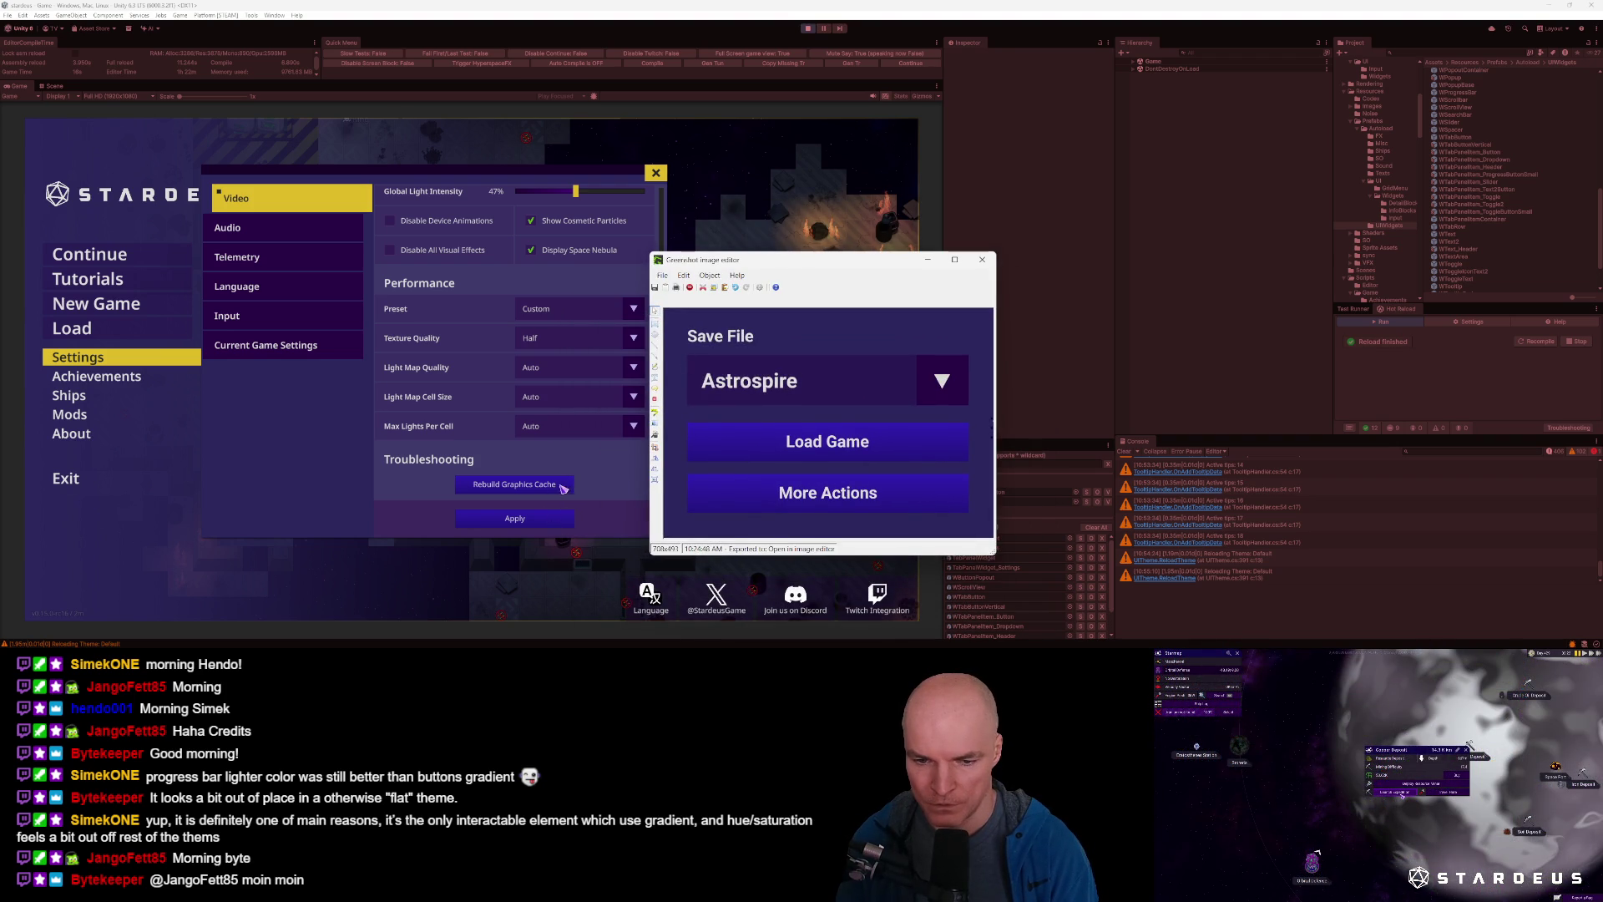
Close the screenshot editor without saving and switch the game settings to Audio.
{"action": "left_click", "coordinate": [982, 259]}
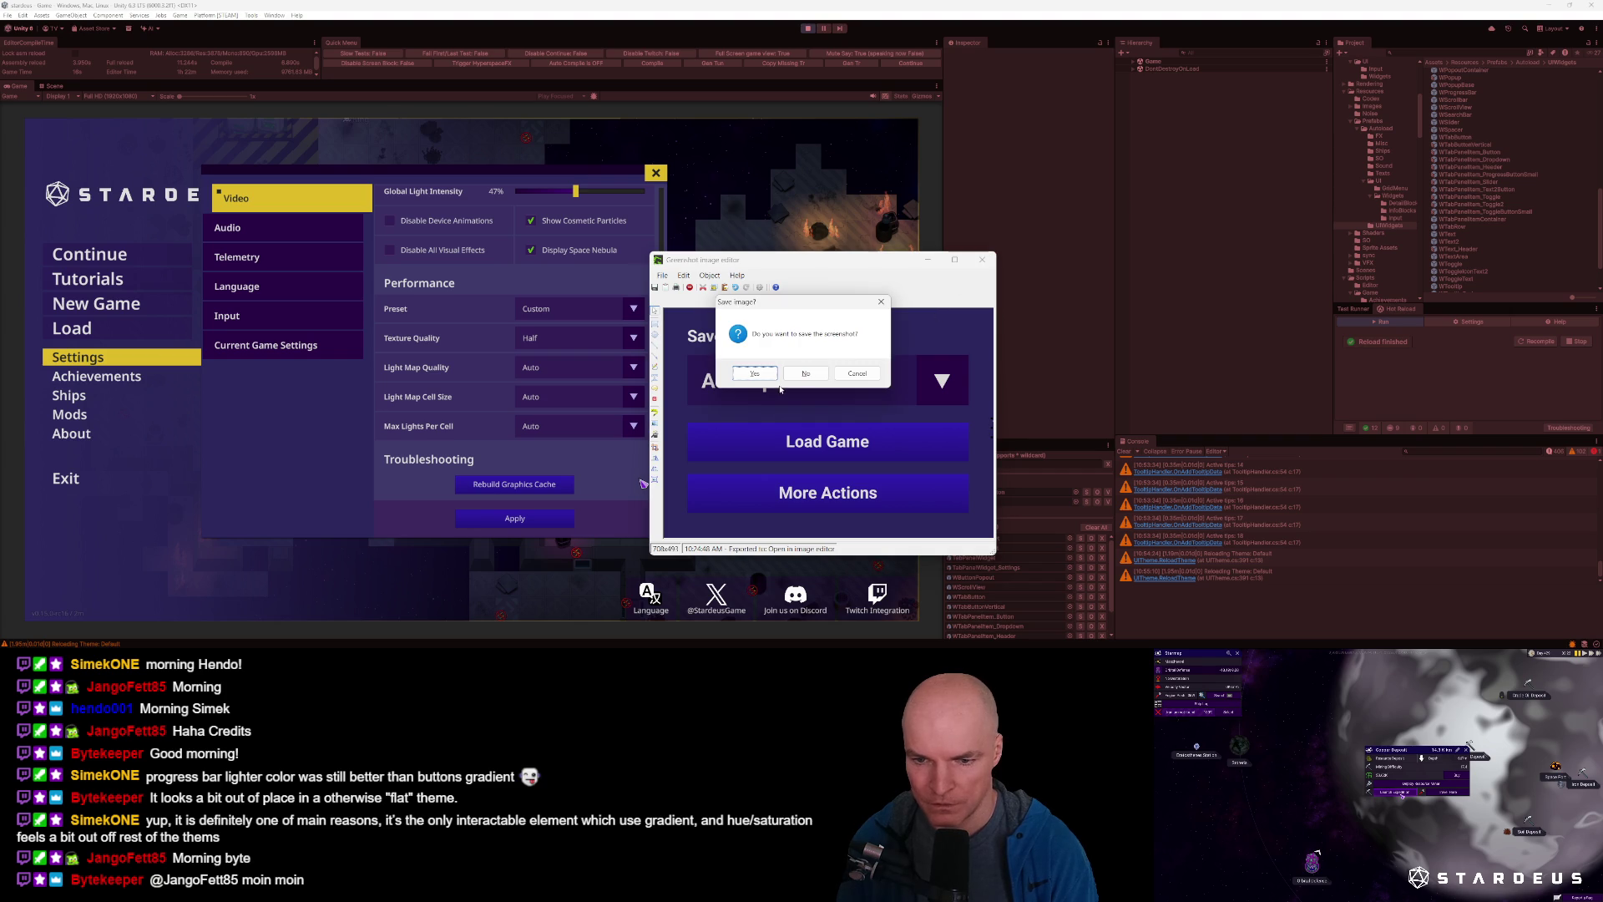
{"action": "left_click", "coordinate": [814, 380]}
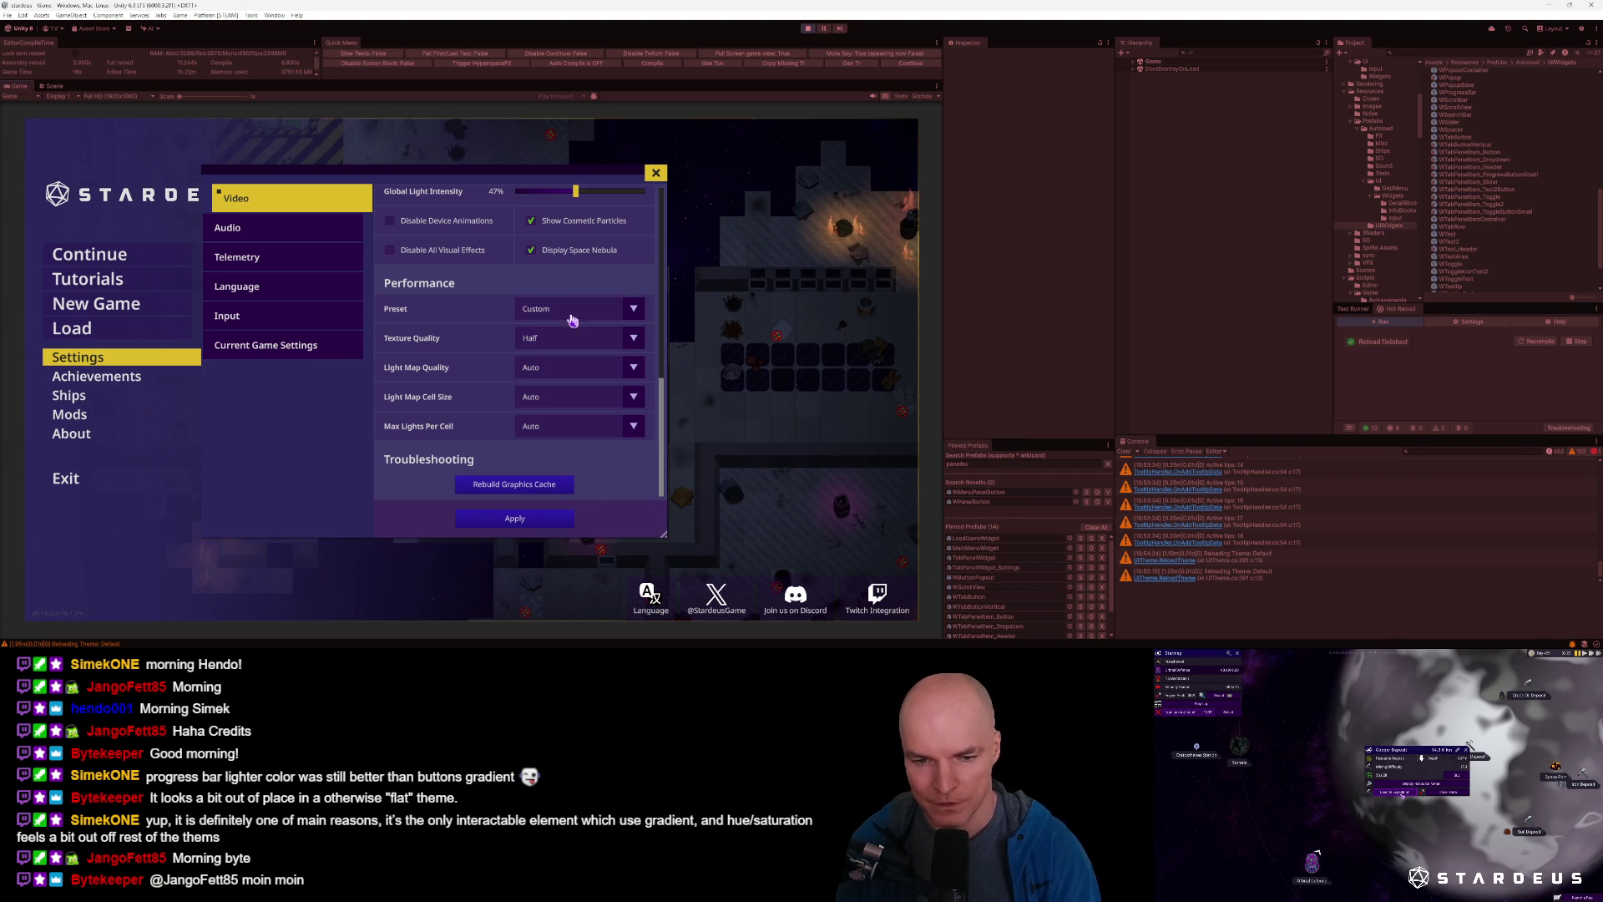
{"action": "scroll", "coordinate": [447, 359], "scroll_direction": "up", "scroll_amount": 10}
{"action": "scroll", "coordinate": [447, 359], "scroll_direction": "down", "scroll_amount": 10}
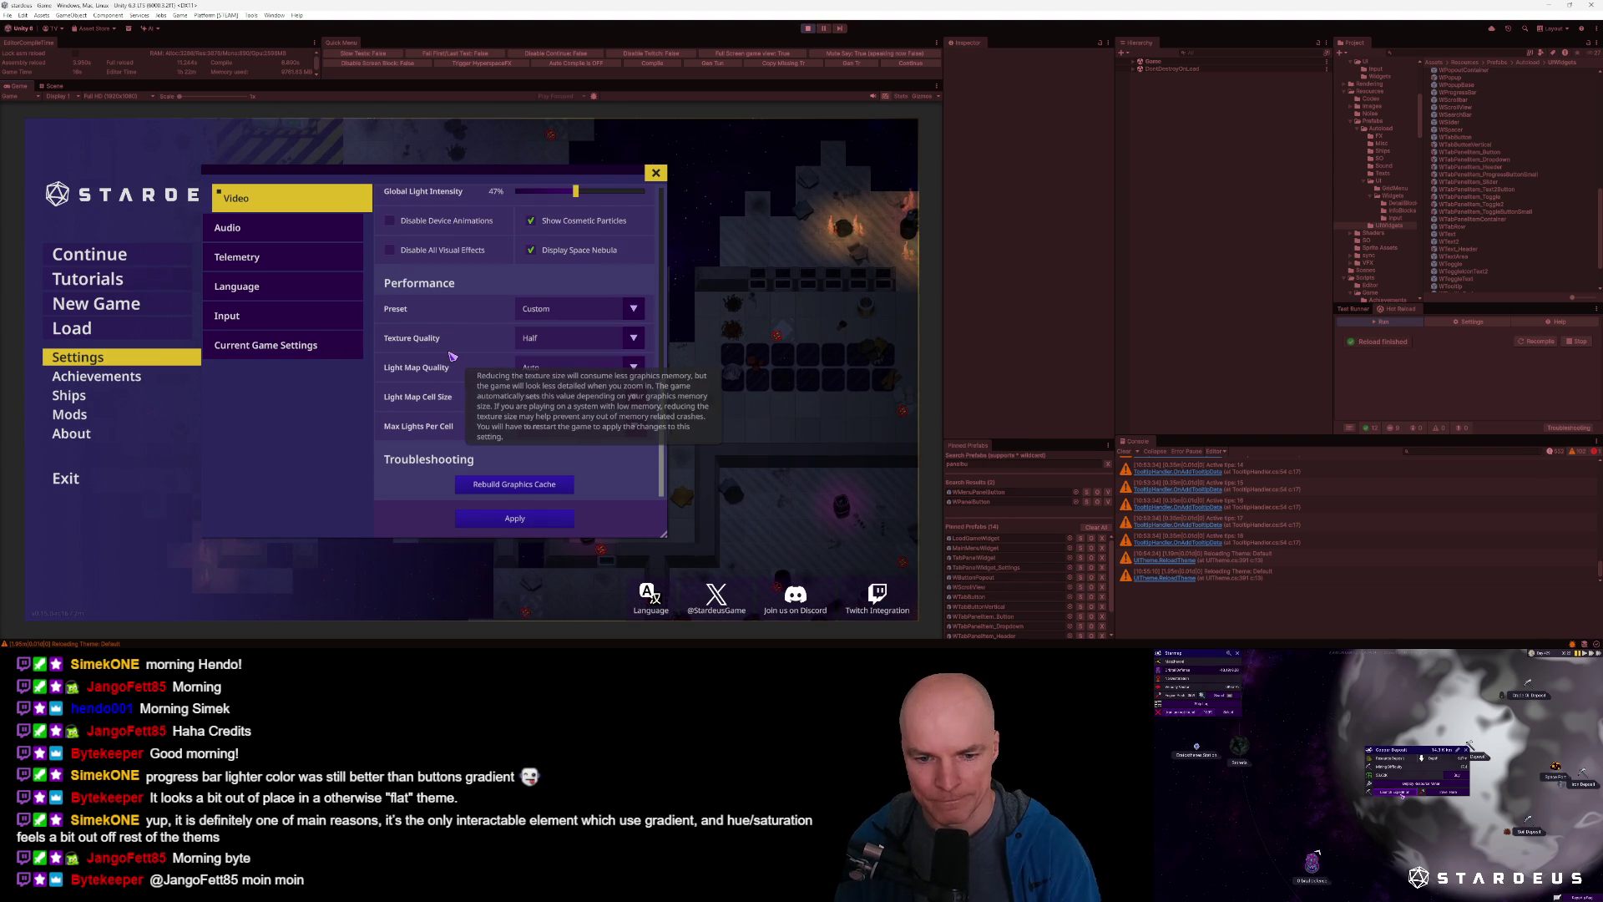
{"action": "left_click", "coordinate": [272, 235]}
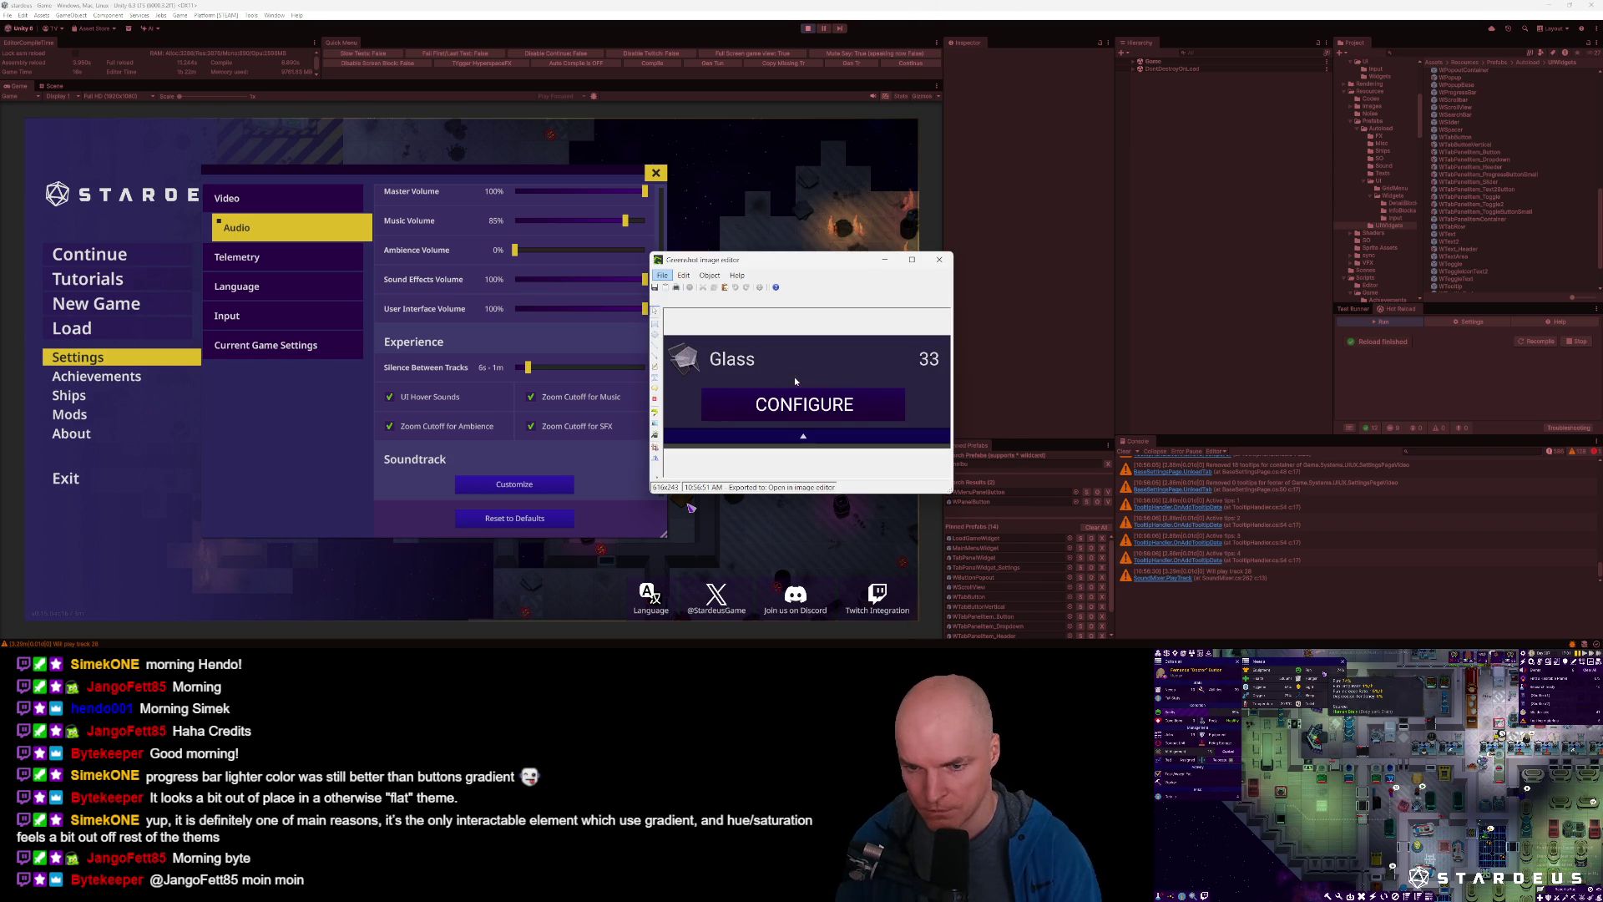
Send the screenshot editor behind the game and close the game's Settings panel.
{"action": "left_click", "coordinate": [672, 182]}
{"action": "left_click", "coordinate": [657, 173]}
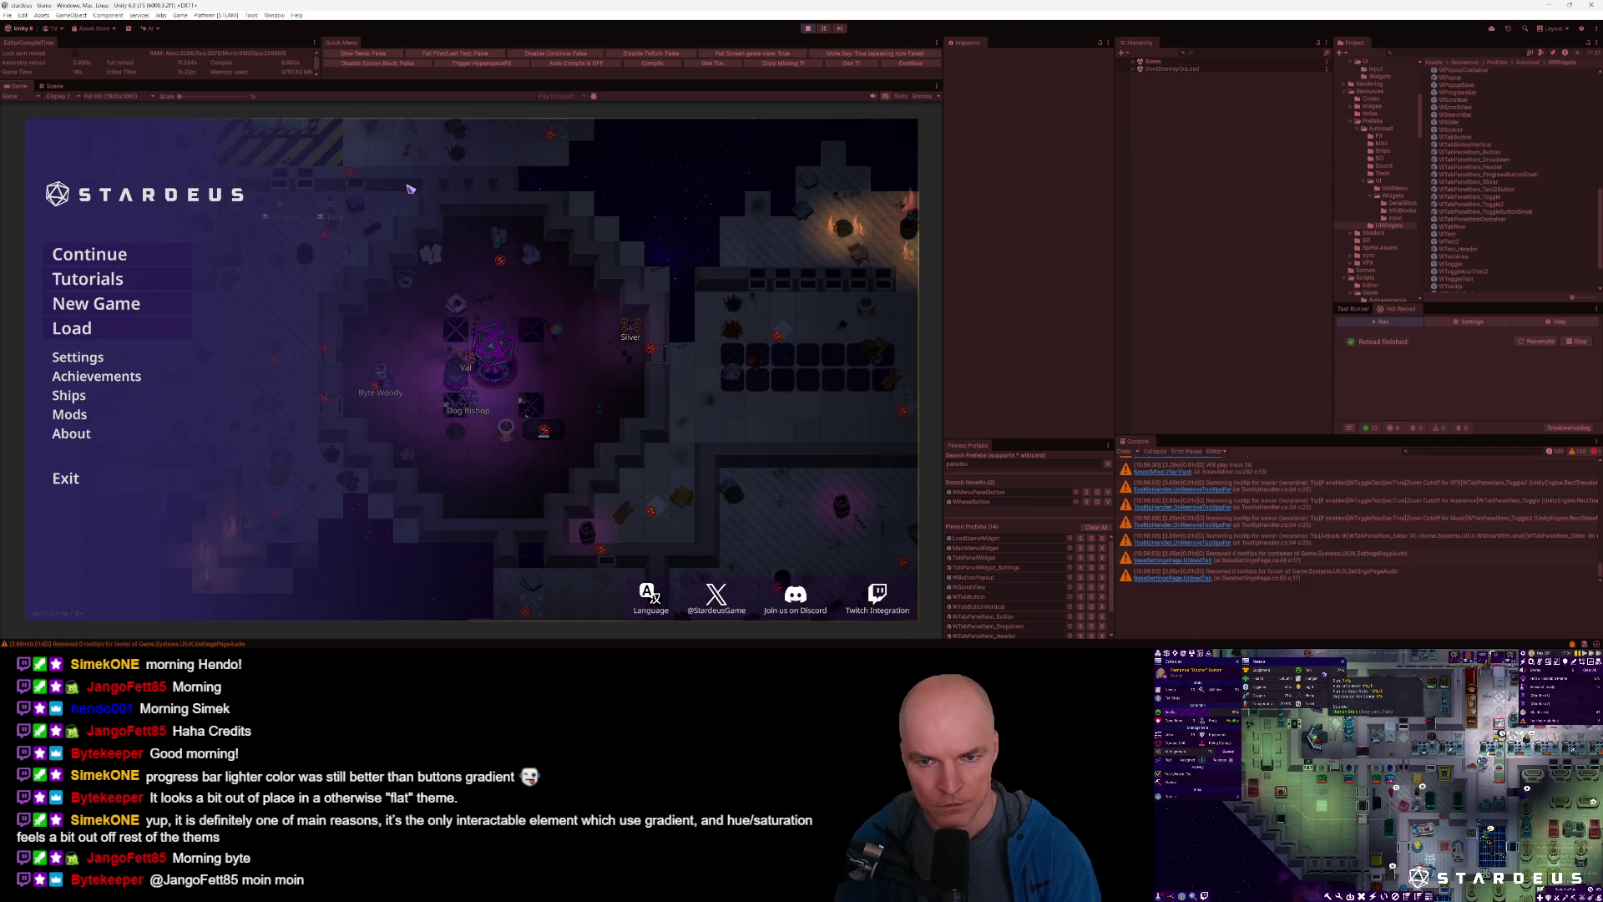
Continue the saved game, then view the latest screenshot and close it without saving.
{"action": "left_click", "coordinate": [178, 249]}
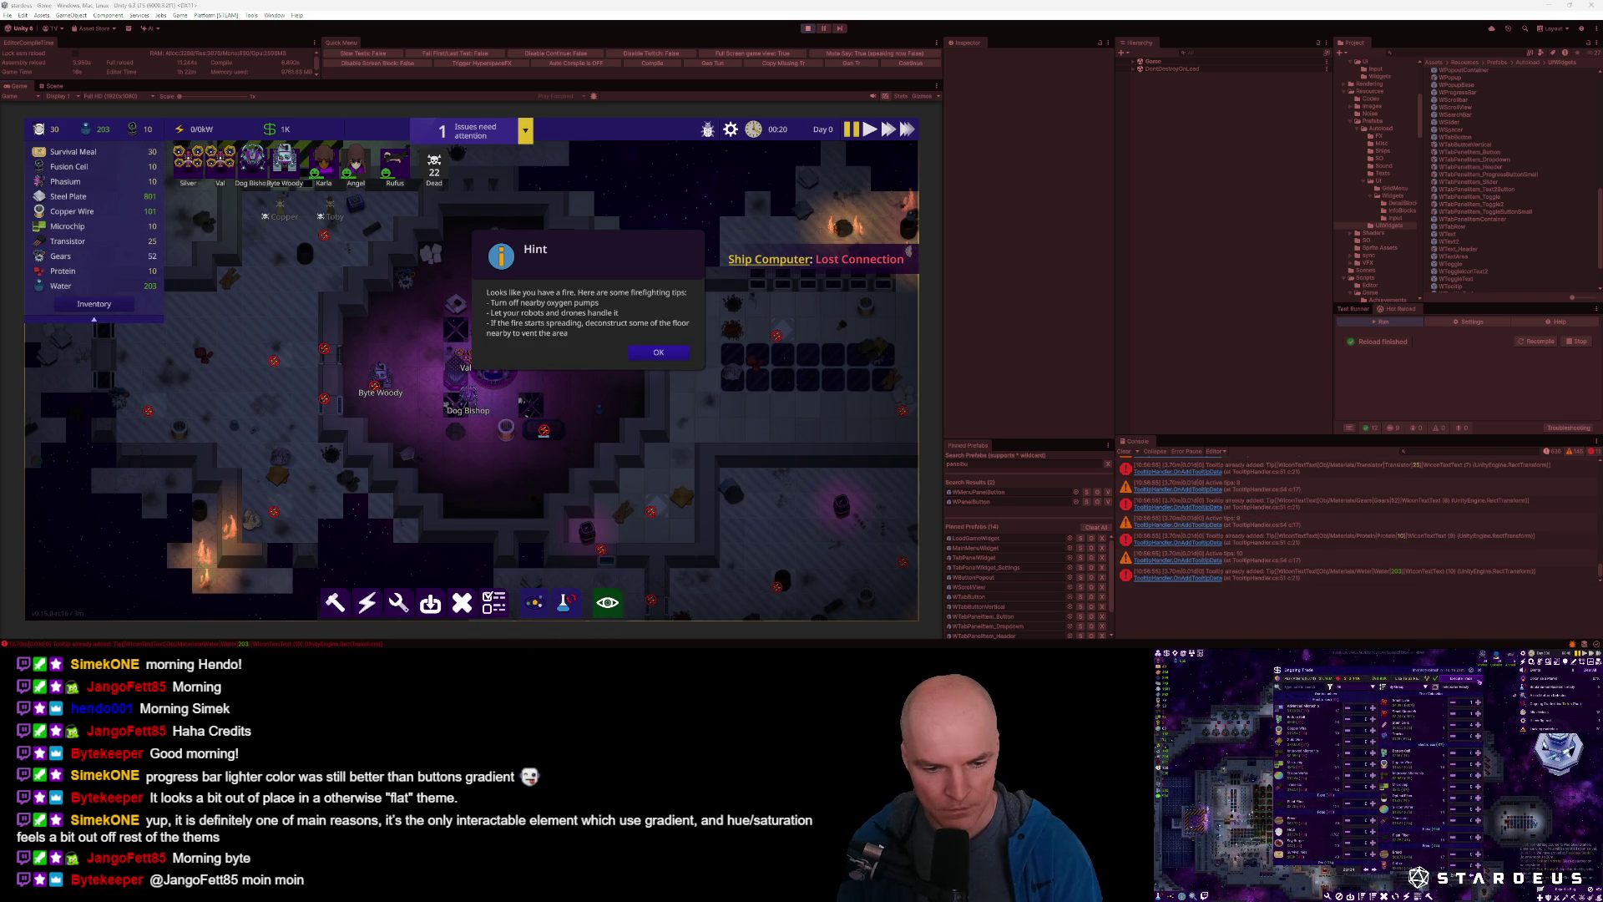
{"action": "left_click", "coordinate": [359, 630]}
{"action": "left_click_drag", "start_coordinate": [797, 259], "coordinate": [320, 147]}
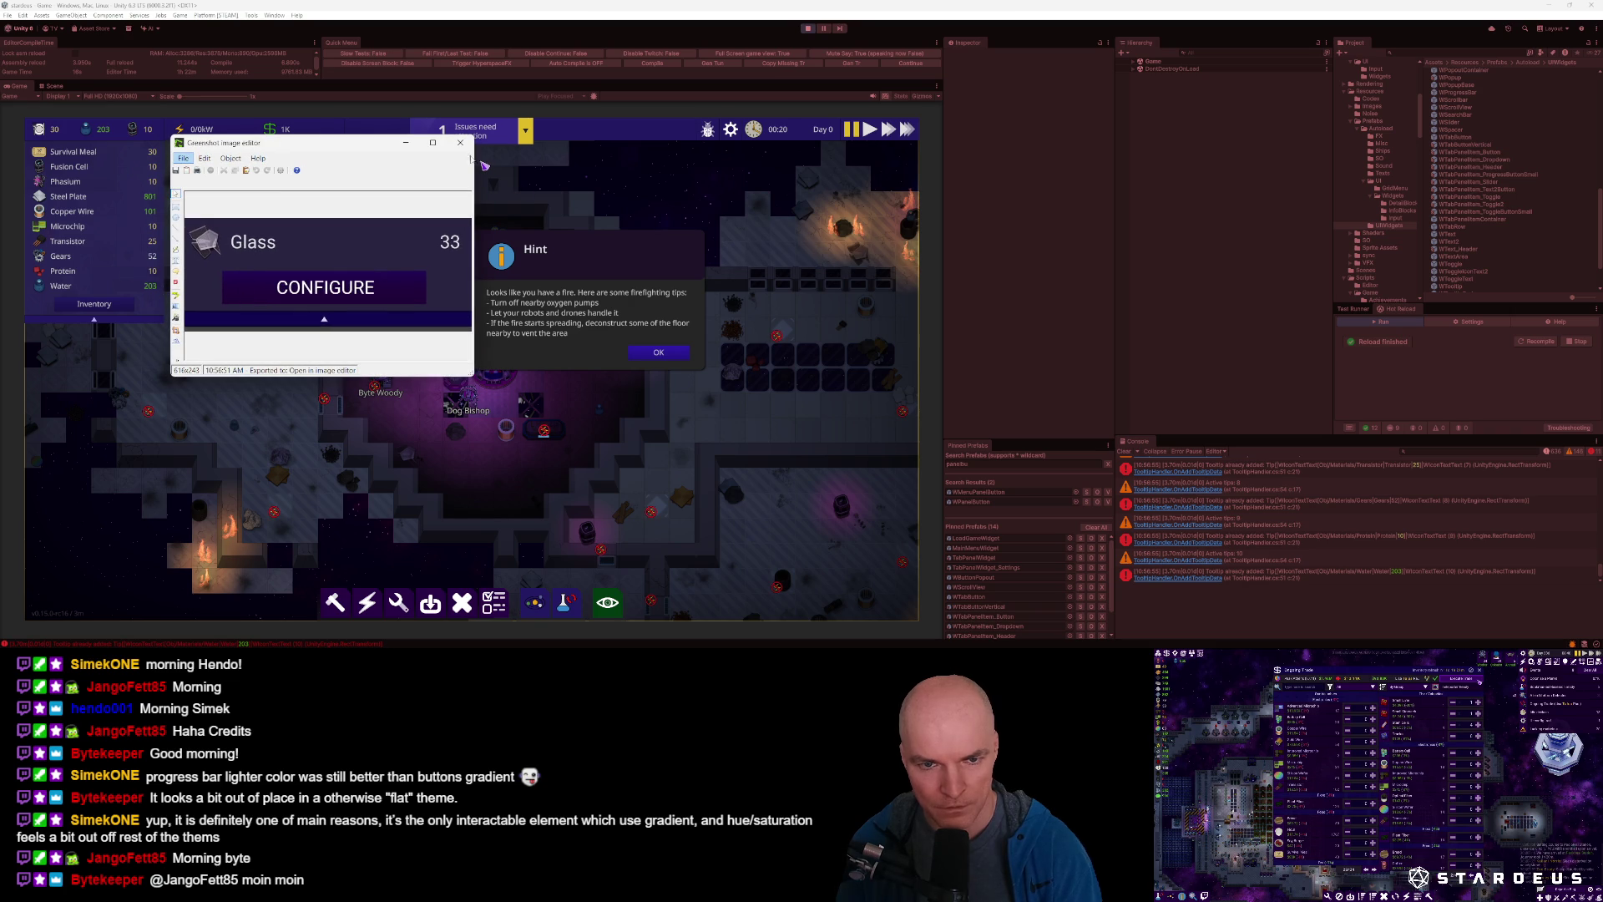
{"action": "left_click", "coordinate": [460, 145]}
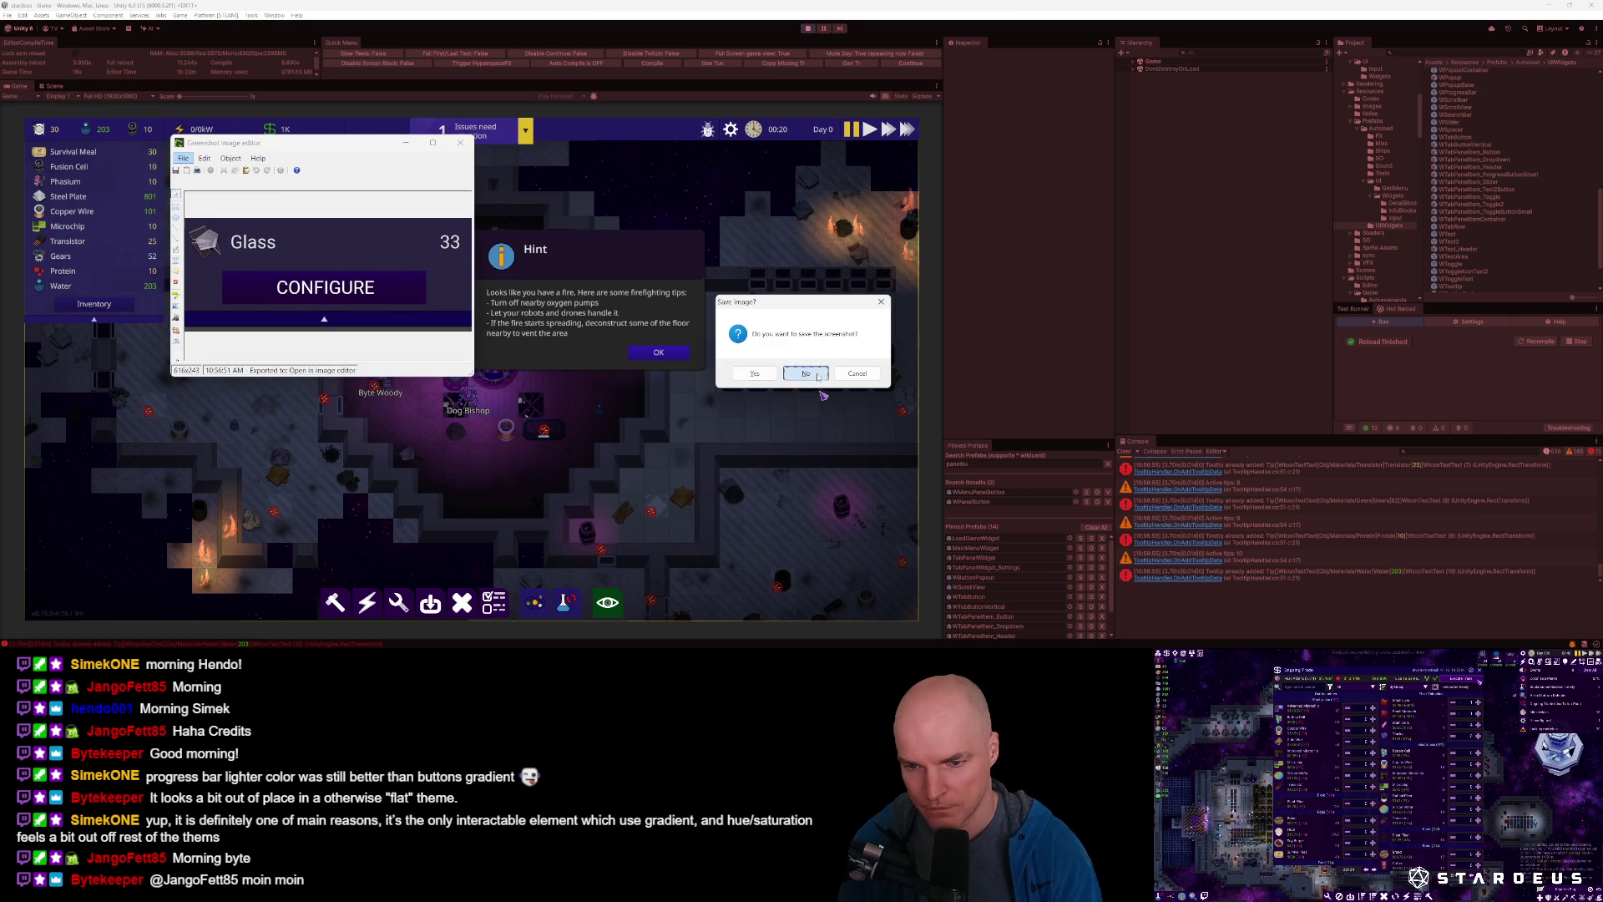
{"action": "left_click", "coordinate": [821, 398]}
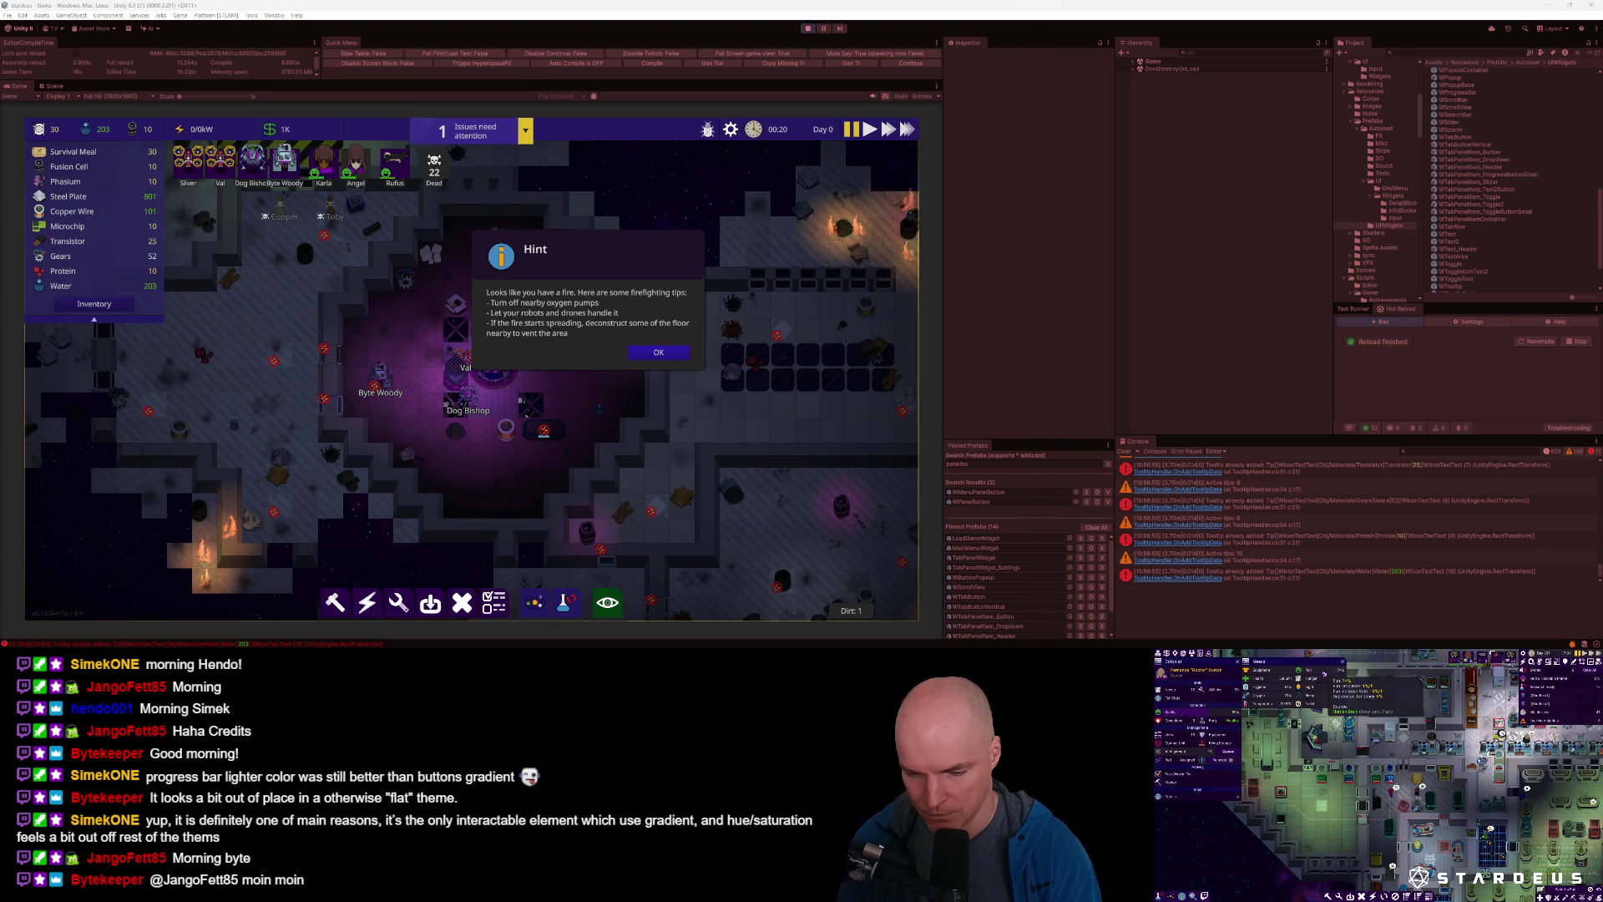
Move the Change Filter Mode screenshot aside and close it without saving.
{"action": "mouse_move", "coordinate": [588, 142]}
{"action": "left_mouse_down"}
{"action": "mouse_move", "coordinate": [926, 262]}
{"action": "mouse_move", "coordinate": [857, 266]}
{"action": "left_mouse_up"}
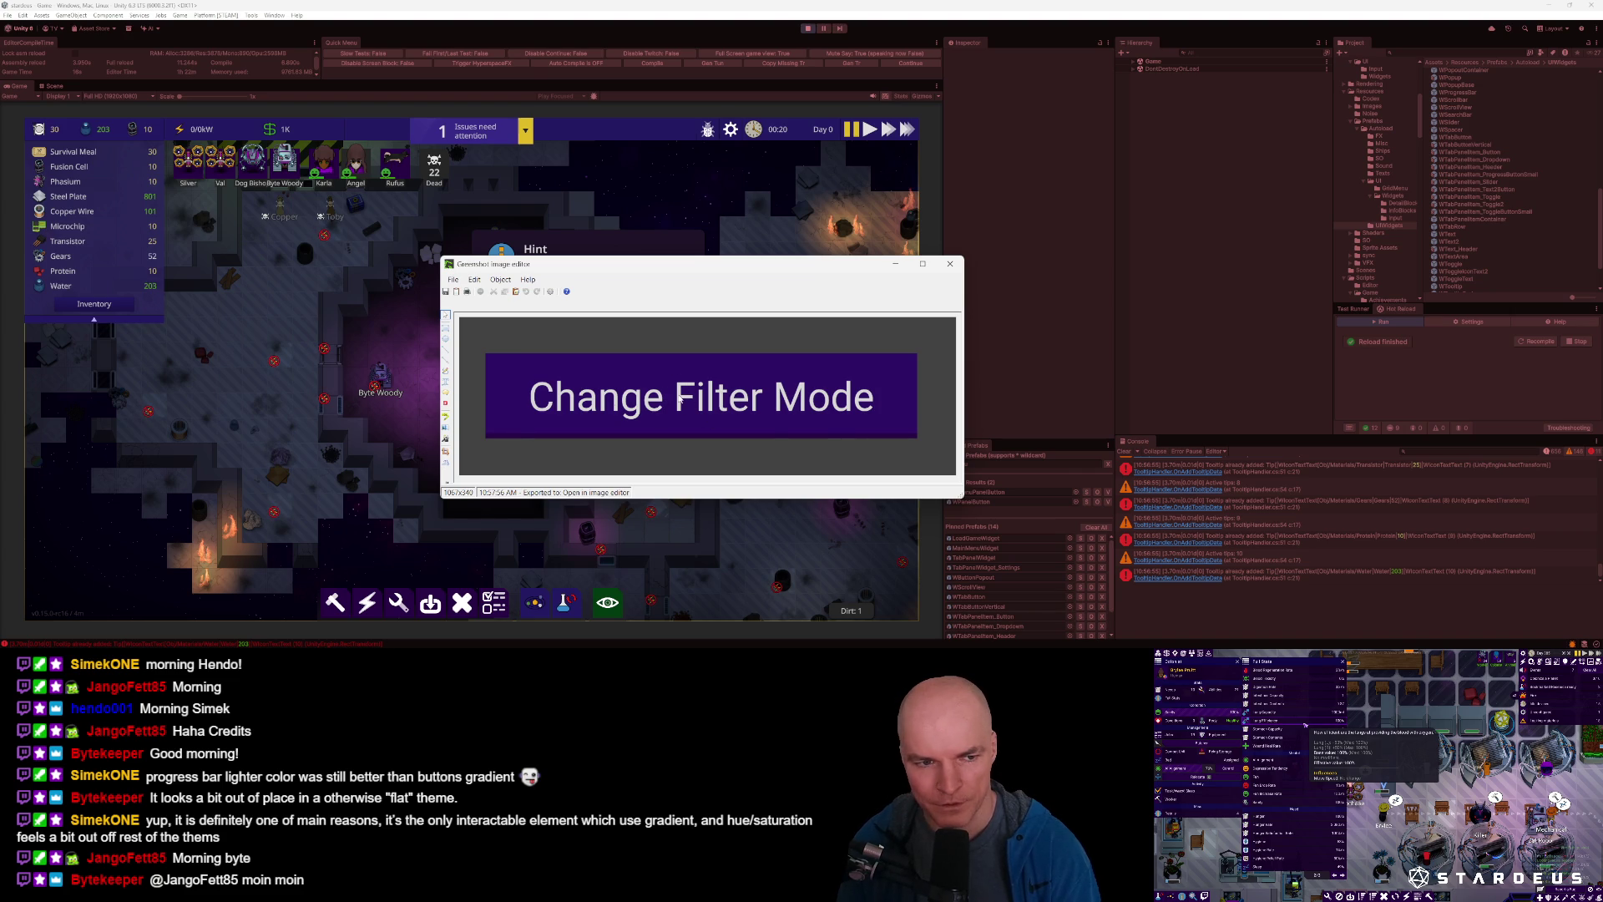
{"action": "left_click", "coordinate": [949, 264]}
{"action": "left_click", "coordinate": [817, 382]}
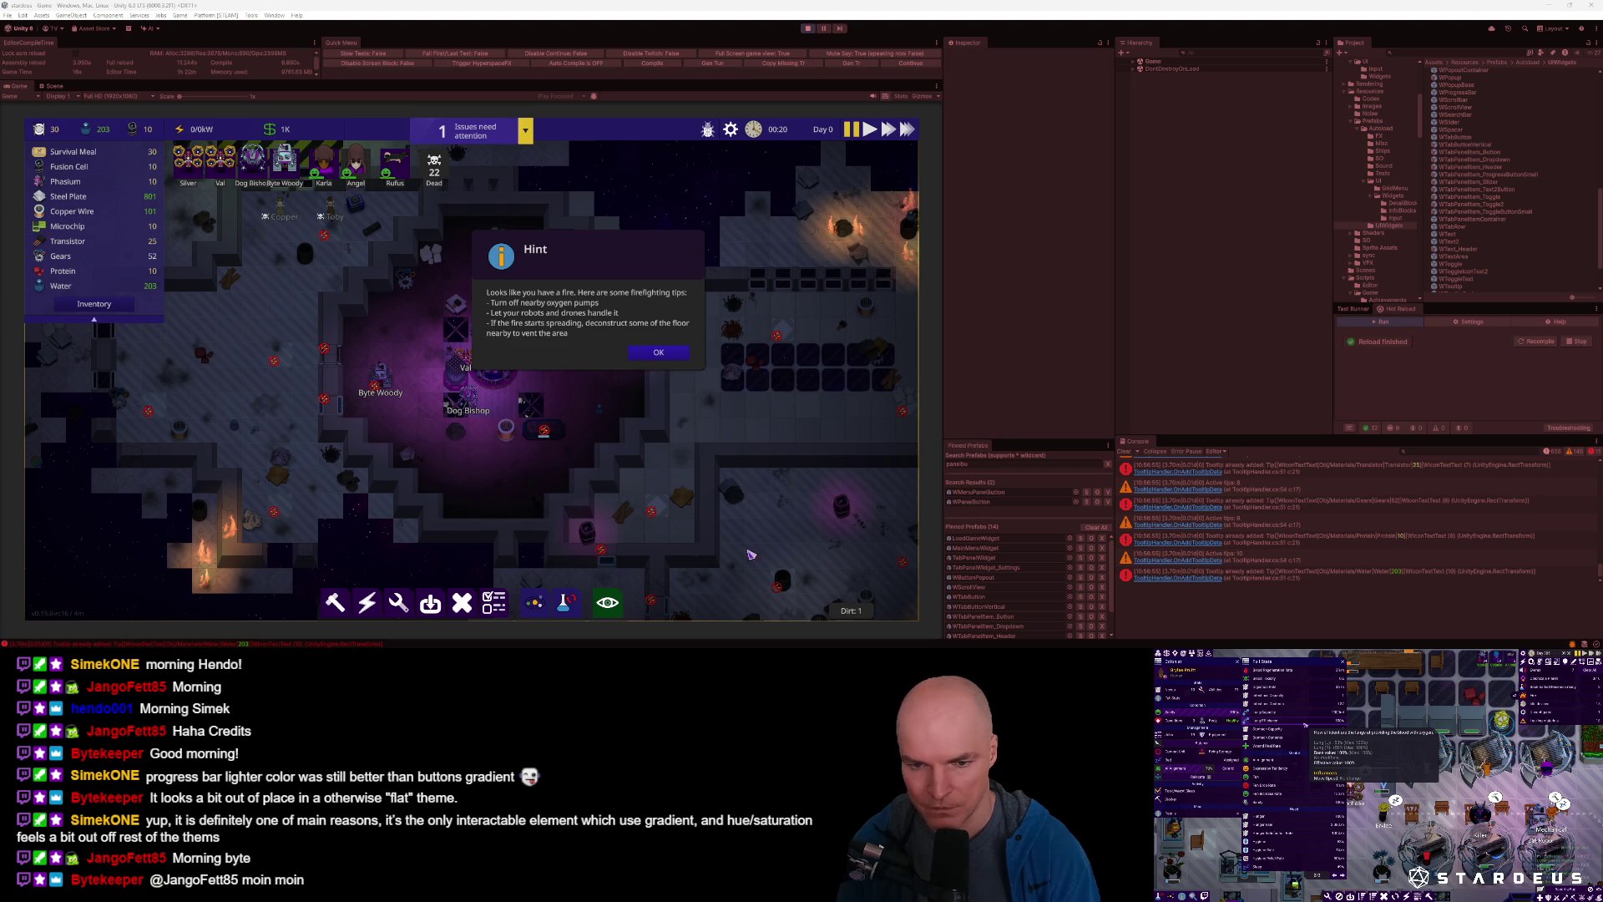
Pan the colony map and place the fire Hint dialog at the top-left over the inventory.
{"action": "left_click", "coordinate": [636, 357]}
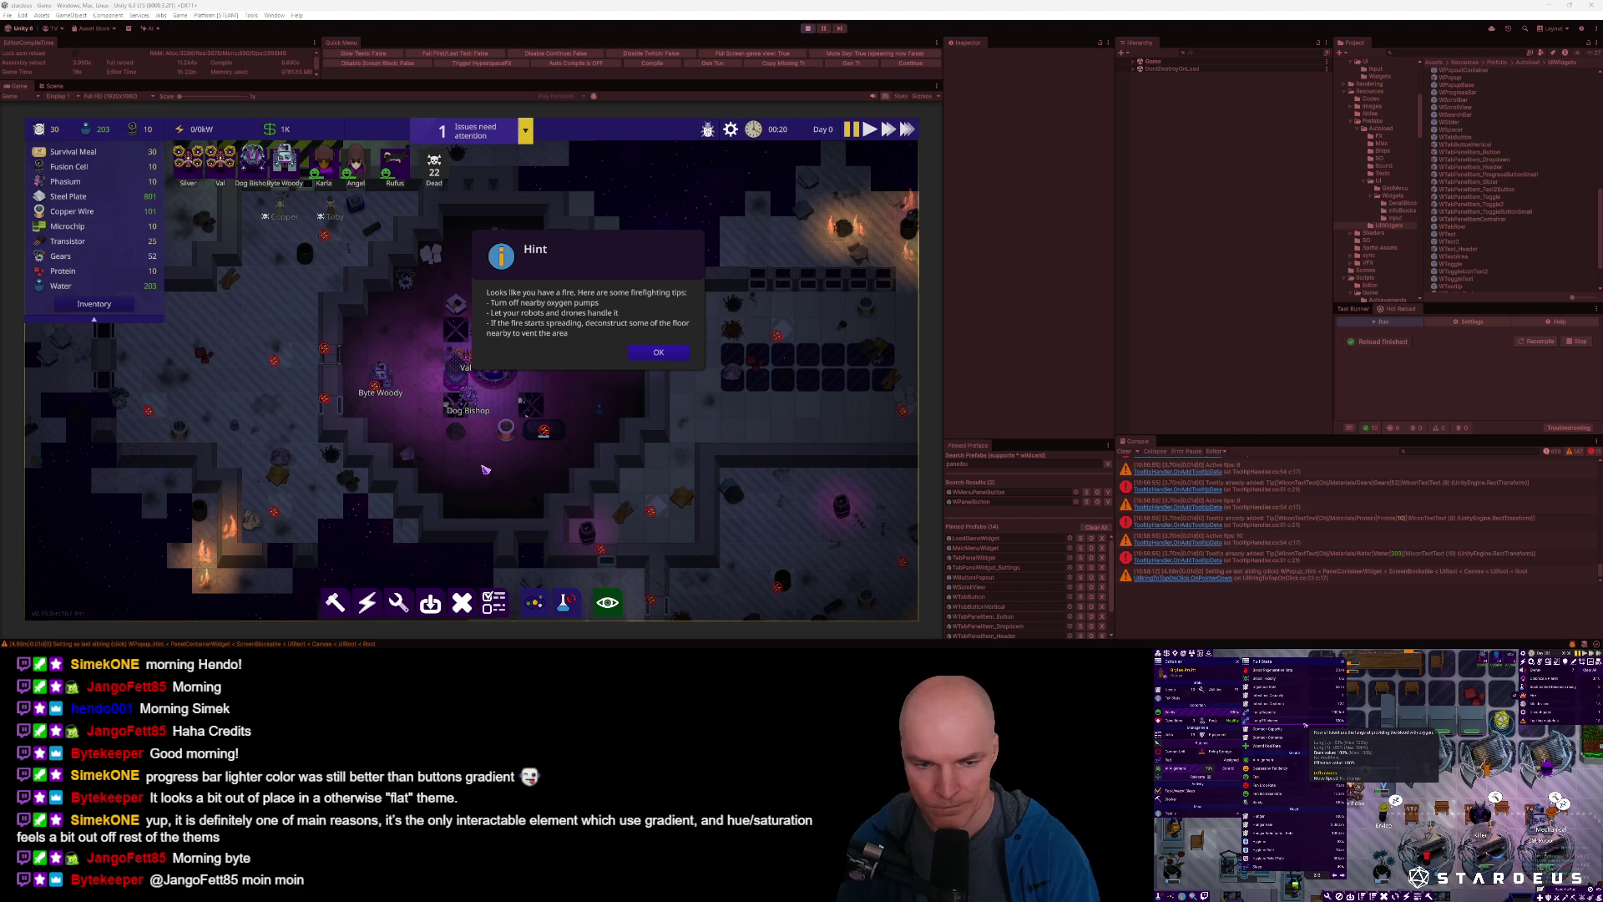
{"action": "key", "text": "a"}
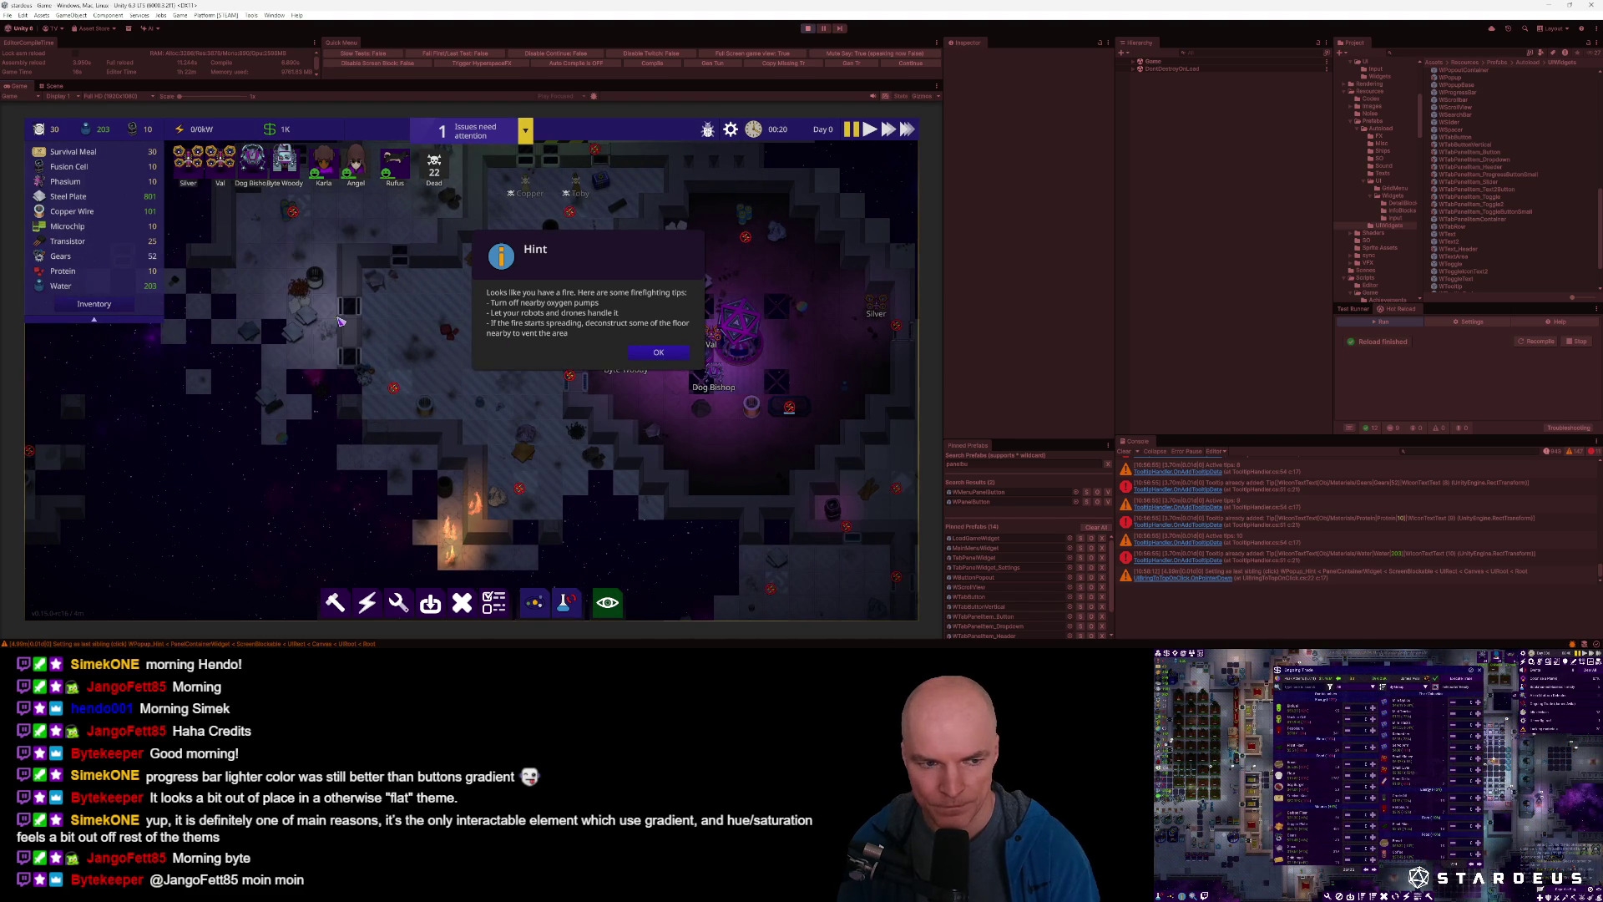
{"action": "mouse_move", "coordinate": [570, 263]}
{"action": "left_mouse_down"}
{"action": "mouse_move", "coordinate": [165, 232]}
{"action": "mouse_move", "coordinate": [119, 179]}
{"action": "left_mouse_up"}
{"action": "left_click", "coordinate": [155, 301]}
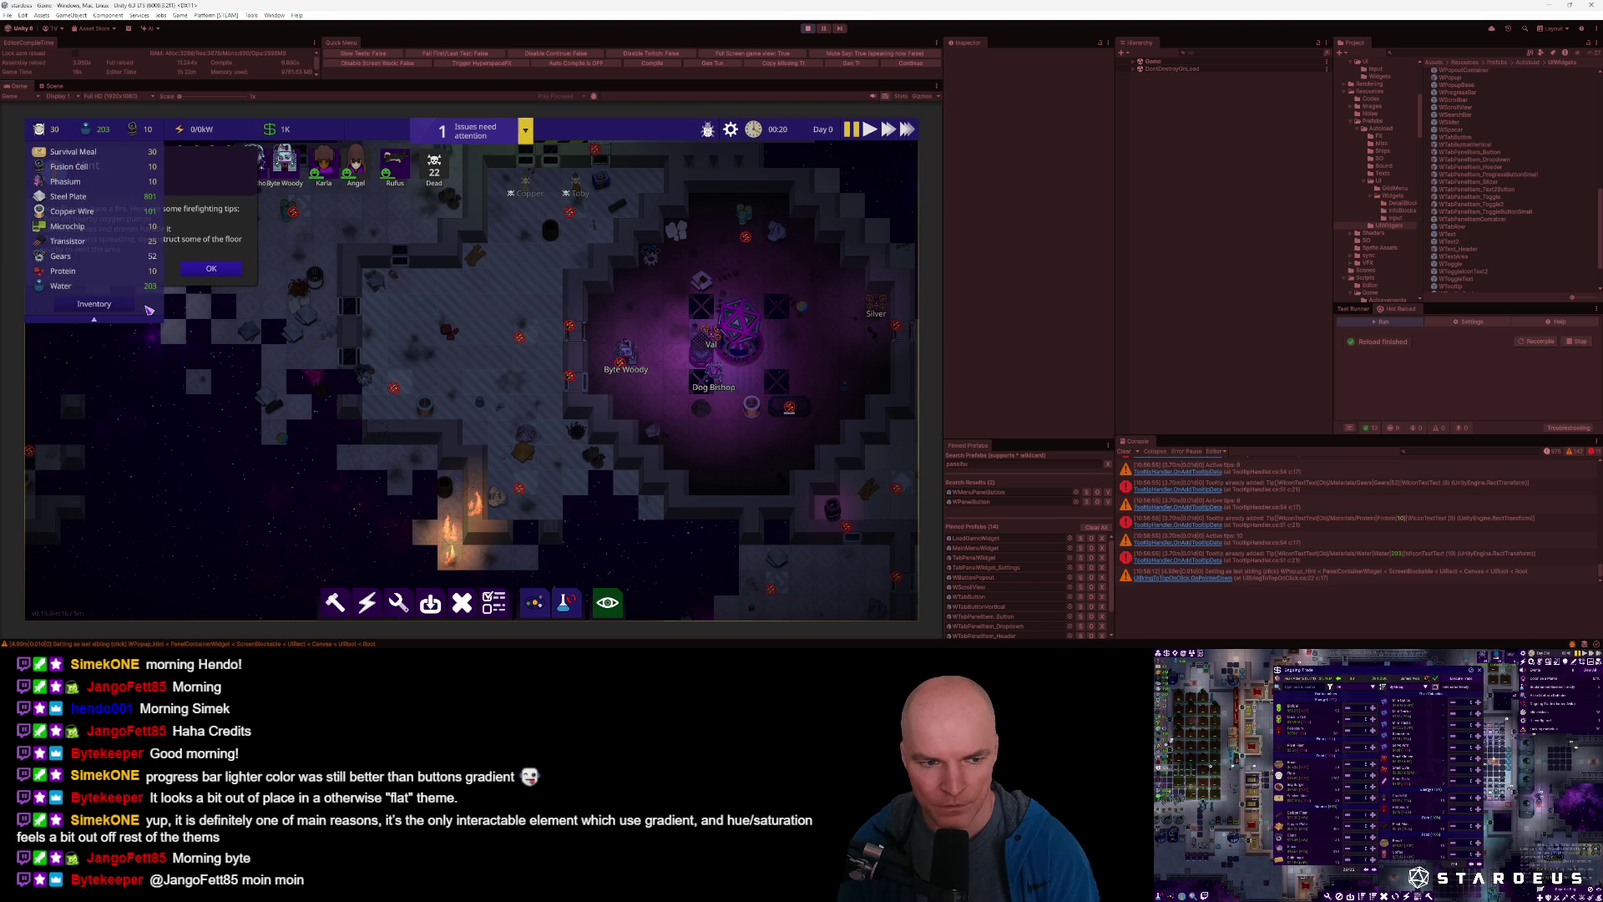
{"action": "mouse_move", "coordinate": [230, 172]}
{"action": "left_mouse_down"}
{"action": "mouse_move", "coordinate": [229, 211]}
{"action": "mouse_move", "coordinate": [217, 175]}
{"action": "left_mouse_up"}
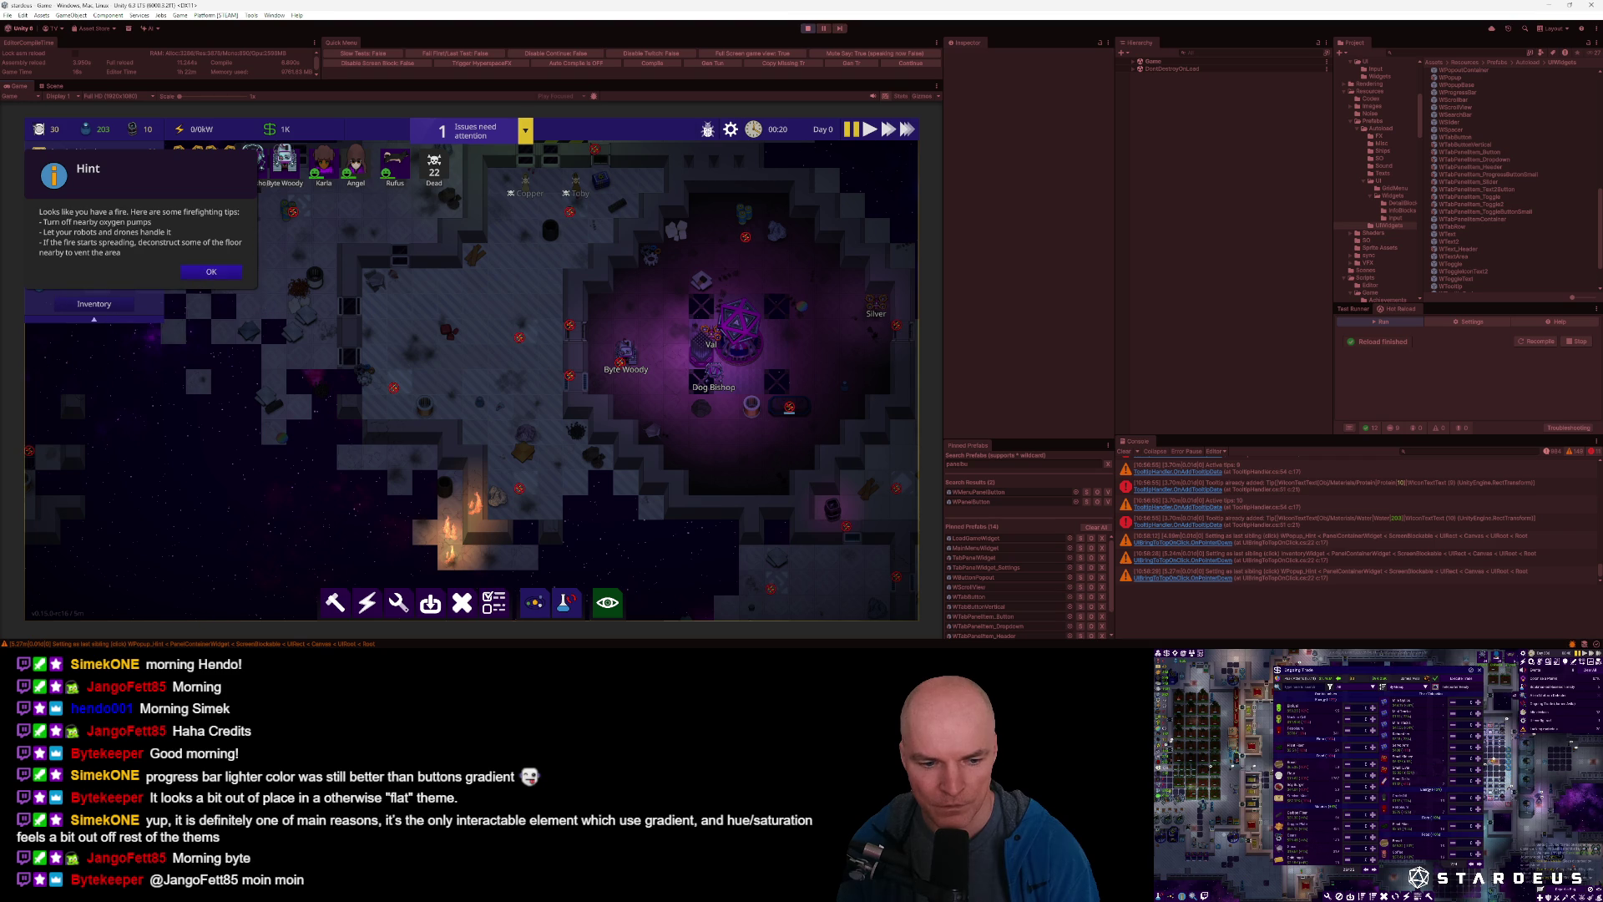
Start hierarchy capture with F1 and capture the Inventory and Hint OK buttons' themed hierarchies.
{"action": "key", "text": "grave"}
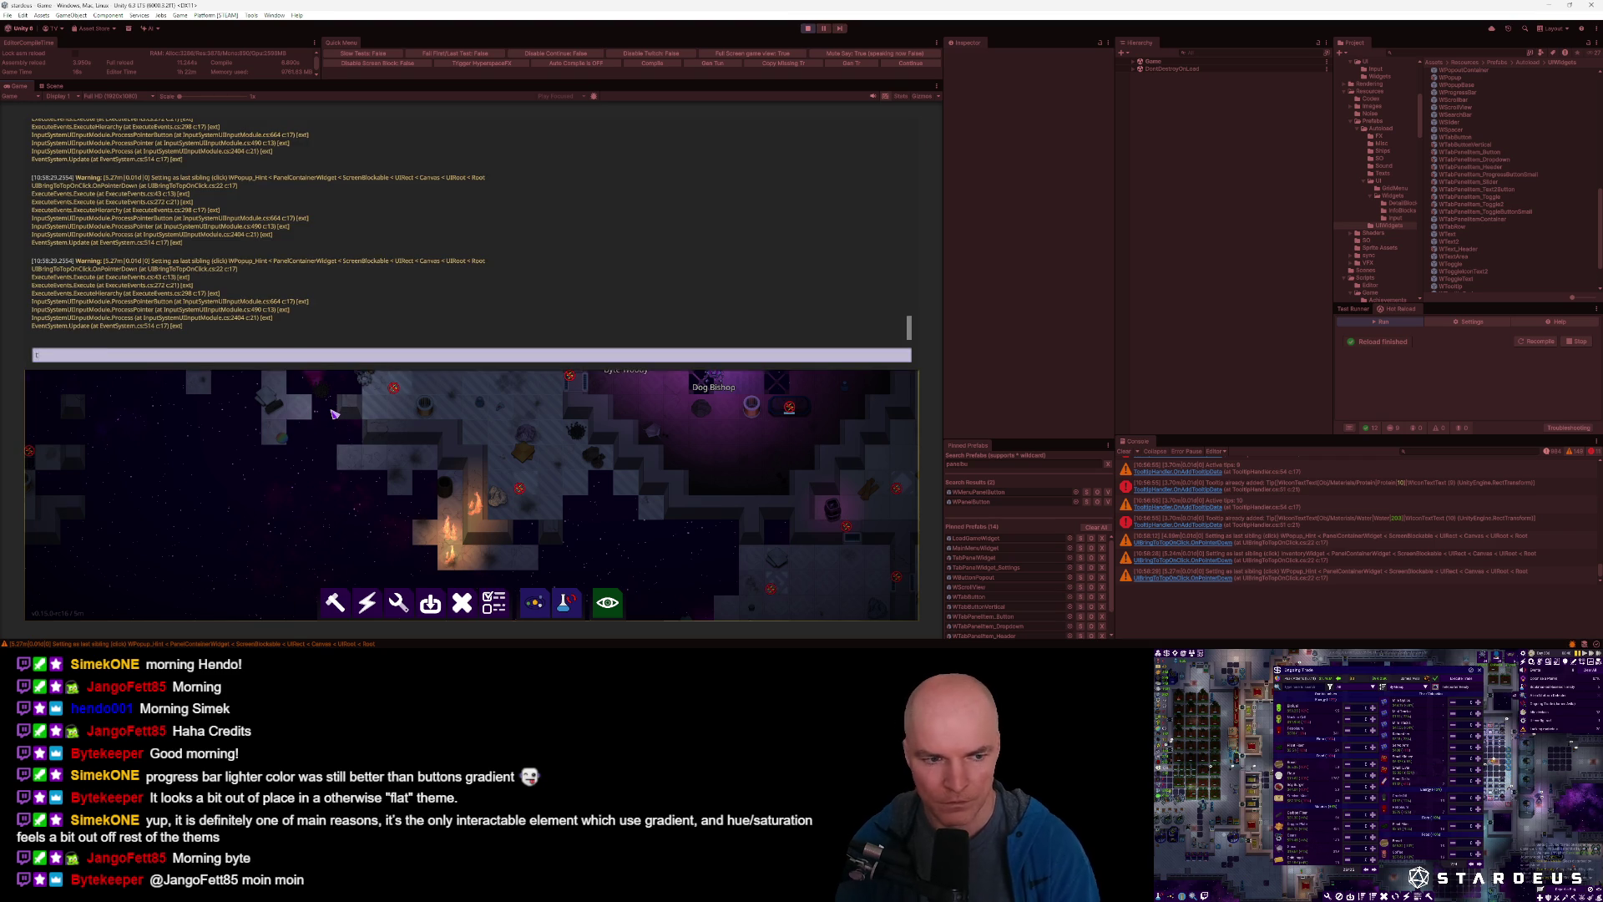
{"action": "type", "text": "theme debug"}
{"action": "key", "text": "F1"}
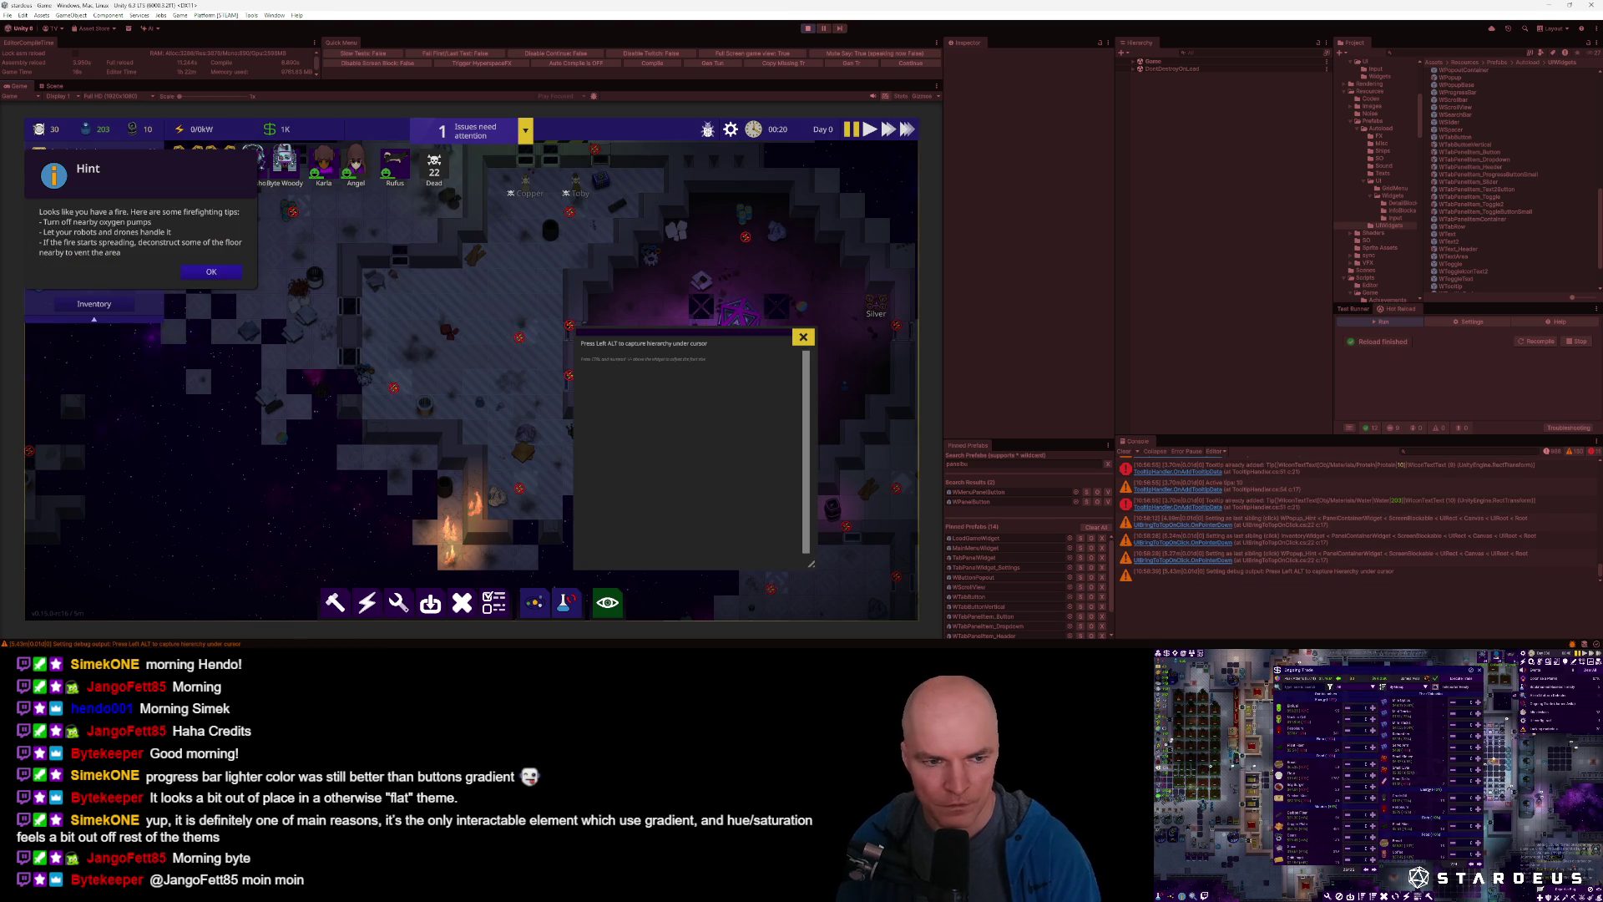
{"action": "key", "text": "alt"}
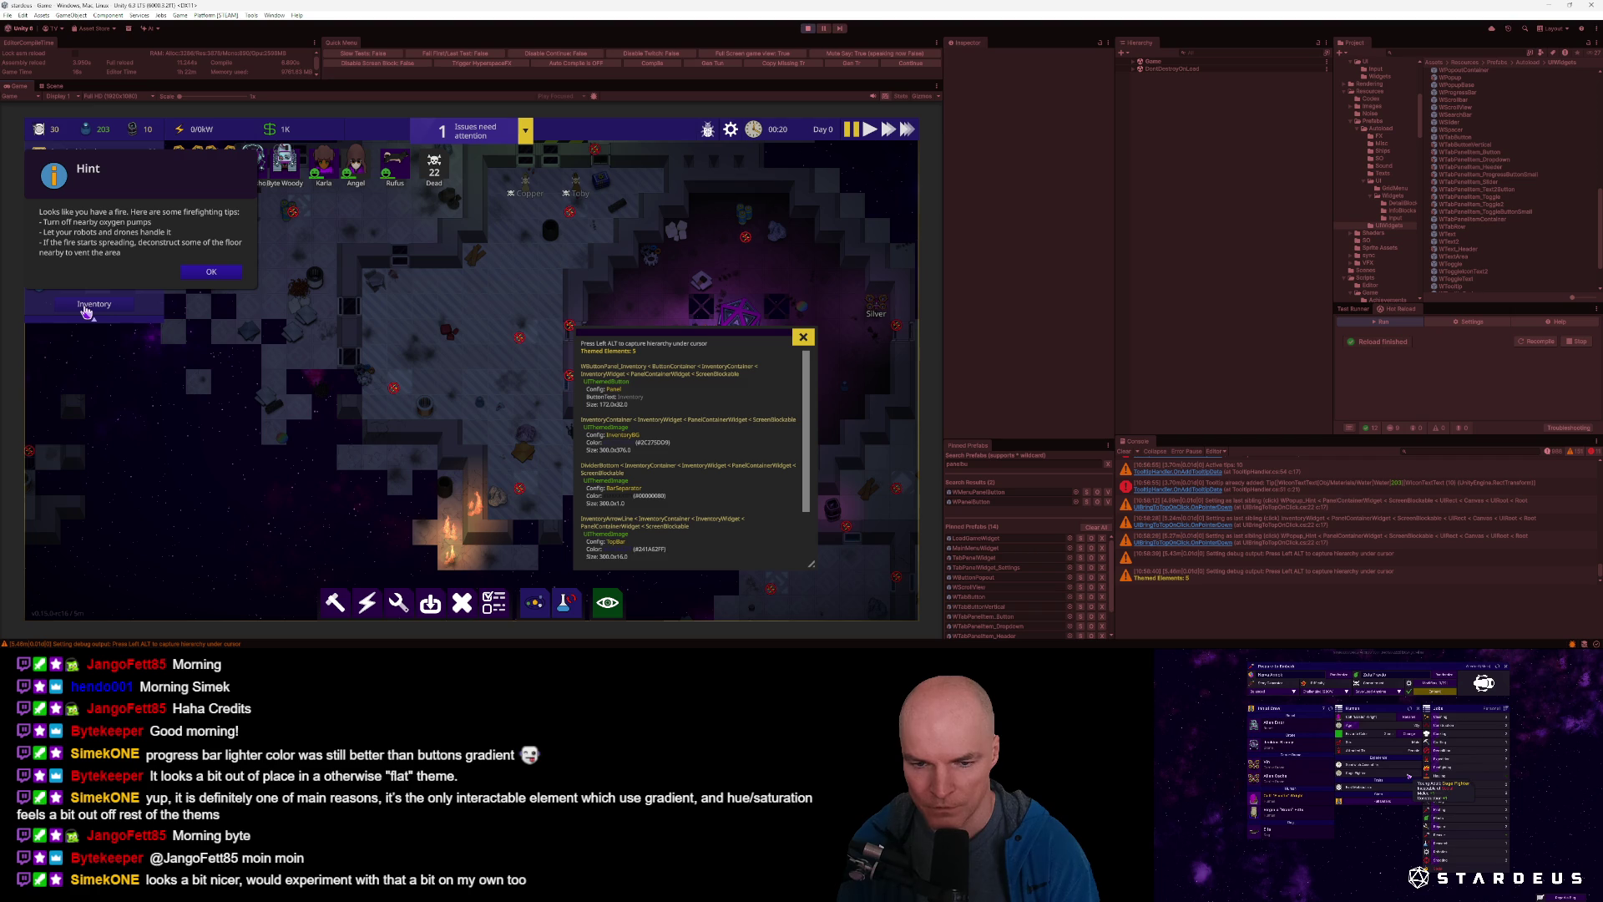
{"action": "key", "text": "alt"}
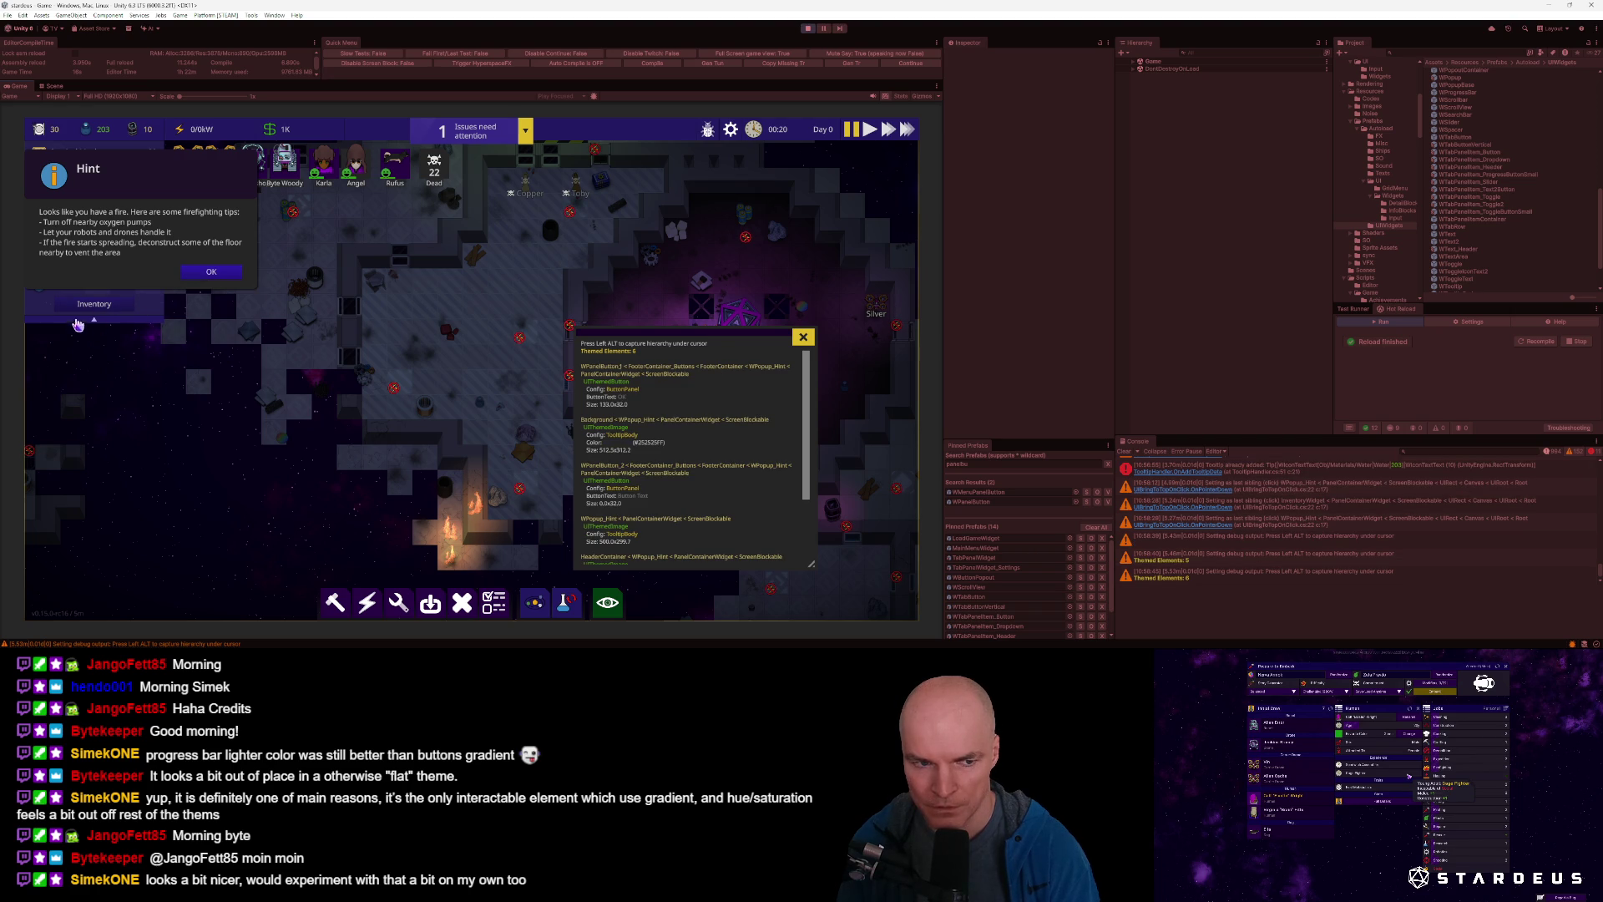
{"action": "key", "text": "alt"}
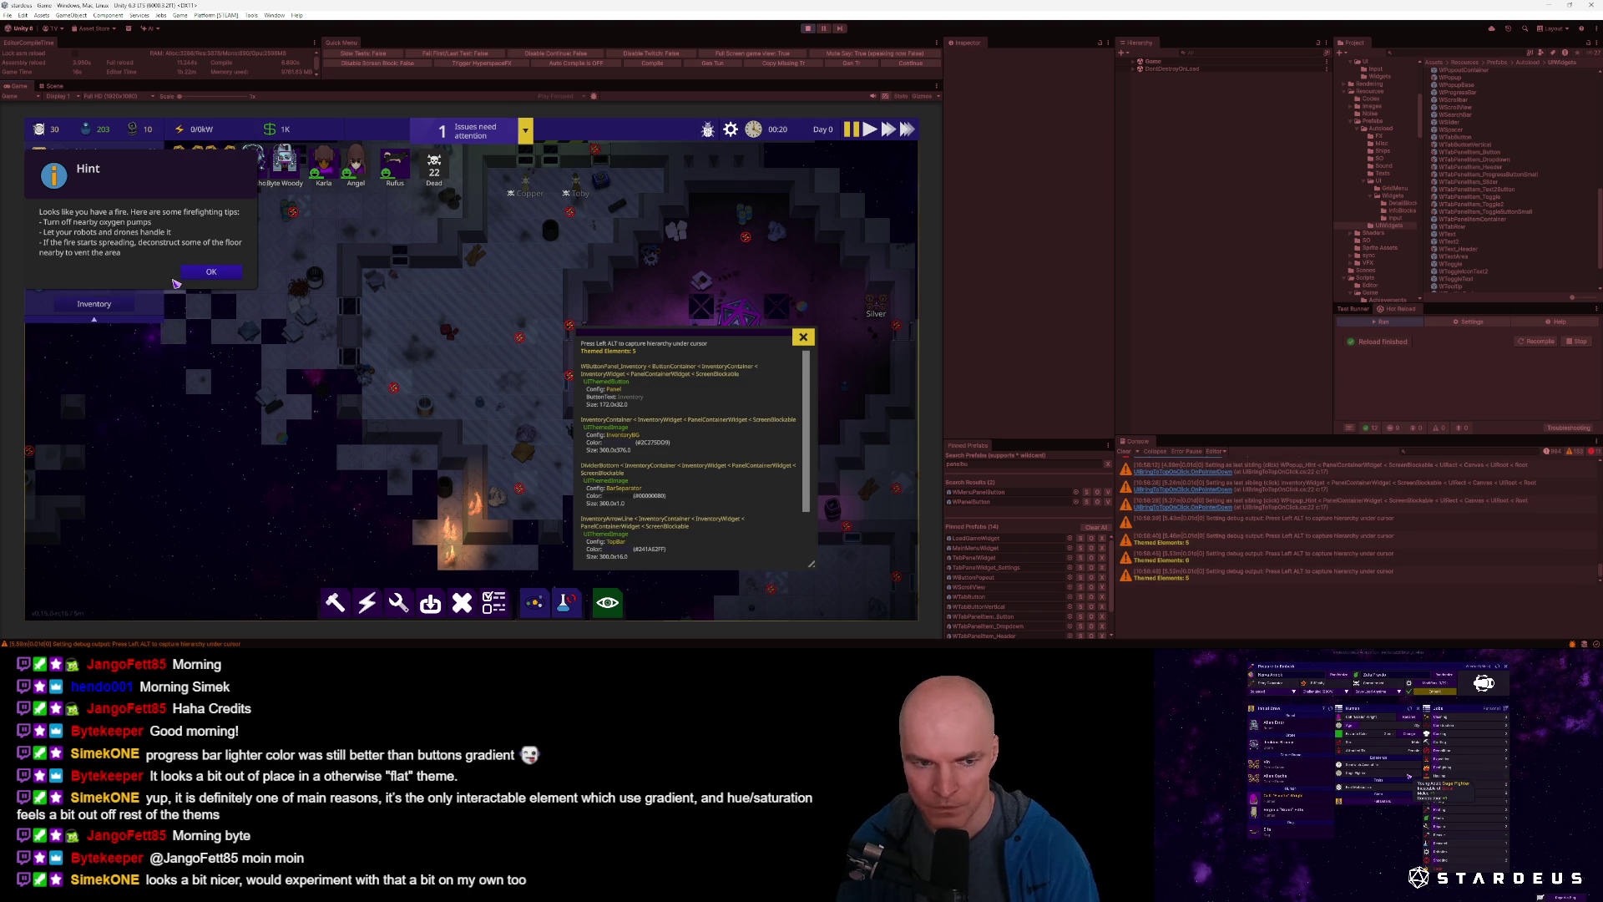
{"action": "key", "text": "alt"}
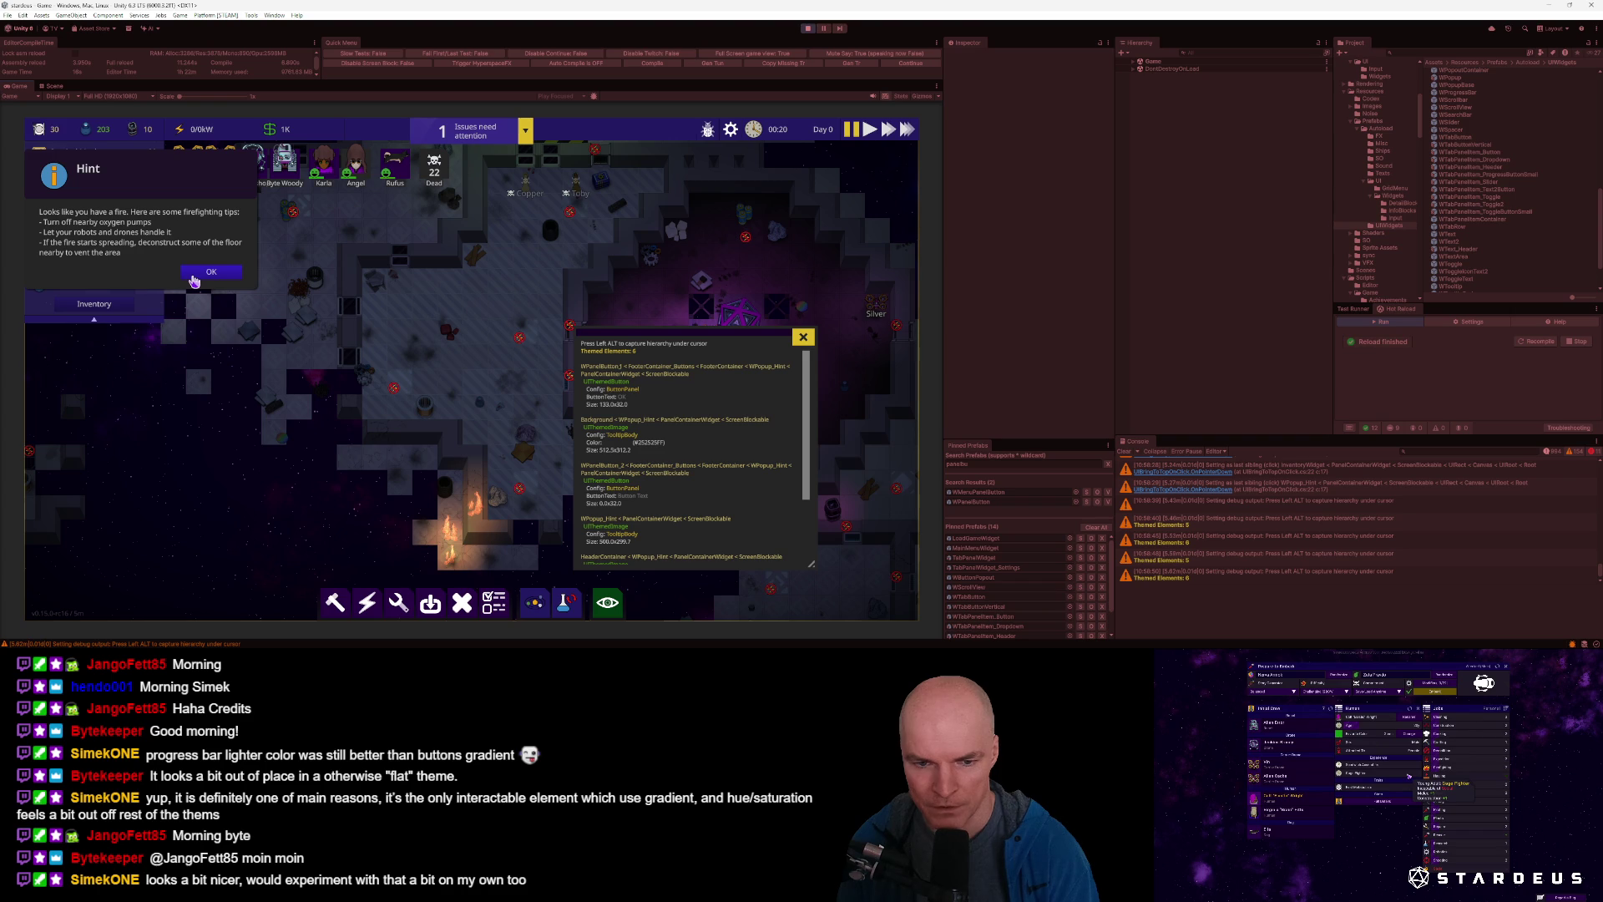
{"action": "key", "text": "alt+Tab"}
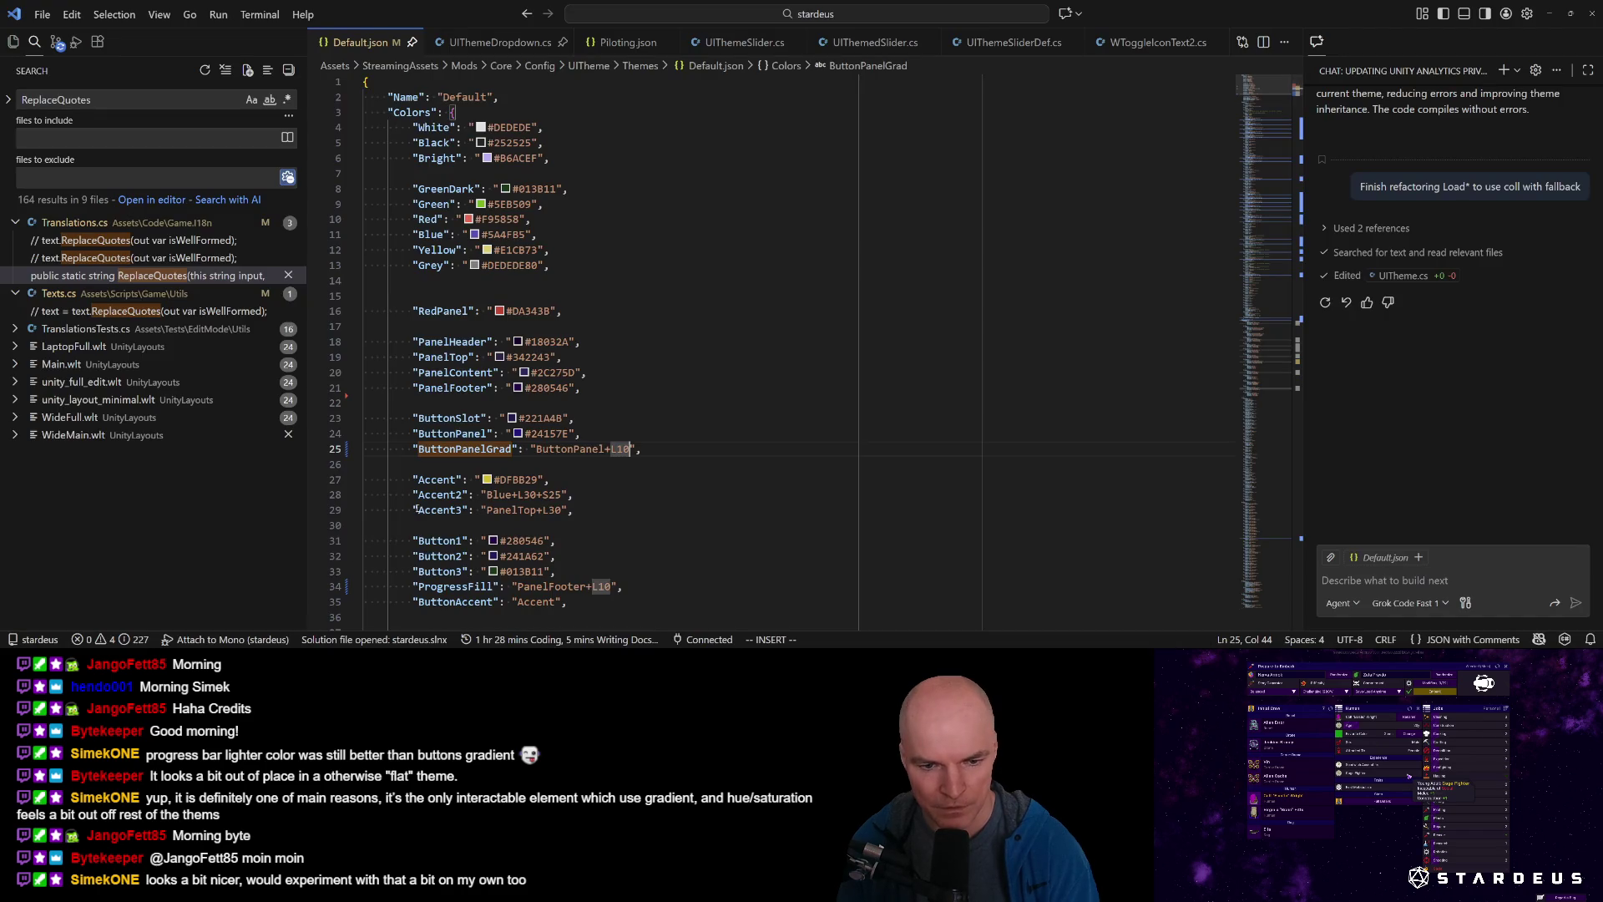
Search Default.json for the Buttons section and inspect the ButtonPanel button definition.
{"action": "type", "text": "uttons\":"}
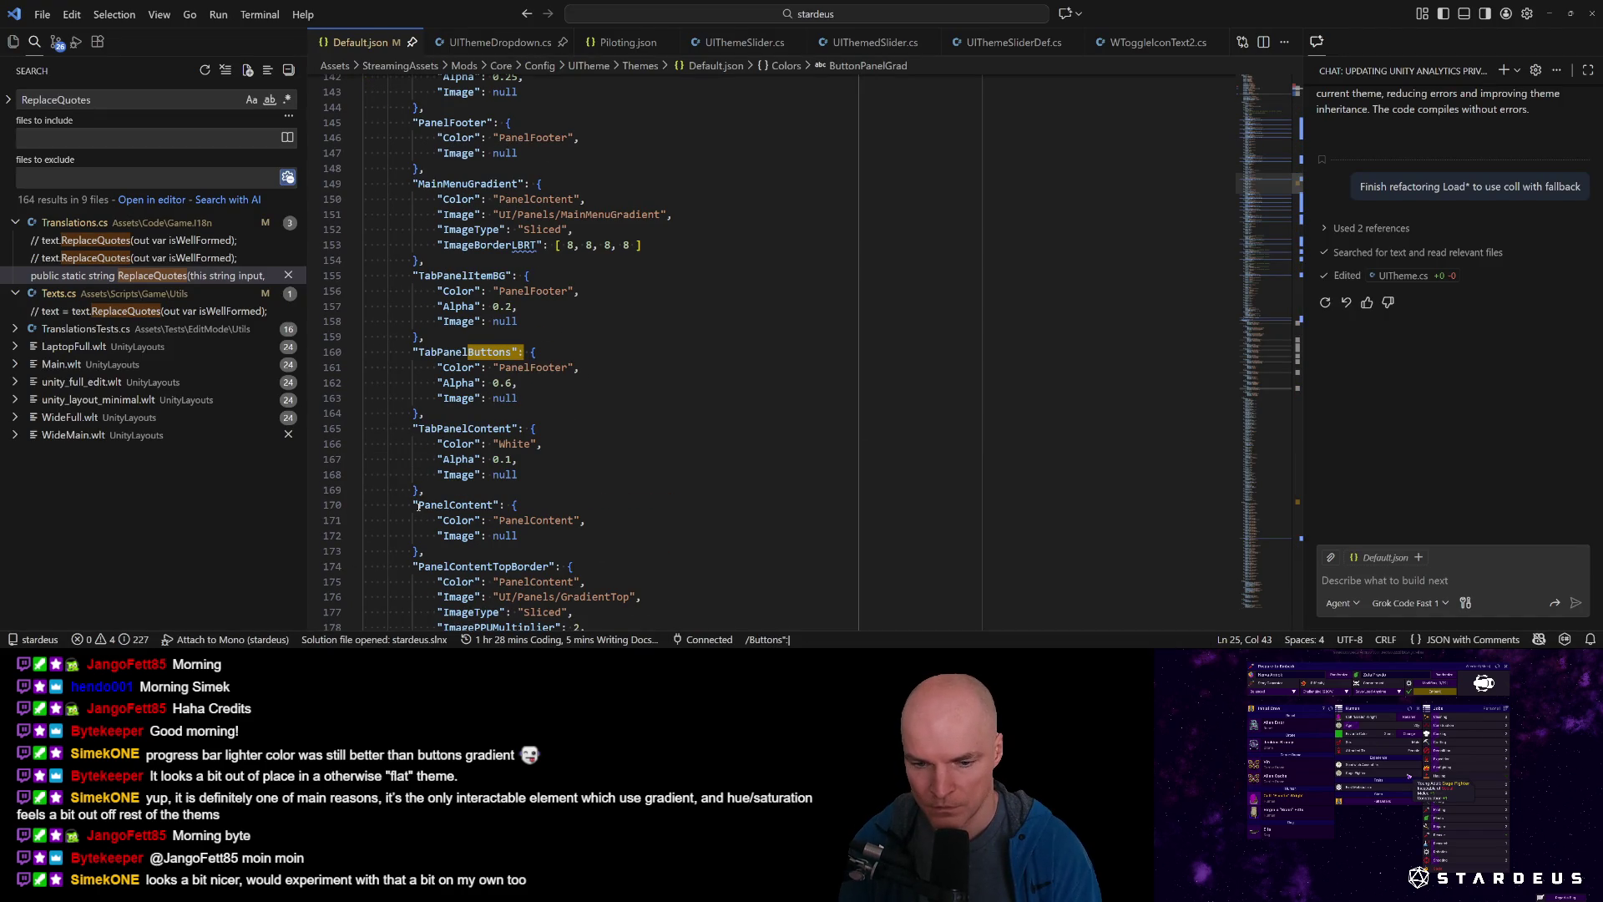
{"action": "key", "text": "Return"}
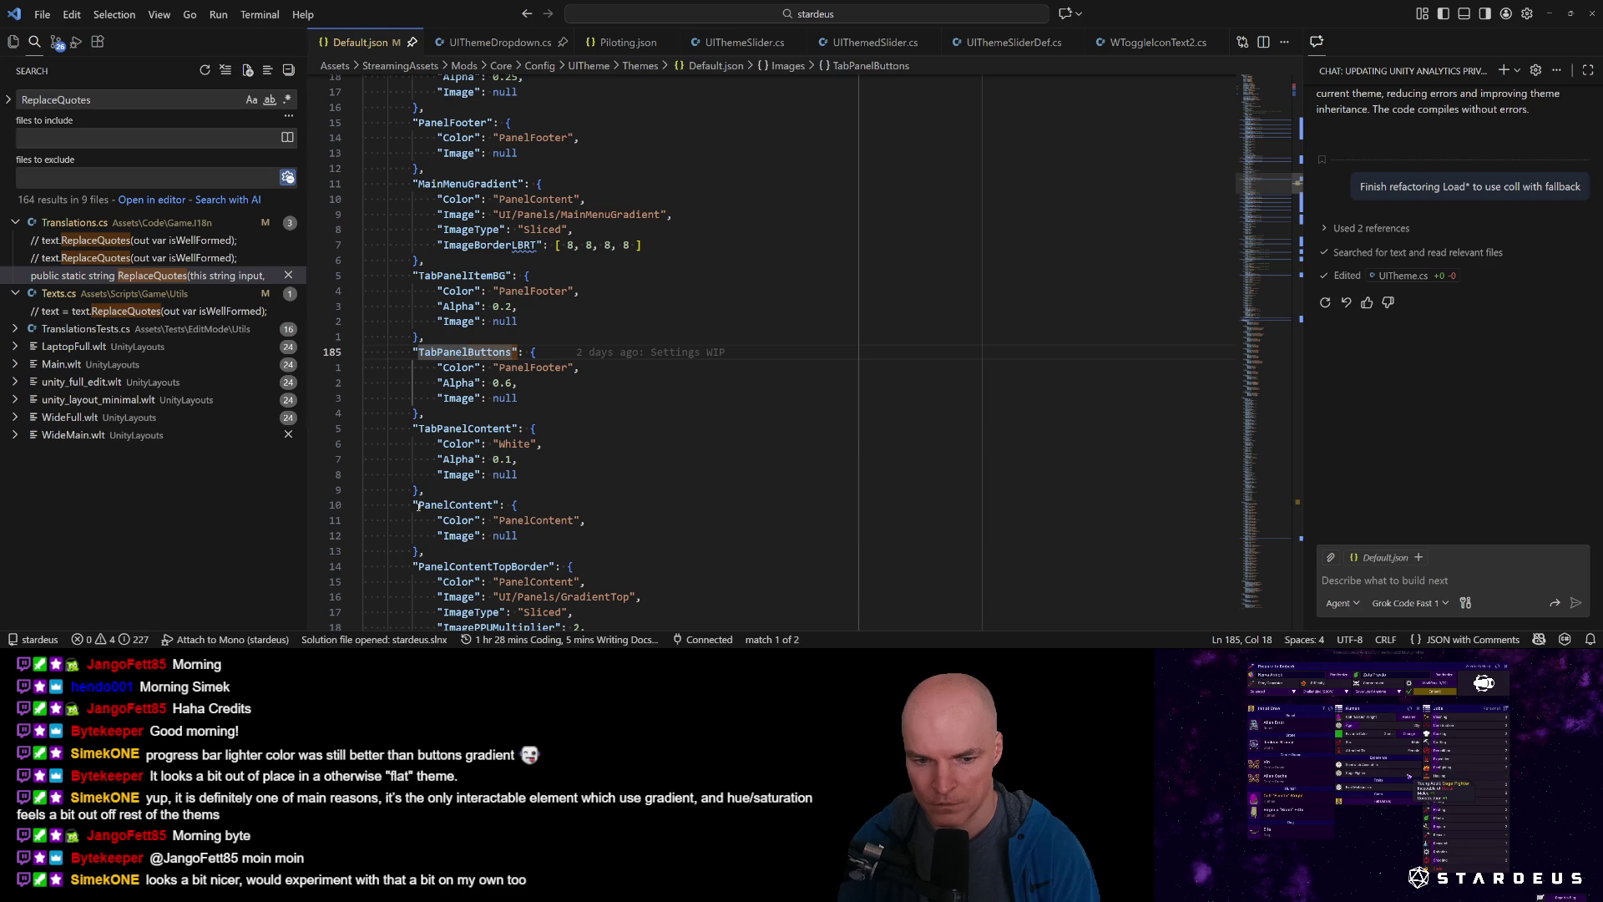
{"action": "key", "text": "n"}
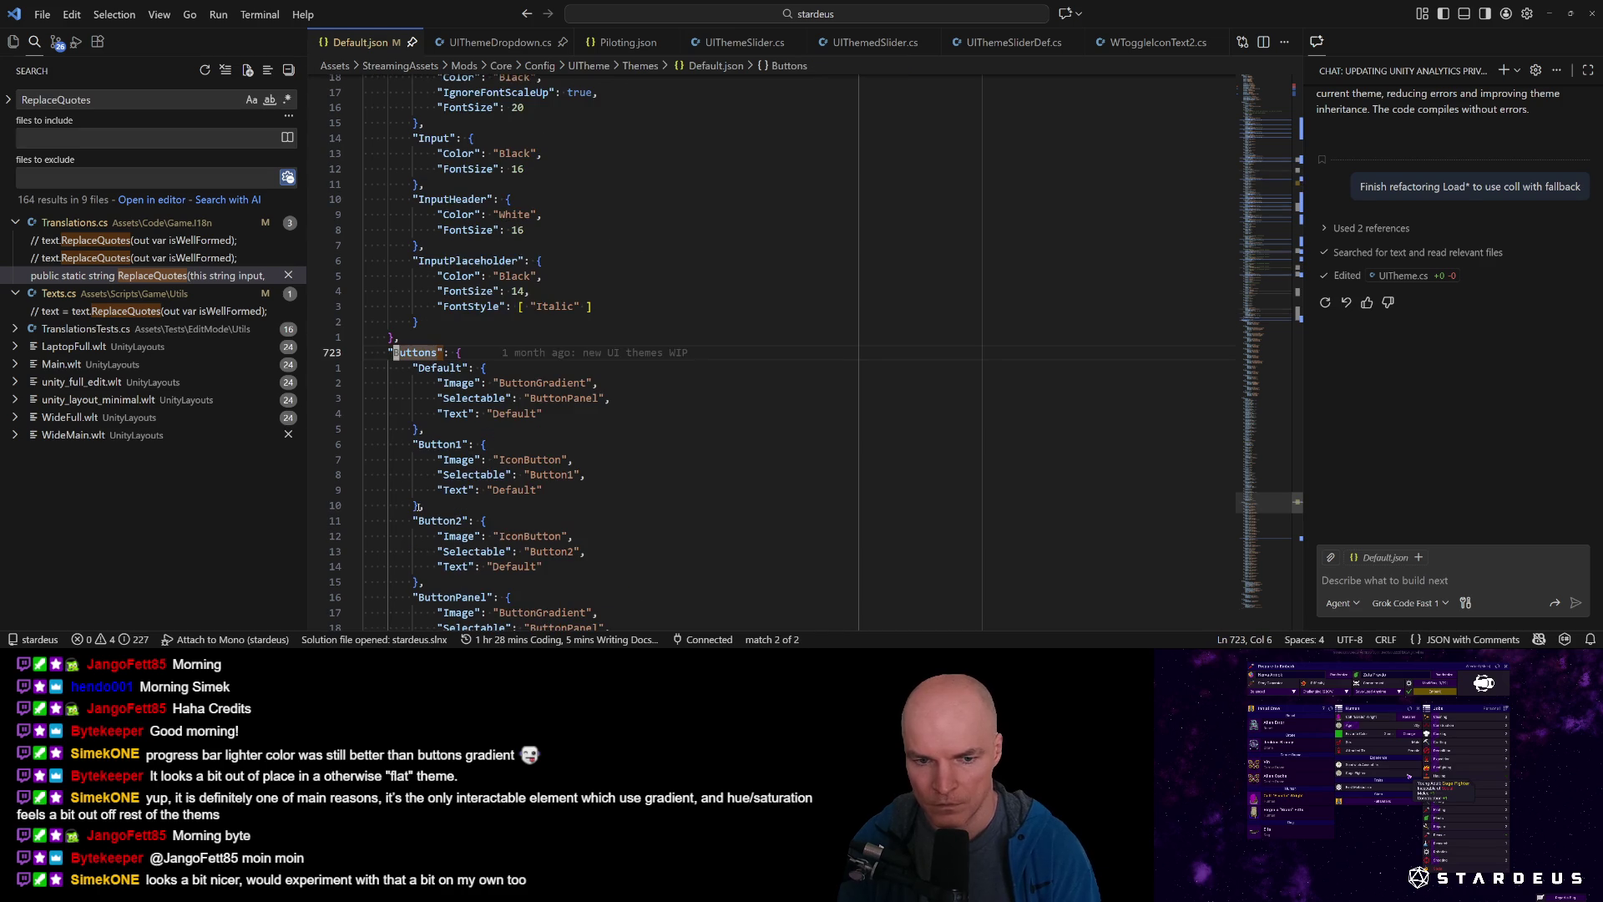
{"action": "key", "text": "j"}
{"action": "key", "text": "j"}
{"action": "key", "text": "j"}
{"action": "scroll", "coordinate": [420, 506], "scroll_direction": "down", "scroll_amount": 4}
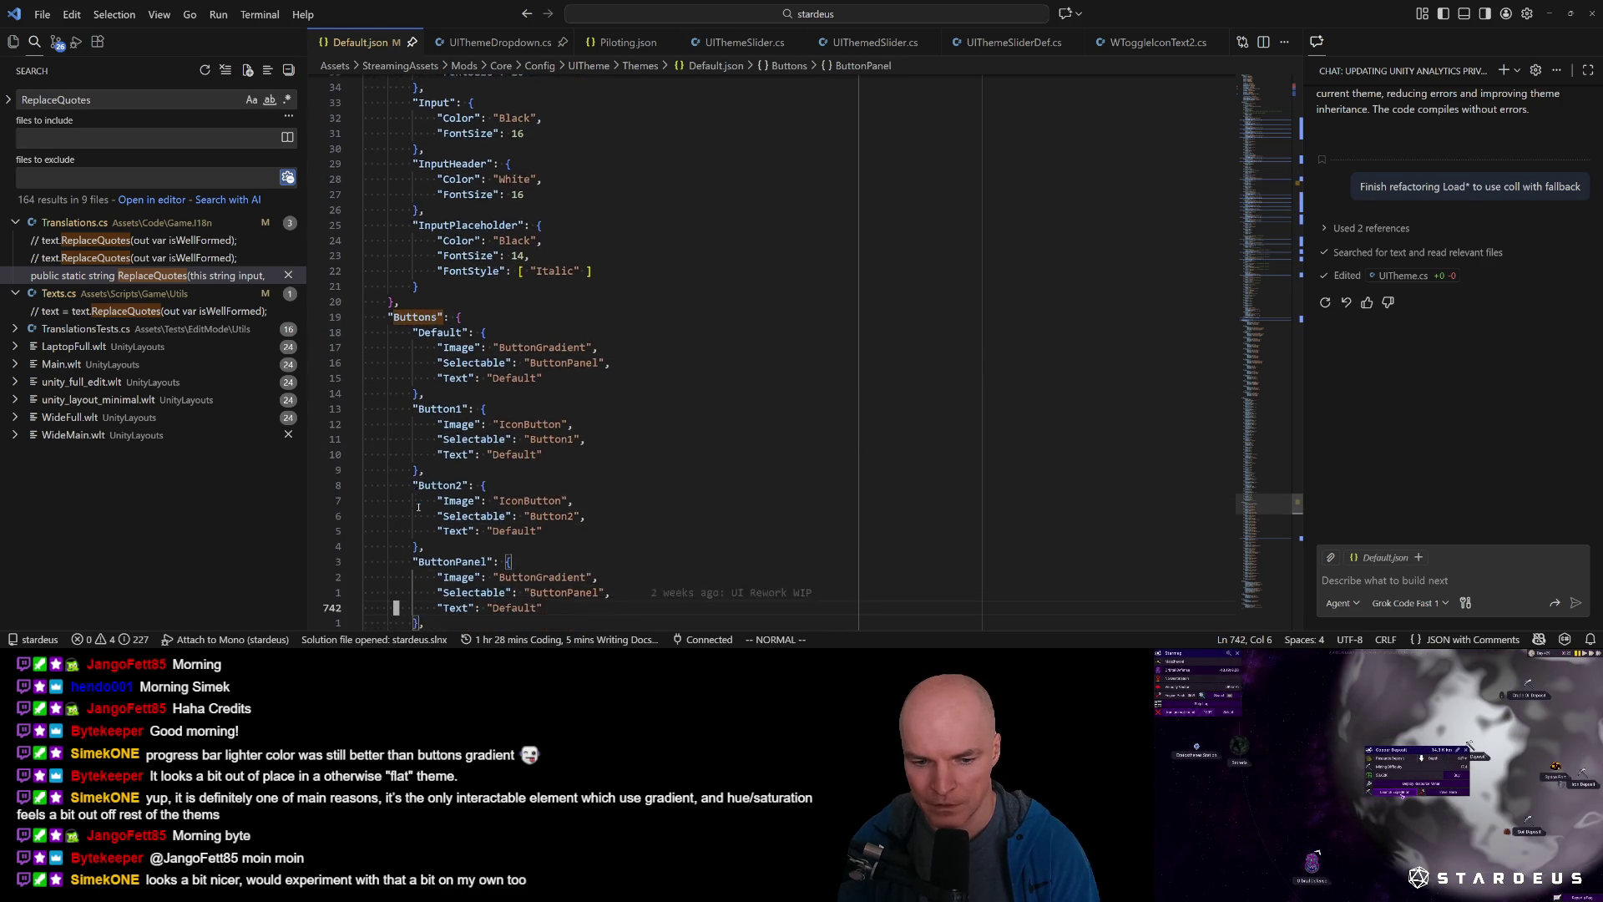
{"action": "key", "text": "j"}
{"action": "key", "text": "j"}
{"action": "key", "text": "j"}
{"action": "key", "text": "k"}
{"action": "key", "text": "shift+v"}
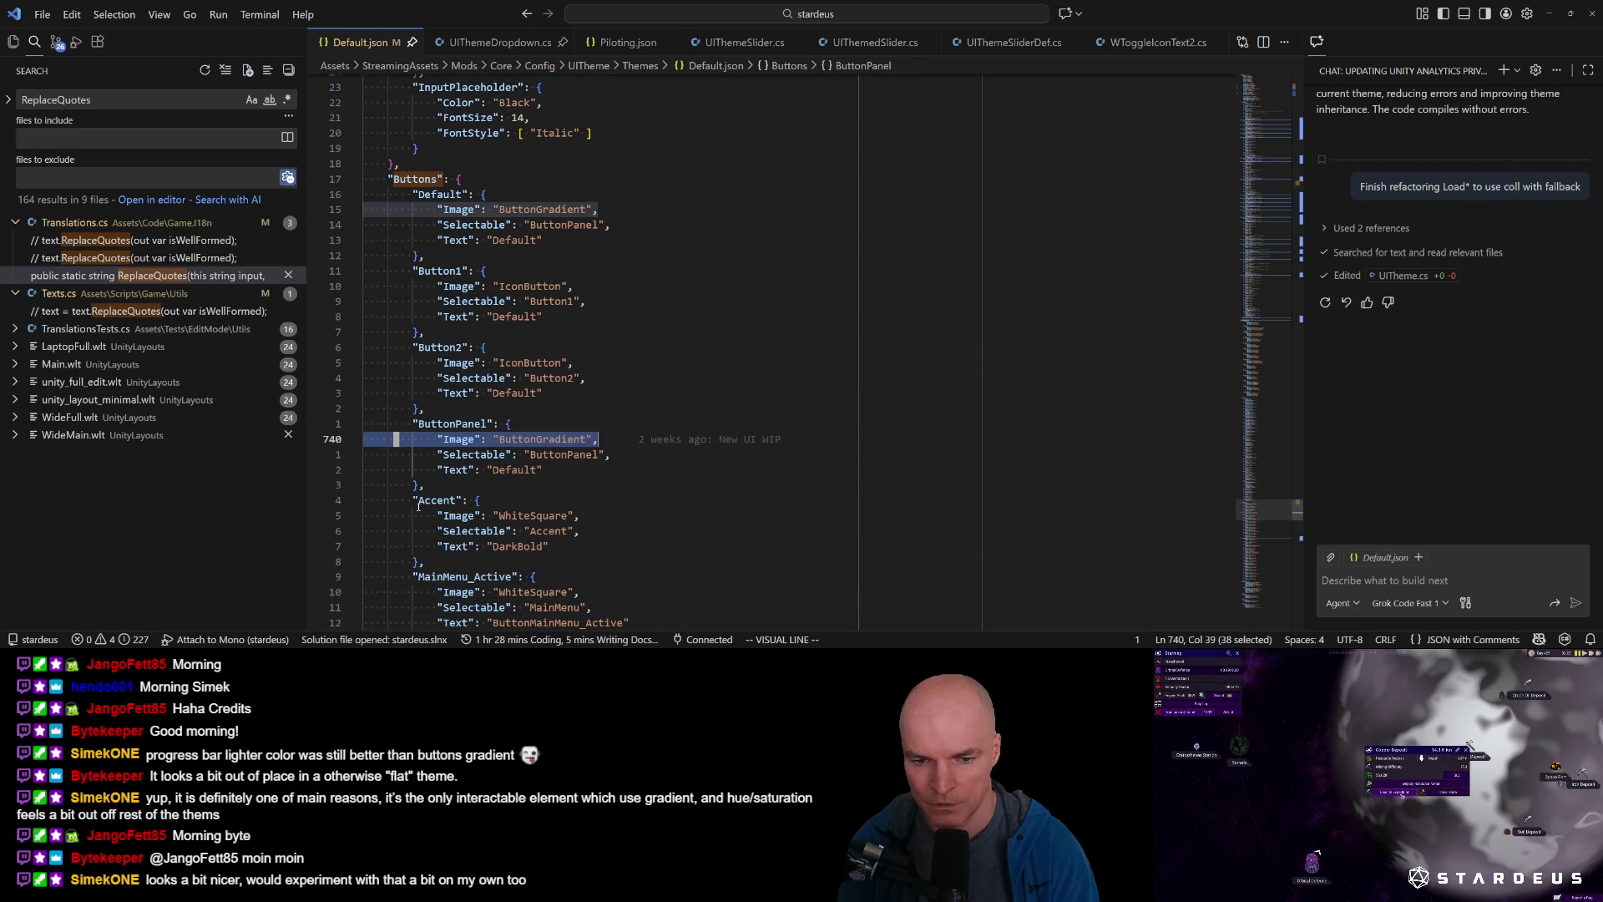
{"action": "key", "text": "j"}
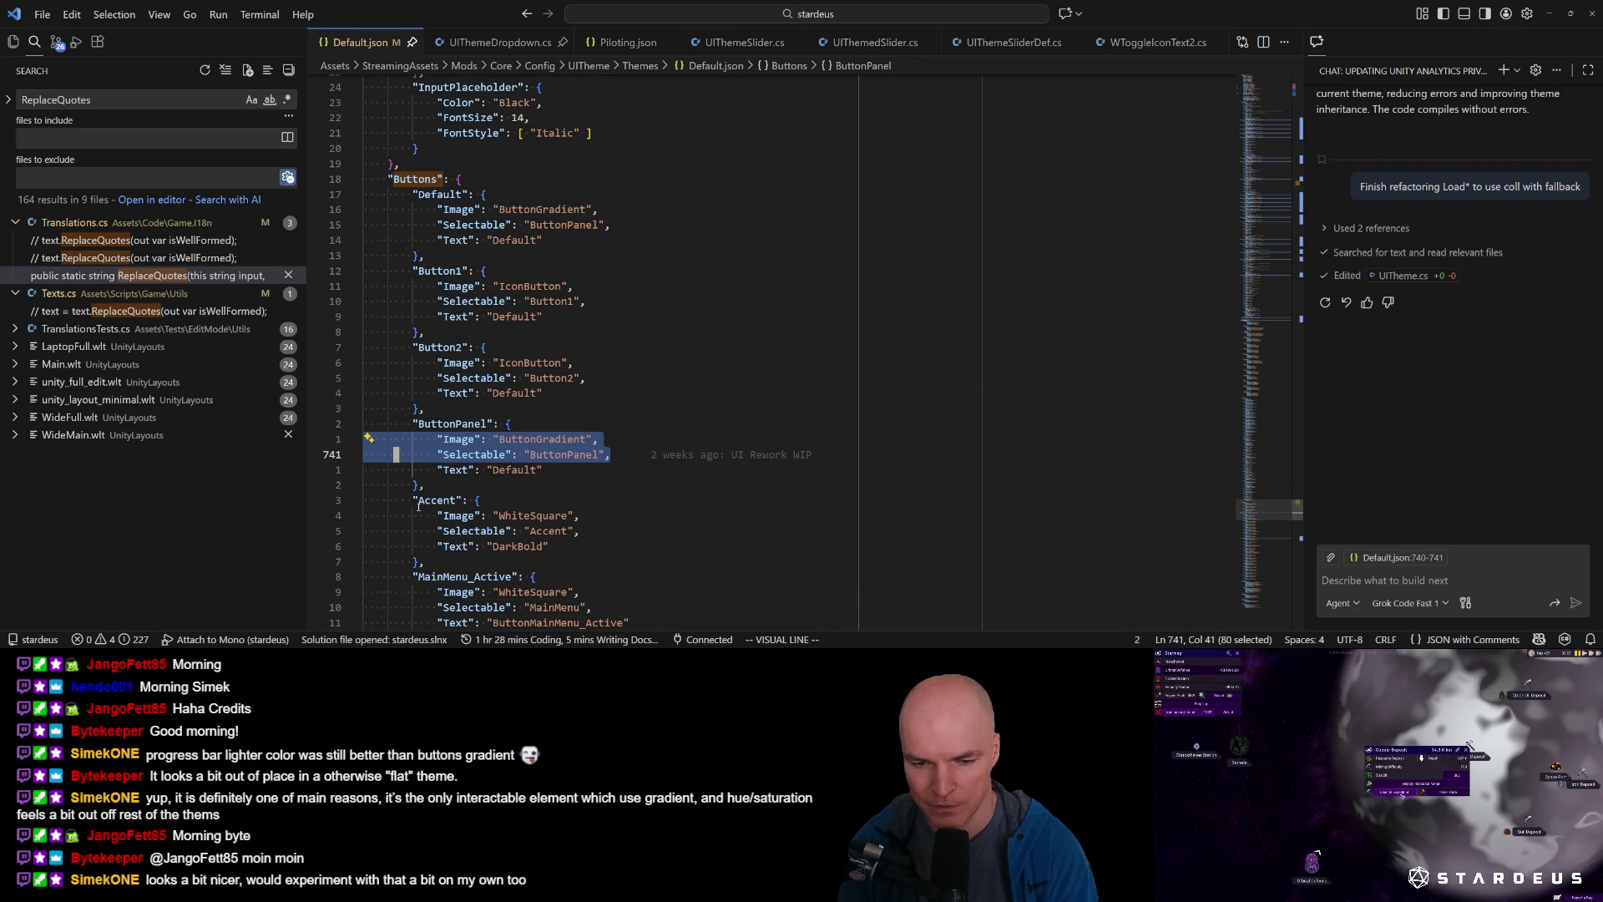
{"action": "key", "text": "Escape"}
{"action": "key", "text": "j"}
{"action": "key", "text": "j"}
{"action": "key", "text": "j"}
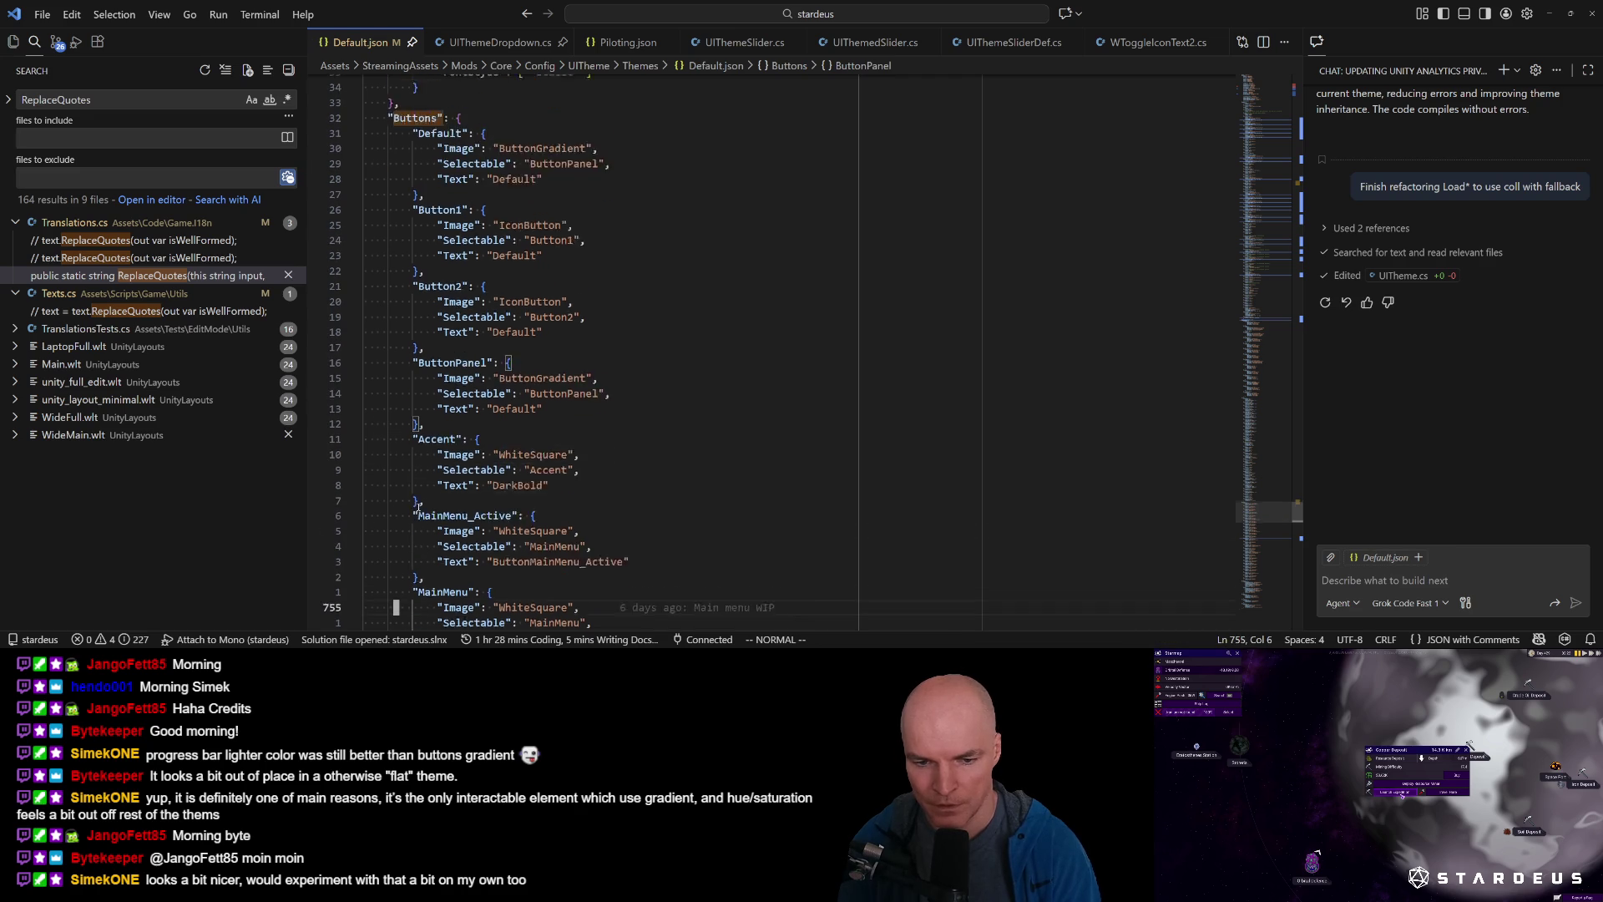
{"action": "key", "text": "k"}
{"action": "key", "text": "k"}
{"action": "key", "text": "k"}
Browse the button style entries down to Panel, then search for PanelButton.
{"action": "key", "text": "slash"}
{"action": "key", "text": "Escape"}
{"action": "key", "text": "j"}
{"action": "key", "text": "j"}
{"action": "key", "text": "j"}
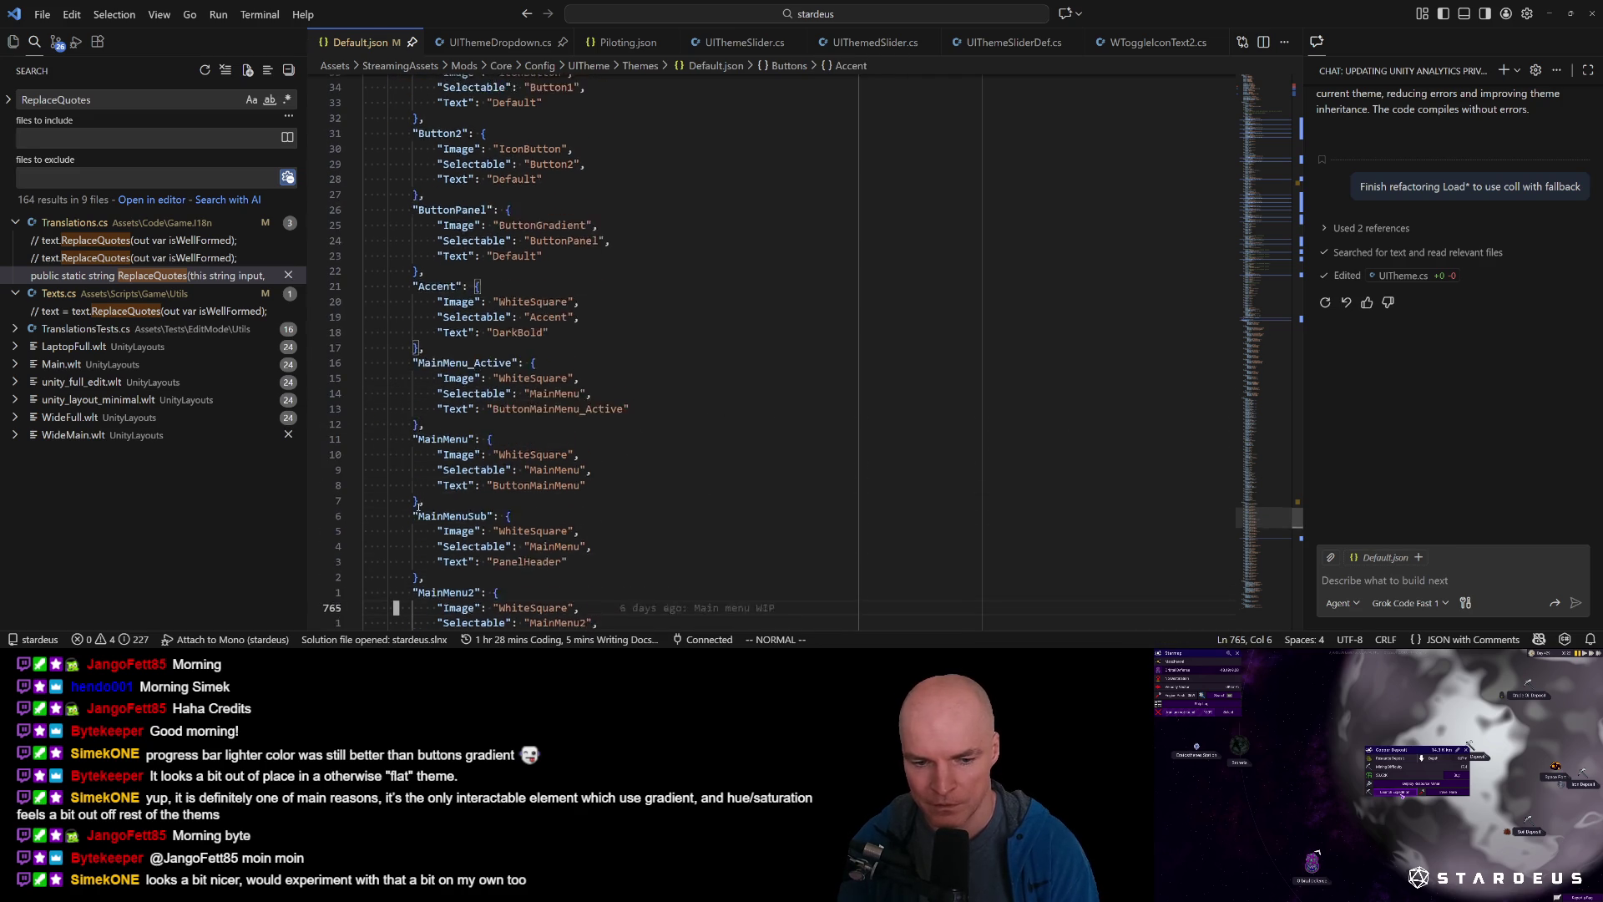
{"action": "key", "text": "j"}
{"action": "key", "text": "j"}
{"action": "key", "text": "j"}
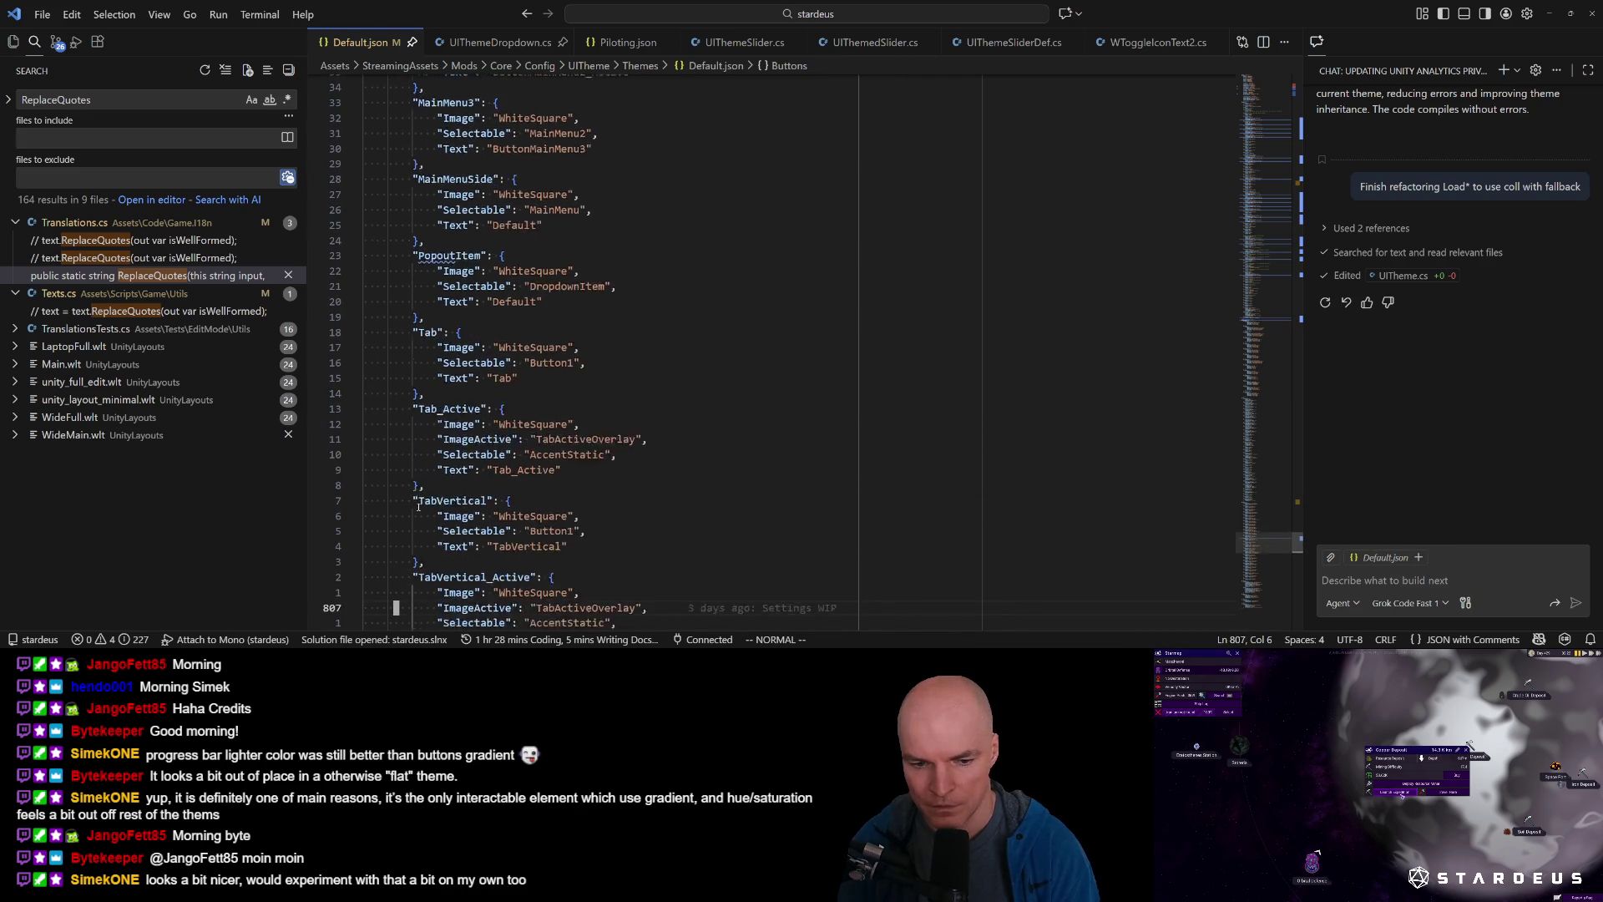
{"action": "key", "text": "j"}
{"action": "key", "text": "j"}
{"action": "key", "text": "j"}
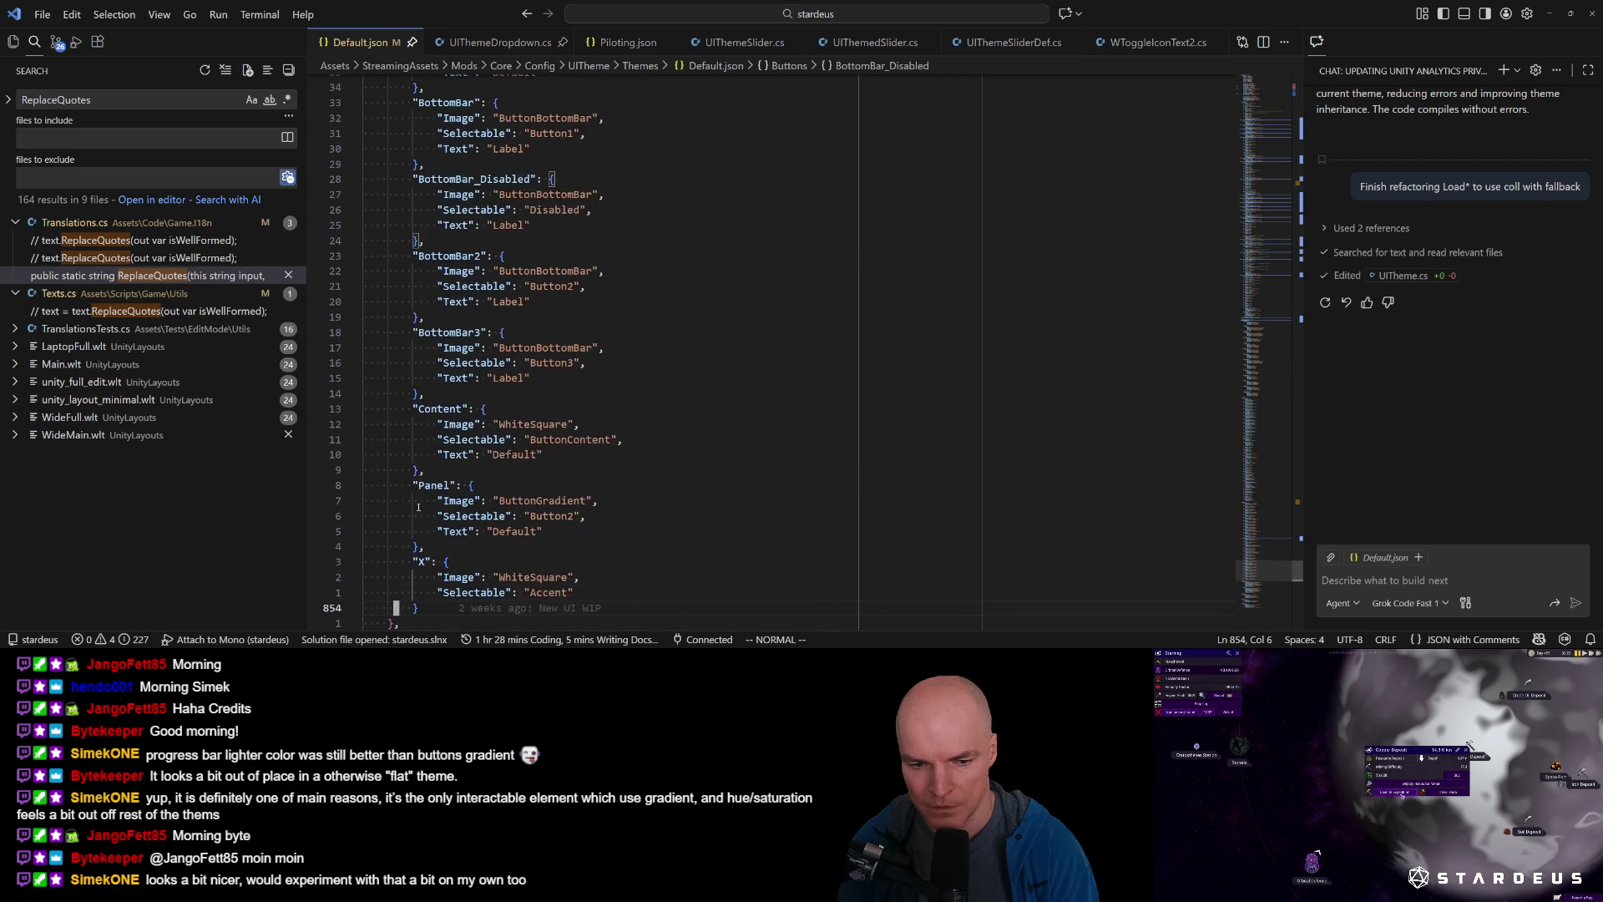
{"action": "key", "text": "j"}
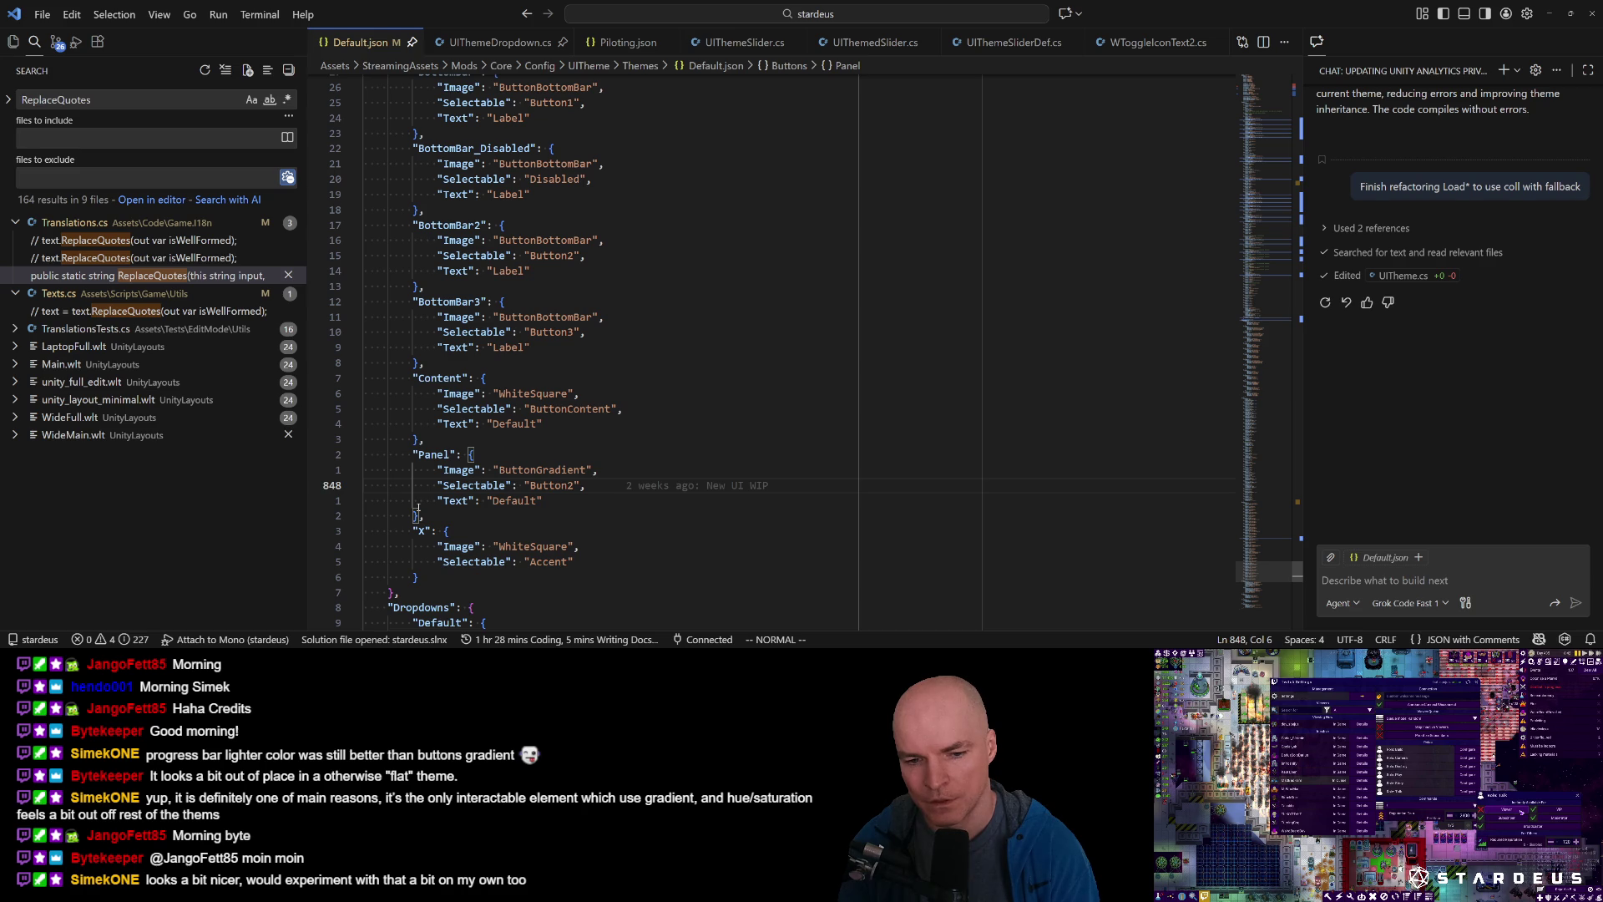
{"action": "type", "text": "/PanelBUt"}
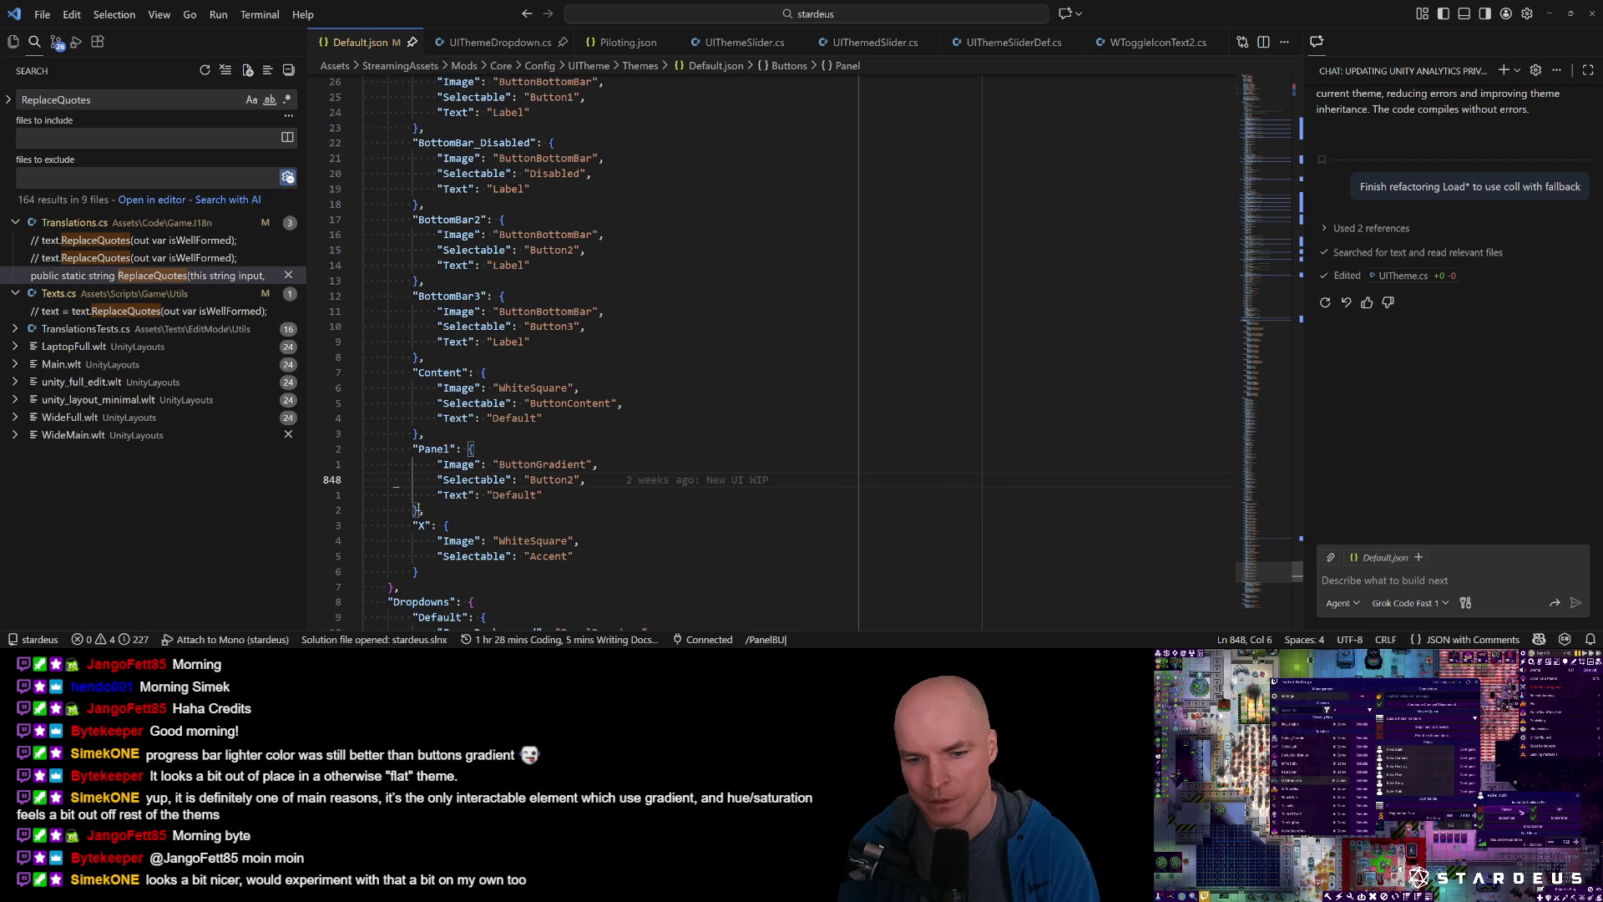
{"action": "key", "text": "BackSpace"}
{"action": "key", "text": "BackSpace"}
{"action": "type", "text": "utton"}
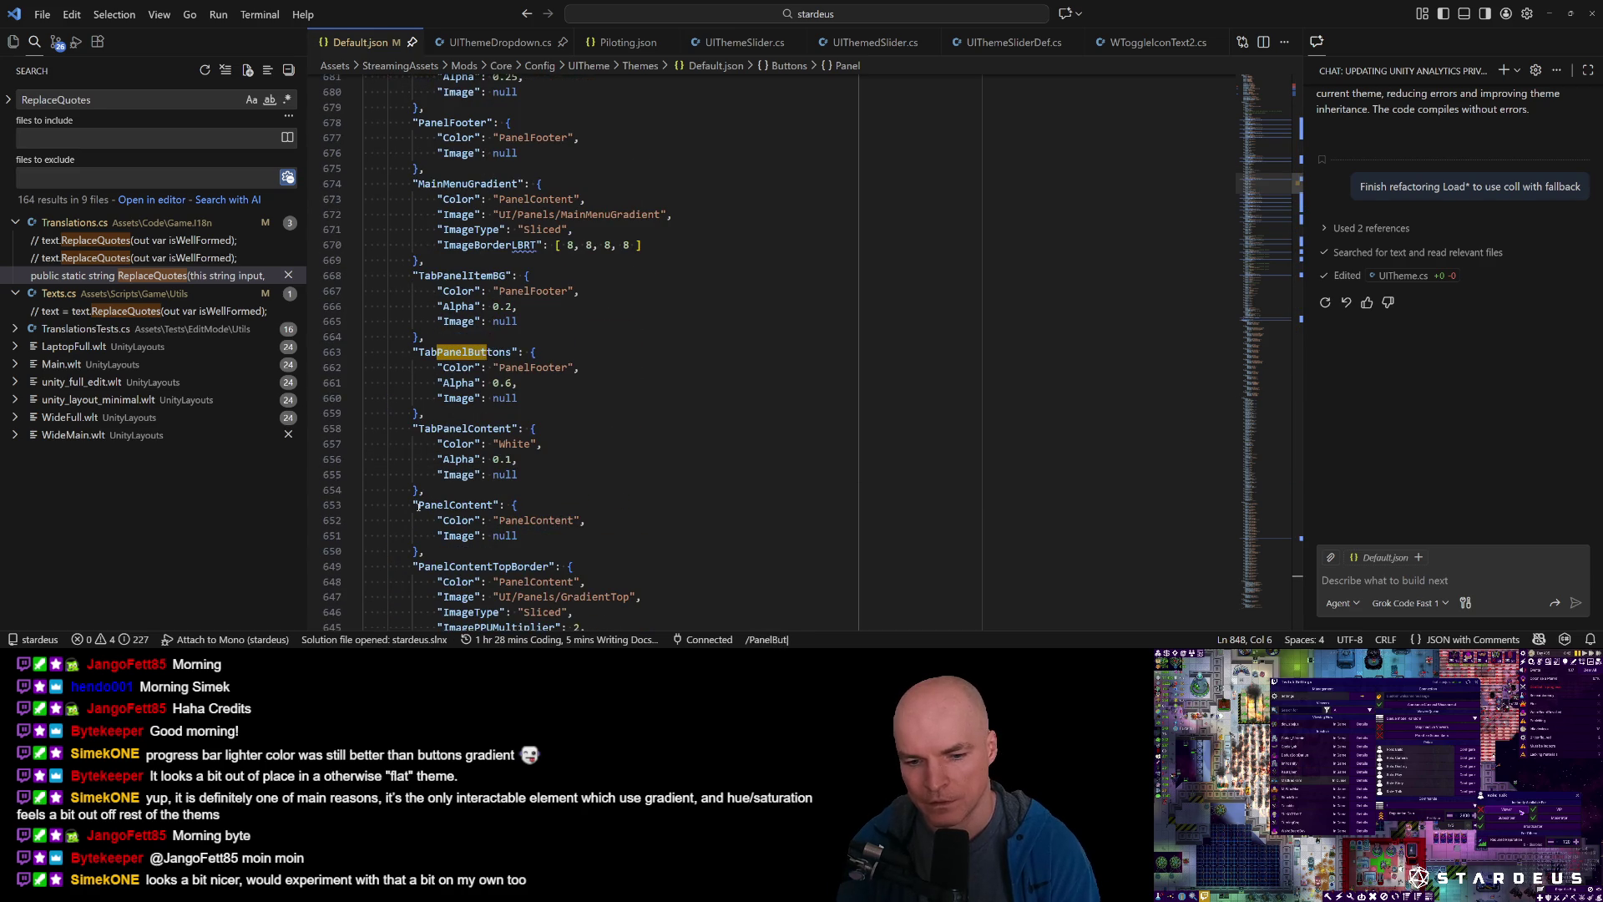
{"action": "key", "text": "Return"}
Search for Selectables and inspect the ButtonPanel selectable block and ButtonPanelGrad value.
{"action": "type", "text": "/Selecta"}
{"action": "key", "text": "Return"}
{"action": "key", "text": "n"}
{"action": "key", "text": "j"}
{"action": "key", "text": "j"}
{"action": "key", "text": "j"}
{"action": "key", "text": "j"}
{"action": "key", "text": "j"}
{"action": "key", "text": "j"}
{"action": "key", "text": "j"}
{"action": "key", "text": "j"}
{"action": "key", "text": "j"}
{"action": "key", "text": "k"}
{"action": "key", "text": "shift+v"}
{"action": "key", "text": "j"}
{"action": "key", "text": "j"}
{"action": "key", "text": "j"}
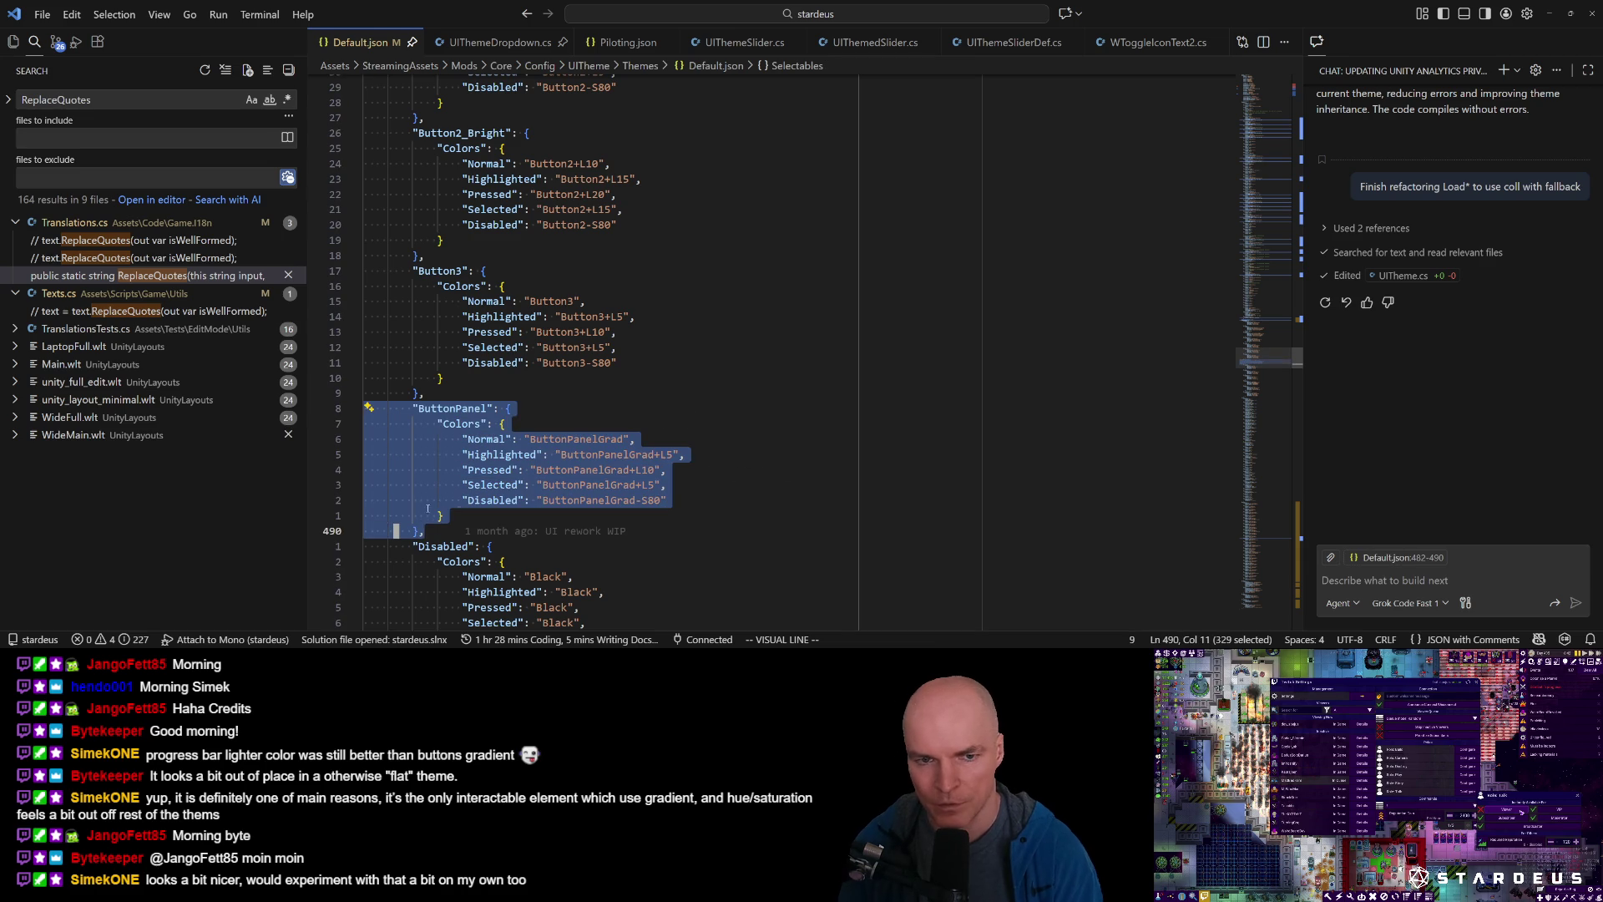
{"action": "scroll", "coordinate": [557, 216], "scroll_direction": "up", "scroll_amount": 4}
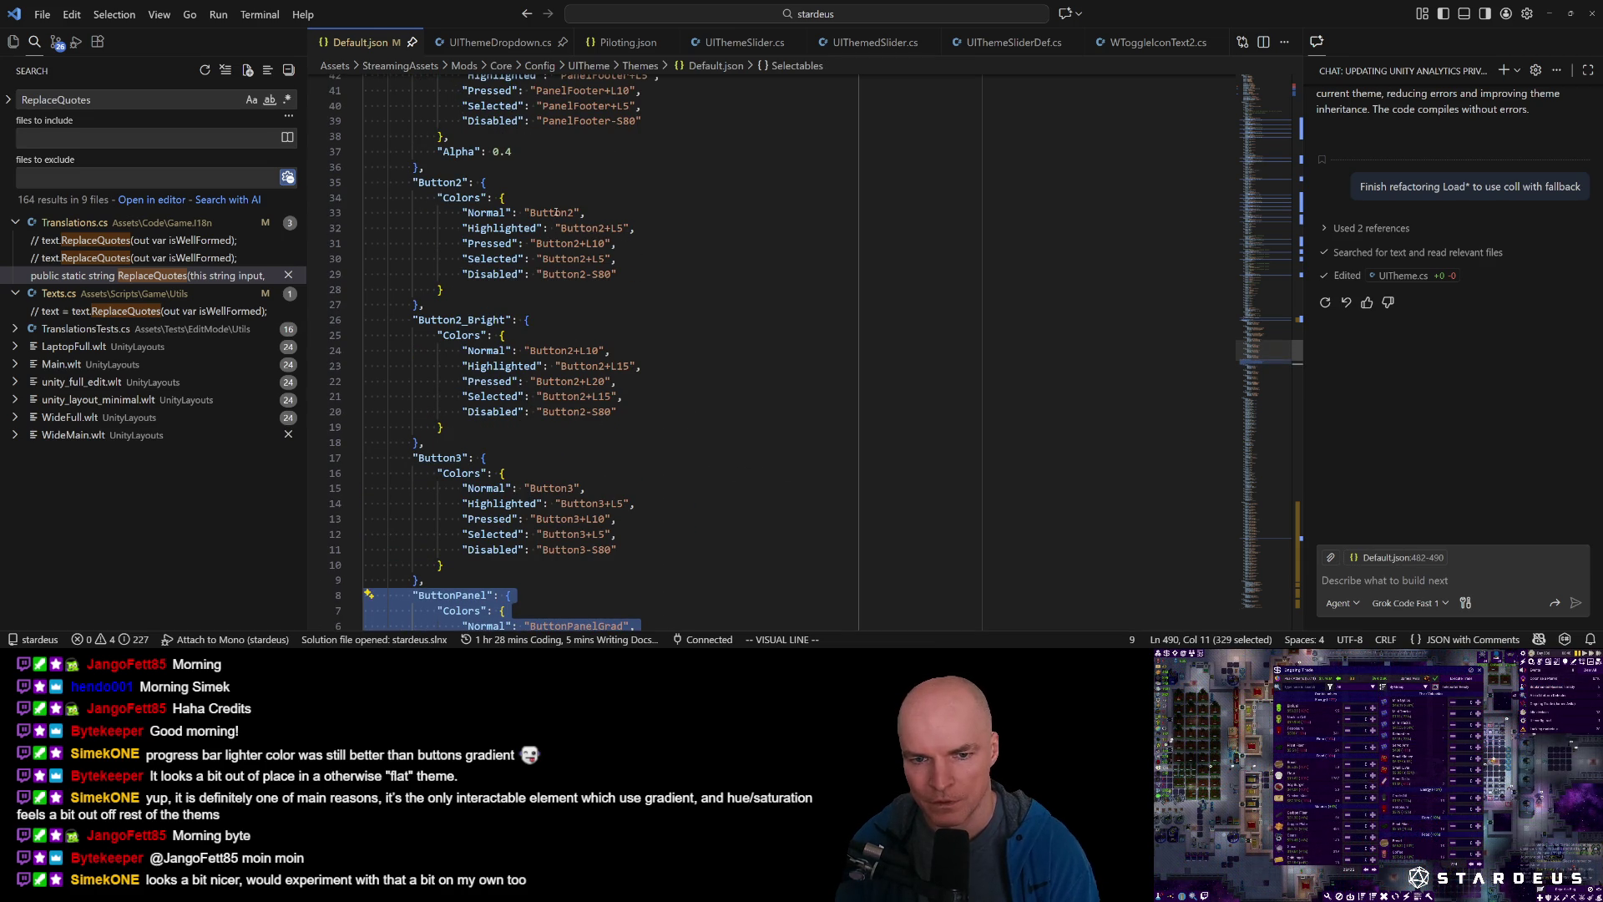
{"action": "scroll", "coordinate": [553, 321], "scroll_direction": "down", "scroll_amount": 2}
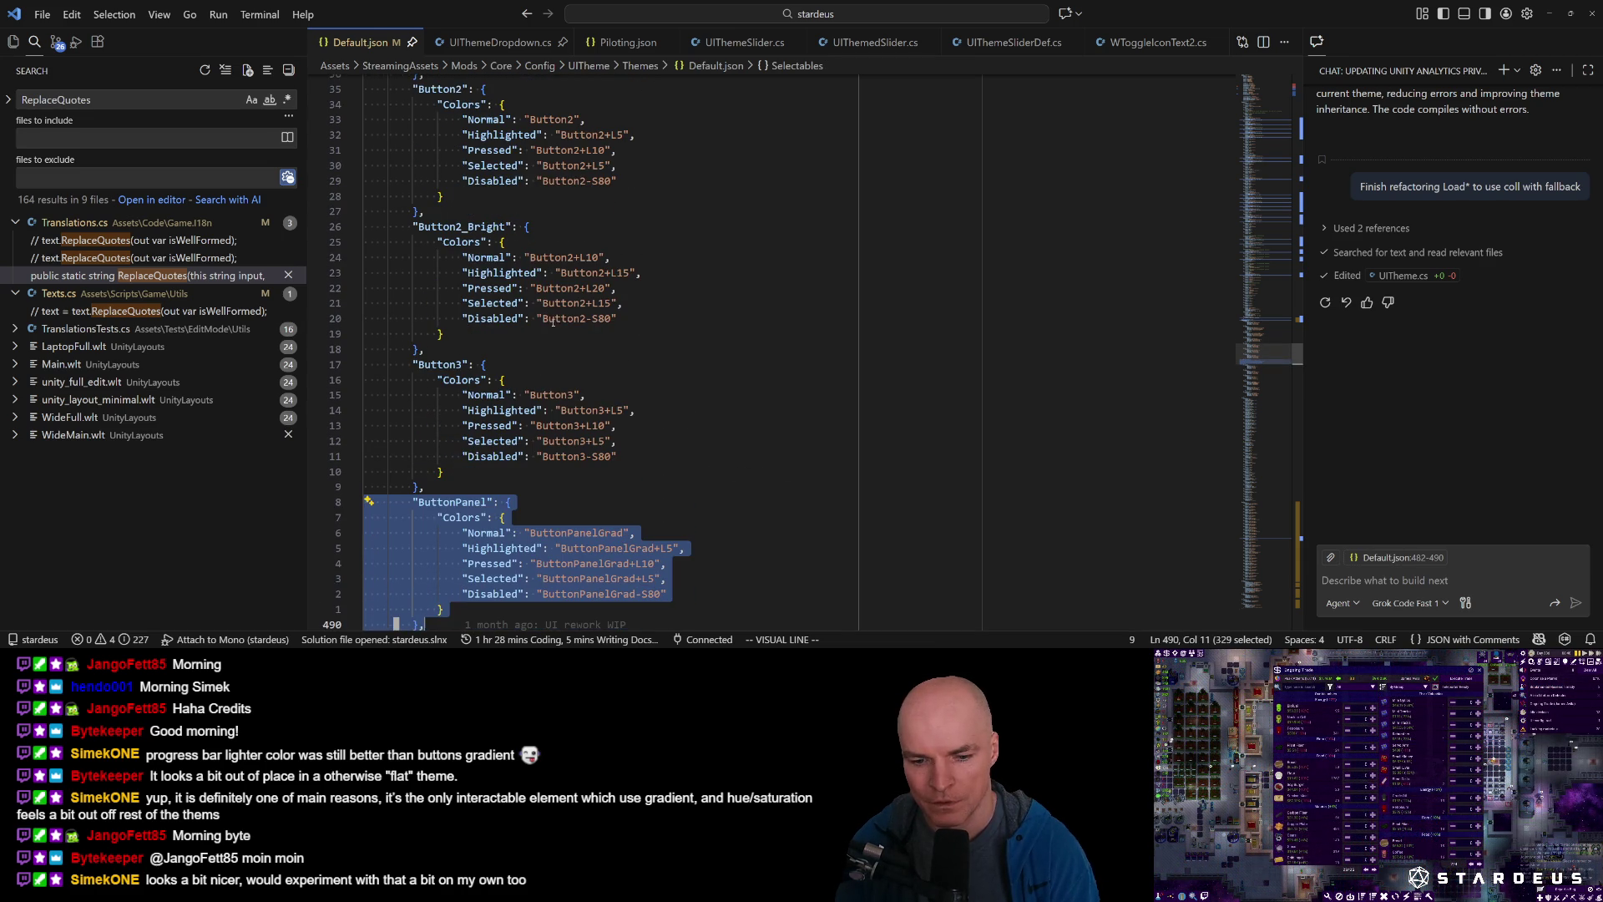
{"action": "left_click", "coordinate": [612, 533]}
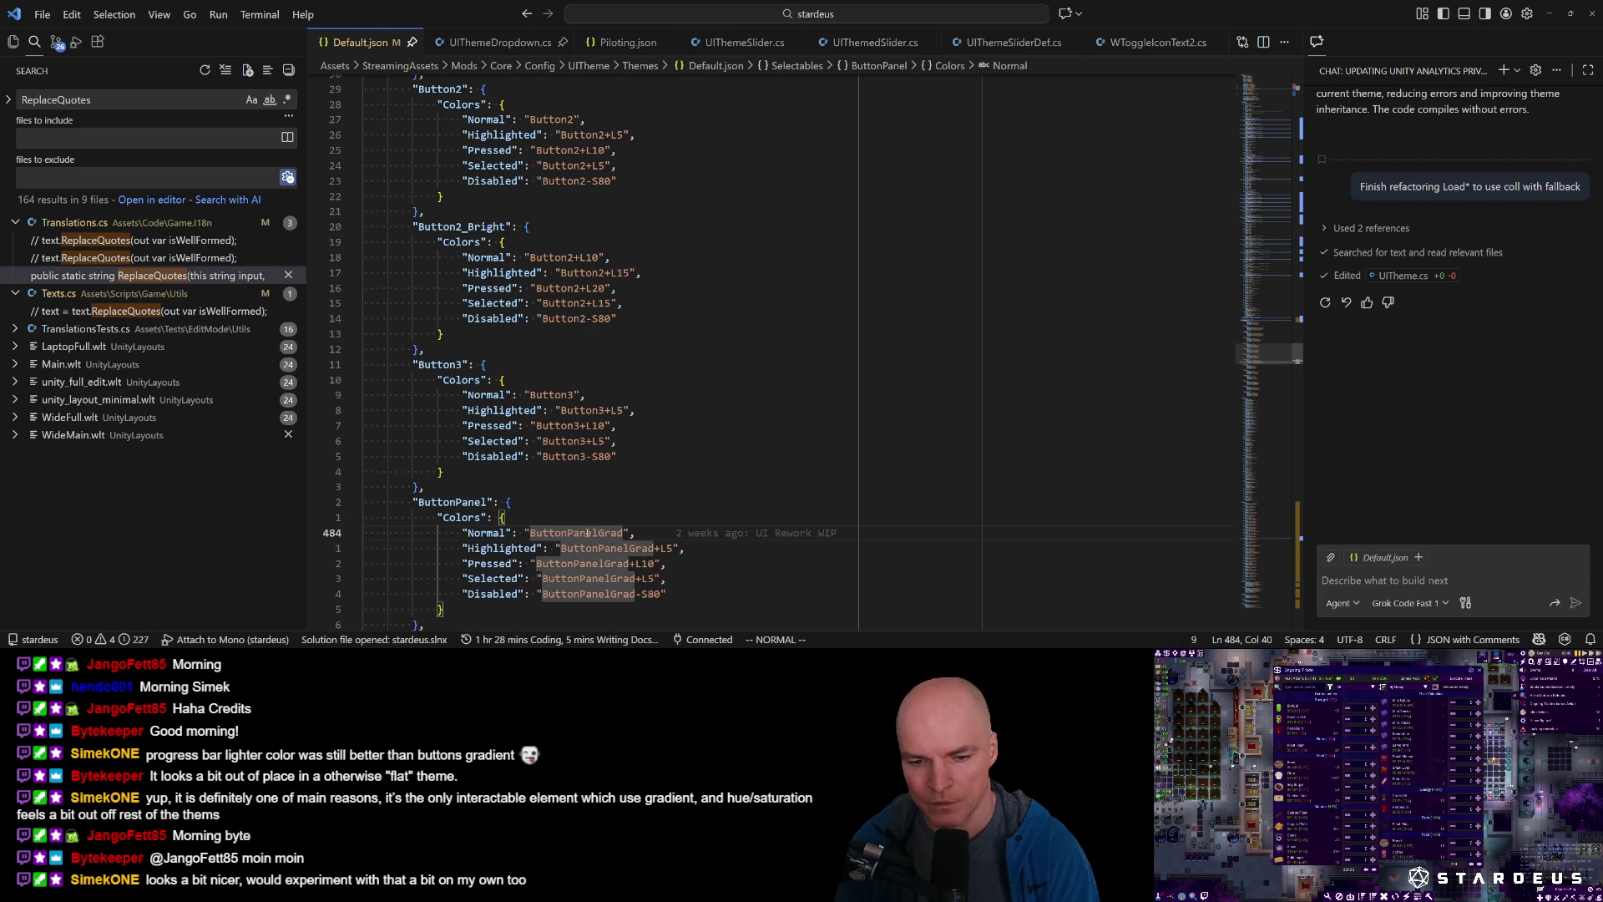
Compare Button2's colour #241A62 and jump from ButtonPanelGrad to the ButtonPanel colour definition.
{"action": "scroll", "coordinate": [592, 525], "scroll_direction": "up", "scroll_amount": 2}
{"action": "left_click", "coordinate": [610, 236]}
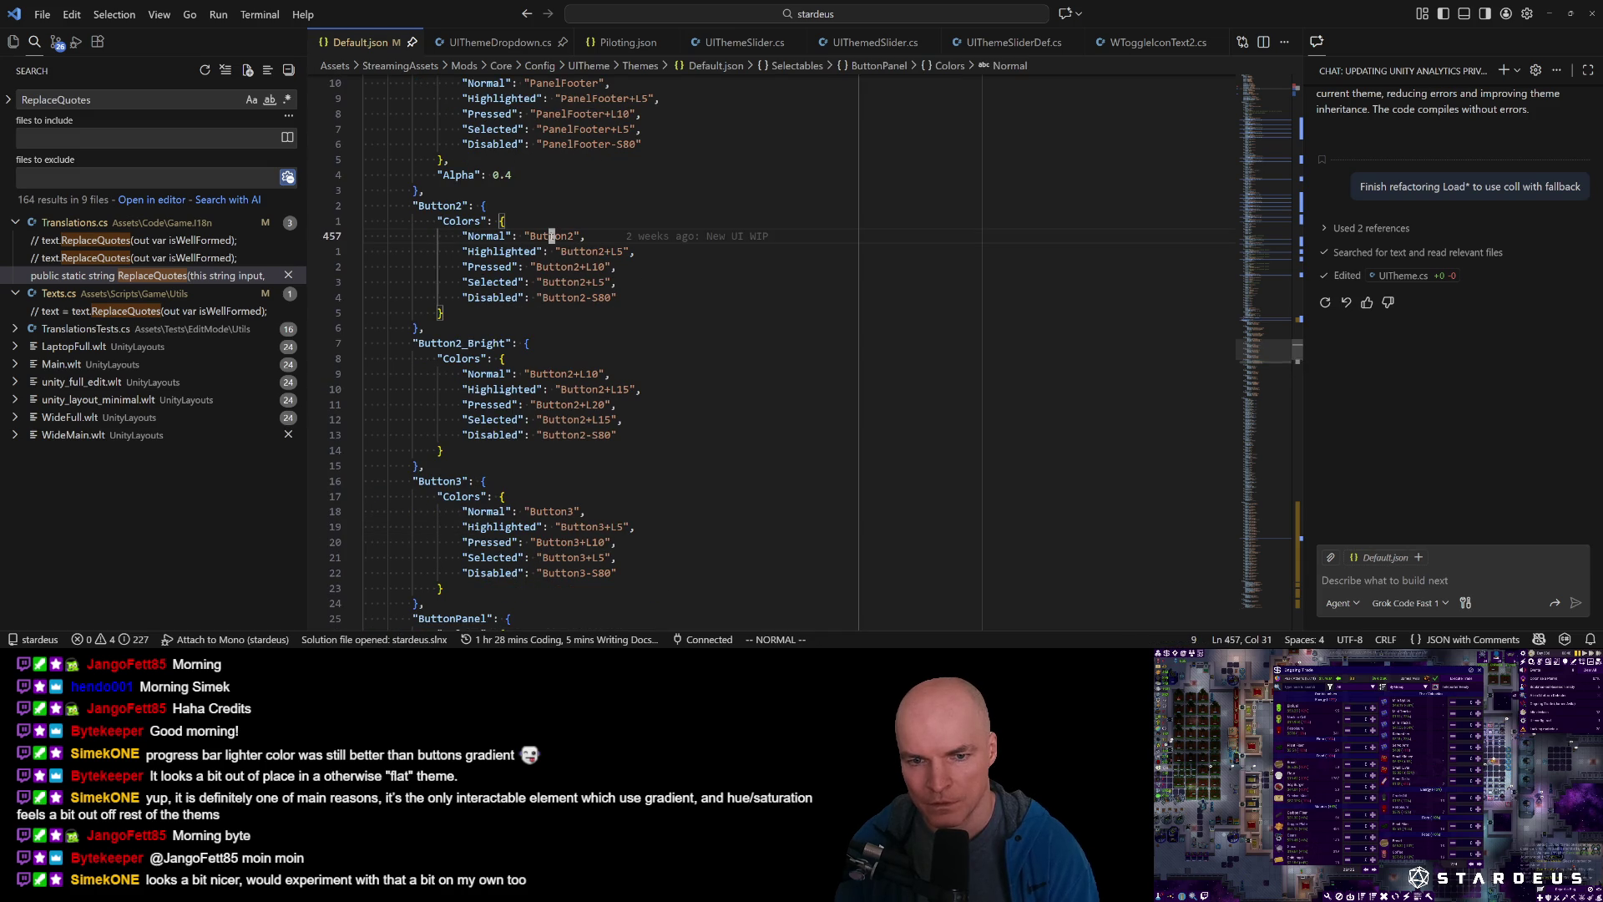
{"action": "key", "text": "g"}
{"action": "key", "text": "g"}
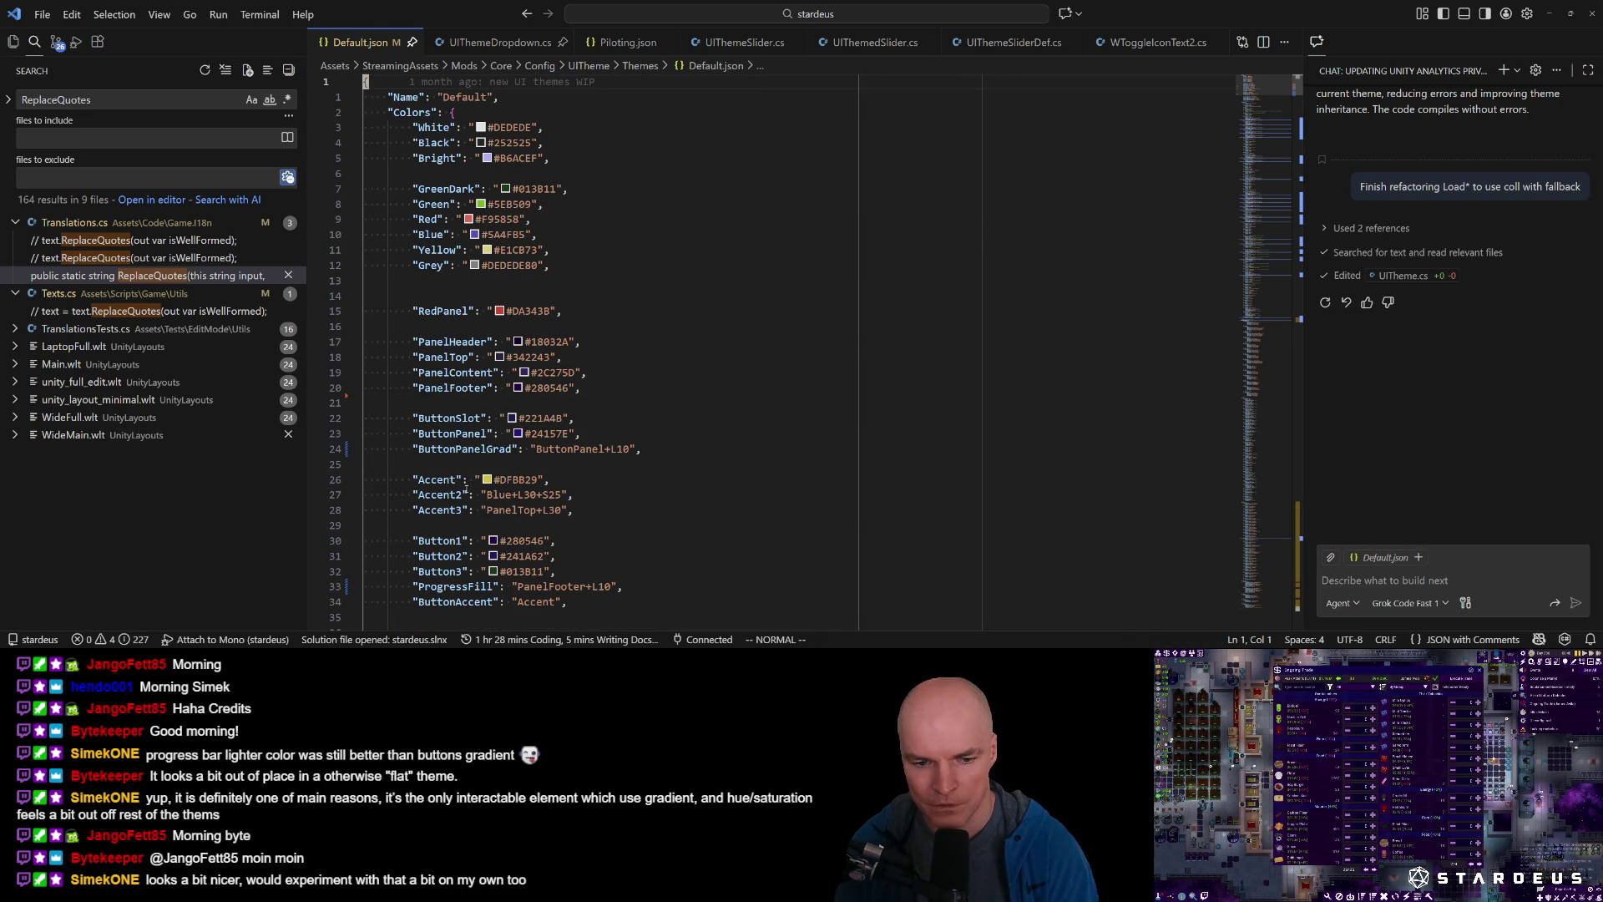
{"action": "left_click", "coordinate": [515, 555]}
{"action": "mouse_move", "coordinate": [601, 498]}
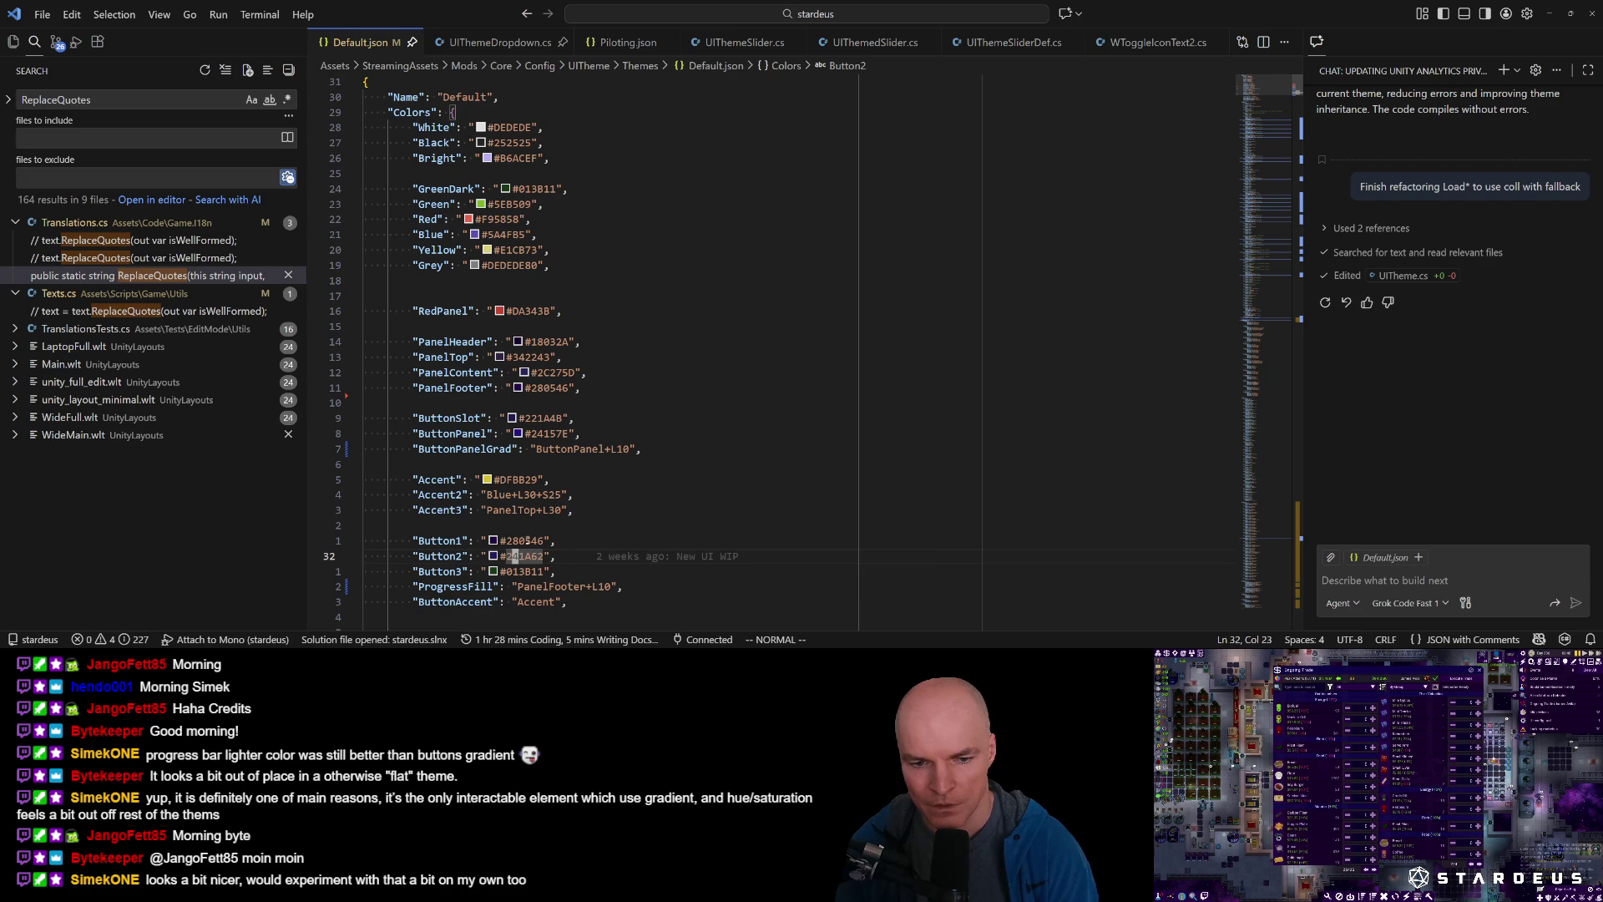
{"action": "left_click", "coordinate": [563, 449]}
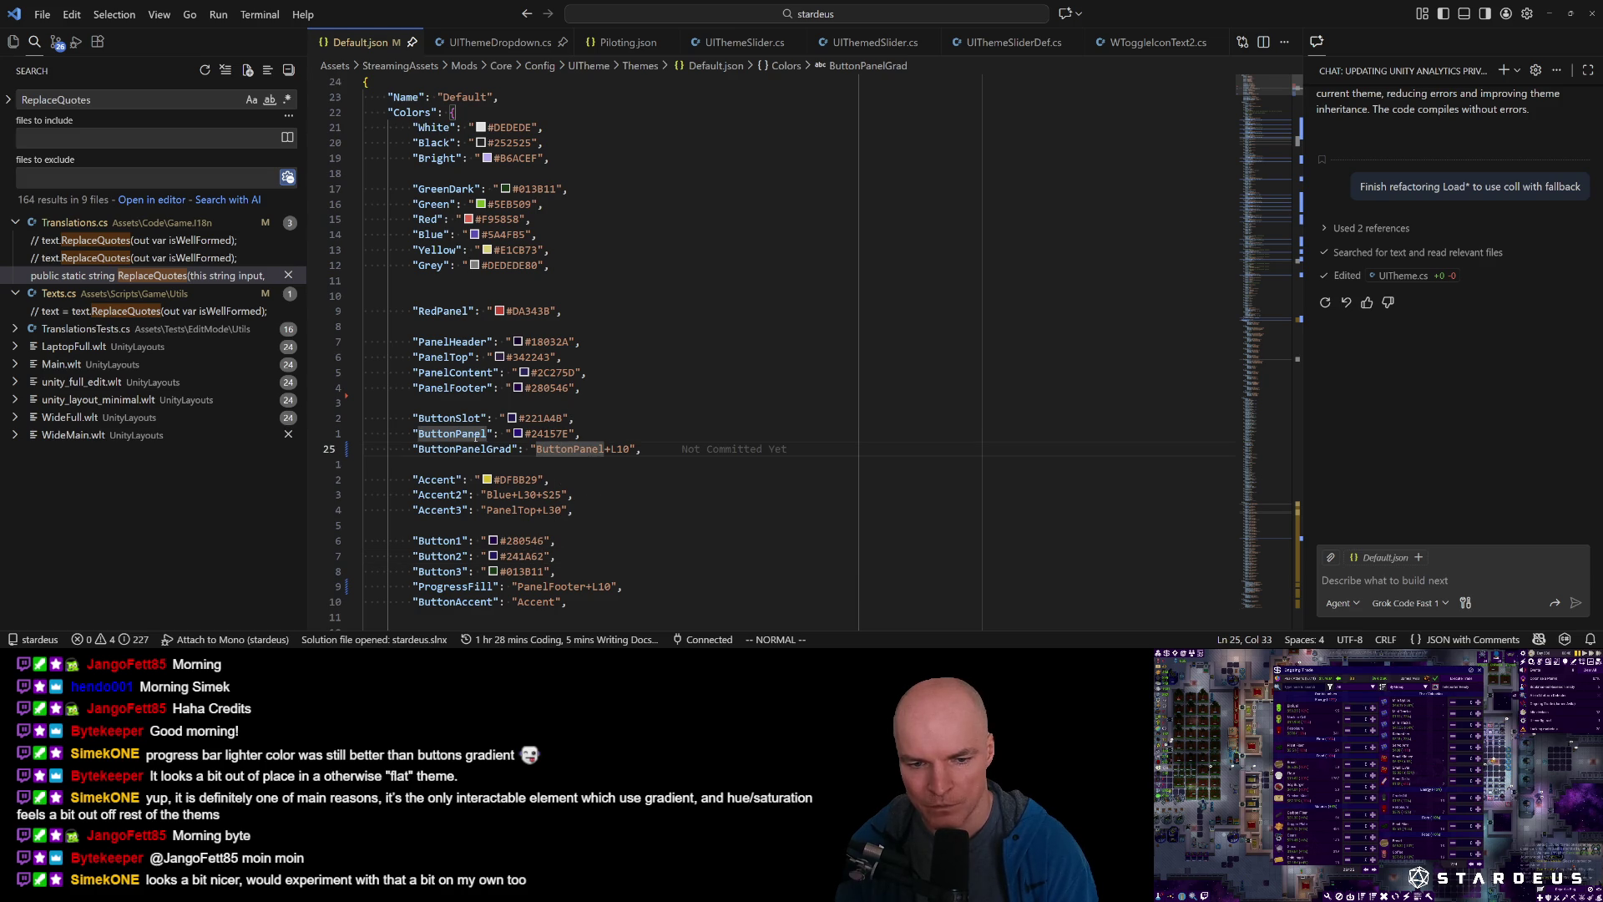
{"action": "key", "text": "F12"}
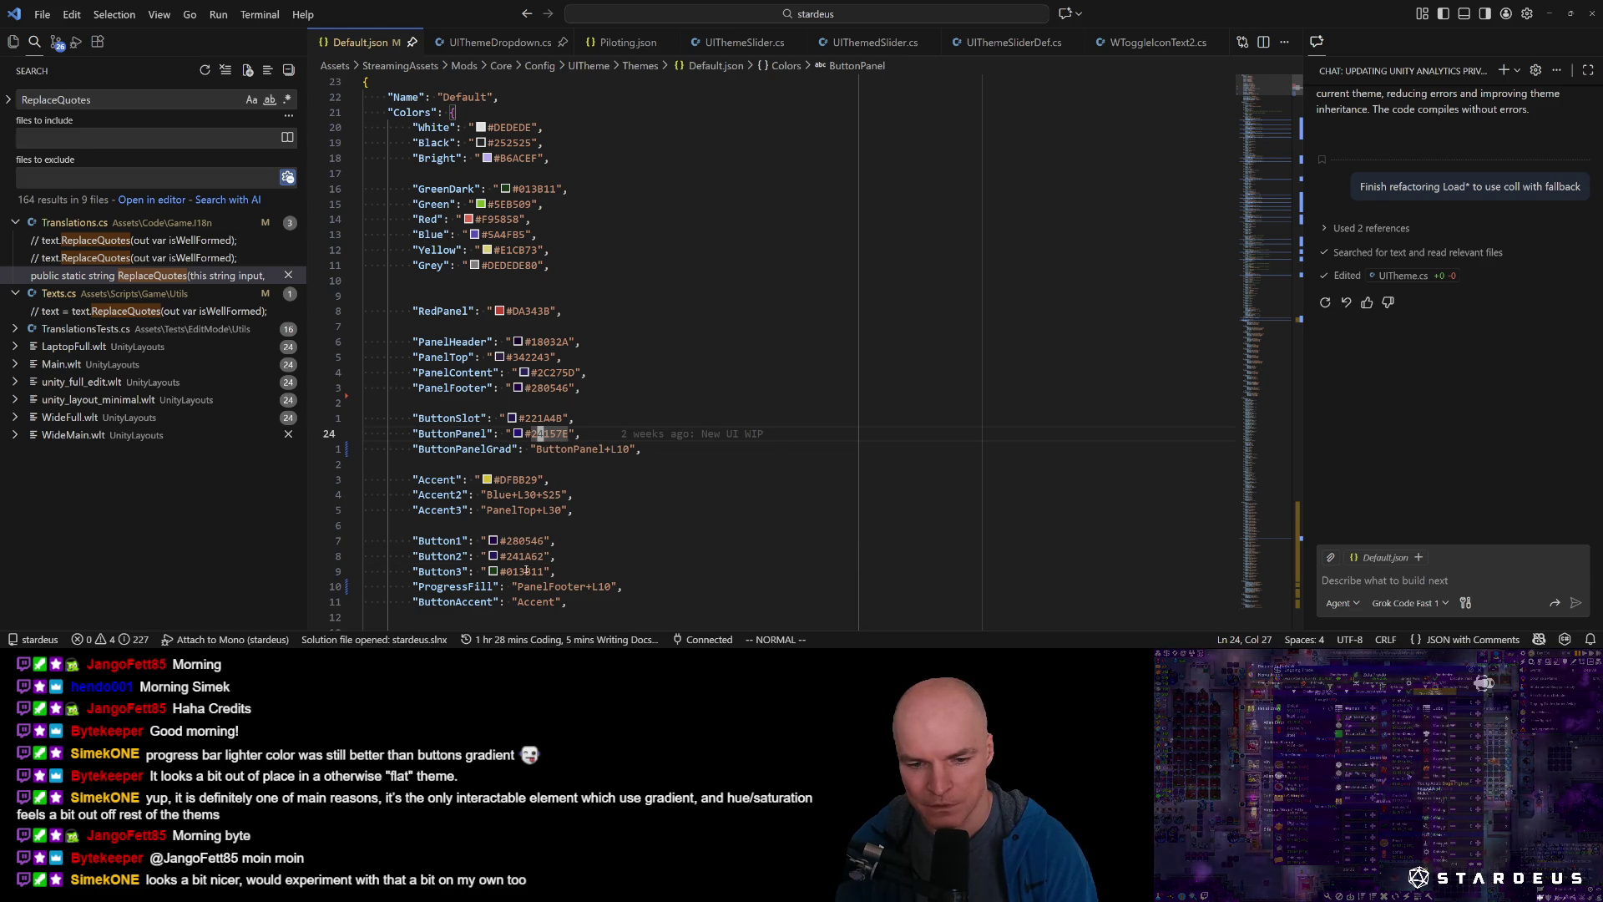
Check the game's inventory by moving the hint popup aside, then return to Default.json.
{"action": "key", "text": "alt+Tab"}
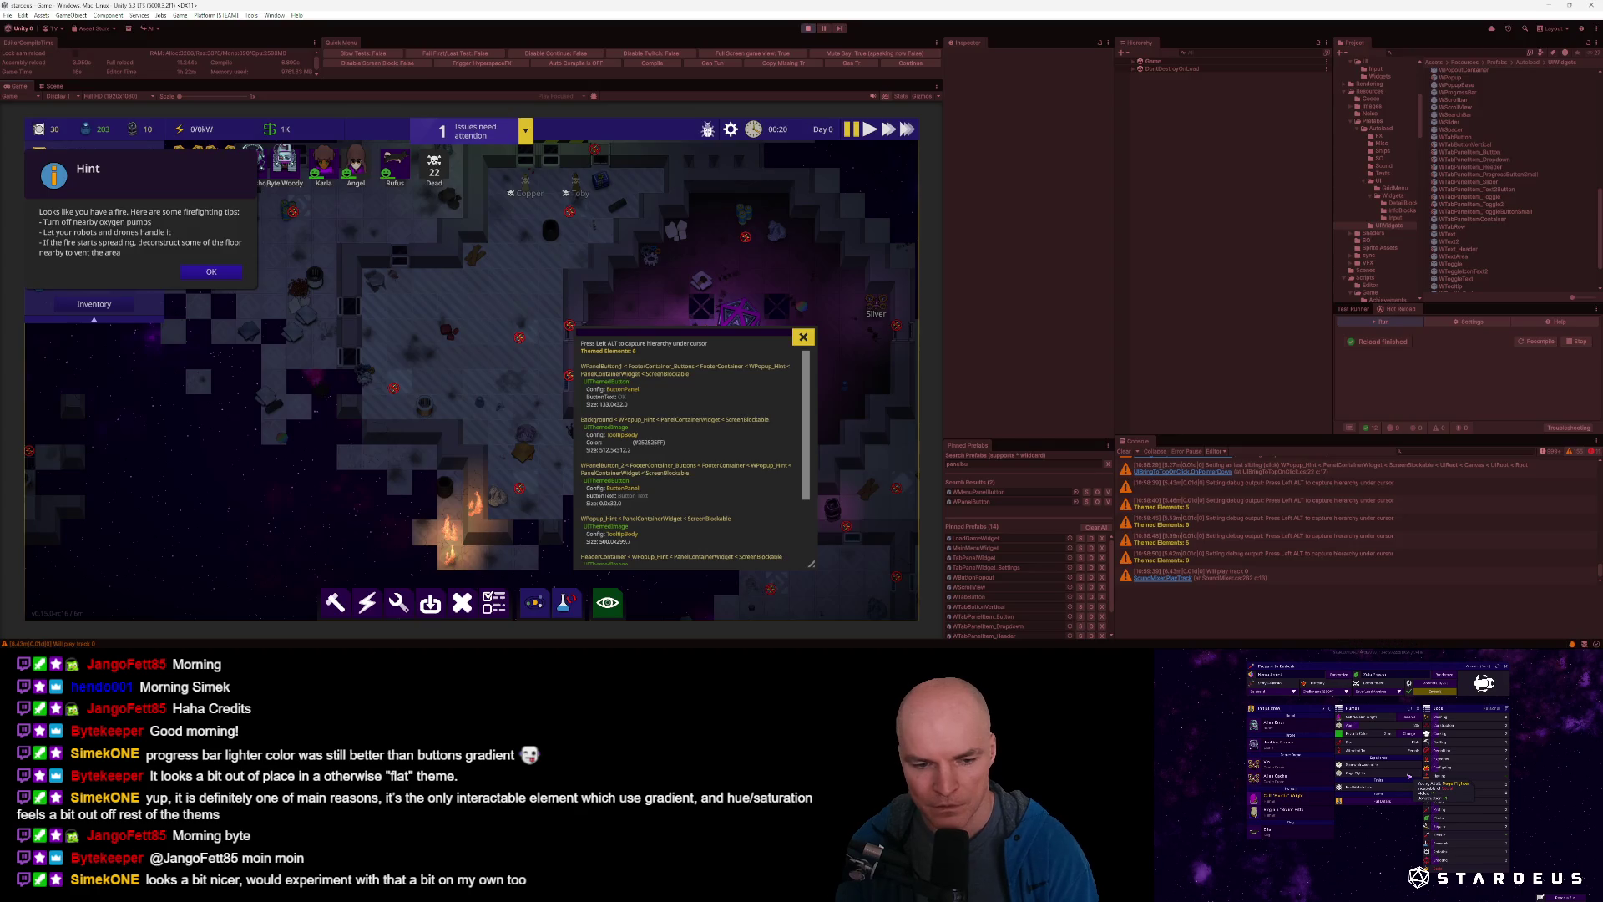
{"action": "left_click_drag", "start_coordinate": [190, 170], "coordinate": [411, 215]}
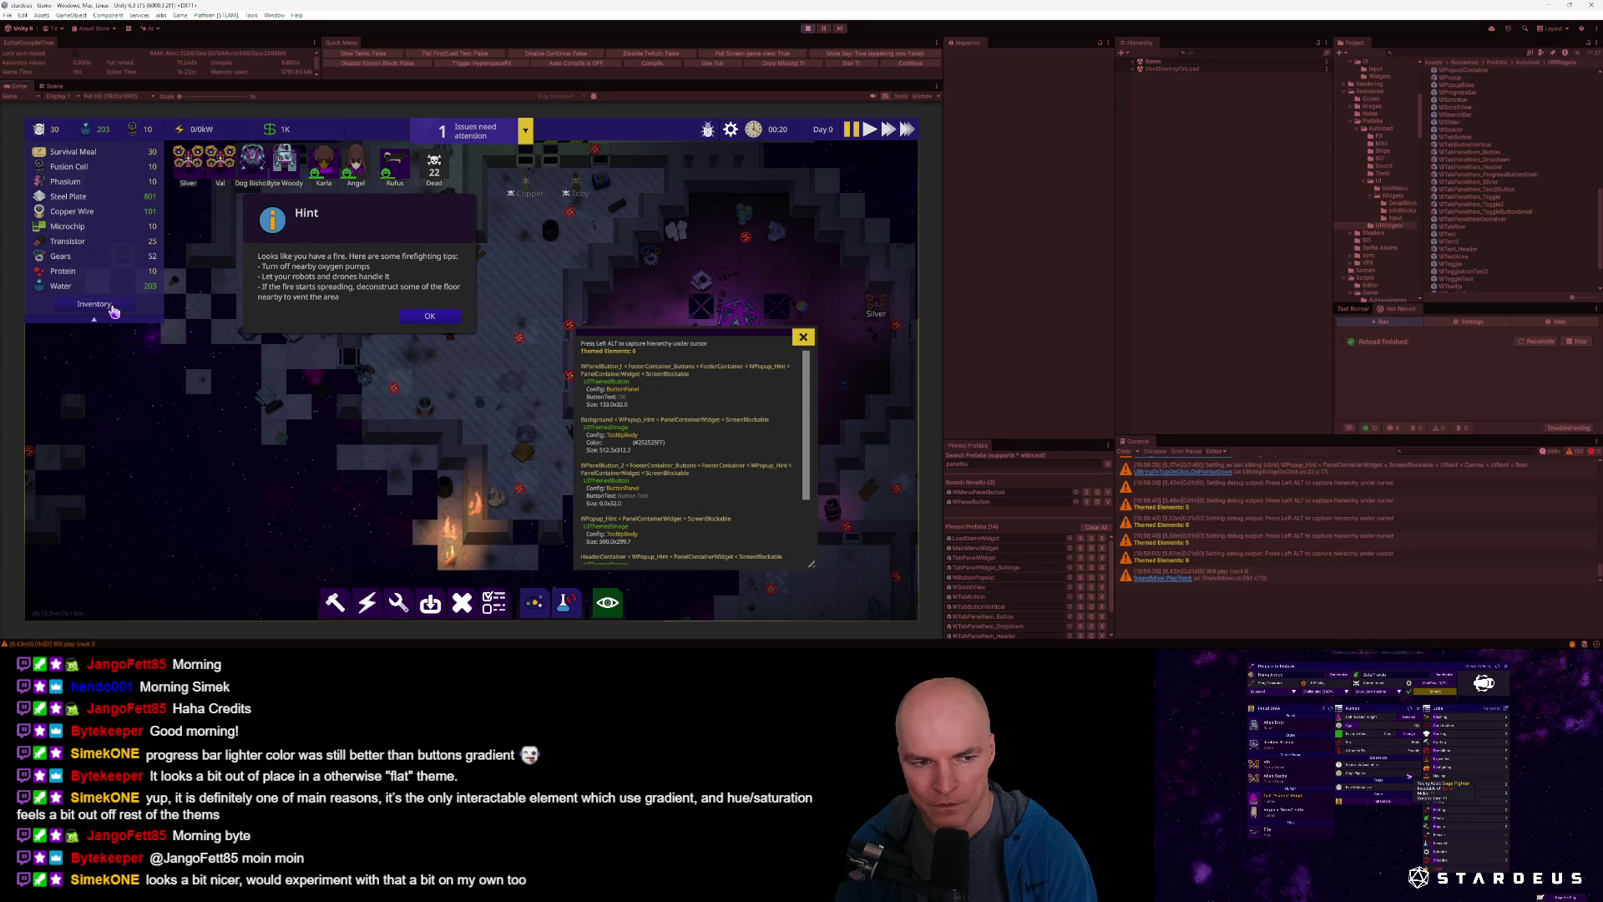
{"action": "key", "text": "alt+Tab"}
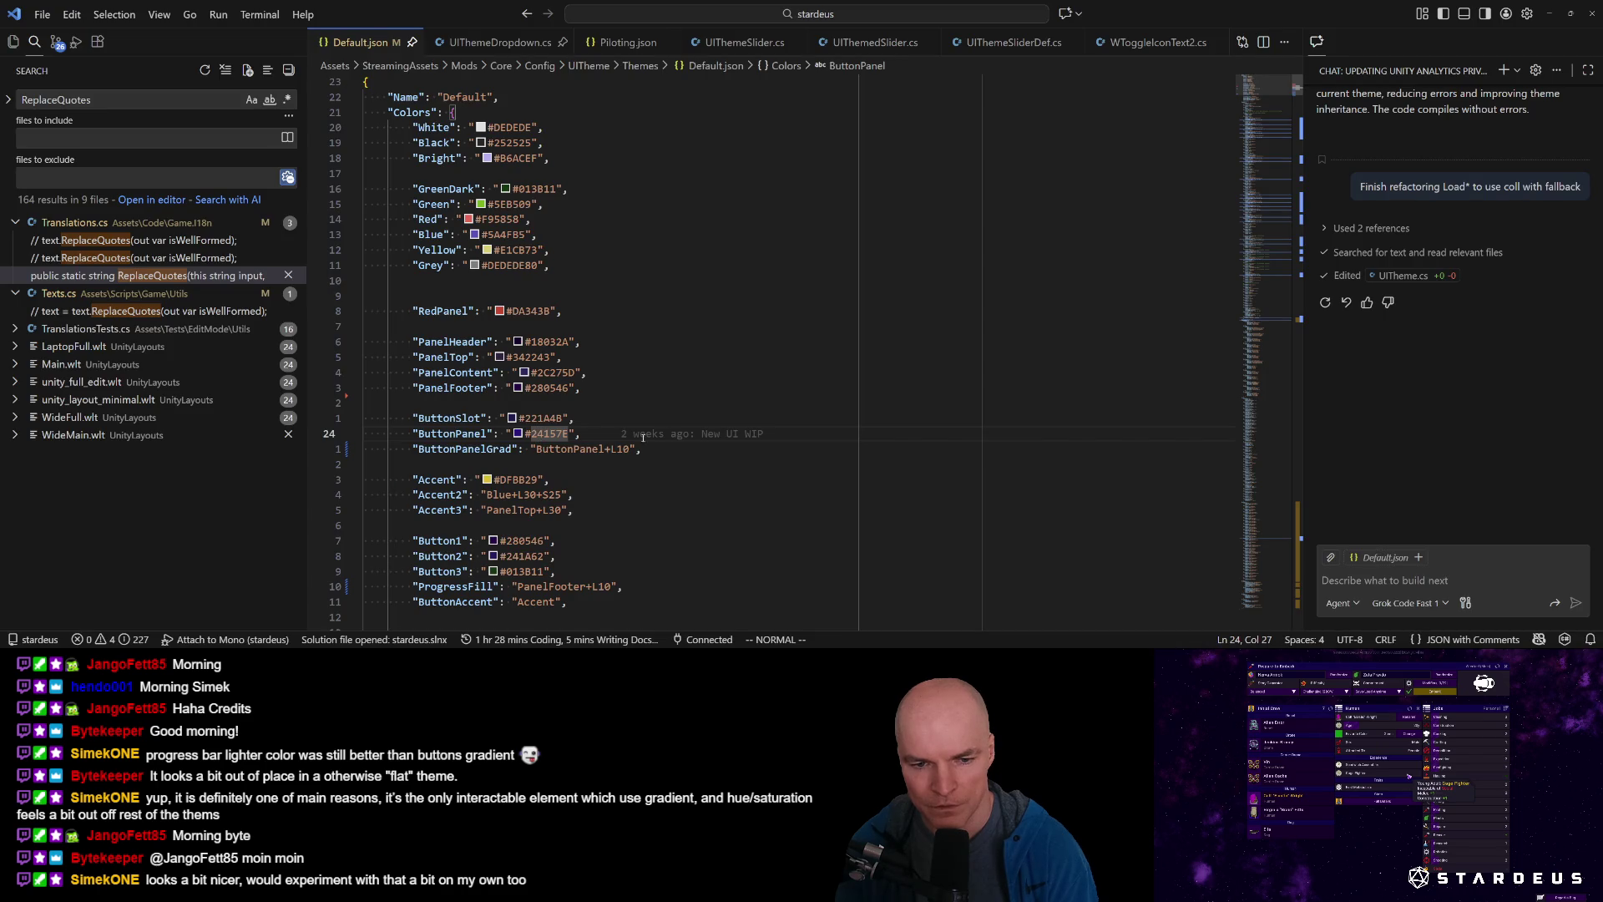
Duplicate the ButtonPanelGrad line as a comment and change its value to Button2+L4.
{"action": "key", "text": "j"}
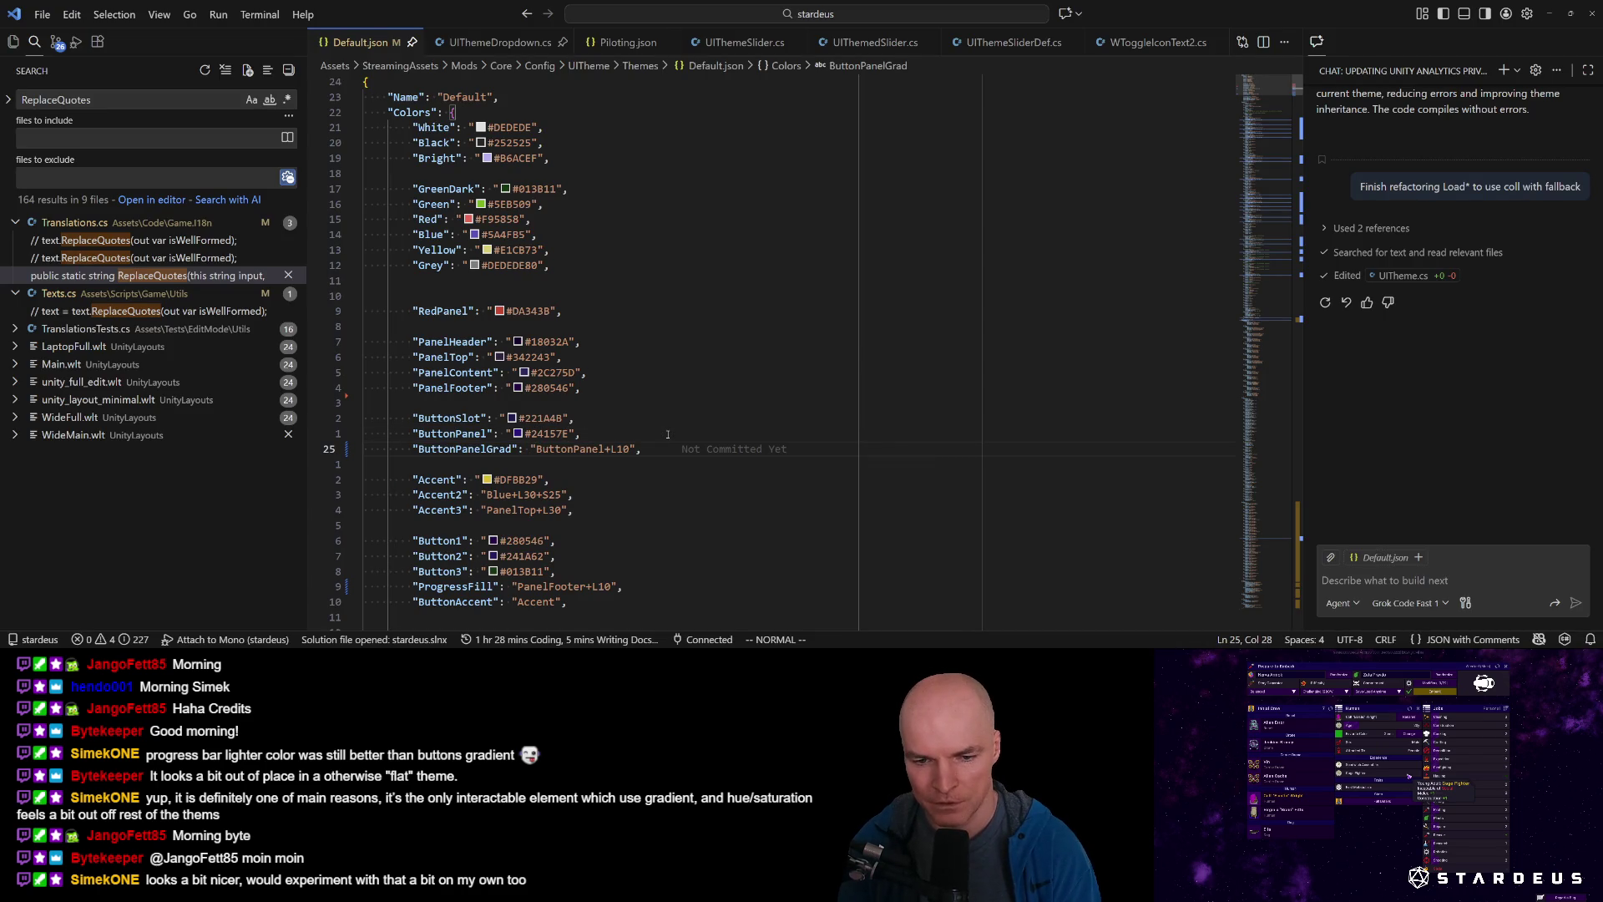
{"action": "key", "text": "y"}
{"action": "key", "text": "y"}
{"action": "key", "text": "p"}
{"action": "key", "text": "g"}
{"action": "key", "text": "c"}
{"action": "key", "text": "c"}
{"action": "key", "text": "k"}
{"action": "key", "text": "W"}
{"action": "type", "text": "l"}
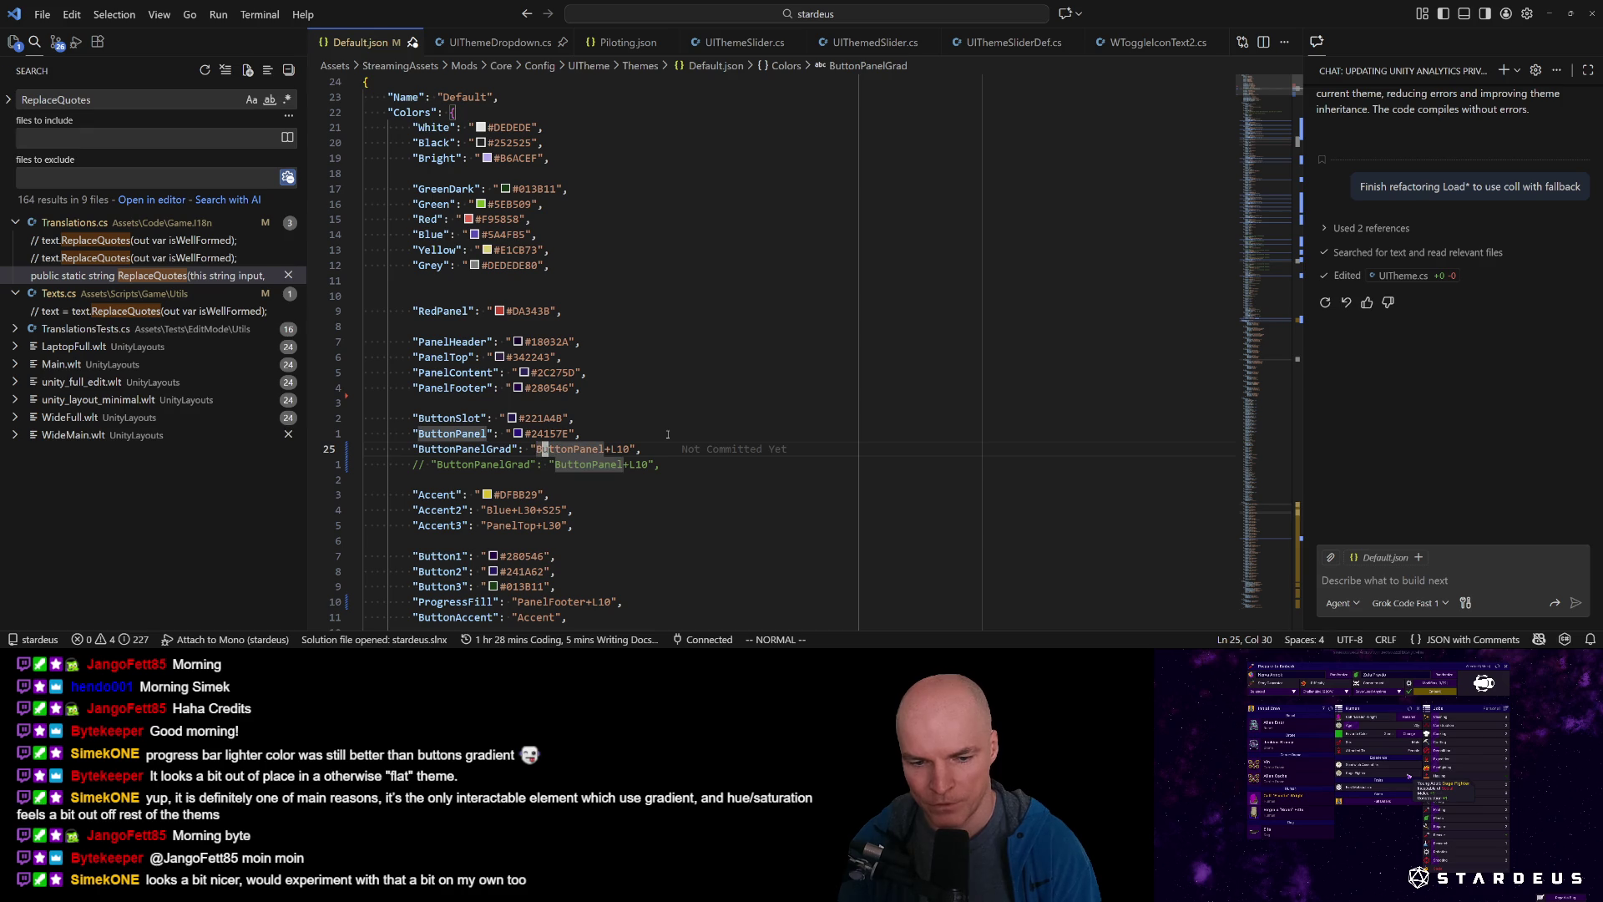
{"action": "type", "text": "cwButton2"}
{"action": "key", "text": "Escape"}
{"action": "type", "text": "cw4"}
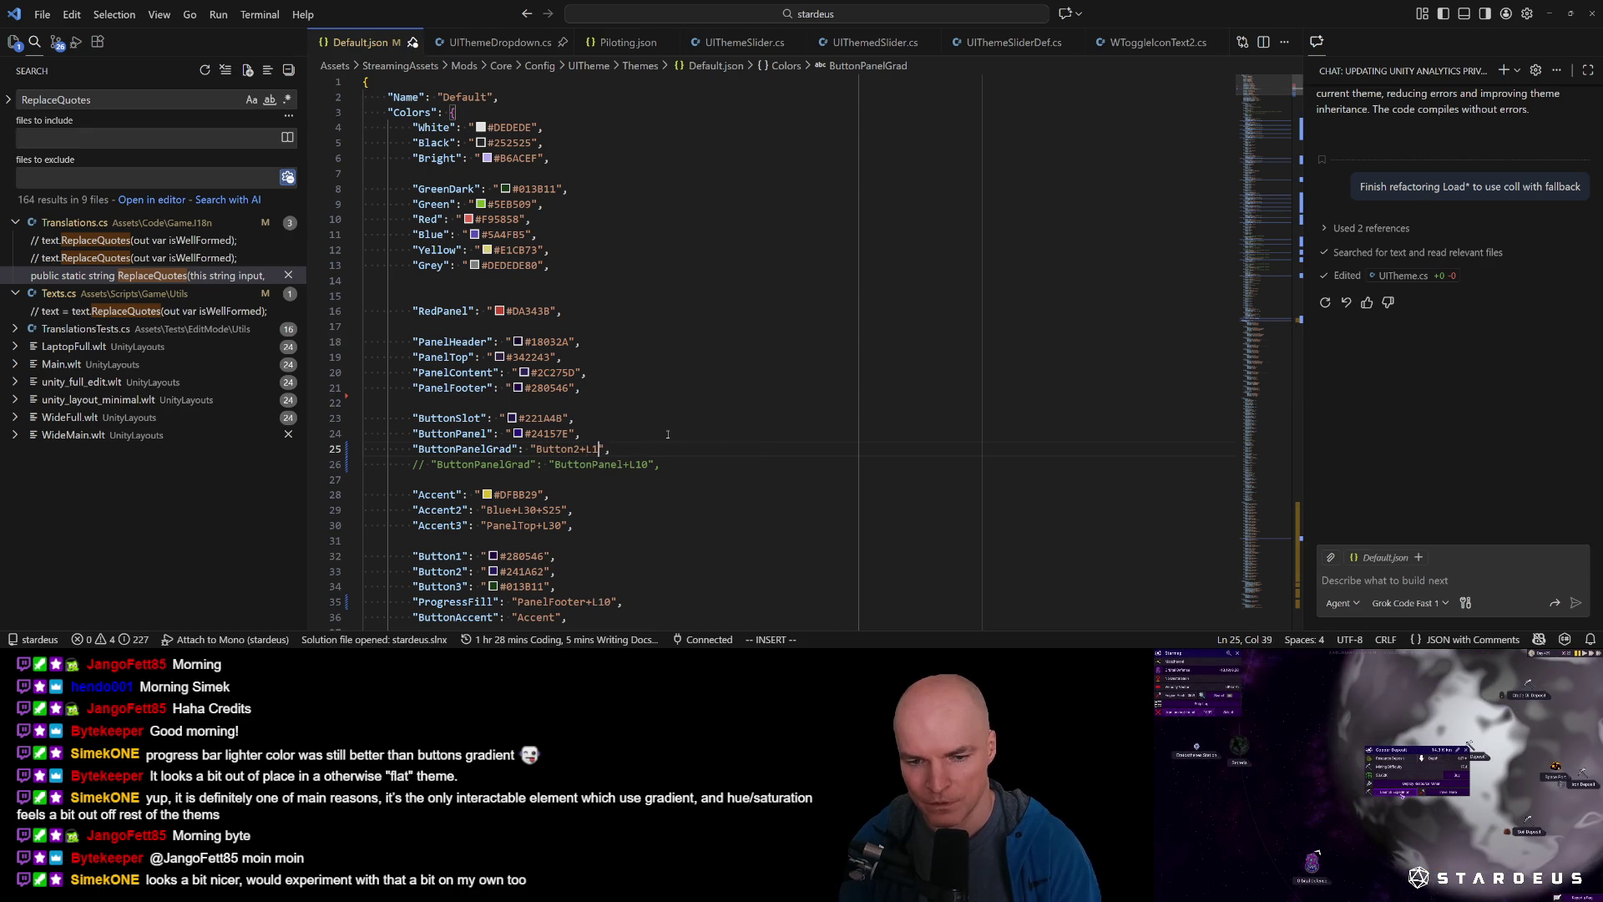
{"action": "key", "text": "Escape"}
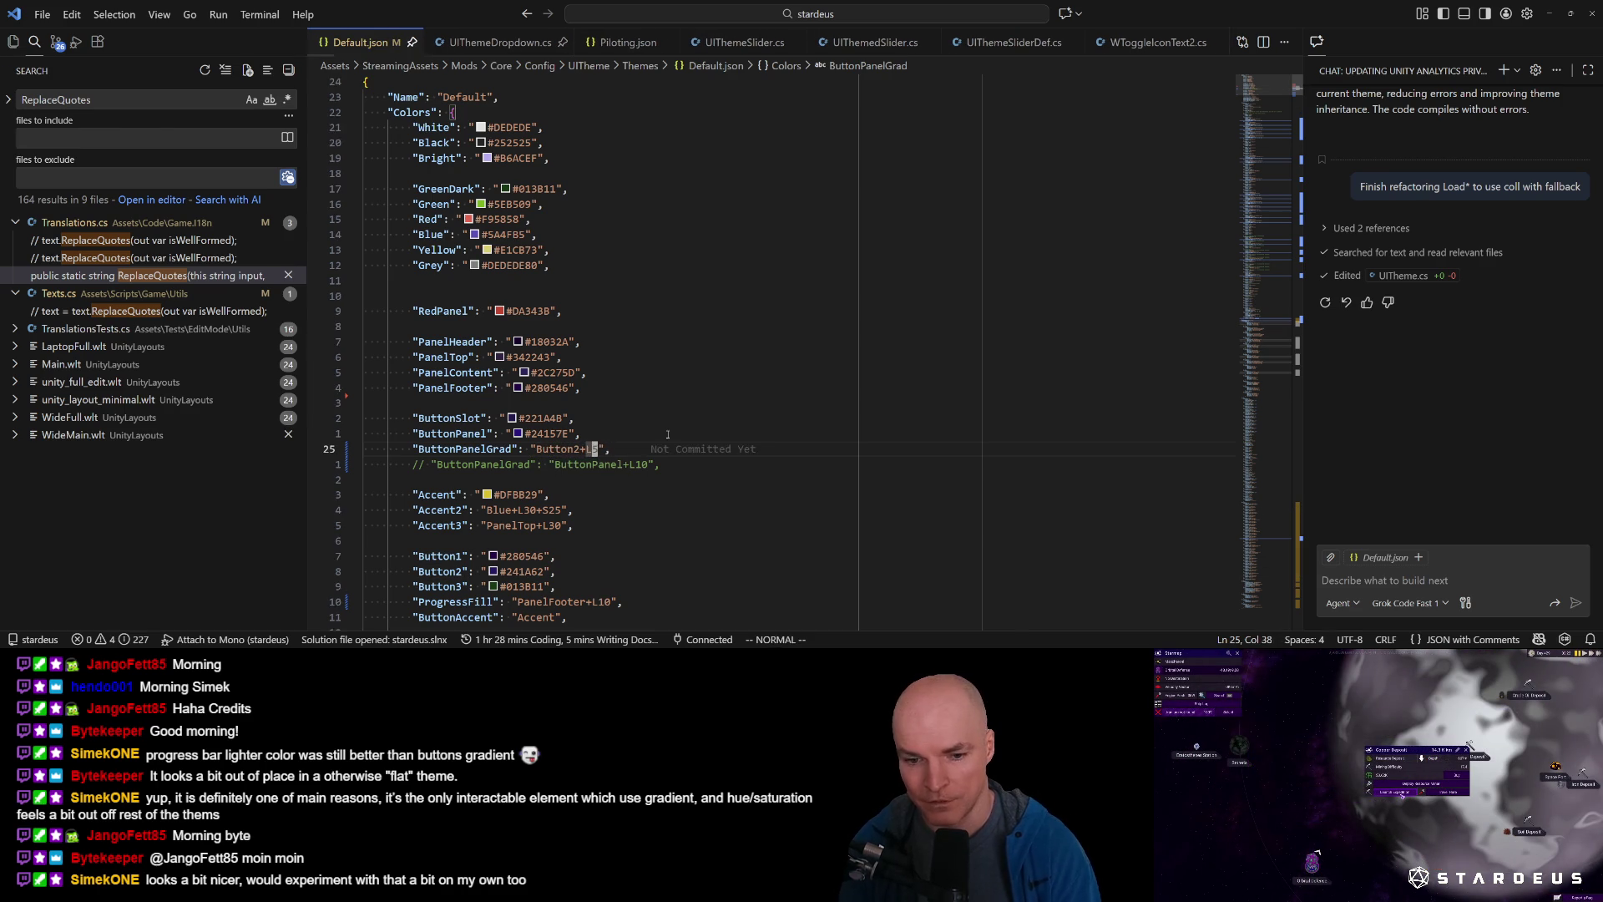
{"action": "key", "text": "alt+Tab"}
{"action": "key", "text": "grave"}
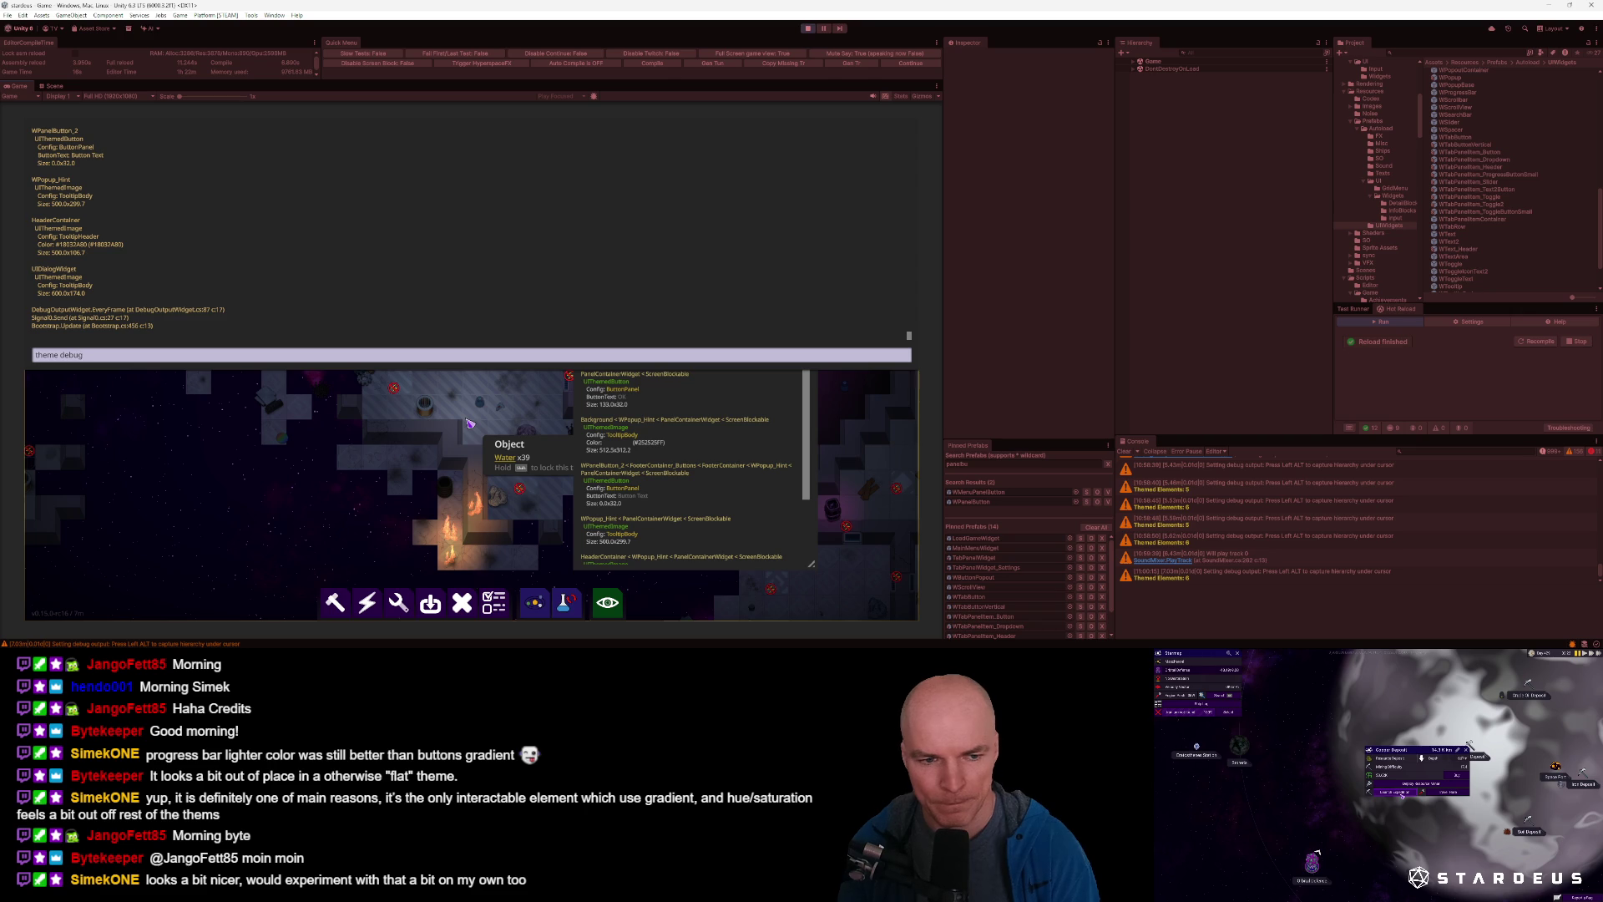
Reload the theme in-game, then move the ButtonPanelGrad line below ButtonAccent and save.
{"action": "key", "text": "Return"}
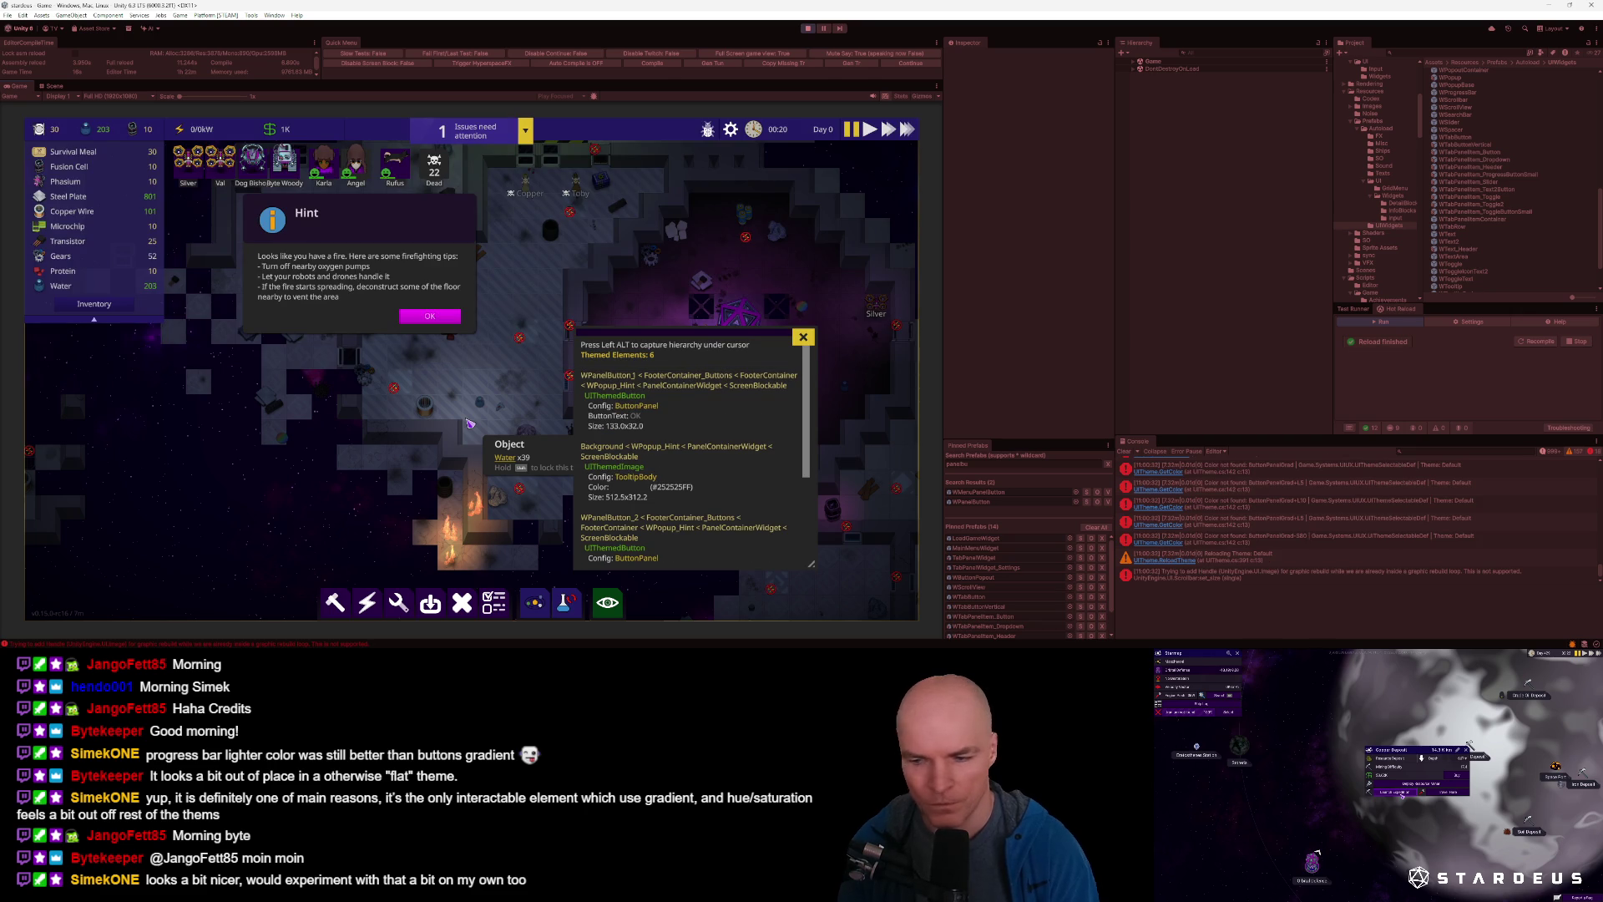
{"action": "key", "text": "grave"}
{"action": "key", "text": "grave"}
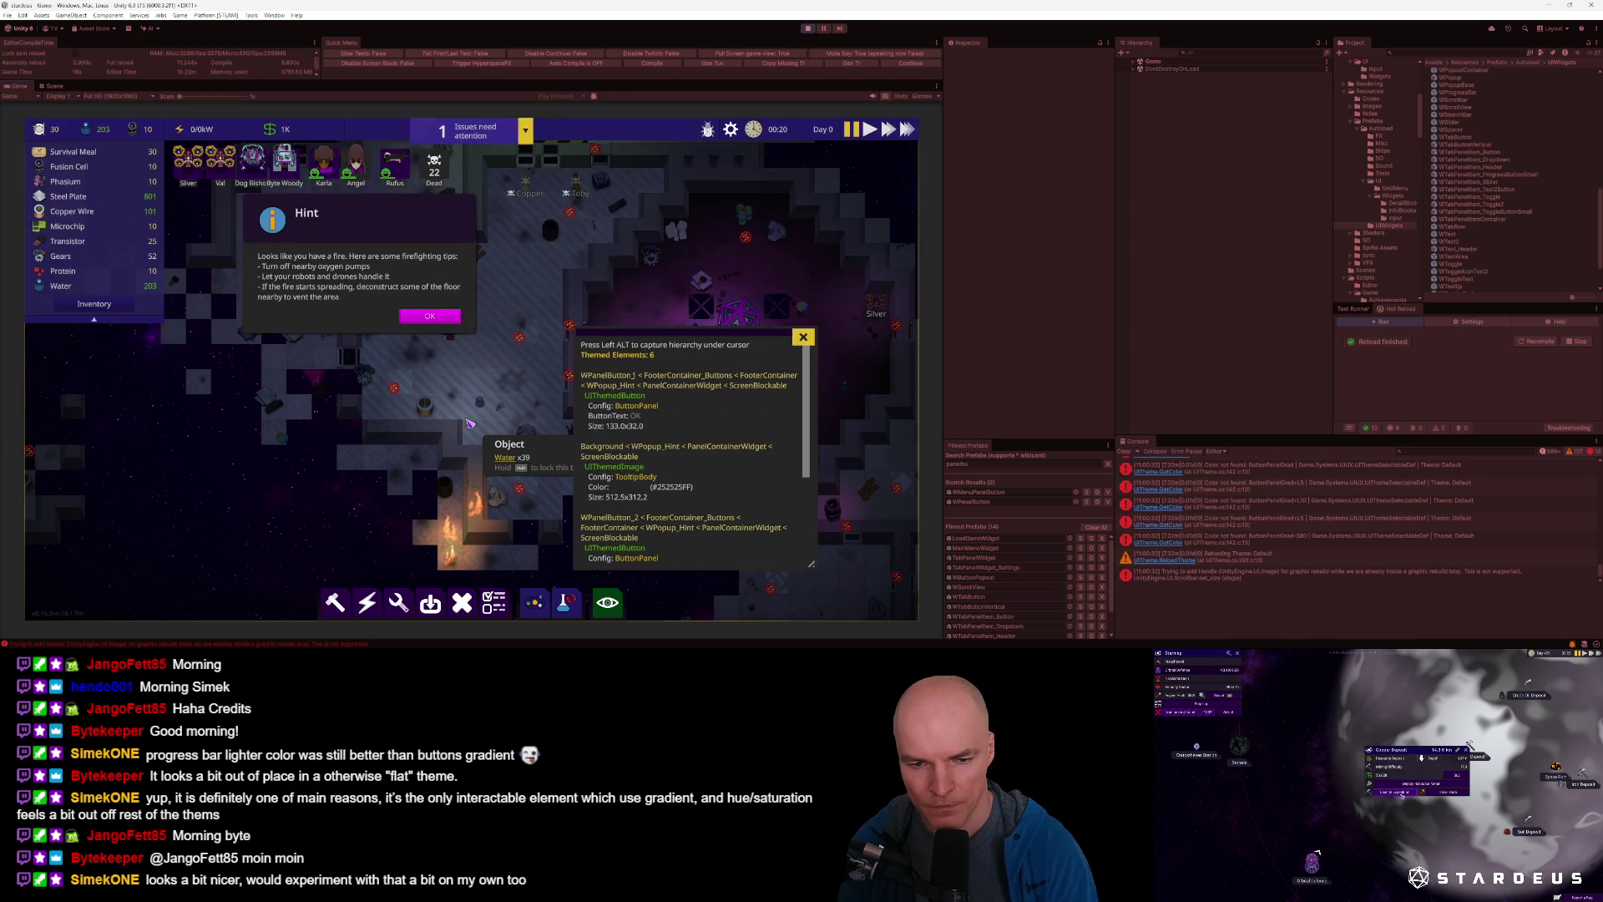
{"action": "key", "text": "alt+Tab"}
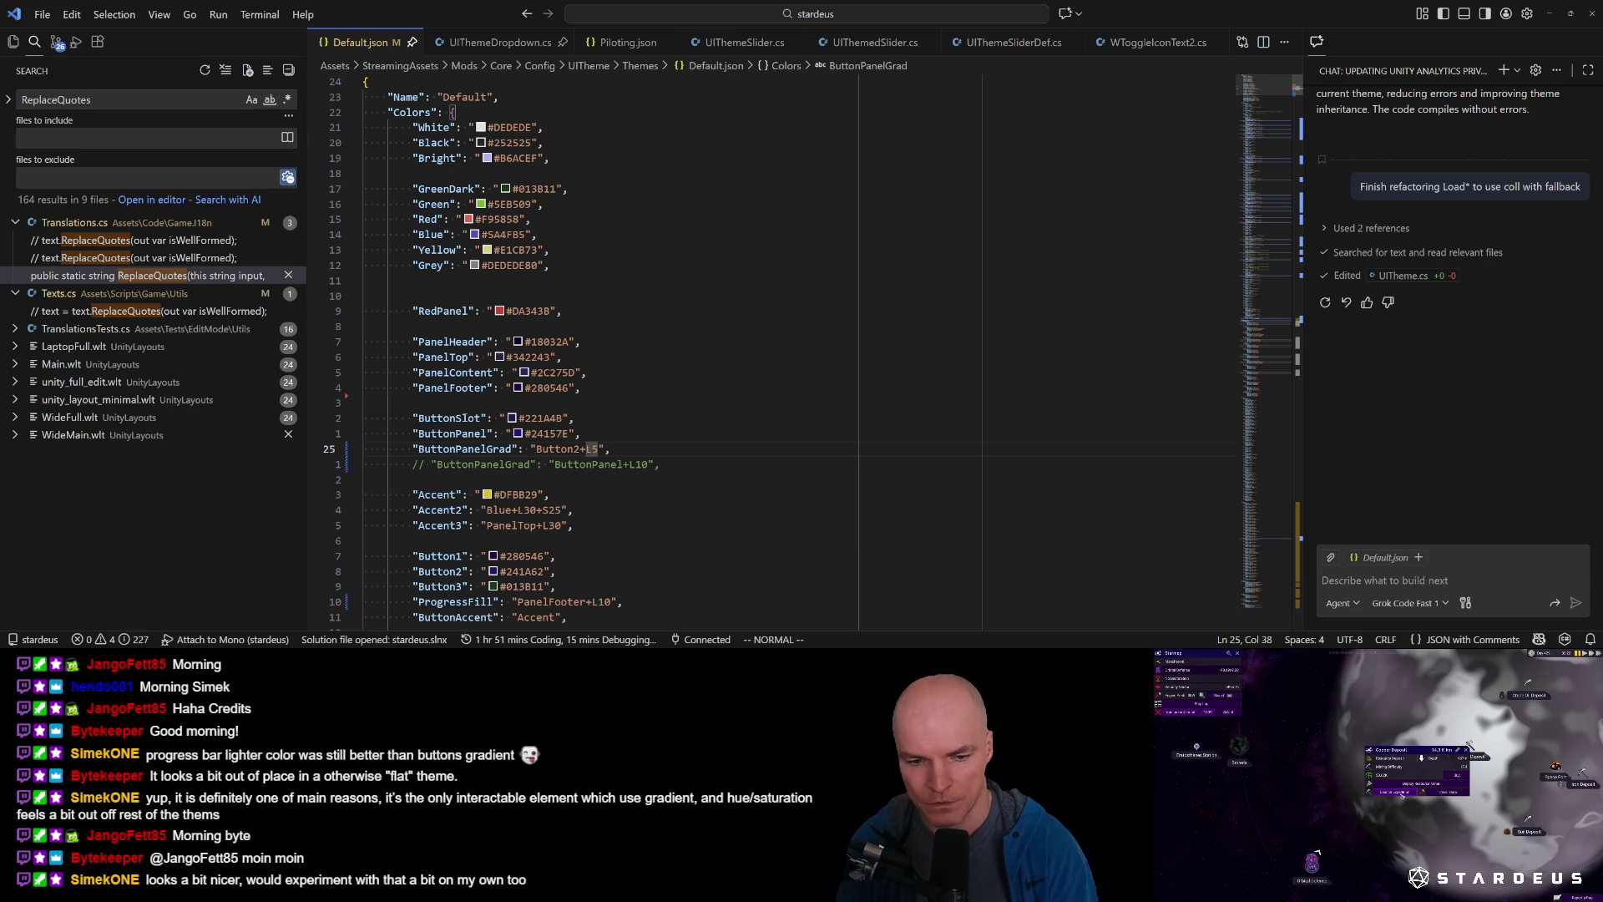
{"action": "key", "text": "d"}
{"action": "key", "text": "j"}
{"action": "key", "text": "j"}
{"action": "key", "text": "j"}
{"action": "key", "text": "p"}
{"action": "key", "text": "ctrl+s"}
{"action": "key", "text": "alt+Tab"}
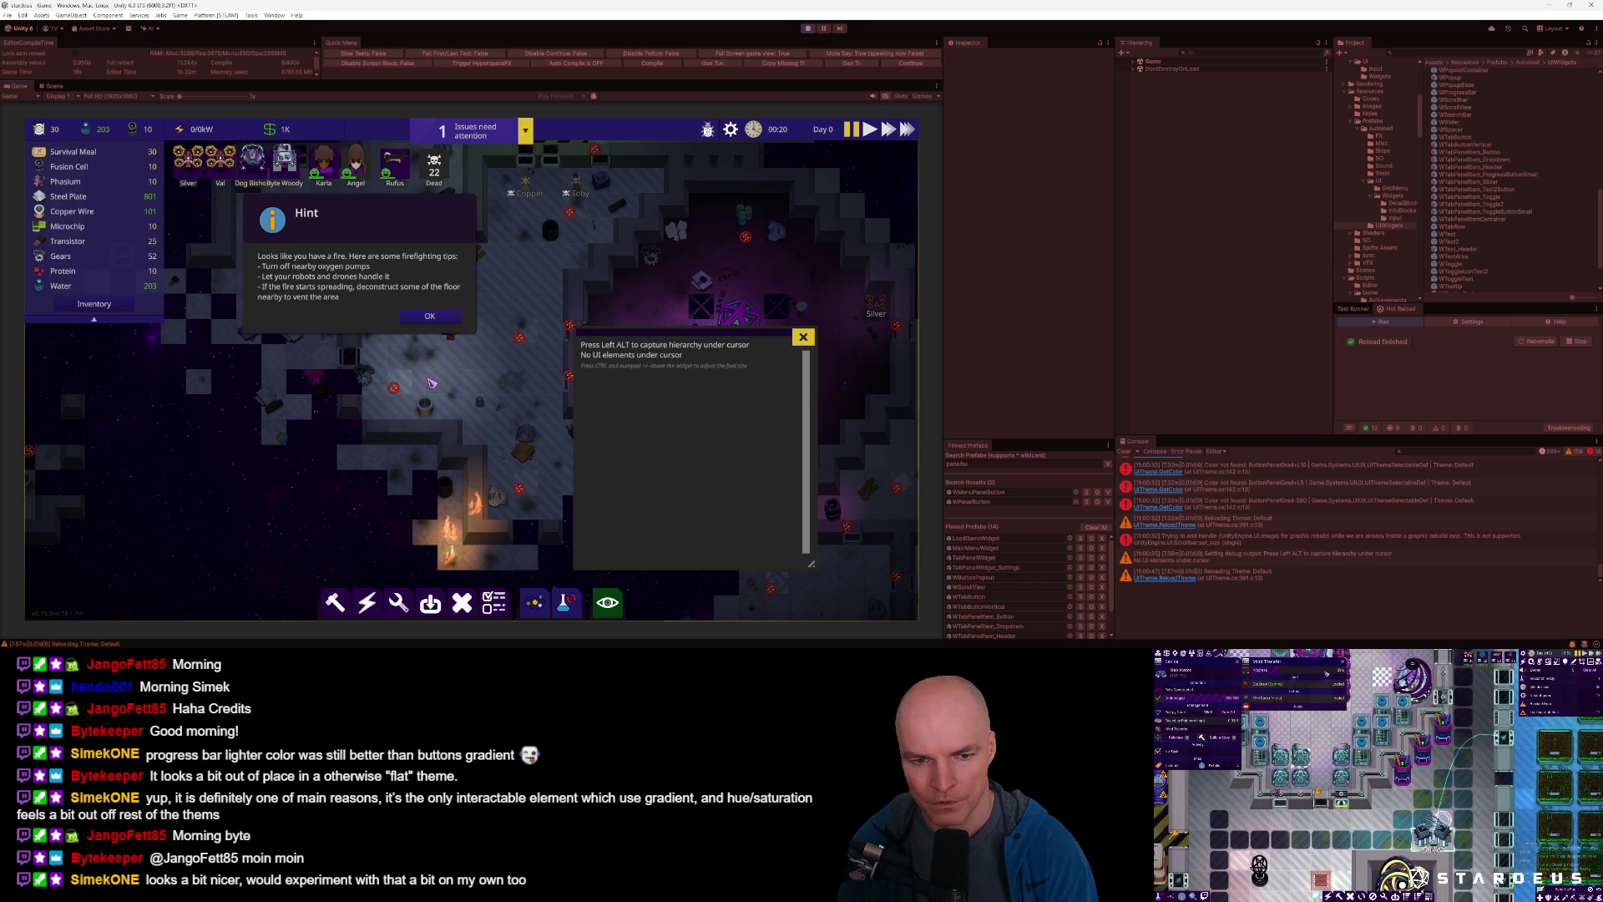
Change ButtonPanelGrad's lightening from L5 to L10 in Default.json.
{"action": "key", "text": "alt+Tab"}
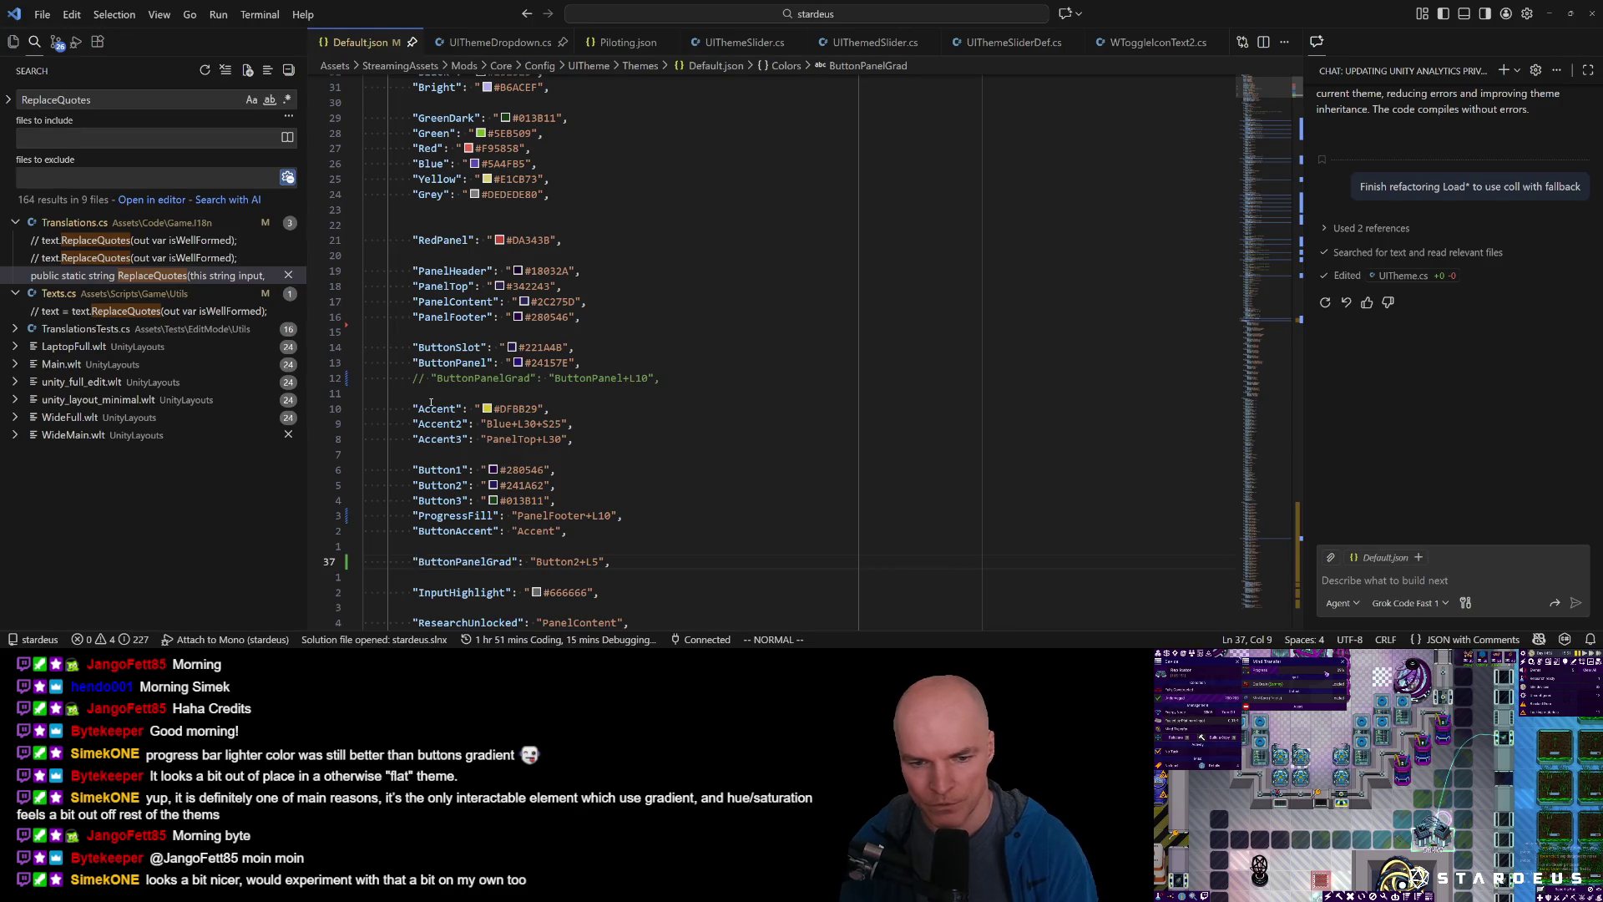
{"action": "type", "text": "f5s10"}
{"action": "key", "text": "Escape"}
{"action": "key", "text": "alt+Tab"}
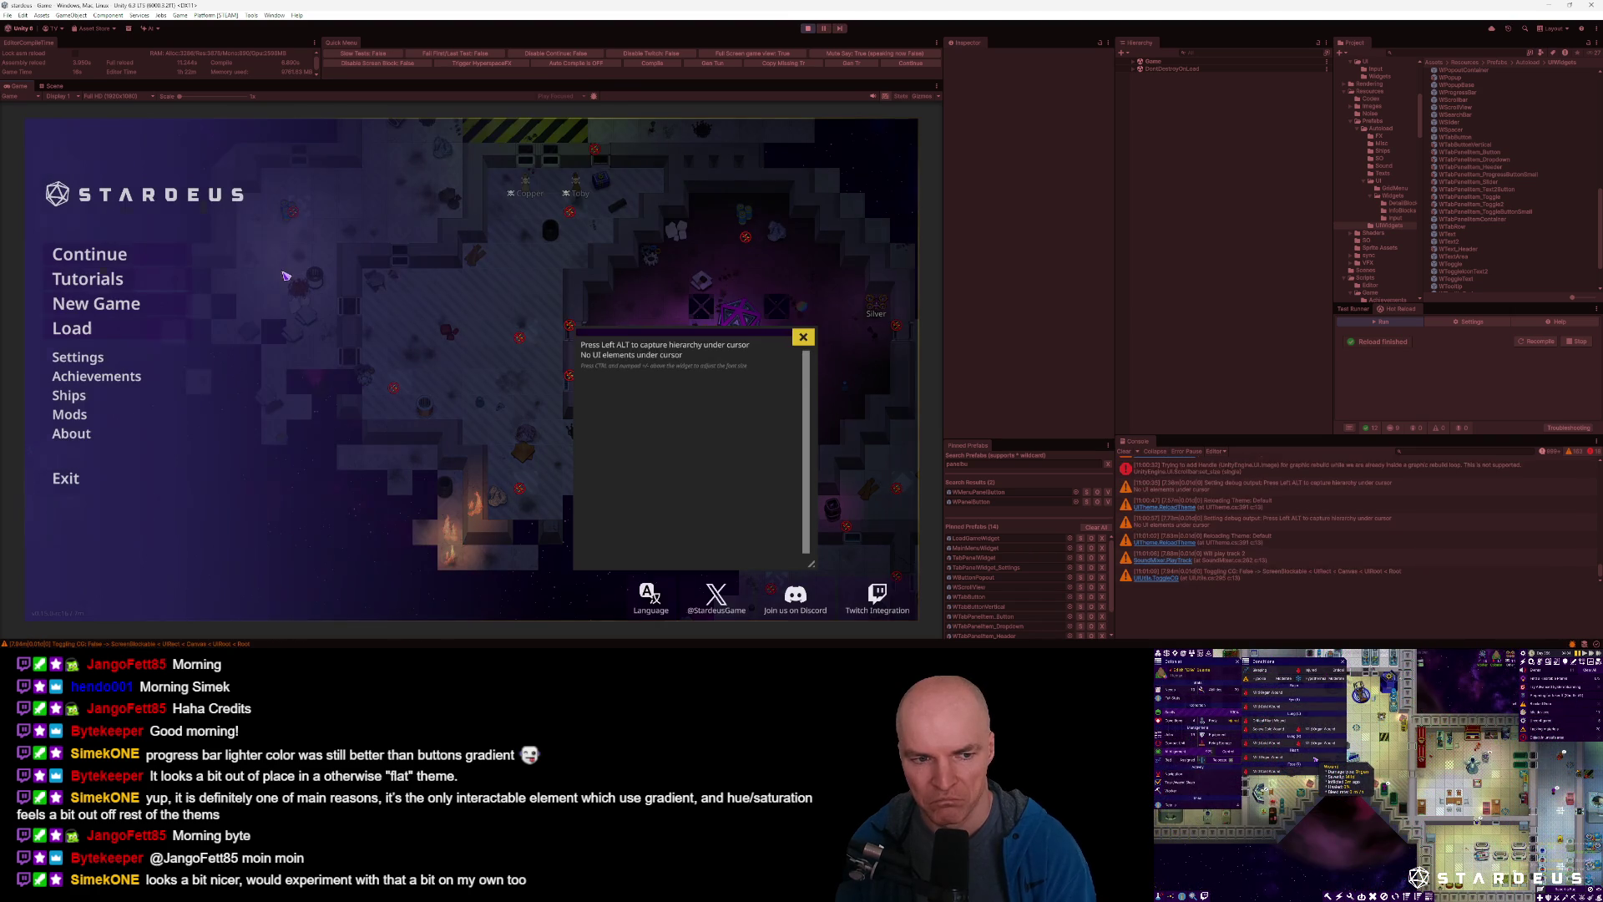
Open the game's Settings, move the capture panel aside, and reload the Default theme.
{"action": "left_click", "coordinate": [84, 356]}
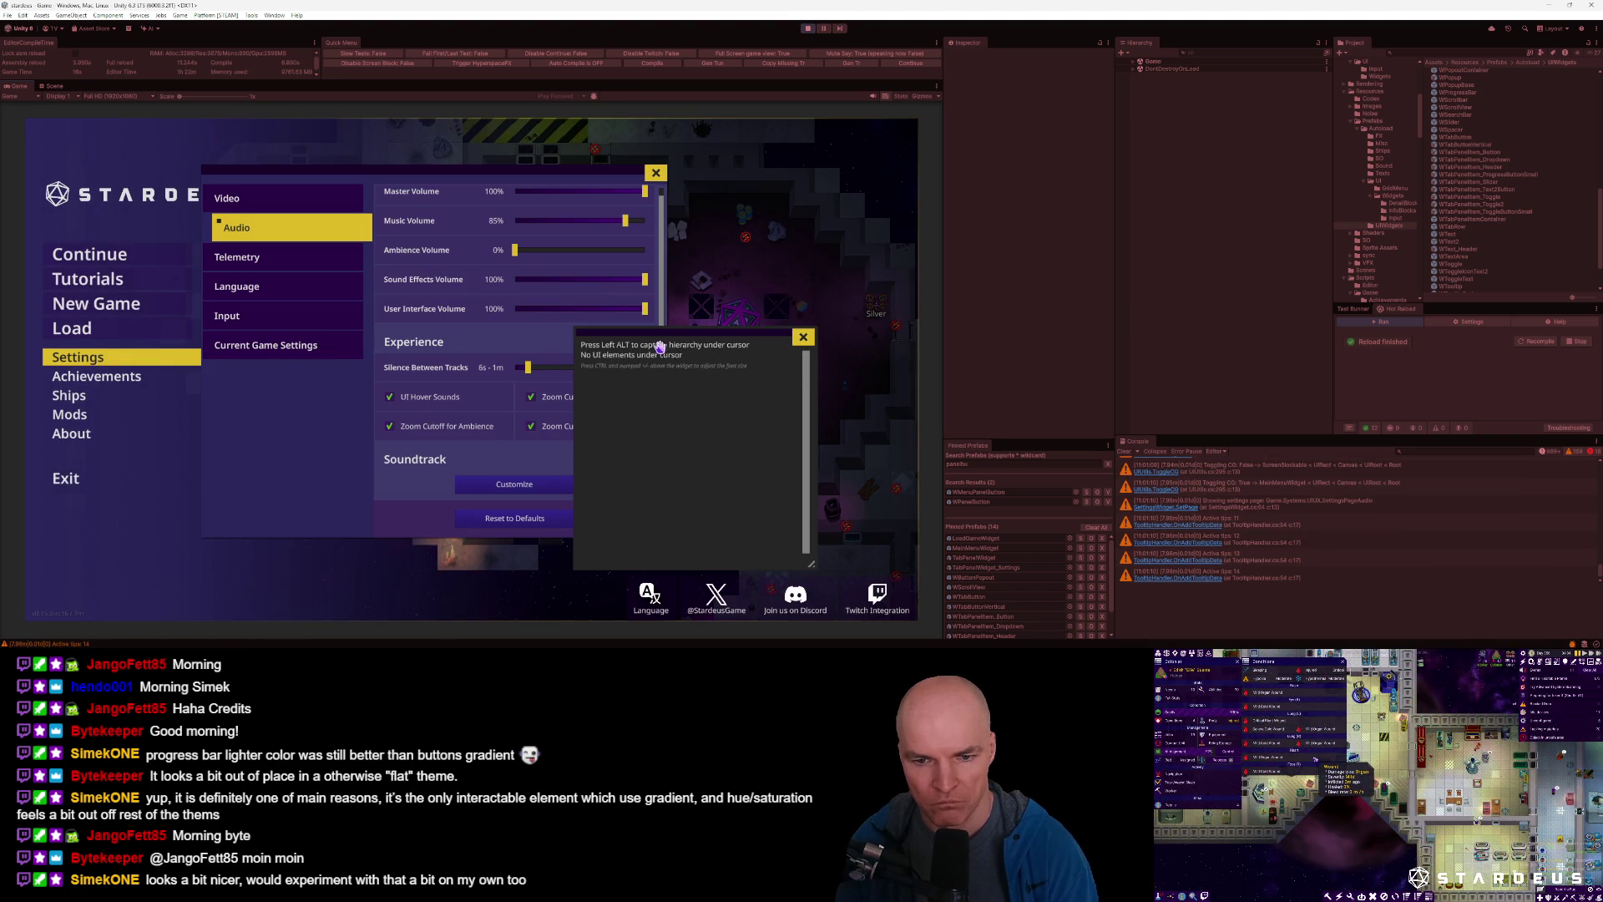
{"action": "left_click_drag", "start_coordinate": [659, 352], "coordinate": [752, 341]}
{"action": "key", "text": "grave"}
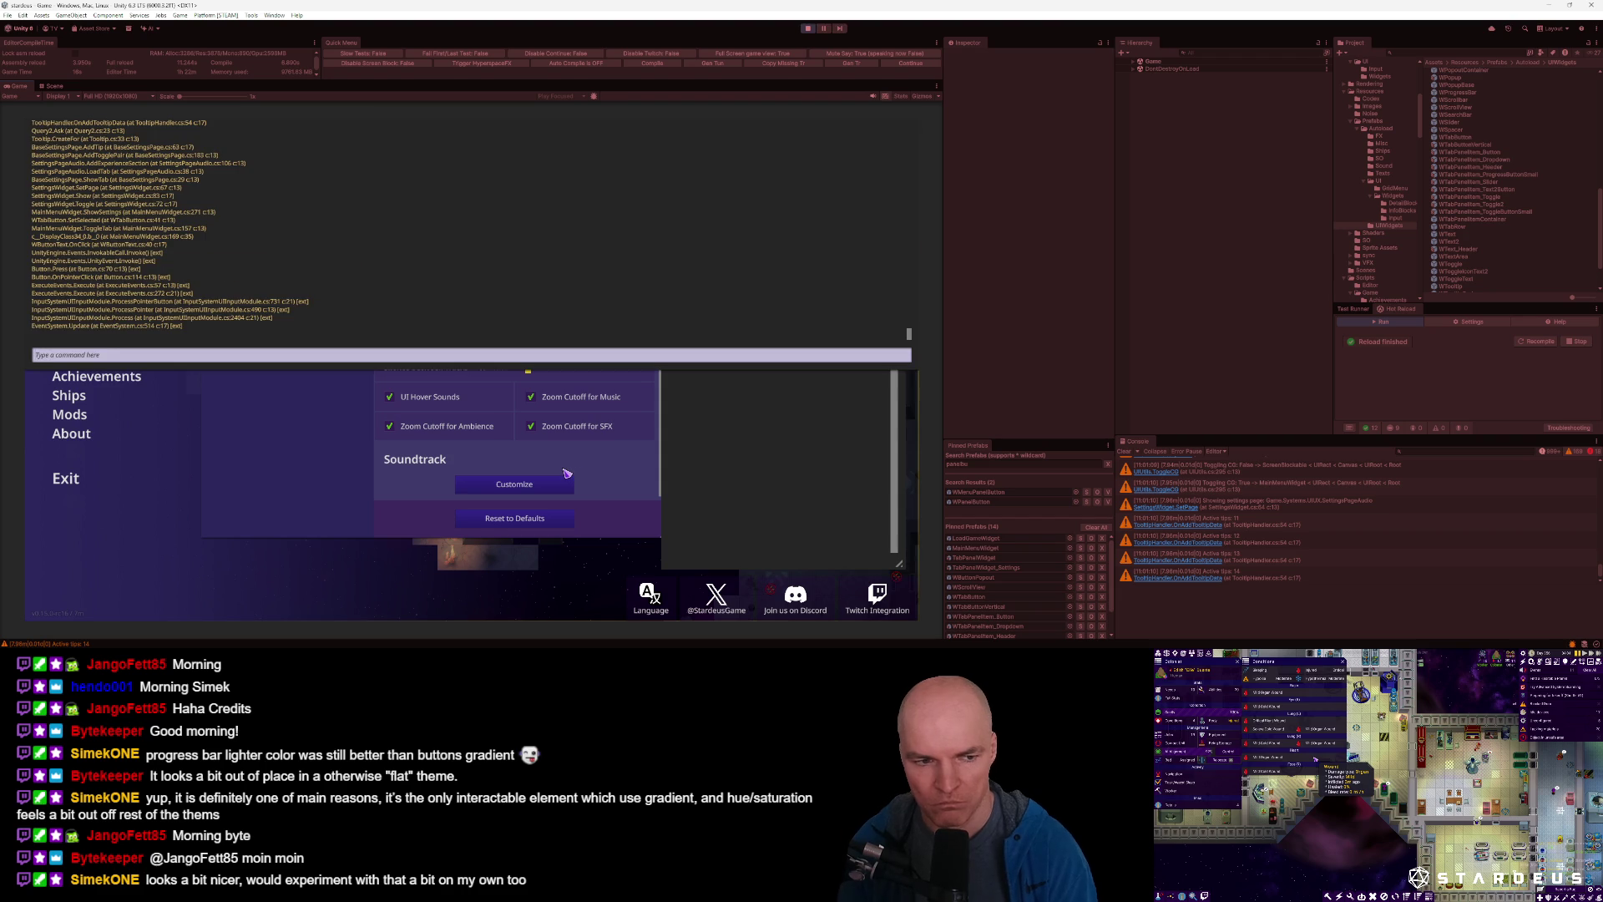
{"action": "type", "text": "theme reload"}
{"action": "key", "text": "Return"}
{"action": "key", "text": "grave"}
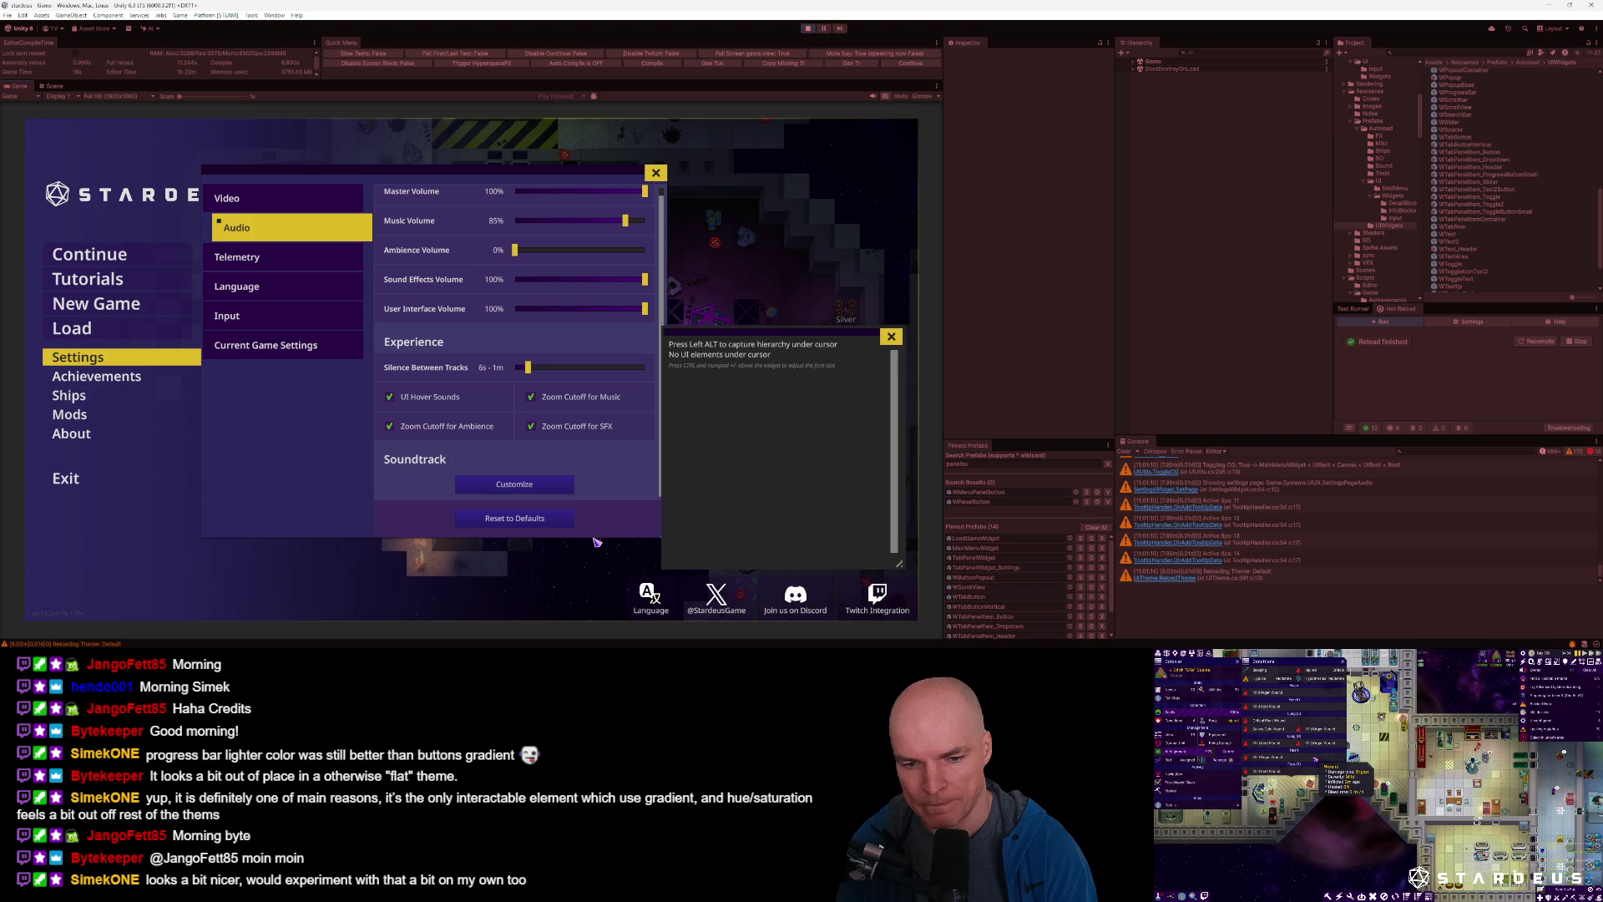
Swap the commented ButtonPanelGrad lines so ButtonPanel+L10 is active, and save Default.json.
{"action": "key", "text": "alt+Tab"}
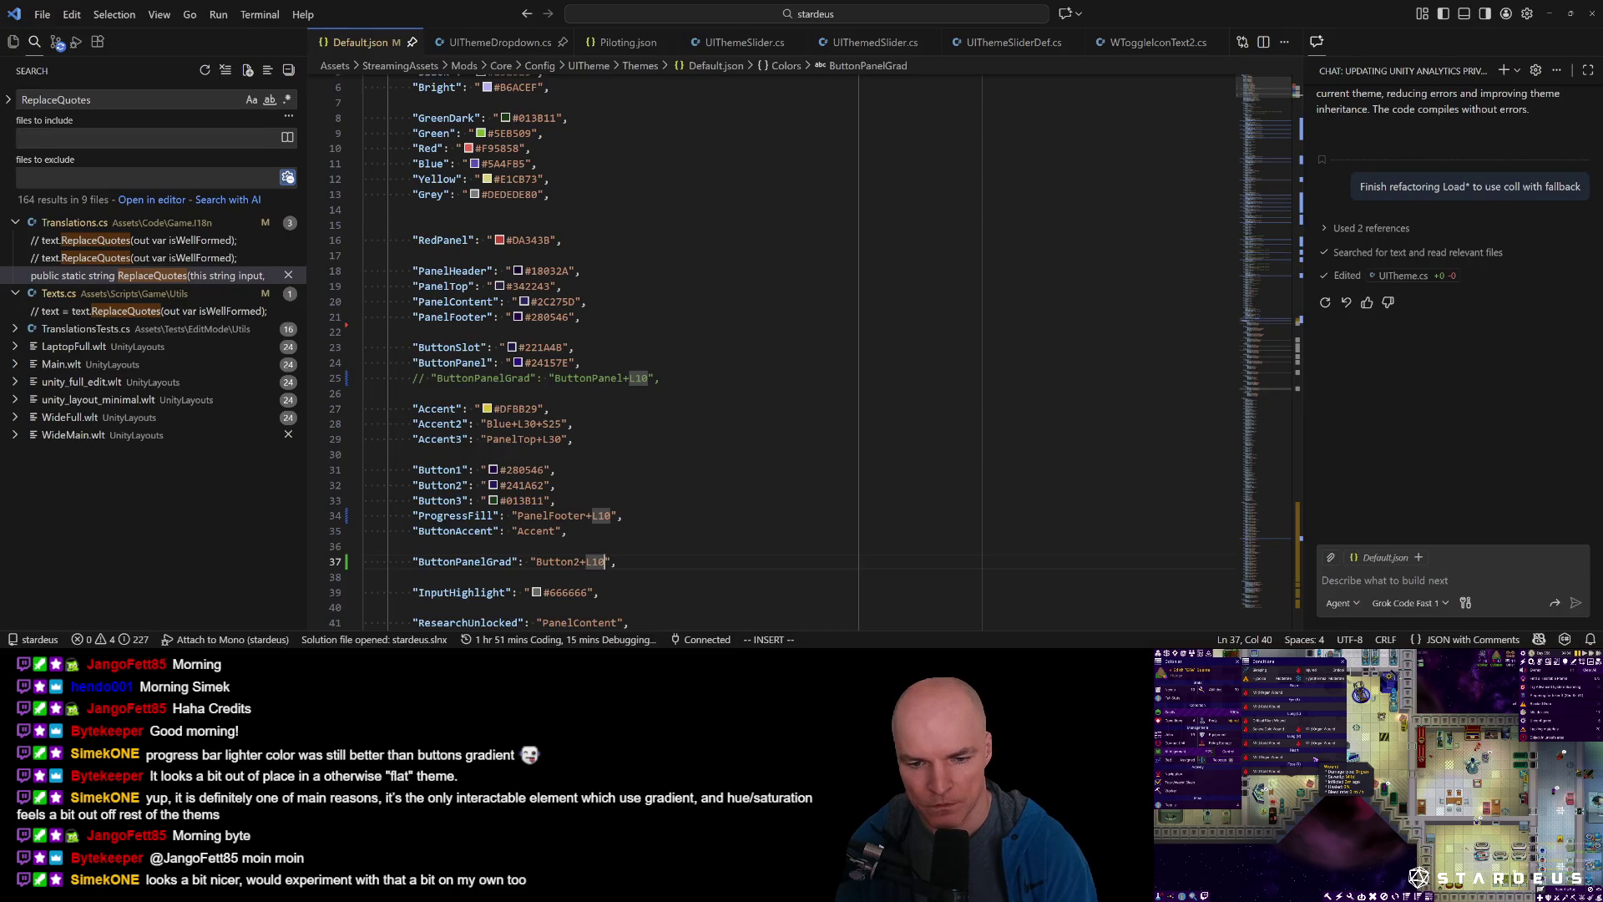
{"action": "key", "text": "Escape"}
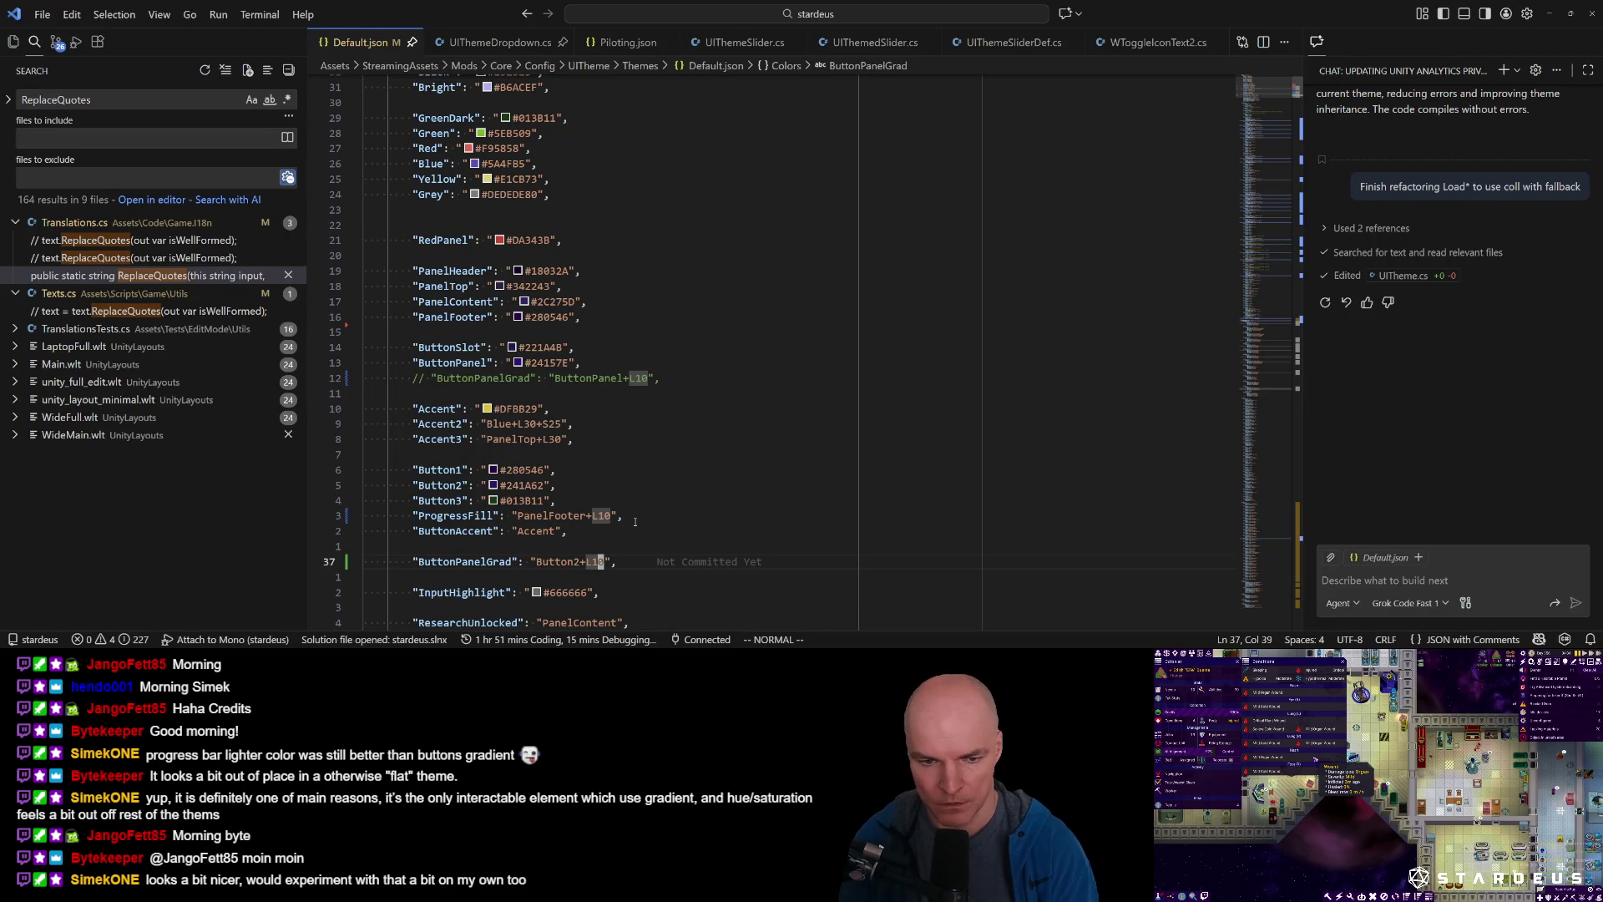
{"action": "key", "text": "1"}
{"action": "key", "text": "2"}
{"action": "key", "text": "k"}
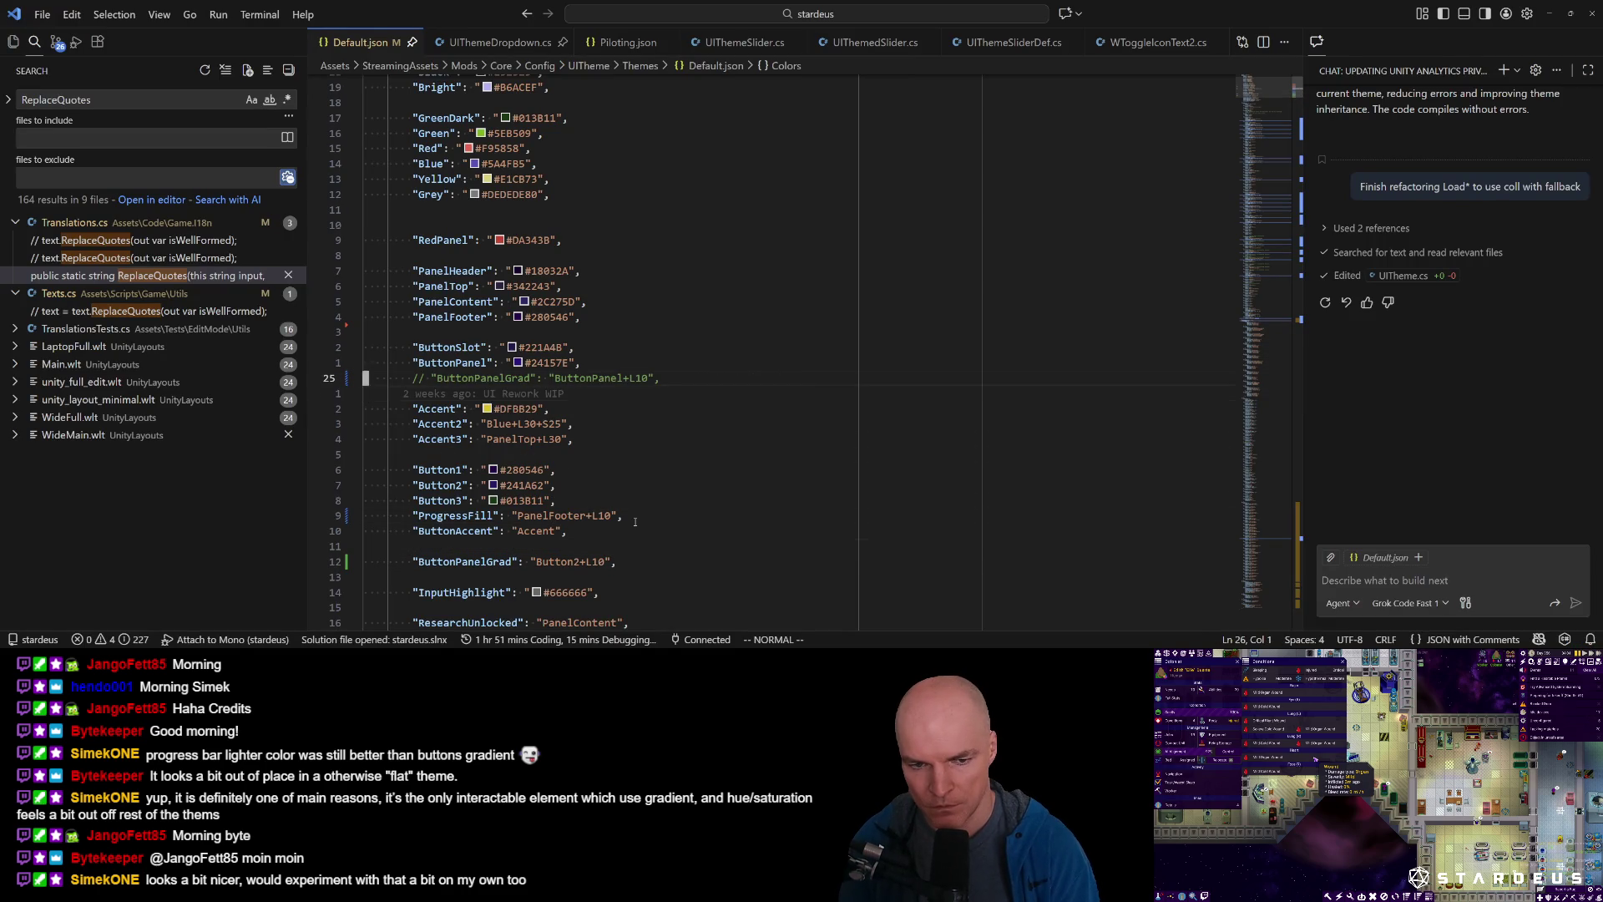
{"action": "key", "text": "d"}
{"action": "key", "text": "d"}
{"action": "key", "text": "j"}
{"action": "key", "text": "j"}
{"action": "key", "text": "j"}
{"action": "key", "text": "j"}
{"action": "key", "text": "shift+p"}
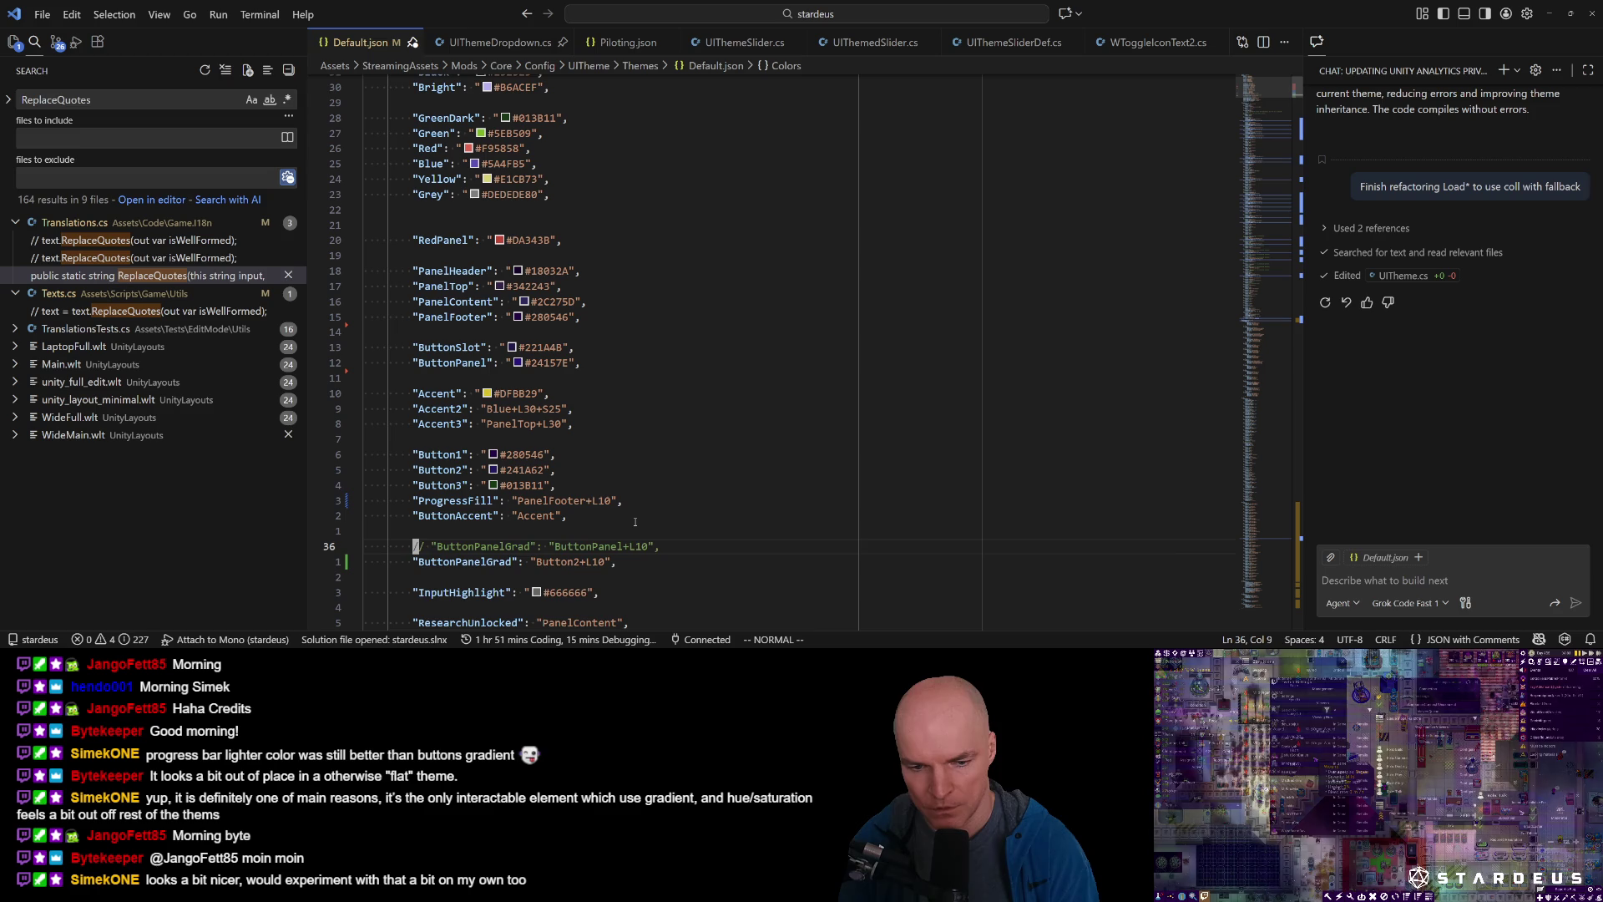
{"action": "key", "text": "ctrl+slash"}
{"action": "key", "text": "j"}
{"action": "key", "text": "ctrl+slash"}
{"action": "key", "text": "ctrl+s"}
{"action": "key", "text": "alt+Tab"}
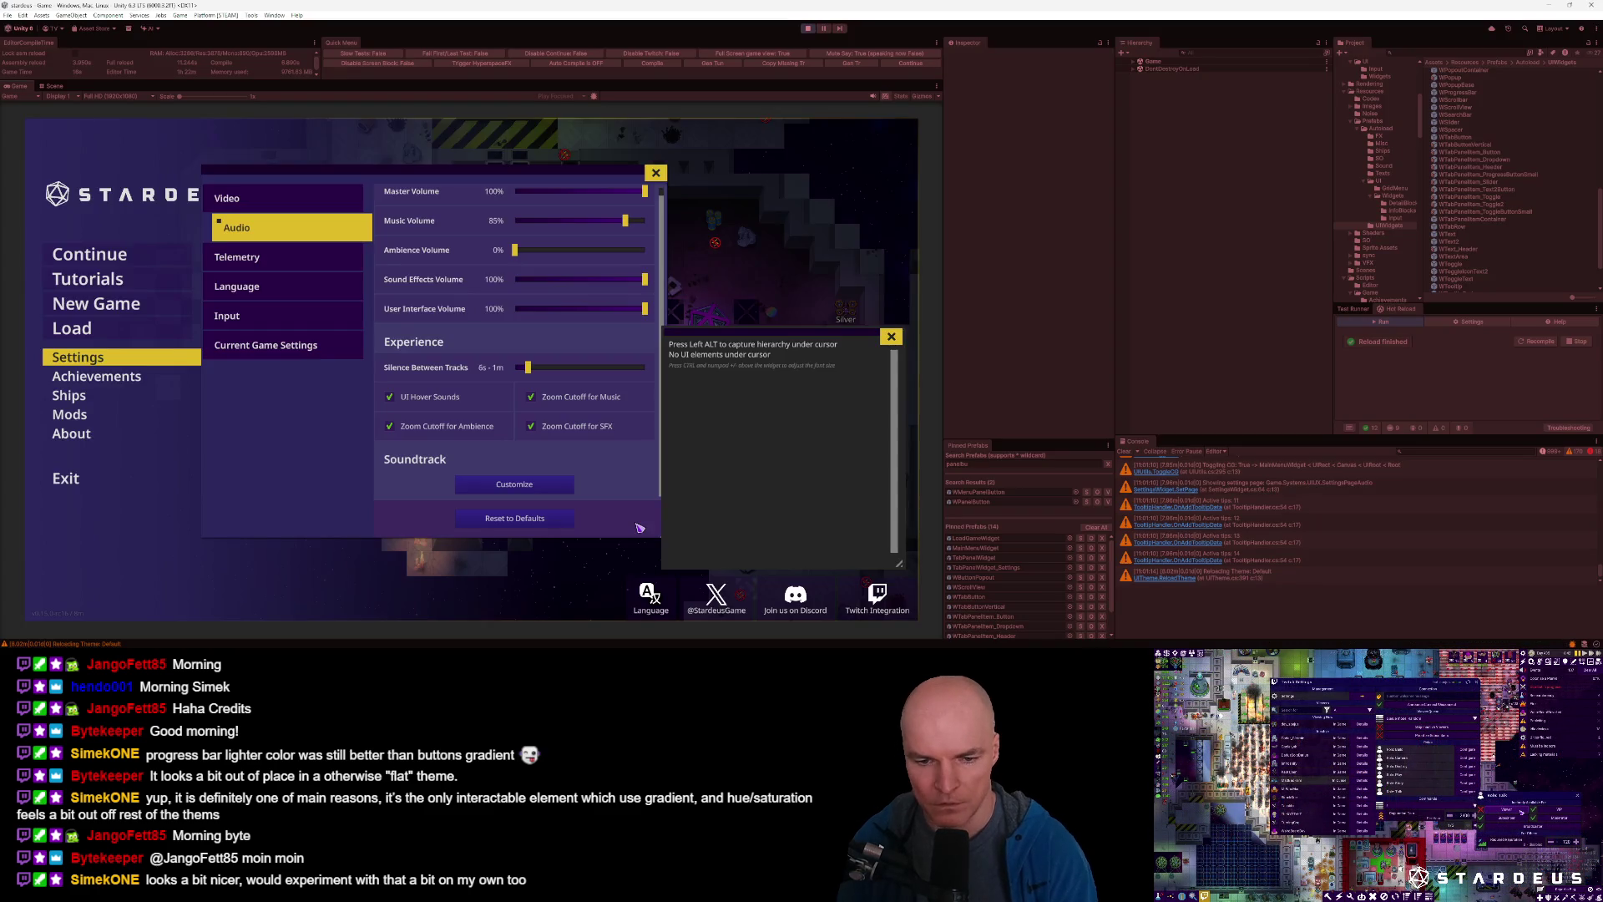
Reload the Default theme from the in-game debug console.
{"action": "key", "text": "grave"}
{"action": "key", "text": "Up"}
{"action": "key", "text": "Return"}
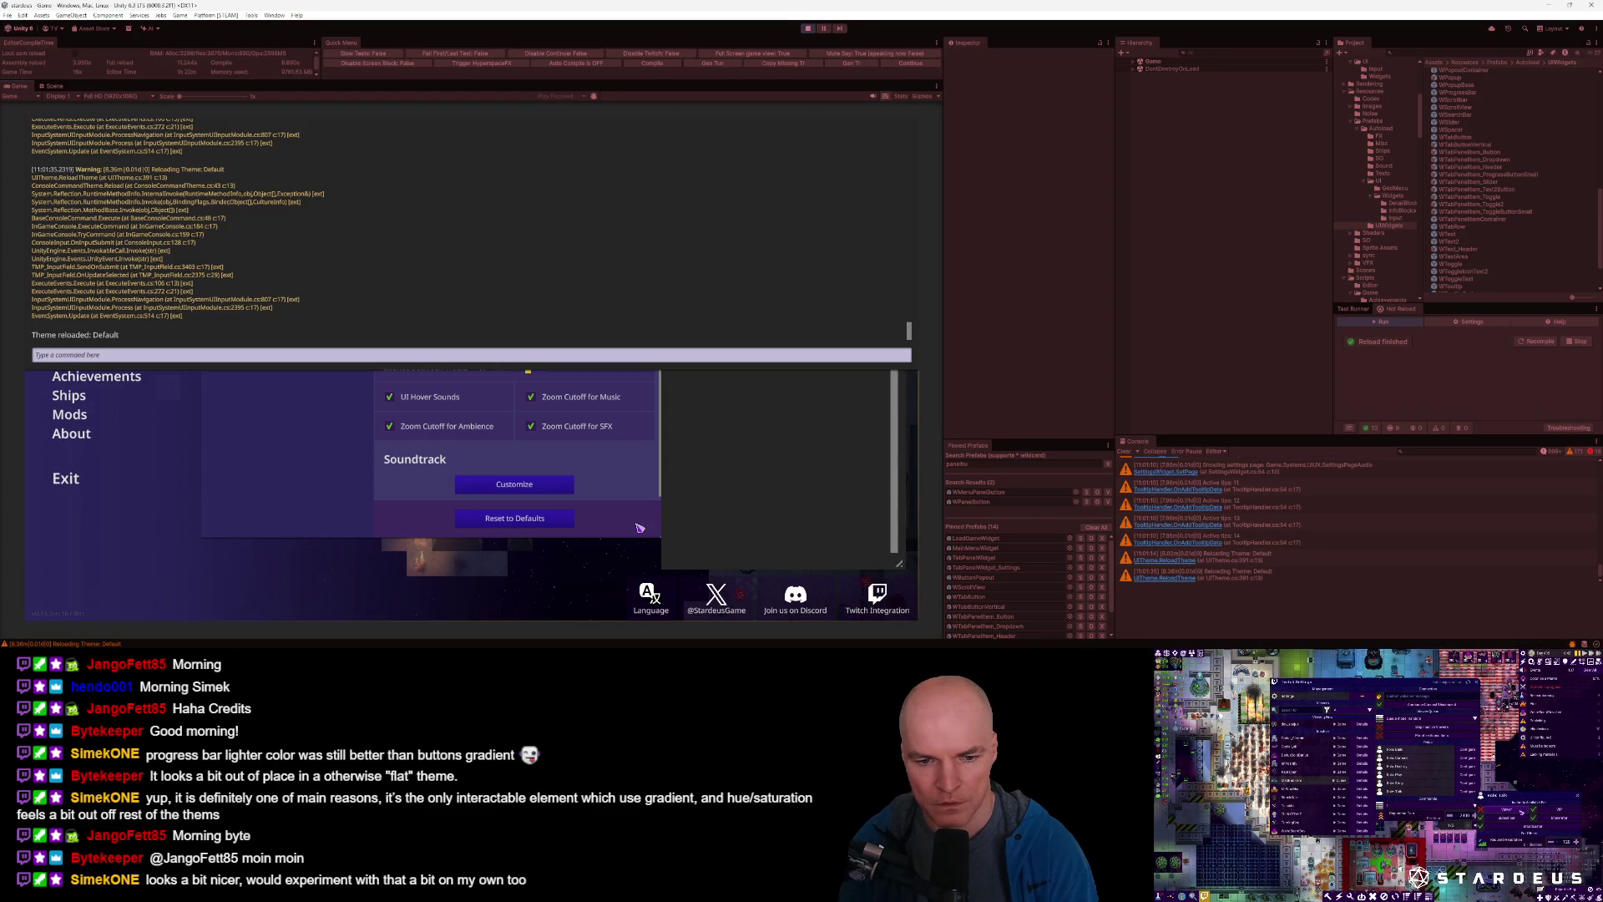
{"action": "key", "text": "grave"}
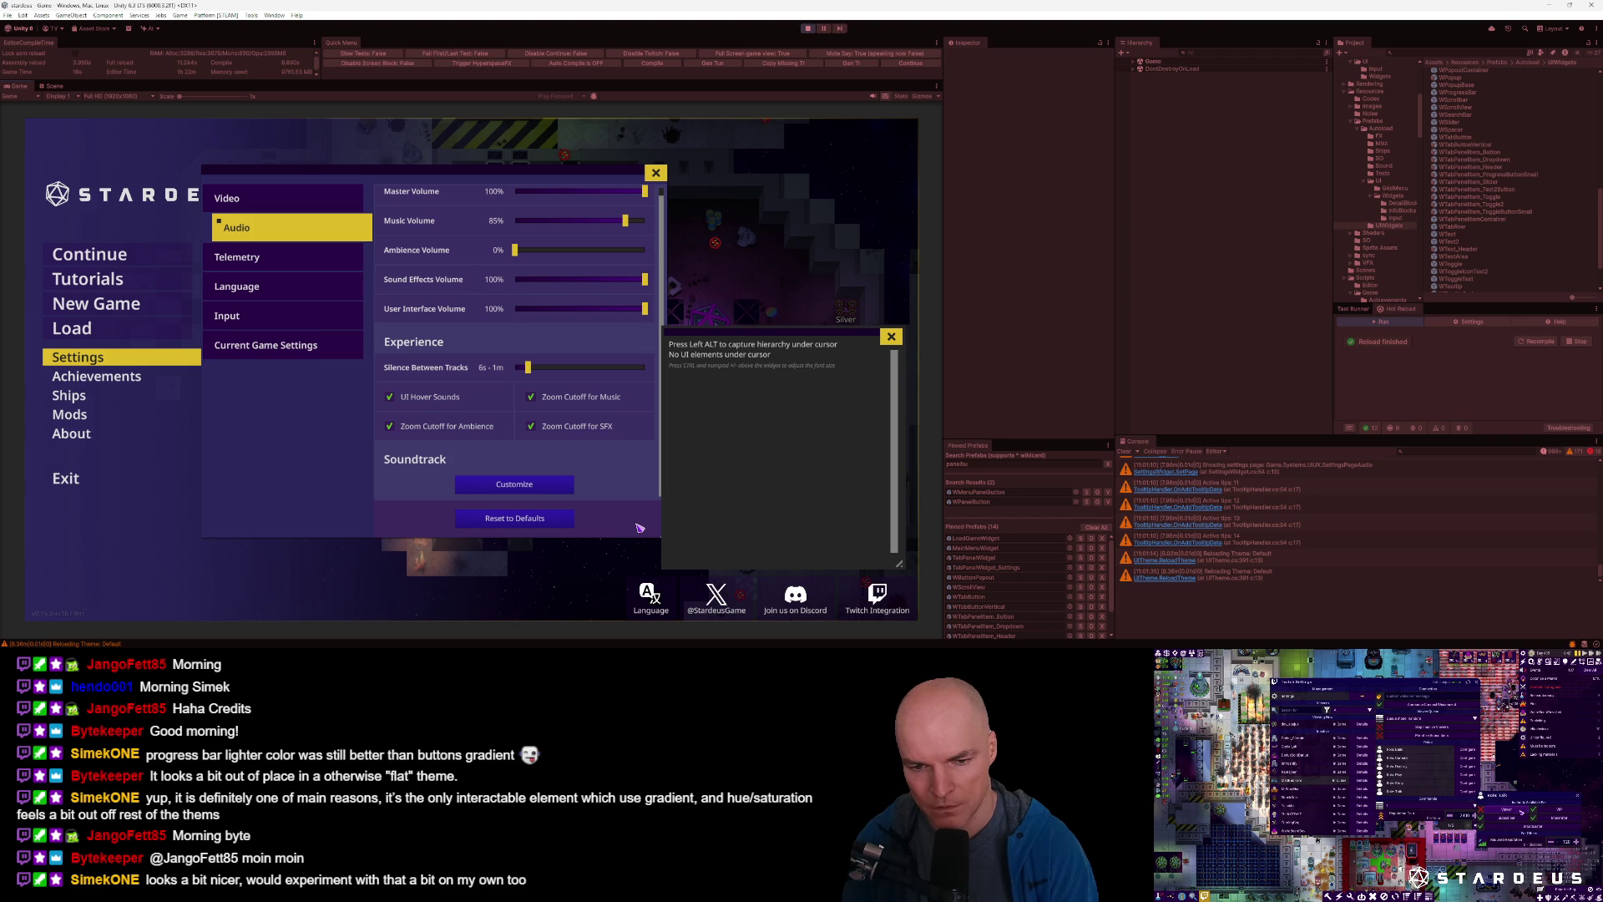
{"action": "key", "text": "grave"}
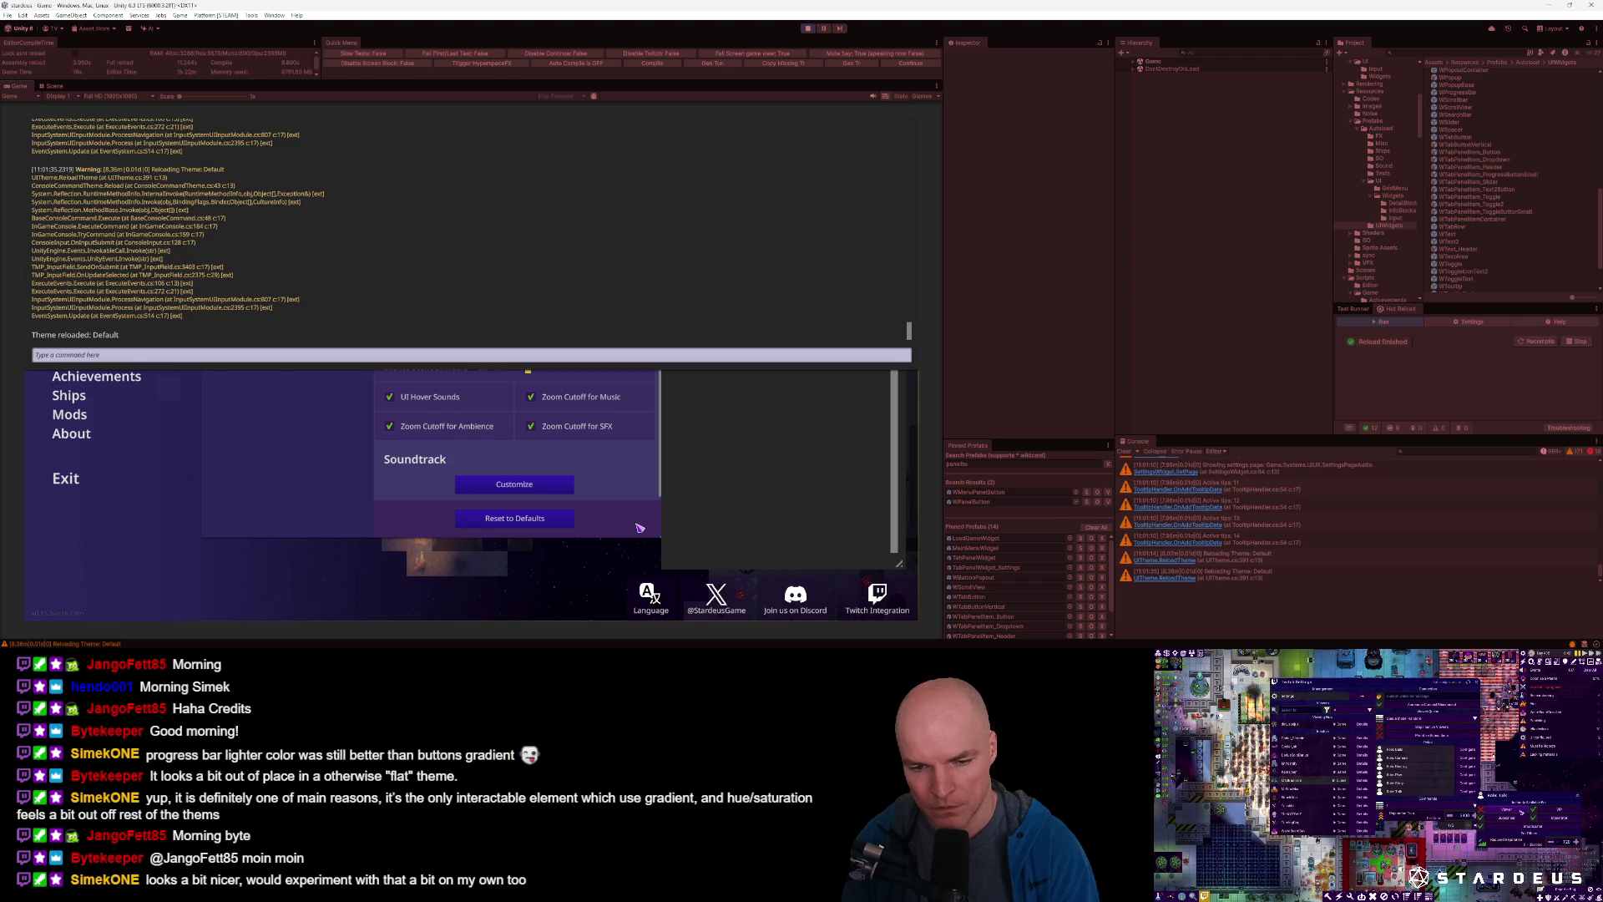
Swap the ButtonPanelGrad comment back to Button2+L10 and save Default.json.
{"action": "key", "text": "alt+Tab"}
{"action": "key", "text": "ctrl+slash"}
{"action": "key", "text": "Up"}
{"action": "key", "text": "ctrl+slash"}
{"action": "key", "text": "ctrl+s"}
{"action": "key", "text": "alt+Tab"}
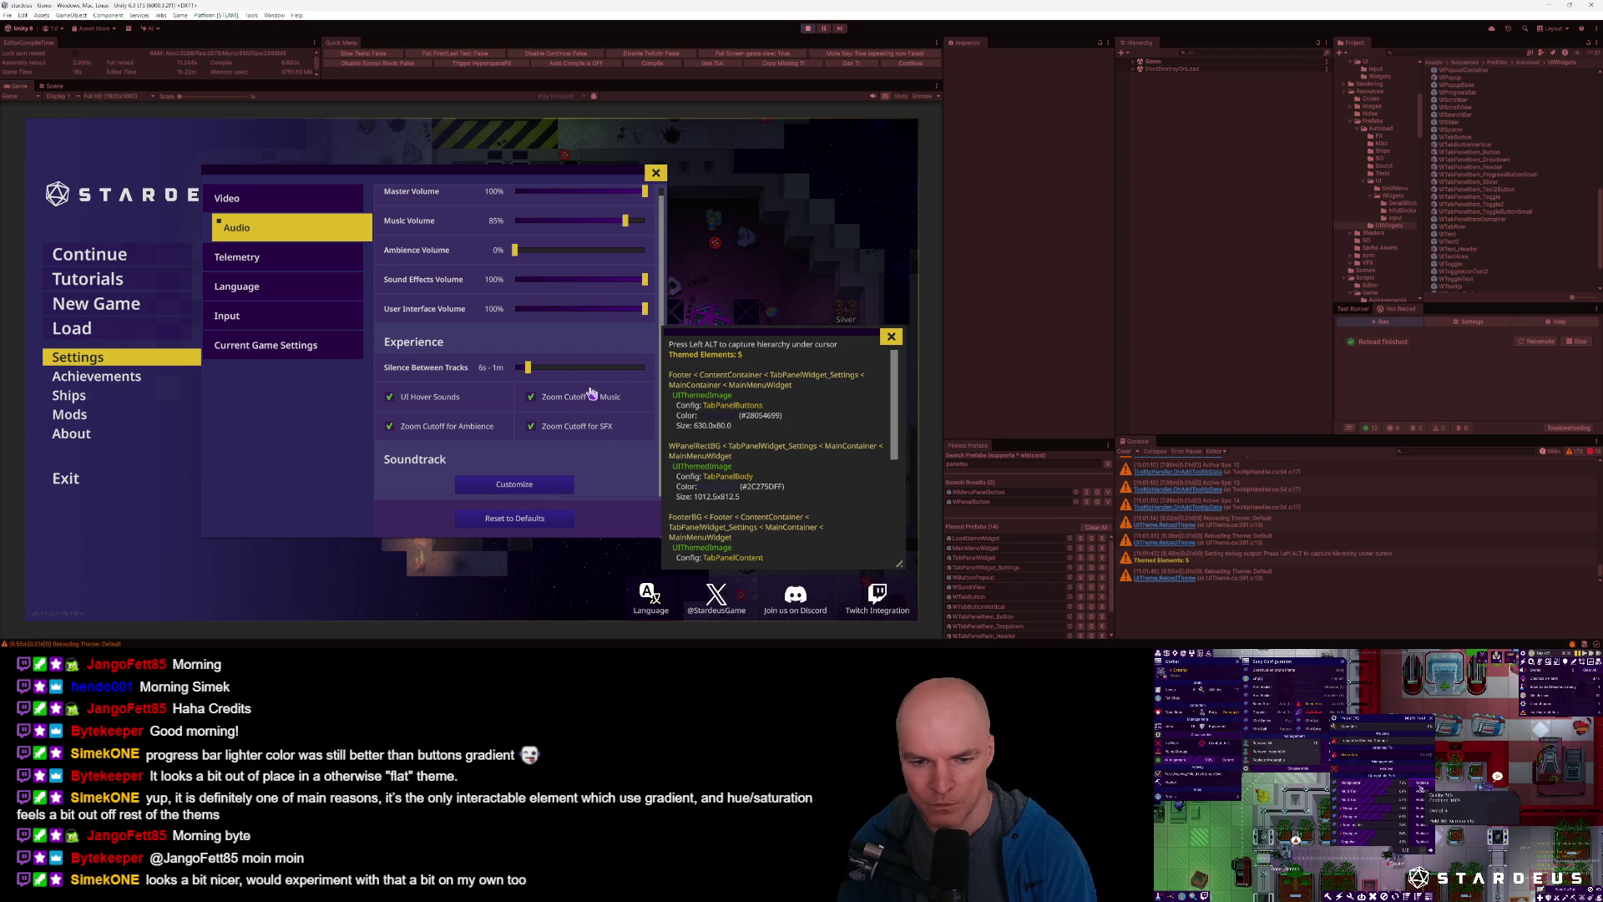
Close Settings, continue the saved game, and capture the Inventory button's themed hierarchy.
{"action": "left_click", "coordinate": [656, 173]}
{"action": "left_click", "coordinate": [90, 253]}
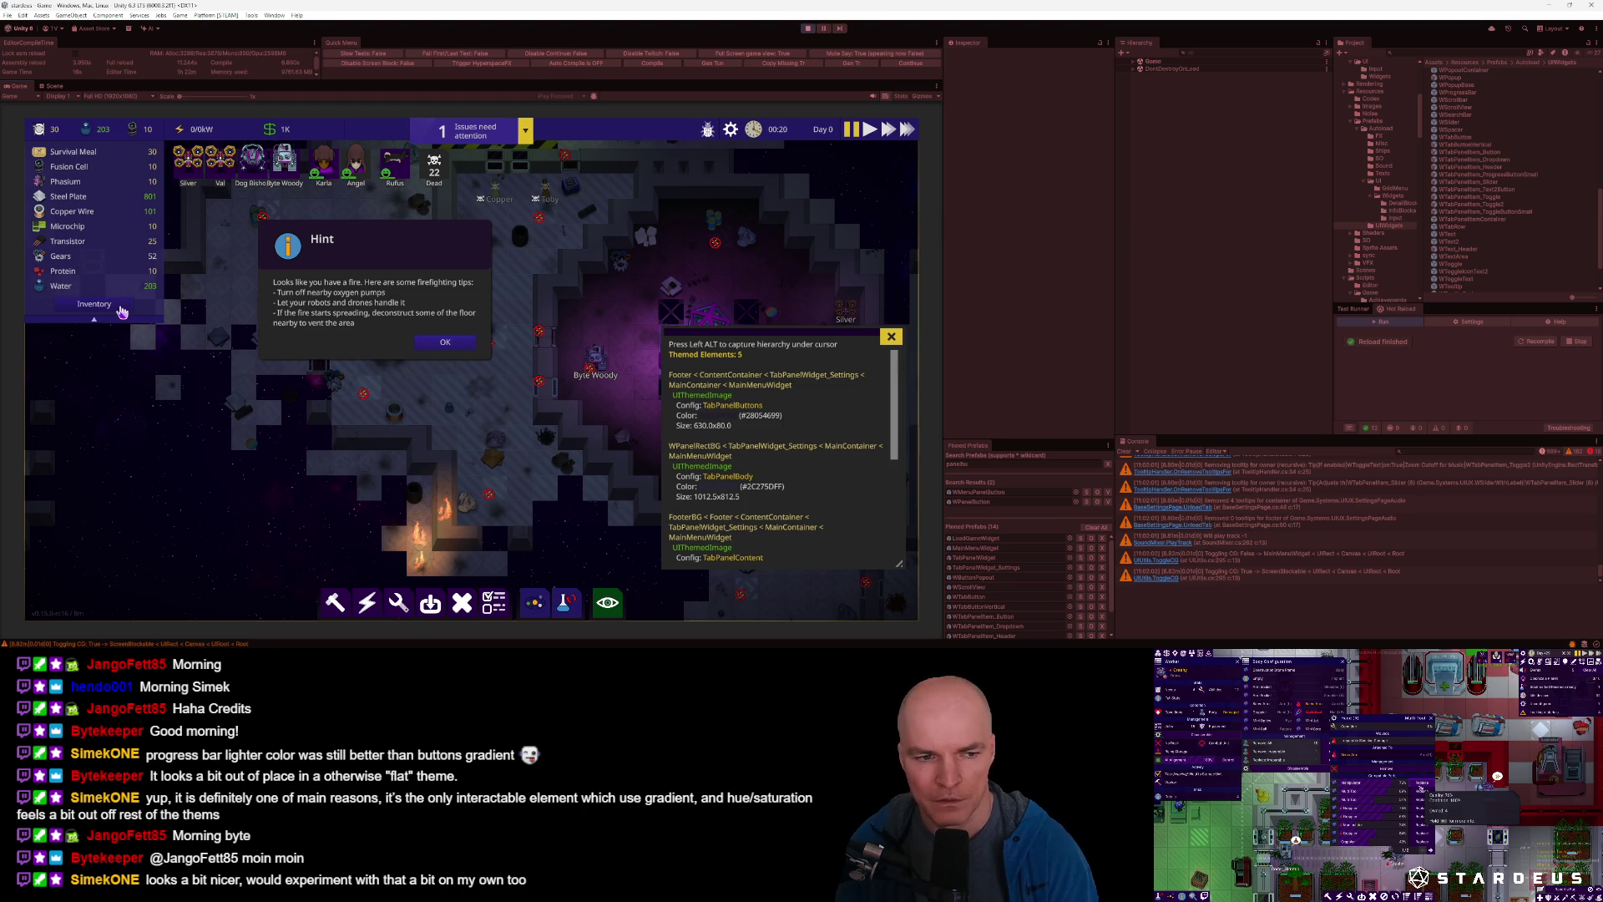
{"action": "key", "text": "alt+Tab"}
{"action": "key", "text": "alt+Tab"}
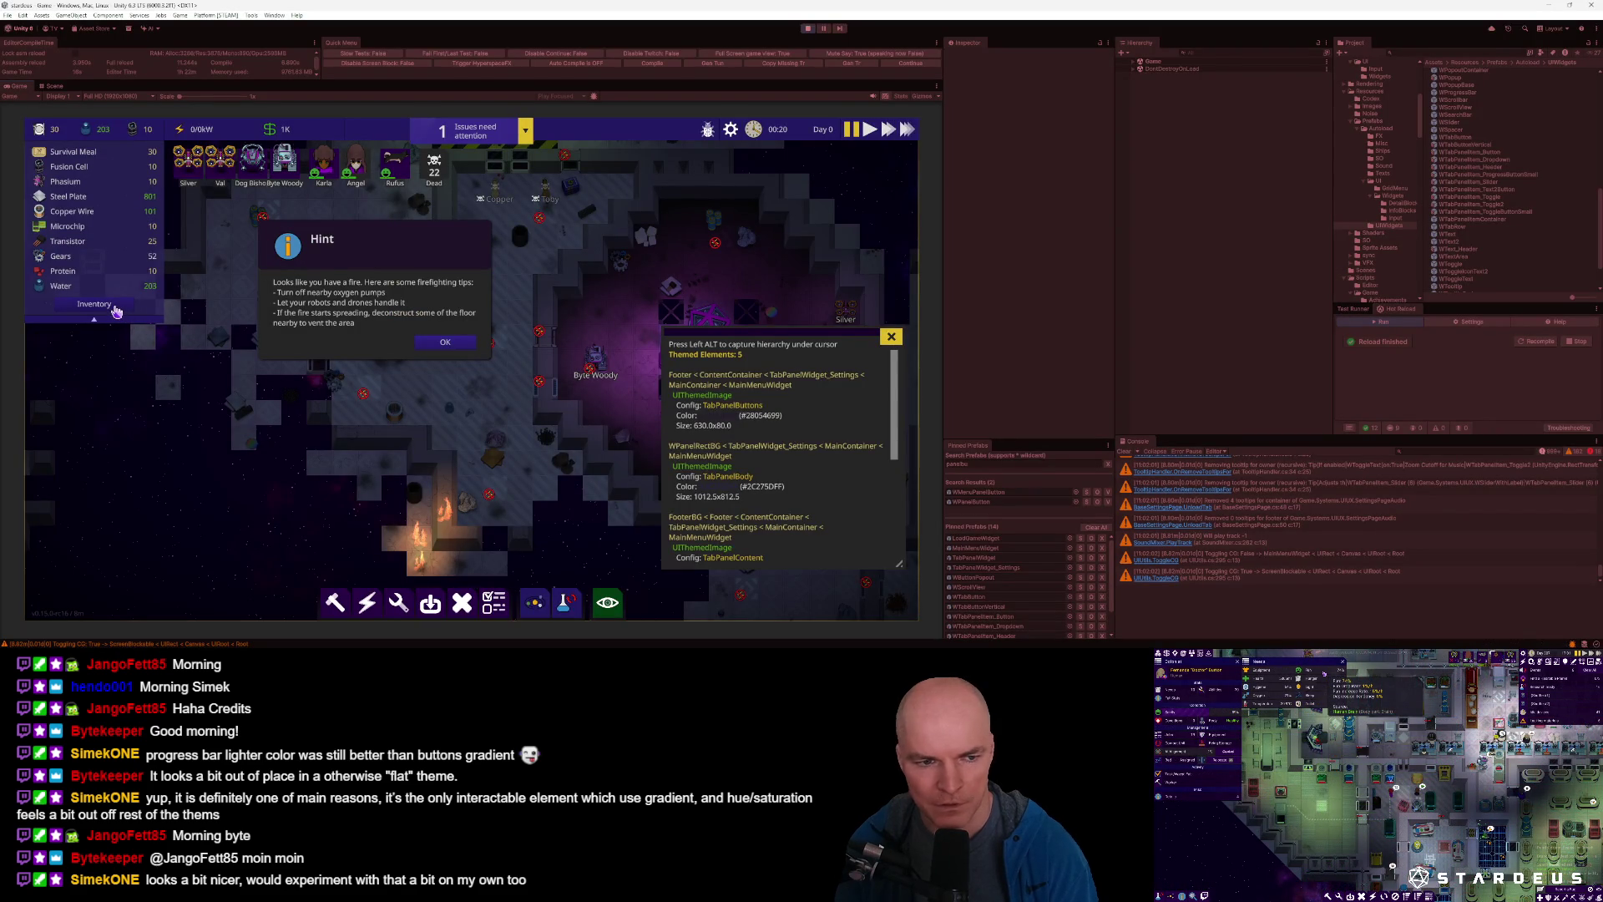
{"action": "key", "text": "alt"}
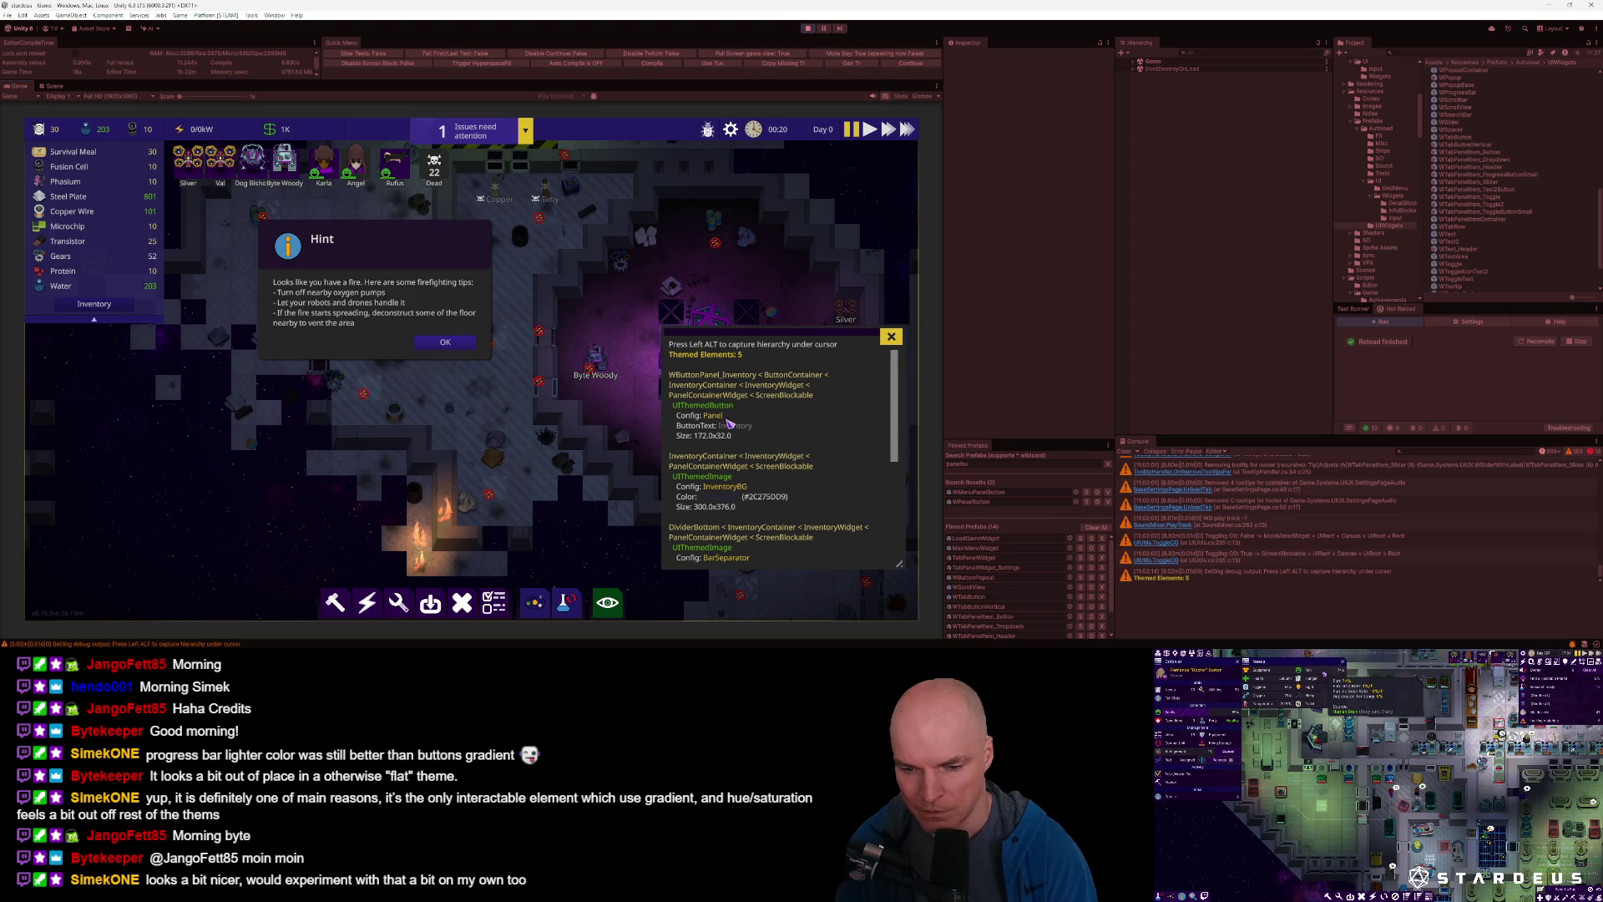
{"action": "mouse_move", "coordinate": [242, 645]}
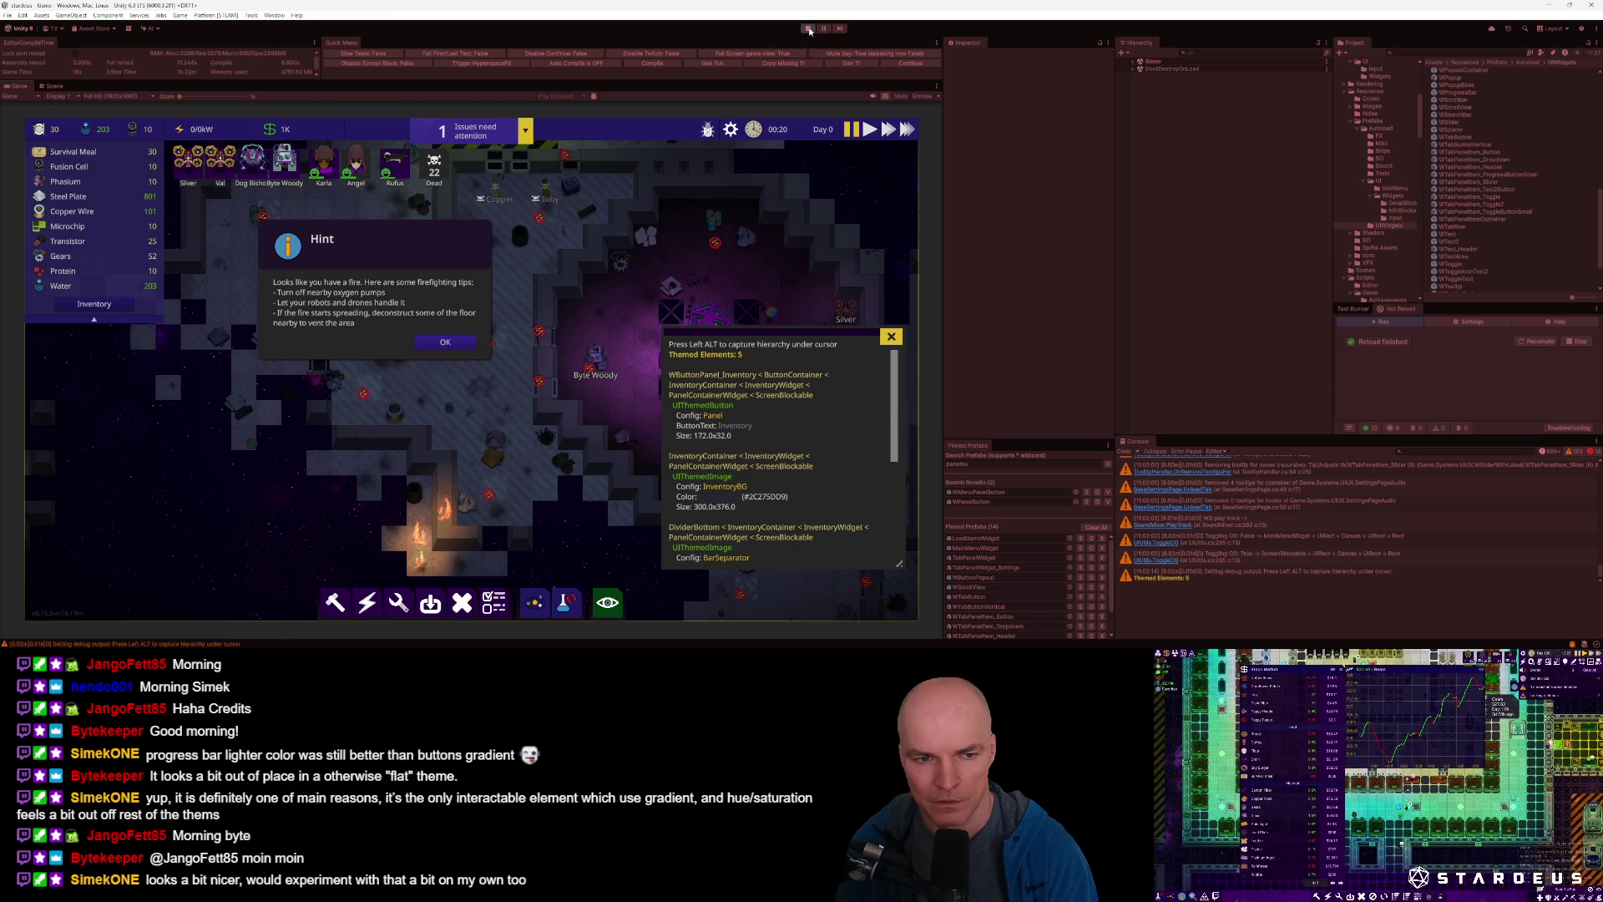
Exit Play mode and open the Find Prefabs With Themed Id tool.
{"action": "left_click", "coordinate": [808, 30]}
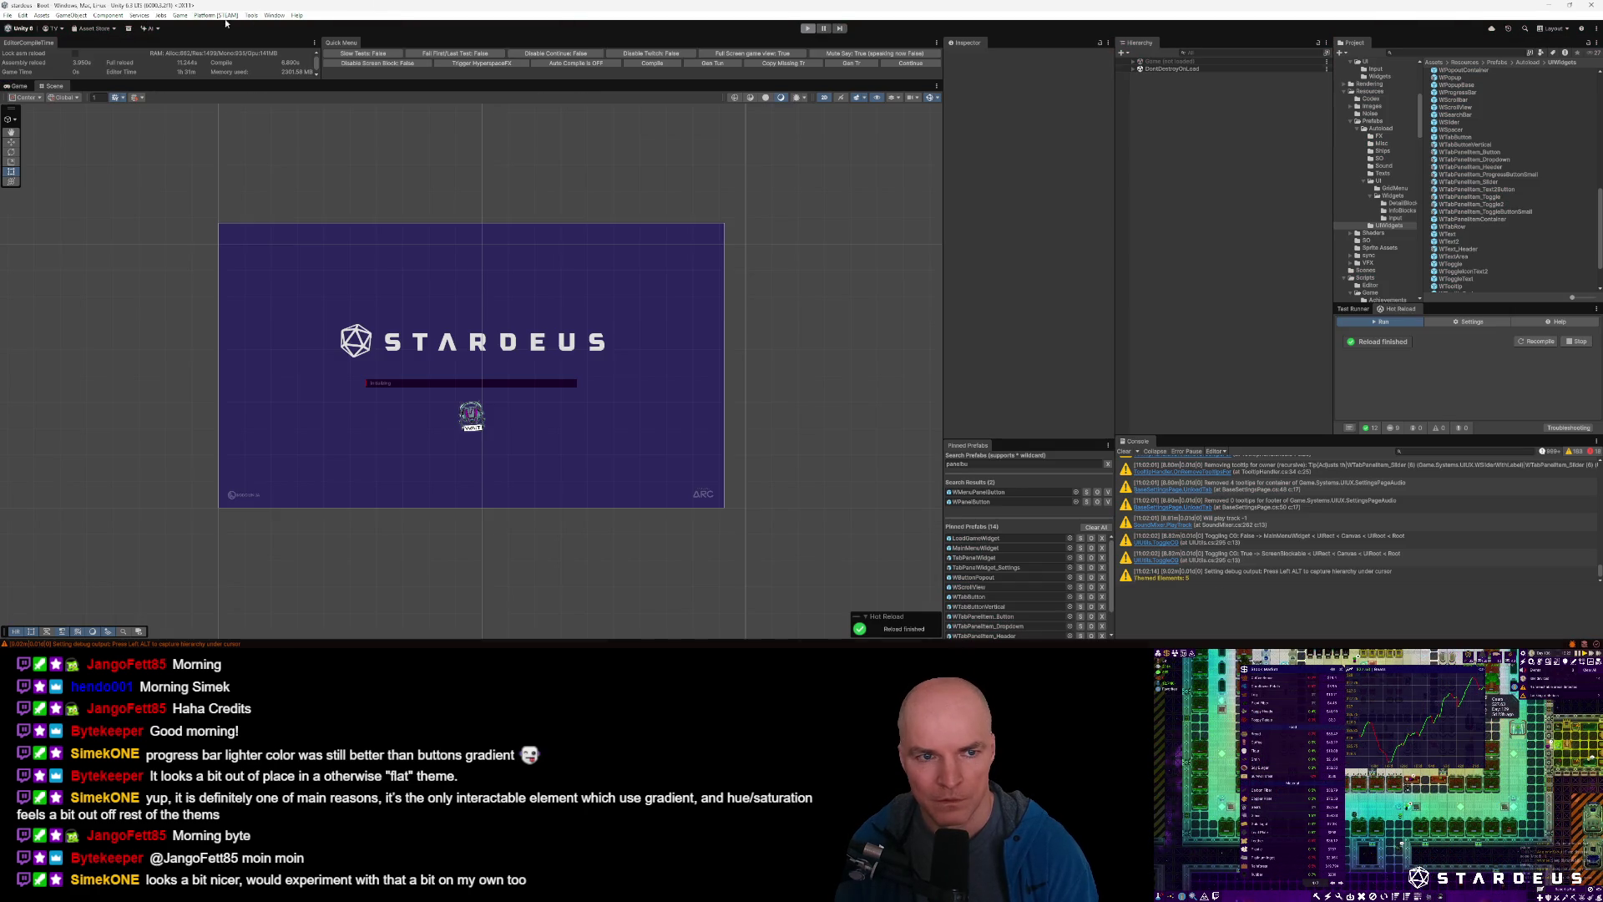
{"action": "left_click", "coordinate": [180, 16]}
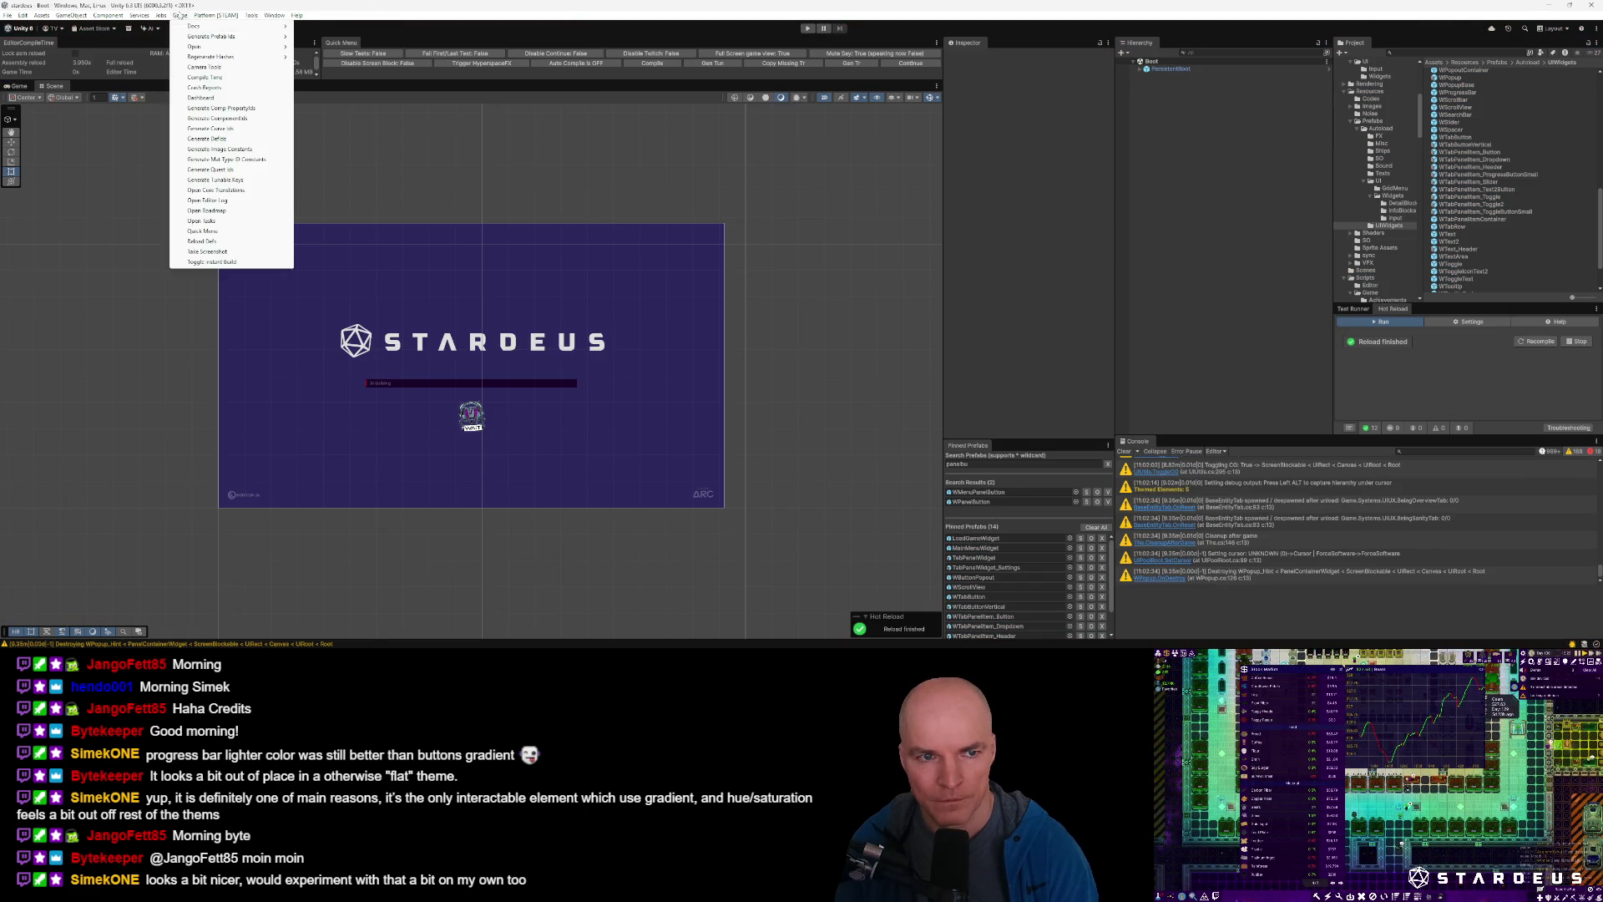
{"action": "mouse_move", "coordinate": [253, 17]}
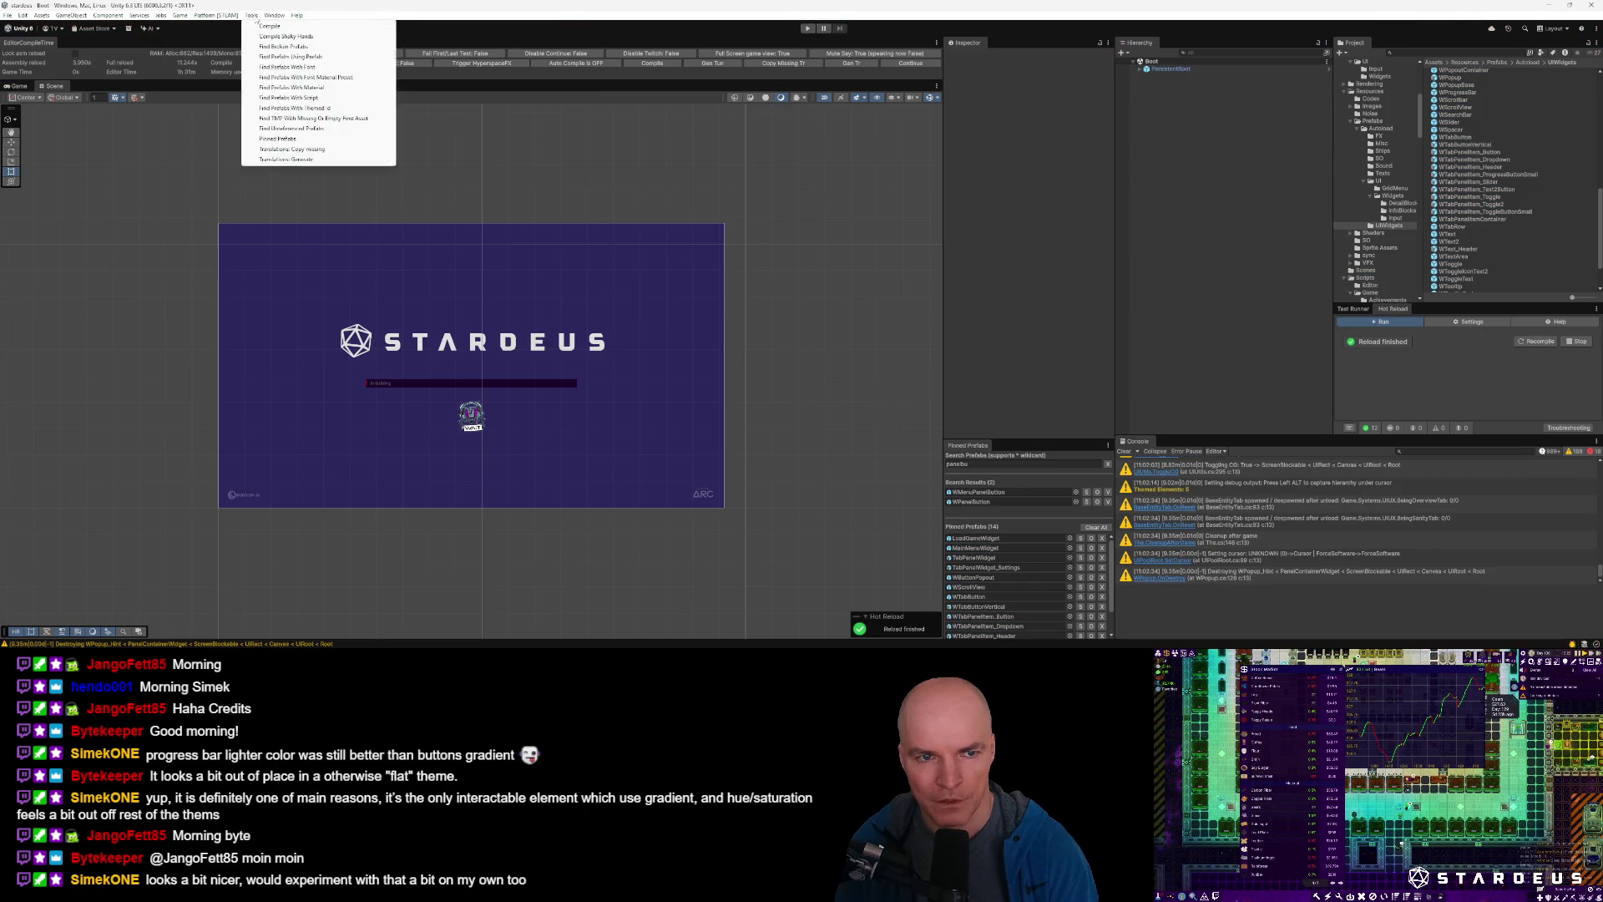
{"action": "left_click", "coordinate": [292, 108]}
Search Config Id for 'Panel', then narrow it to 'ButtonPanel', listing 33 prefabs.
{"action": "left_click", "coordinate": [290, 190]}
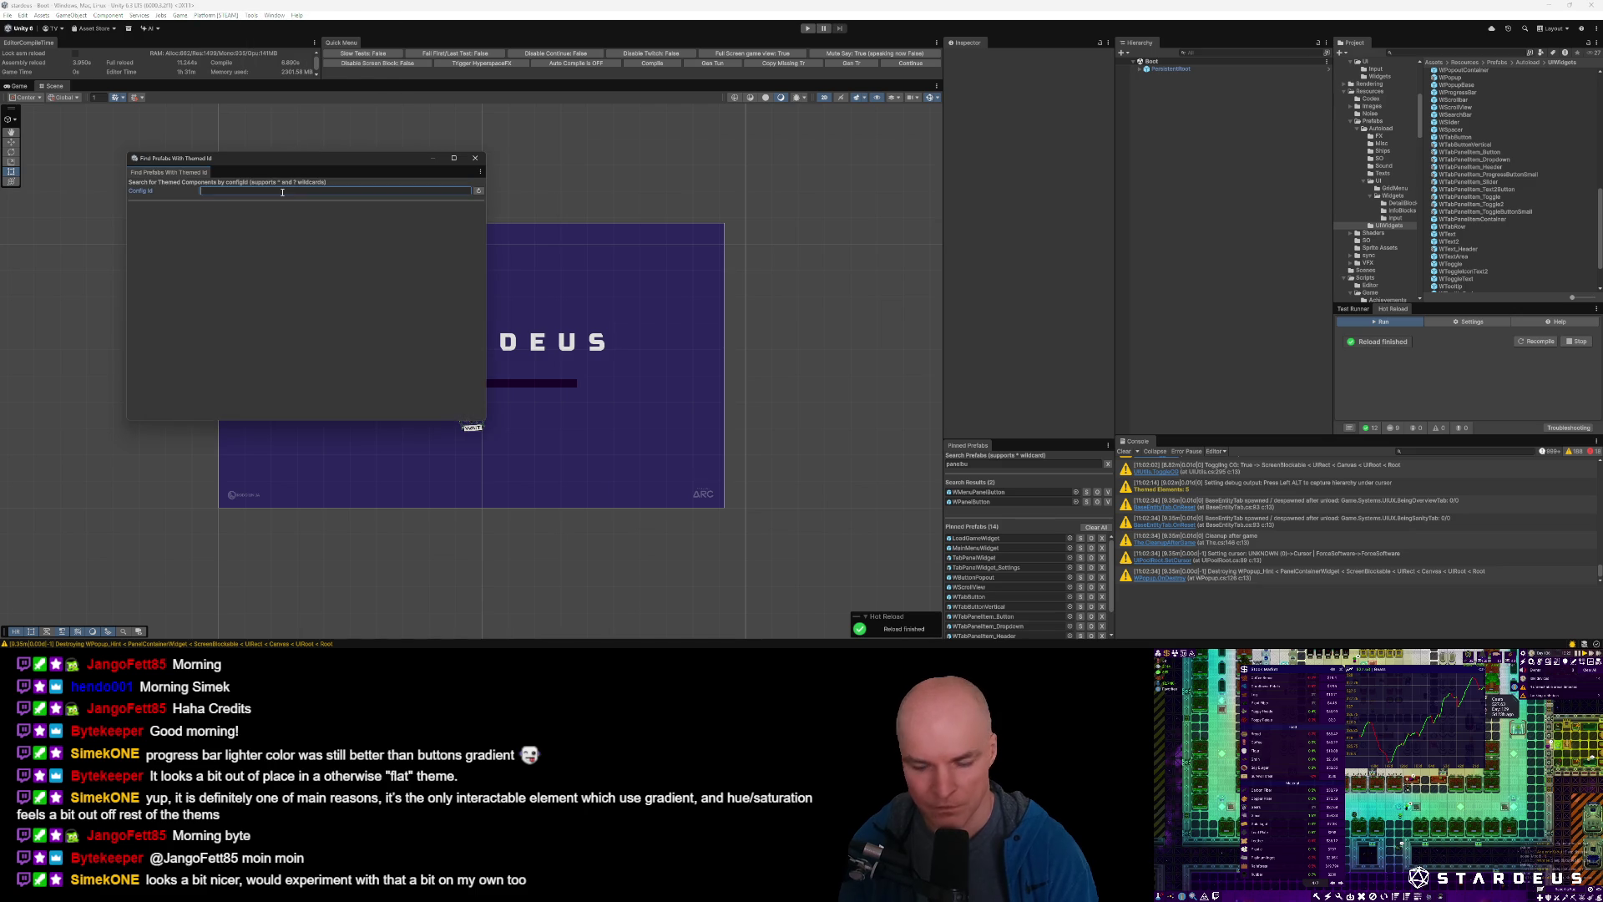
{"action": "type", "text": "Panel"}
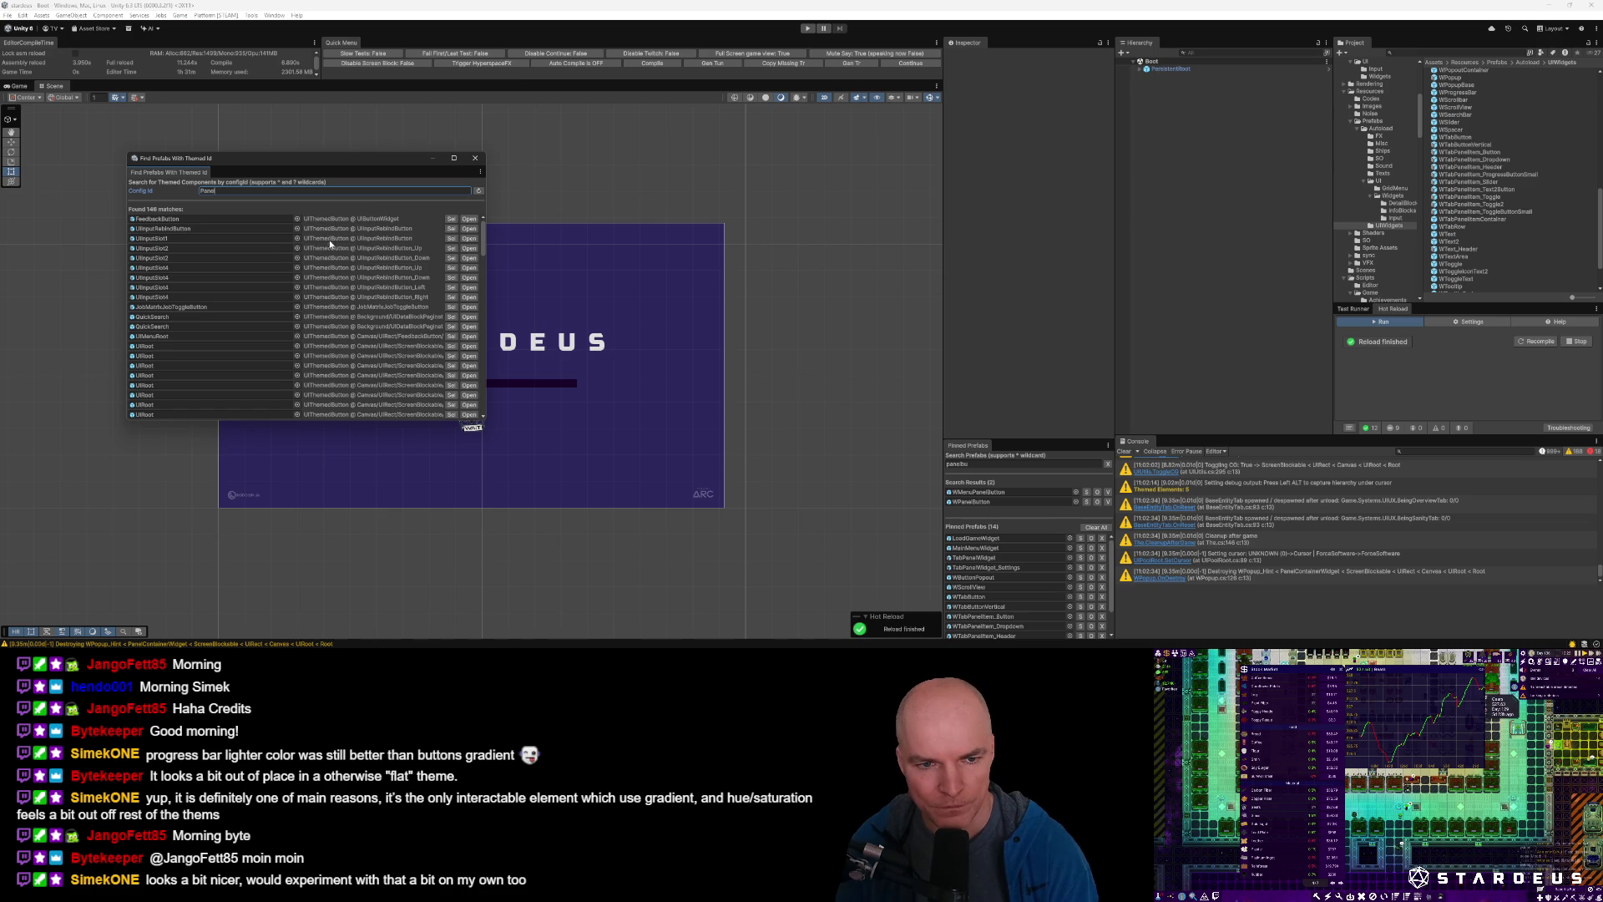
{"action": "scroll", "coordinate": [348, 318], "scroll_direction": "down", "scroll_amount": 15}
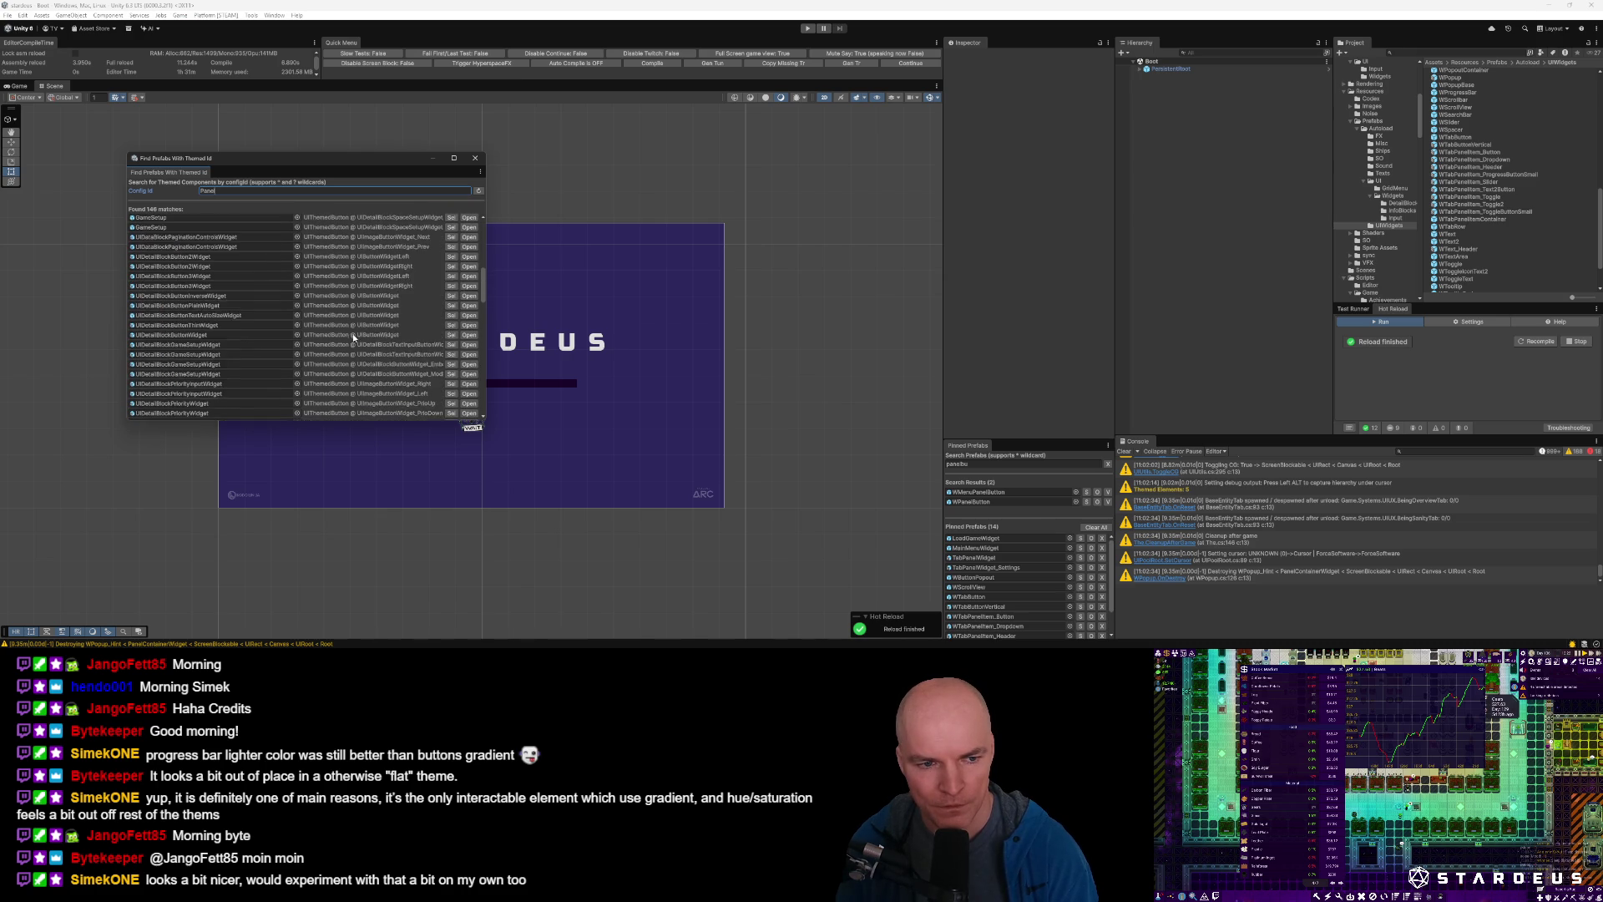
{"action": "left_click", "coordinate": [256, 191]}
{"action": "type", "text": "Button"}
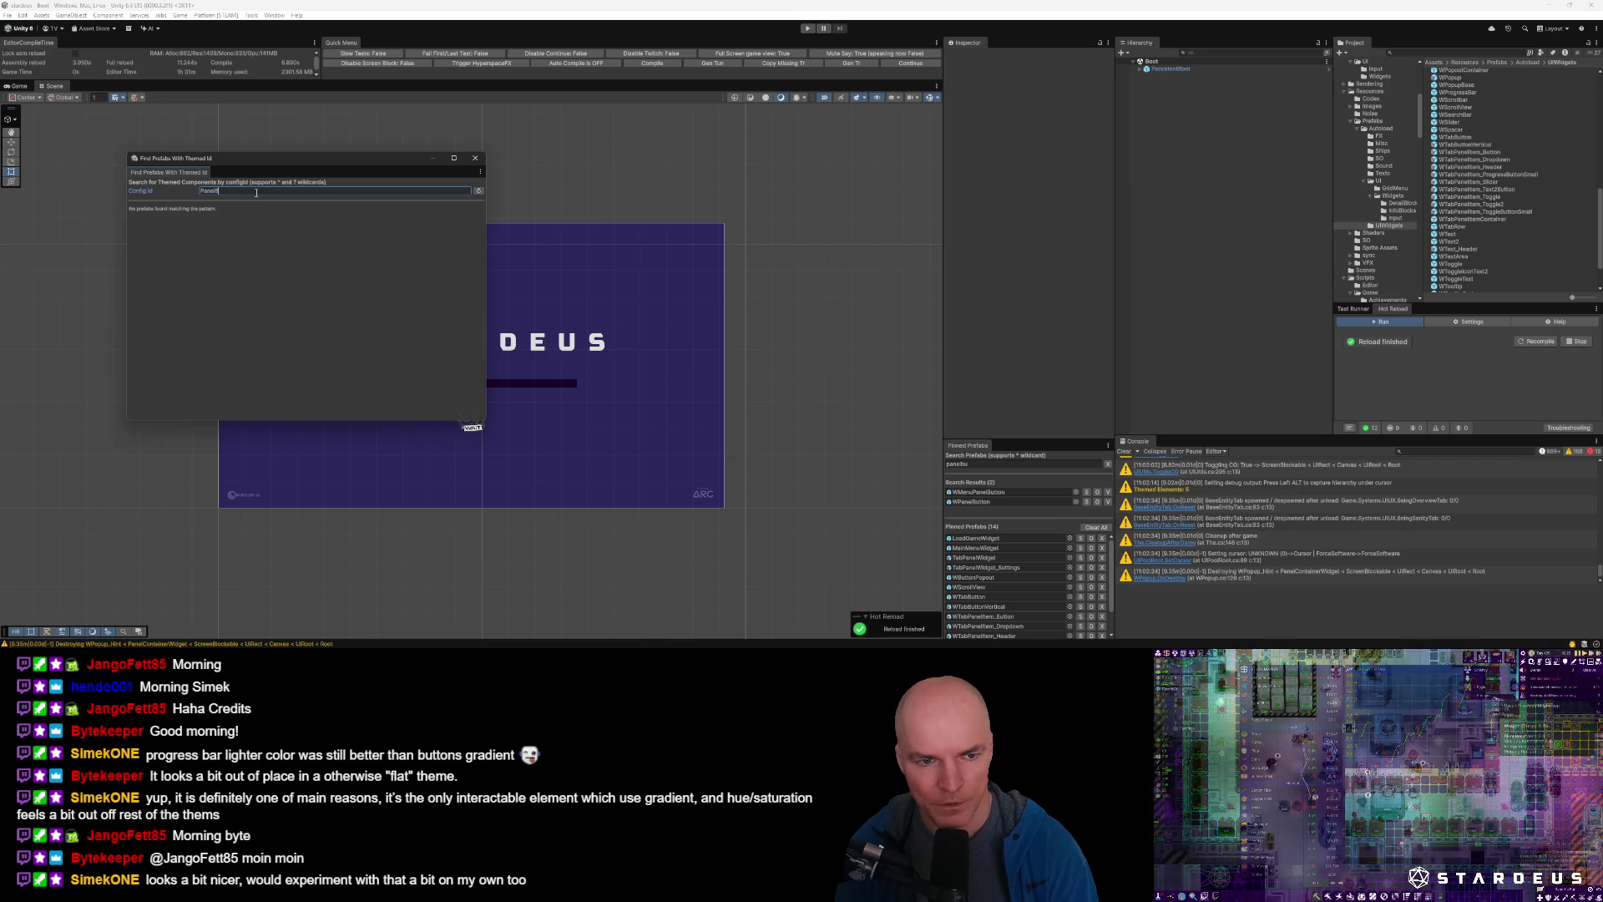
{"action": "key", "text": "ctrl+a"}
{"action": "type", "text": "BUtton"}
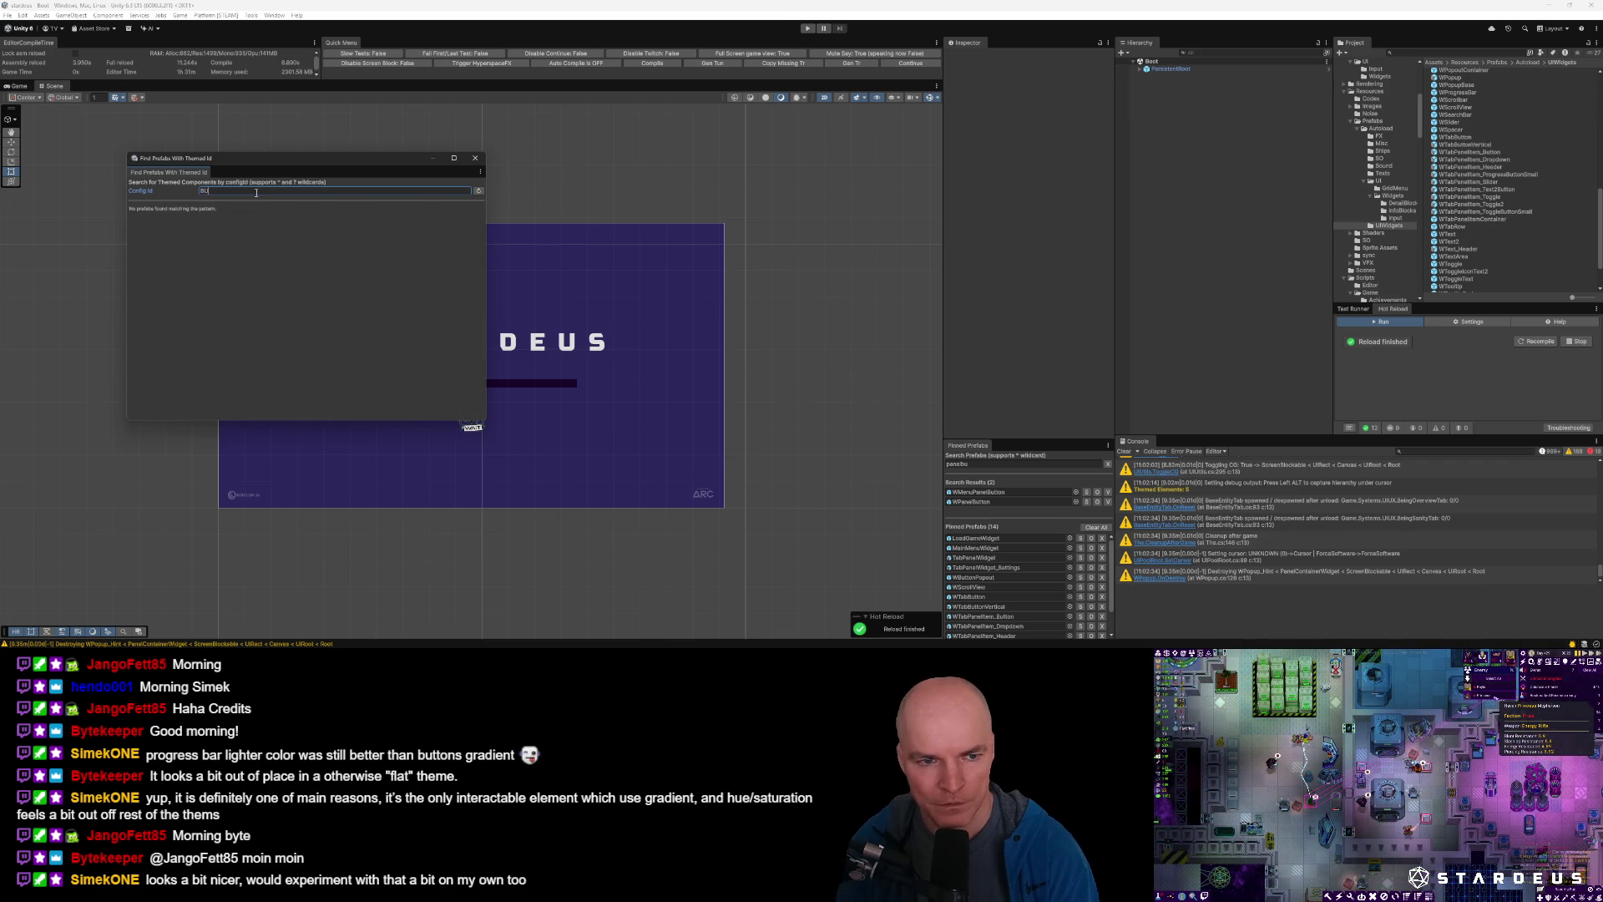
{"action": "key", "text": "BackSpace"}
{"action": "key", "text": "BackSpace"}
{"action": "key", "text": "BackSpace"}
{"action": "type", "text": "utton"}
{"action": "type", "text": "Panel"}
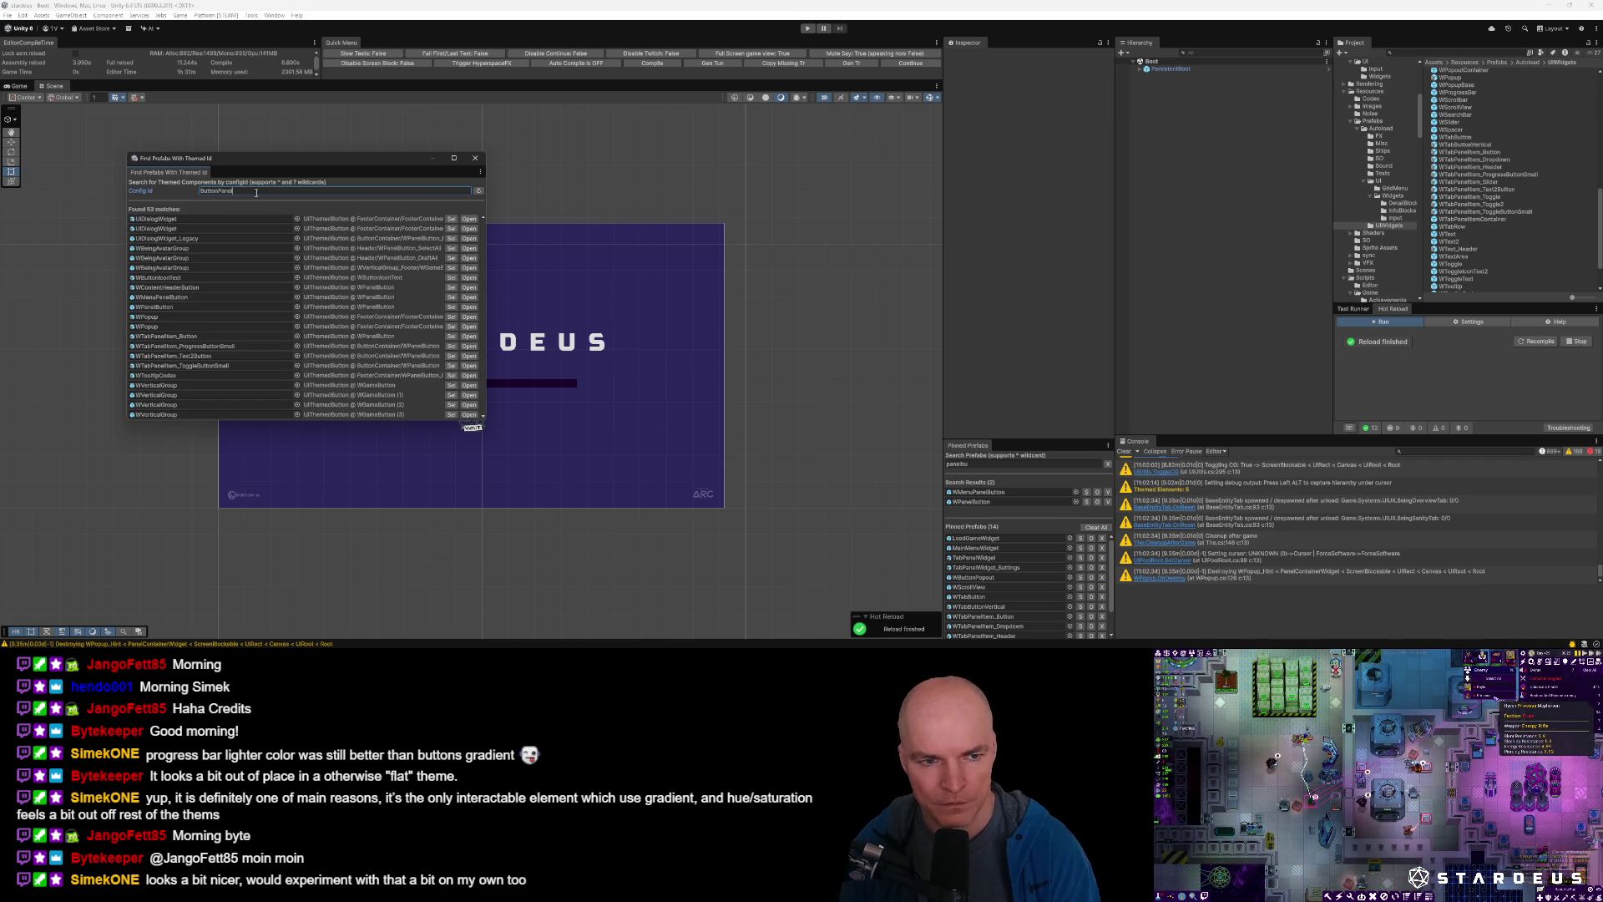
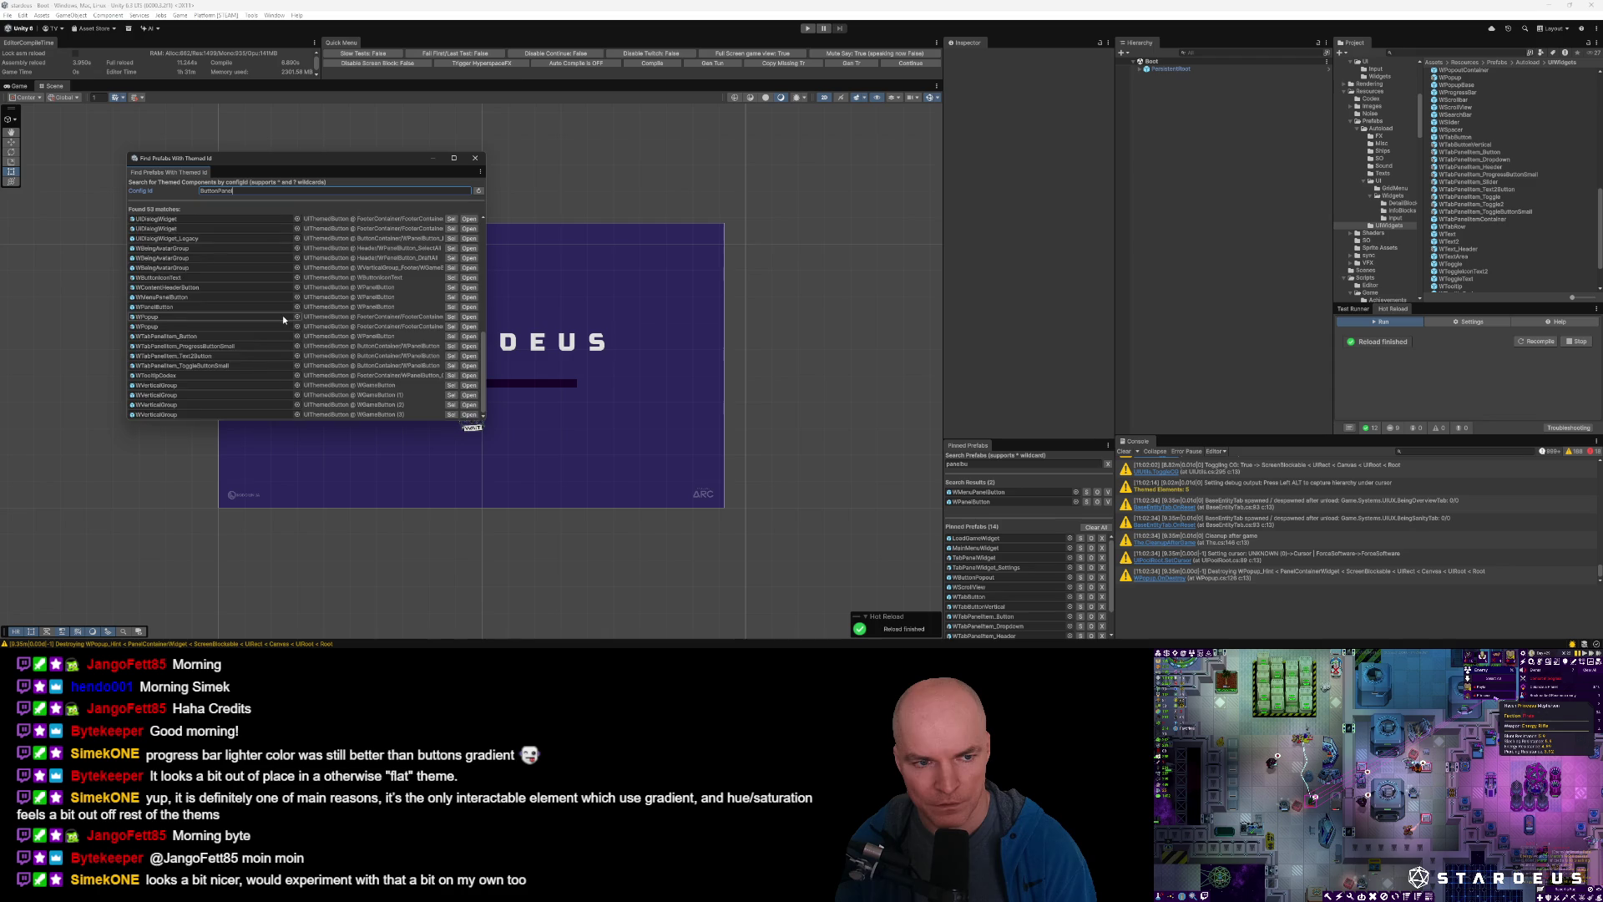
Close Unity's Find Prefabs With Themed Id window and bring VS Code with Default.json forward.
{"action": "scroll", "coordinate": [282, 314], "scroll_direction": "up", "scroll_amount": 10}
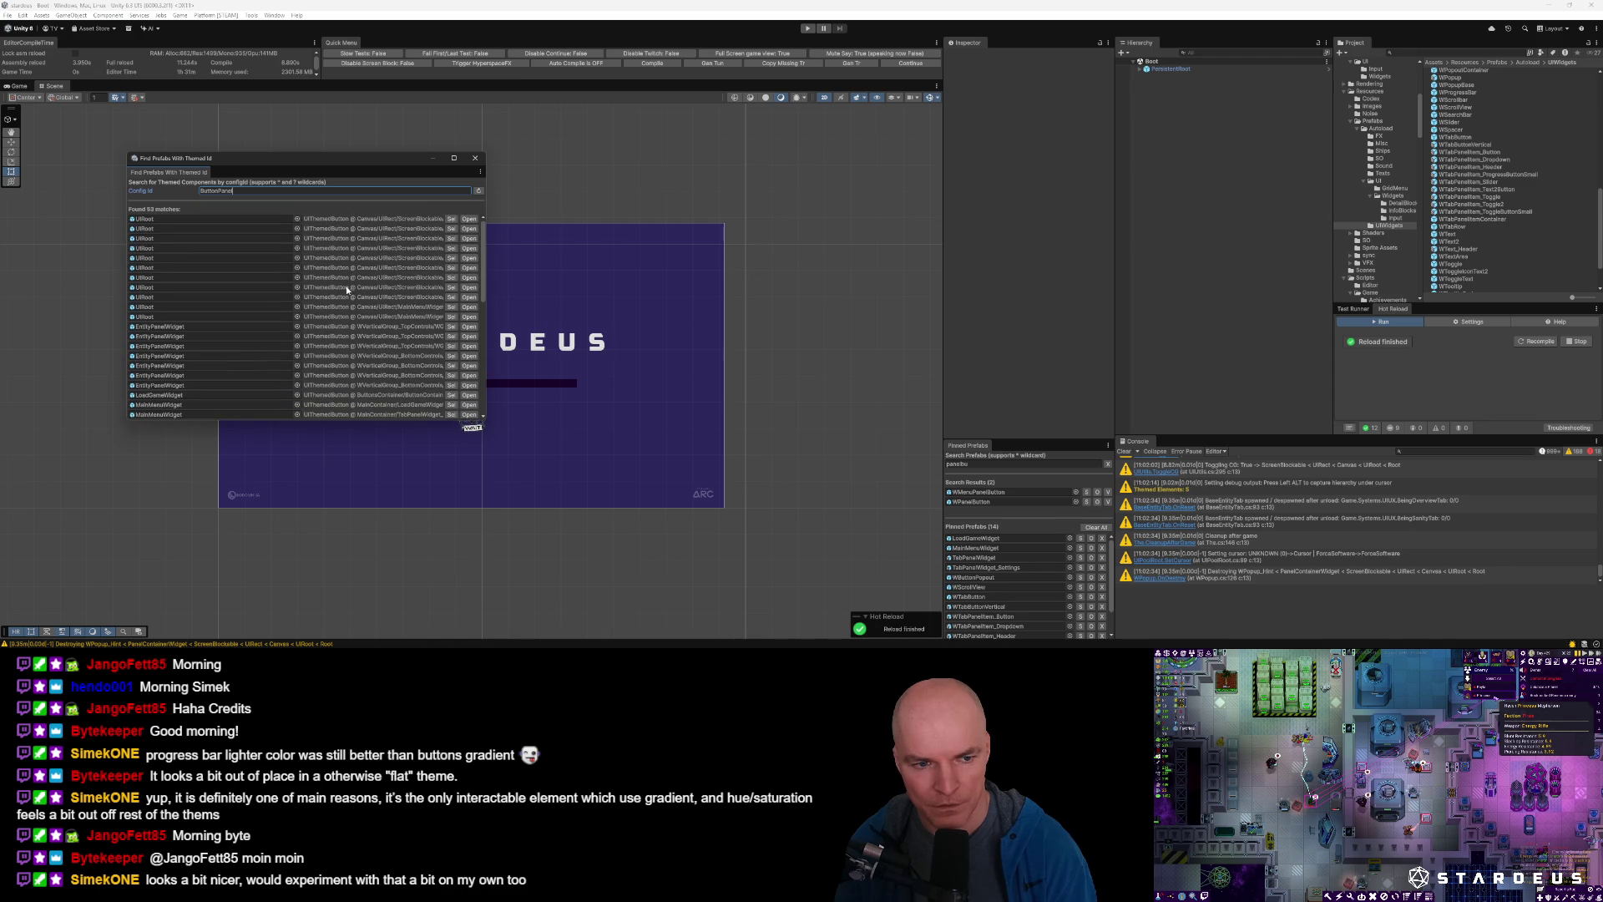
{"action": "left_click", "coordinate": [476, 159]}
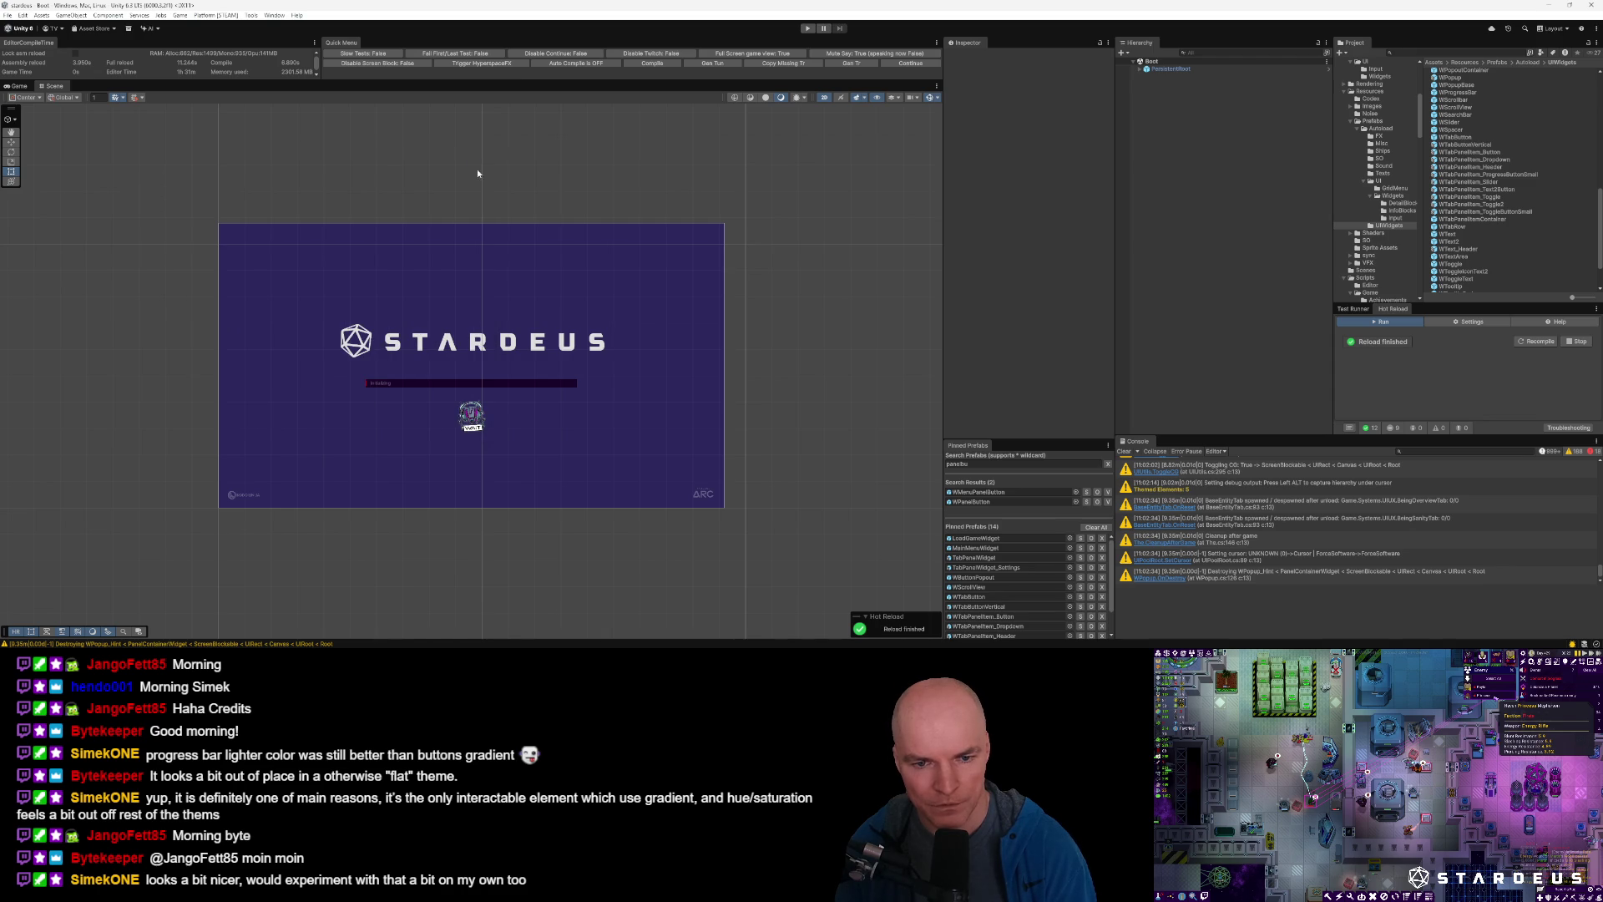
{"action": "left_click", "coordinate": [242, 613]}
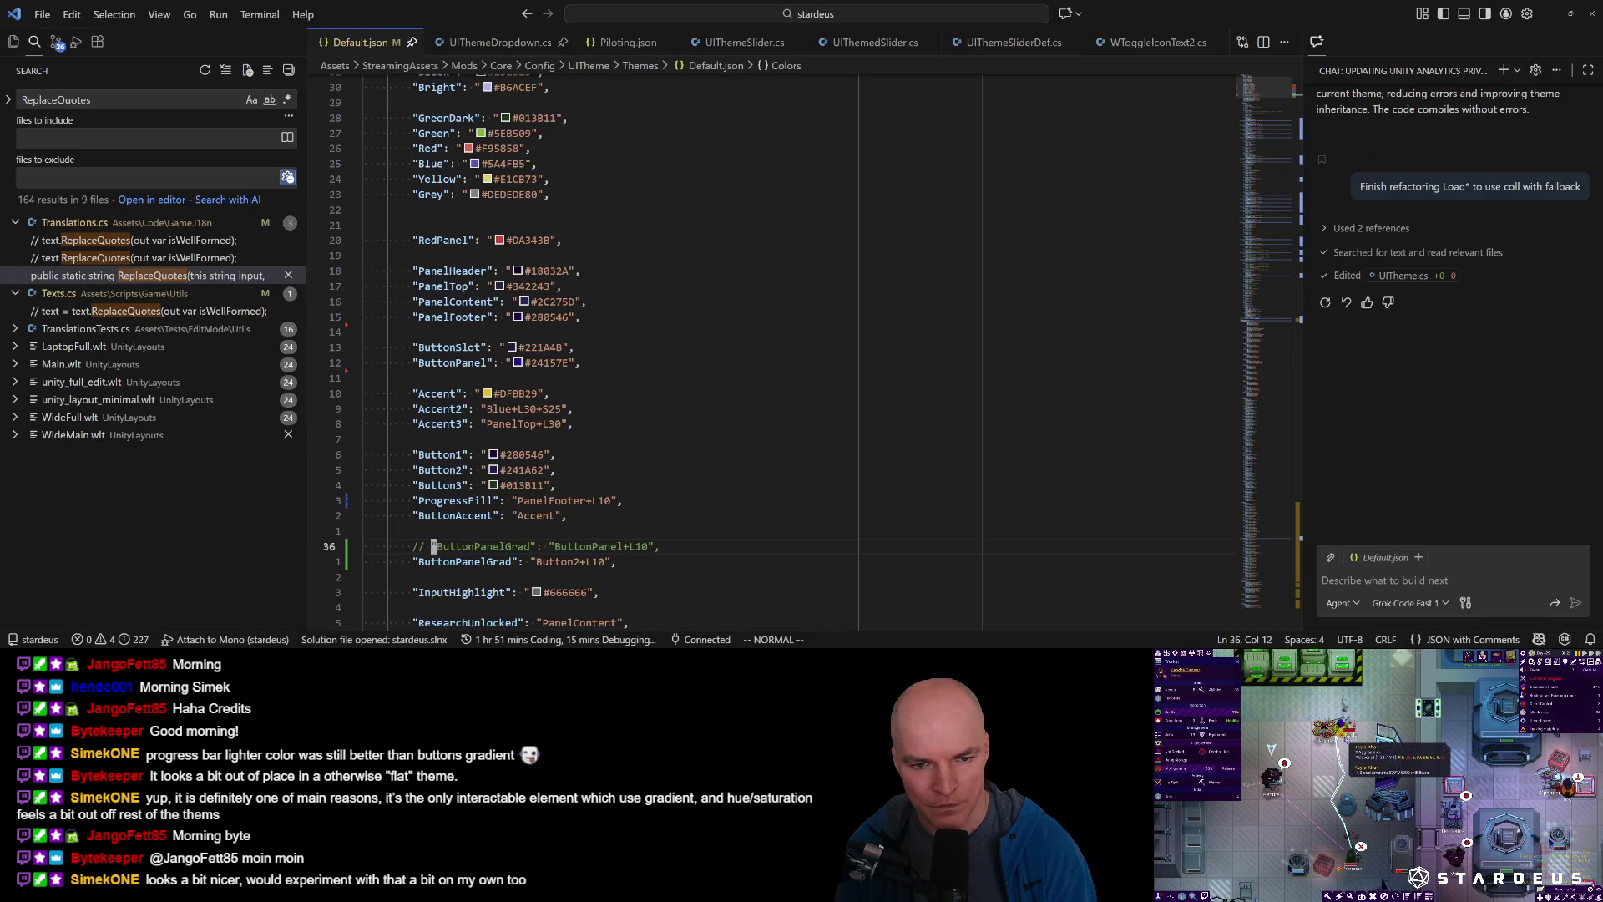
Search Default.json for "ButtonPanel and step to its next match.
{"action": "scroll", "coordinate": [659, 354], "scroll_direction": "down", "scroll_amount": 5}
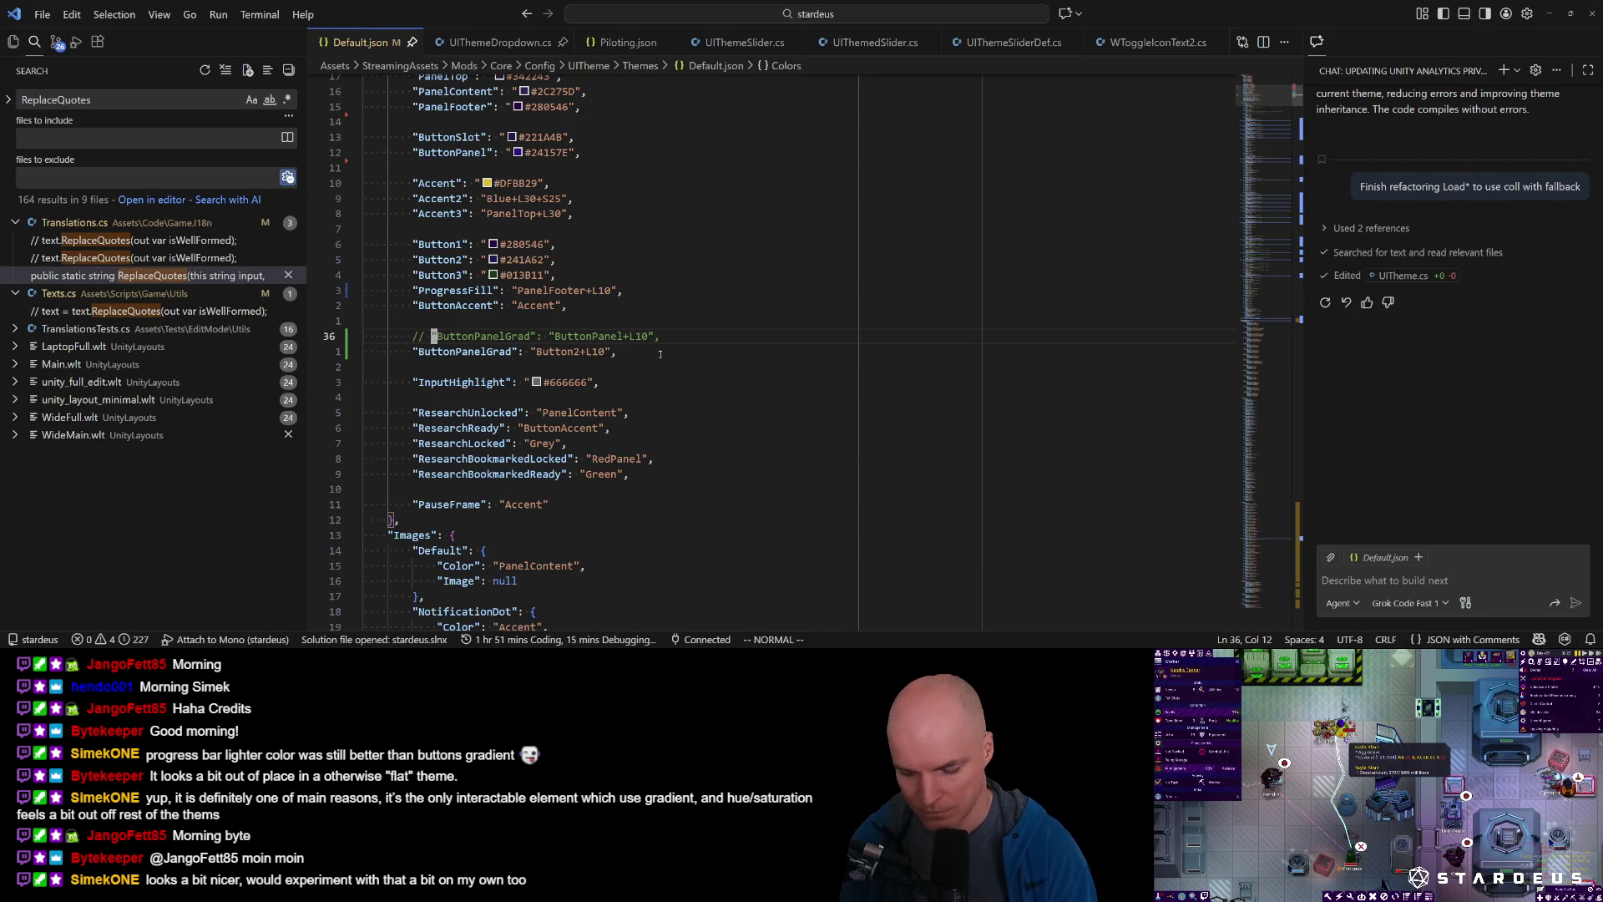
{"action": "type", "text": "/ \"ButtonP"}
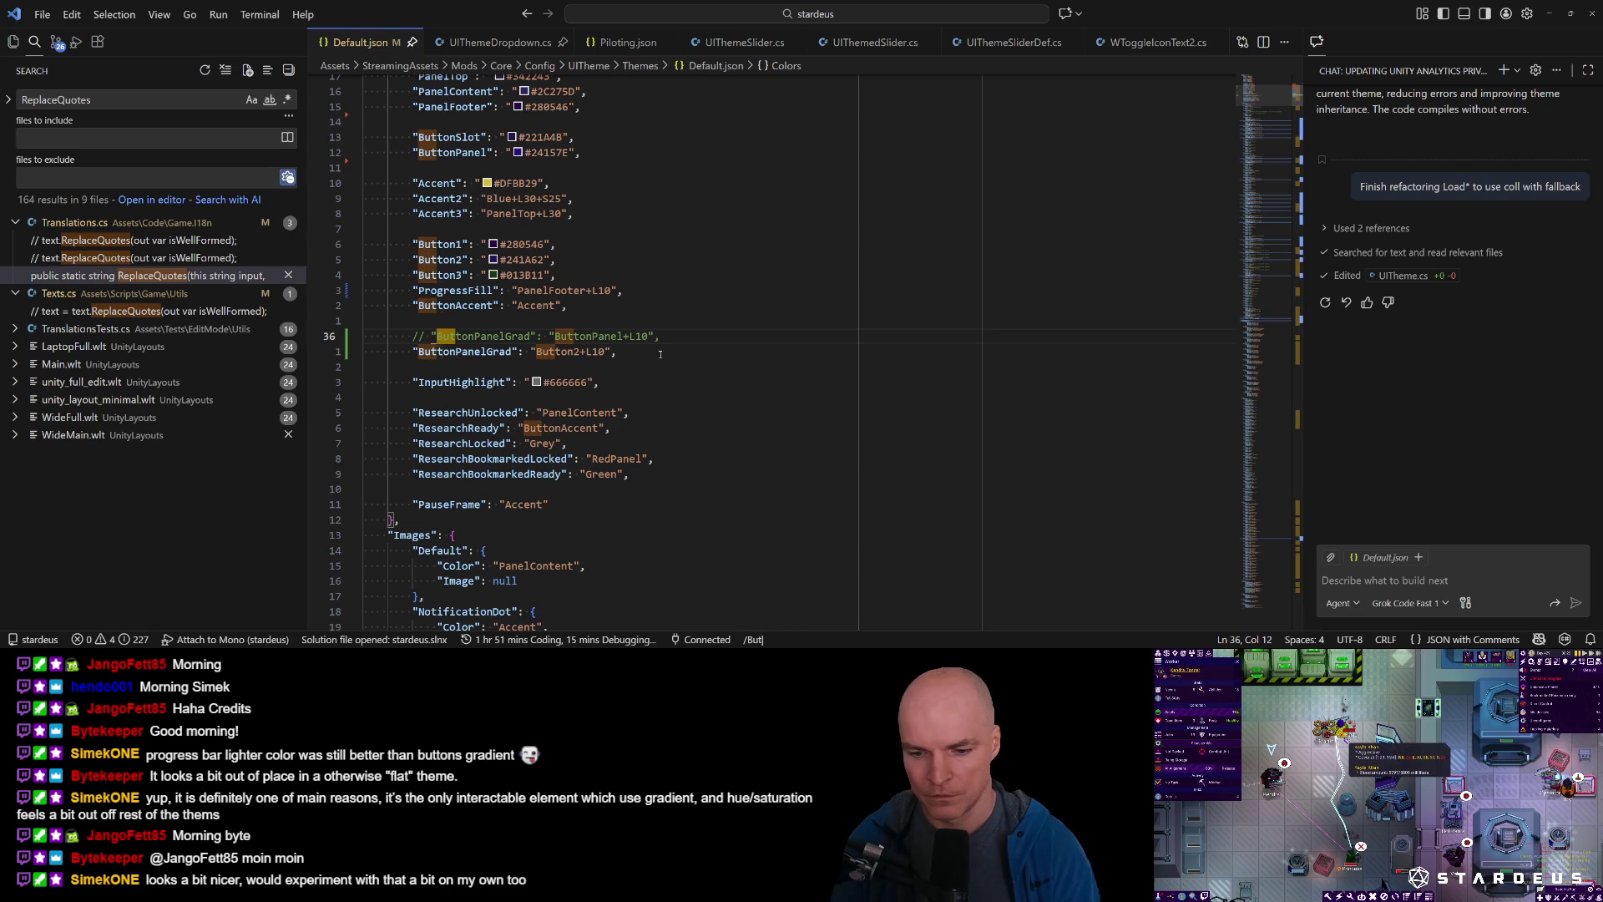
{"action": "type", "text": "anel"}
{"action": "key", "text": "Return"}
{"action": "key", "text": "n"}
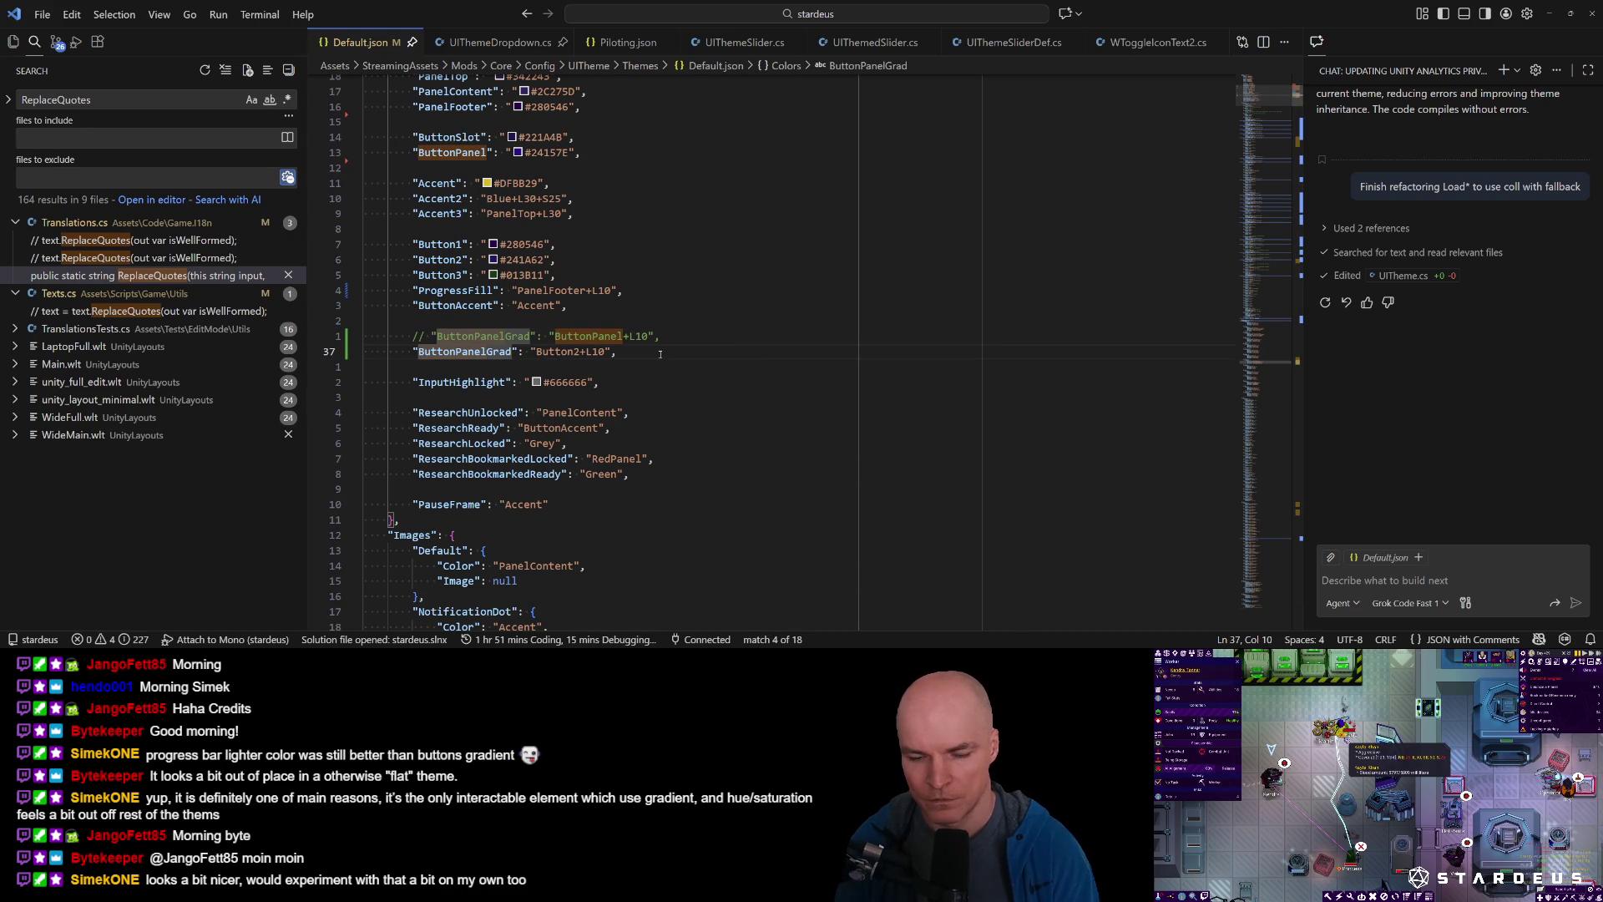
{"action": "key", "text": "alt+Tab"}
{"action": "key", "text": "alt+Tab"}
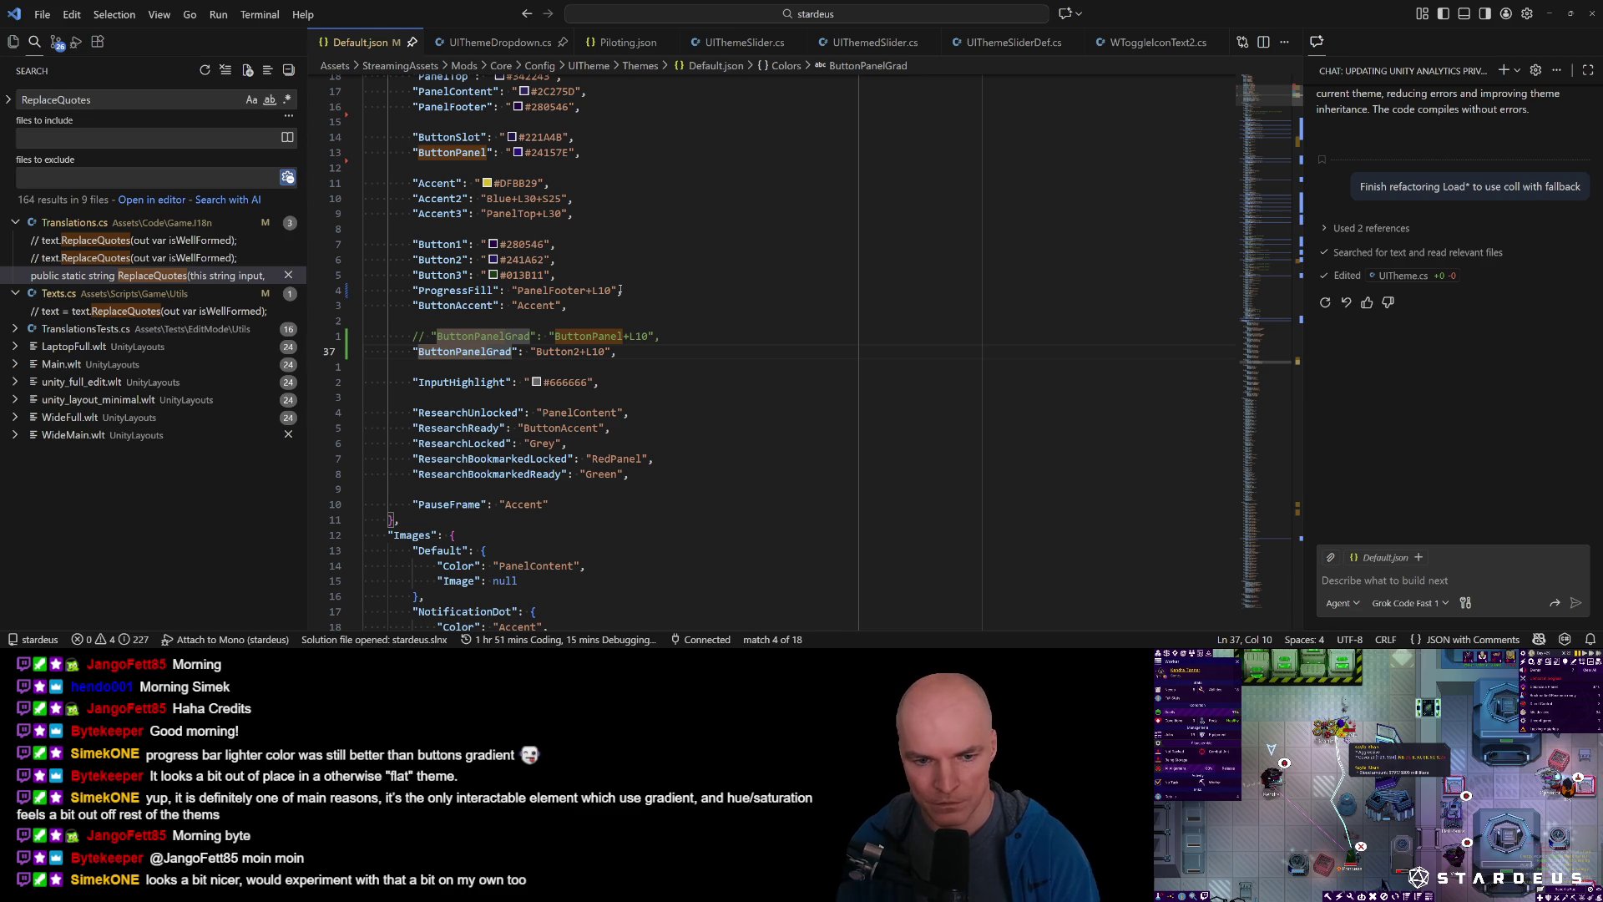
Search for Panel, step through matches to TooltipAccent, then switch to Unity.
{"action": "type", "text": "/Panel"}
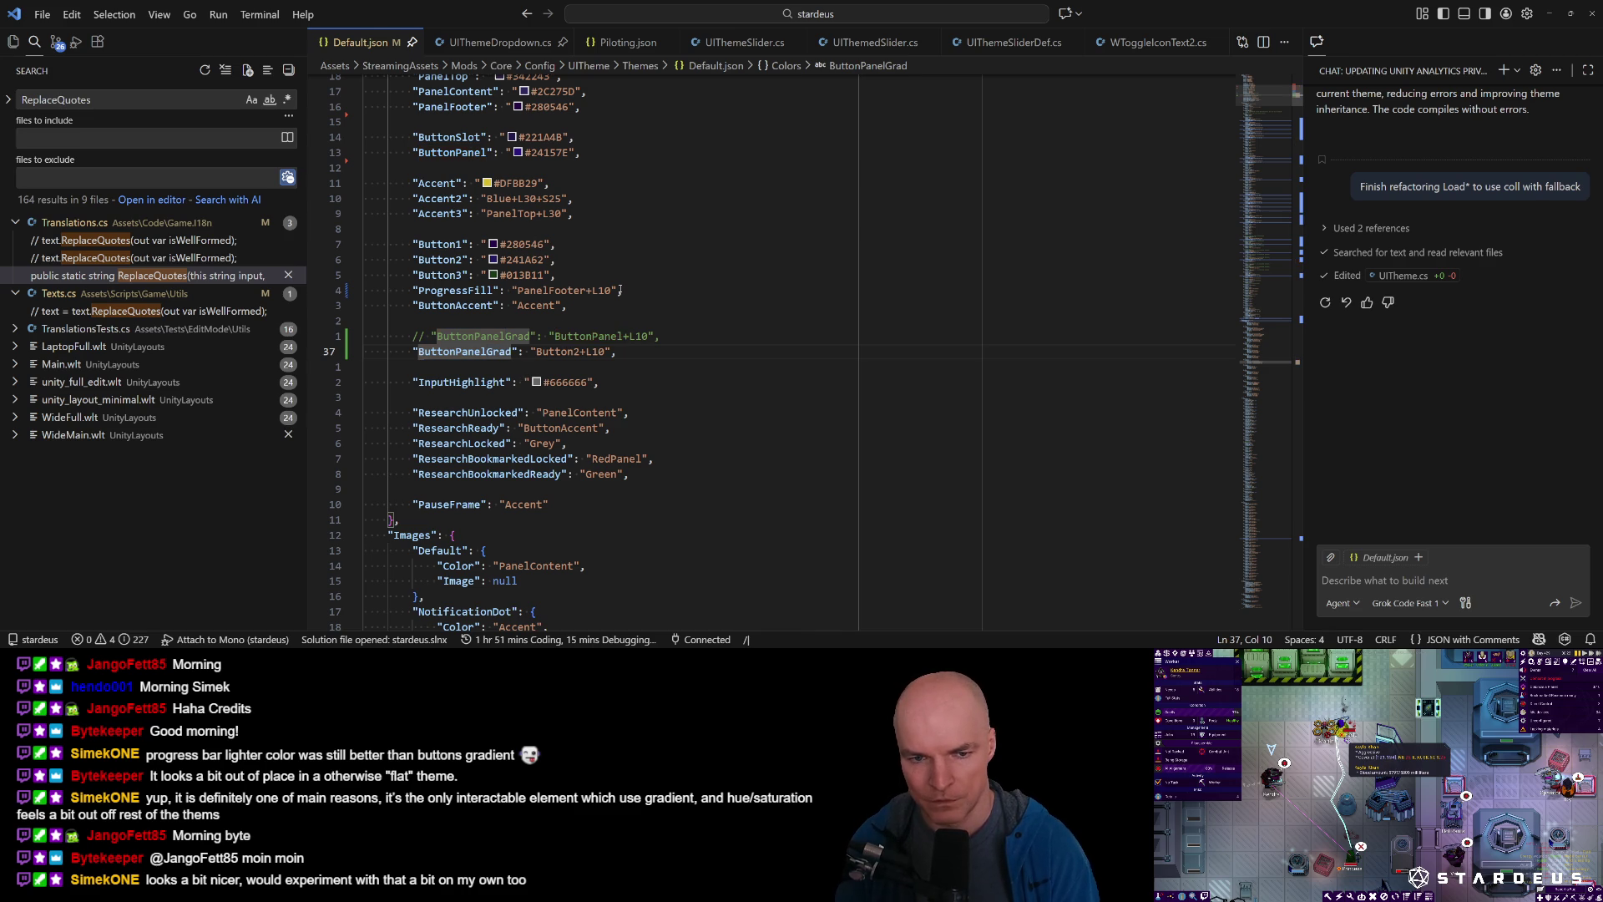
{"action": "key", "text": "Return"}
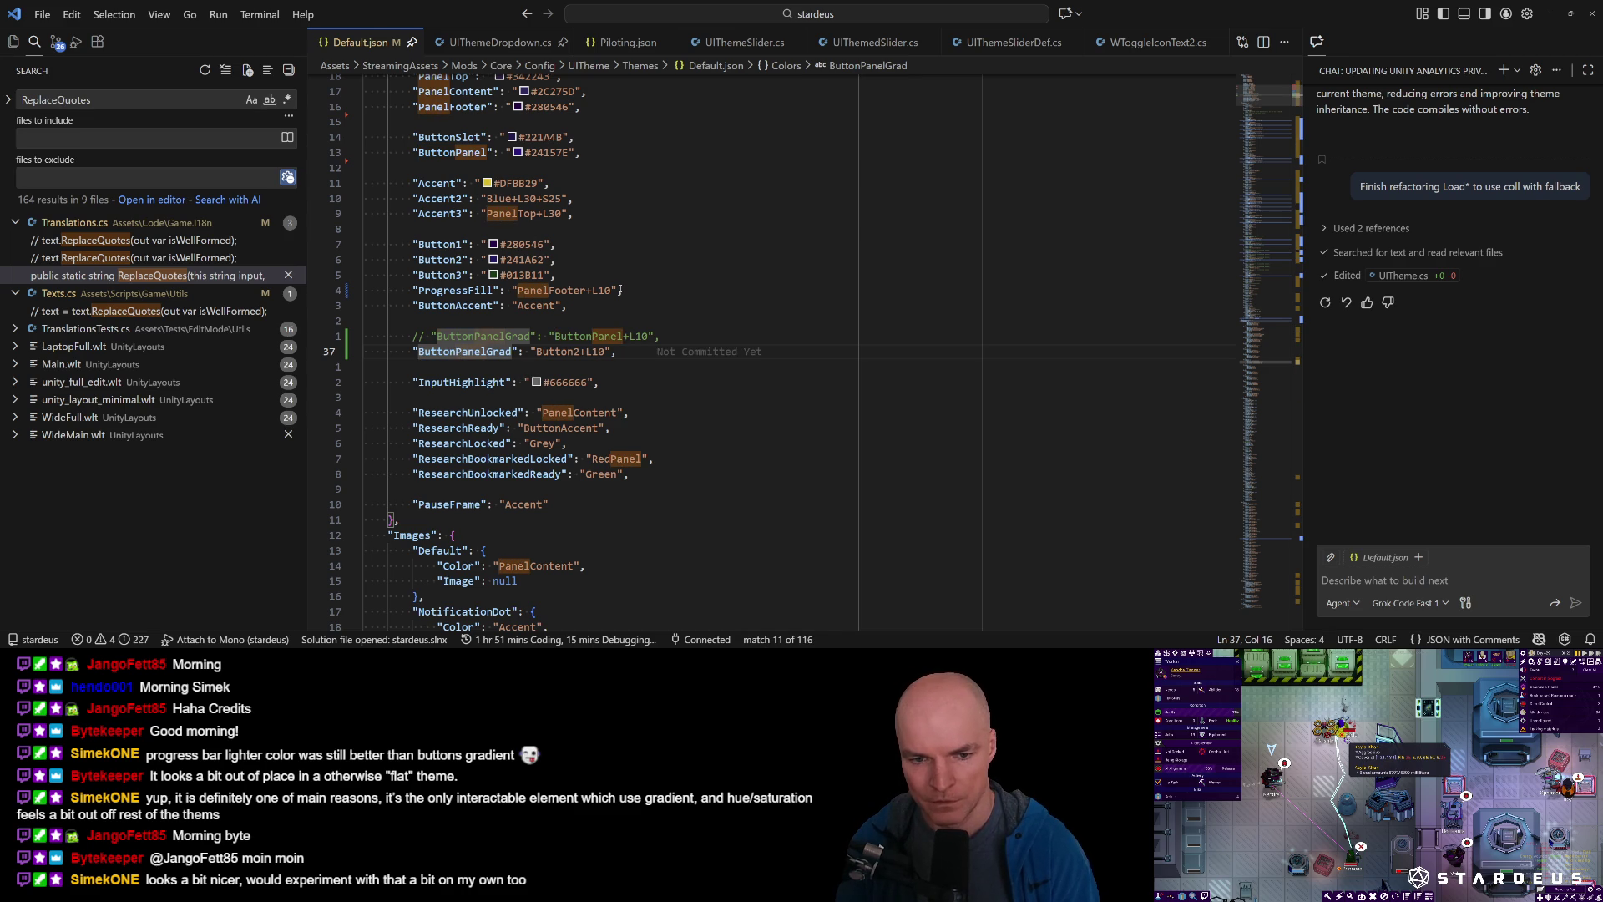
{"action": "key", "text": "n"}
{"action": "key", "text": "n"}
{"action": "key", "text": "n"}
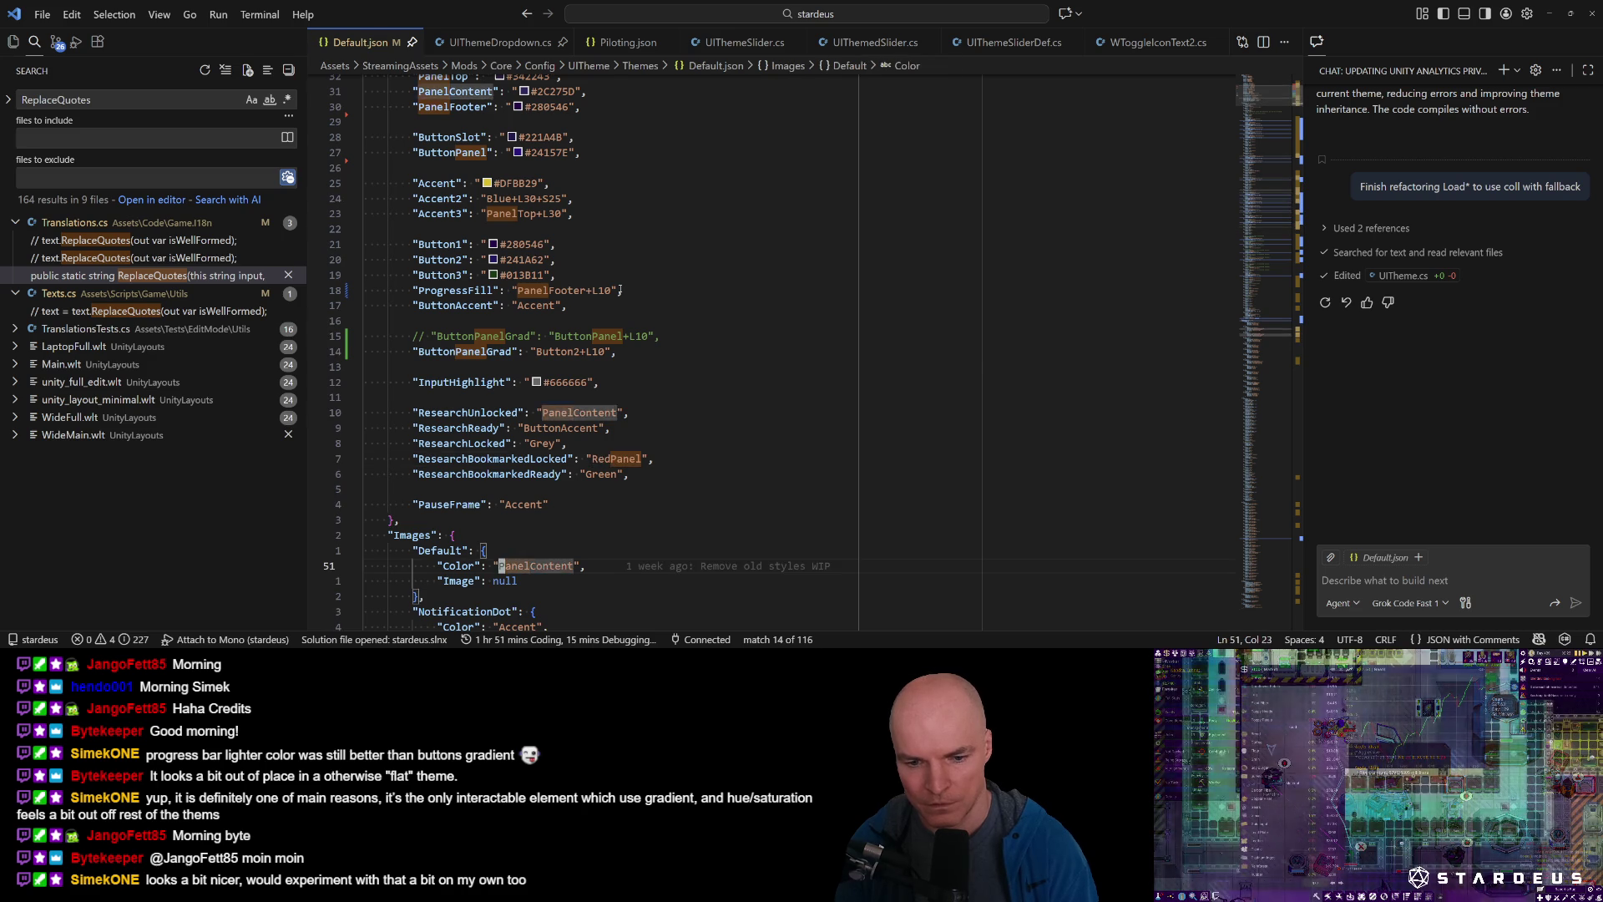
{"action": "key", "text": "n"}
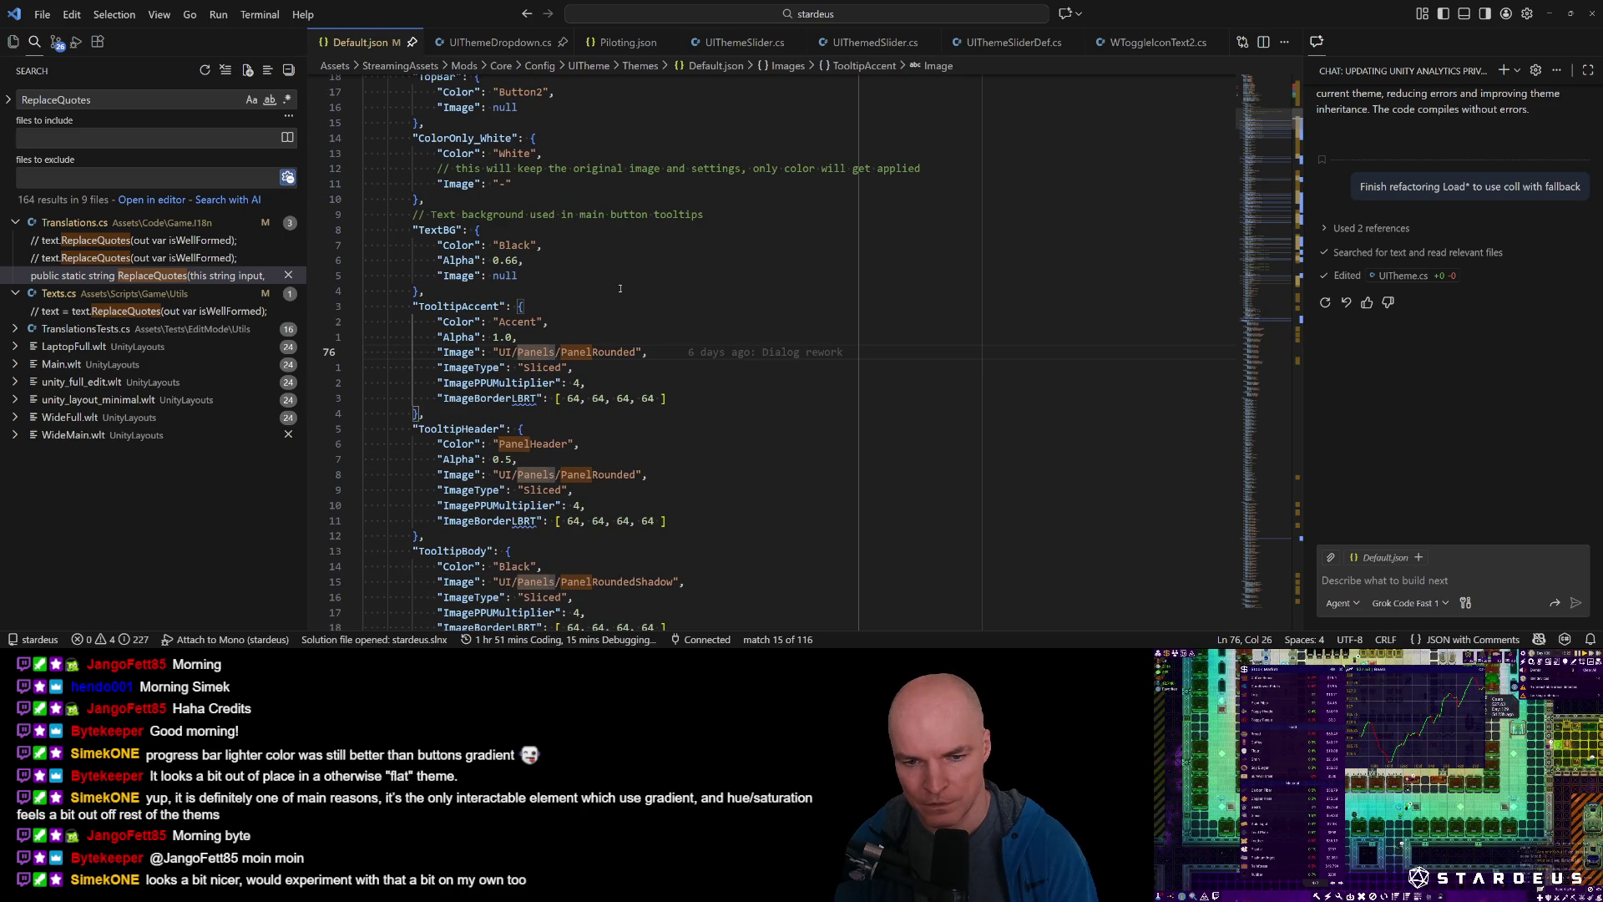
{"action": "key", "text": "alt+Tab"}
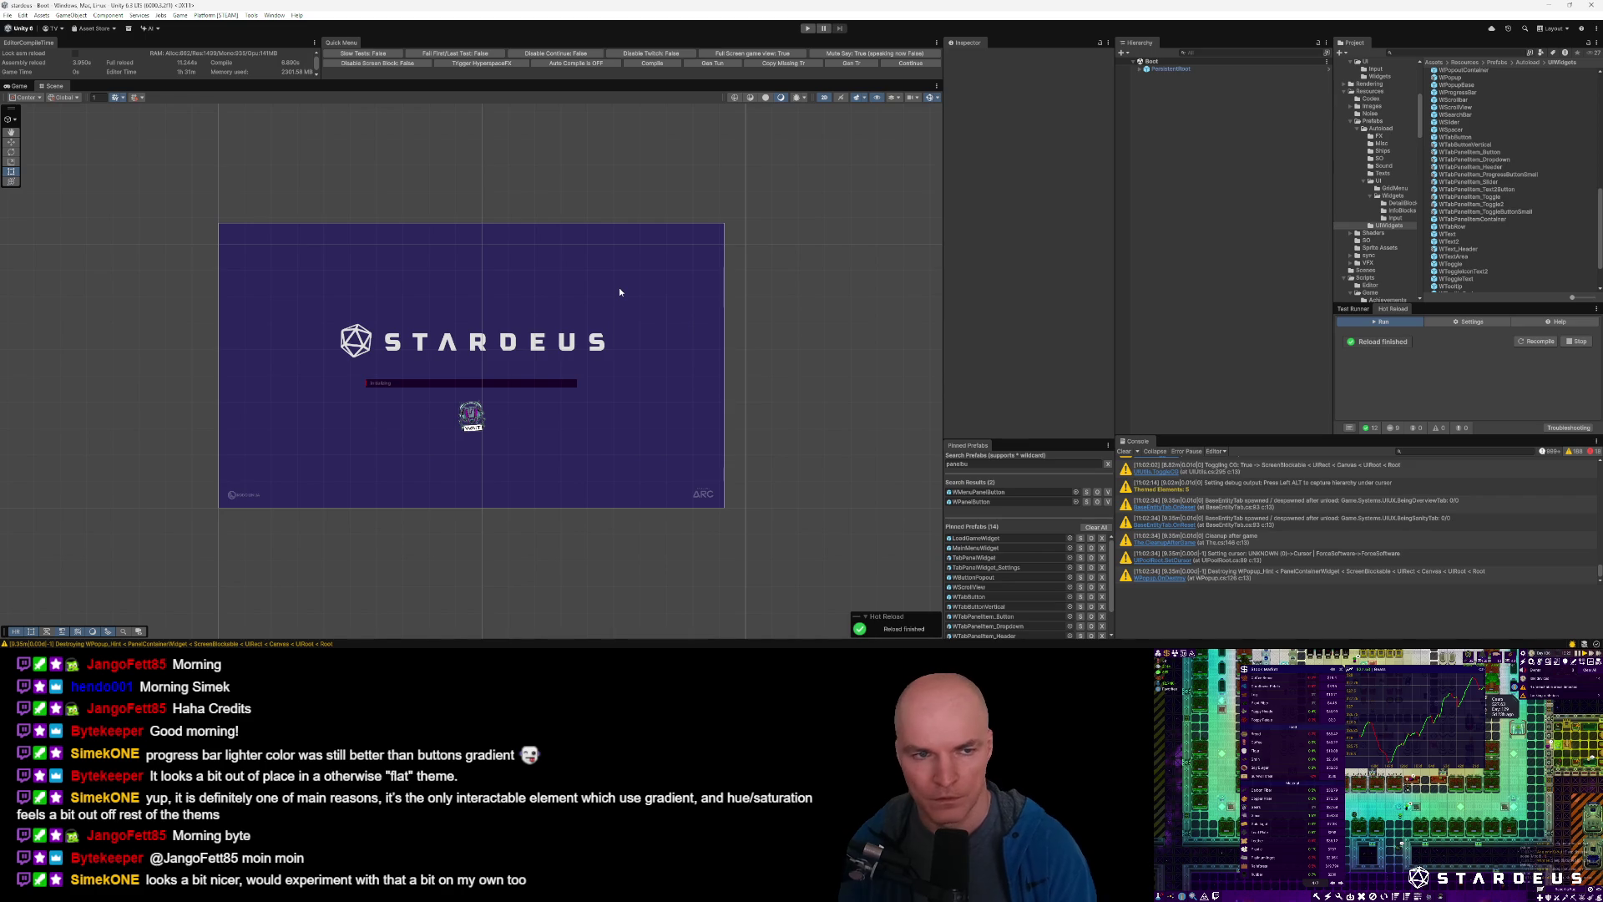
Open and dismiss Unity's Tools menu without running anything, then show VS Code's Source Control changes.
{"action": "left_click", "coordinate": [251, 16]}
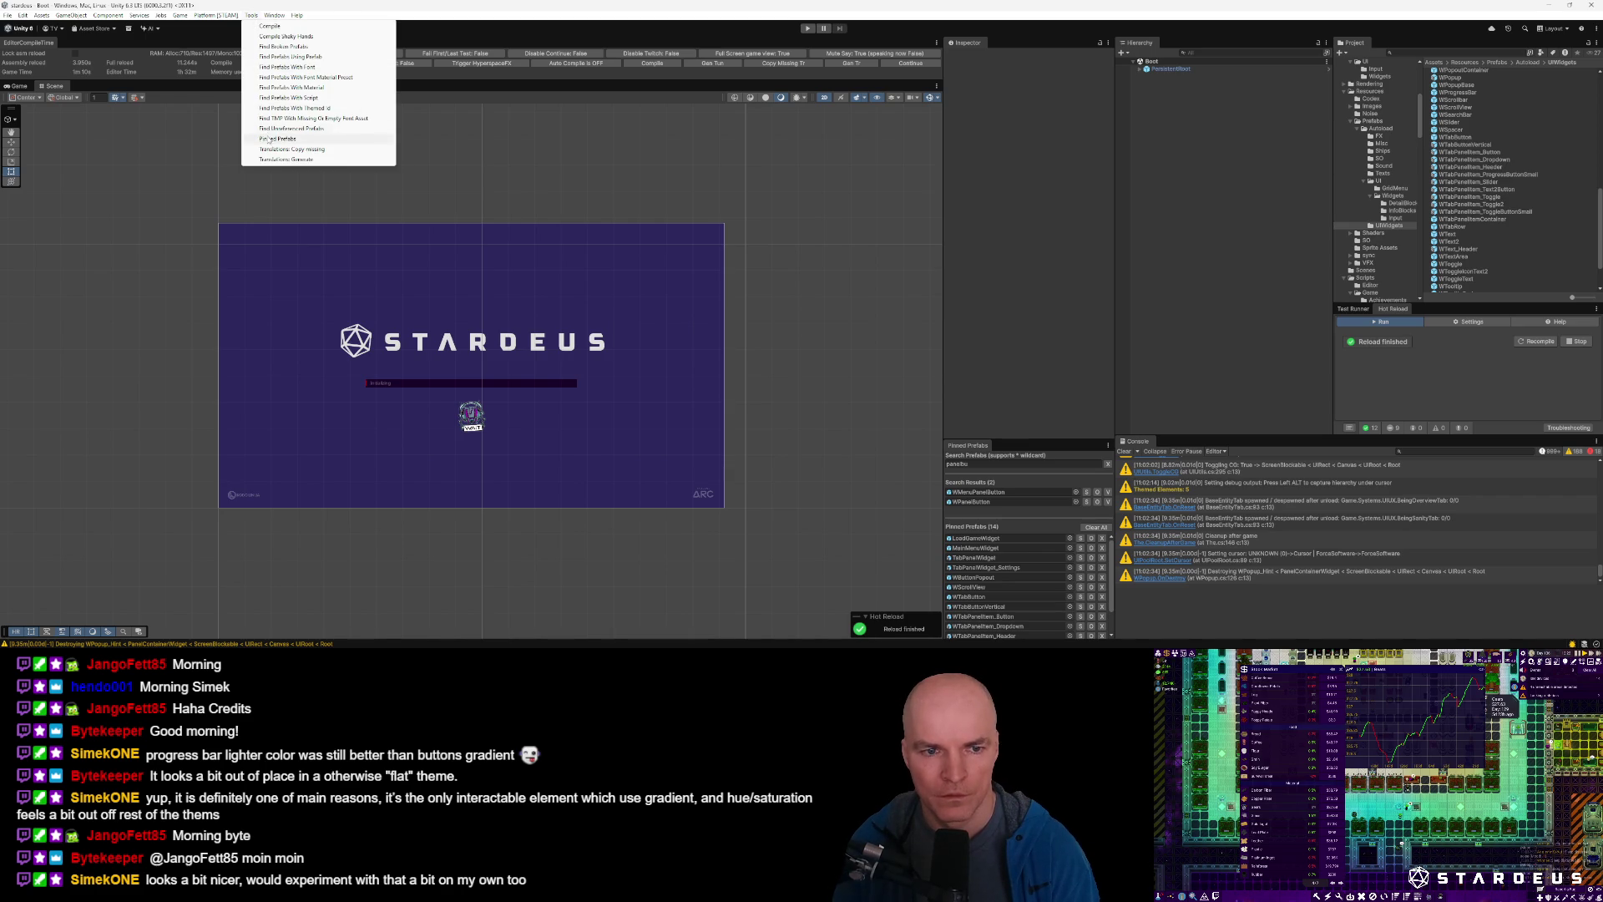
{"action": "left_click", "coordinate": [293, 200]}
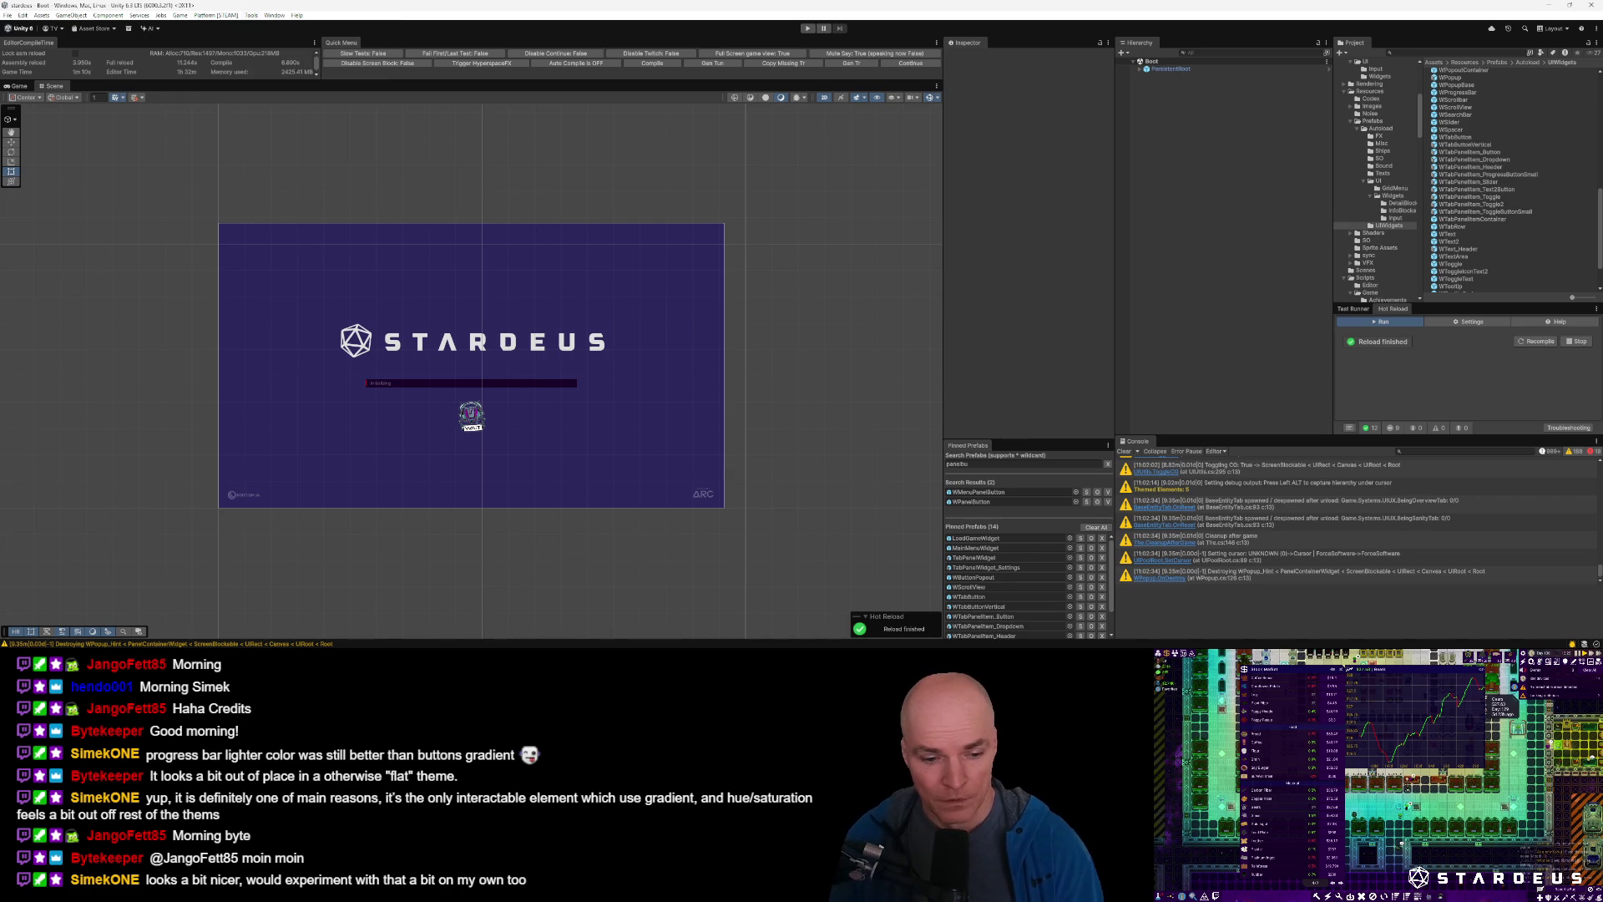
{"action": "left_click", "coordinate": [249, 15]}
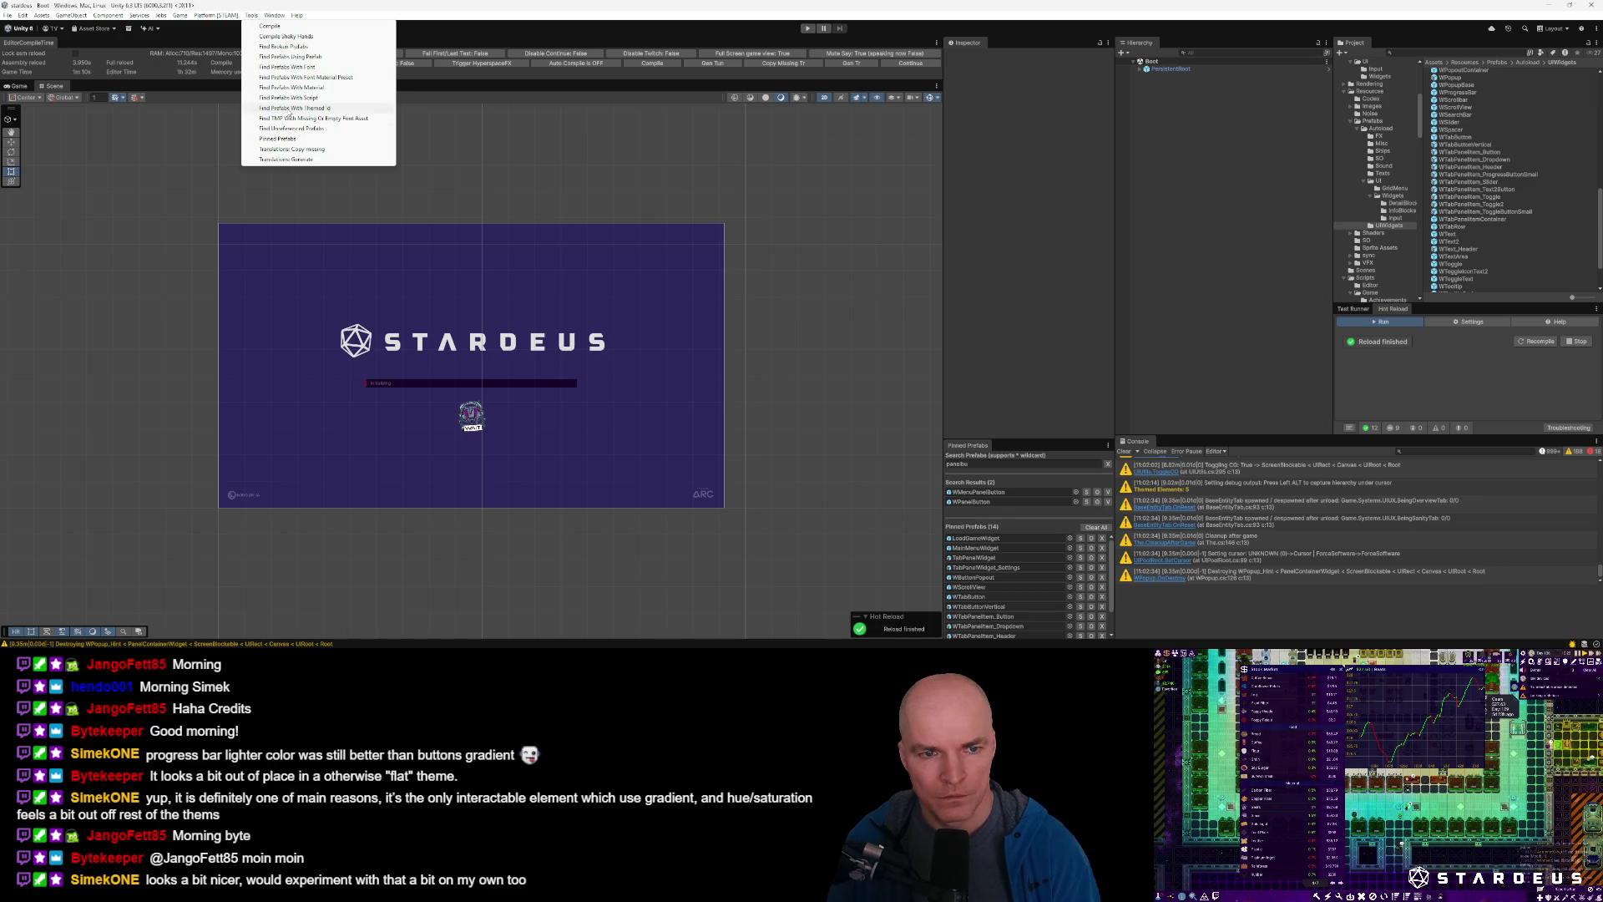
{"action": "key", "text": "alt+Tab"}
{"action": "left_click", "coordinate": [56, 42]}
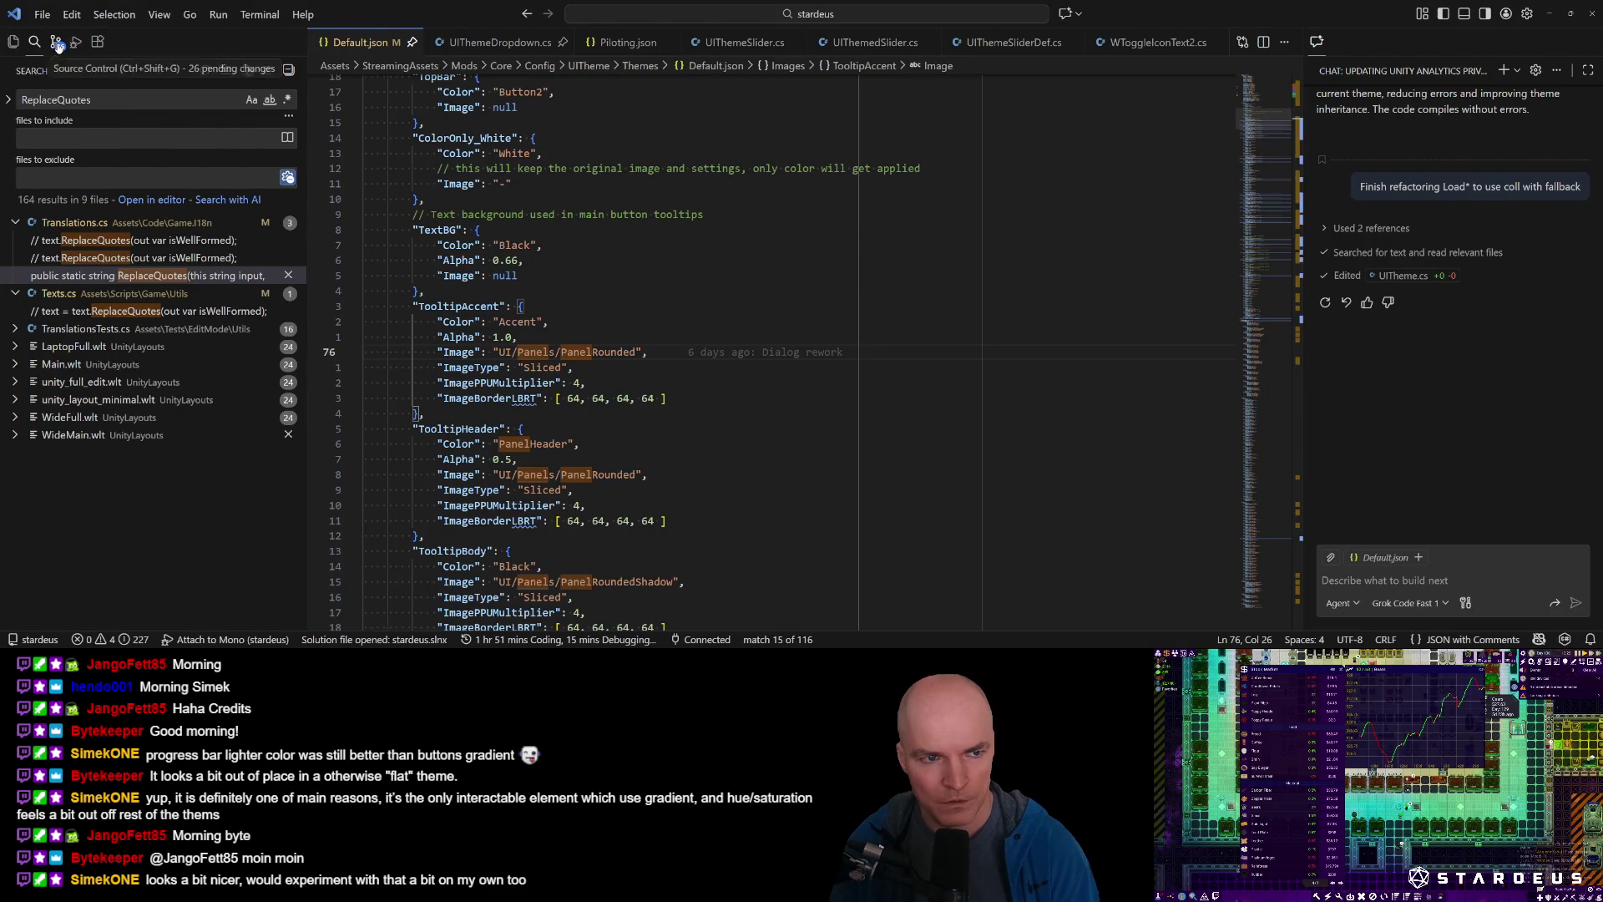
Commit the stardeus repository changes with the message "Button styles WIP".
{"action": "left_click", "coordinate": [96, 134]}
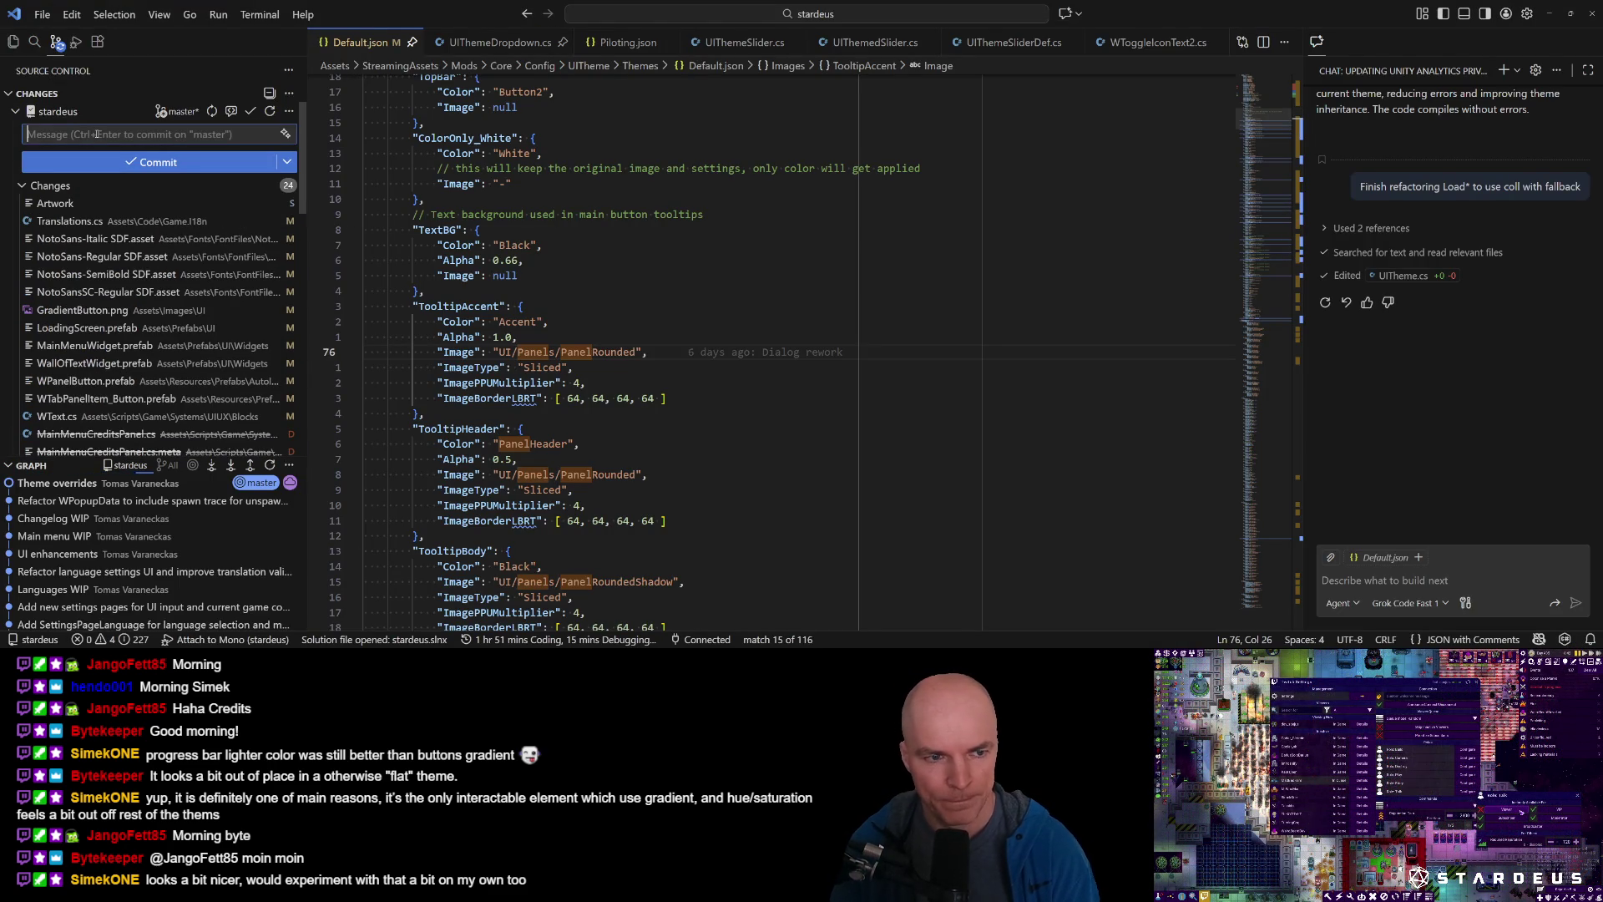
{"action": "type", "text": "Styles"}
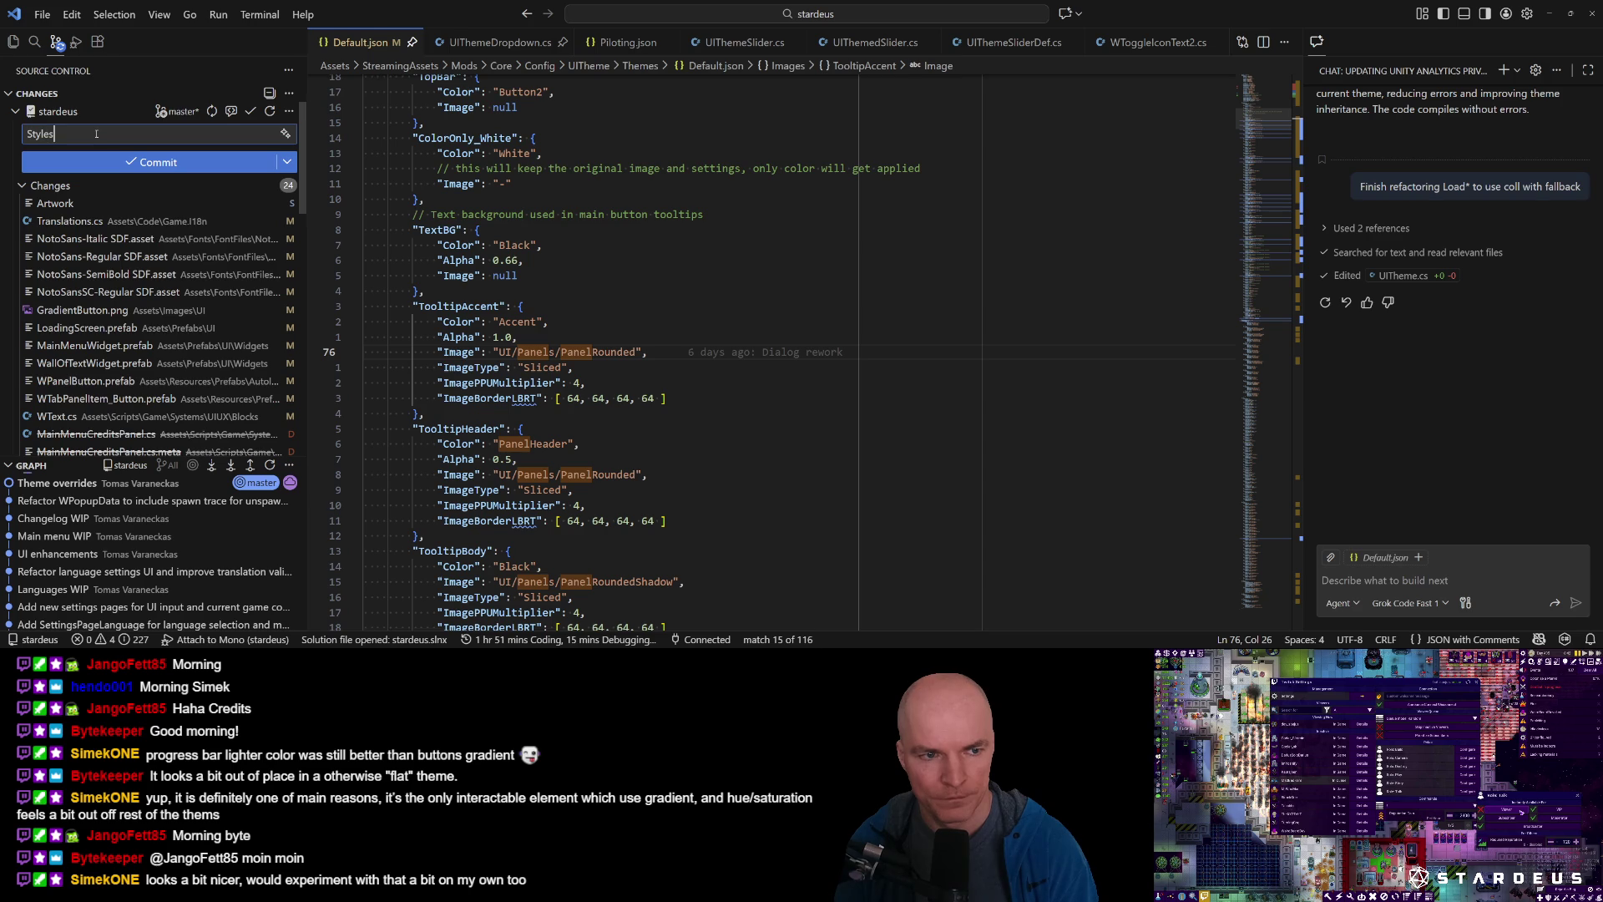
{"action": "key", "text": "ctrl+BackSpace"}
{"action": "type", "text": "Button styl"}
{"action": "type", "text": "es WIP"}
{"action": "left_click", "coordinate": [156, 164]}
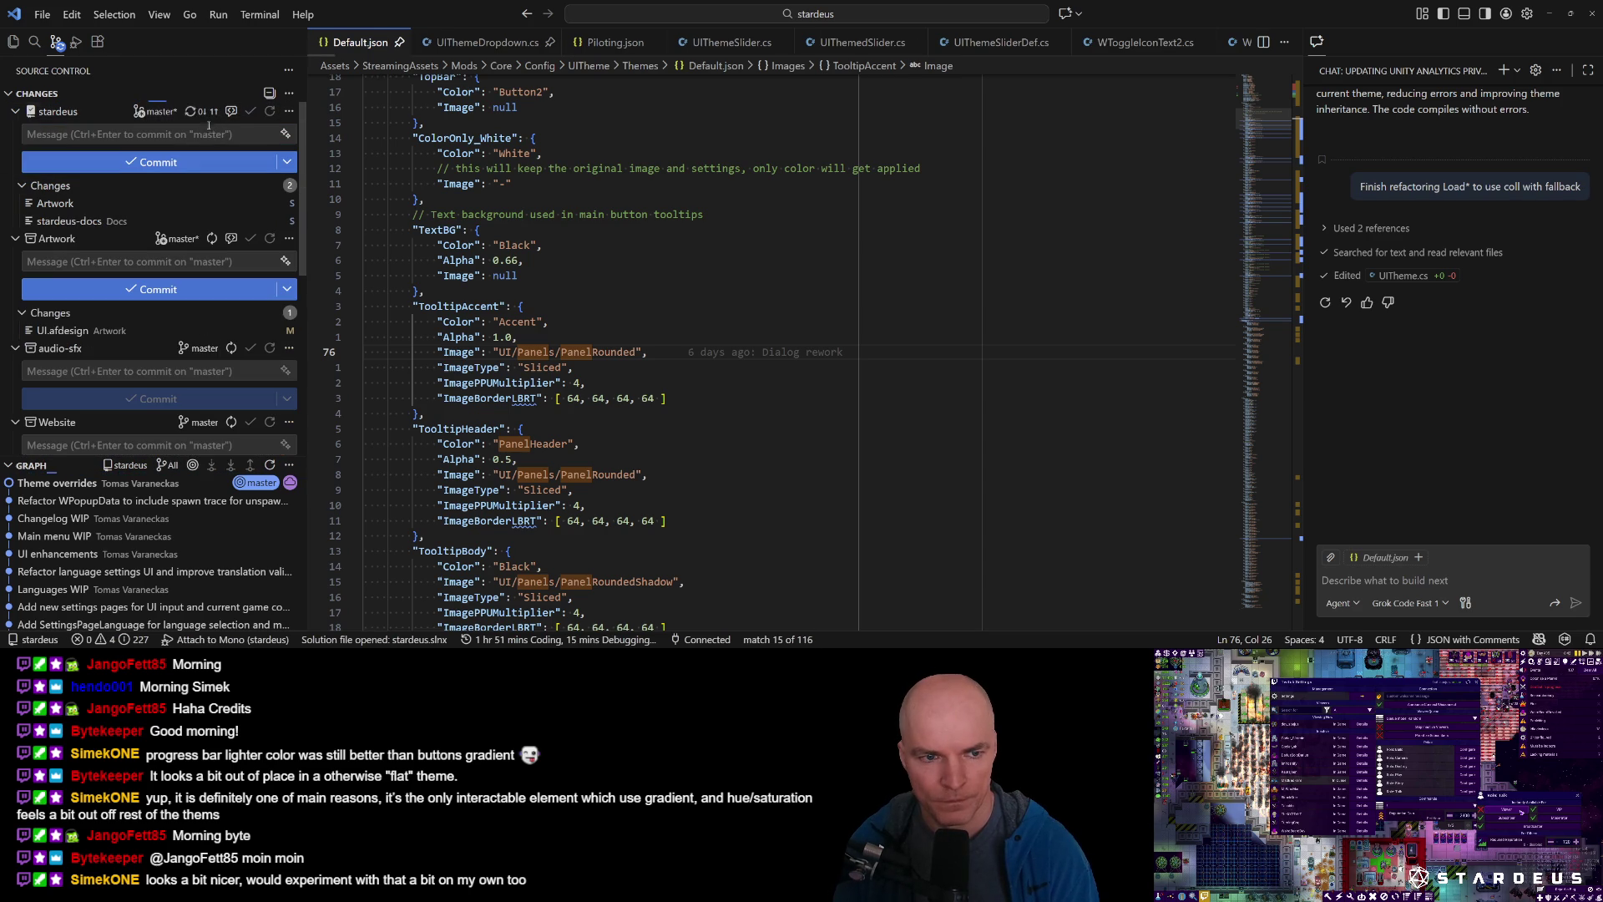
Commit the Artwork repository change as "Update button gradient", then switch to Unity.
{"action": "left_click", "coordinate": [128, 262]}
{"action": "type", "text": "Updaet b"}
{"action": "key", "text": "BackSpace"}
{"action": "key", "text": "BackSpace"}
{"action": "key", "text": "BackSpace"}
{"action": "type", "text": "te button grta"}
{"action": "key", "text": "BackSpace"}
{"action": "key", "text": "BackSpace"}
{"action": "type", "text": "adient"}
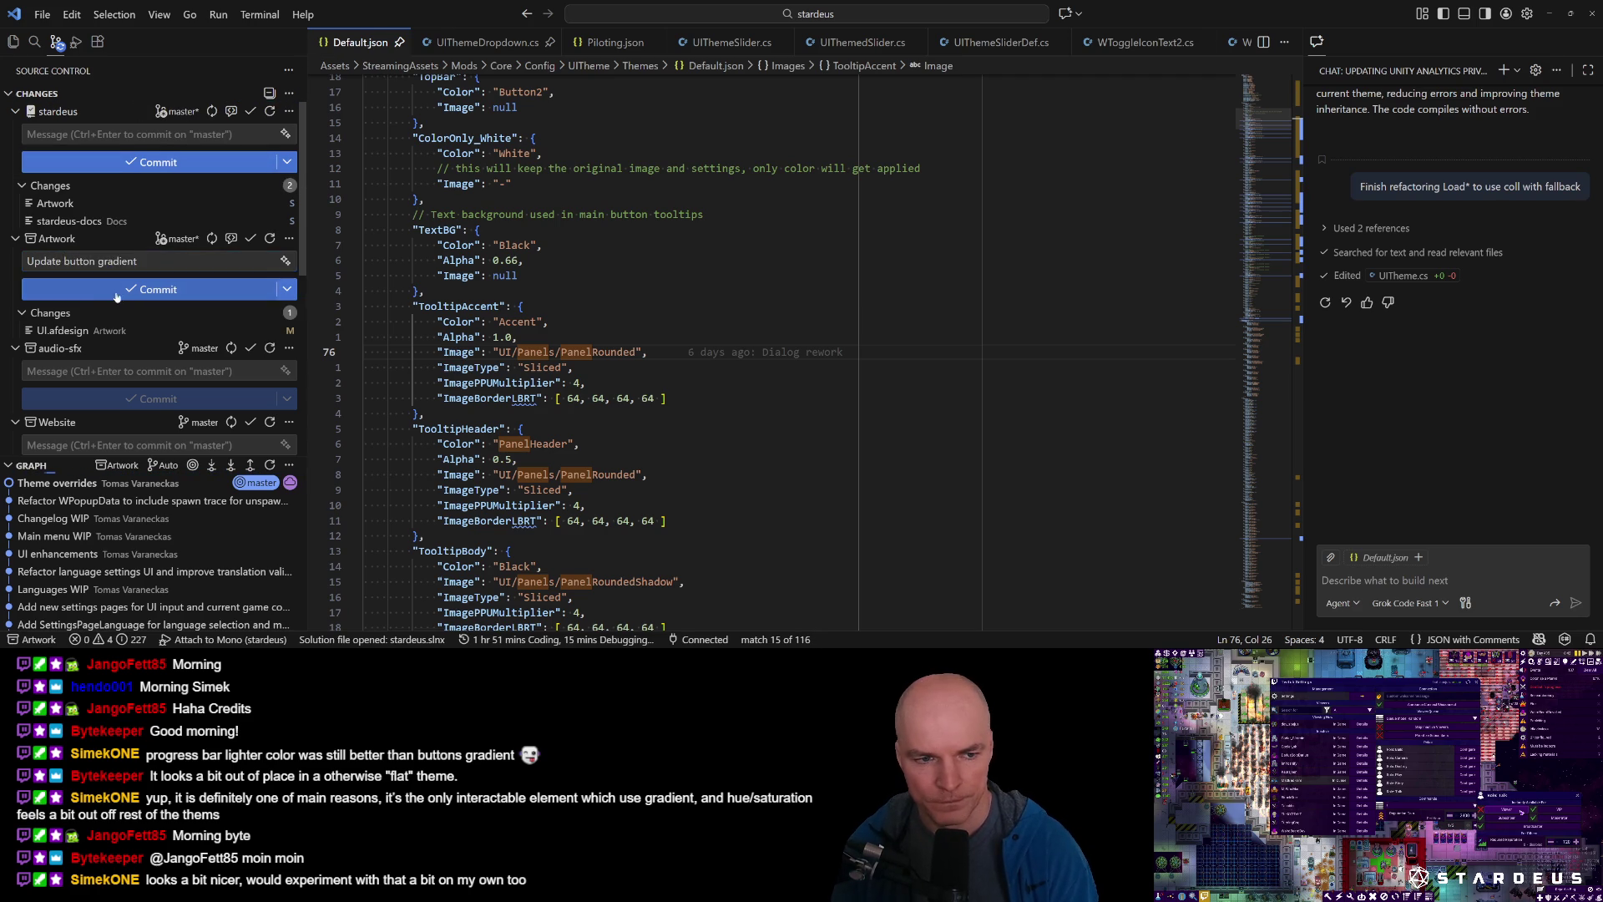
{"action": "left_click", "coordinate": [117, 294]}
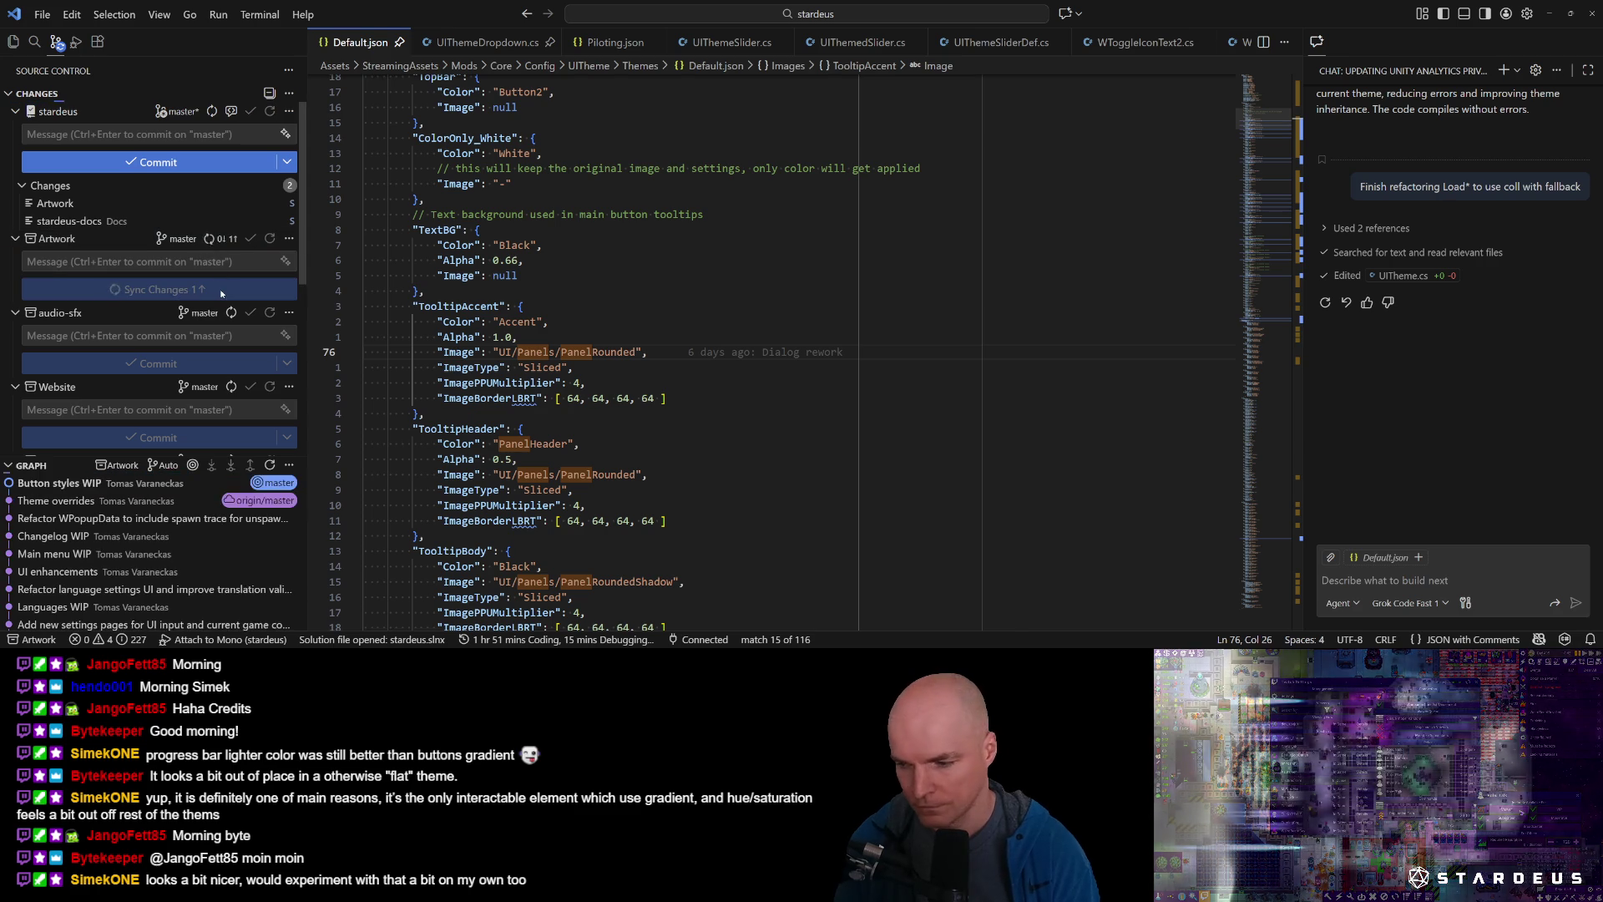
{"action": "key", "text": "alt+Tab"}
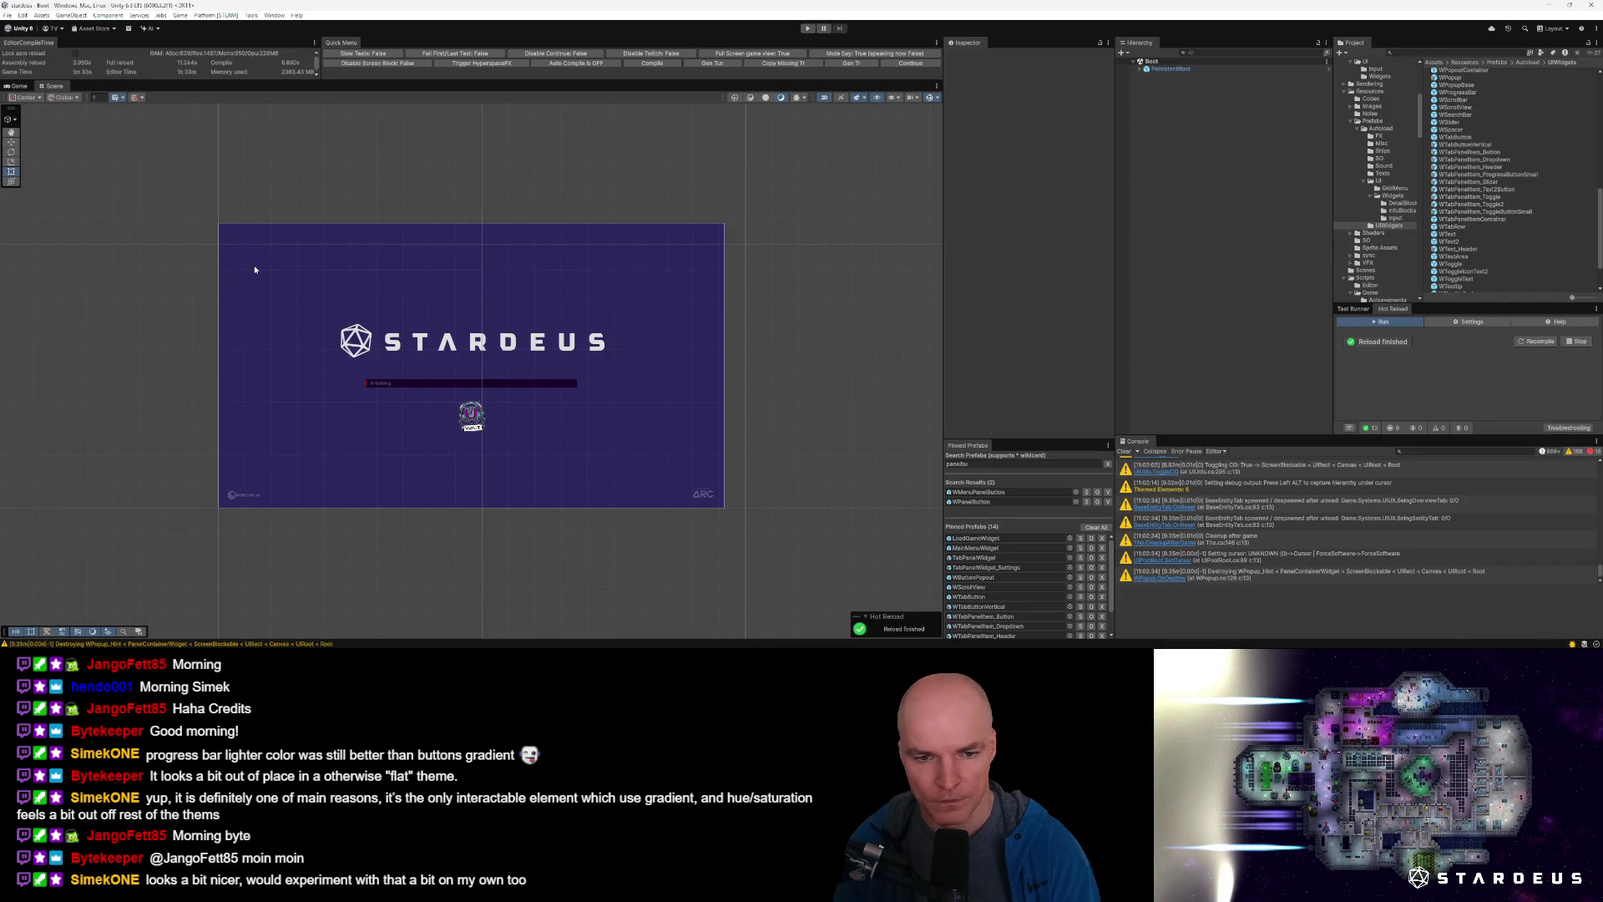
Find prefabs using the ButtonPanel themed id via Tools > Find Prefabs With Themed Id.
{"action": "left_click", "coordinate": [252, 16]}
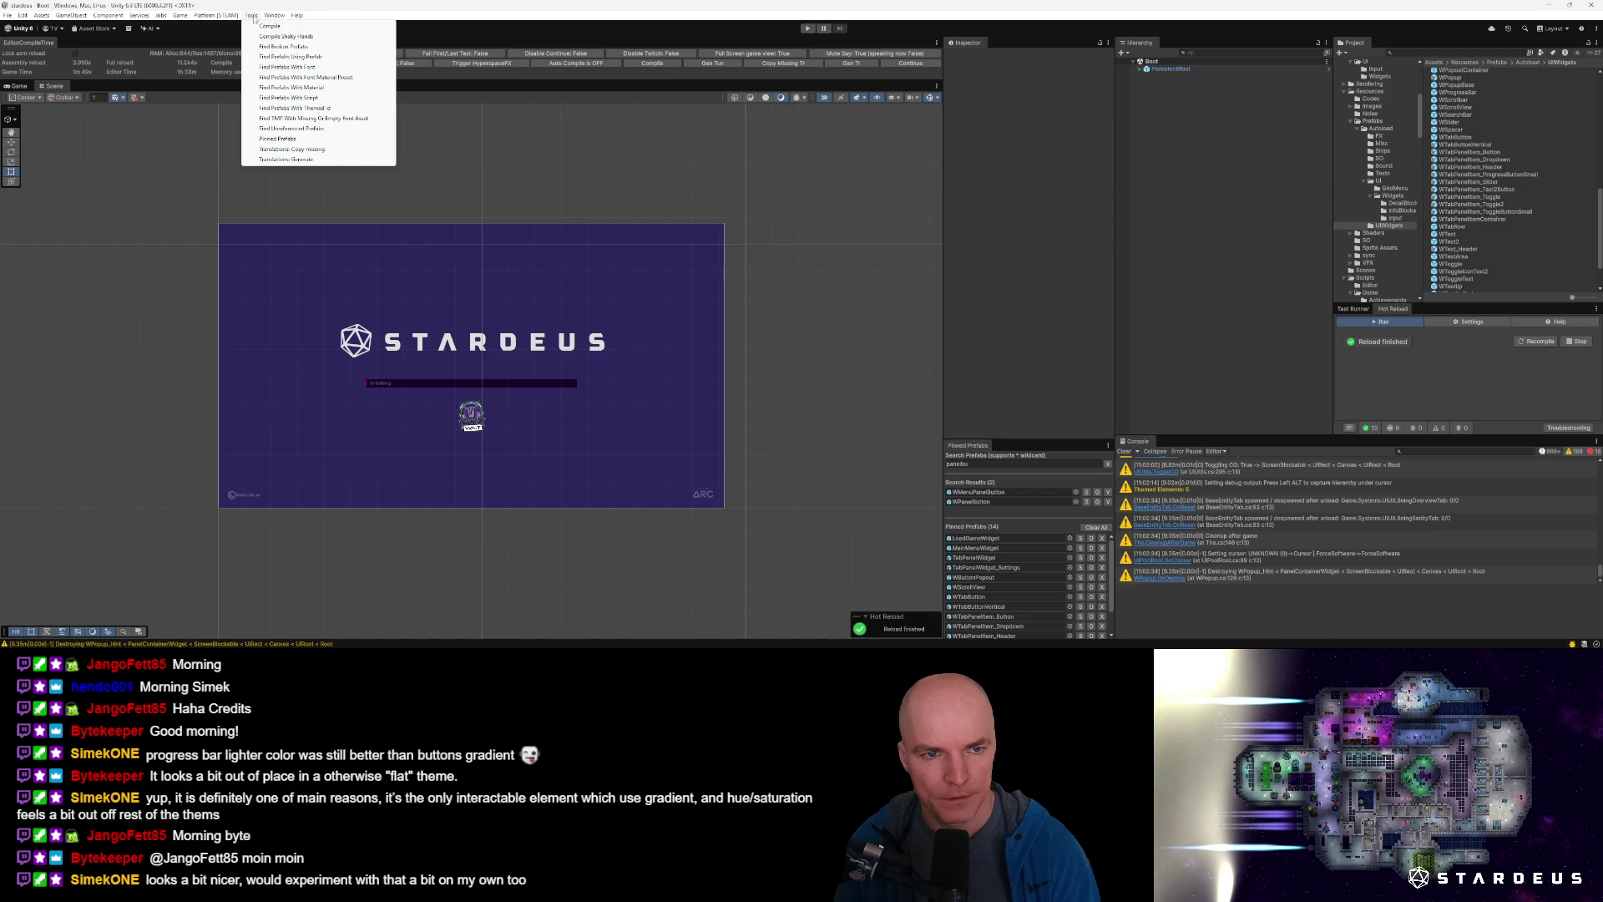
{"action": "left_click", "coordinate": [297, 108]}
{"action": "left_click", "coordinate": [240, 191]}
{"action": "type", "text": "ButtonP"}
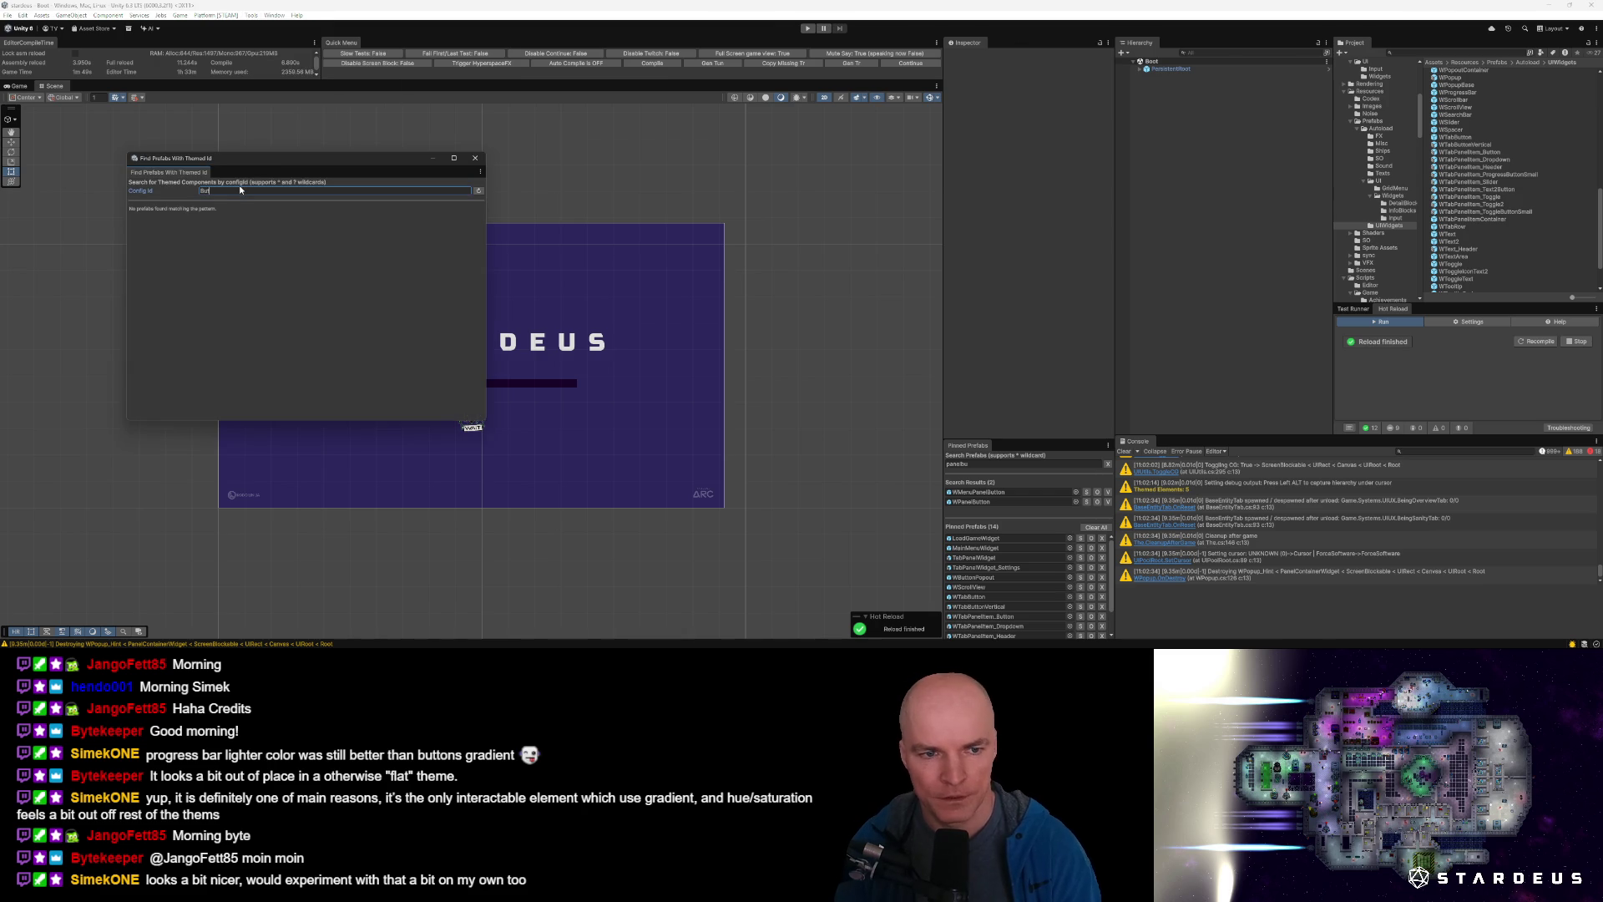
{"action": "type", "text": "anel"}
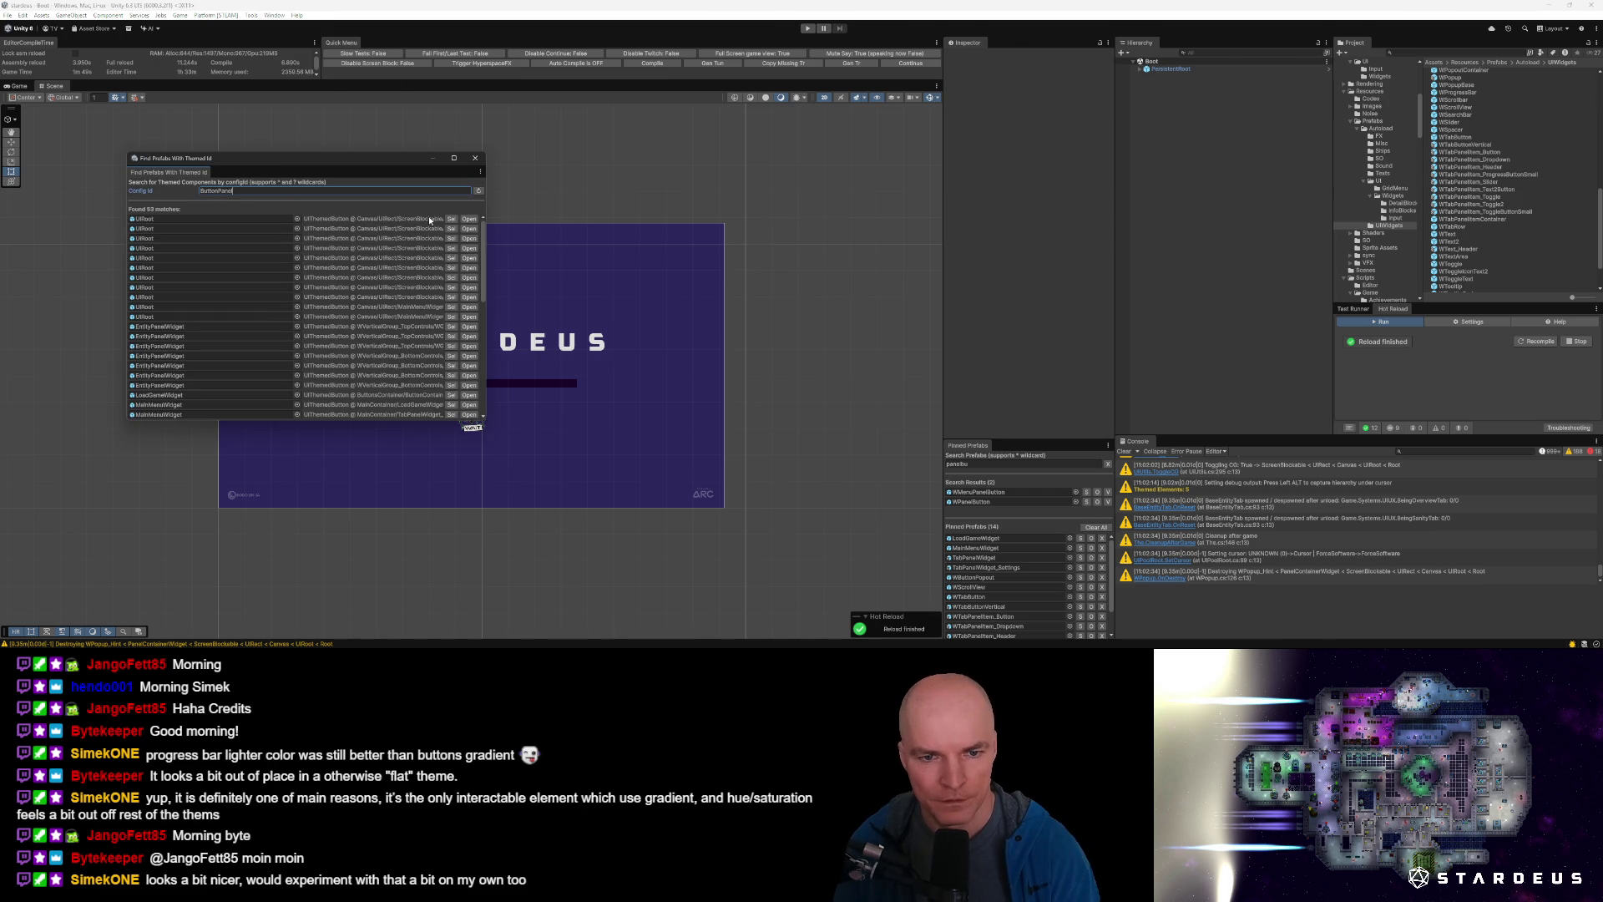
Open the UIRoot prefab, inspect its WGameButton, then return to VS Code.
{"action": "left_click", "coordinate": [452, 219]}
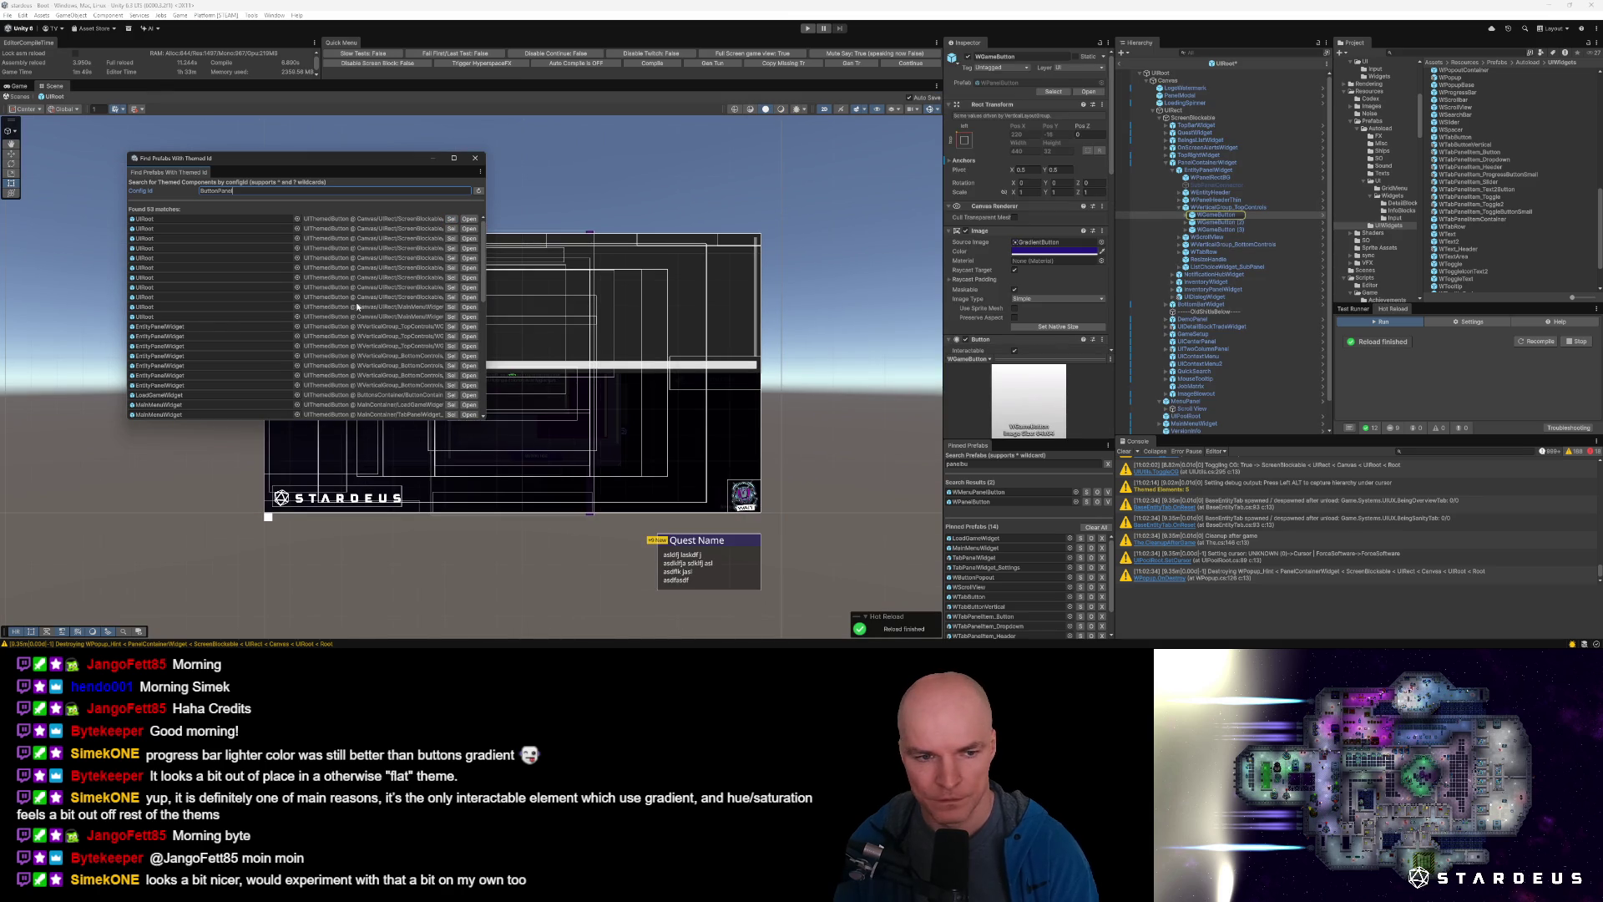
{"action": "left_click", "coordinate": [1215, 215]}
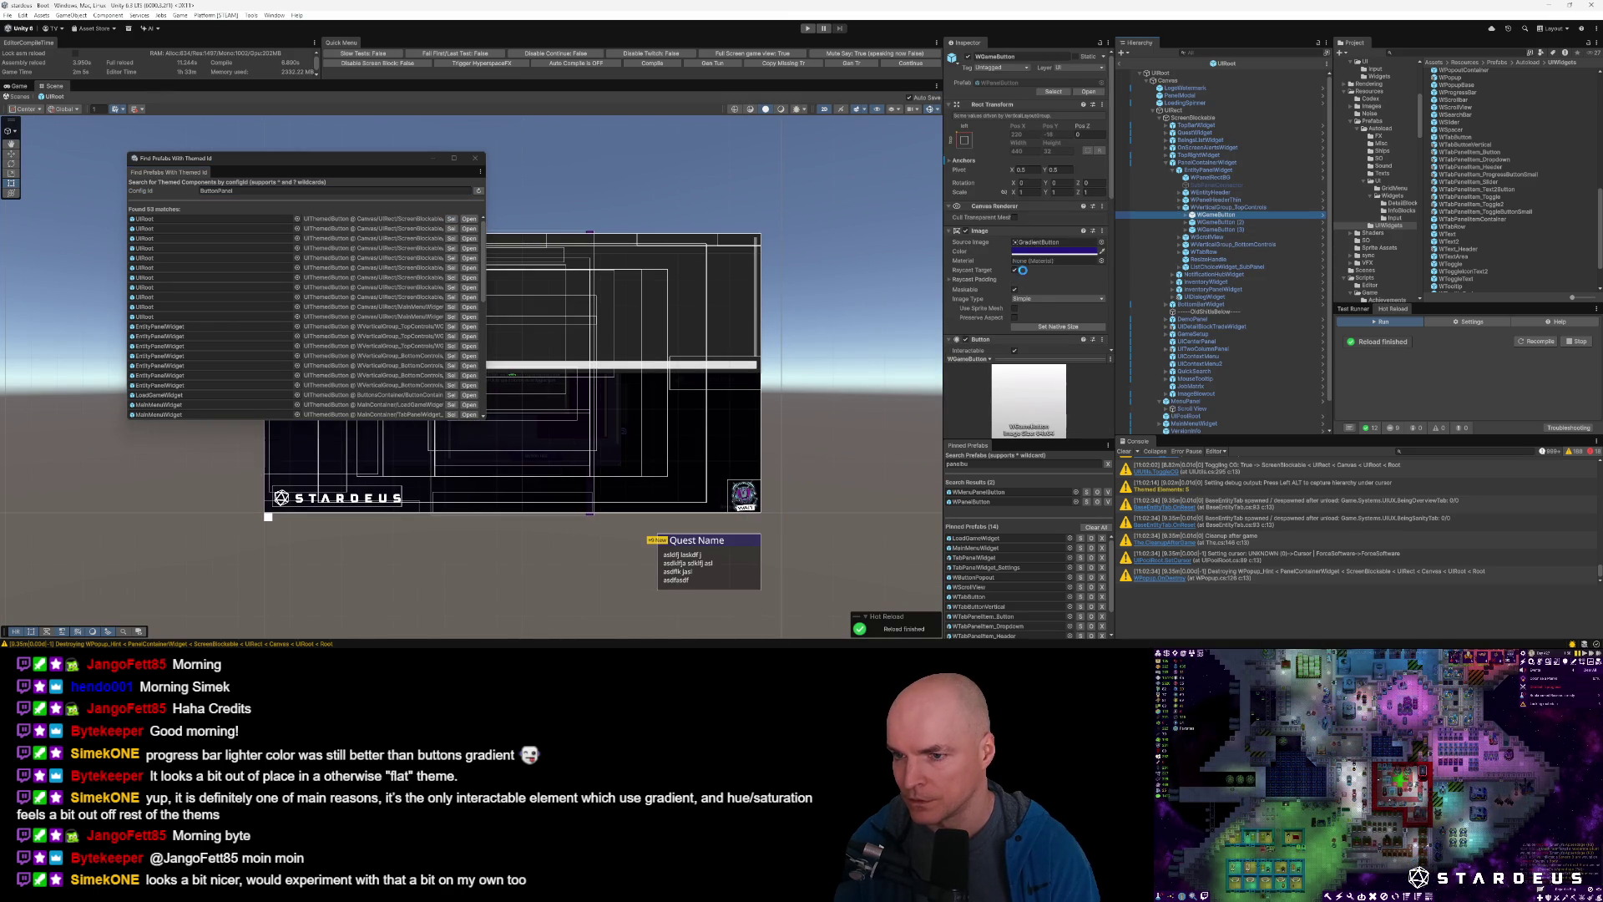
{"action": "scroll", "coordinate": [1022, 270], "scroll_direction": "down", "scroll_amount": 2}
{"action": "scroll", "coordinate": [1024, 274], "scroll_direction": "down", "scroll_amount": 7}
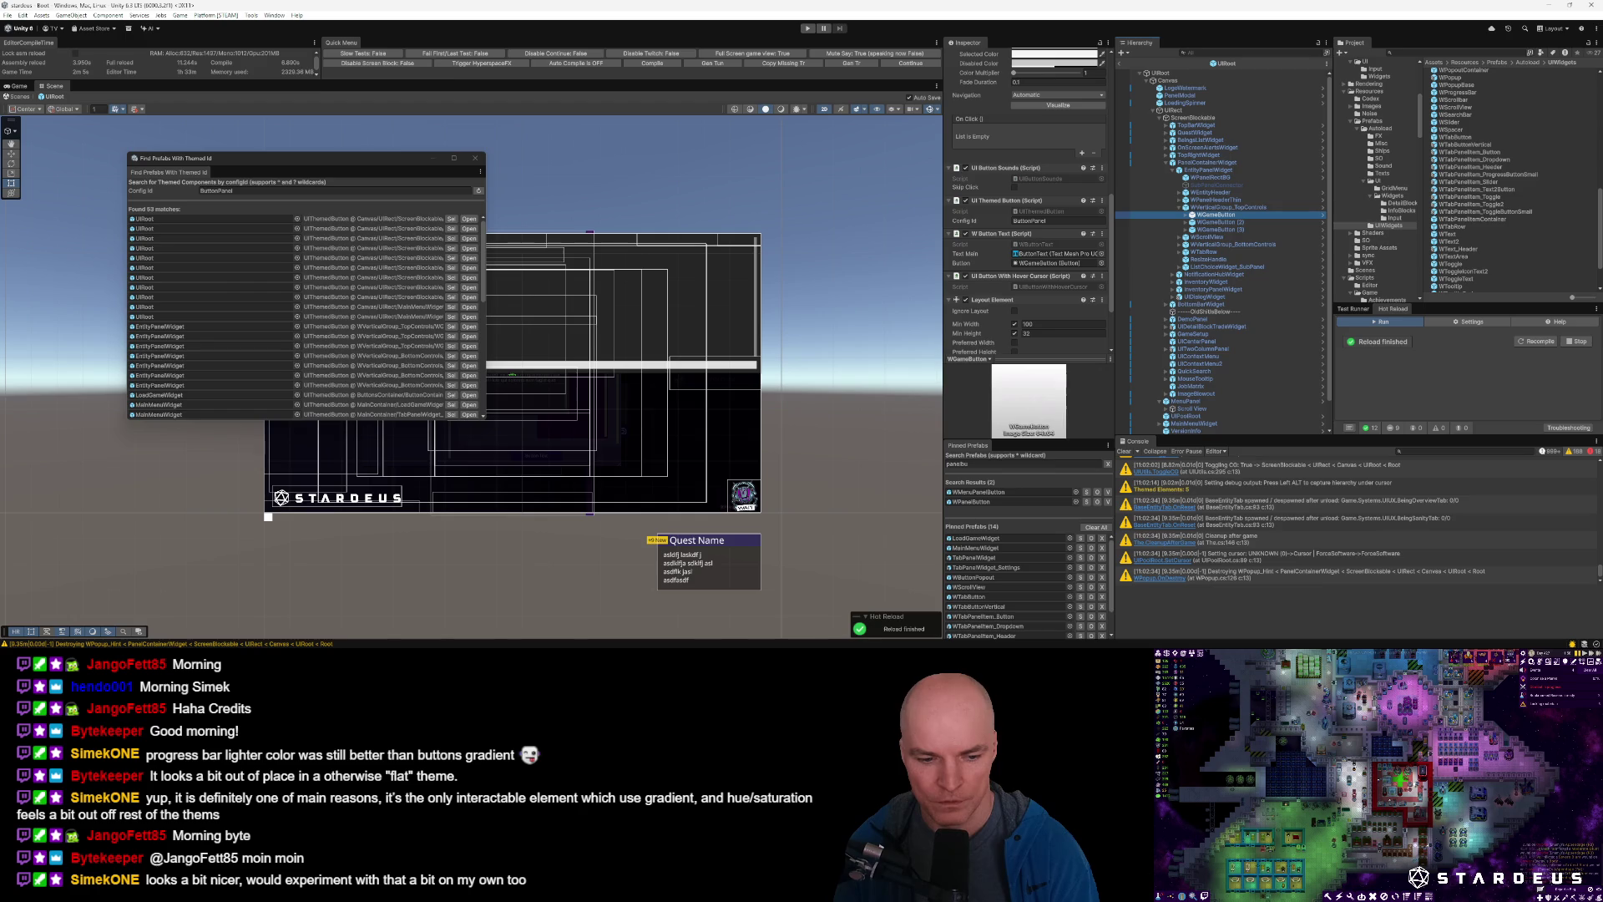
{"action": "key", "text": "alt+Tab"}
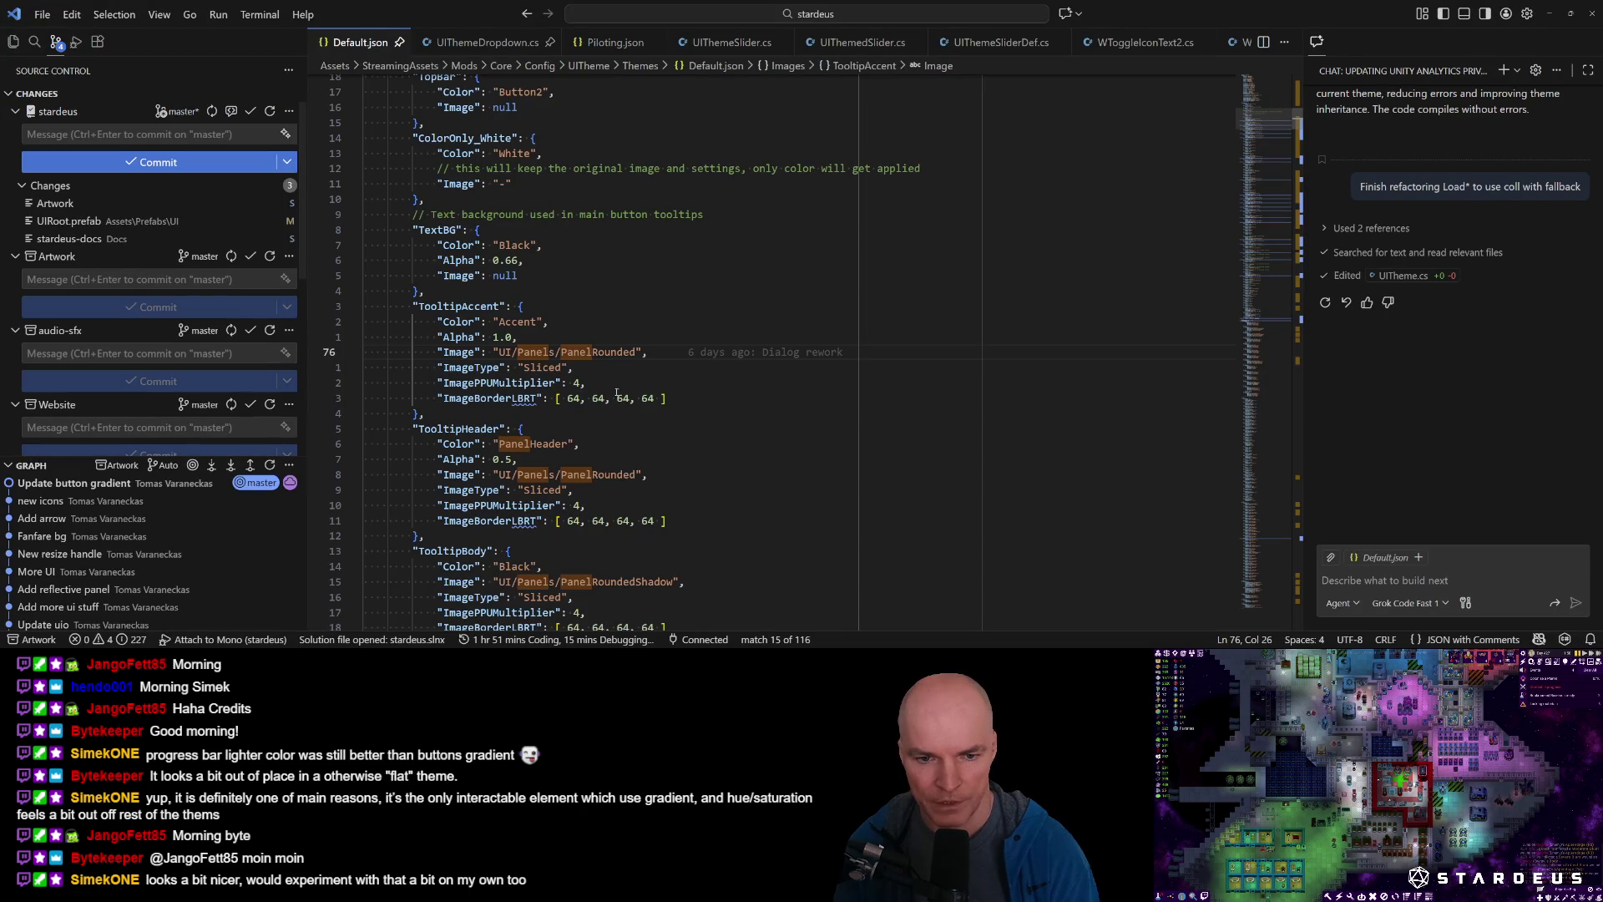
Search Default.json for Button entries and review the ButtonPanel colour and image lines.
{"action": "left_click", "coordinate": [570, 367]}
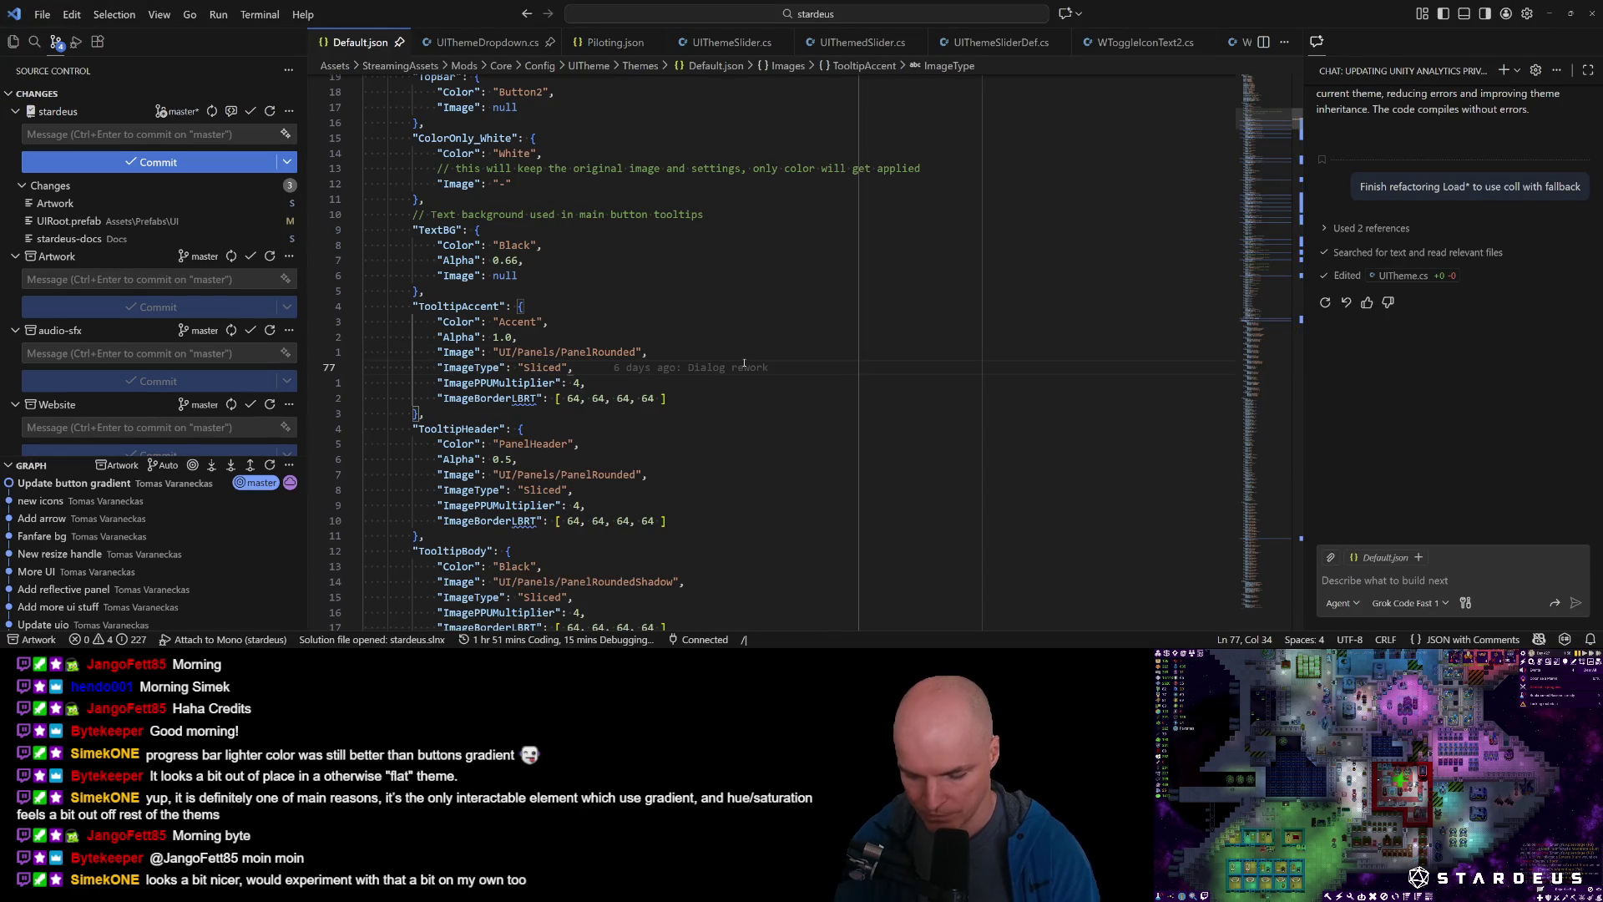
{"action": "type", "text": "/Button"}
{"action": "key", "text": "Return"}
{"action": "key", "text": "j"}
{"action": "key", "text": "j"}
{"action": "key", "text": "j"}
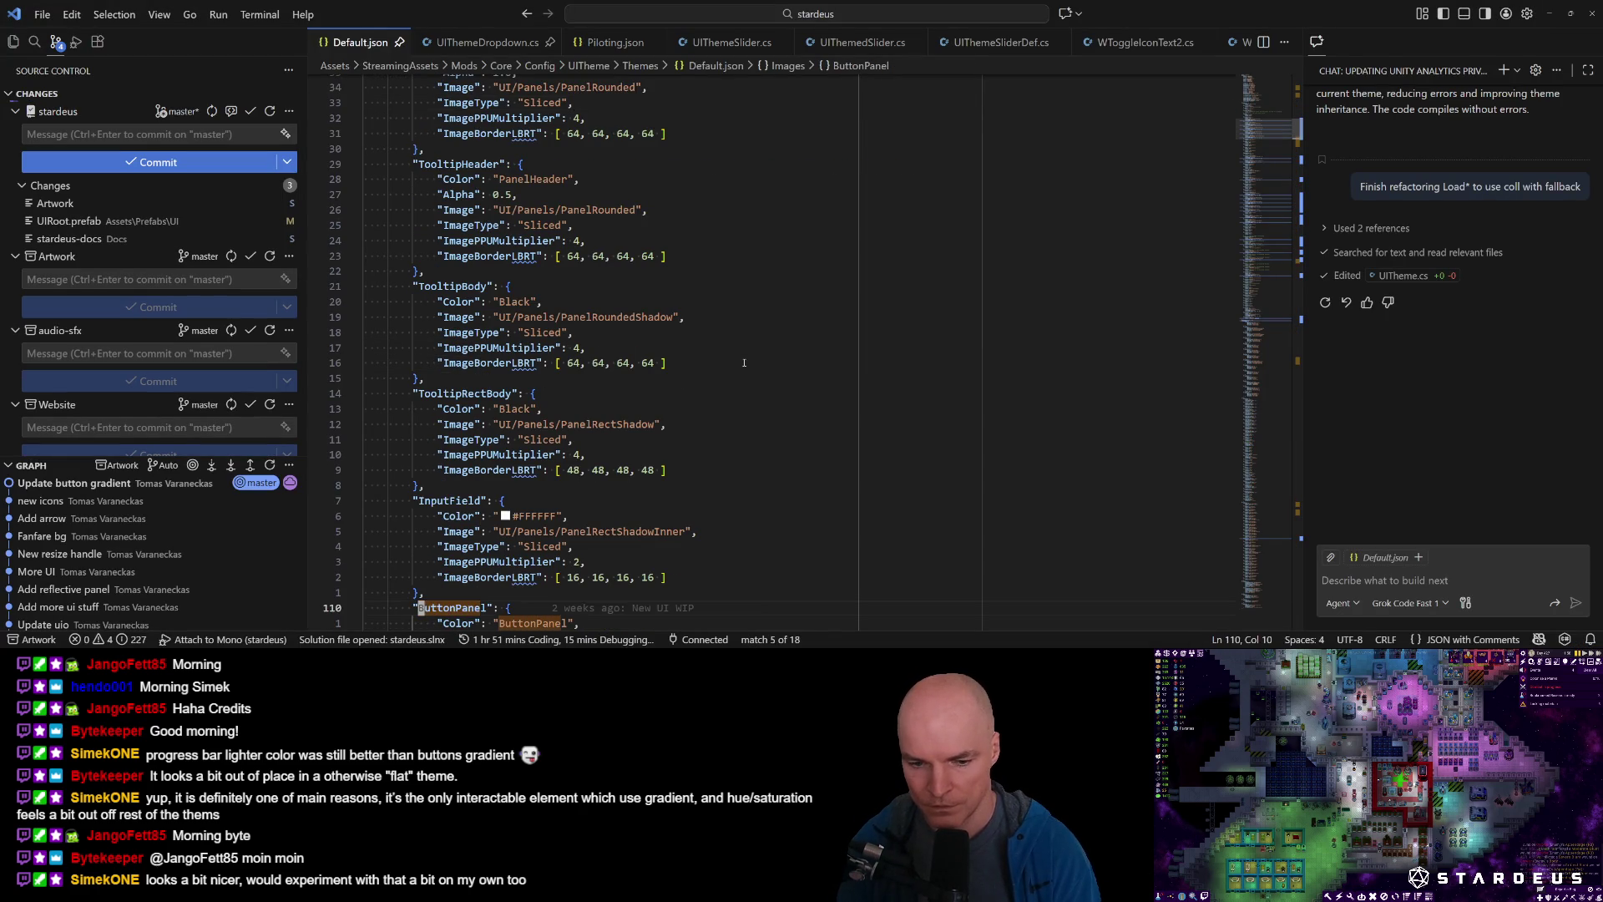
{"action": "key", "text": "k"}
{"action": "key", "text": "k"}
{"action": "key", "text": "k"}
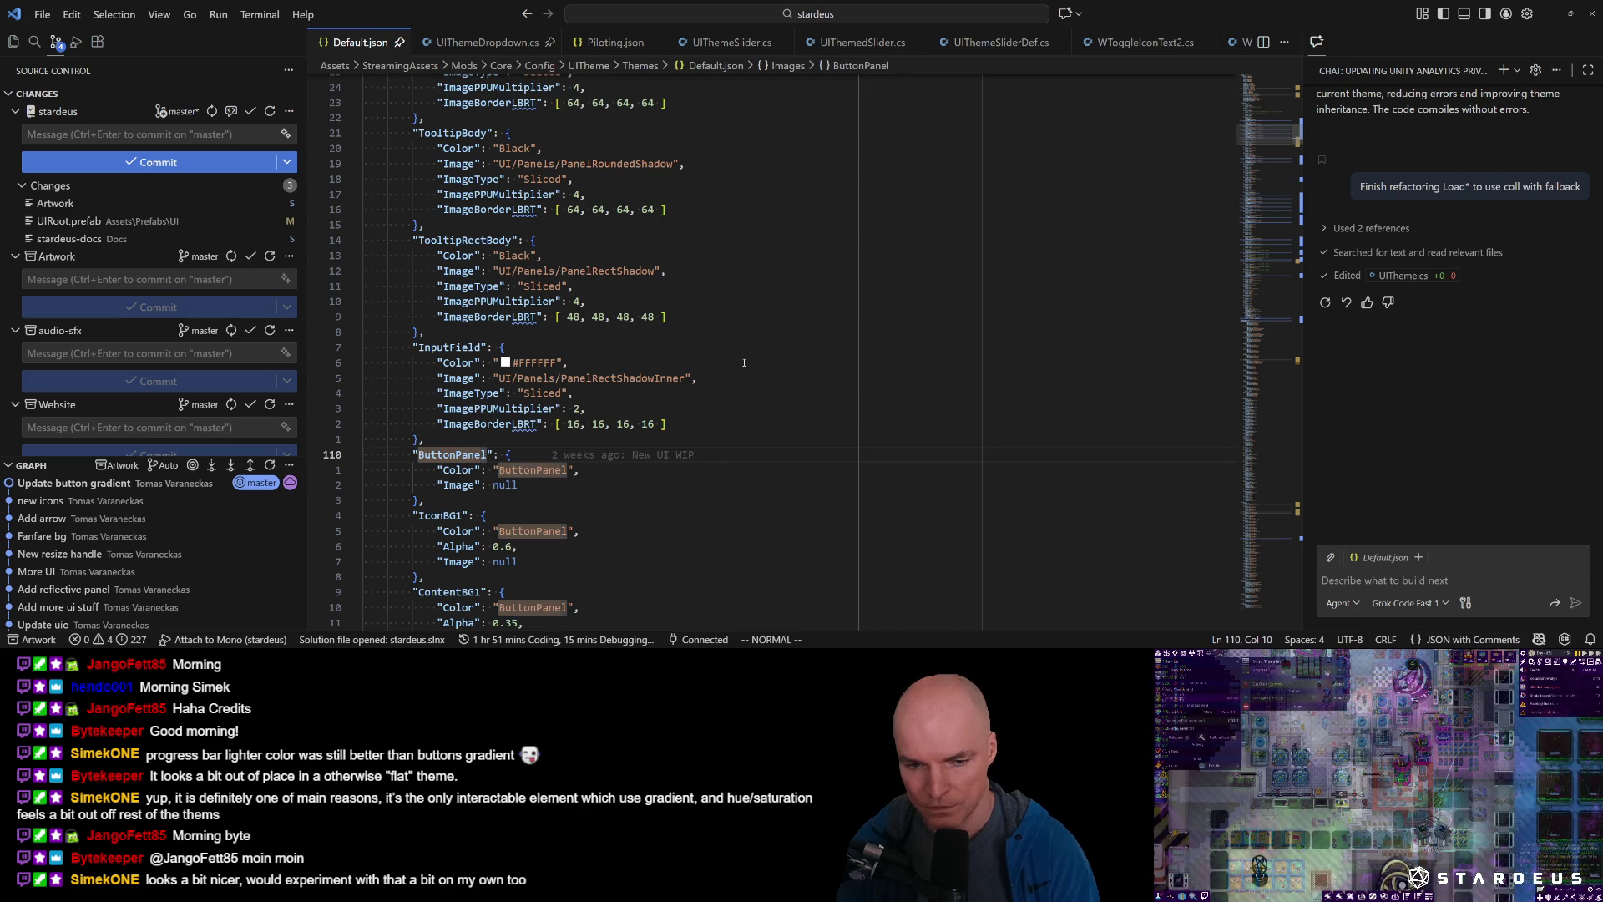
{"action": "key", "text": "n"}
{"action": "key", "text": "n"}
{"action": "key", "text": "ctrl+o"}
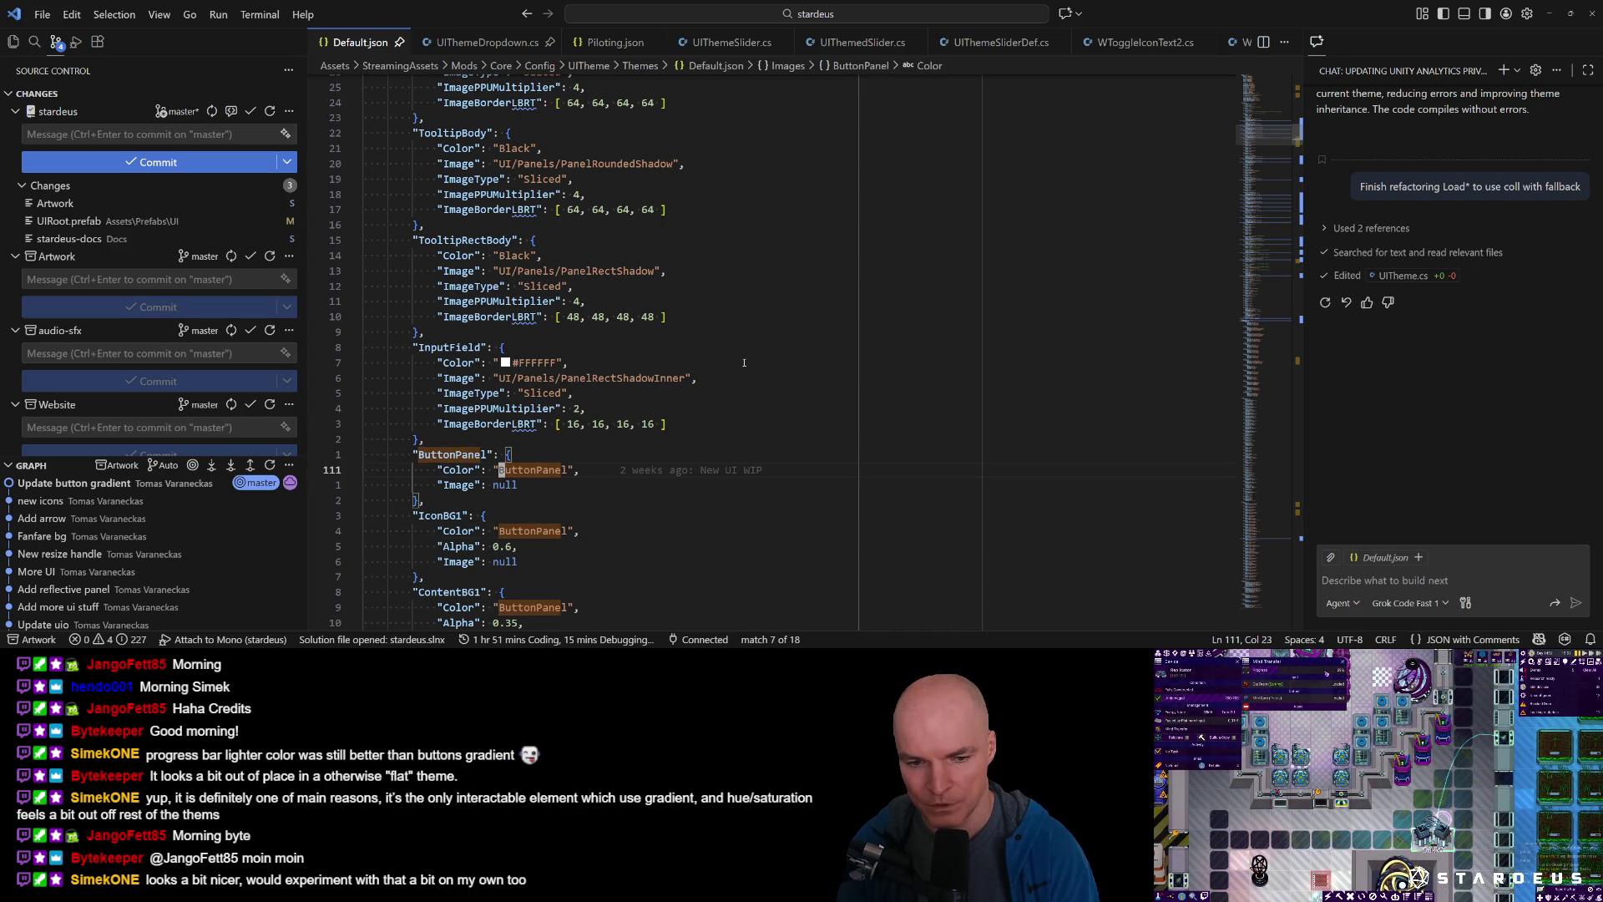
{"action": "key", "text": "j"}
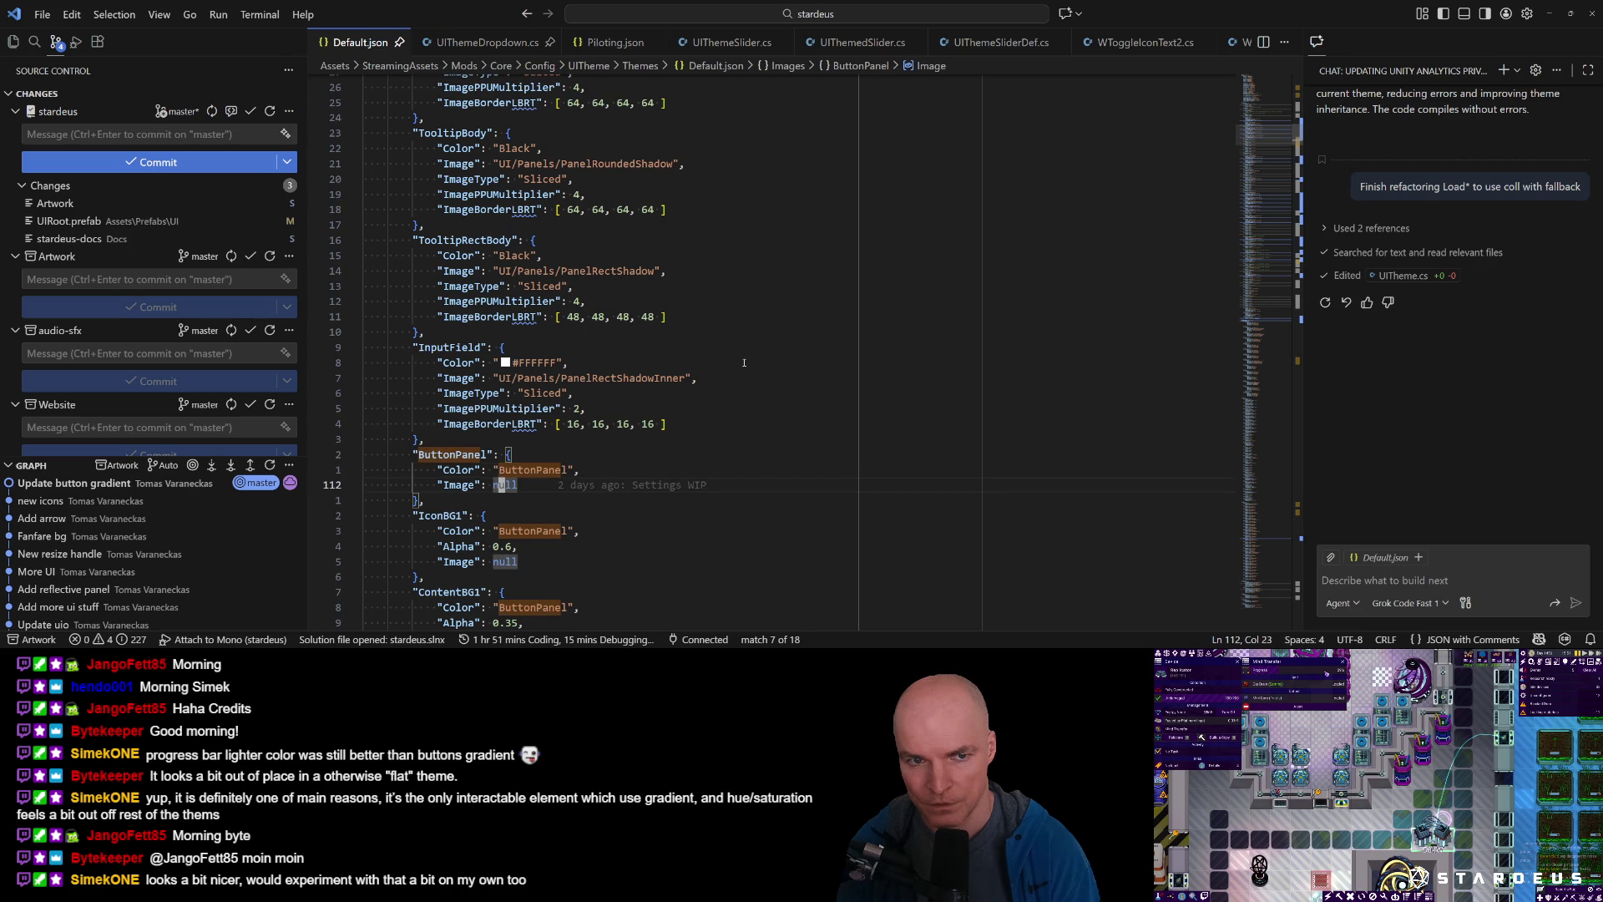
Search for gradient entries and the PanelGrad colours.
{"action": "key", "text": "slash"}
{"action": "type", "text": "Gra"}
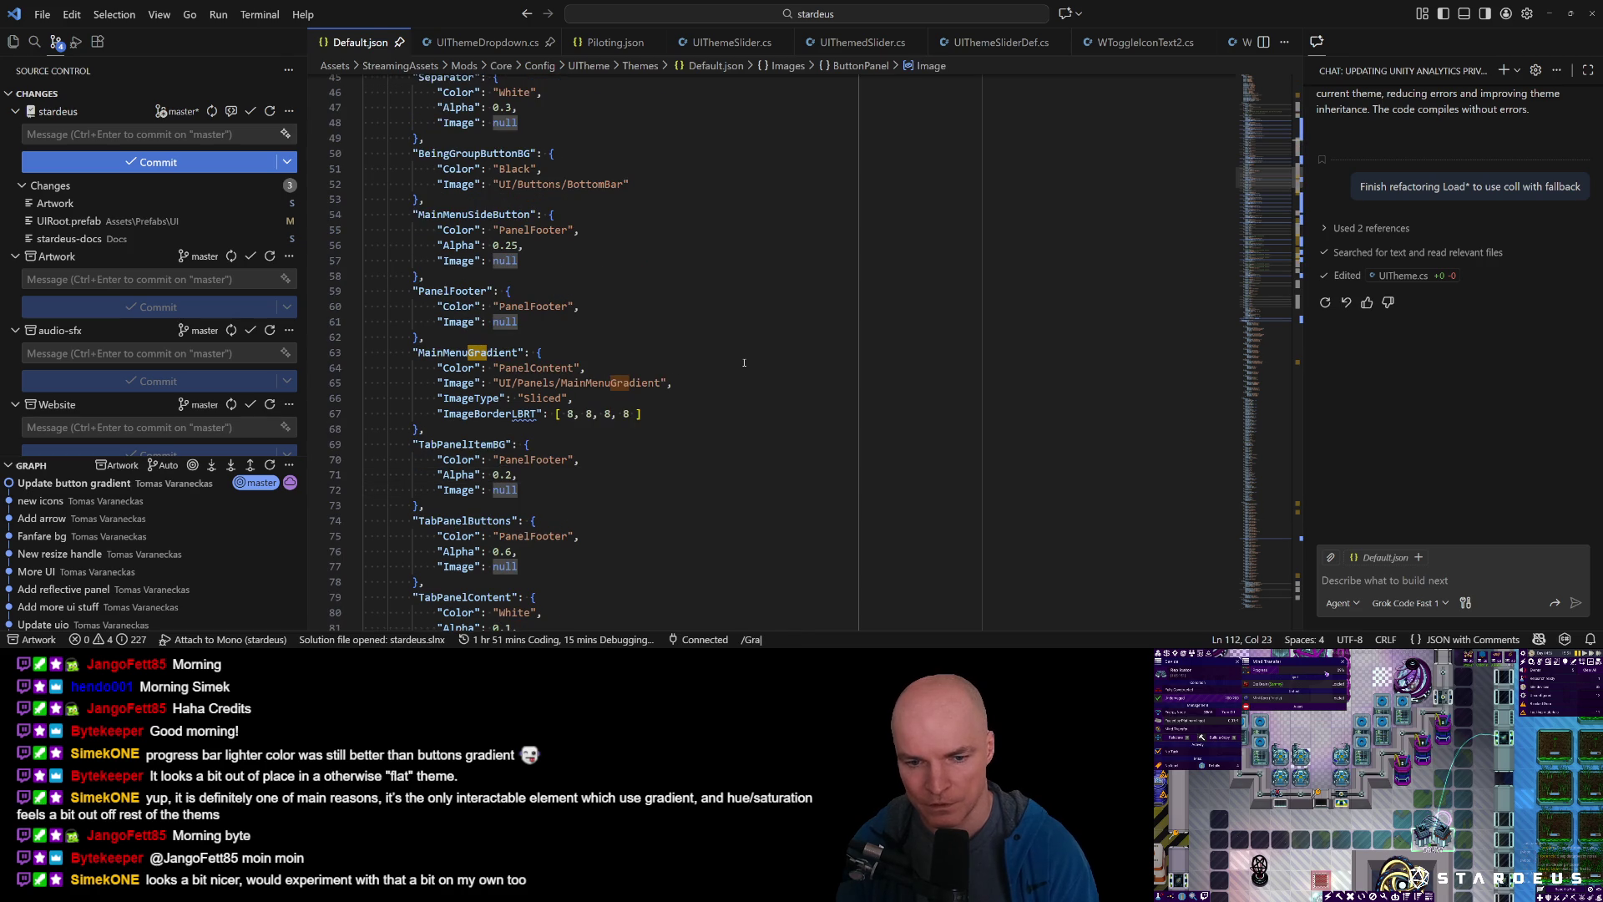
{"action": "type", "text": "di"}
{"action": "key", "text": "Return"}
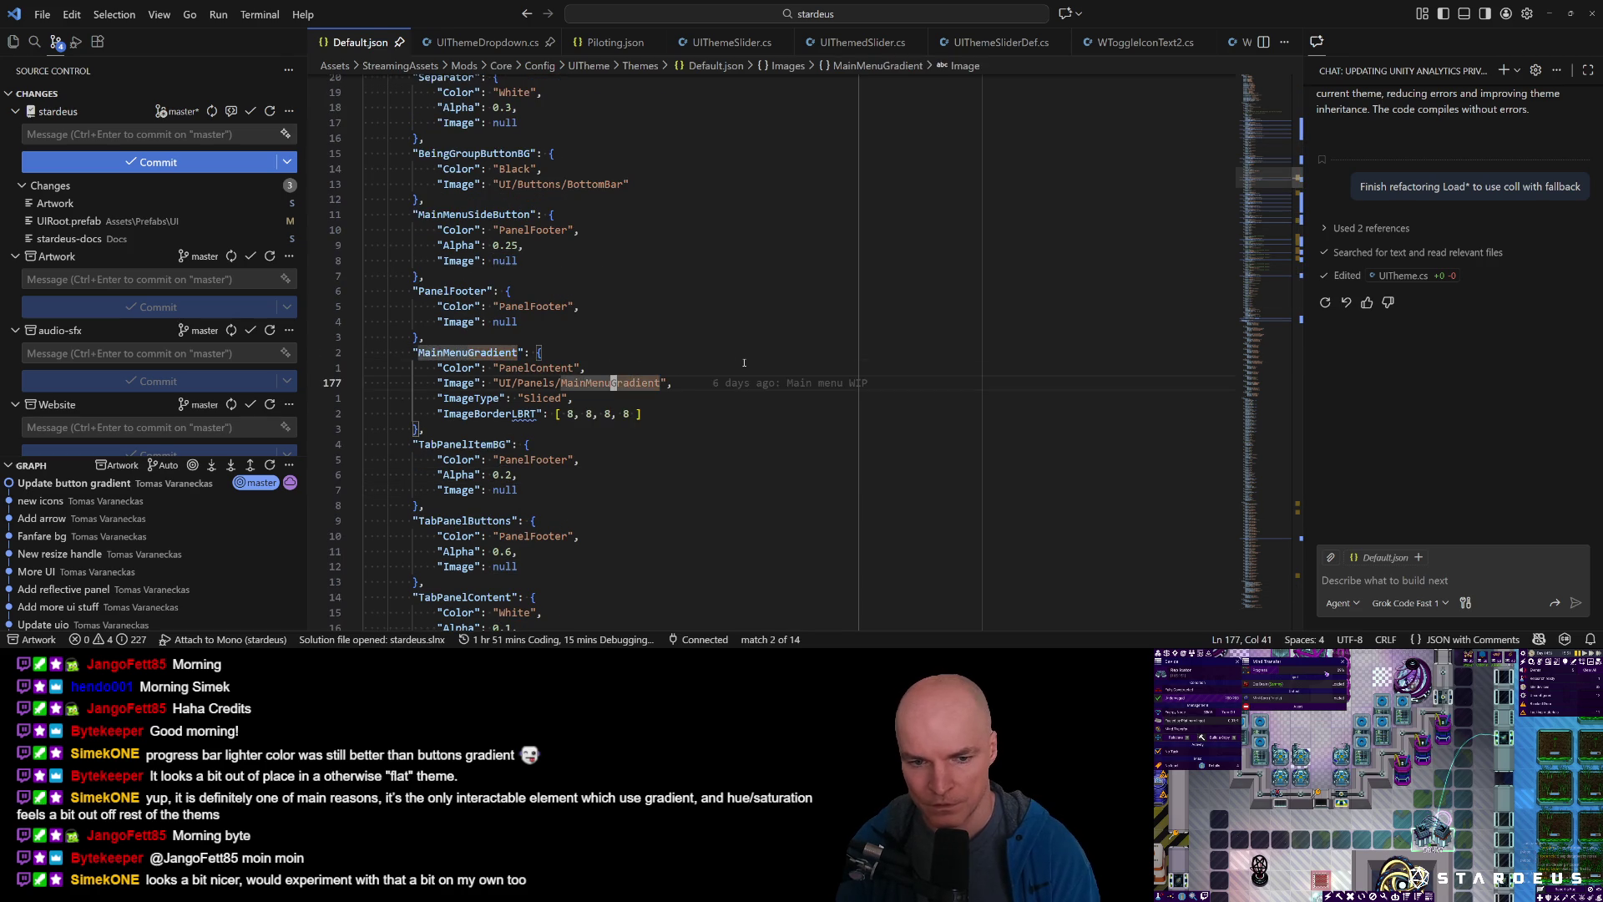
{"action": "key", "text": "n"}
{"action": "key", "text": "n"}
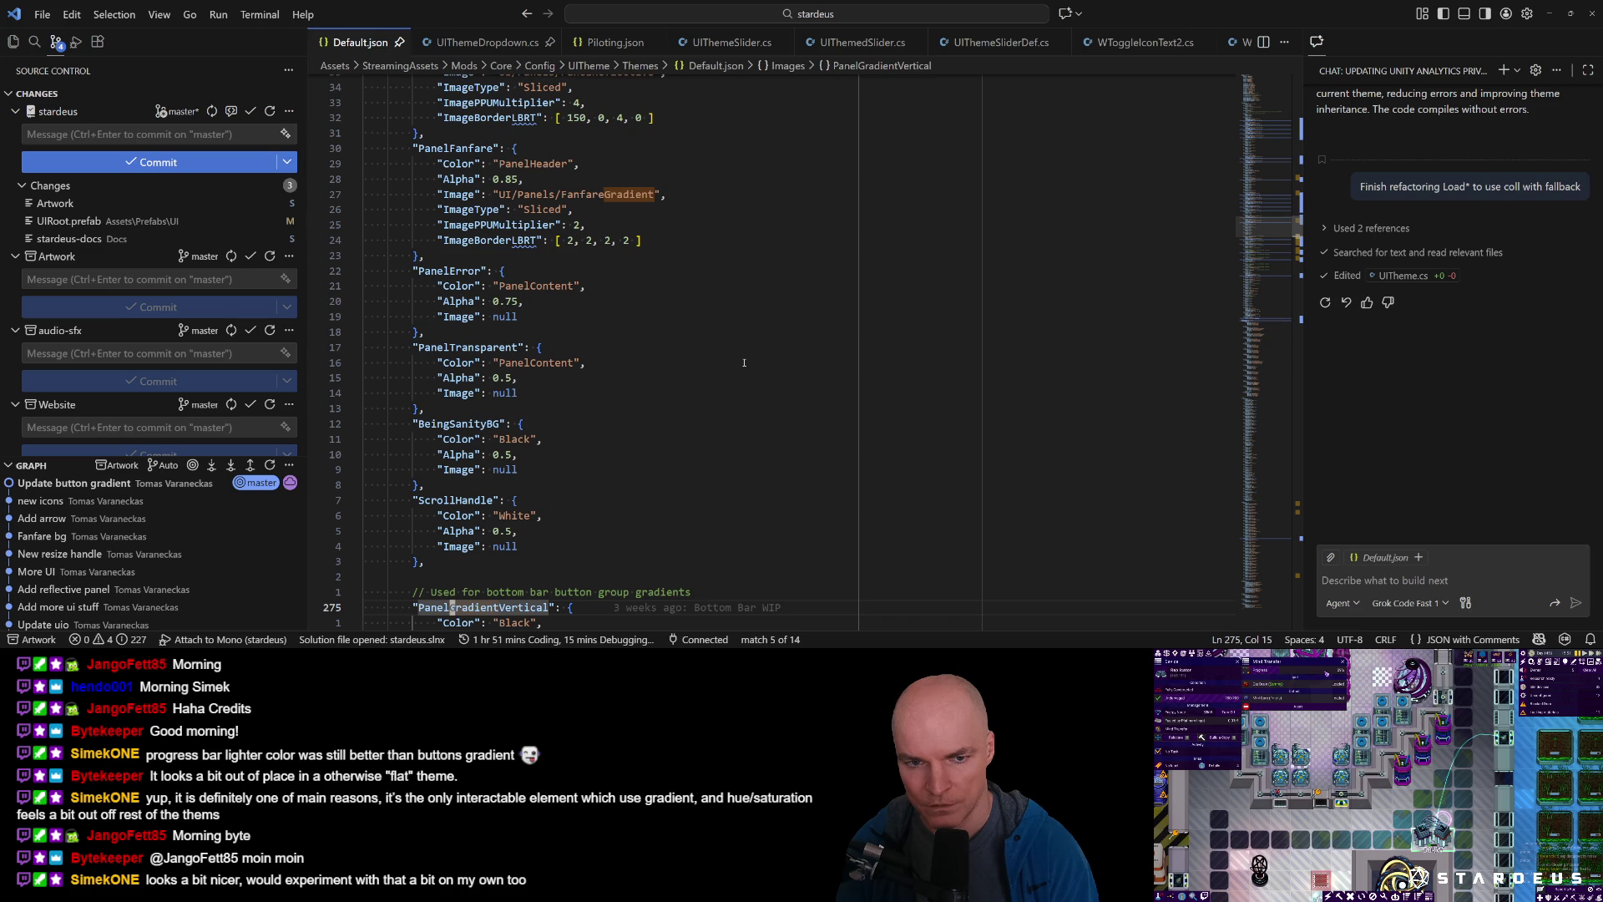
{"action": "type", "text": "/PanelG"}
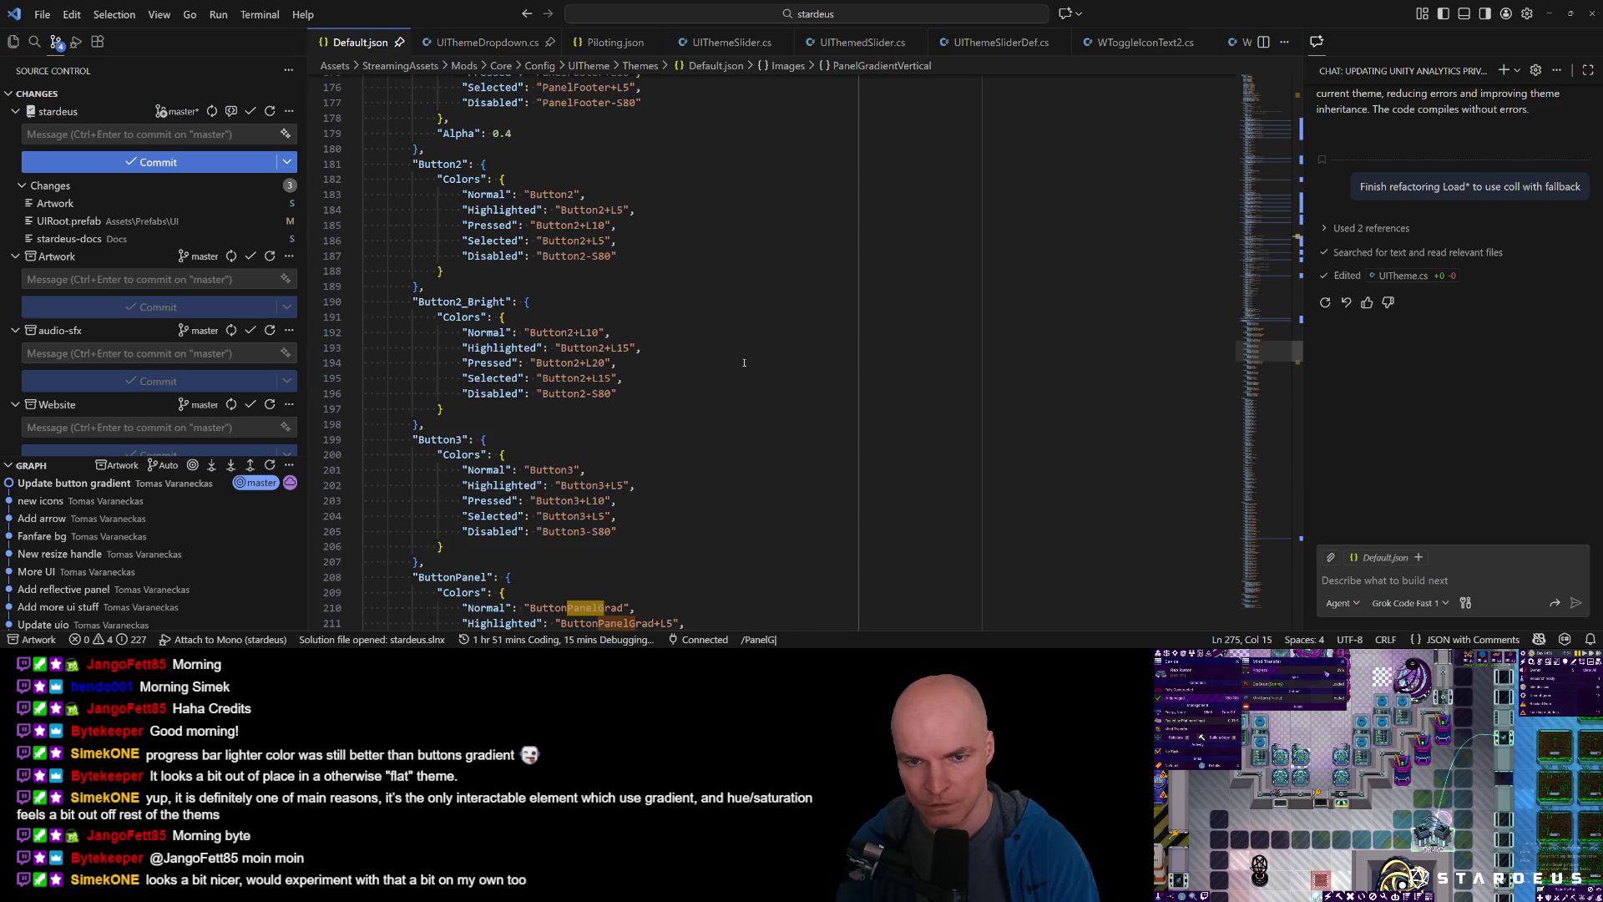
{"action": "type", "text": "rad"}
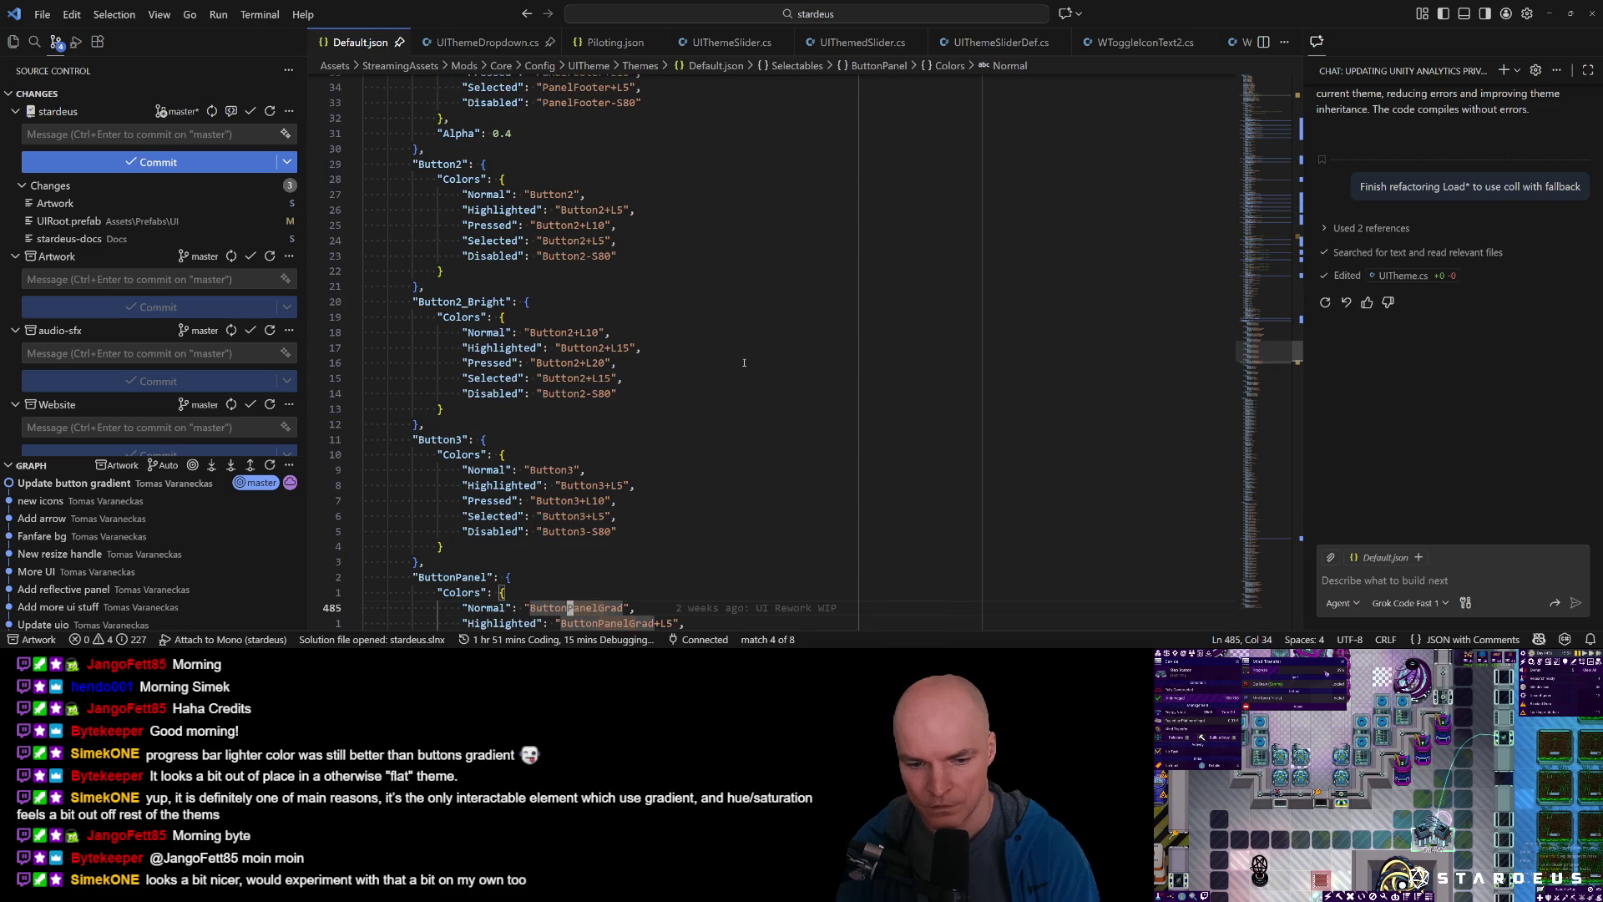
{"action": "key", "text": "Return"}
Find every use of the ButtonPanel colour, including the one in IconBG1.
{"action": "key", "text": "j"}
{"action": "key", "text": "dollar"}
{"action": "key", "text": "F"}
{"action": "key", "text": "n"}
{"action": "key", "text": "semicolon"}
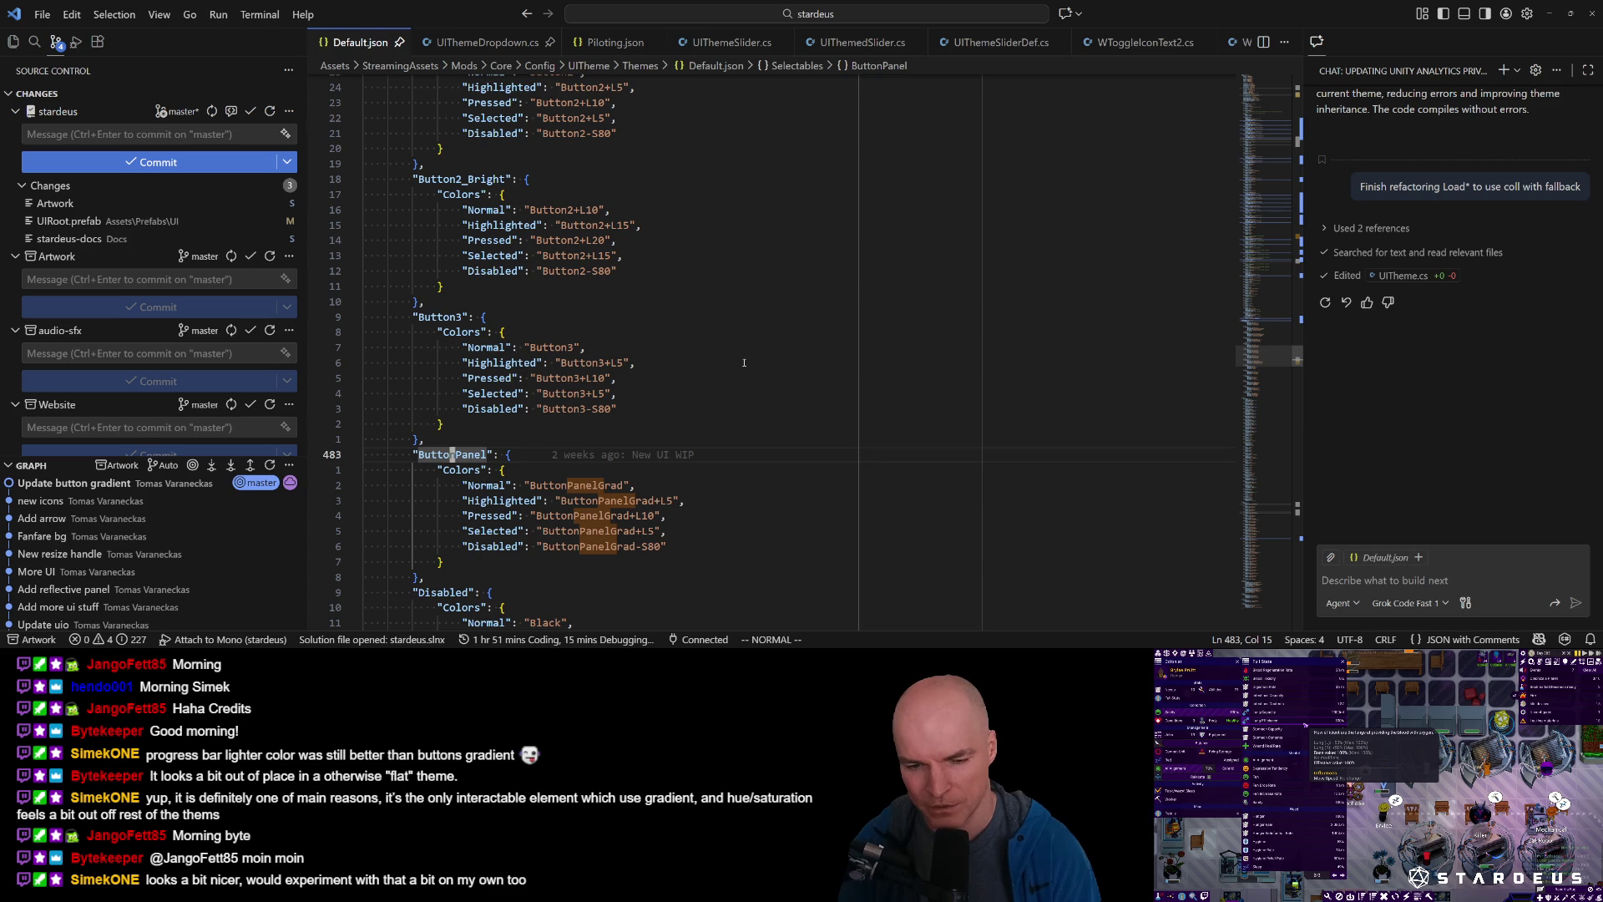
{"action": "key", "text": "j"}
{"action": "key", "text": "j"}
{"action": "key", "text": "e"}
{"action": "key", "text": "k"}
{"action": "key", "text": "k"}
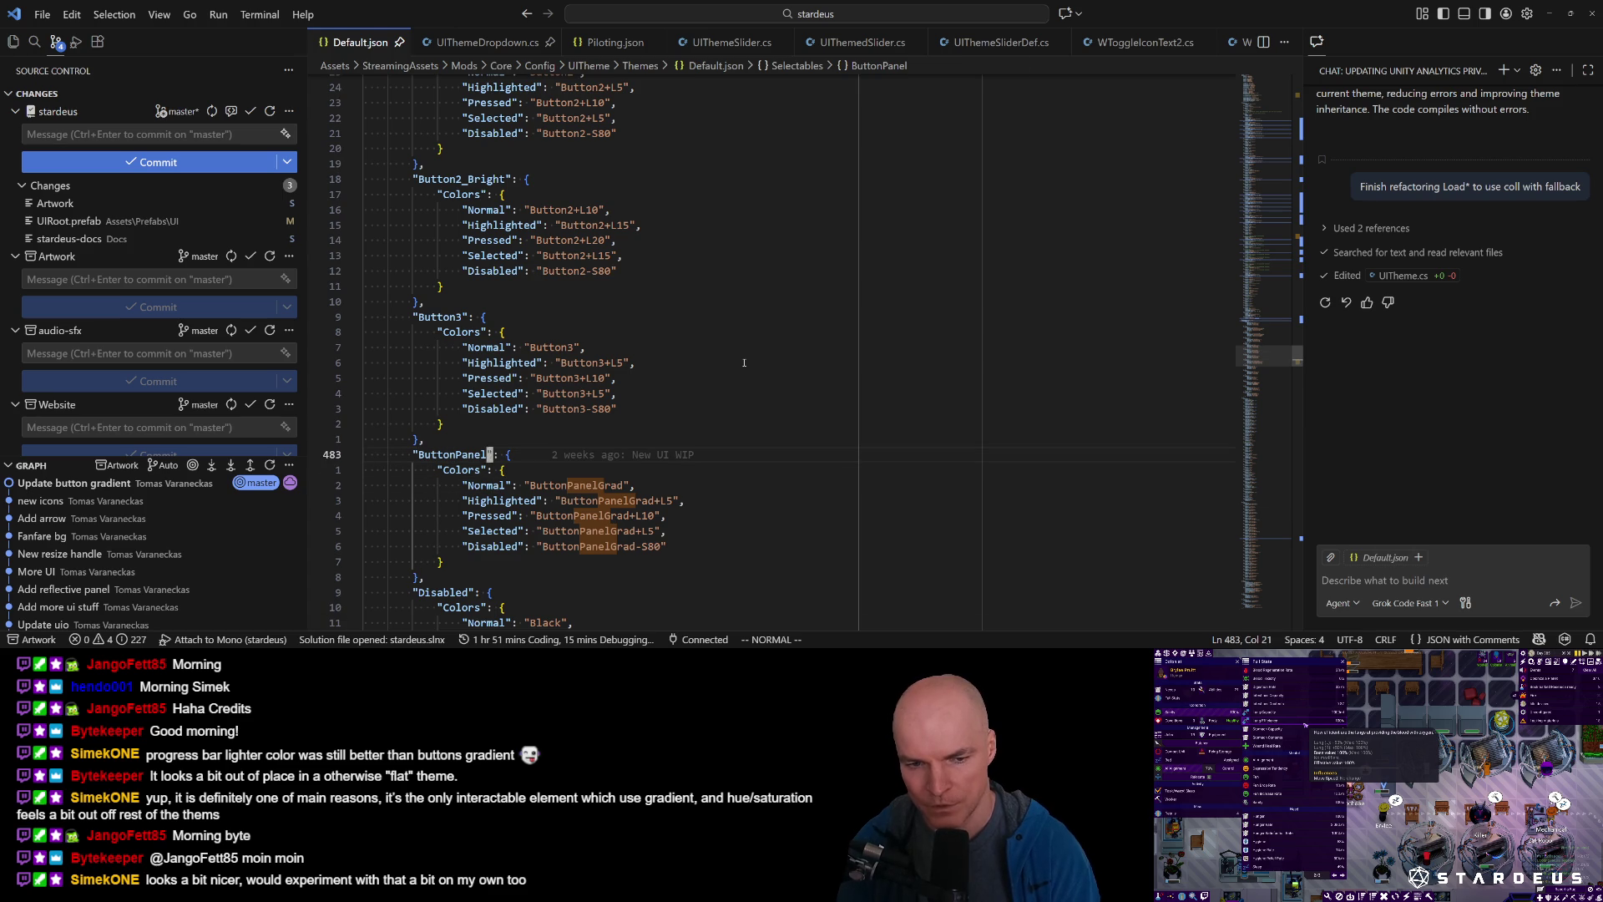
{"action": "key", "text": "numbersign"}
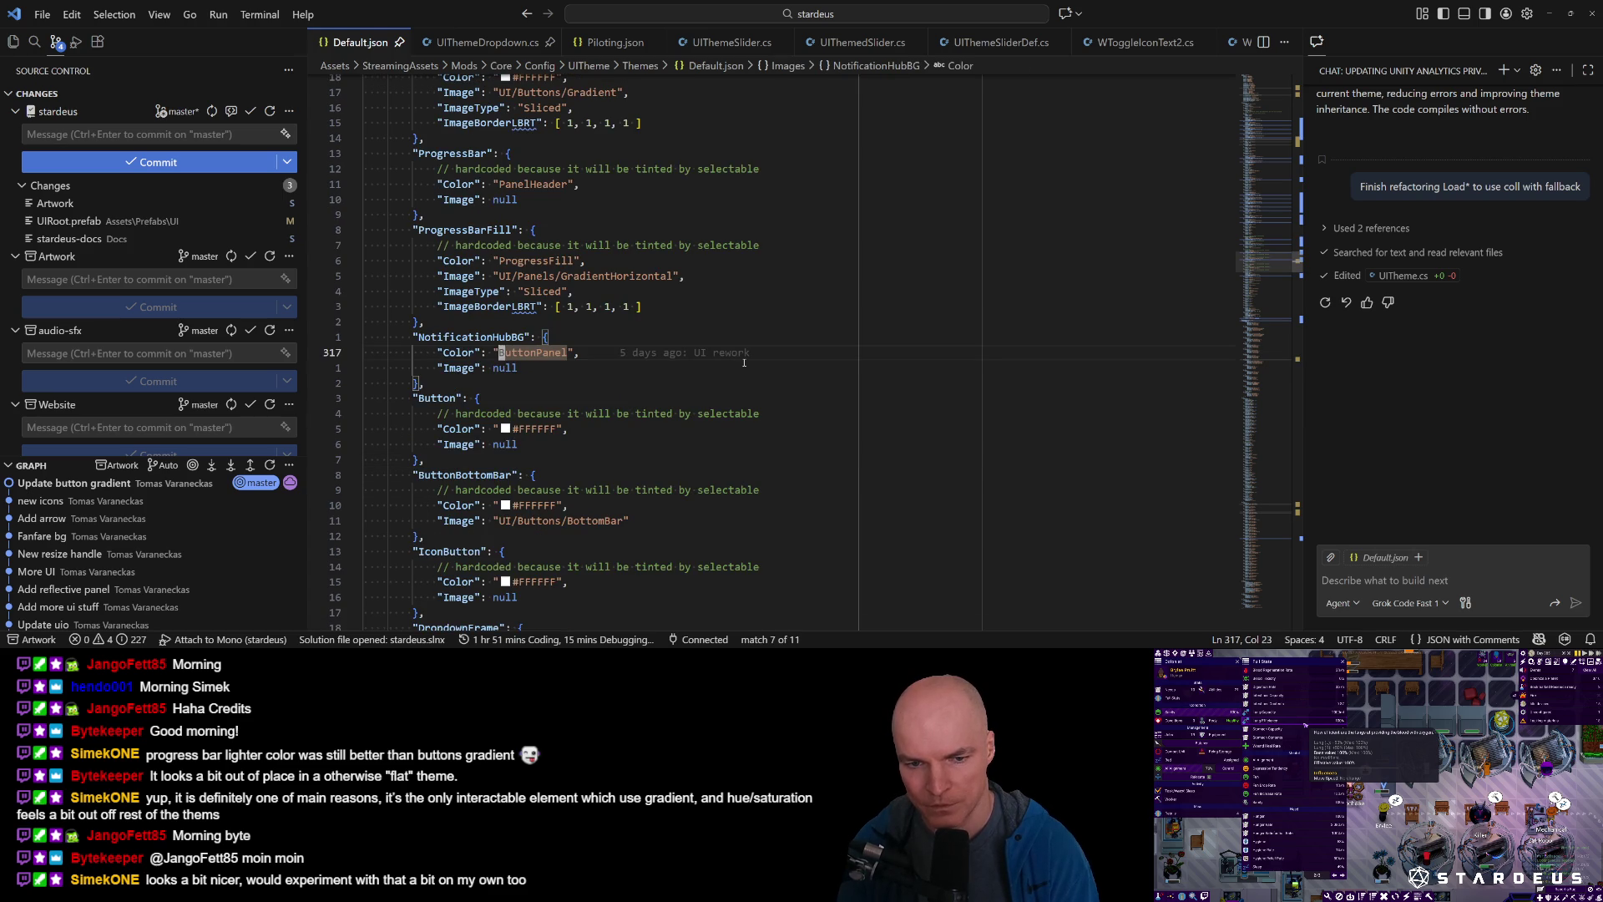
{"action": "key", "text": "n"}
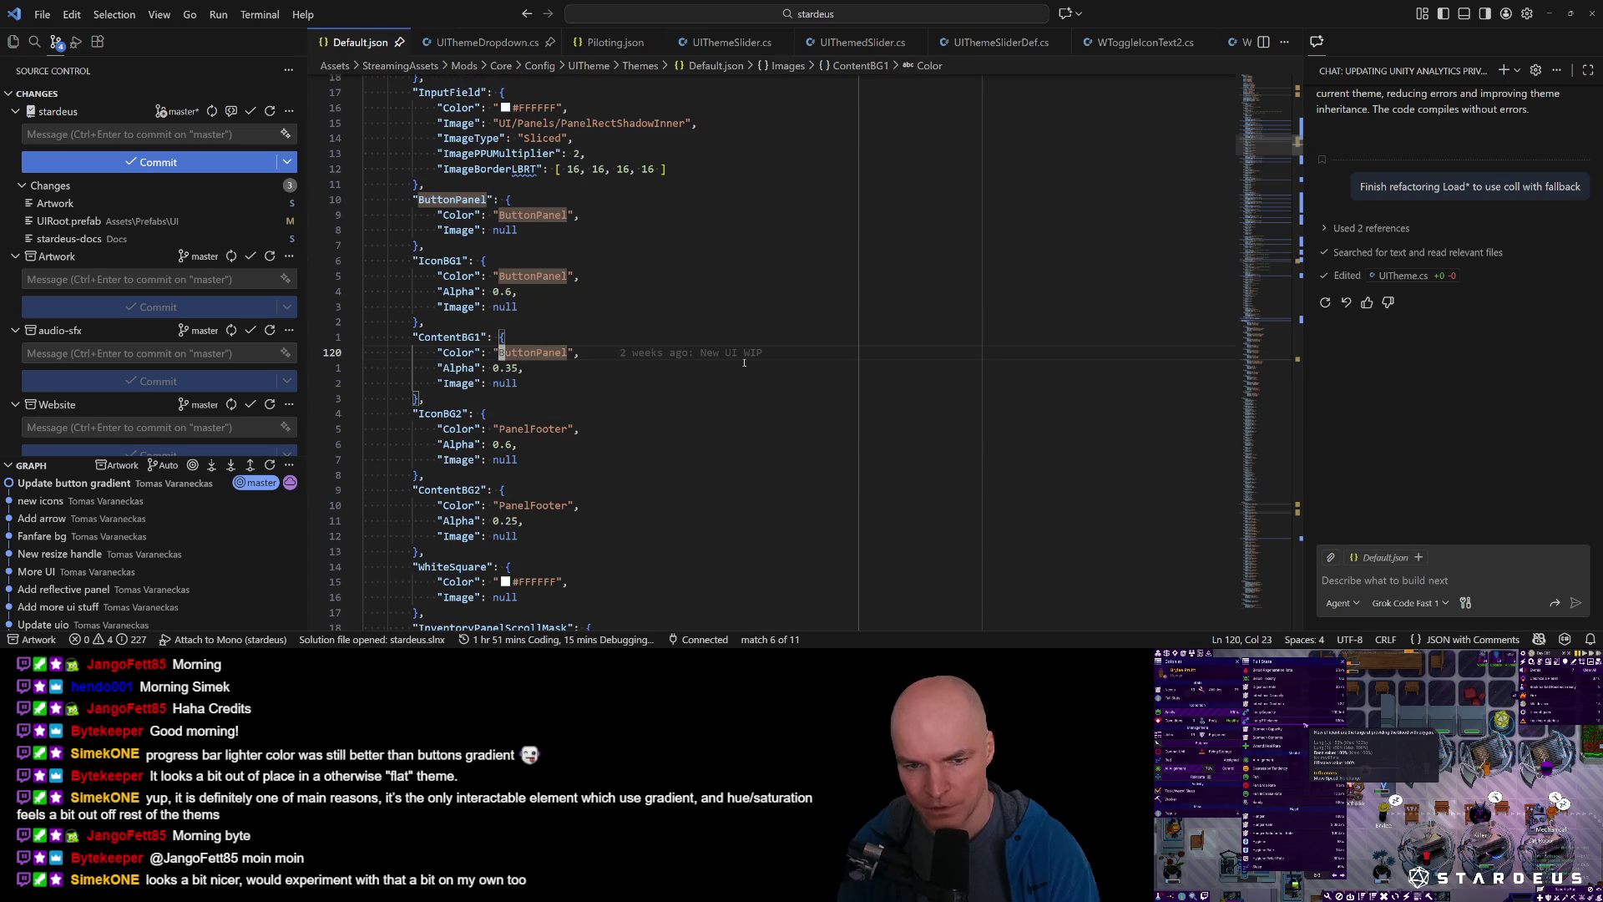
{"action": "key", "text": "n"}
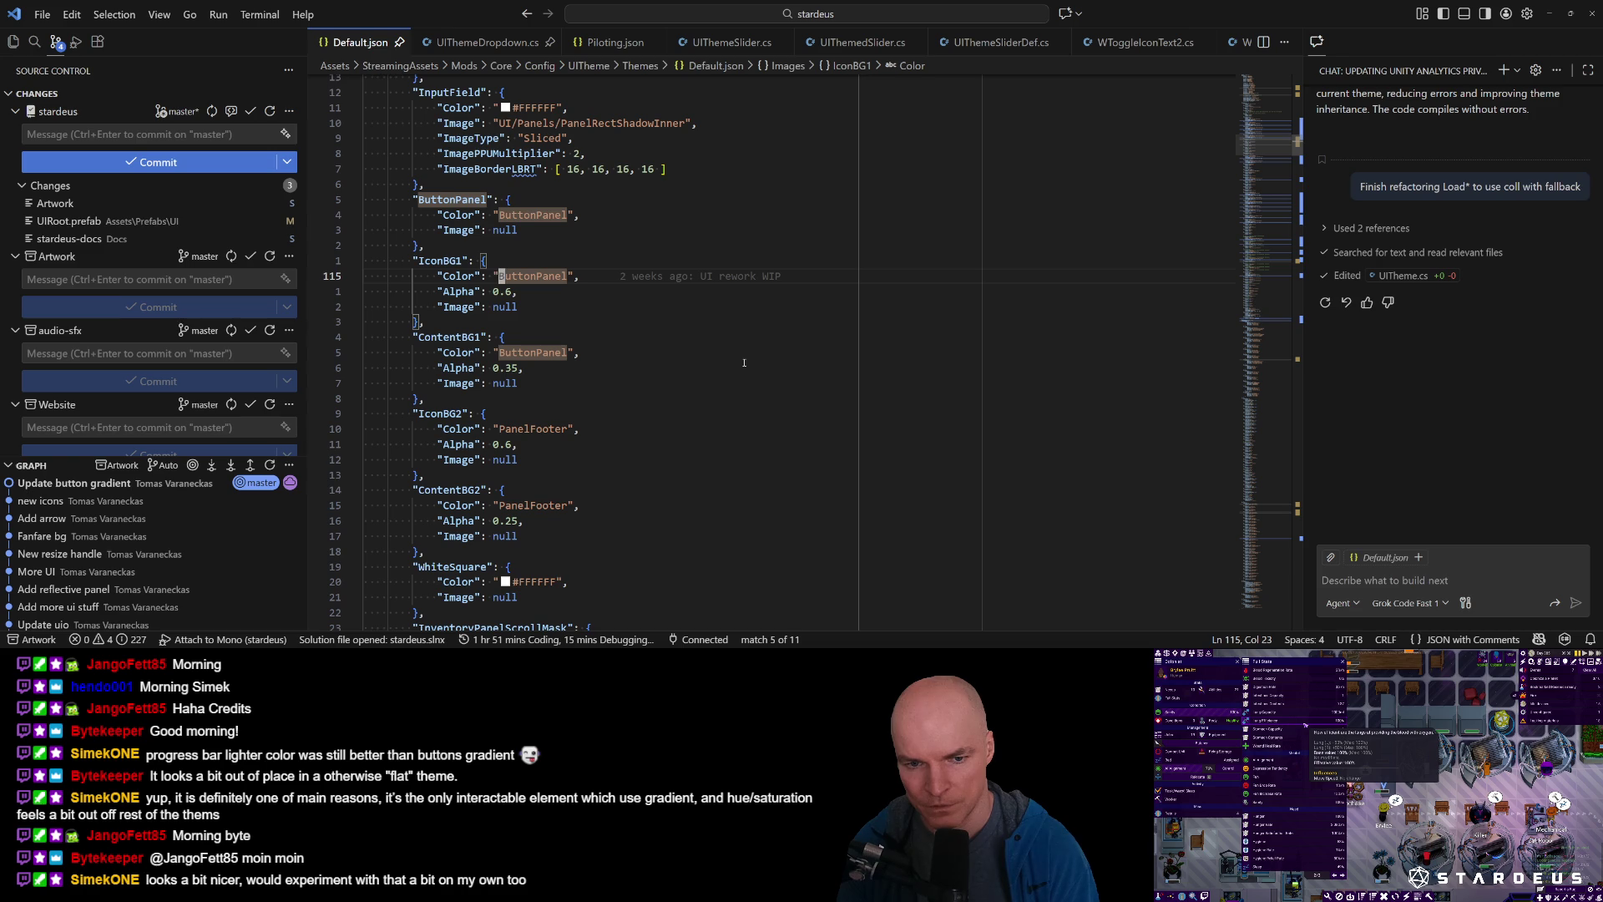
Jump to the Buttons definitions list and cut the Panel button entry.
{"action": "key", "text": "slash"}
{"action": "type", "text": "Buttons"}
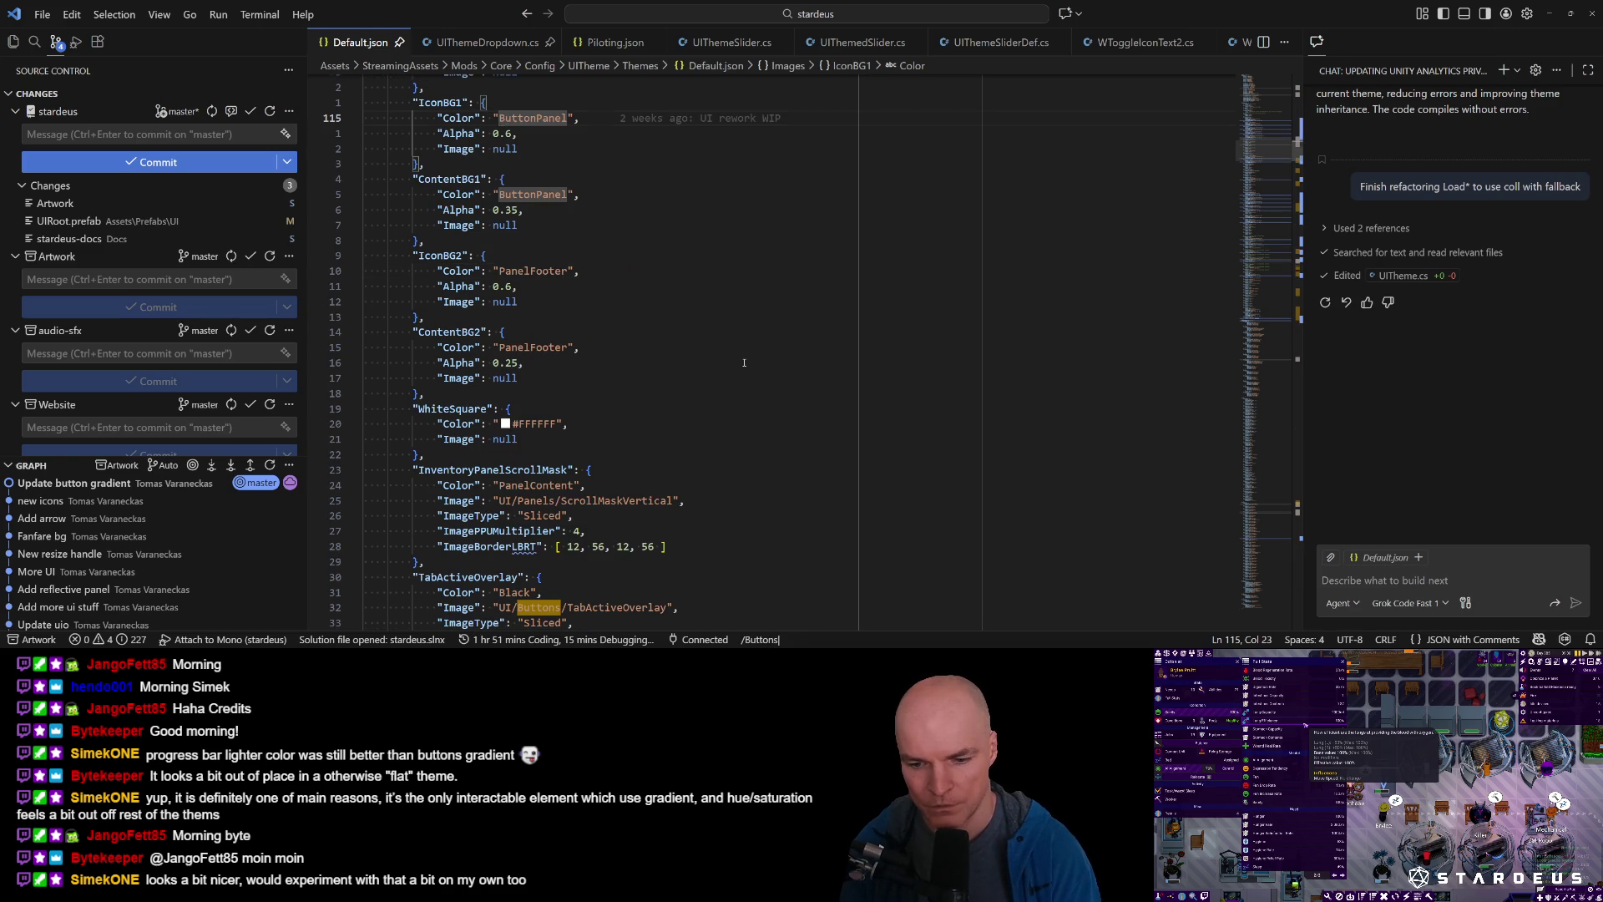
{"action": "key", "text": "Return"}
{"action": "key", "text": "n"}
{"action": "key", "text": "j"}
{"action": "key", "text": "j"}
{"action": "key", "text": "j"}
{"action": "key", "text": "j"}
{"action": "key", "text": "j"}
{"action": "key", "text": "j"}
{"action": "key", "text": "j"}
{"action": "key", "text": "j"}
{"action": "key", "text": "j"}
{"action": "key", "text": "j"}
{"action": "key", "text": "j"}
{"action": "key", "text": "j"}
{"action": "key", "text": "shift+v"}
{"action": "key", "text": "j"}
{"action": "key", "text": "j"}
{"action": "key", "text": "j"}
{"action": "key", "text": "d"}
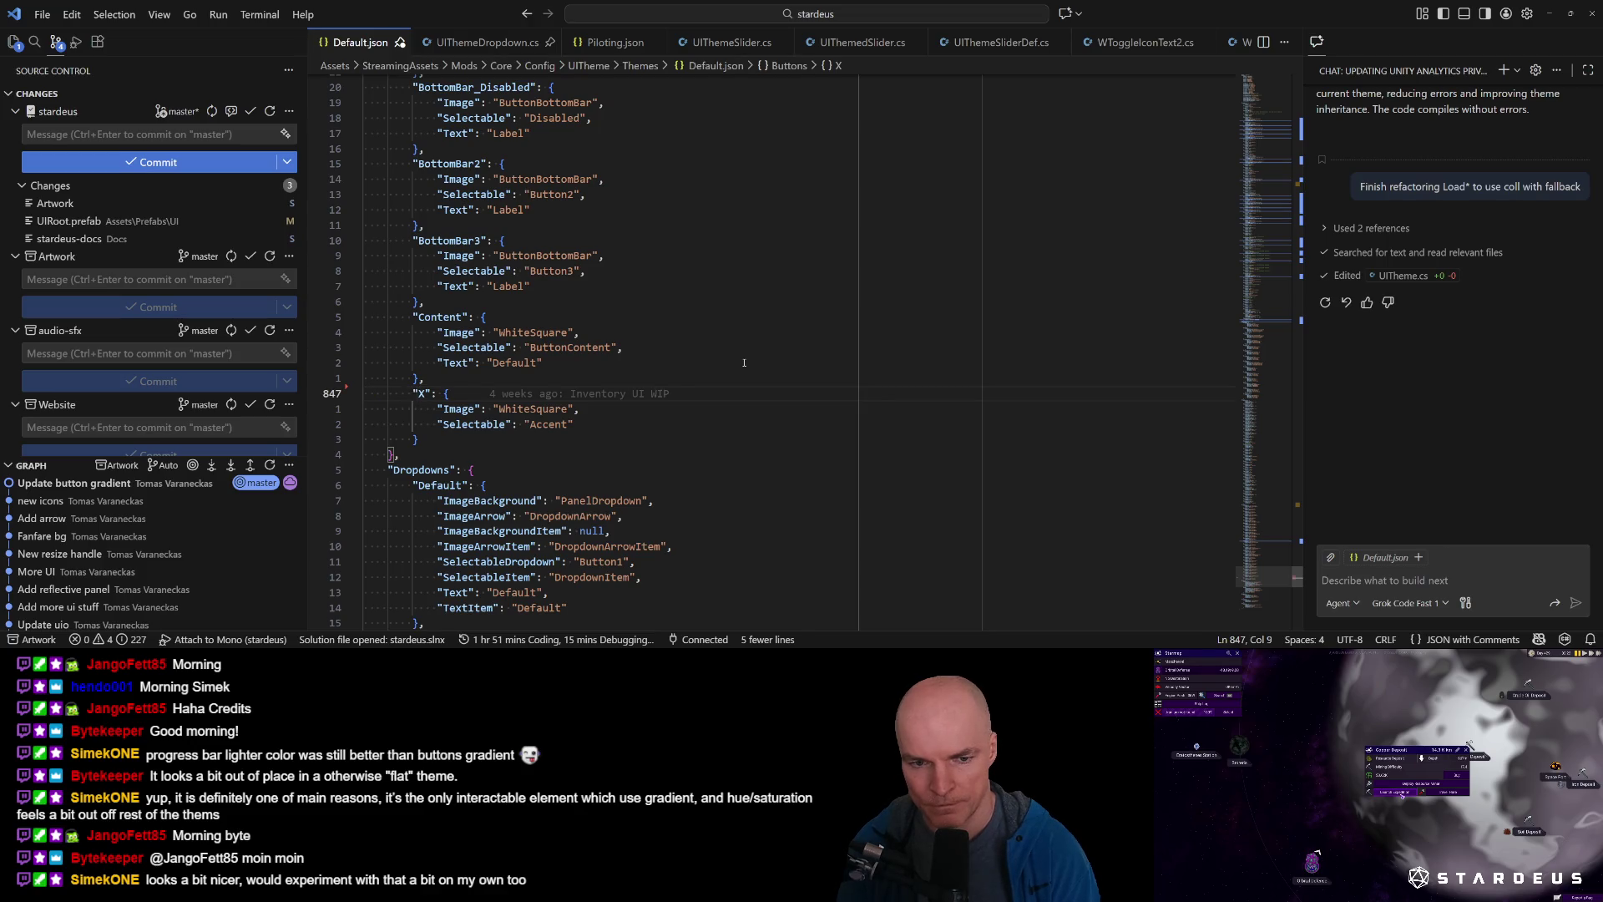
Paste the Panel button entry directly below the ButtonPanel entry.
{"action": "key", "text": "ctrl+u"}
{"action": "key", "text": "ctrl+u"}
{"action": "key", "text": "ctrl+u"}
{"action": "key", "text": "ctrl+o"}
{"action": "key", "text": "ctrl+i"}
{"action": "key", "text": "j"}
{"action": "key", "text": "j"}
{"action": "key", "text": "j"}
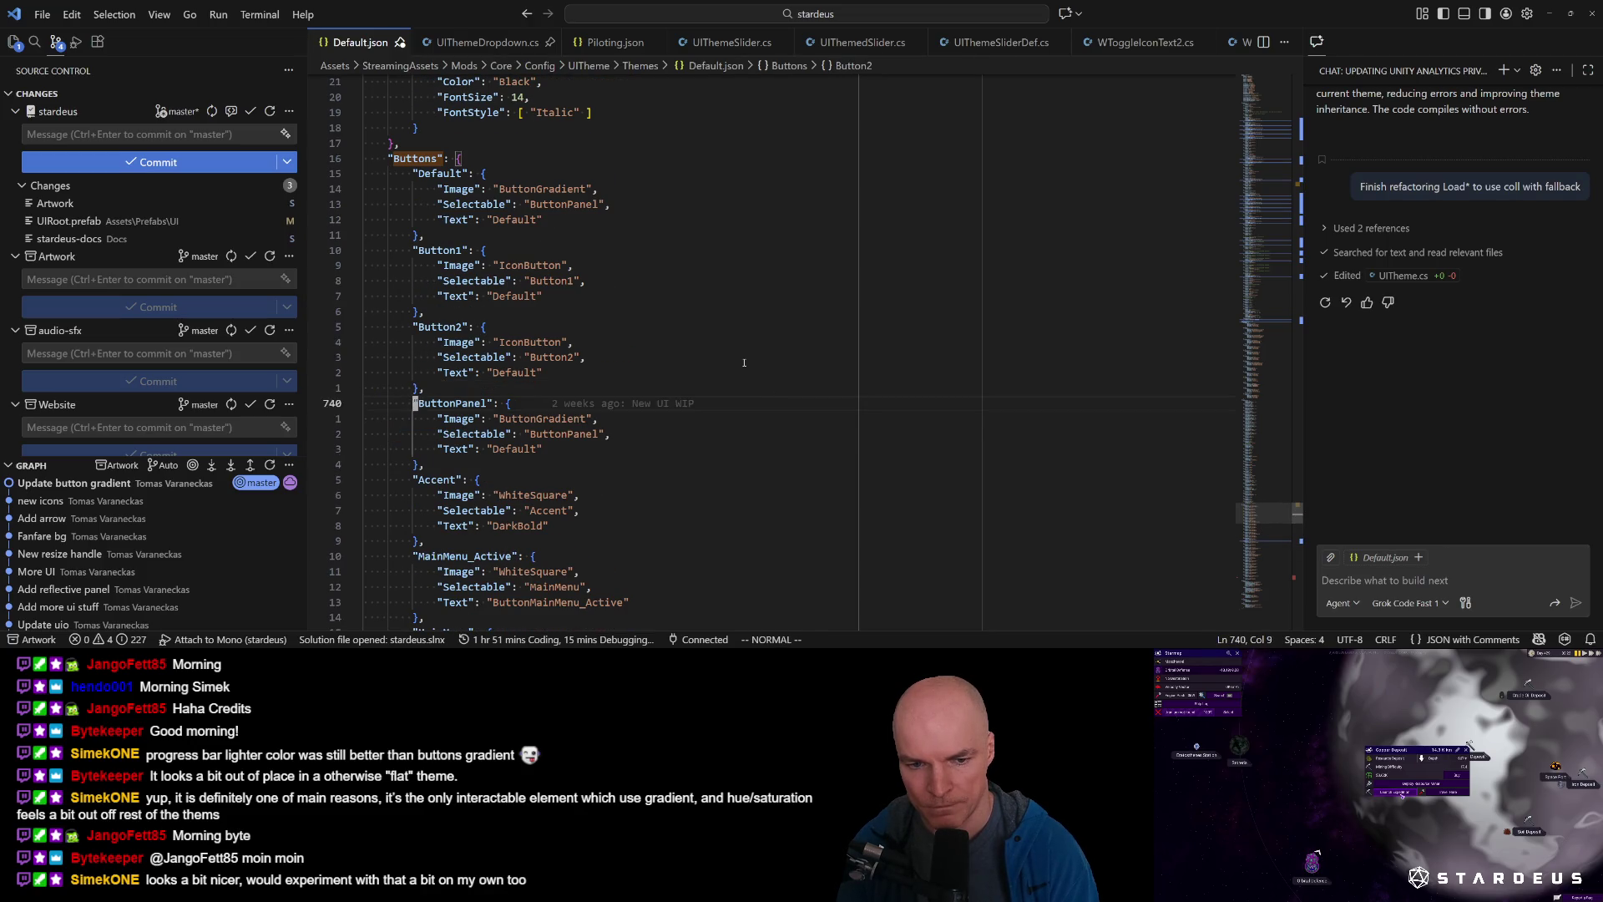
{"action": "key", "text": "p"}
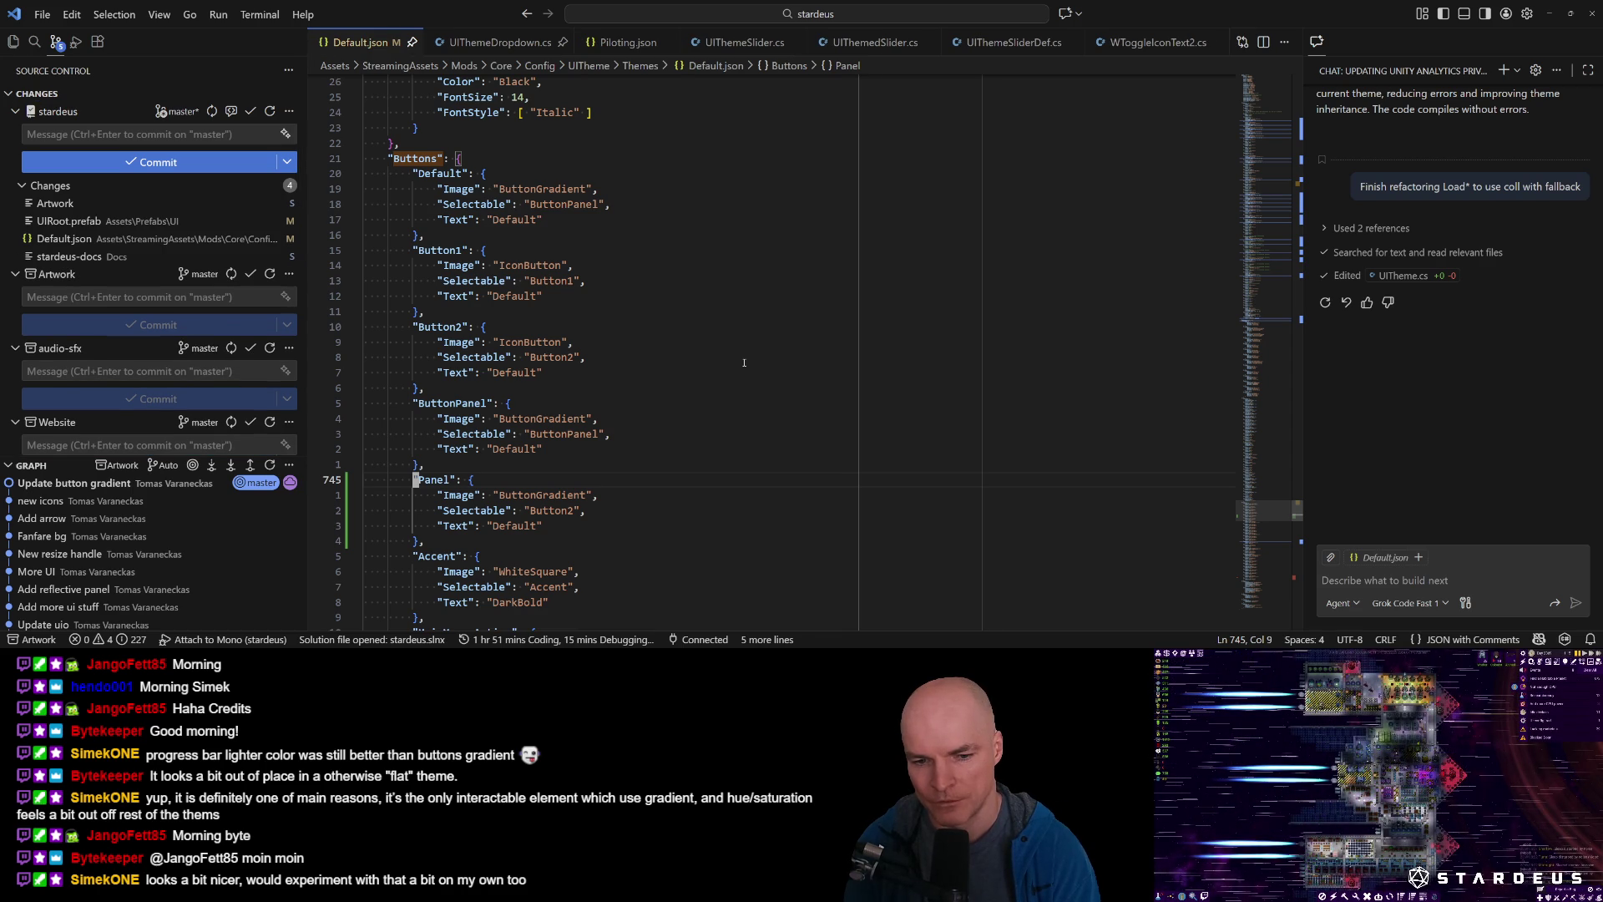
Duplicate the Panel entry's Selectable line and change the copy to ButtonPanel.
{"action": "key", "text": "j"}
{"action": "key", "text": "j"}
{"action": "key", "text": "k"}
{"action": "key", "text": "k"}
{"action": "key", "text": "k"}
{"action": "key", "text": "k"}
{"action": "key", "text": "k"}
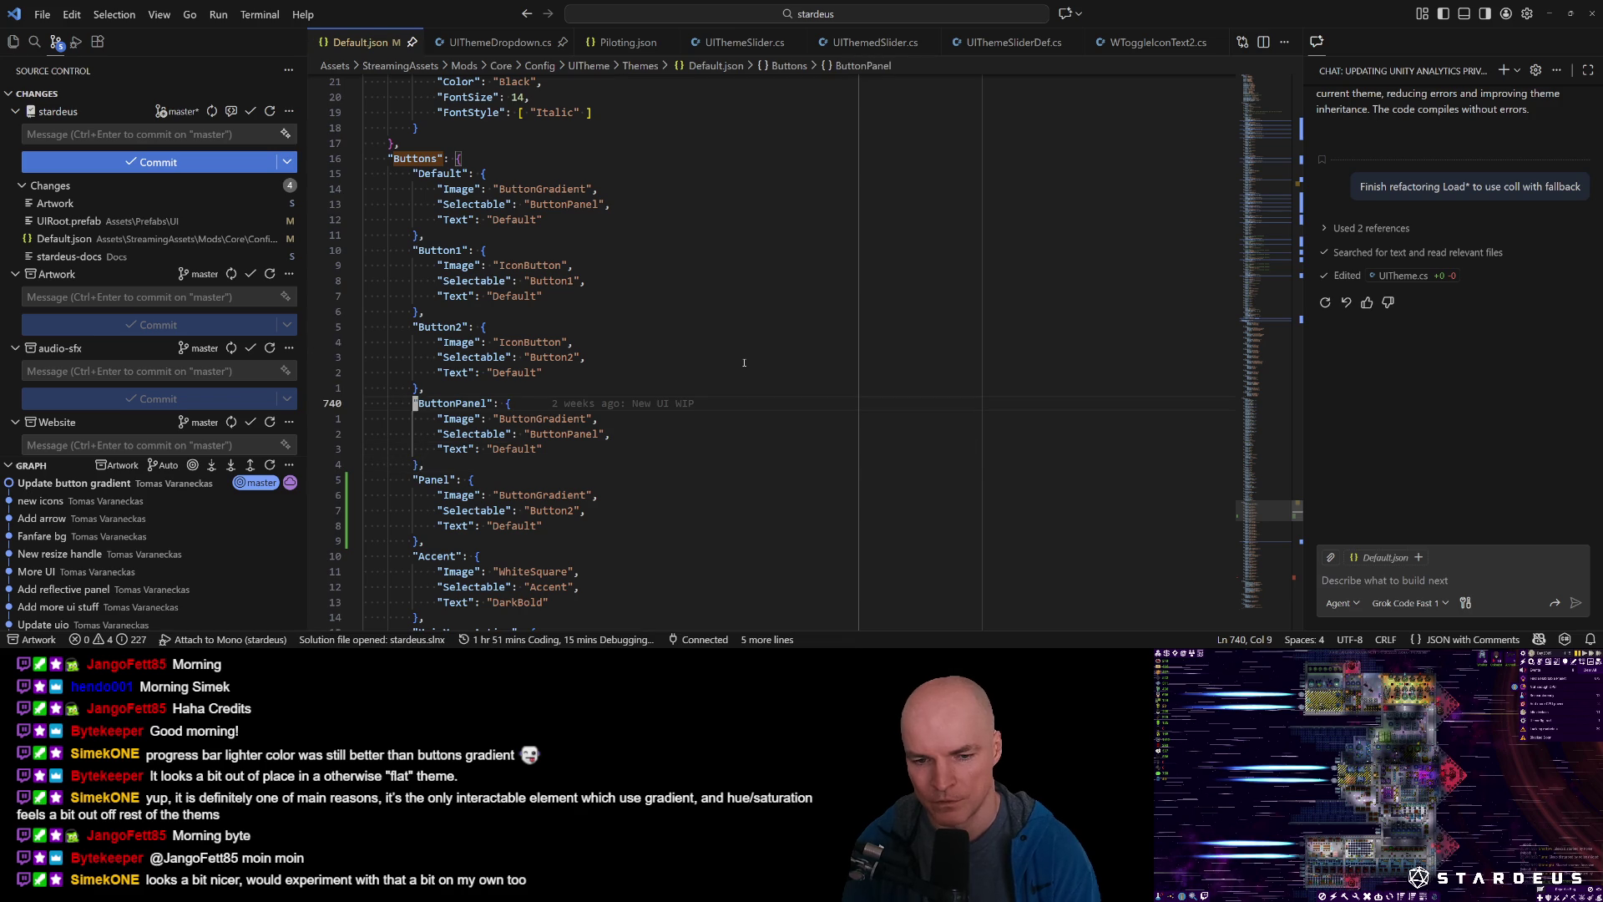
{"action": "key", "text": "shift+v"}
{"action": "key", "text": "j"}
{"action": "key", "text": "j"}
{"action": "key", "text": "j"}
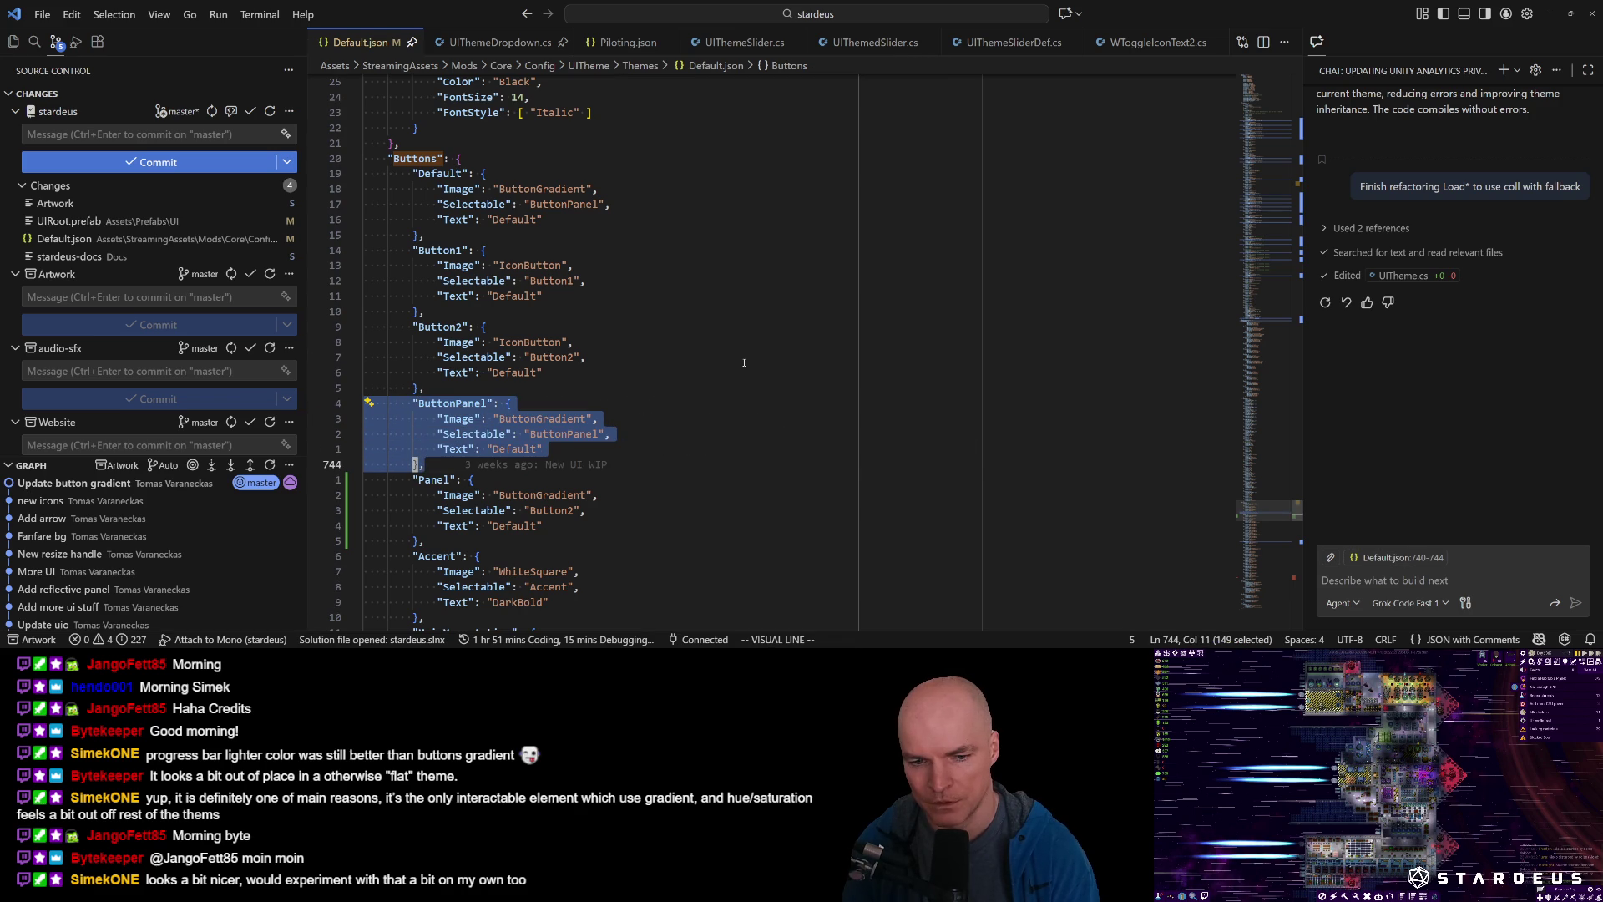
{"action": "key", "text": "Escape"}
{"action": "key", "text": "j"}
{"action": "key", "text": "j"}
{"action": "key", "text": "j"}
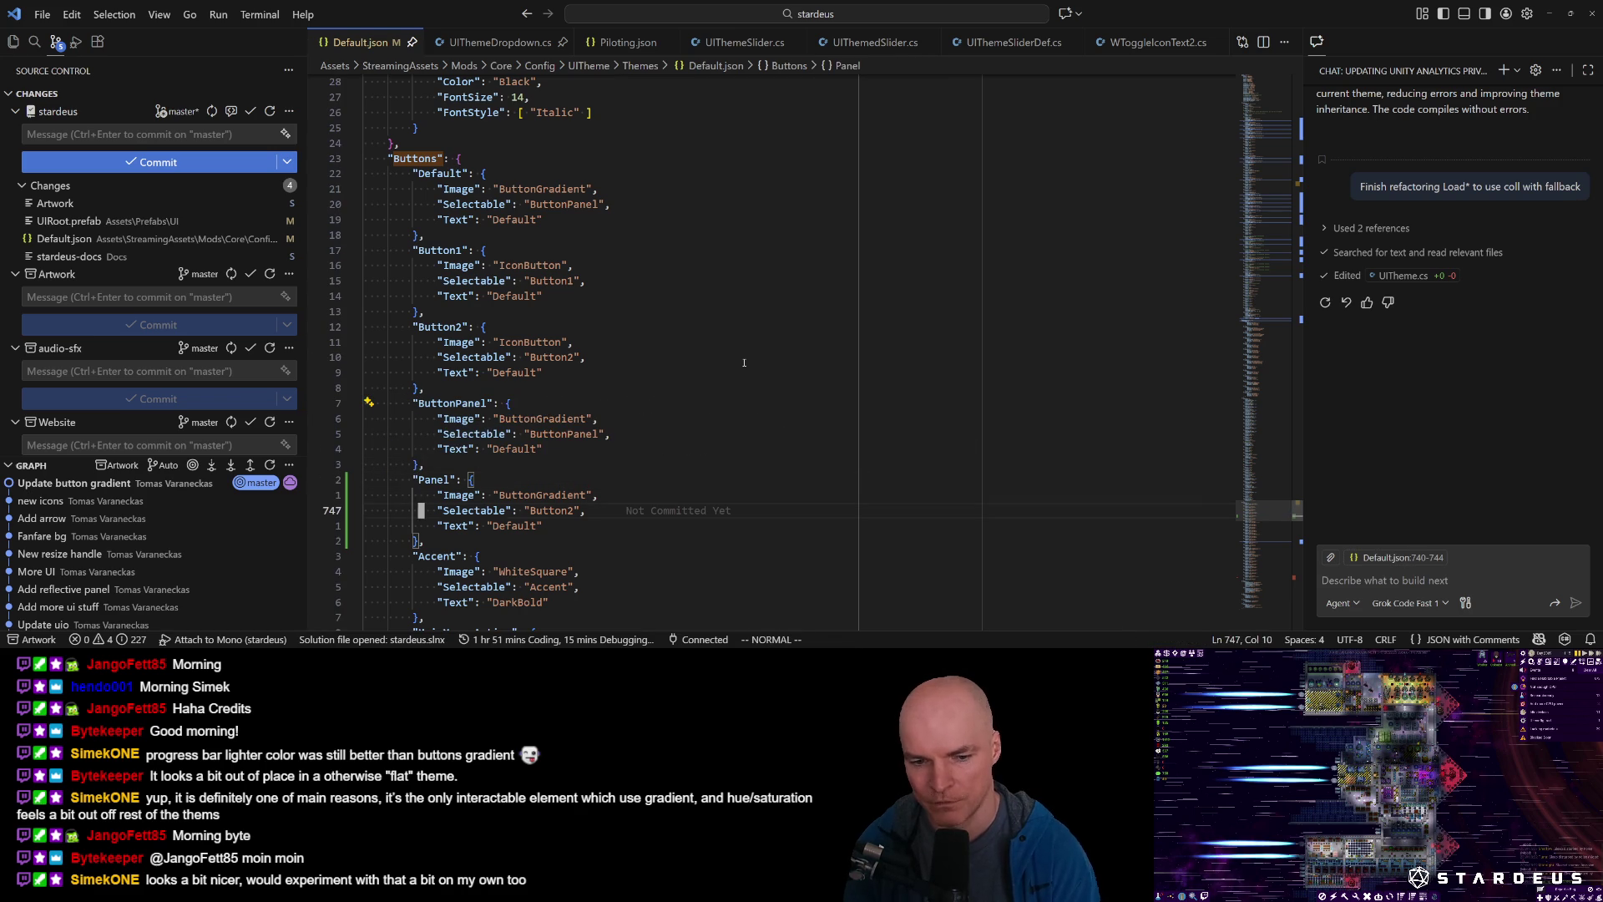
{"action": "key", "text": "y"}
{"action": "key", "text": "y"}
{"action": "key", "text": "P"}
{"action": "key", "text": "f"}
{"action": "key", "text": "quotedbl"}
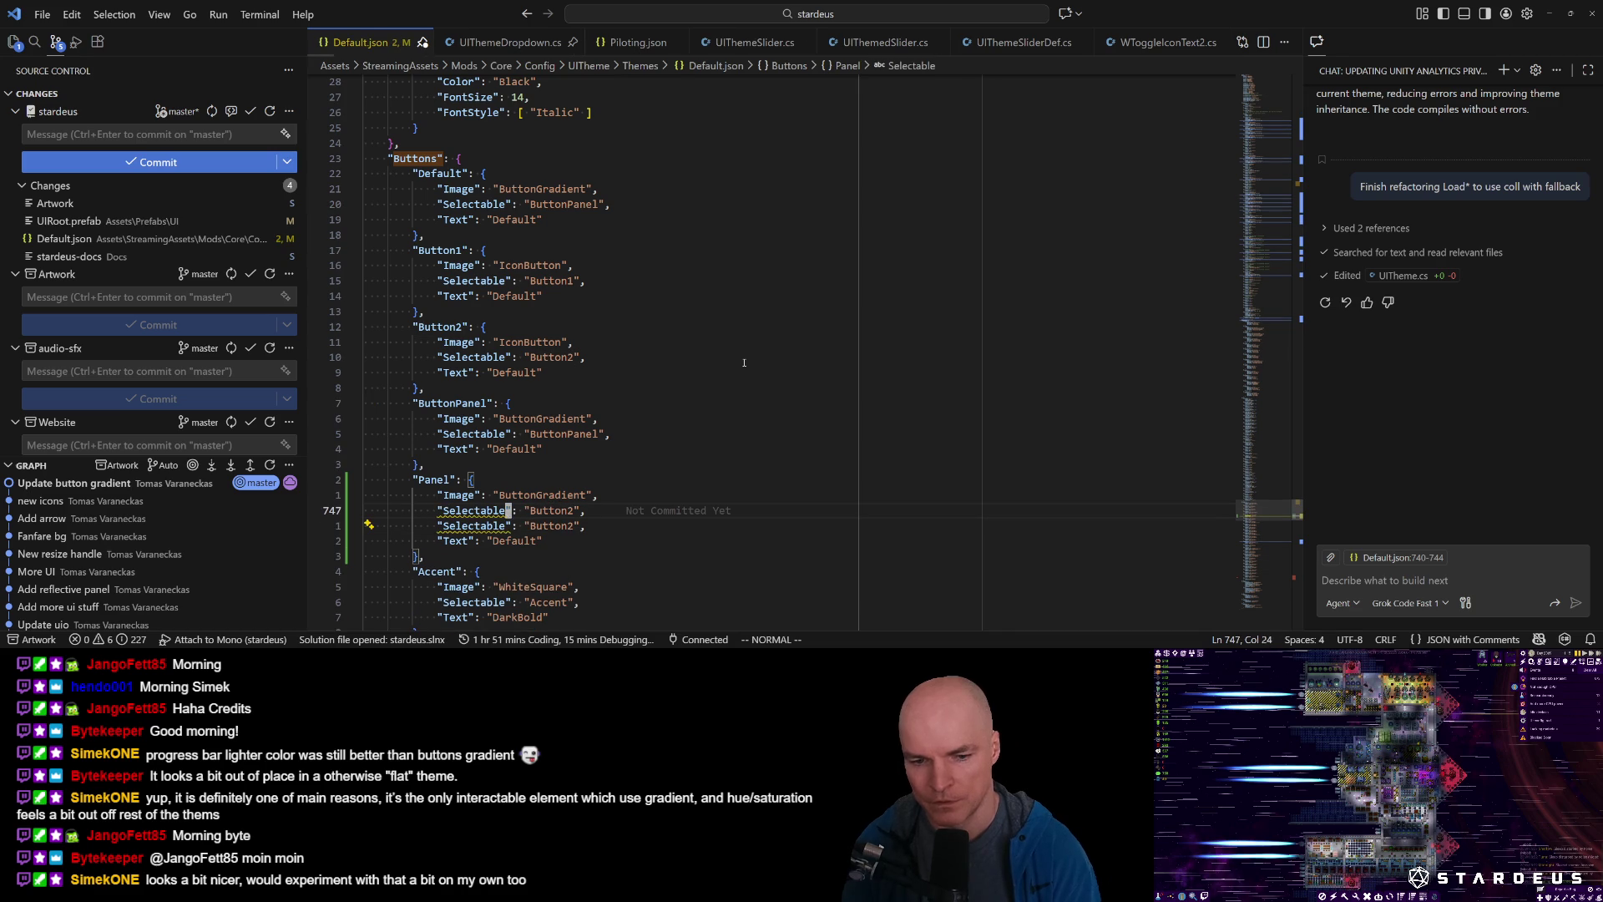
{"action": "type", "text": "cwButton"}
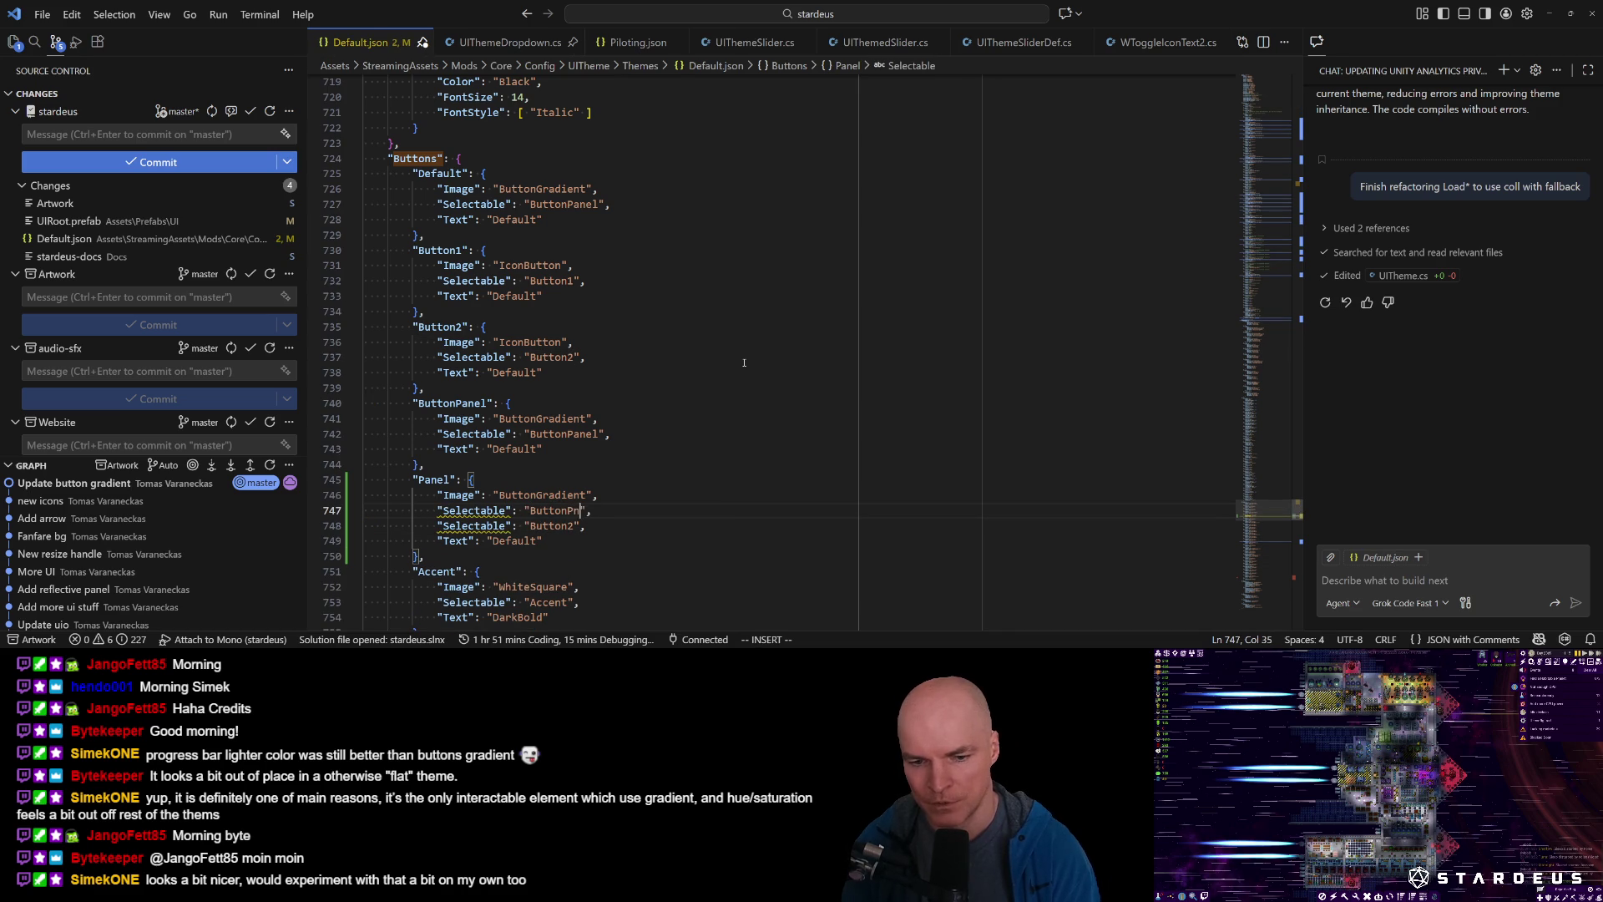
{"action": "key", "text": "Escape"}
Comment out the Button2 selectable line, delete the redundant ButtonPanel entry, and switch to Unity.
{"action": "key", "text": "j"}
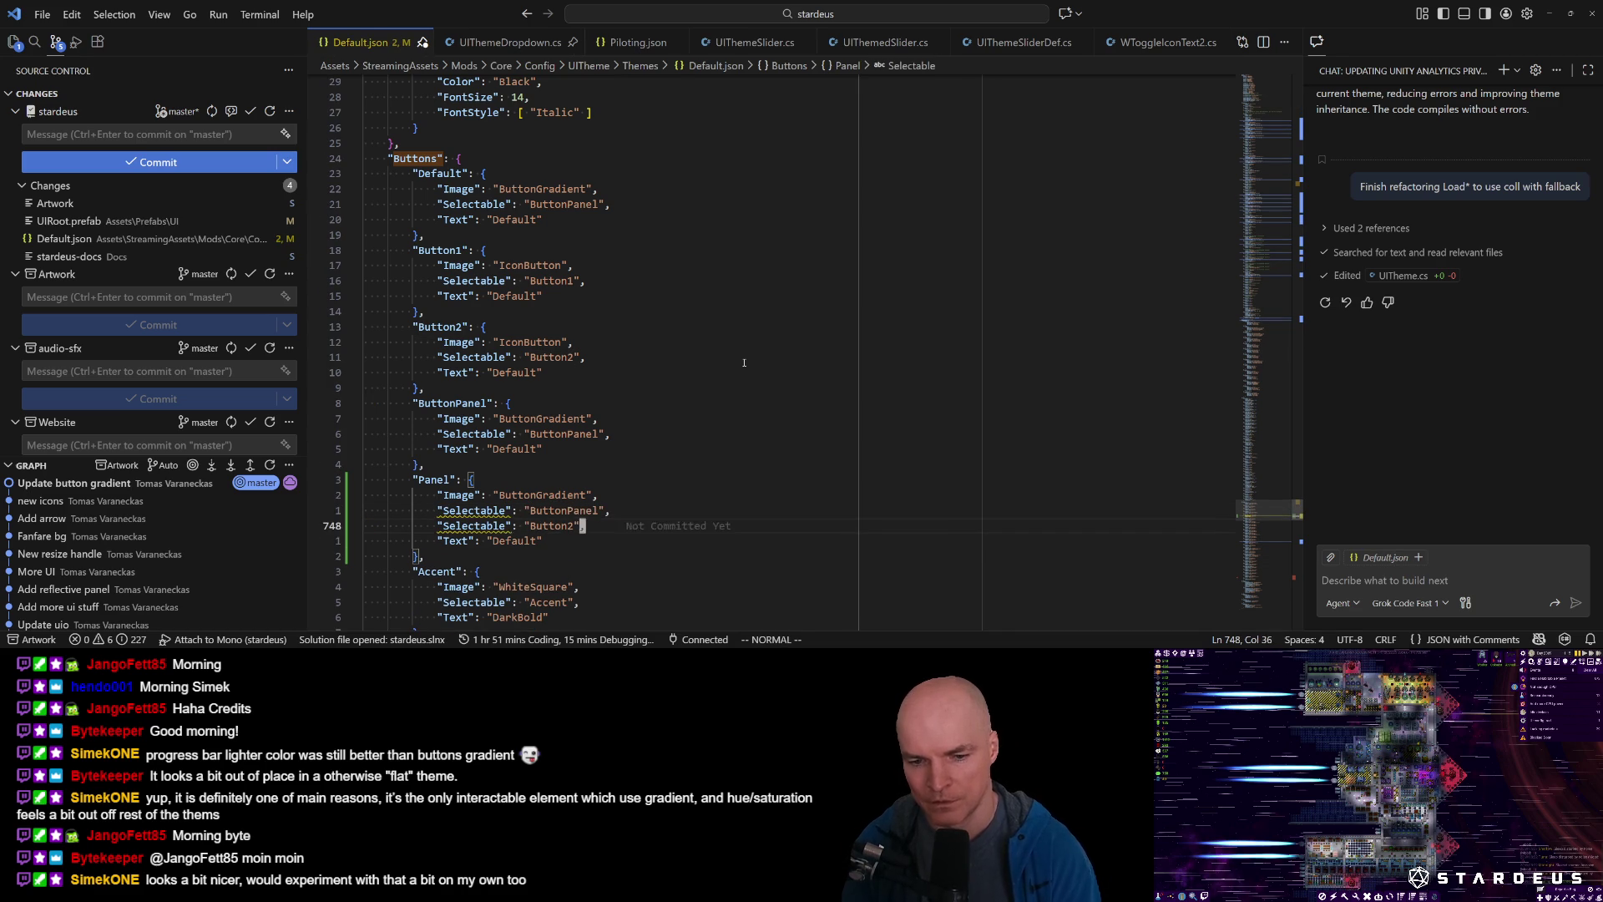
{"action": "key", "text": "ctrl+slash"}
{"action": "key", "text": "k"}
{"action": "key", "text": "k"}
{"action": "key", "text": "k"}
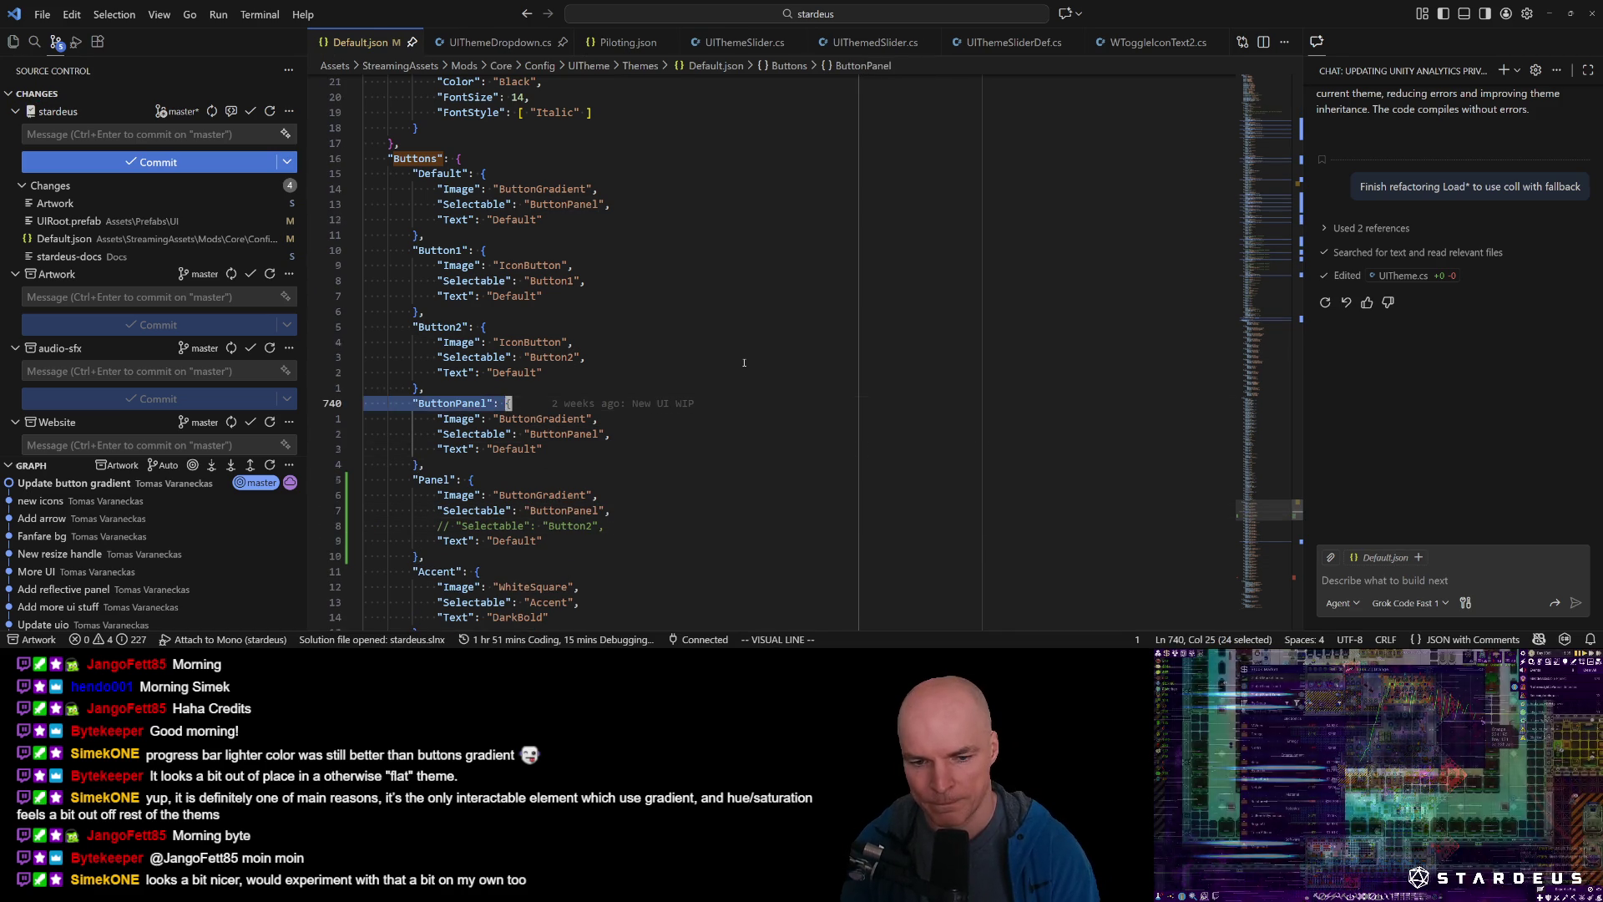
{"action": "key", "text": "V"}
{"action": "key", "text": "%"}
{"action": "key", "text": "d"}
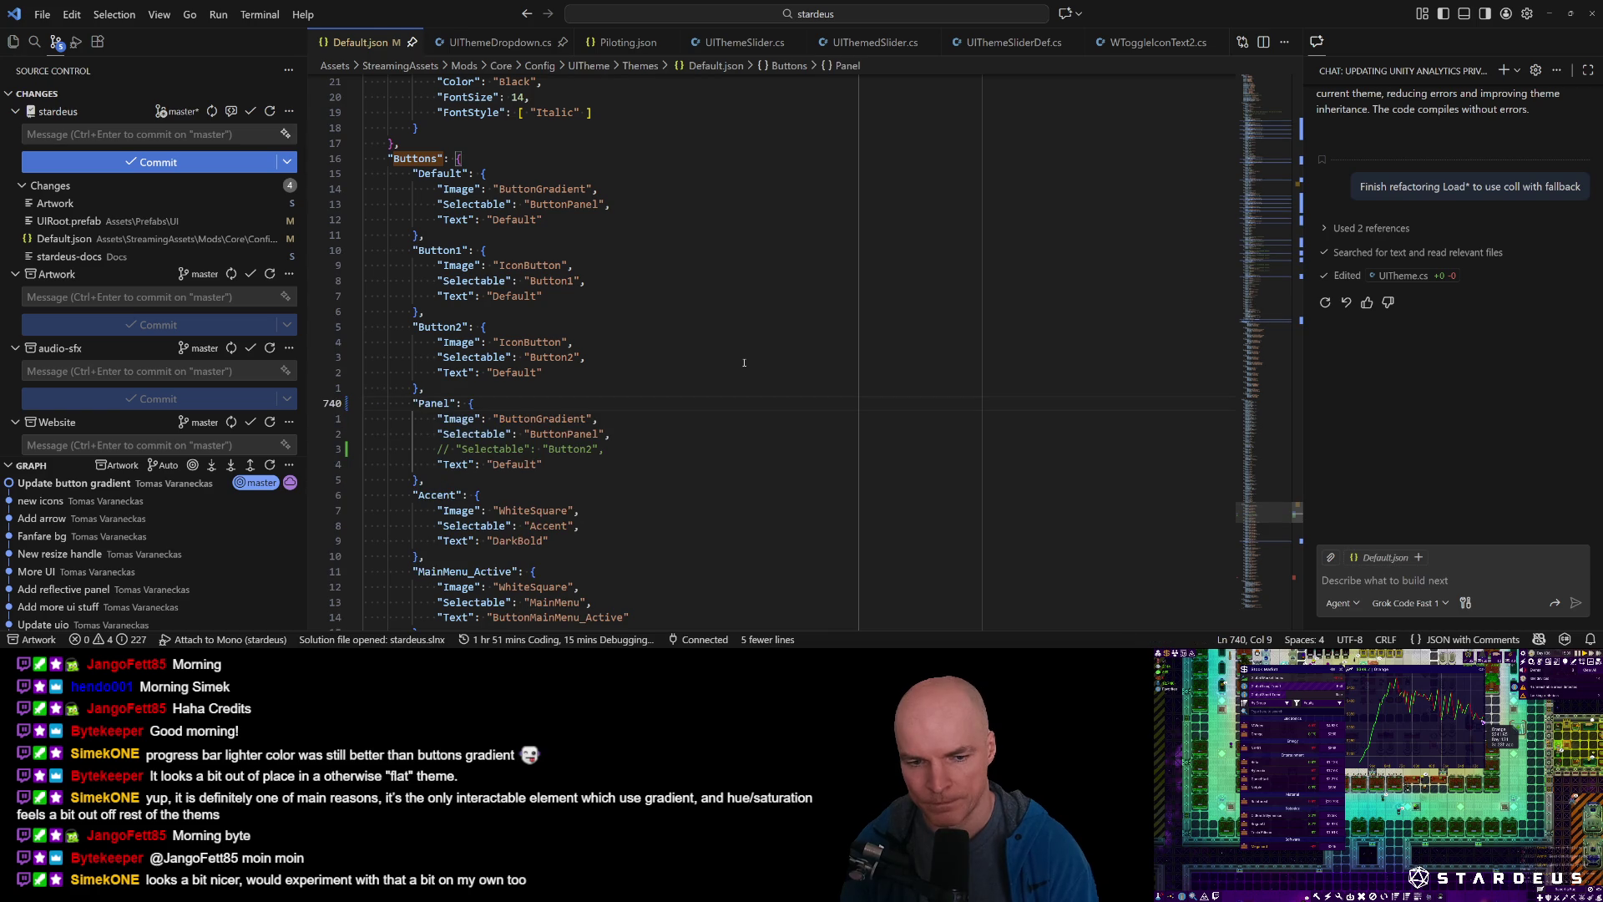
{"action": "key", "text": "alt+Tab"}
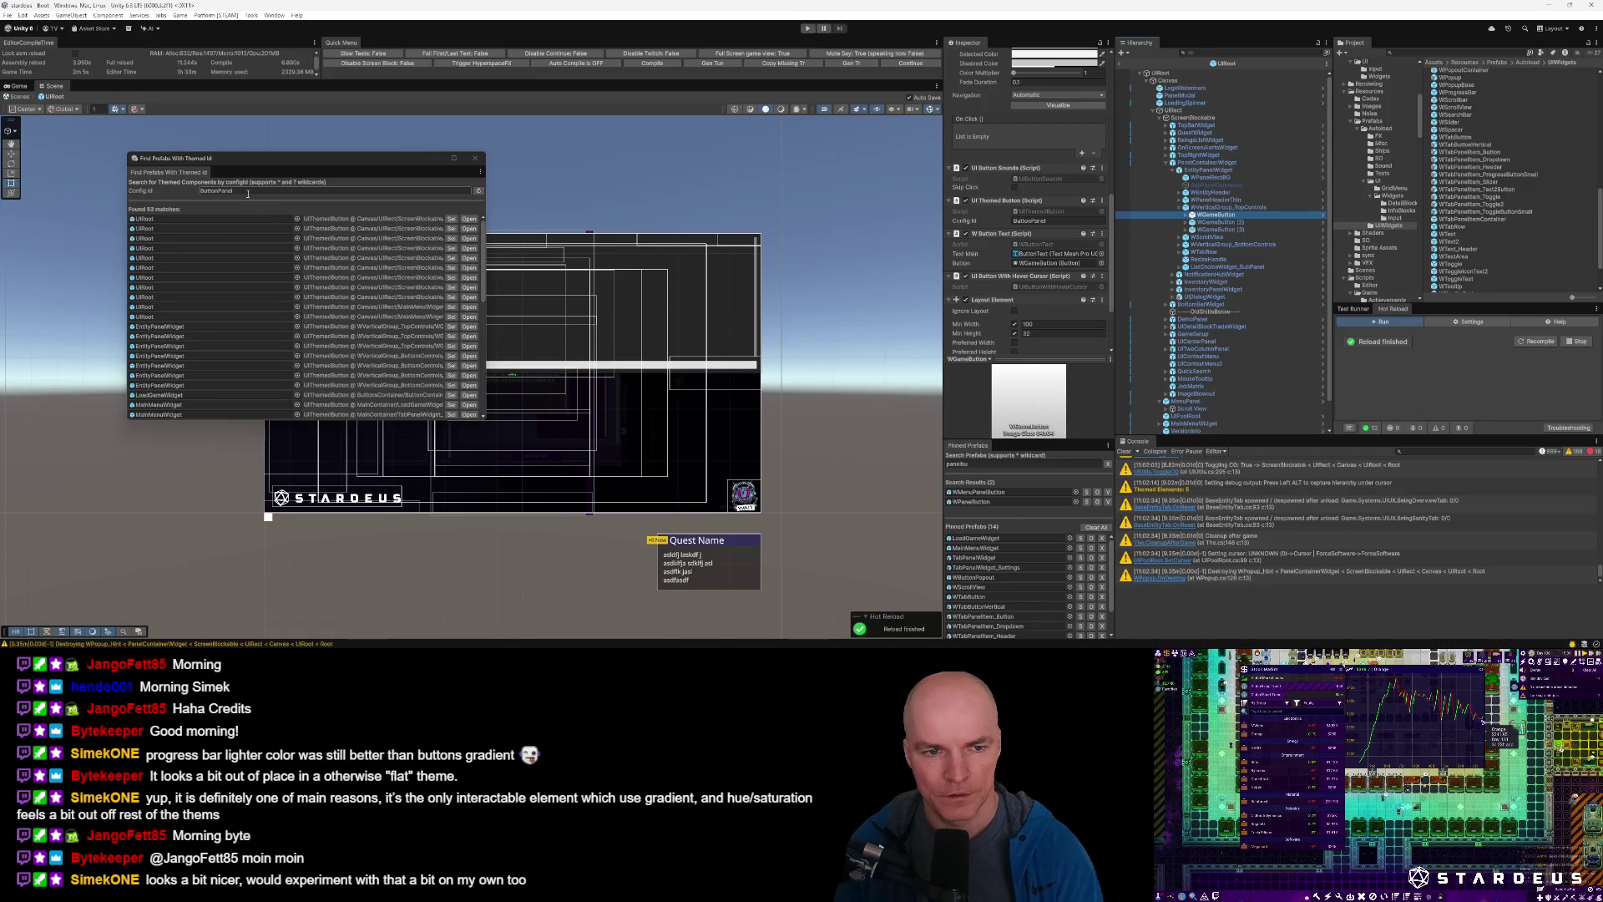
Open the WPanelButton prefab and change its UI Themed Button Config Id from ButtonPanel to Panel.
{"action": "scroll", "coordinate": [191, 409], "scroll_direction": "down", "scroll_amount": 10}
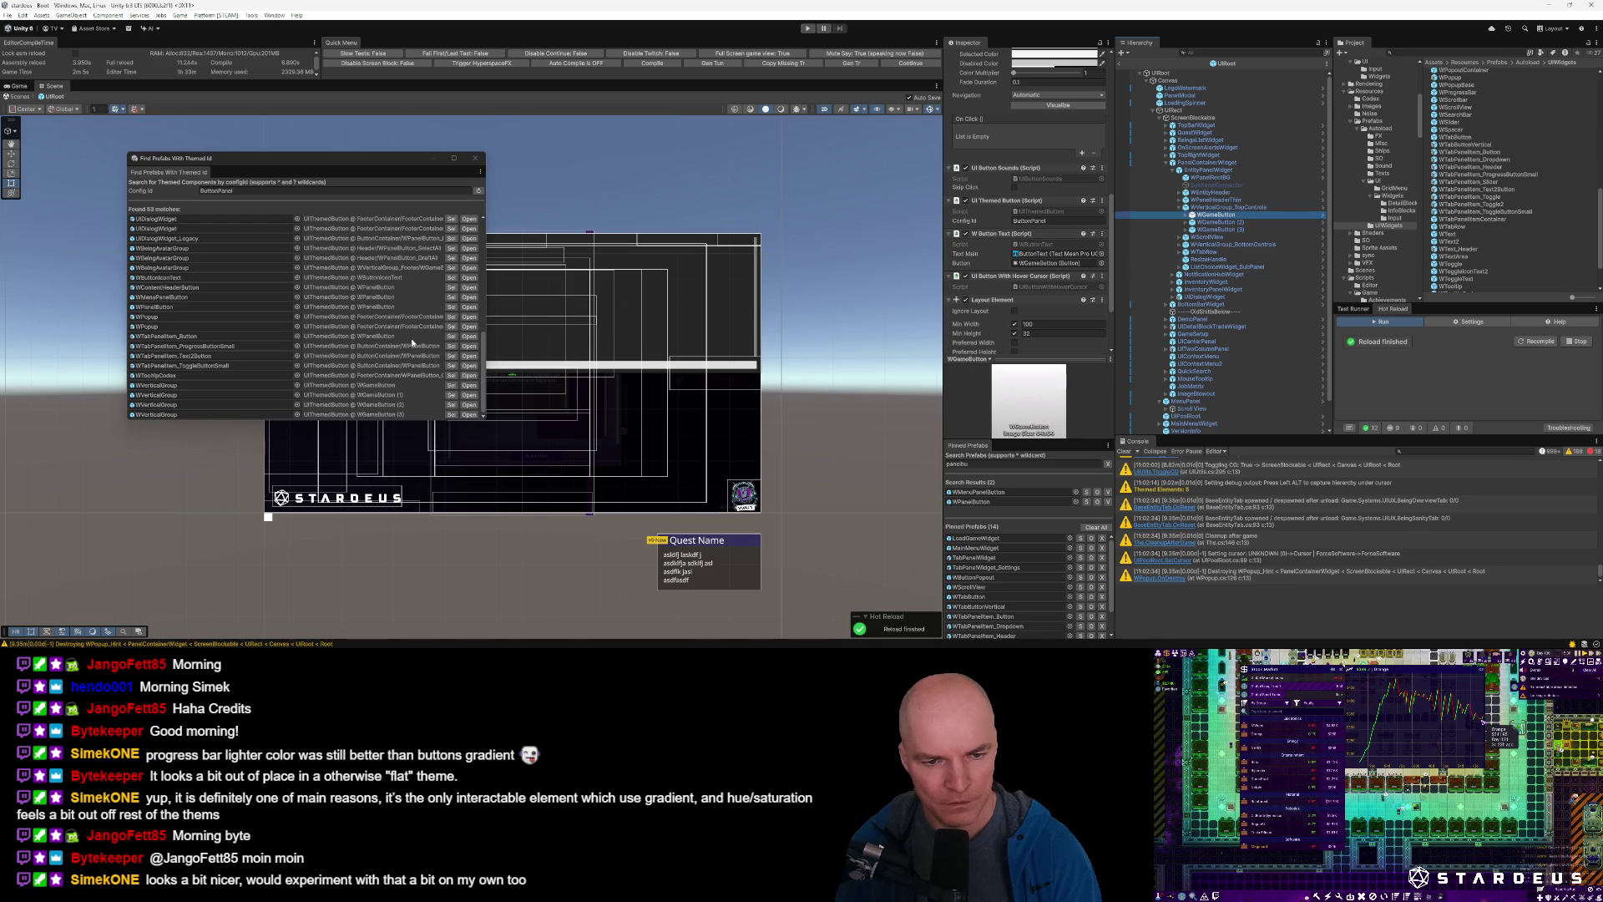
{"action": "left_click", "coordinate": [453, 339]}
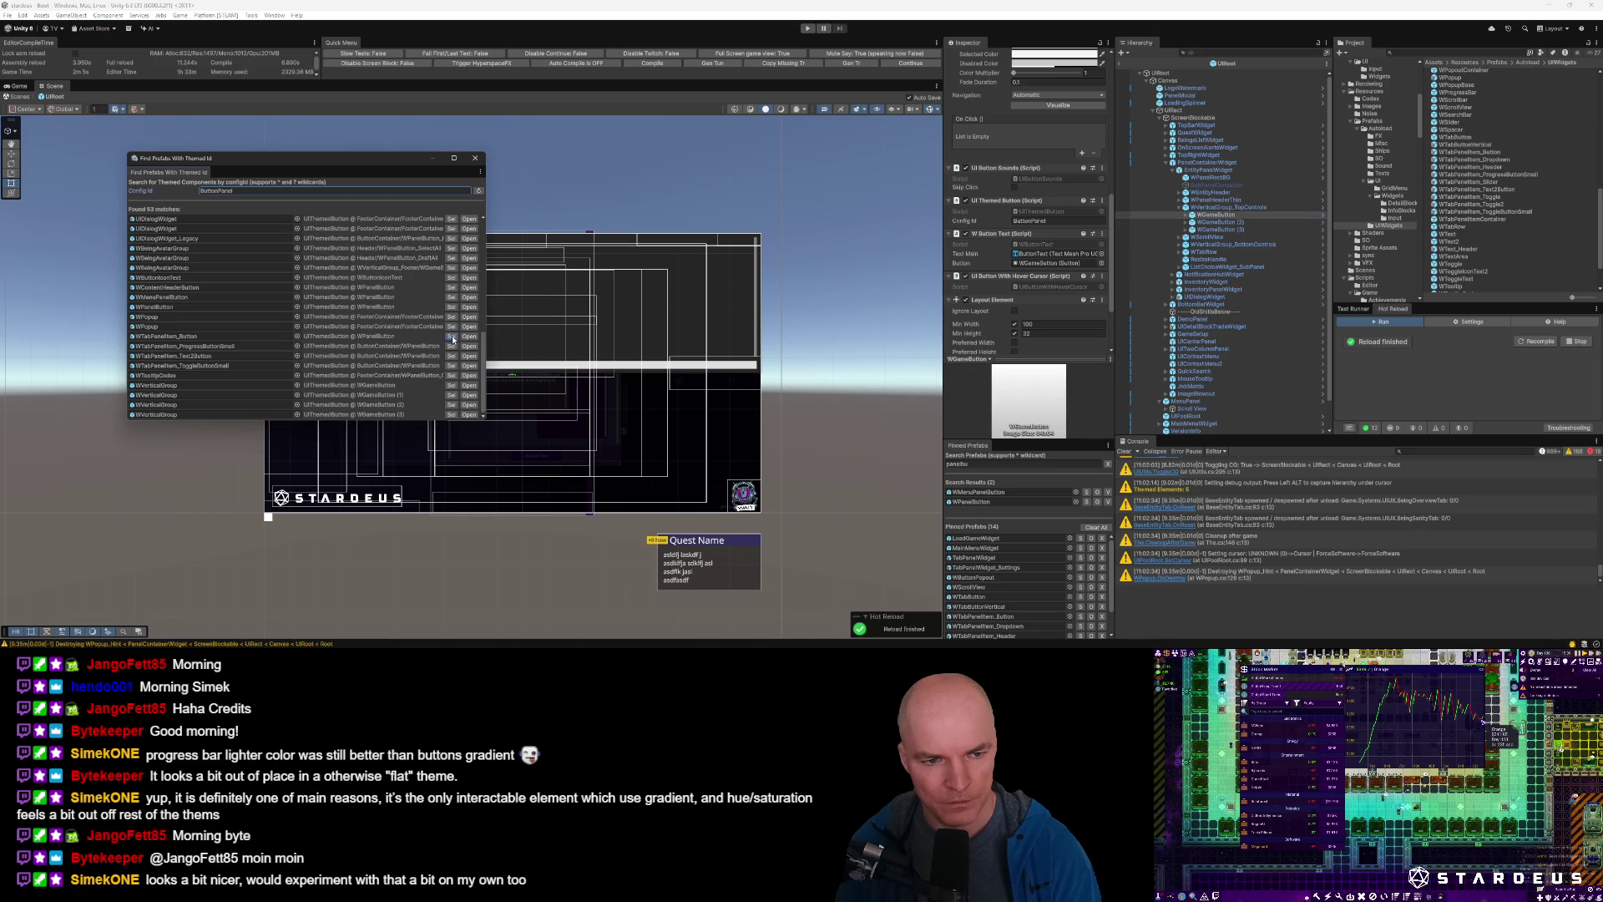
{"action": "left_click", "coordinate": [1174, 90]}
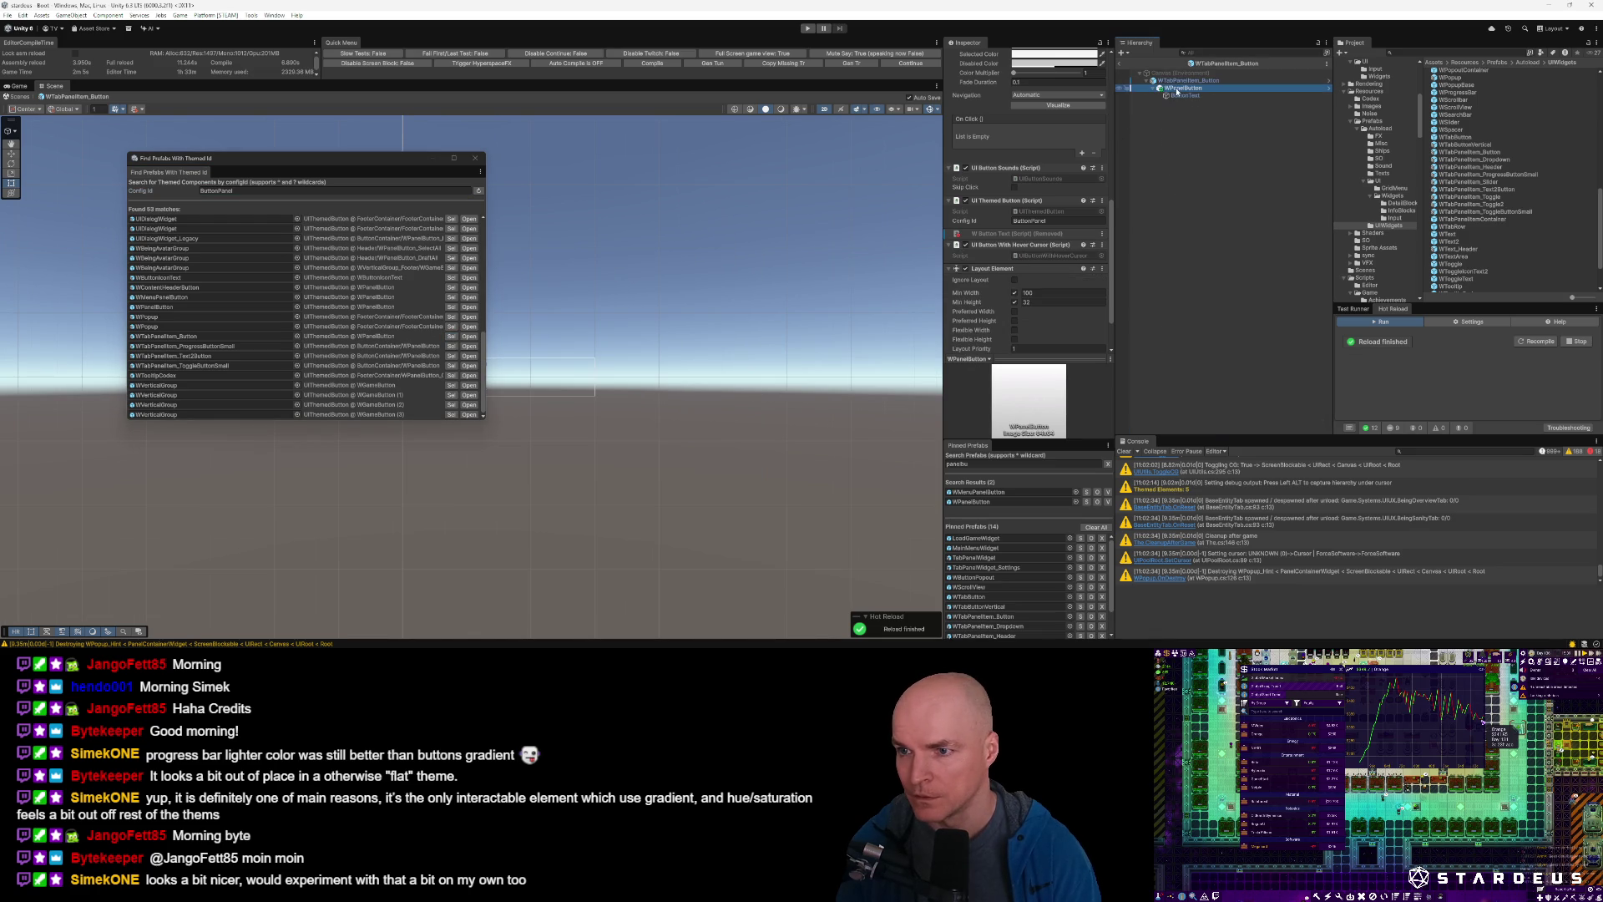
{"action": "left_click", "coordinate": [1044, 92]}
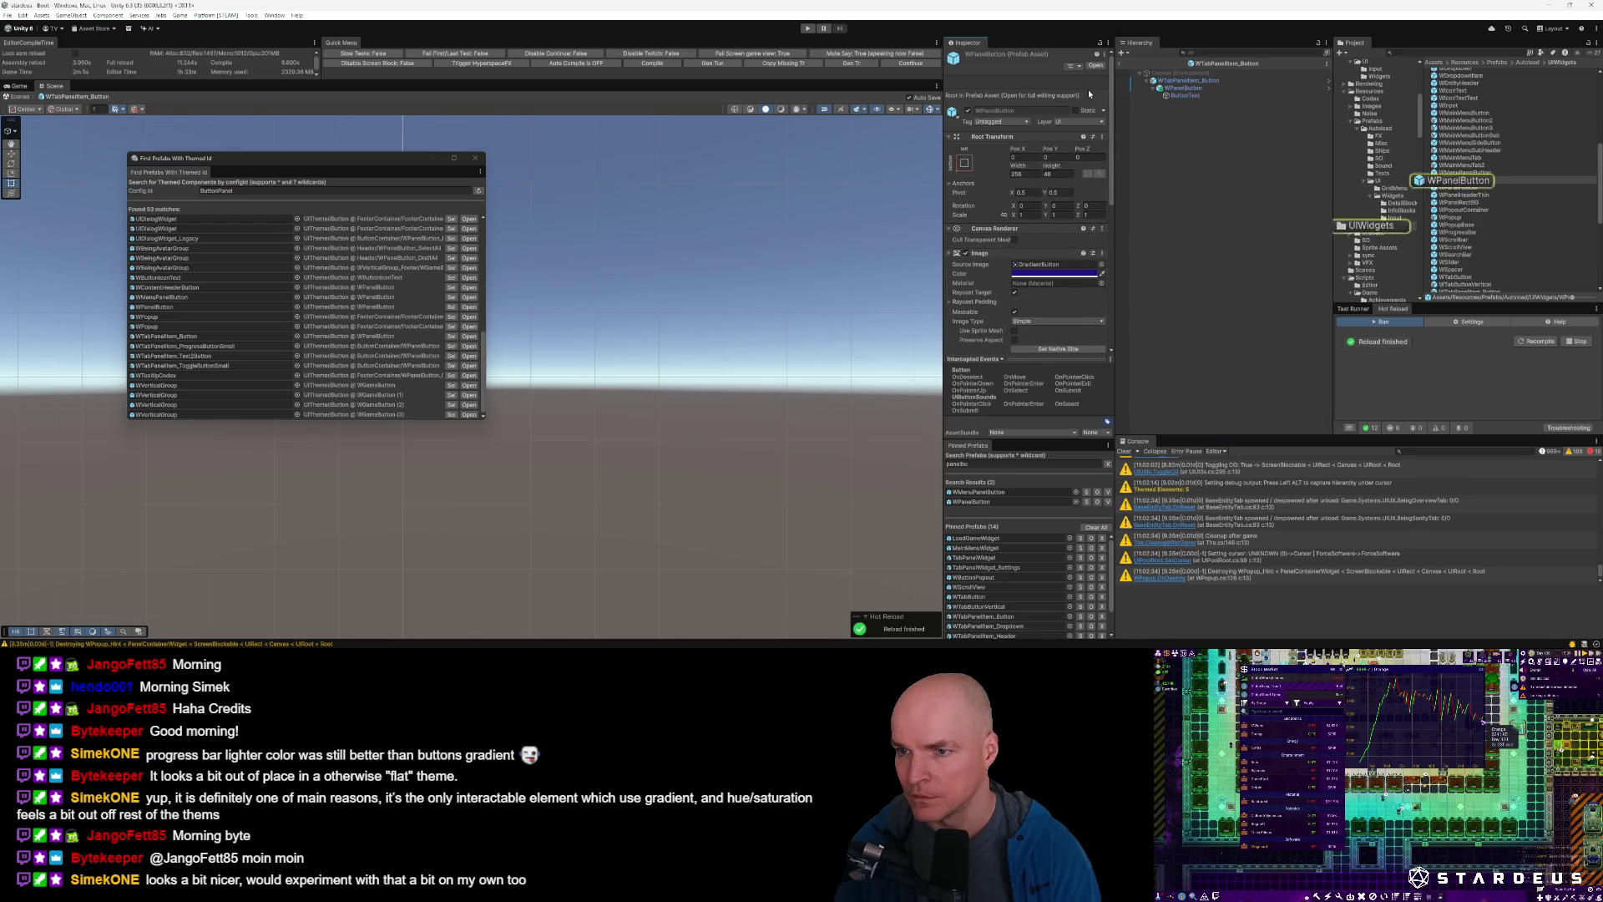
{"action": "double_click", "coordinate": [1457, 180]}
{"action": "scroll", "coordinate": [1050, 156], "scroll_direction": "down", "scroll_amount": 5}
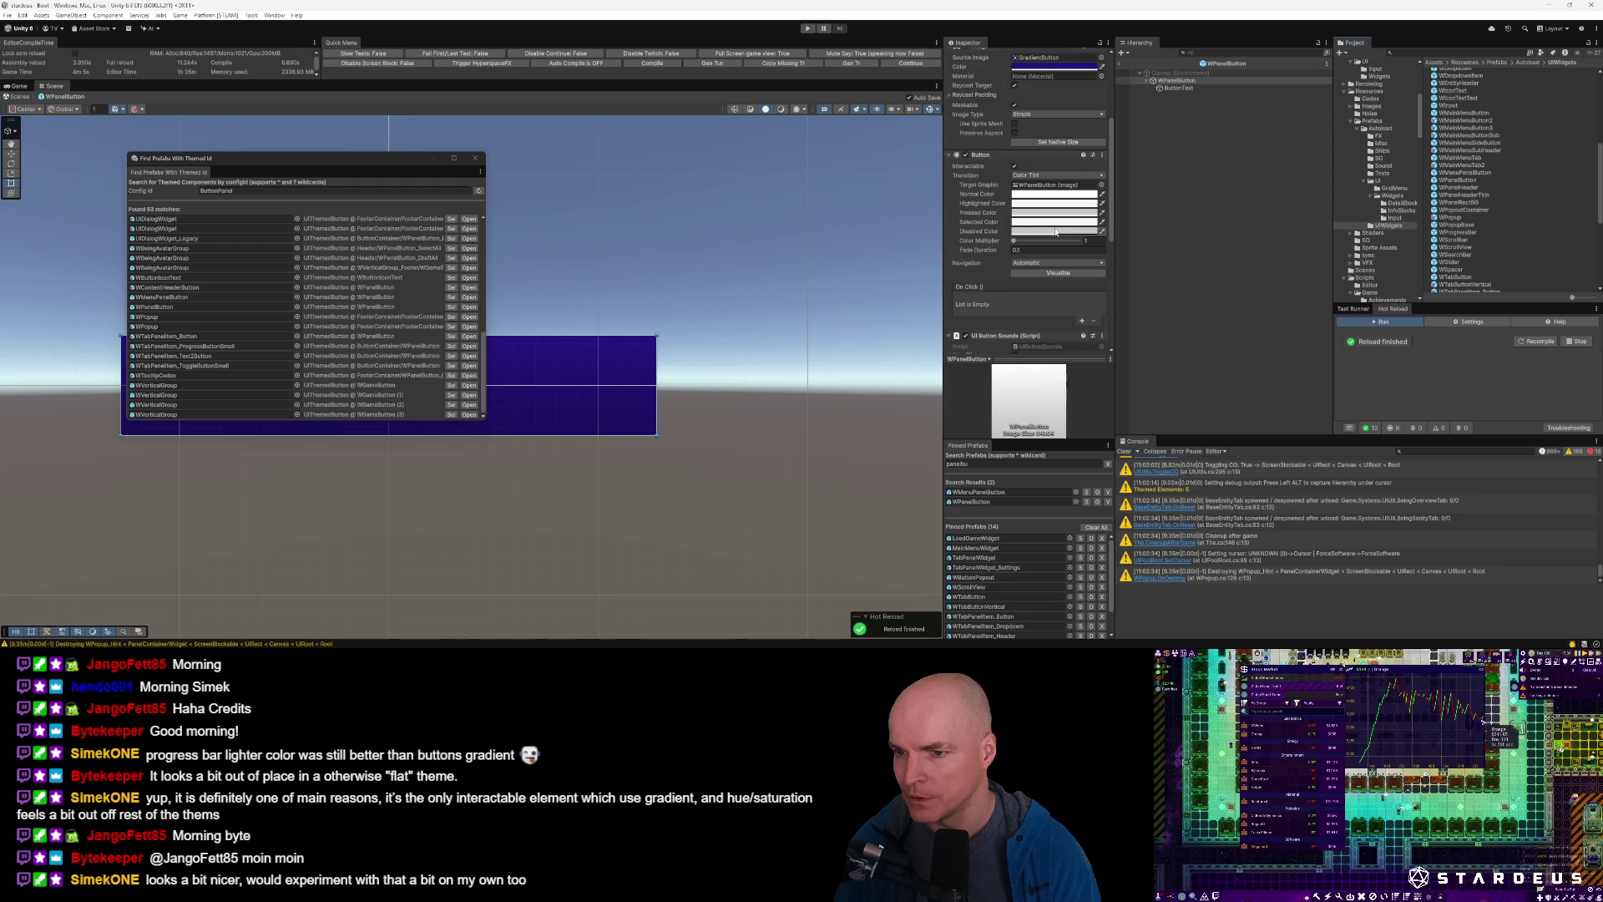
{"action": "scroll", "coordinate": [1050, 156], "scroll_direction": "down", "scroll_amount": 5}
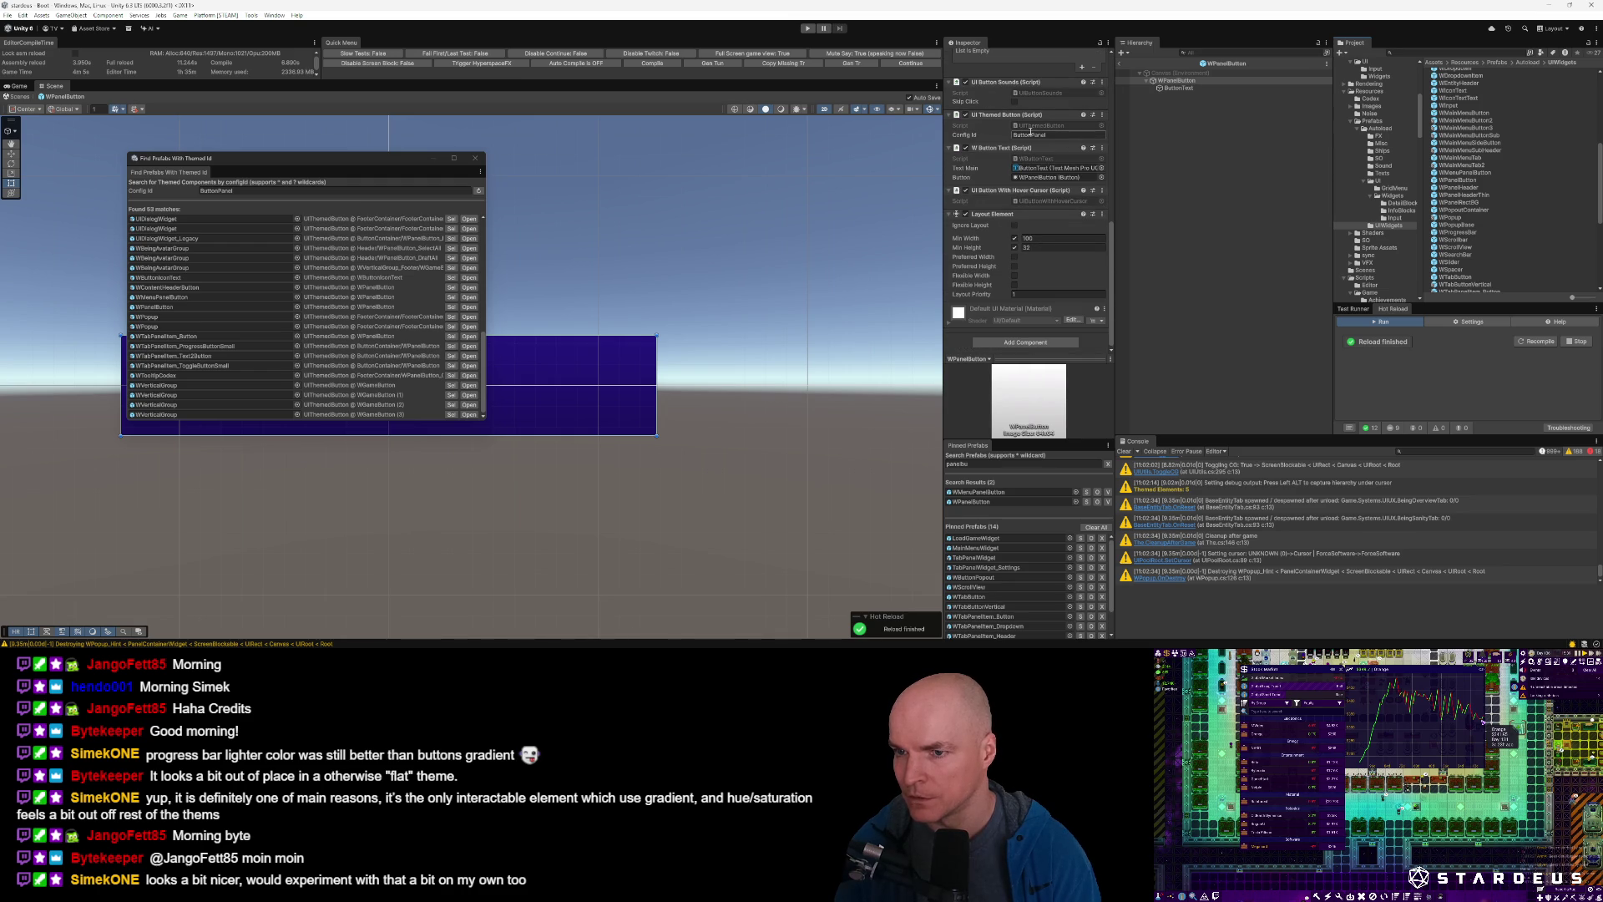
{"action": "key", "text": "BackSpace"}
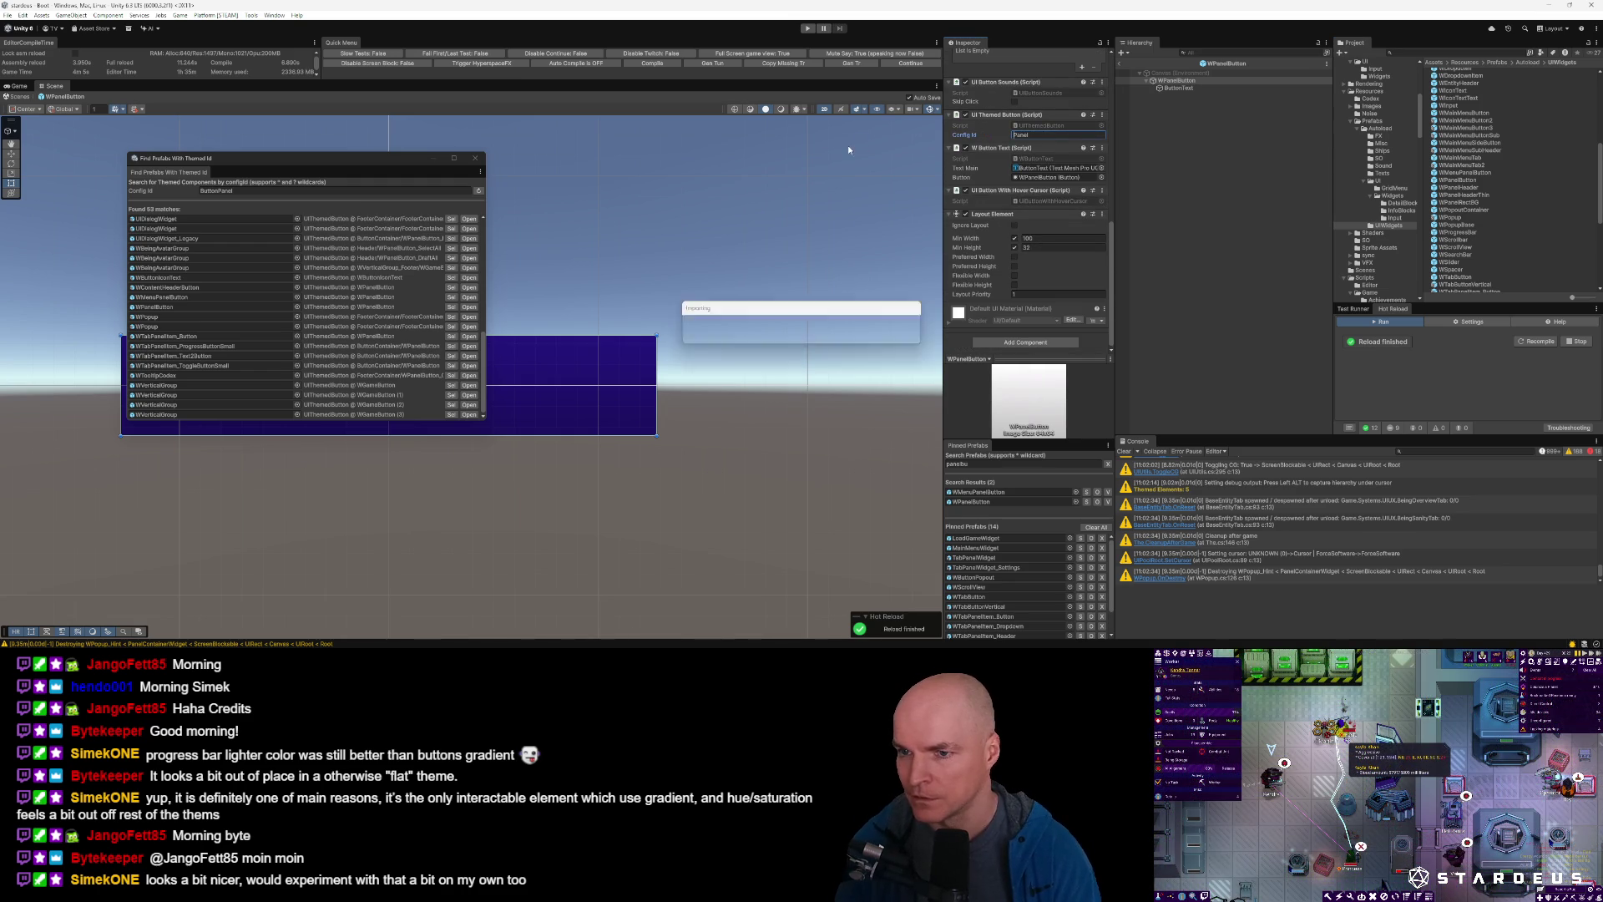
Open the WButtonIconText prefab from the search results and change its Config Id to Panel.
{"action": "left_click", "coordinate": [479, 190]}
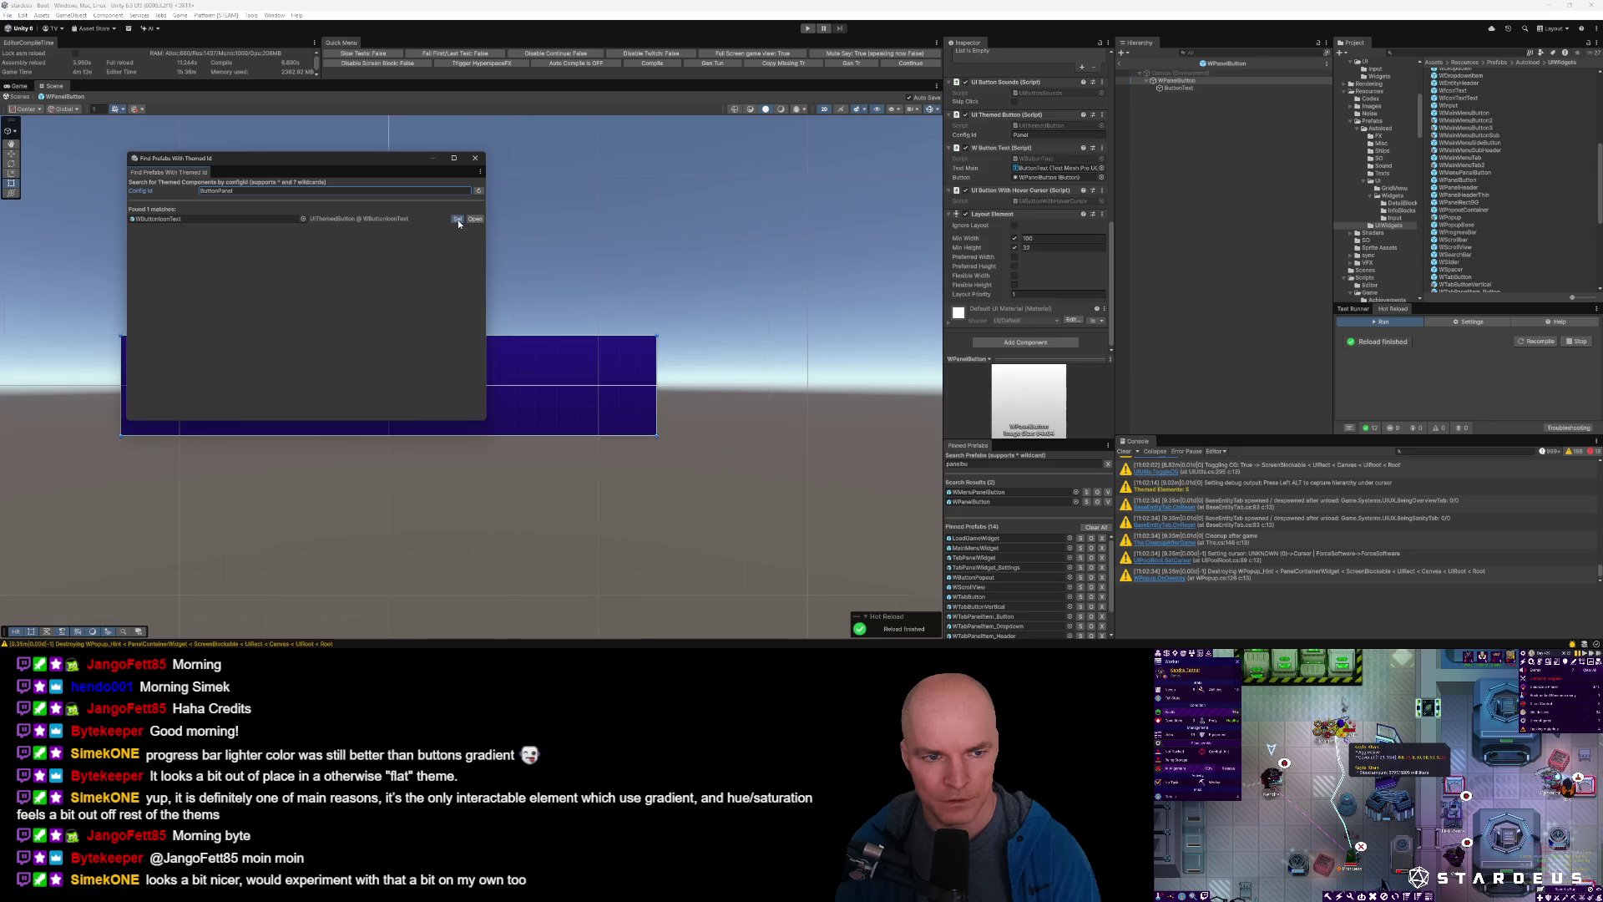
{"action": "left_click", "coordinate": [458, 221]}
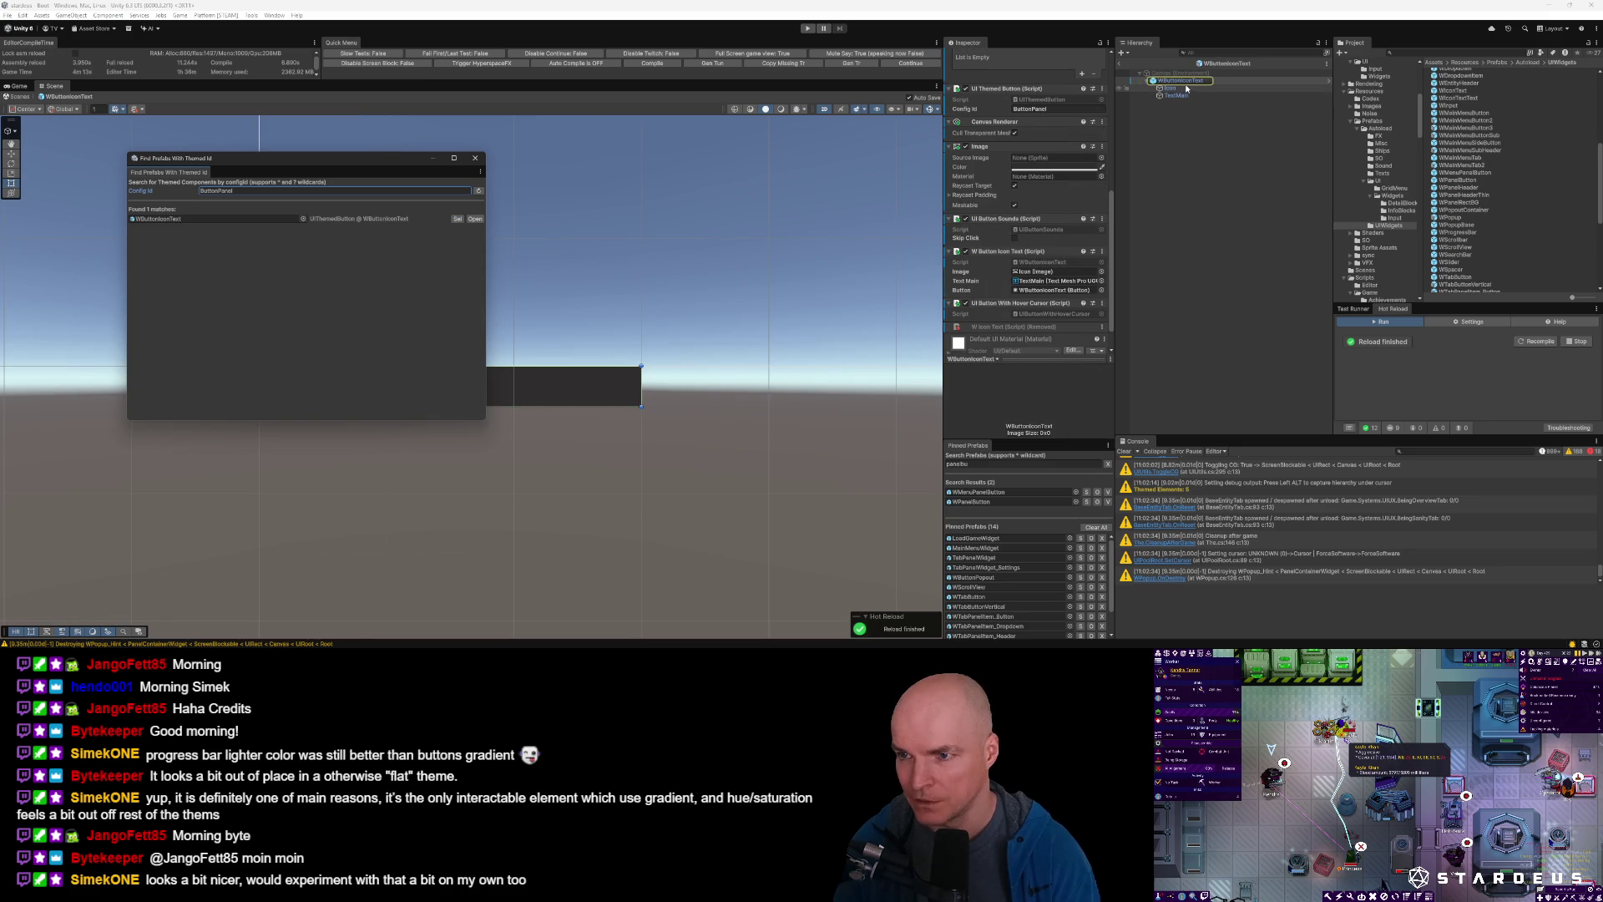
{"action": "left_click", "coordinate": [1179, 81]}
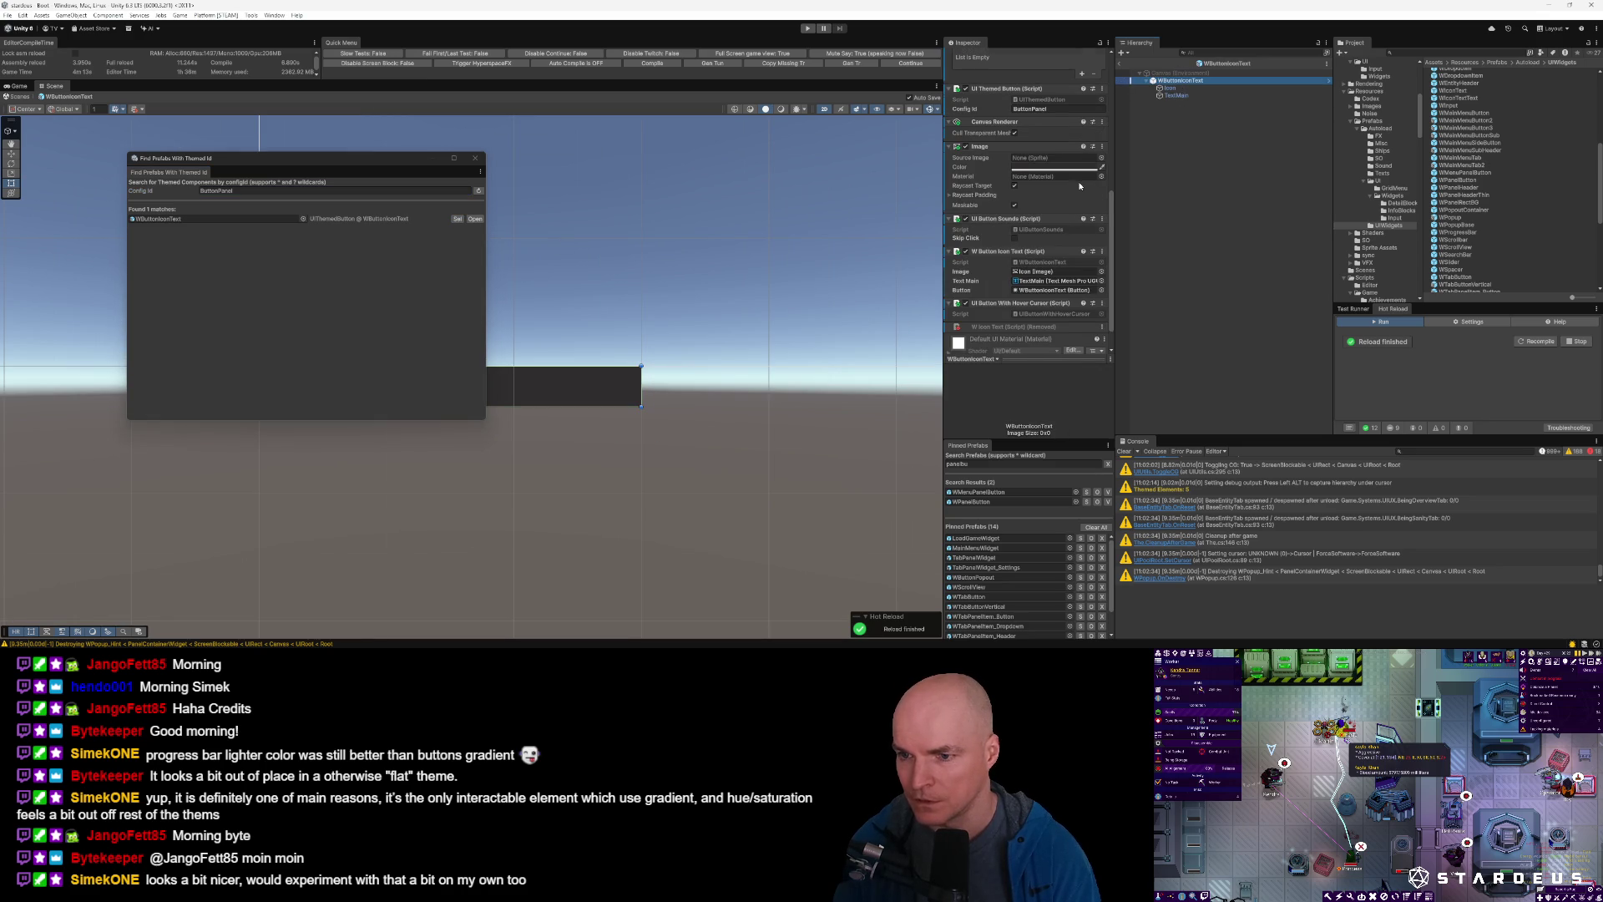
{"action": "scroll", "coordinate": [1042, 268], "scroll_direction": "down", "scroll_amount": 2}
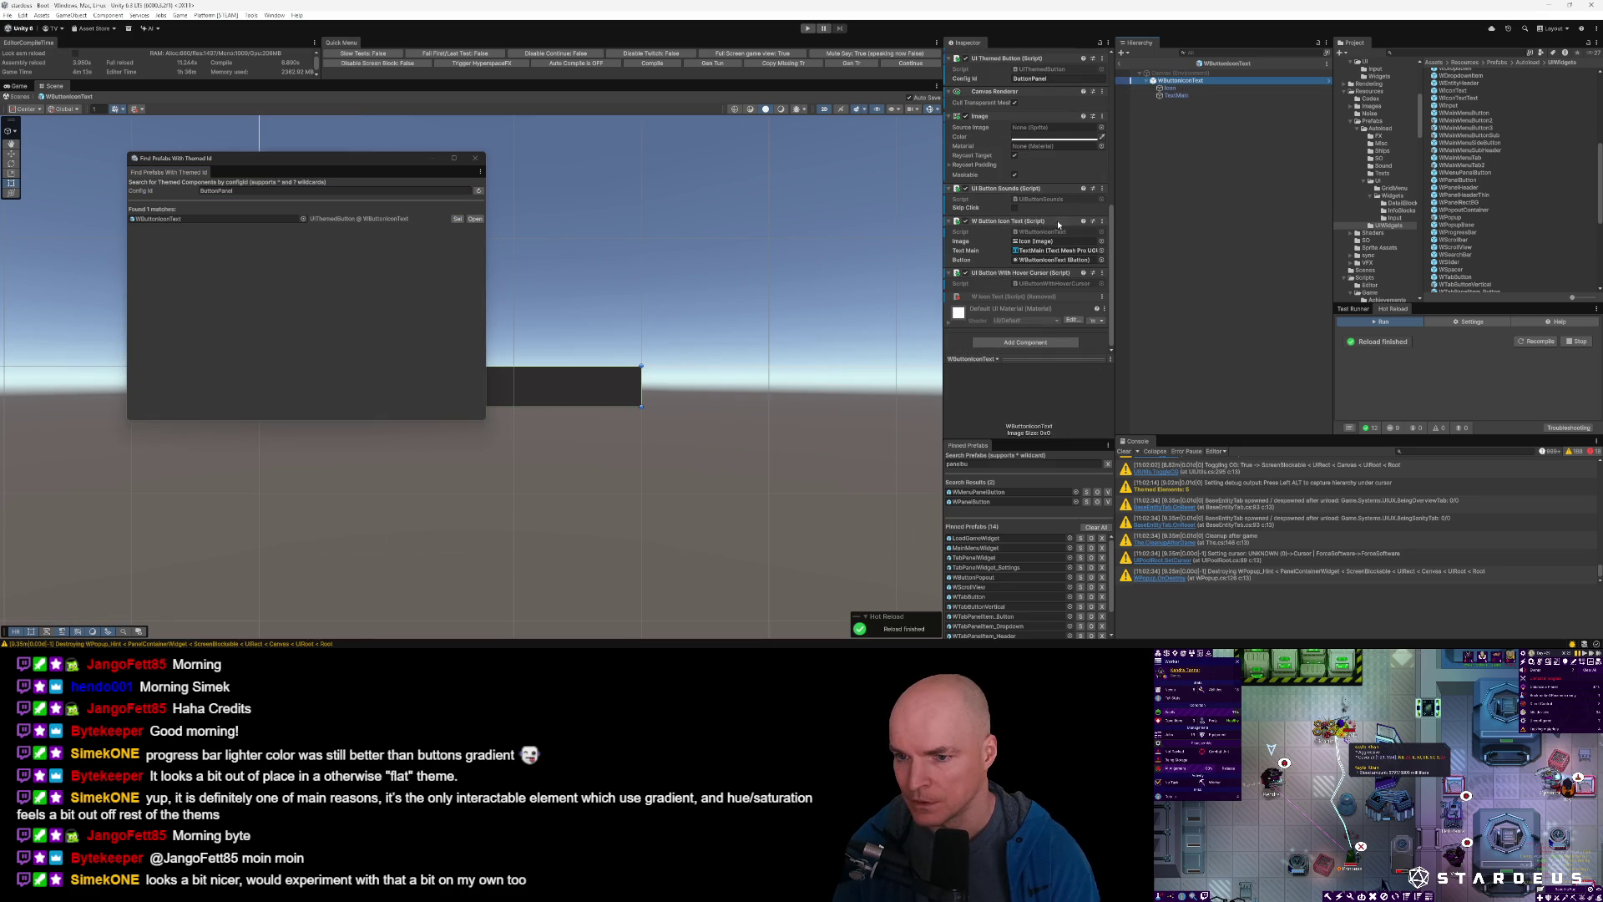
{"action": "scroll", "coordinate": [1044, 234], "scroll_direction": "up", "scroll_amount": 3}
{"action": "left_click", "coordinate": [1032, 229]}
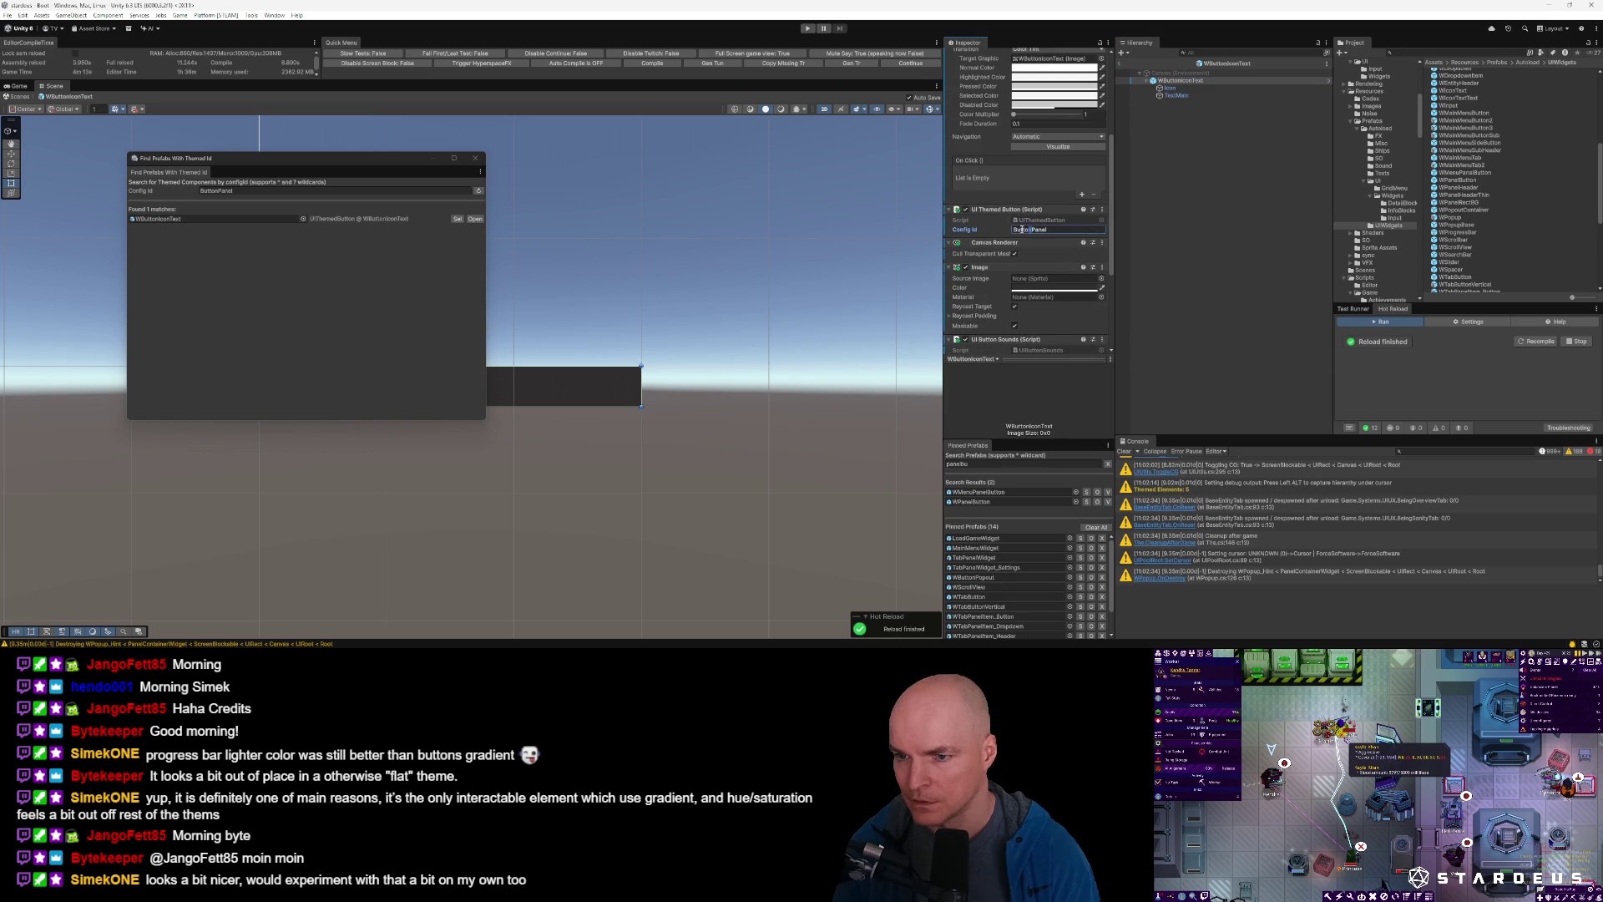
{"action": "right_click", "coordinate": [968, 234]}
{"action": "left_click", "coordinate": [992, 261]}
{"action": "right_click", "coordinate": [980, 209]}
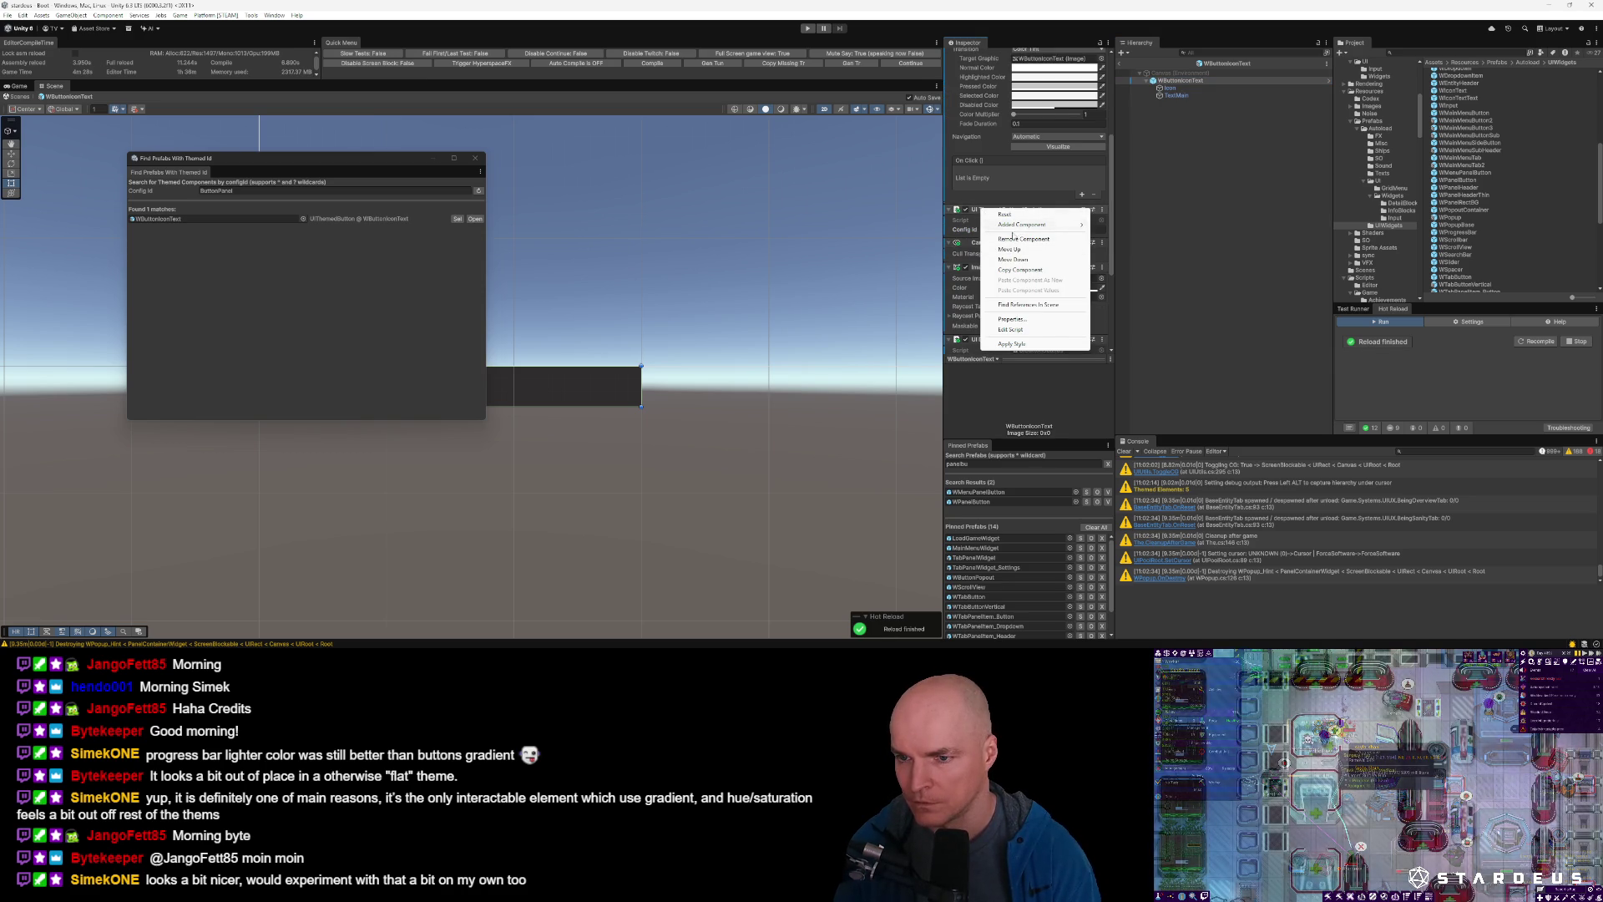
{"action": "mouse_move", "coordinate": [1015, 229]}
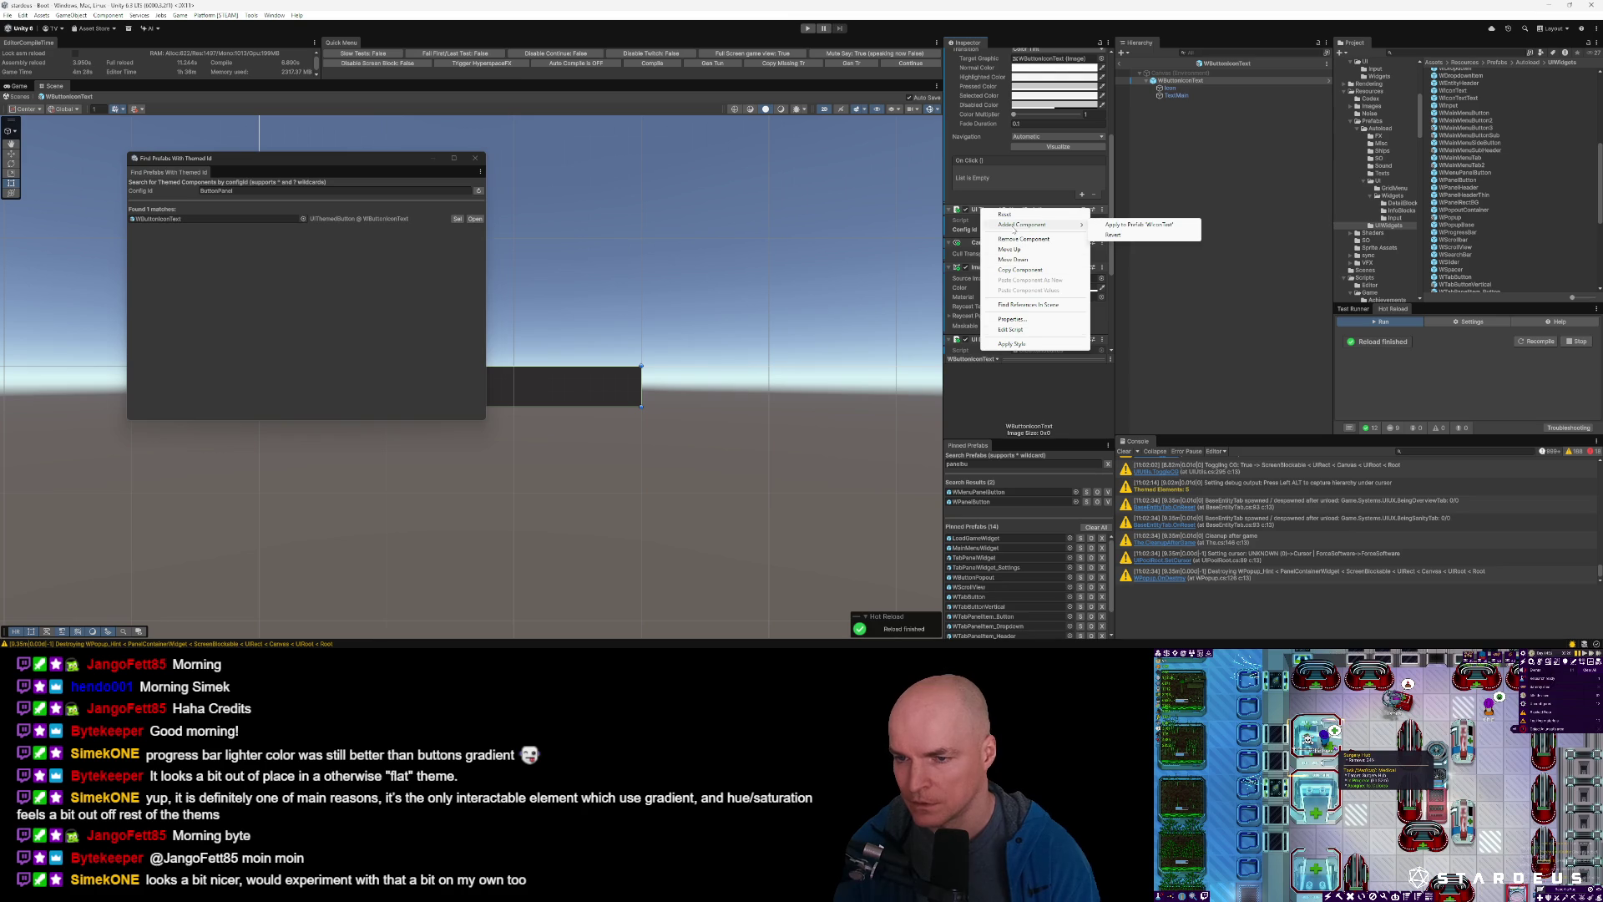
{"action": "key", "text": "Escape"}
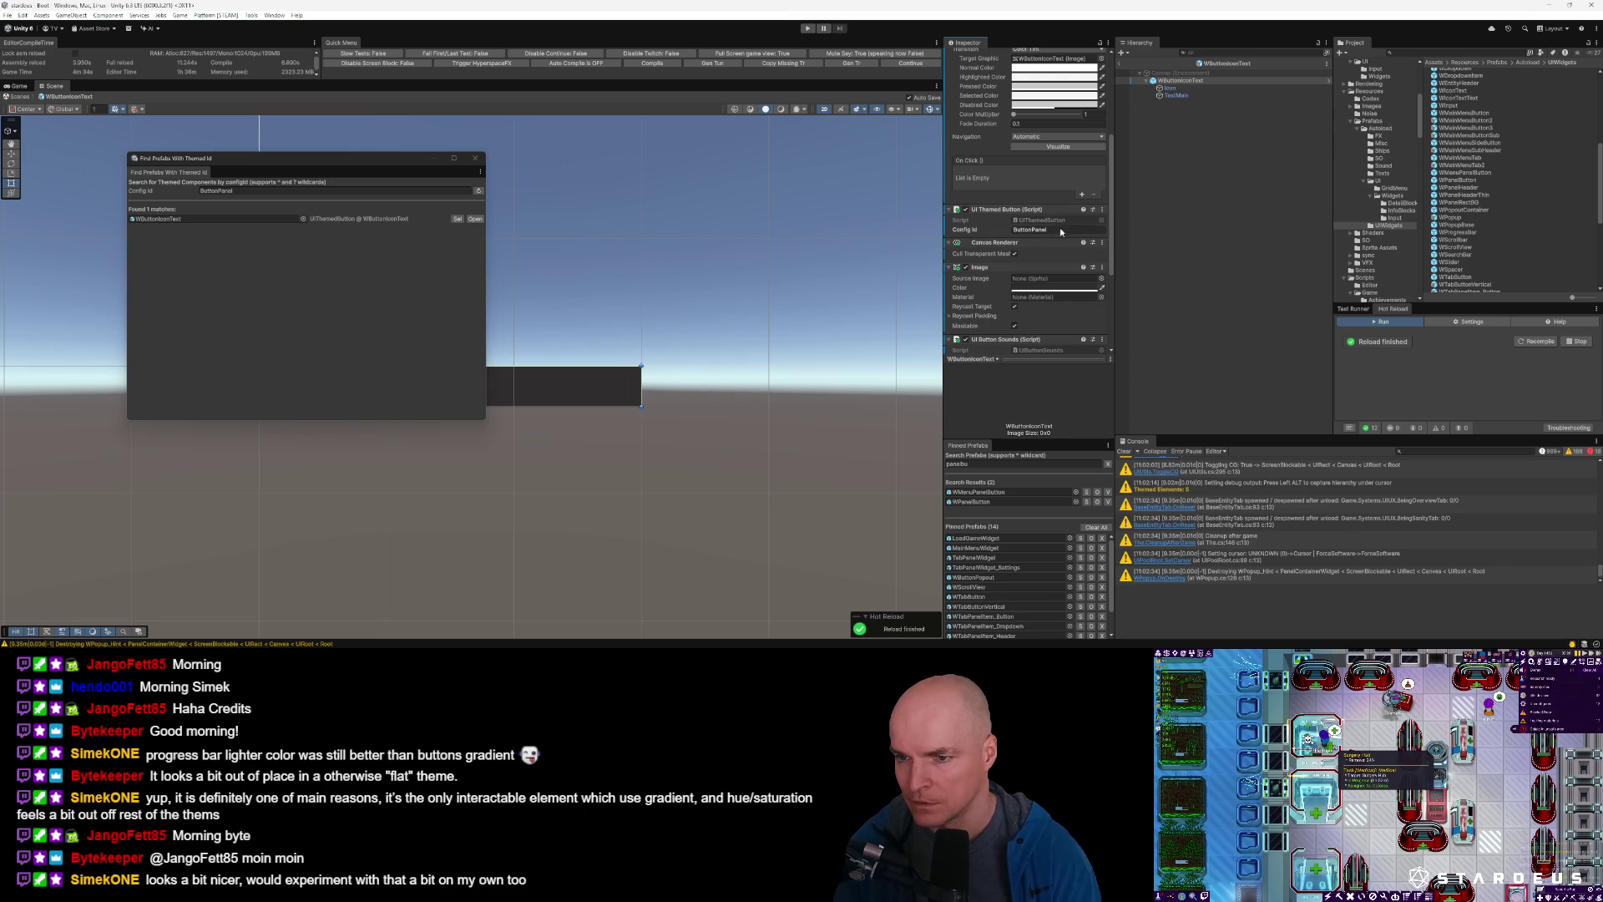
{"action": "key", "text": "BackSpace"}
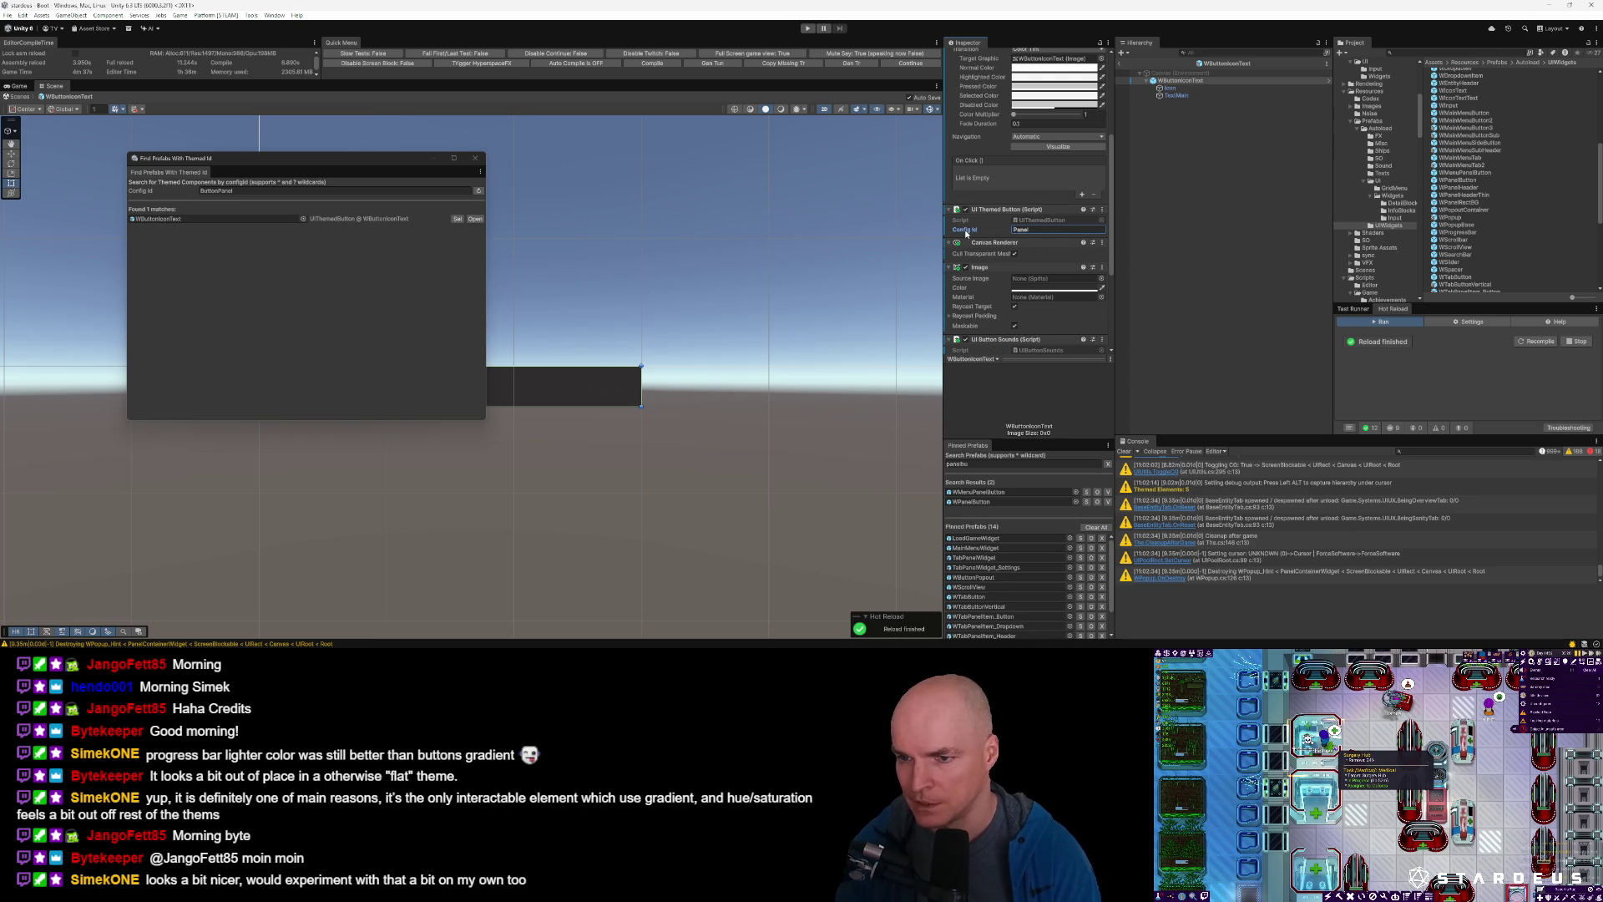
Confirm no prefabs still use ButtonPanel, close the search window, and exit prefab mode.
{"action": "left_click", "coordinate": [478, 192]}
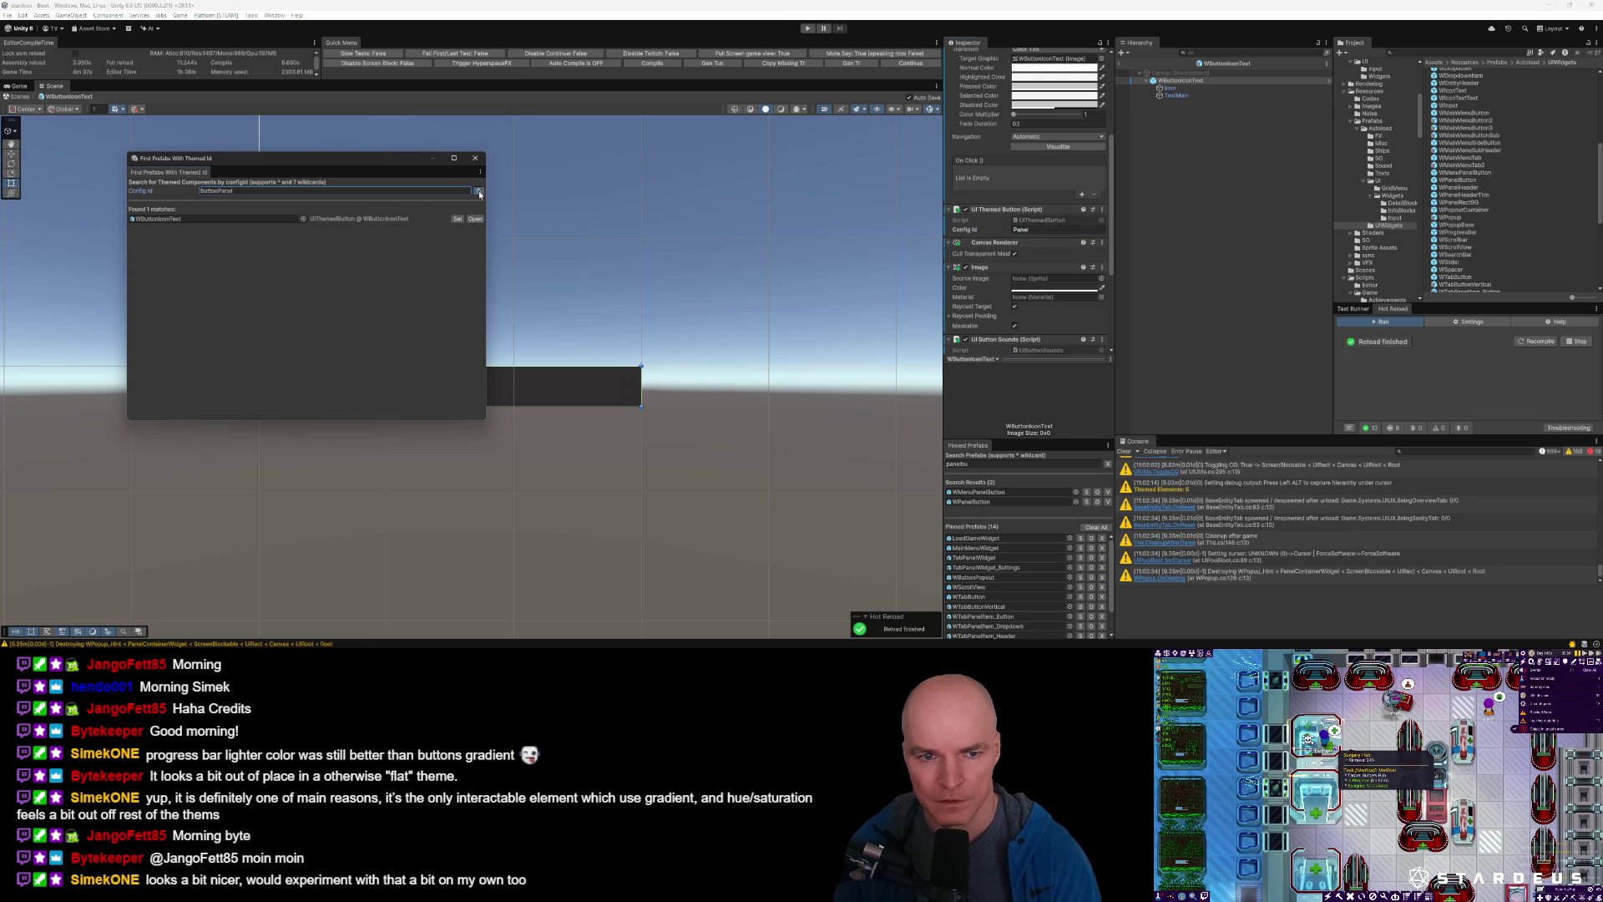
{"action": "left_click", "coordinate": [479, 192]}
{"action": "left_click", "coordinate": [476, 159]}
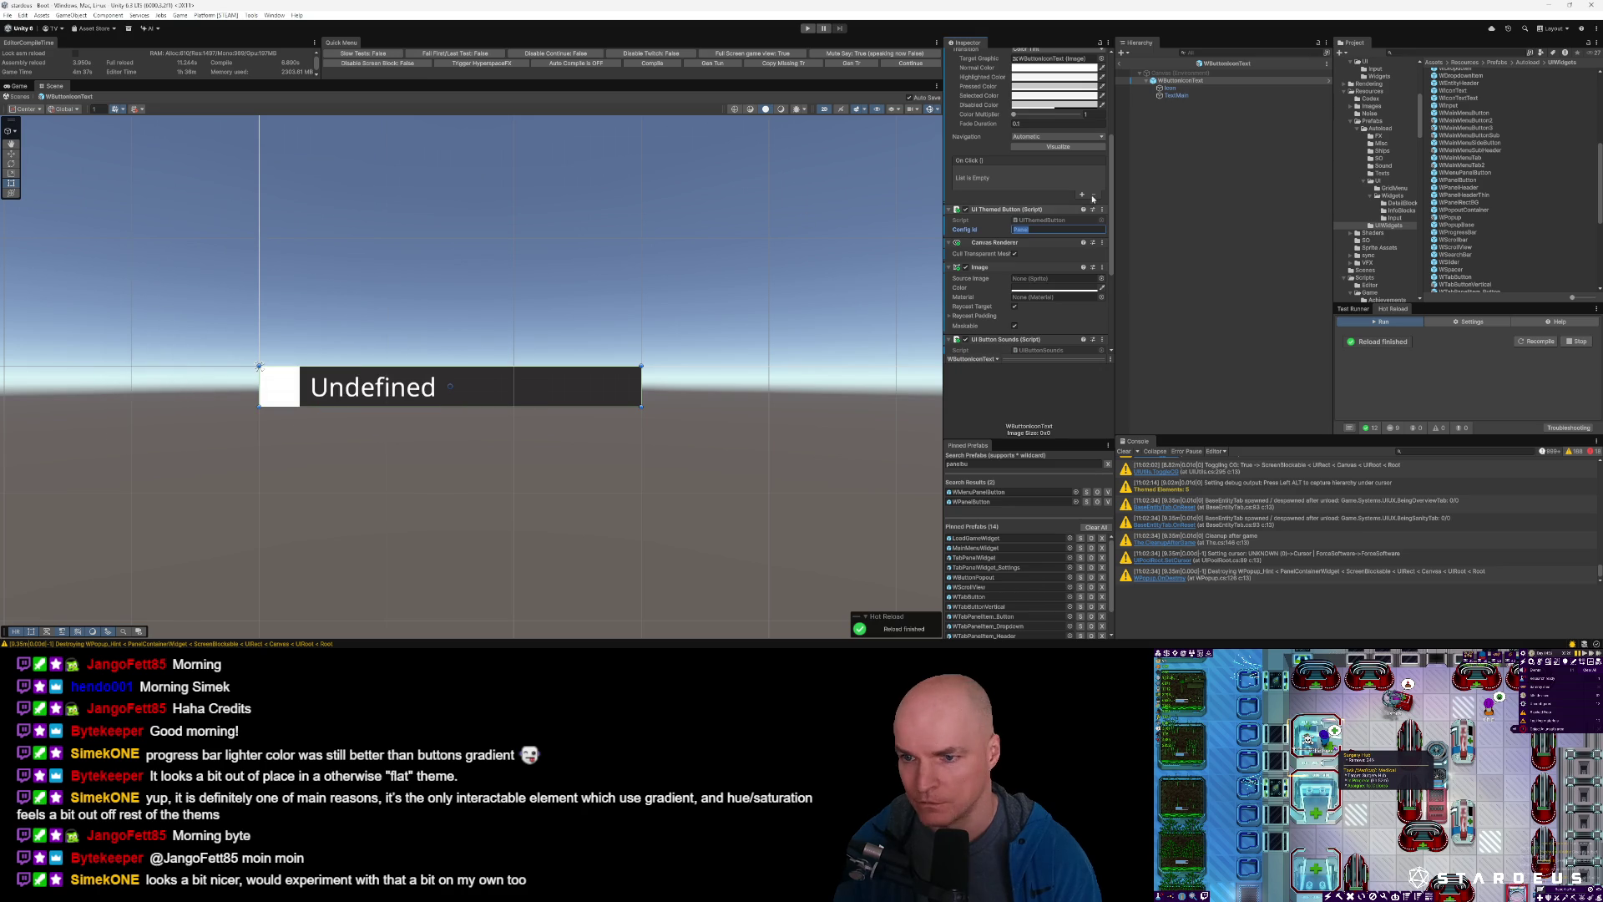
{"action": "left_click", "coordinate": [1121, 65]}
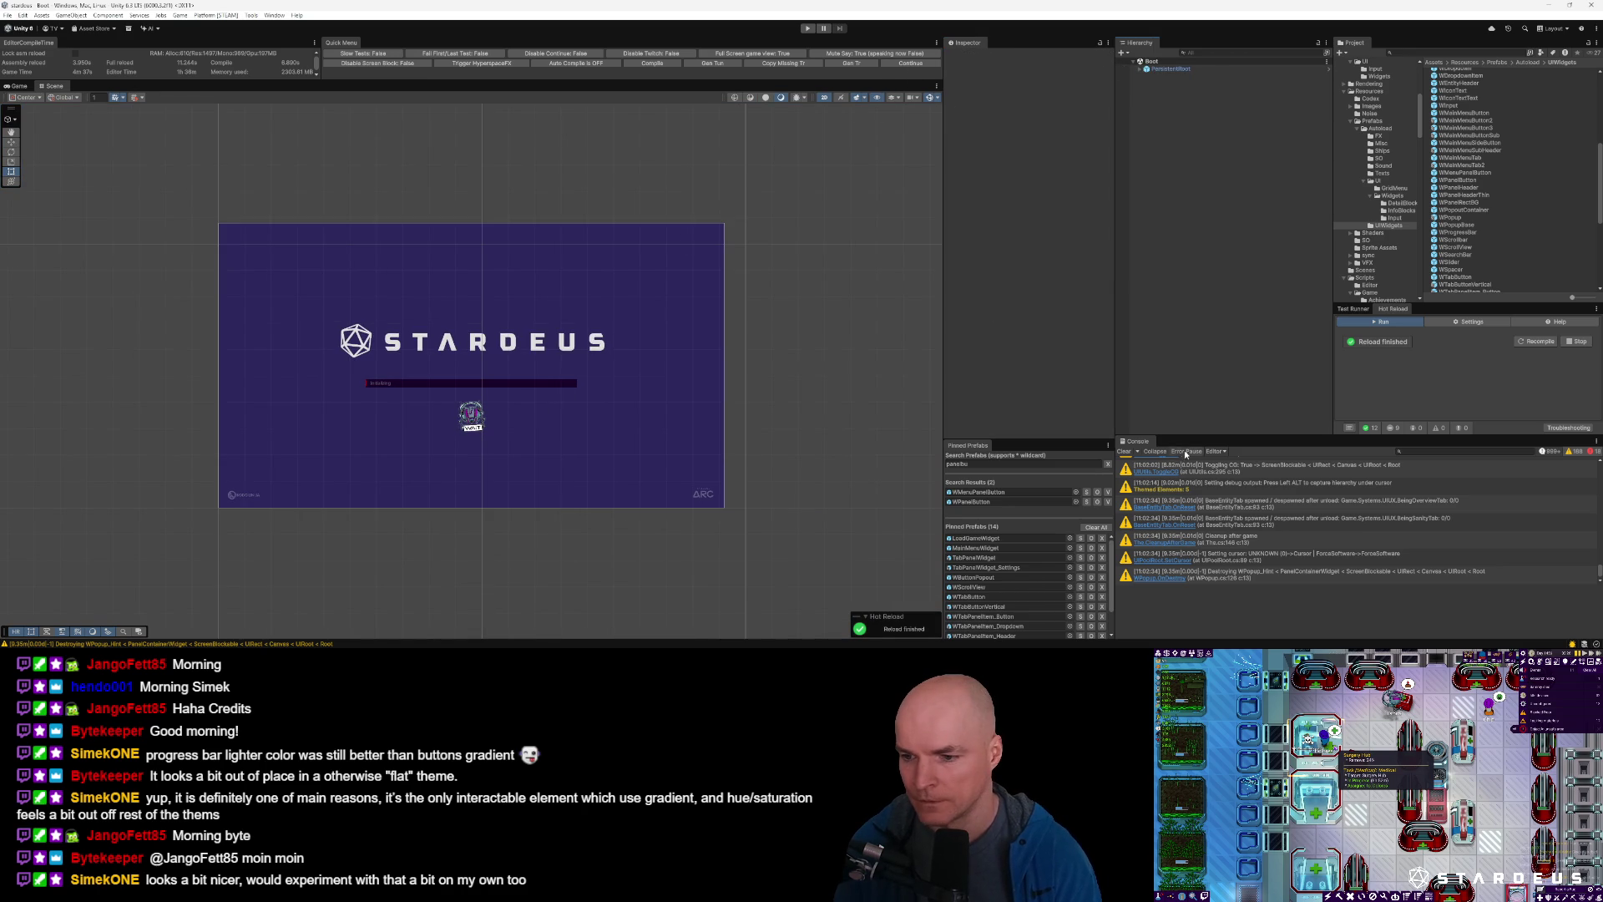
Clear the Console, run the game in Play mode, then return to VS Code.
{"action": "left_click", "coordinate": [1126, 452]}
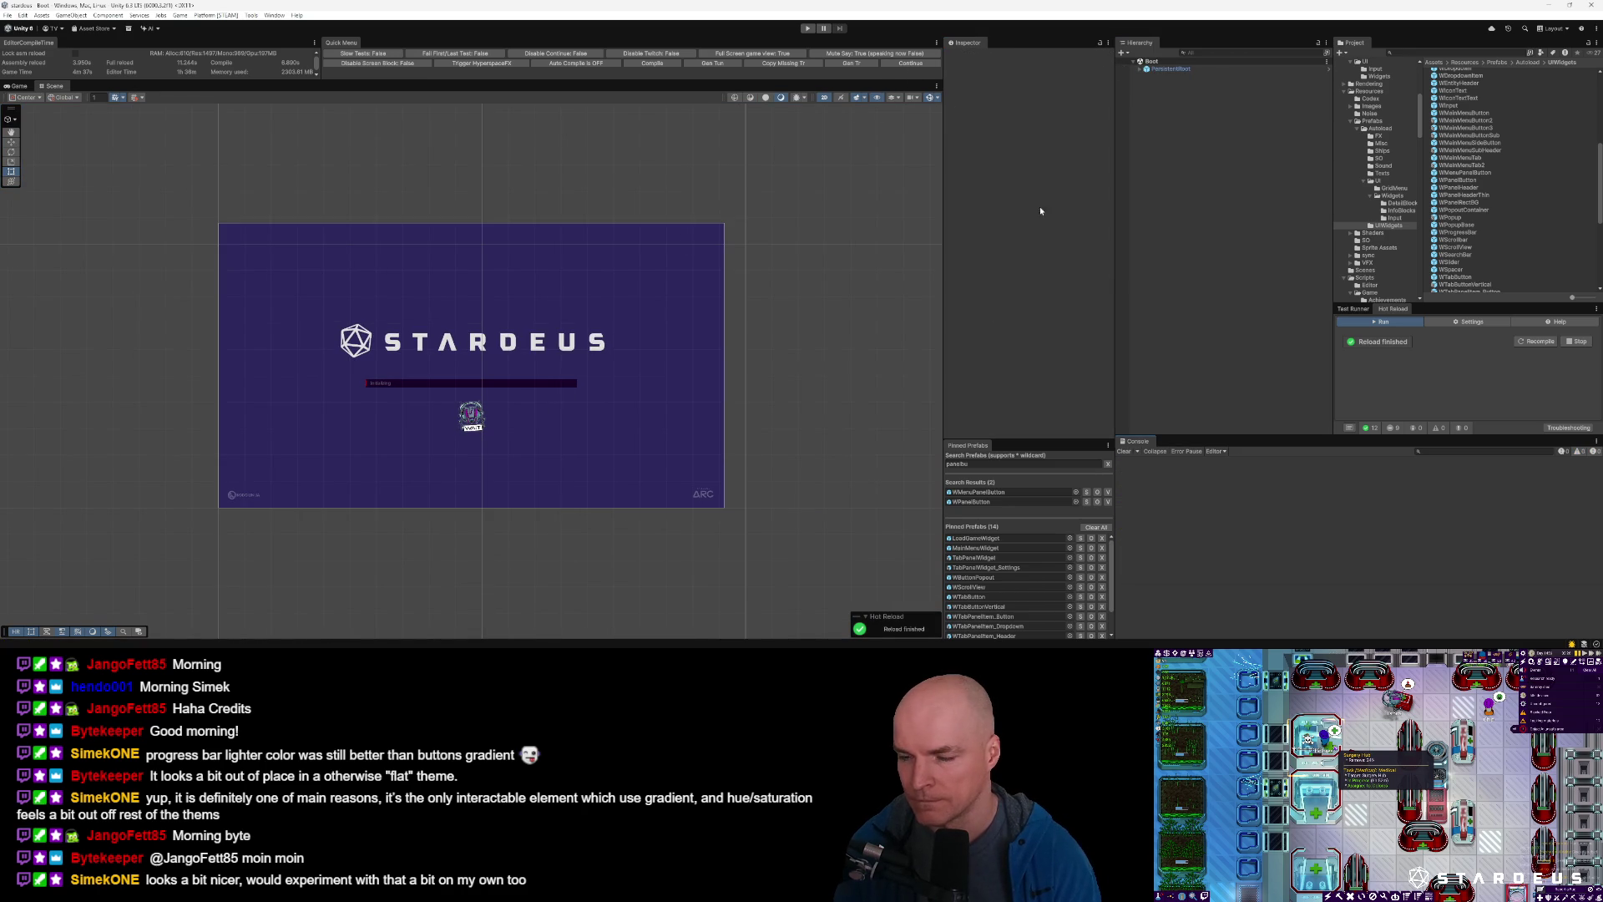
{"action": "left_click", "coordinate": [910, 64]}
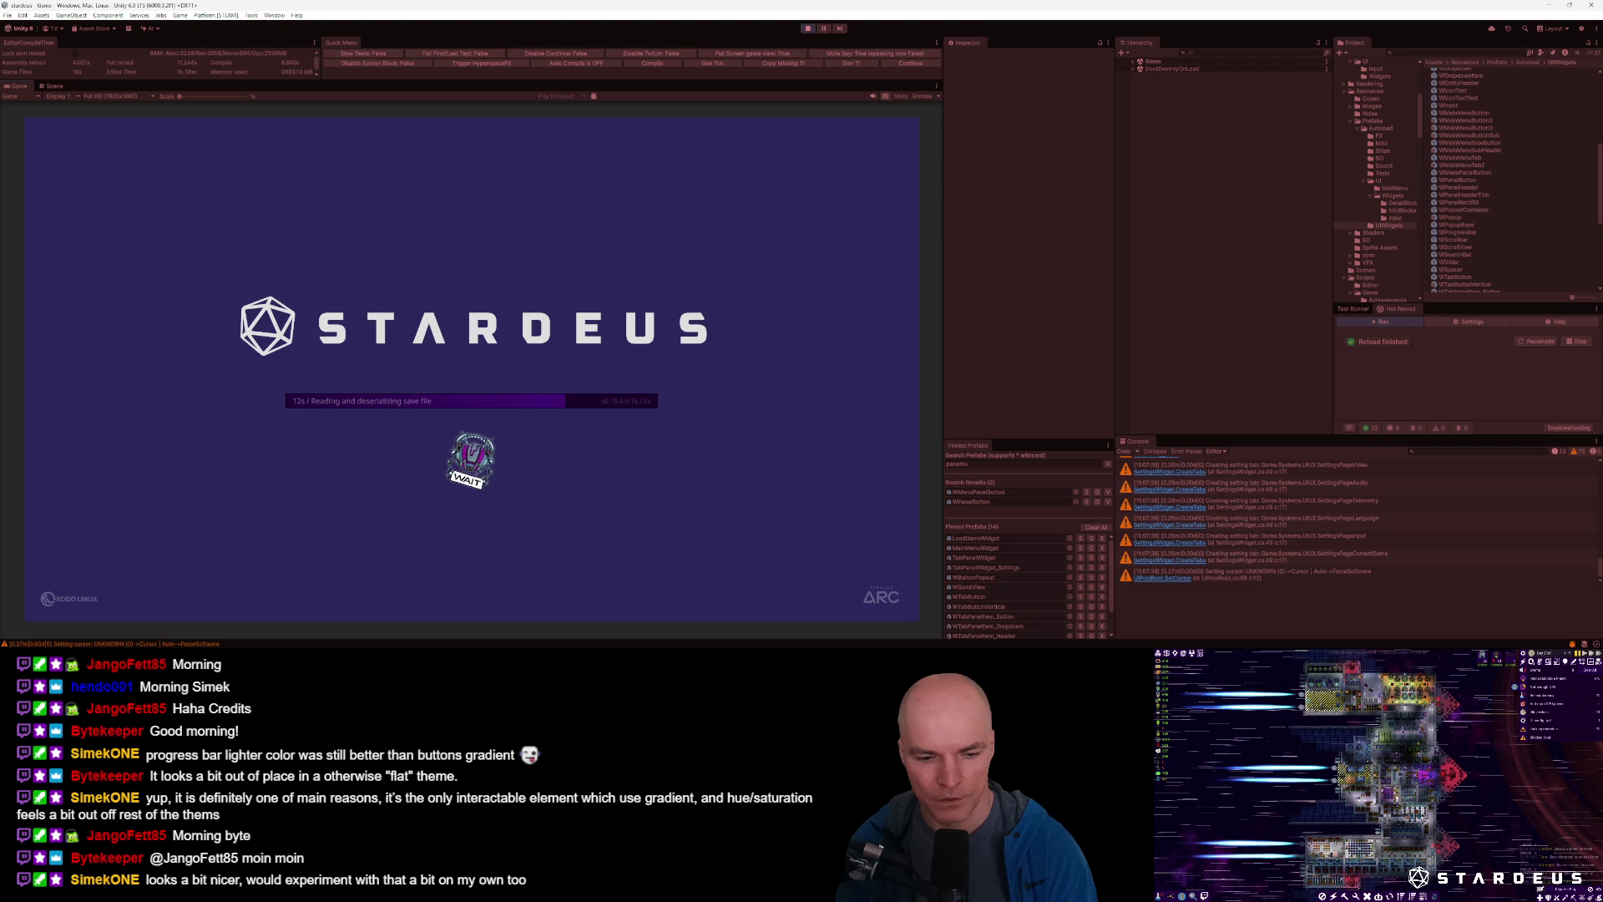
{"action": "key", "text": "alt+Tab"}
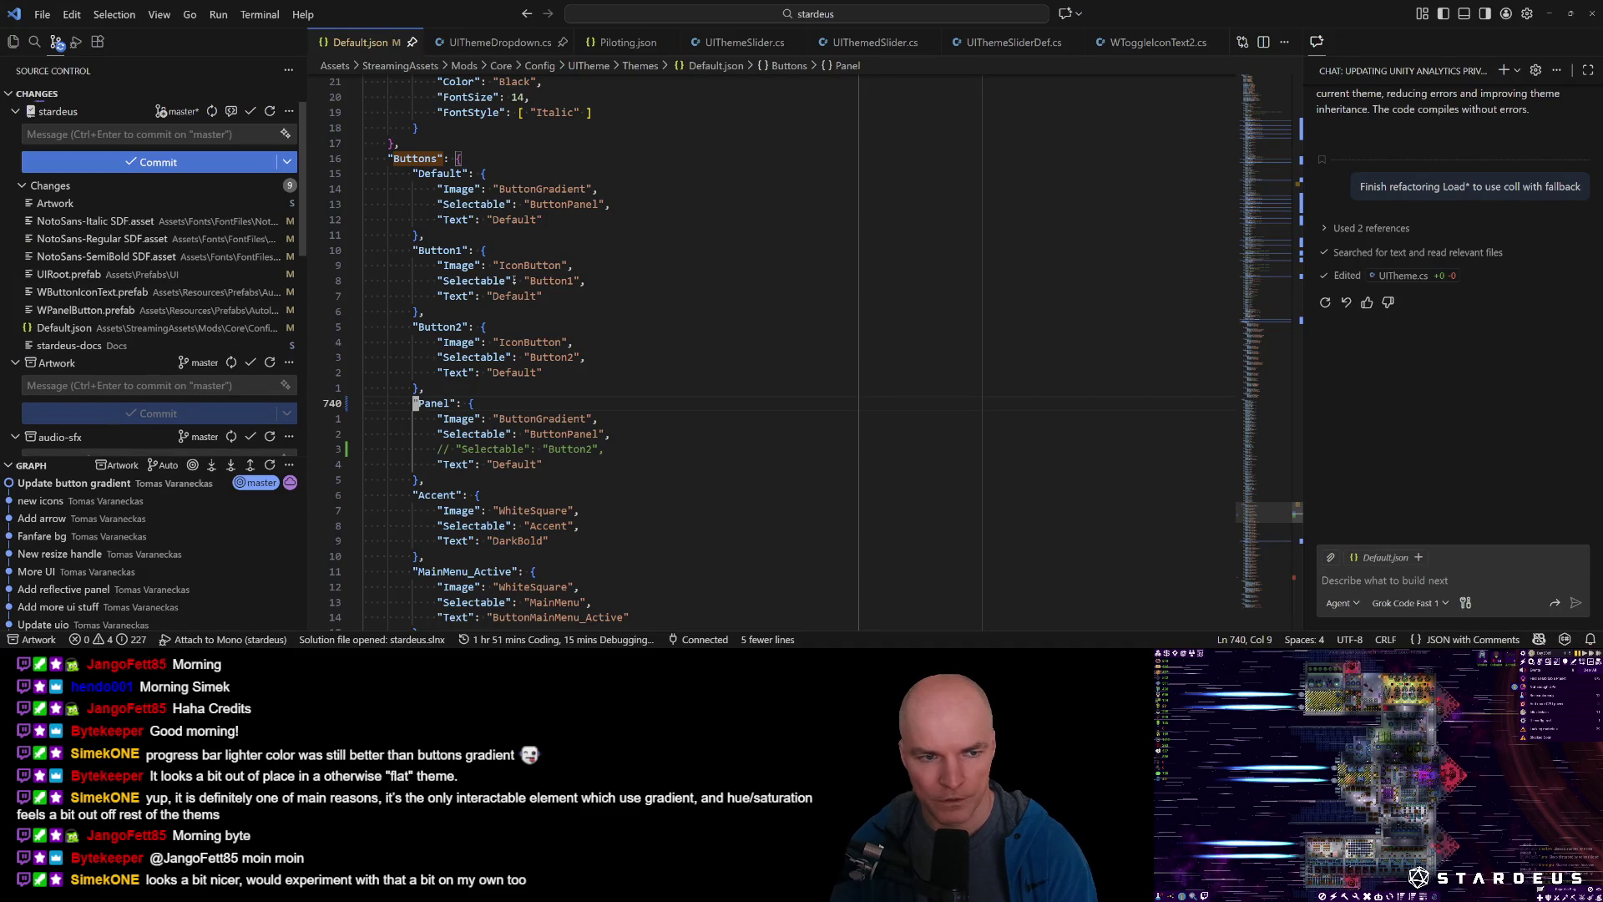
Add an "Images" section after the Colors block in NeonNights.json and save.
{"action": "key", "text": "ctrl+p"}
{"action": "type", "text": "neon"}
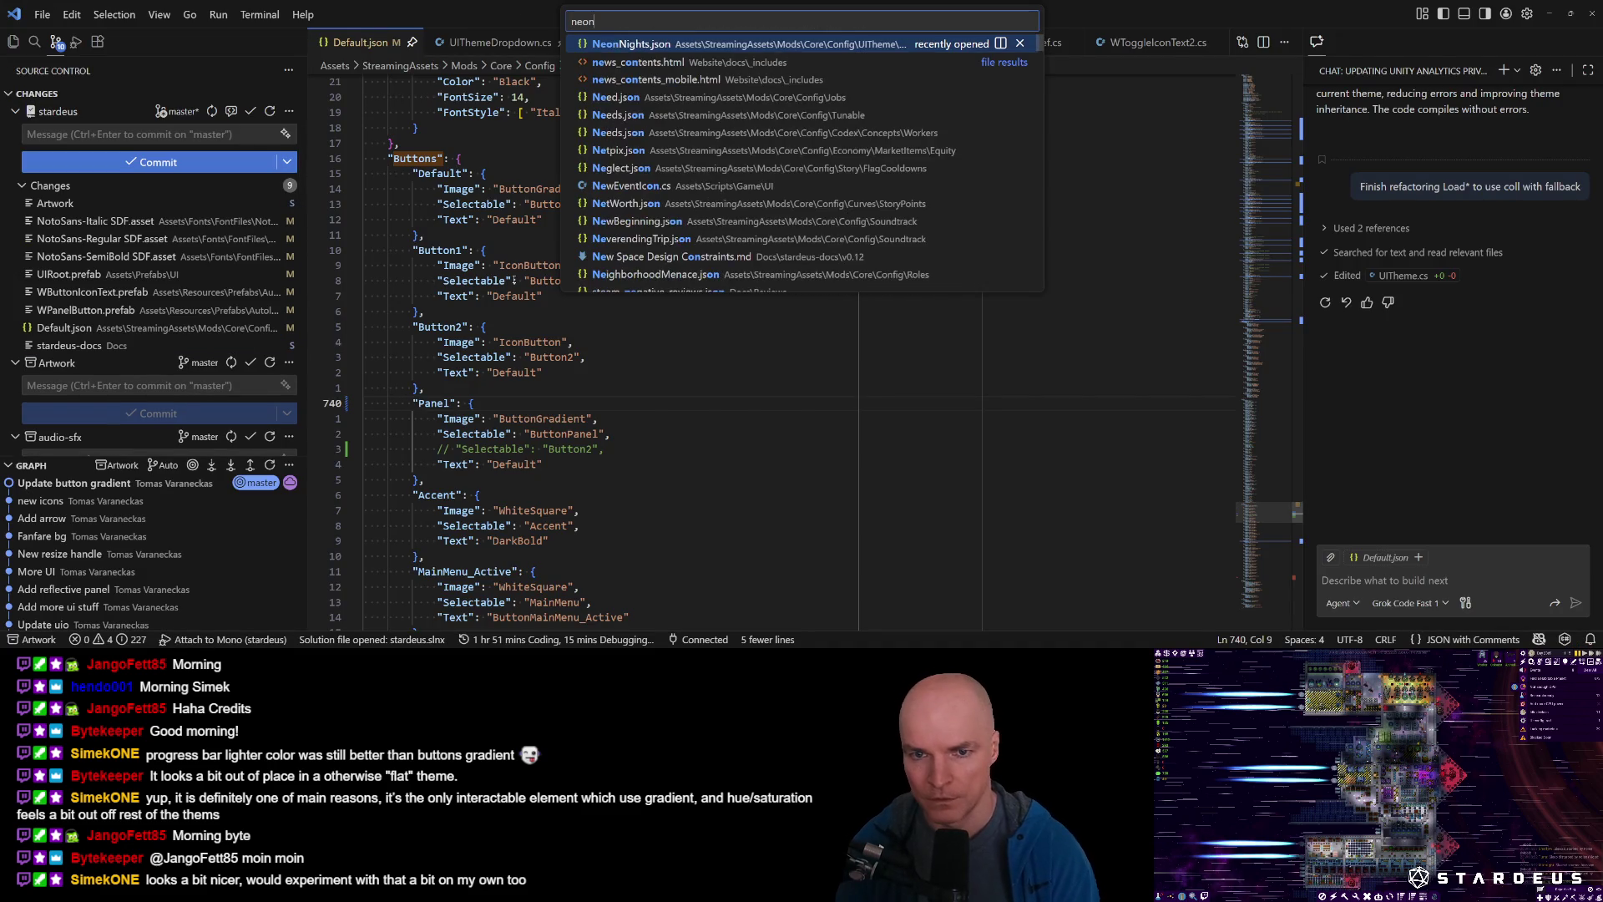
{"action": "key", "text": "Return"}
{"action": "type", "text": "6j"}
{"action": "type", "text": "A,"}
{"action": "key", "text": "Return"}
{"action": "type", "text": "\""}
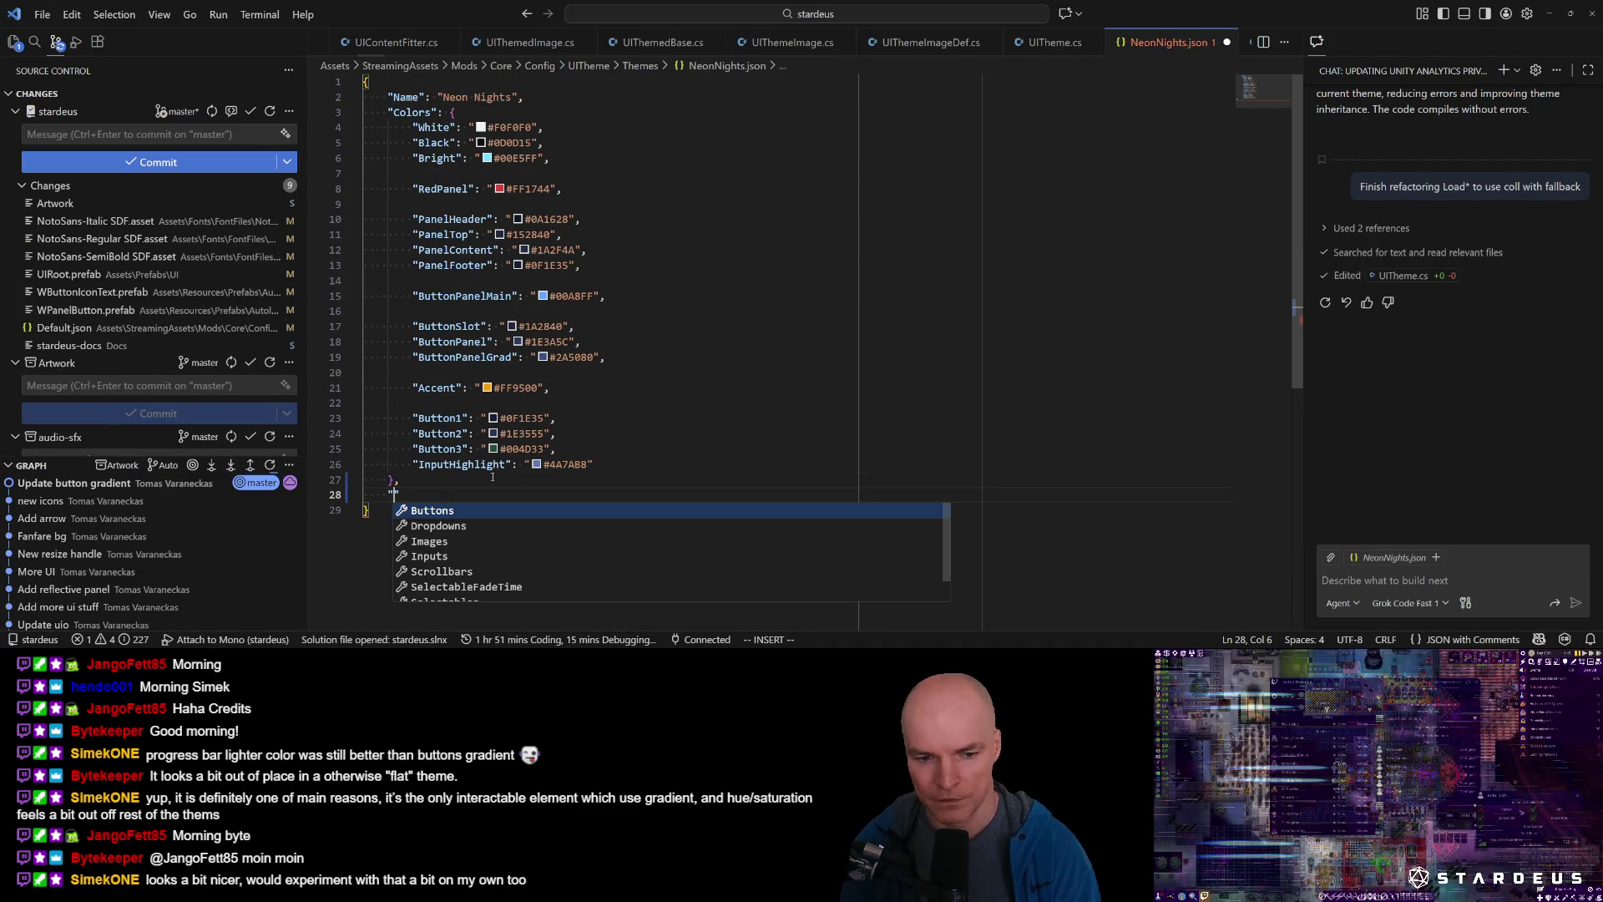
{"action": "type", "text": "Image"}
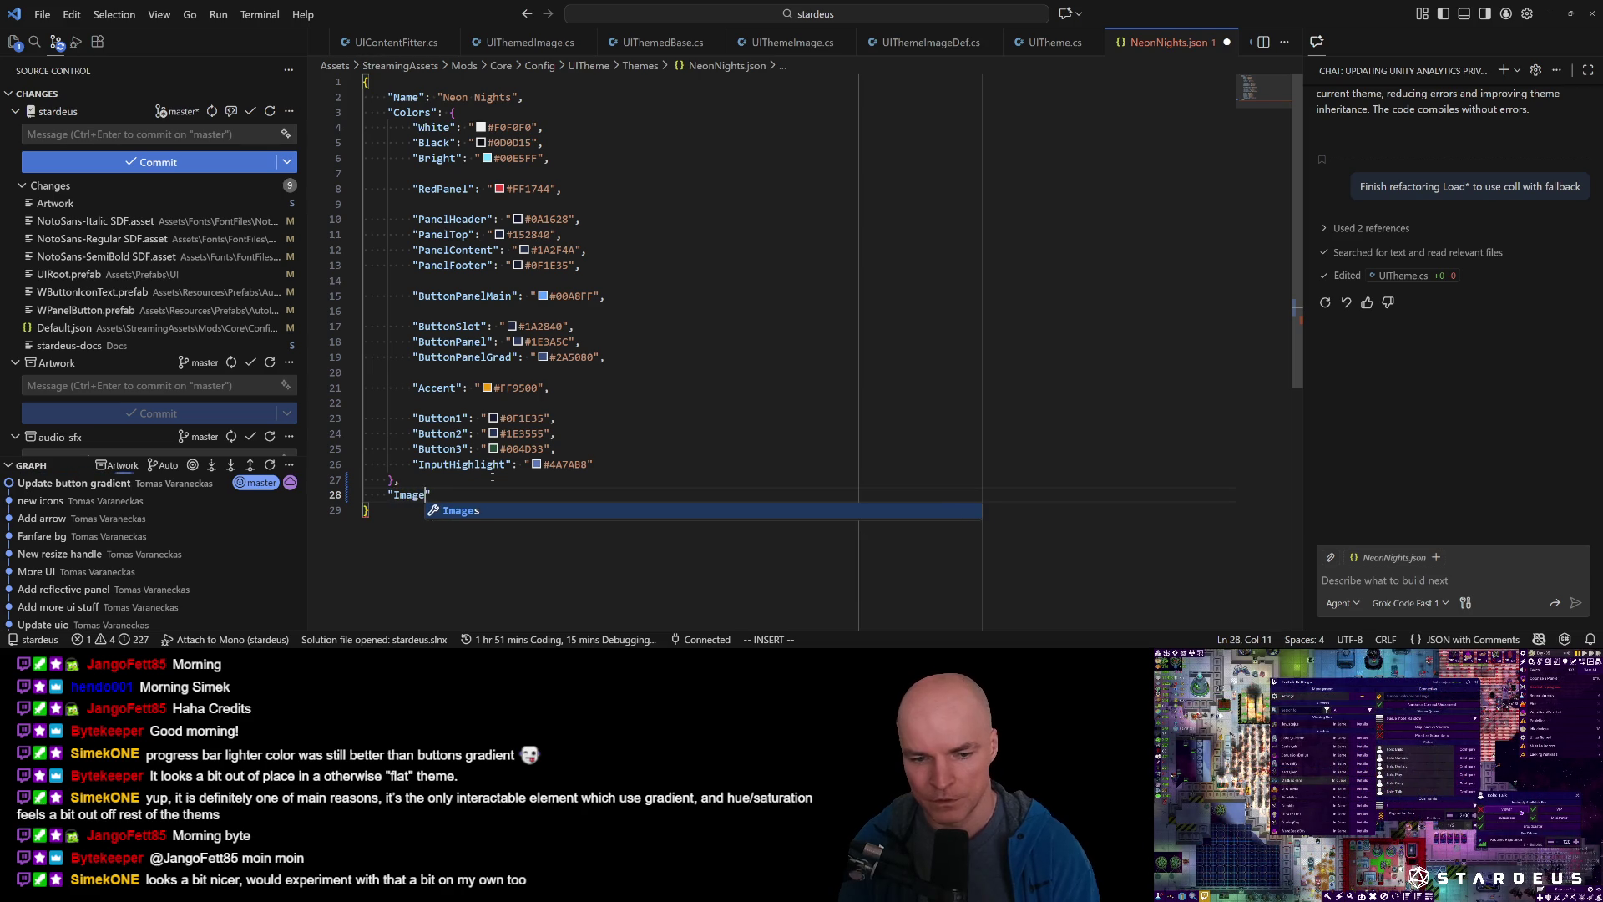
{"action": "key", "text": "Return"}
{"action": "key", "text": "Return"}
{"action": "key", "text": "Escape"}
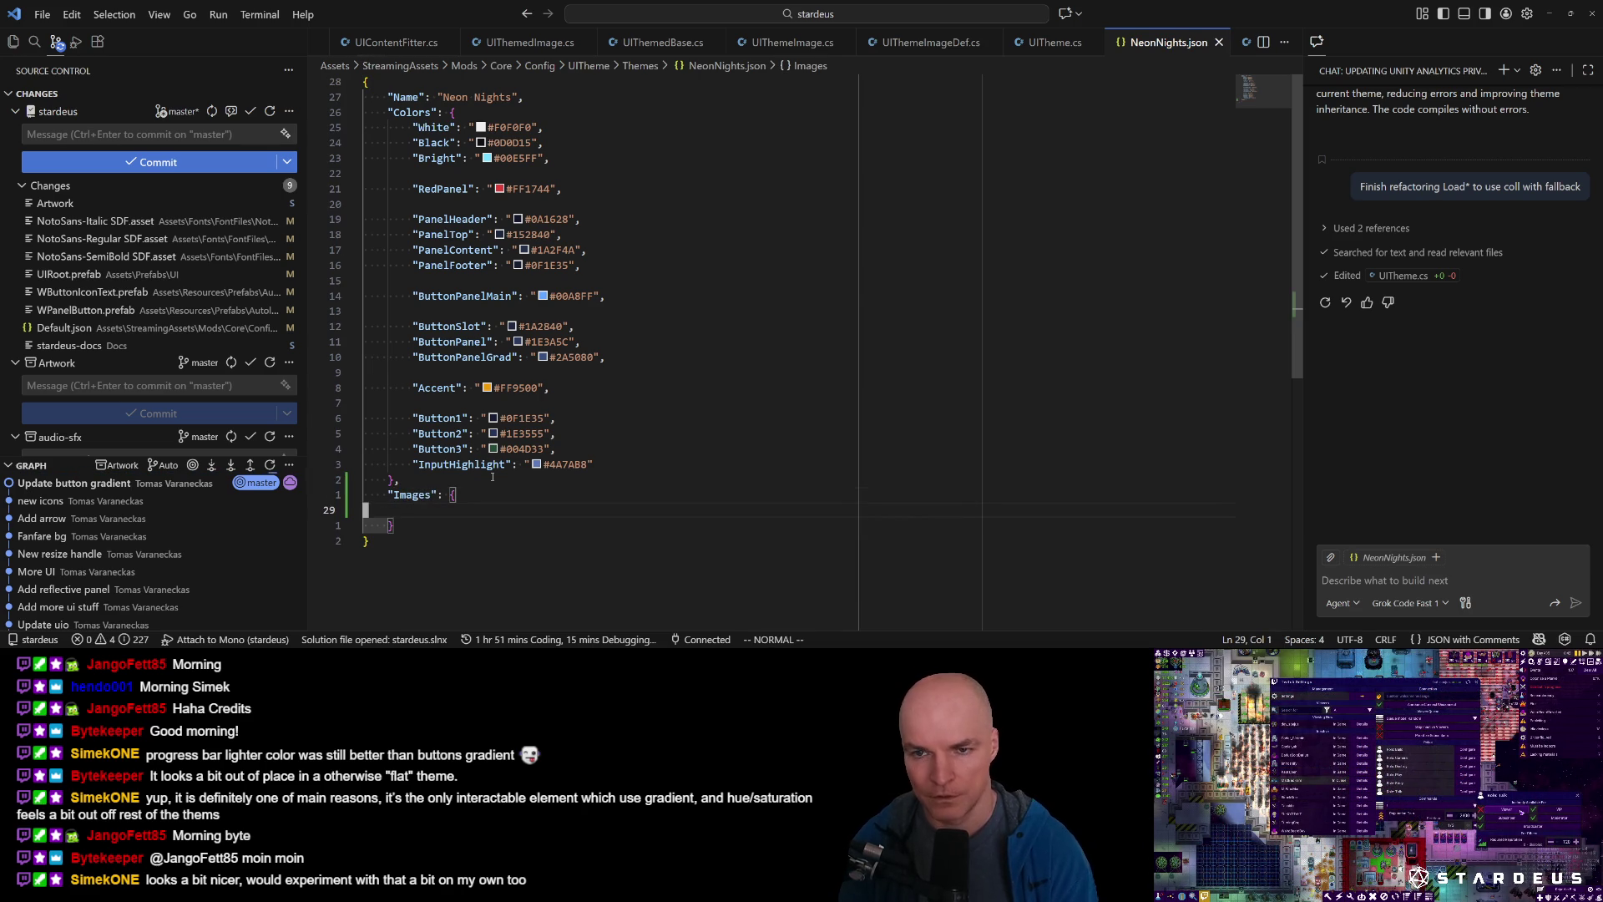
{"action": "key", "text": "ctrl+p"}
{"action": "key", "text": "Return"}
Locate the ButtonGradient image definition in Default.json with a /Gradient search.
{"action": "type", "text": "/Gradient"}
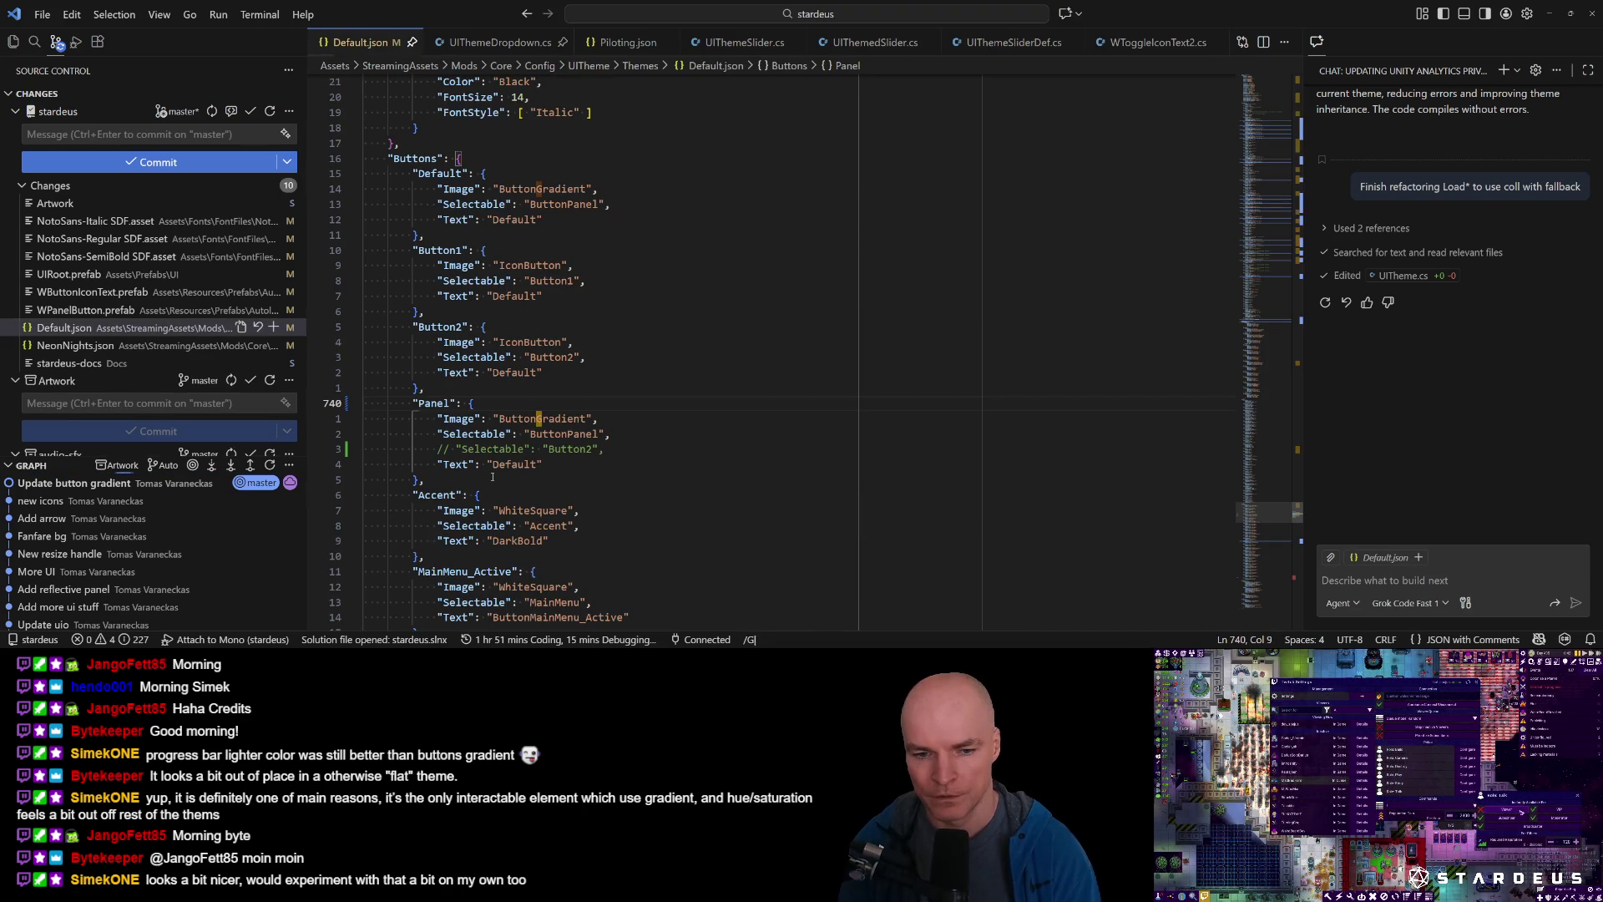
{"action": "key", "text": "Return"}
{"action": "key", "text": "n"}
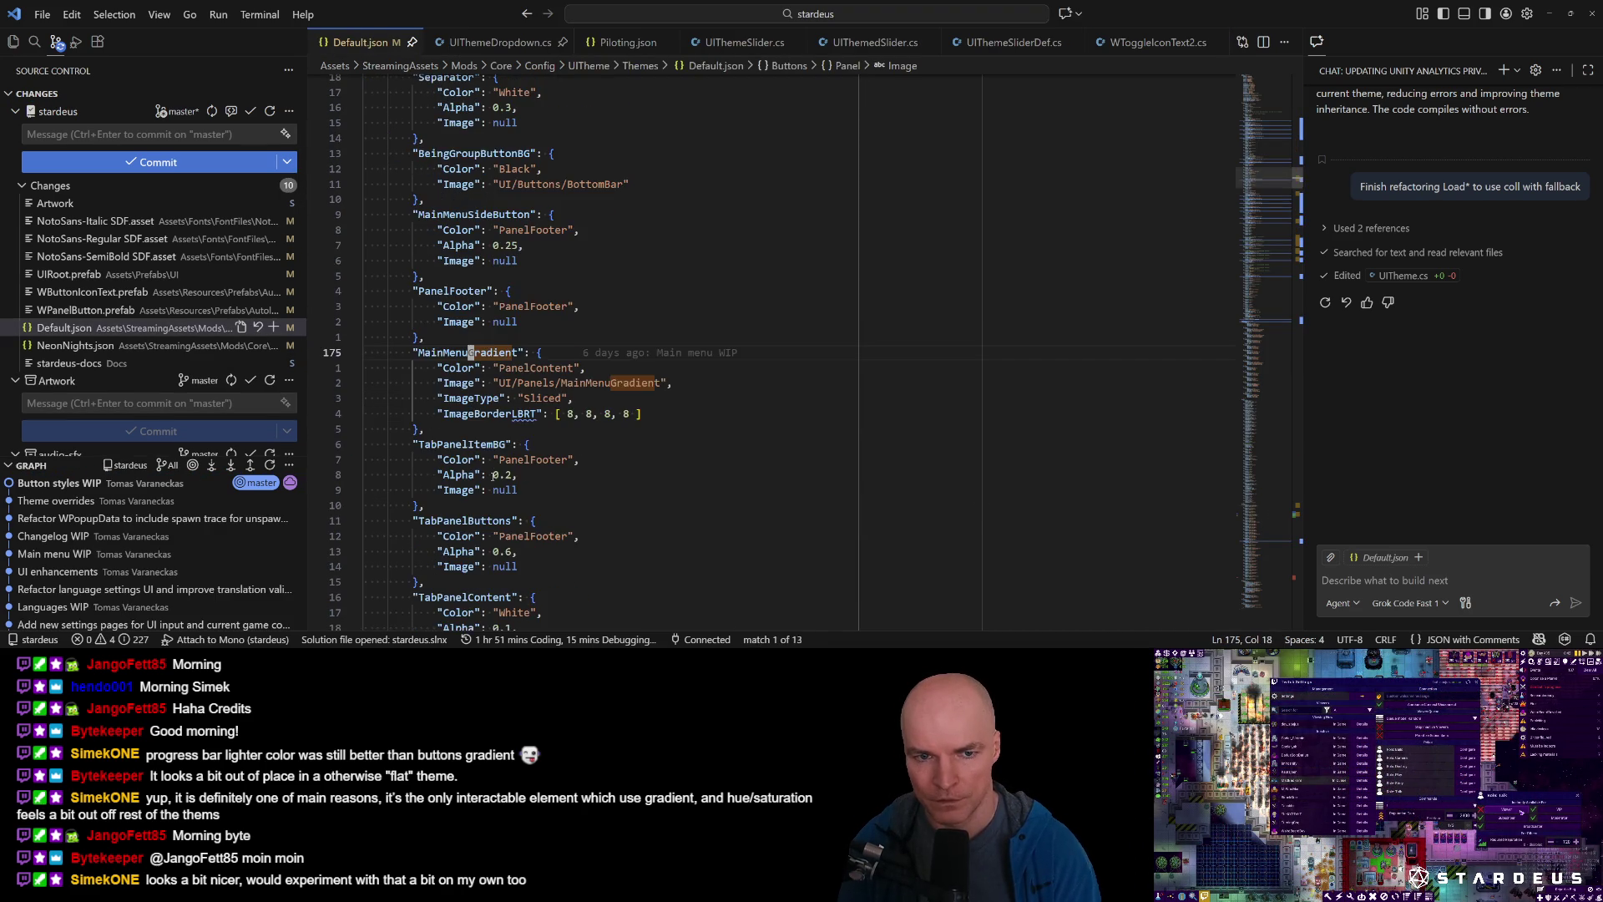
{"action": "type", "text": "/Buttons/Gra"}
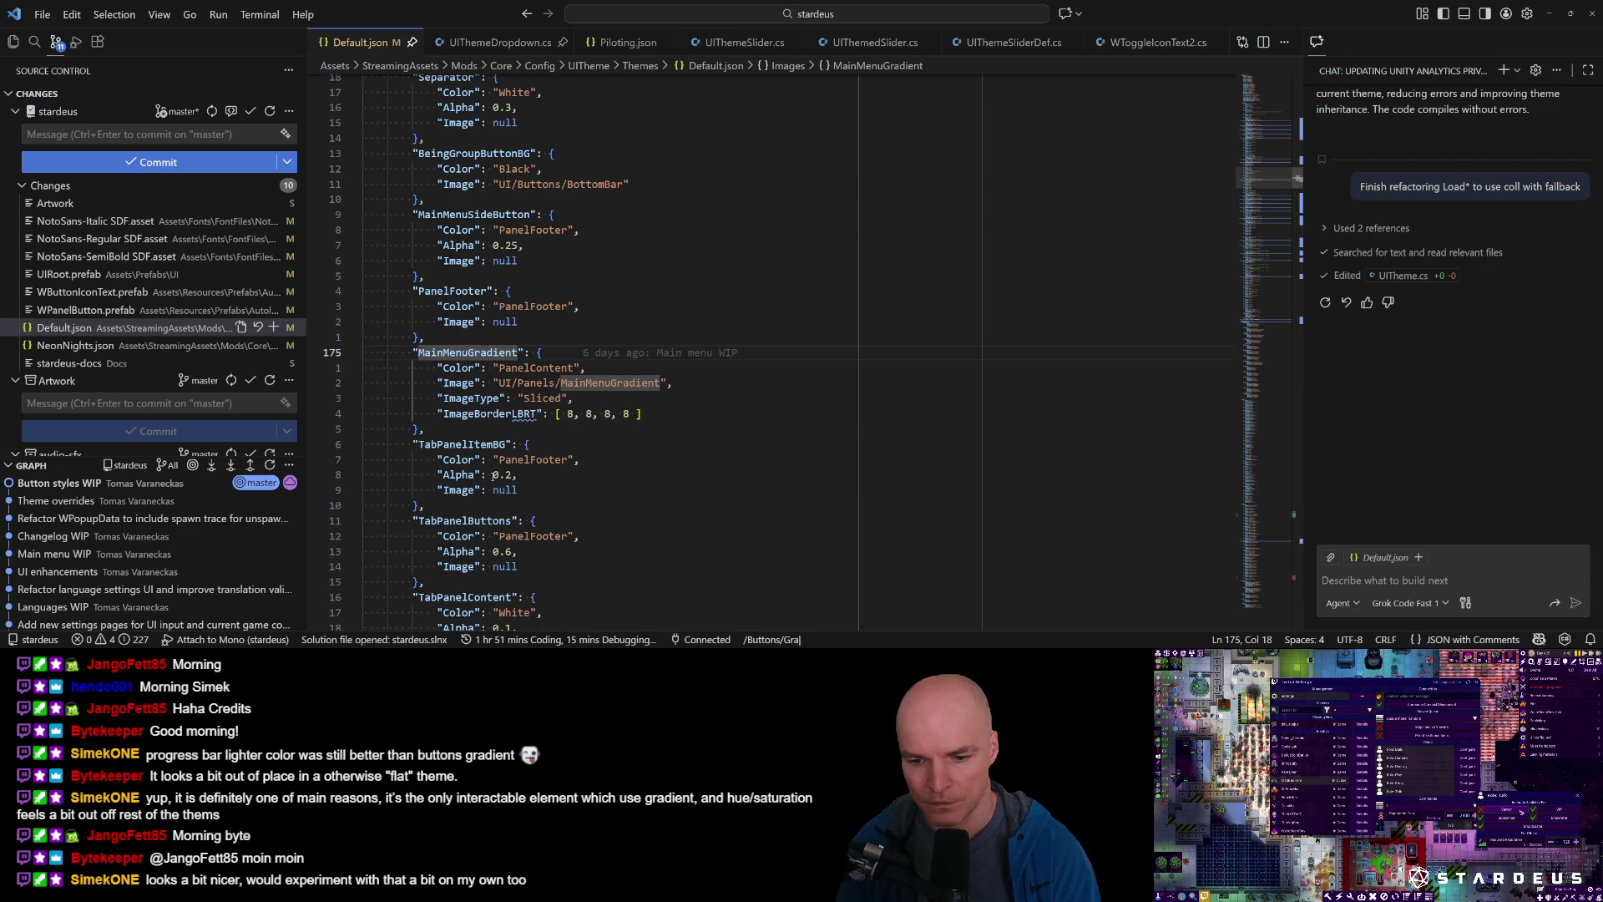
{"action": "key", "text": "BackSpace"}
{"action": "key", "text": "BackSpace"}
{"action": "key", "text": "BackSpace"}
{"action": "key", "text": "BackSpace"}
{"action": "key", "text": "BackSpace"}
{"action": "type", "text": "/G"}
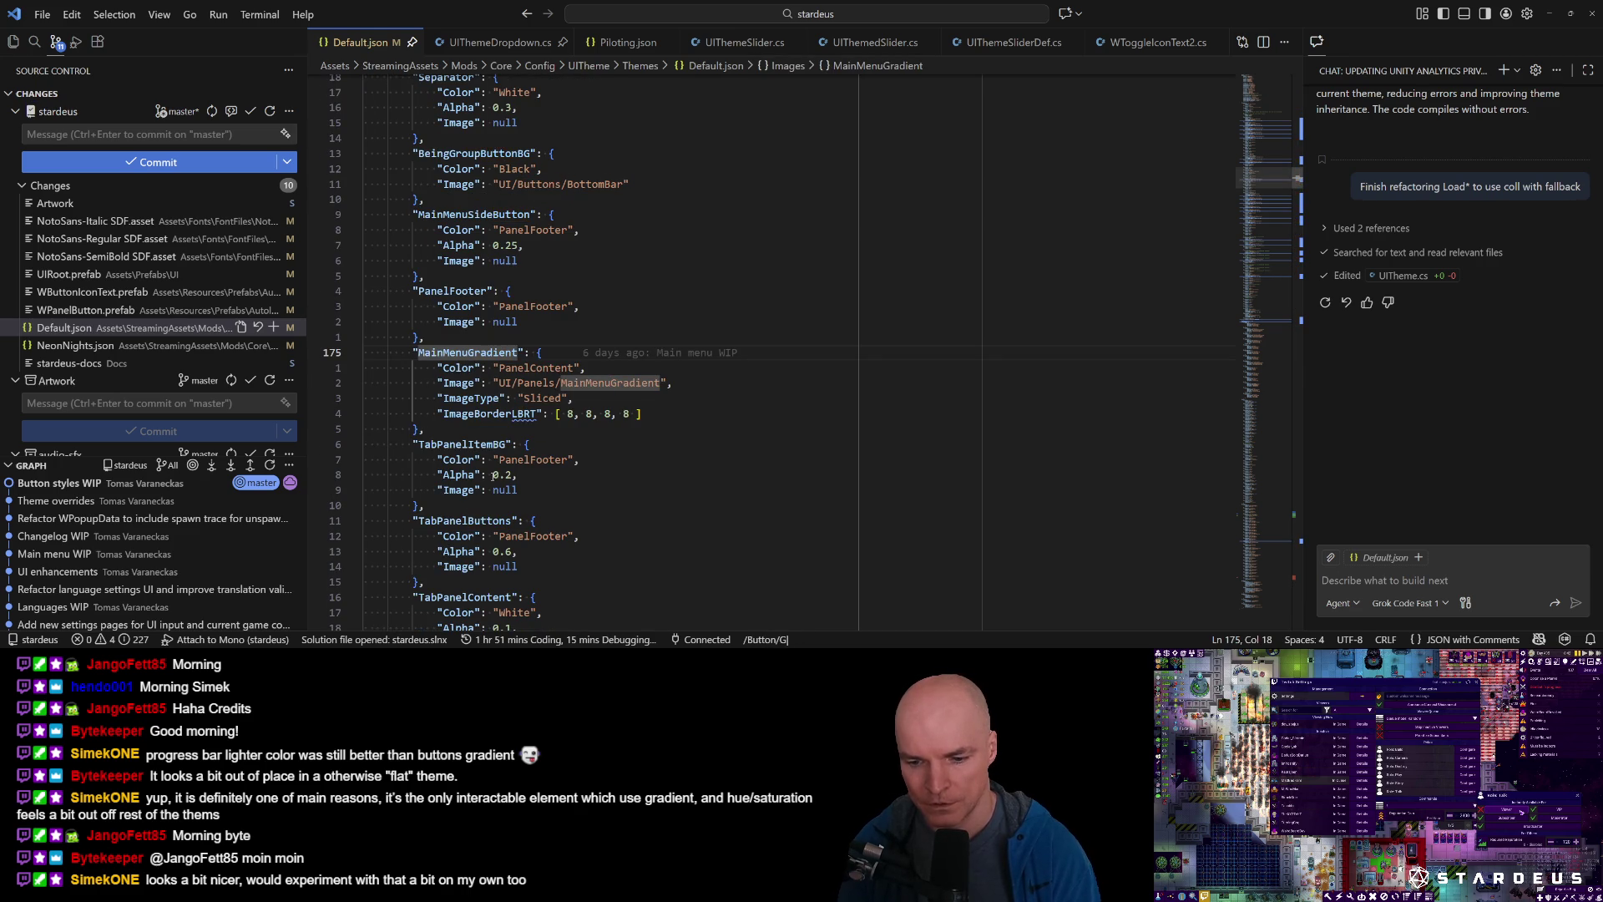
{"action": "key", "text": "BackSpace"}
{"action": "key", "text": "BackSpace"}
{"action": "key", "text": "BackSpace"}
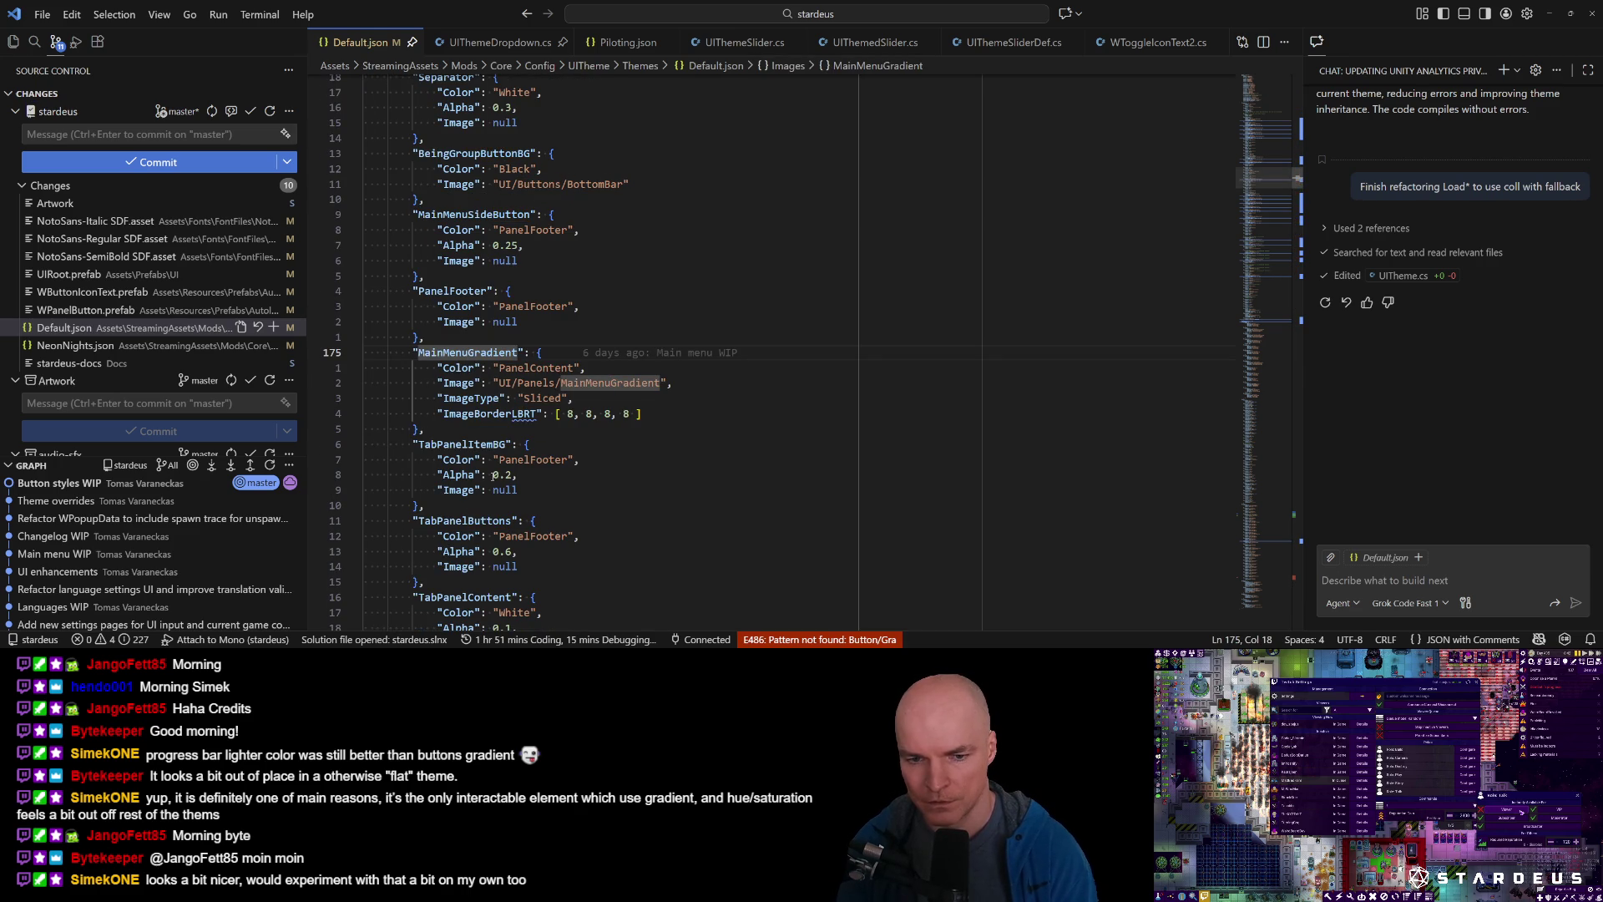
{"action": "type", "text": "UI/Buttons"}
{"action": "key", "text": "Return"}
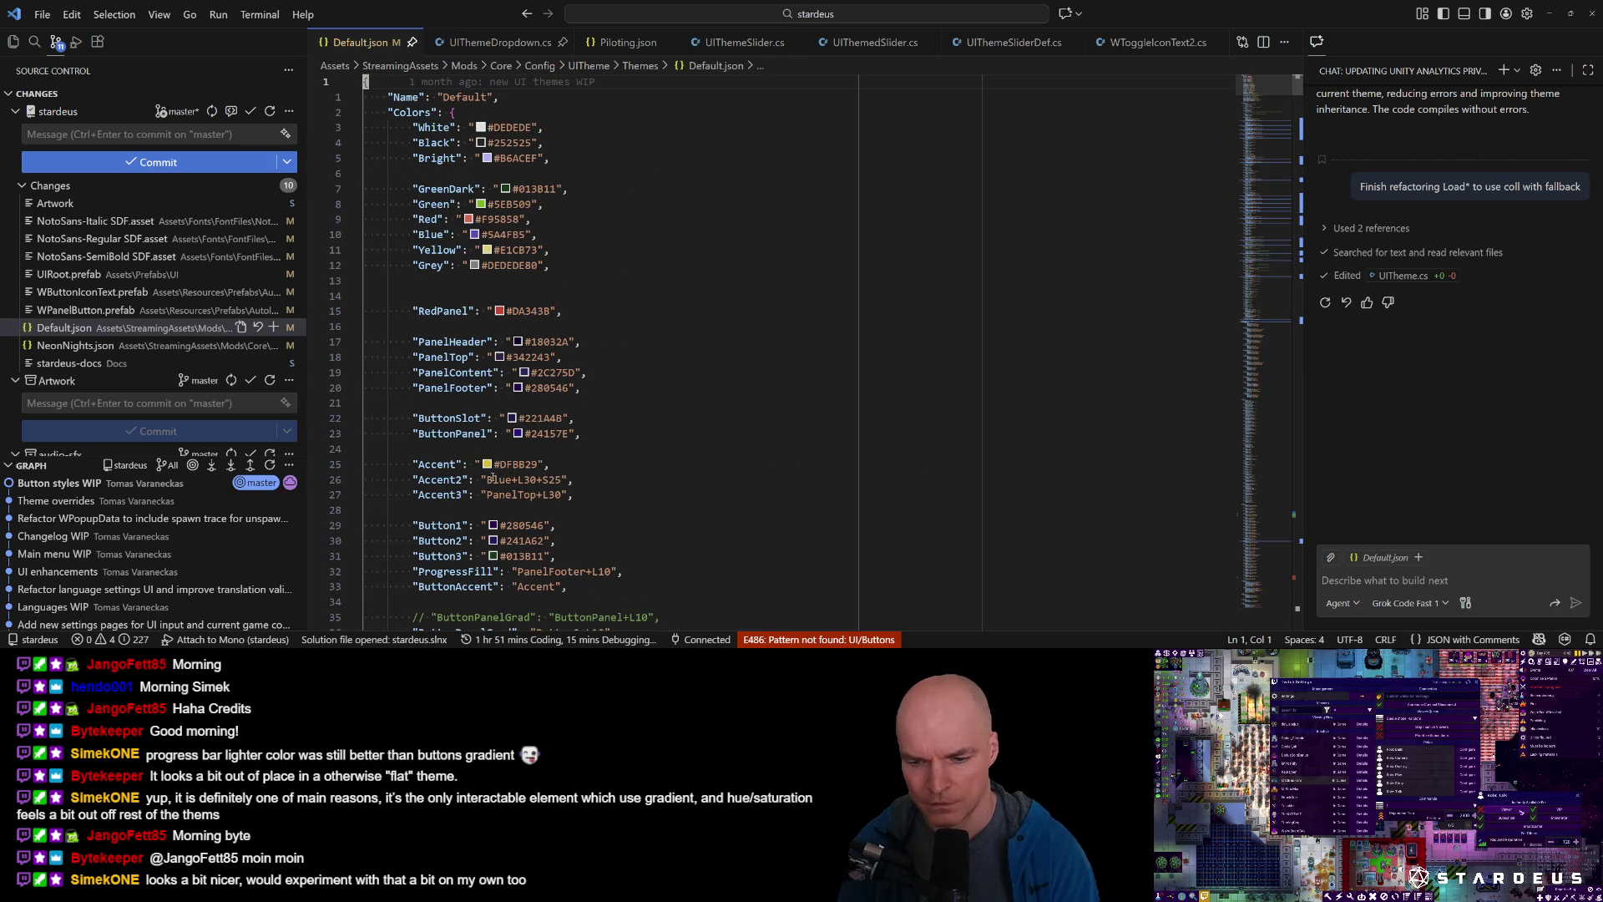
{"action": "type", "text": "/Gradient"}
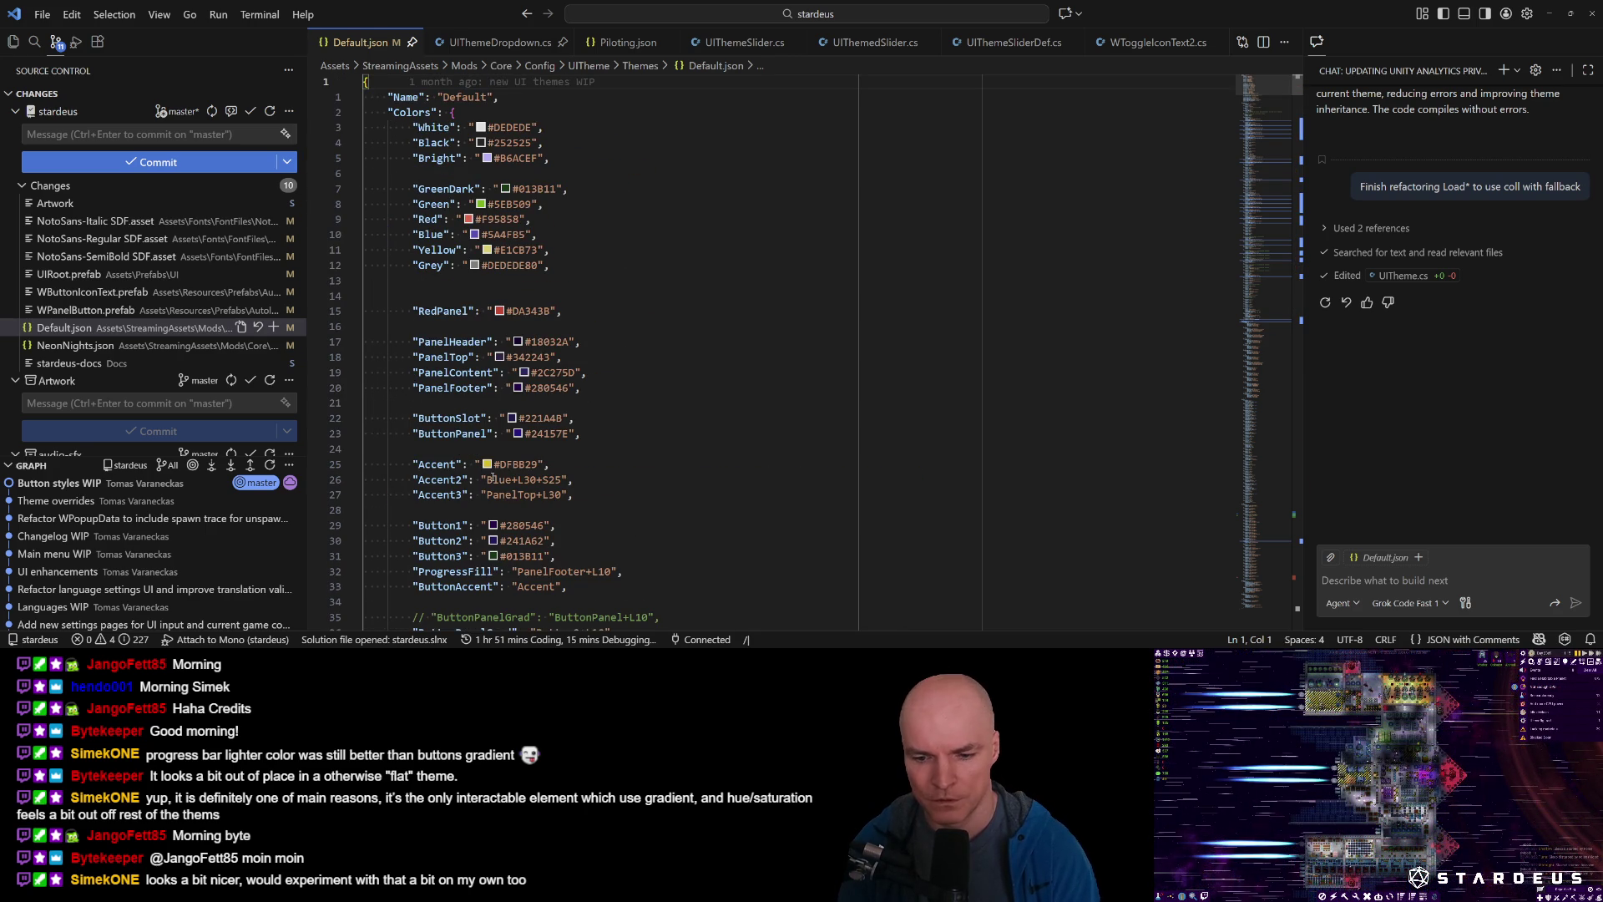
{"action": "key", "text": "Return"}
{"action": "key", "text": "n"}
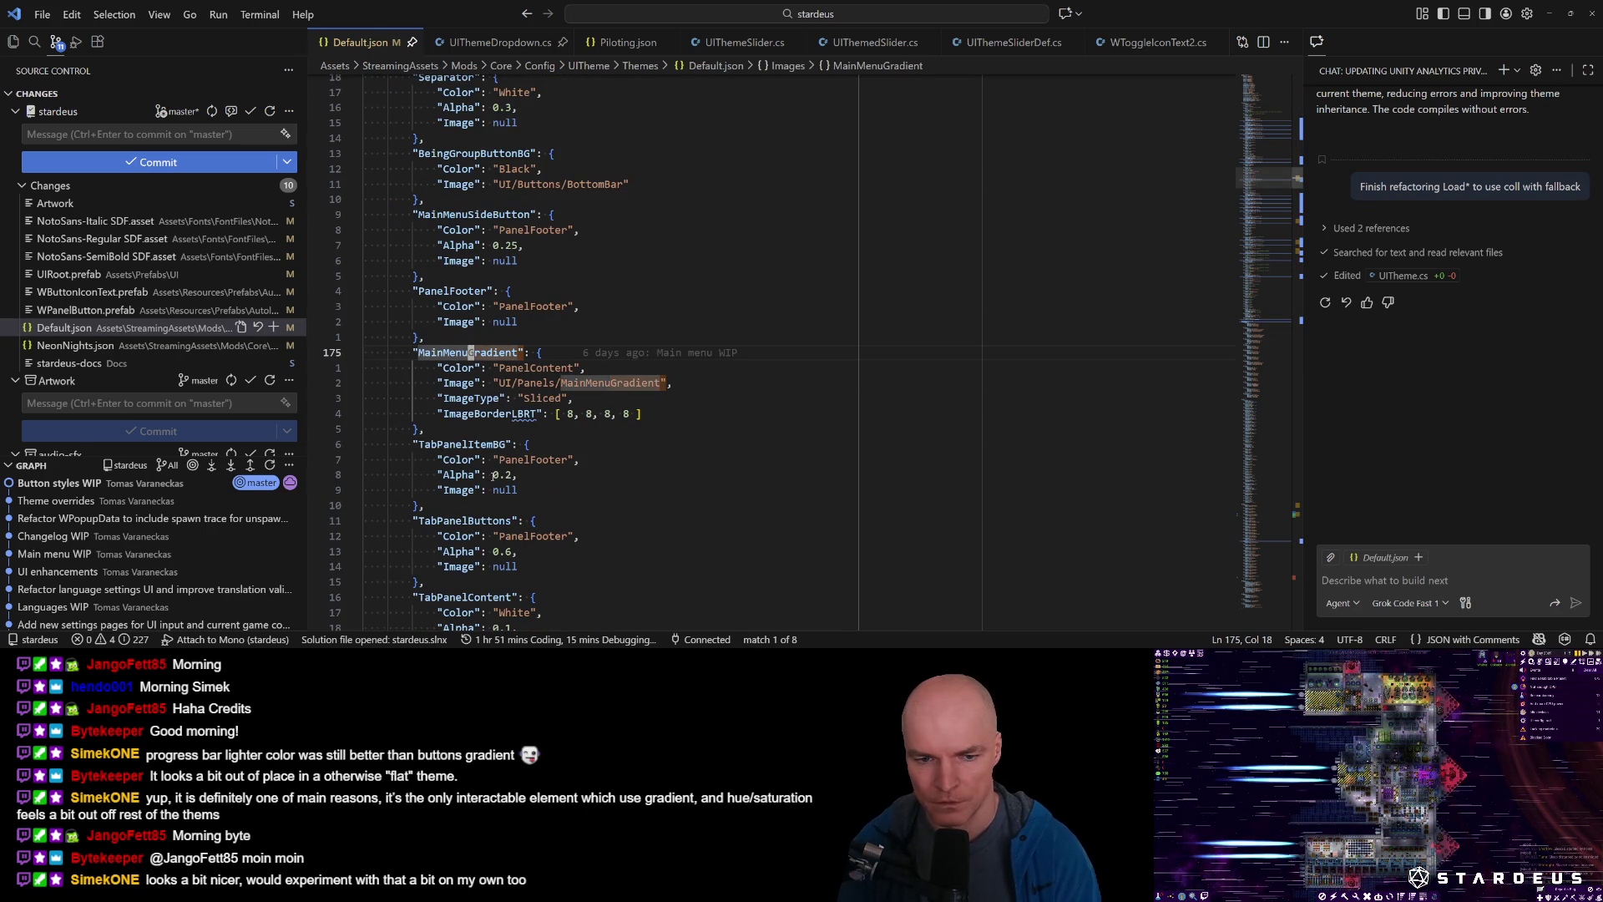
{"action": "key", "text": "n"}
{"action": "key", "text": "n"}
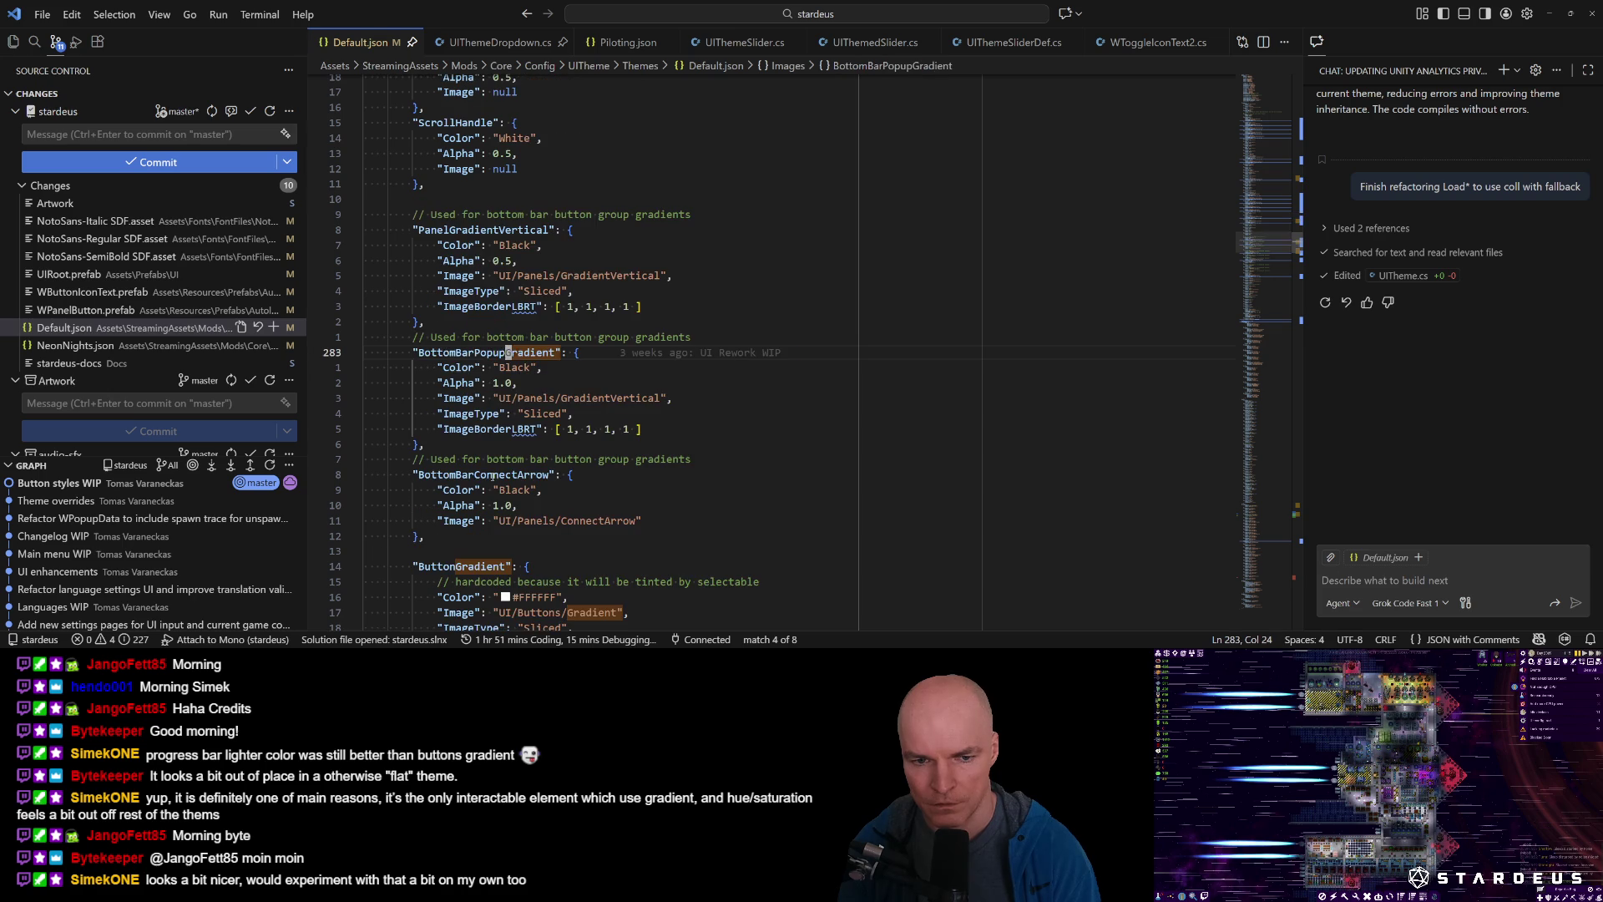
{"action": "key", "text": "n"}
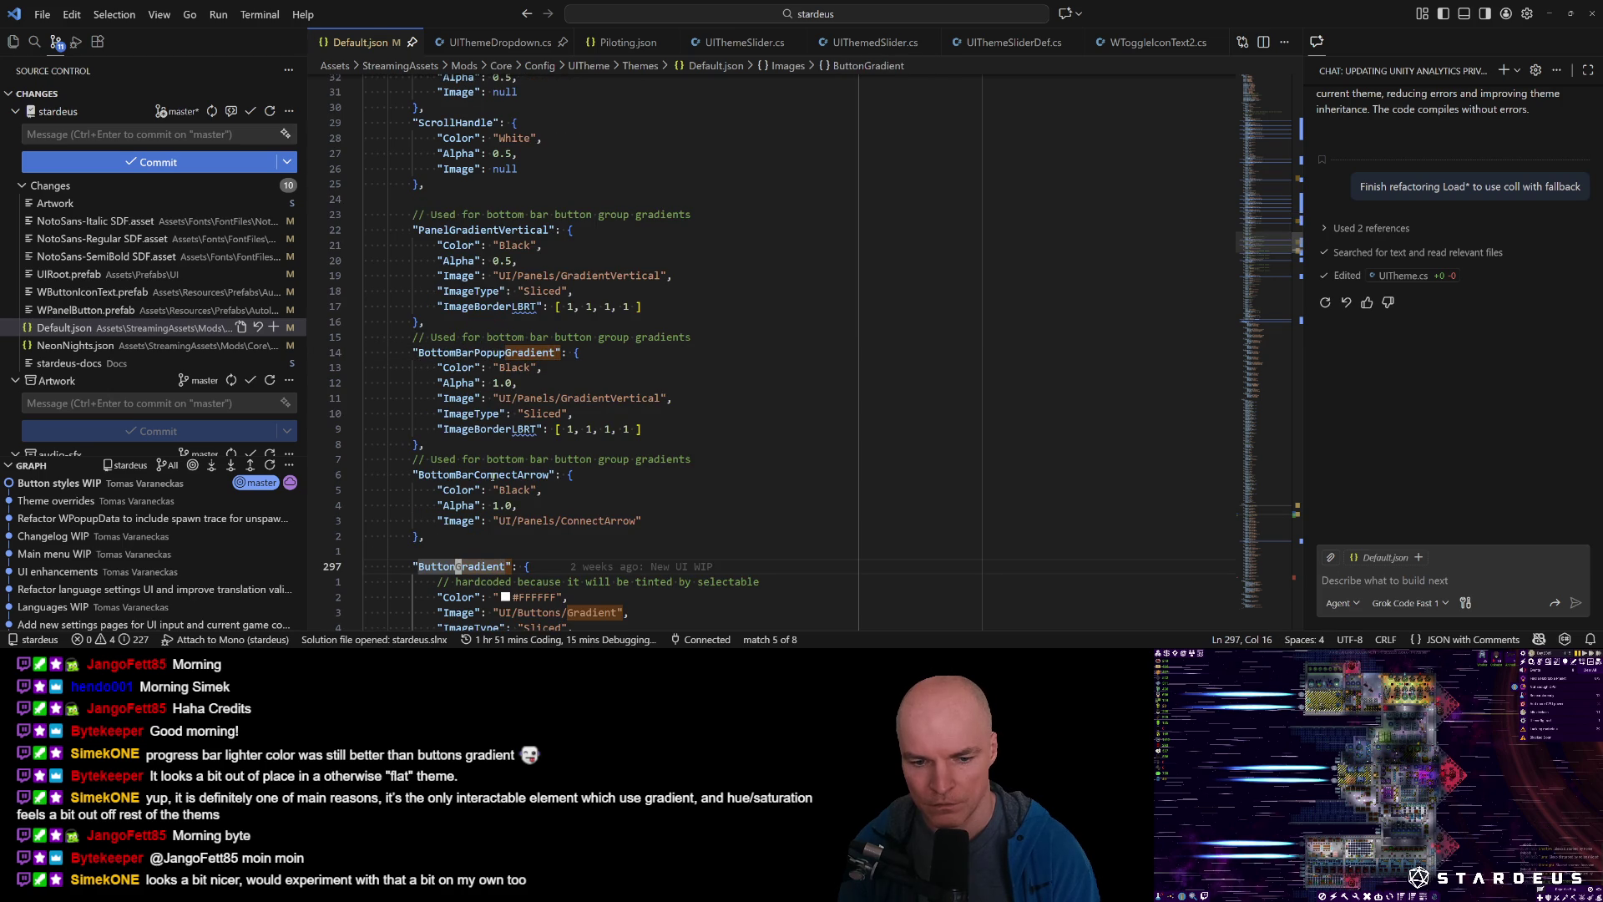
{"action": "scroll", "coordinate": [493, 475], "scroll_direction": "down", "scroll_amount": 2}
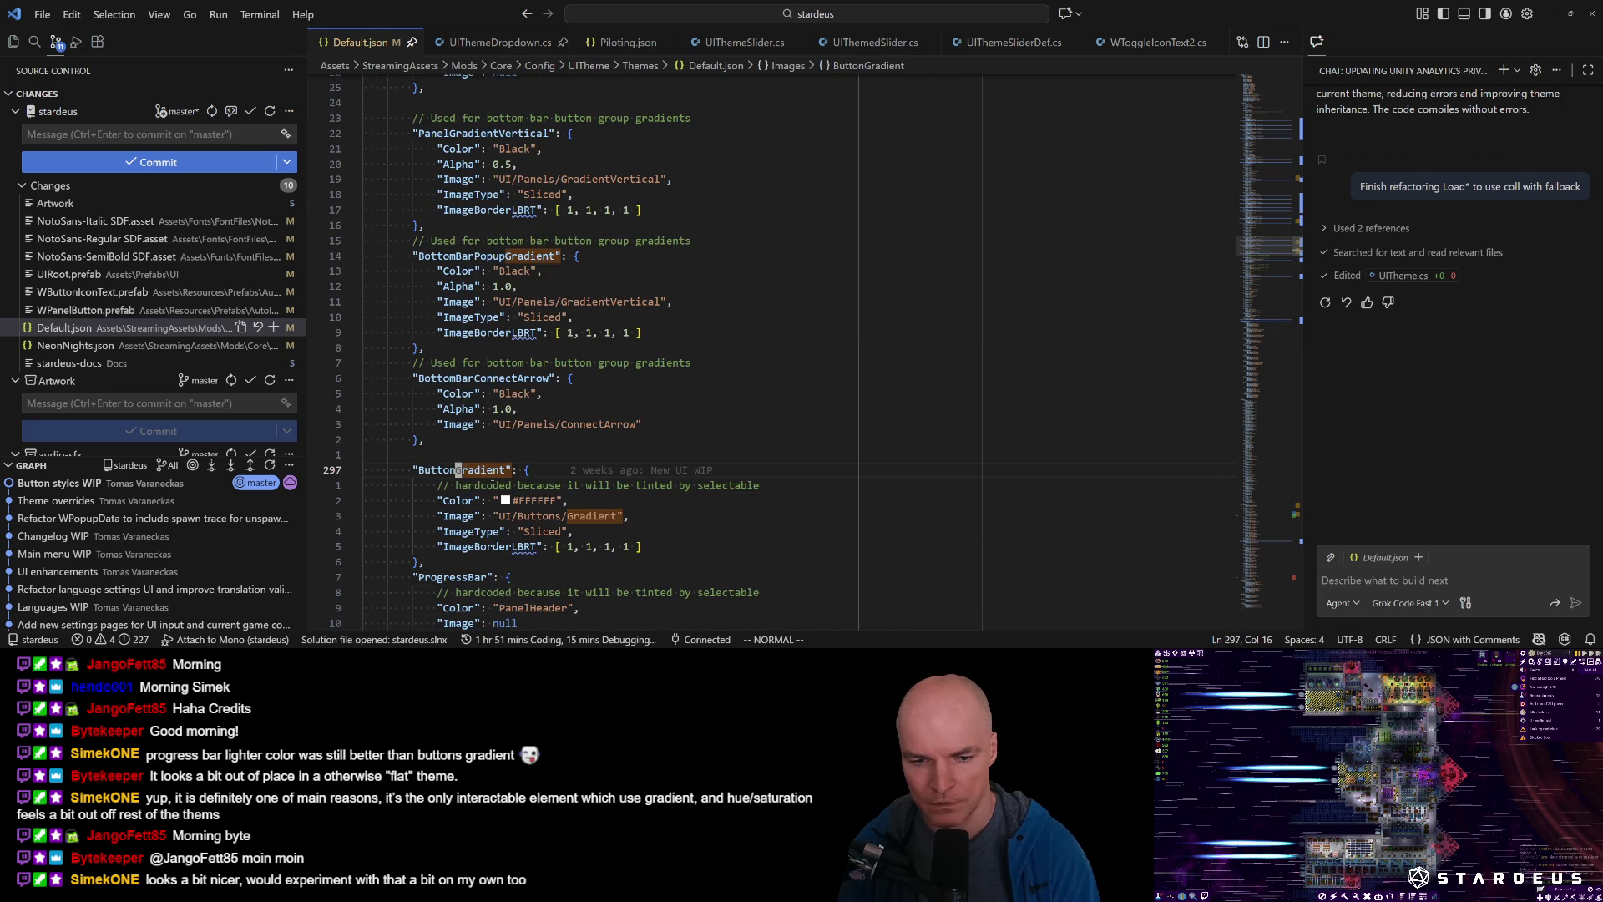
Copy the ButtonGradient block from Default.json into NeonNights.json's Images section.
{"action": "key", "text": "shift+v"}
{"action": "key", "text": "j"}
{"action": "key", "text": "j"}
{"action": "key", "text": "j"}
{"action": "key", "text": "y"}
{"action": "key", "text": "ctrl+p"}
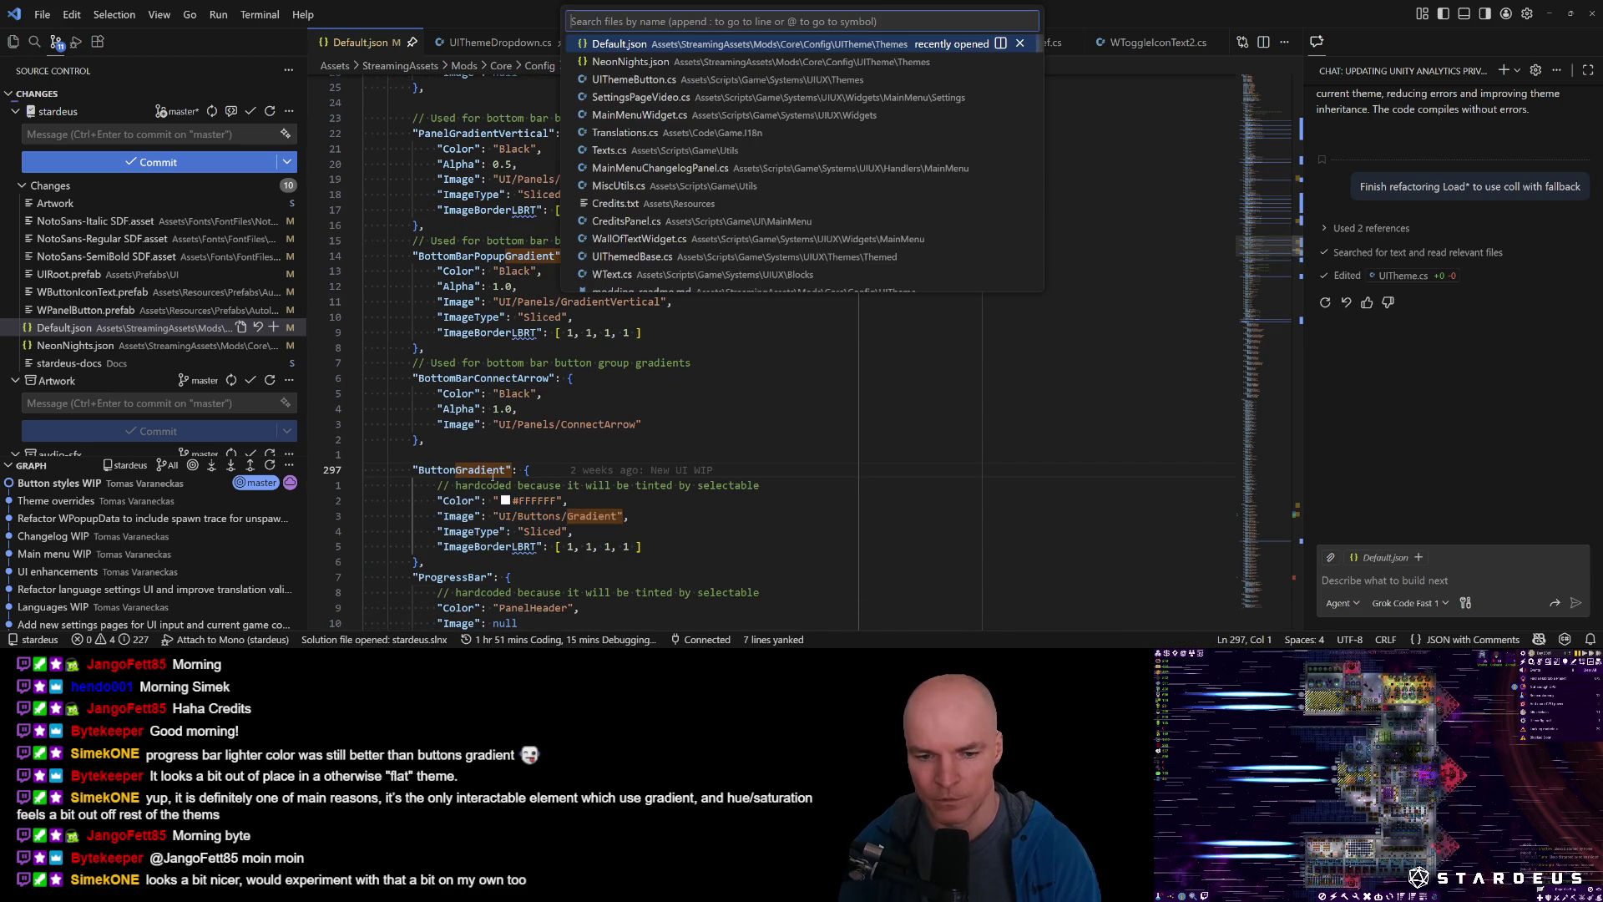
{"action": "key", "text": "Down"}
{"action": "key", "text": "Return"}
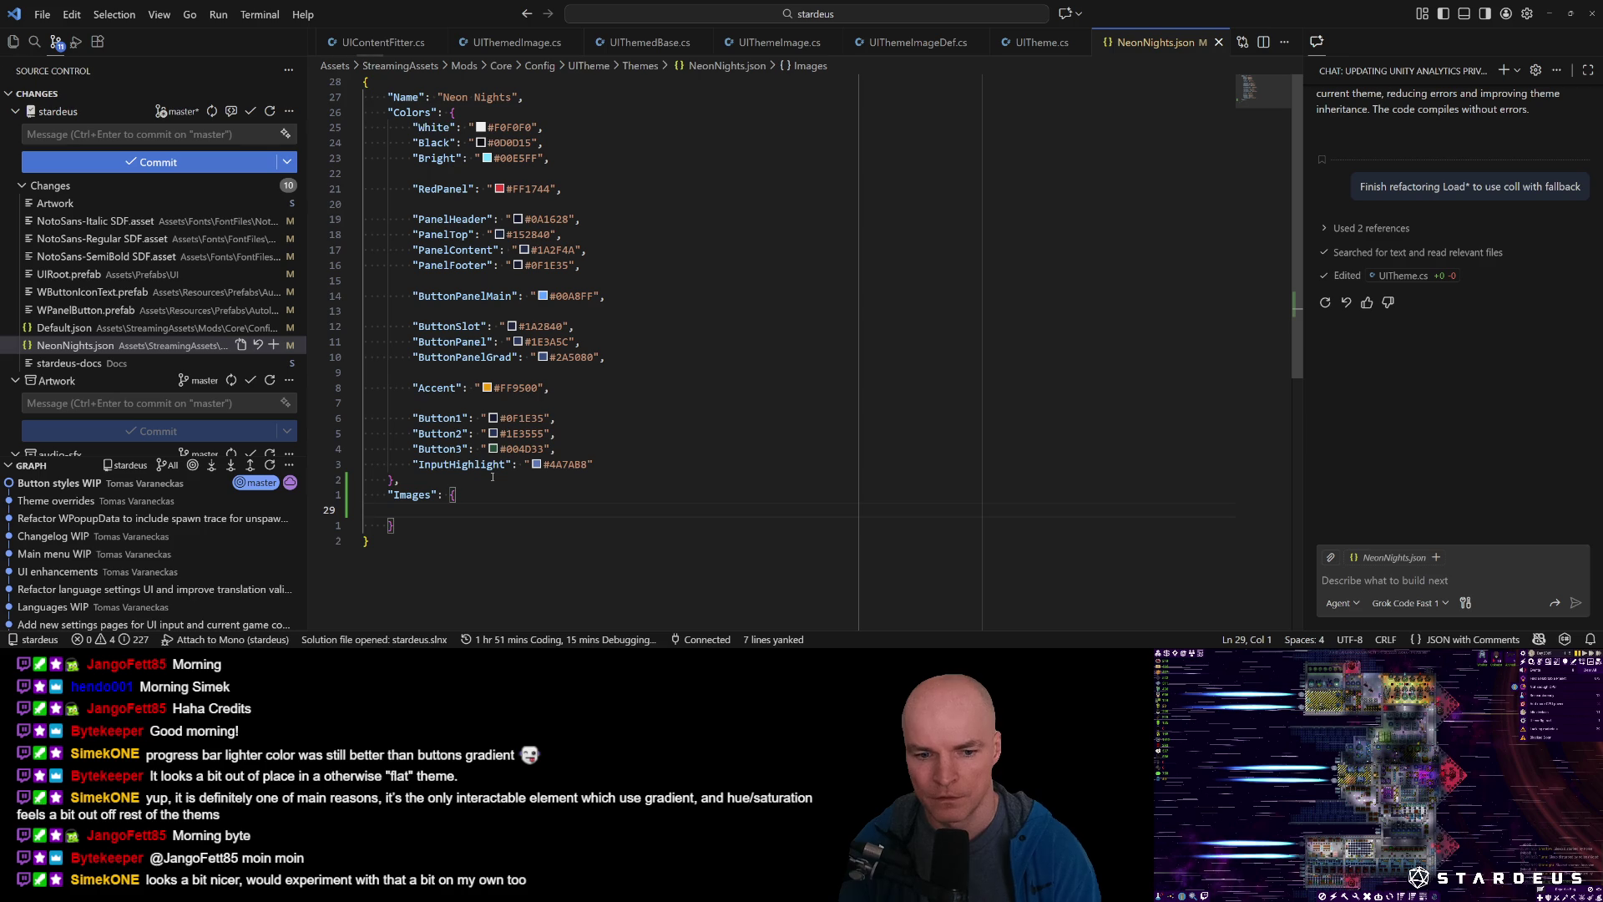
{"action": "key", "text": "p"}
{"action": "key", "text": "j"}
{"action": "key", "text": "j"}
{"action": "key", "text": "j"}
Set the pasted ButtonGradient's Image value to null.
{"action": "key", "text": "l"}
{"action": "key", "text": "l"}
{"action": "key", "text": "l"}
{"action": "key", "text": "k"}
{"action": "key", "text": "l"}
{"action": "key", "text": "l"}
{"action": "key", "text": "l"}
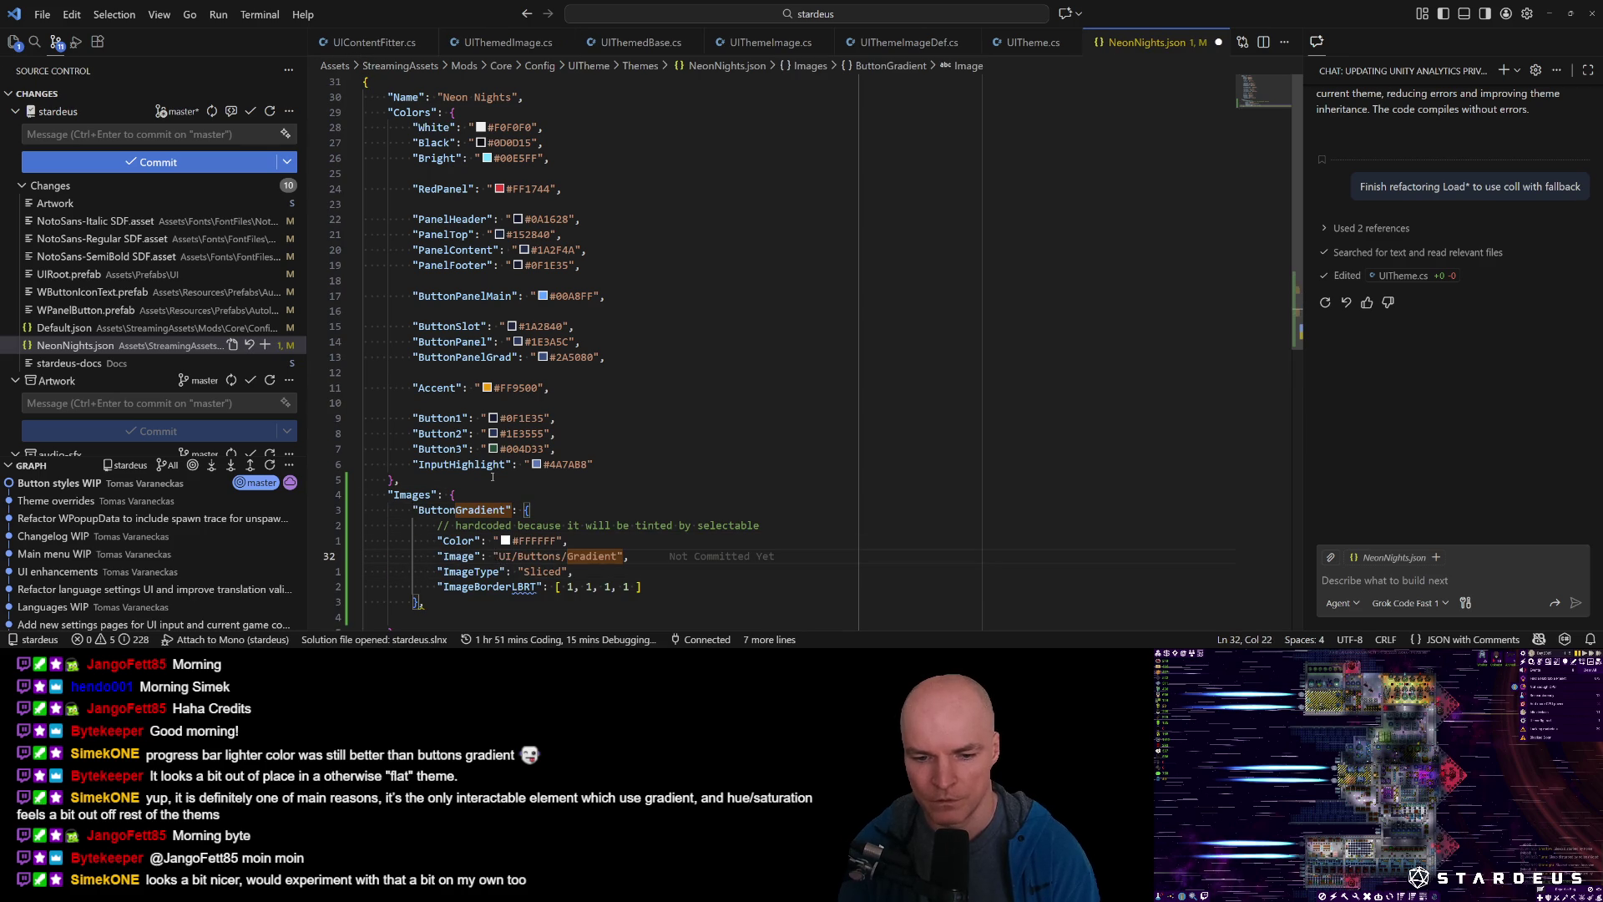
{"action": "key", "text": "shift+c"}
{"action": "type", "text": "null,"}
{"action": "key", "text": "Escape"}
Delete the ImageType and ImageBorderLBRT lines and remove the leftover trailing commas.
{"action": "key", "text": "j"}
{"action": "key", "text": "d"}
{"action": "key", "text": "d"}
{"action": "key", "text": "d"}
{"action": "key", "text": "k"}
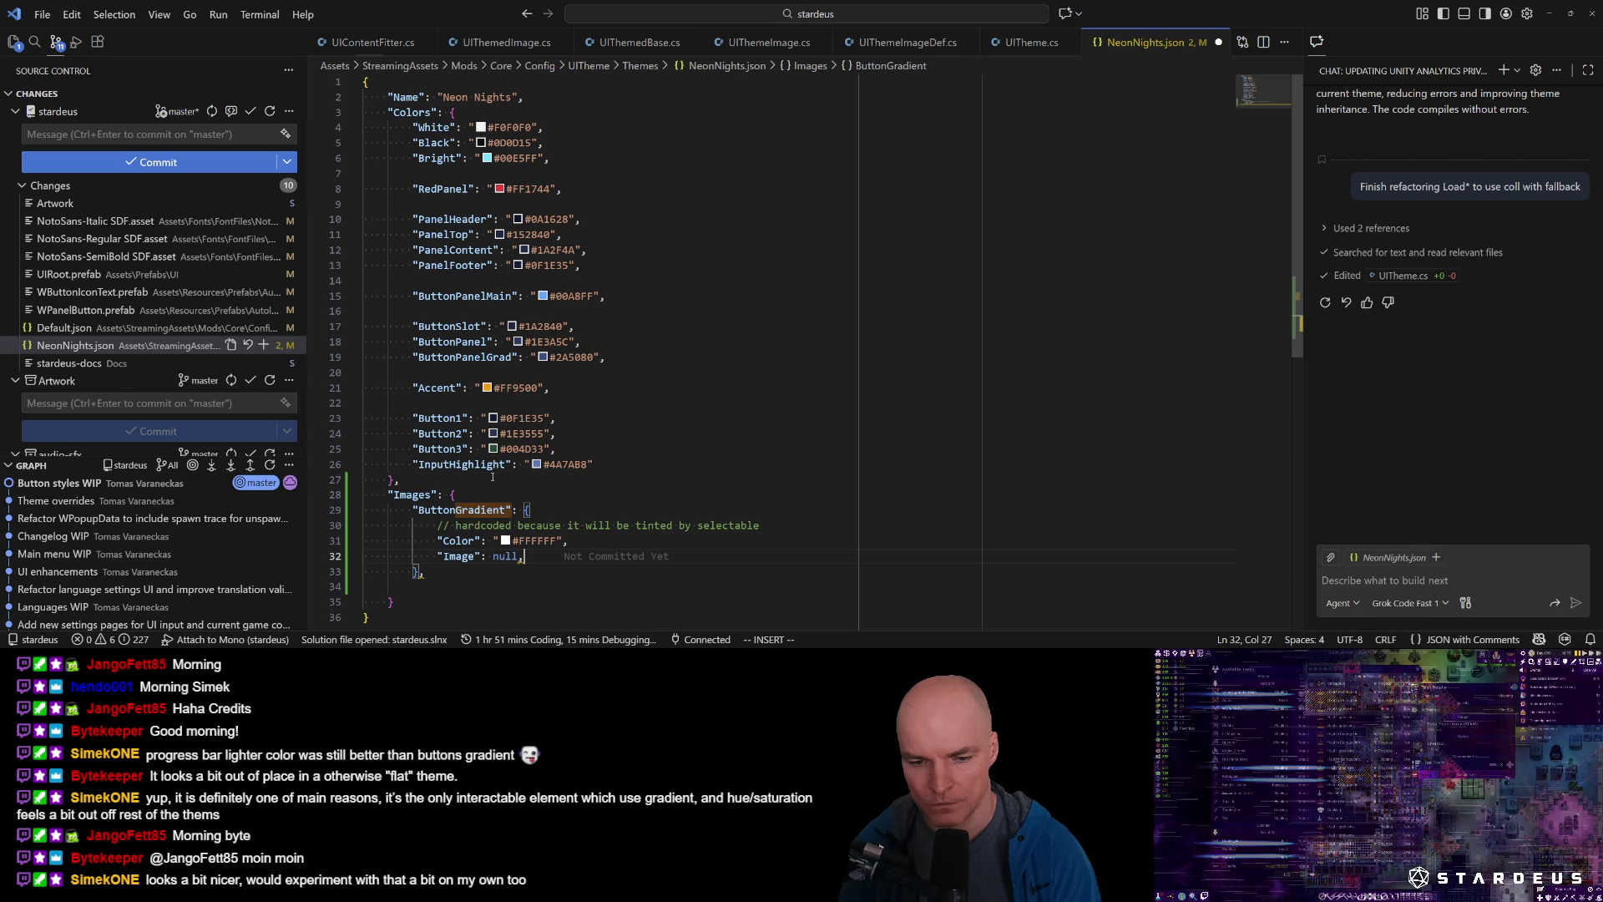
{"action": "key", "text": "A"}
{"action": "key", "text": "BackSpace"}
{"action": "key", "text": "Down"}
{"action": "key", "text": "BackSpace"}
{"action": "key", "text": "Escape"}
{"action": "key", "text": "j"}
{"action": "key", "text": "d"}
{"action": "key", "text": "d"}
{"action": "key", "text": "k"}
{"action": "key", "text": "alt+Tab"}
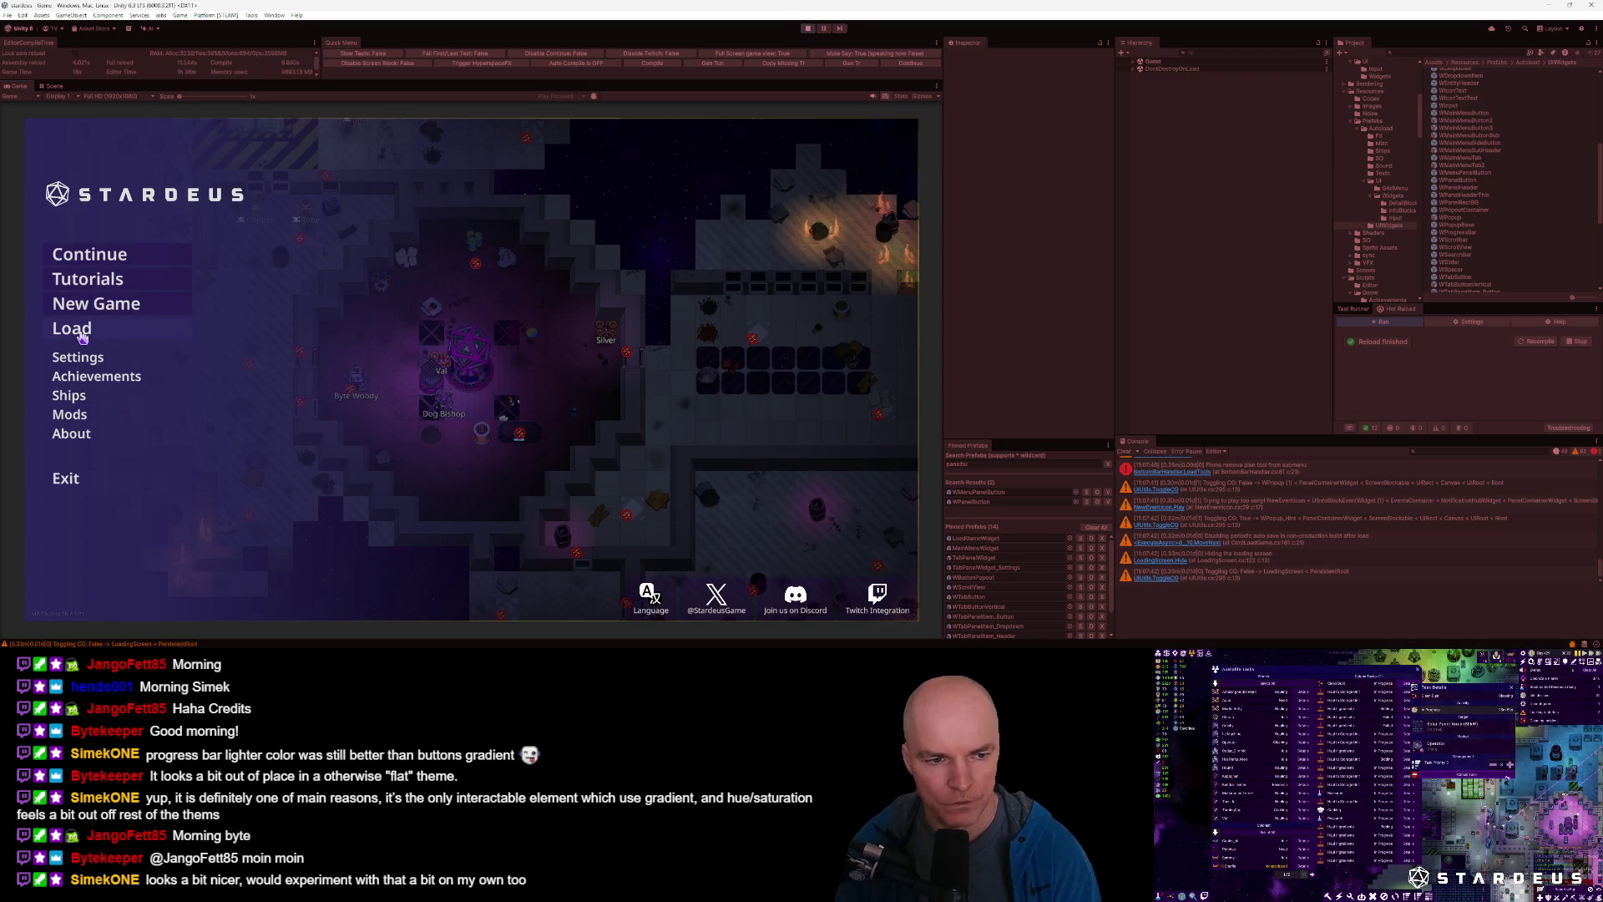
Open the game's settings and apply the Neon Nights theme.
{"action": "left_click", "coordinate": [79, 358]}
{"action": "scroll", "coordinate": [618, 374], "scroll_direction": "down", "scroll_amount": 5}
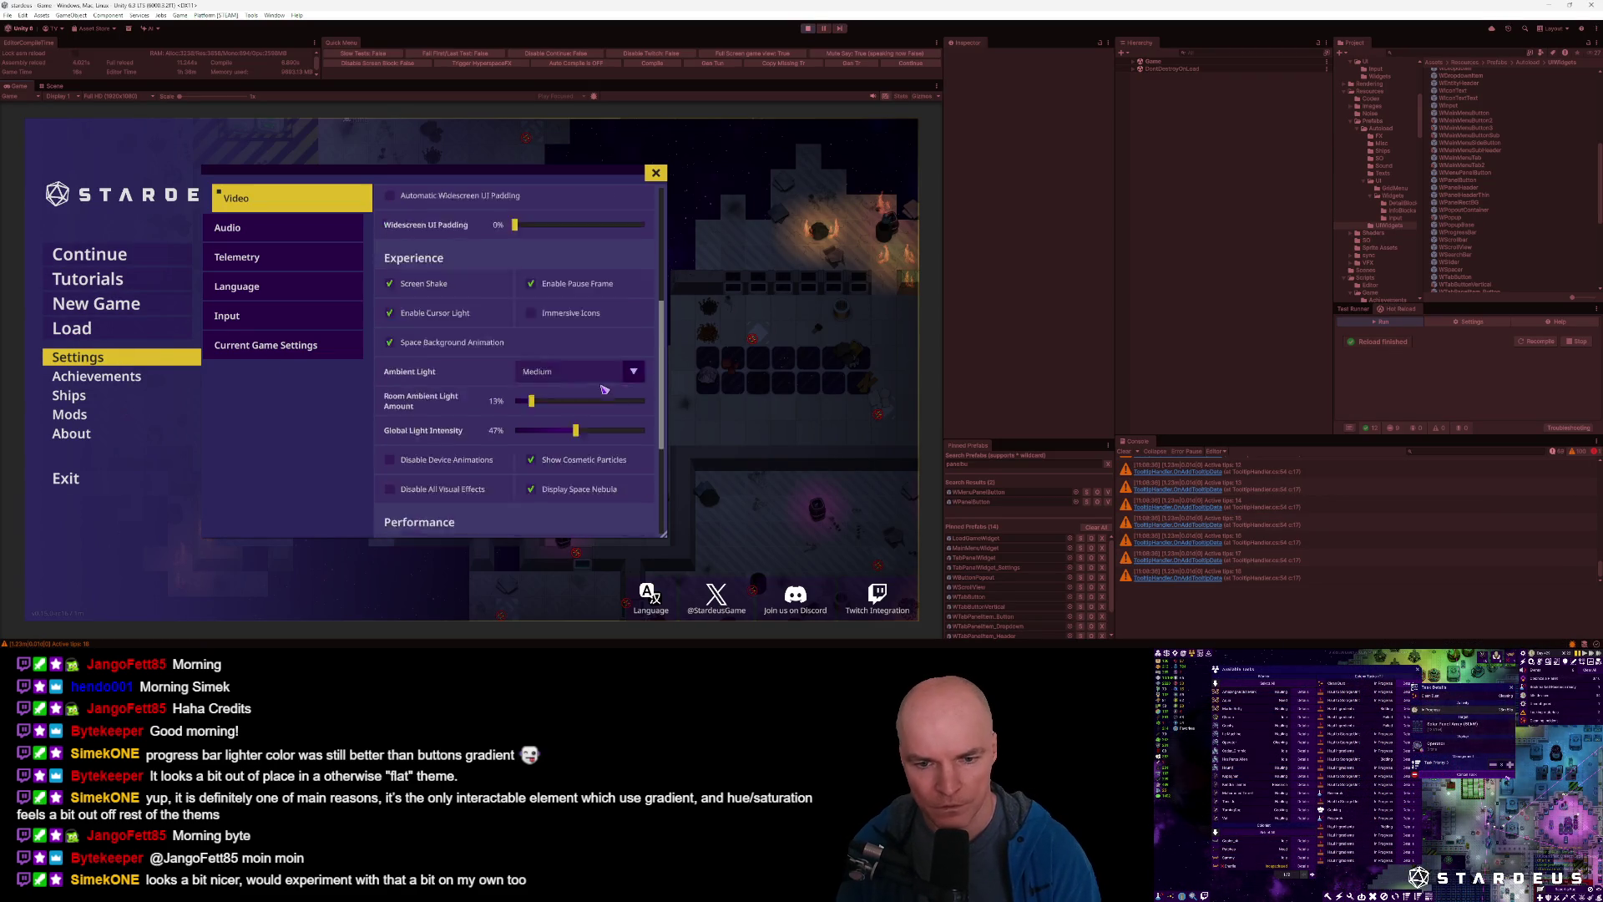
{"action": "scroll", "coordinate": [605, 342], "scroll_direction": "up", "scroll_amount": 5}
{"action": "left_click", "coordinate": [599, 347]}
{"action": "left_click", "coordinate": [555, 385]}
{"action": "scroll", "coordinate": [563, 399], "scroll_direction": "down", "scroll_amount": 5}
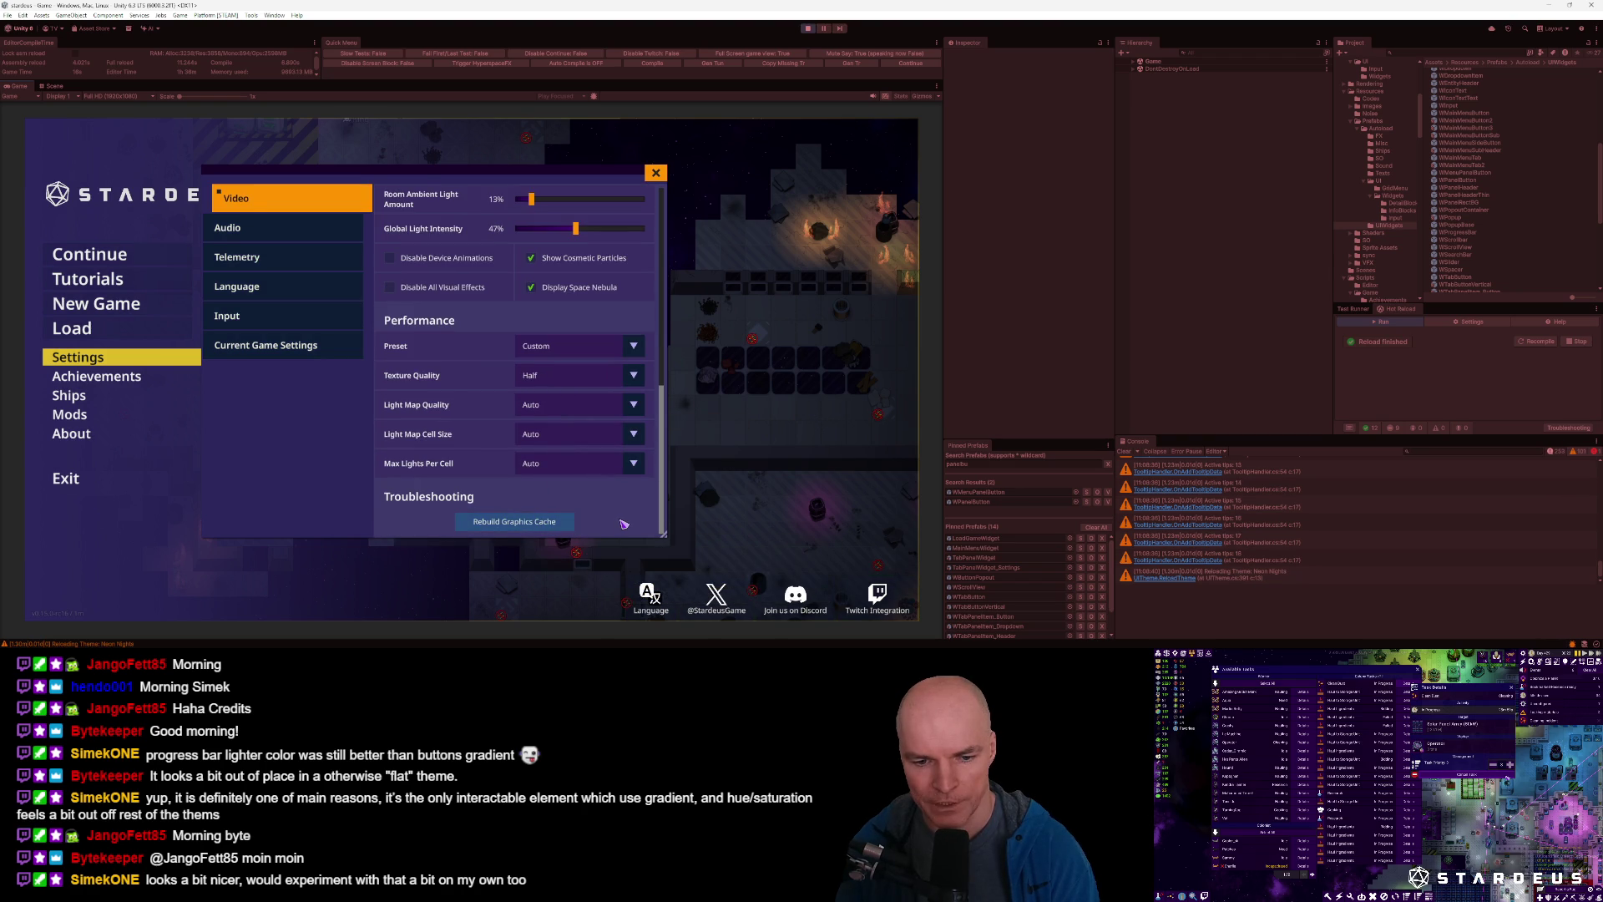
{"action": "scroll", "coordinate": [622, 520], "scroll_direction": "up", "scroll_amount": 5}
Compare against the Default theme, then switch back to Neon Nights.
{"action": "left_click", "coordinate": [594, 359]}
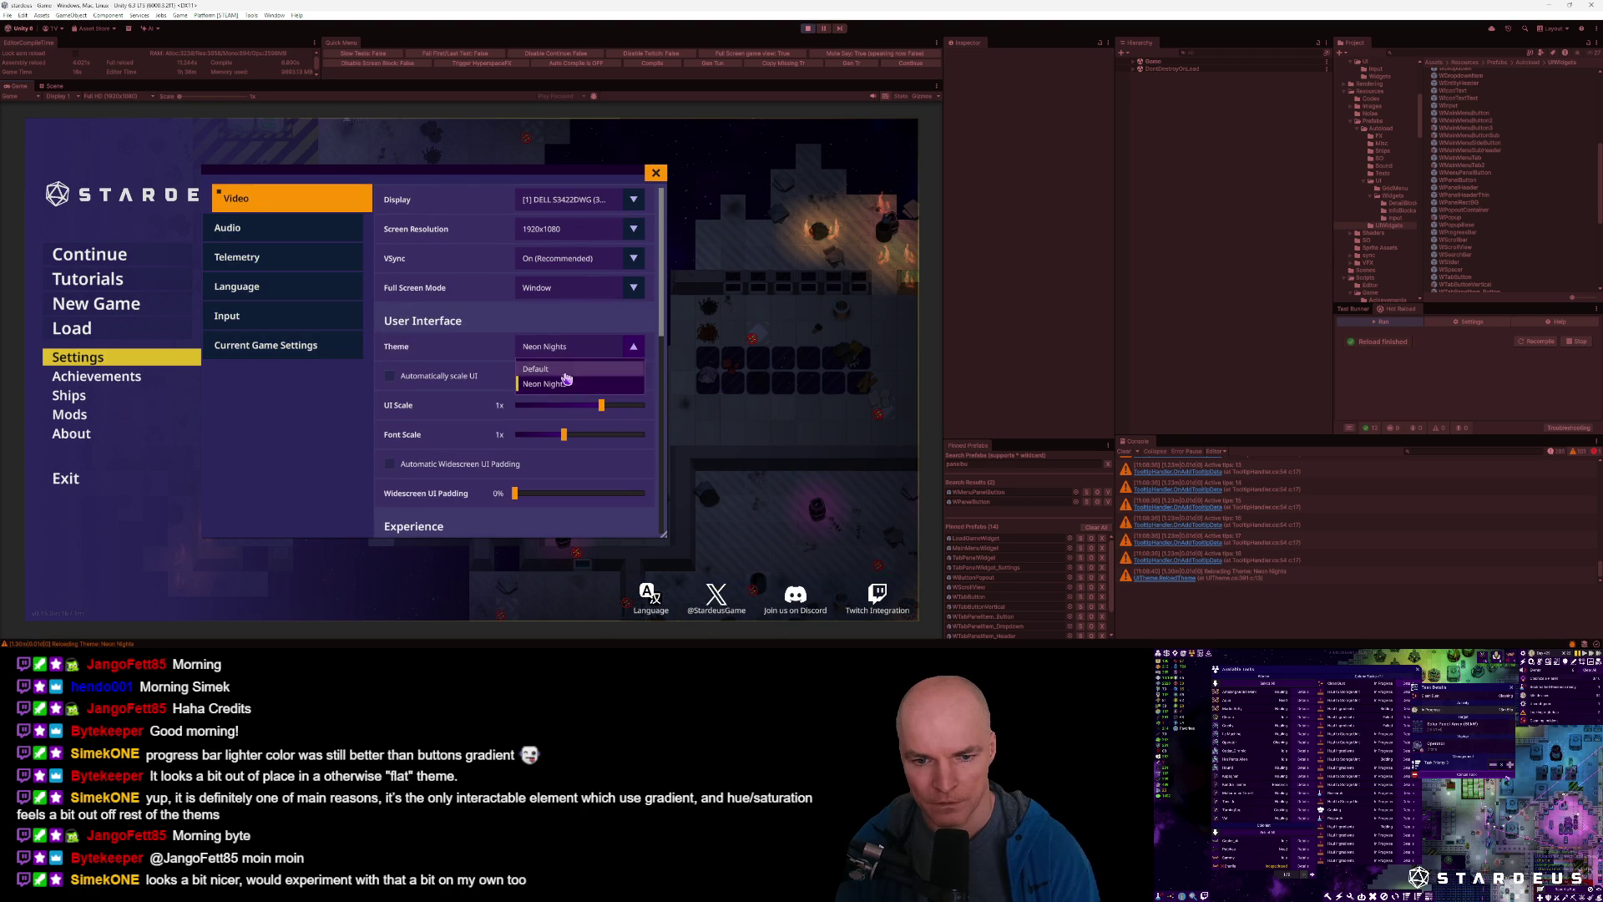
{"action": "left_click", "coordinate": [555, 374]}
{"action": "scroll", "coordinate": [558, 501], "scroll_direction": "down", "scroll_amount": 5}
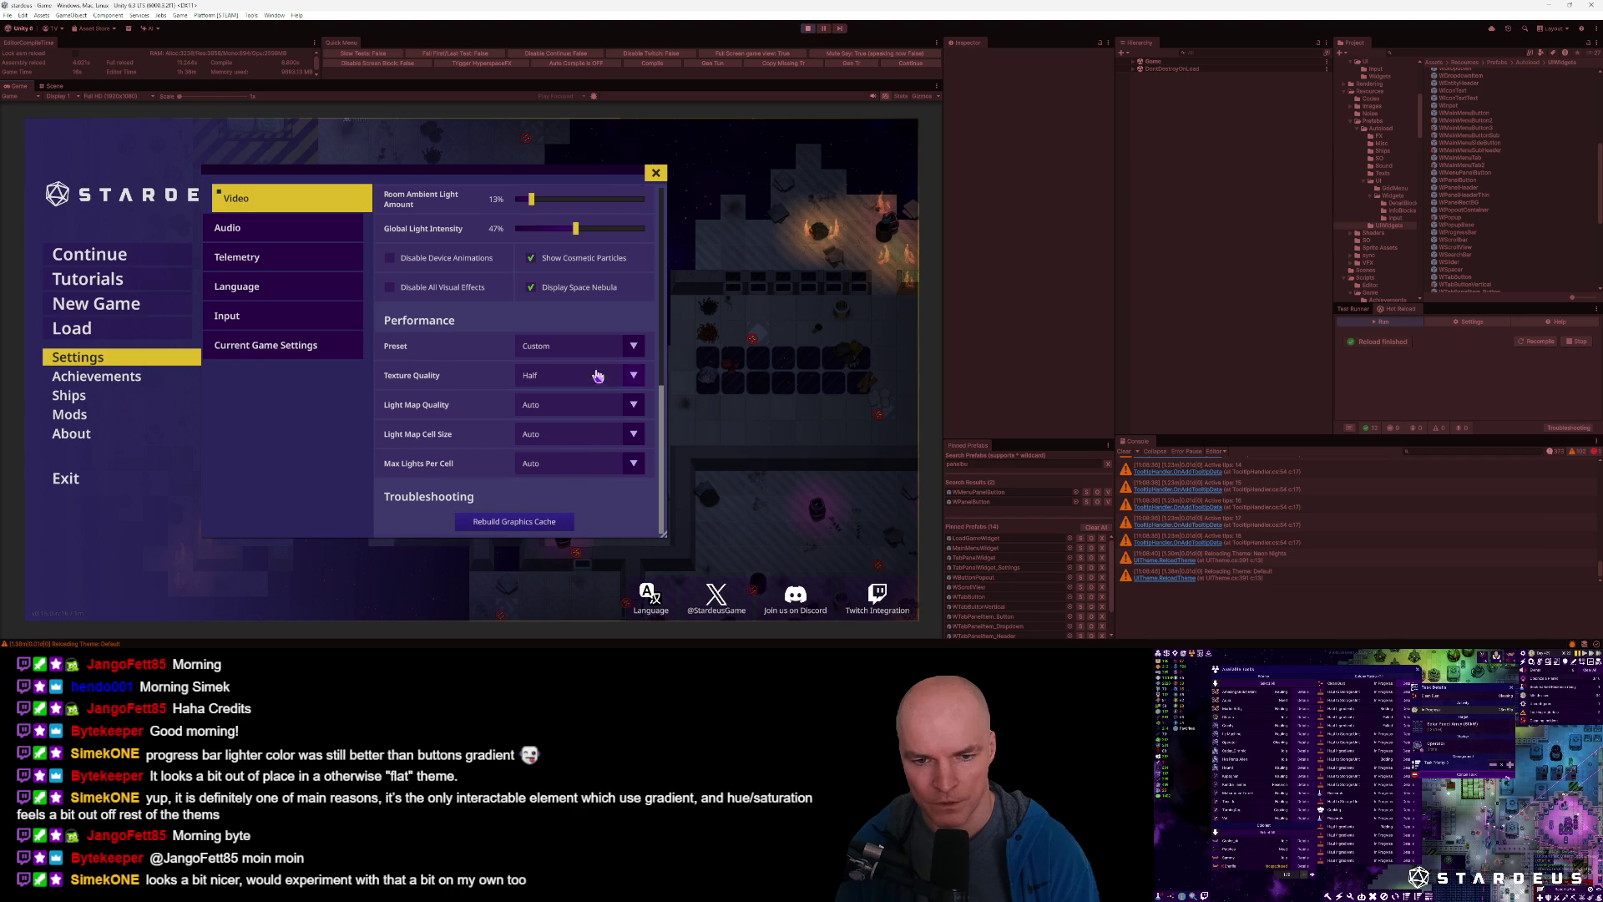
{"action": "scroll", "coordinate": [599, 375], "scroll_direction": "up", "scroll_amount": 5}
{"action": "left_click", "coordinate": [574, 358]}
{"action": "left_click", "coordinate": [564, 394]}
{"action": "scroll", "coordinate": [577, 435], "scroll_direction": "down", "scroll_amount": 5}
{"action": "scroll", "coordinate": [576, 435], "scroll_direction": "down", "scroll_amount": 1}
Rebuild the graphics cache.
{"action": "left_click", "coordinate": [563, 523]}
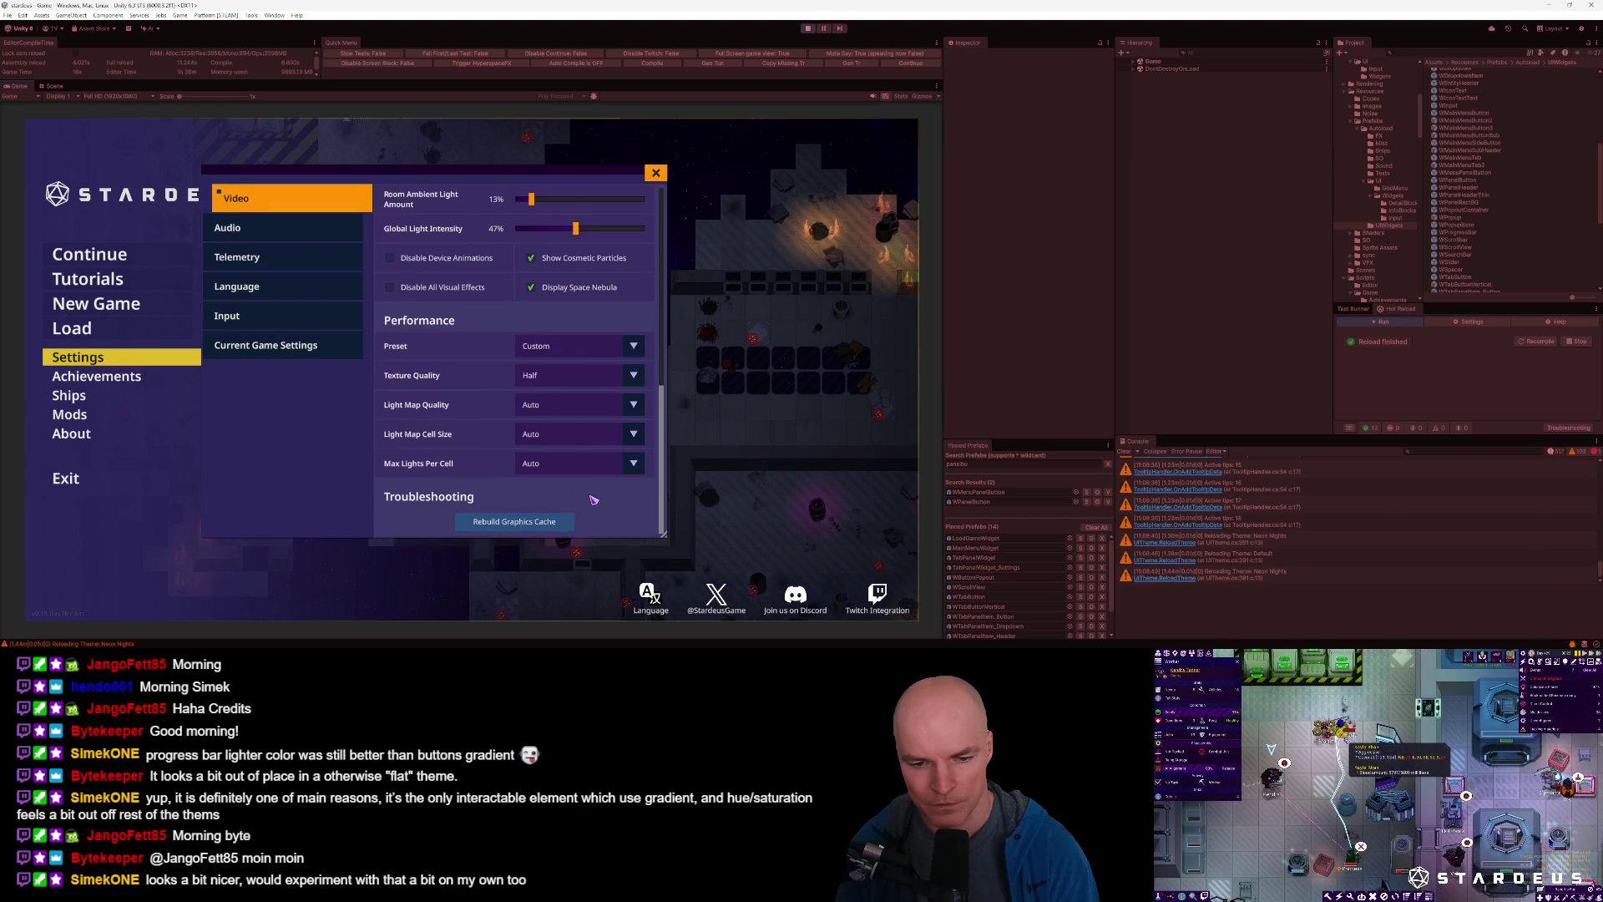
{"action": "mouse_move", "coordinate": [611, 484]}
{"action": "key", "text": "alt+Tab"}
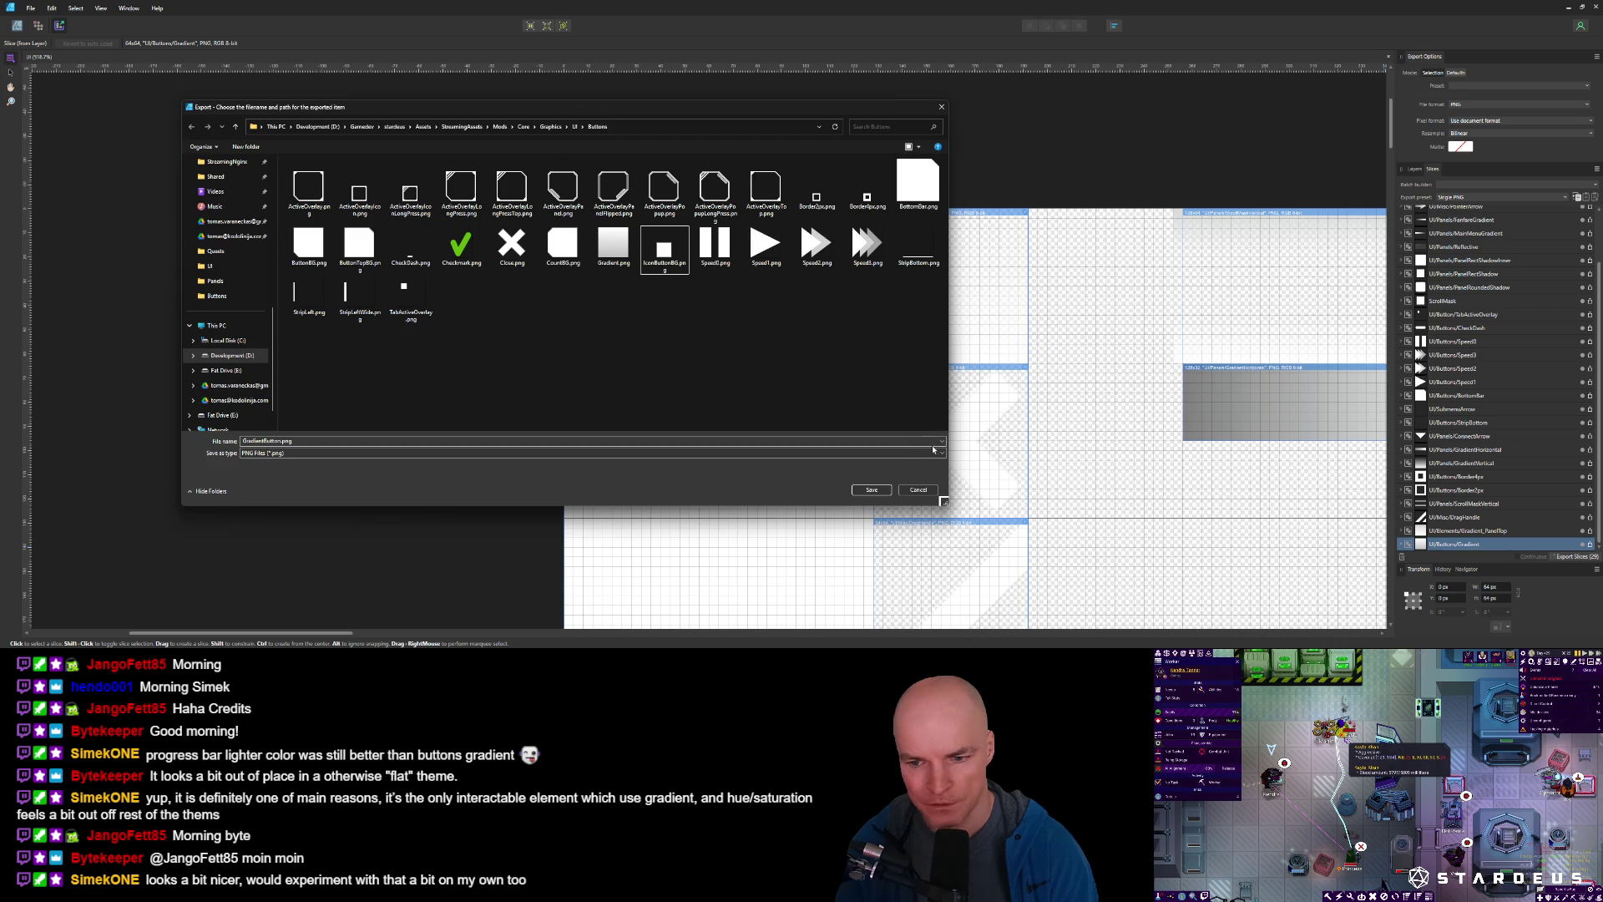
Cancel the PNG export and zoom and pan over the UI slice sheet.
{"action": "left_click", "coordinate": [918, 490]}
{"action": "scroll", "coordinate": [762, 355], "scroll_direction": "down", "scroll_amount": 3}
{"action": "scroll", "coordinate": [761, 355], "scroll_direction": "down", "scroll_amount": 2}
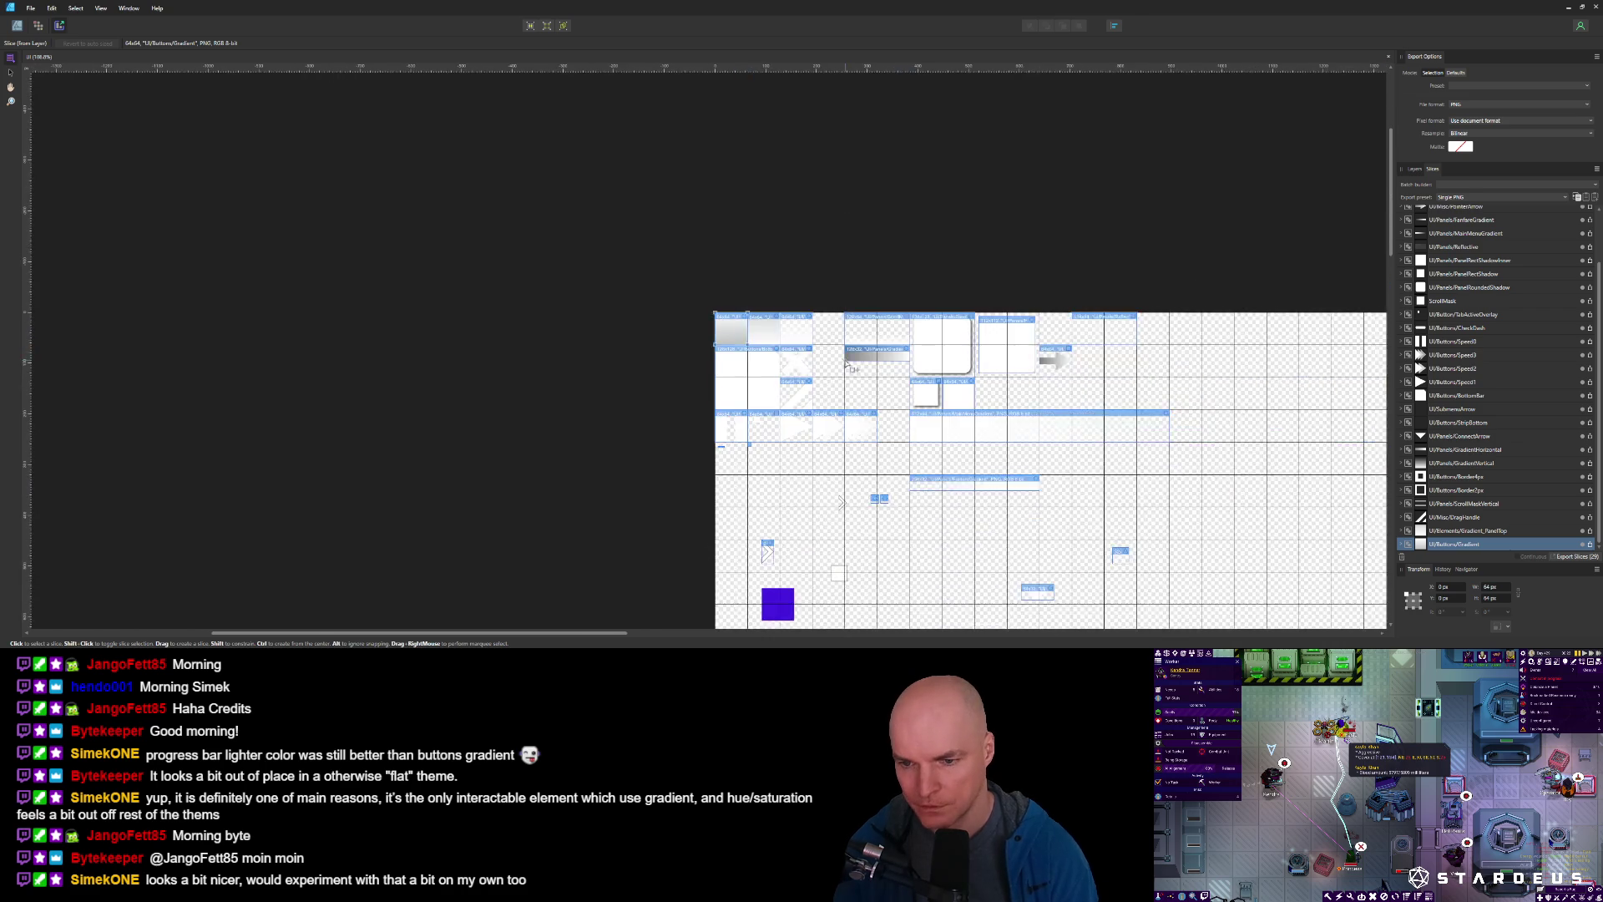
{"action": "scroll", "coordinate": [557, 274], "scroll_direction": "up", "scroll_amount": 2}
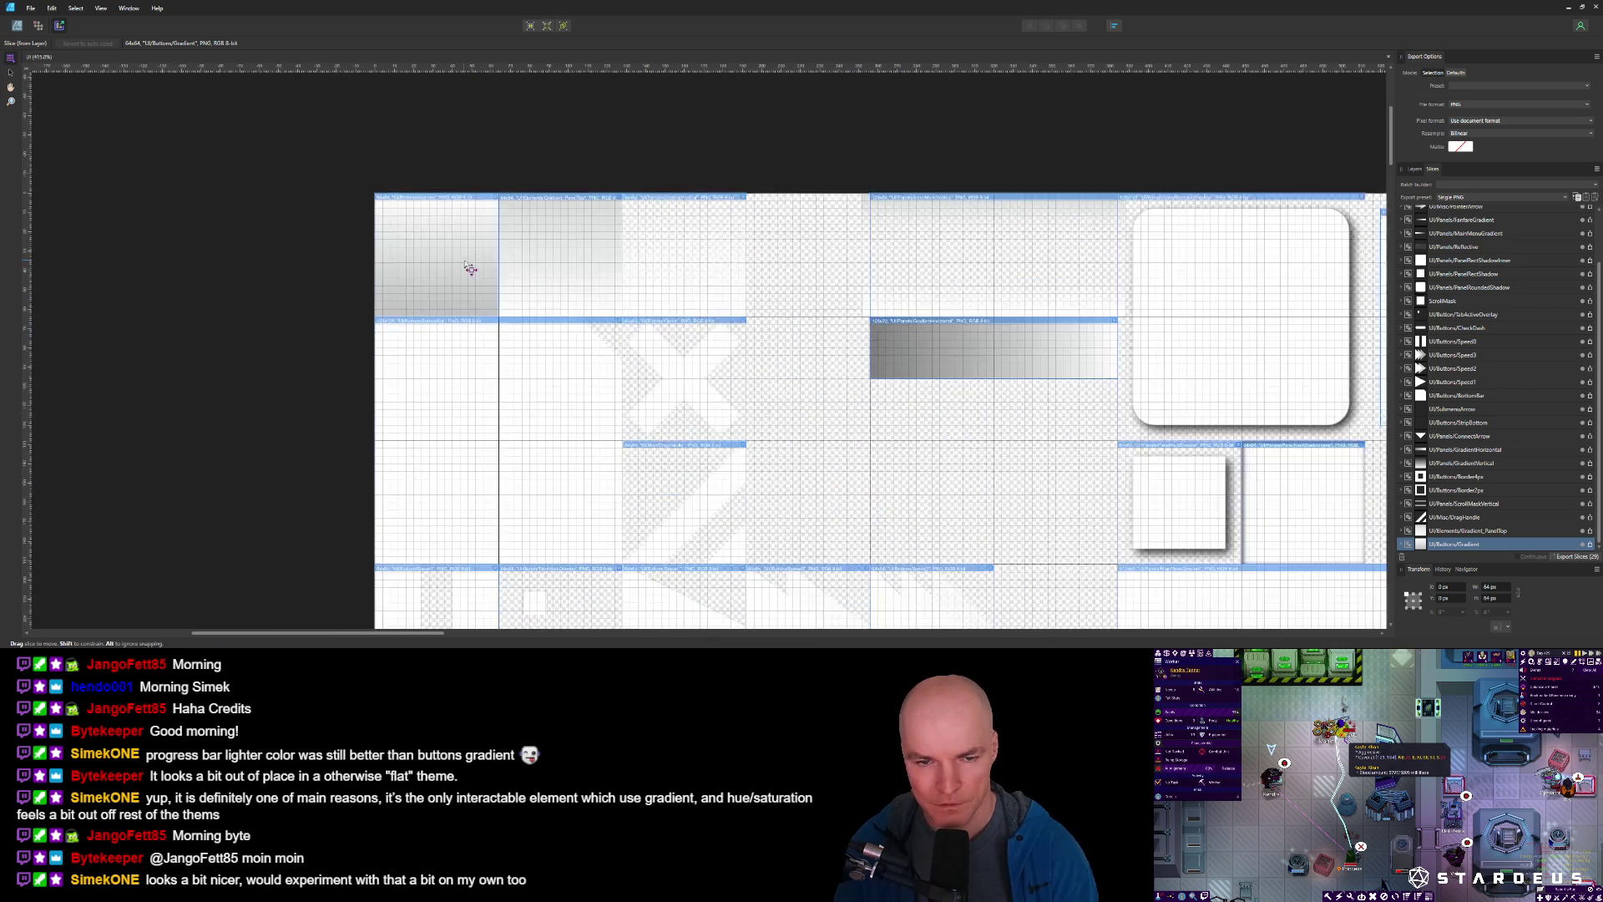
{"action": "scroll", "coordinate": [465, 261], "scroll_direction": "down", "scroll_amount": 3}
{"action": "scroll", "coordinate": [847, 394], "scroll_direction": "up", "scroll_amount": 1}
{"action": "scroll", "coordinate": [847, 394], "scroll_direction": "up", "scroll_amount": 8}
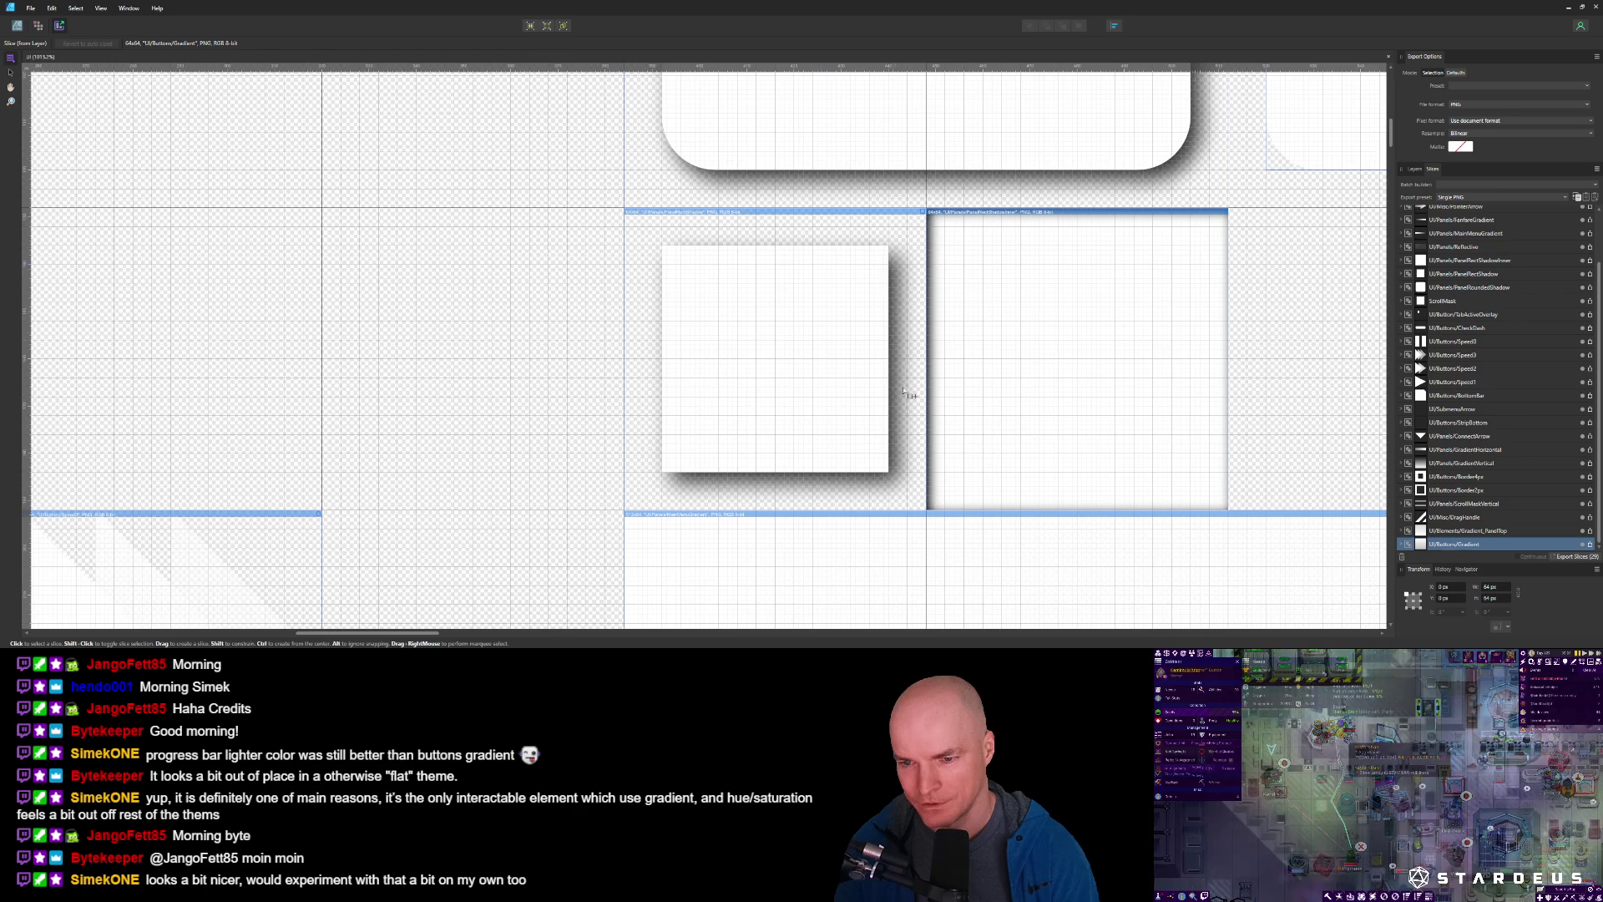
{"action": "scroll", "coordinate": [899, 468], "scroll_direction": "down", "scroll_amount": 6}
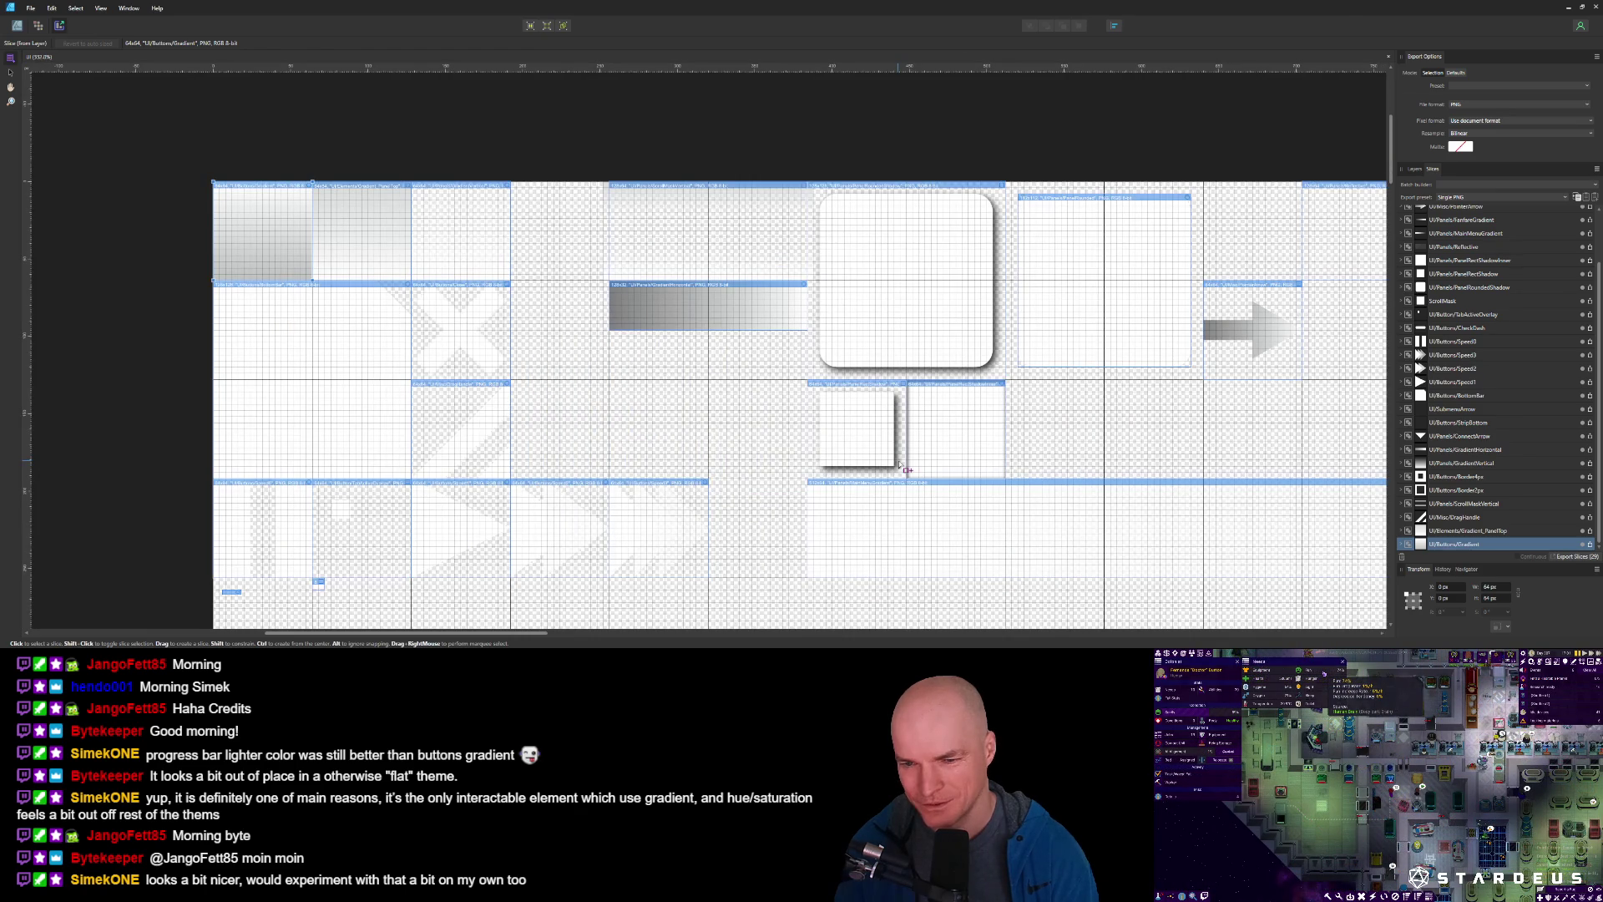
{"action": "left_click_drag", "start_coordinate": [572, 365], "coordinate": [693, 384]}
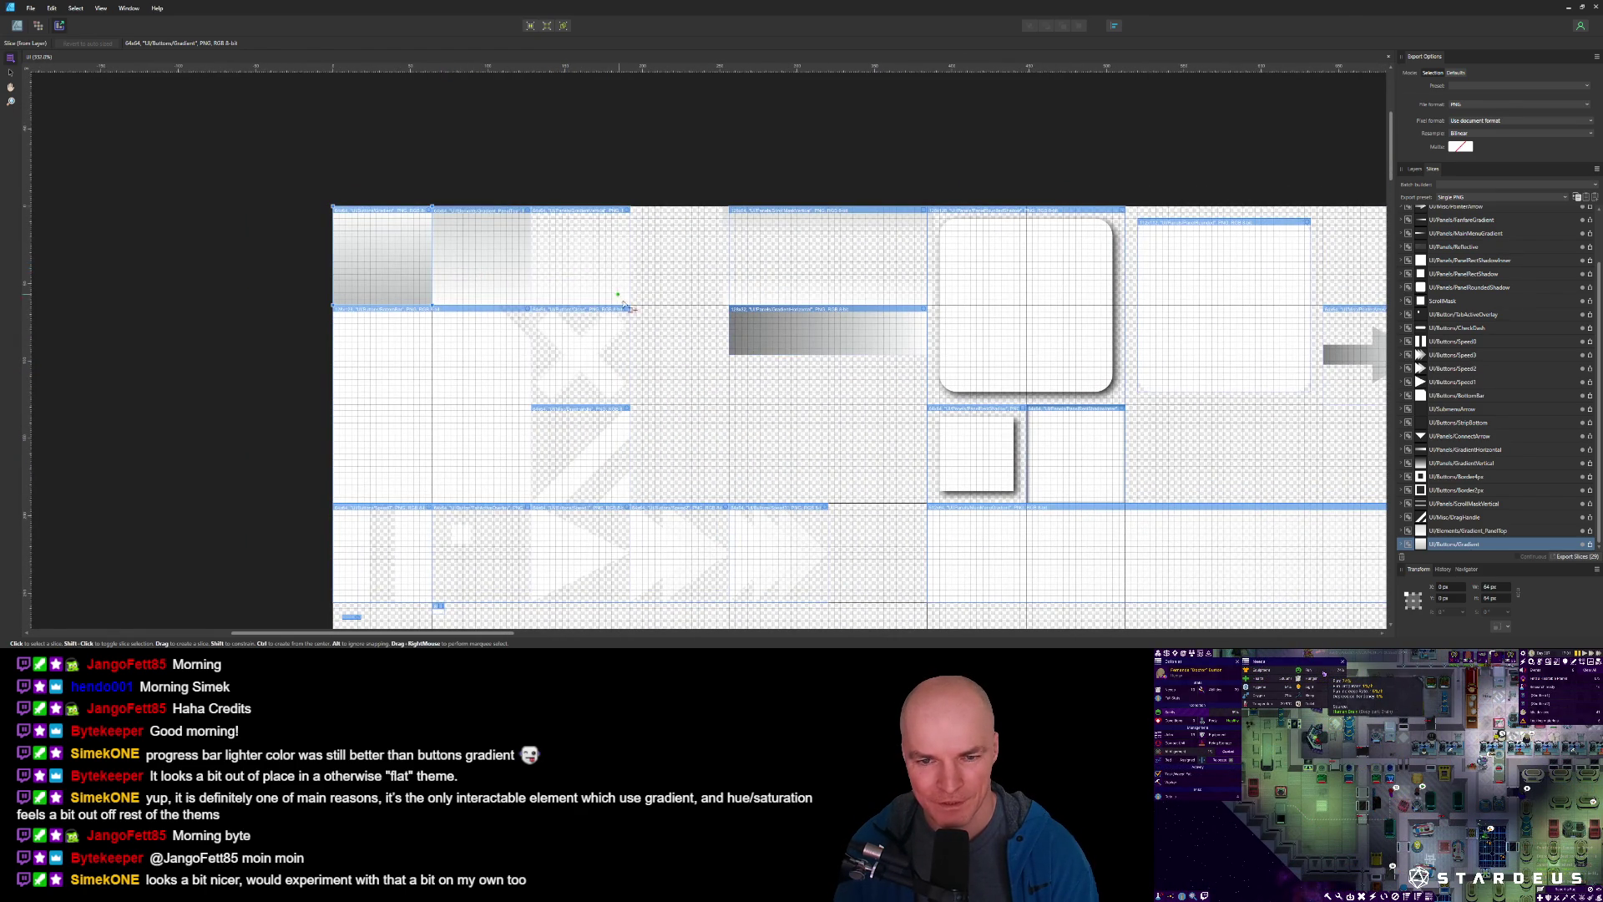
{"action": "scroll", "coordinate": [618, 293], "scroll_direction": "down", "scroll_amount": 2}
{"action": "scroll", "coordinate": [638, 488], "scroll_direction": "up", "scroll_amount": 3}
{"action": "scroll", "coordinate": [701, 276], "scroll_direction": "down", "scroll_amount": 4}
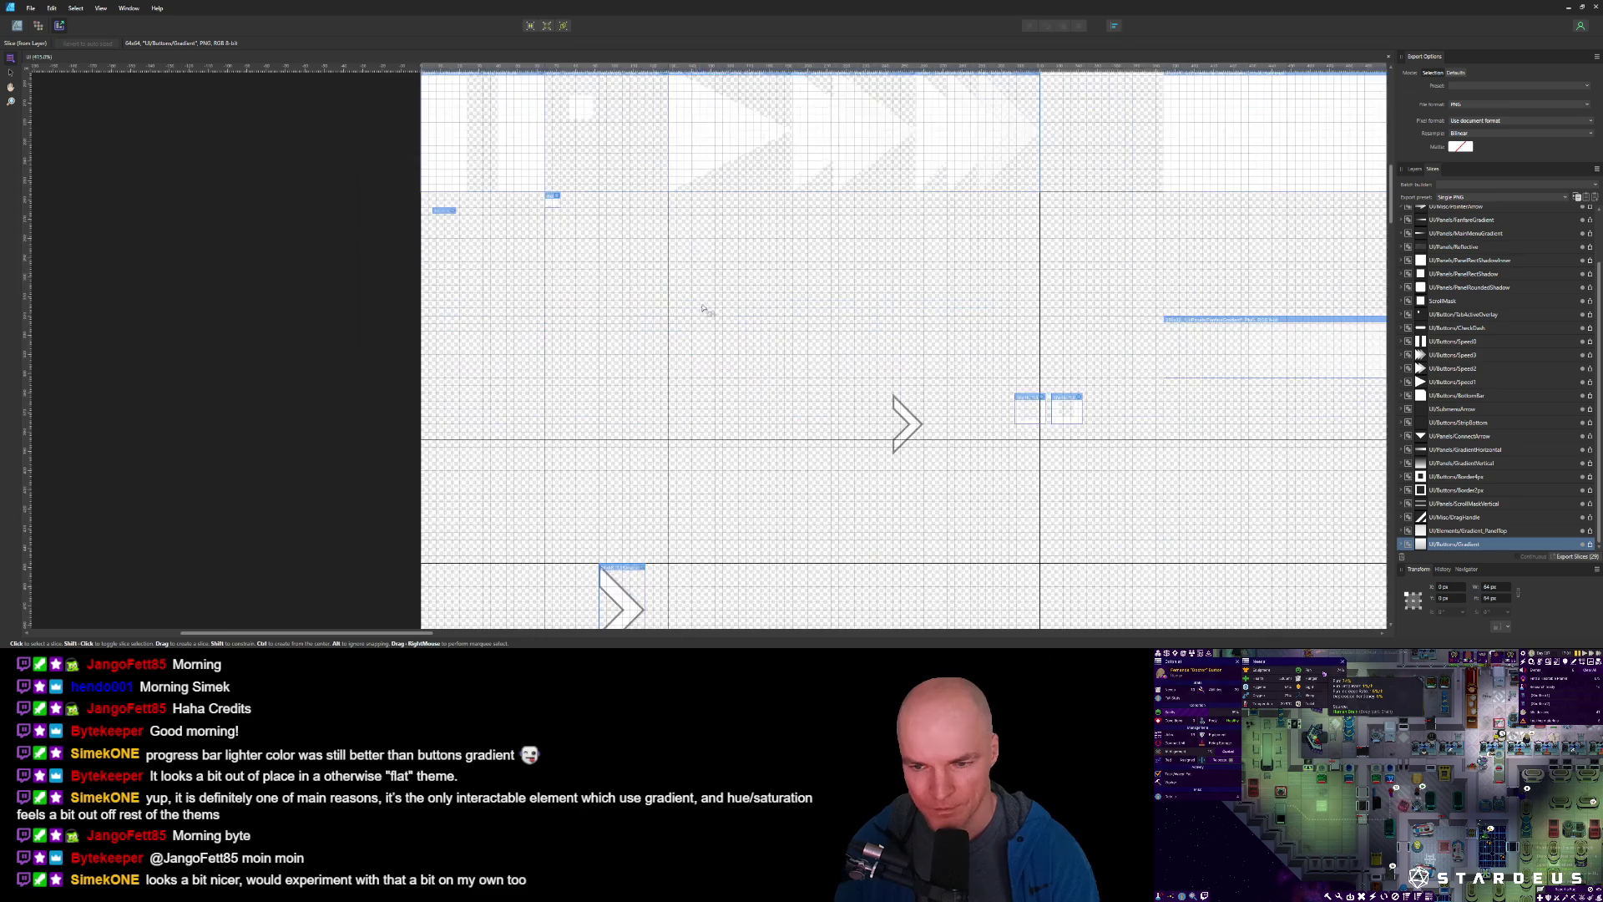
{"action": "scroll", "coordinate": [705, 326], "scroll_direction": "up", "scroll_amount": 1}
{"action": "scroll", "coordinate": [705, 324], "scroll_direction": "up", "scroll_amount": 2}
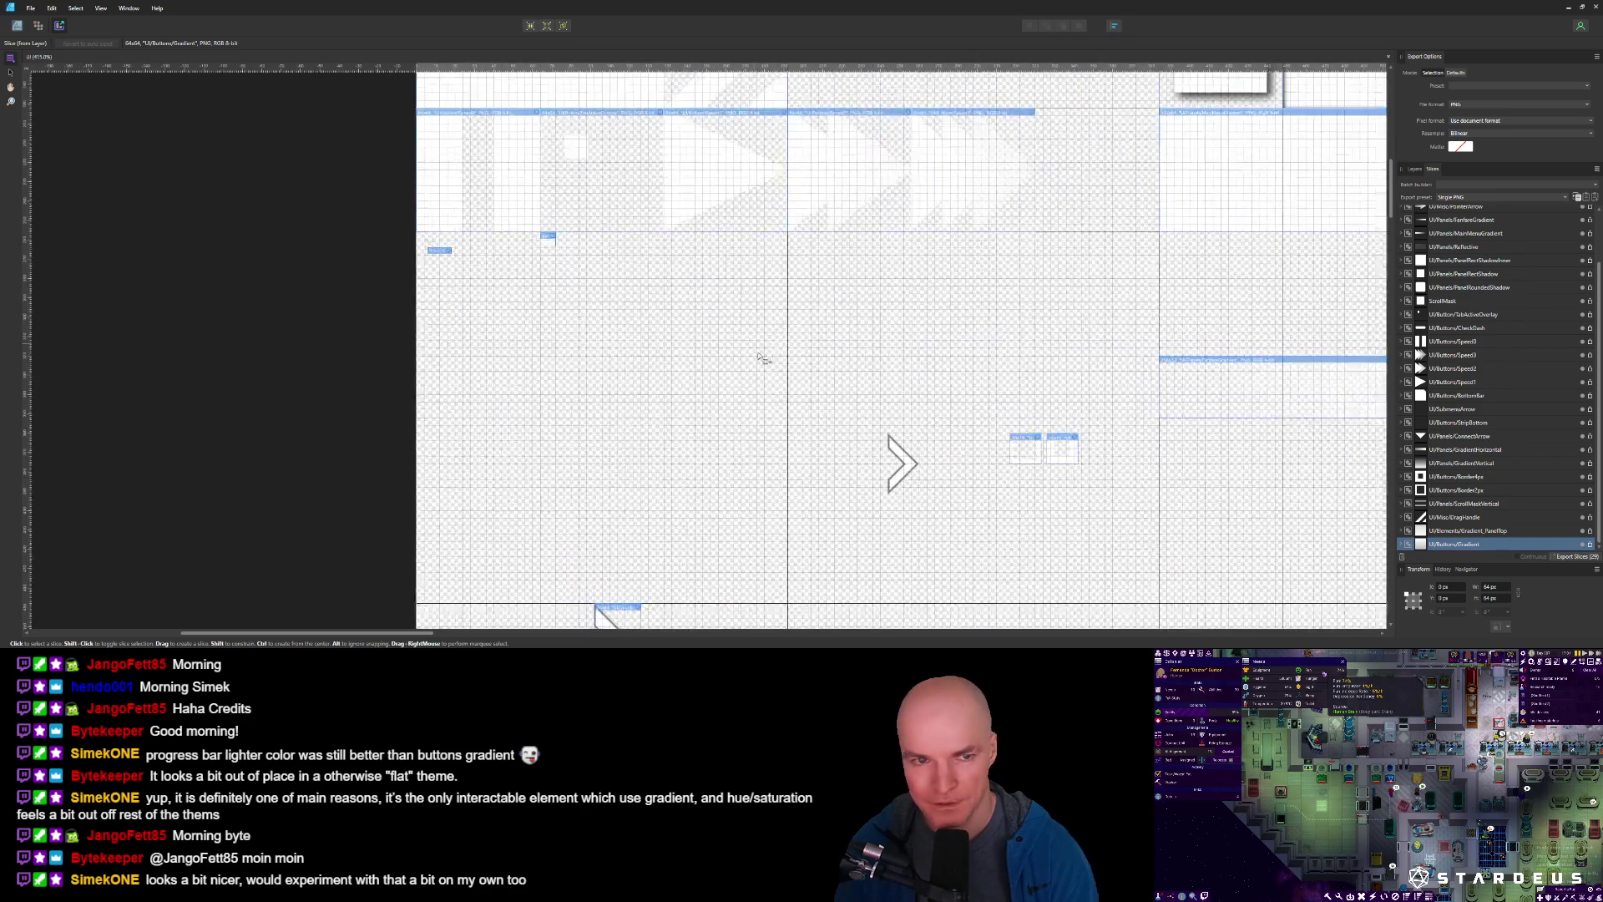
{"action": "key", "text": "ctrl+1"}
{"action": "scroll", "coordinate": [668, 259], "scroll_direction": "down", "scroll_amount": 4}
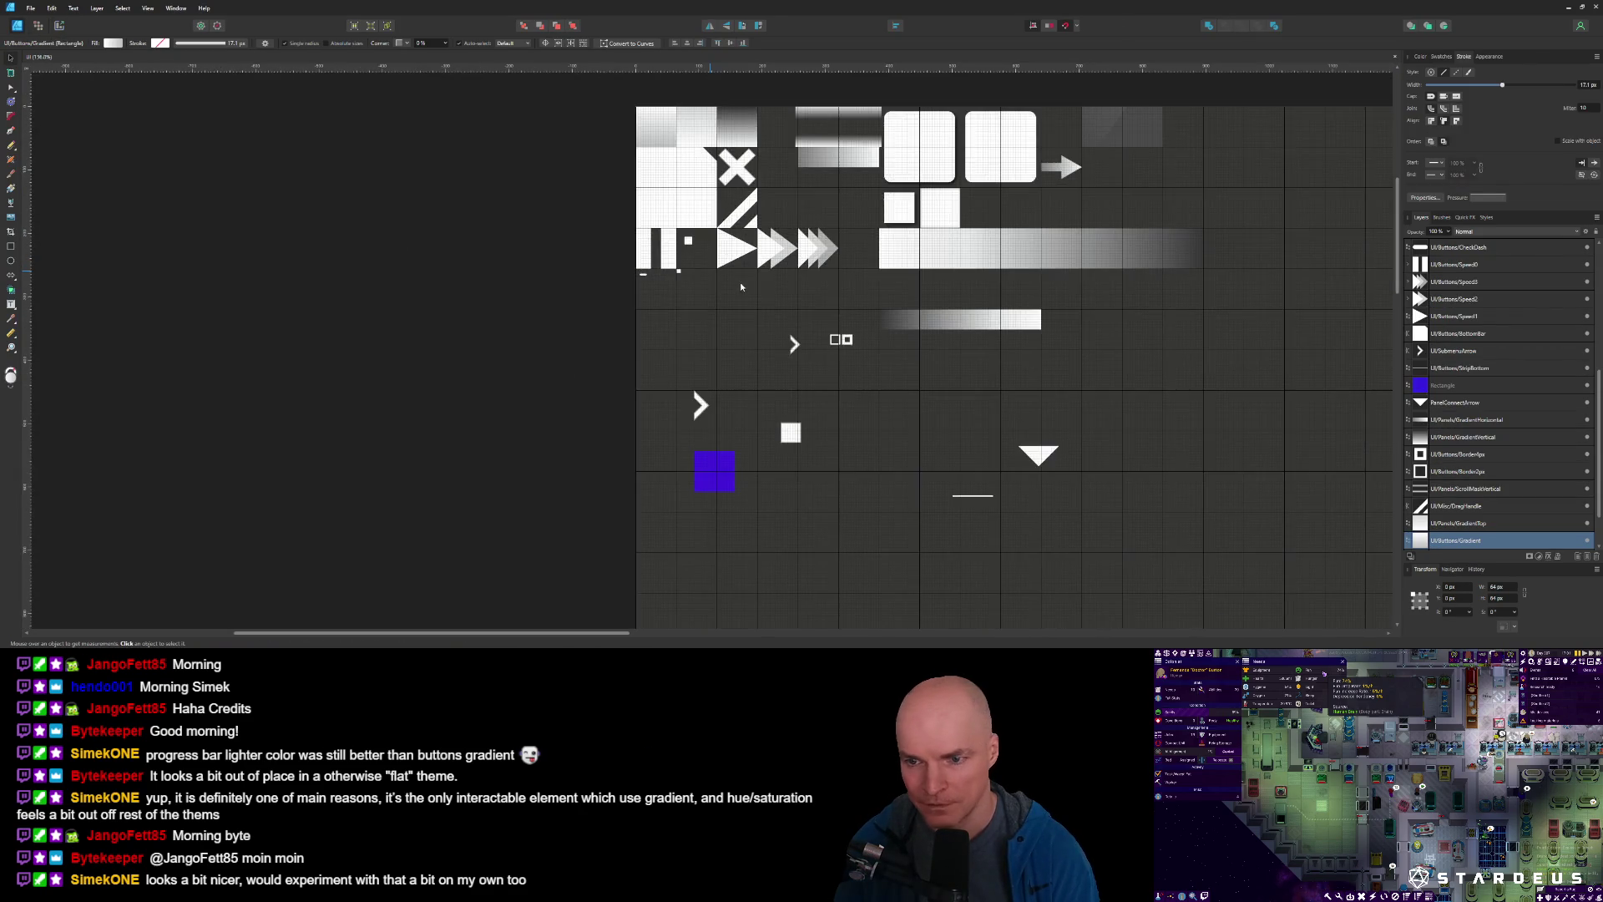
{"action": "scroll", "coordinate": [739, 282], "scroll_direction": "up", "scroll_amount": 3}
{"action": "scroll", "coordinate": [793, 386], "scroll_direction": "up", "scroll_amount": 5}
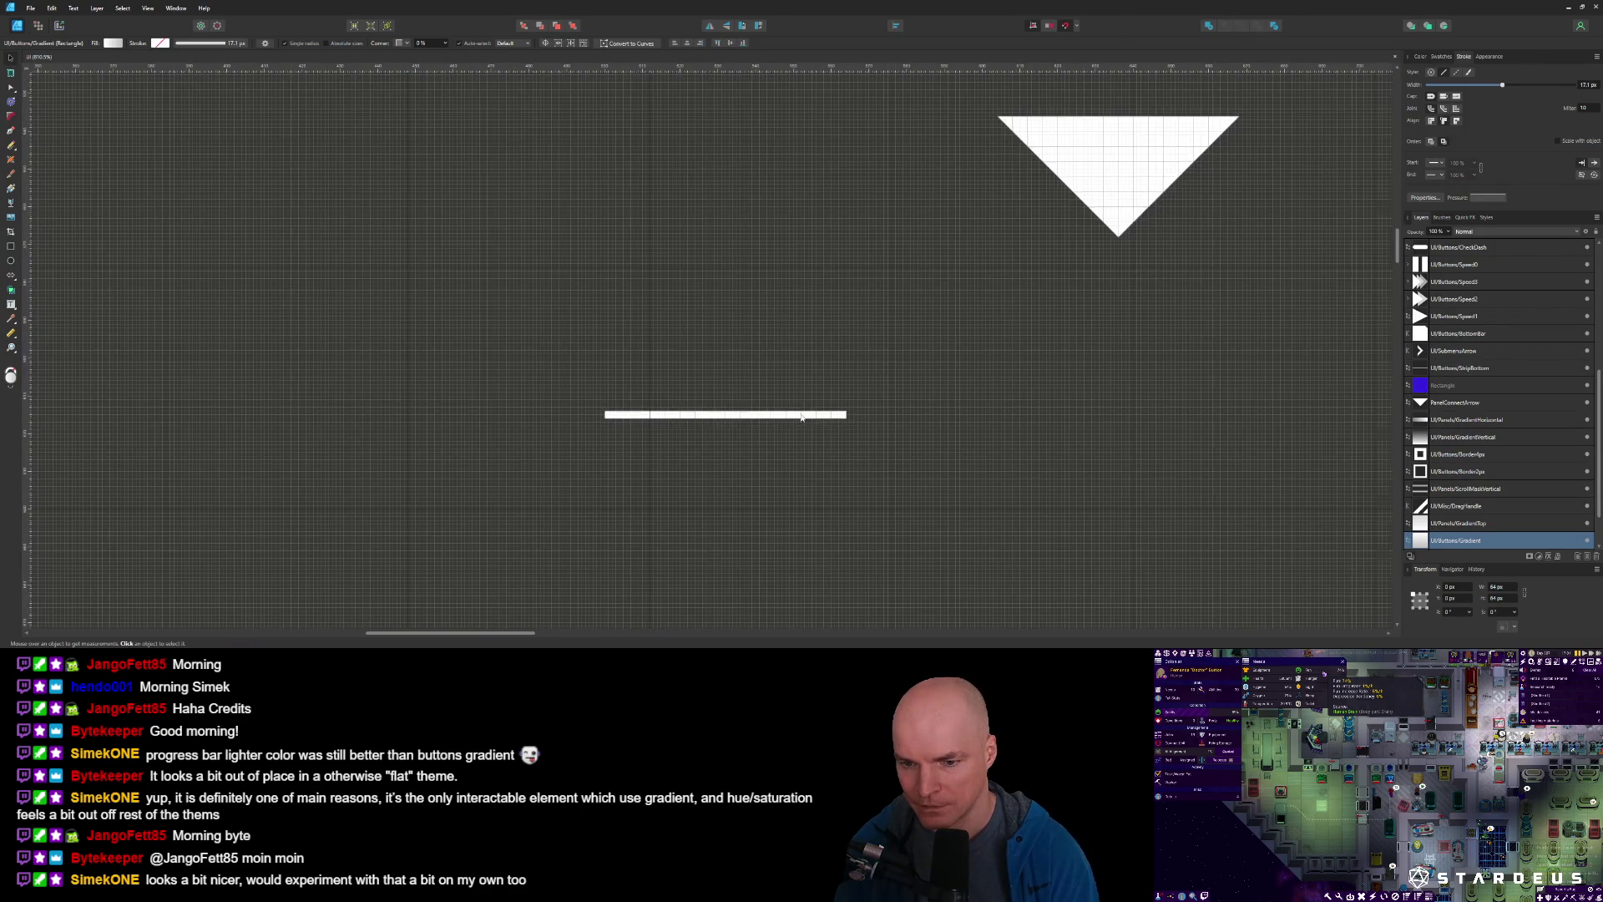
{"action": "left_click", "coordinate": [801, 420]}
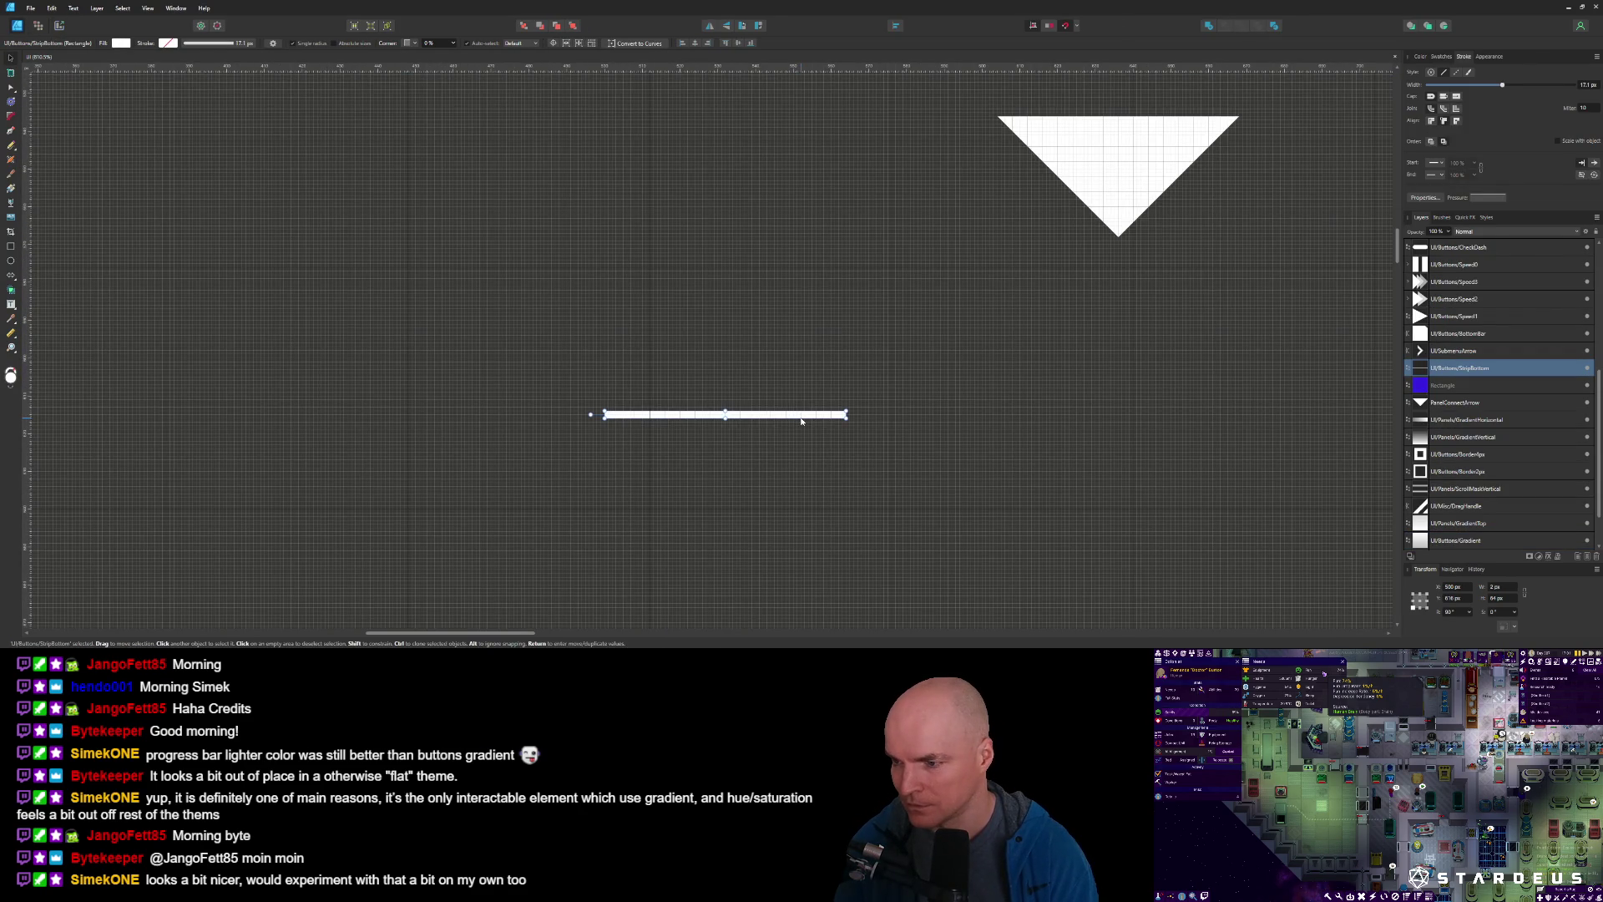
{"action": "scroll", "coordinate": [800, 421], "scroll_direction": "down", "scroll_amount": 3}
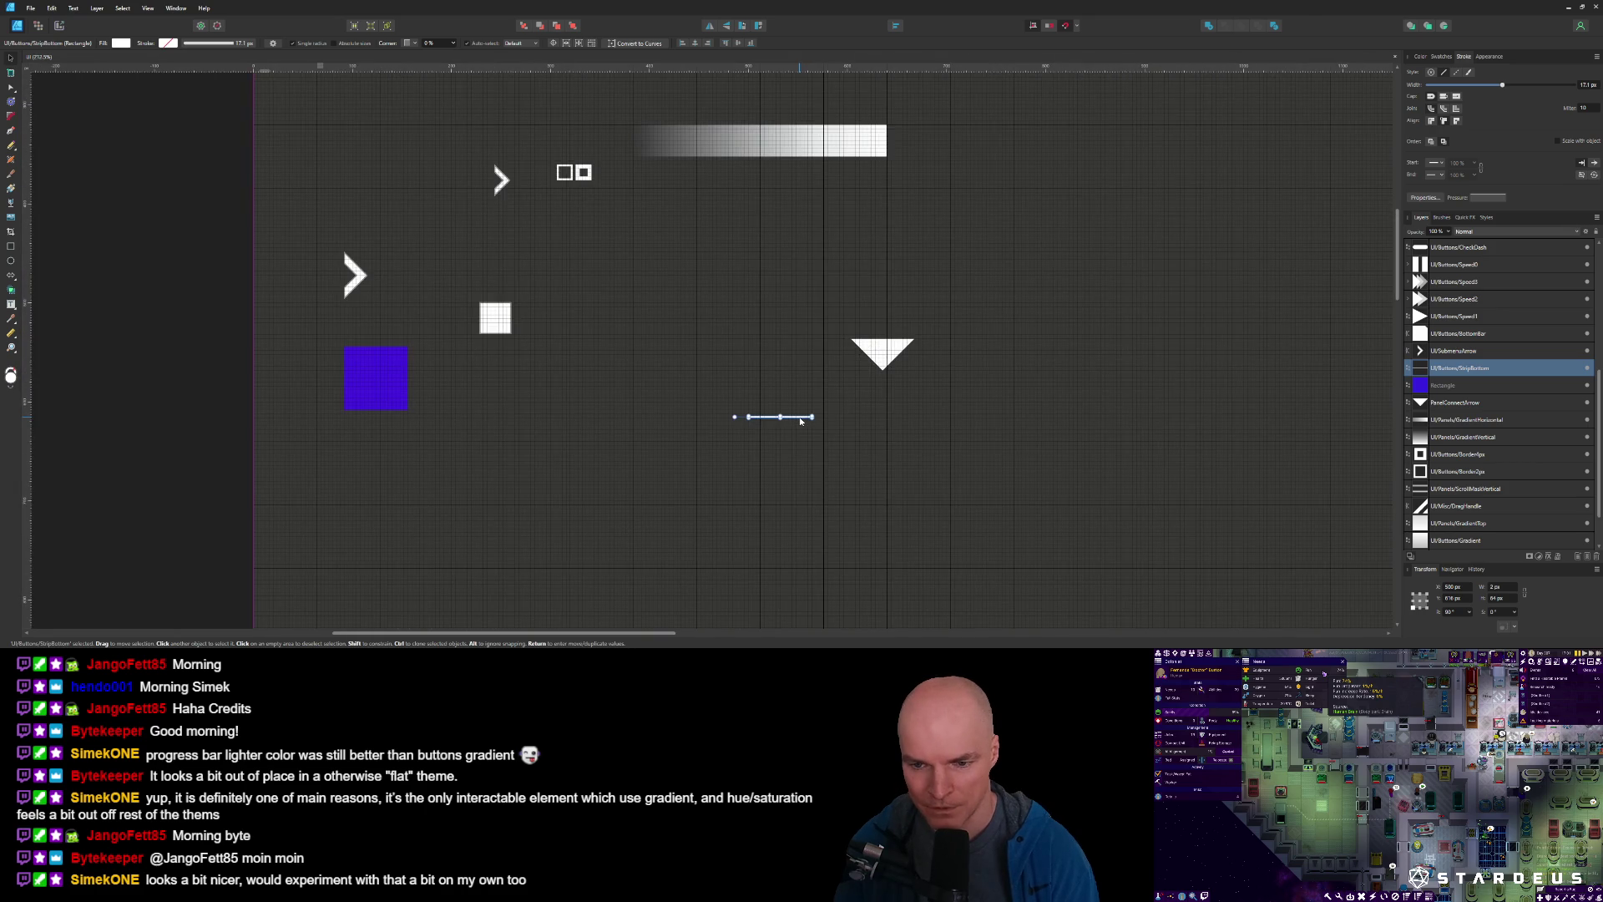
{"action": "scroll", "coordinate": [800, 420], "scroll_direction": "down", "scroll_amount": 2}
{"action": "scroll", "coordinate": [801, 419], "scroll_direction": "up", "scroll_amount": 1}
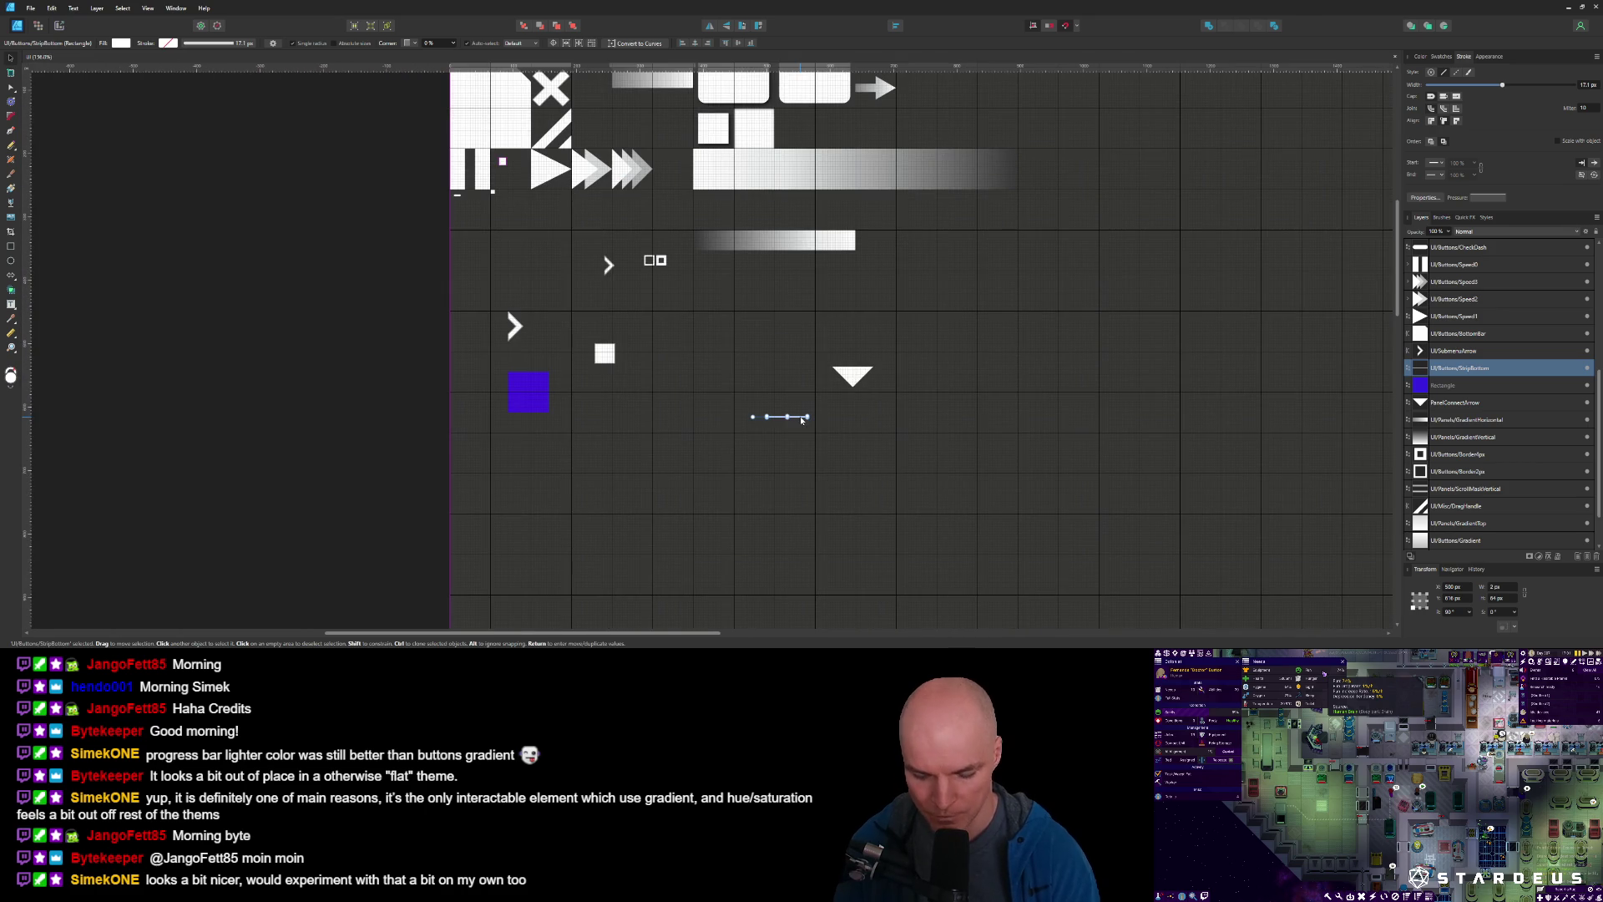
{"action": "key", "text": "u"}
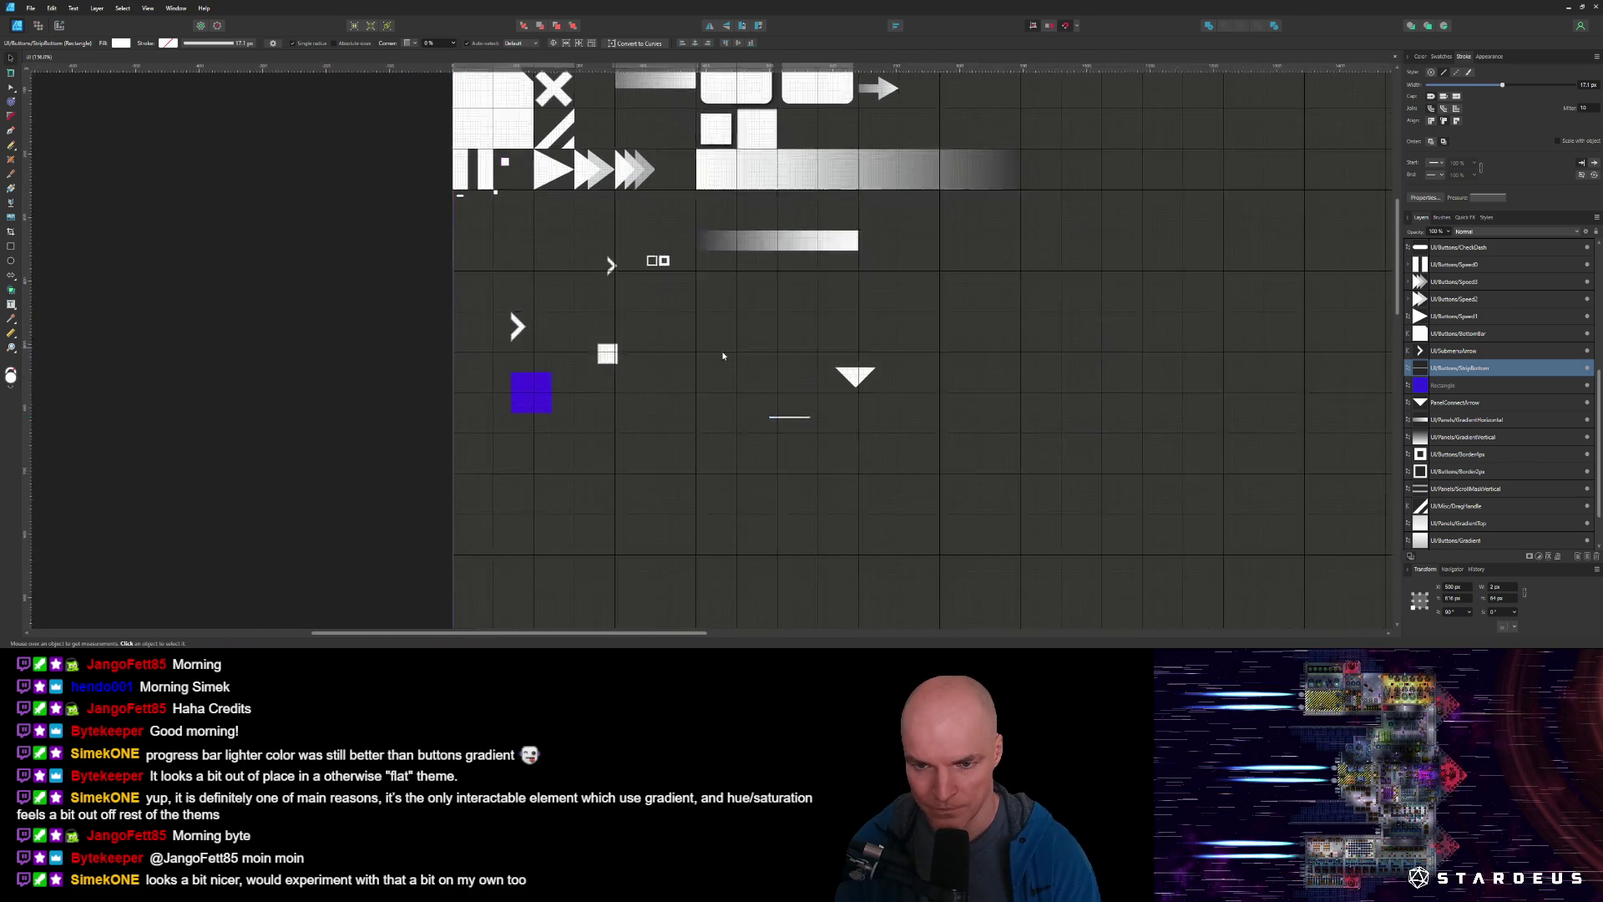
{"action": "scroll", "coordinate": [639, 293], "scroll_direction": "up", "scroll_amount": 4}
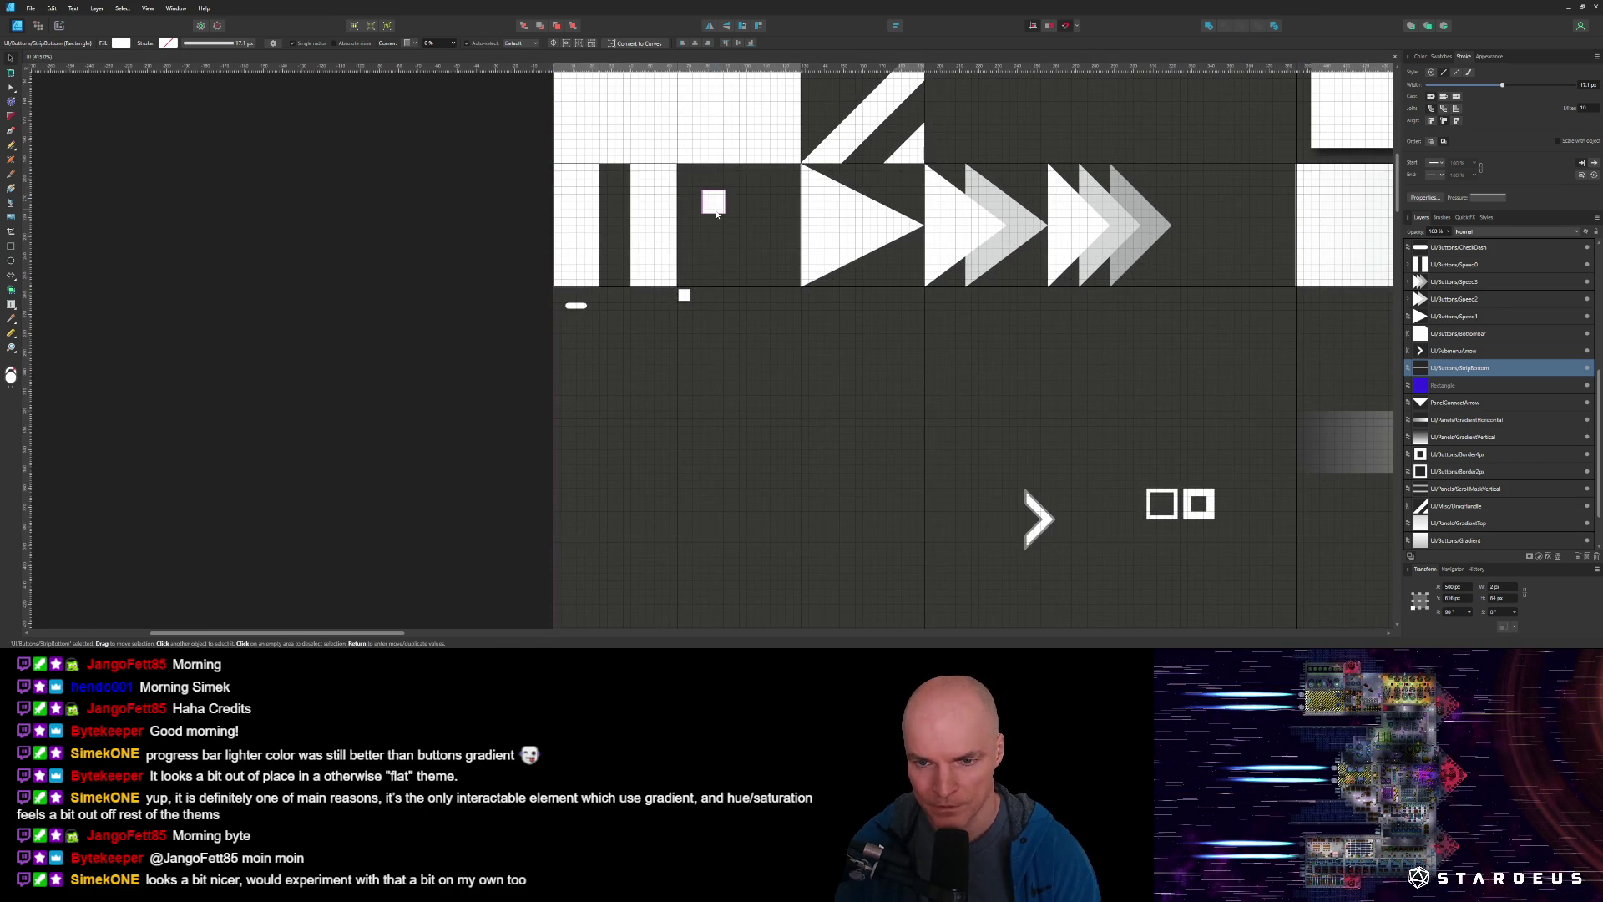
{"action": "left_click", "coordinate": [715, 209]}
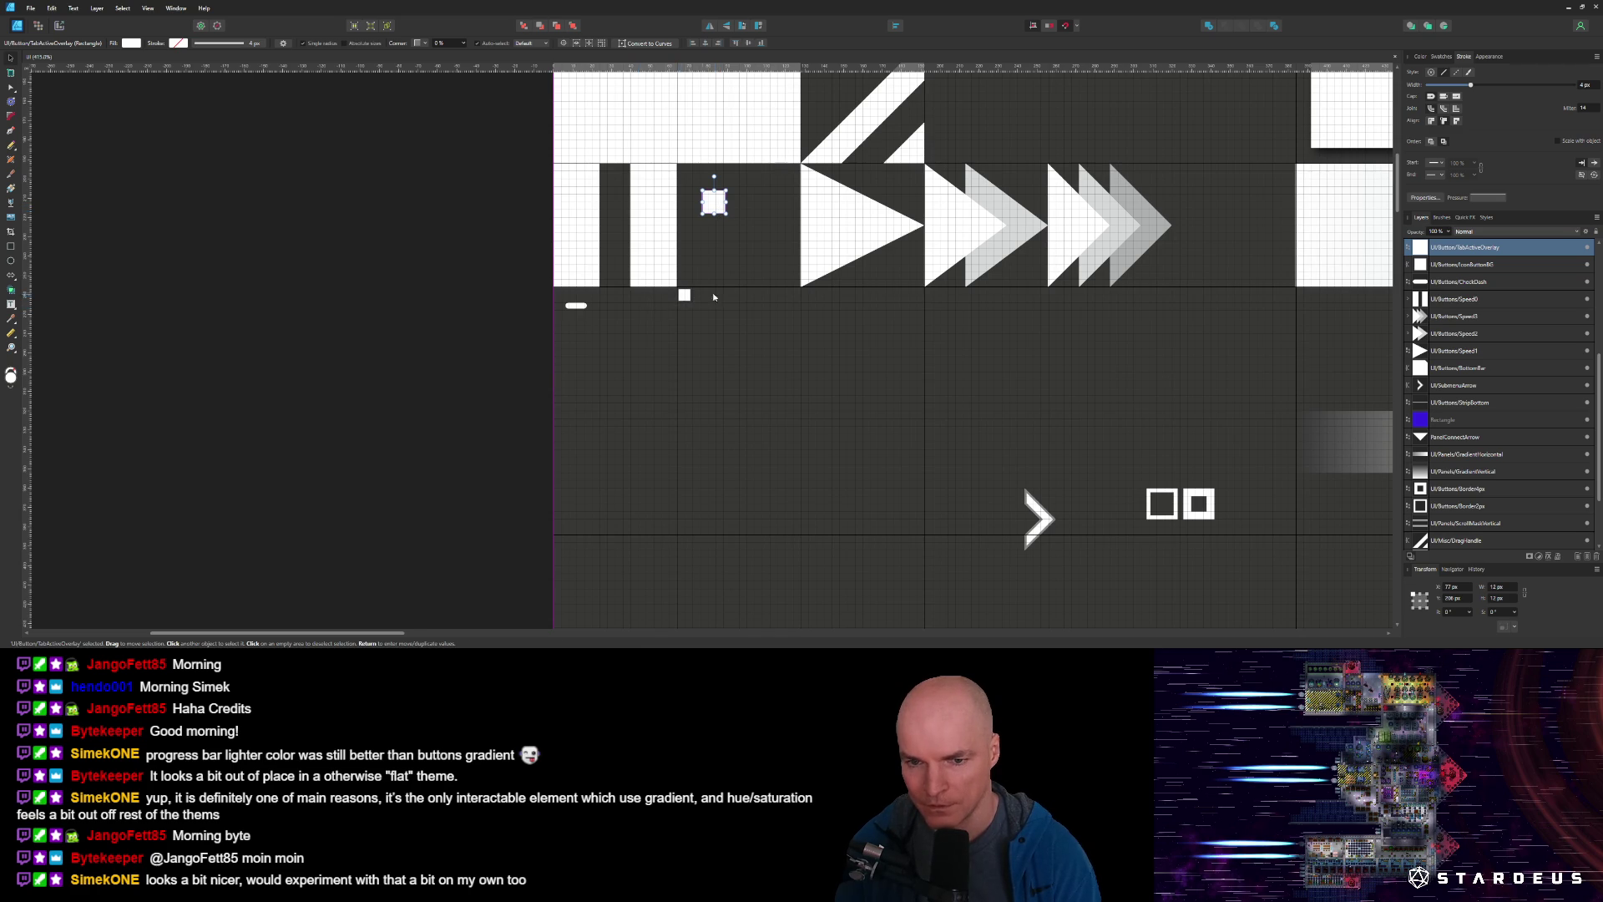
{"action": "left_click_drag", "start_coordinate": [704, 299], "coordinate": [603, 508]}
{"action": "mouse_move", "coordinate": [746, 267]}
{"action": "left_mouse_down"}
{"action": "mouse_move", "coordinate": [673, 408]}
{"action": "mouse_move", "coordinate": [604, 324]}
{"action": "mouse_move", "coordinate": [696, 378]}
{"action": "left_mouse_up"}
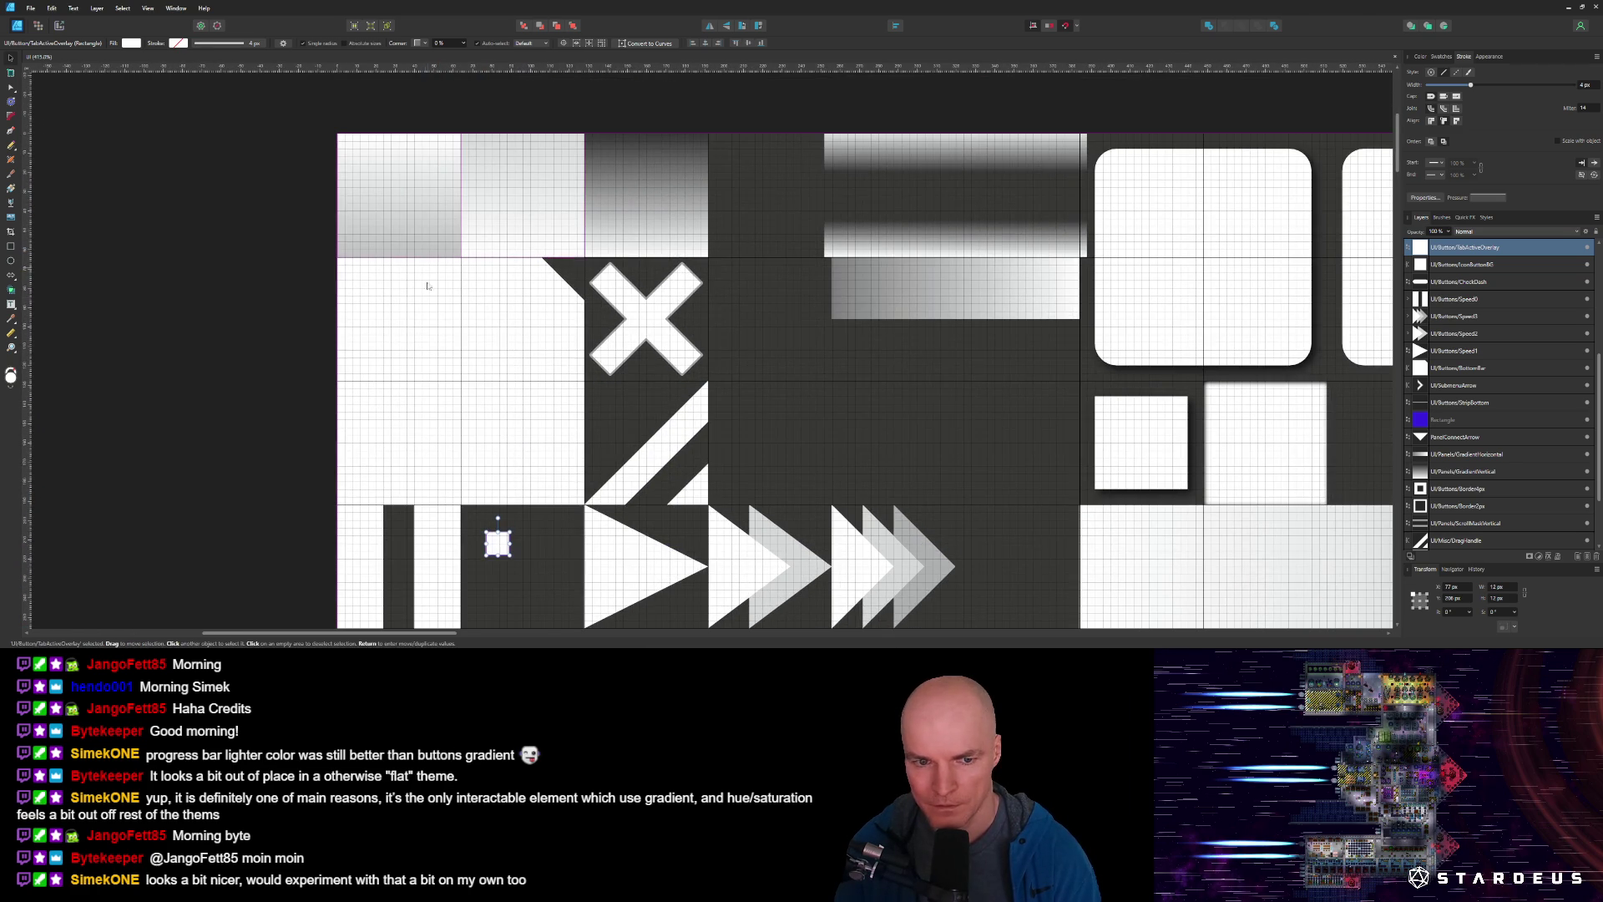
{"action": "left_click", "coordinate": [430, 326]}
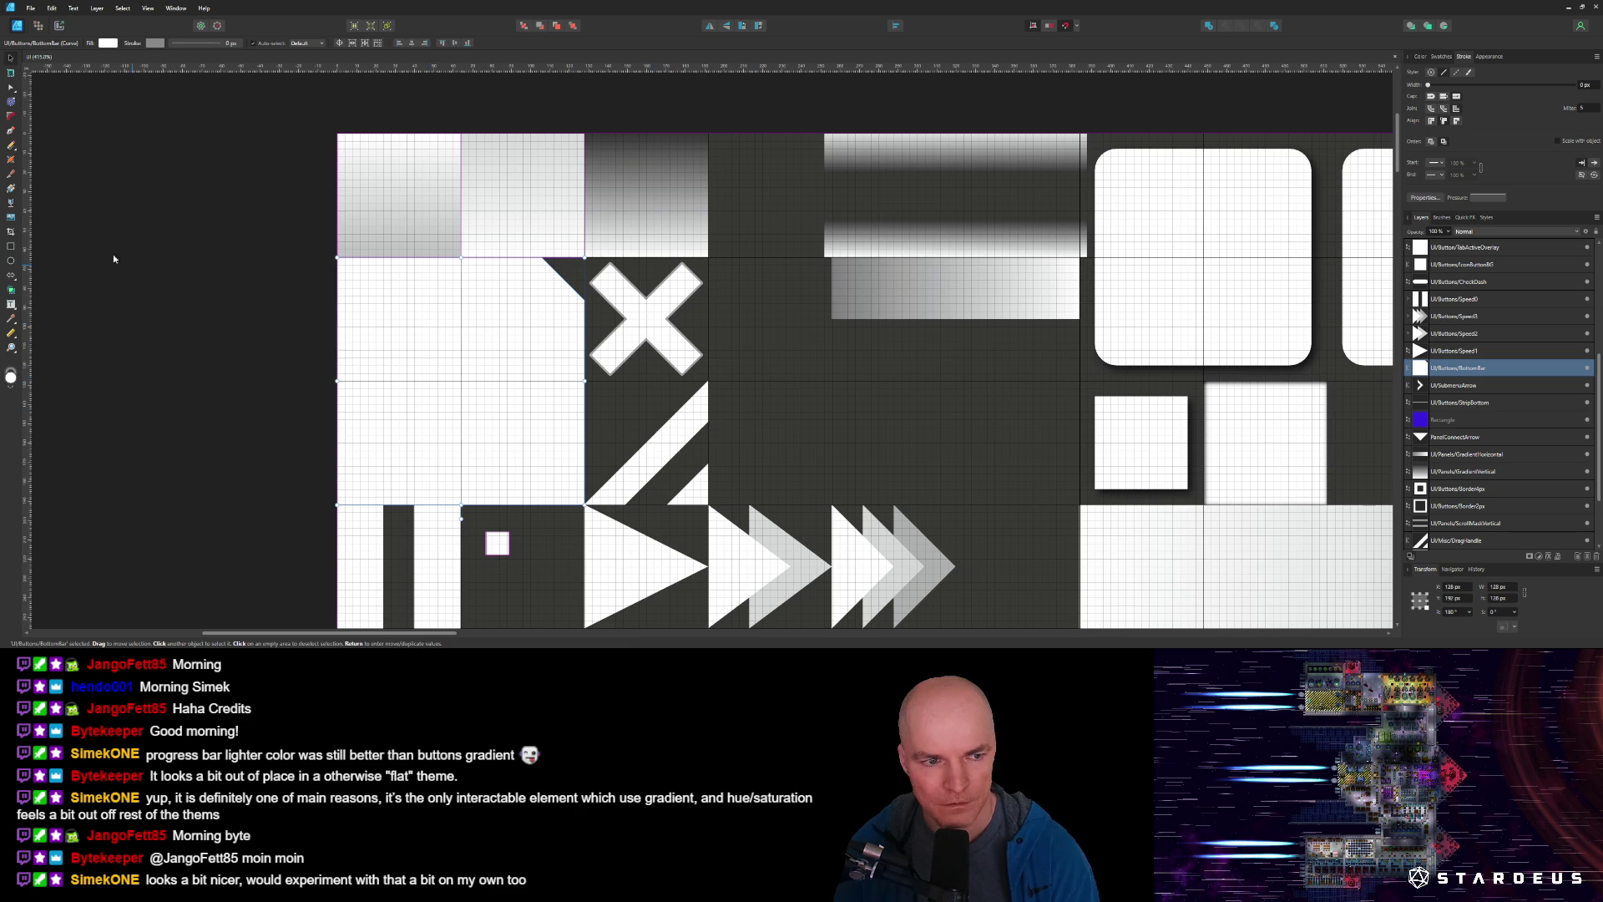
{"action": "left_click", "coordinate": [8, 248]}
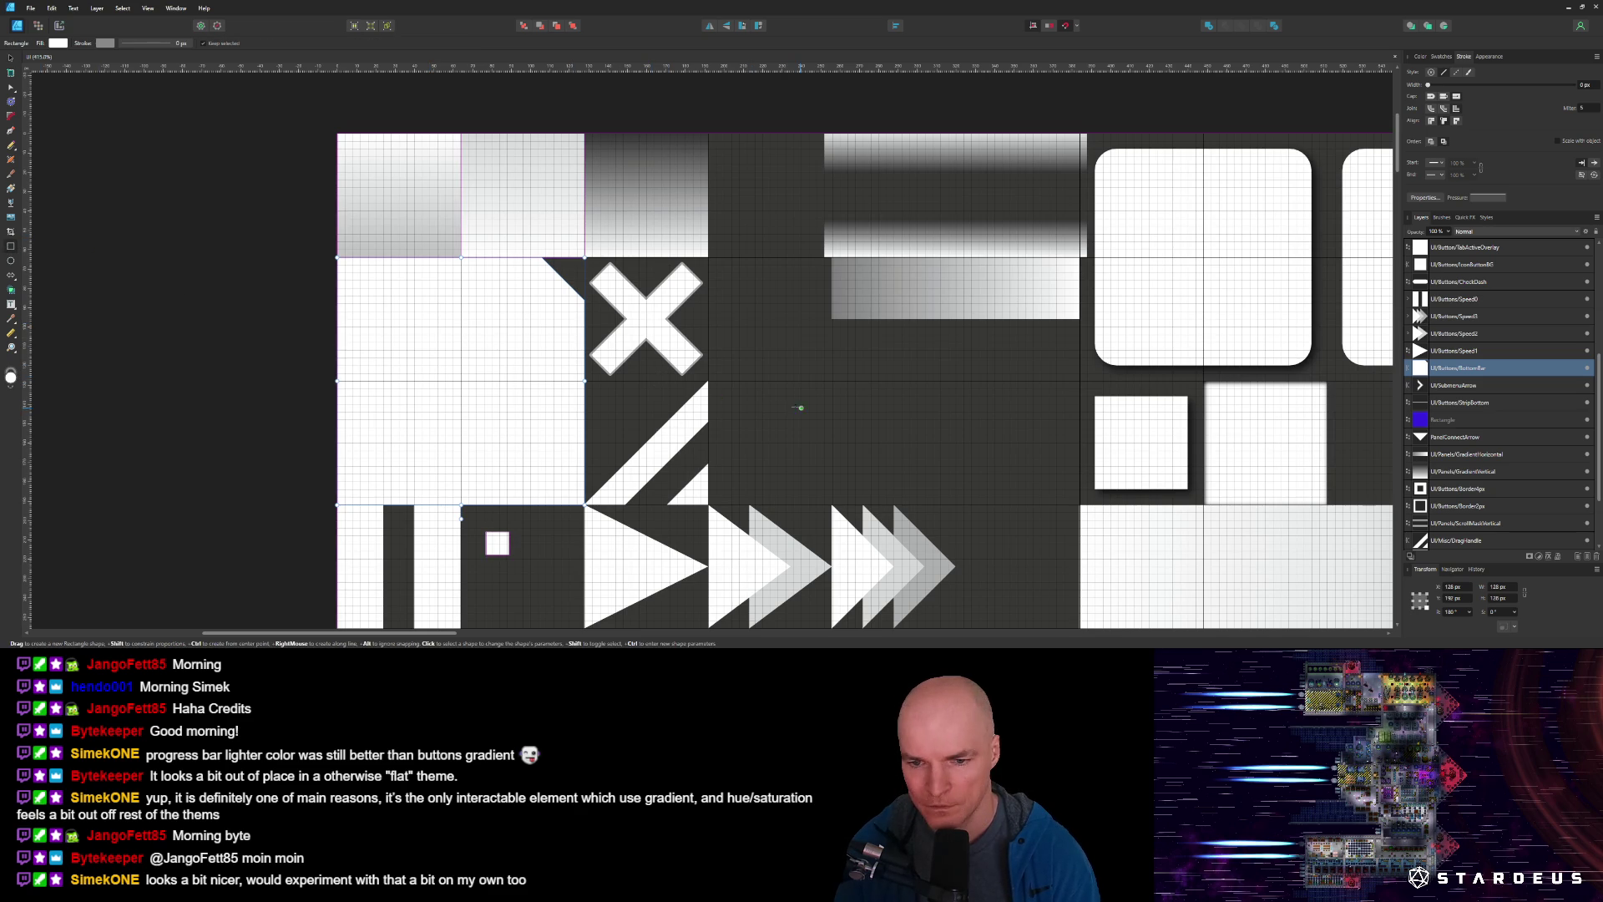
{"action": "scroll", "coordinate": [777, 408], "scroll_direction": "down", "scroll_amount": 3}
{"action": "scroll", "coordinate": [754, 281], "scroll_direction": "up", "scroll_amount": 3, "text": "ctrl"}
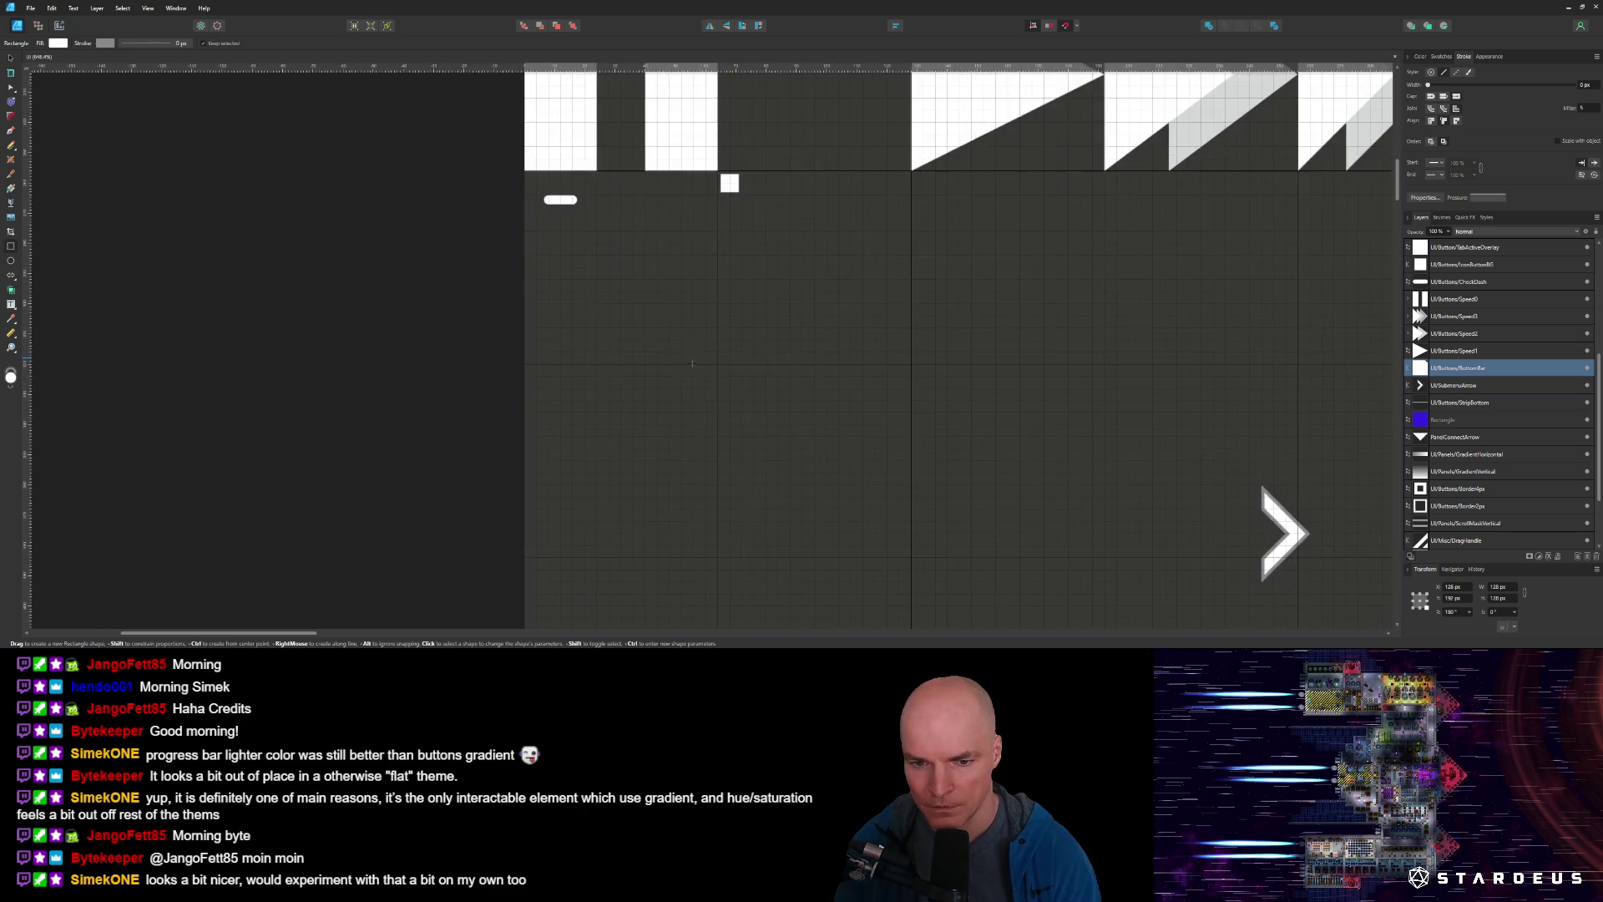
{"action": "scroll", "coordinate": [754, 280], "scroll_direction": "up", "scroll_amount": 3}
{"action": "scroll", "coordinate": [754, 301], "scroll_direction": "right", "scroll_amount": 4}
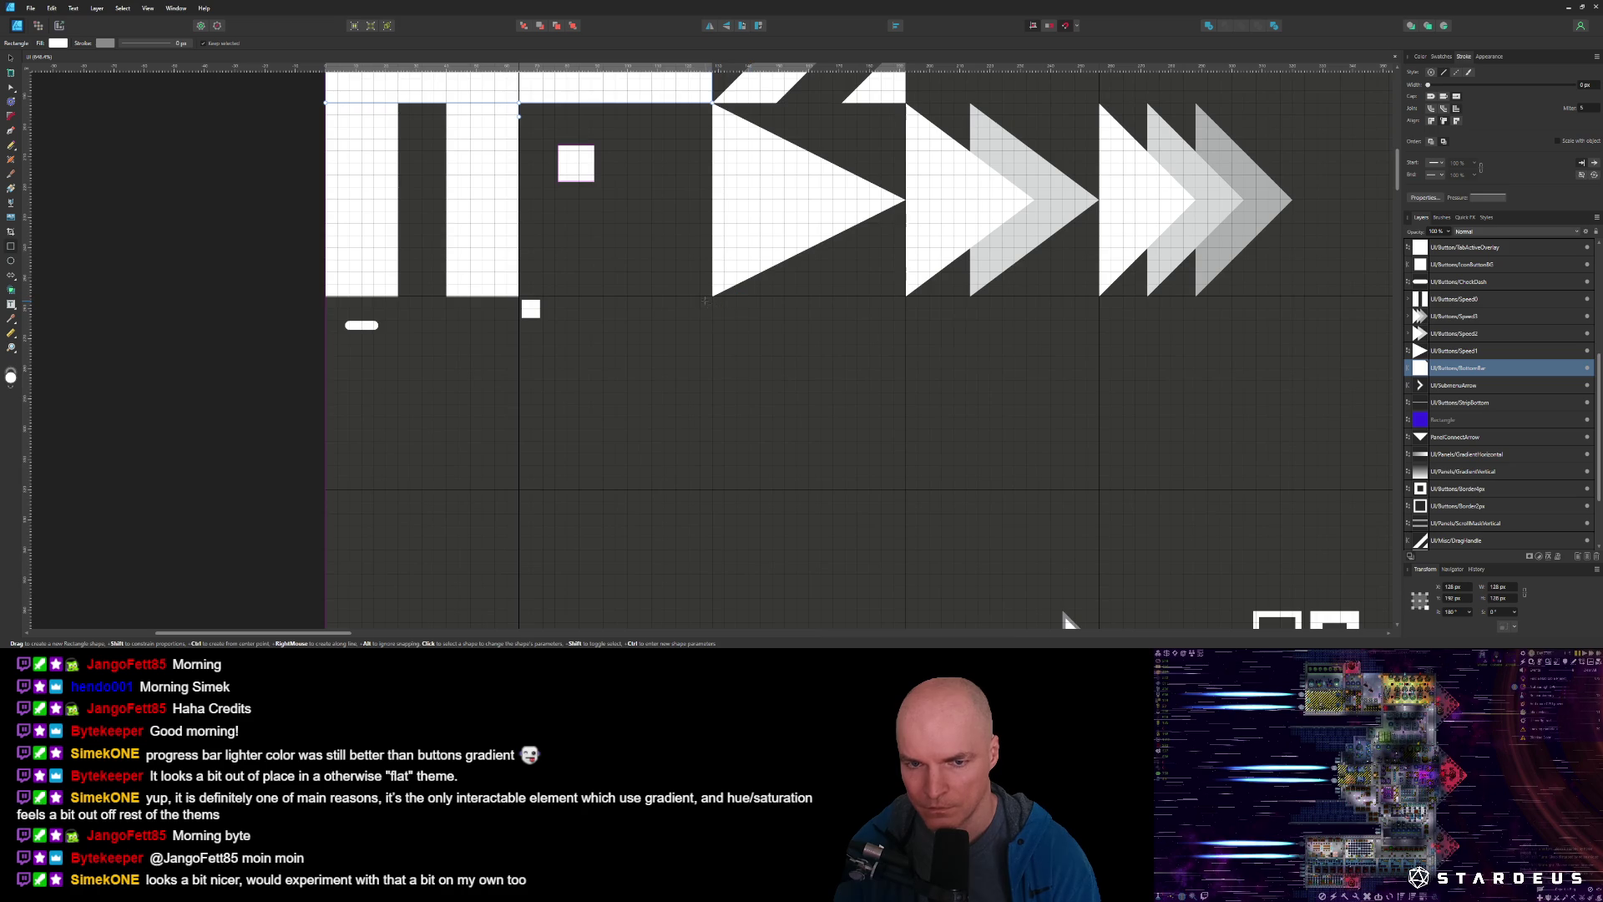
Draw a rectangle below the icon row with a solid white fill, sized 16×16 px.
{"action": "left_click_drag", "start_coordinate": [724, 311], "coordinate": [876, 444]}
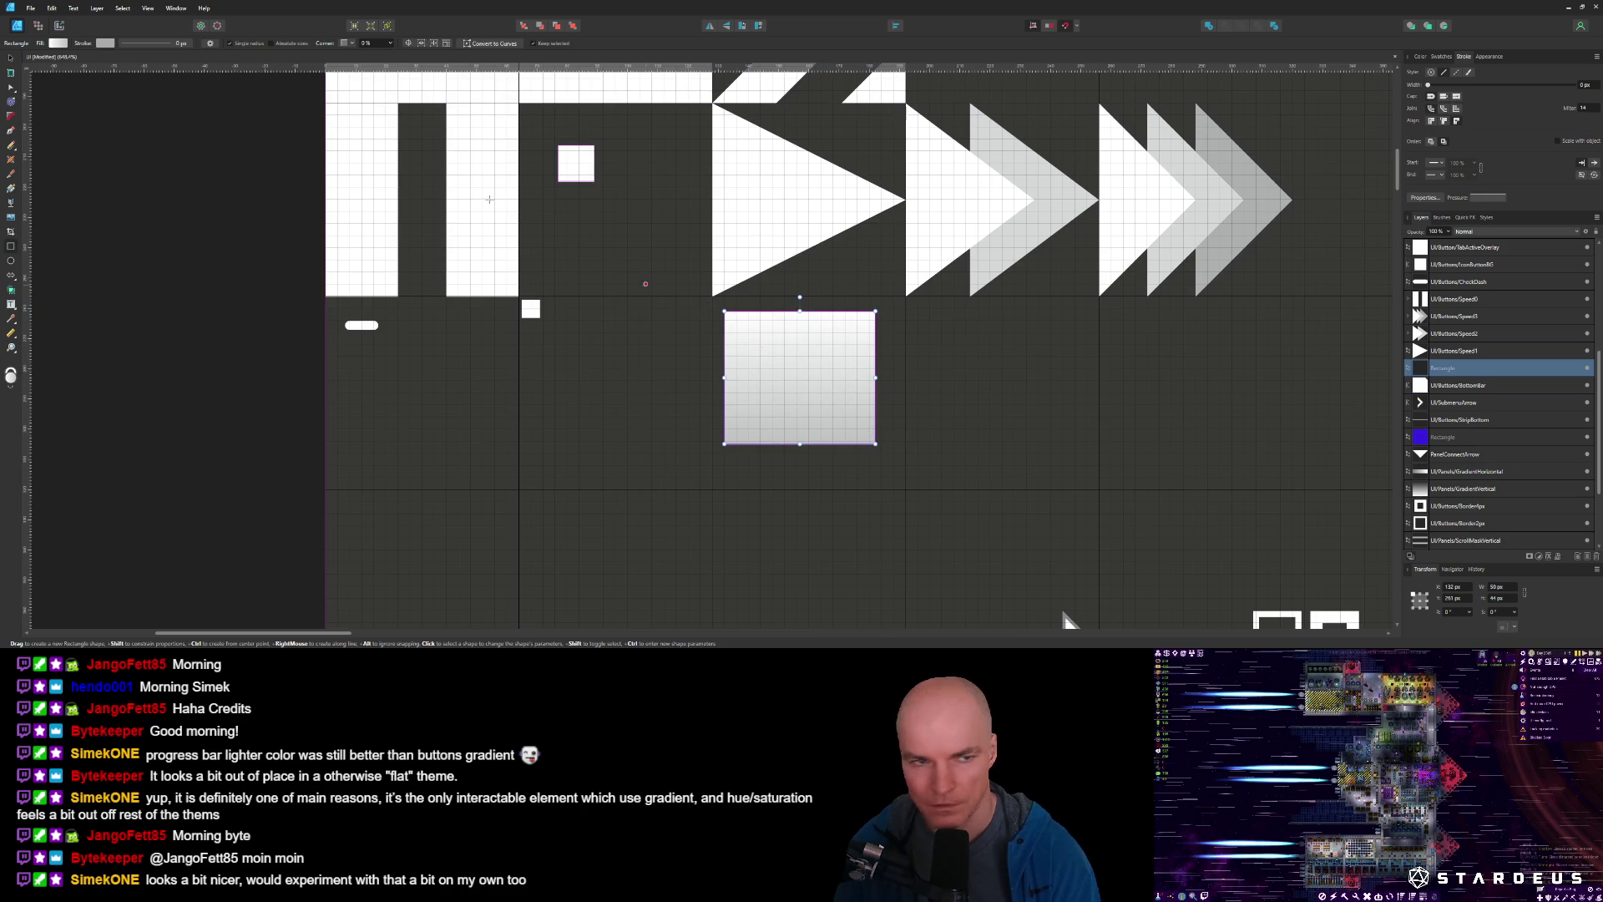
{"action": "left_click", "coordinate": [58, 43]}
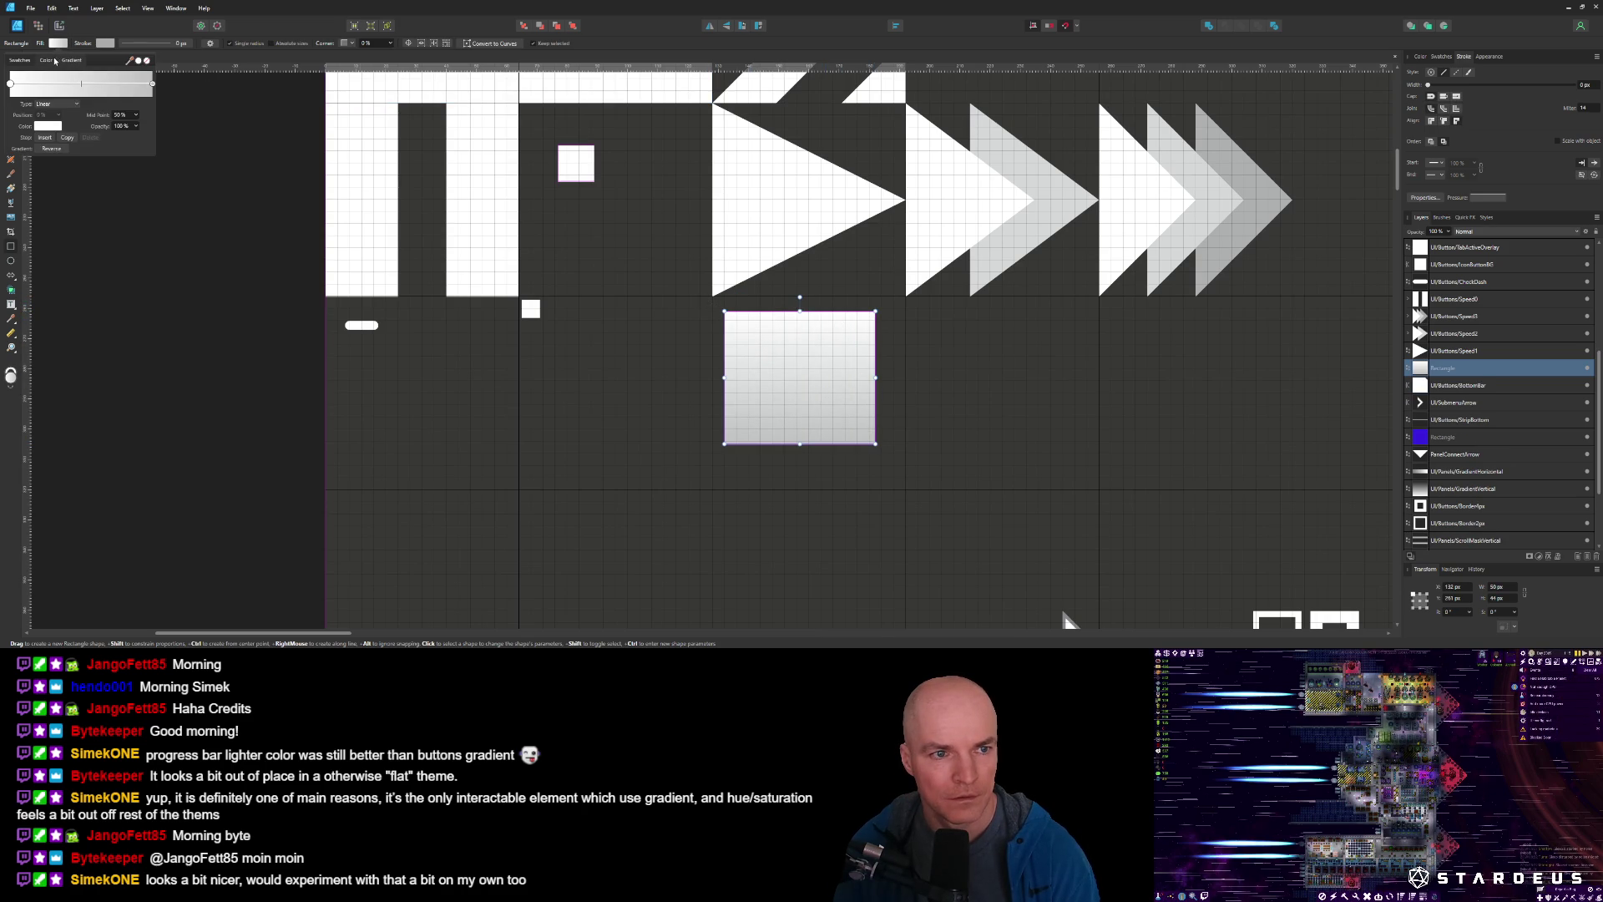
{"action": "left_click", "coordinate": [54, 61]}
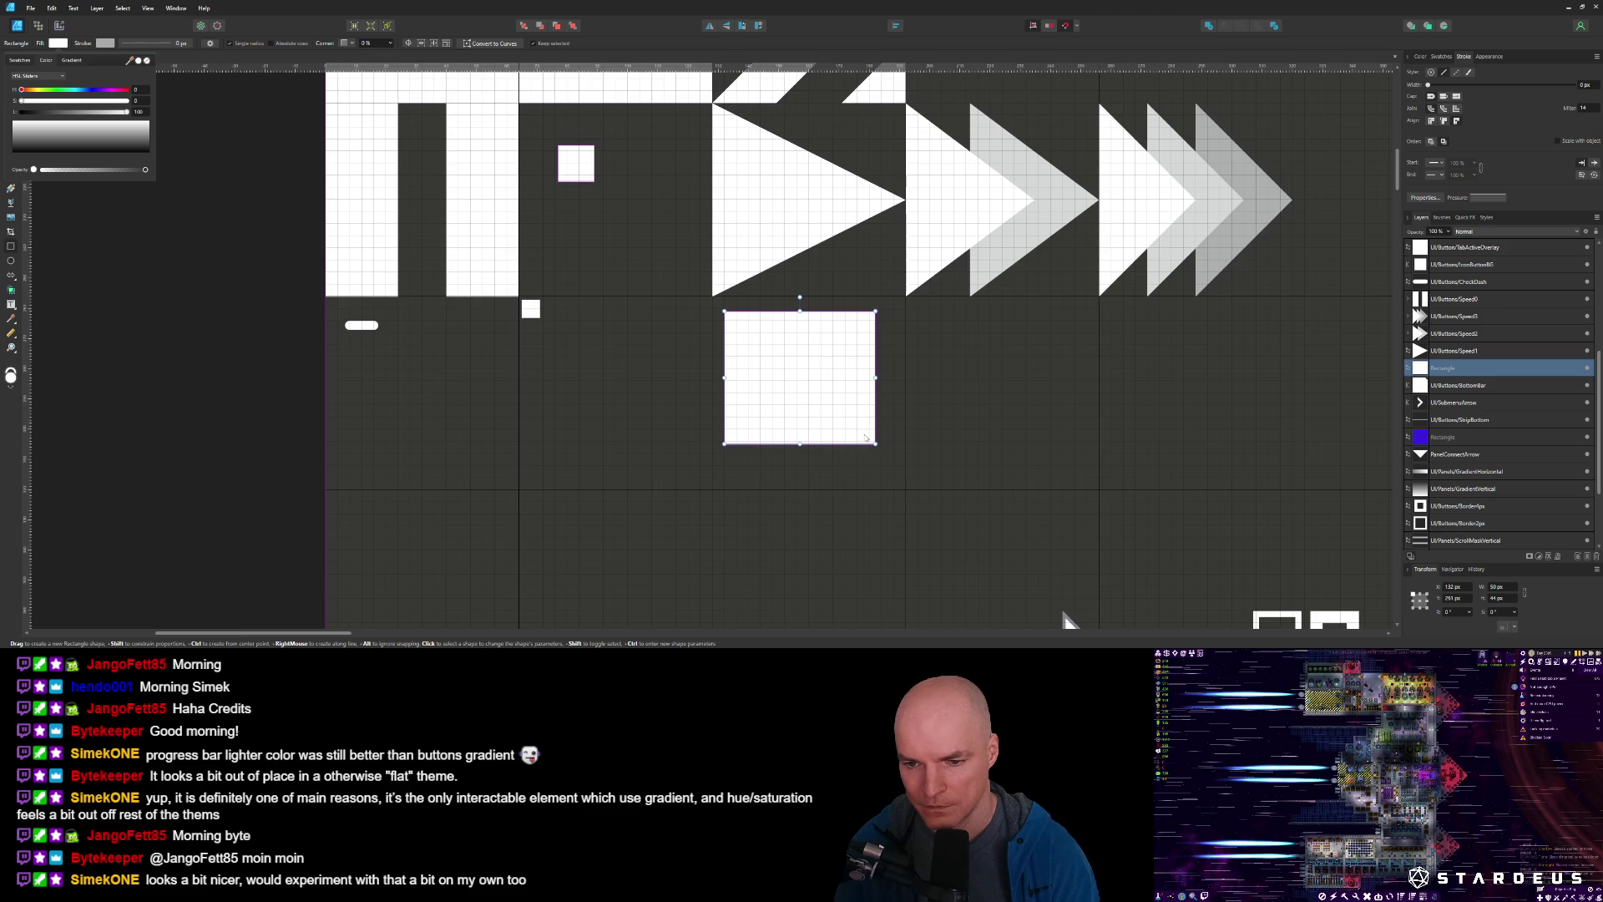
{"action": "mouse_move", "coordinate": [875, 446]}
{"action": "left_mouse_down"}
{"action": "mouse_move", "coordinate": [798, 411]}
{"action": "mouse_move", "coordinate": [798, 377]}
{"action": "left_mouse_up"}
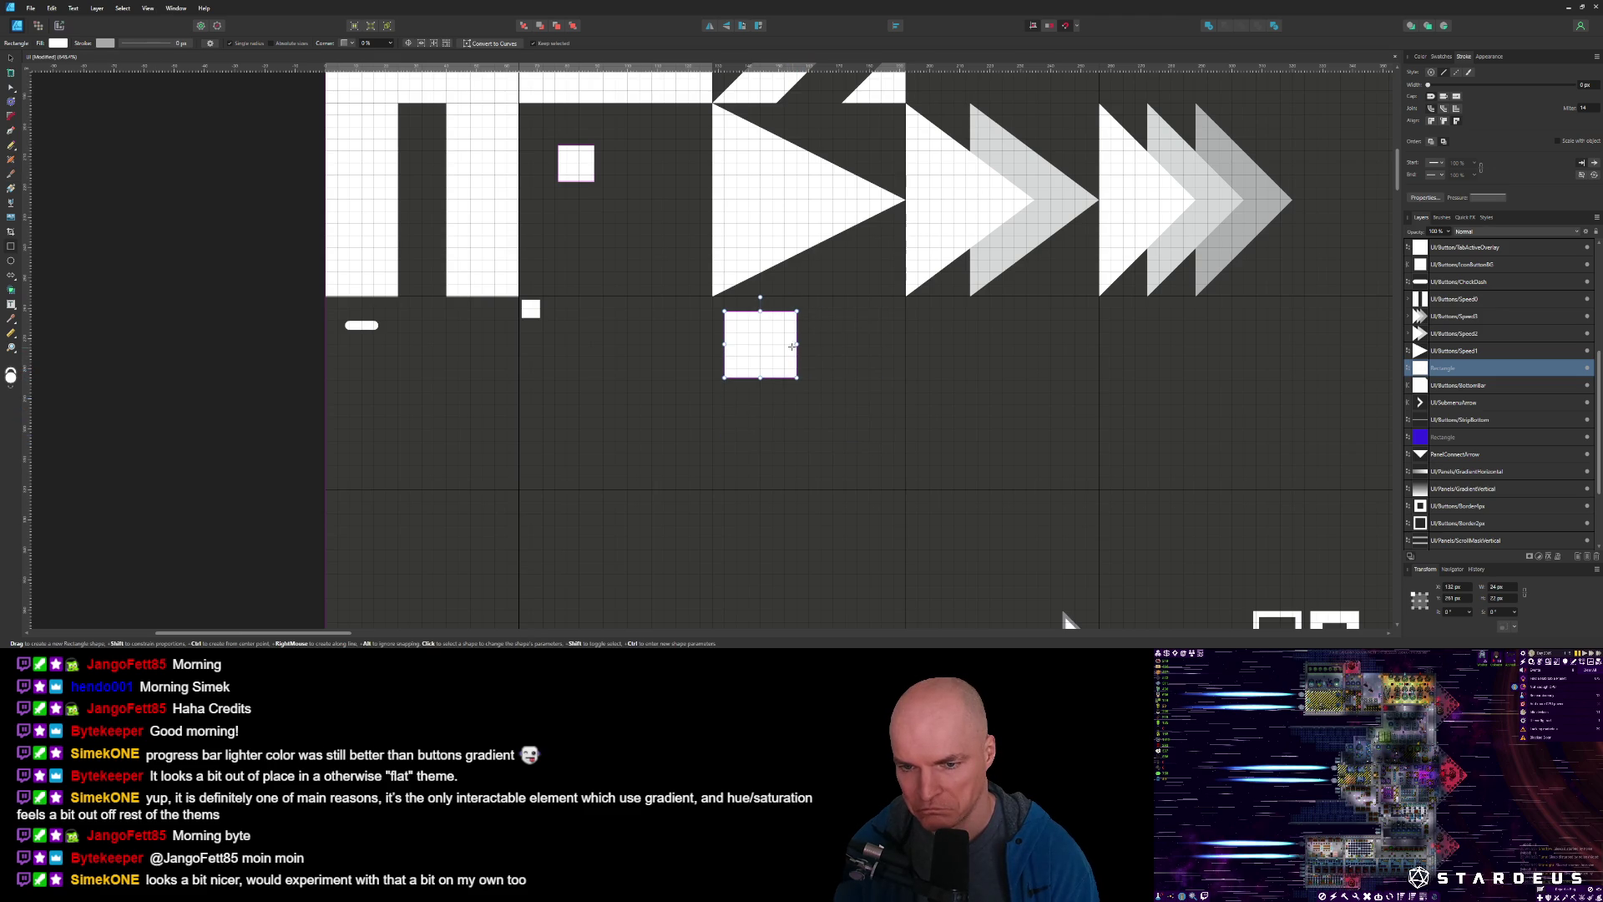
{"action": "mouse_move", "coordinate": [798, 377]}
{"action": "left_mouse_down"}
{"action": "mouse_move", "coordinate": [908, 487]}
{"action": "mouse_move", "coordinate": [826, 399]}
{"action": "mouse_move", "coordinate": [791, 398]}
{"action": "mouse_move", "coordinate": [798, 372]}
{"action": "mouse_move", "coordinate": [761, 343]}
{"action": "mouse_move", "coordinate": [775, 359]}
{"action": "left_mouse_up"}
{"action": "scroll", "coordinate": [775, 355], "scroll_direction": "up", "scroll_amount": 3}
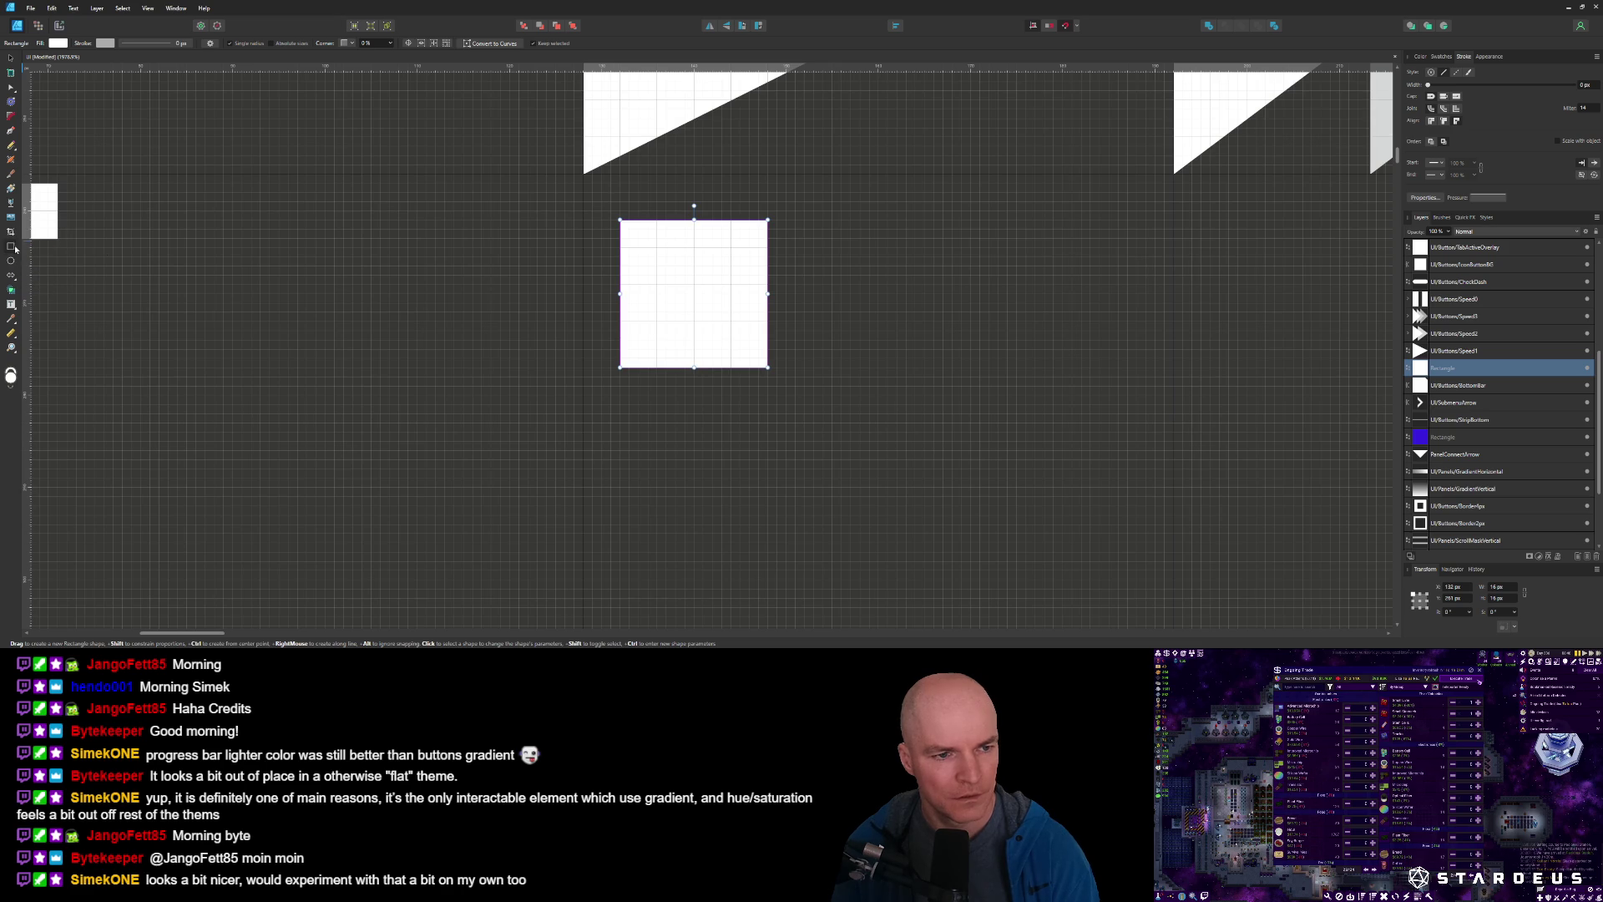
Draw a thin mid-grey bar (lightness about 52) and place it along the square's bottom edge.
{"action": "left_click_drag", "start_coordinate": [629, 349], "coordinate": [767, 357]}
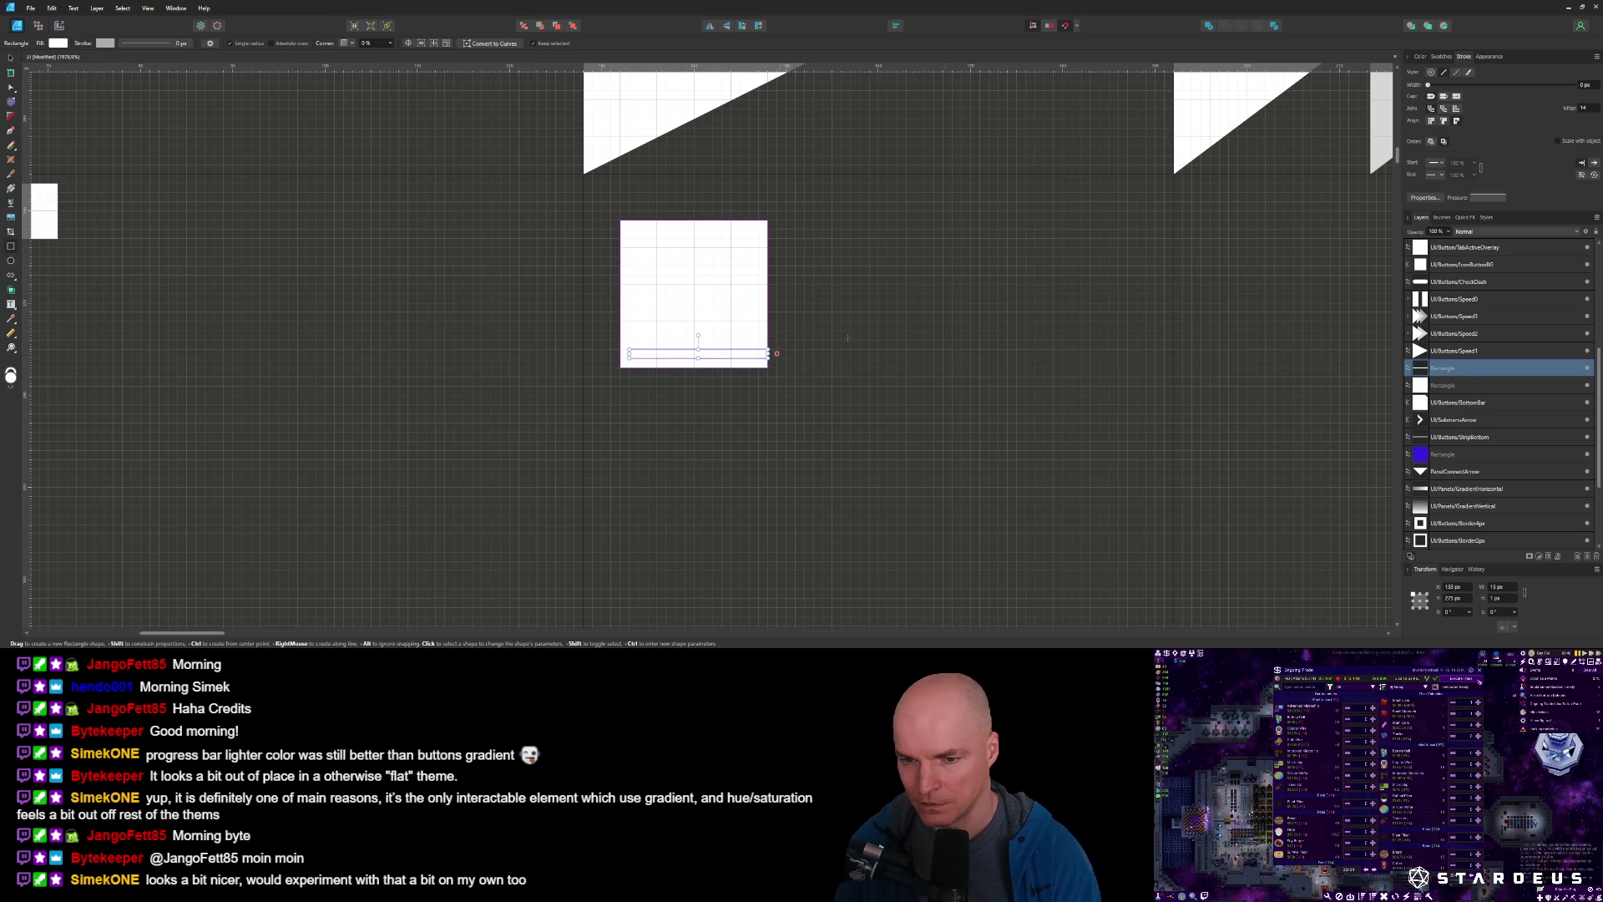
{"action": "left_click", "coordinate": [58, 43]}
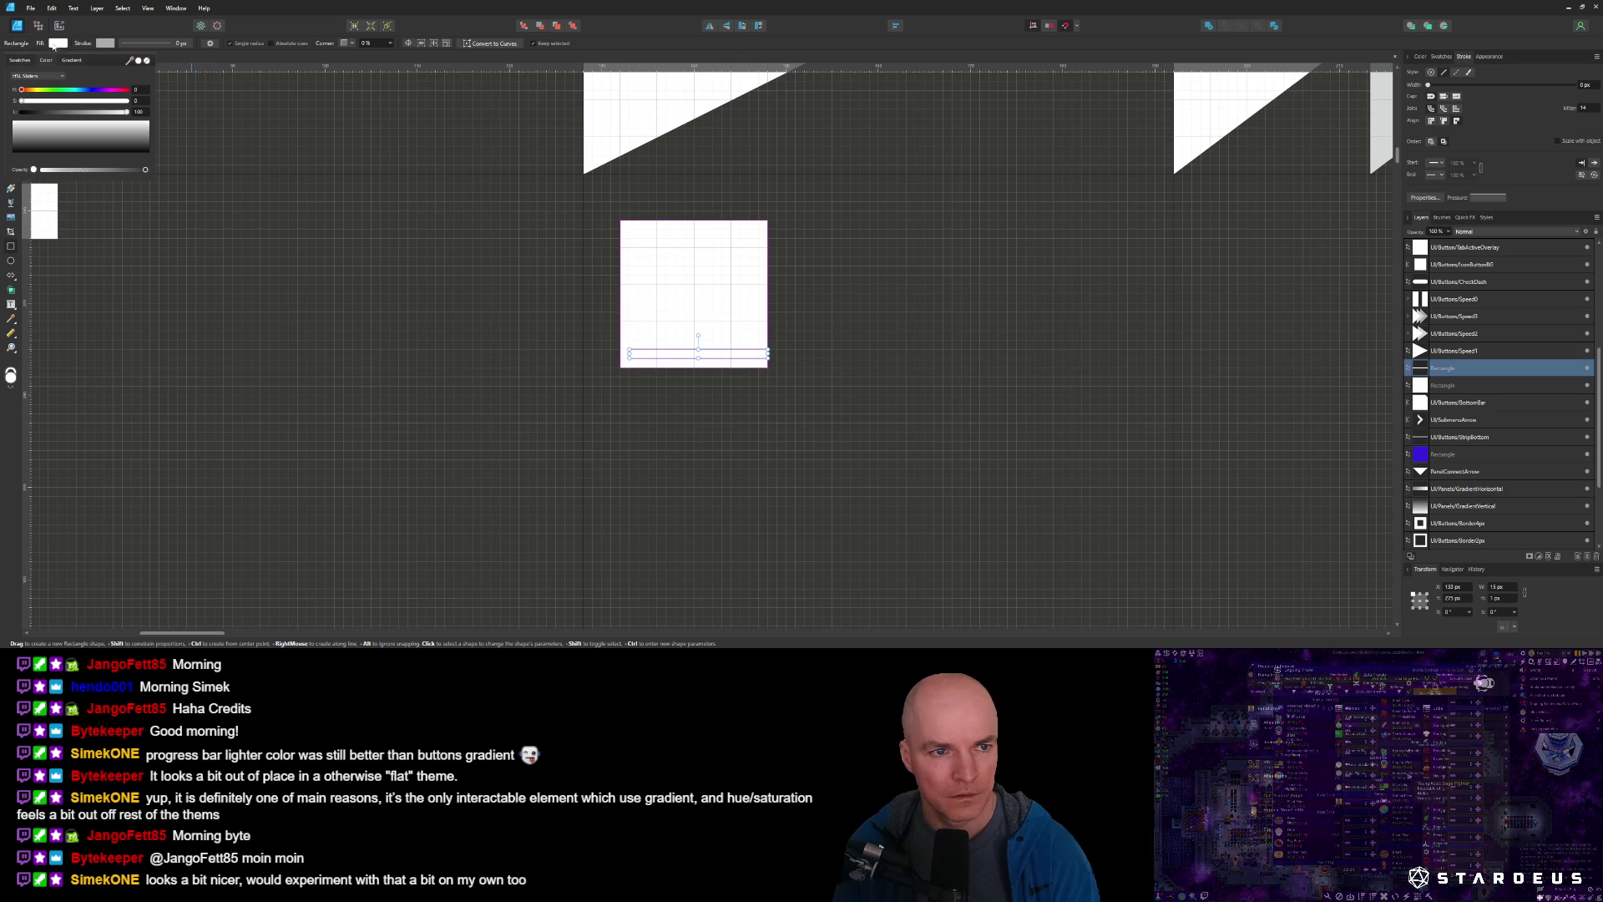
{"action": "left_click_drag", "start_coordinate": [78, 134], "coordinate": [307, 191]}
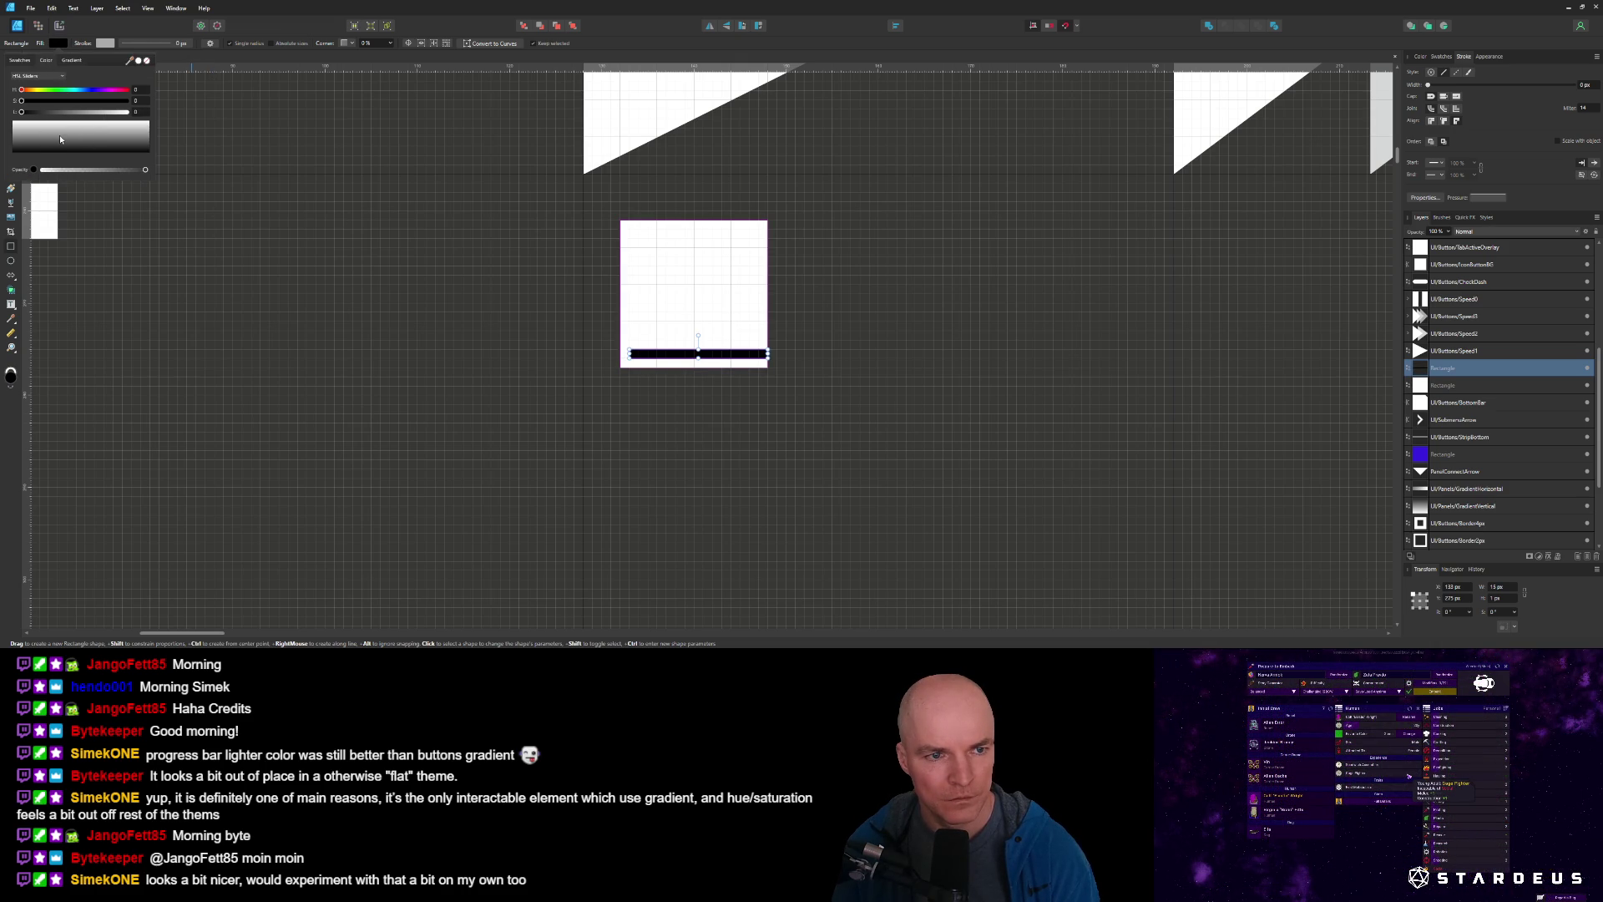
{"action": "left_click", "coordinate": [131, 113]}
{"action": "left_click_drag", "start_coordinate": [128, 113], "coordinate": [77, 114]}
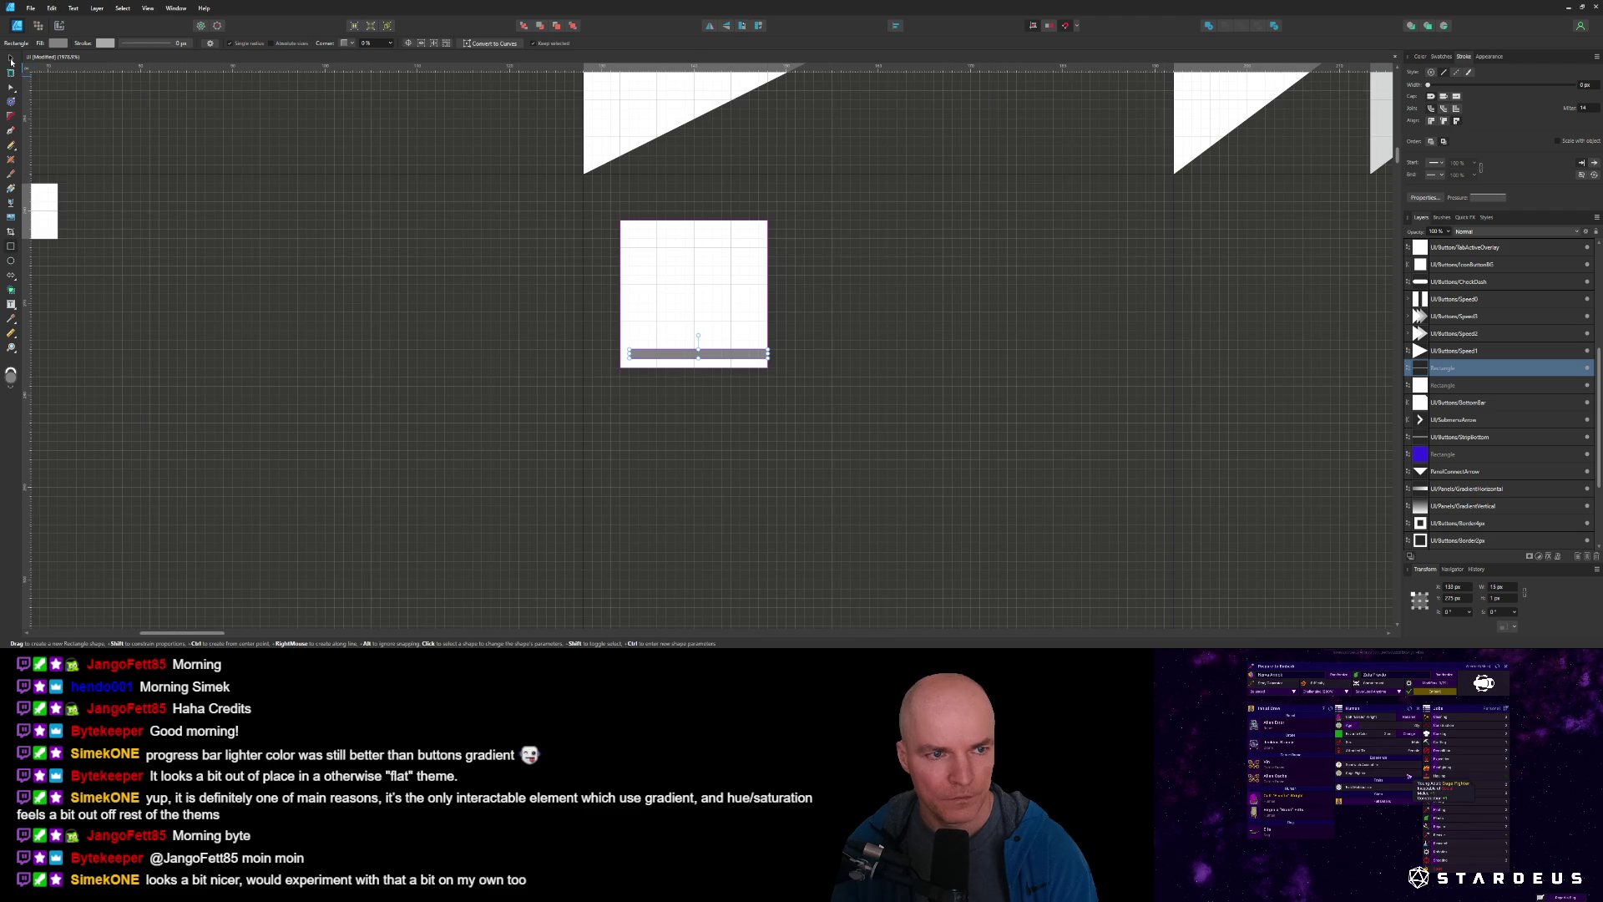
{"action": "left_click", "coordinate": [11, 59]}
{"action": "mouse_move", "coordinate": [698, 357]}
{"action": "left_mouse_down"}
{"action": "mouse_move", "coordinate": [688, 366]}
{"action": "mouse_move", "coordinate": [768, 363]}
{"action": "left_mouse_up"}
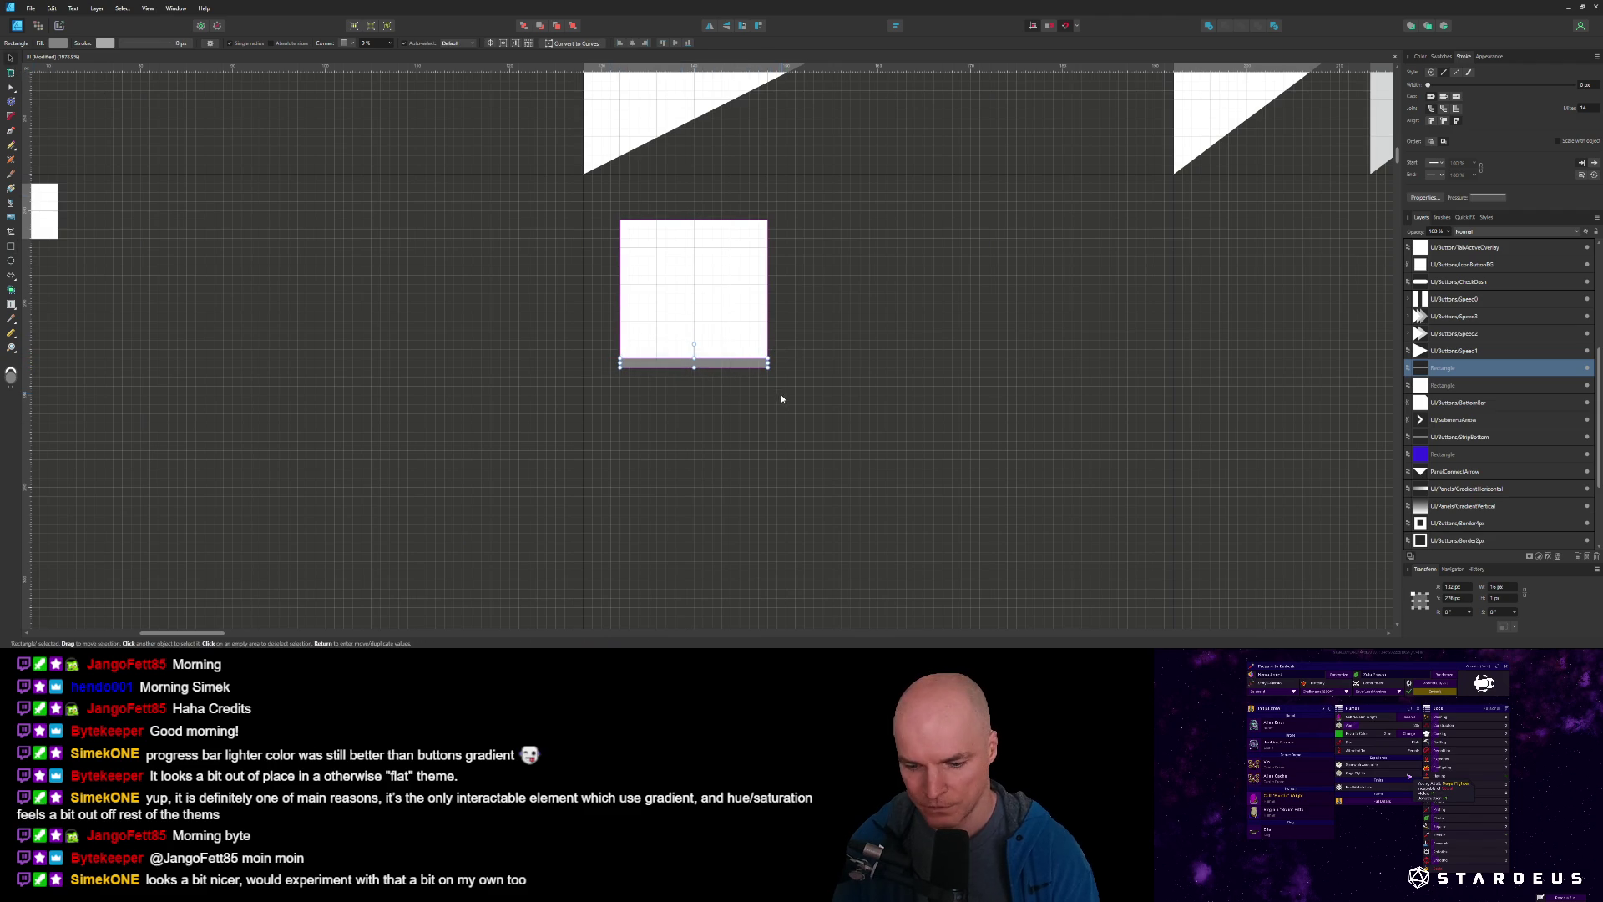
{"action": "scroll", "coordinate": [701, 292], "scroll_direction": "up", "scroll_amount": 3}
{"action": "scroll", "coordinate": [752, 361], "scroll_direction": "down", "scroll_amount": 2}
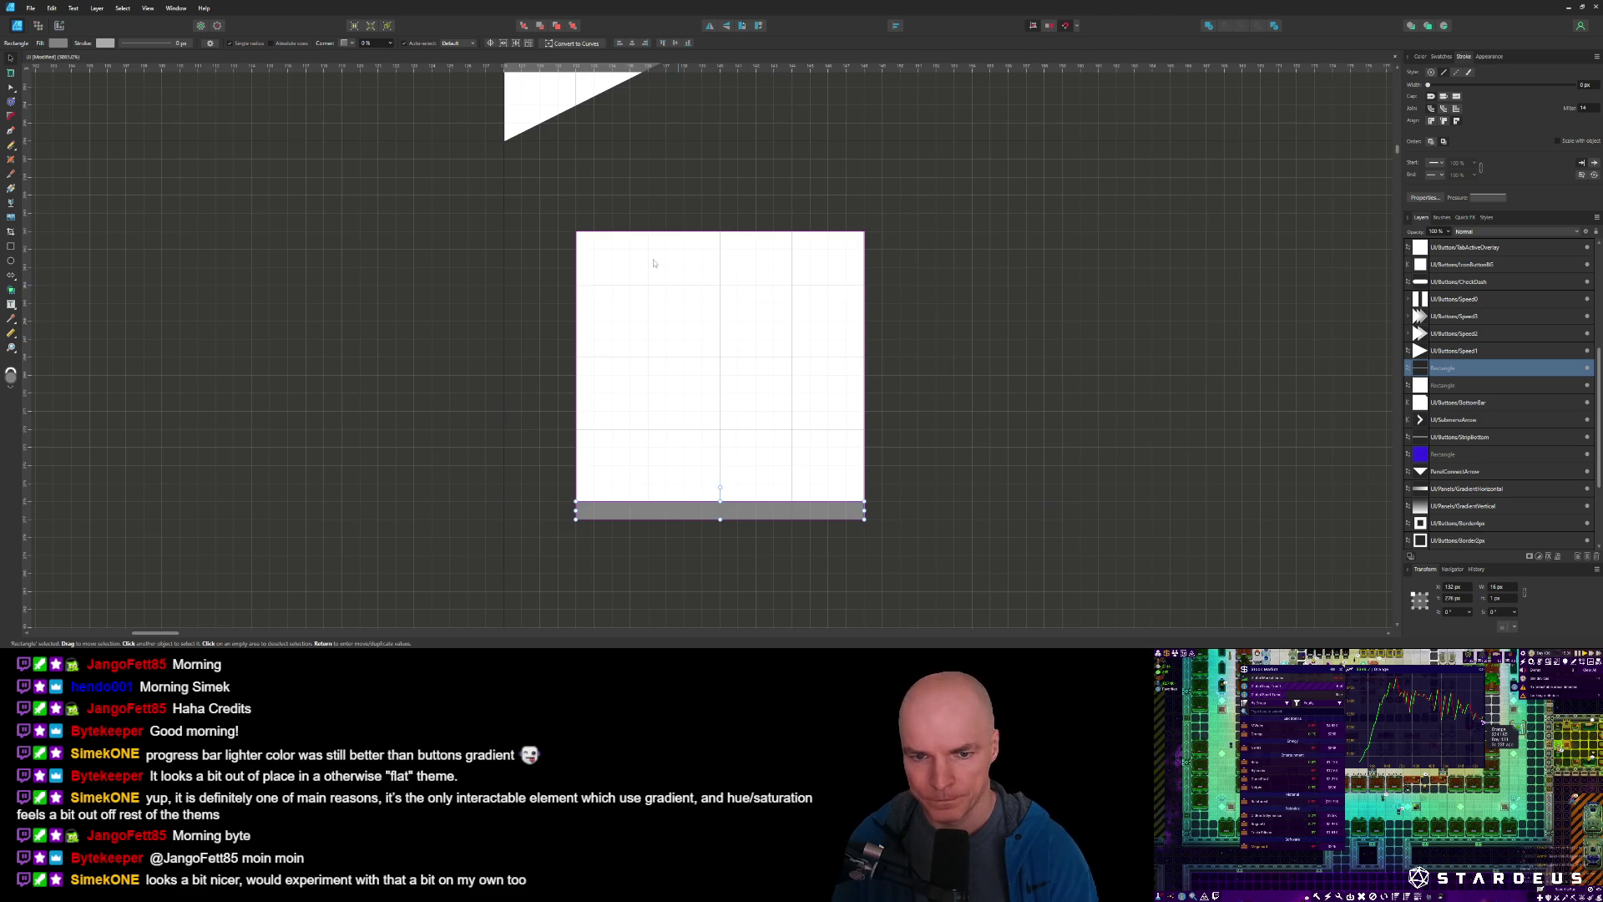
{"action": "left_click", "coordinate": [1461, 386], "text": "shift"}
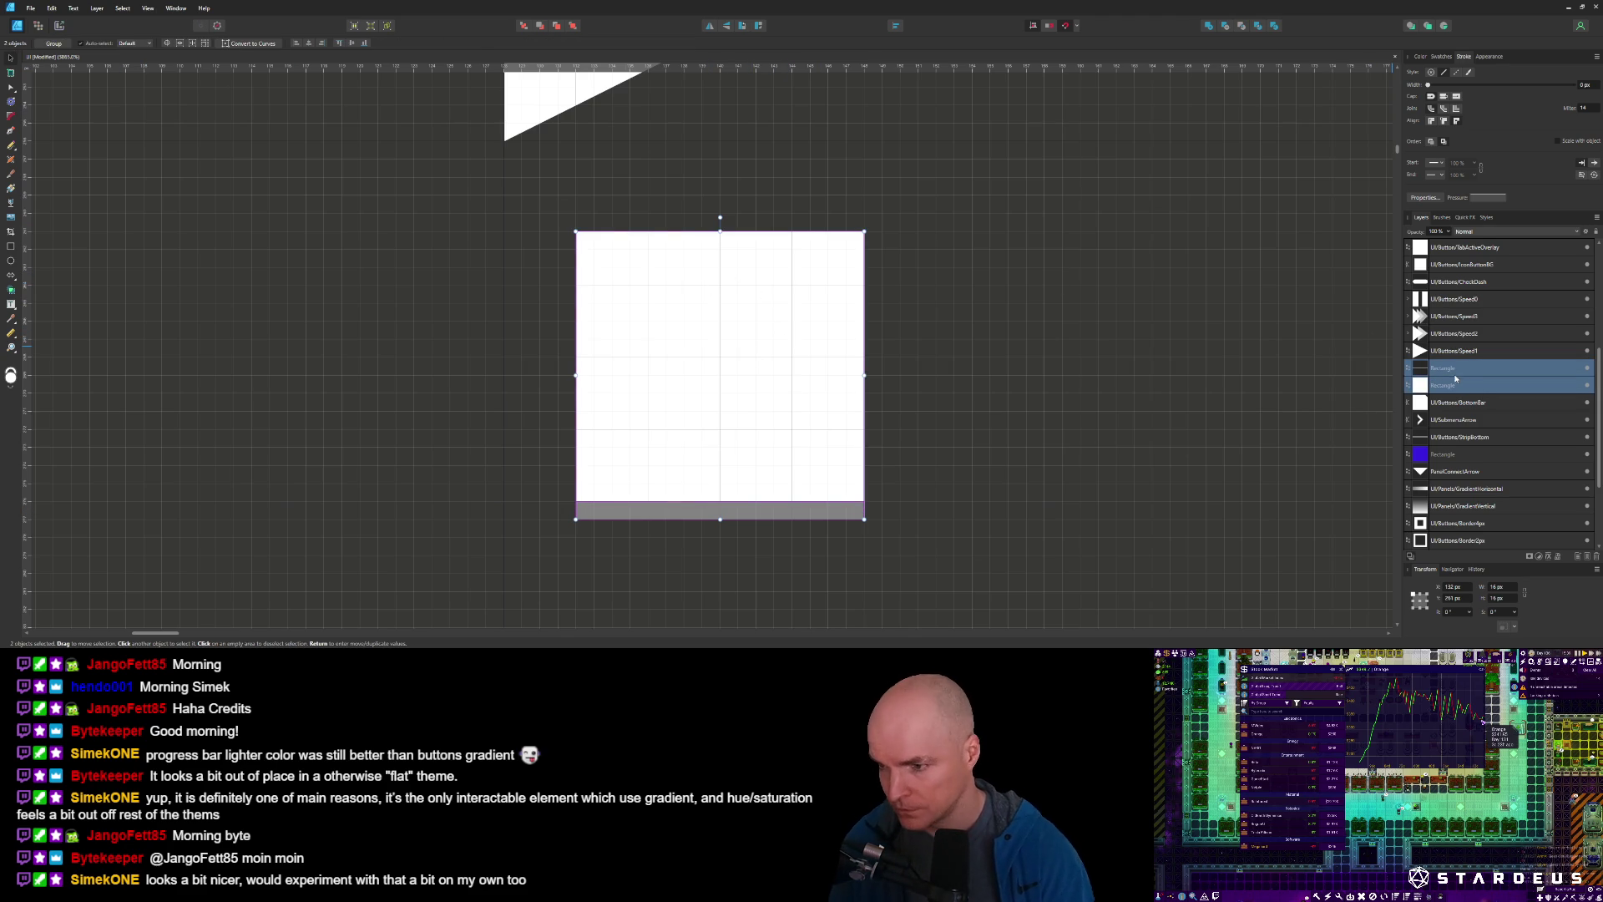
Group the square and bar, rename the group UI/Buttons/Underlined, and move it up-left.
{"action": "key", "text": "ctrl+g"}
{"action": "double_click", "coordinate": [1448, 367]}
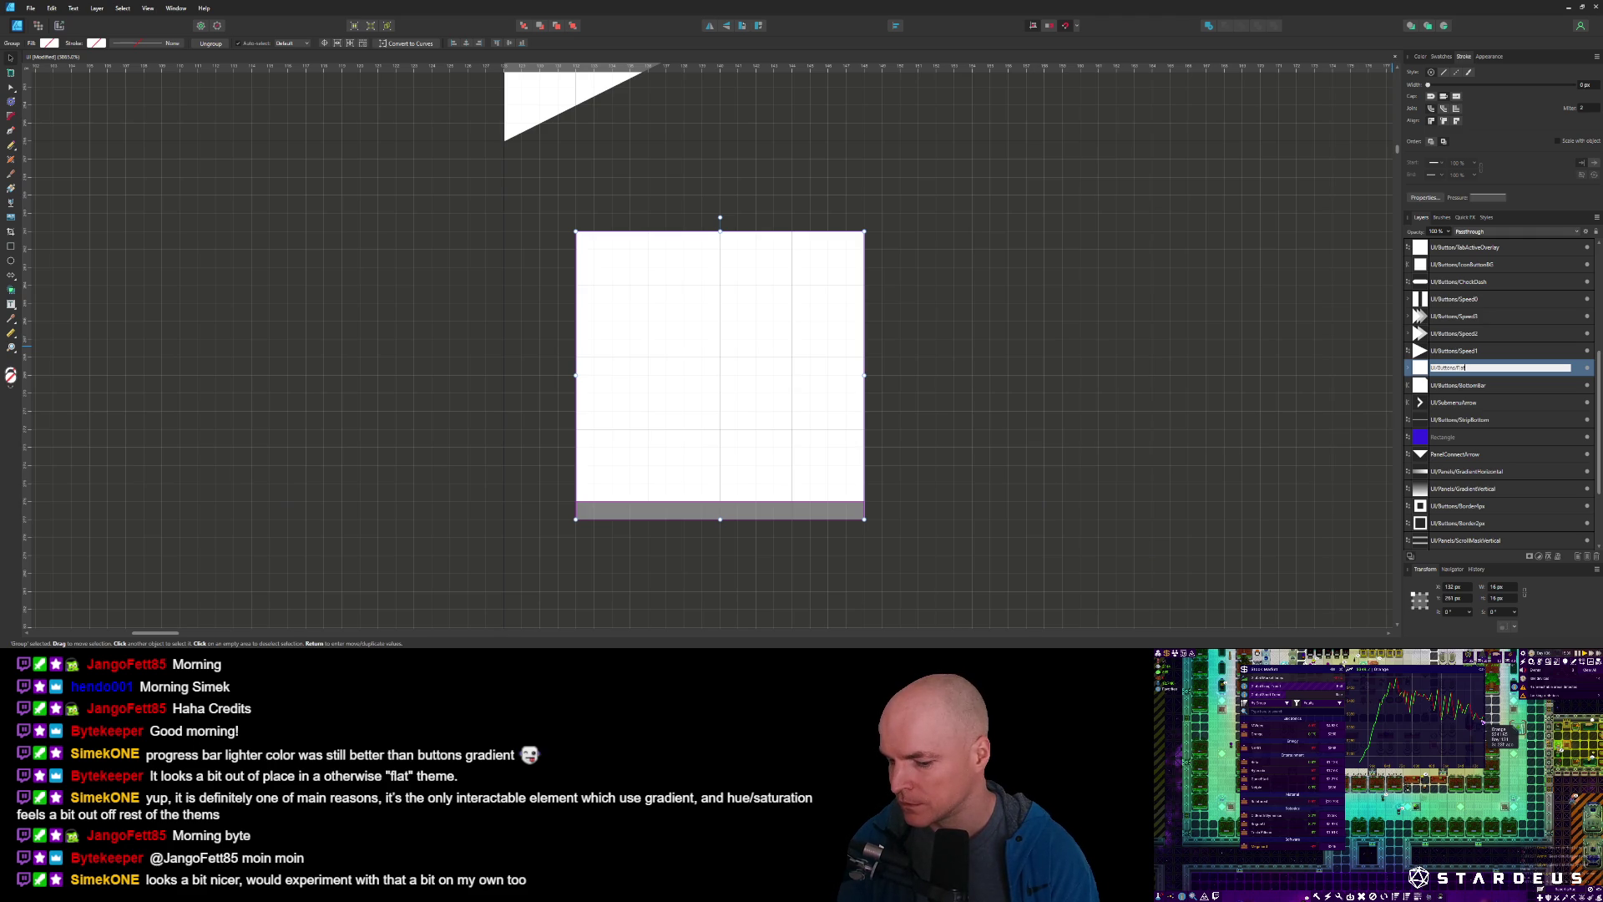
{"action": "key", "text": "Return"}
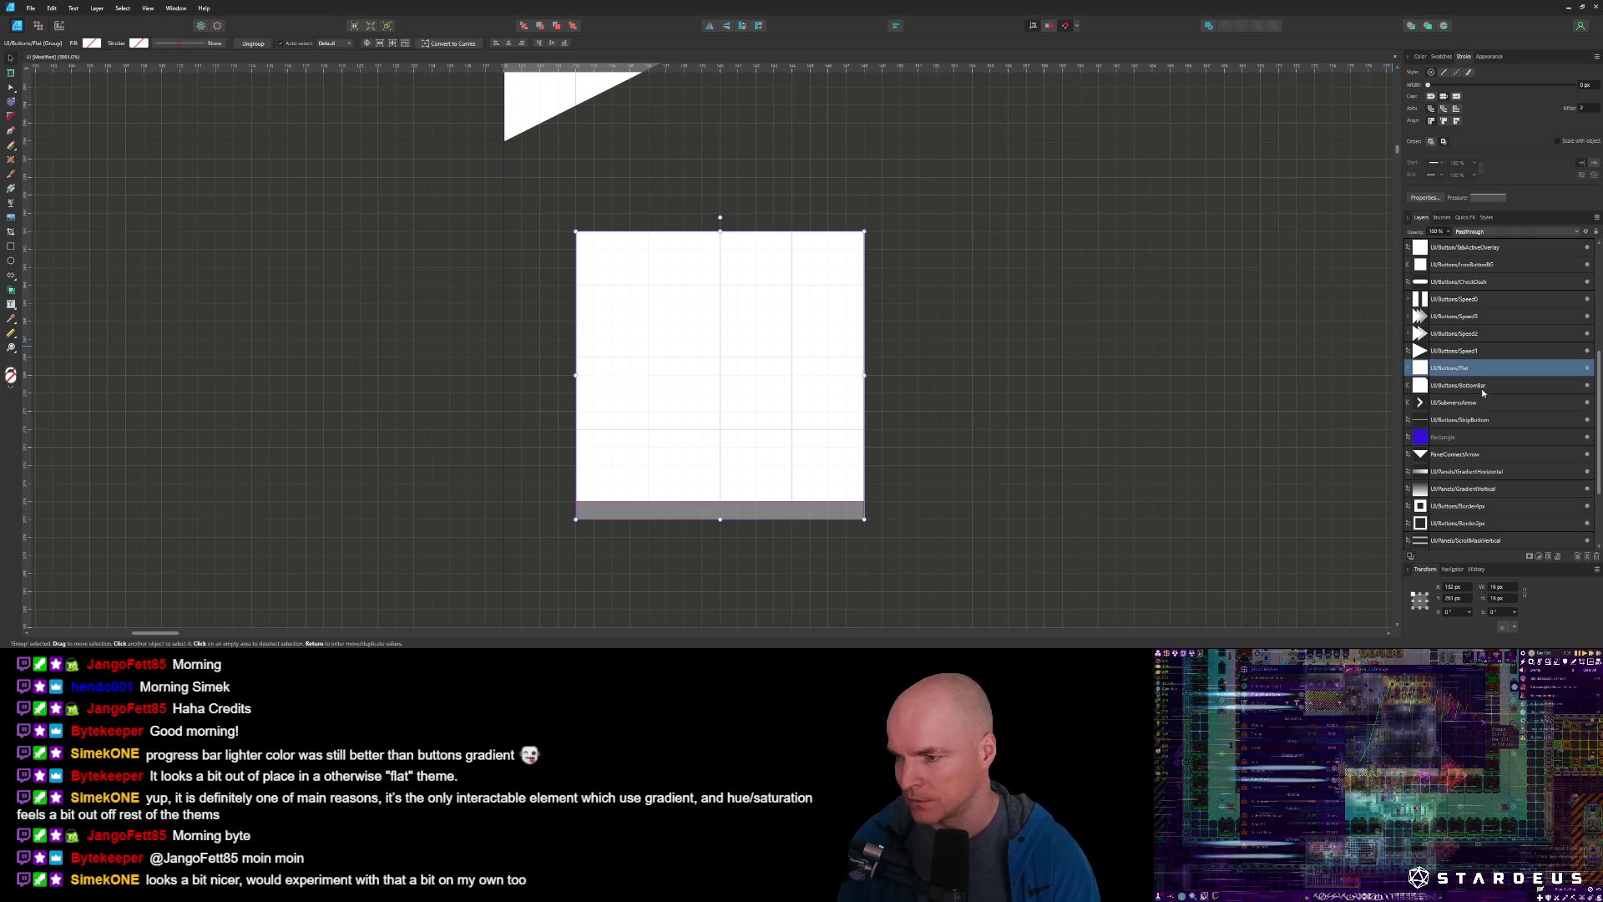
{"action": "mouse_move", "coordinate": [742, 368]}
{"action": "left_mouse_down"}
{"action": "mouse_move", "coordinate": [701, 293]}
{"action": "mouse_move", "coordinate": [705, 313]}
{"action": "left_mouse_up"}
{"action": "double_click", "coordinate": [1483, 364]}
{"action": "key", "text": "BackSpace"}
{"action": "key", "text": "BackSpace"}
{"action": "key", "text": "BackSpace"}
{"action": "type", "text": "Undef"}
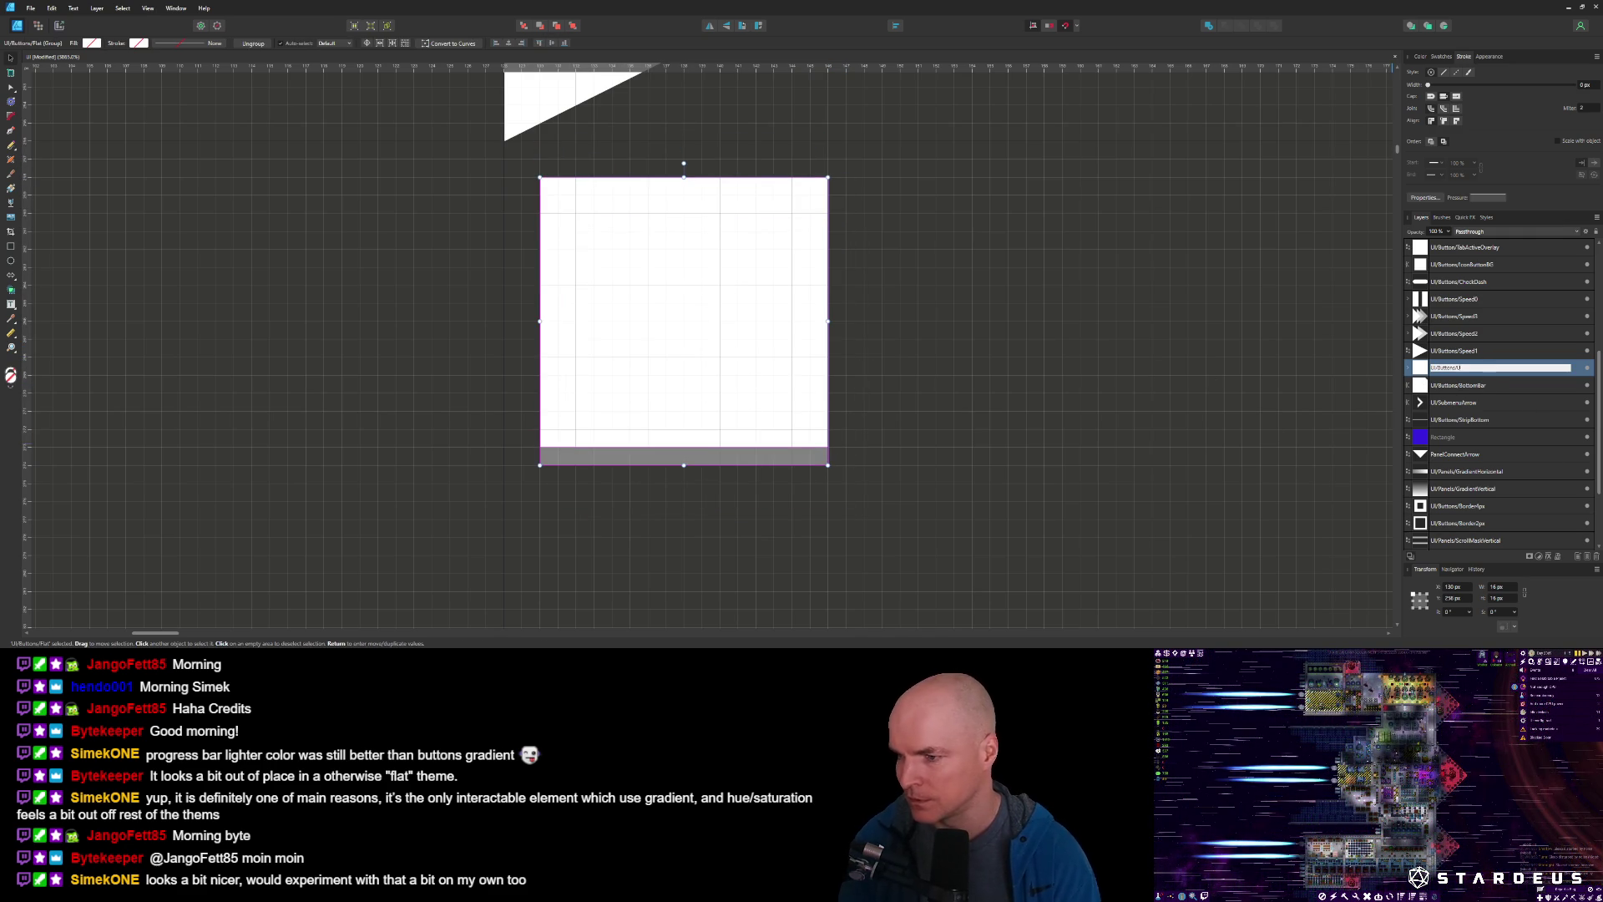
{"action": "key", "text": "Return"}
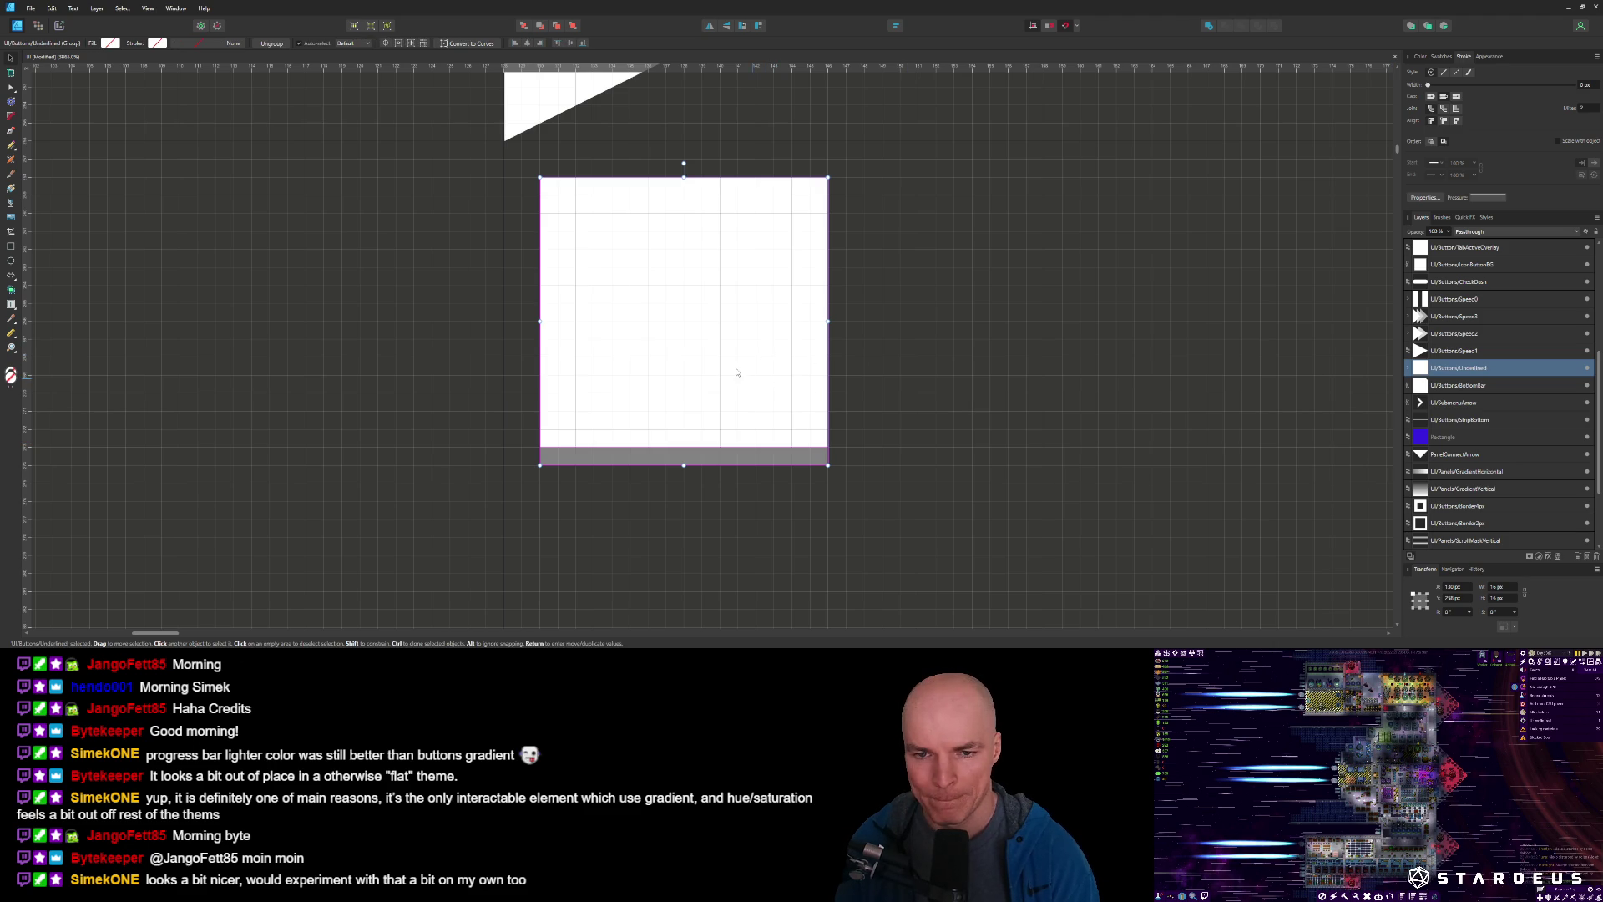
{"action": "left_click_drag", "start_coordinate": [718, 345], "coordinate": [672, 314]}
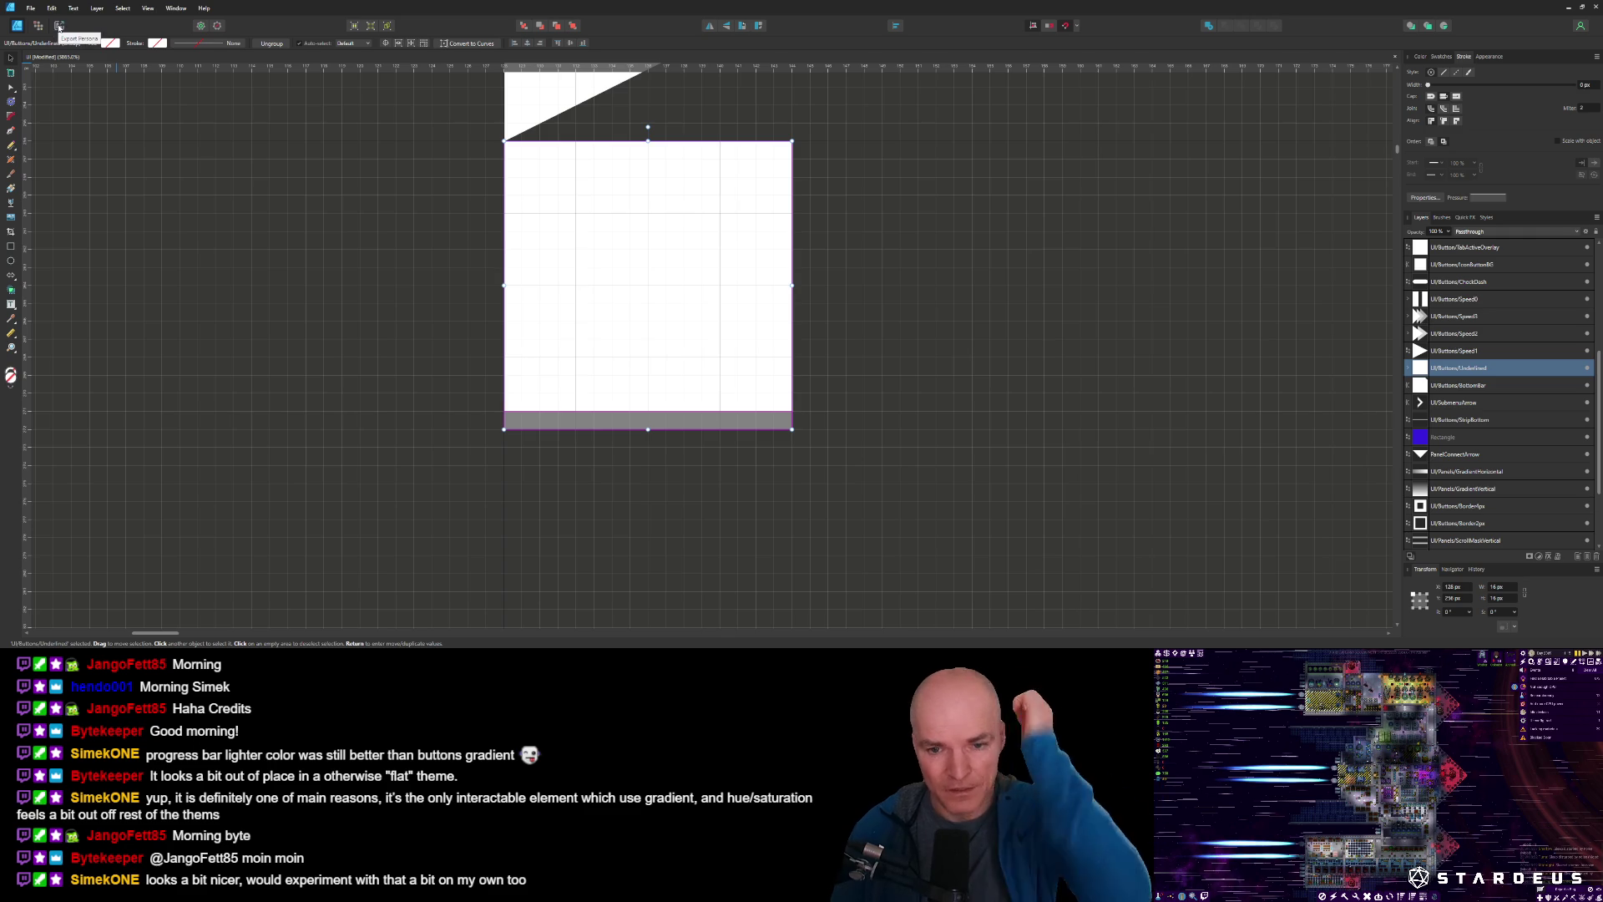
{"action": "left_click", "coordinate": [59, 26]}
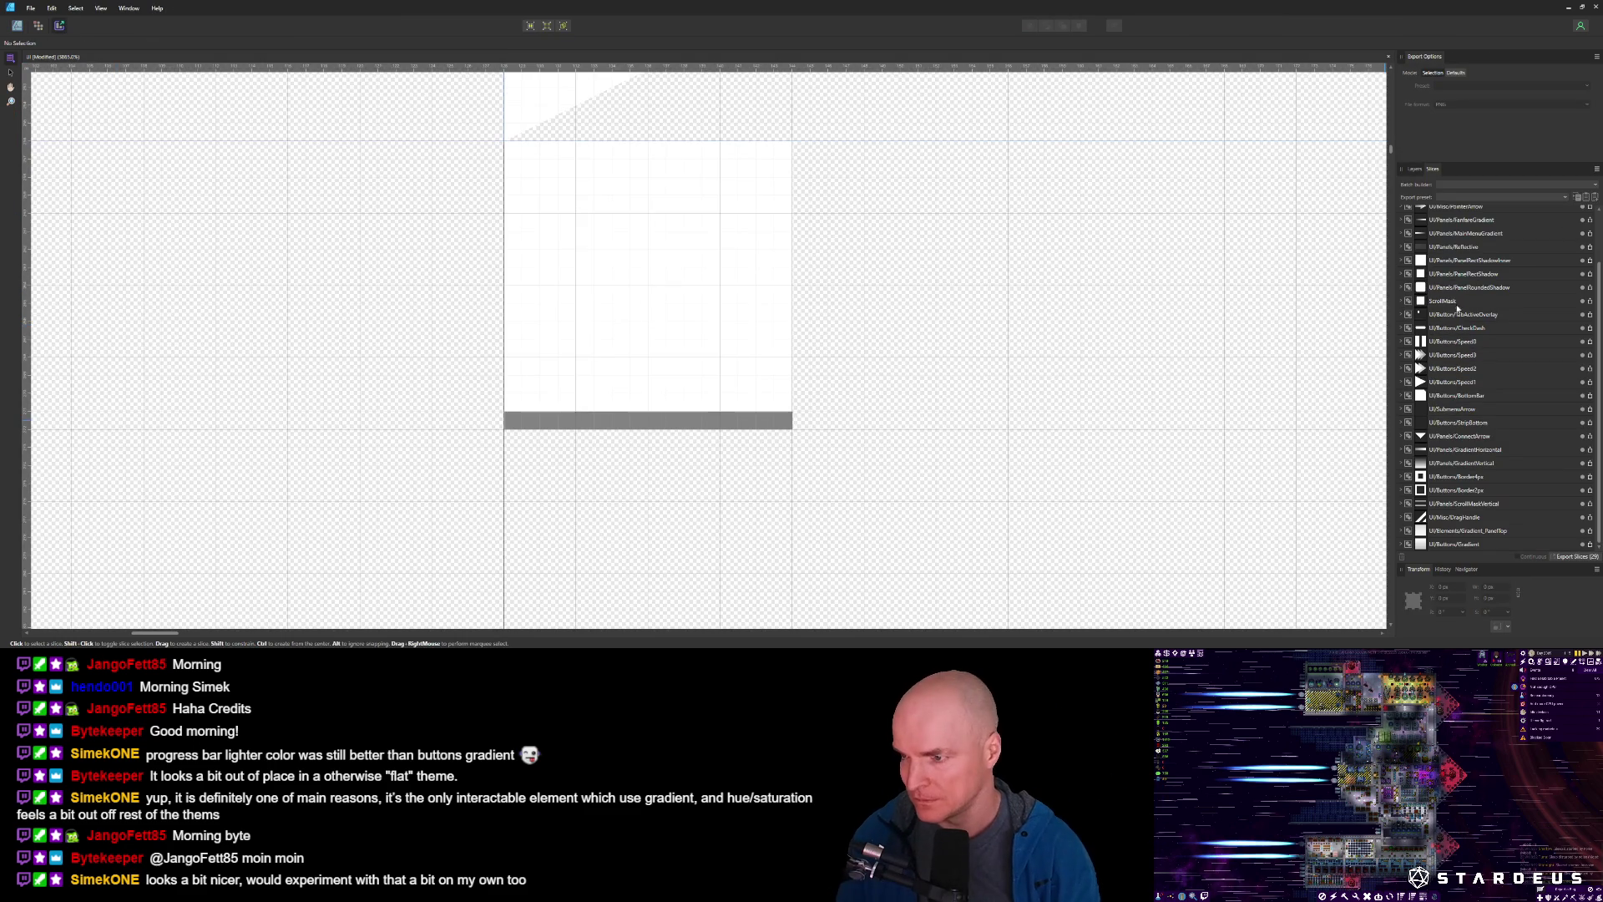
Create an export slice from UI/Buttons/Underlined and export it as Underlined.png.
{"action": "scroll", "coordinate": [1446, 309], "scroll_direction": "up", "scroll_amount": 3}
{"action": "scroll", "coordinate": [1462, 332], "scroll_direction": "down", "scroll_amount": 3}
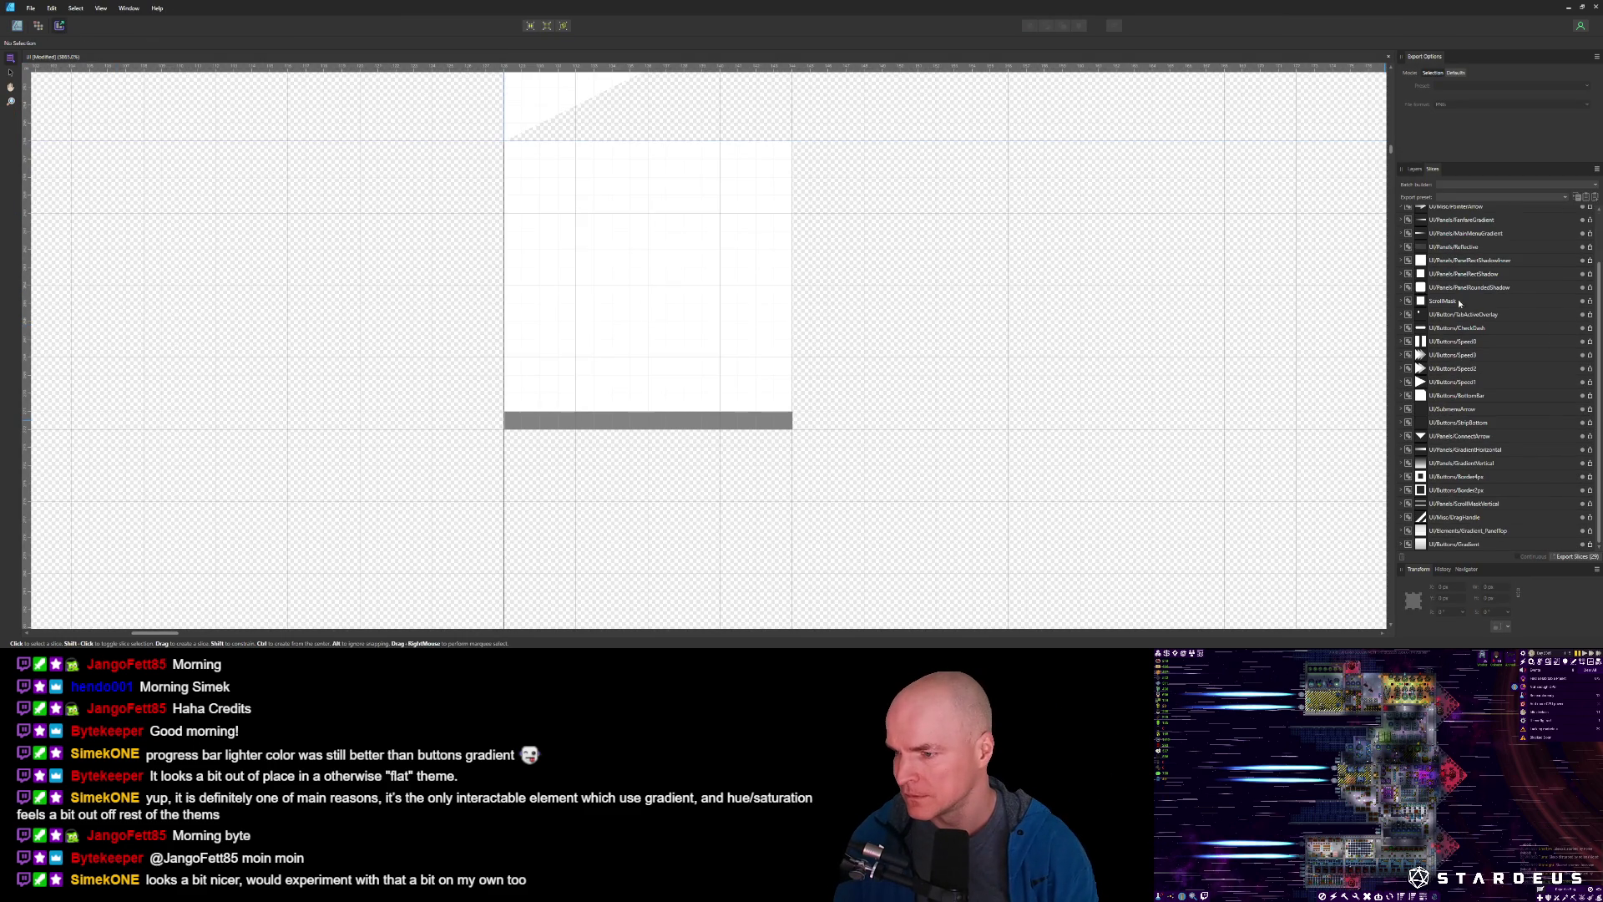
{"action": "left_click", "coordinate": [1415, 168]}
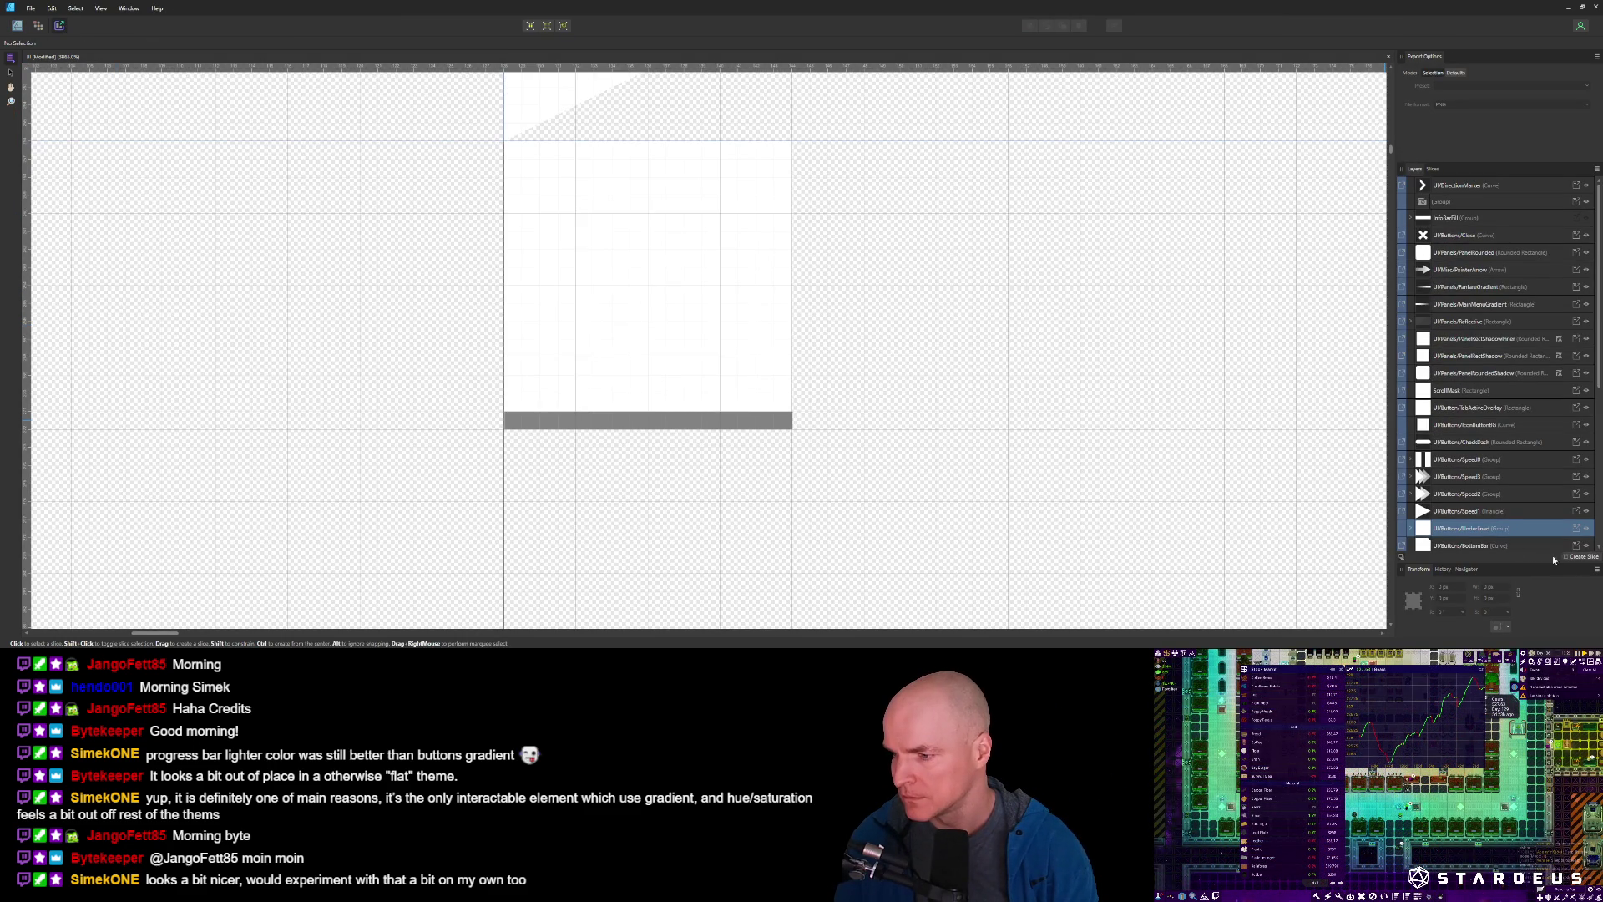
{"action": "left_click", "coordinate": [1583, 556]}
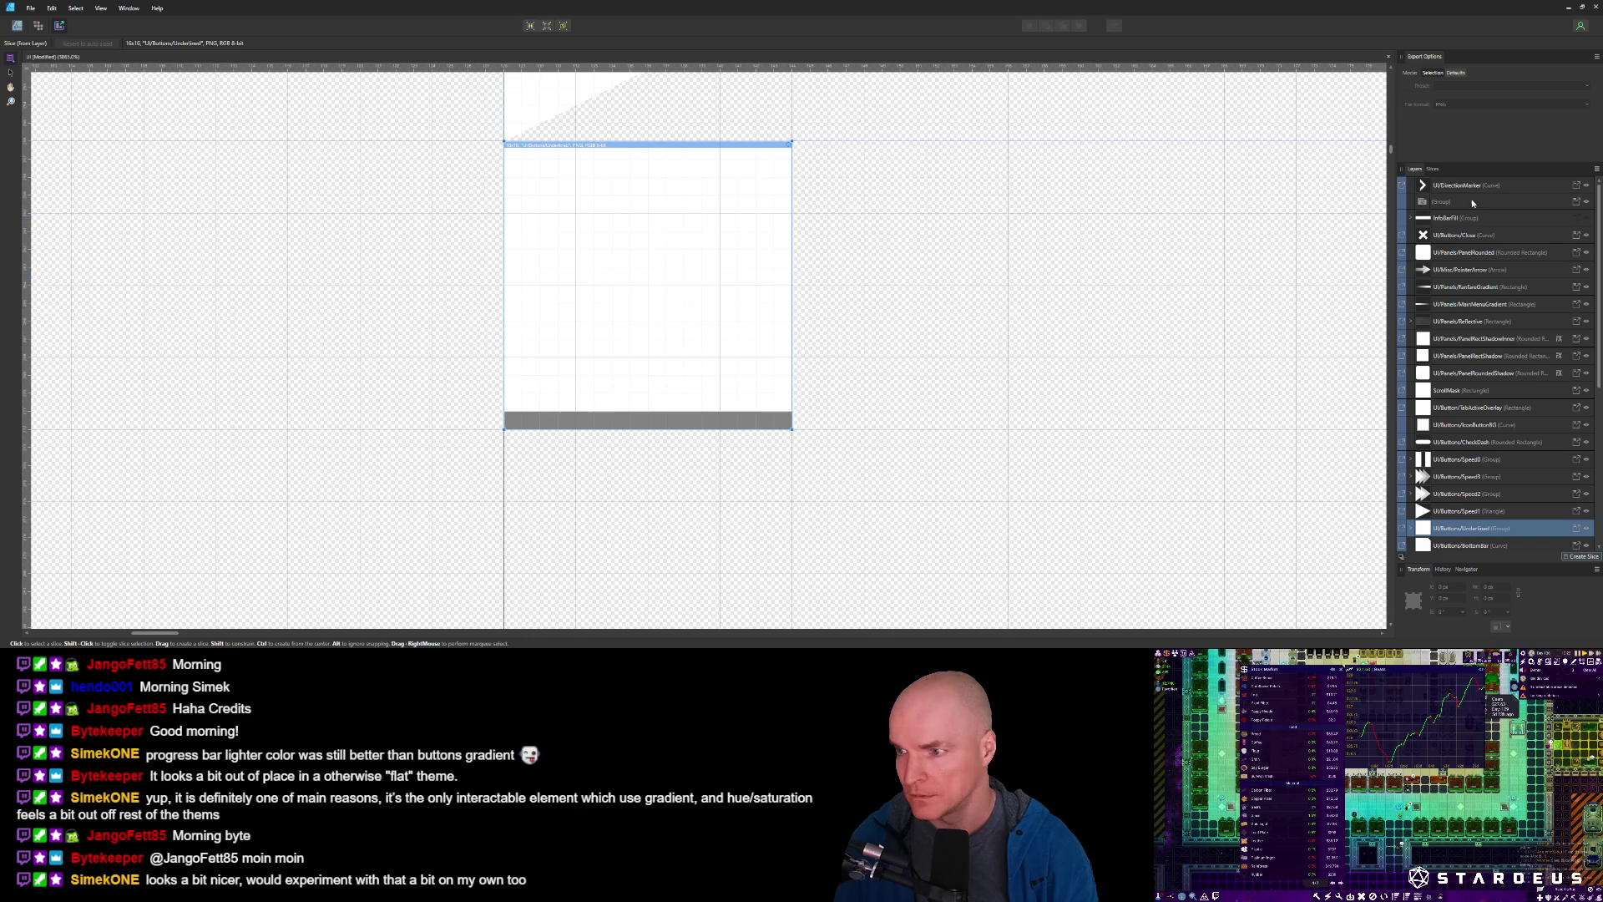
{"action": "left_click", "coordinate": [1432, 170]}
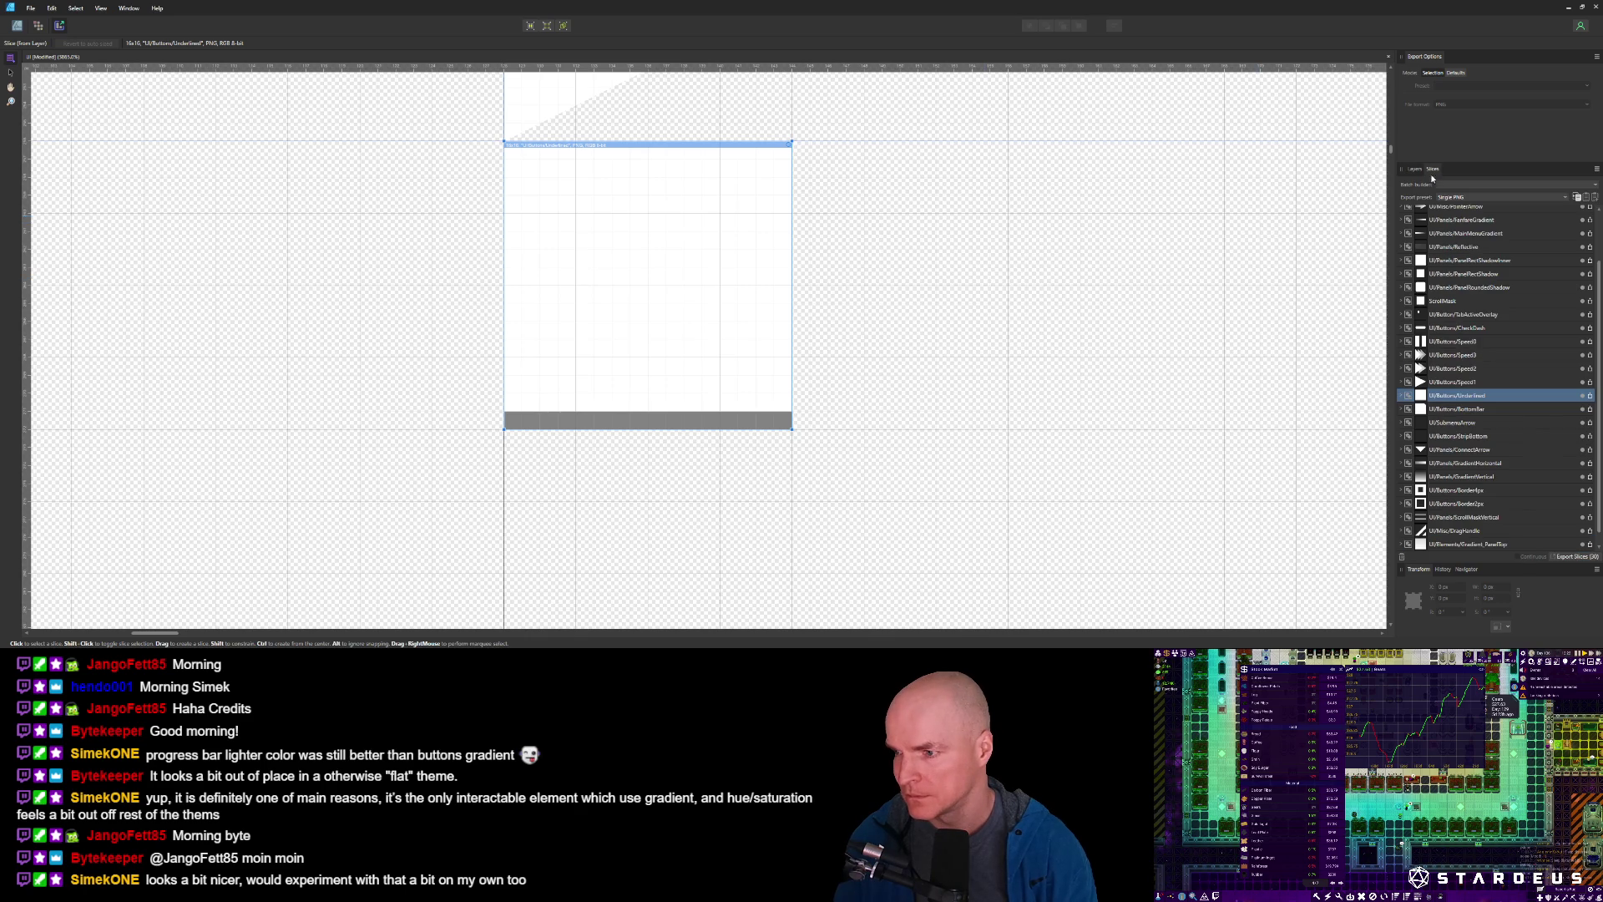
{"action": "left_click", "coordinate": [1590, 396]}
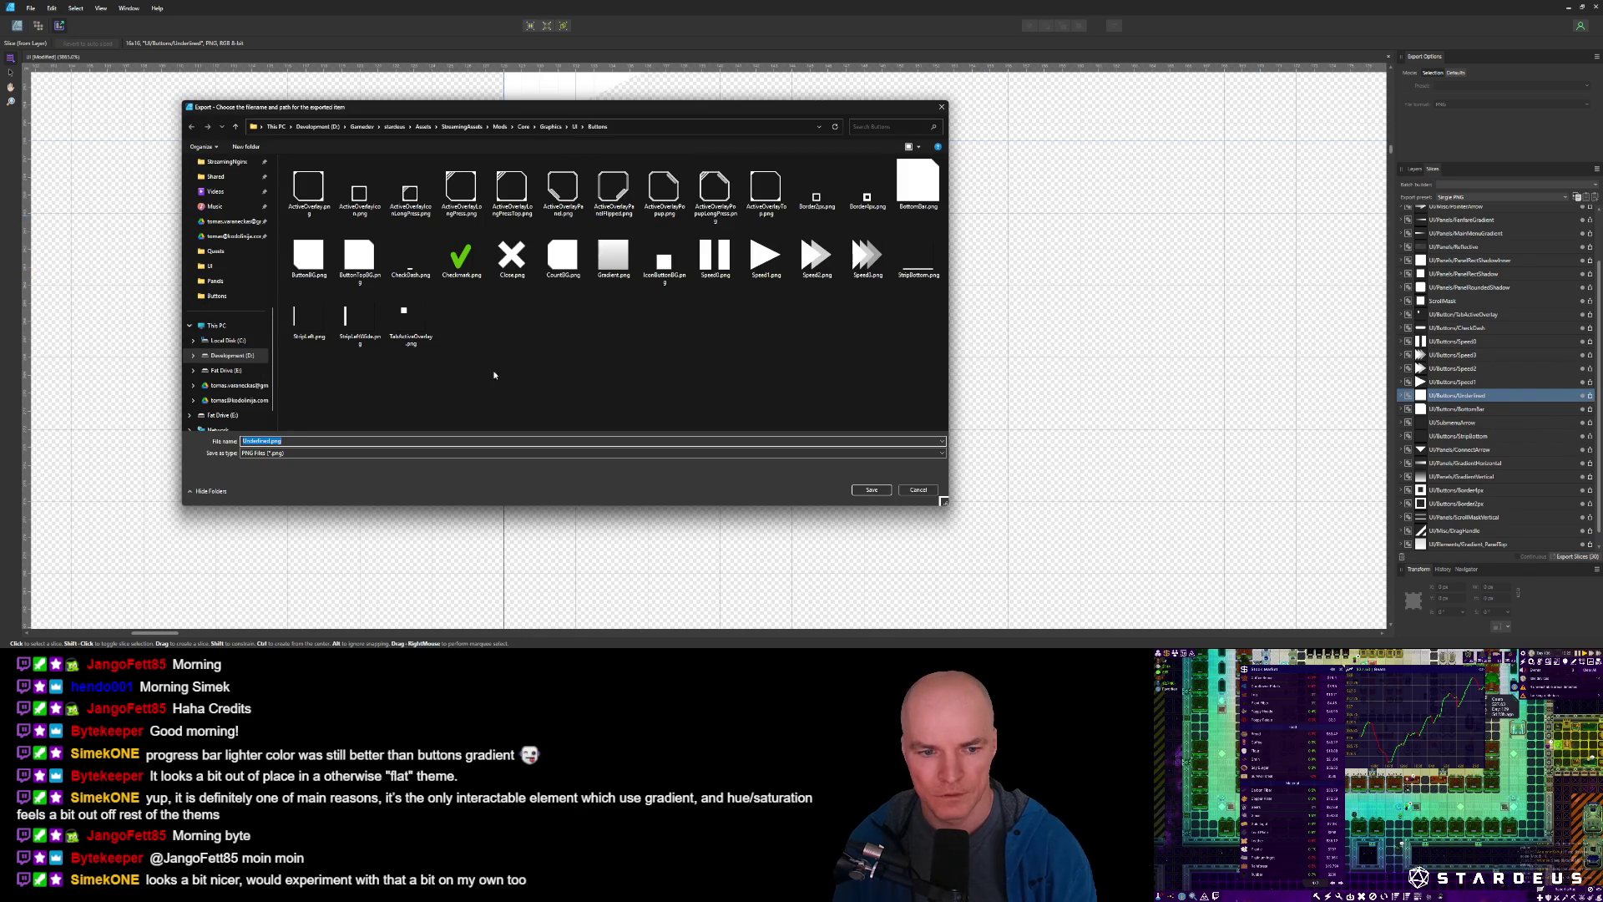
{"action": "left_click", "coordinate": [871, 489]}
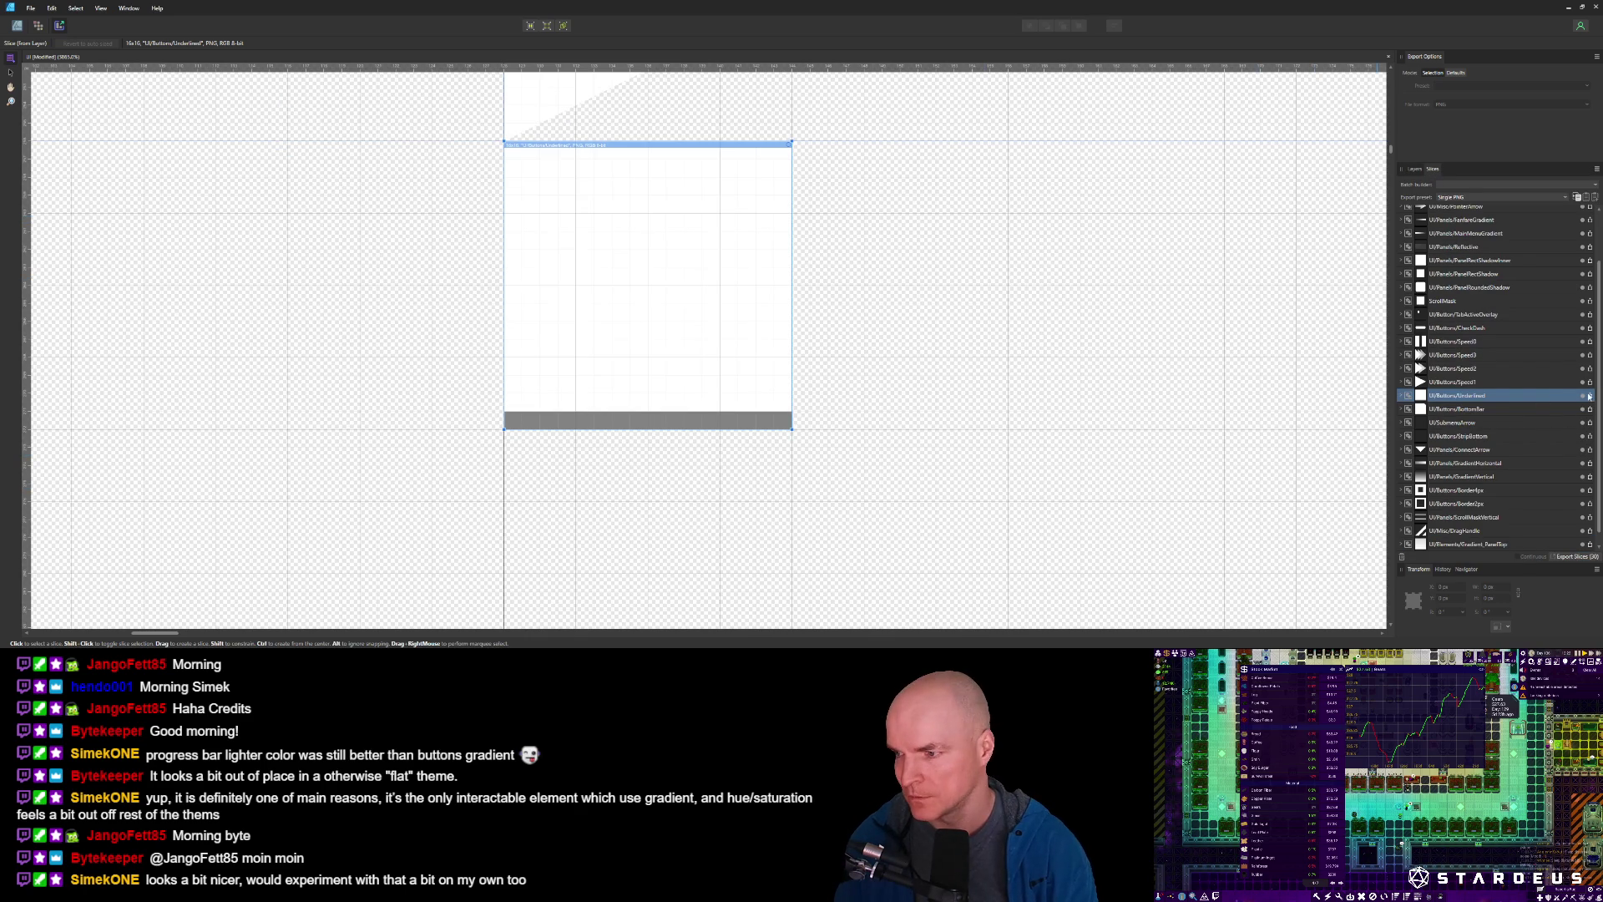
{"action": "left_click", "coordinate": [1586, 395]}
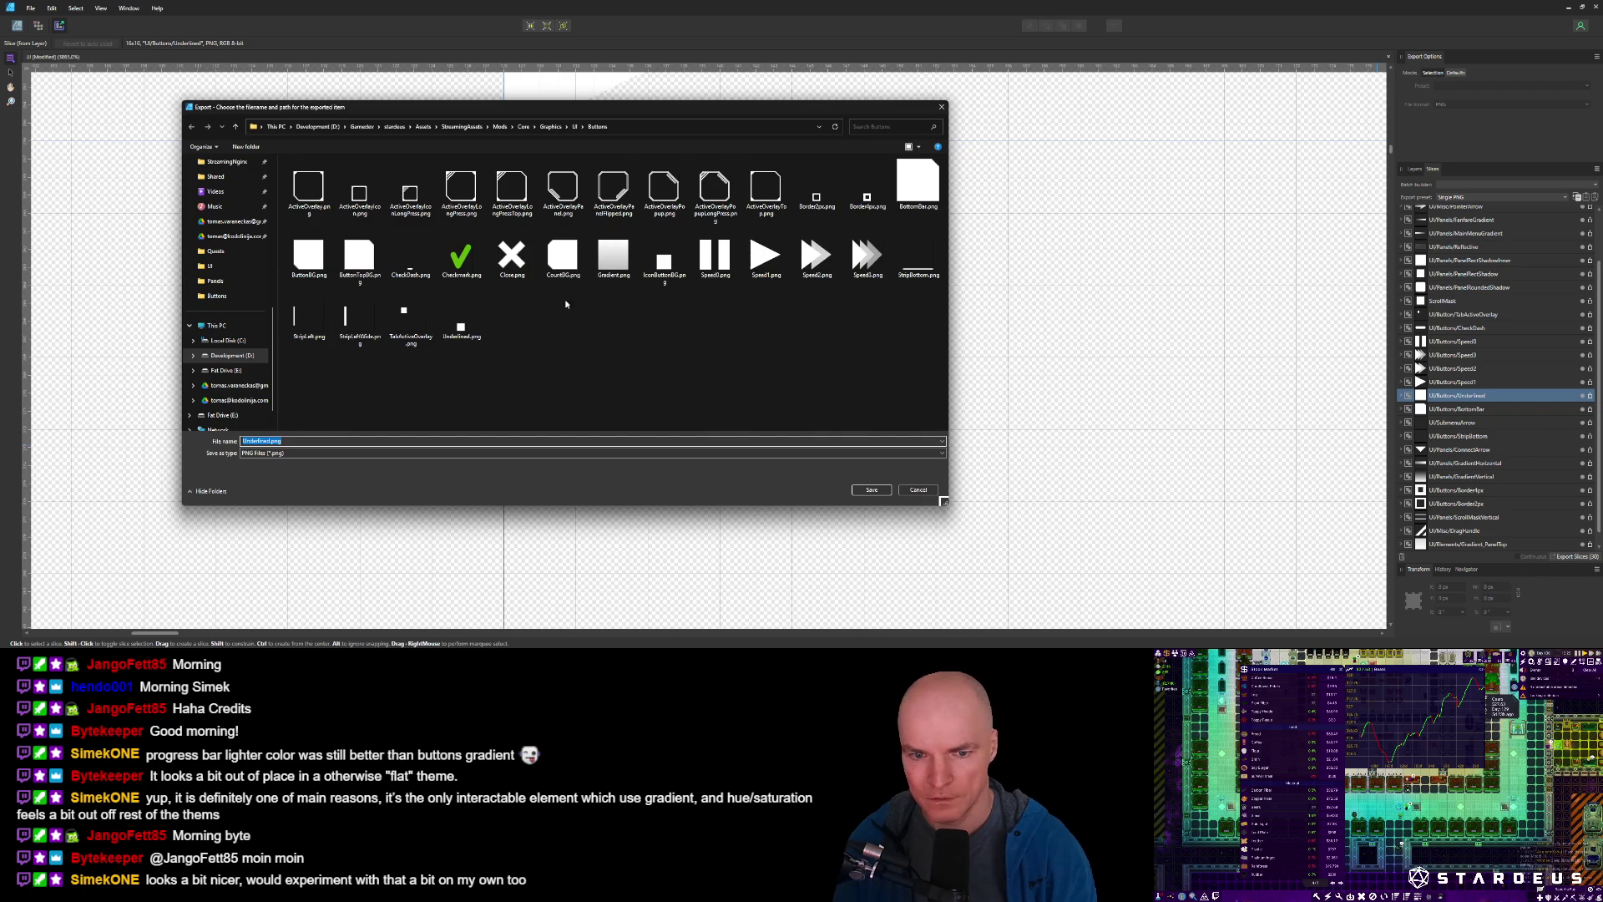
Paste Underlined.png into the game's Assets/Images/UI folder and return to Unity.
{"action": "left_click", "coordinate": [469, 329]}
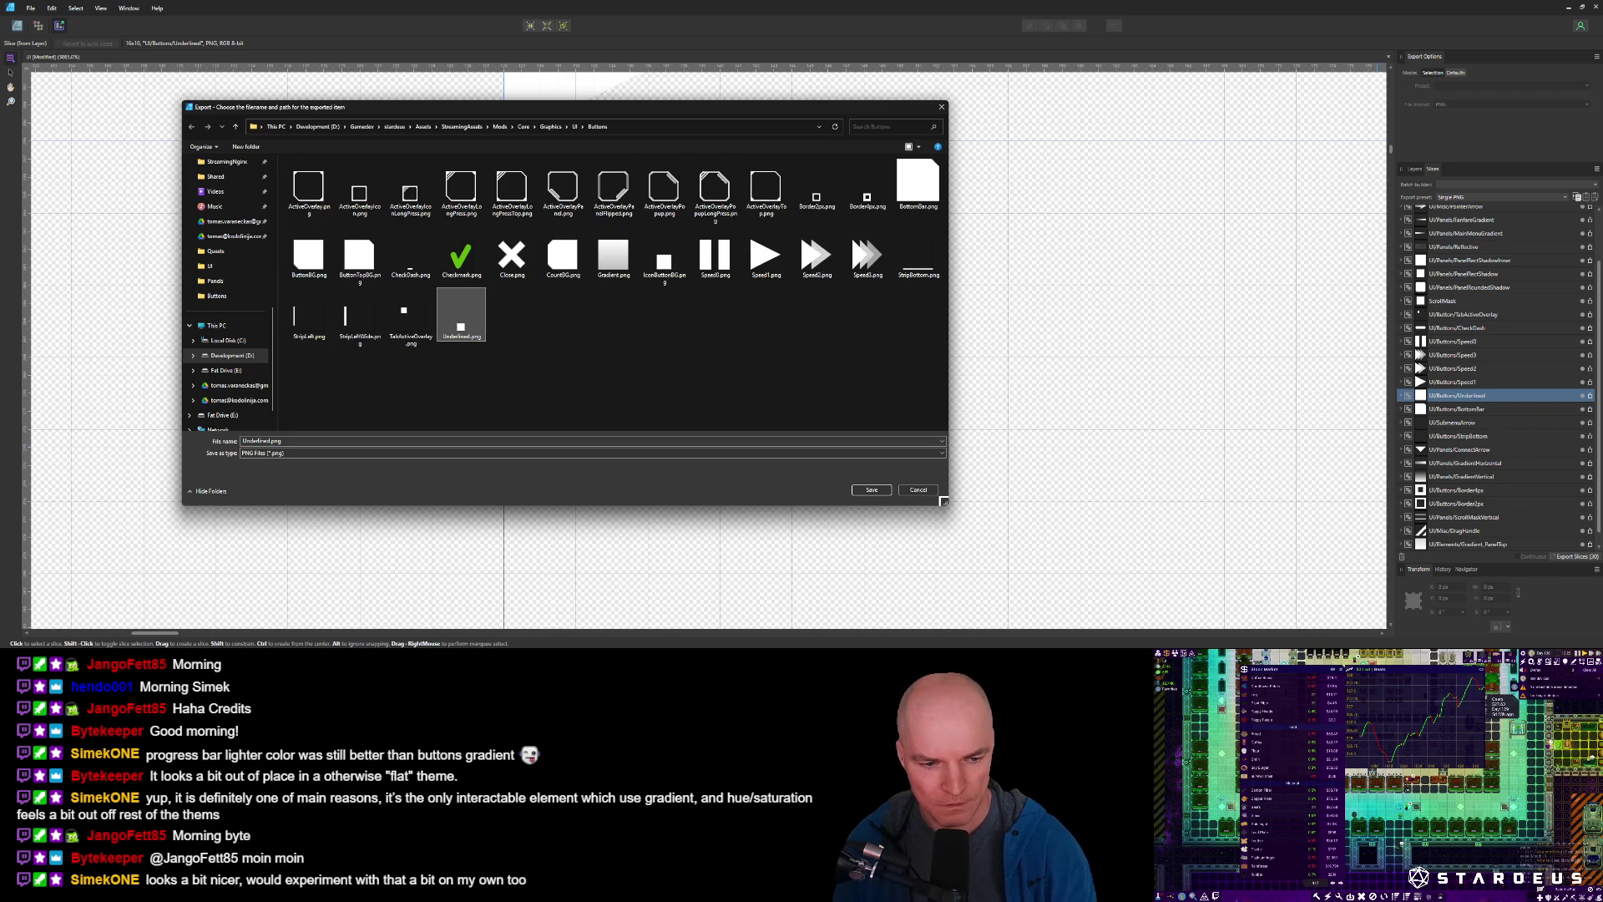
{"action": "key", "text": "alt+Tab"}
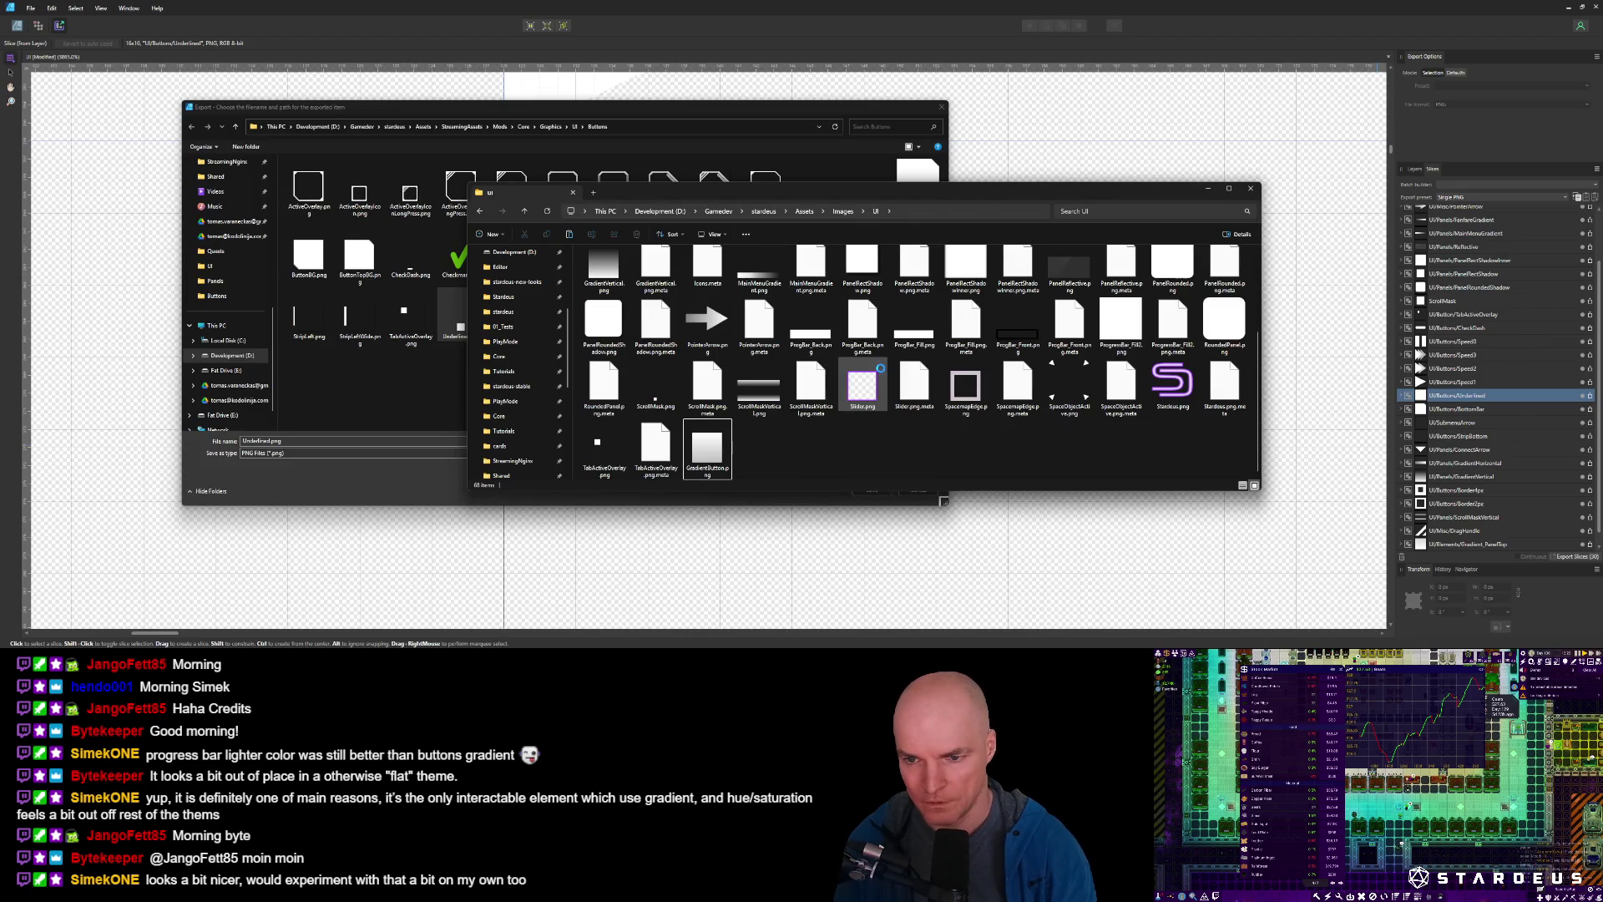
{"action": "key", "text": "ctrl+v"}
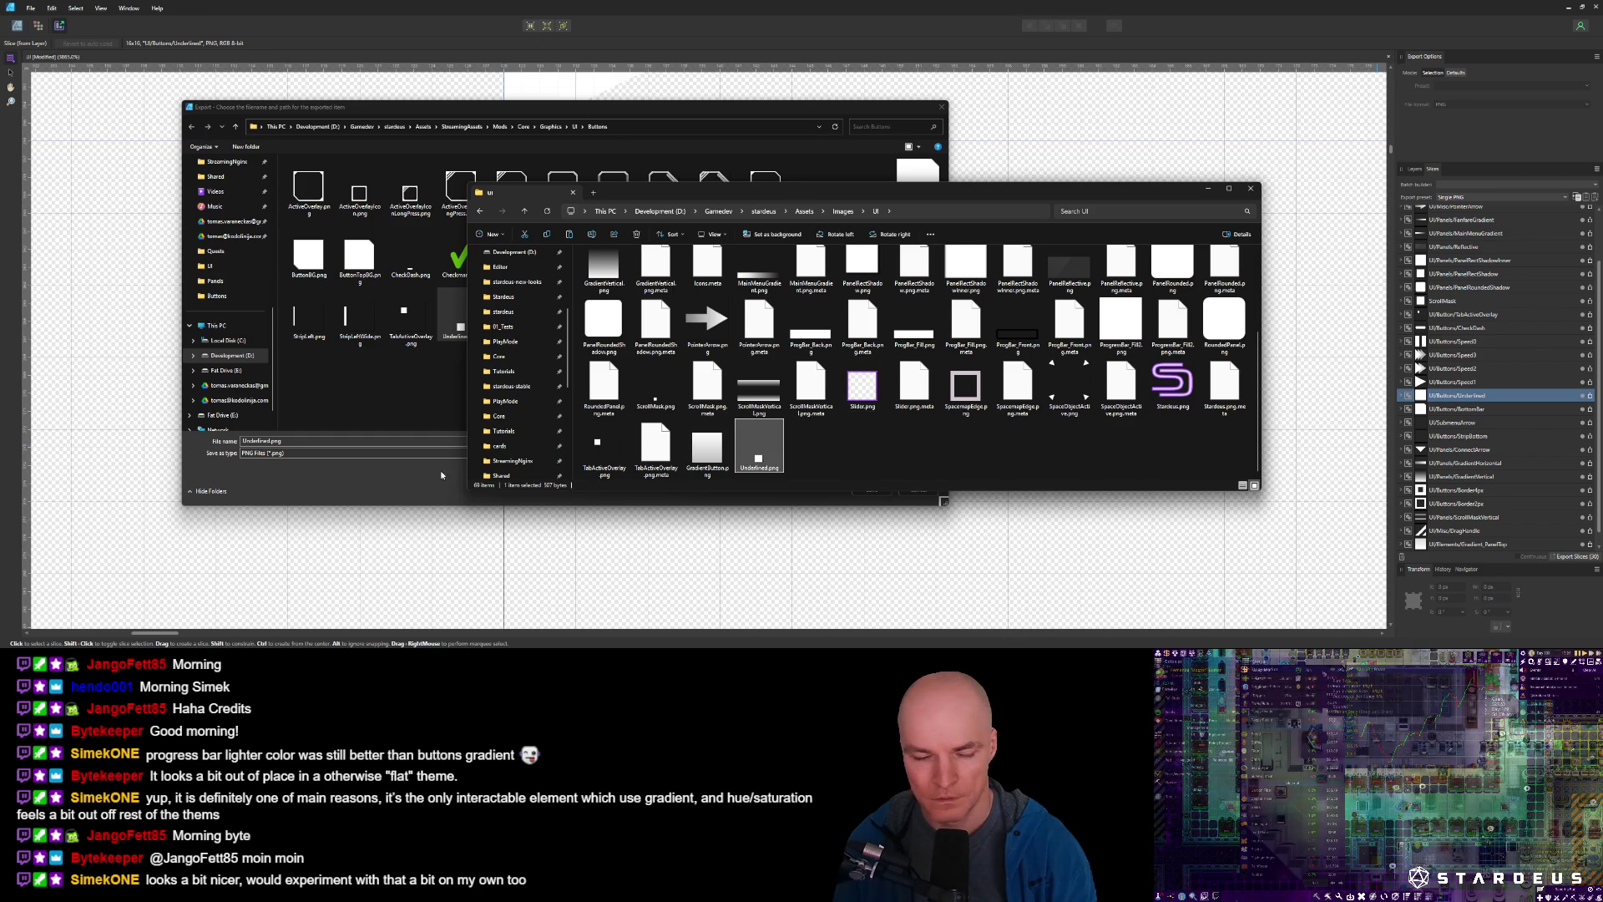
{"action": "mouse_move", "coordinate": [221, 644]}
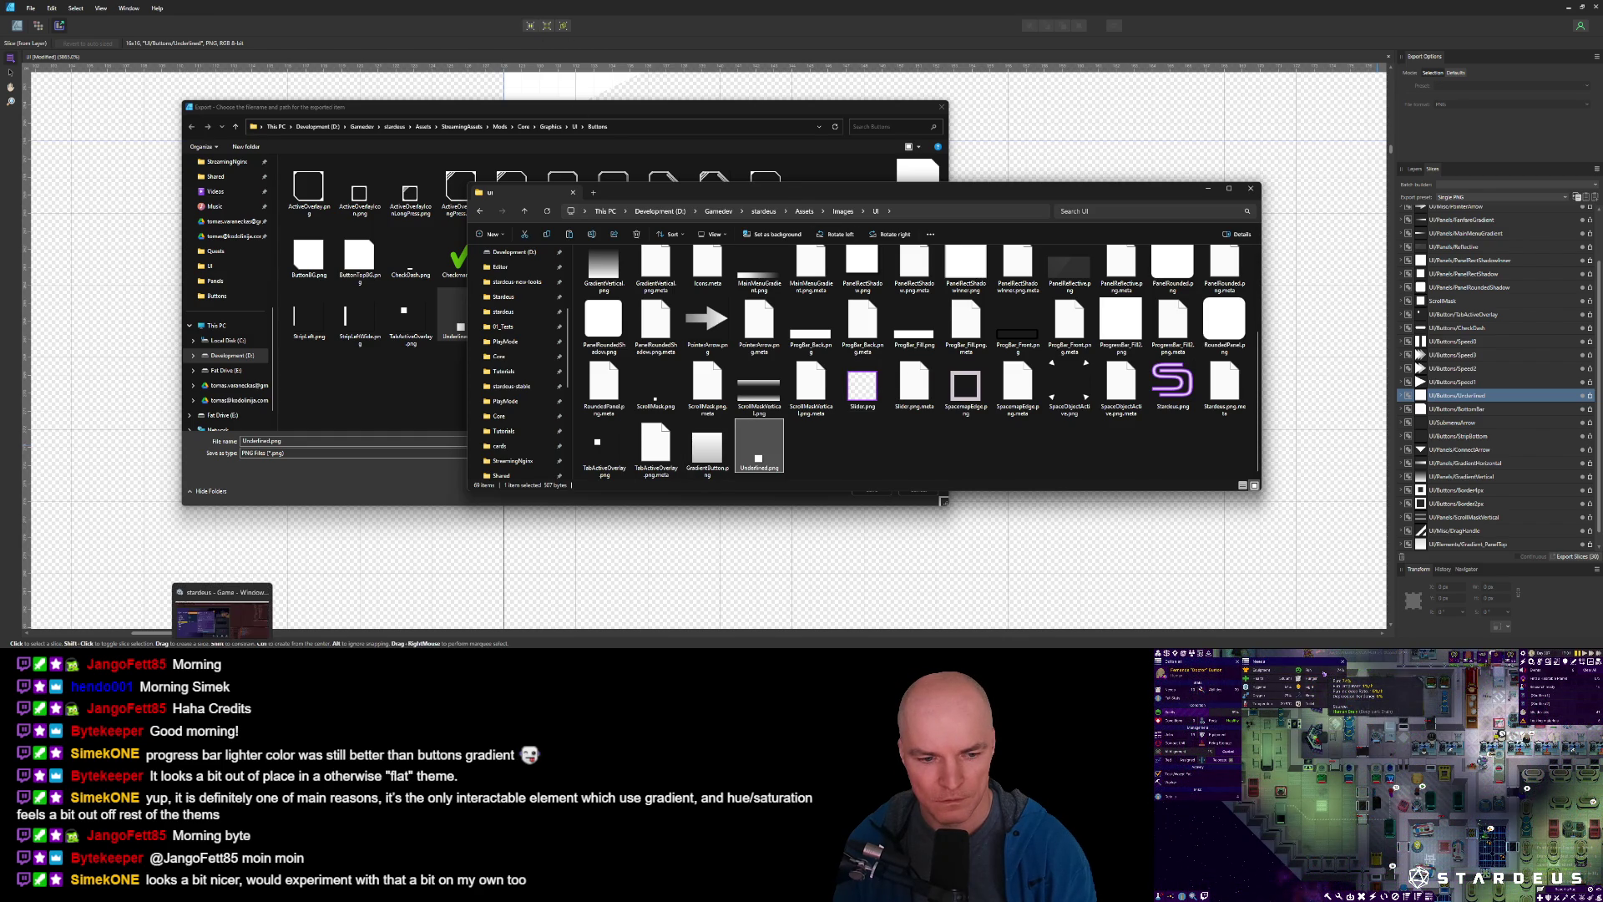
{"action": "left_click", "coordinate": [221, 613]}
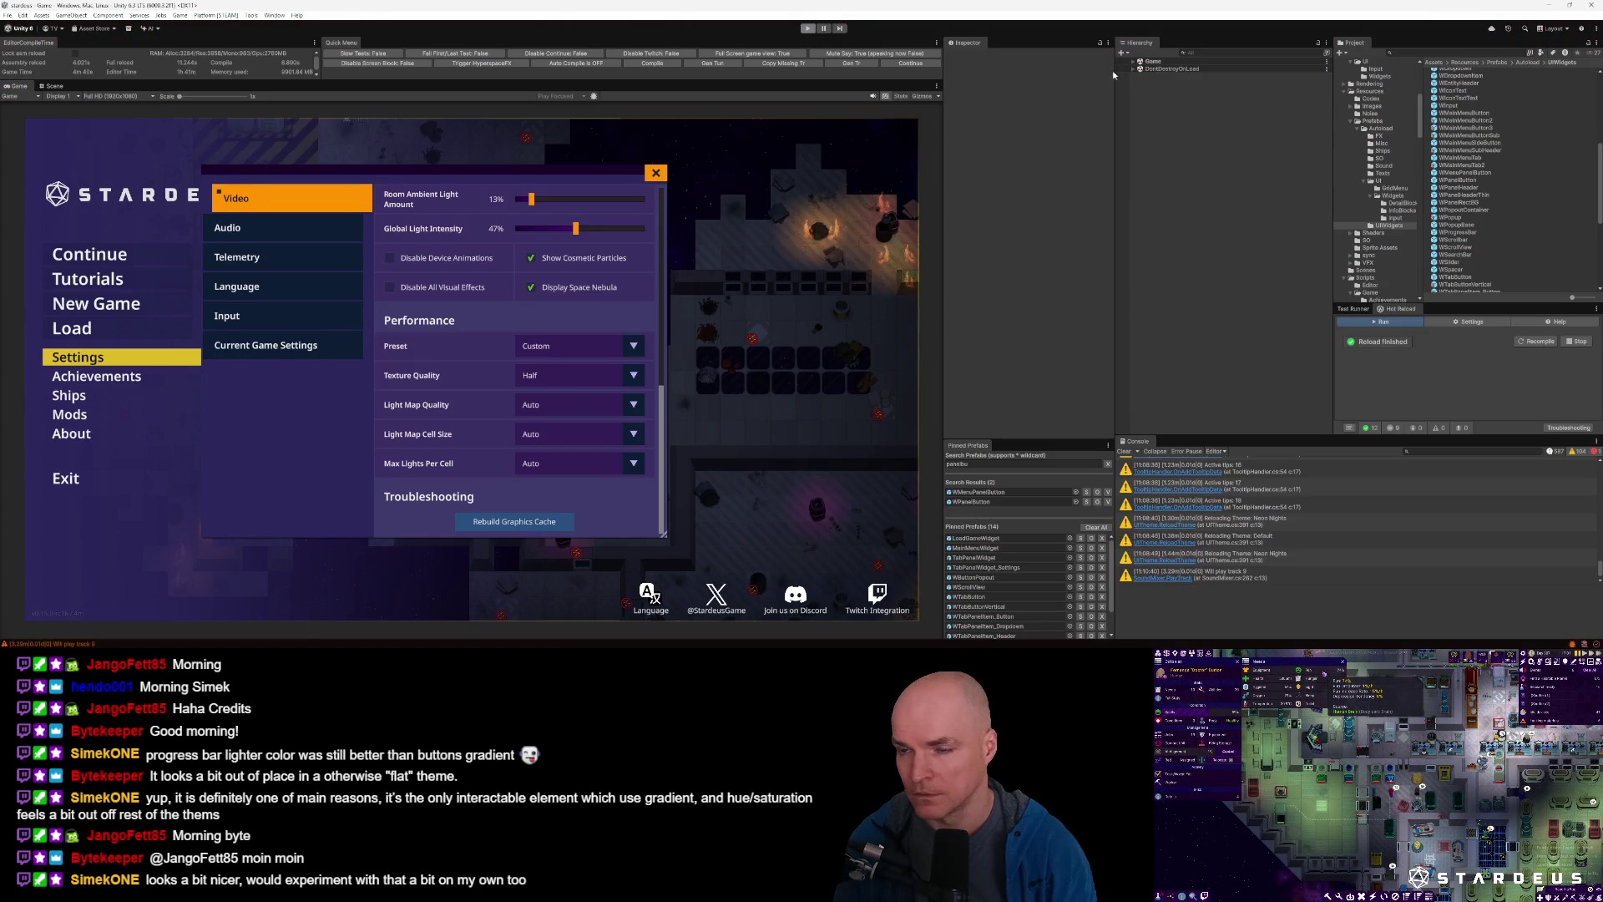
Stop Play mode and import the Underlined texture as a Single sprite with a Full Rect mesh.
{"action": "key", "text": "ctrl+p"}
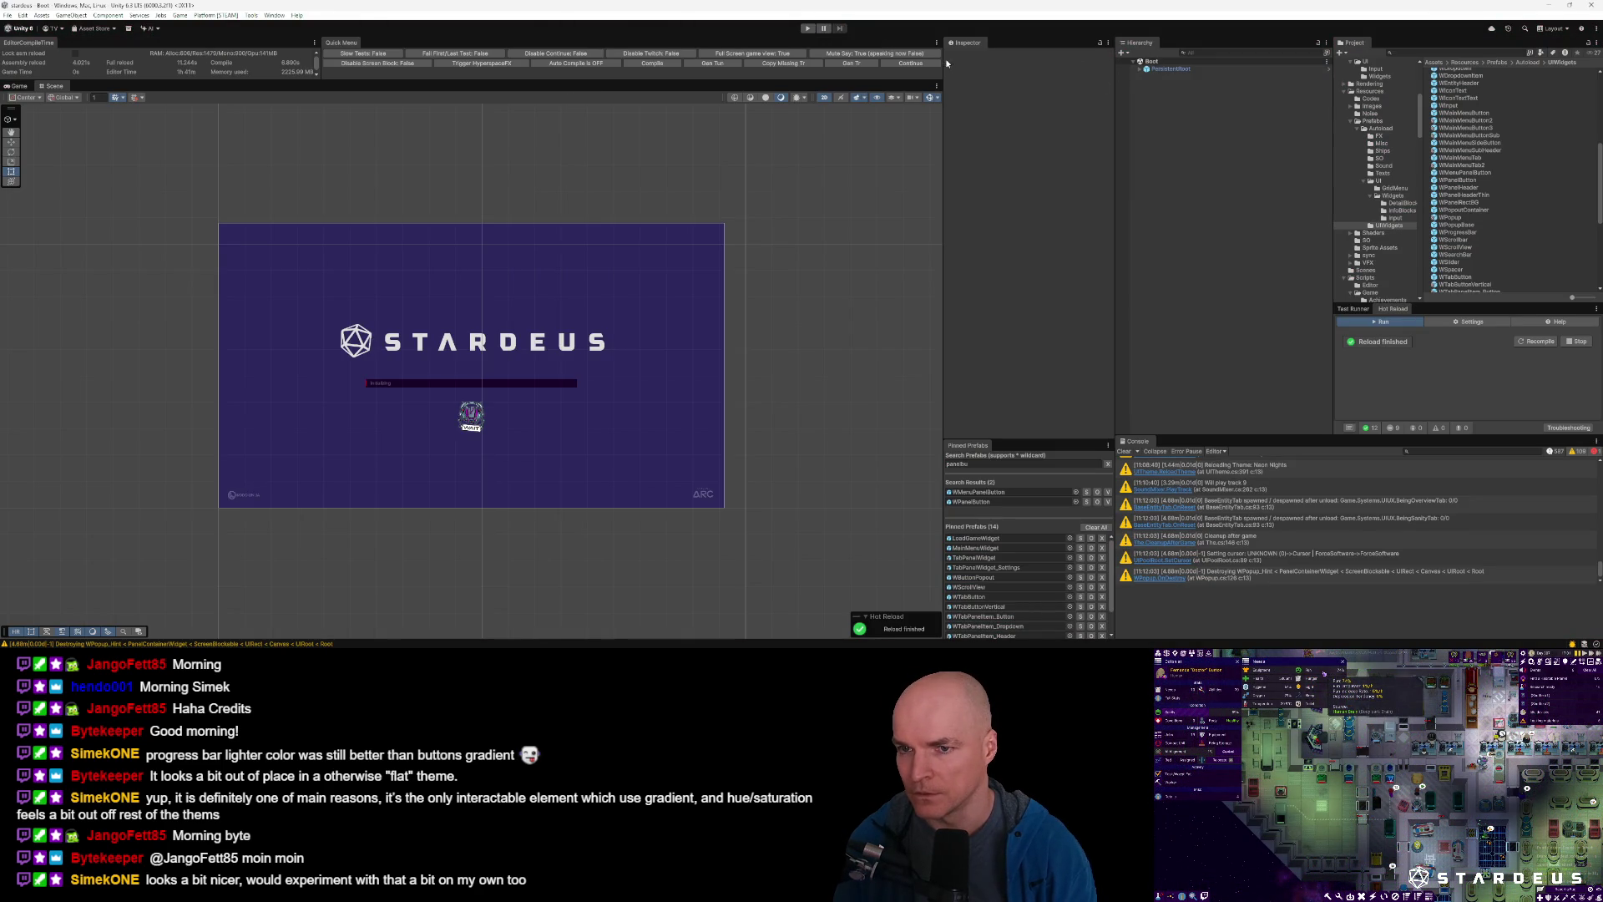
{"action": "type", "text": "underlin"}
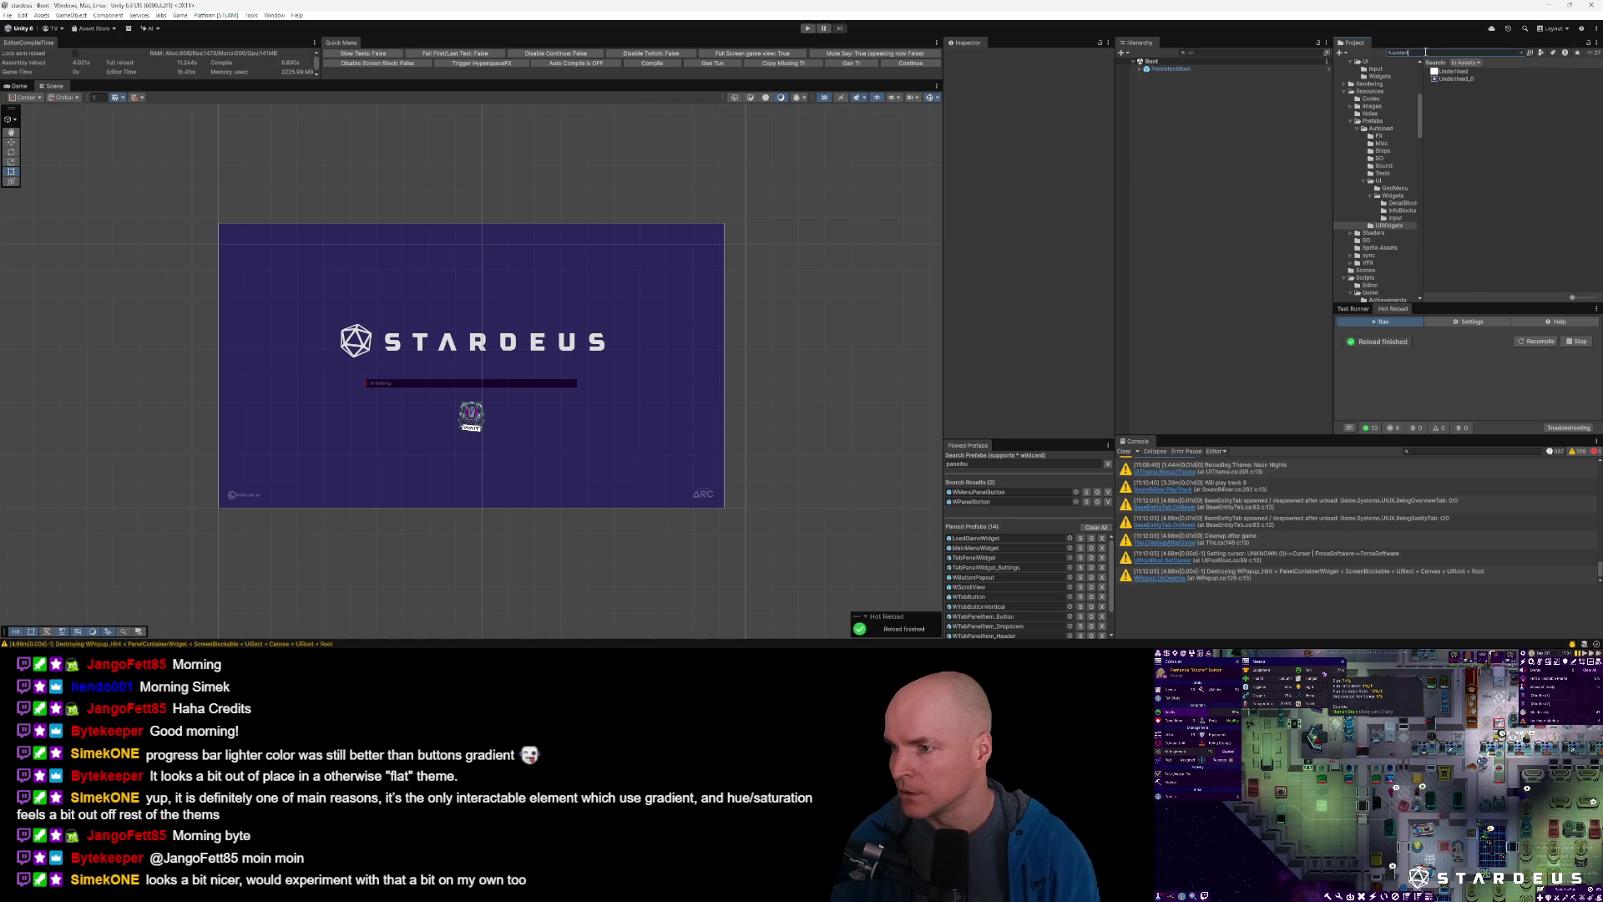
{"action": "key", "text": "Down"}
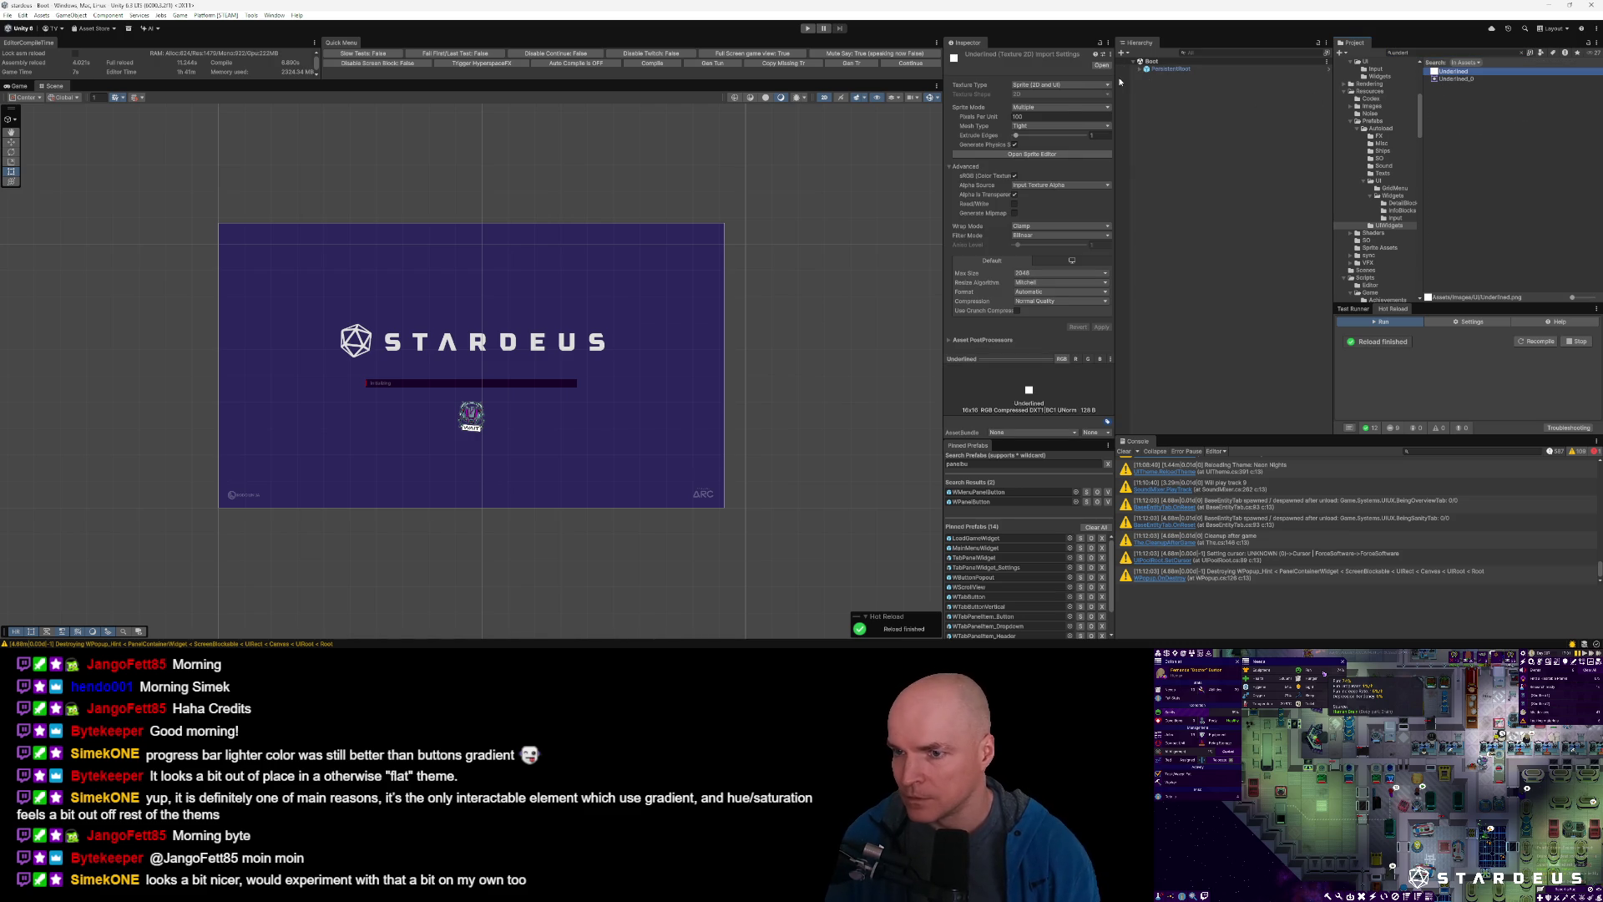
{"action": "left_click", "coordinate": [1035, 107]}
{"action": "left_click", "coordinate": [1034, 109]}
{"action": "left_click", "coordinate": [1034, 125]}
{"action": "left_click", "coordinate": [1035, 136]}
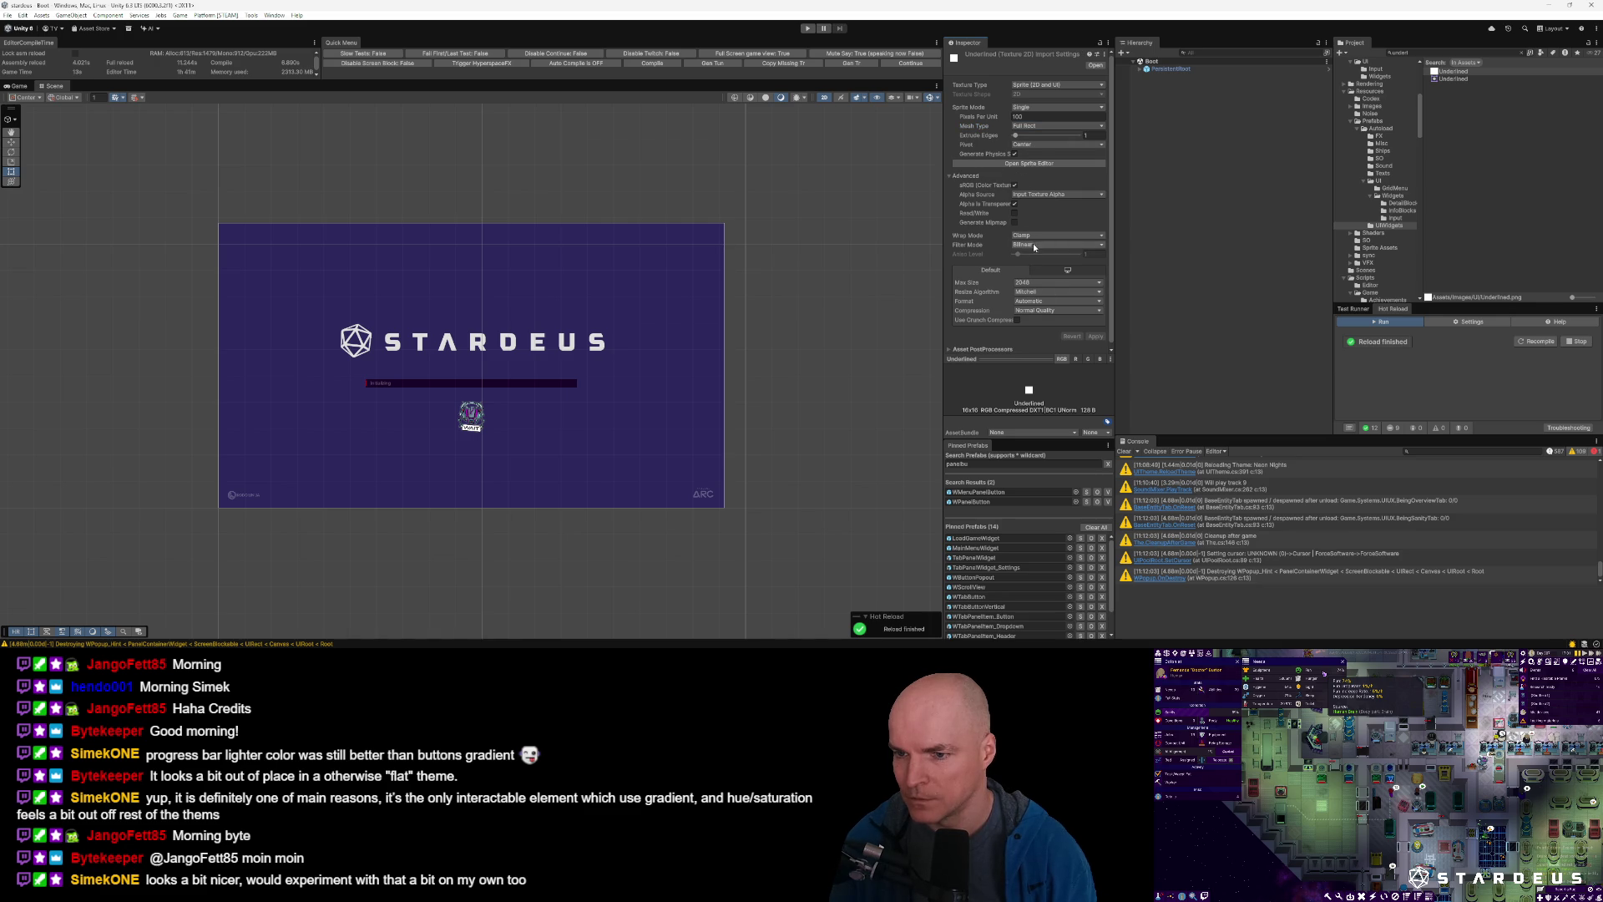
{"action": "left_click", "coordinate": [1095, 337]}
Give the Underlined sprite a 14-pixel border in the Sprite Editor.
{"action": "left_click", "coordinate": [1029, 163]}
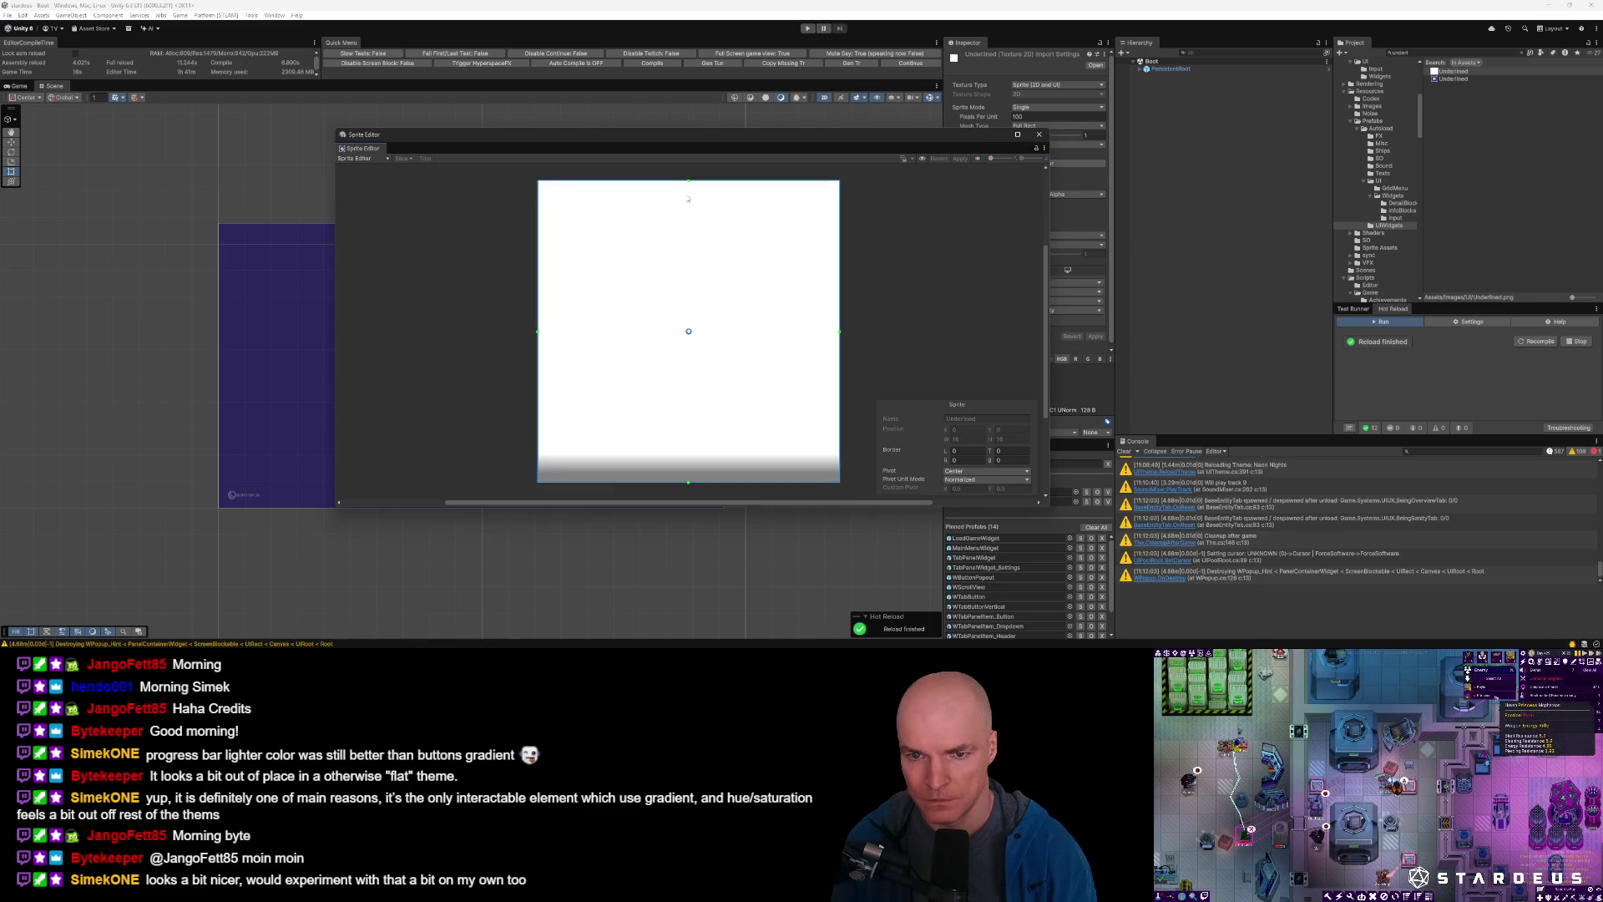
{"action": "left_click_drag", "start_coordinate": [688, 180], "coordinate": [690, 458]}
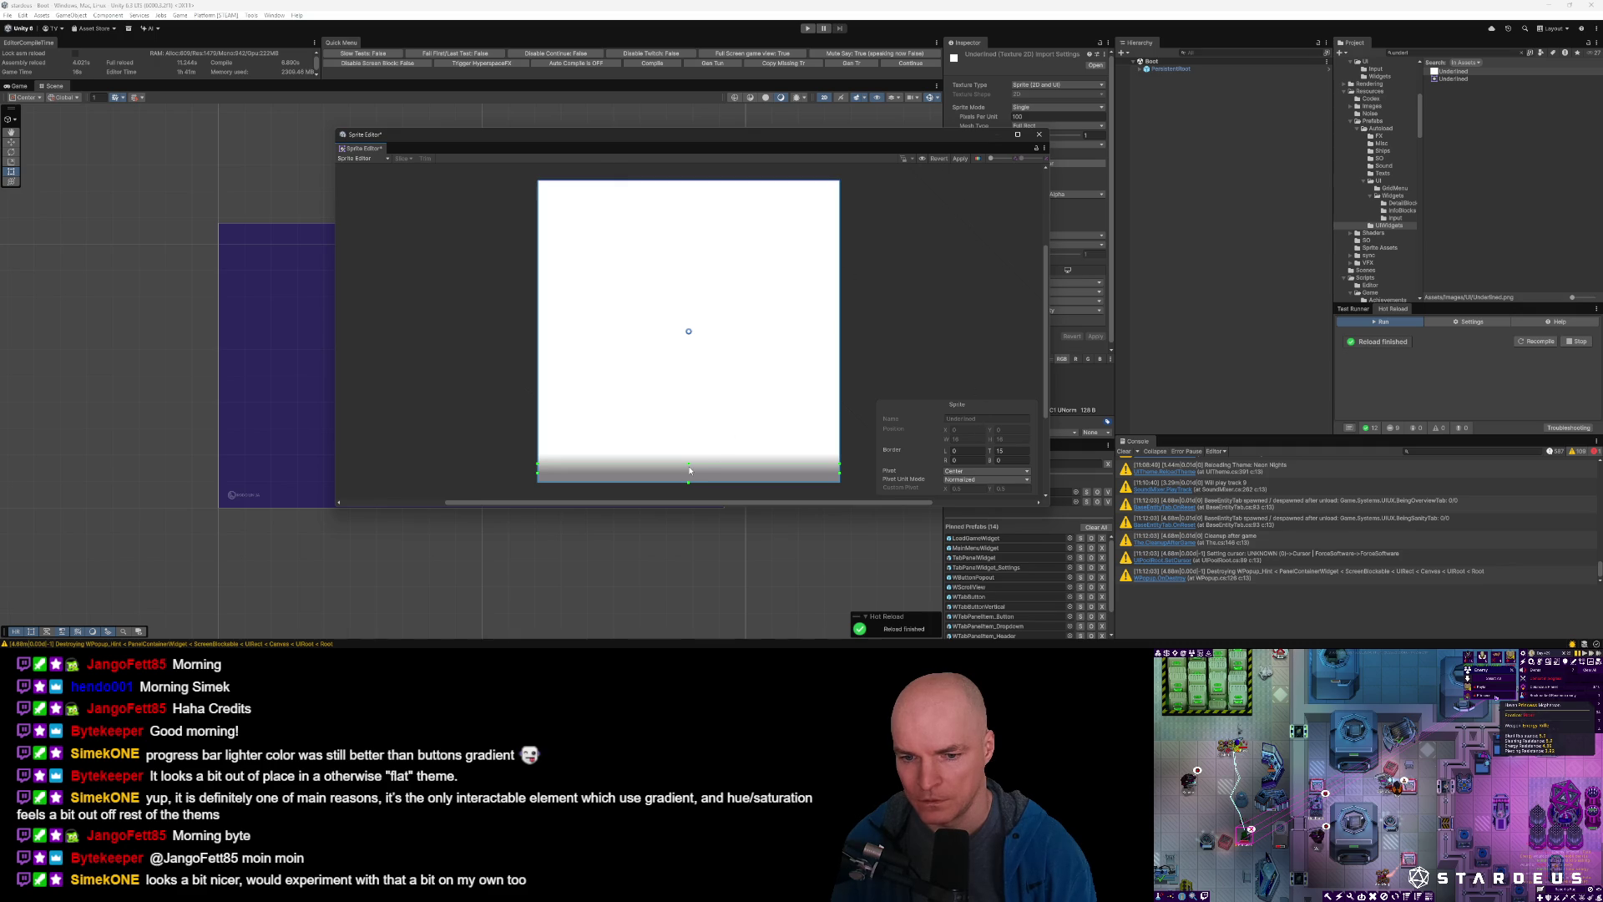
{"action": "left_click_drag", "start_coordinate": [688, 465], "coordinate": [688, 445]}
Dismiss the export file dialog and set the Underlined slice's export scale to 3x.
{"action": "mouse_move", "coordinate": [221, 655]}
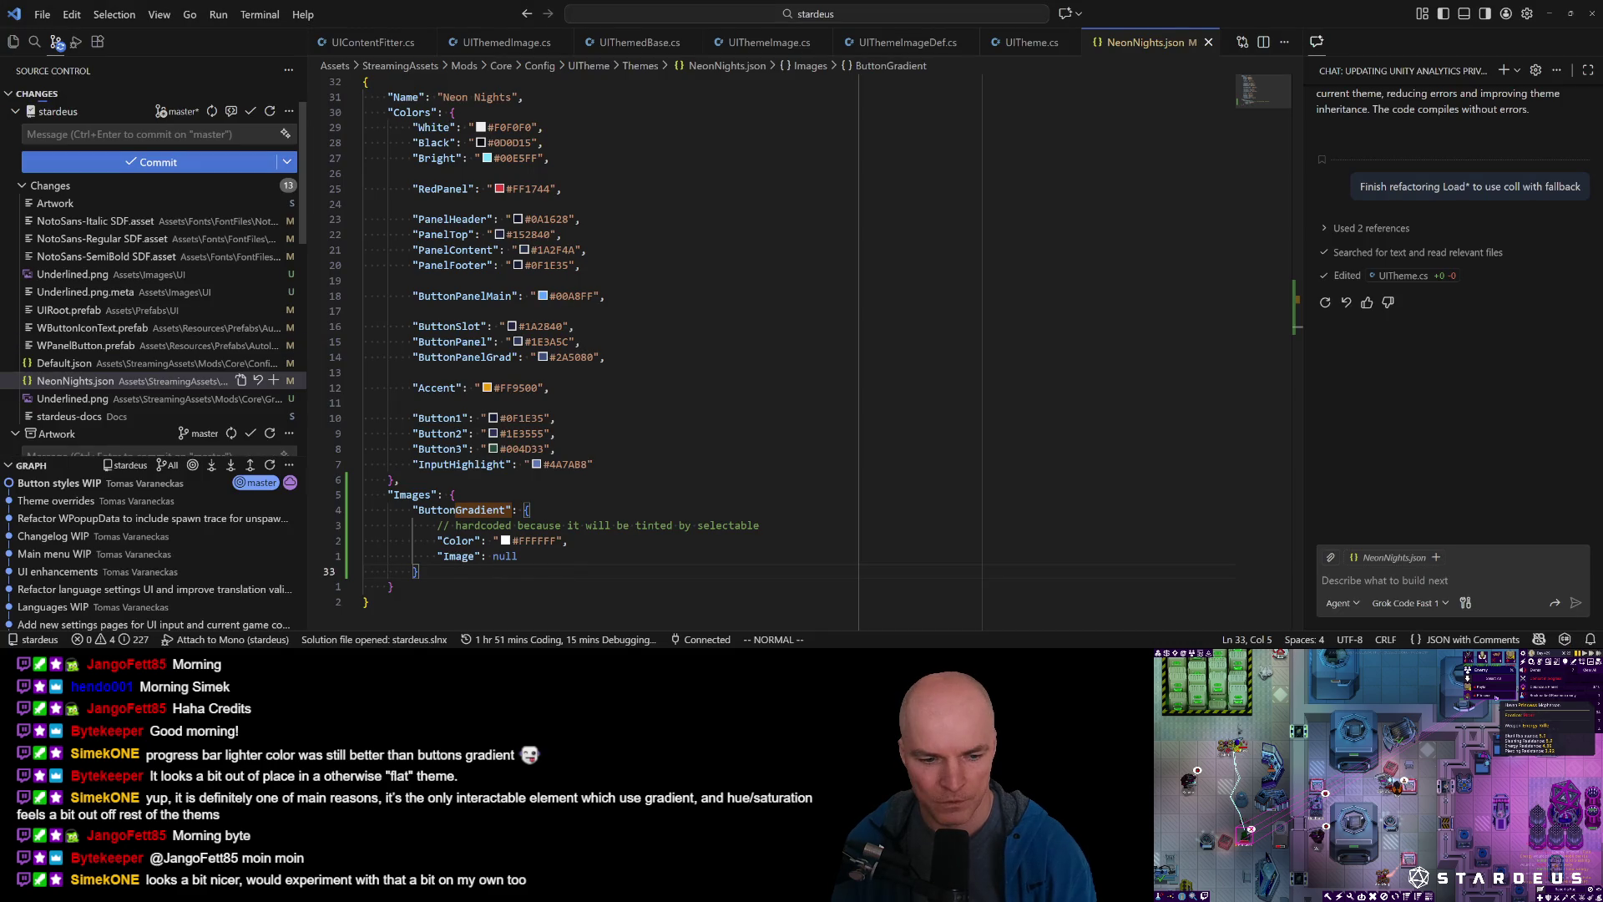
{"action": "key", "text": "alt+Tab"}
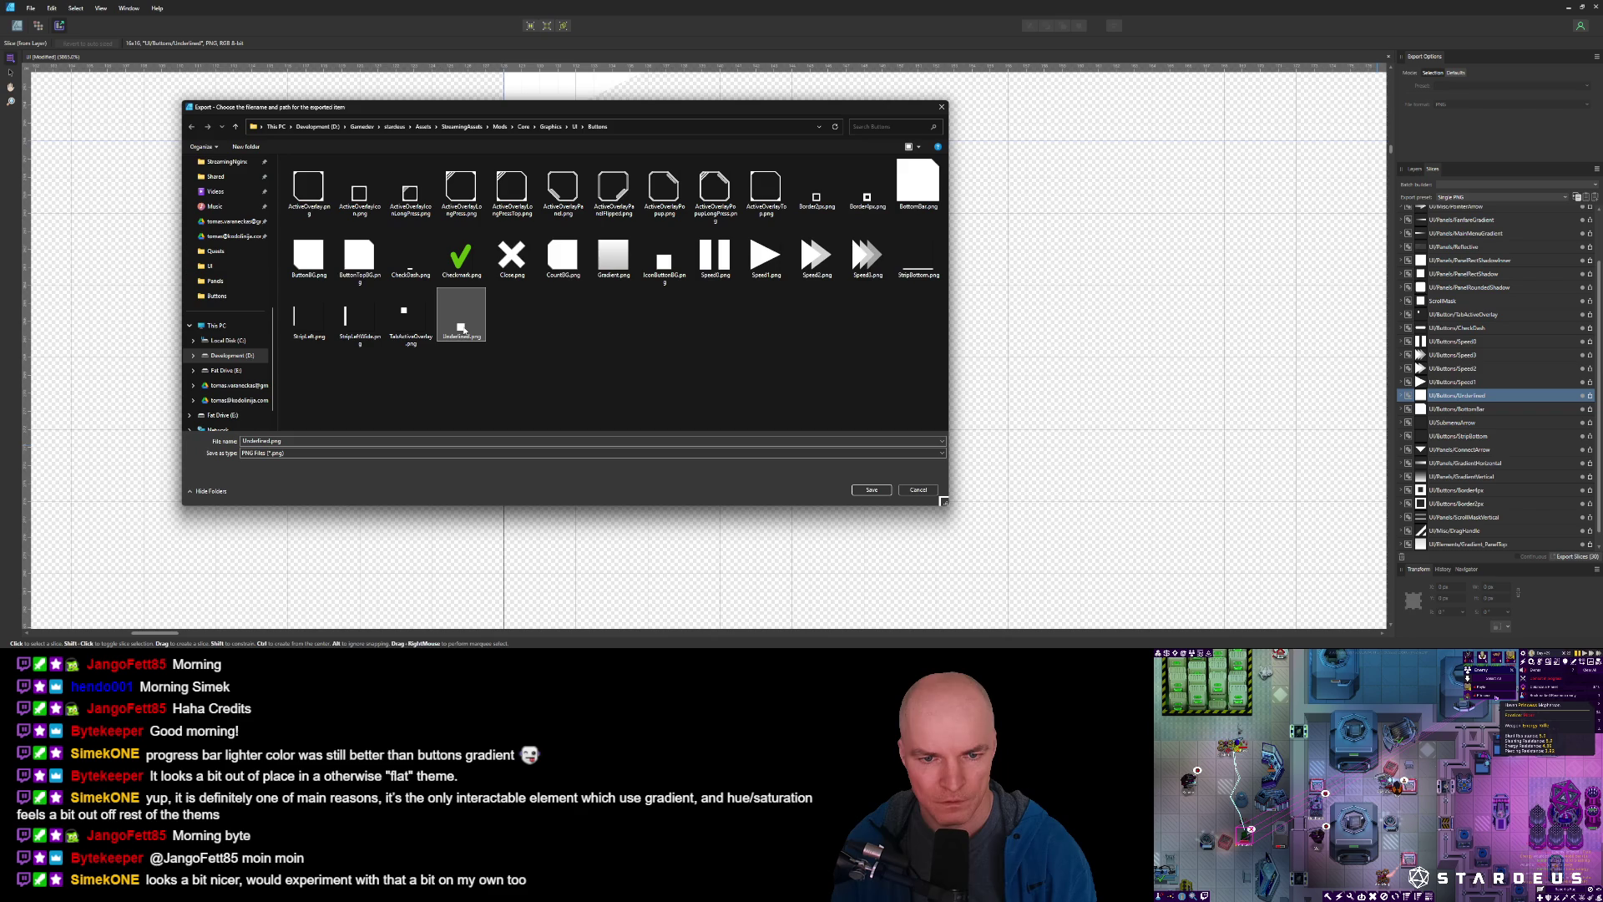
{"action": "left_click", "coordinate": [918, 490]}
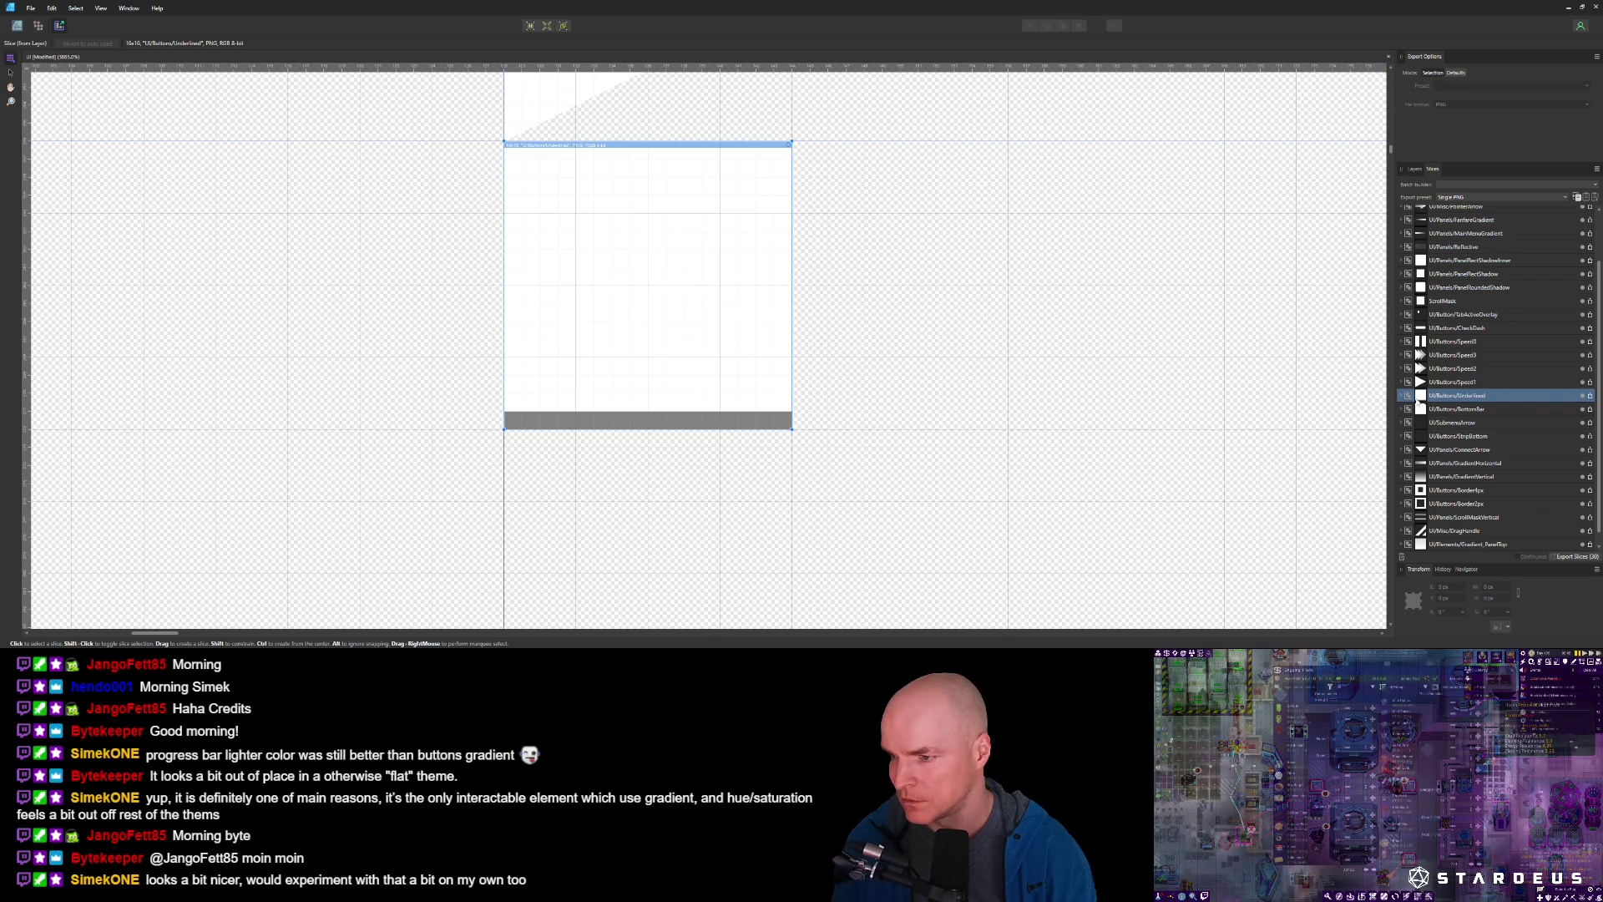
{"action": "left_click", "coordinate": [1405, 398]}
{"action": "left_click", "coordinate": [1446, 434]}
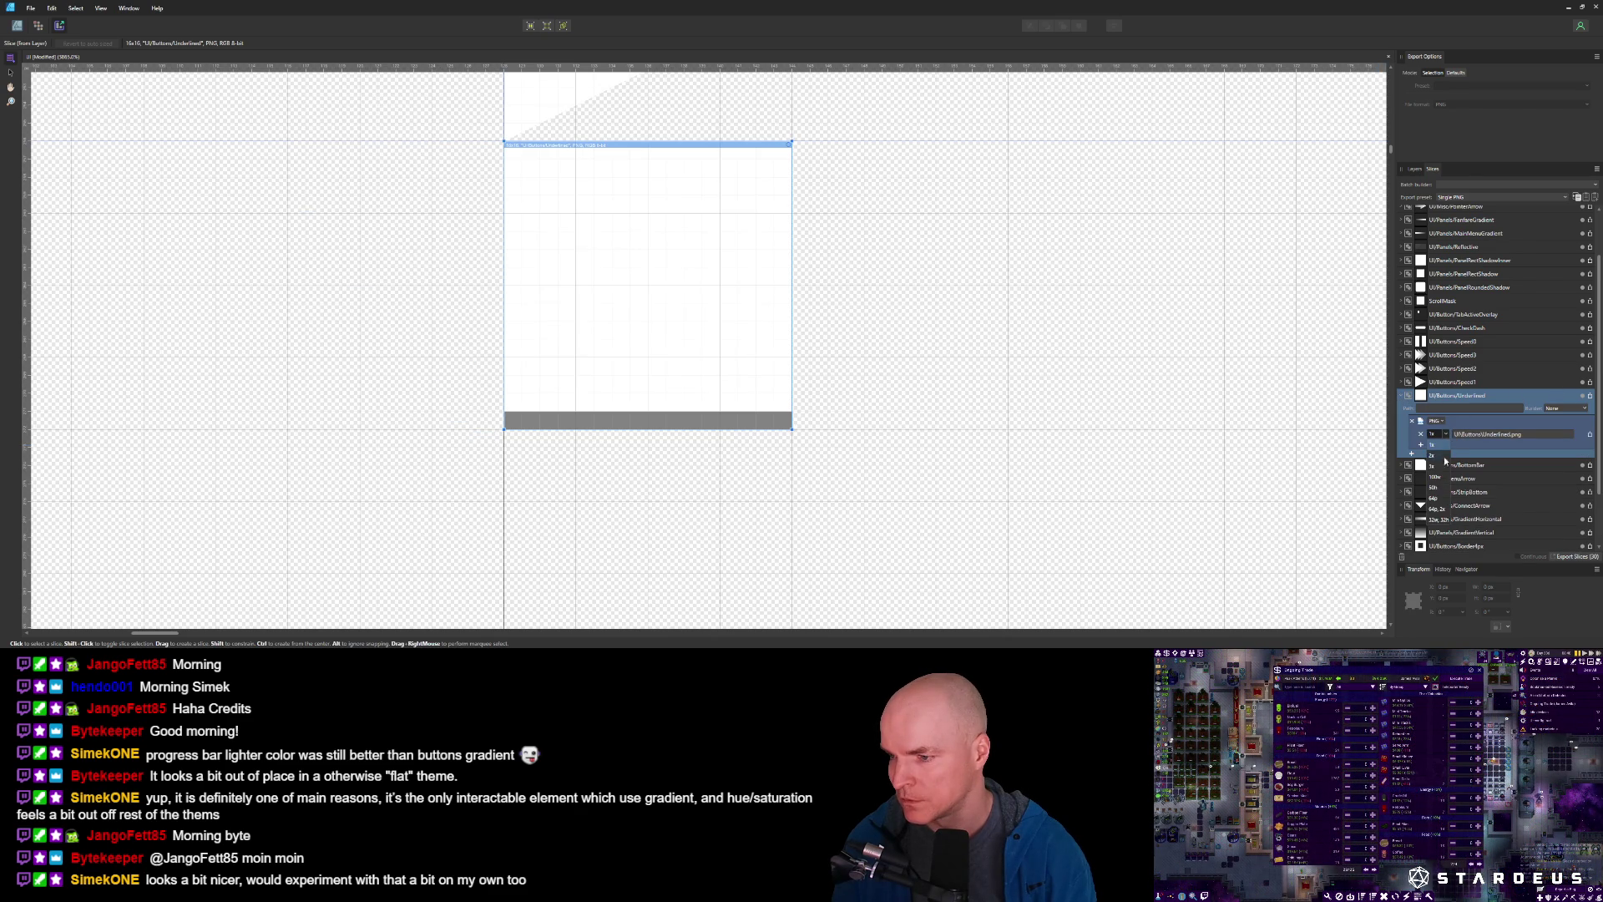
{"action": "left_click", "coordinate": [1436, 467]}
Open the 3x slice's save location, cancel it, and return to the Designer persona.
{"action": "left_click", "coordinate": [1588, 435]}
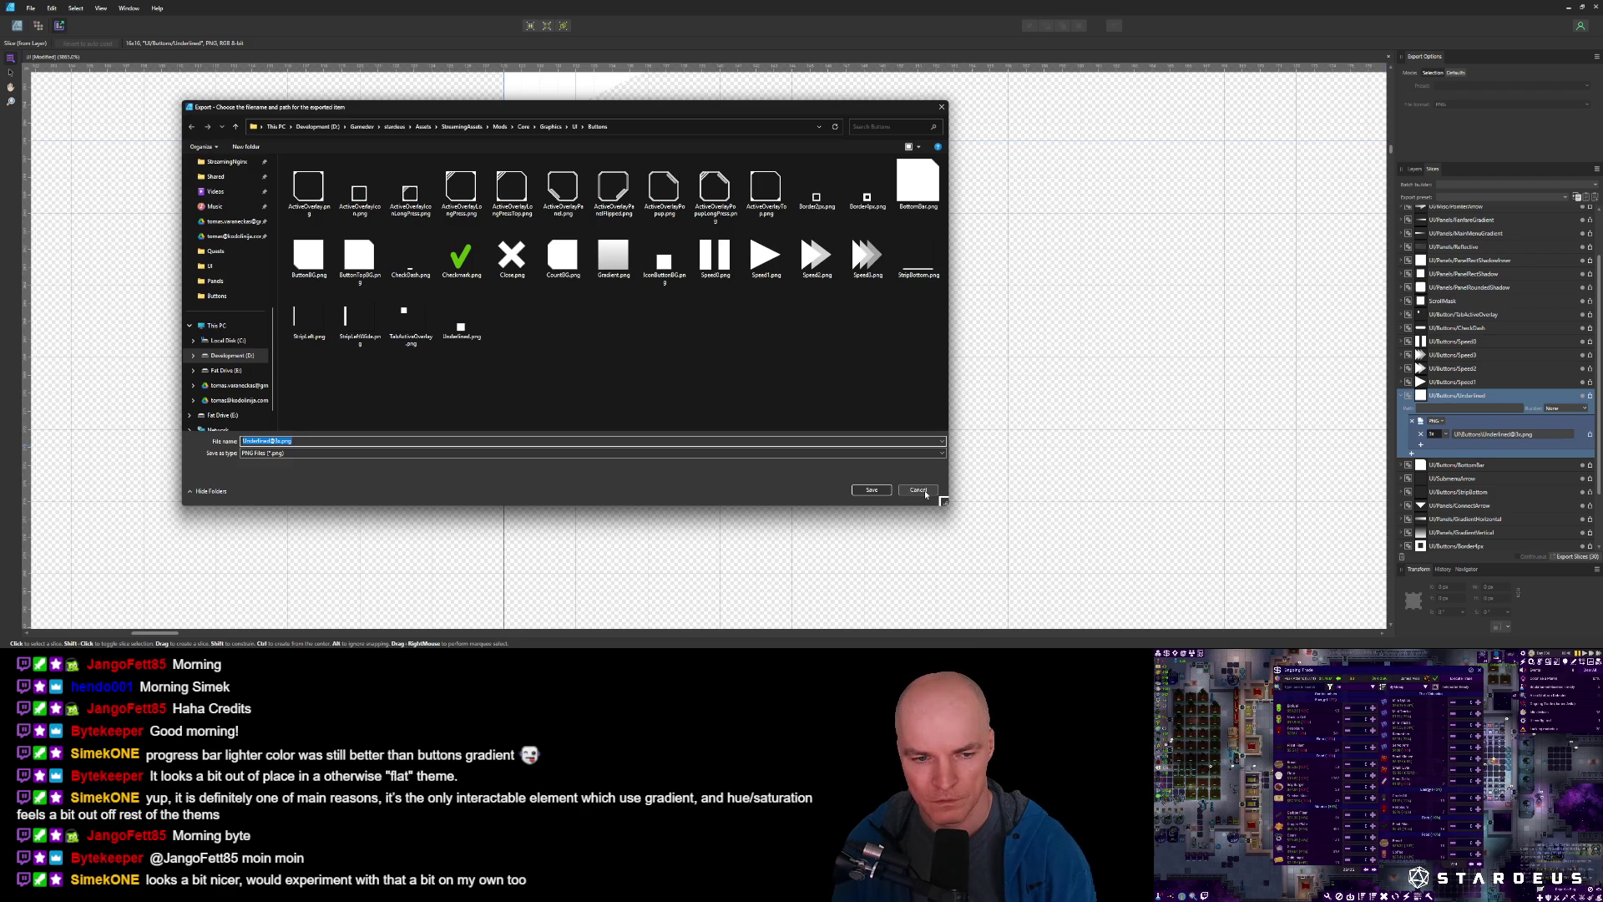
{"action": "left_click", "coordinate": [920, 490]}
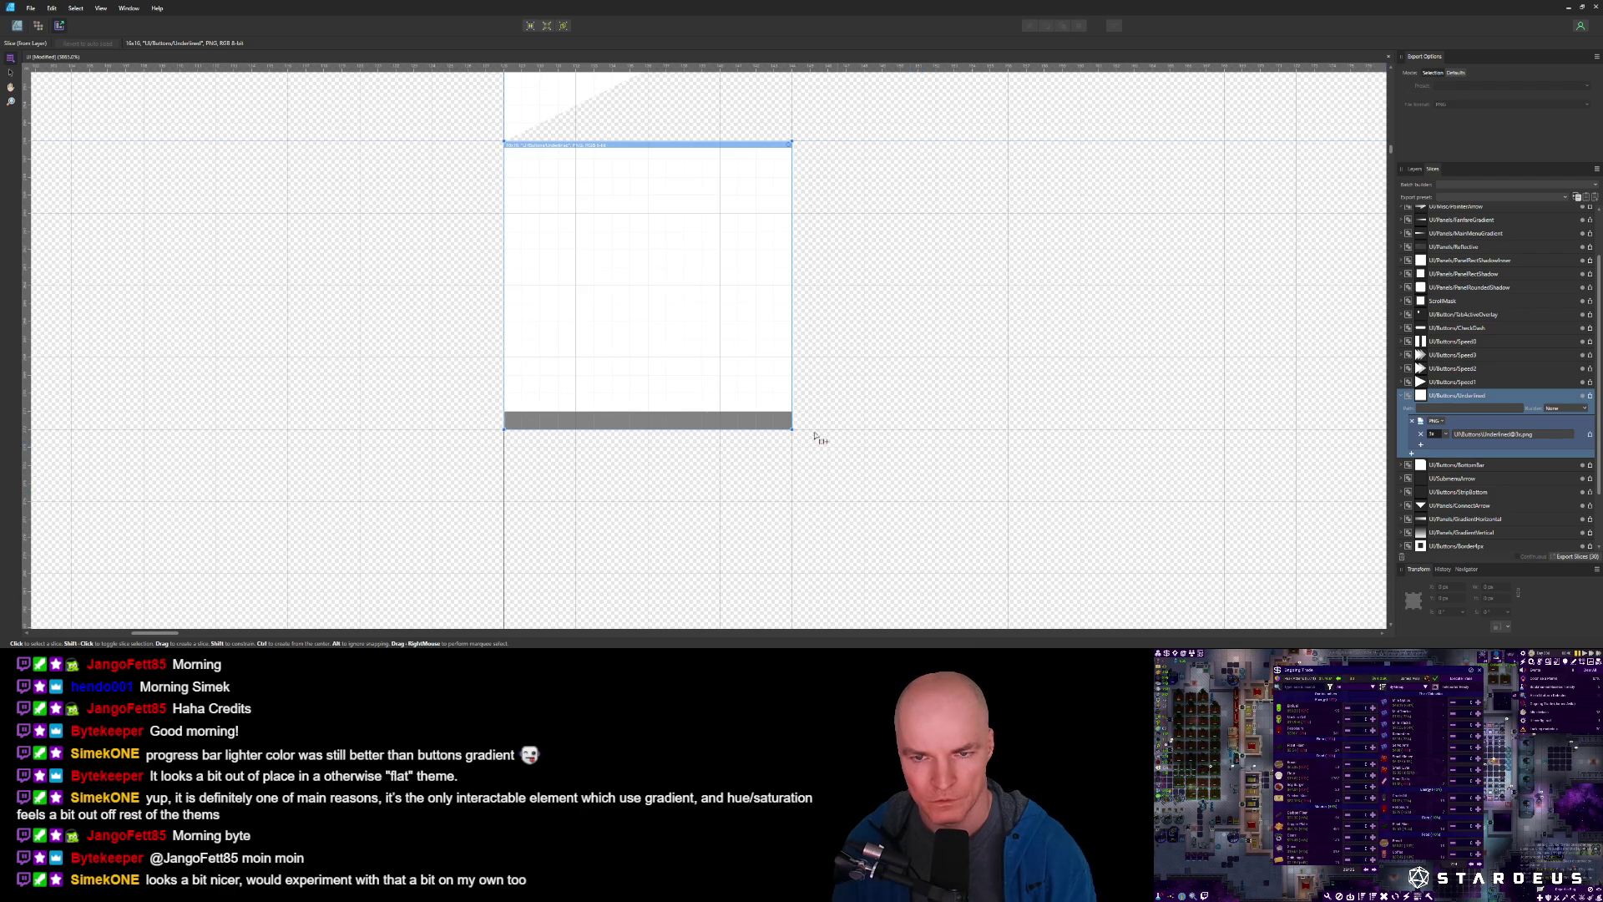
{"action": "scroll", "coordinate": [825, 447], "scroll_direction": "down", "scroll_amount": 3}
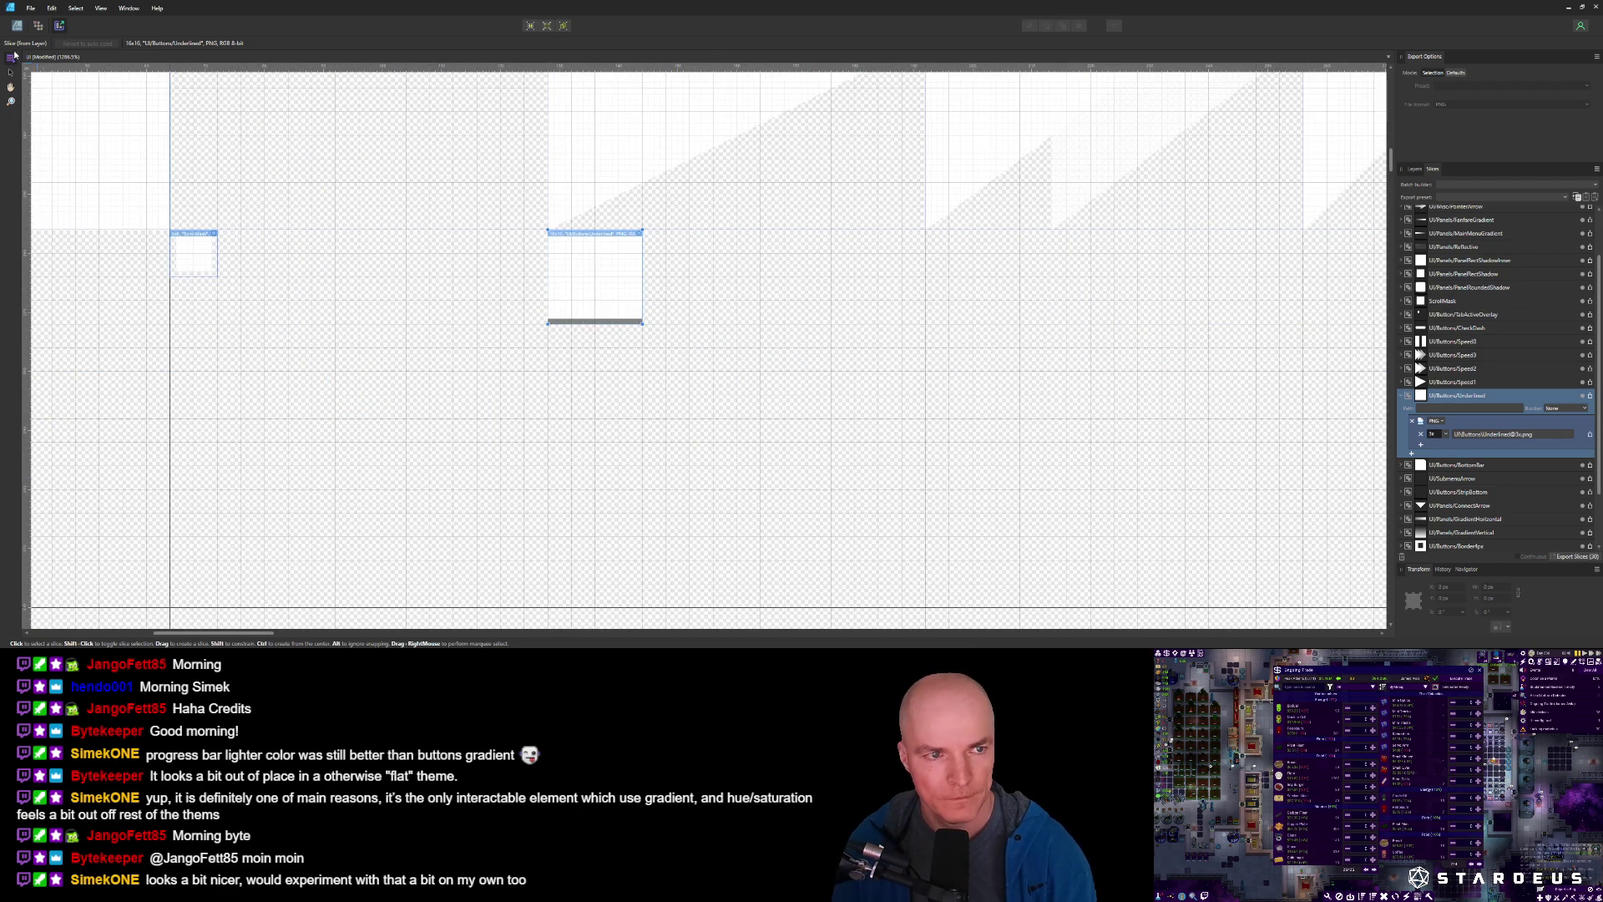
{"action": "left_click", "coordinate": [15, 27]}
Resize the Underlined rectangle to 25×25 px and re-export it at 1x over Underlined.png.
{"action": "left_click_drag", "start_coordinate": [643, 323], "coordinate": [926, 608]}
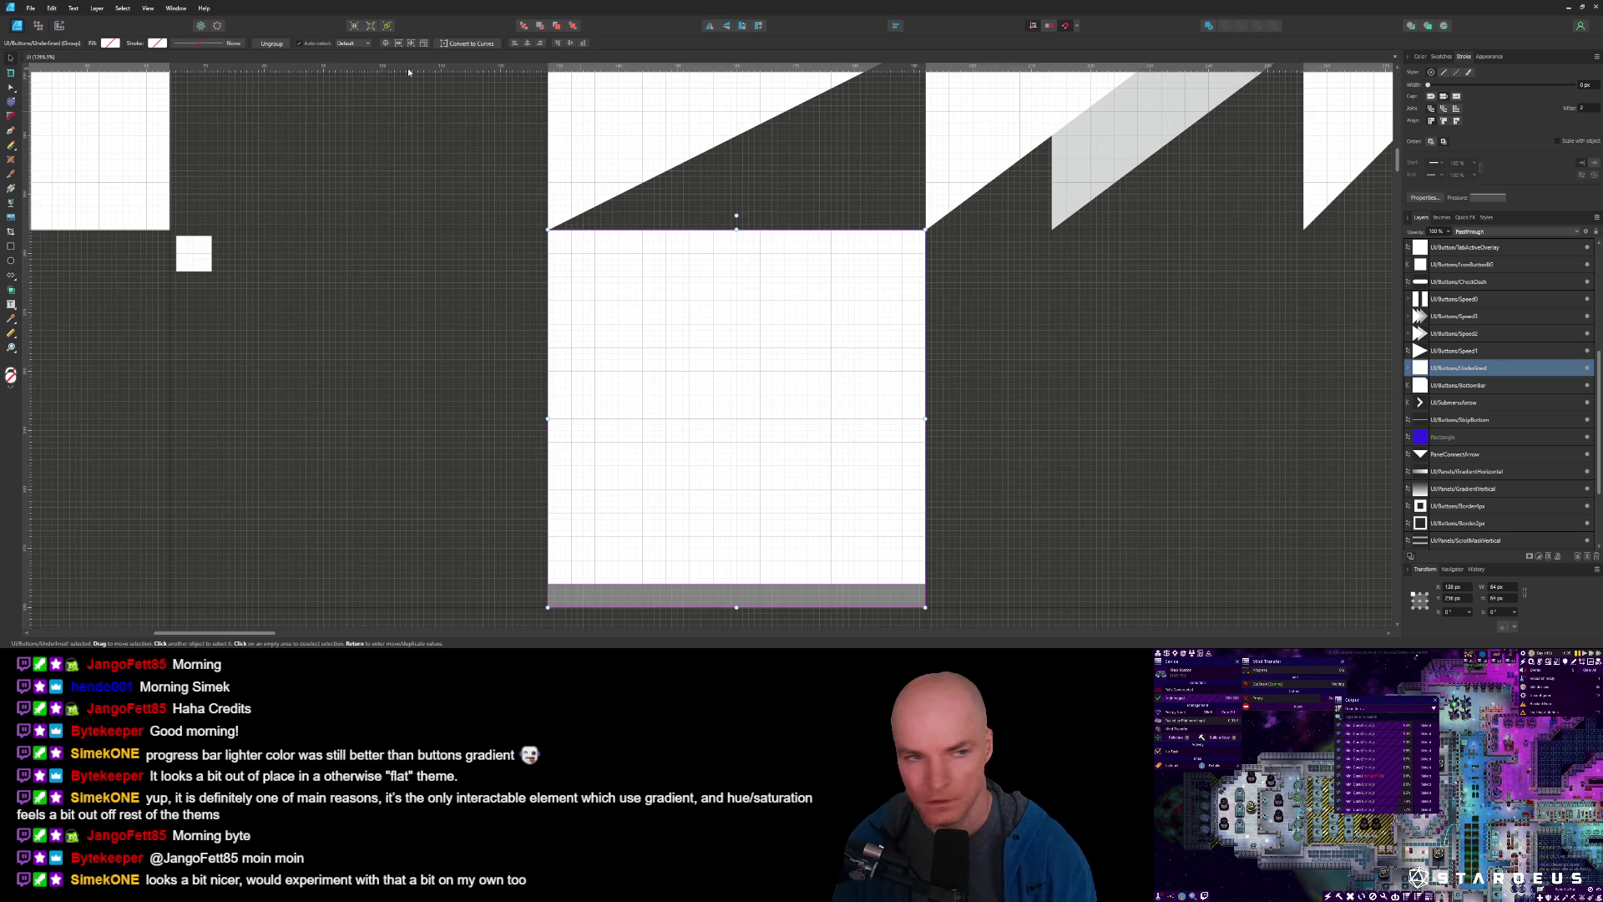
{"action": "left_click", "coordinate": [59, 26]}
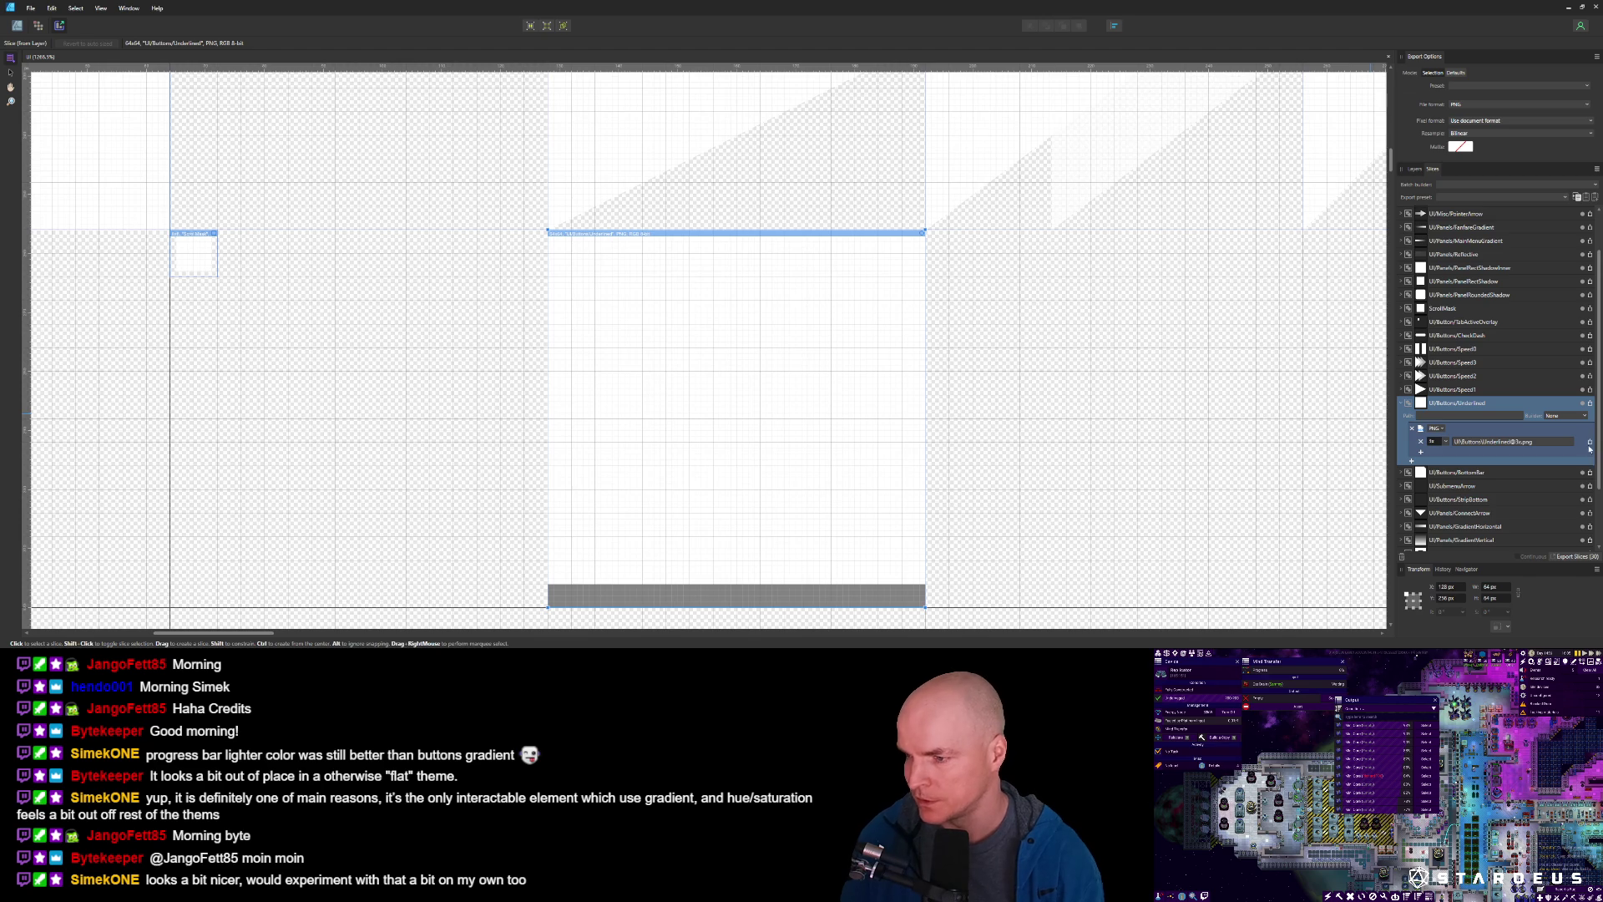
{"action": "left_click", "coordinate": [1444, 444]}
{"action": "left_click", "coordinate": [1441, 452]}
{"action": "left_click", "coordinate": [1590, 405]}
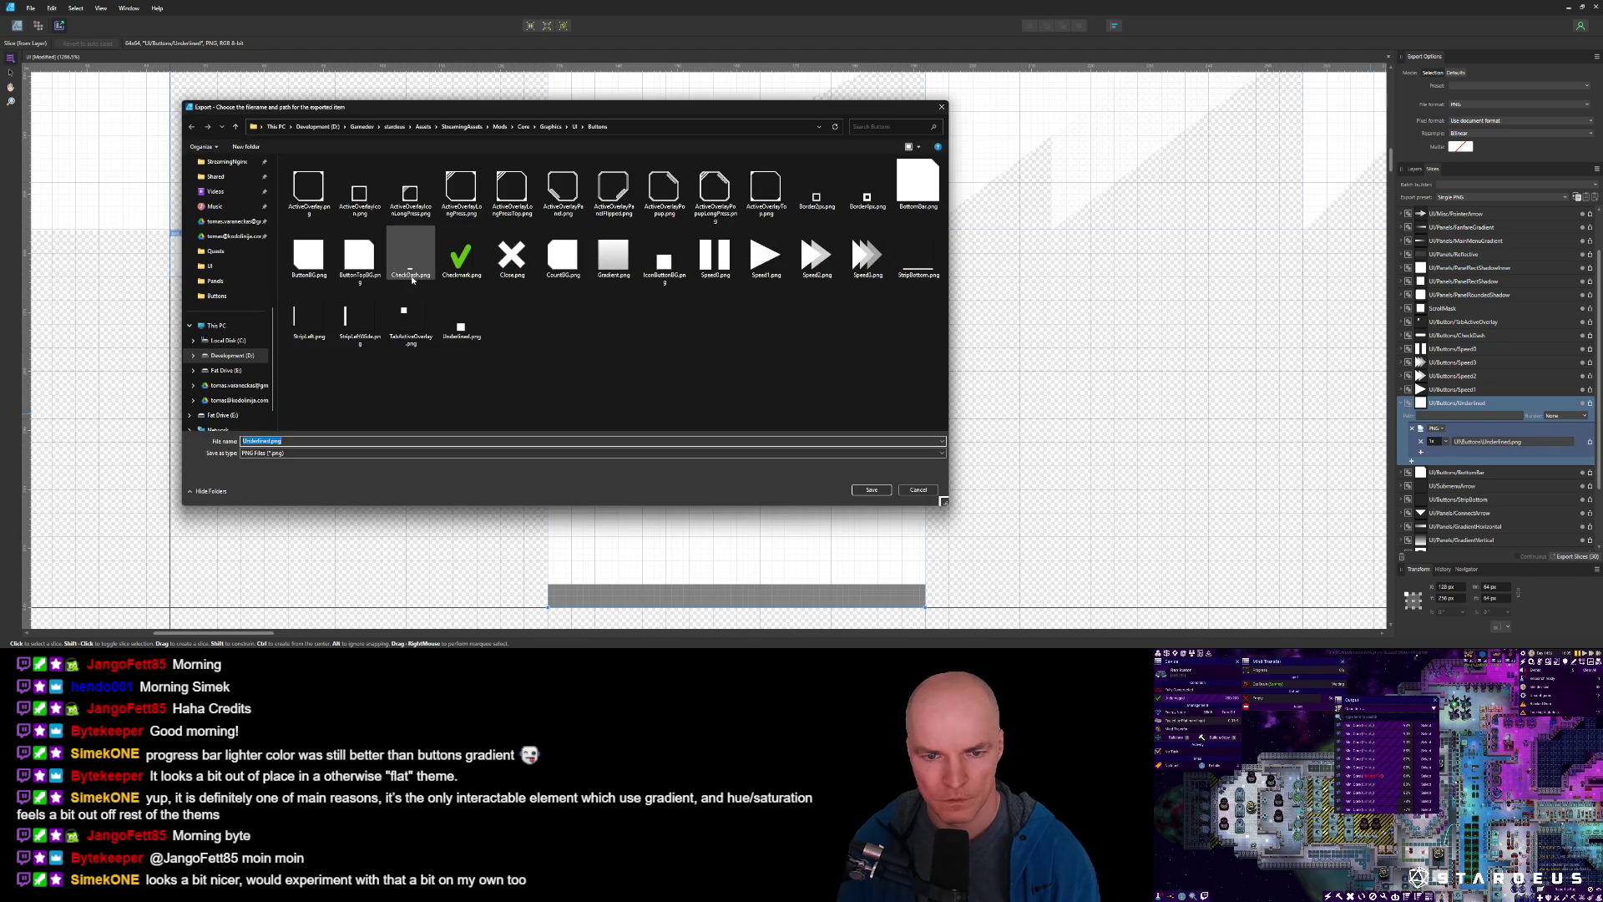
{"action": "double_click", "coordinate": [464, 329]}
{"action": "left_click", "coordinate": [840, 369]}
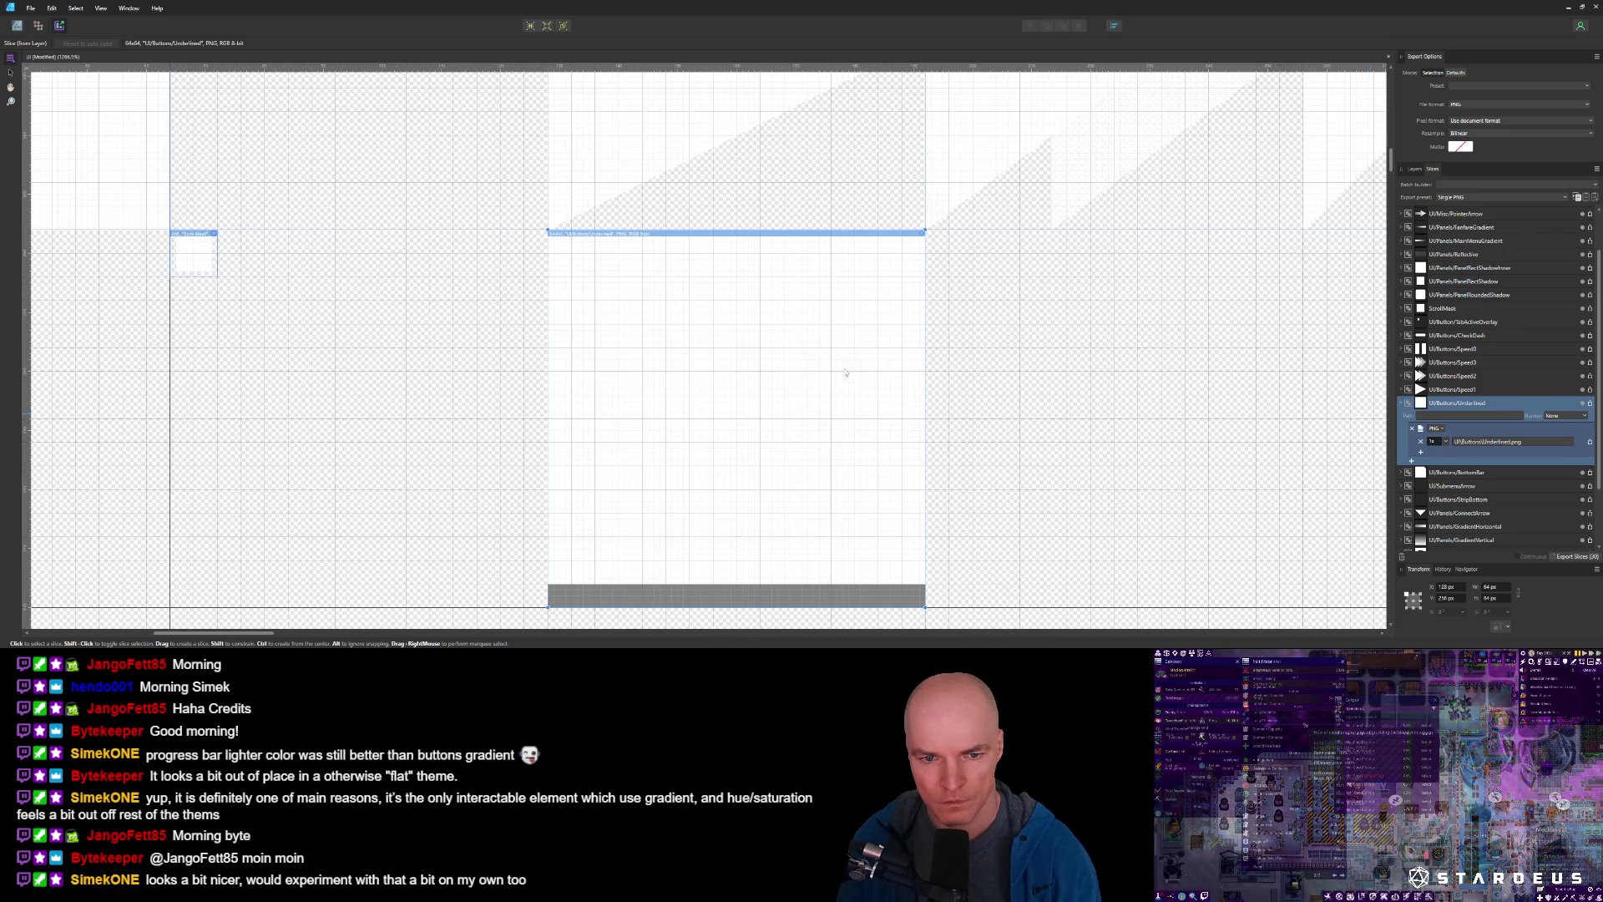
Copy Underlined.png into the game's UI folder, replacing the old file, and reload it in Unity.
{"action": "left_click", "coordinate": [1591, 404]}
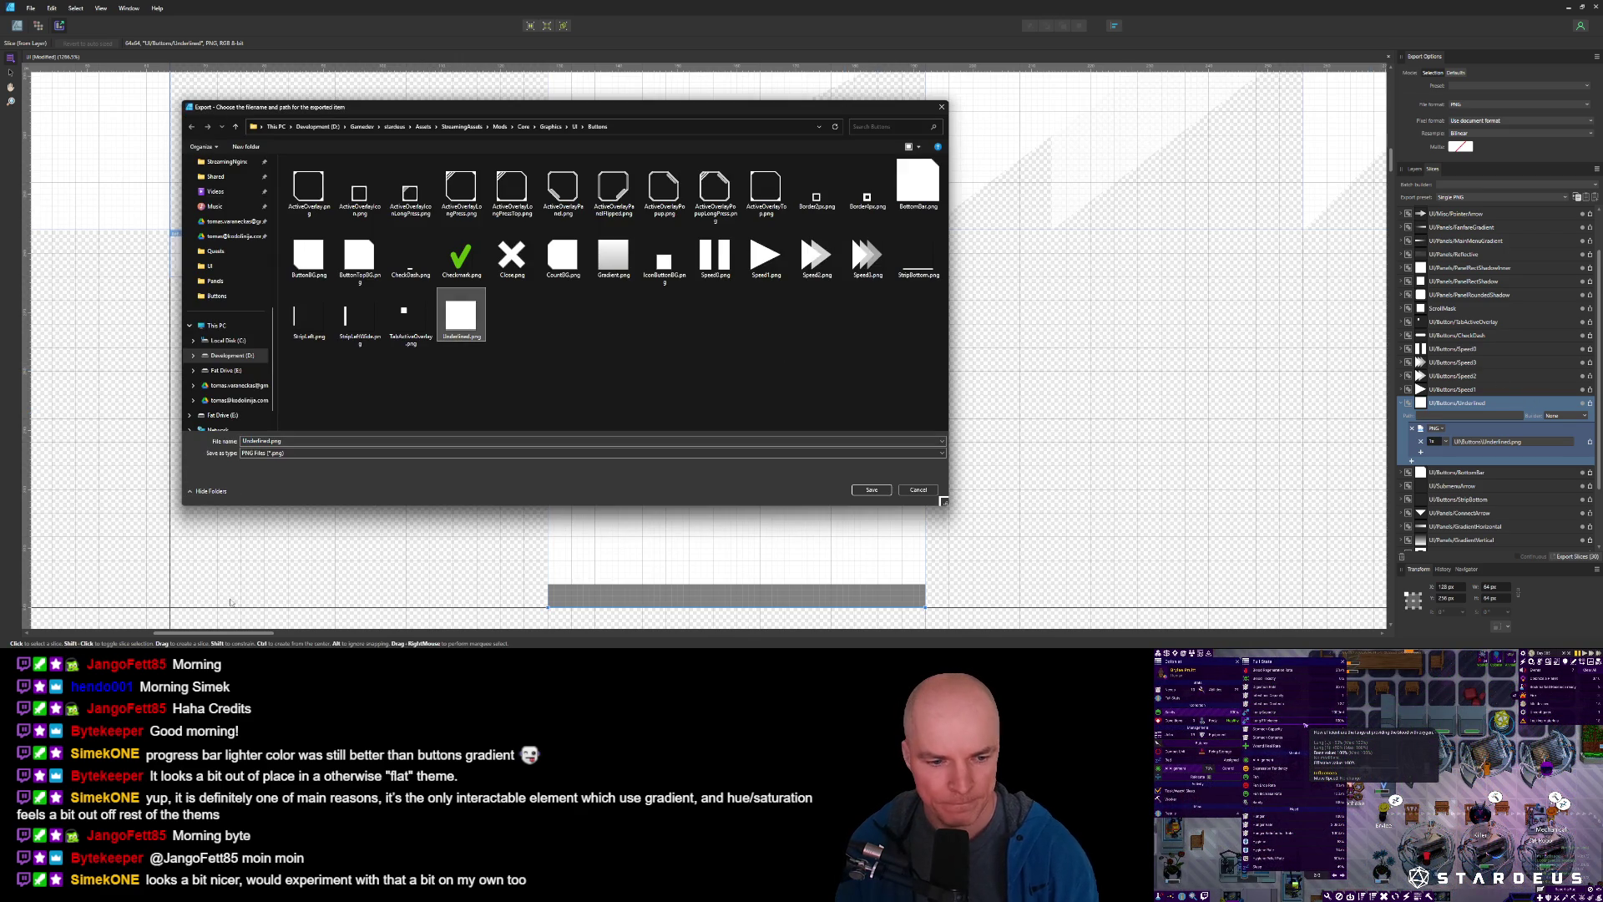
{"action": "mouse_move", "coordinate": [460, 317]}
{"action": "left_mouse_down"}
{"action": "mouse_move", "coordinate": [251, 618]}
{"action": "mouse_move", "coordinate": [835, 401]}
{"action": "mouse_move", "coordinate": [940, 432]}
{"action": "left_mouse_up"}
{"action": "left_click", "coordinate": [758, 264]}
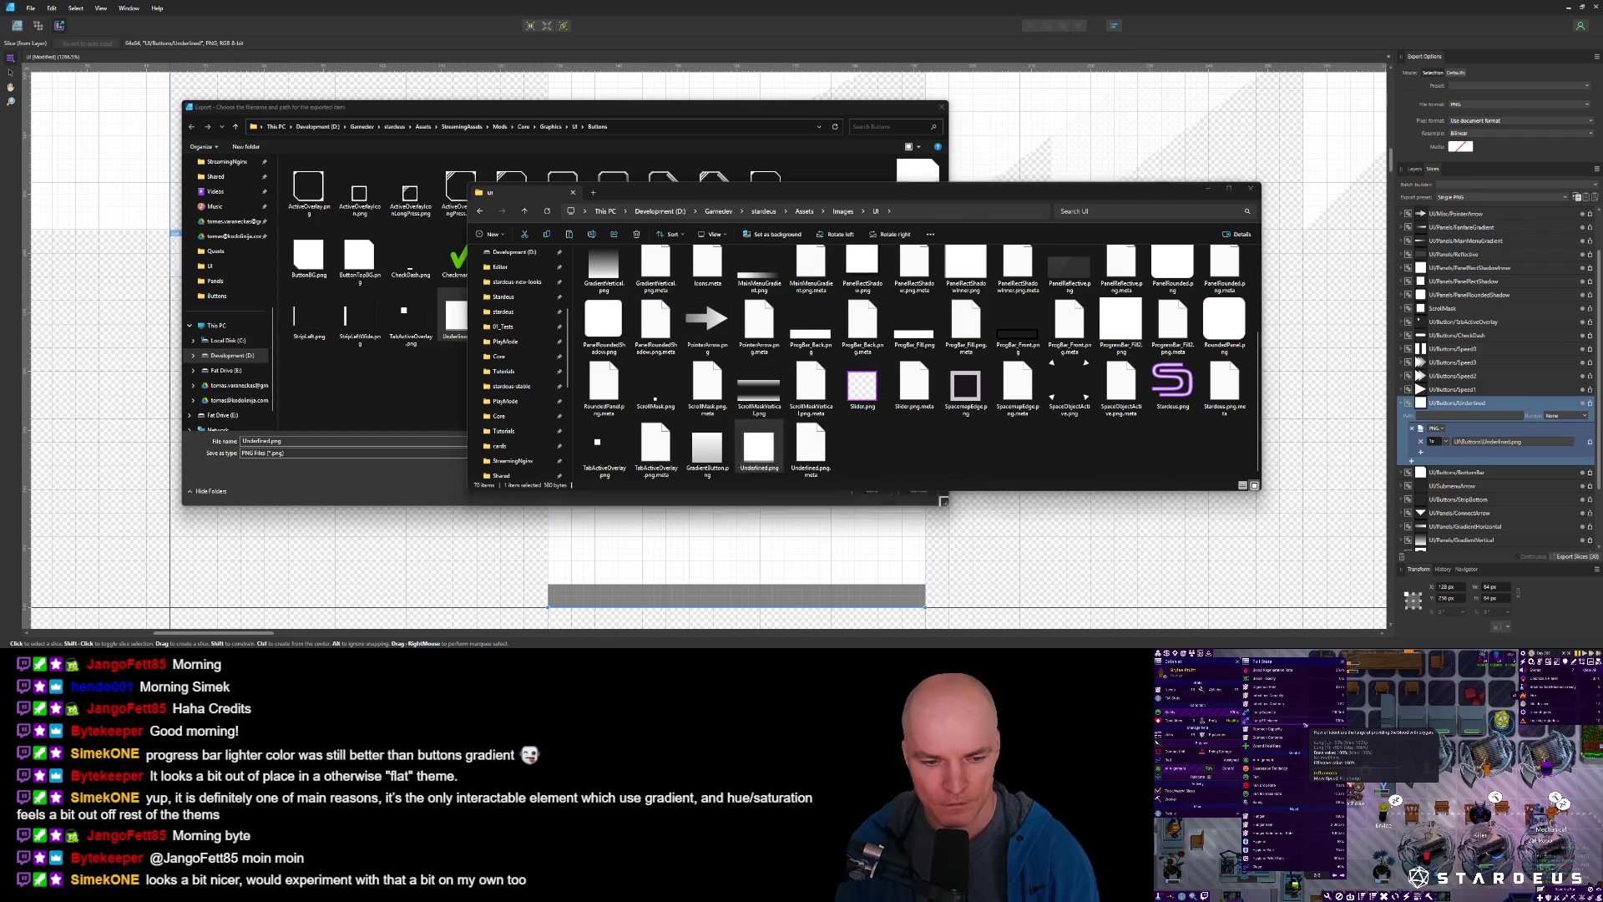
{"action": "key", "text": "alt+Tab"}
{"action": "left_click", "coordinate": [827, 343]}
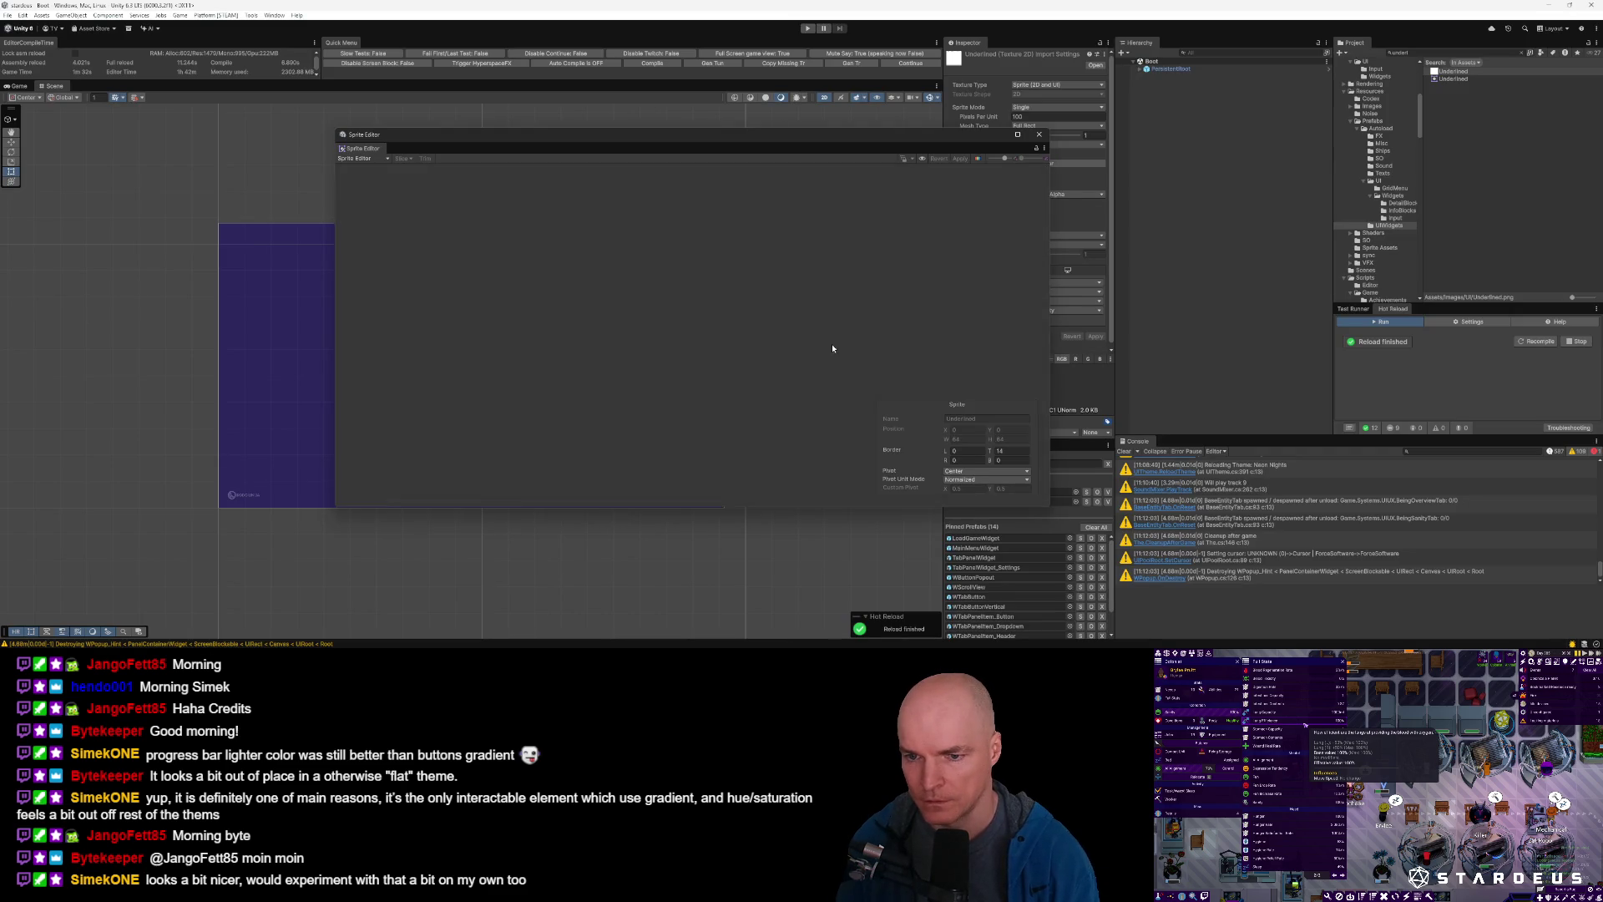
Set the Underlined sprite's top border to 2 and bottom border to 5 pixels, then close the Sprite Editor.
{"action": "scroll", "coordinate": [951, 344], "scroll_direction": "down", "scroll_amount": 5}
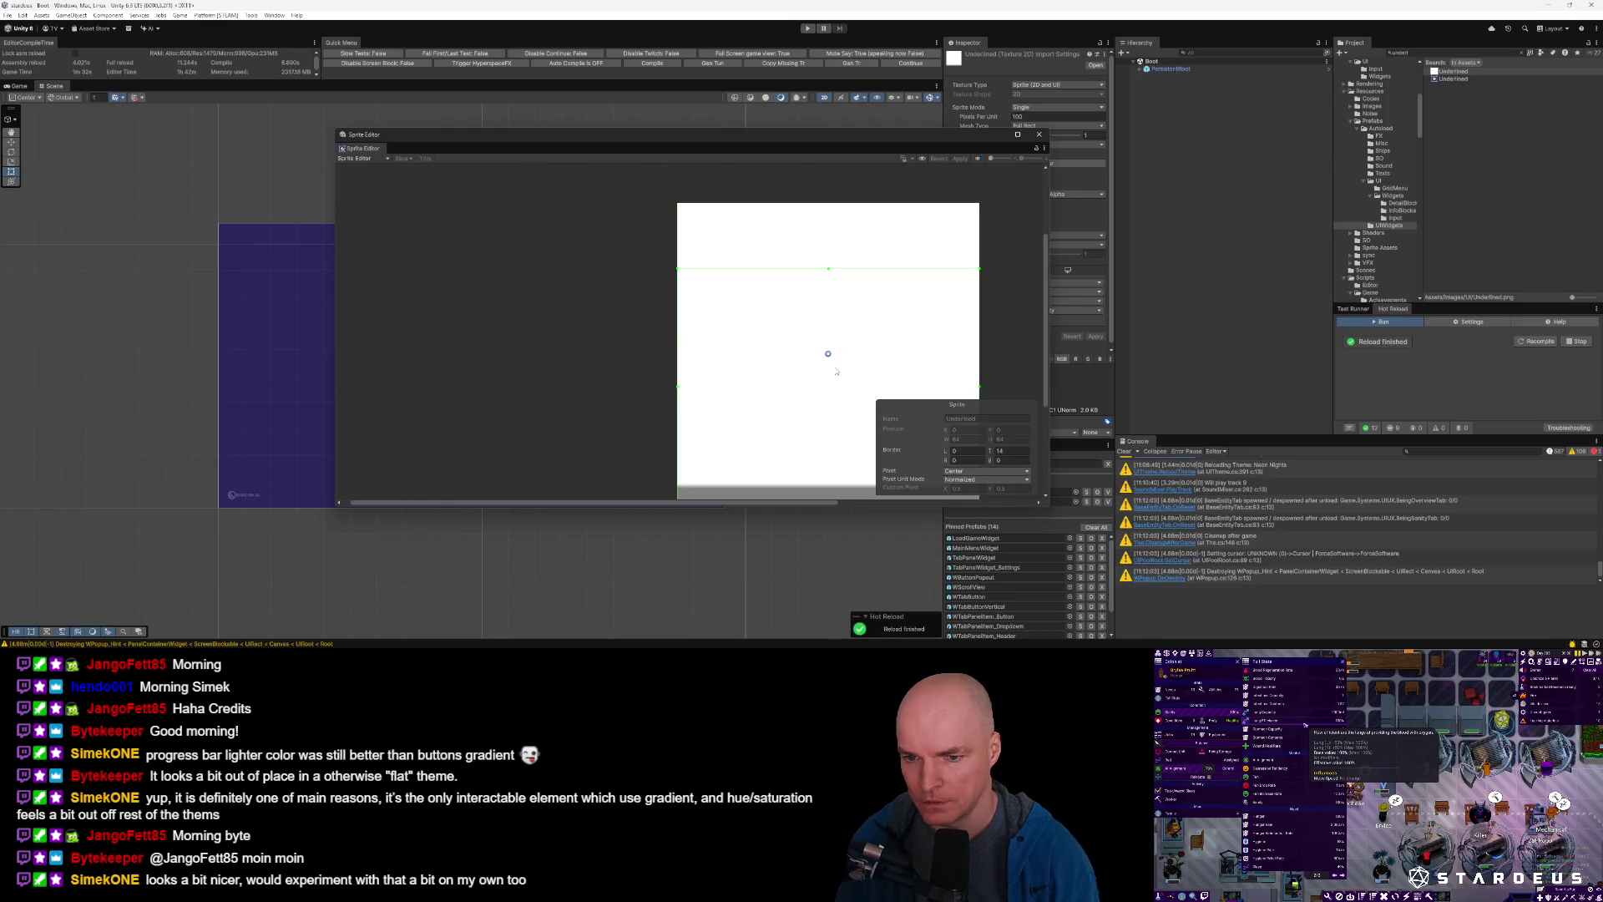
{"action": "left_click_drag", "start_coordinate": [669, 211], "coordinate": [657, 398]}
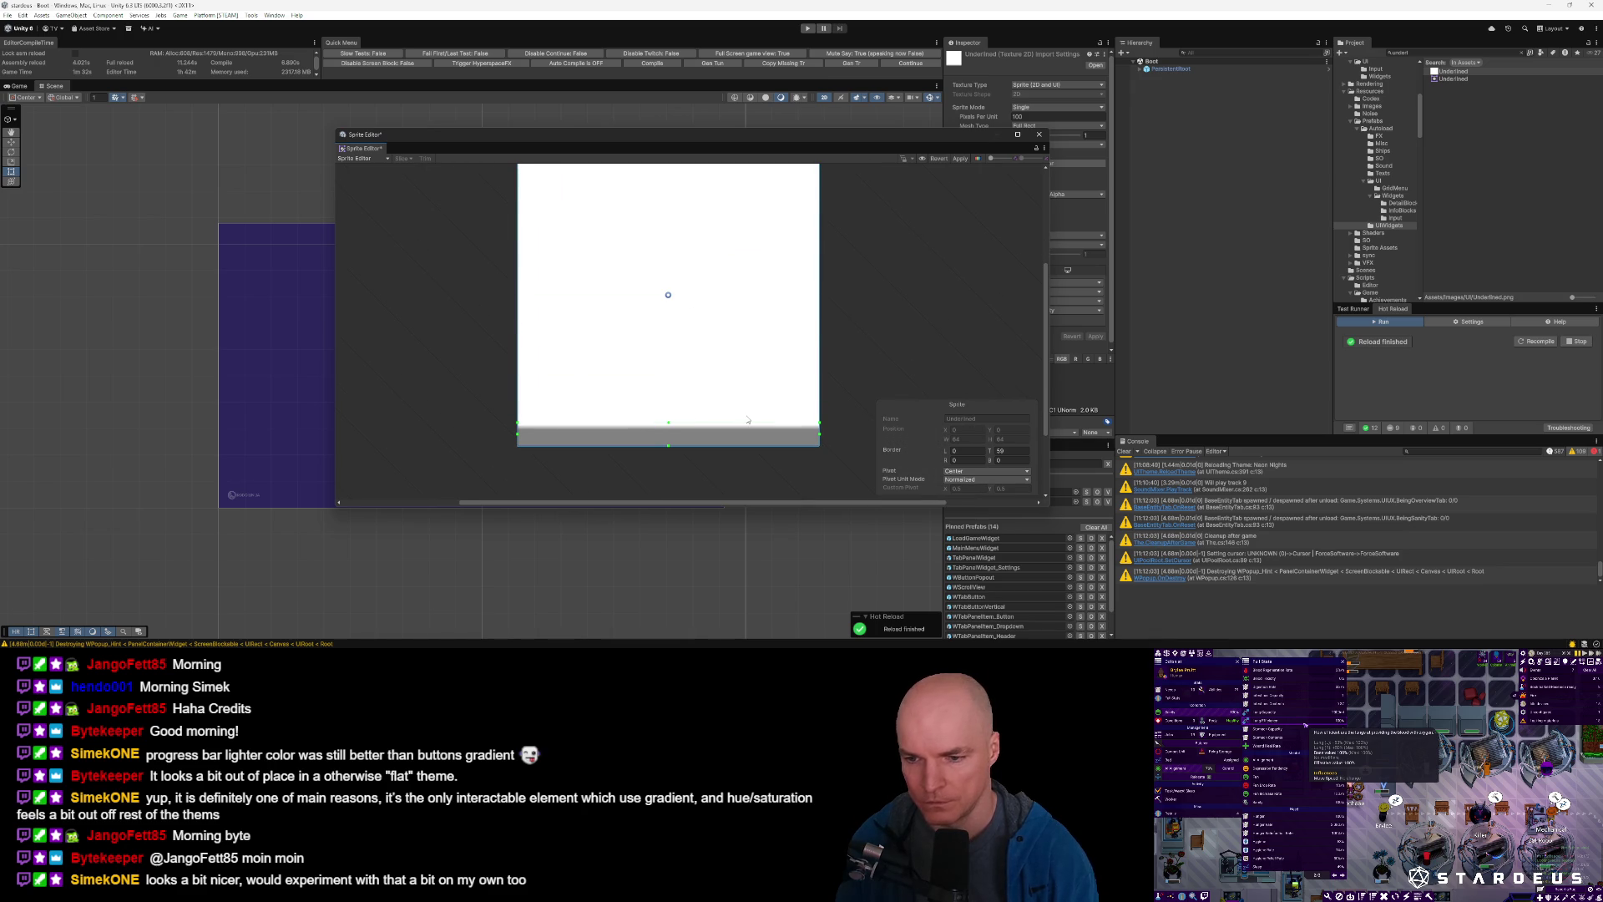
{"action": "left_click_drag", "start_coordinate": [668, 421], "coordinate": [668, 172]}
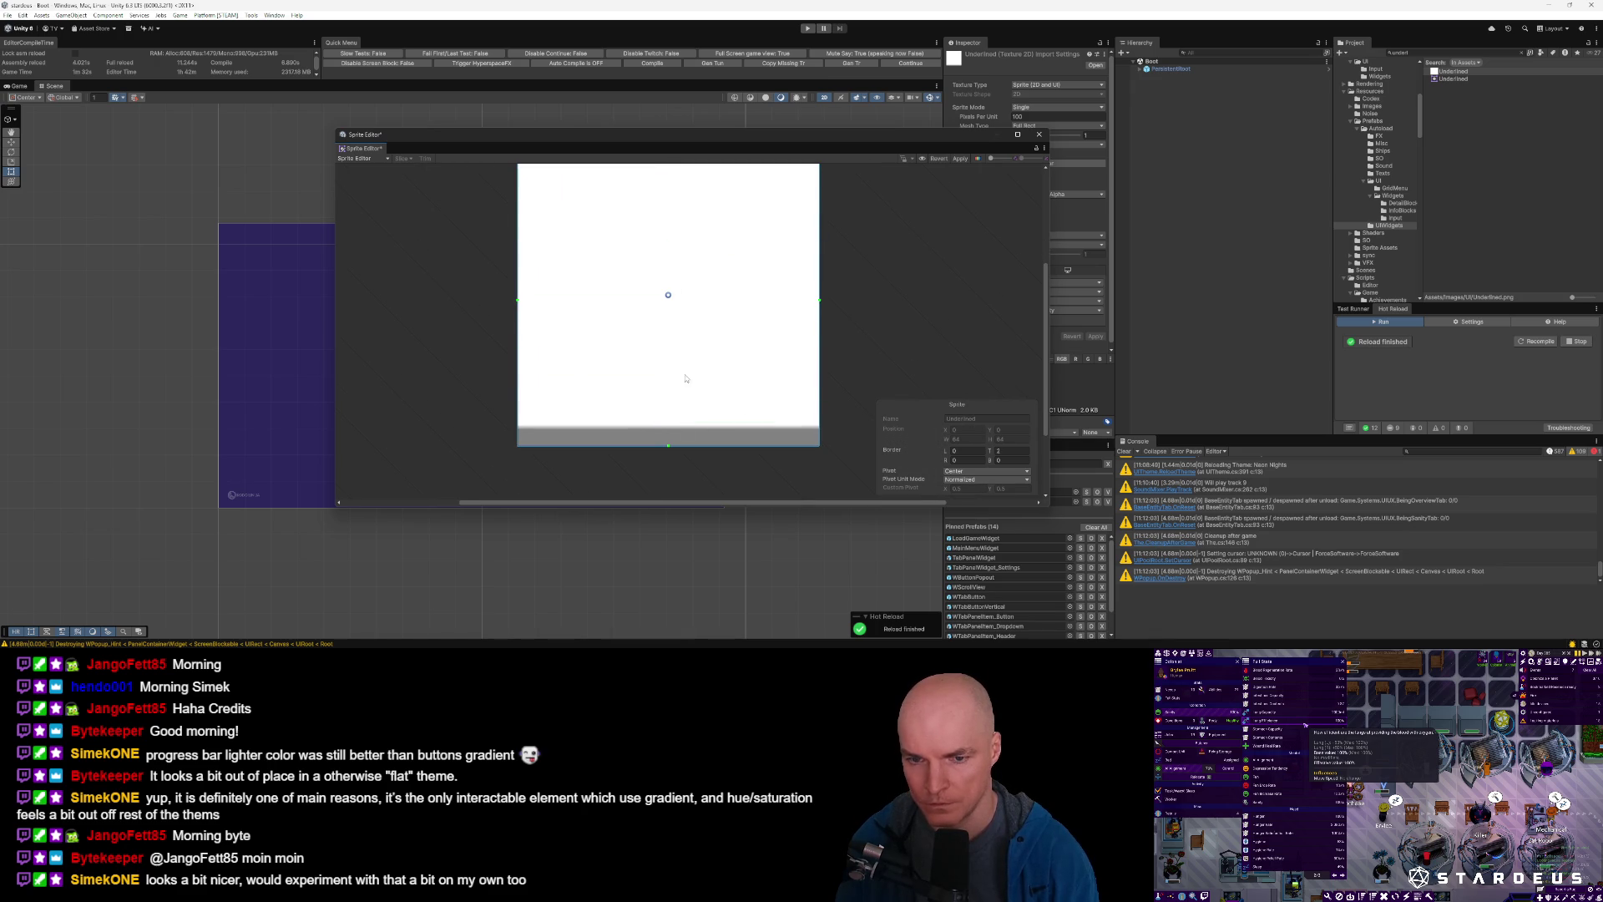
{"action": "left_click_drag", "start_coordinate": [670, 447], "coordinate": [669, 422]}
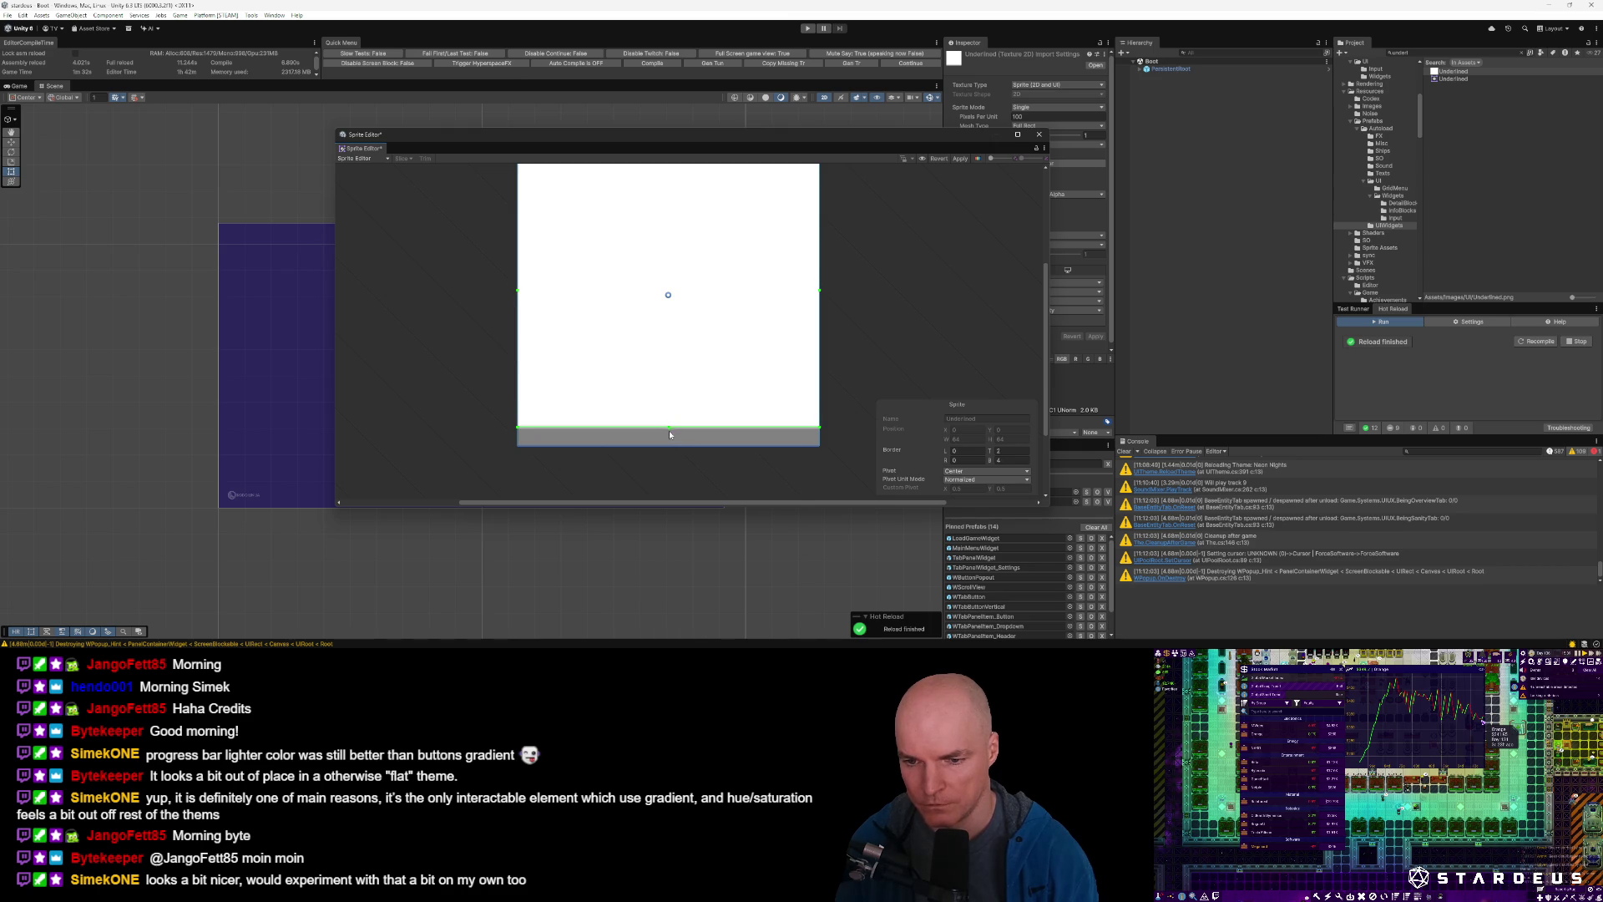
{"action": "scroll", "coordinate": [710, 434], "scroll_direction": "up", "scroll_amount": 3}
{"action": "scroll", "coordinate": [741, 434], "scroll_direction": "down", "scroll_amount": 3}
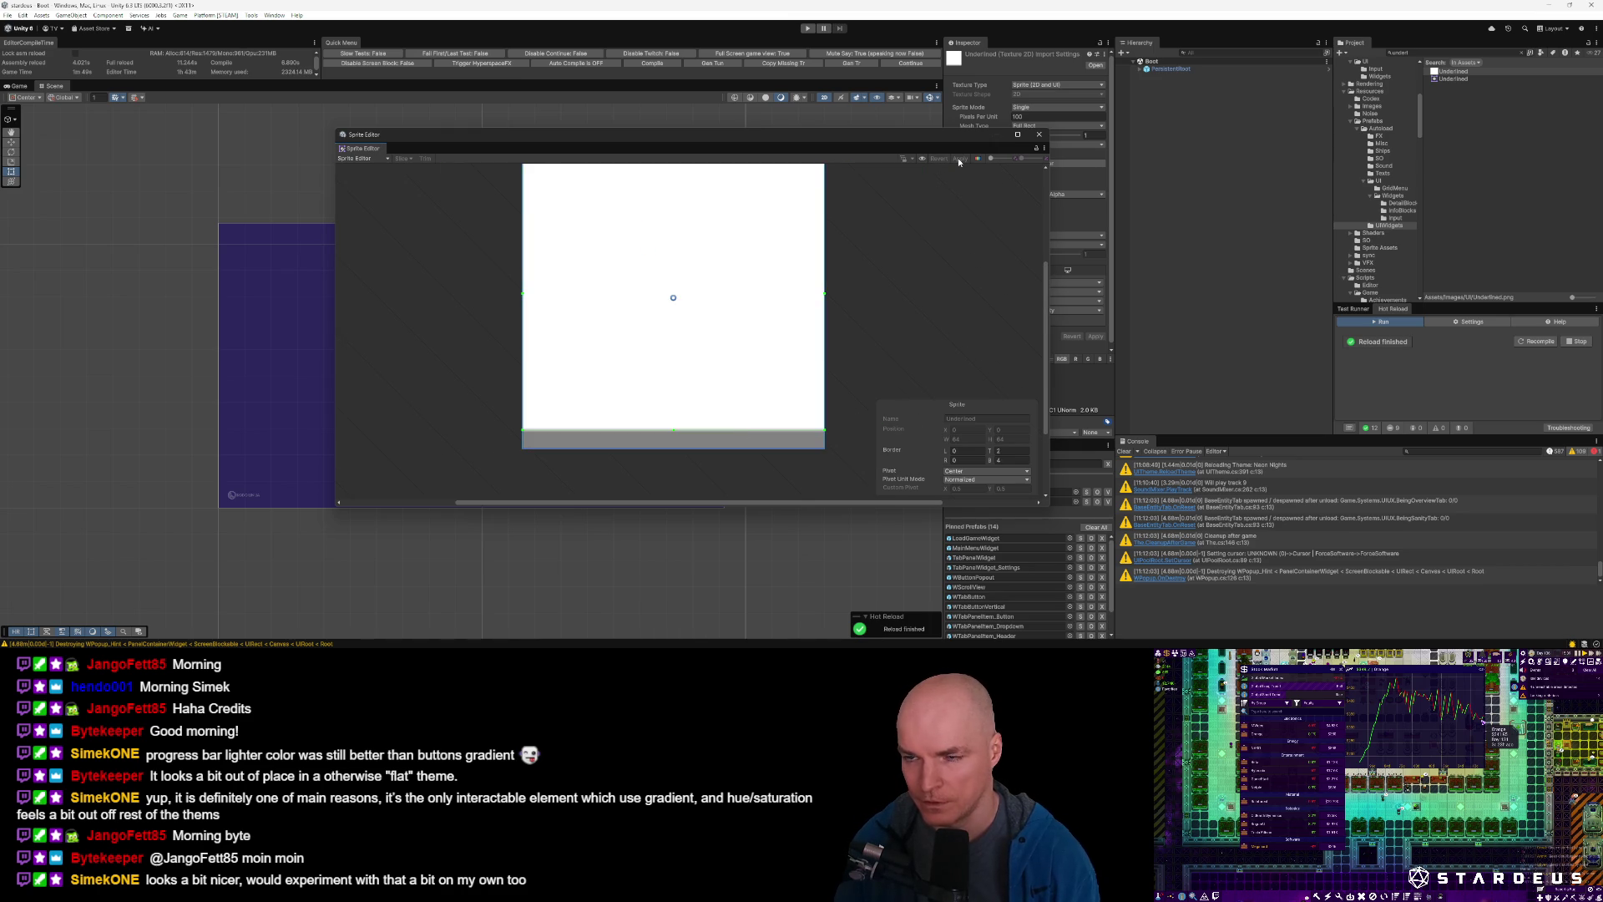
{"action": "left_click", "coordinate": [1039, 134]}
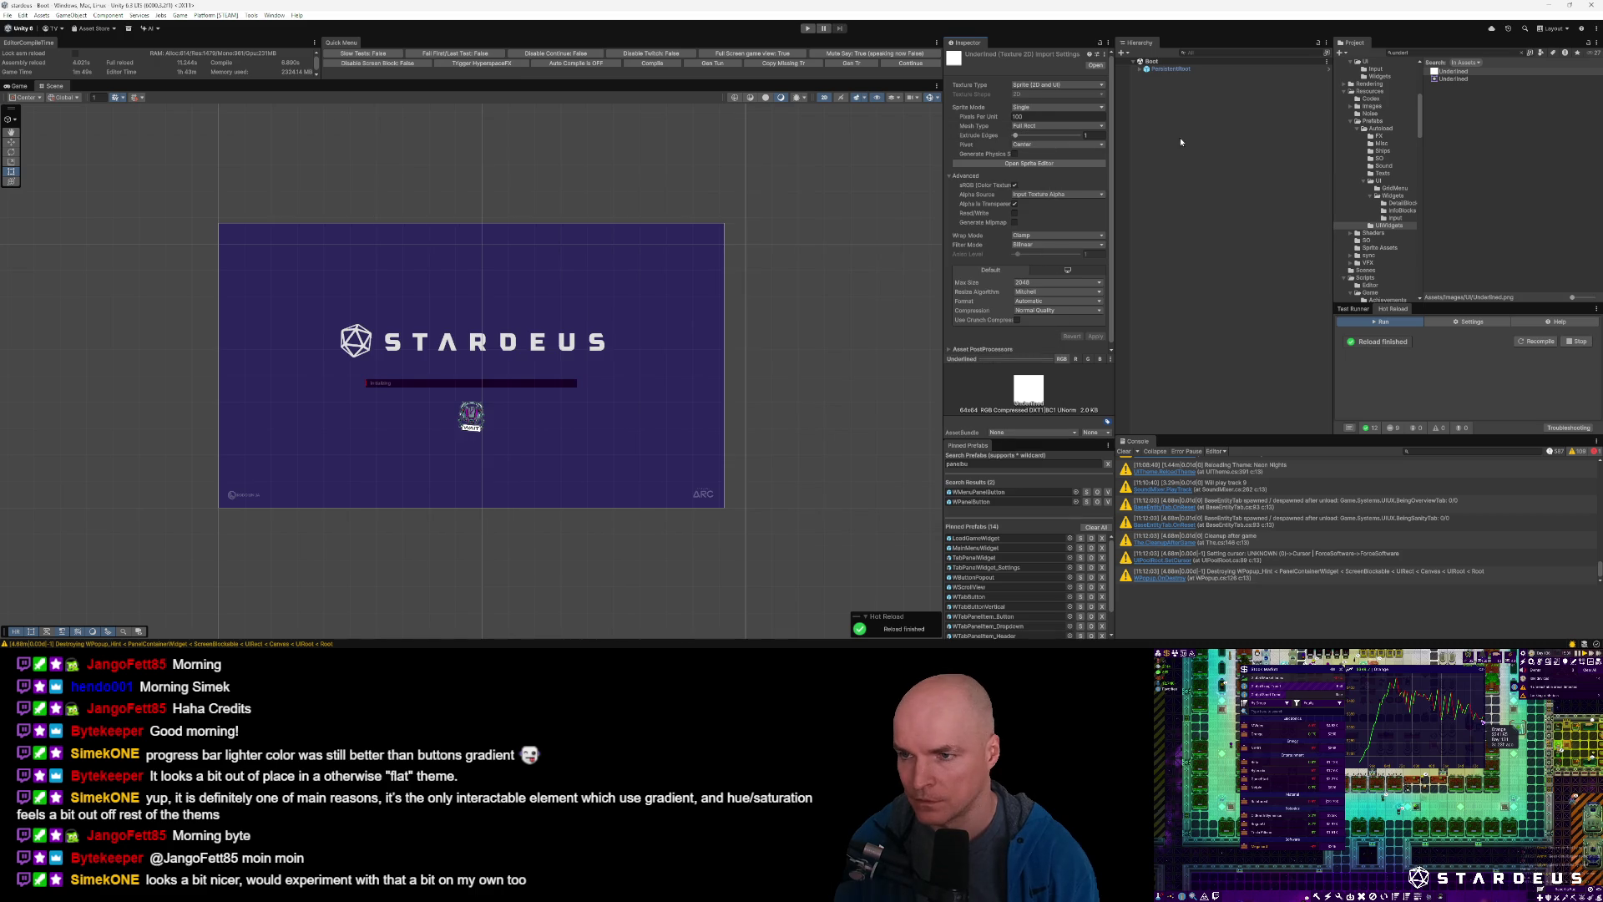
Set the texture's Max Size to 64 and Compression to High Quality, and apply.
{"action": "left_click", "coordinate": [1034, 282]}
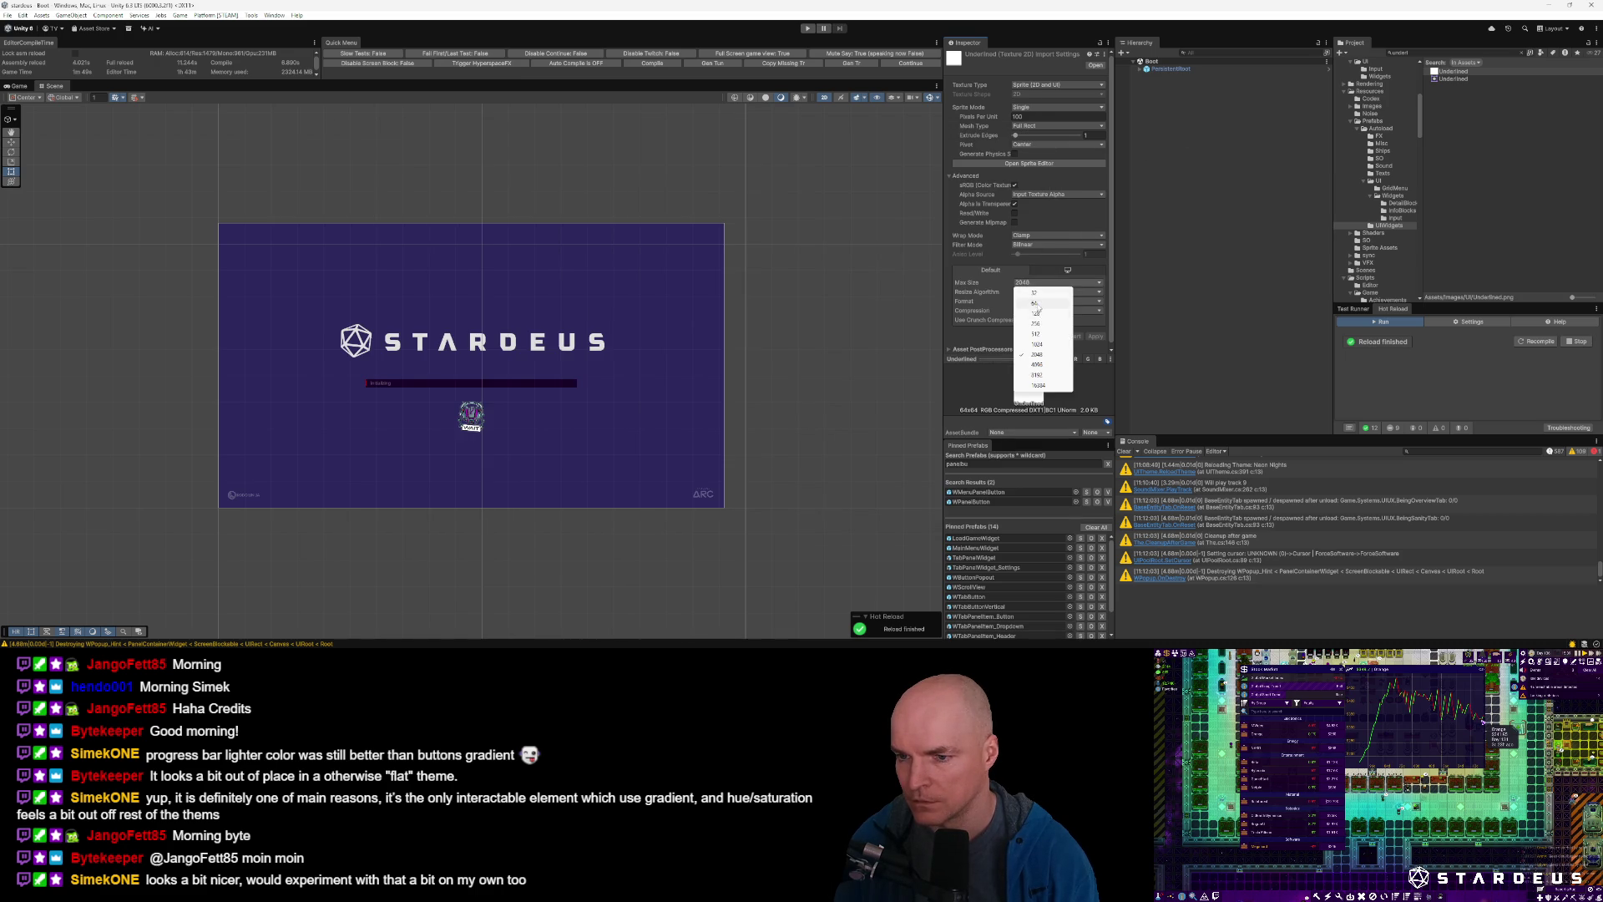
{"action": "left_click", "coordinate": [1044, 301]}
{"action": "left_click", "coordinate": [1034, 310]}
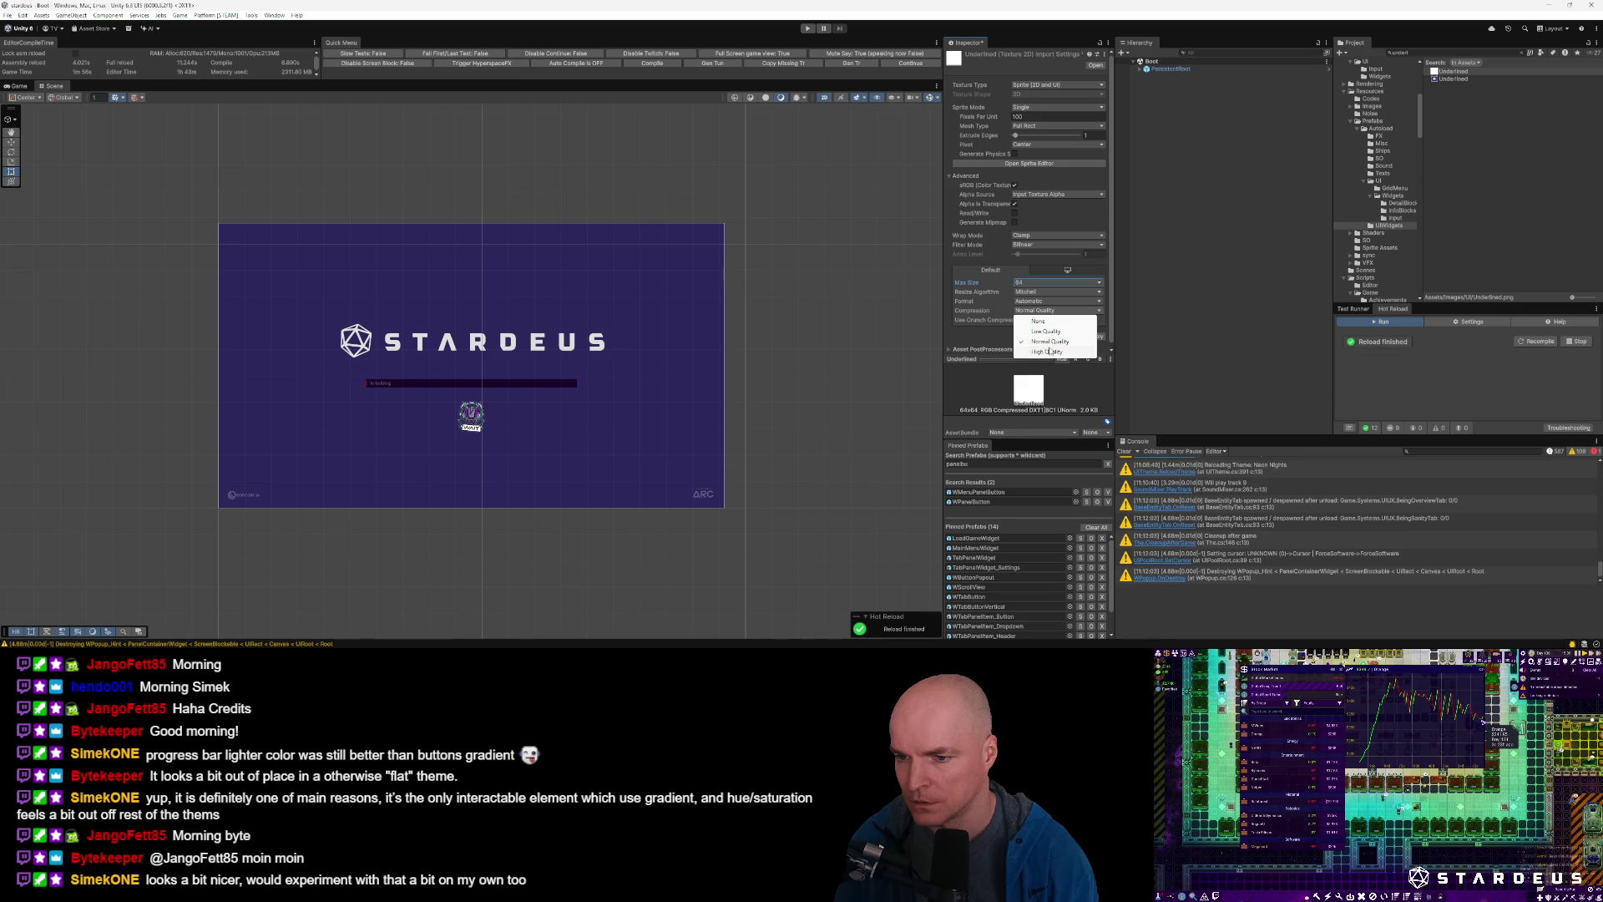
{"action": "left_click", "coordinate": [1050, 352]}
{"action": "left_click", "coordinate": [1096, 336]}
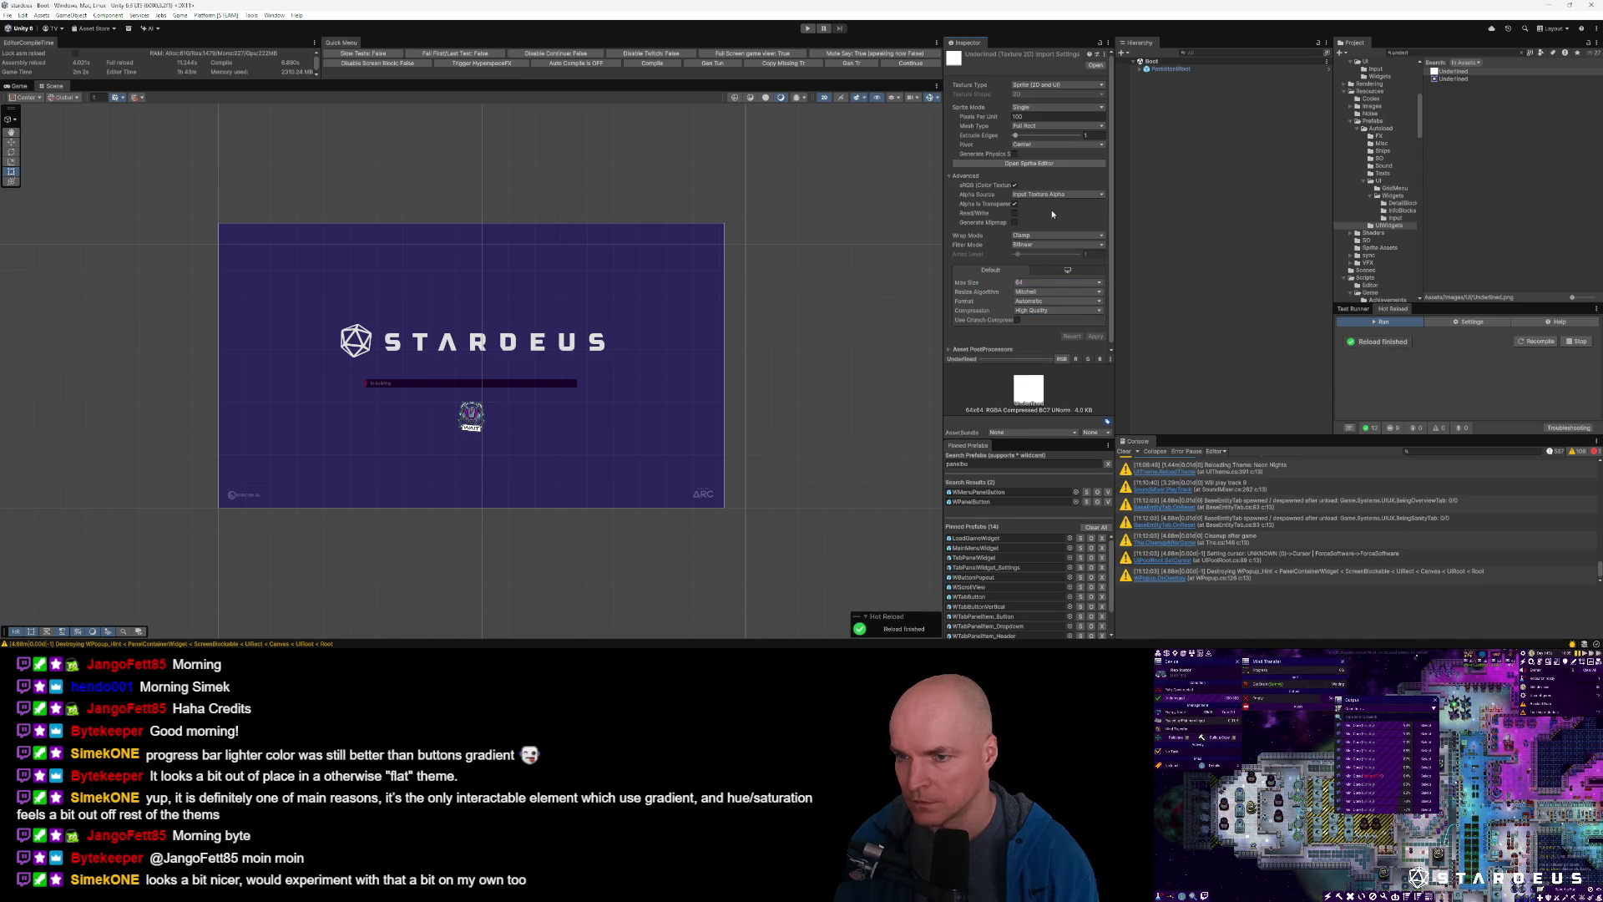
Open Default.json and copy its four ButtonGradient image setting lines.
{"action": "key", "text": "alt+Tab"}
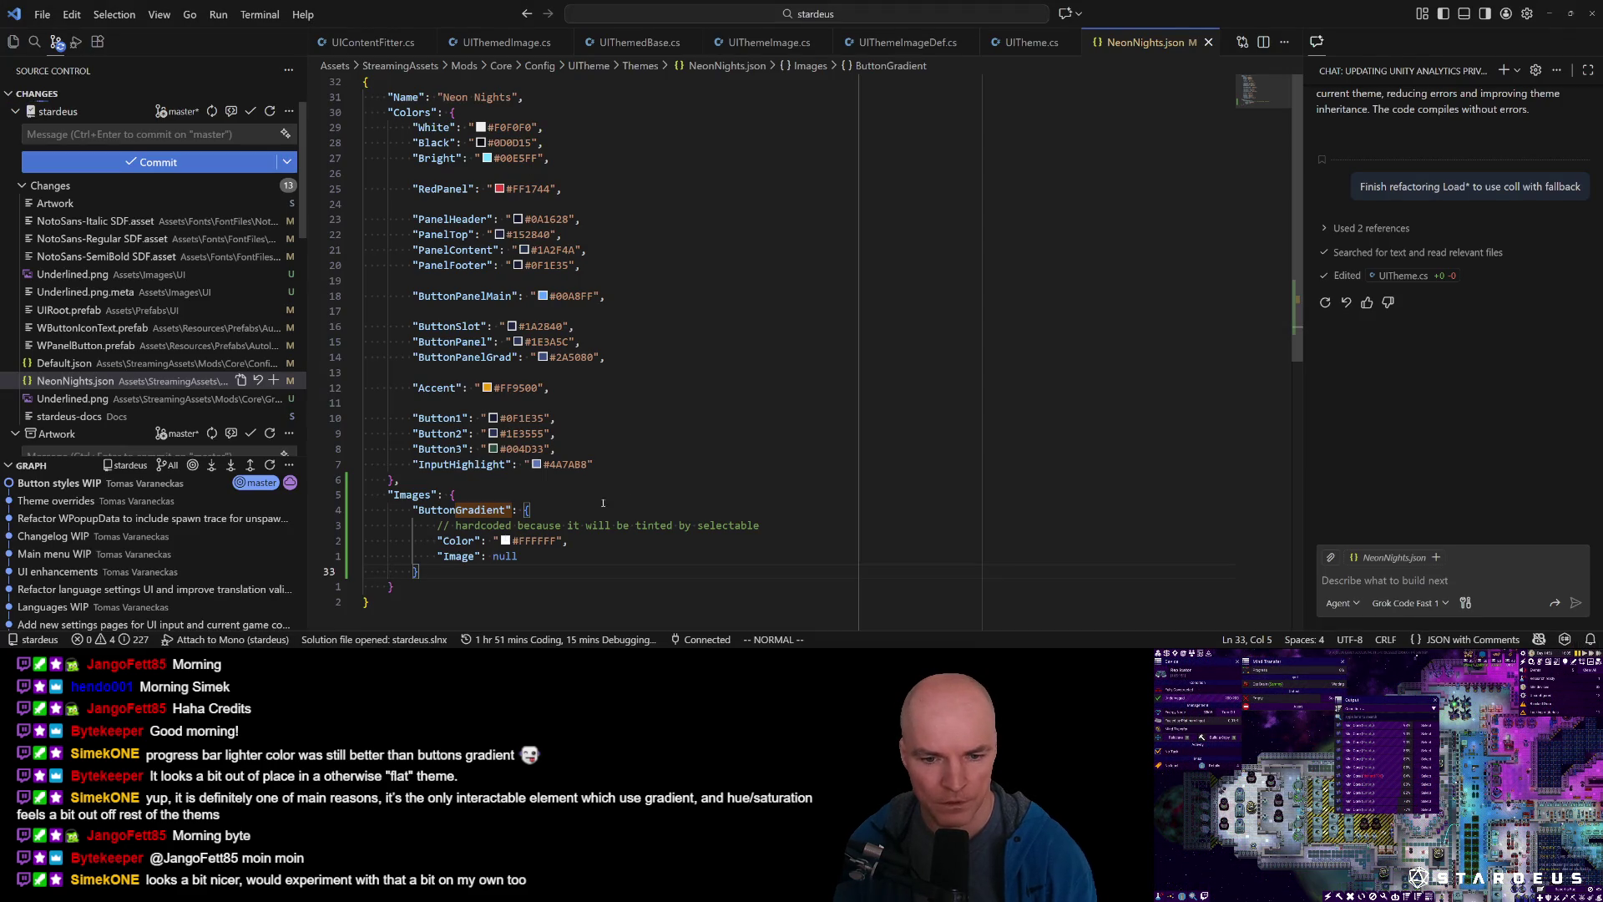
{"action": "key", "text": "ctrl+p"}
{"action": "key", "text": "Down"}
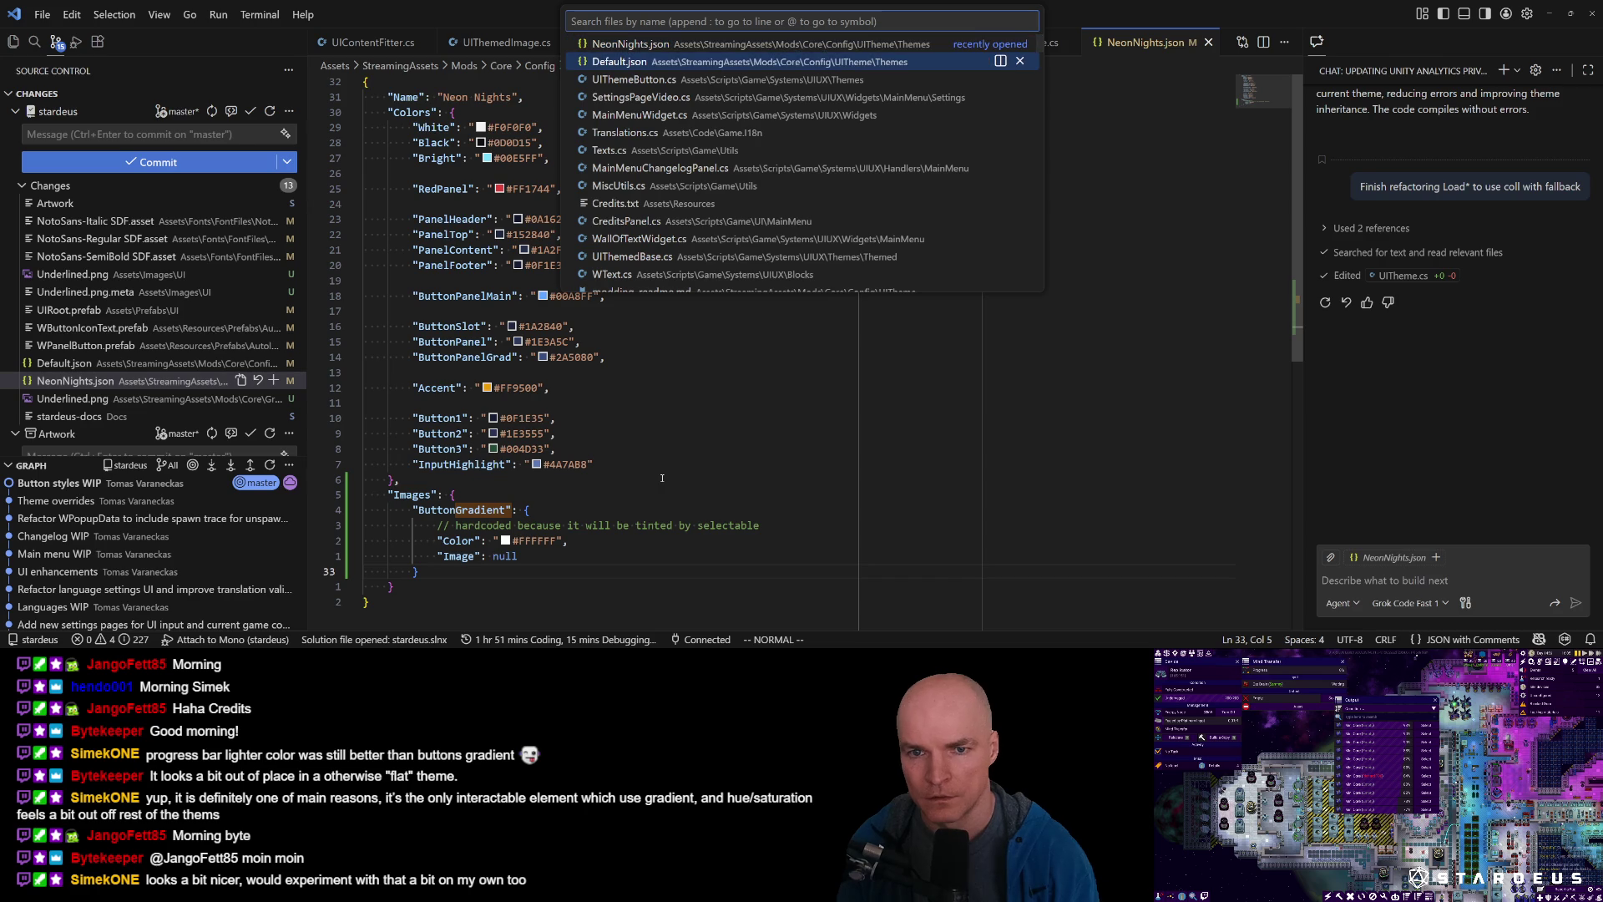
{"action": "key", "text": "Escape"}
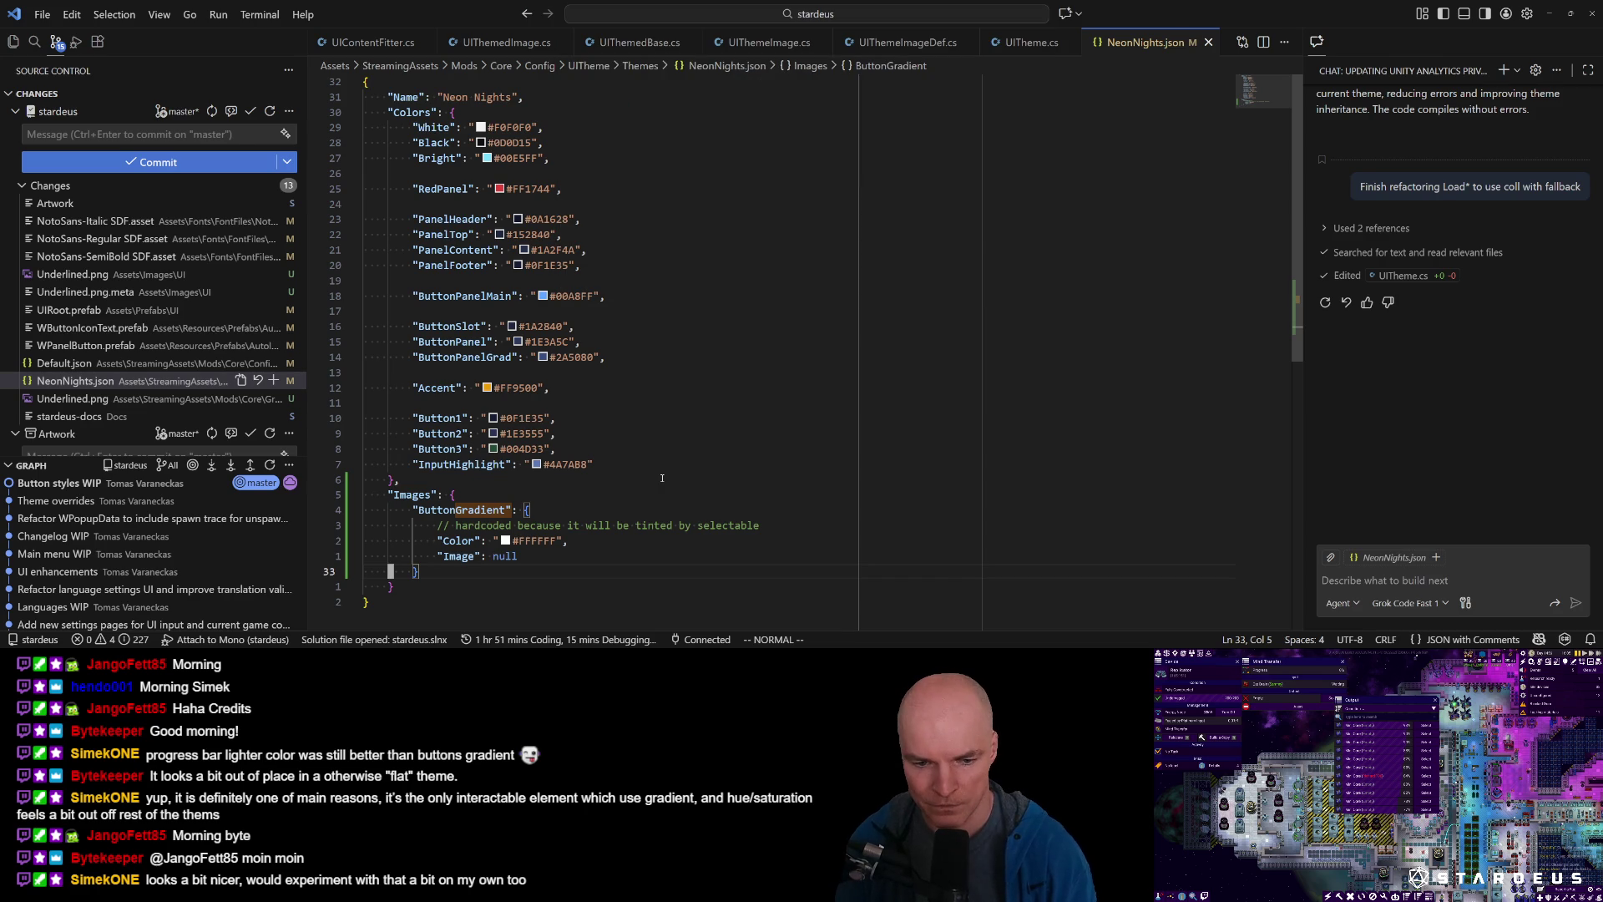
{"action": "key", "text": "k"}
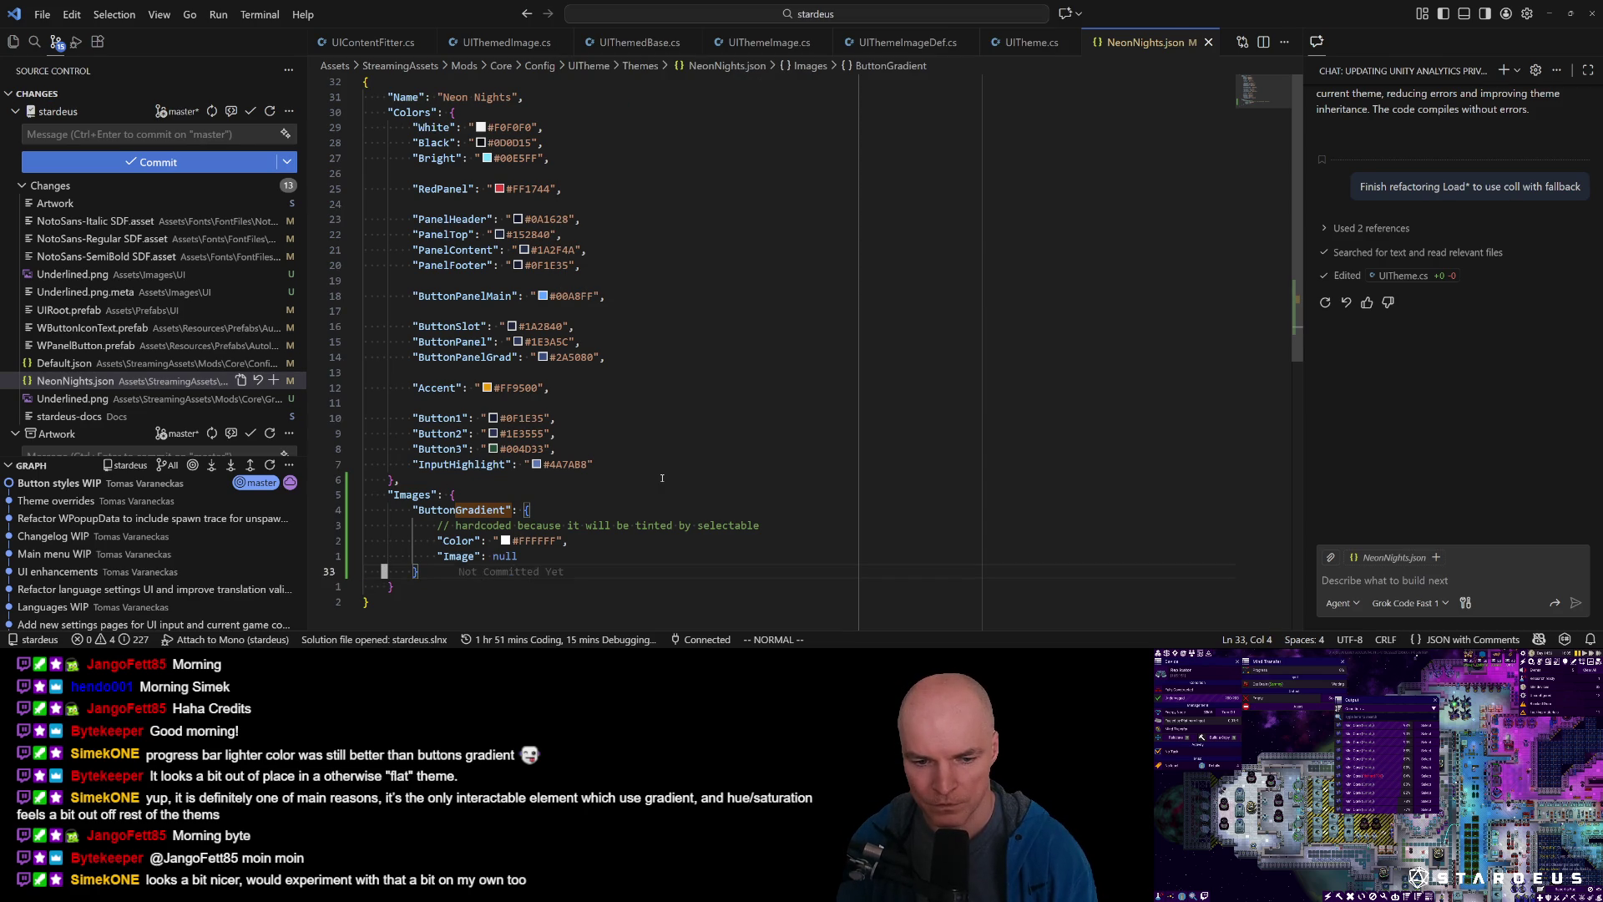
{"action": "key", "text": "ctrl+p"}
{"action": "key", "text": "Down"}
{"action": "key", "text": "Return"}
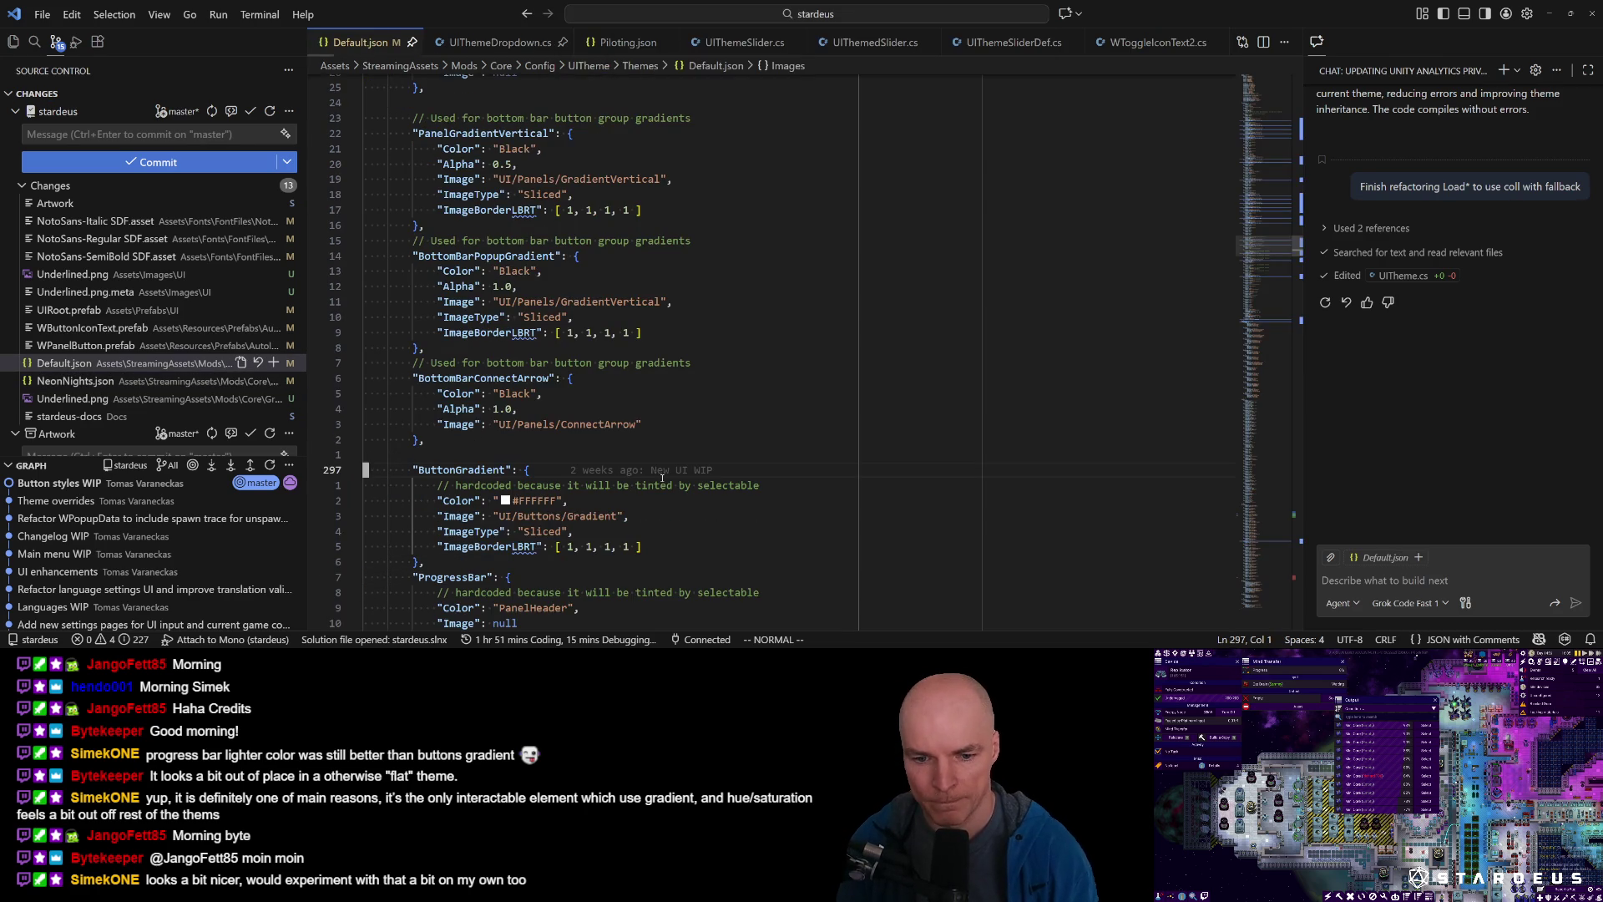
{"action": "key", "text": "j"}
{"action": "key", "text": "j"}
{"action": "key", "text": "shift+v"}
Paste the copied image settings over the null Image entry in NeonNights.json.
{"action": "key", "text": "j"}
{"action": "key", "text": "j"}
{"action": "key", "text": "j"}
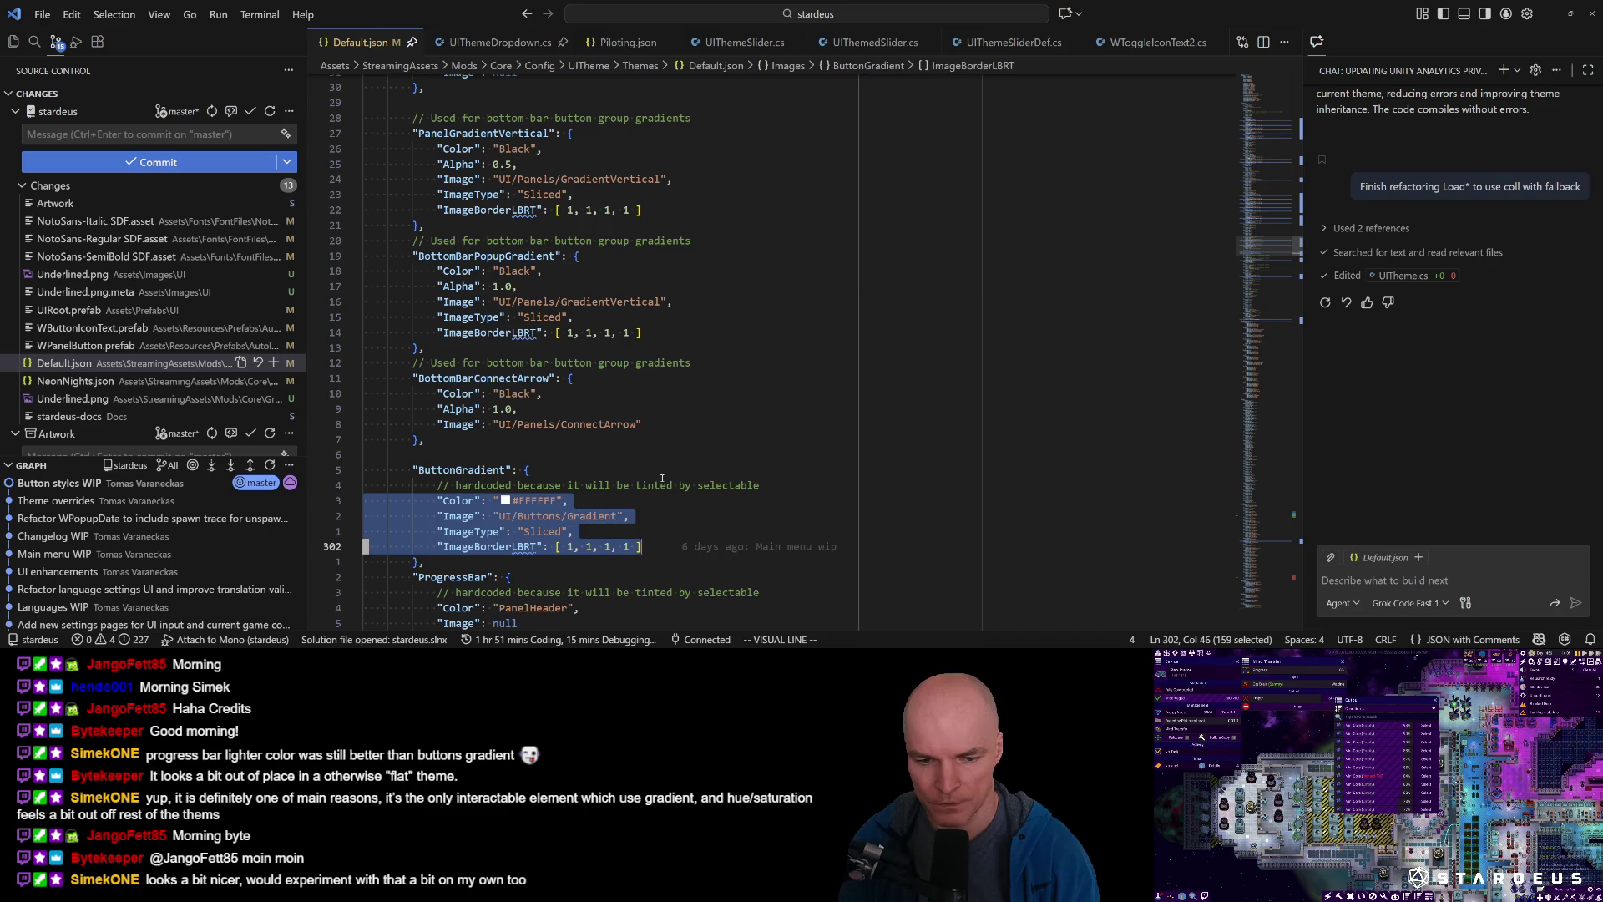
{"action": "key", "text": "y"}
{"action": "key", "text": "ctrl+p"}
{"action": "key", "text": "Down"}
{"action": "key", "text": "Return"}
{"action": "key", "text": "k"}
{"action": "key", "text": "shift+v"}
{"action": "key", "text": "j"}
{"action": "key", "text": "p"}
{"action": "key", "text": "j"}
{"action": "key", "text": "j"}
Change the pasted image path from Gradient to UI/Buttons/Underlined.
{"action": "key", "text": "k"}
{"action": "key", "text": "k"}
{"action": "key", "text": "w"}
{"action": "key", "text": "w"}
{"action": "type", "text": "cwF"}
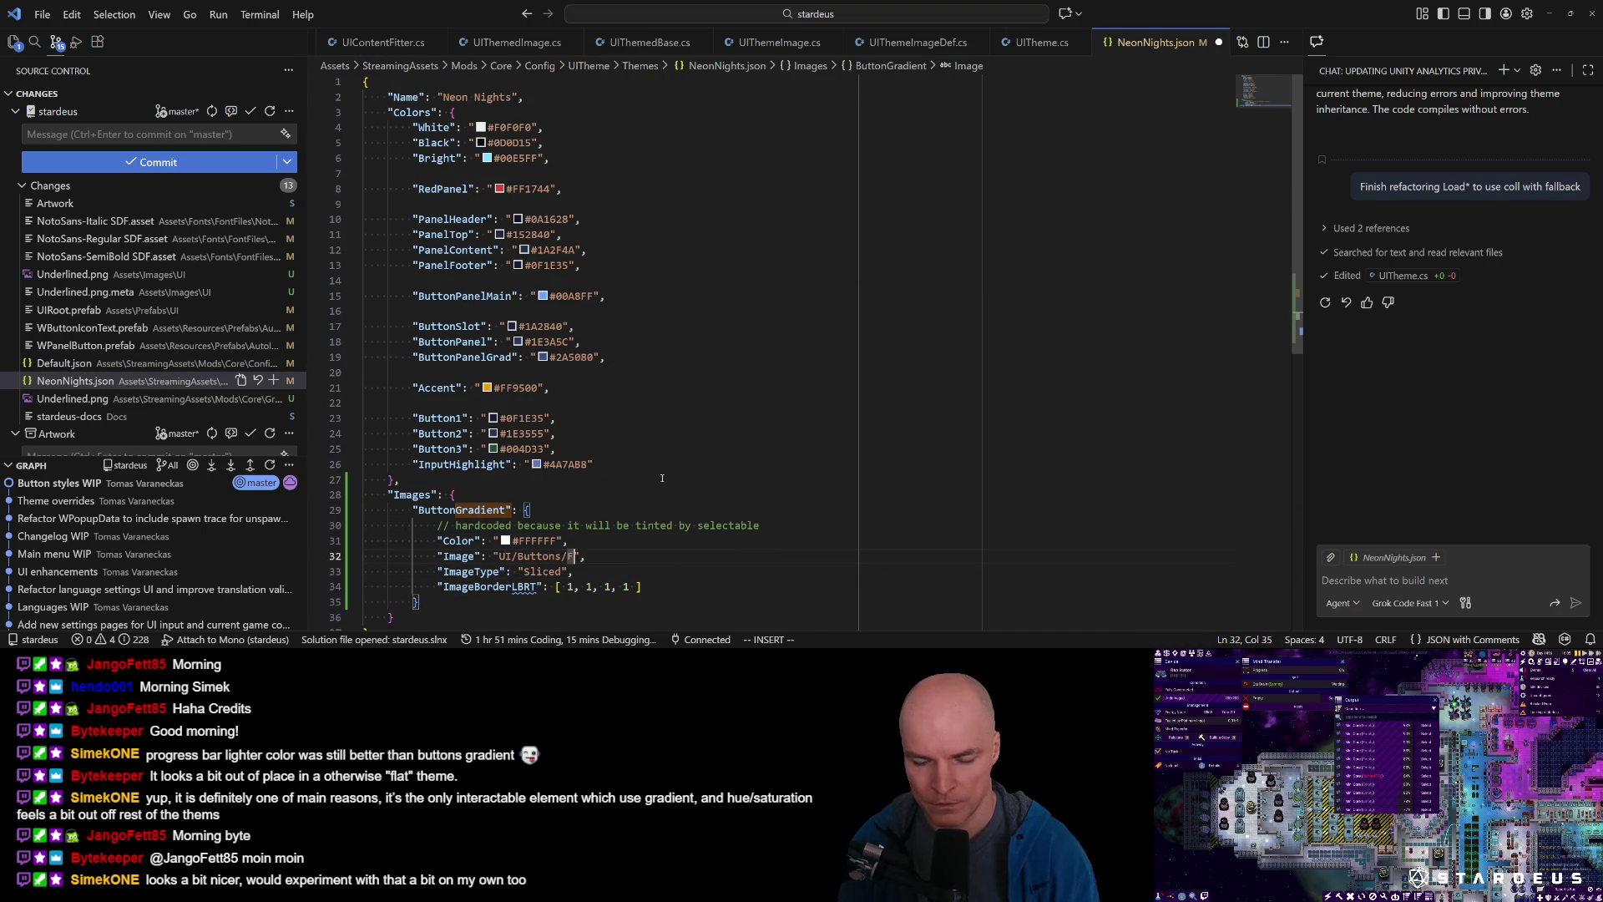
{"action": "type", "text": "Underlind"}
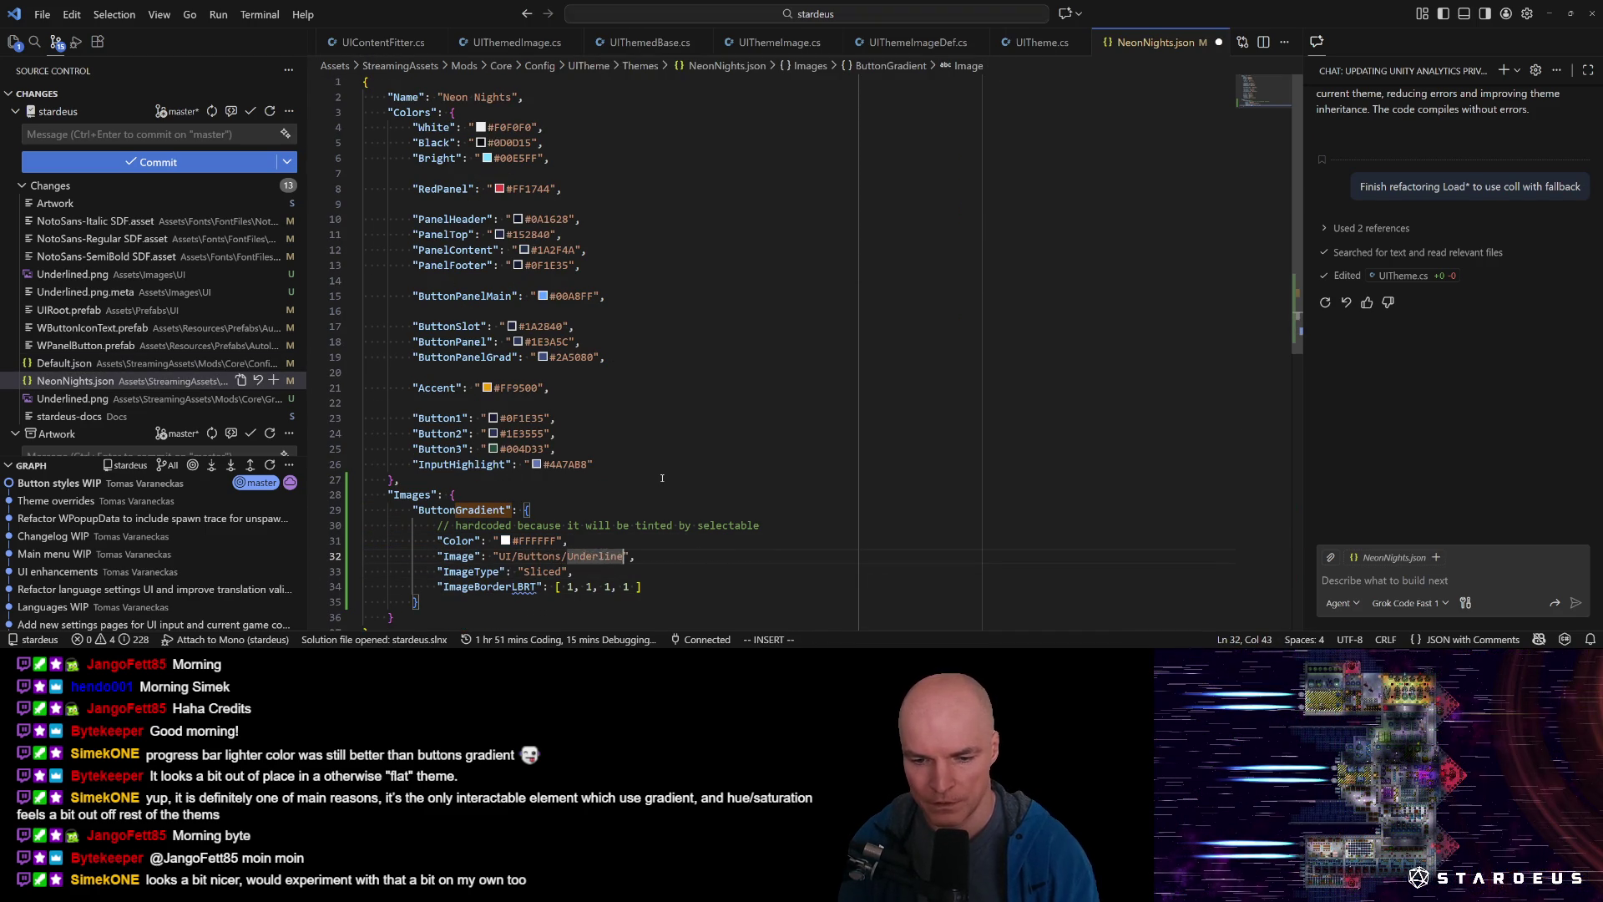
{"action": "key", "text": "BackSpace"}
{"action": "type", "text": "ed"}
{"action": "key", "text": "Escape"}
Set all four ImageBorderLBRT values to 4.
{"action": "key", "text": "j"}
{"action": "key", "text": "j"}
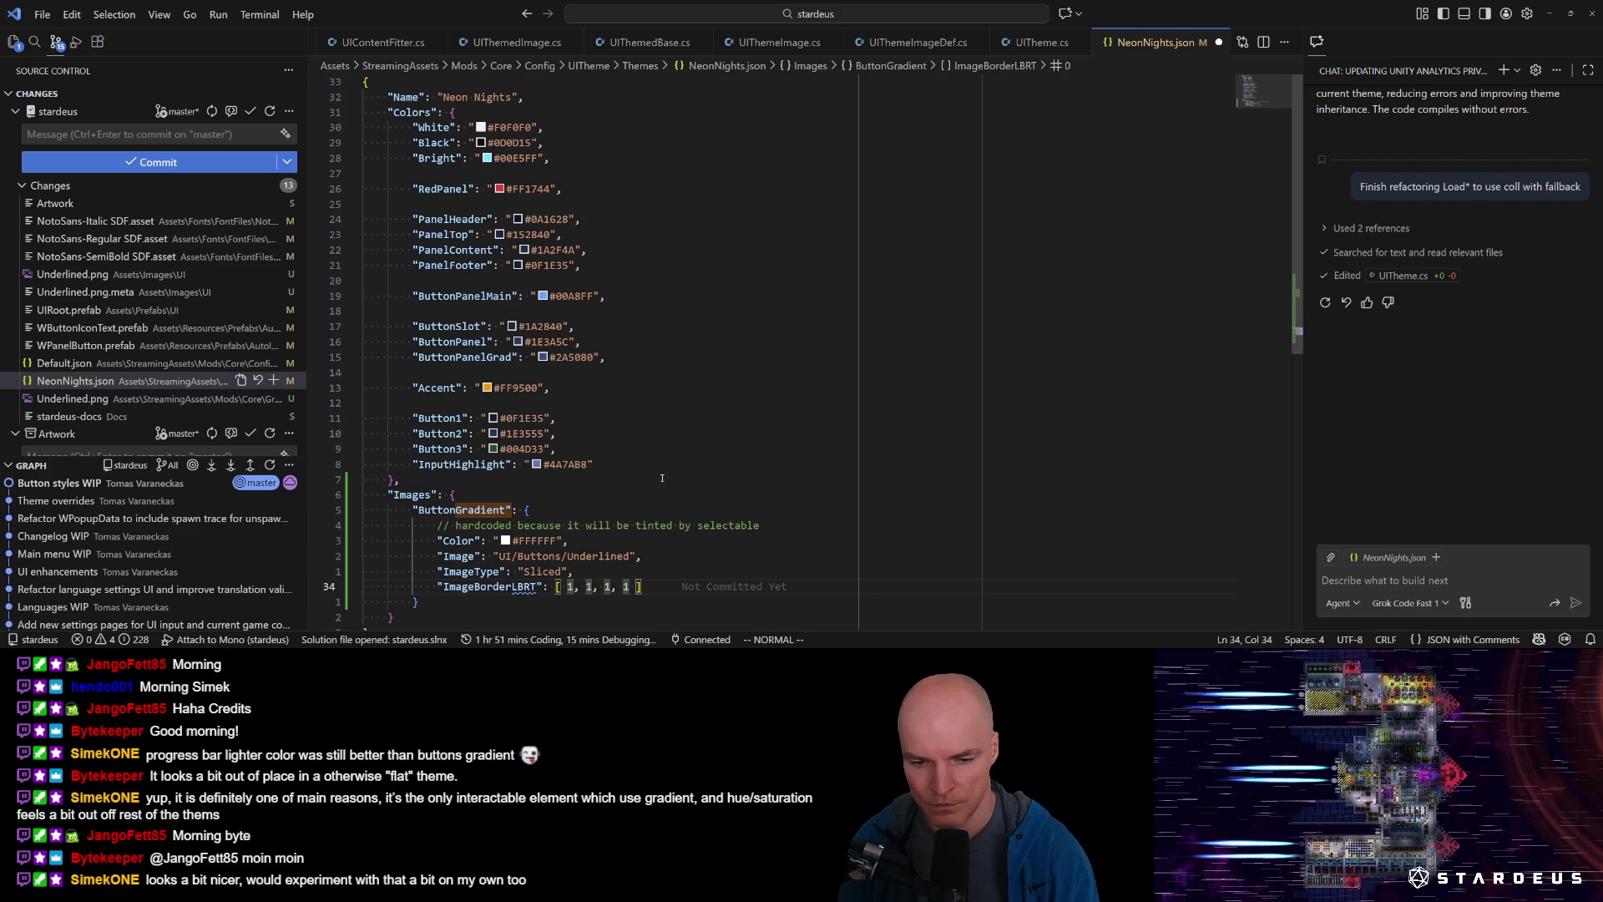
{"action": "key", "text": "w"}
{"action": "type", "text": "4"}
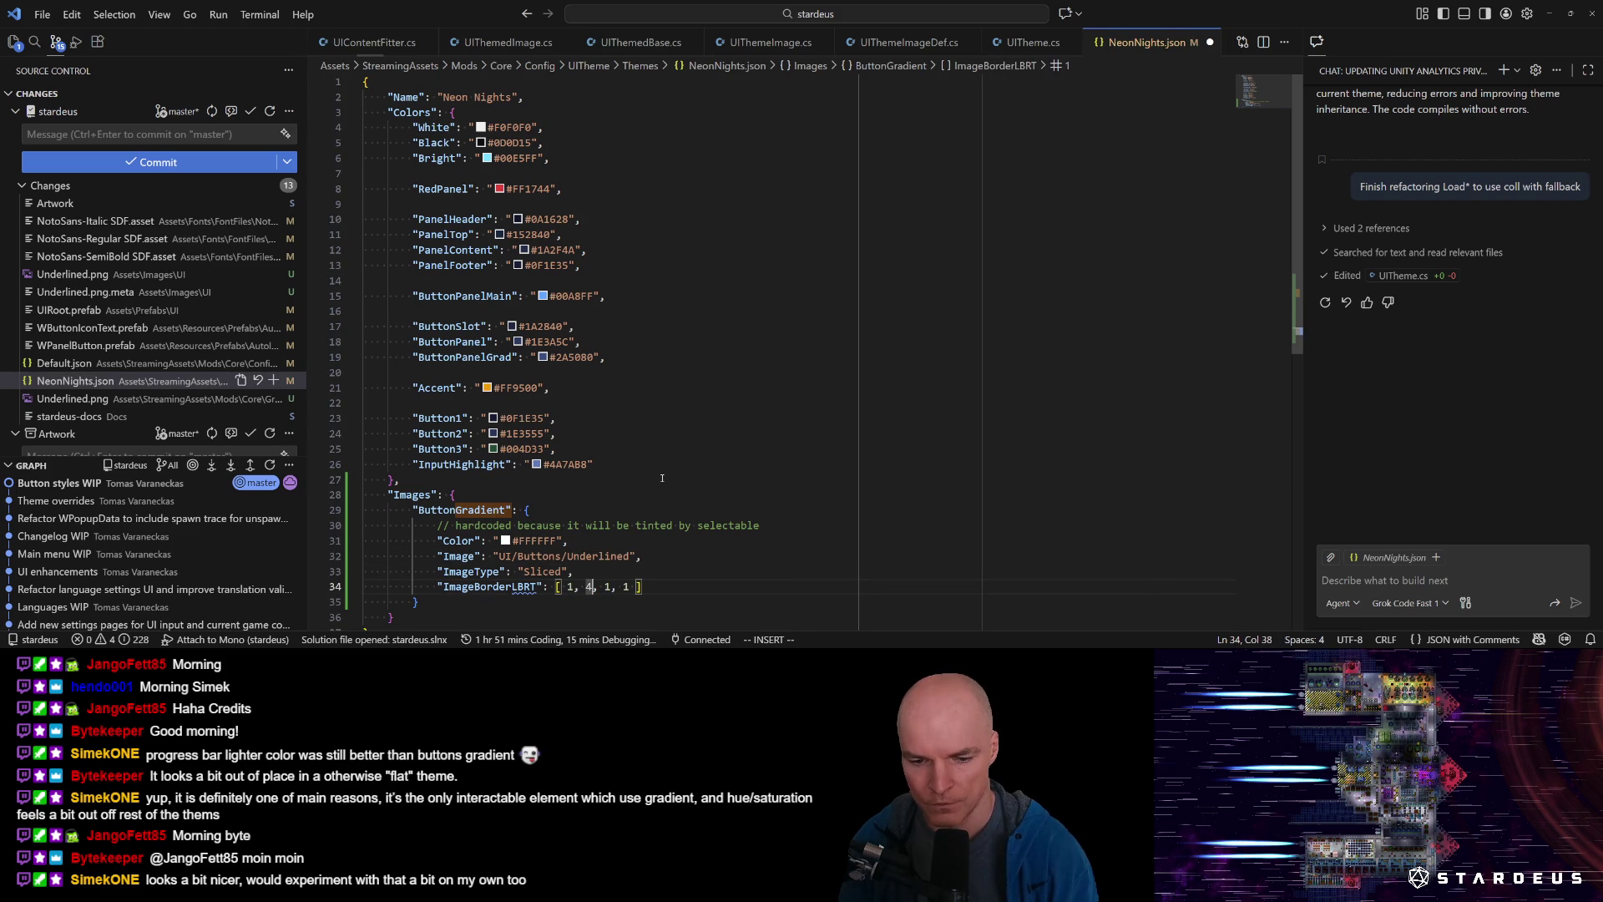
{"action": "key", "text": "r"}
{"action": "key", "text": "4"}
{"action": "key", "text": "b"}
{"action": "key", "text": "k"}
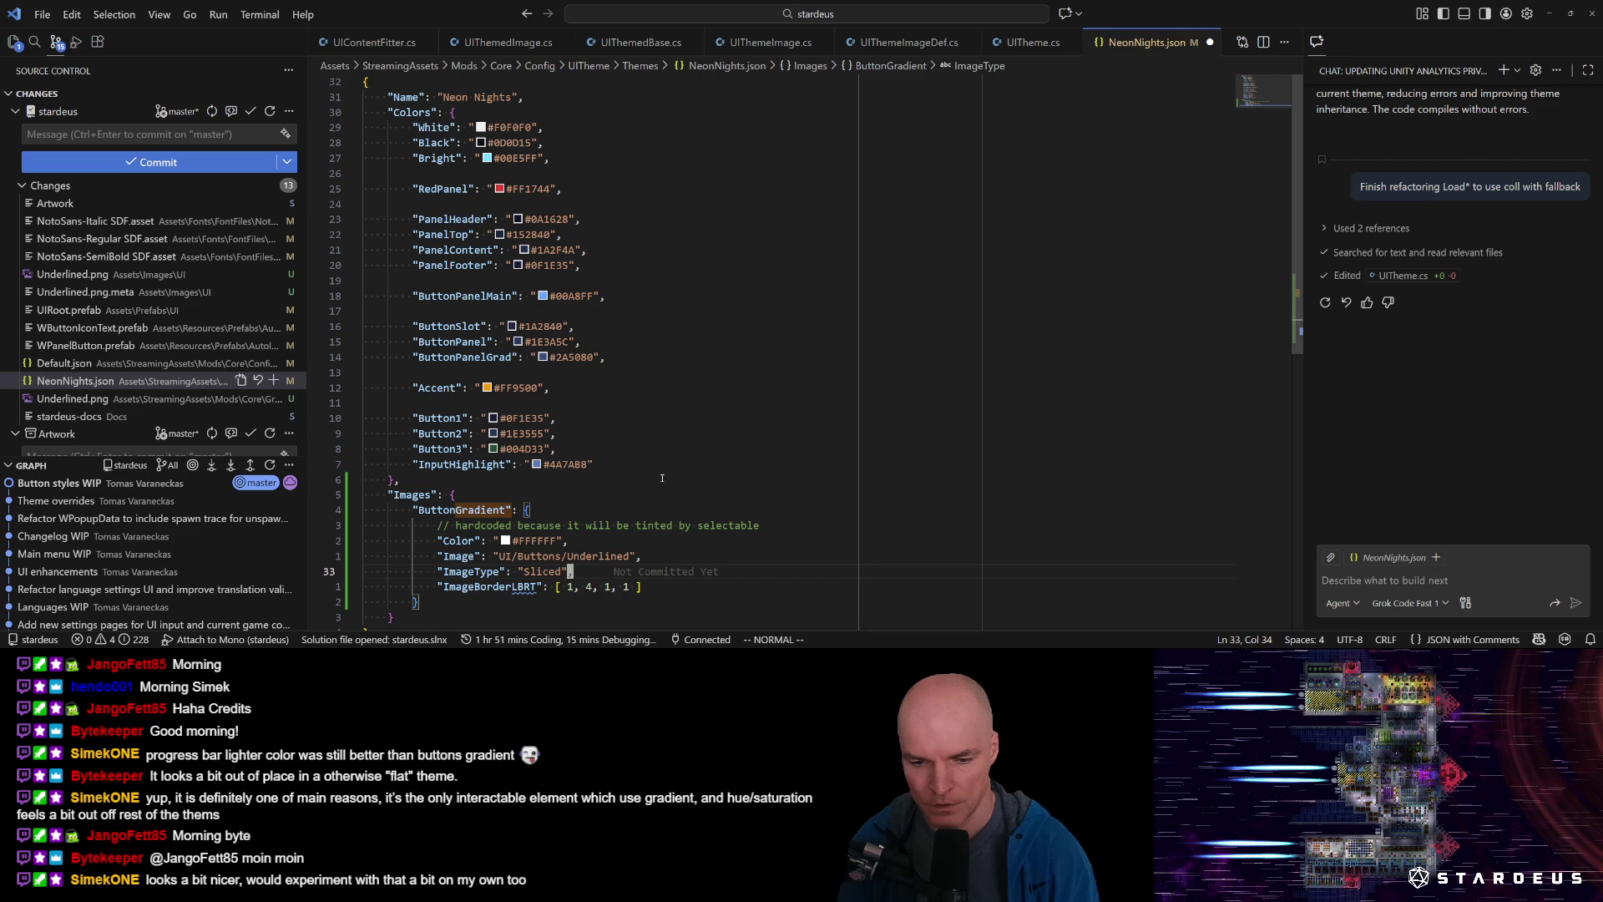
{"action": "key", "text": "j"}
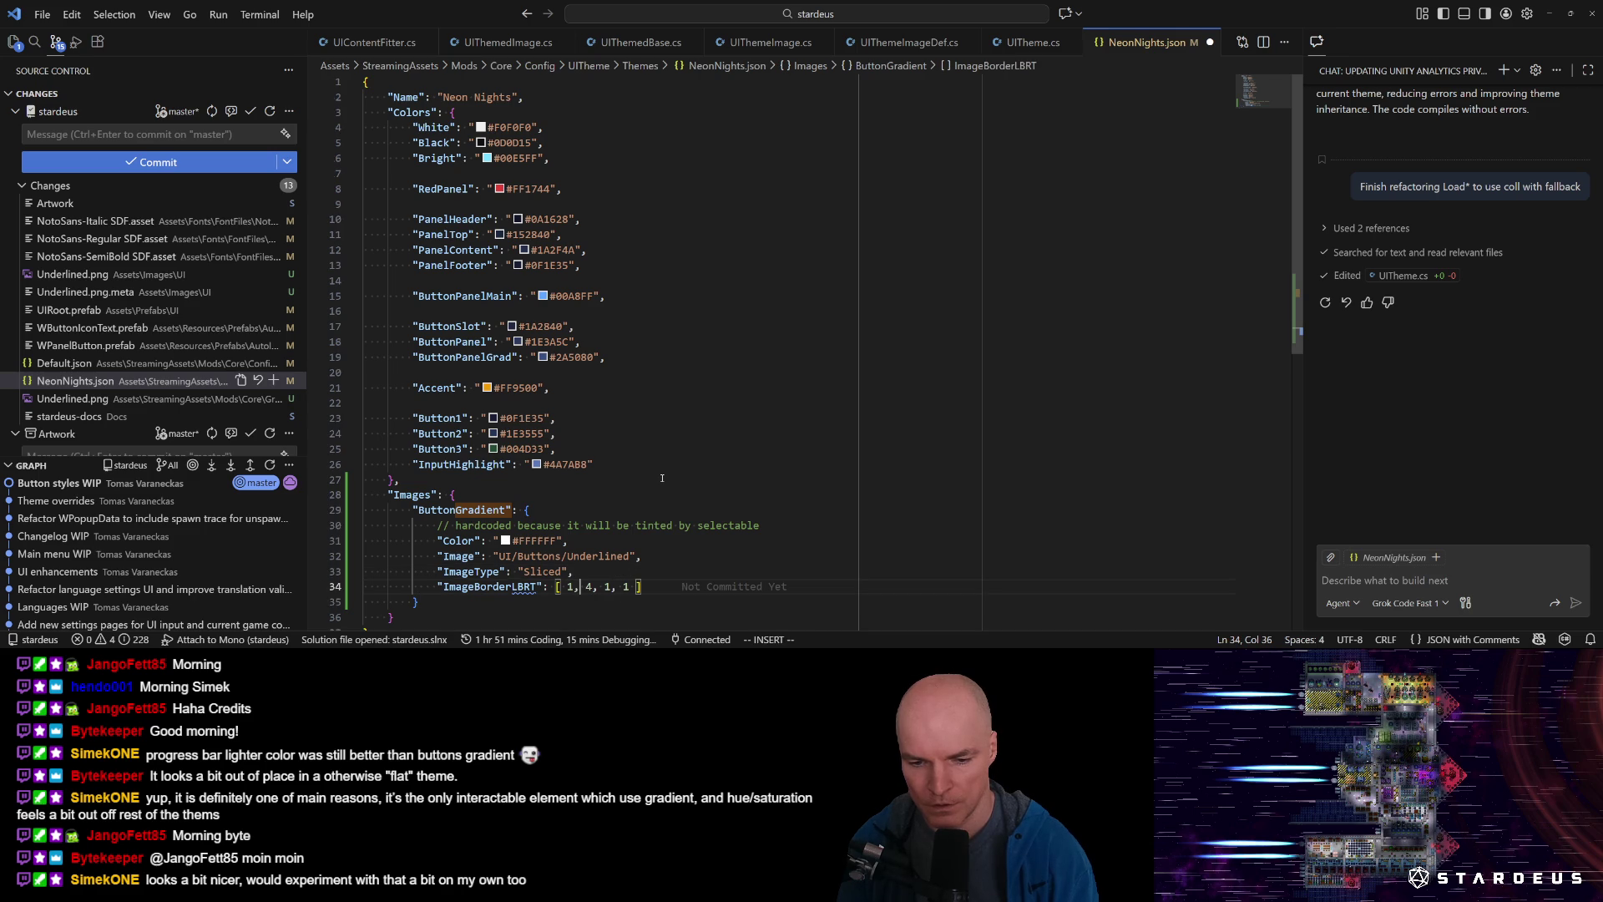
{"action": "key", "text": "r"}
{"action": "key", "text": "4"}
{"action": "key", "text": "w"}
{"action": "key", "text": "w"}
{"action": "key", "text": "w"}
{"action": "key", "text": "w"}
{"action": "key", "text": "v"}
{"action": "key", "text": "w"}
{"action": "key", "text": "w"}
{"action": "type", "text": "c4, 4"}
{"action": "key", "text": "Escape"}
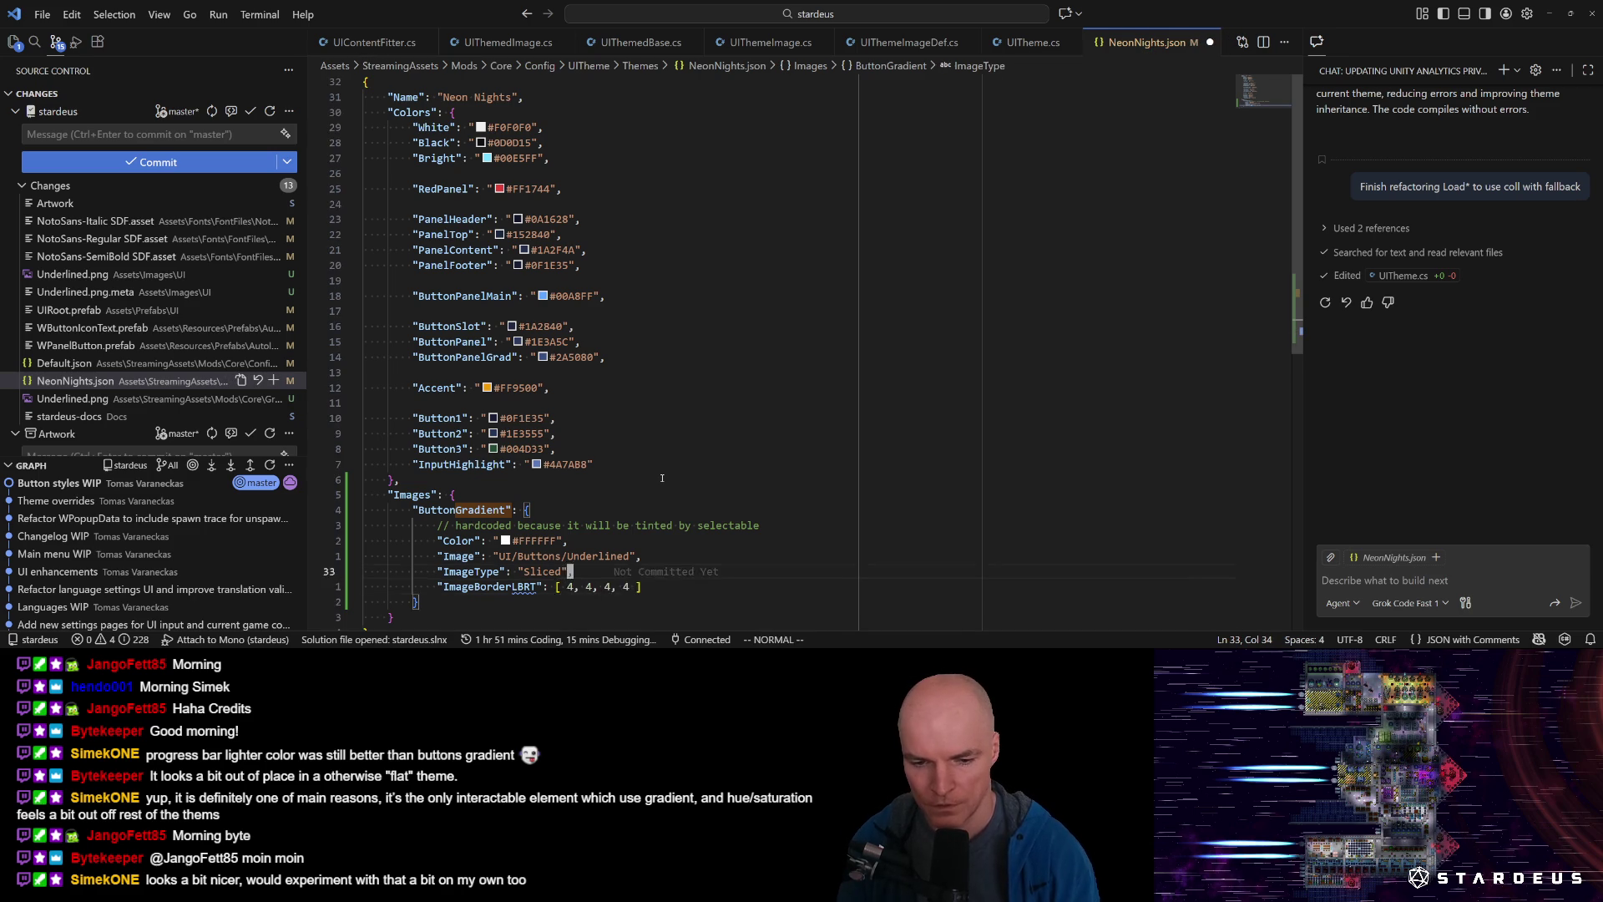
{"action": "key", "text": "shift+o"}
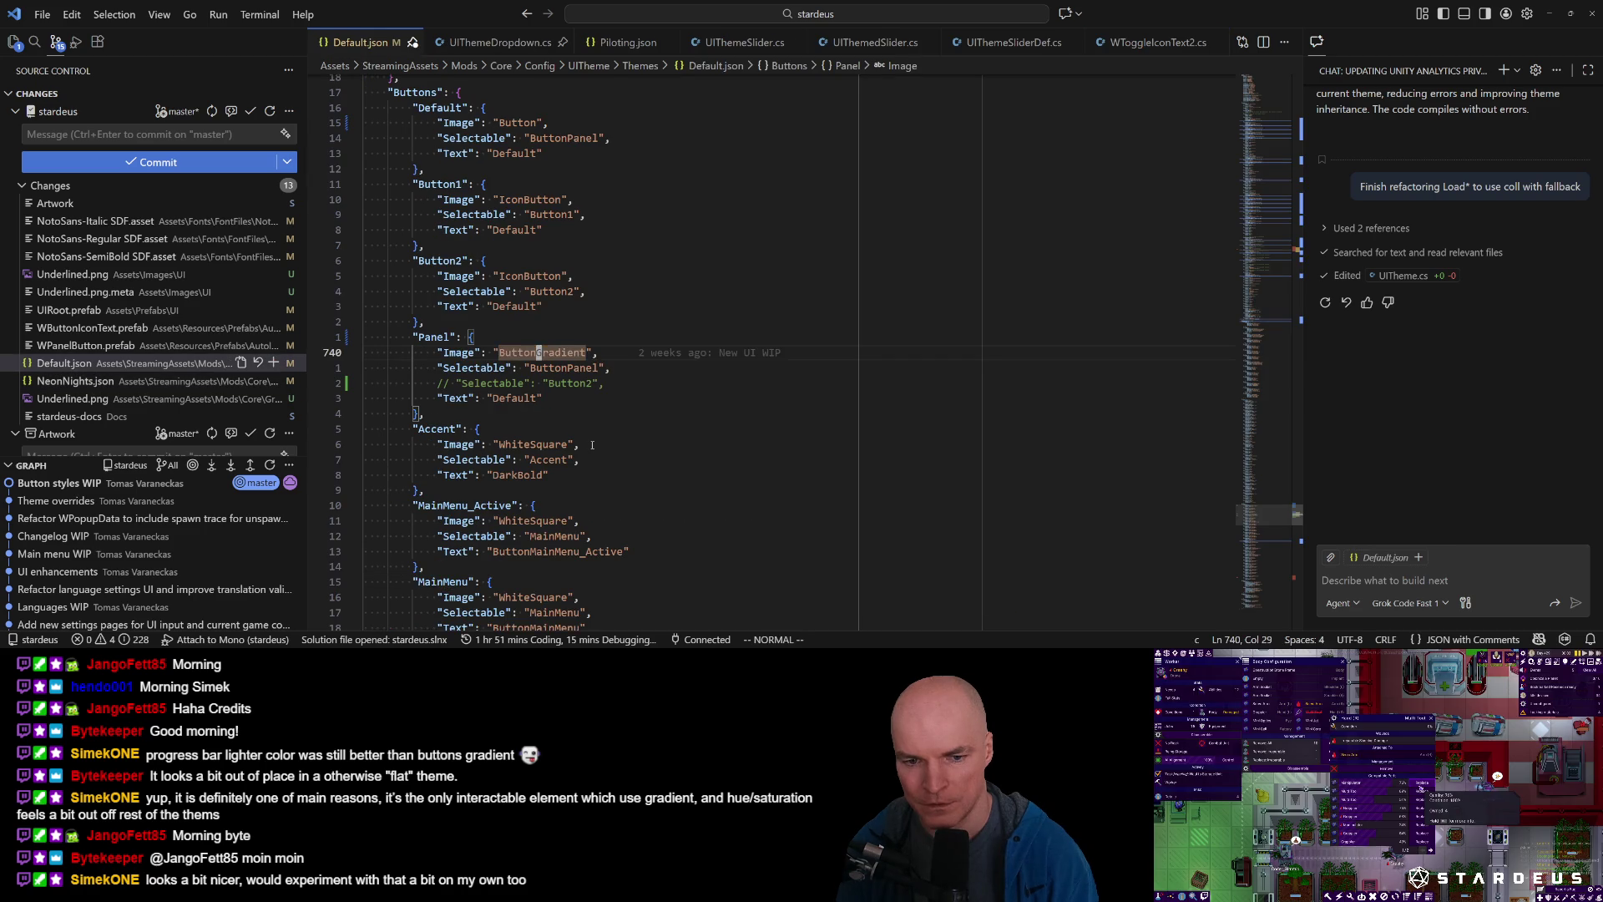
Rename the Default button's image reference from ButtonGradient to ButtonFancy.
{"action": "key", "text": "numbersign"}
{"action": "key", "text": "numbersign"}
{"action": "key", "text": "numbersign"}
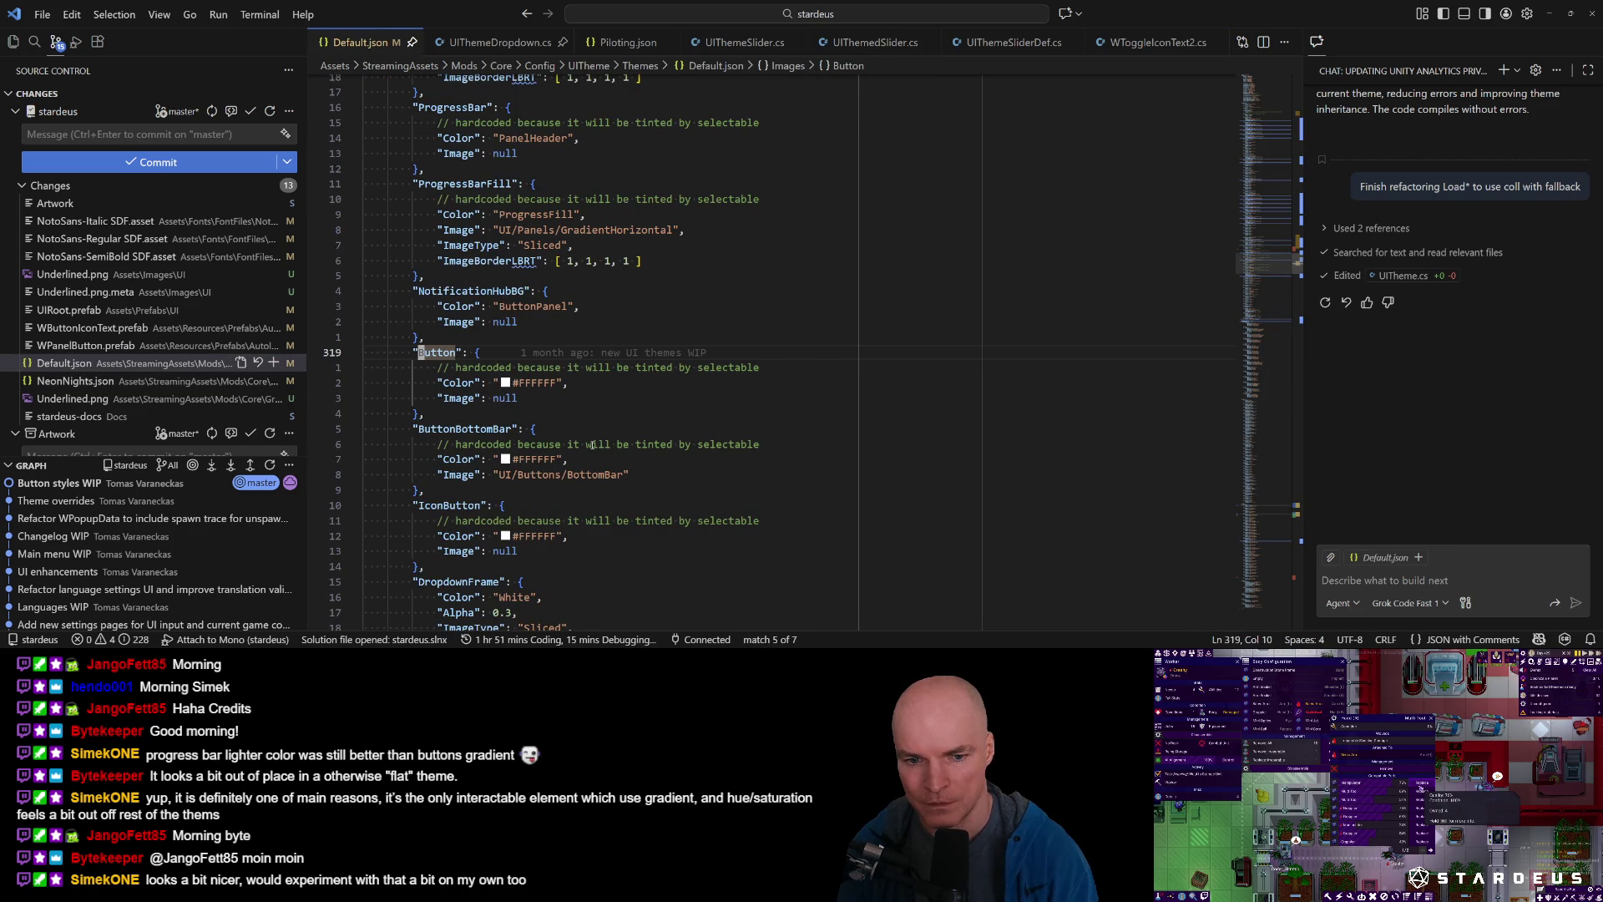
{"action": "key", "text": "numbersign"}
{"action": "key", "text": "numbersign"}
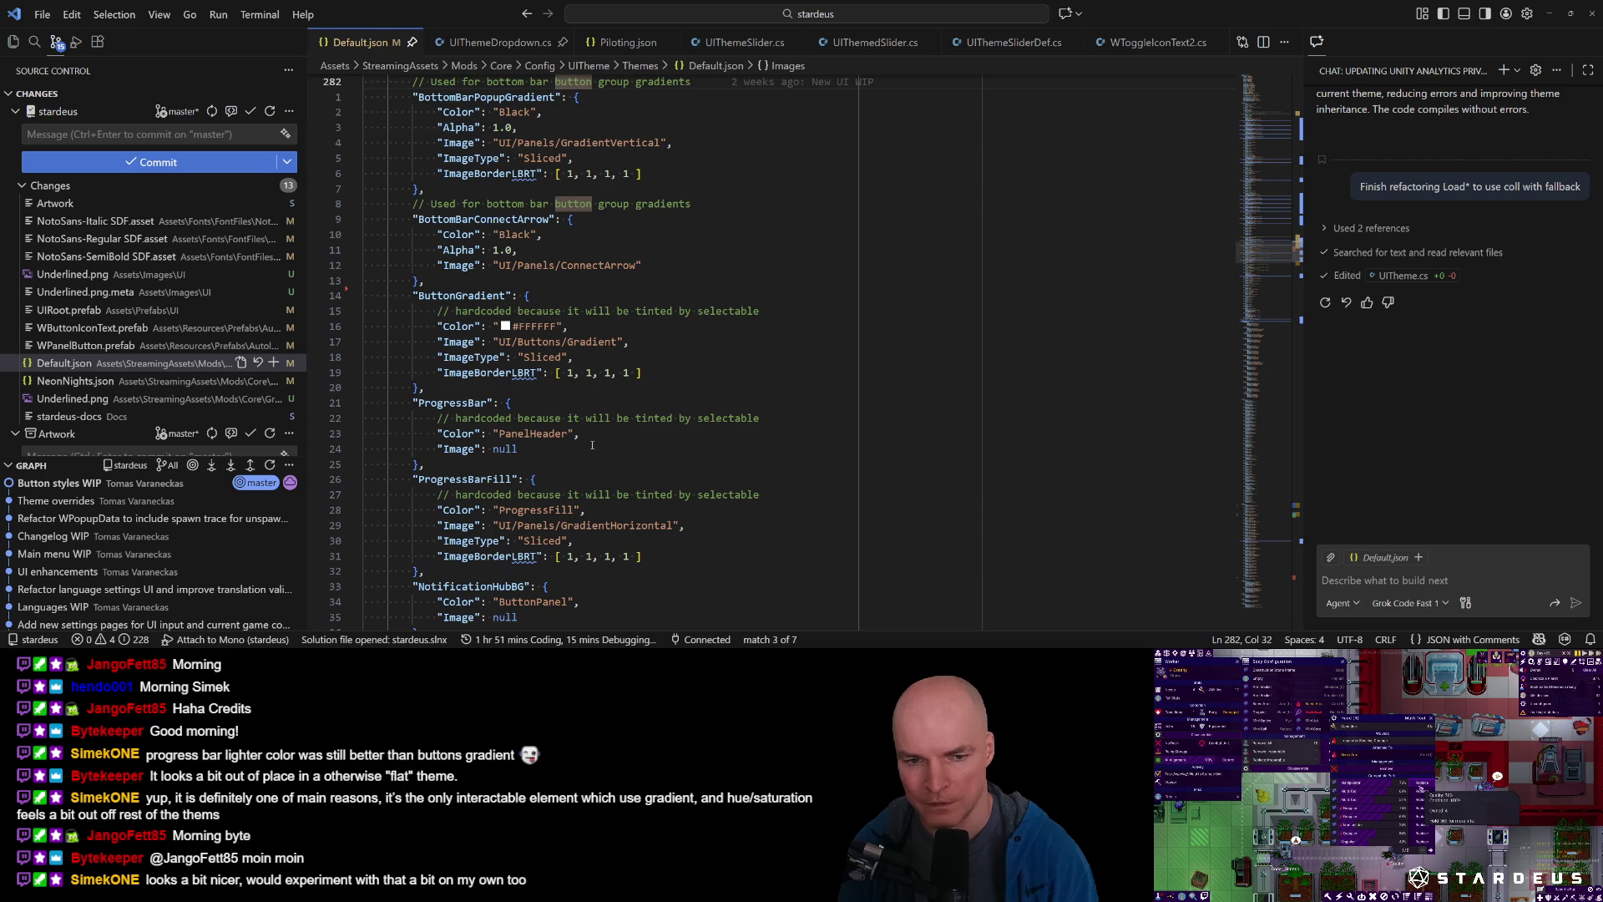
{"action": "key", "text": "ctrl+o"}
{"action": "key", "text": "ctrl+o"}
{"action": "key", "text": "numbersign"}
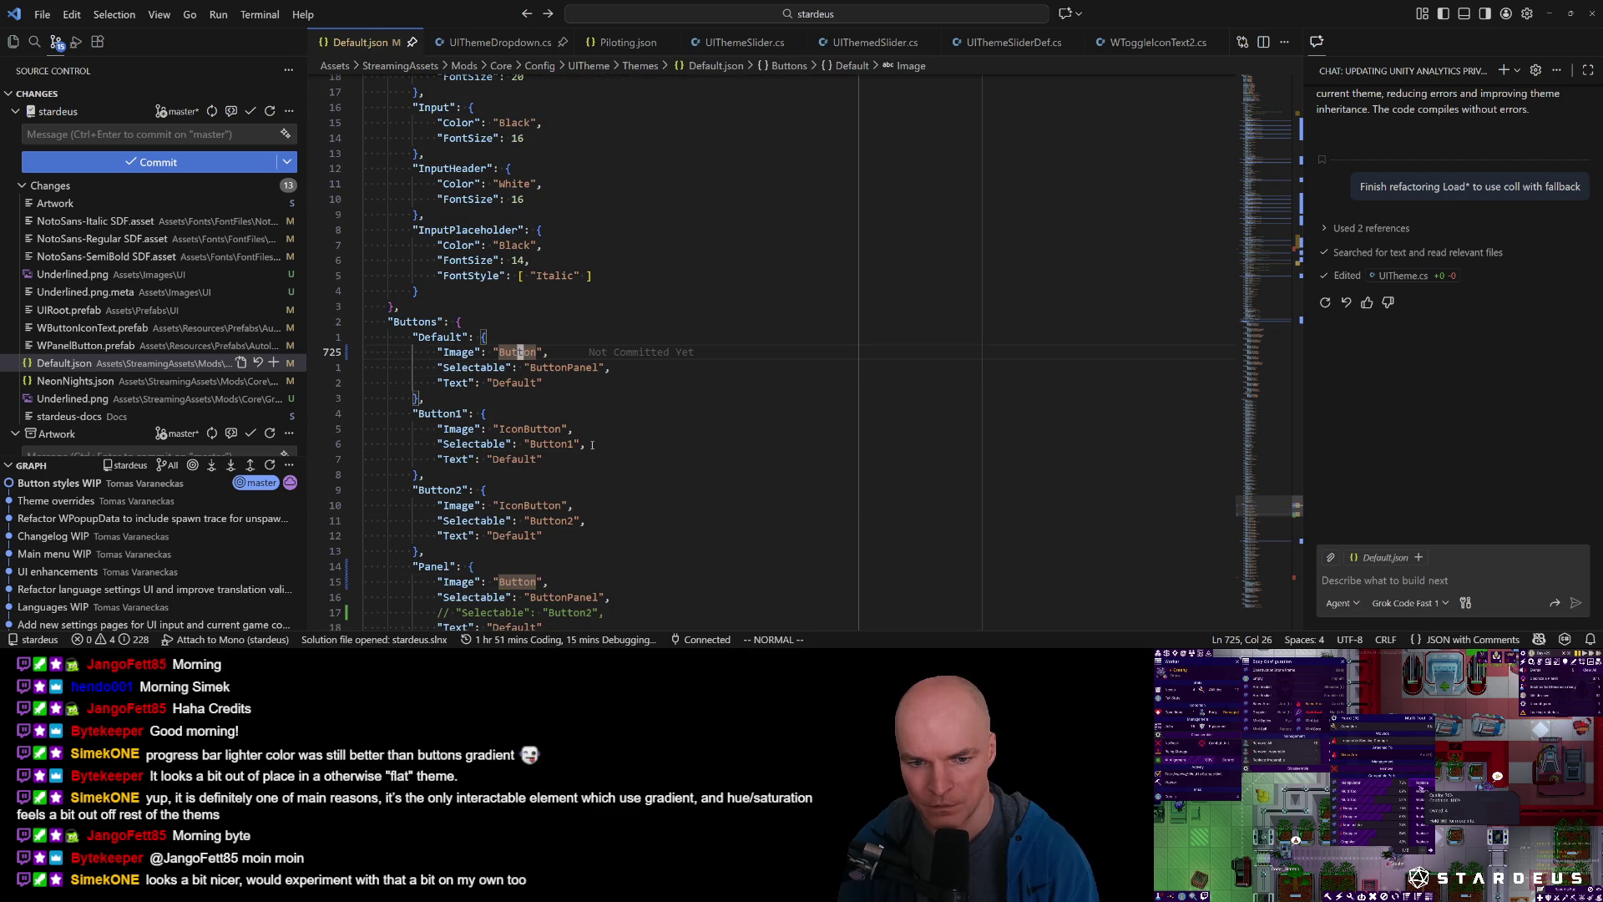
{"action": "key", "text": "e"}
{"action": "key", "text": "ctrl+r"}
{"action": "key", "text": "ctrl+r"}
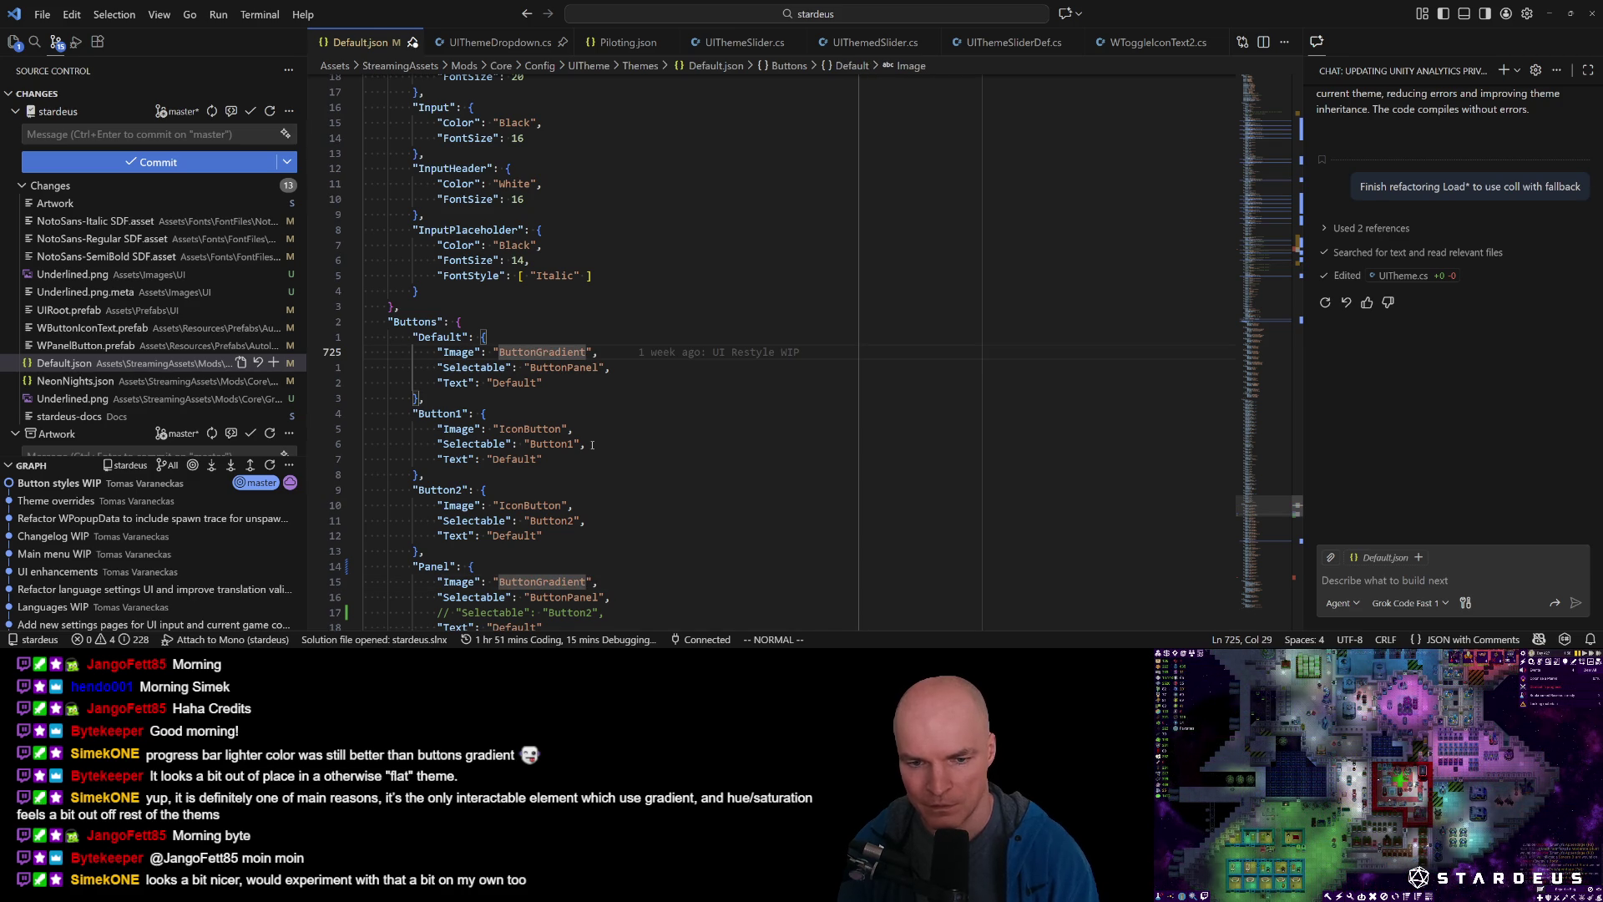
{"action": "type", "text": "cwF"}
{"action": "key", "text": "Escape"}
Rename the Panel button's image reference to ButtonFancy.
{"action": "key", "text": "1"}
{"action": "key", "text": "5"}
{"action": "key", "text": "j"}
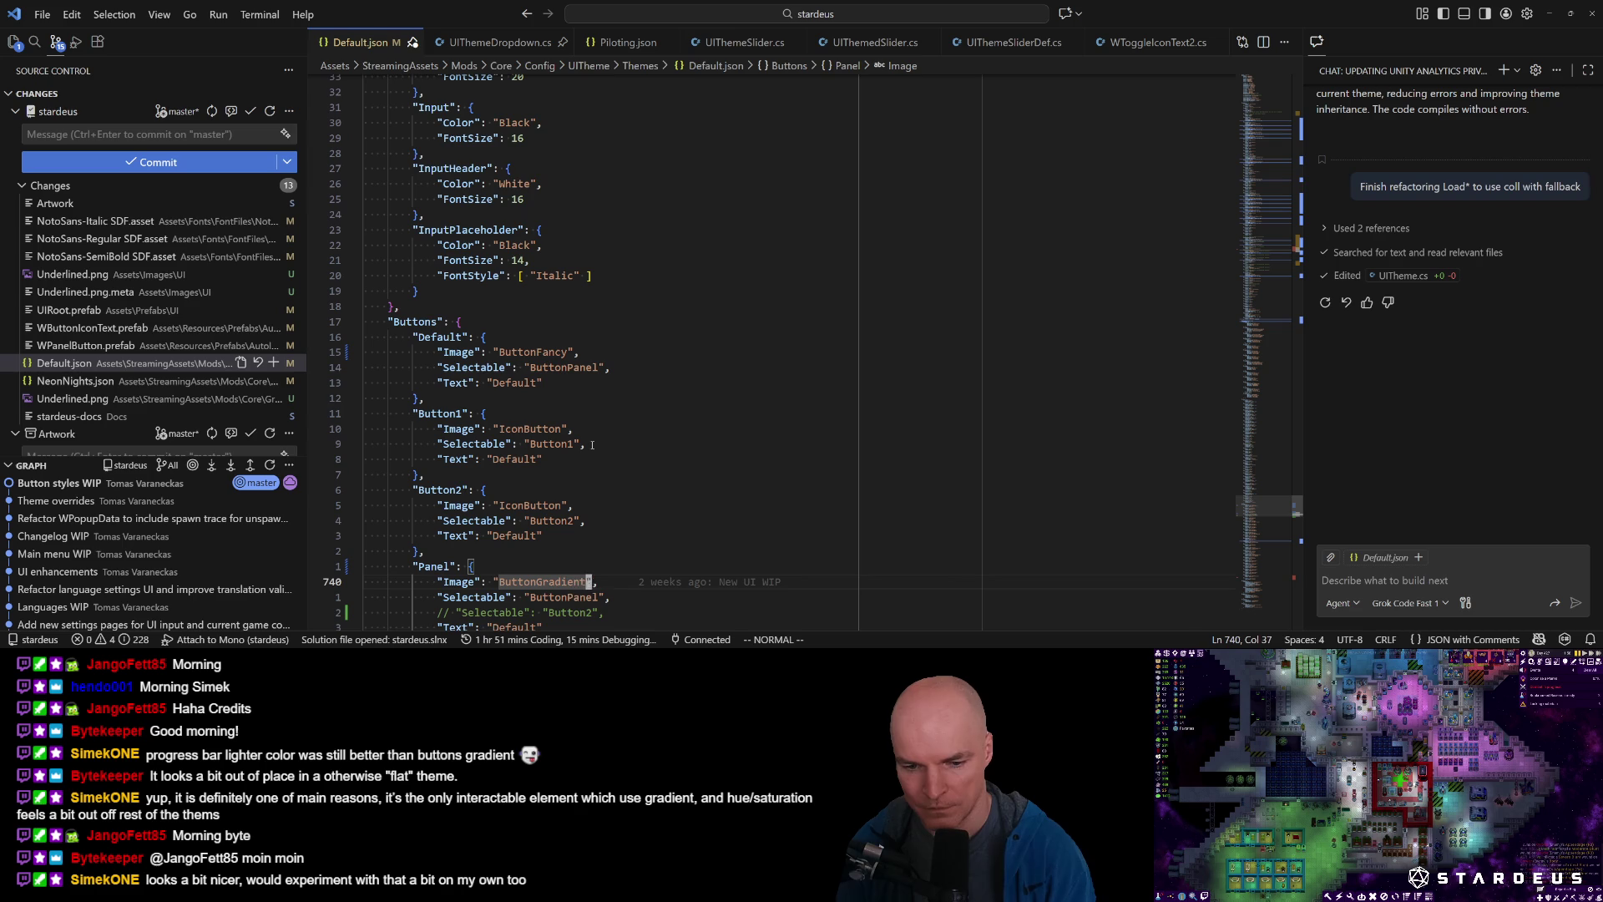
{"action": "type", "text": "ciwButtonFancy"}
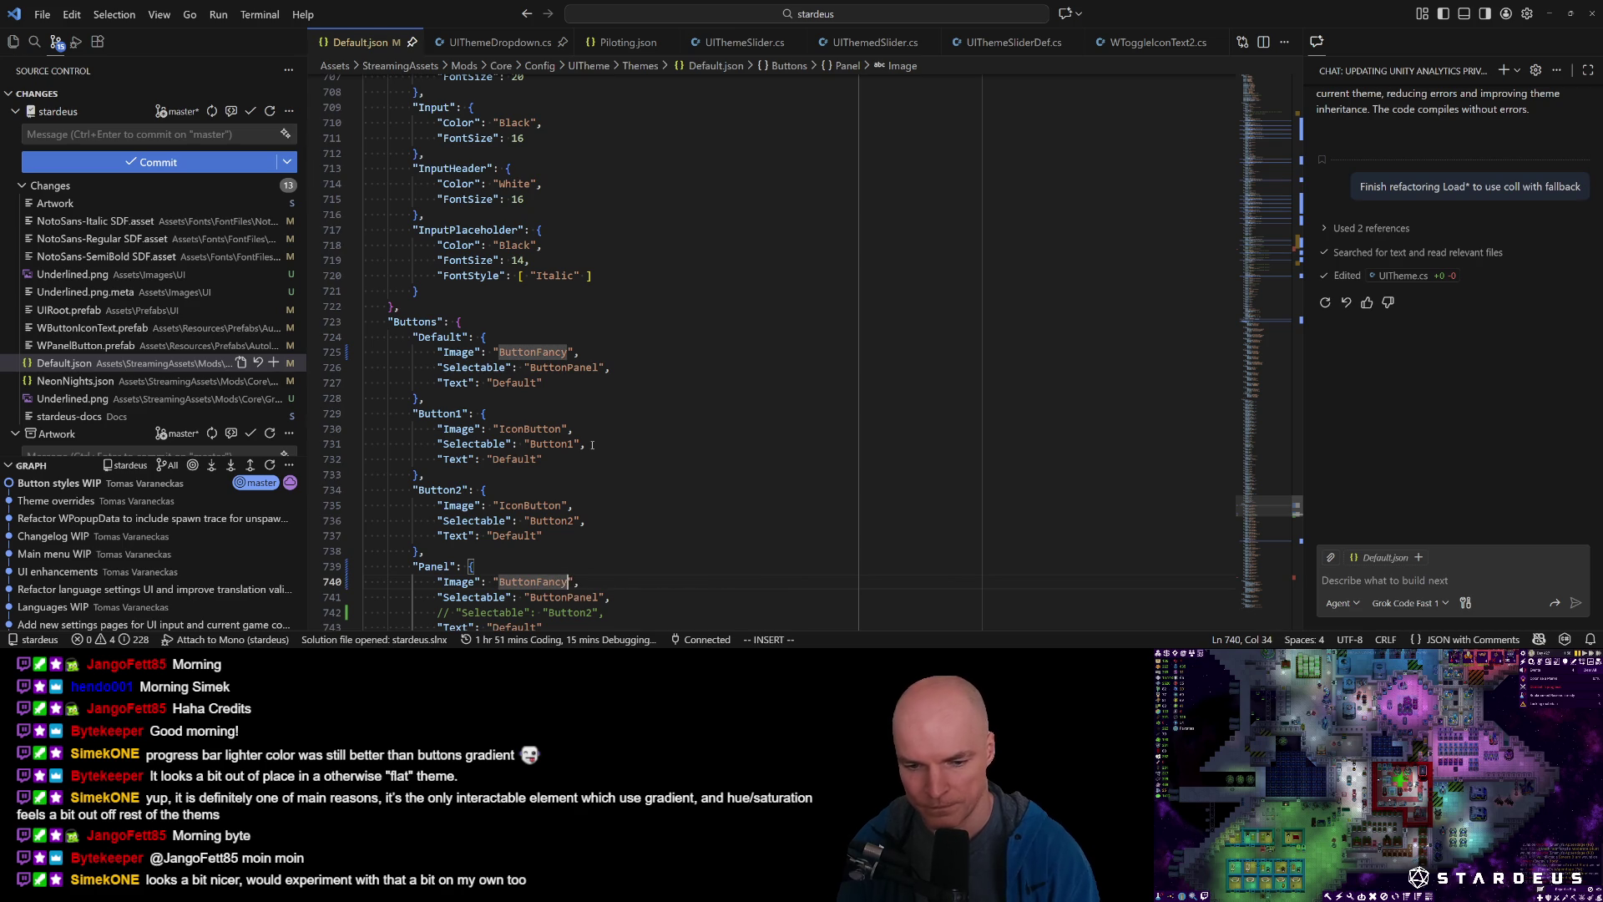
{"action": "key", "text": "Escape"}
Rename the ButtonGradient image definition in Default.json to ButtonFancy.
{"action": "key", "text": "shift+n"}
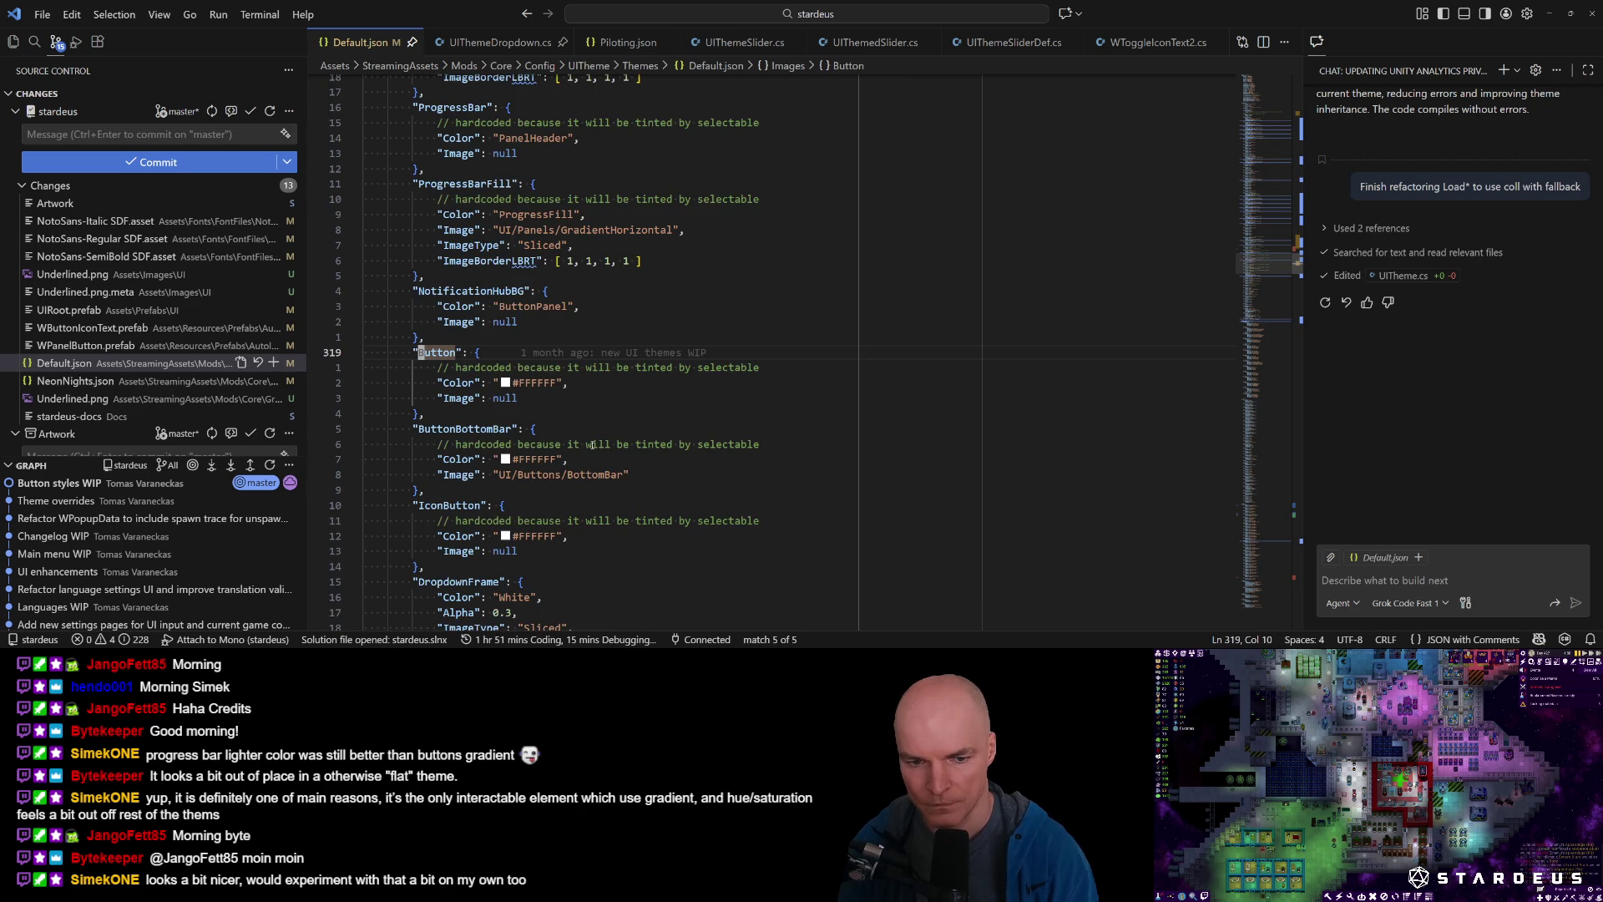
{"action": "key", "text": "shift+n"}
{"action": "key", "text": "shift+n"}
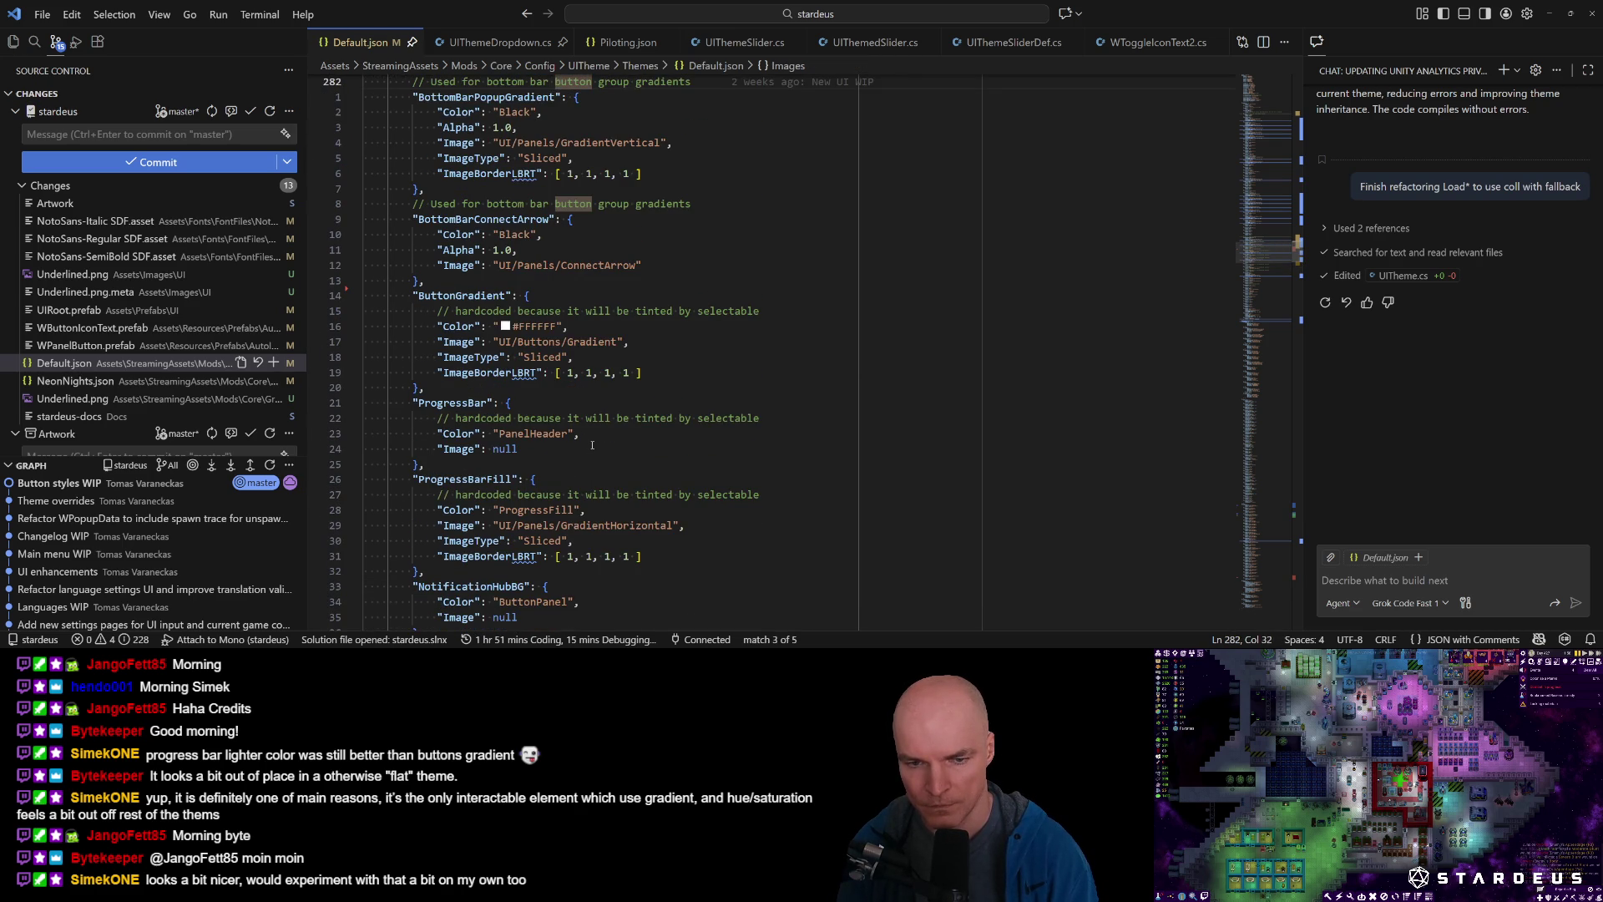
{"action": "type", "text": "/ButtonGr"}
{"action": "key", "text": "Return"}
{"action": "key", "text": "l"}
{"action": "key", "text": "l"}
{"action": "key", "text": "l"}
{"action": "type", "text": "cwFancy"}
{"action": "key", "text": "Escape"}
{"action": "key", "text": "j"}
{"action": "key", "text": "j"}
{"action": "key", "text": "j"}
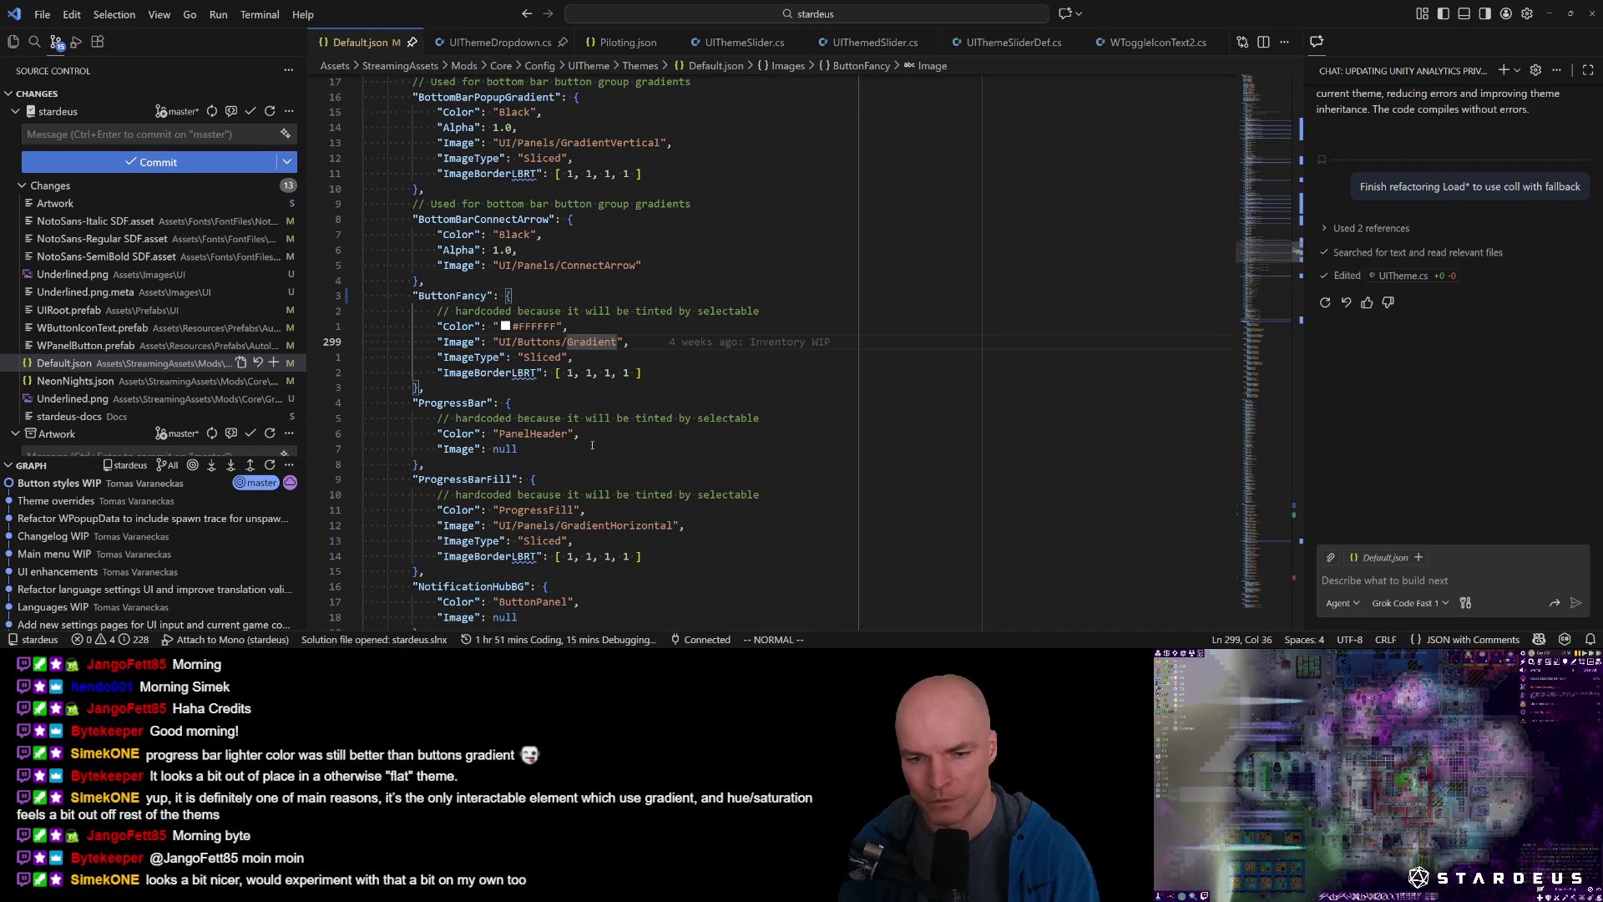
{"action": "key", "text": "shift+v"}
{"action": "key", "text": "j"}
{"action": "key", "text": "j"}
{"action": "key", "text": "Escape"}
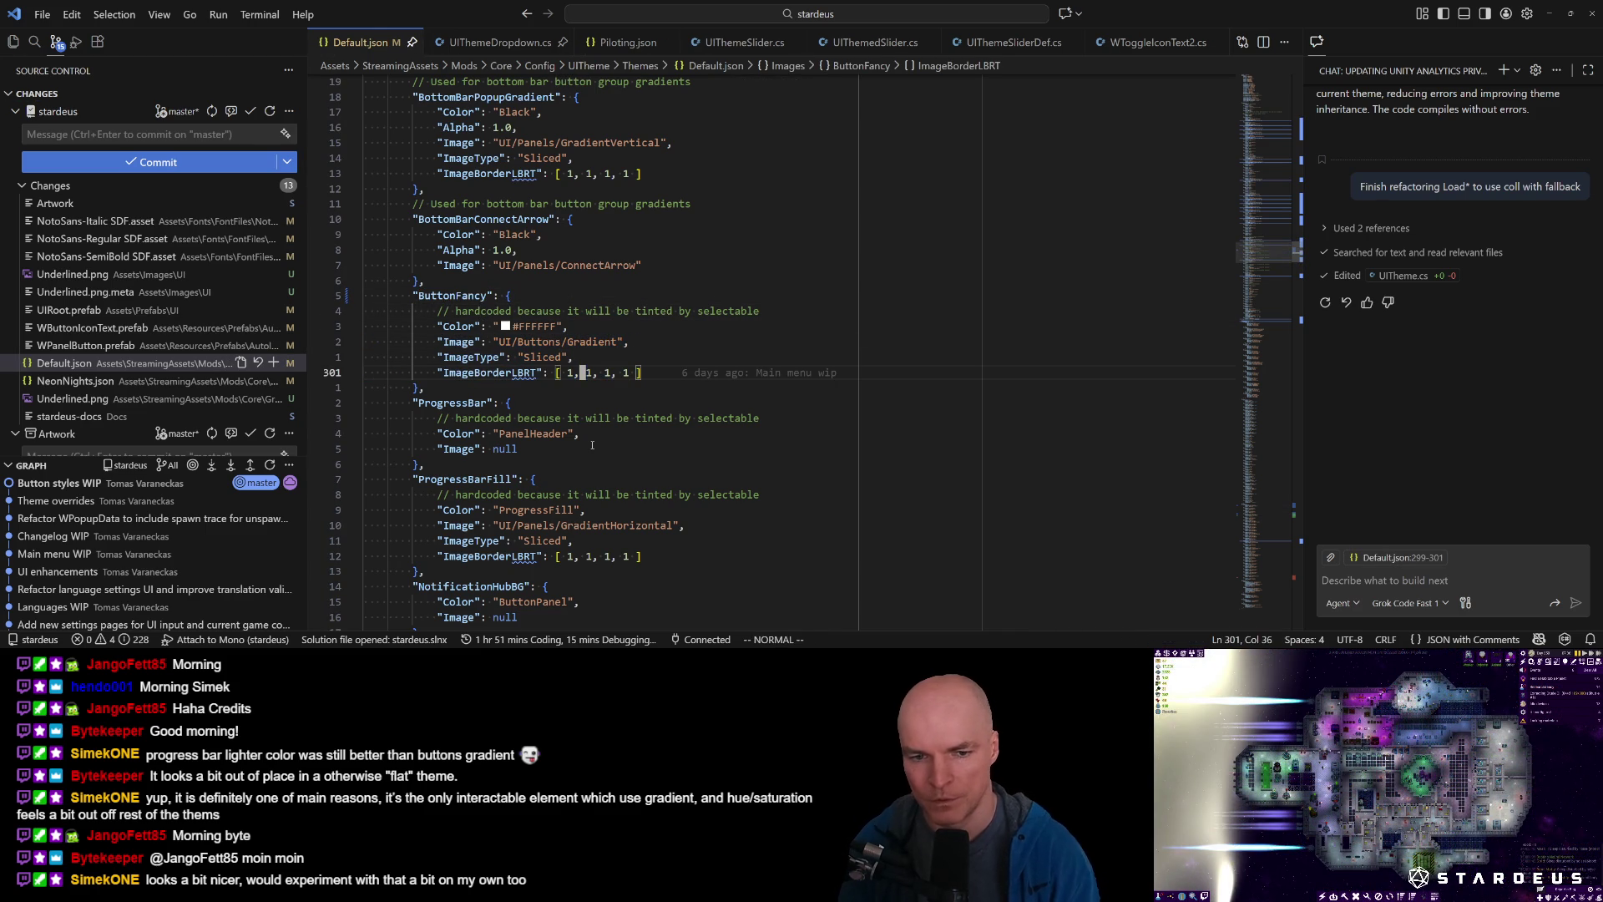
In NeonNights.json, rename the ButtonGradient image entry to ButtonFancy.
{"action": "key", "text": "ctrl+p"}
{"action": "key", "text": "Return"}
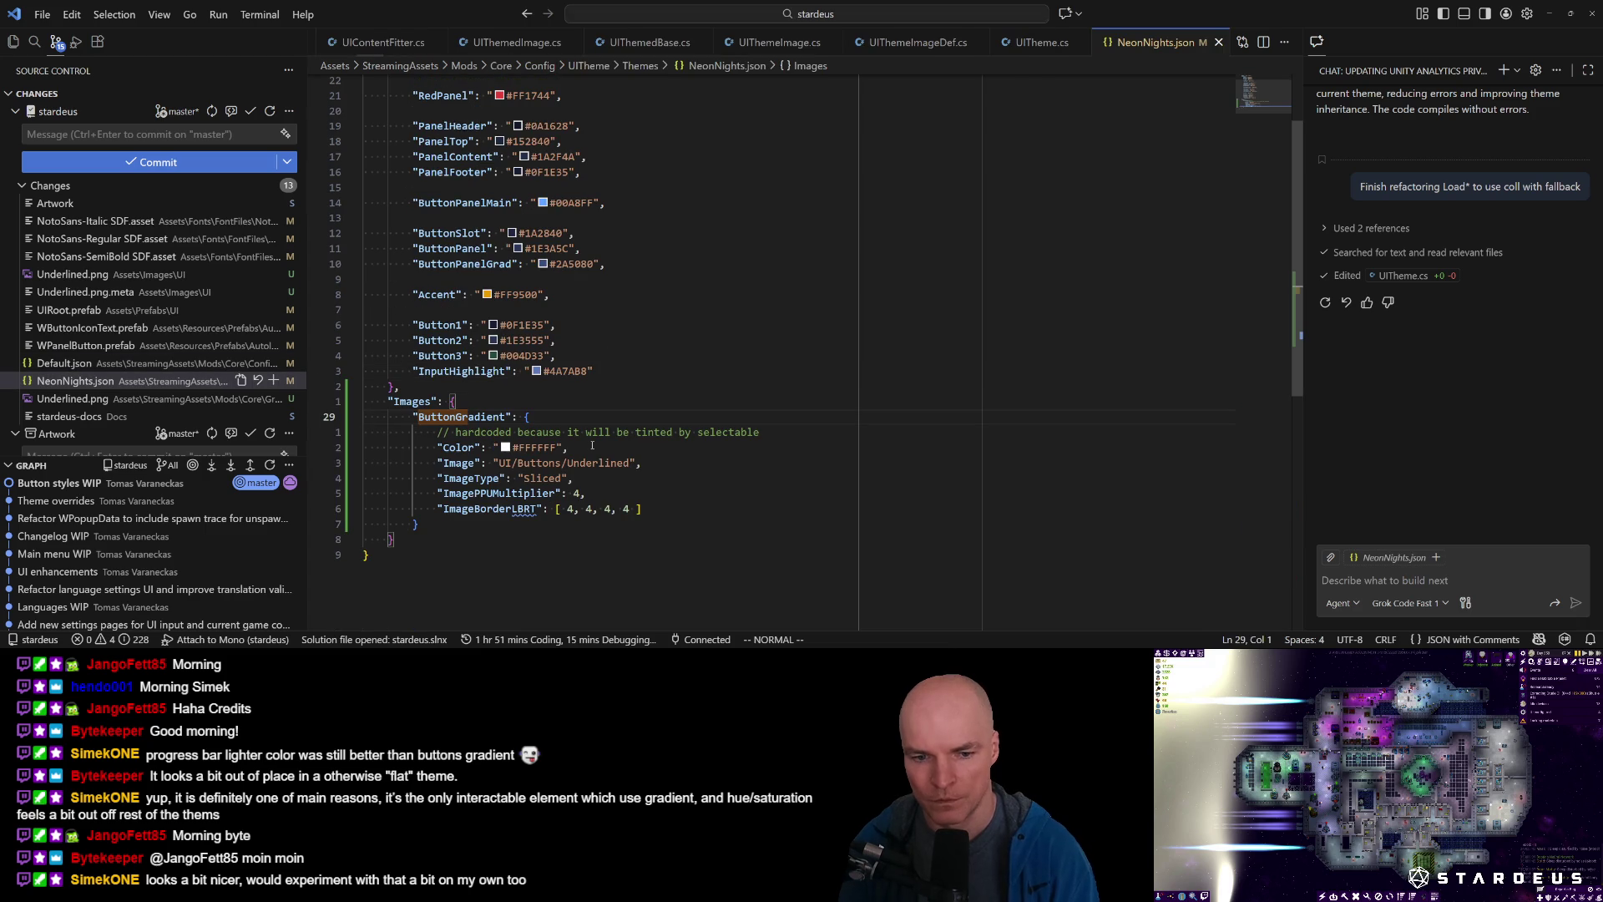
{"action": "key", "text": "j"}
{"action": "key", "text": "w"}
{"action": "key", "text": "w"}
{"action": "key", "text": "l"}
{"action": "type", "text": "kciwButtonFancy"}
{"action": "key", "text": "Escape"}
Set the game's screen resolution to 1920x1440.
{"action": "key", "text": "alt+Tab"}
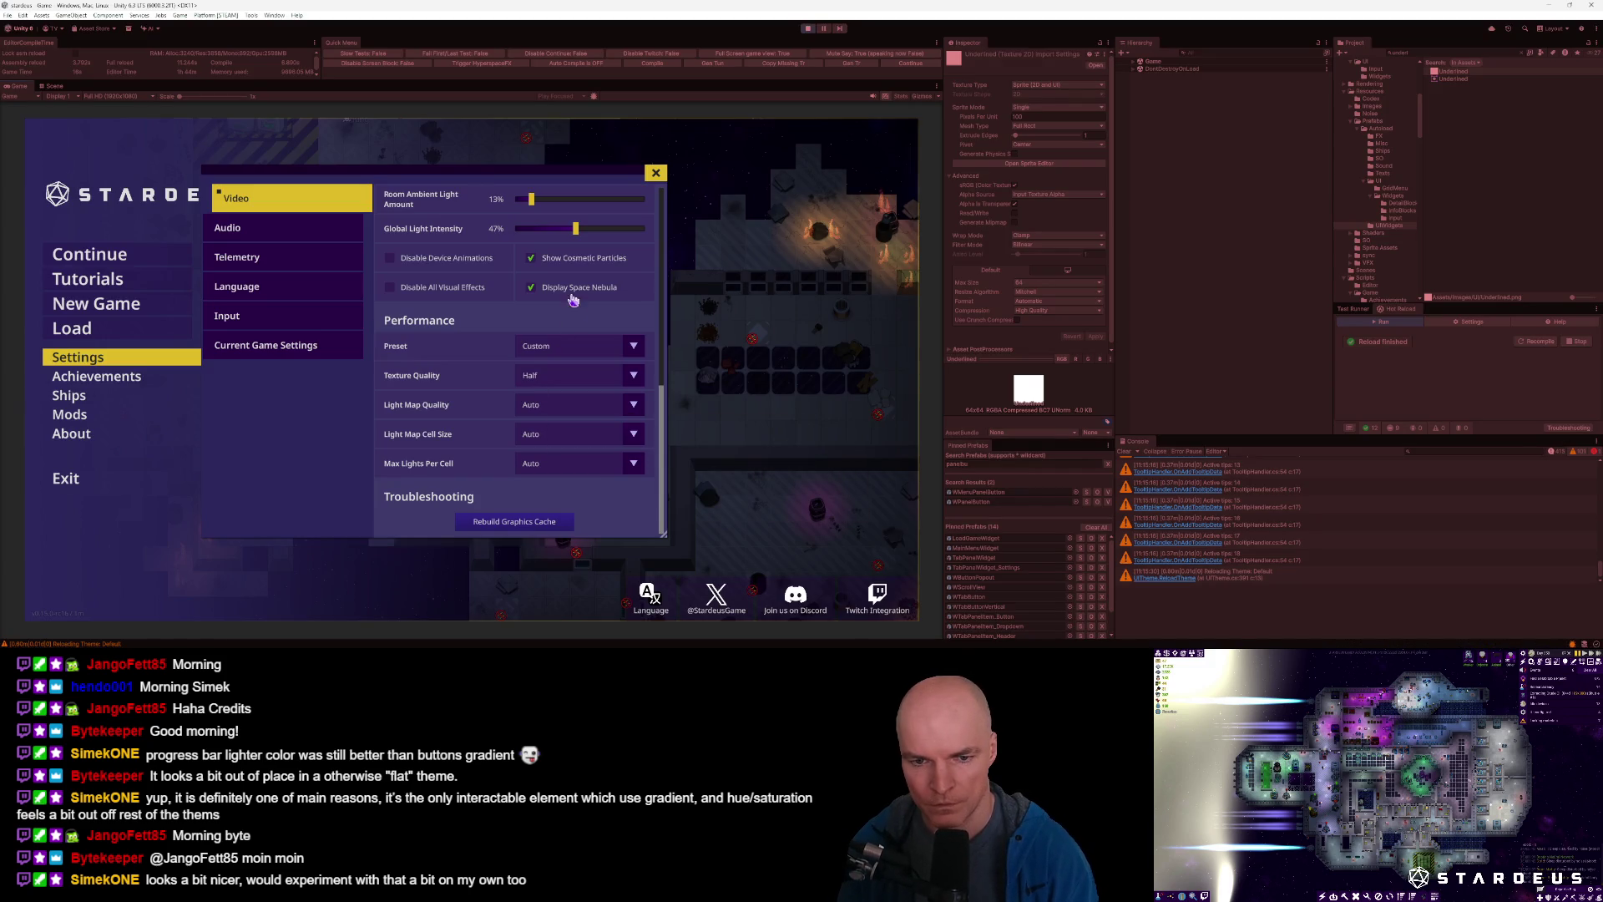
{"action": "scroll", "coordinate": [577, 305], "scroll_direction": "up", "scroll_amount": 5}
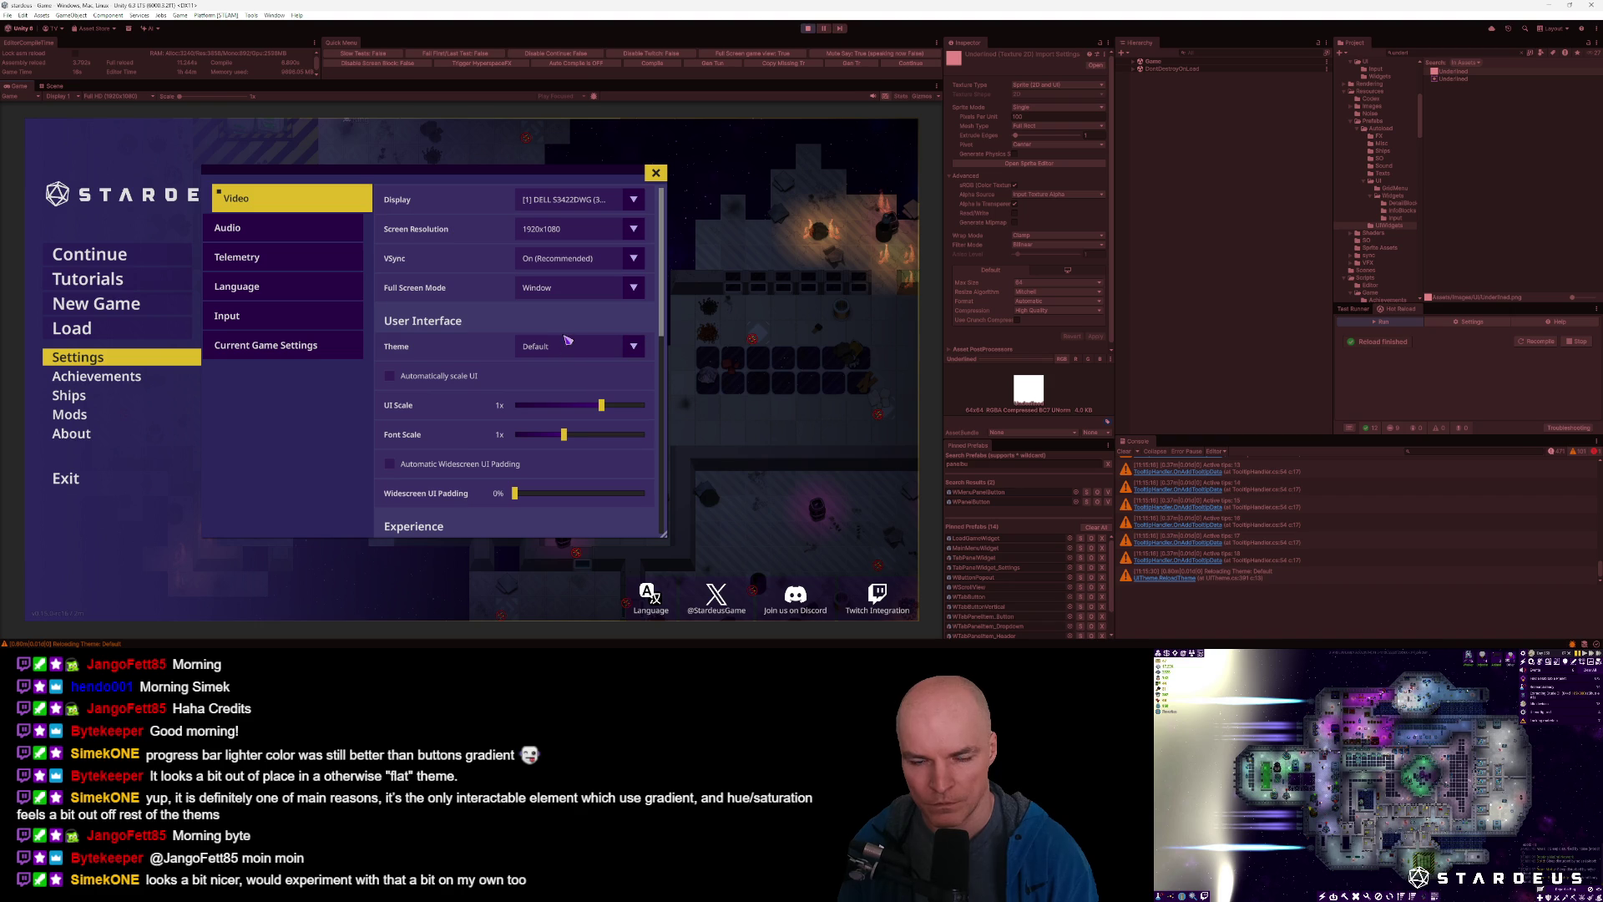
{"action": "left_click", "coordinate": [566, 235]}
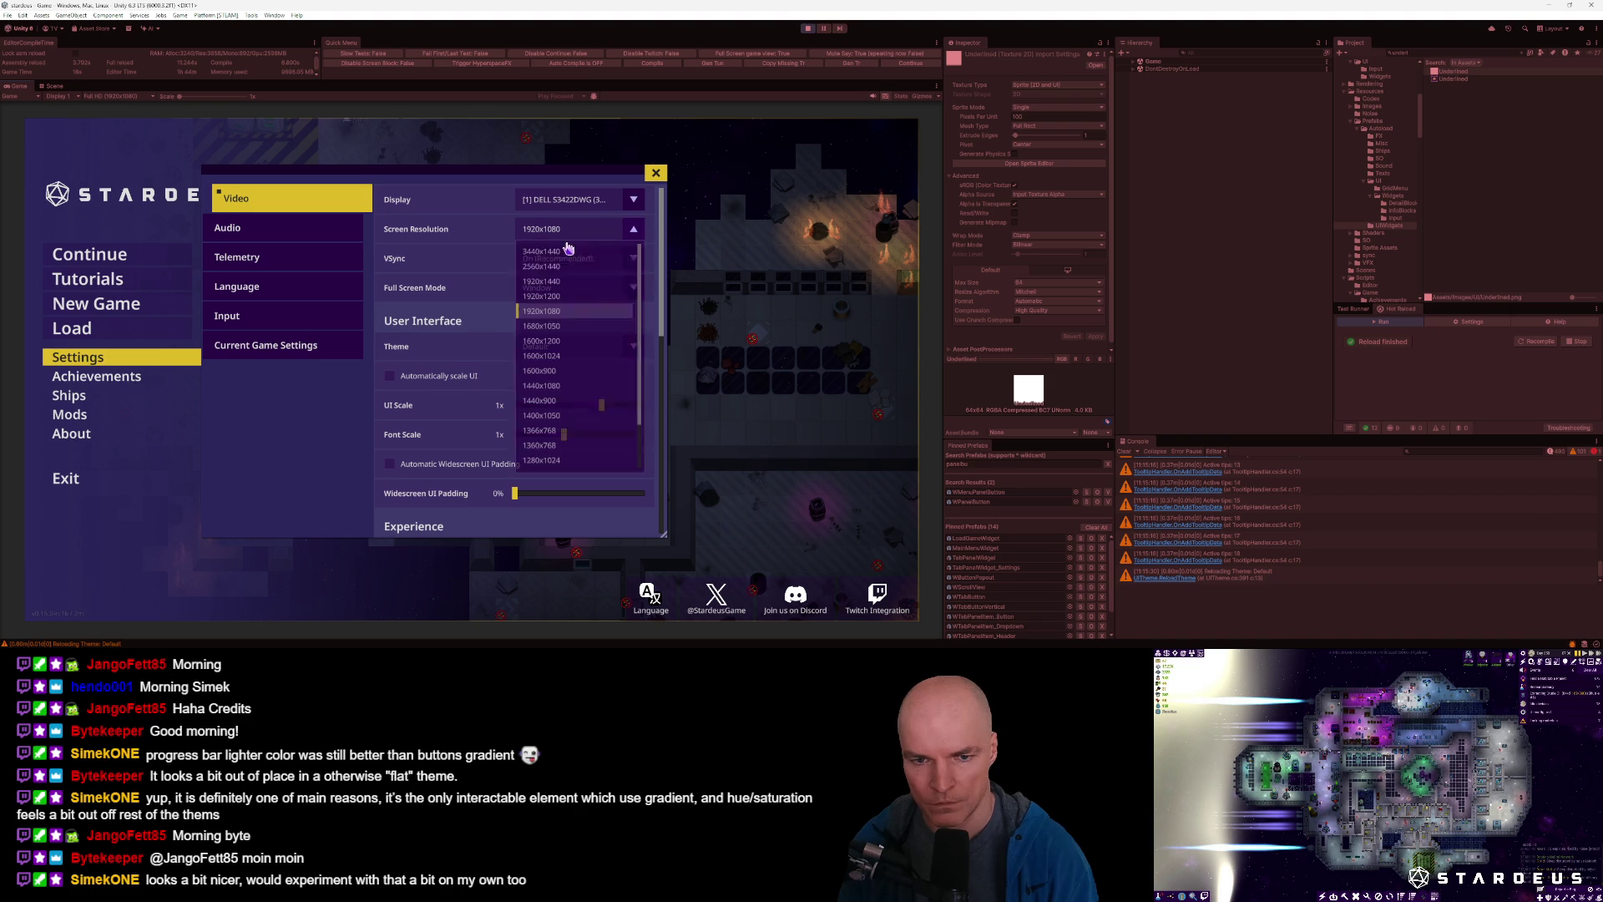
{"action": "left_click", "coordinate": [571, 283]}
Try the Neon Nights theme, then switch the theme back to Default.
{"action": "left_click", "coordinate": [552, 347]}
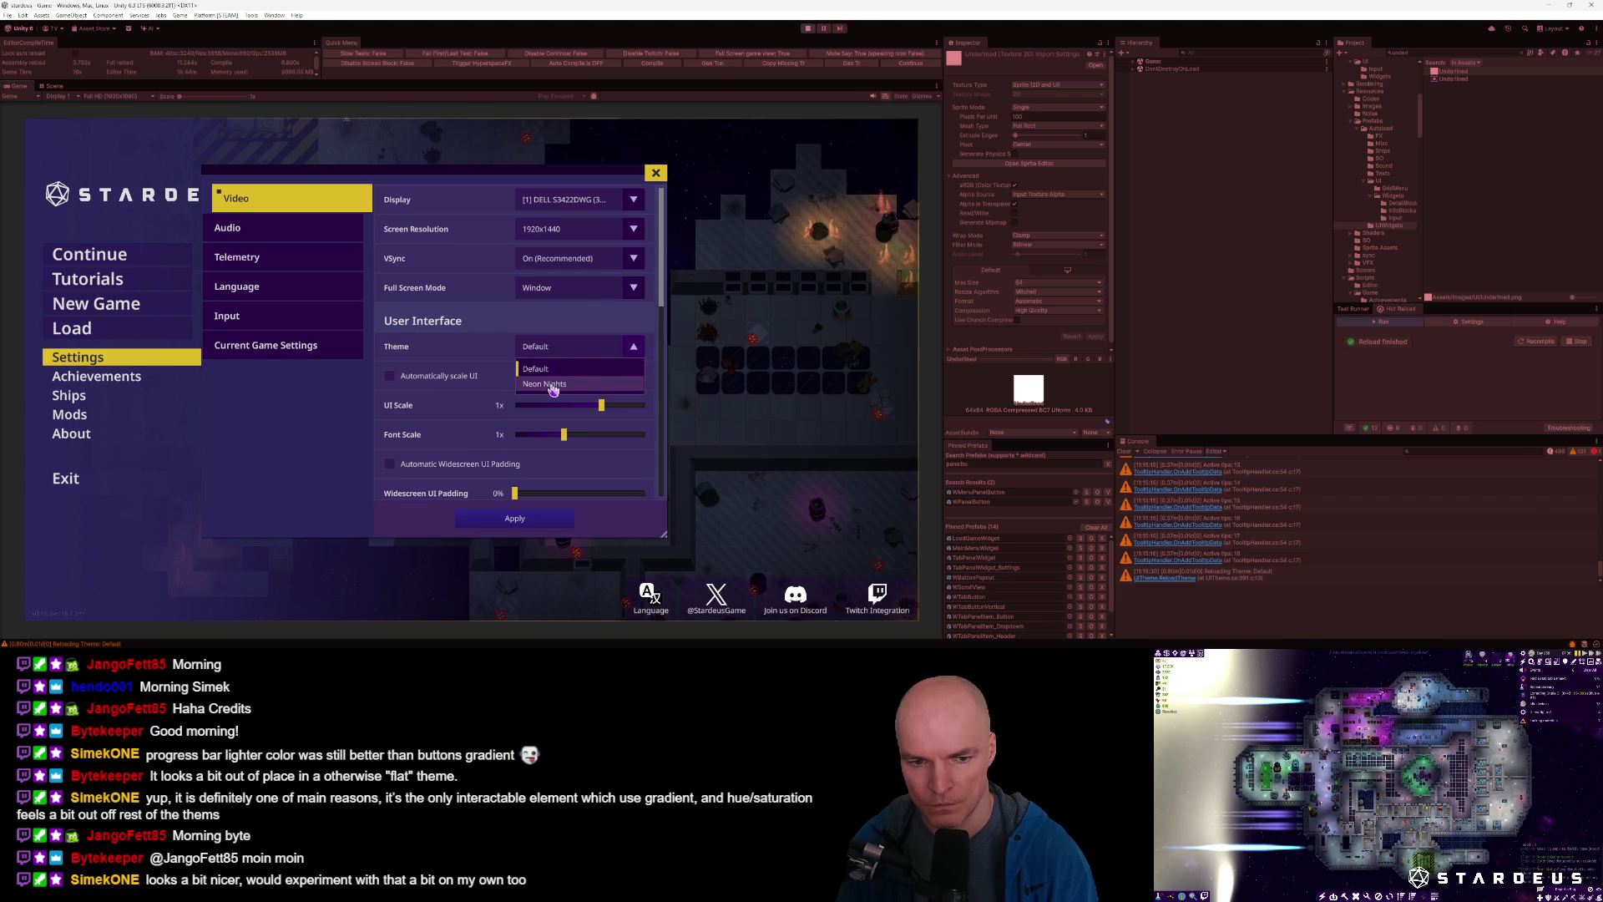
{"action": "left_click", "coordinate": [551, 384]}
{"action": "left_click", "coordinate": [563, 350]}
{"action": "left_click", "coordinate": [554, 368]}
{"action": "key", "text": "alt+Tab"}
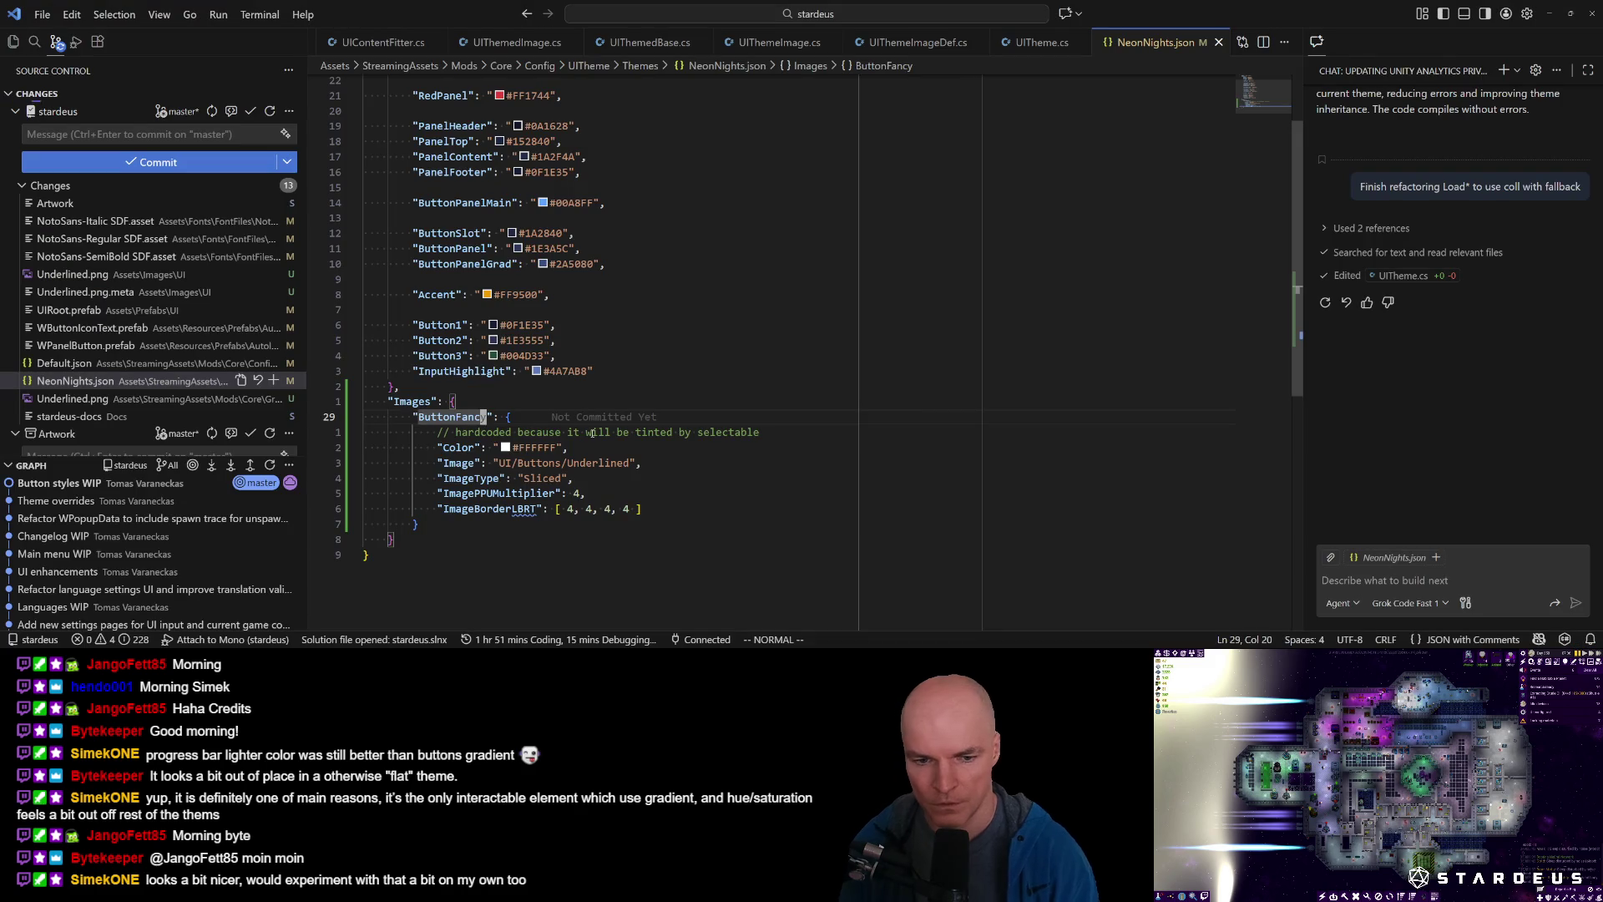
Copy the four Underlined image lines from NeonNights.json and open Default.json.
{"action": "key", "text": "j"}
{"action": "key", "text": "j"}
{"action": "key", "text": "j"}
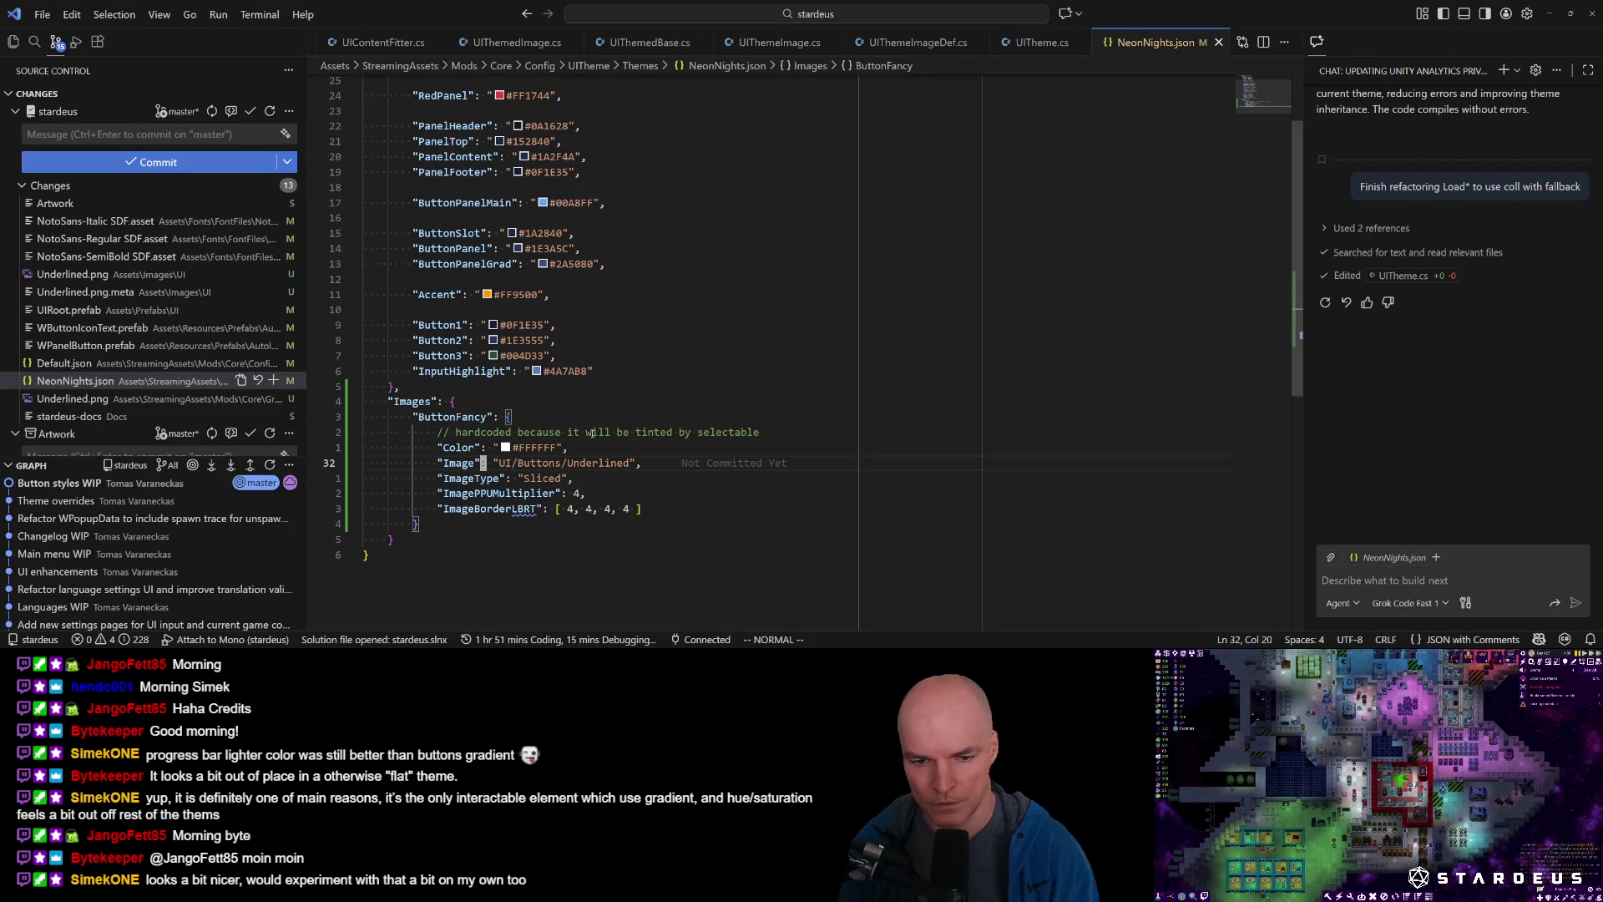
{"action": "key", "text": "shift+v"}
{"action": "key", "text": "j"}
{"action": "key", "text": "j"}
{"action": "key", "text": "j"}
{"action": "key", "text": "y"}
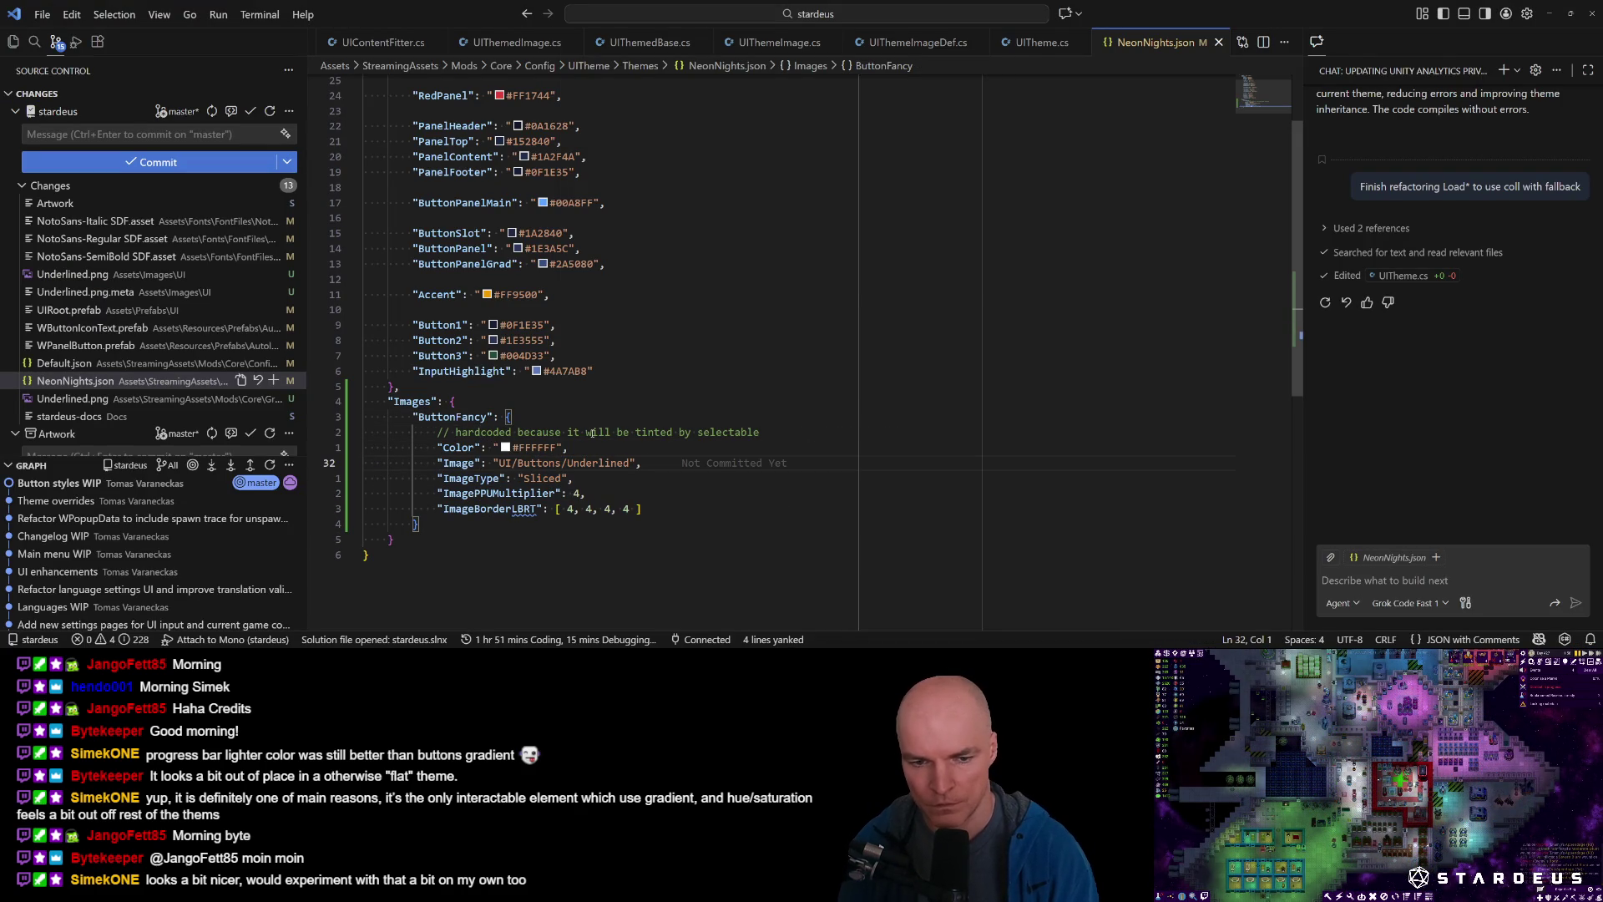
{"action": "key", "text": "ctrl+p"}
{"action": "key", "text": "Down"}
{"action": "key", "text": "Return"}
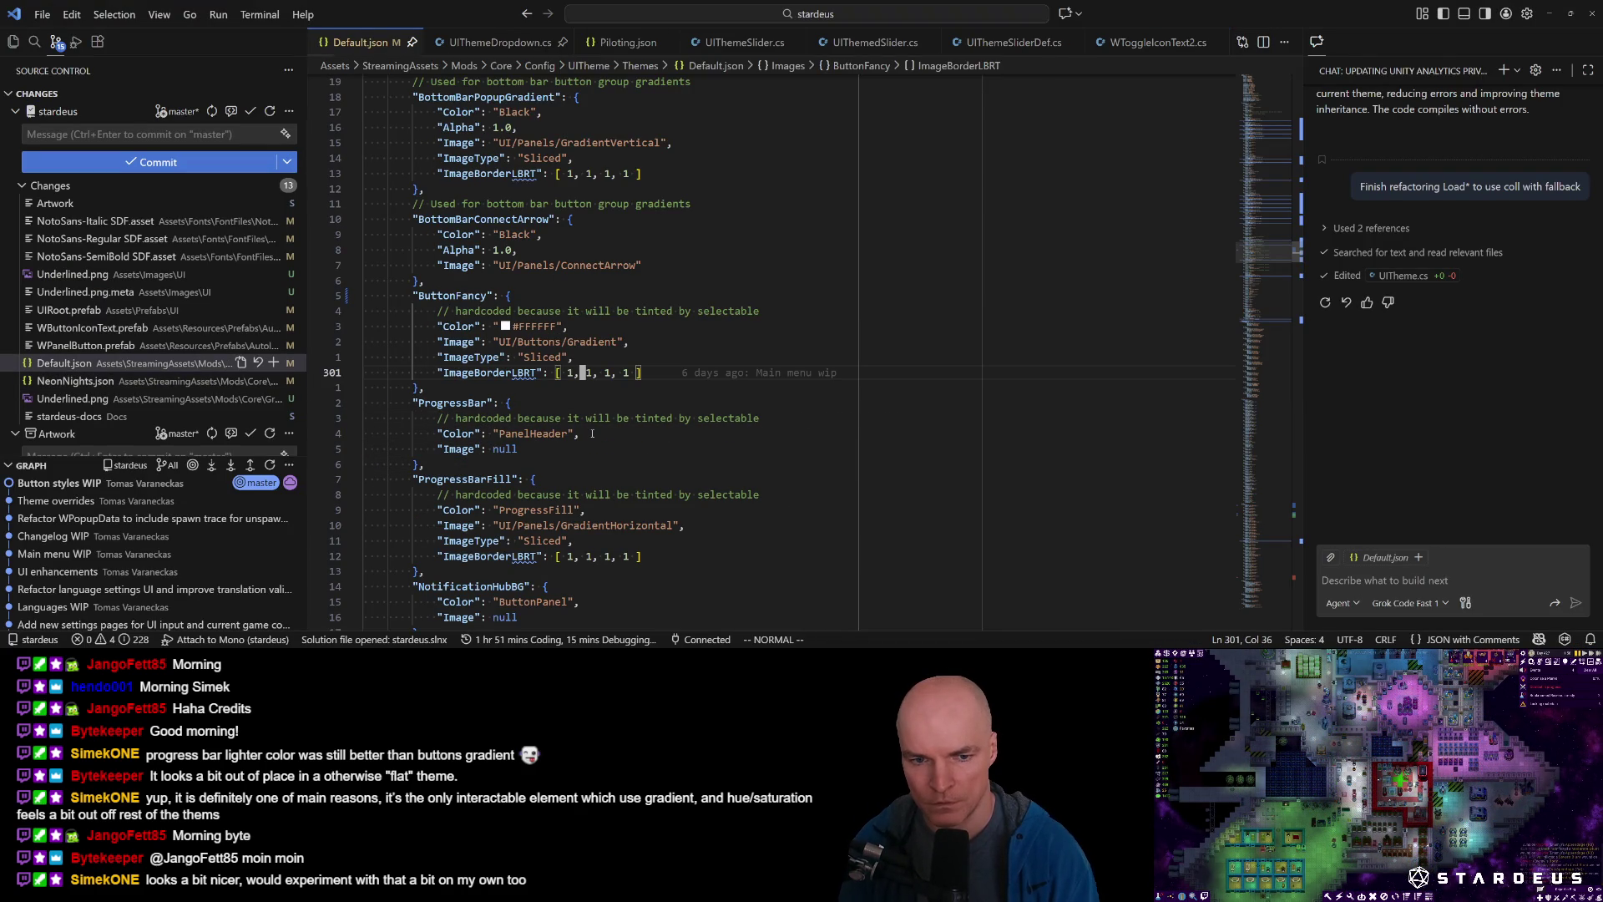
Paste the Underlined image lines below ButtonFancy and copy the seven-line ButtonFancy block.
{"action": "key", "text": "j"}
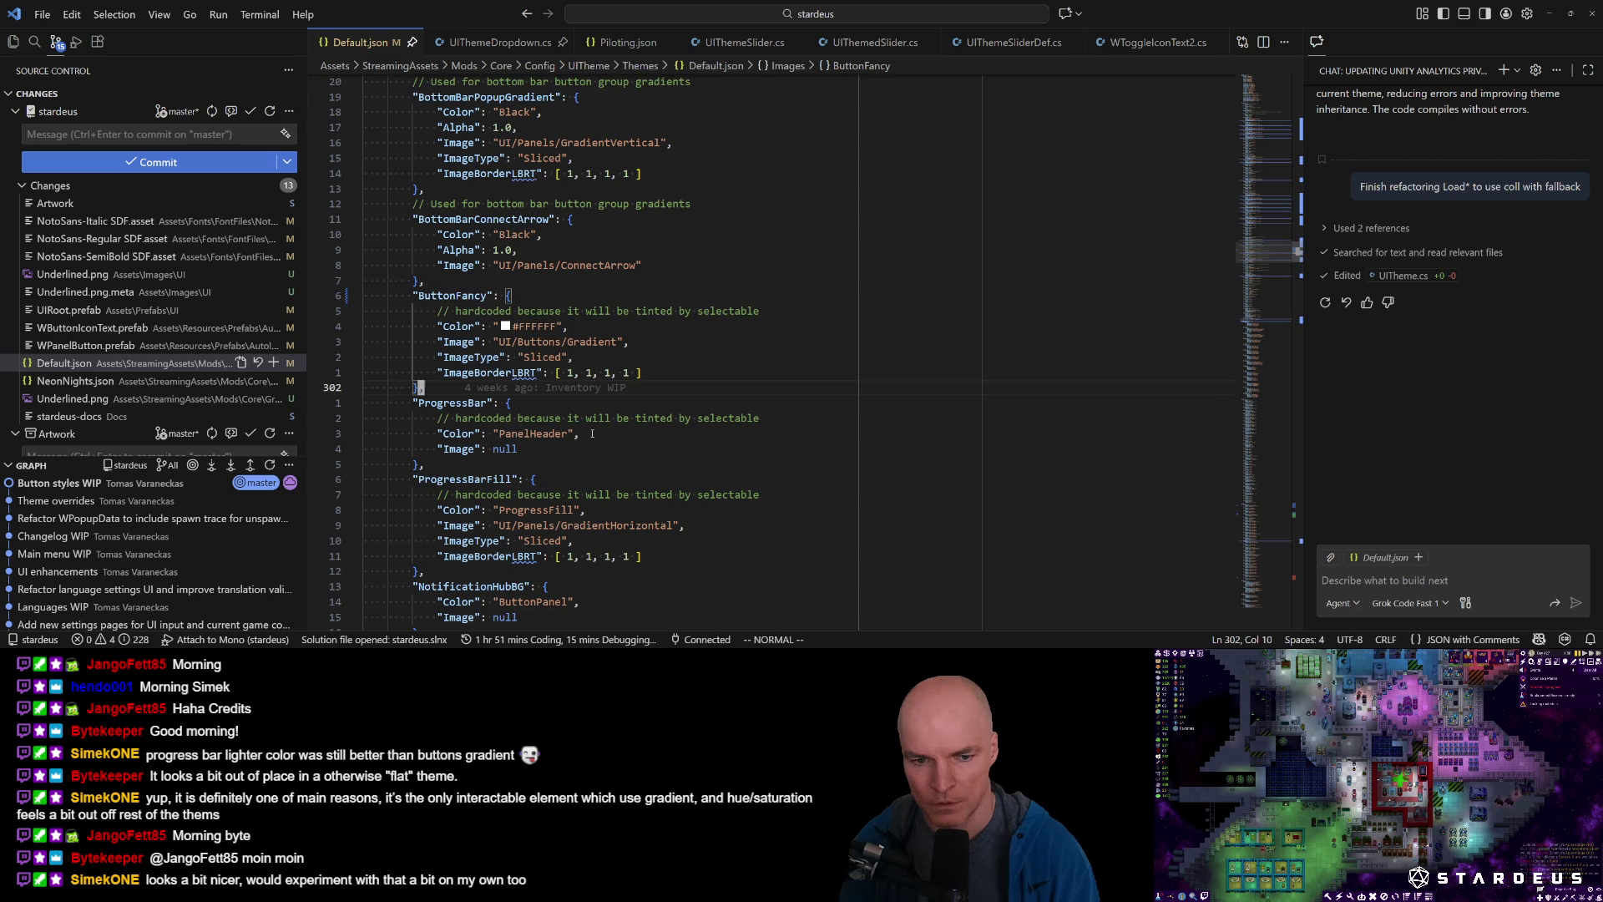
{"action": "key", "text": "p"}
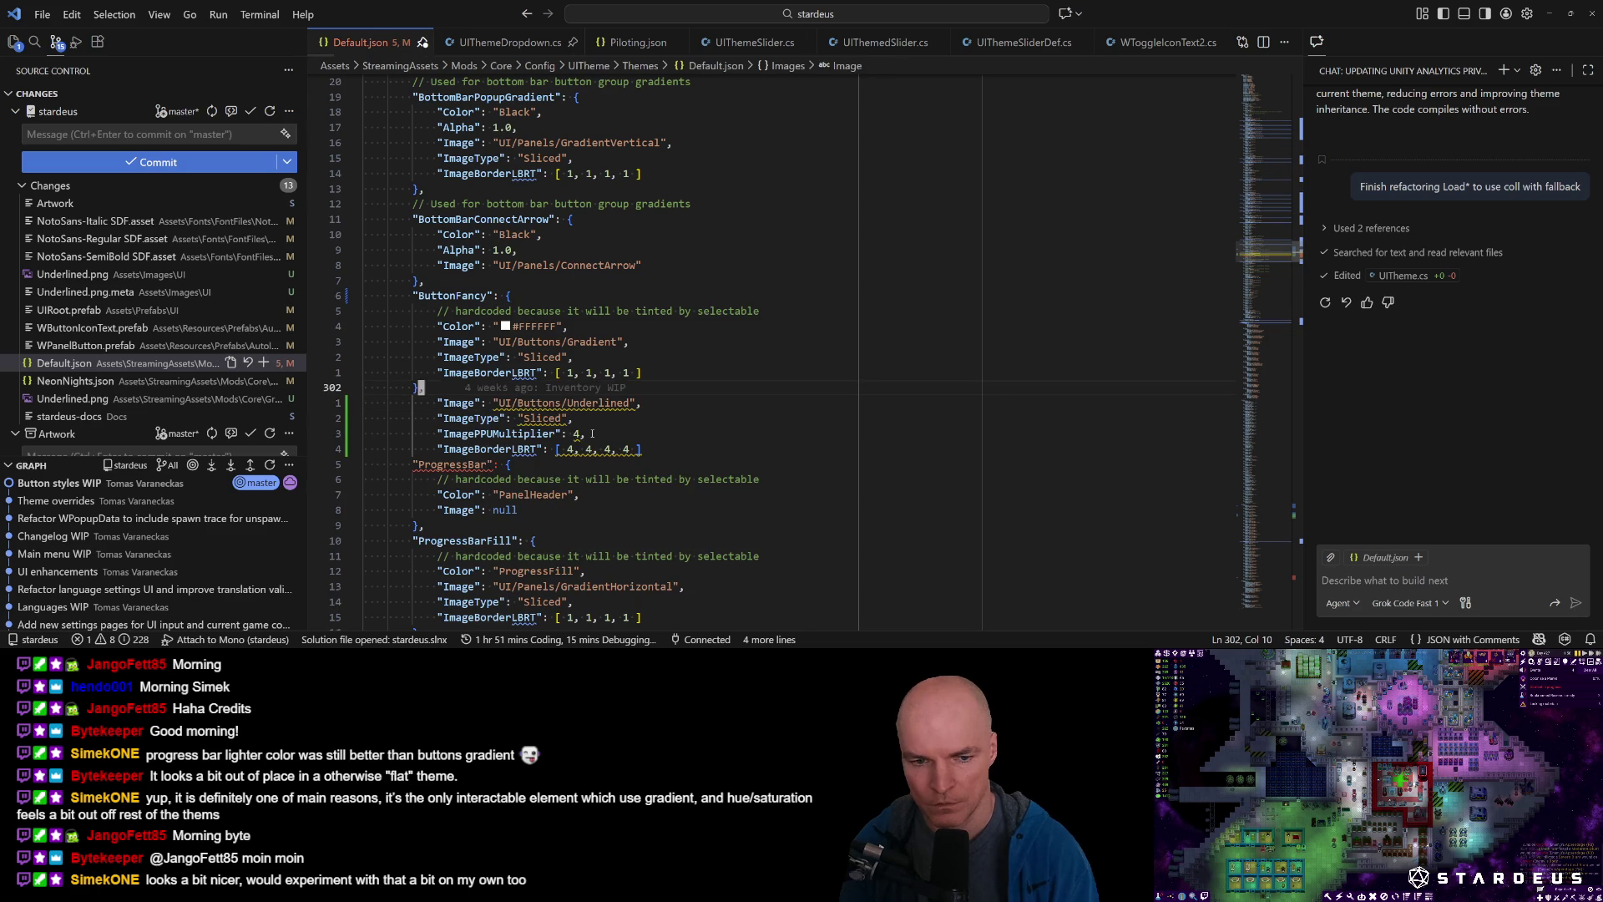
{"action": "key", "text": "k"}
{"action": "key", "text": "k"}
{"action": "key", "text": "k"}
{"action": "key", "text": "V"}
{"action": "key", "text": "k"}
{"action": "key", "text": "k"}
{"action": "key", "text": "j"}
{"action": "key", "text": "j"}
{"action": "key", "text": "j"}
{"action": "key", "text": "y"}
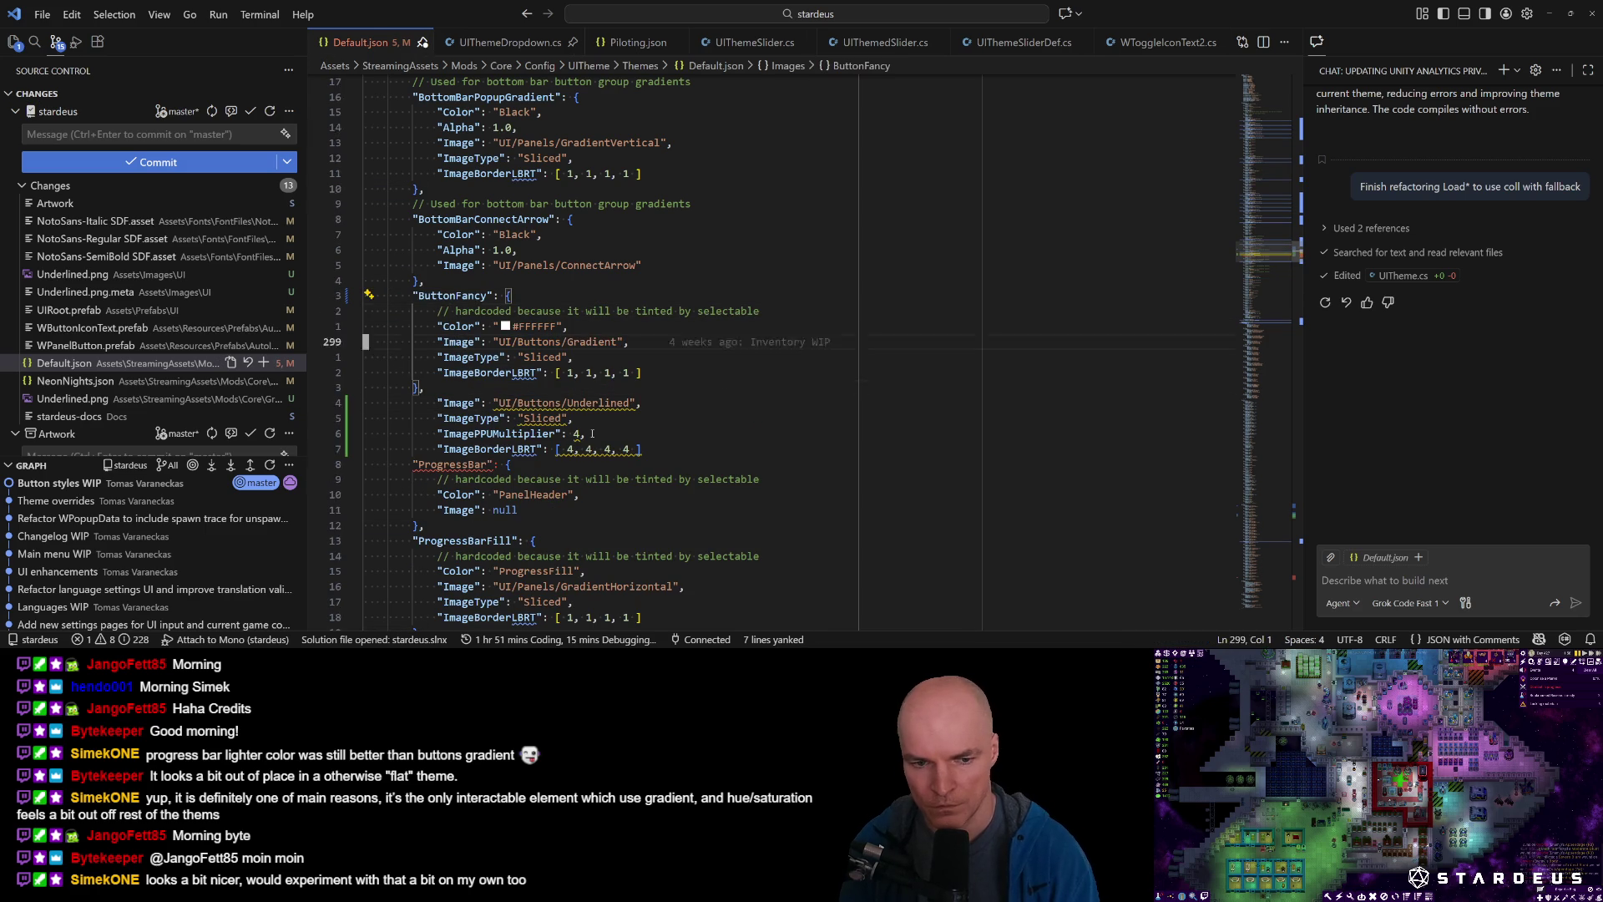
Paste a duplicate ButtonFancy block and move the Underlined image lines into it.
{"action": "key", "text": "j"}
{"action": "key", "text": "j"}
{"action": "key", "text": "j"}
{"action": "key", "text": "p"}
{"action": "key", "text": "j"}
{"action": "key", "text": "shift+Down"}
{"action": "key", "text": "shift+Down"}
{"action": "key", "text": "shift+Down"}
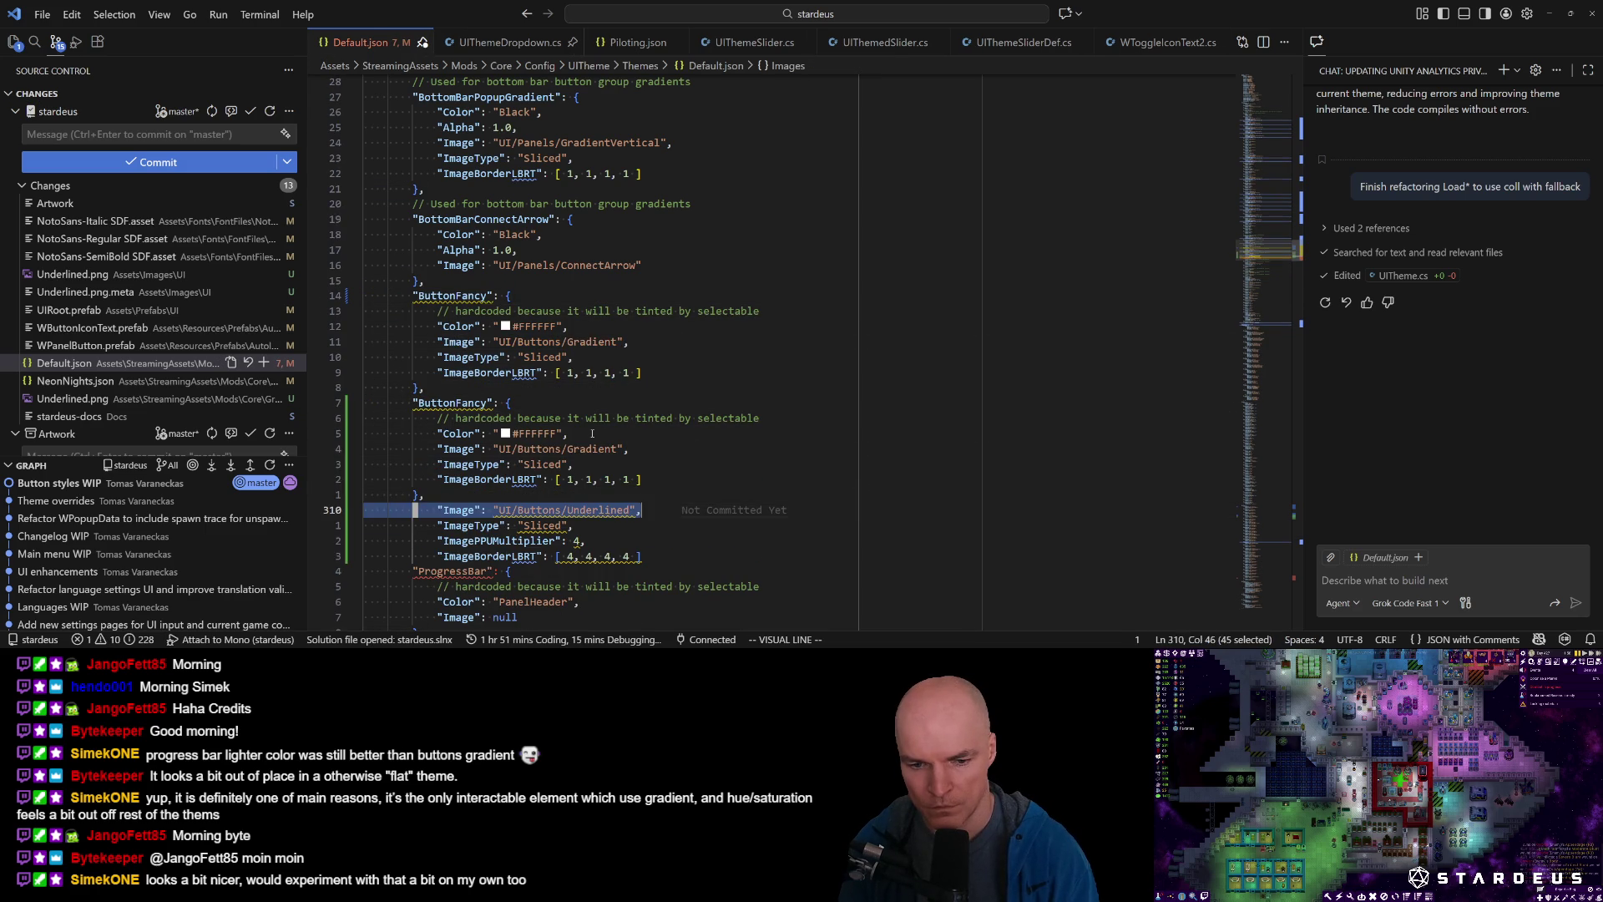
{"action": "key", "text": "BackSpace"}
{"action": "key", "text": "ctrl+z"}
{"action": "key", "text": "ctrl+z"}
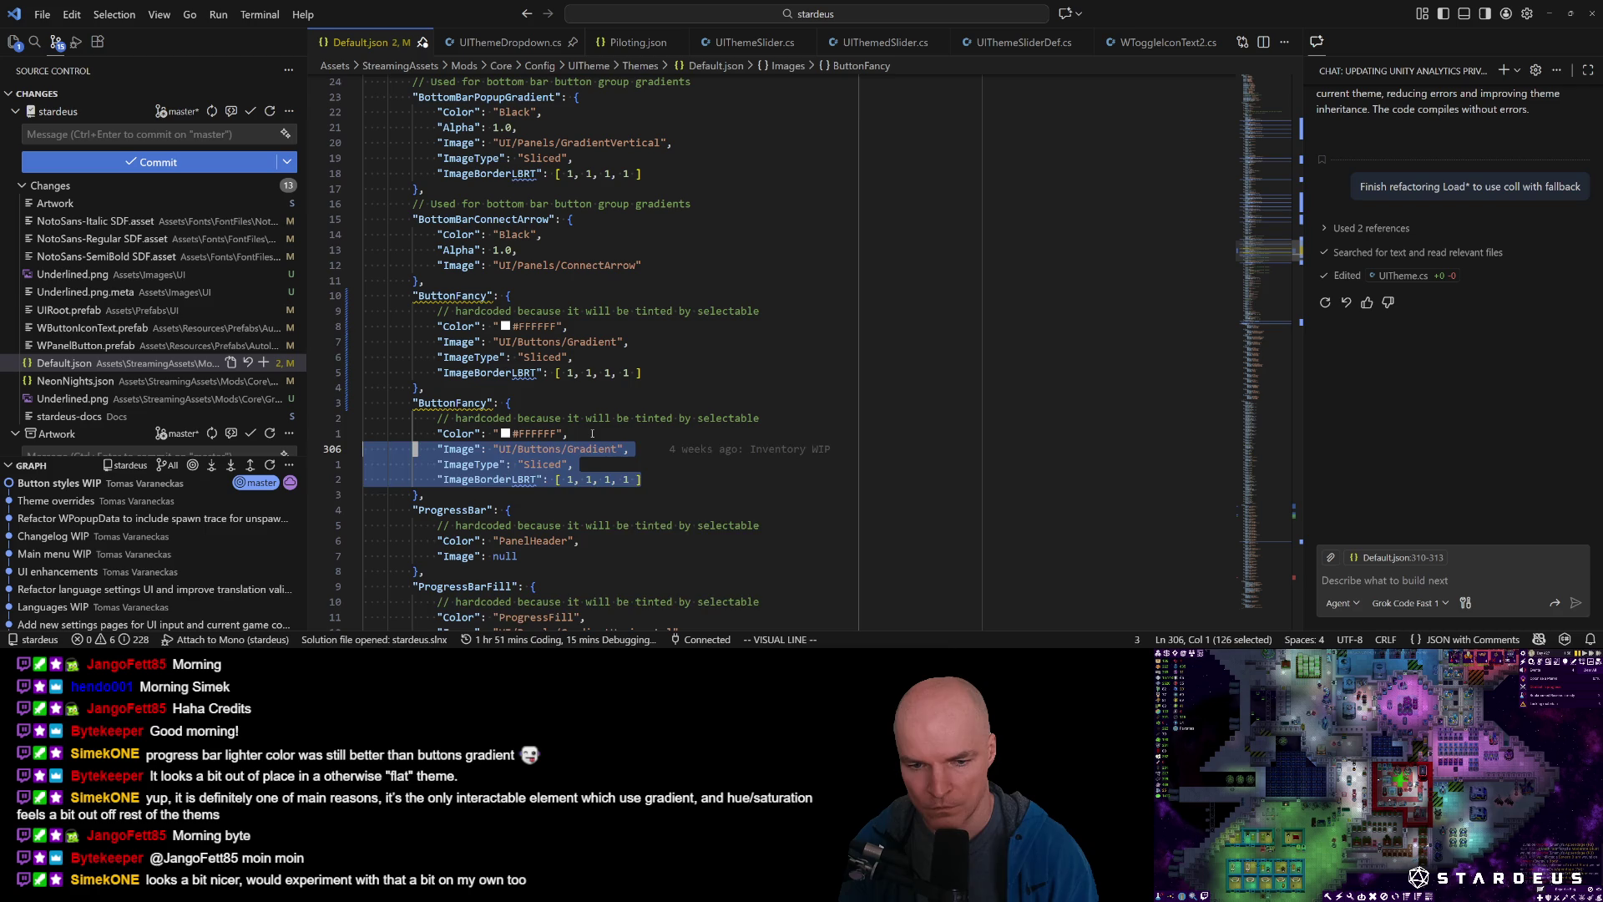
Comment out the original gradient ButtonFancy block.
{"action": "key", "text": "k"}
{"action": "key", "text": "k"}
{"action": "key", "text": "k"}
{"action": "key", "text": "shift+v"}
{"action": "key", "text": "j"}
{"action": "key", "text": "j"}
{"action": "key", "text": "j"}
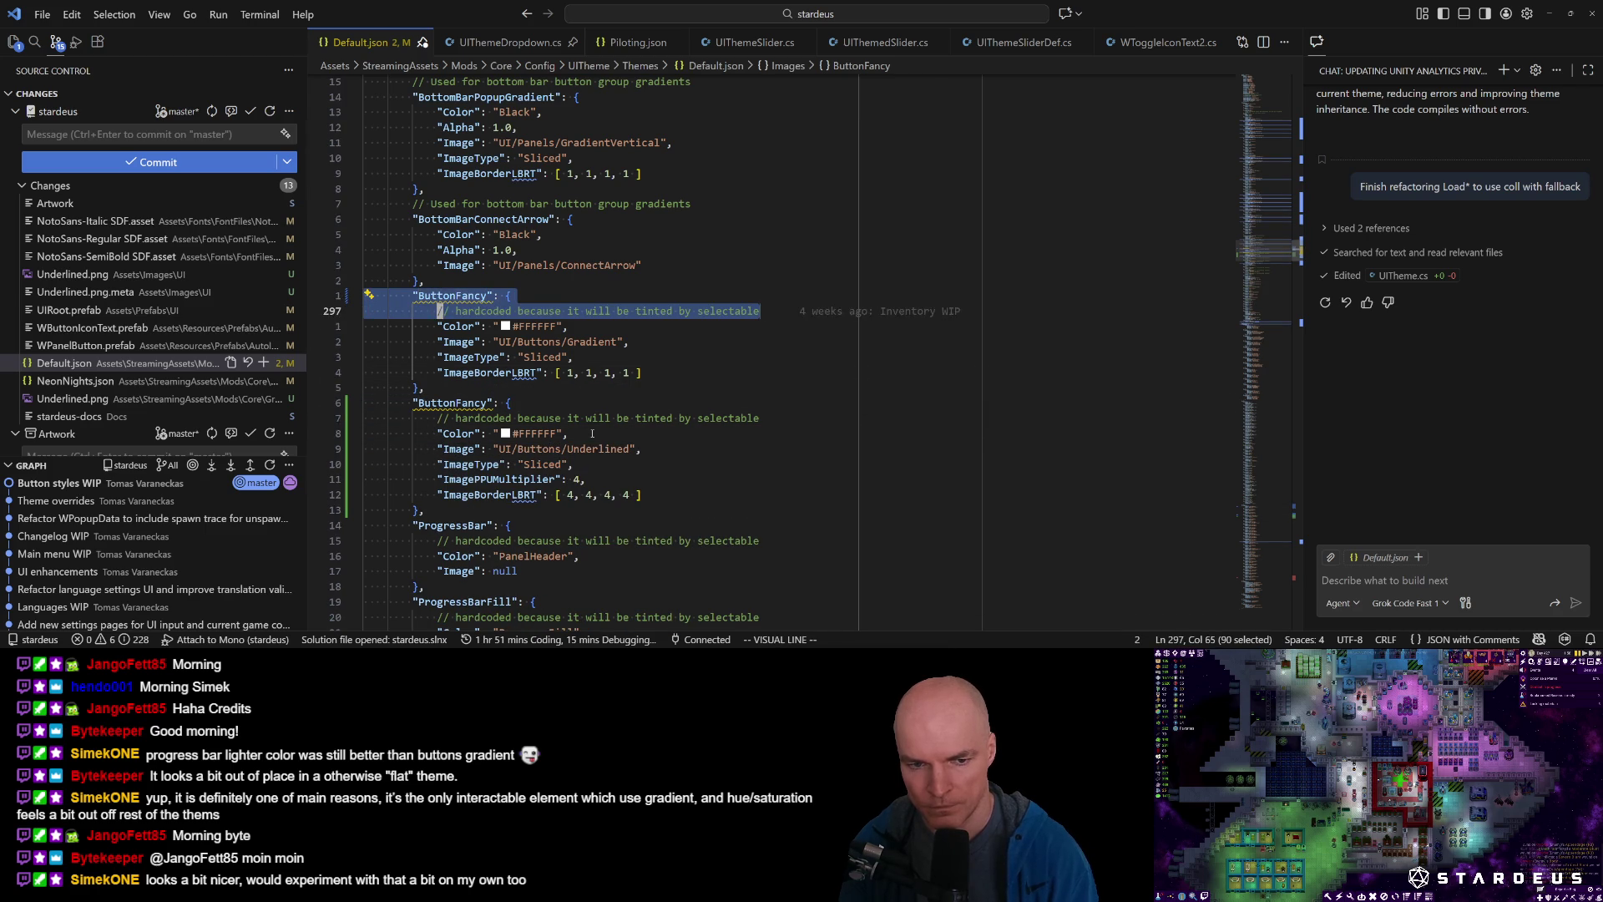
{"action": "key", "text": "ctrl+slash"}
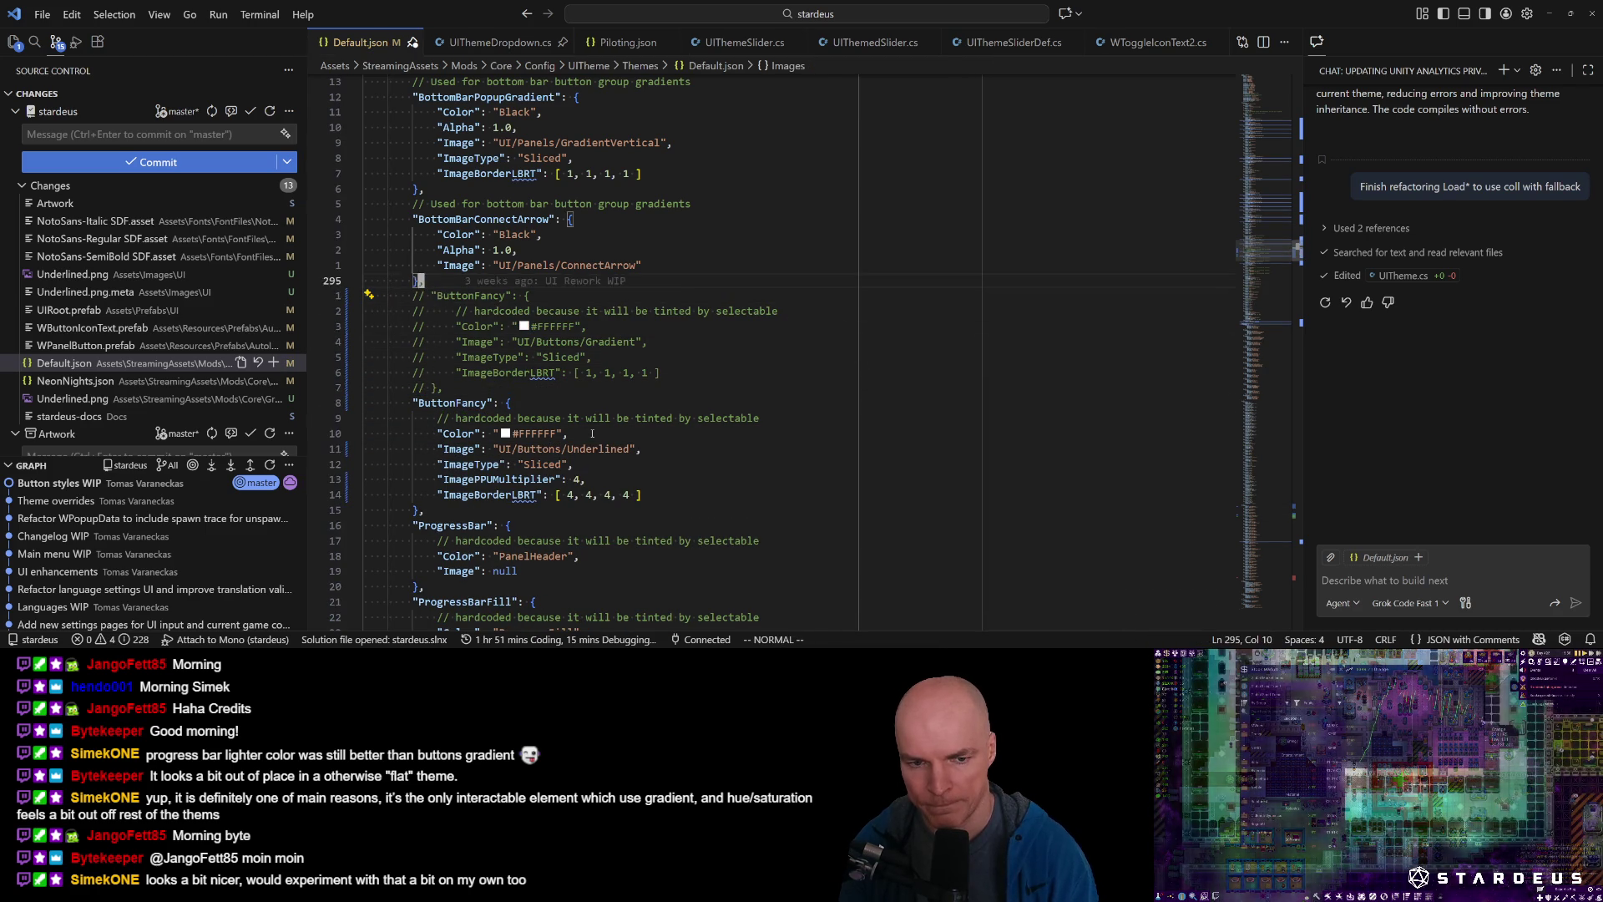
Label the old block 'Gradient version' and the new block 'Underlined version' with comments.
{"action": "key", "text": "k"}
{"action": "key", "text": "k"}
{"action": "key", "text": "k"}
{"action": "type", "text": "OGradient version"}
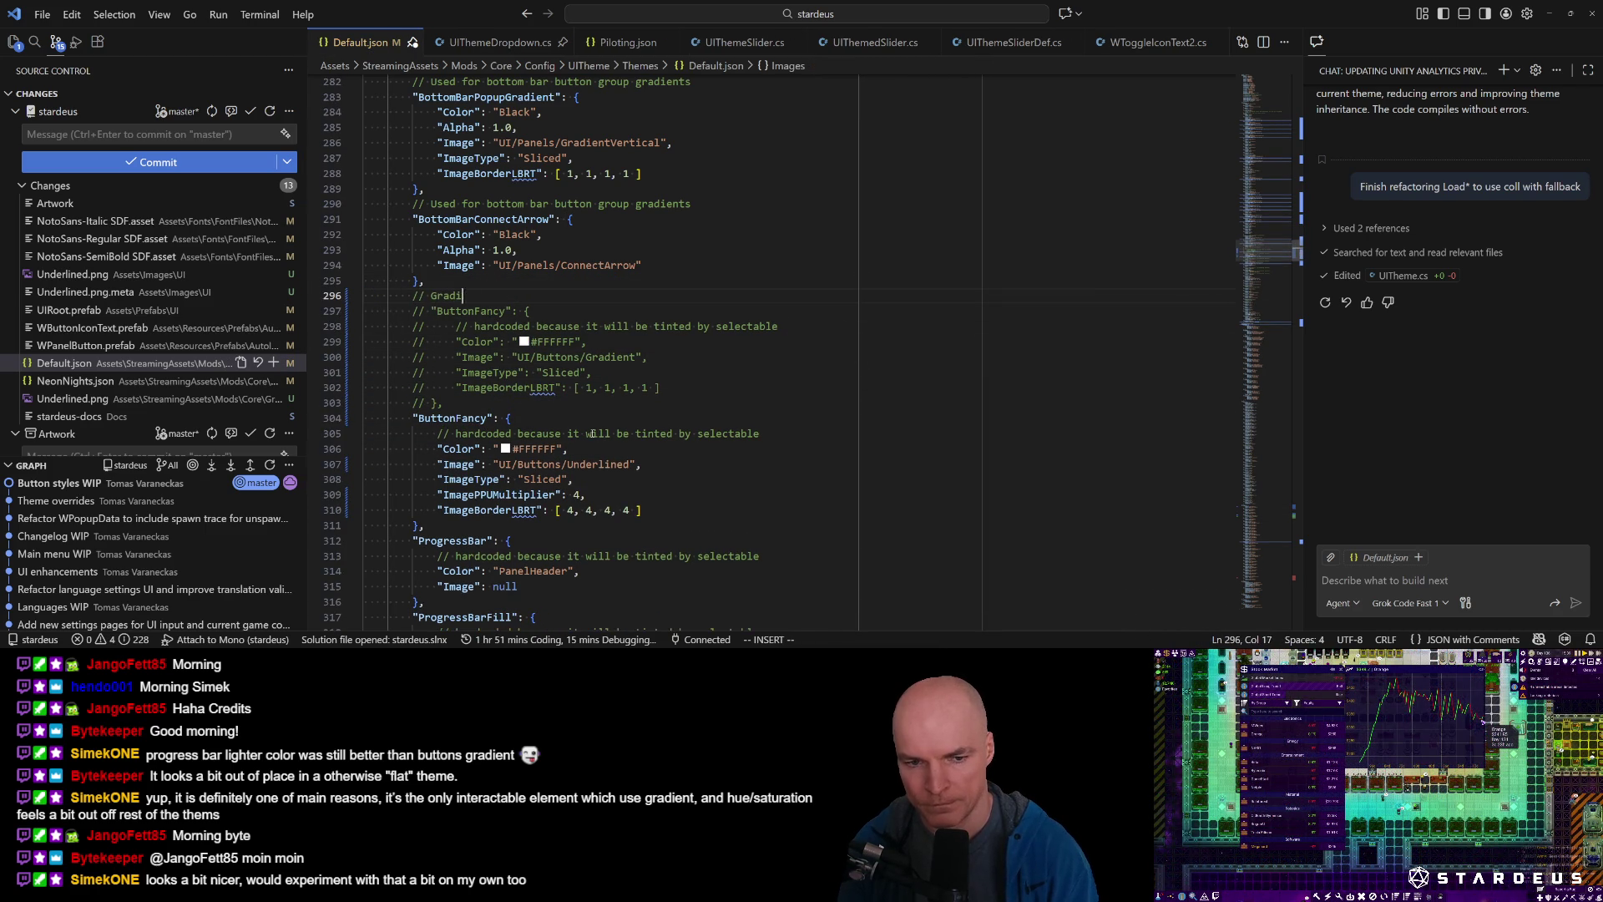
{"action": "key", "text": "Escape"}
{"action": "key", "text": "j"}
{"action": "key", "text": "j"}
{"action": "key", "text": "j"}
{"action": "type", "text": "o"}
{"action": "type", "text": "// Underline"}
{"action": "type", "text": "sion"}
{"action": "key", "text": "Escape"}
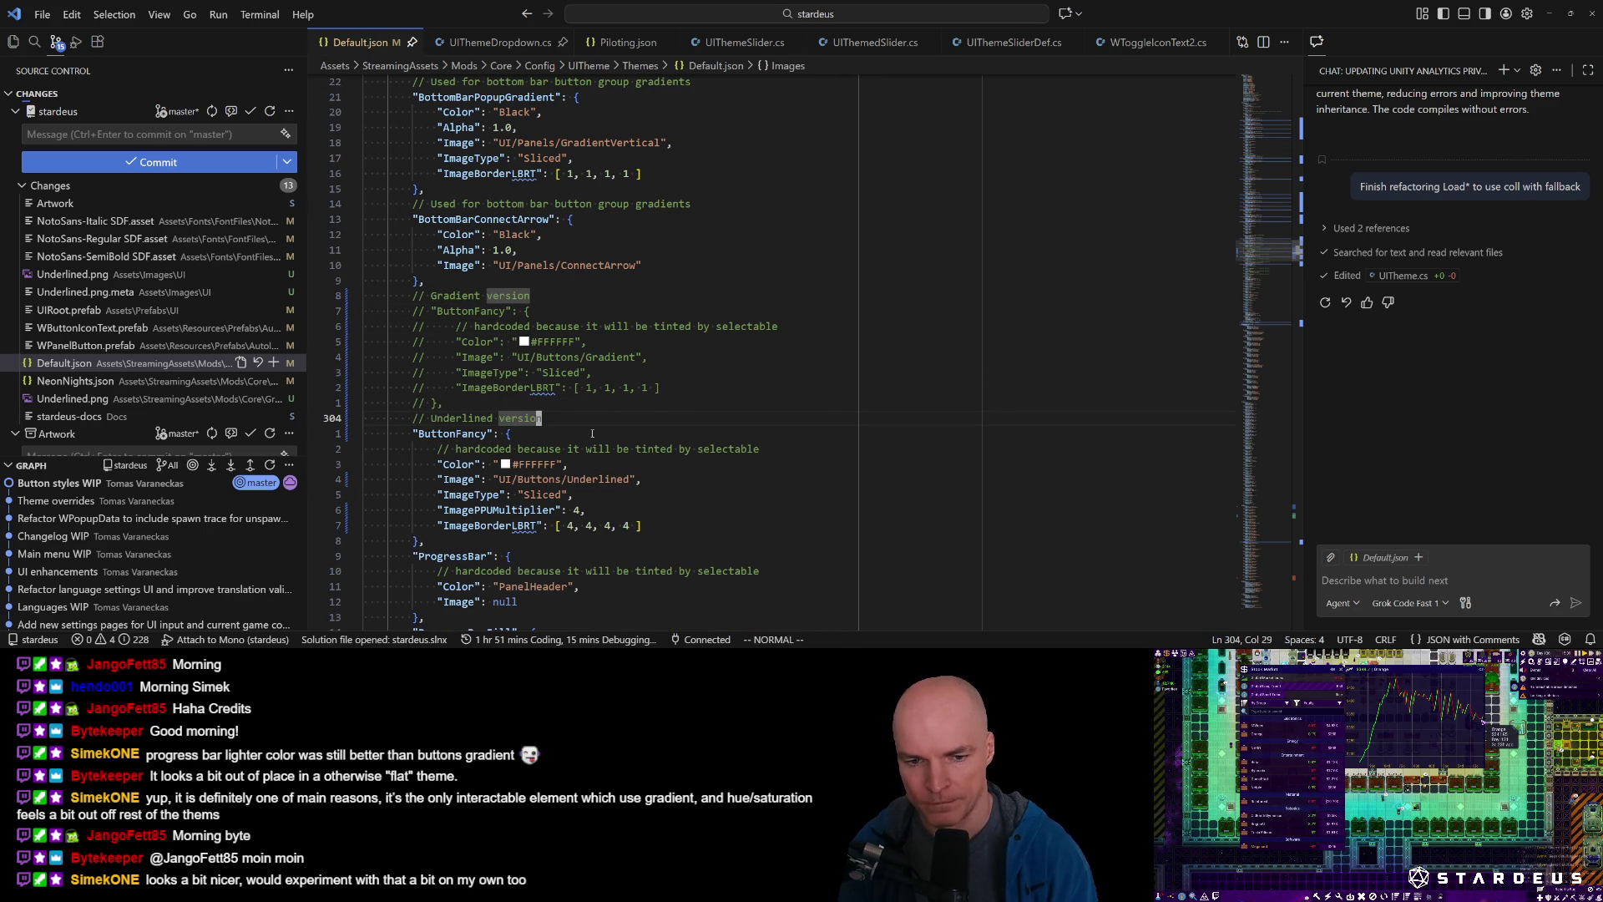
{"action": "key", "text": "alt+Tab"}
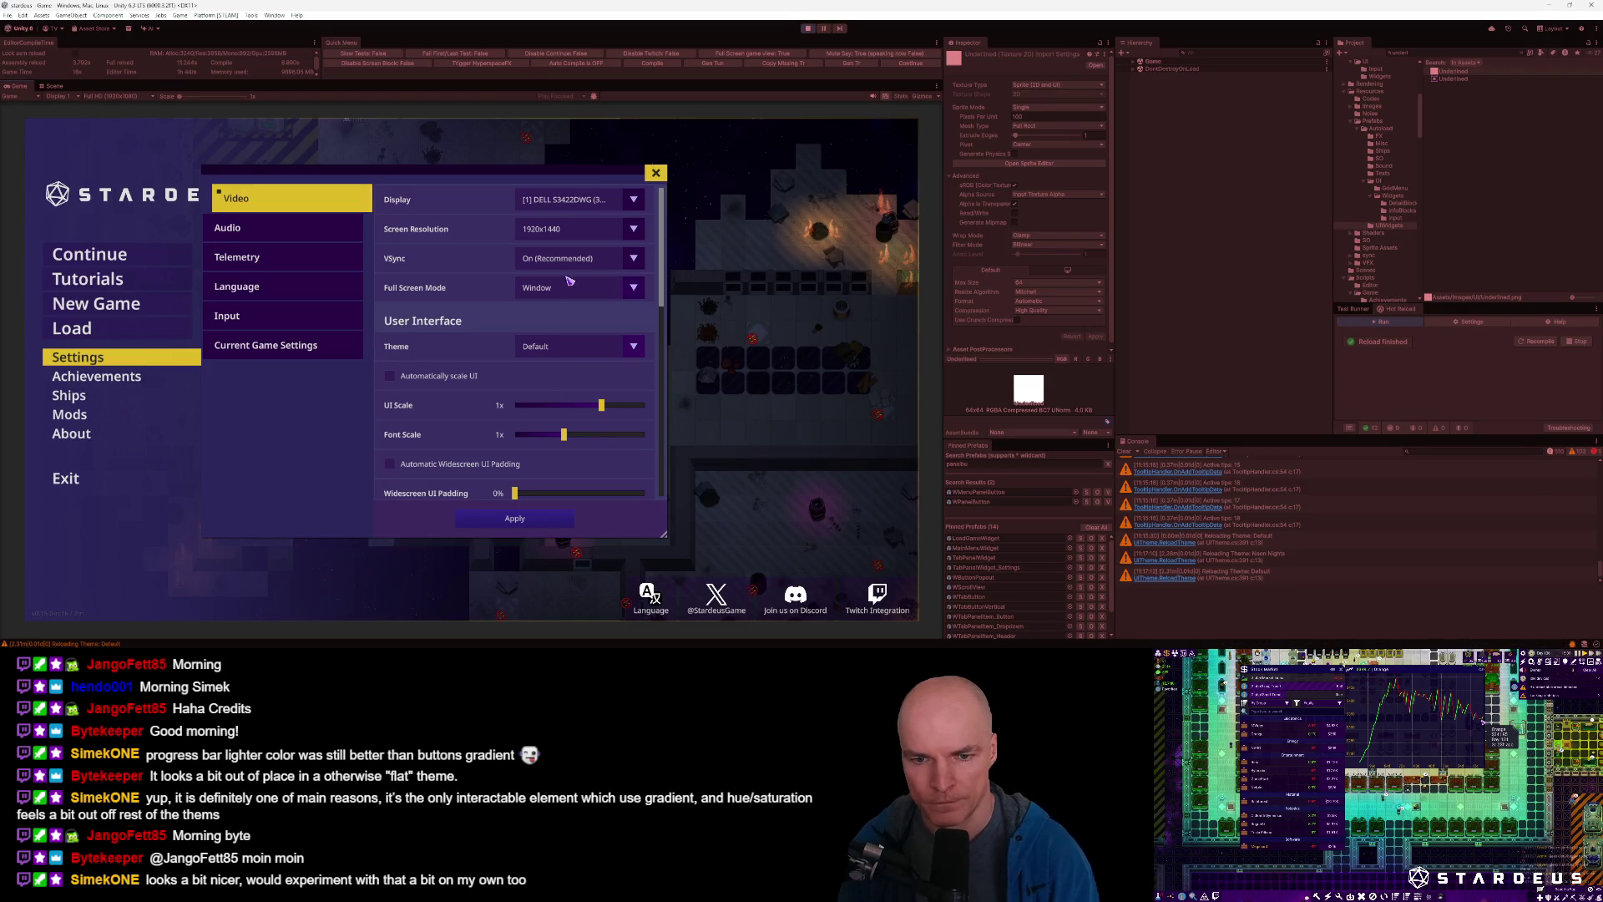
Preview the Neon Nights theme in the Theme dropdown, then switch back to Default.
{"action": "left_click", "coordinate": [544, 349]}
{"action": "left_click", "coordinate": [547, 371]}
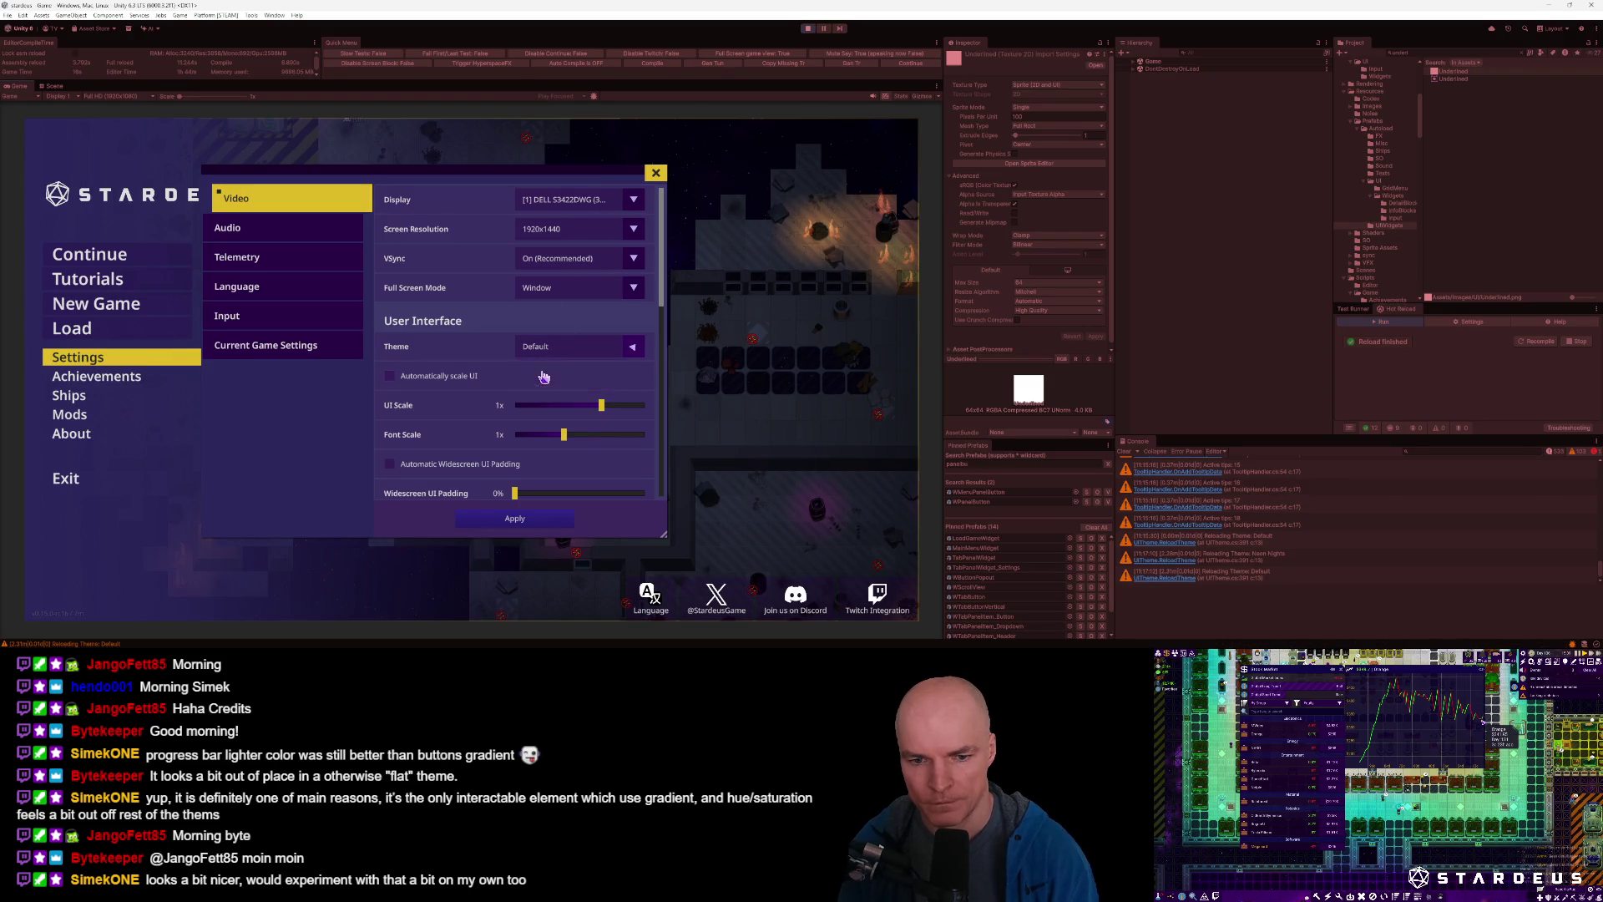
{"action": "left_click", "coordinate": [548, 346]}
{"action": "left_click", "coordinate": [547, 383]}
{"action": "left_click", "coordinate": [546, 346]}
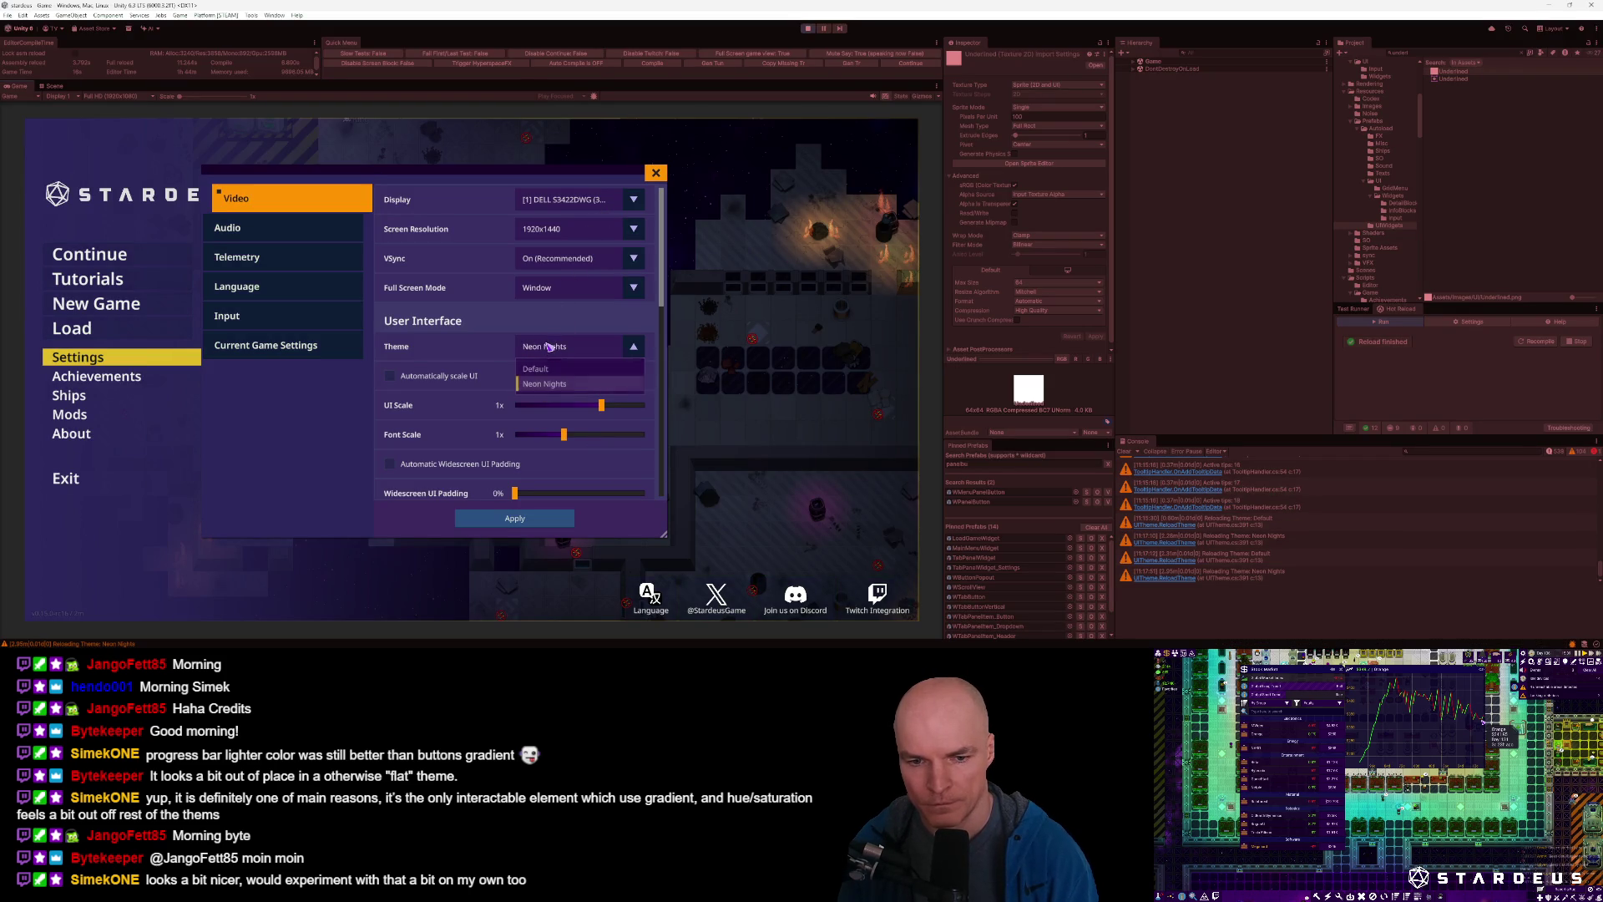
{"action": "left_click", "coordinate": [544, 369]}
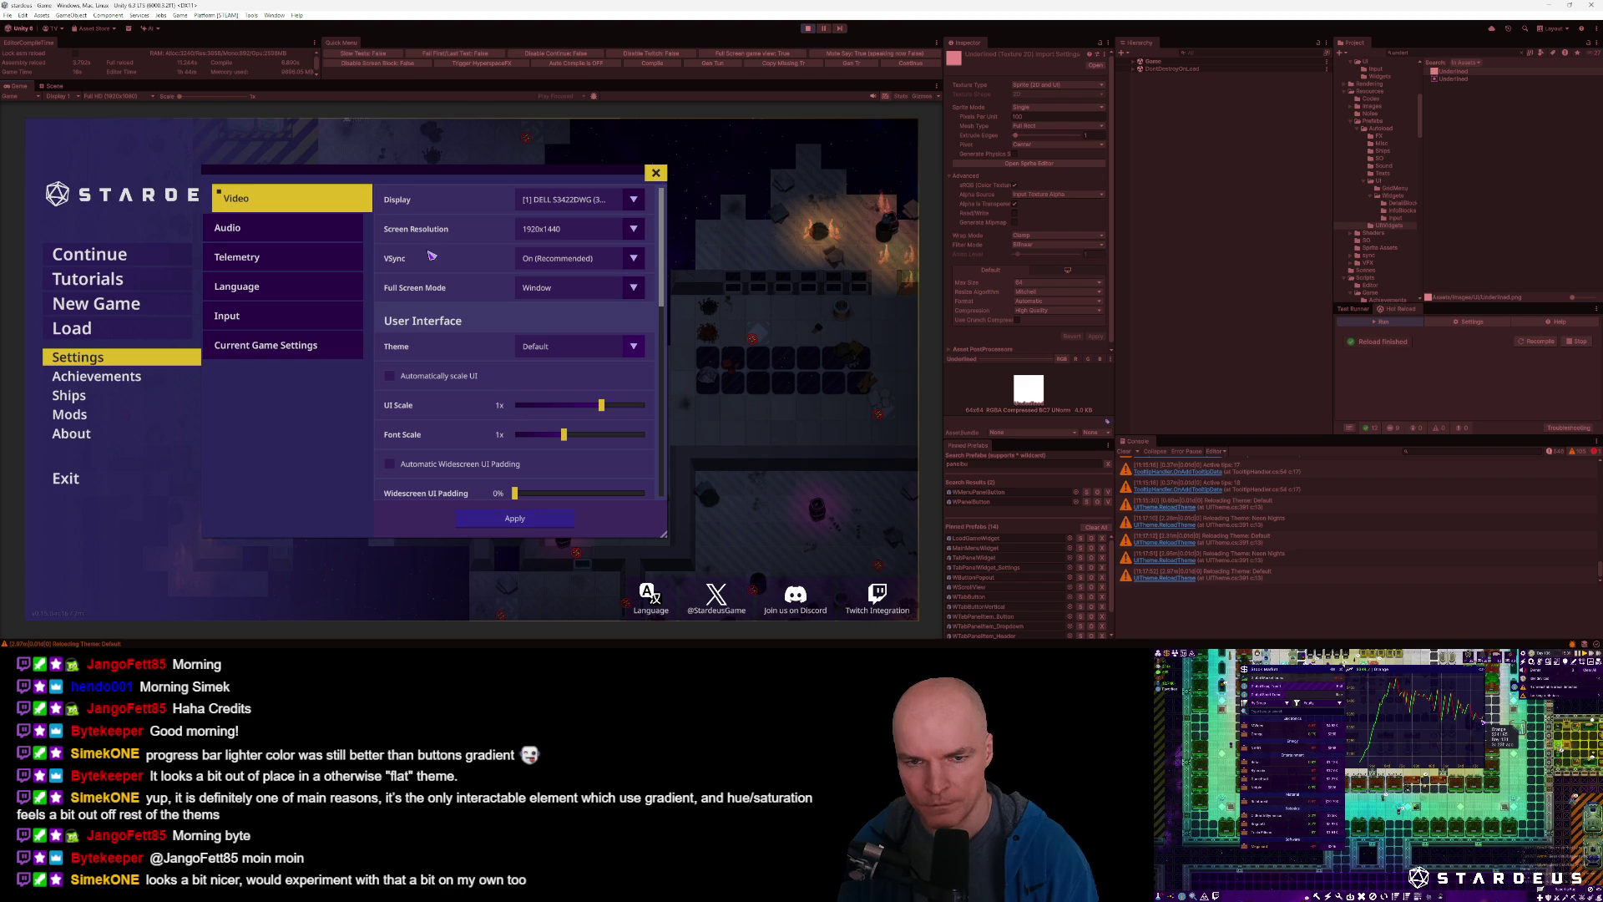
Close Settings, continue the saved game and dismiss the firefighting hint.
{"action": "left_click", "coordinate": [656, 173]}
{"action": "left_click", "coordinate": [130, 264]}
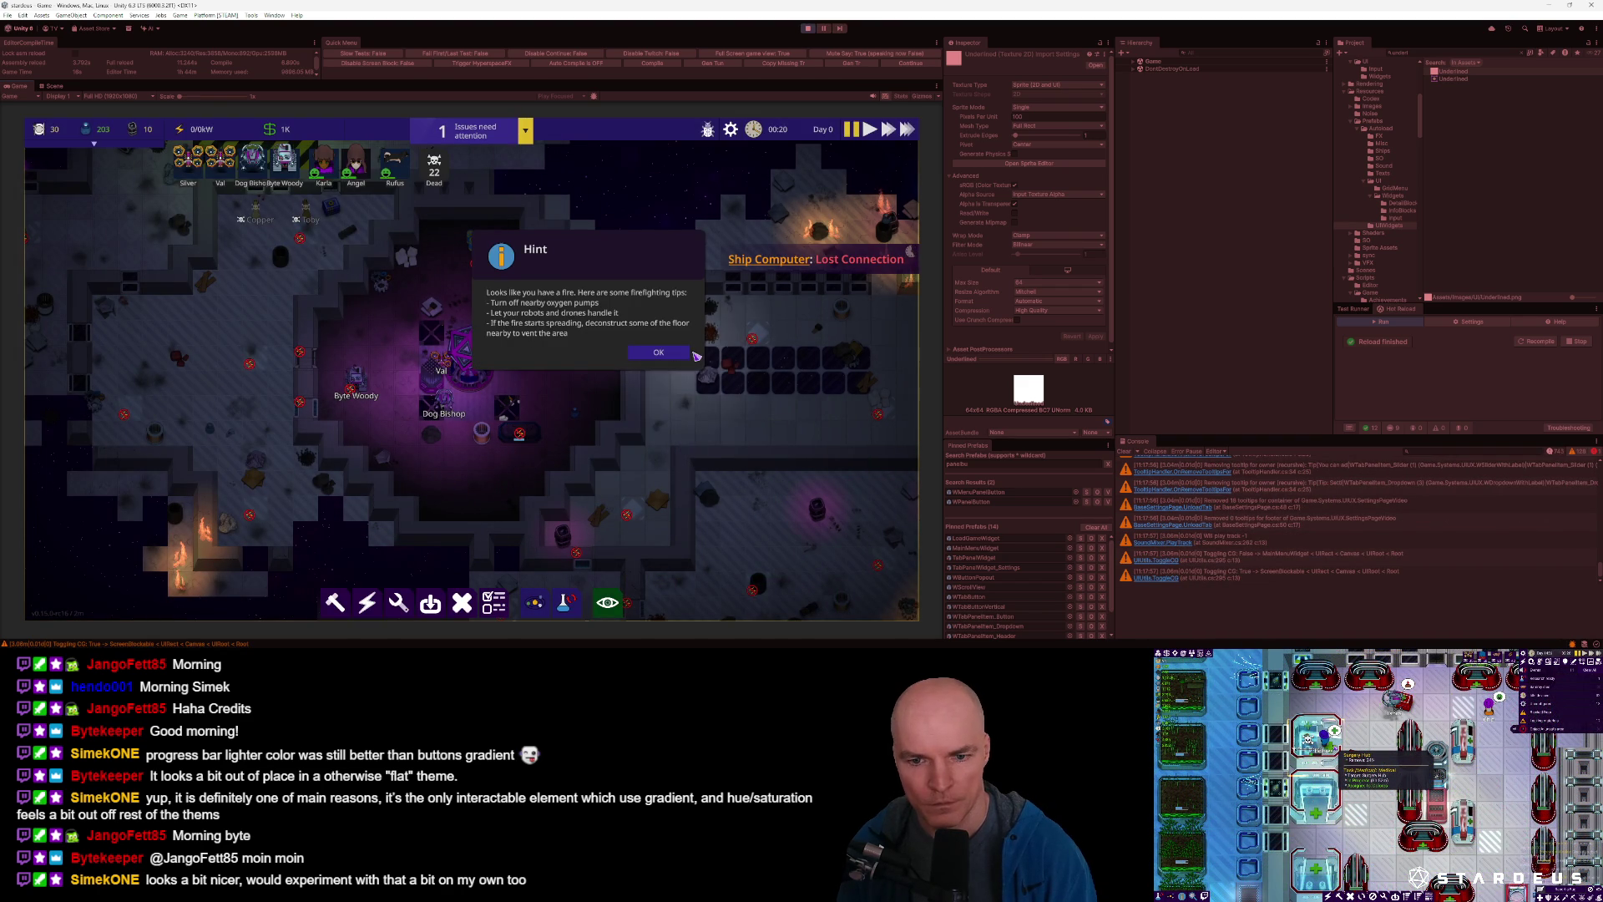
{"action": "left_click", "coordinate": [658, 352]}
Open the inventory resource list and expand then collapse the issues needing attention.
{"action": "left_click", "coordinate": [102, 134]}
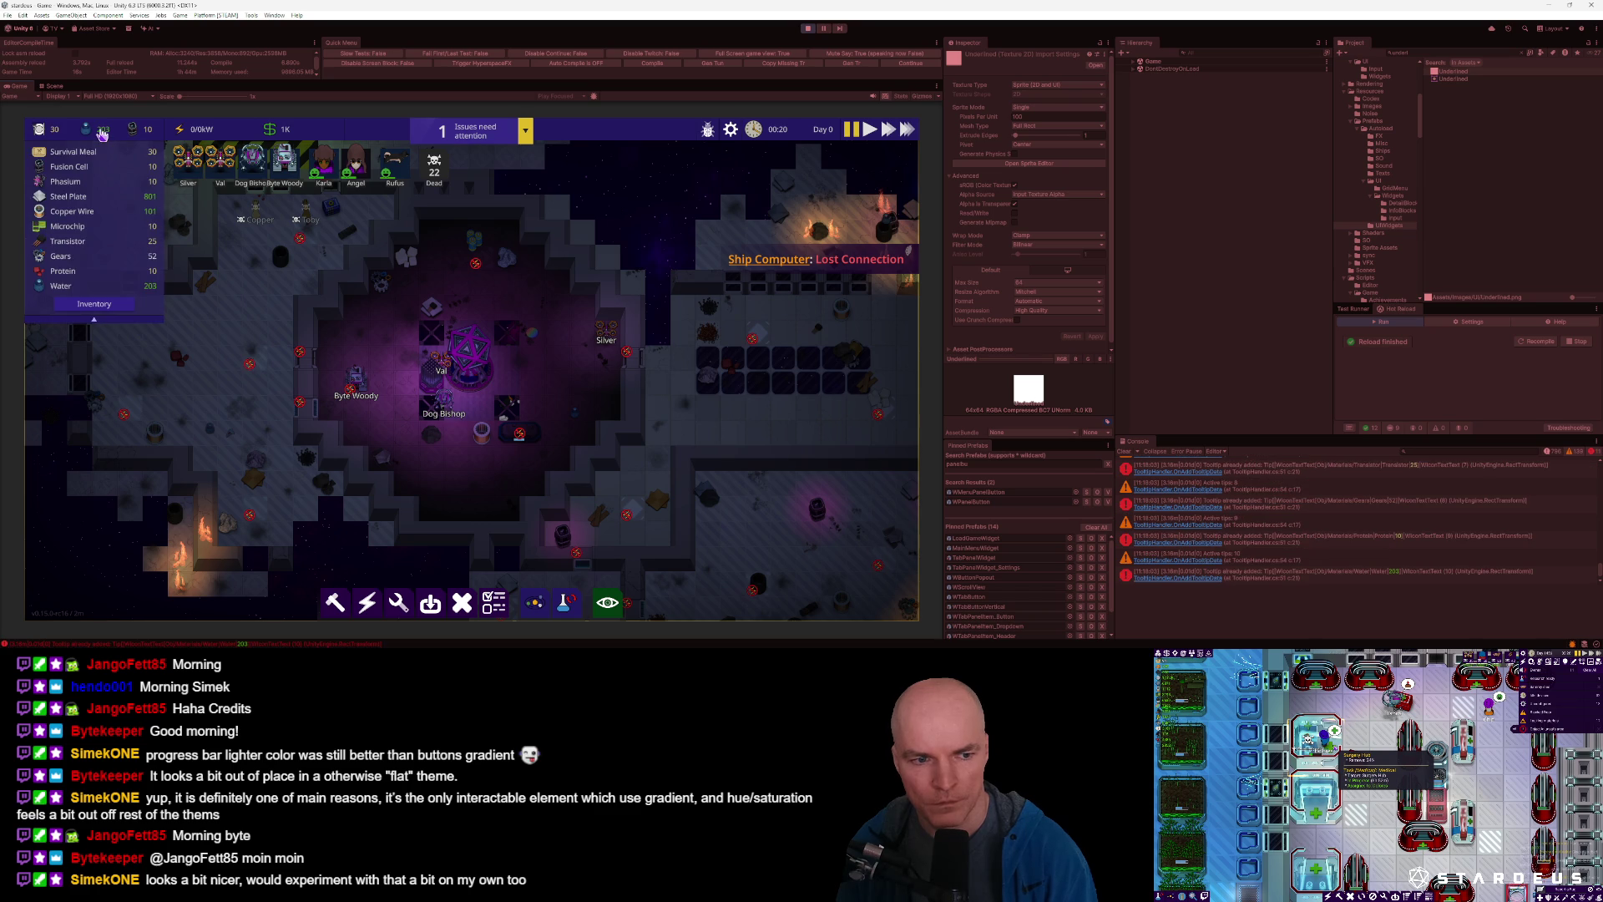
{"action": "mouse_move", "coordinate": [278, 263]}
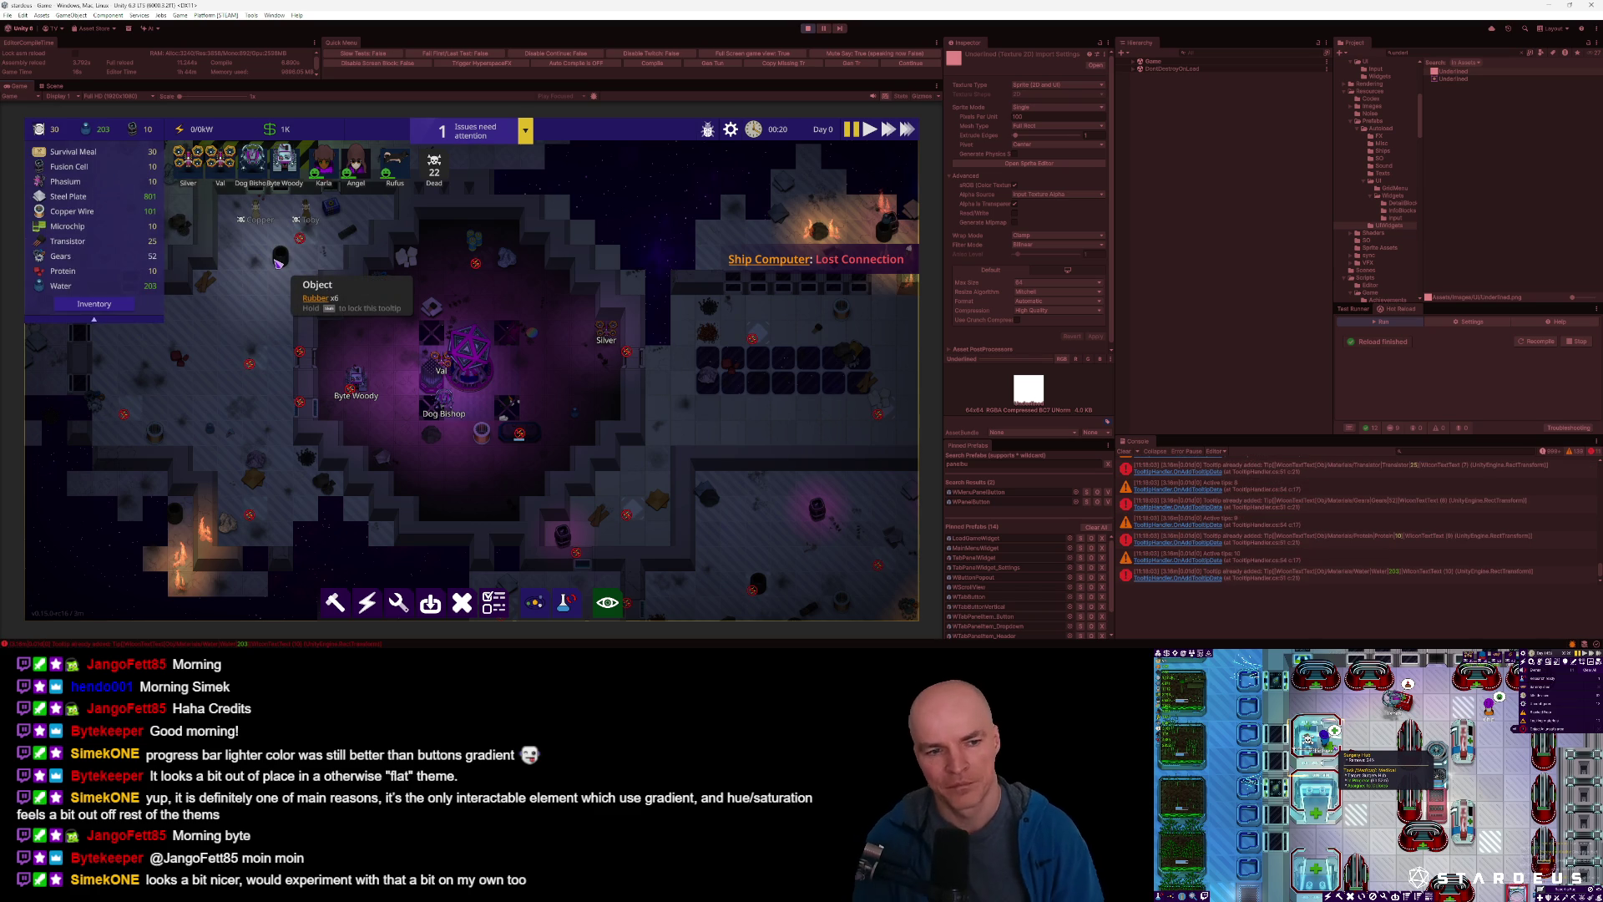
{"action": "left_click", "coordinate": [526, 132]}
{"action": "left_click", "coordinate": [526, 132]}
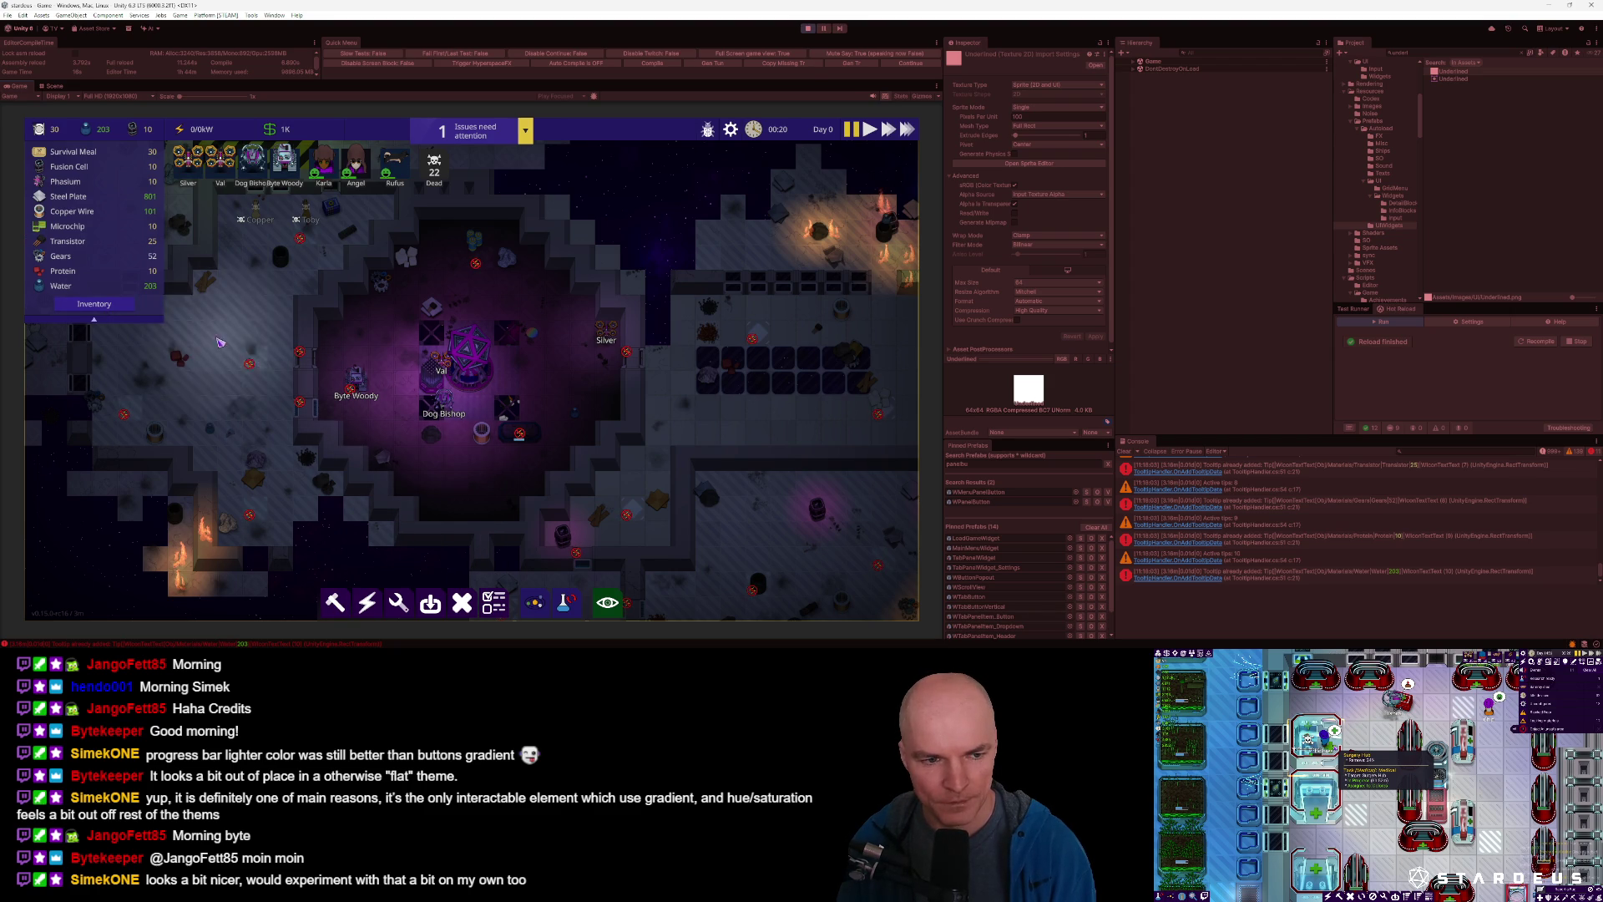
{"action": "left_click", "coordinate": [117, 309]}
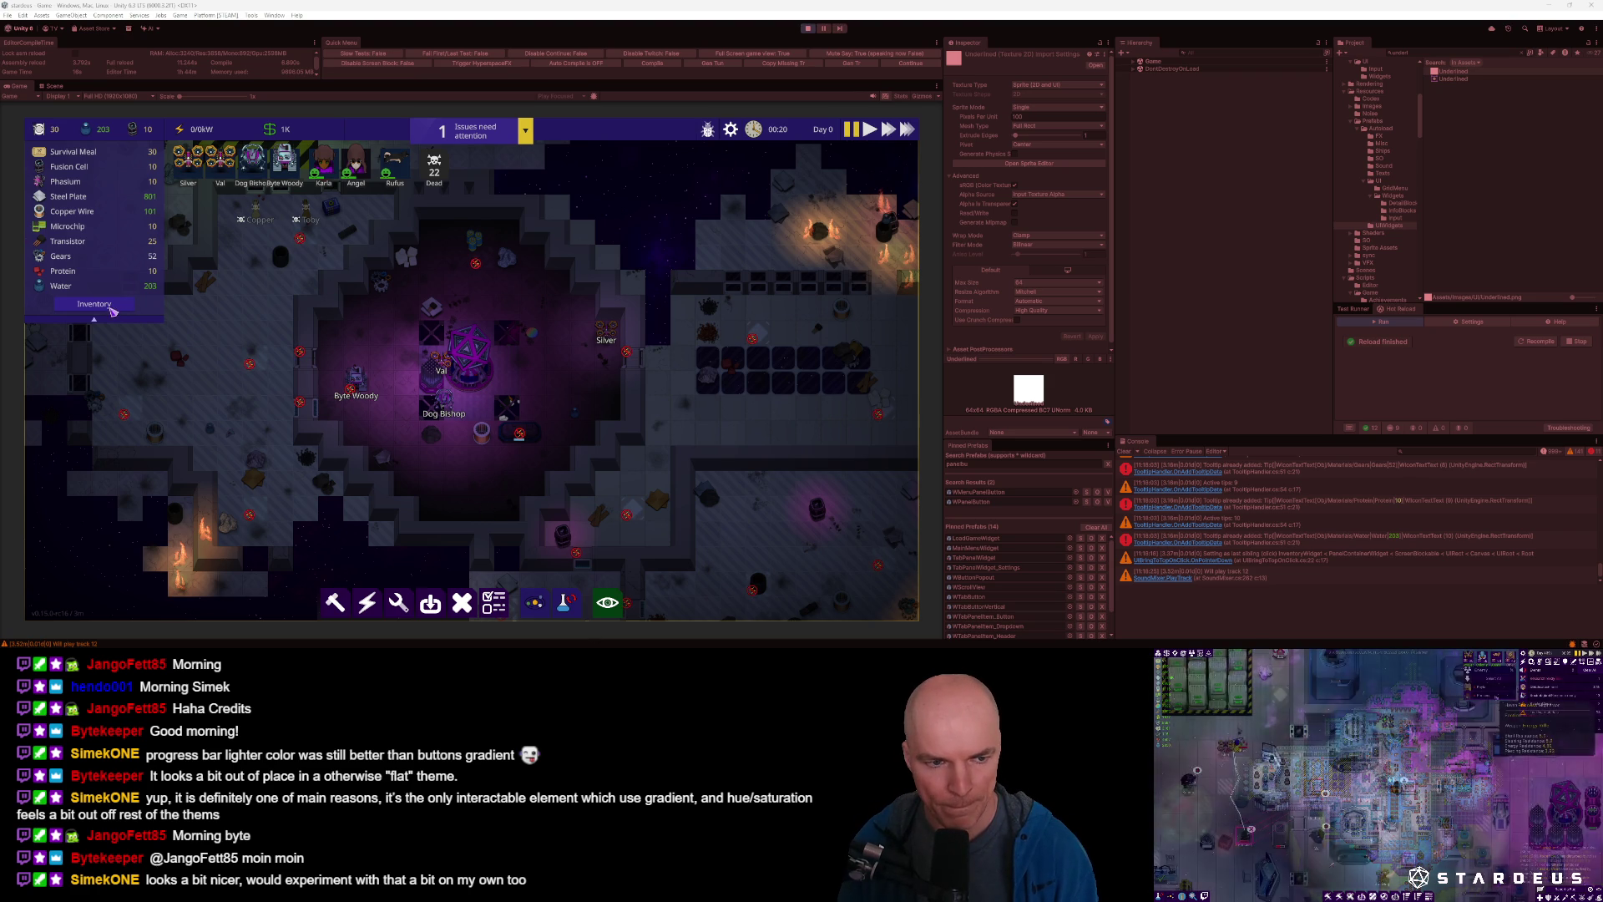
Collapse the inventory, open the game's Settings from the Escape menu and scroll the Video tab.
{"action": "left_click", "coordinate": [49, 131]}
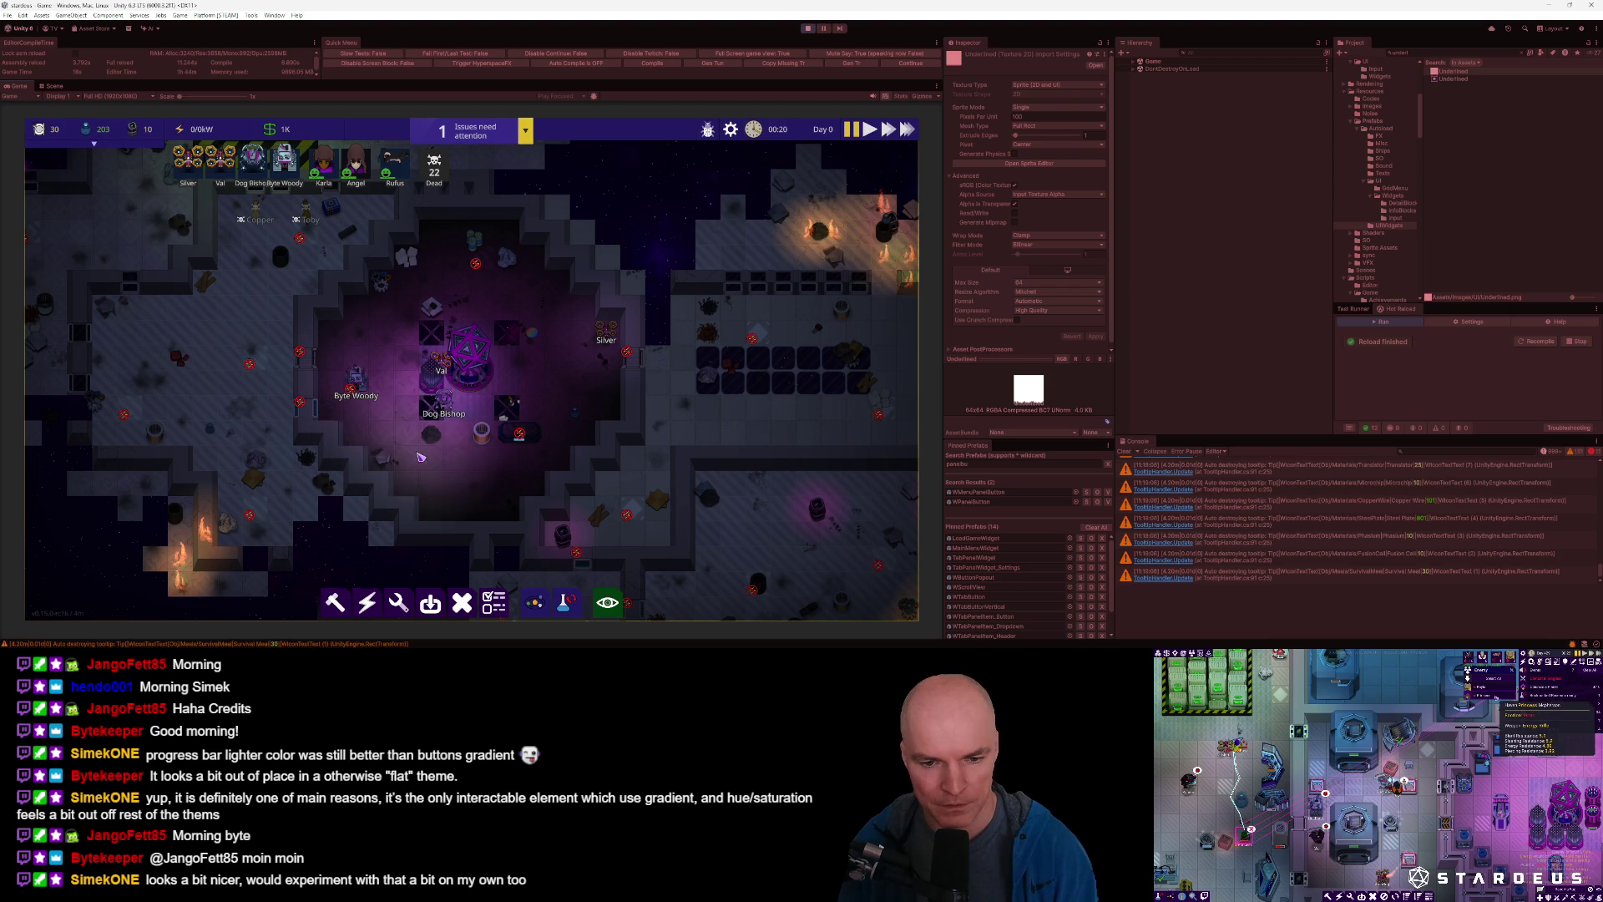
{"action": "key", "text": "Escape"}
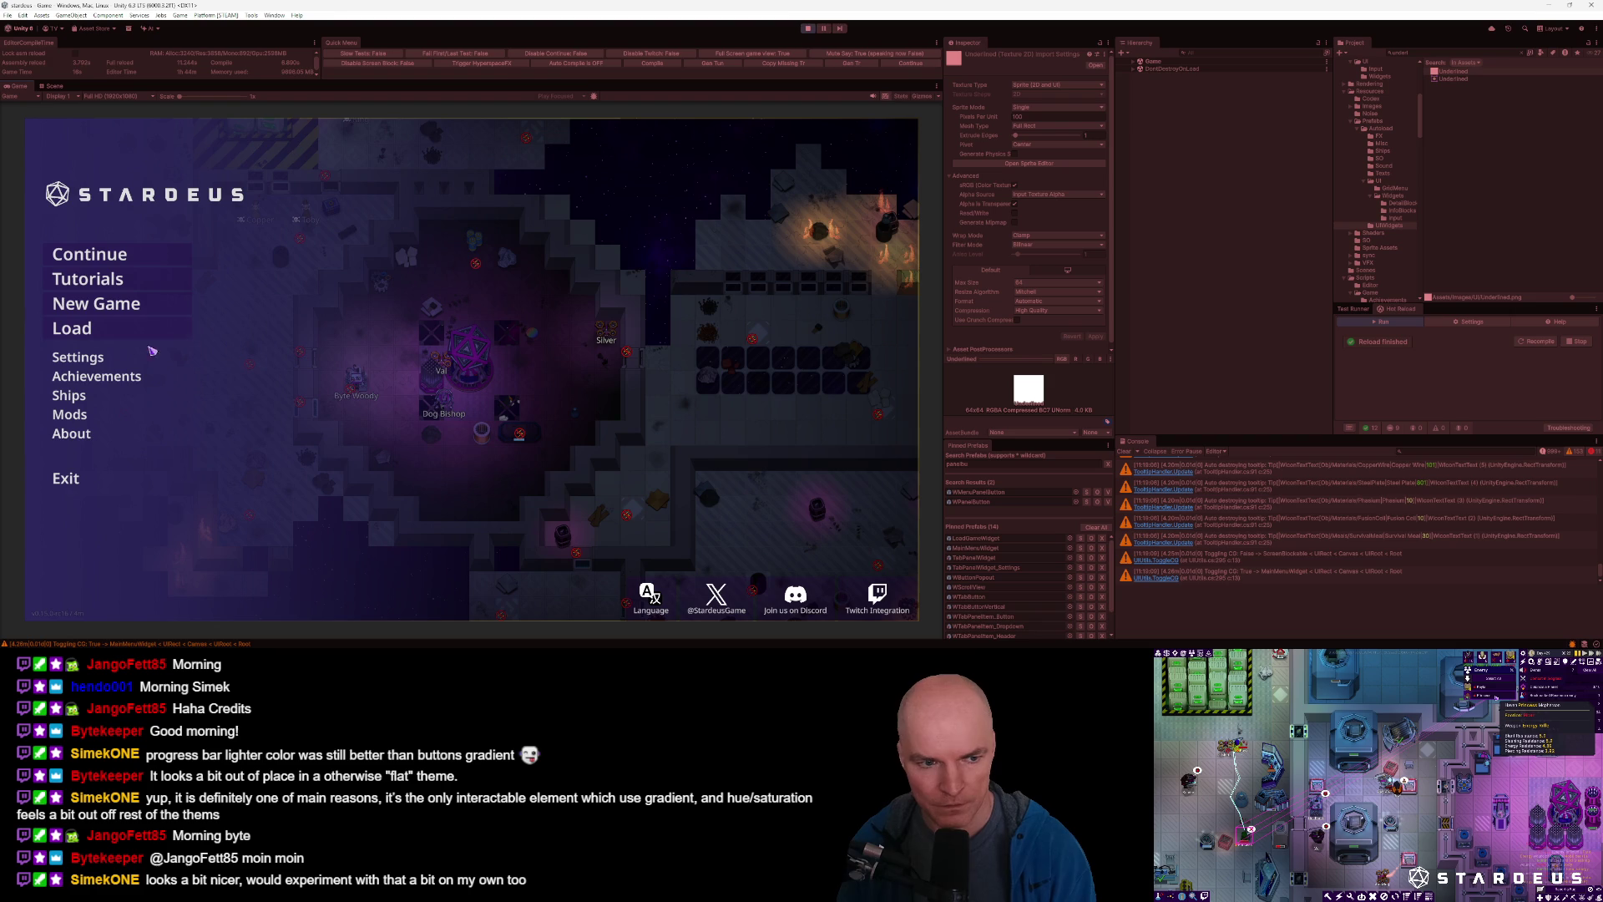
{"action": "left_click", "coordinate": [83, 359]}
{"action": "scroll", "coordinate": [498, 392], "scroll_direction": "up", "scroll_amount": 1}
{"action": "scroll", "coordinate": [501, 417], "scroll_direction": "down", "scroll_amount": 2}
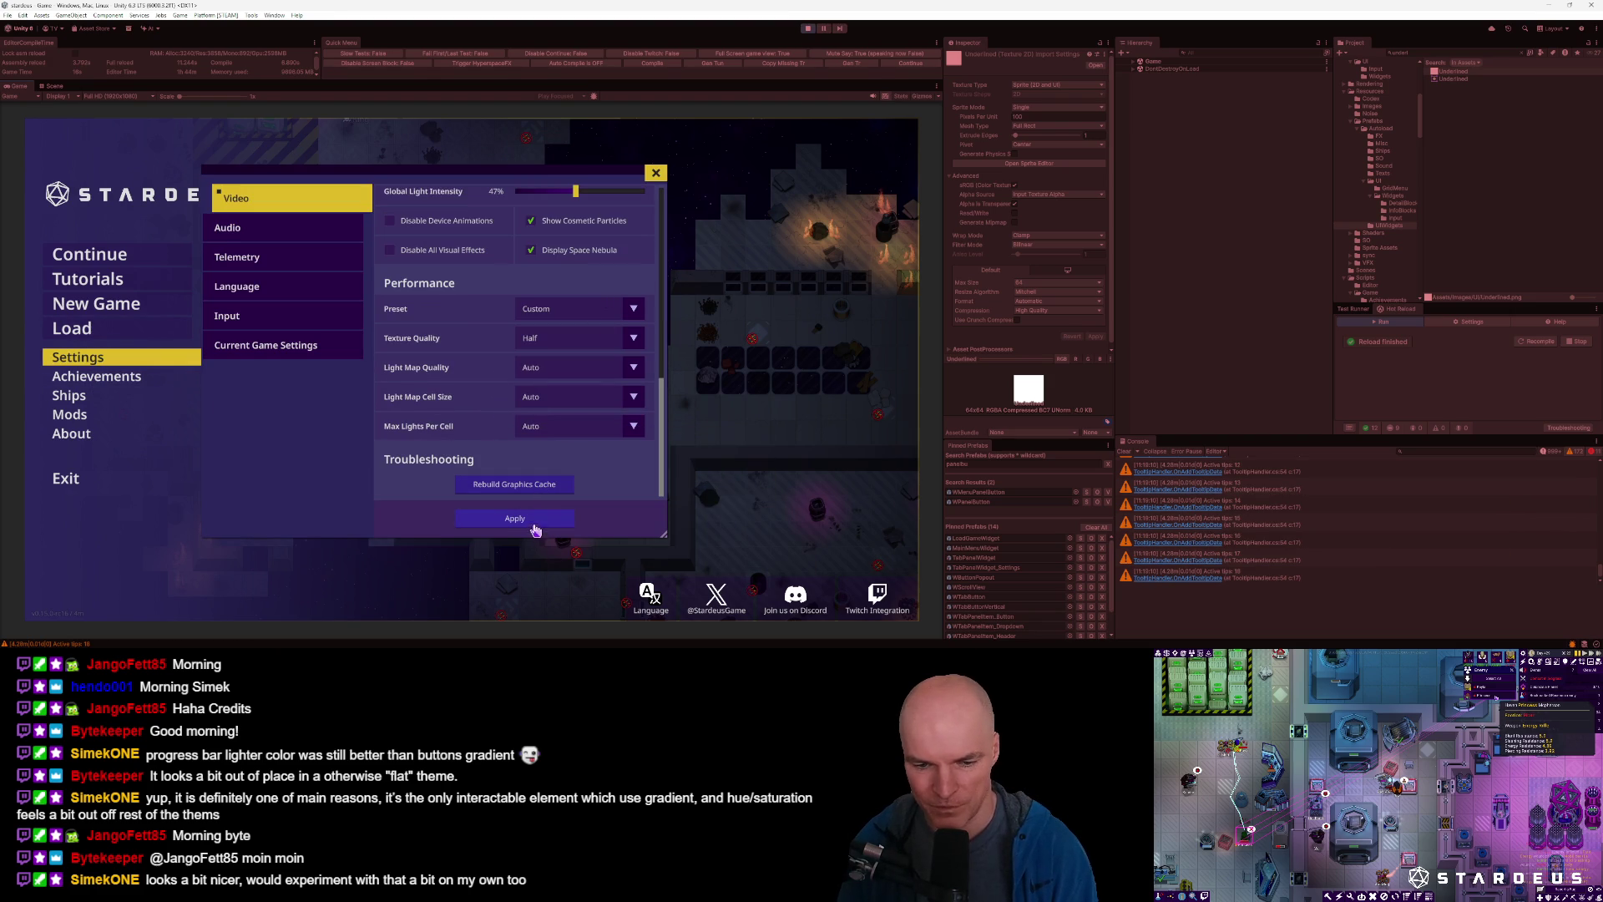
{"action": "key", "text": "alt+Tab"}
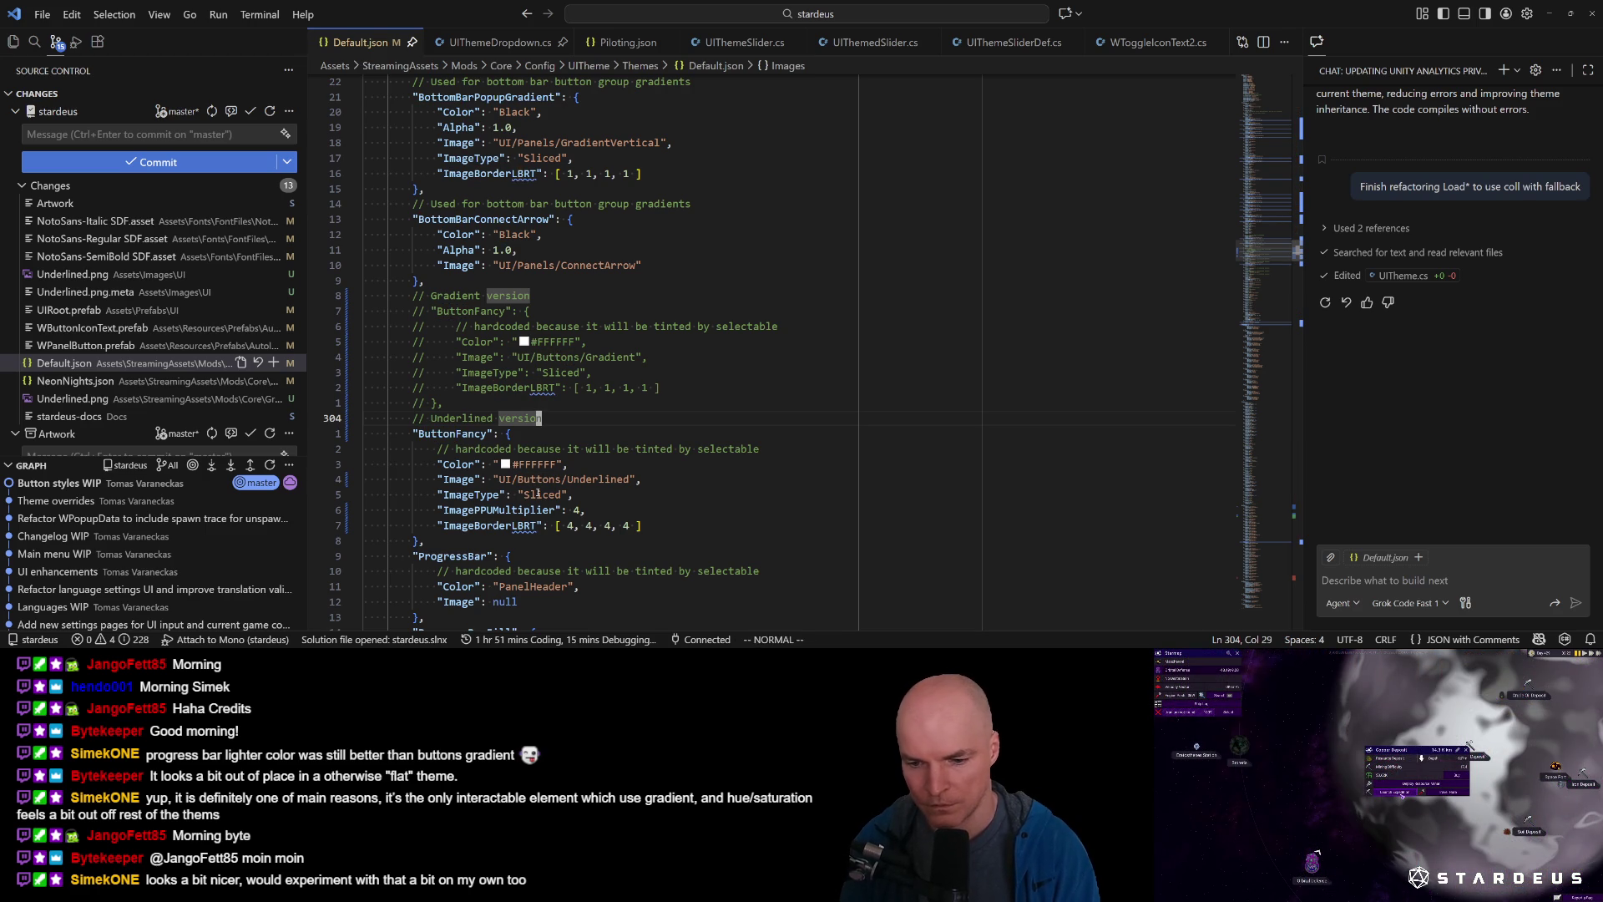
Locate the ButtonPanelGrad colour definition and its usages in Default.json.
{"action": "type", "text": "/Gradi"}
{"action": "key", "text": "Escape"}
{"action": "key", "text": "g"}
{"action": "key", "text": "g"}
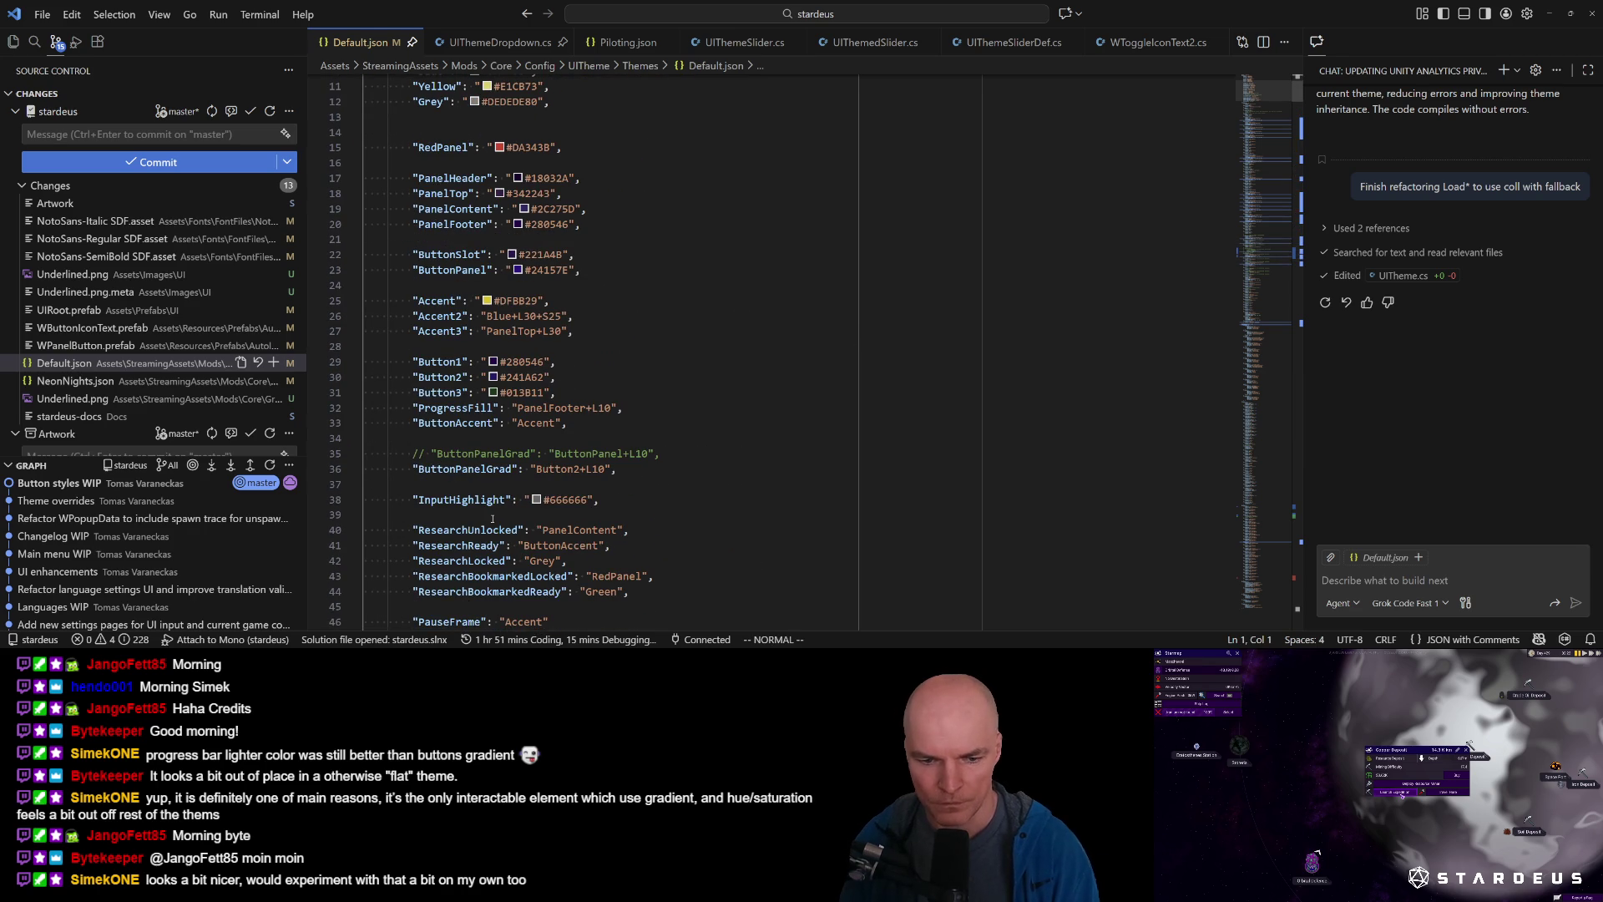
{"action": "left_click", "coordinate": [466, 469]}
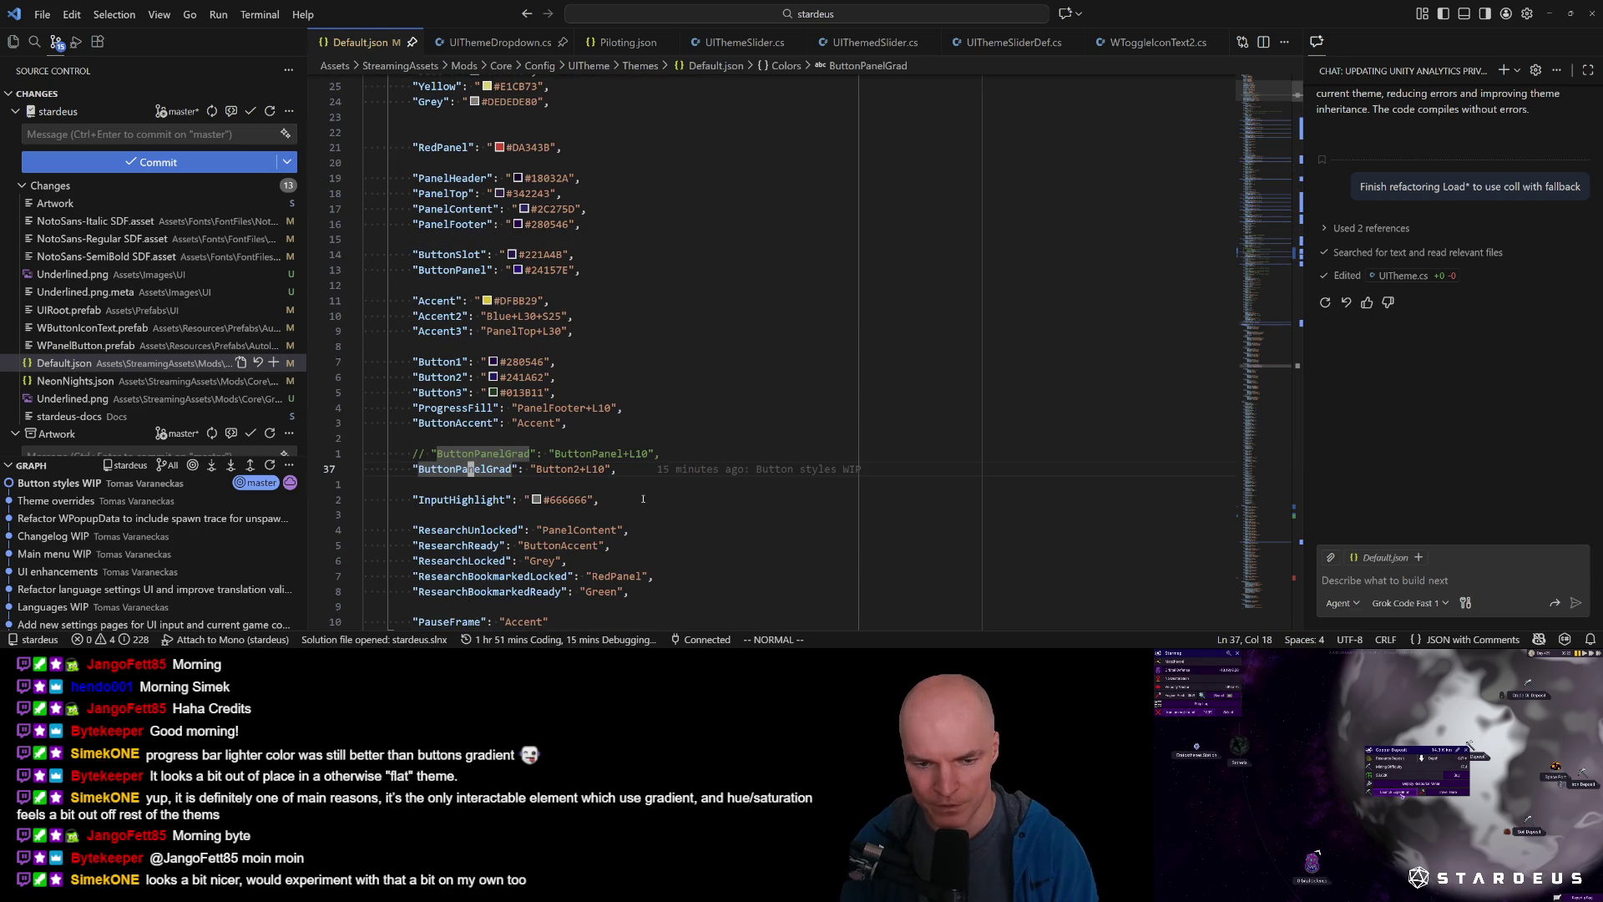
{"action": "key", "text": "shift+3"}
{"action": "key", "text": "n"}
{"action": "key", "text": "n"}
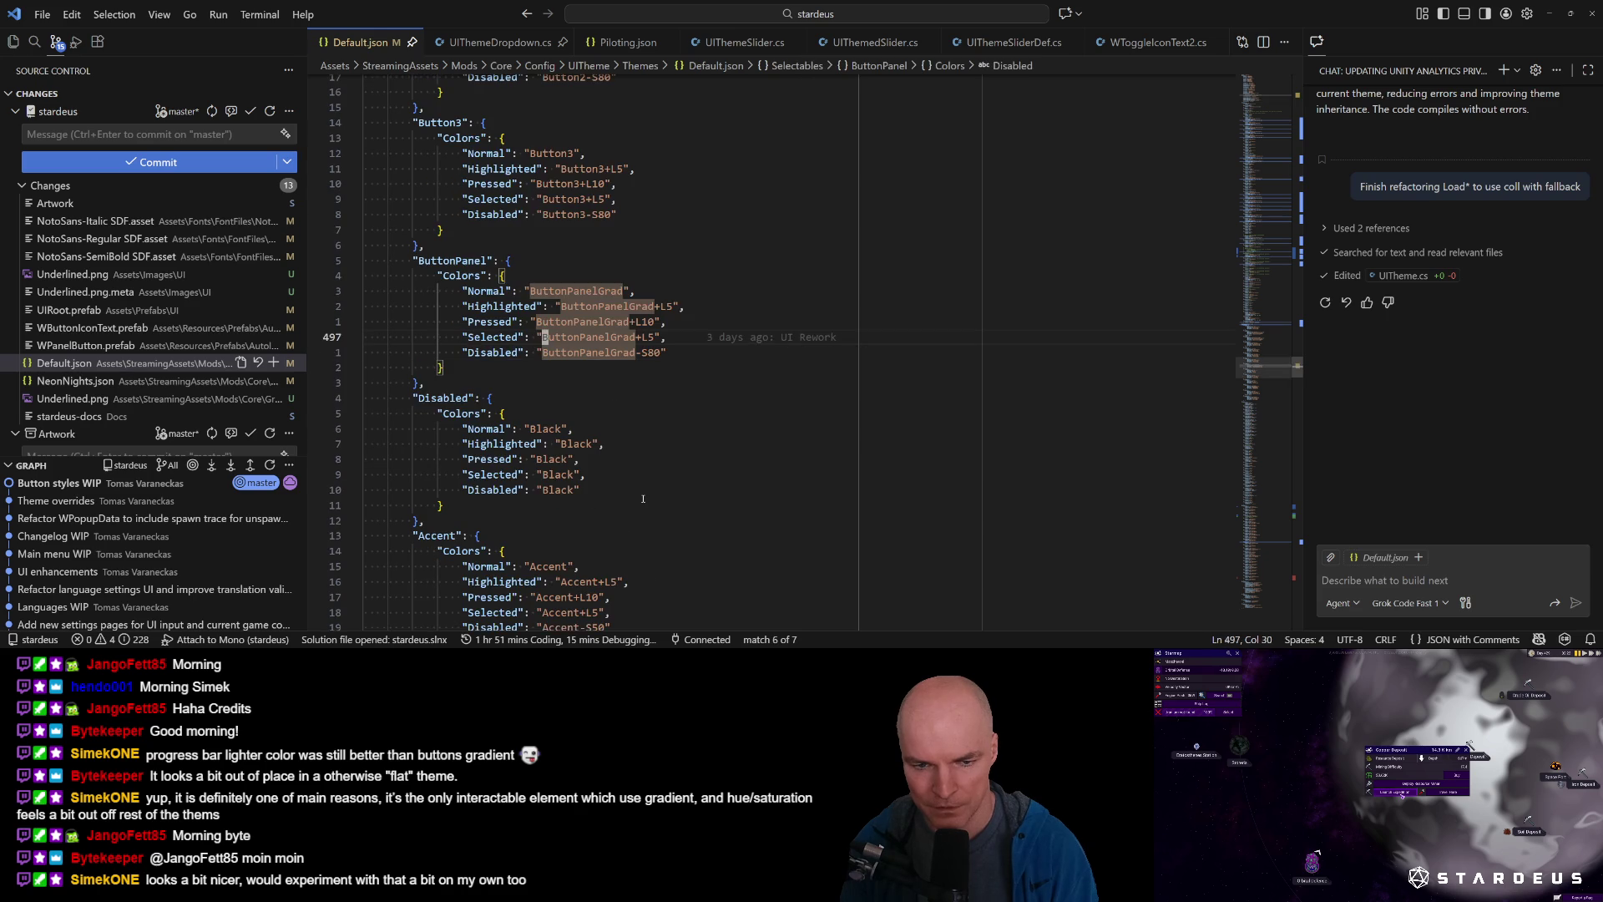
{"action": "key", "text": "shift+n"}
{"action": "key", "text": "shift+n"}
{"action": "key", "text": "shift+n"}
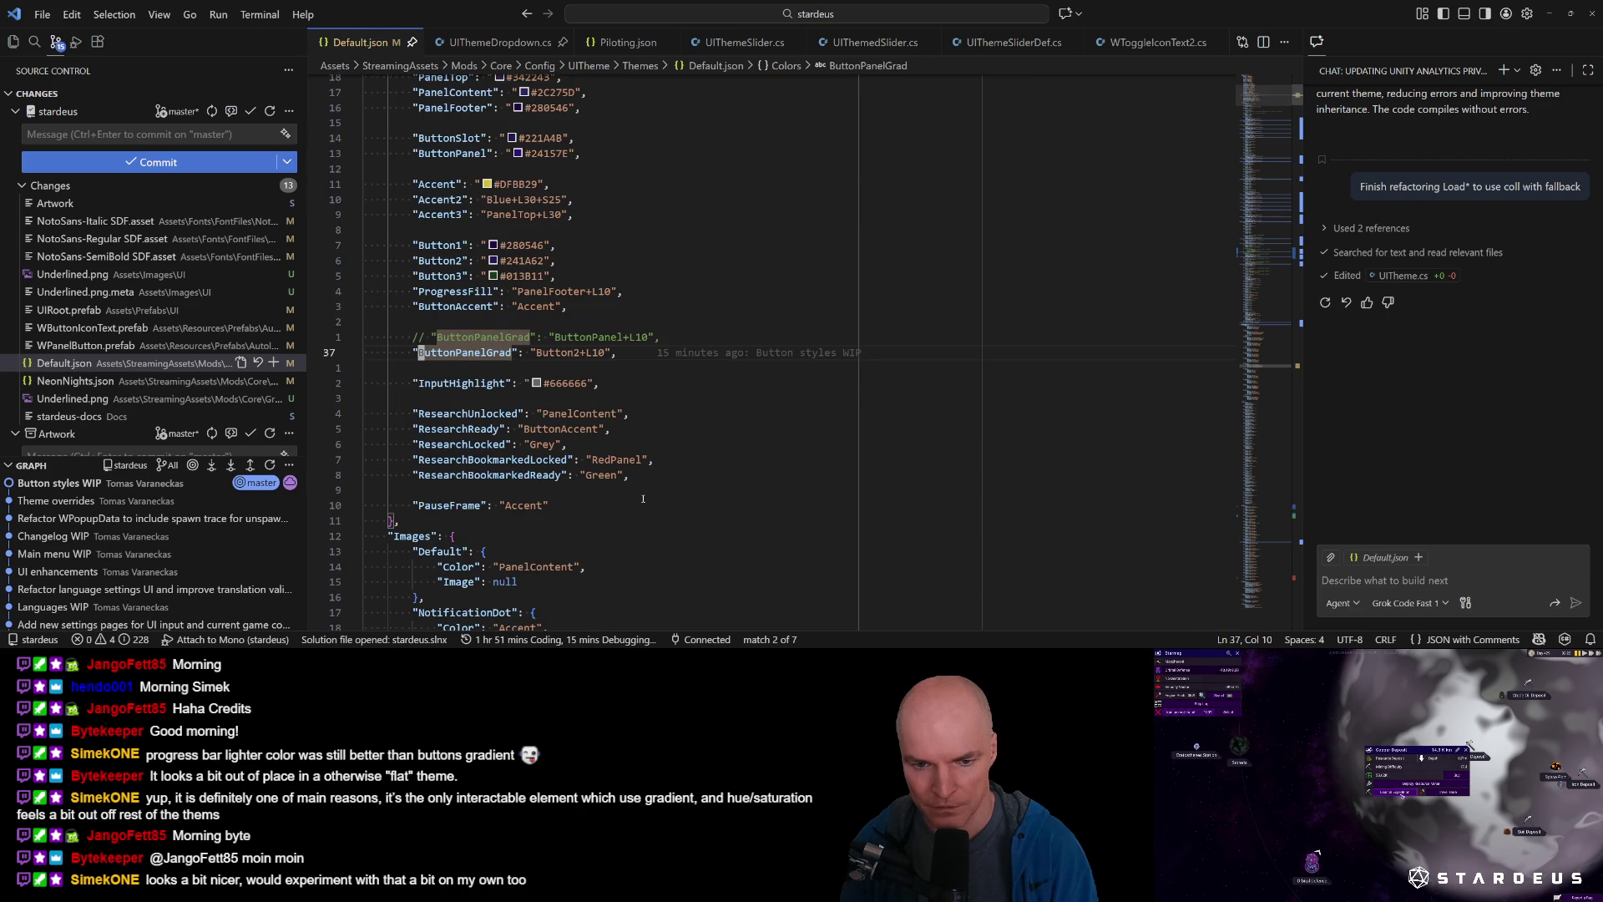
{"action": "type", "text": "wwcwFancy"}
Change the colour's value to ButtonPanel.
{"action": "key", "text": "Escape"}
{"action": "key", "text": "t"}
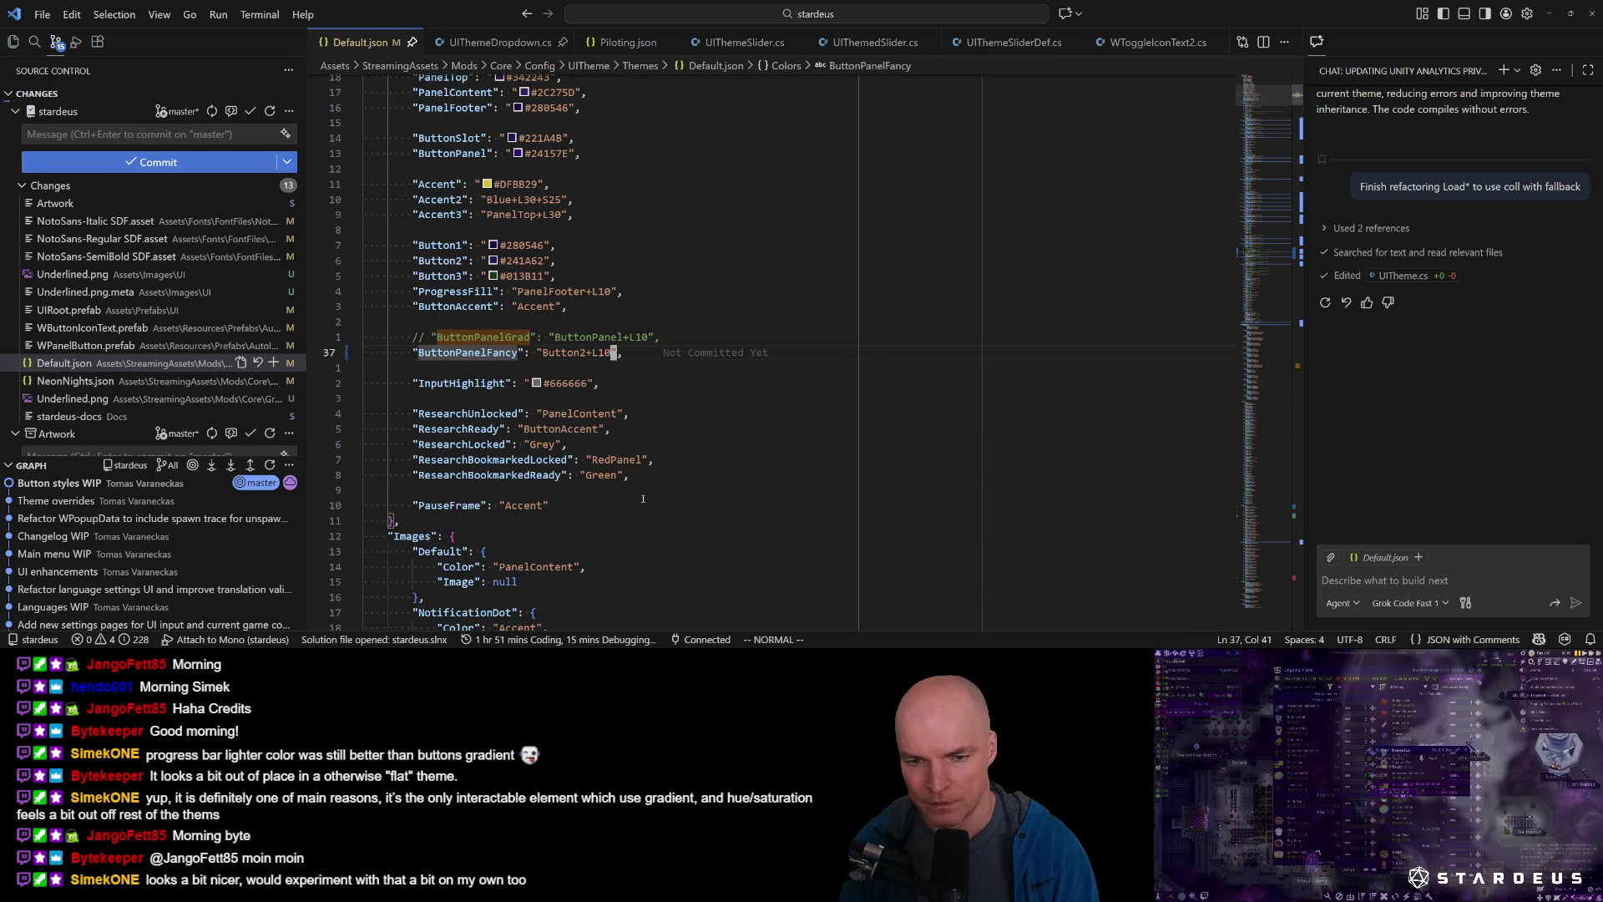
{"action": "key", "text": "i"}
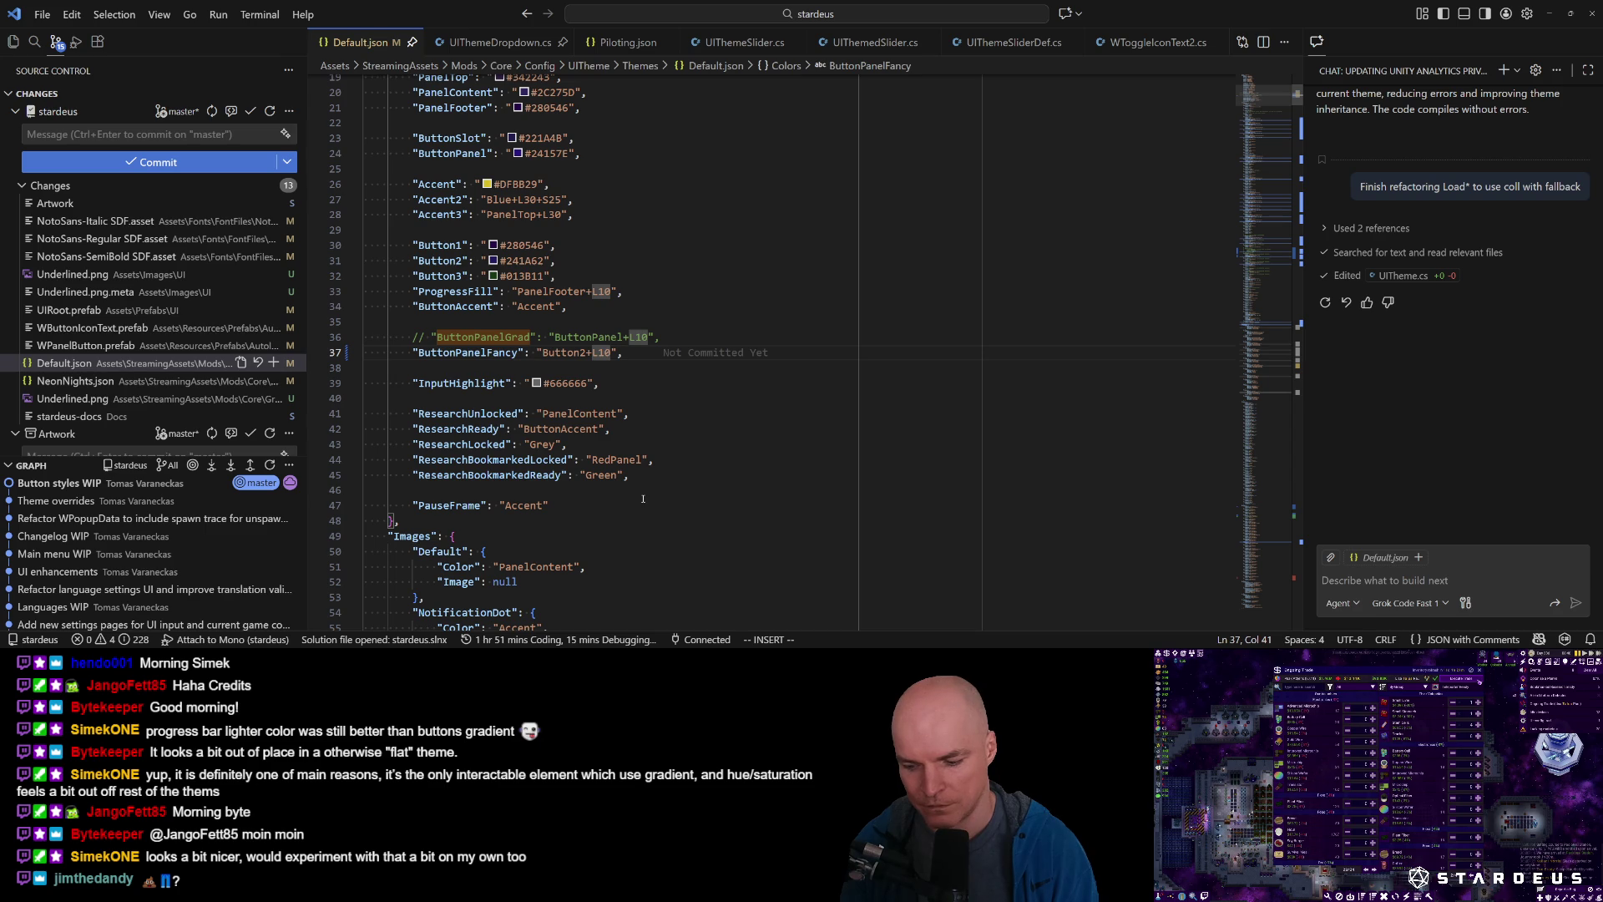
{"action": "key", "text": "BackSpace"}
{"action": "key", "text": "BackSpace"}
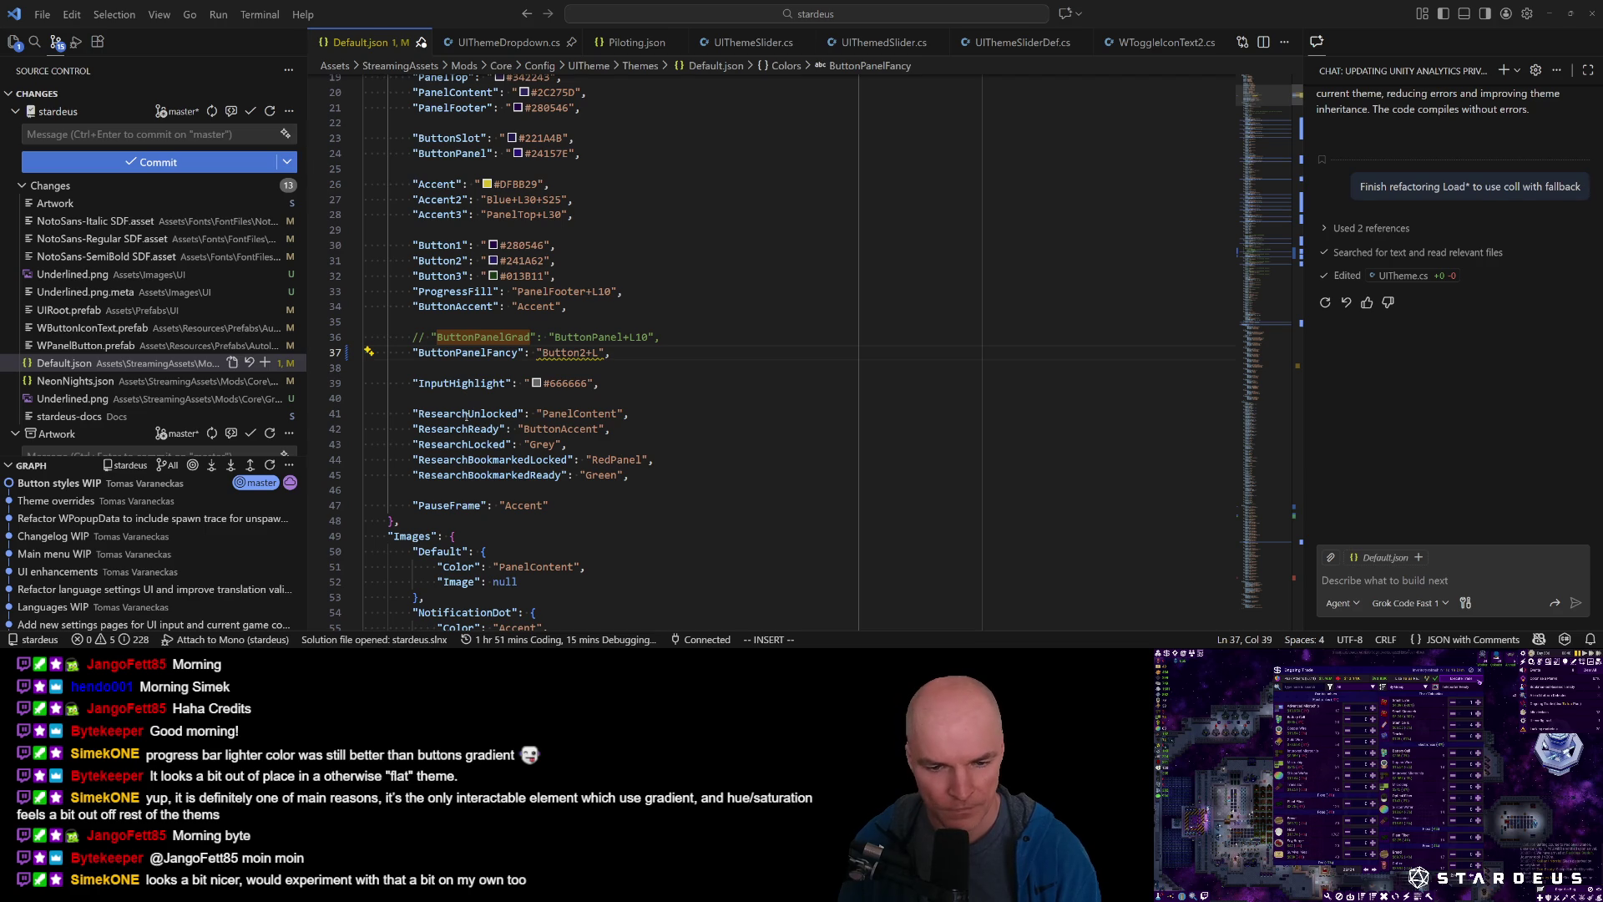
{"action": "key", "text": "Escape"}
{"action": "key", "text": "h"}
{"action": "key", "text": "k"}
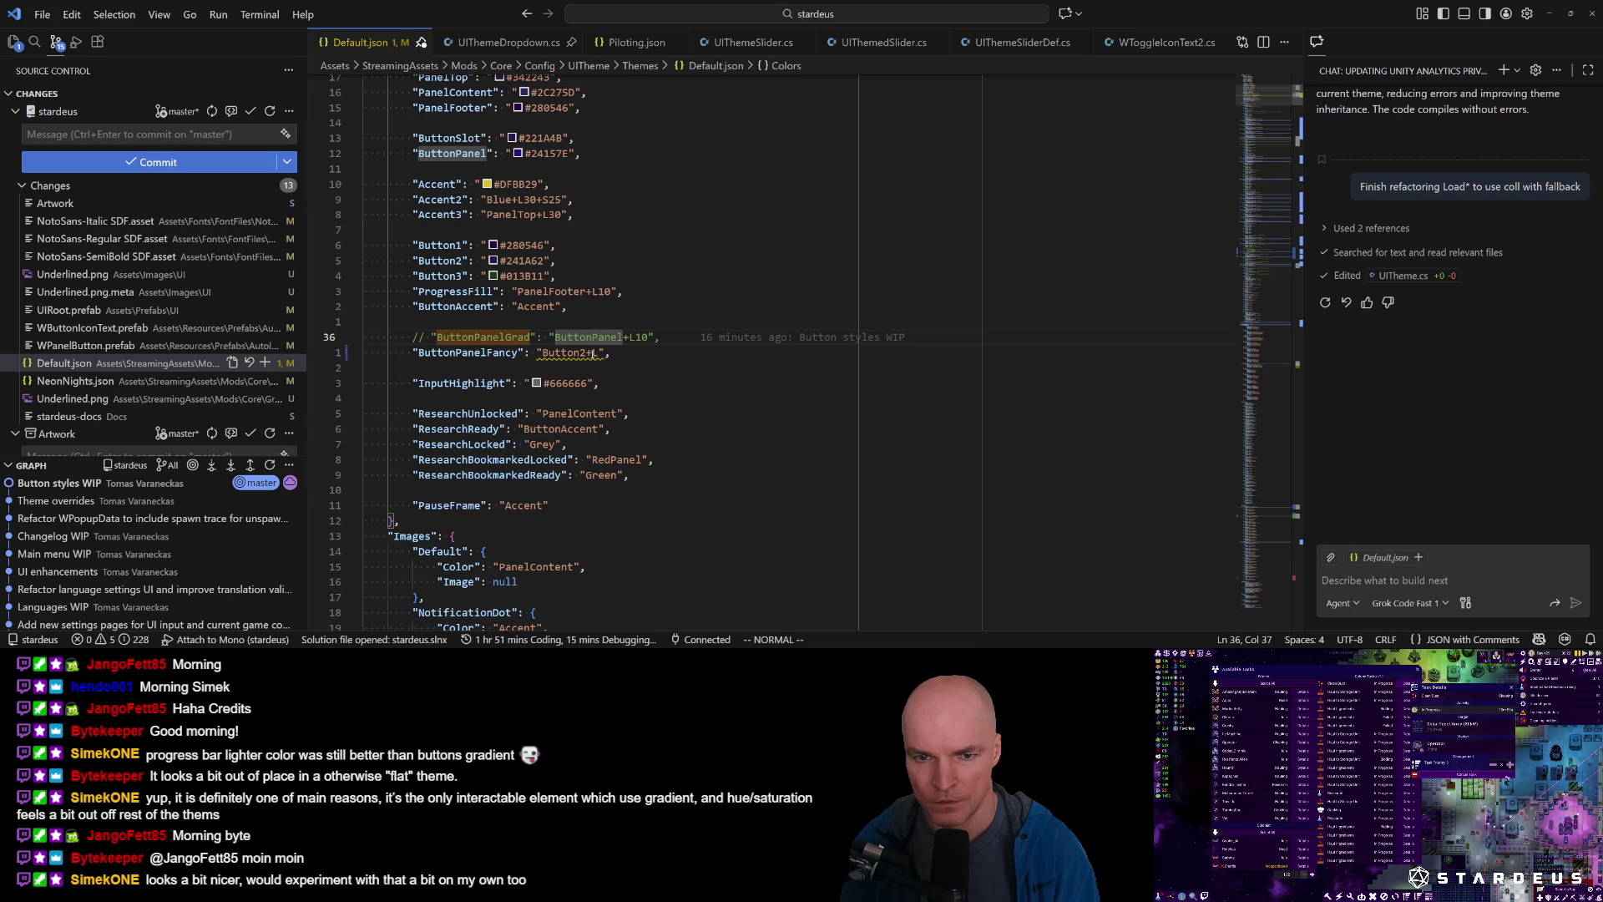
{"action": "key", "text": "j"}
{"action": "key", "text": "l"}
{"action": "key", "text": "a"}
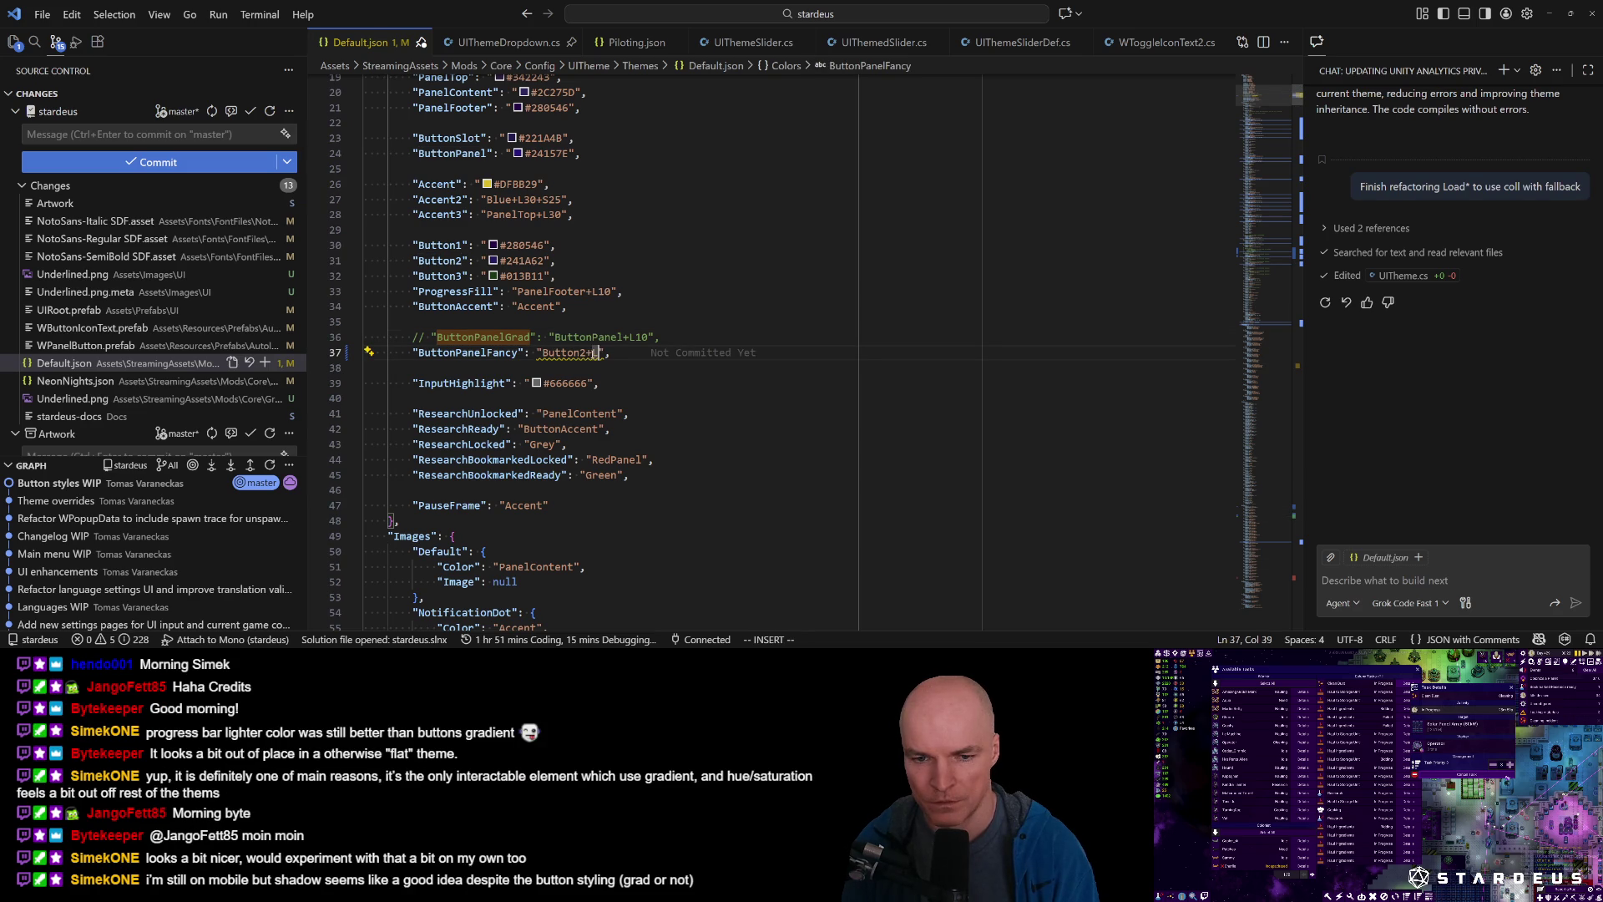
{"action": "key", "text": "BackSpace"}
{"action": "key", "text": "BackSpace"}
{"action": "key", "text": "BackSpace"}
{"action": "type", "text": "Panel"}
{"action": "key", "text": "Escape"}
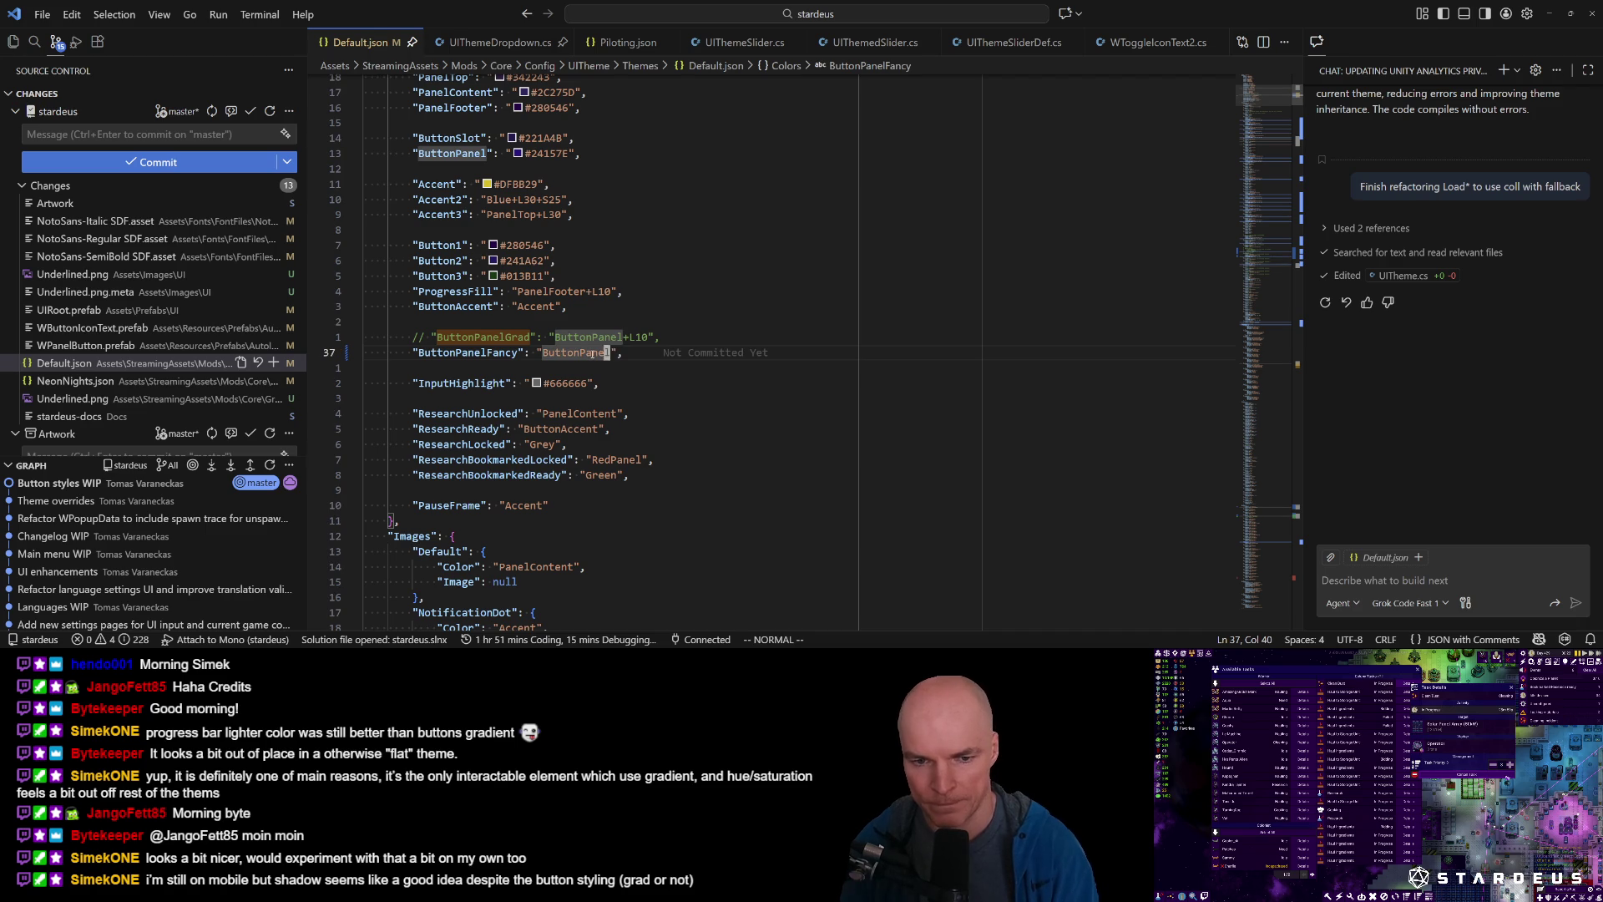
Rename ButtonPanelGrad to ButtonPanelFancy at the definition and every reference.
{"action": "key", "text": "slash"}
{"action": "type", "text": "ButtonPanelGr"}
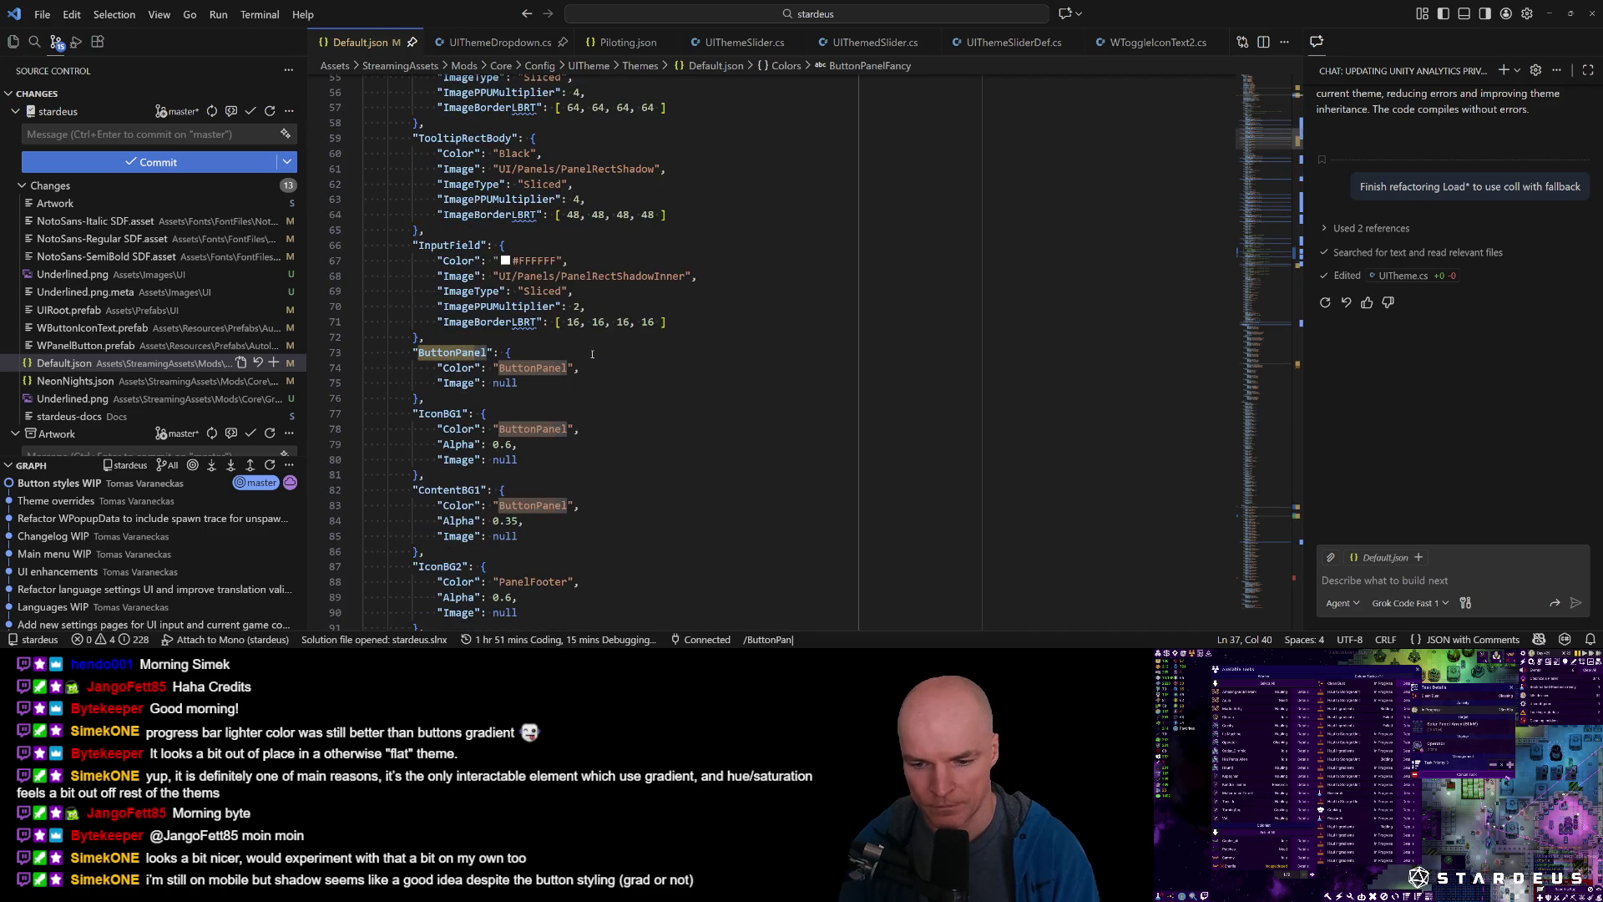
{"action": "key", "text": "Return"}
{"action": "type", "text": "ceButtonPanelF"}
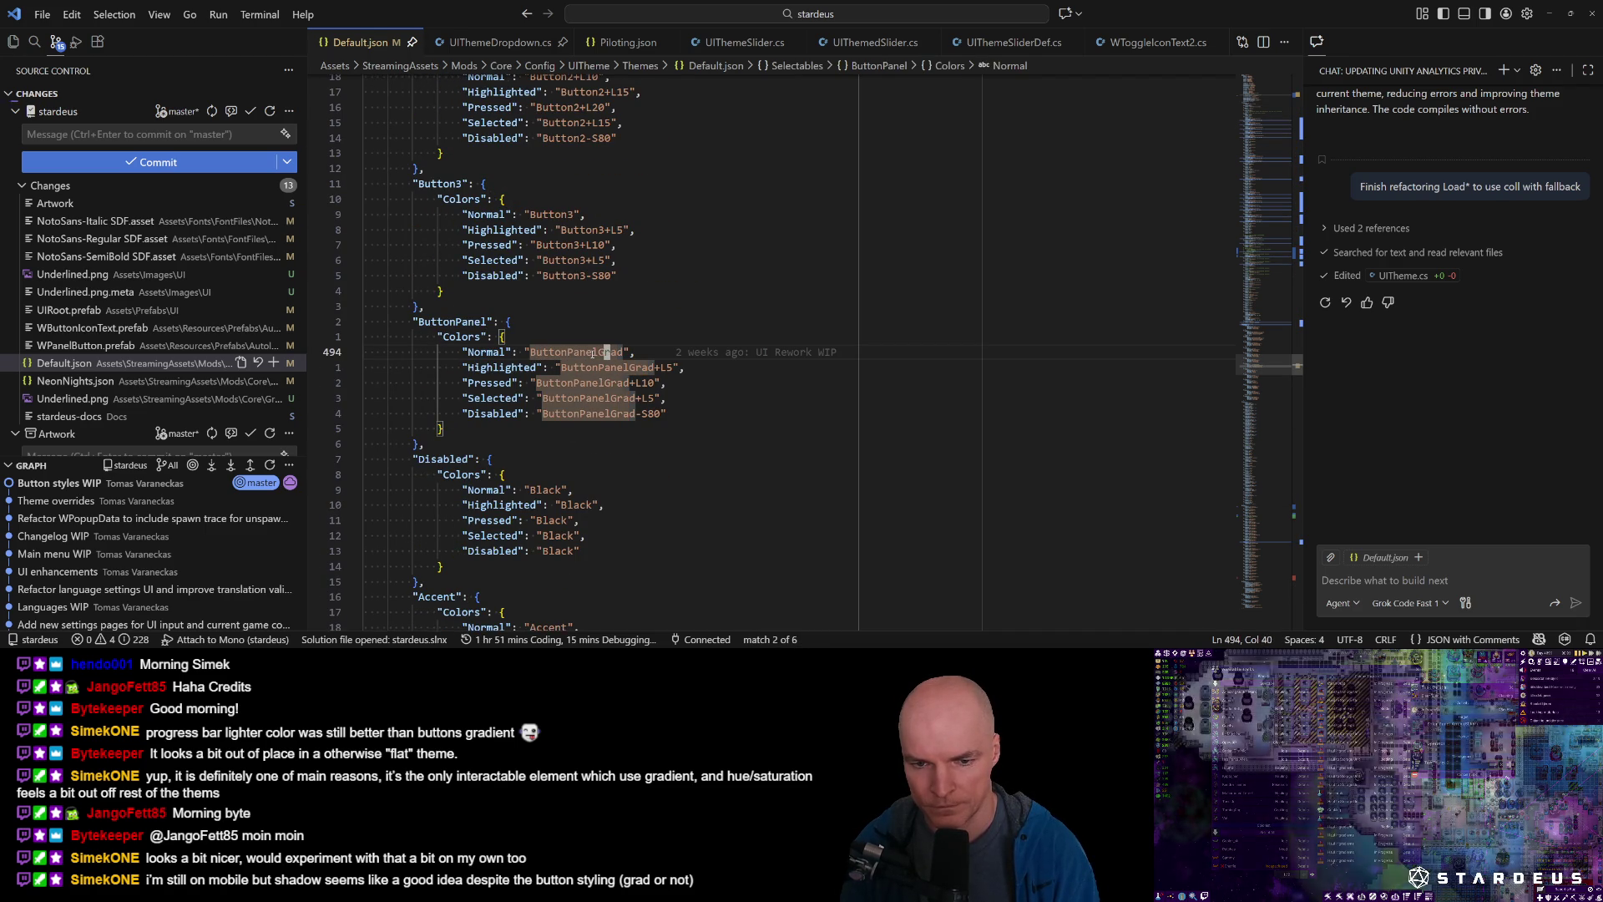
{"action": "type", "text": "ancy"}
{"action": "key", "text": "Escape"}
{"action": "key", "text": "n"}
{"action": "key", "text": "period"}
{"action": "key", "text": "n"}
{"action": "key", "text": "period"}
{"action": "key", "text": "n"}
{"action": "key", "text": "period"}
{"action": "key", "text": "n"}
{"action": "key", "text": "period"}
{"action": "key", "text": "n"}
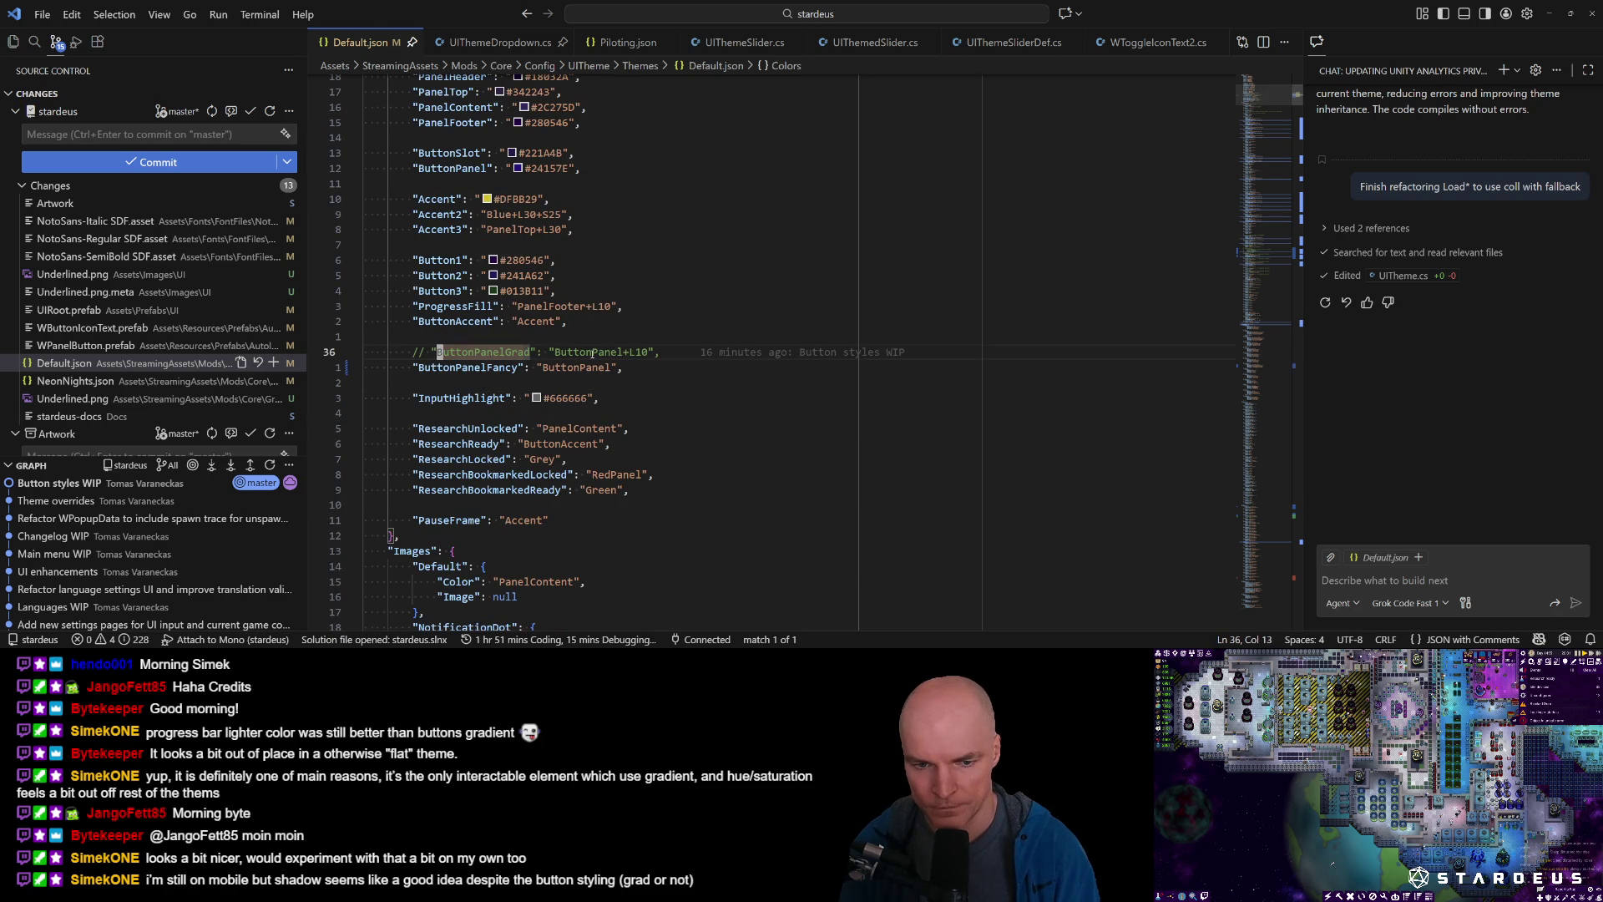
Rename ButtonPanelGrad to ButtonPanelFancy in the commented line, then open NeonNights.json.
{"action": "key", "text": "v"}
{"action": "key", "text": "l"}
{"action": "key", "text": "l"}
{"action": "key", "text": "l"}
{"action": "type", "text": "cButtonPanelFancy"}
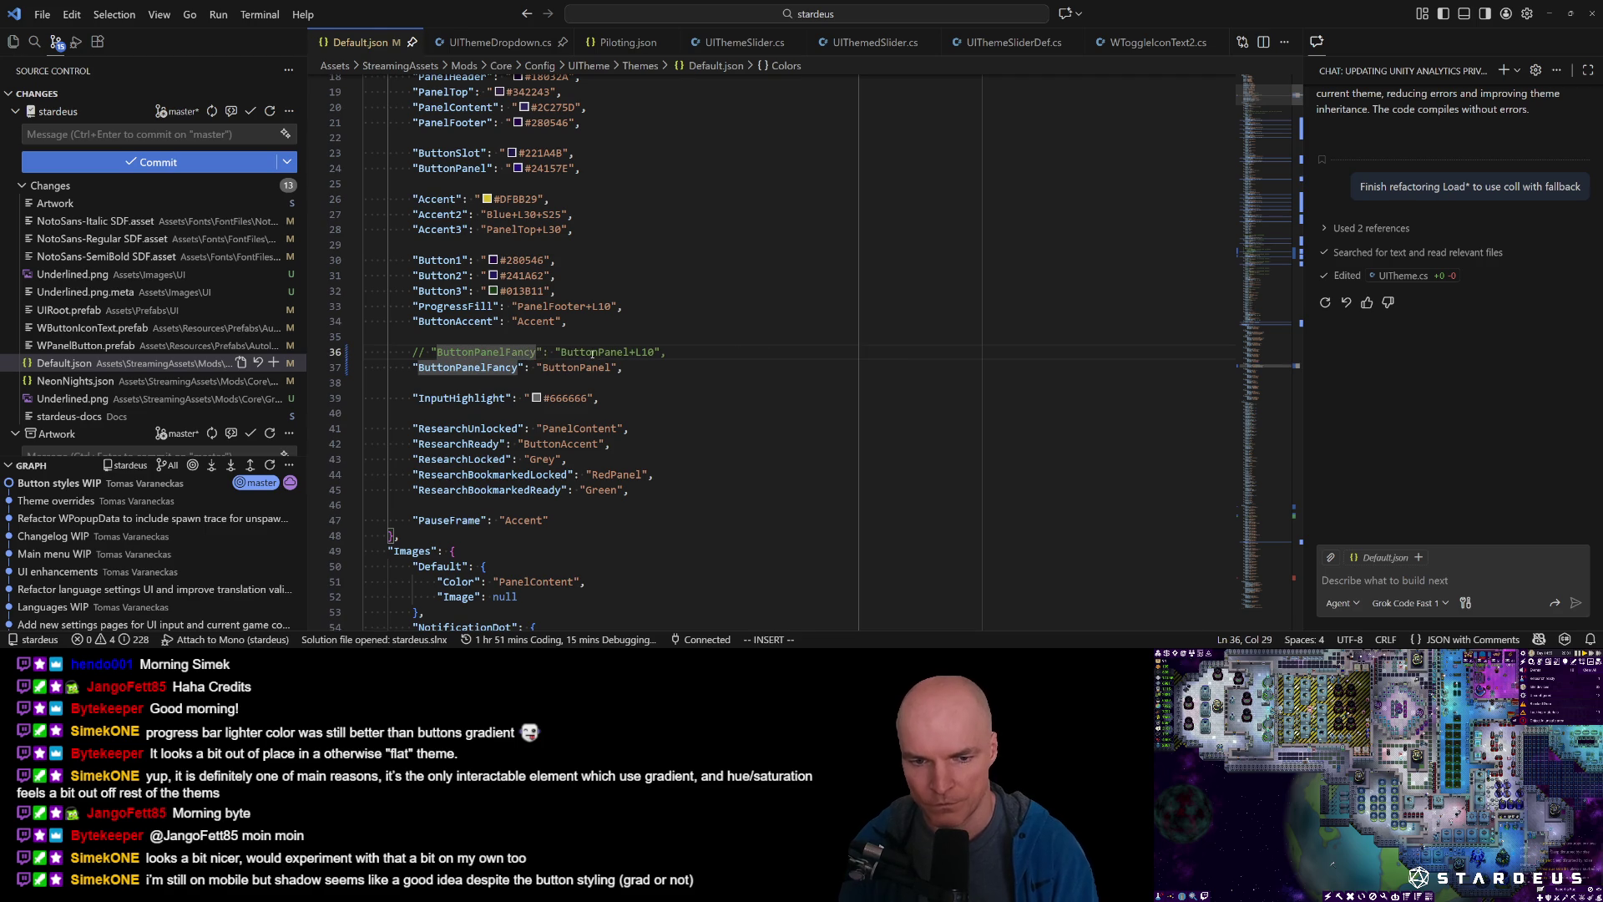
{"action": "key", "text": "Escape"}
{"action": "key", "text": "ctrl+p"}
{"action": "key", "text": "Return"}
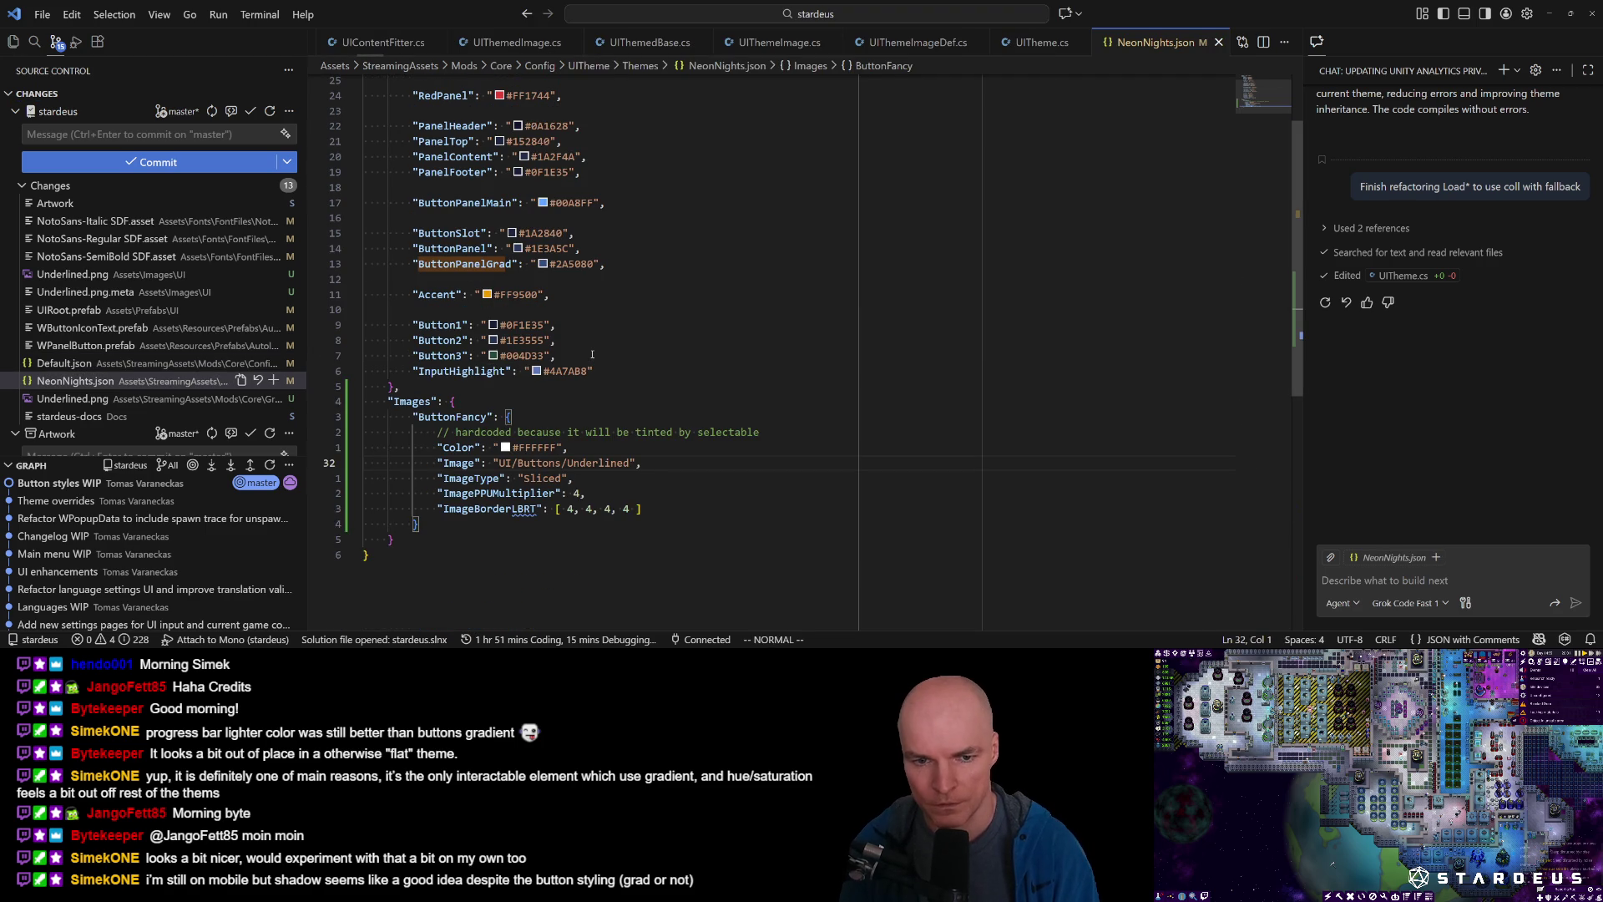
Rename ButtonPanelGrad to ButtonPanelFancy and delete the ButtonPanelMain line in NeonNights.json.
{"action": "key", "text": "1"}
{"action": "key", "text": "9"}
{"action": "key", "text": "k"}
{"action": "key", "text": "t"}
{"action": "key", "text": "colon"}
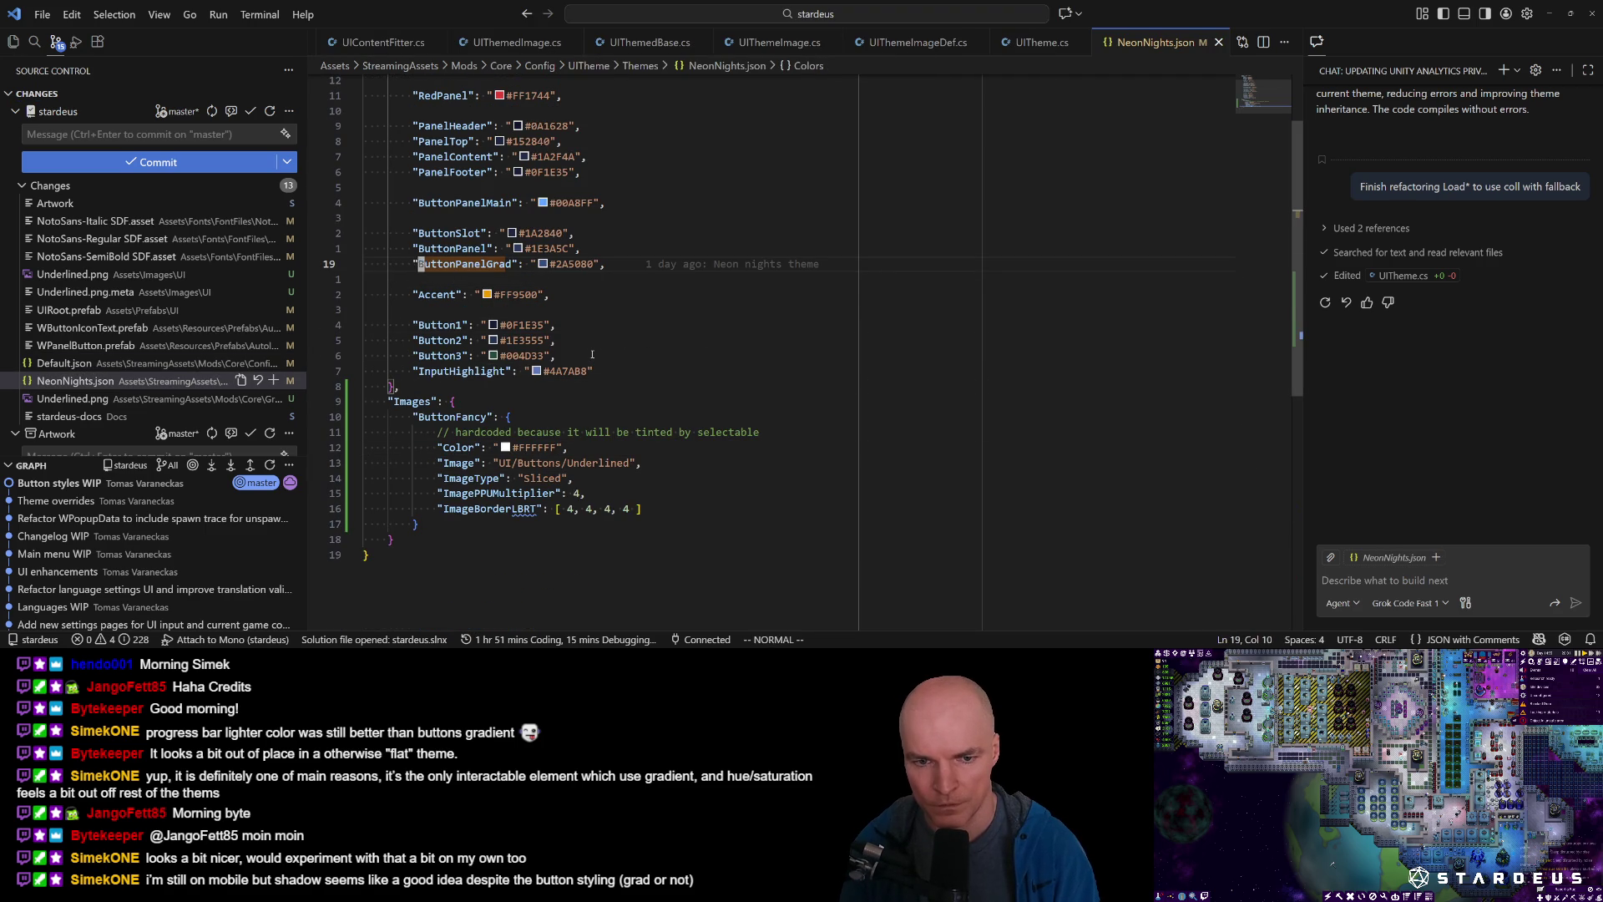
{"action": "key", "text": "h"}
{"action": "key", "text": "h"}
{"action": "key", "text": "h"}
{"action": "type", "text": "cwFancy"}
{"action": "key", "text": "Escape"}
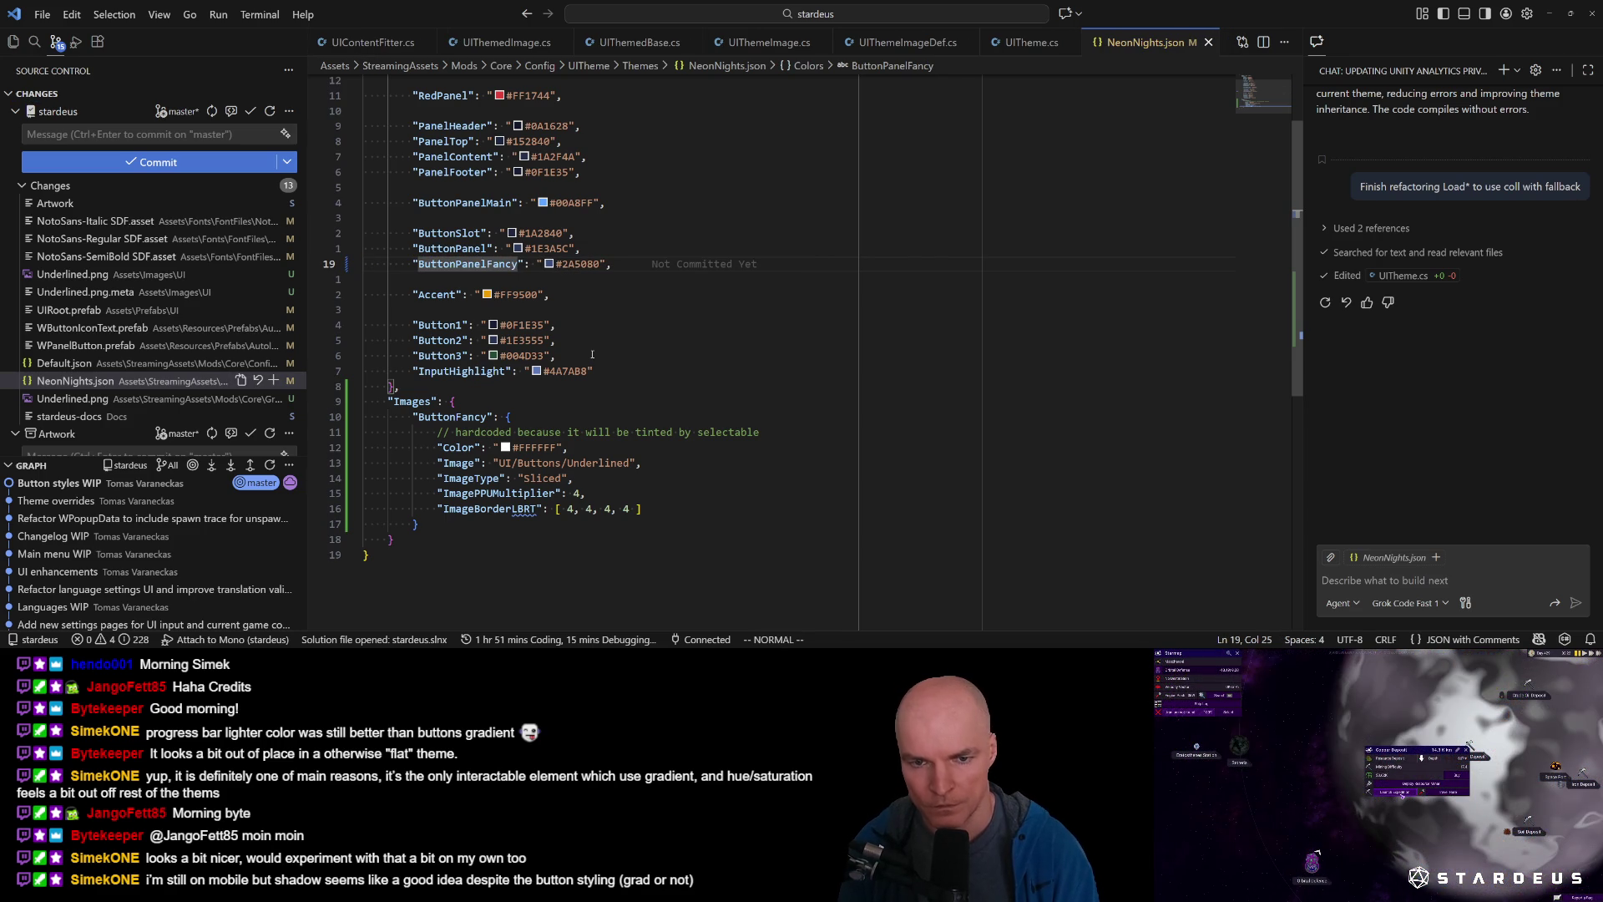
{"action": "key", "text": "k"}
{"action": "key", "text": "d"}
{"action": "key", "text": "d"}
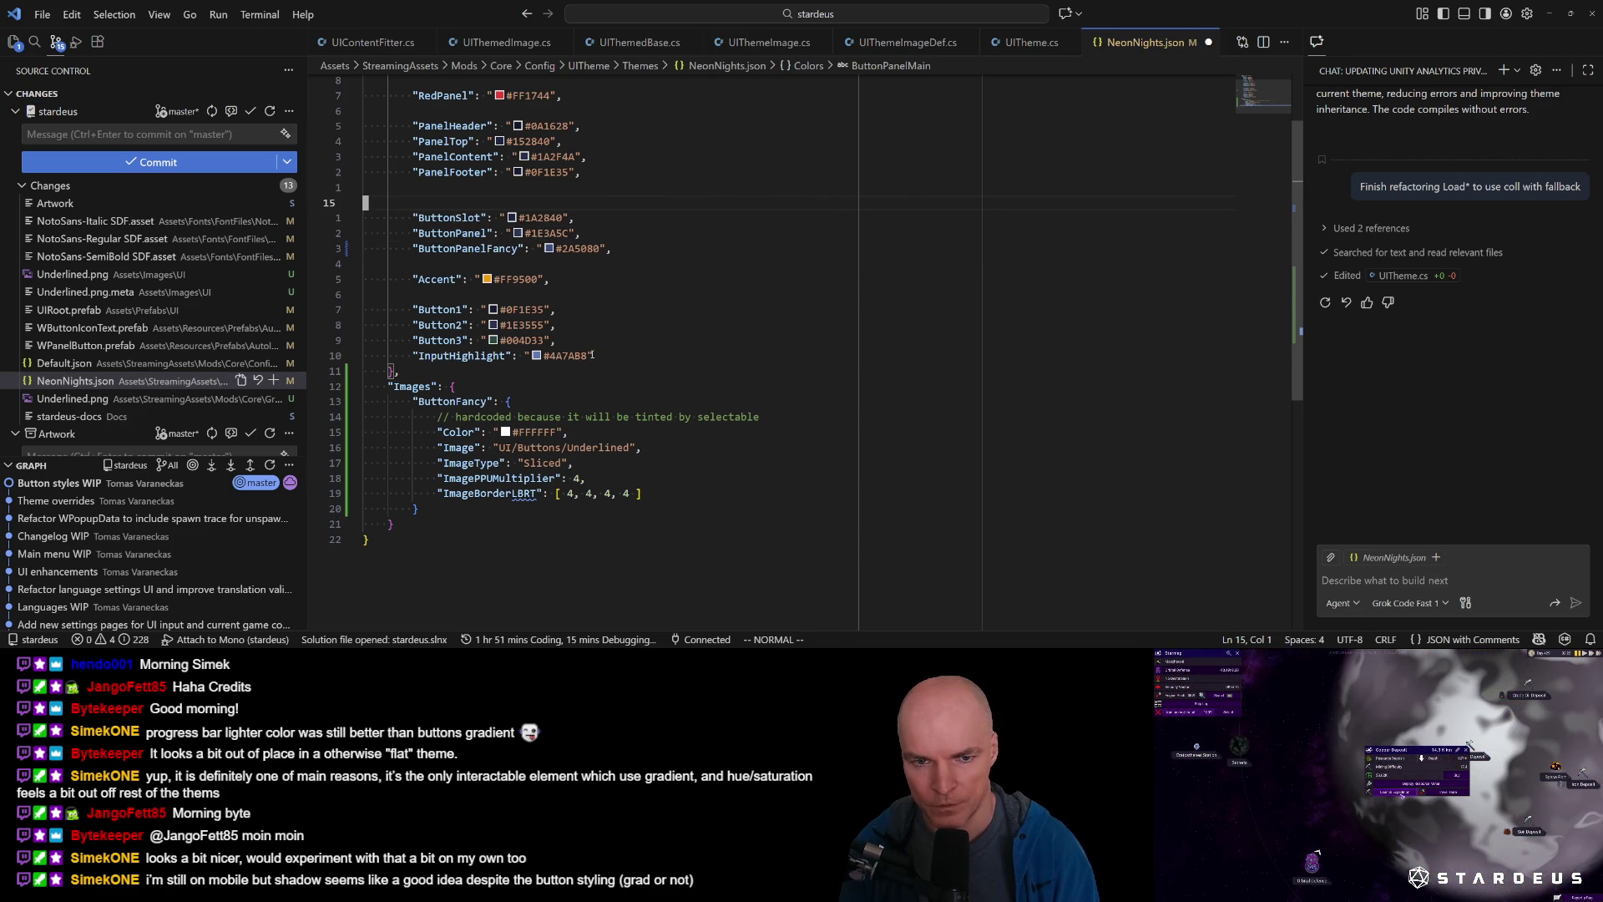
{"action": "key", "text": "d"}
{"action": "key", "text": "d"}
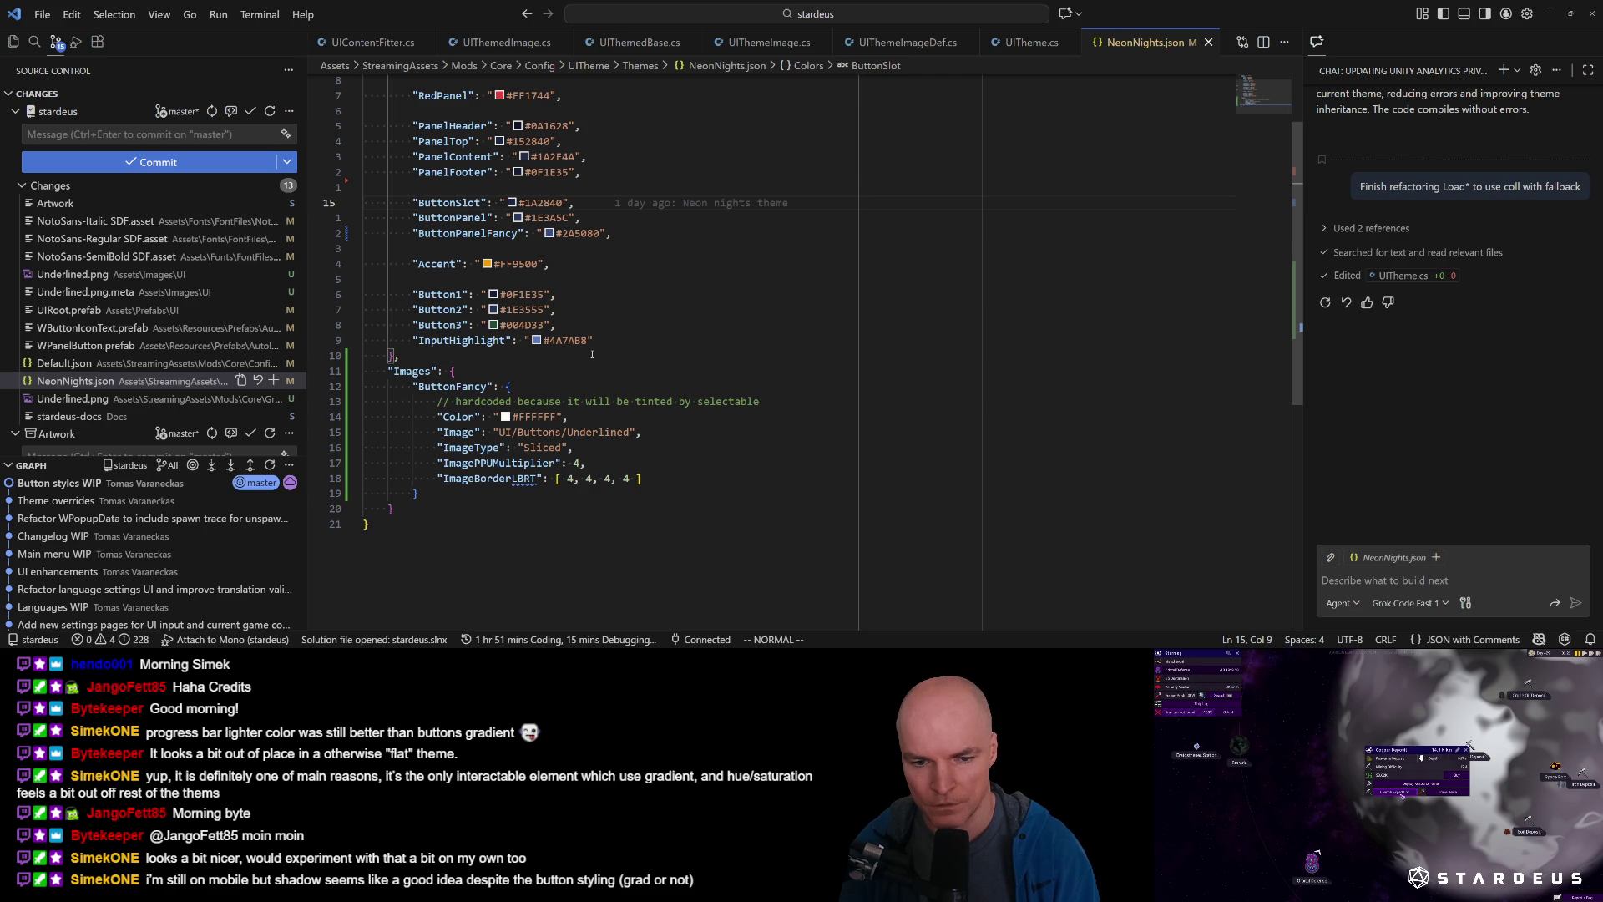
Add the comment '// Example of how to override a single UI image' above Images.
{"action": "key", "text": "j"}
{"action": "key", "text": "j"}
{"action": "key", "text": "j"}
{"action": "key", "text": "k"}
{"action": "key", "text": "o"}
{"action": "key", "text": "Return"}
{"action": "type", "text": "//"}
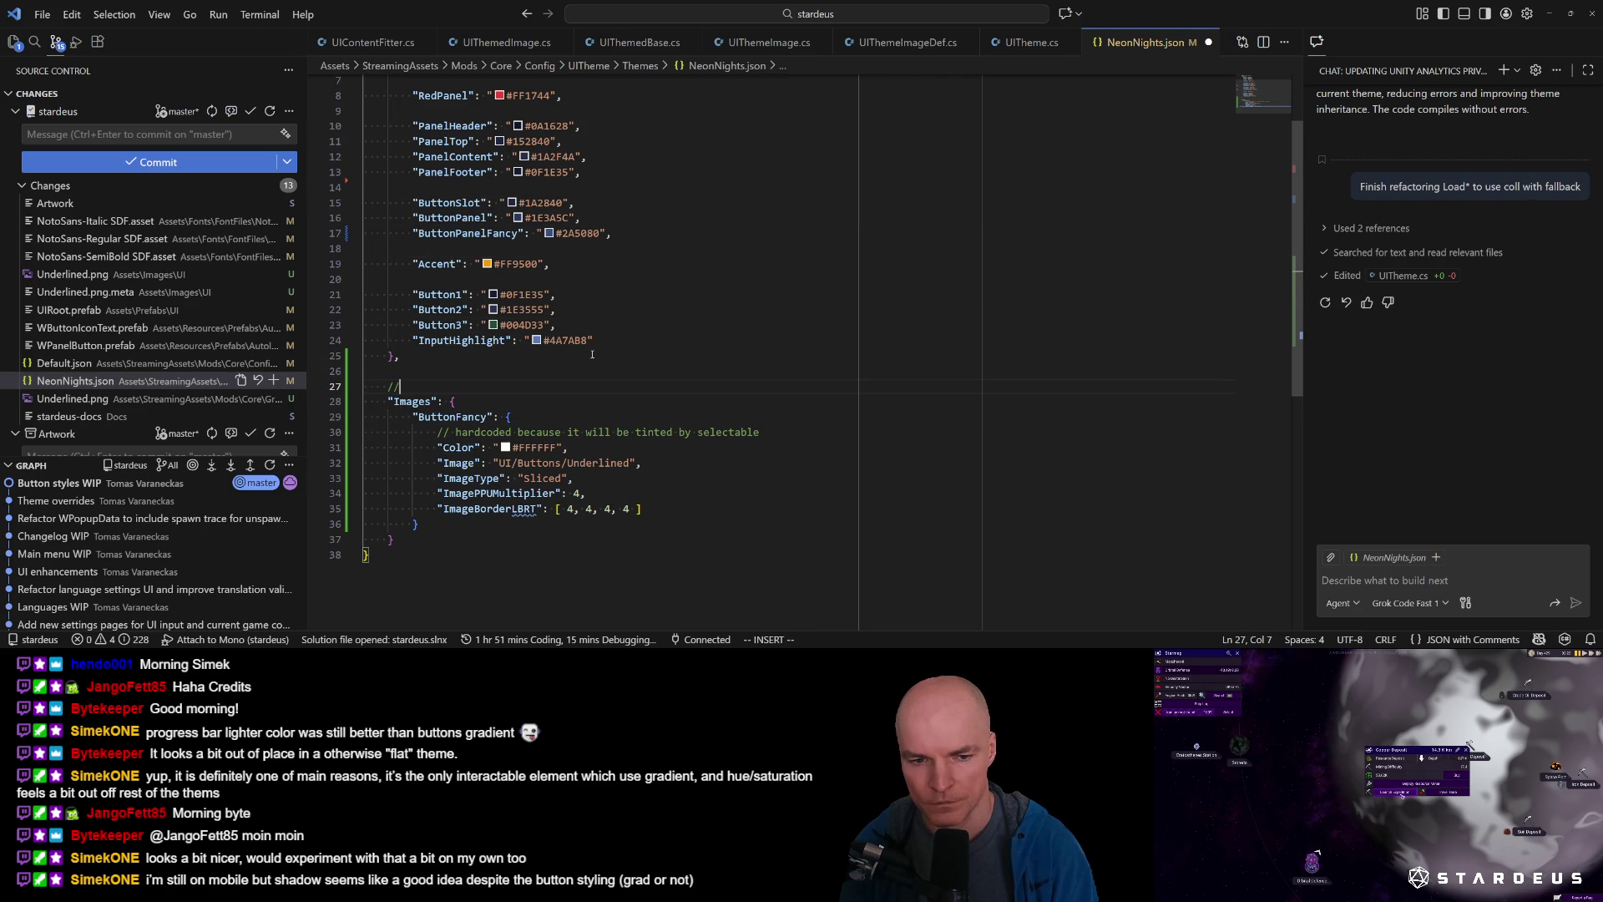
{"action": "type", "text": " Example of ho"}
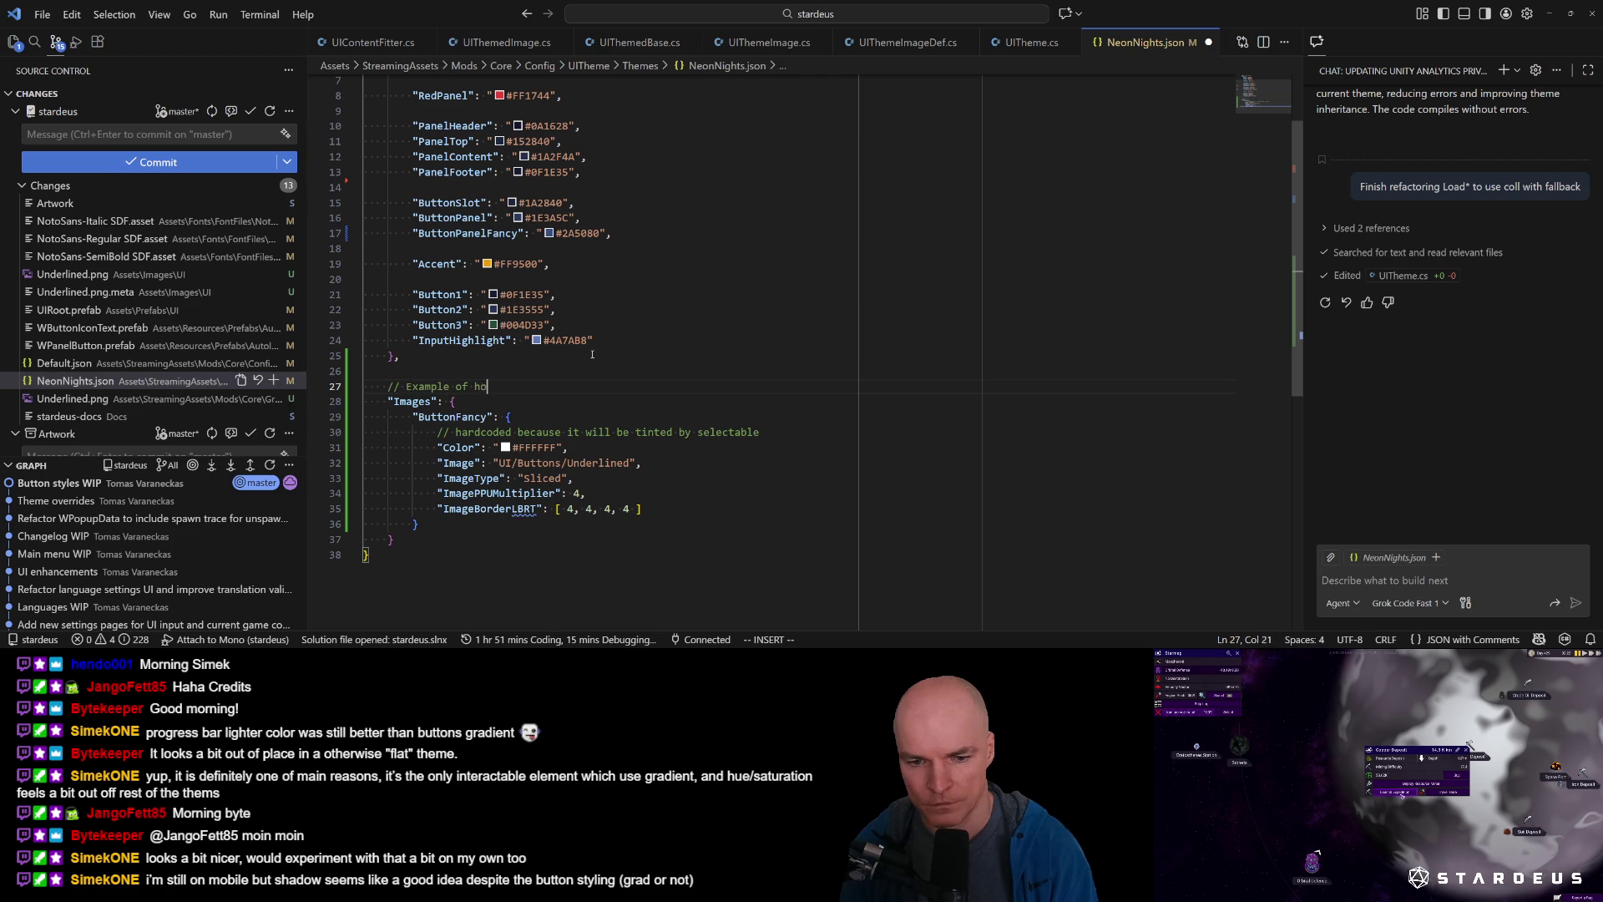
{"action": "type", "text": "w to override an image"}
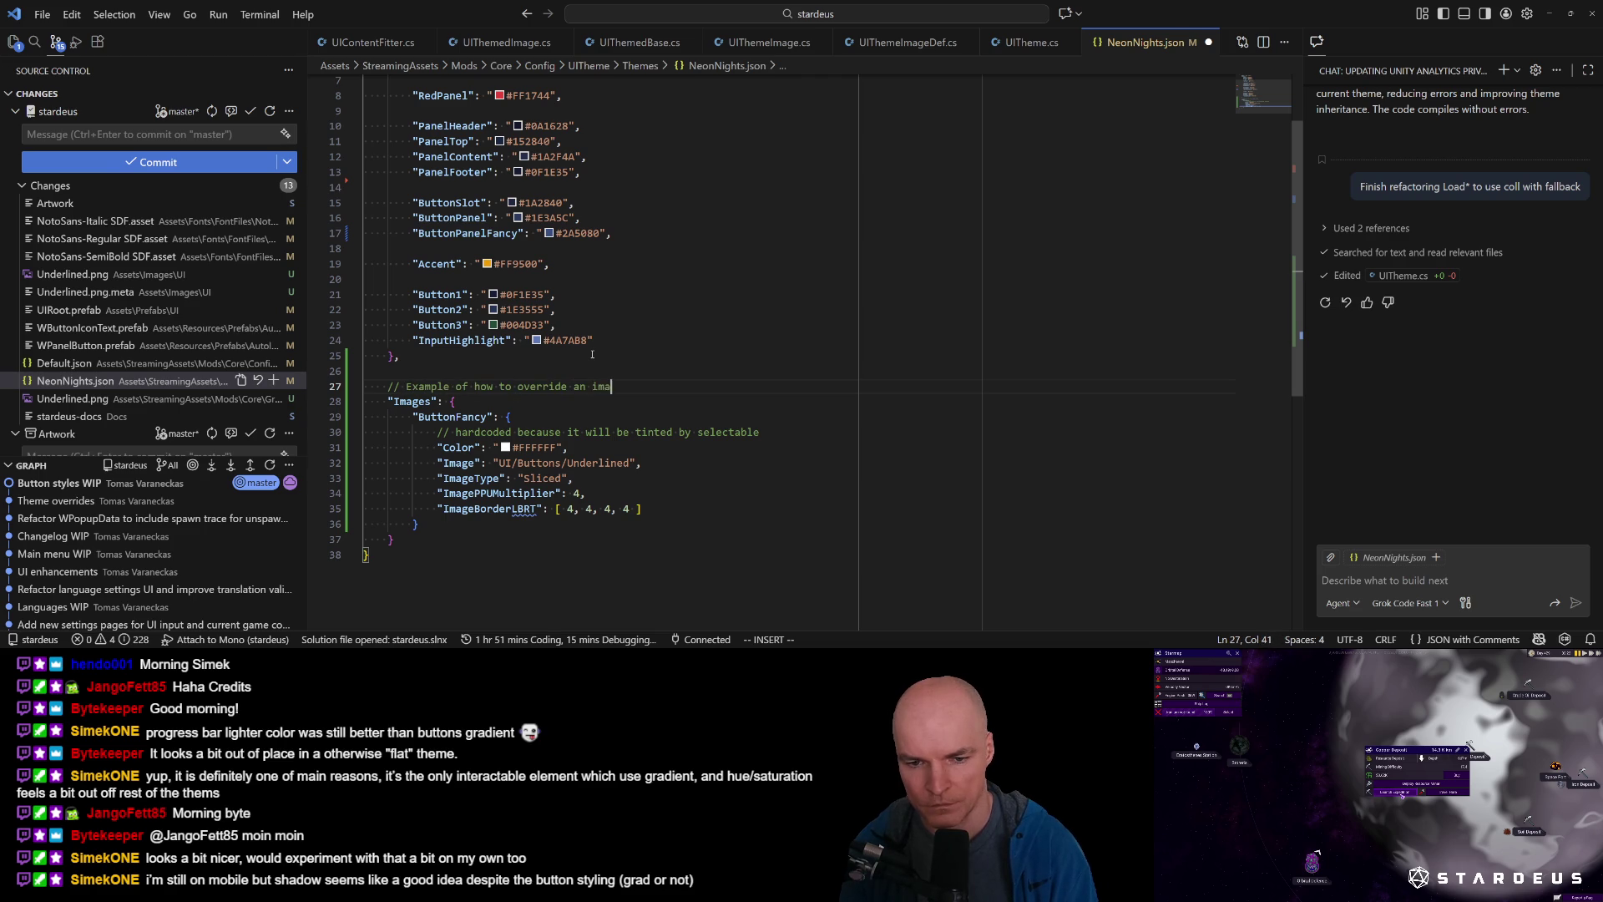
{"action": "key", "text": "BackSpace"}
{"action": "key", "text": "BackSpace"}
{"action": "key", "text": "BackSpace"}
{"action": "type", "text": "single "}
{"action": "type", "text": "UI ima"}
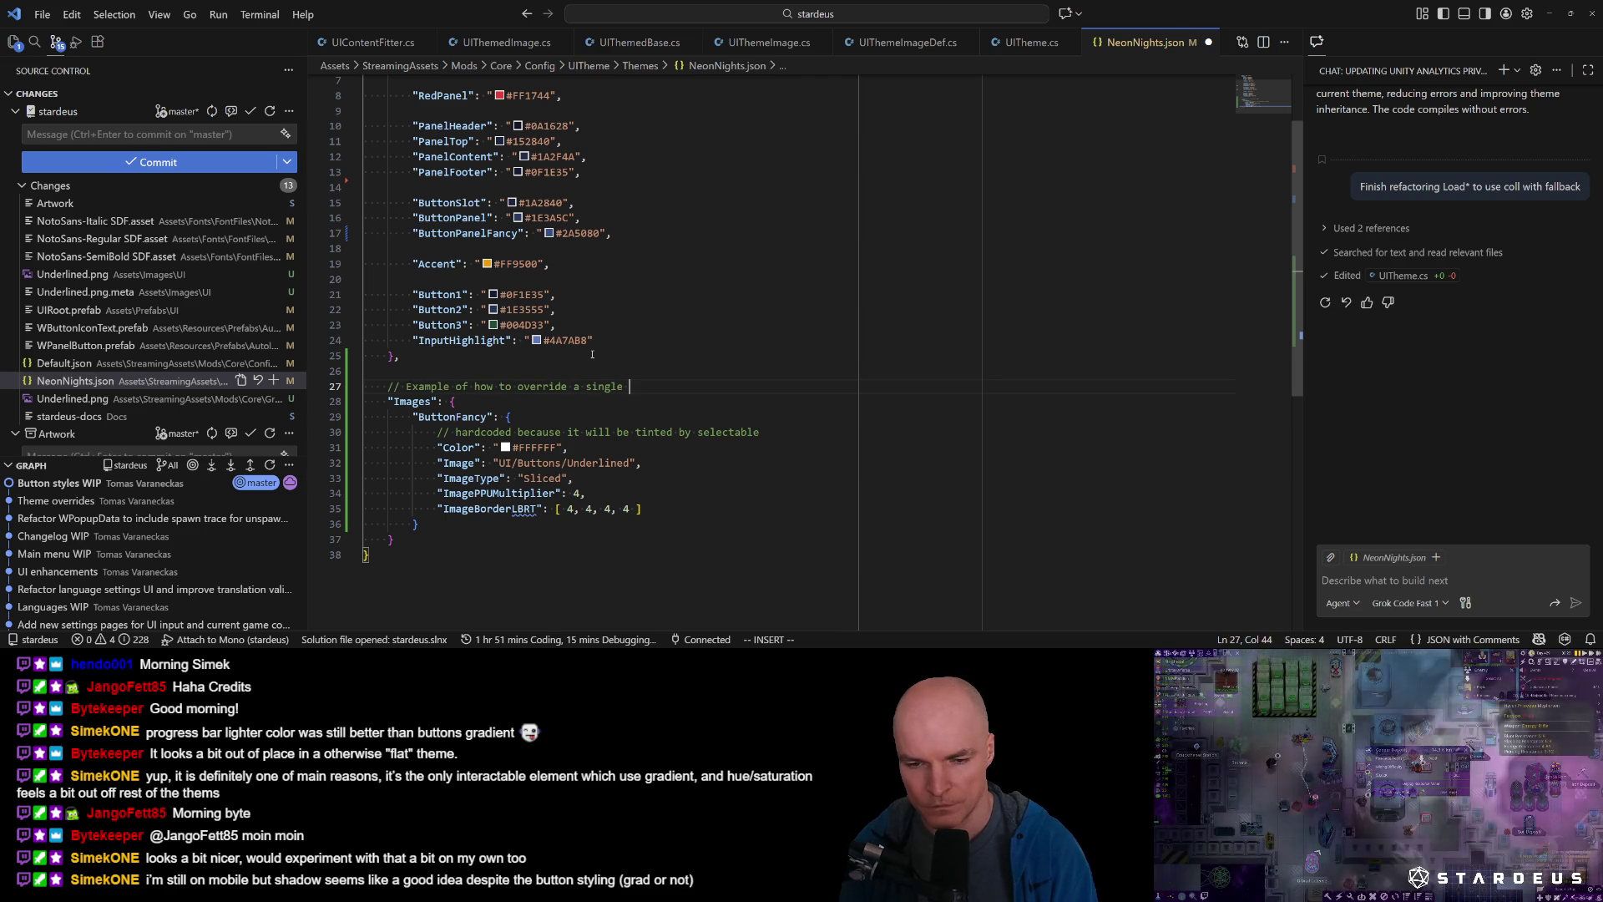
{"action": "type", "text": "ge"}
{"action": "key", "text": "Escape"}
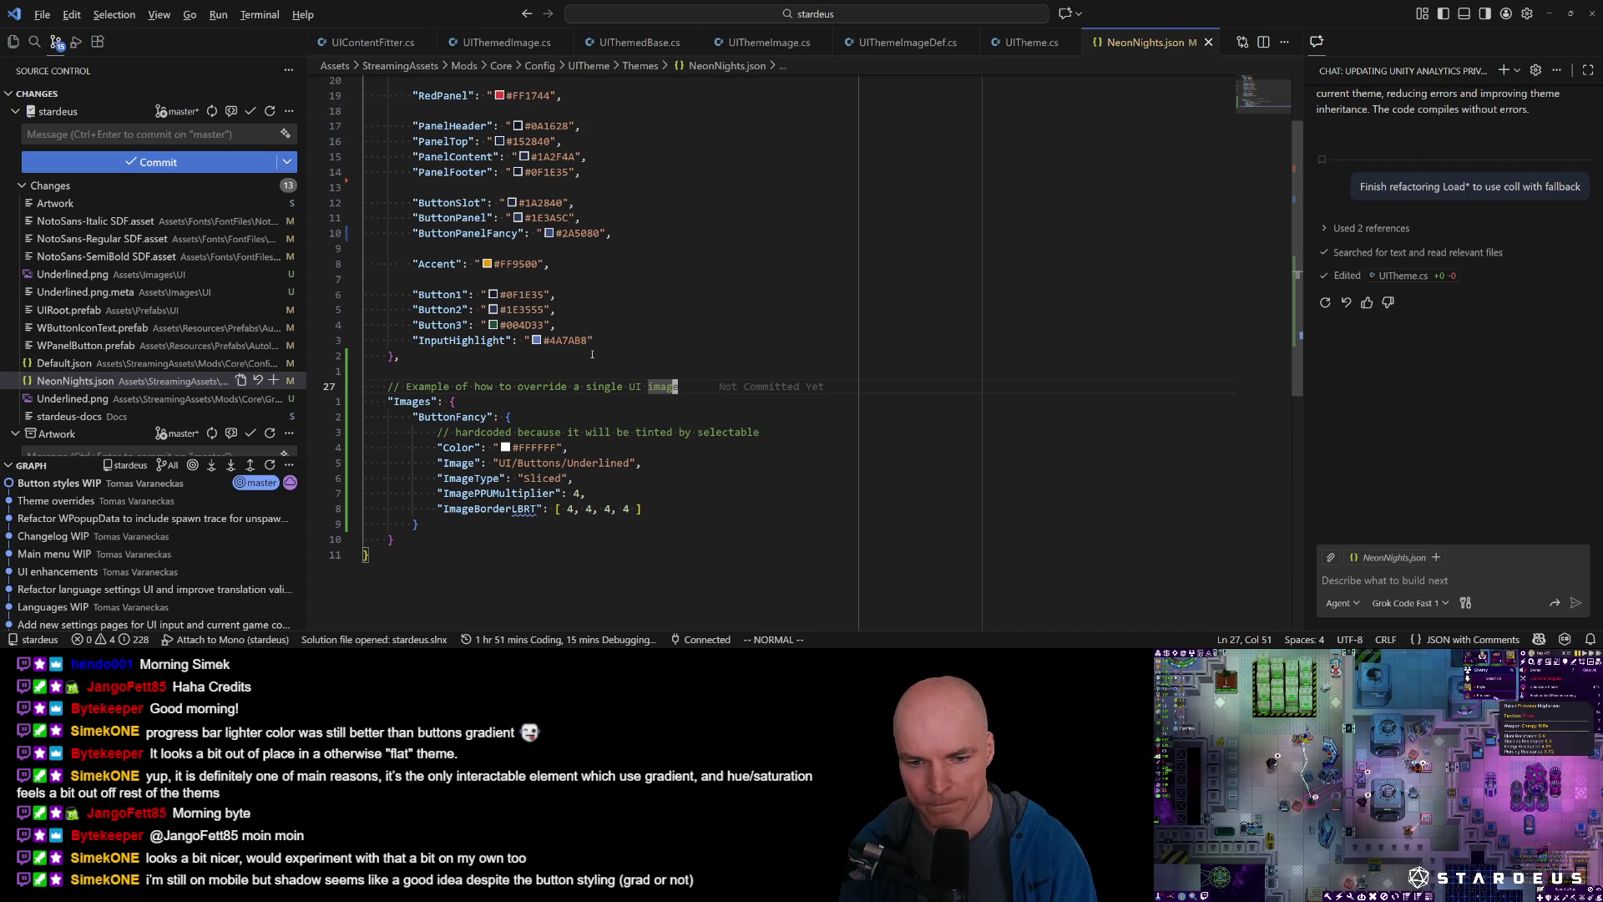
{"action": "key", "text": "j"}
{"action": "key", "text": "j"}
{"action": "key", "text": "j"}
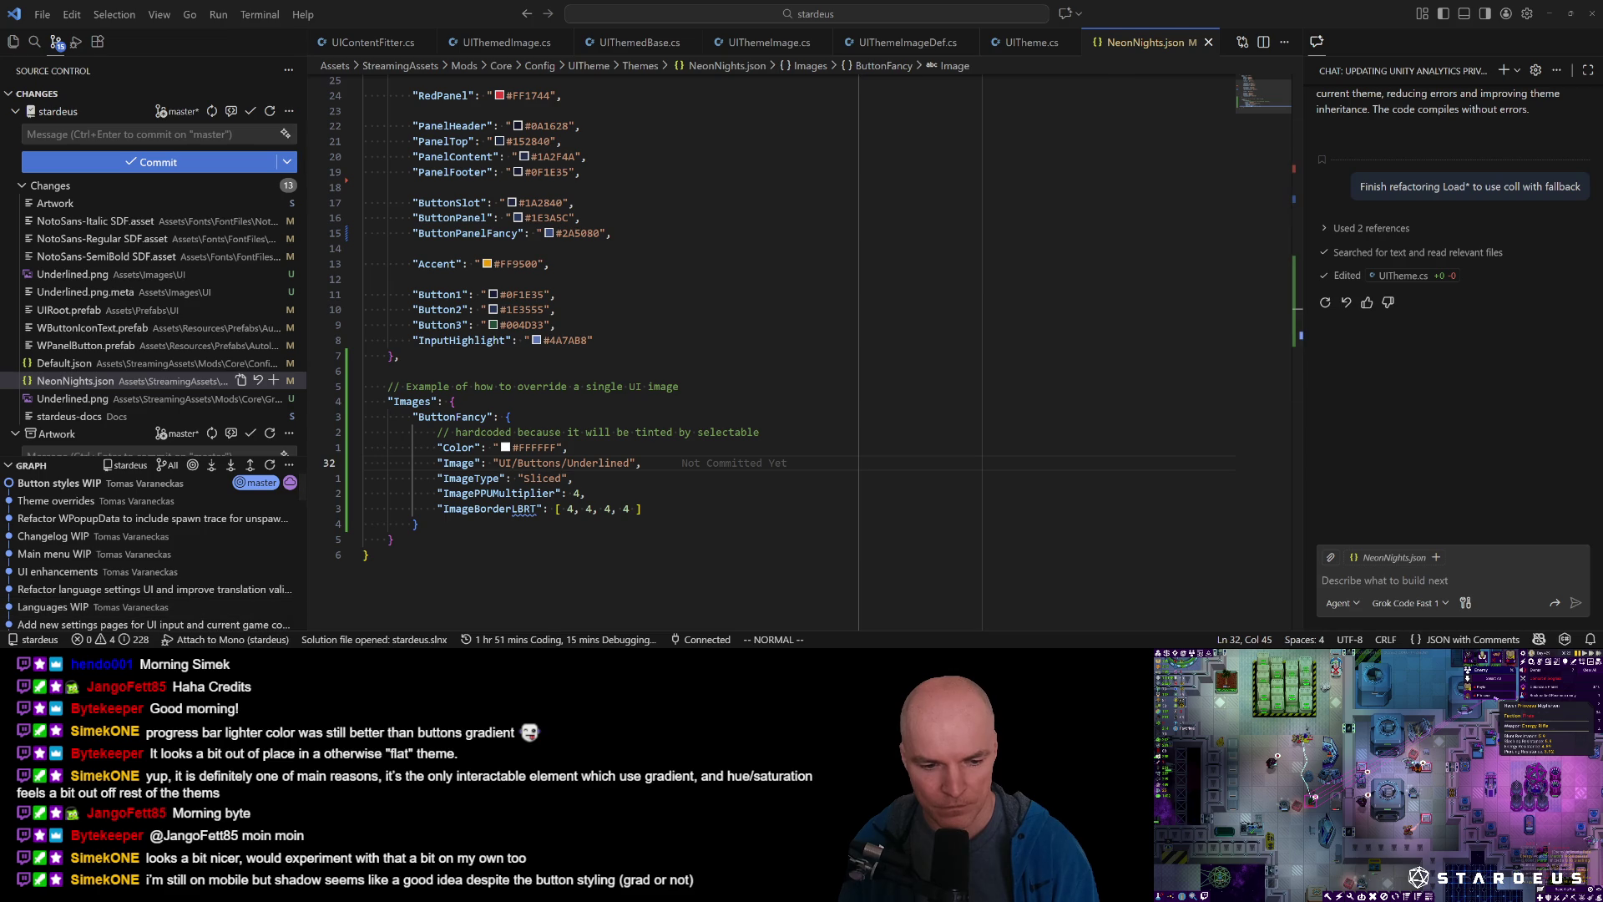
{"action": "key", "text": "alt+Tab"}
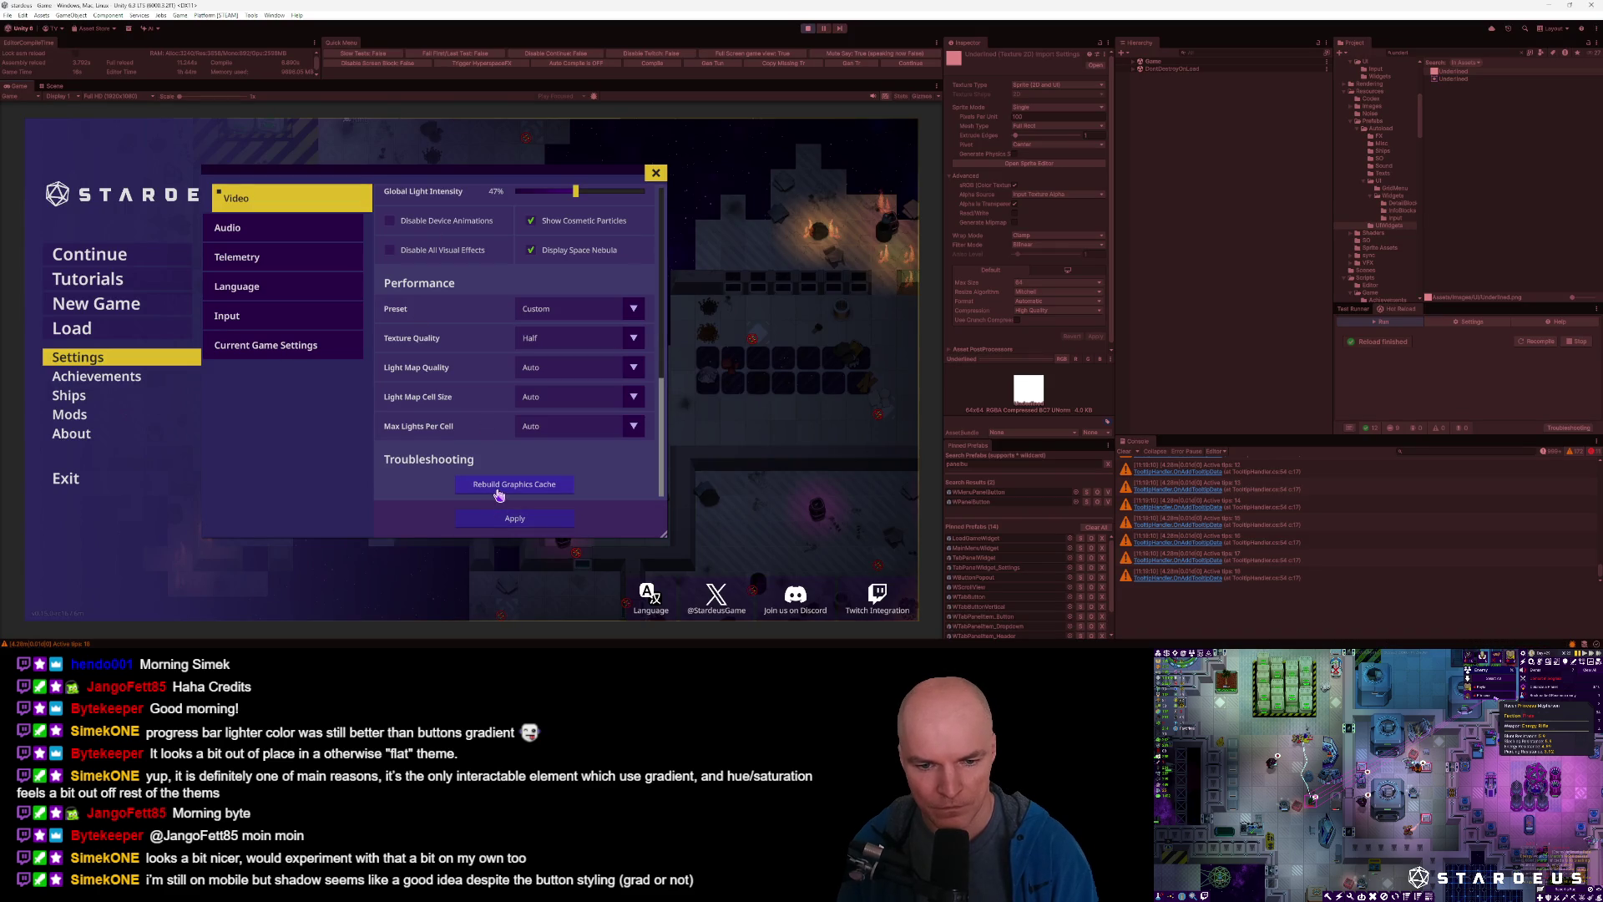